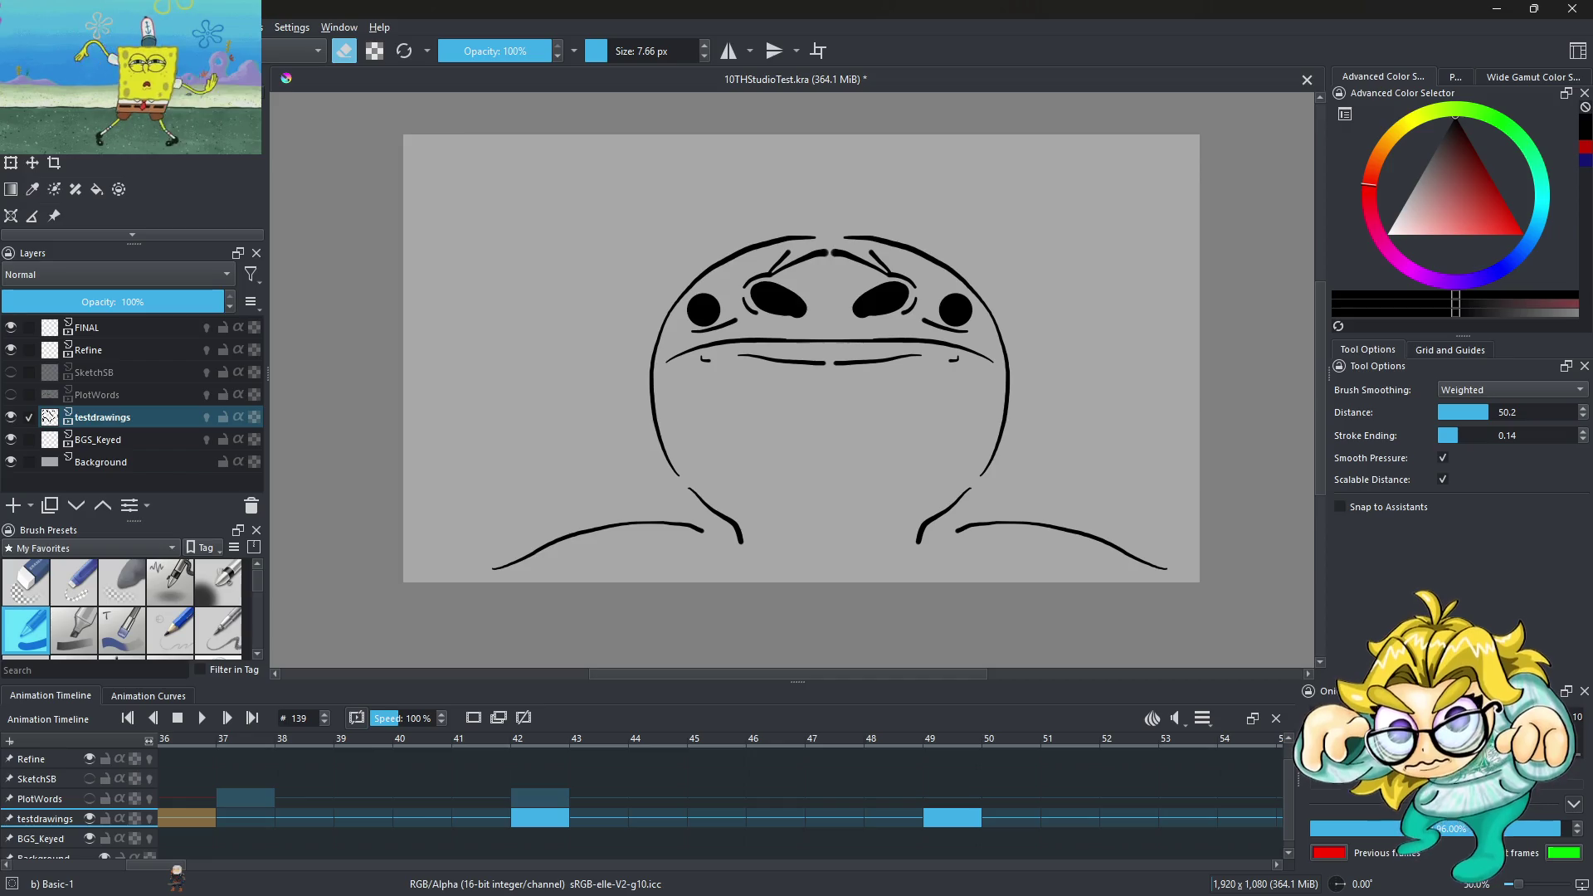
# Scroll the timeline to frame 31 and play back the stick-figure animation once
pyautogui.hscroll(3, 722, 797)
pyautogui.hscroll(3, 722, 797)
pyautogui.hscroll(3, 722, 797)
pyautogui.hscroll(3, 722, 796)
pyautogui.hscroll(-3, 568, 798)
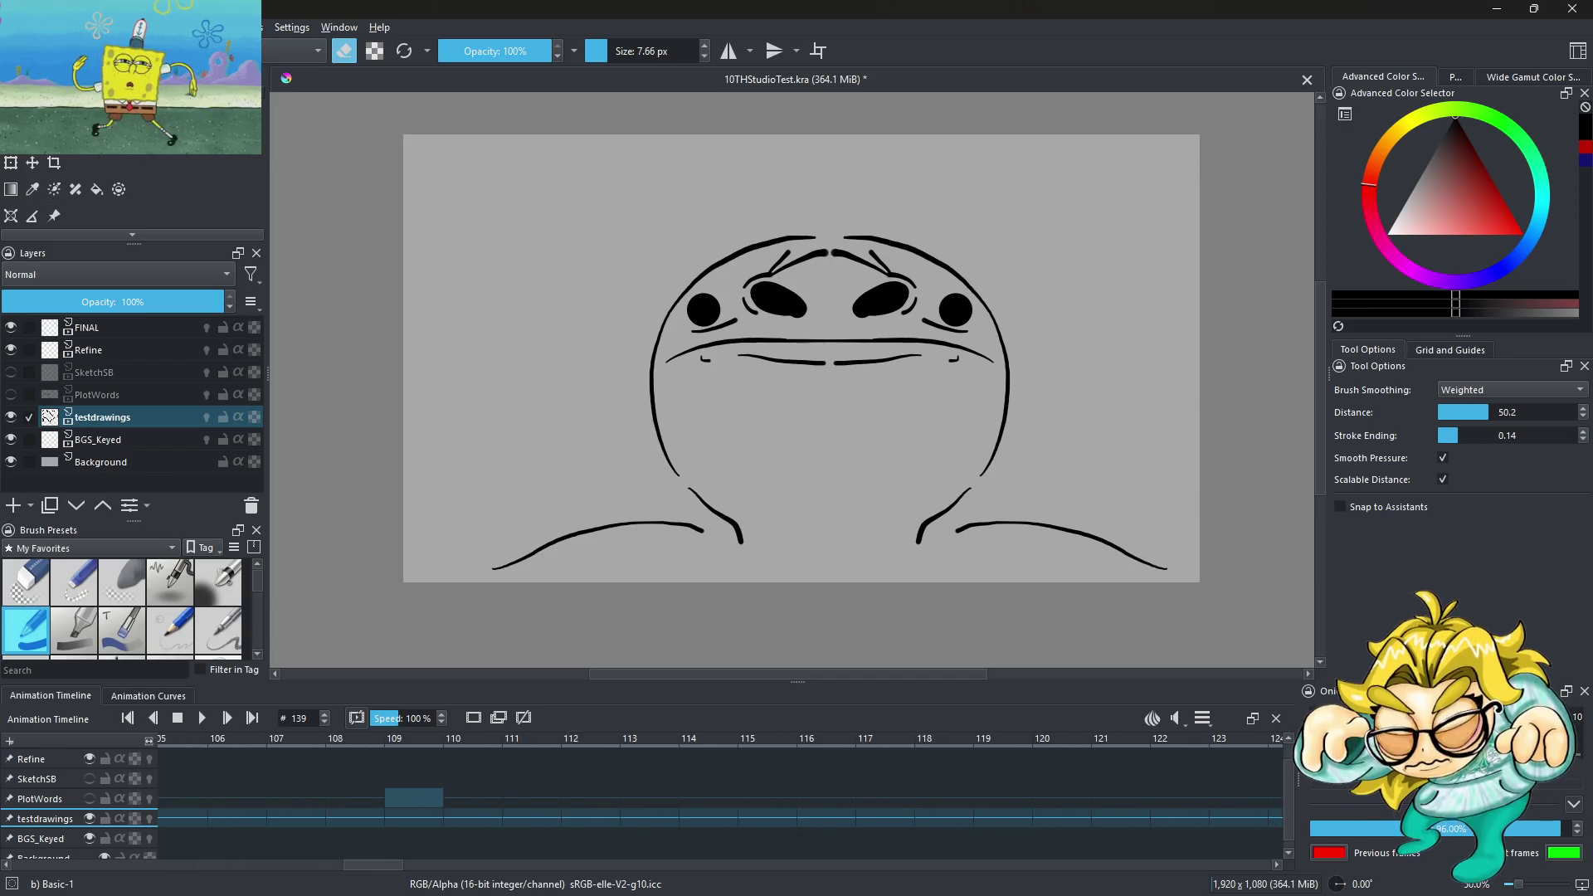
pyautogui.hscroll(-5, 567, 799)
pyautogui.hscroll(-5, 568, 798)
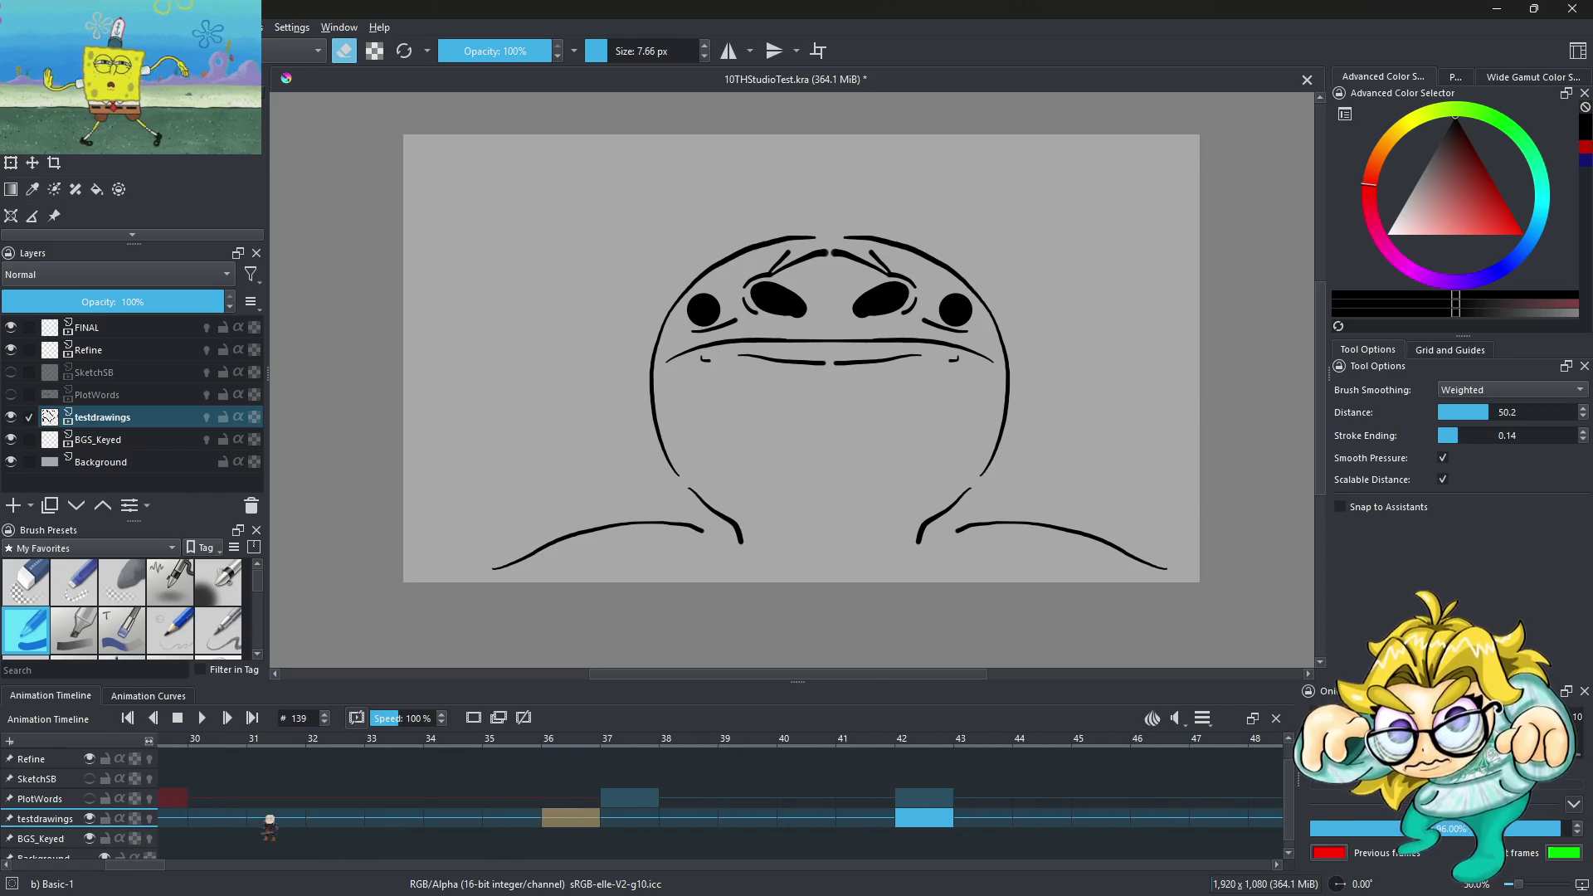
pyautogui.click(269, 818)
pyautogui.click(202, 718)
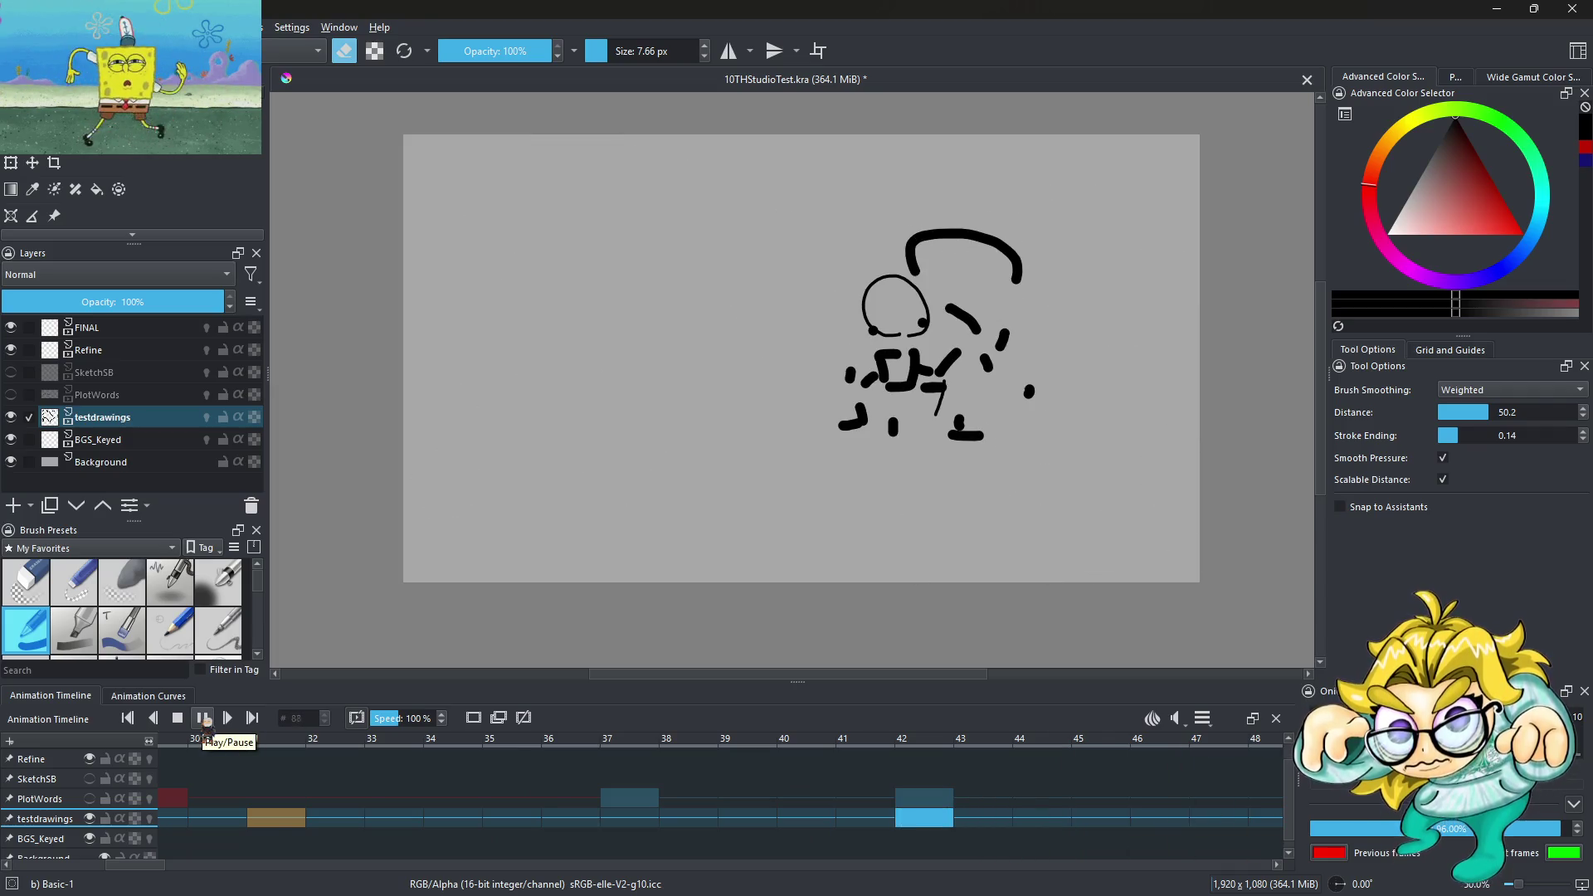
pyautogui.click(204, 719)
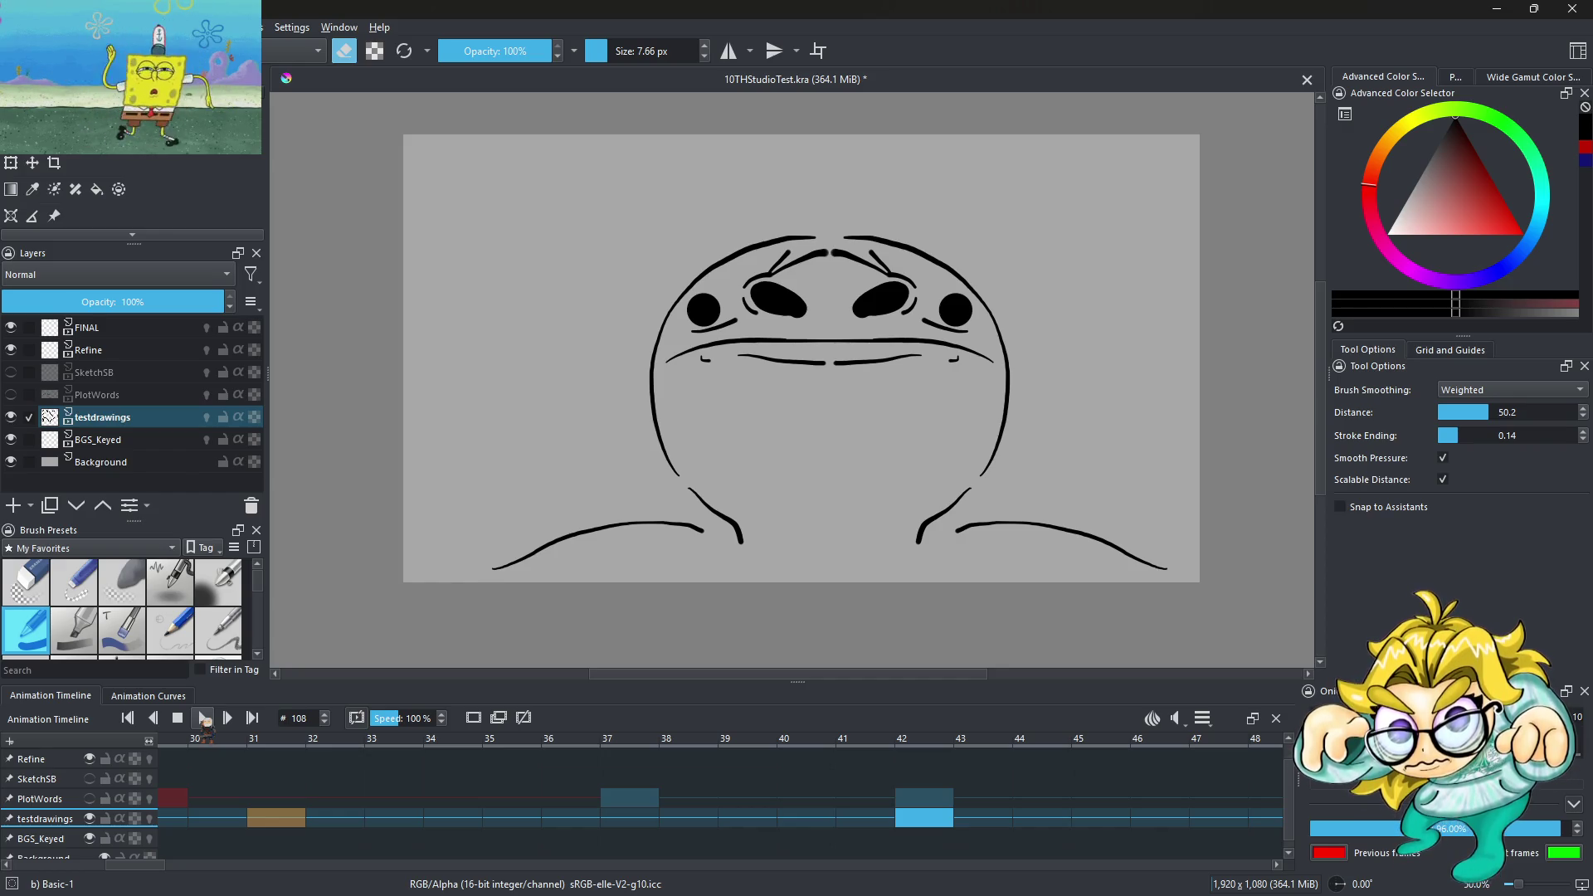
# Compare frame 41 with frame 31 and replay the animation from frame 31
pyautogui.click(878, 819)
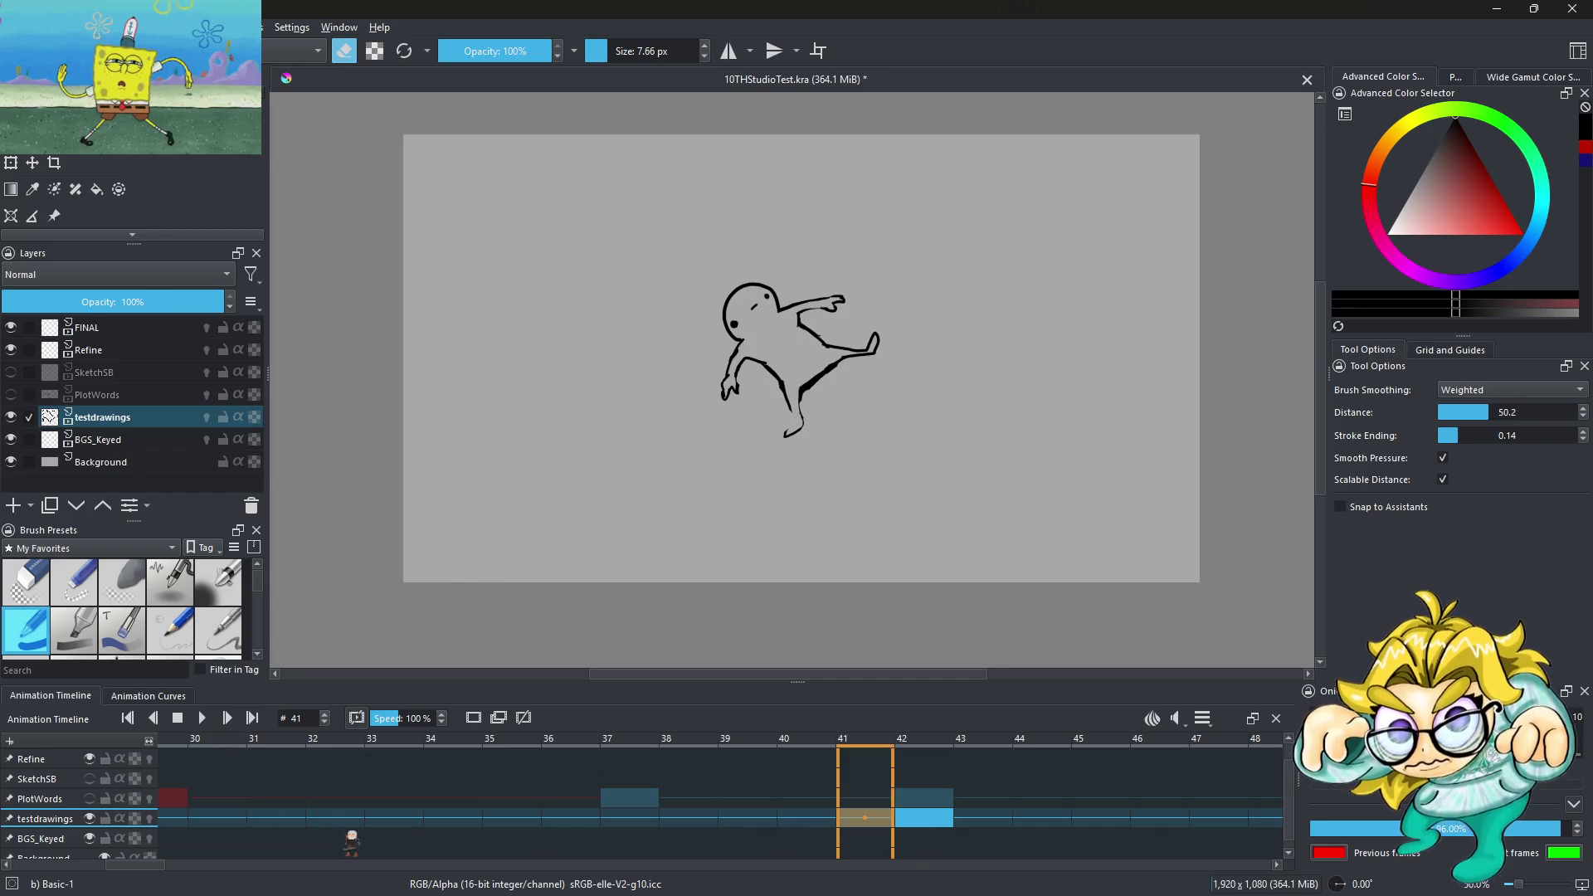
pyautogui.click(274, 820)
pyautogui.click(202, 719)
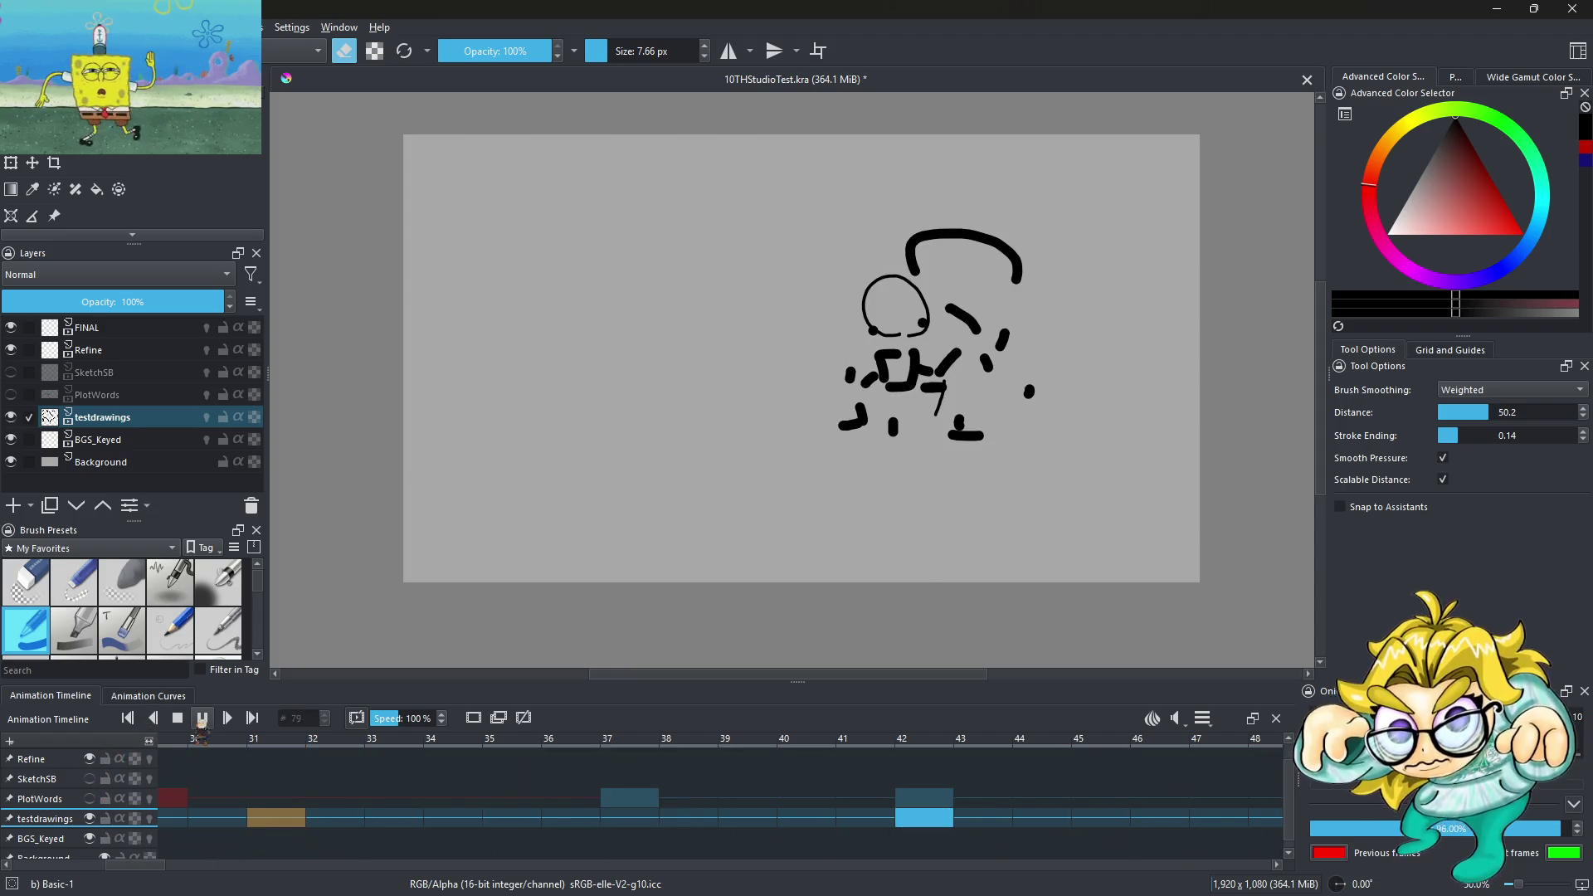
pyautogui.click(202, 718)
# Play the animation again, then add a new paint layer above BGS_Keyed
pyautogui.click(202, 718)
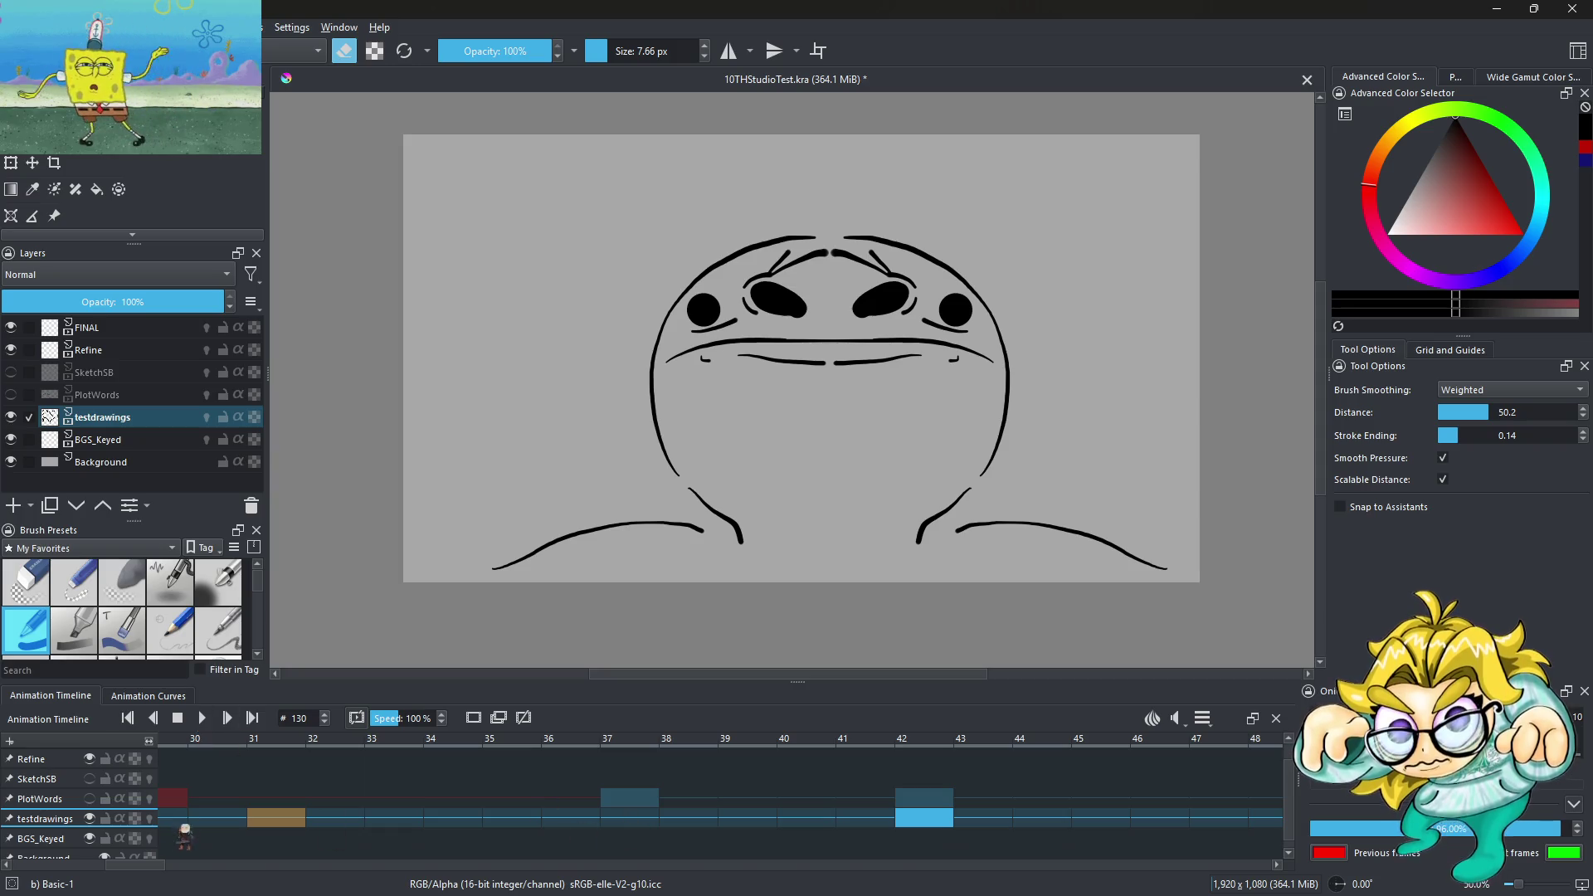
pyautogui.click(41, 838)
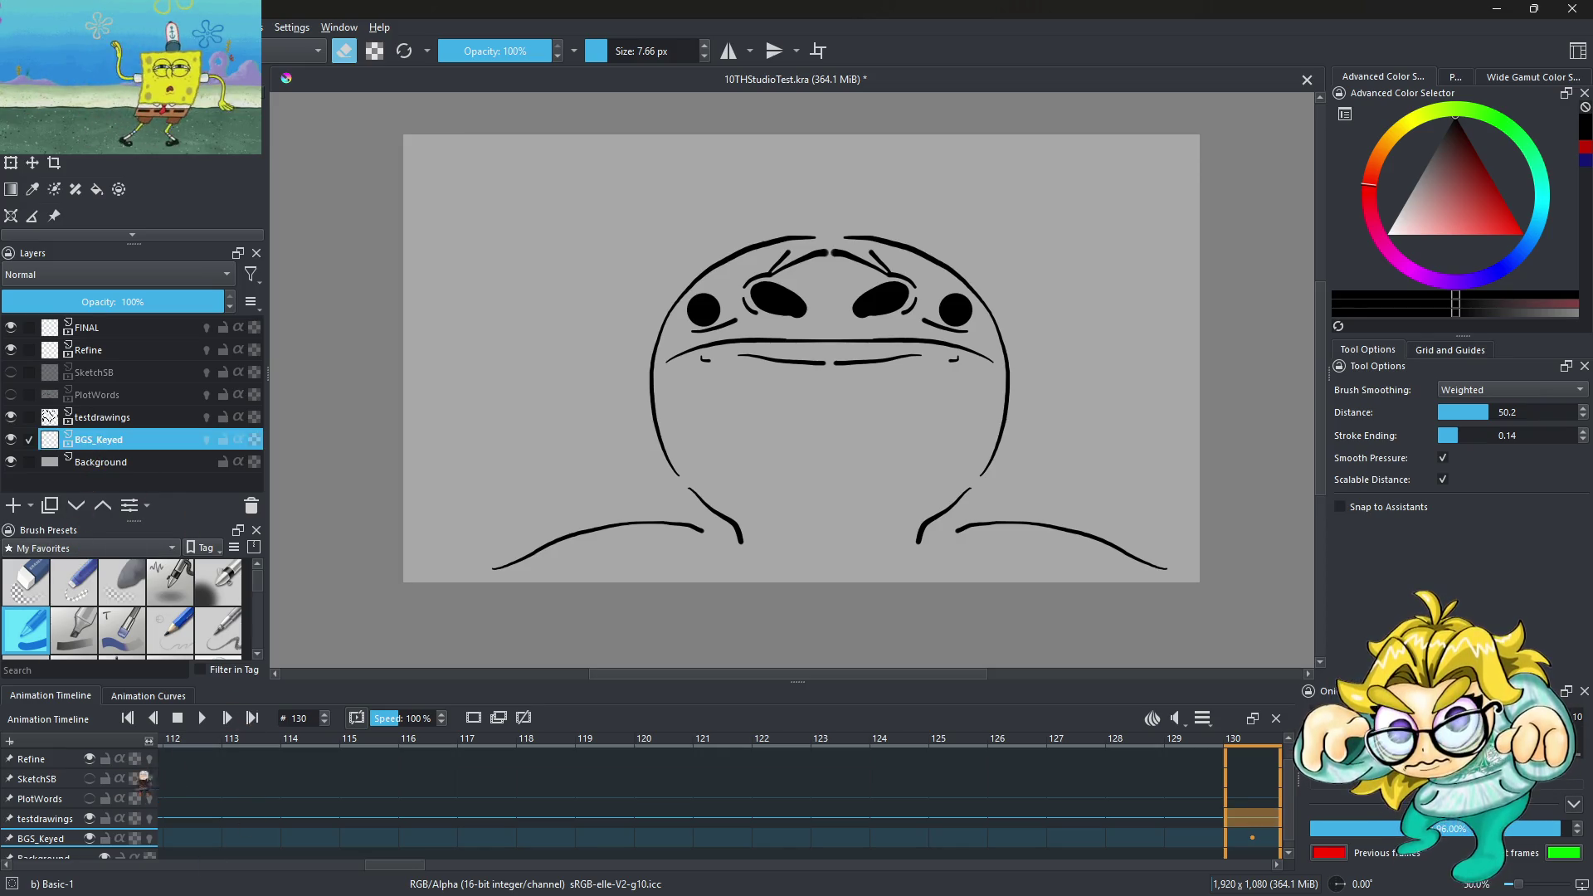
pyautogui.click(13, 506)
# Rename the new layer to 'effects' and scan the timeline out to frame 131
pyautogui.doubleClick(143, 440)
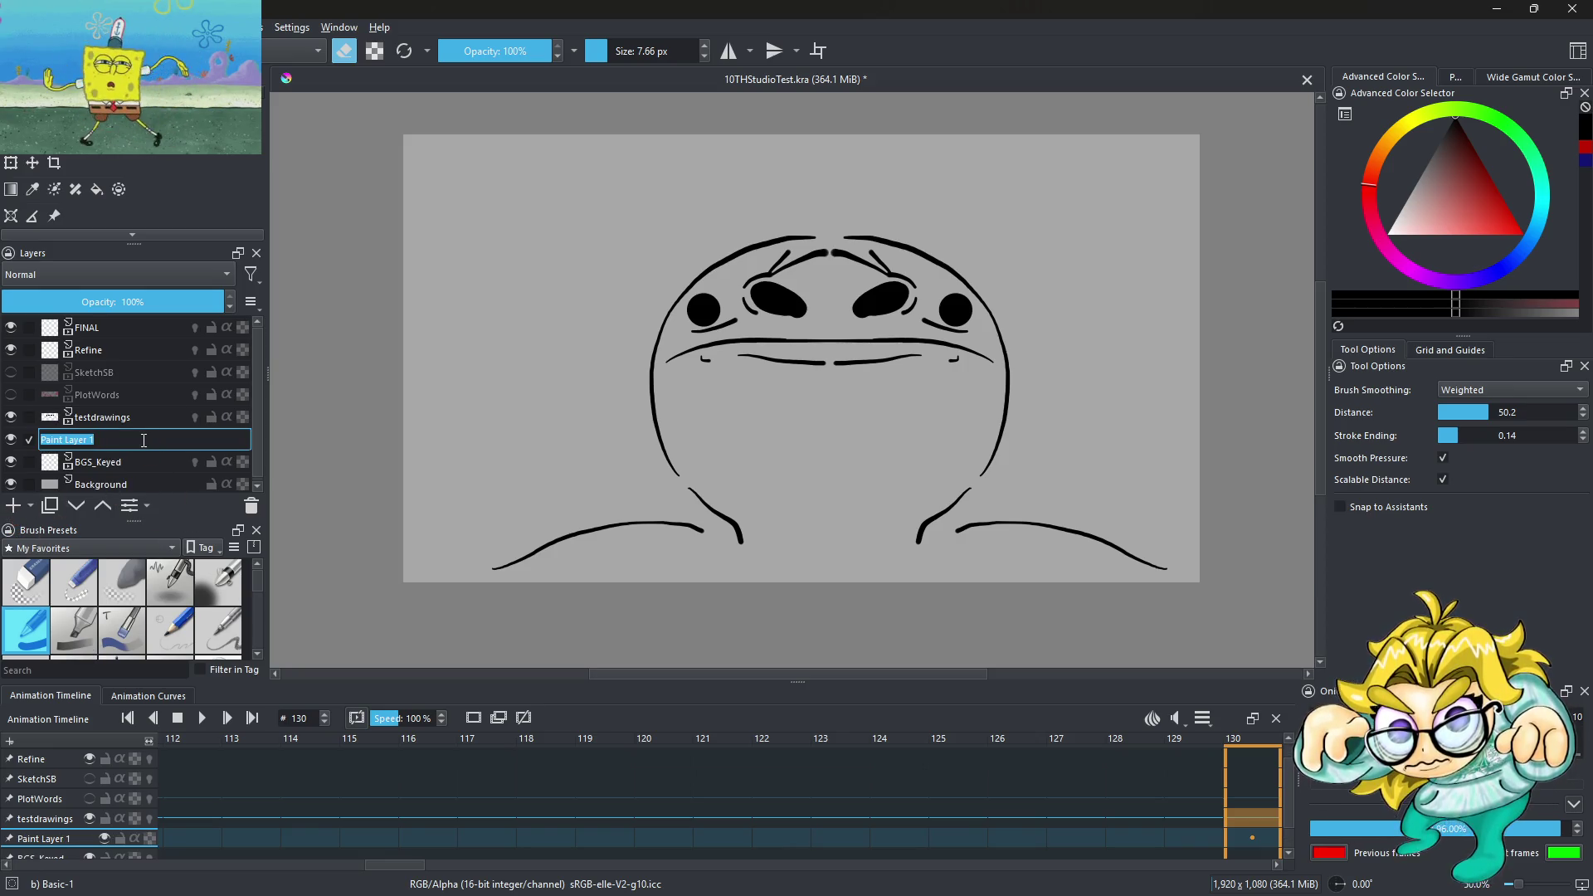
pyautogui.write('effects')
pyautogui.press('Return')
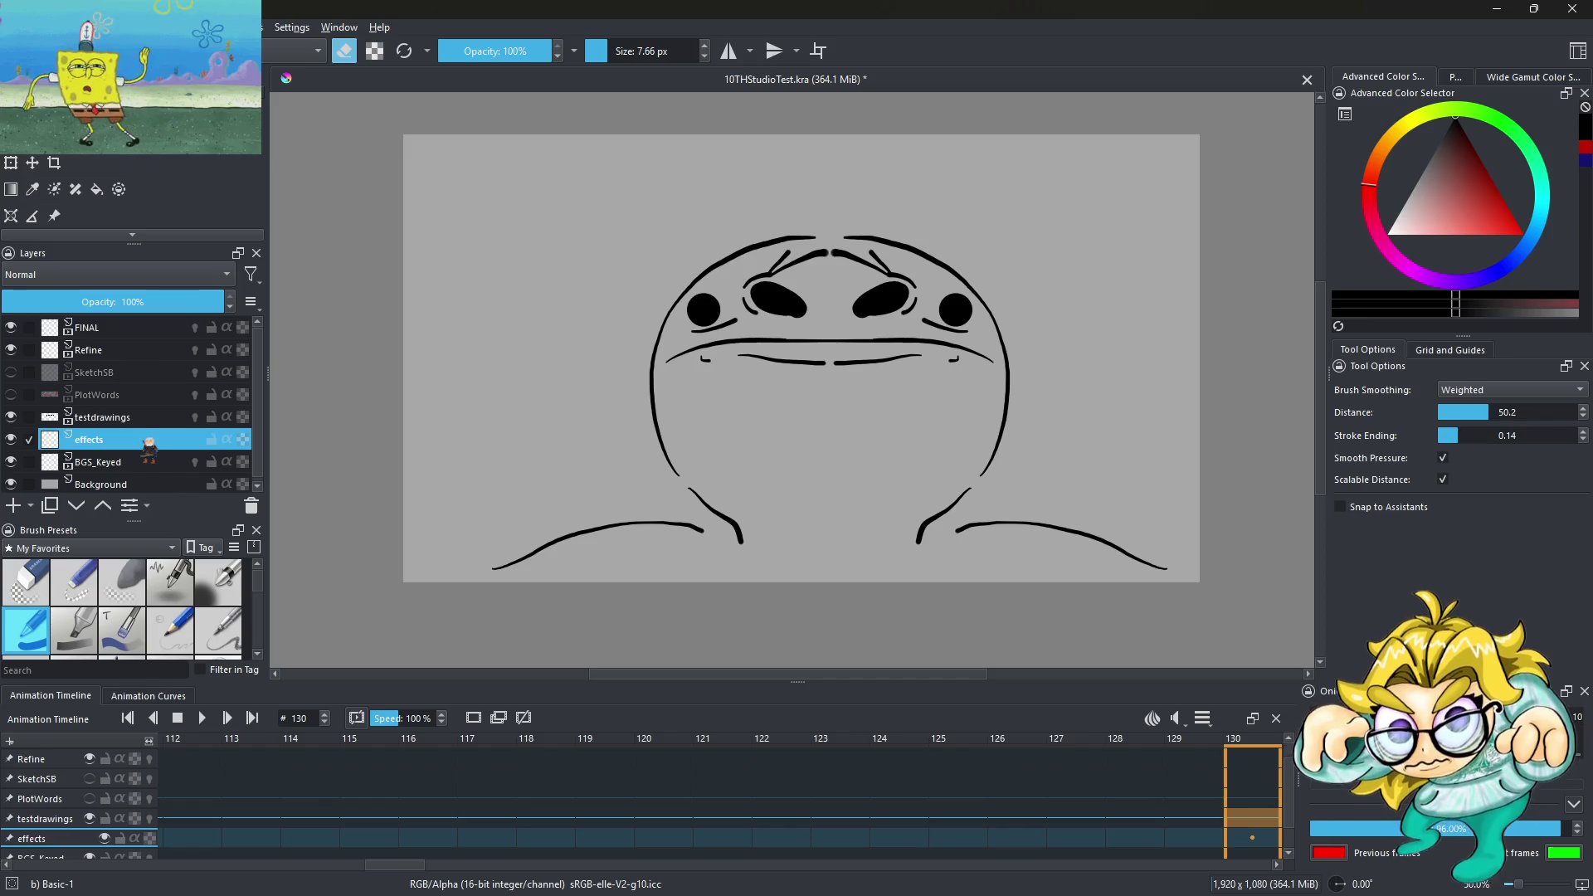
pyautogui.hscroll(2, 754, 789)
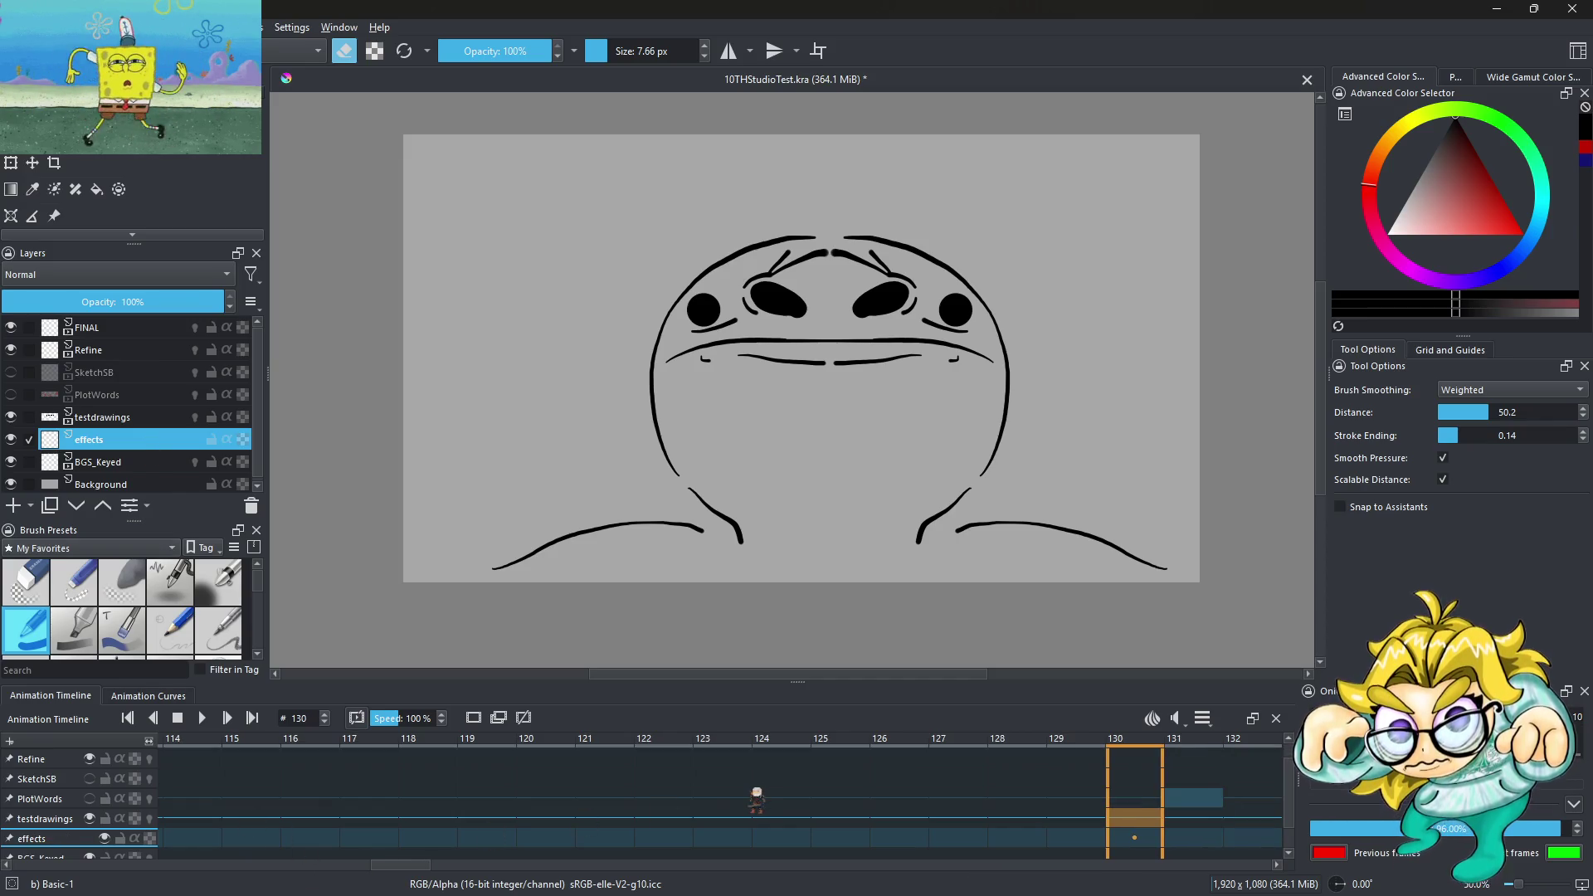
pyautogui.click(1079, 838)
pyautogui.click(1135, 838)
pyautogui.click(1196, 838)
pyautogui.press('space')
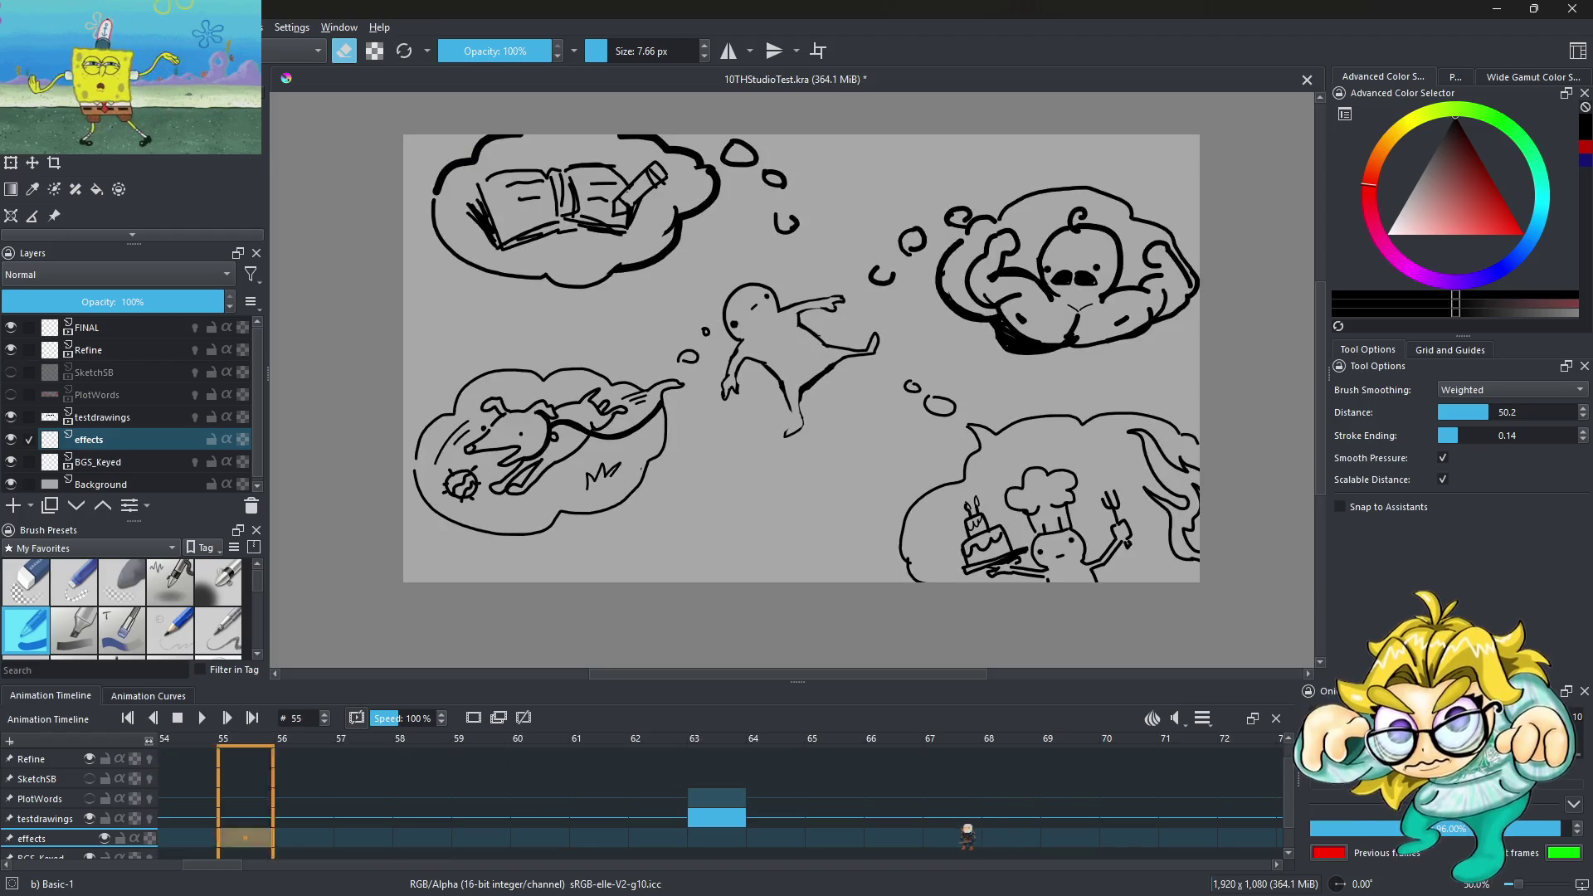
# Duplicate a keyframe onto the effects layer at frame 63
pyautogui.click(717, 837)
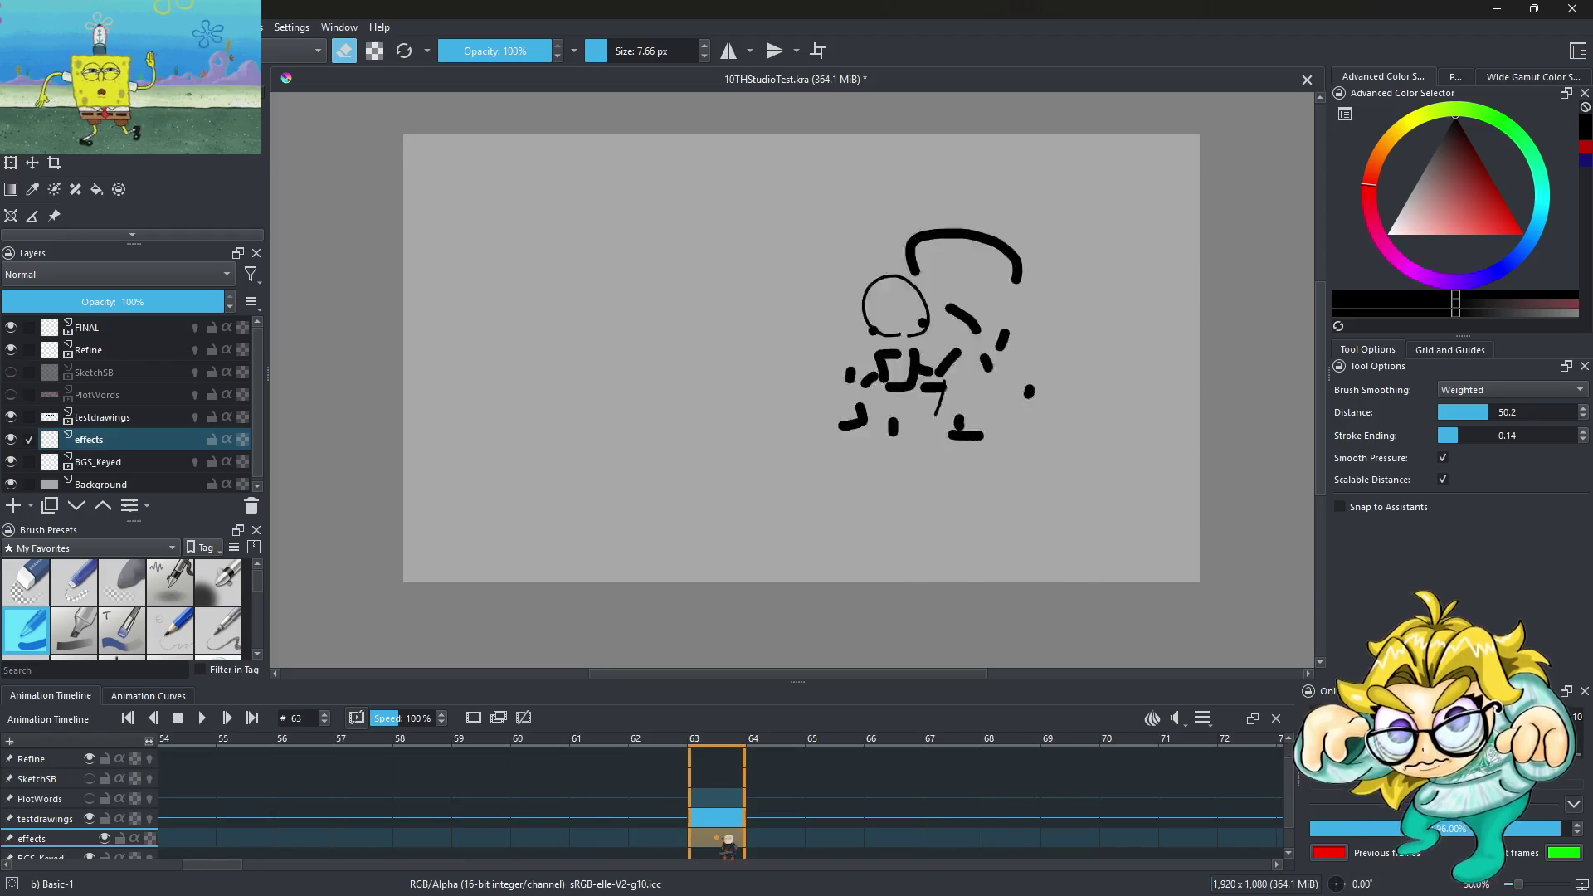
pyautogui.rightClick(727, 842)
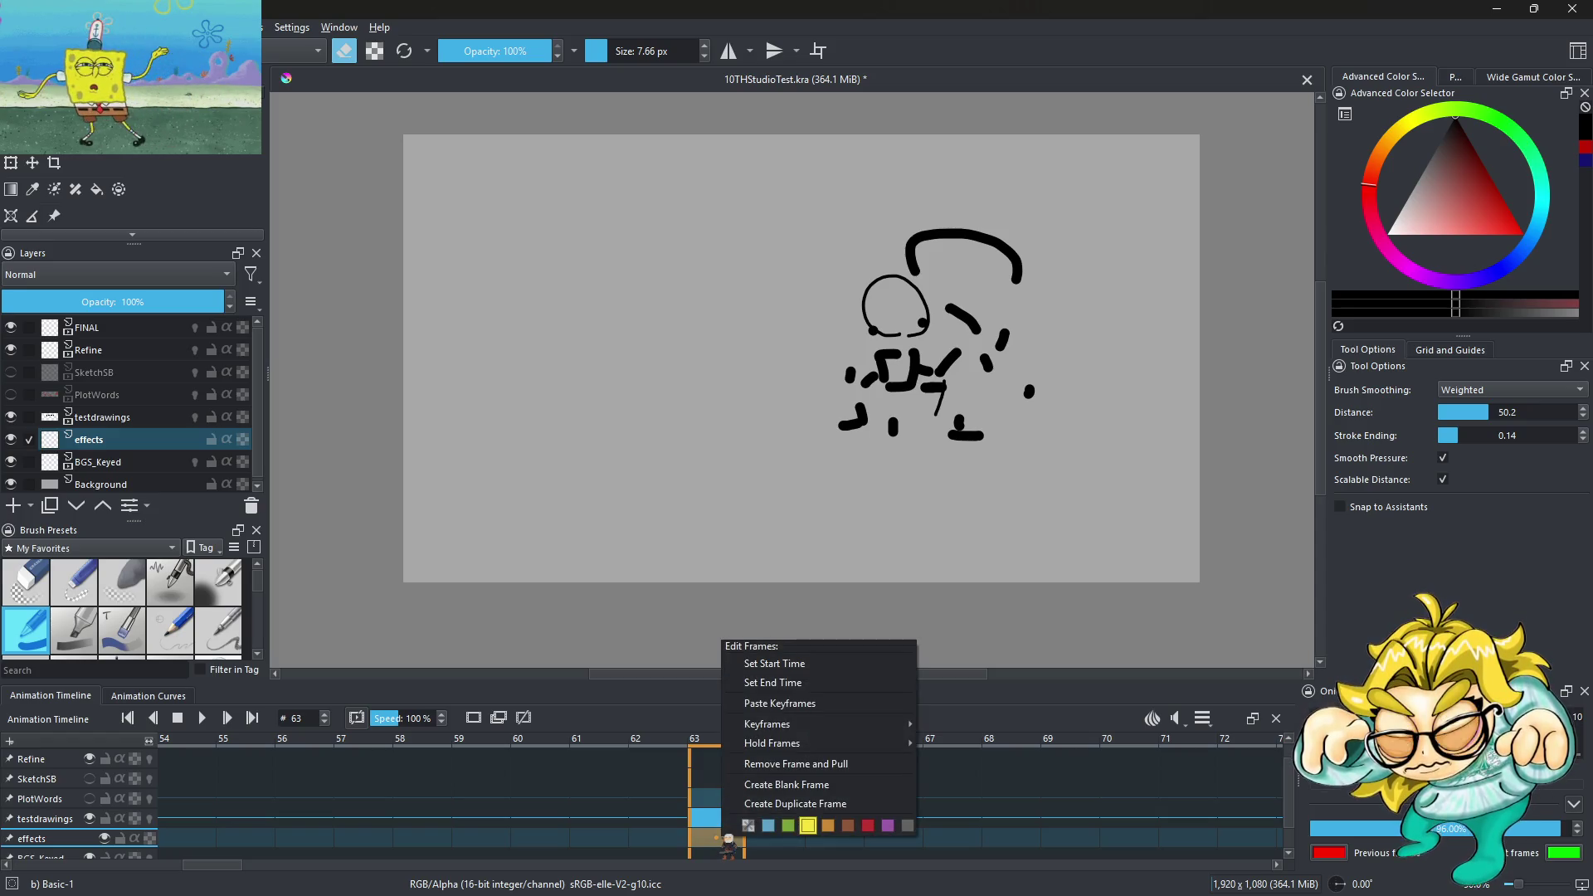
pyautogui.click(768, 797)
pyautogui.rightClick(728, 840)
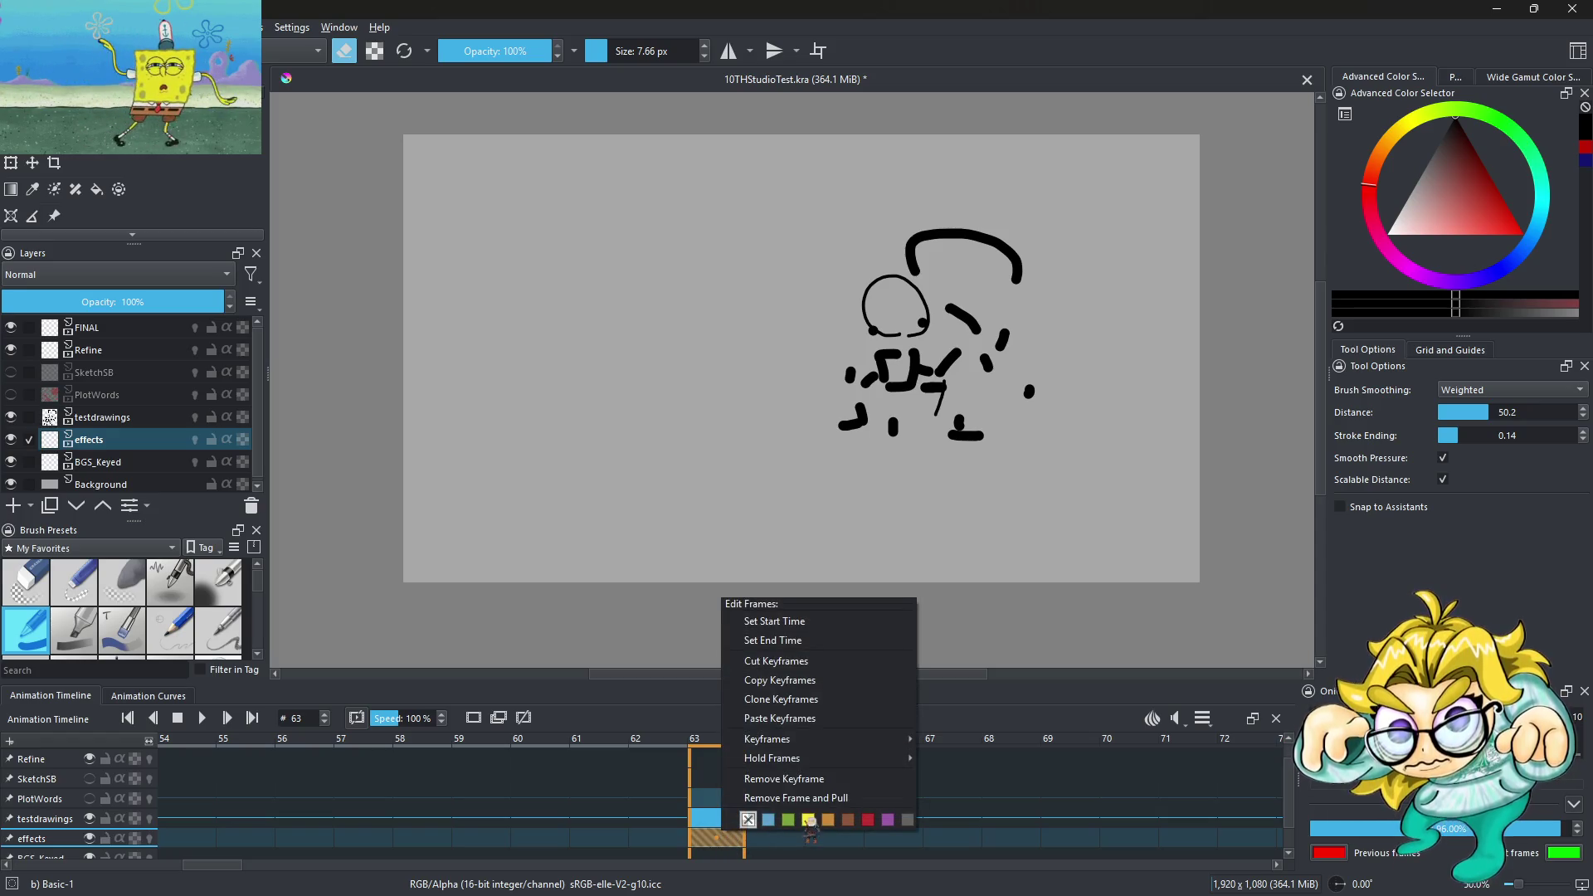
pyautogui.click(727, 850)
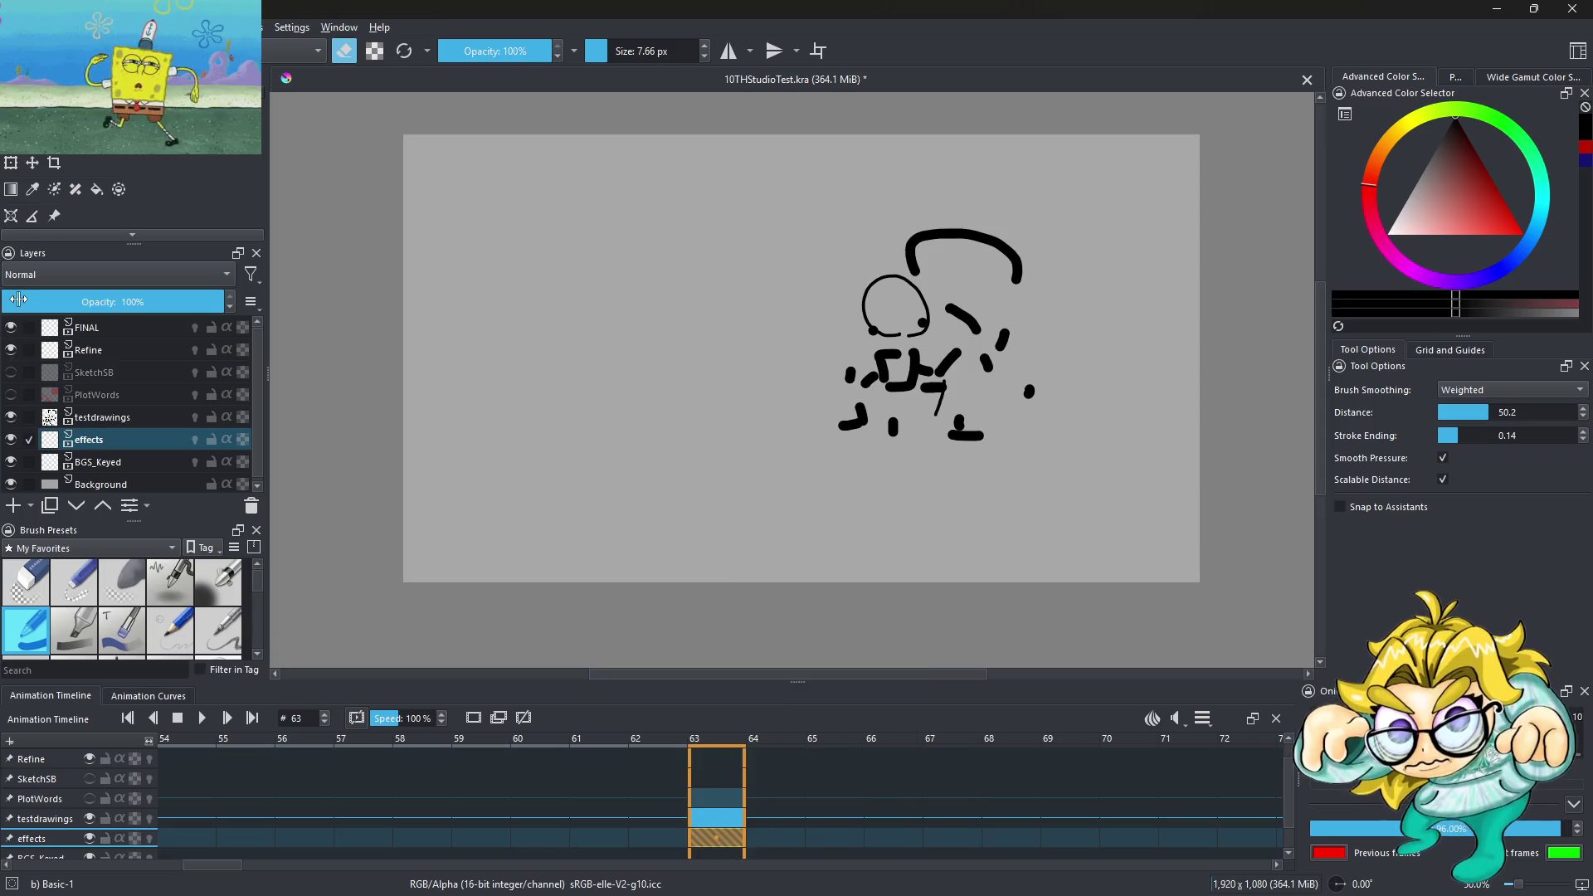
# Leave eraser mode and pick a pale mint teal brush colour
pyautogui.press('e')
pyautogui.moveTo(1456, 141)
pyautogui.mouseDown()
pyautogui.moveTo(1438, 117)
pyautogui.moveTo(1422, 237)
pyautogui.mouseUp()
pyautogui.click(1545, 193)
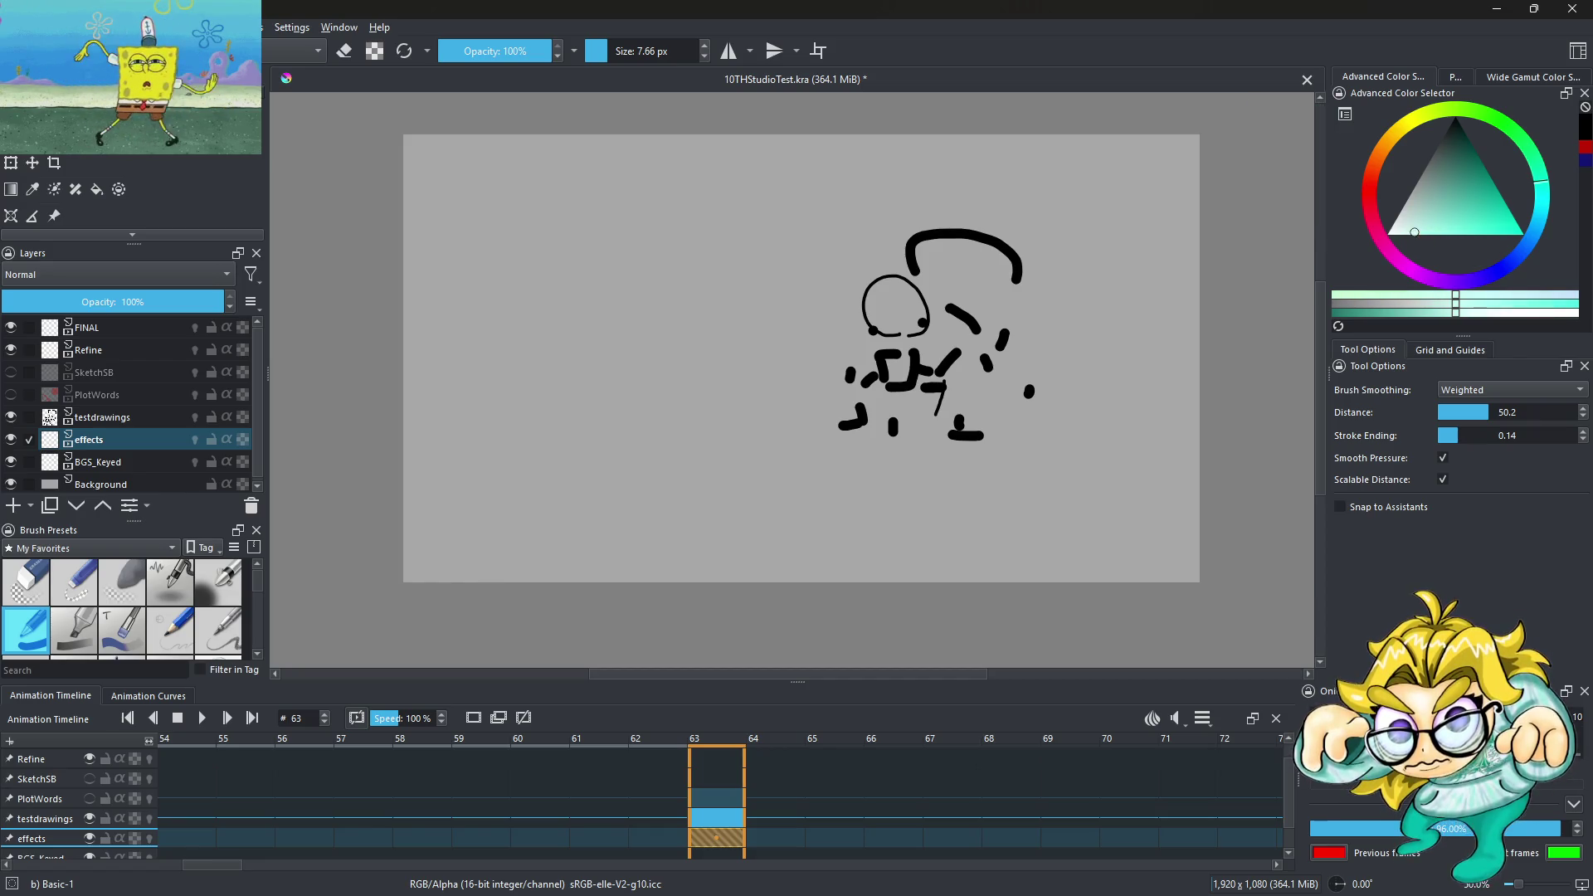
# Enlarge the brush and lower its opacity to 55%
pyautogui.scroll(2, 845, 316)
pyautogui.scroll(-3, 845, 316)
pyautogui.scroll(1, 845, 317)
pyautogui.moveTo(630, 50); pyautogui.dragTo(655, 51)
pyautogui.scroll(2, 633, 375)
pyautogui.scroll(-4, 633, 375)
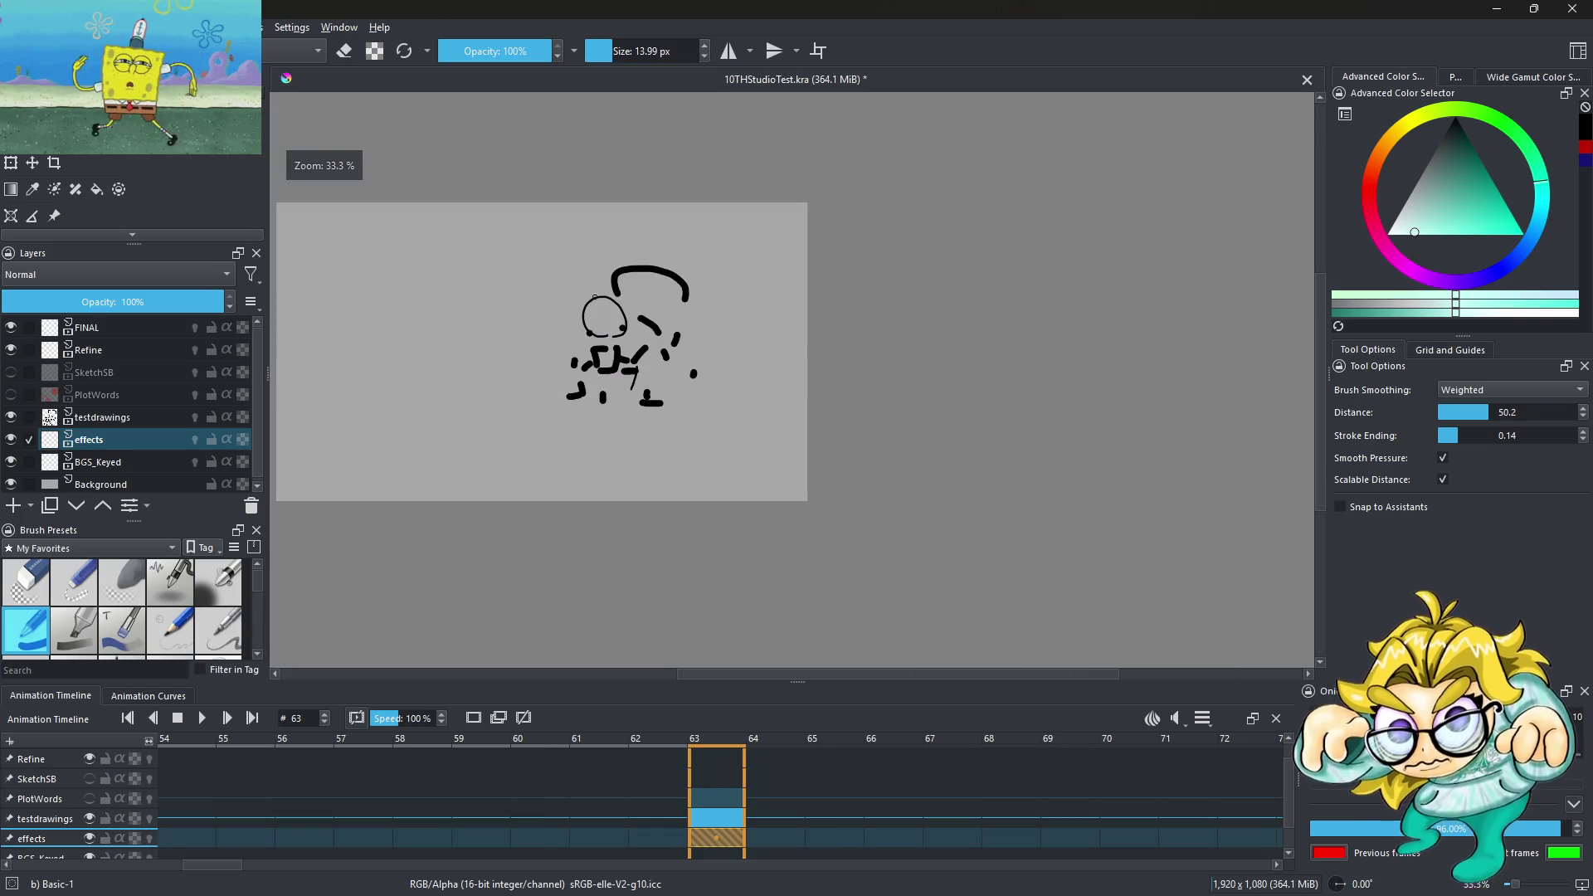
pyautogui.scroll(2, 633, 375)
pyautogui.click(618, 51)
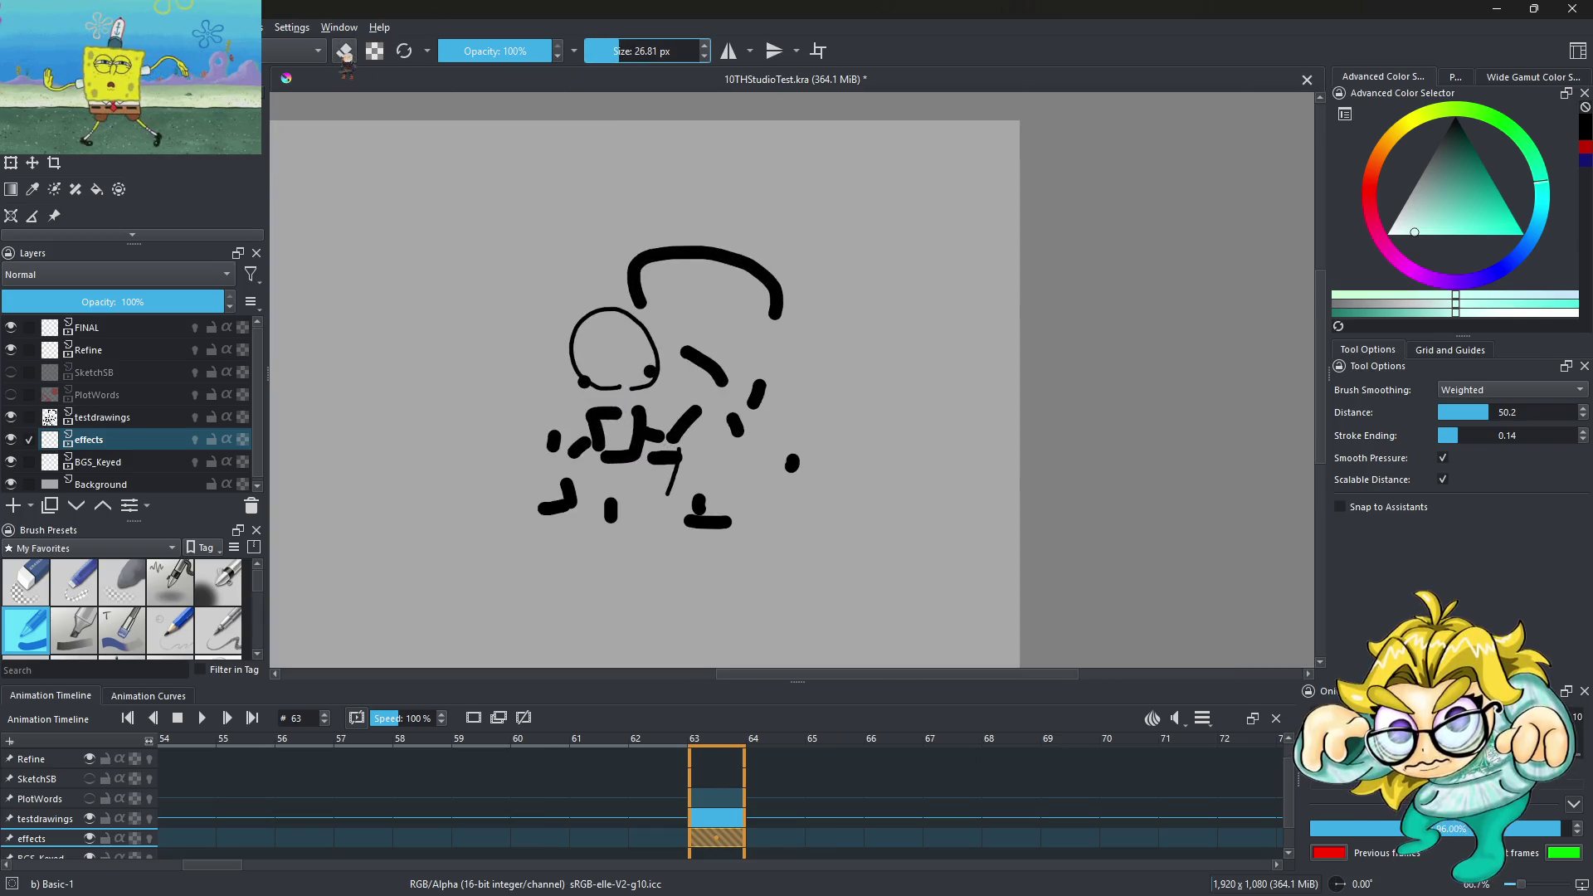
pyautogui.press('e')
# Paint first mint strokes up through the figure, then undo them all
pyautogui.moveTo(604, 422)
pyautogui.mouseDown()
pyautogui.moveTo(614, 255)
pyautogui.moveTo(640, 345)
pyautogui.mouseUp()
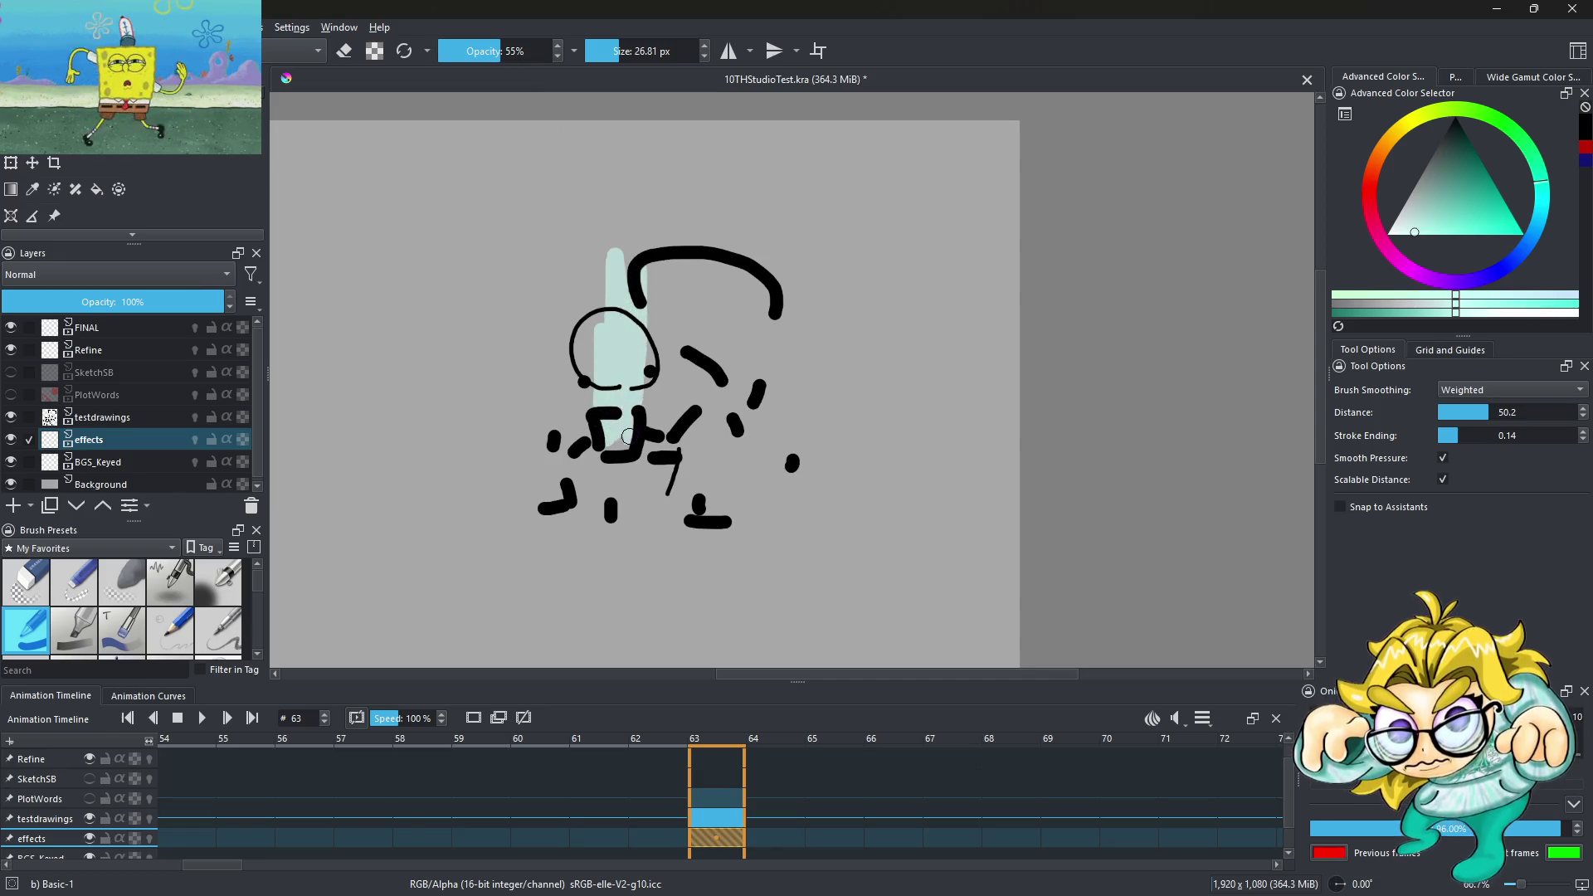
pyautogui.moveTo(657, 276); pyautogui.dragTo(652, 427)
pyautogui.moveTo(709, 270); pyautogui.dragTo(643, 451)
pyautogui.moveTo(664, 367); pyautogui.dragTo(762, 145)
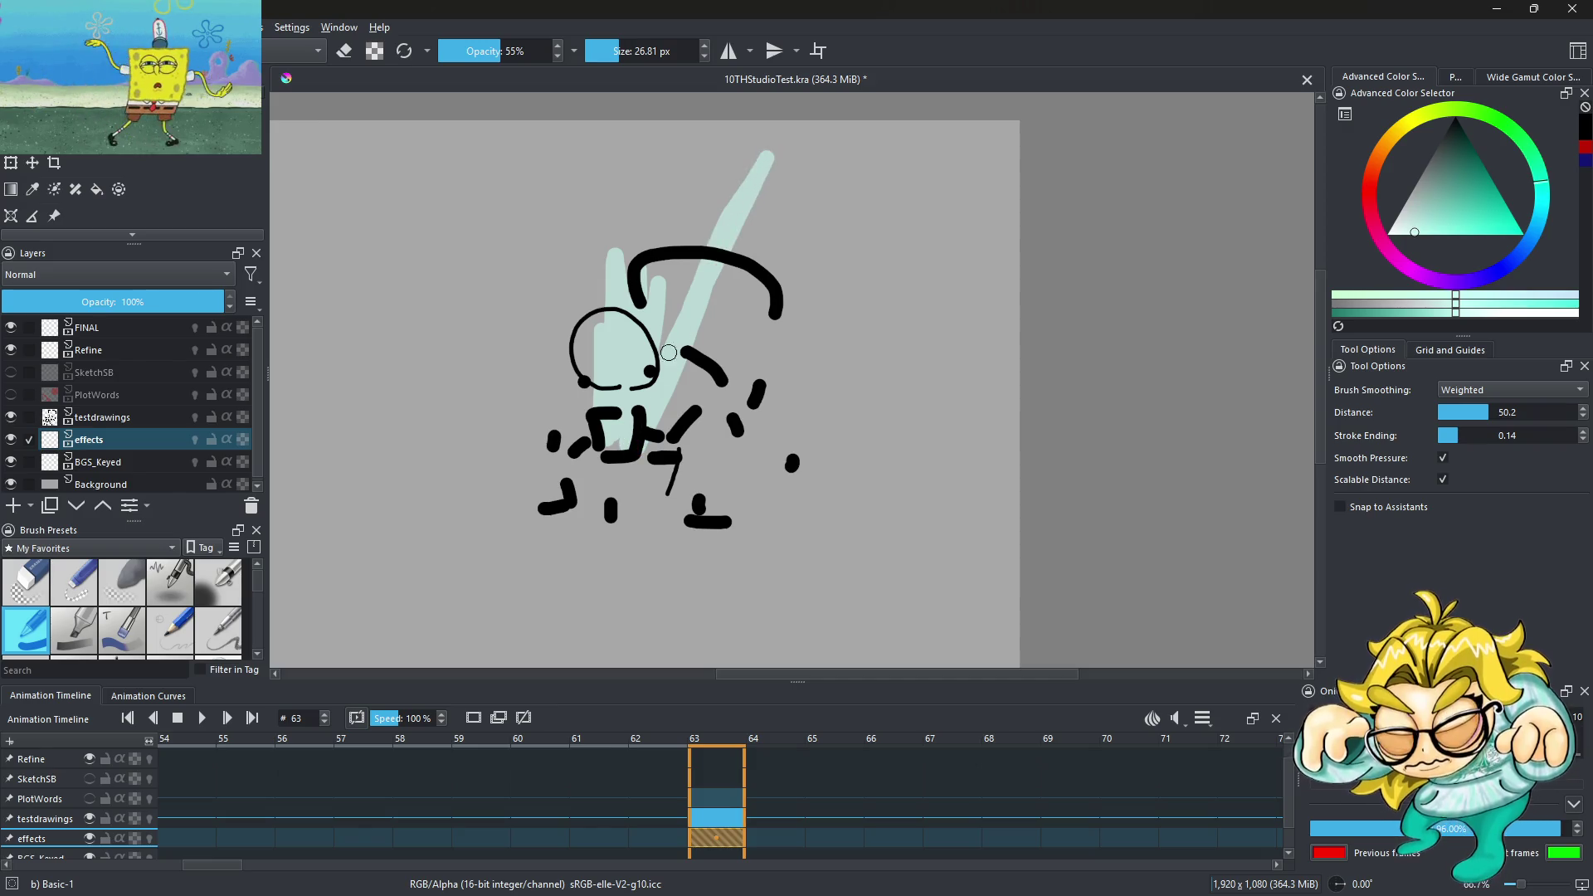
pyautogui.press('-')
pyautogui.press('-')
pyautogui.press('-')
pyautogui.hotkey('ctrl', 'z')
pyautogui.hotkey('ctrl', 'z')
pyautogui.hotkey('ctrl', 'z')
pyautogui.press('+')
pyautogui.press('+')
pyautogui.press('+')
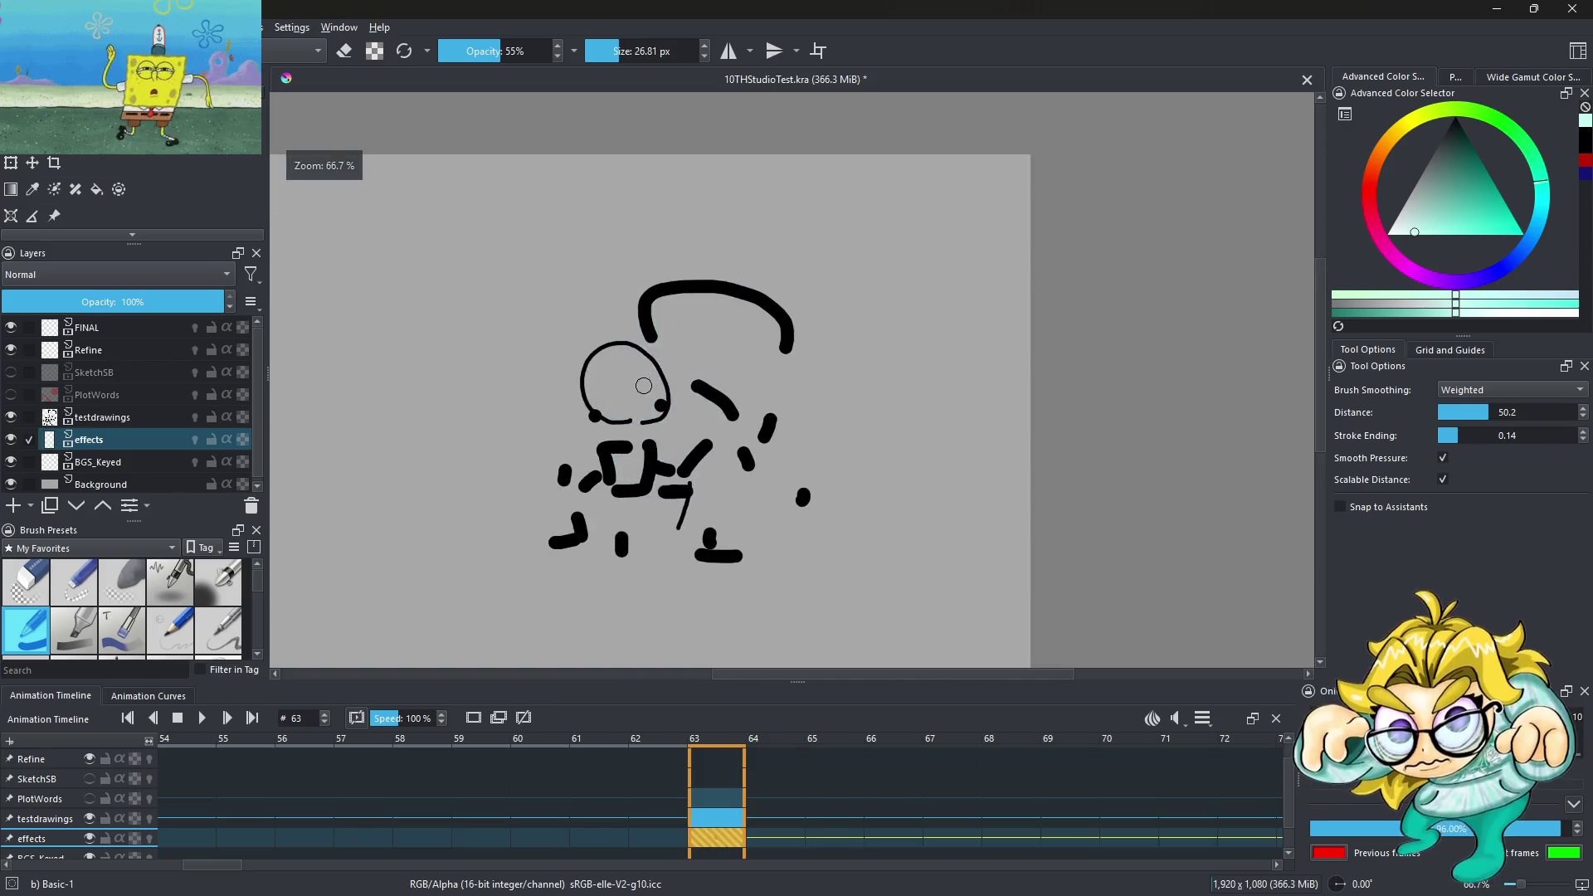
pyautogui.press('+')
pyautogui.press('+')
# Test a larger Block mix tilt brush stroke, undo it, and return to b) Basic-1
pyautogui.press(']')
pyautogui.press(']')
pyautogui.press(']')
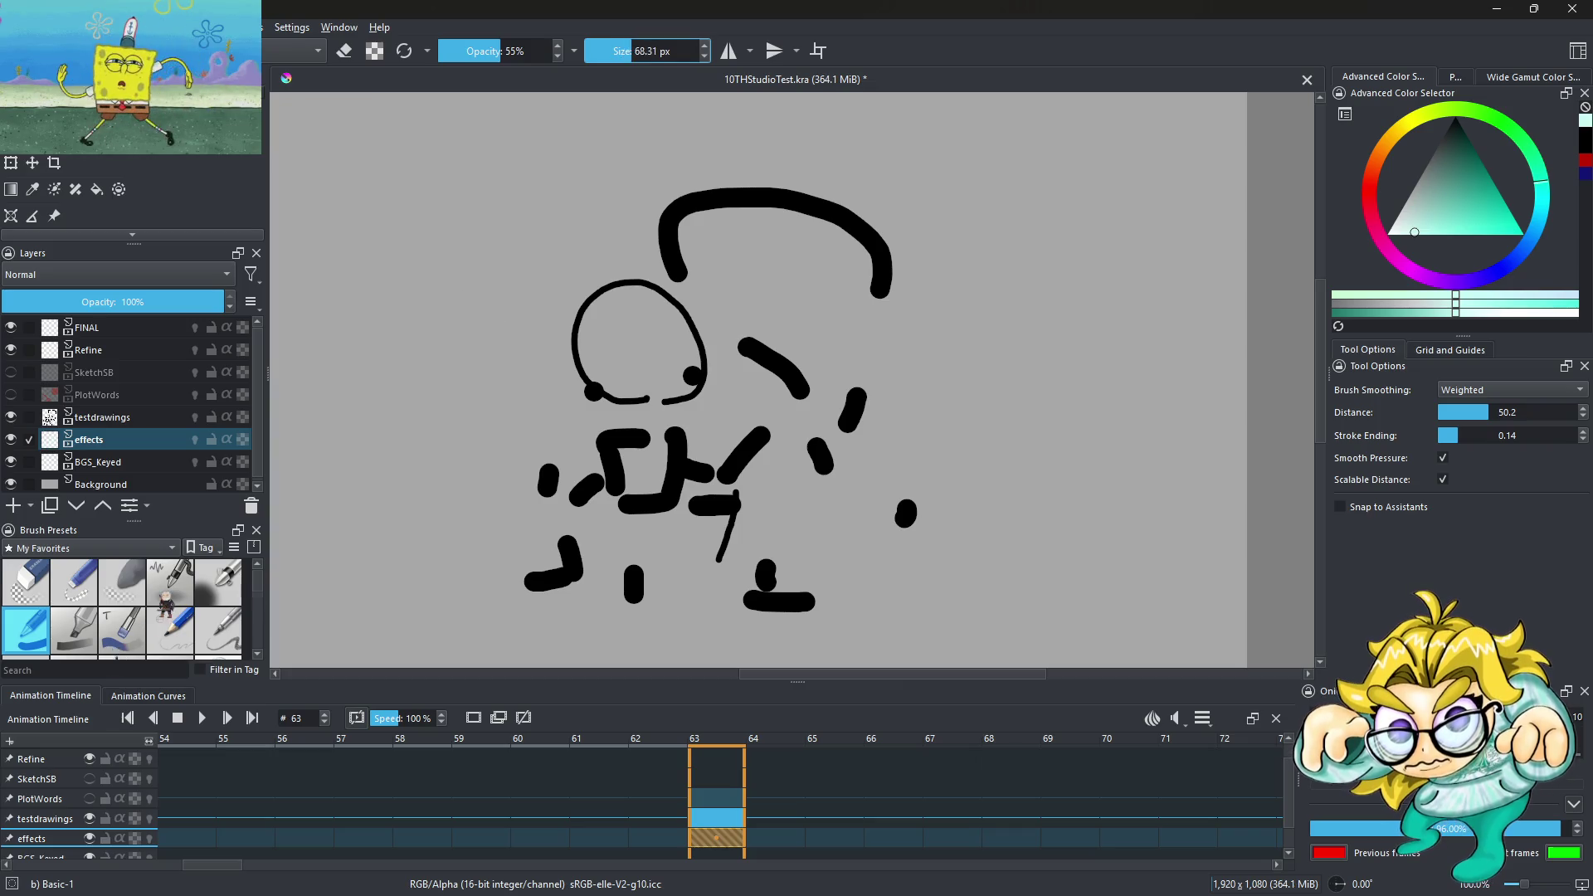
pyautogui.click(122, 631)
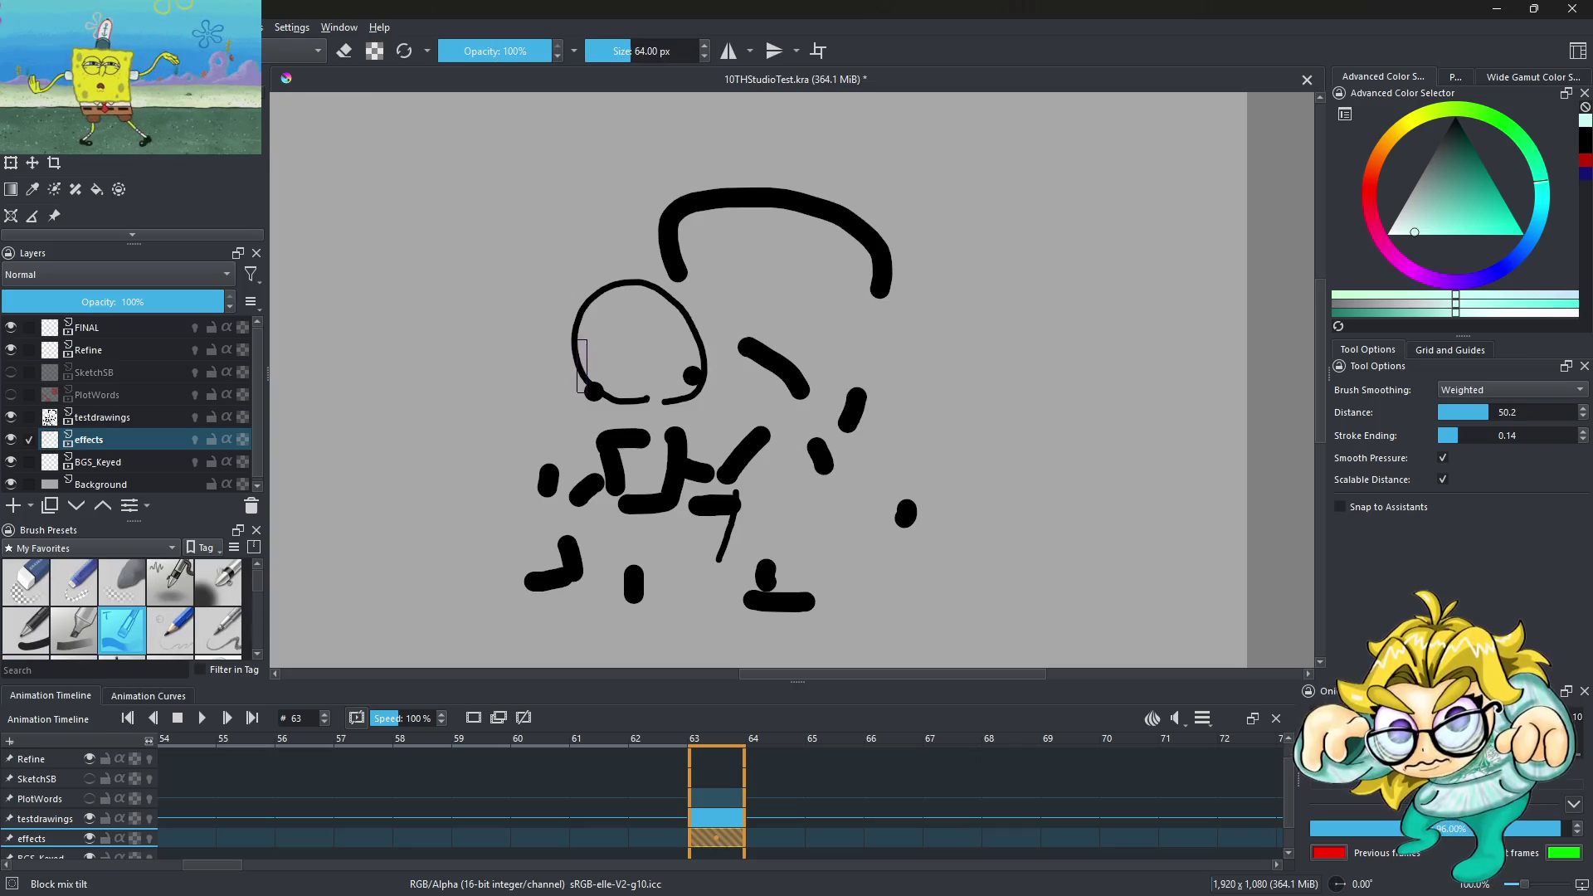
pyautogui.moveTo(639, 181); pyautogui.dragTo(611, 531)
pyautogui.hotkey('ctrl', 'z')
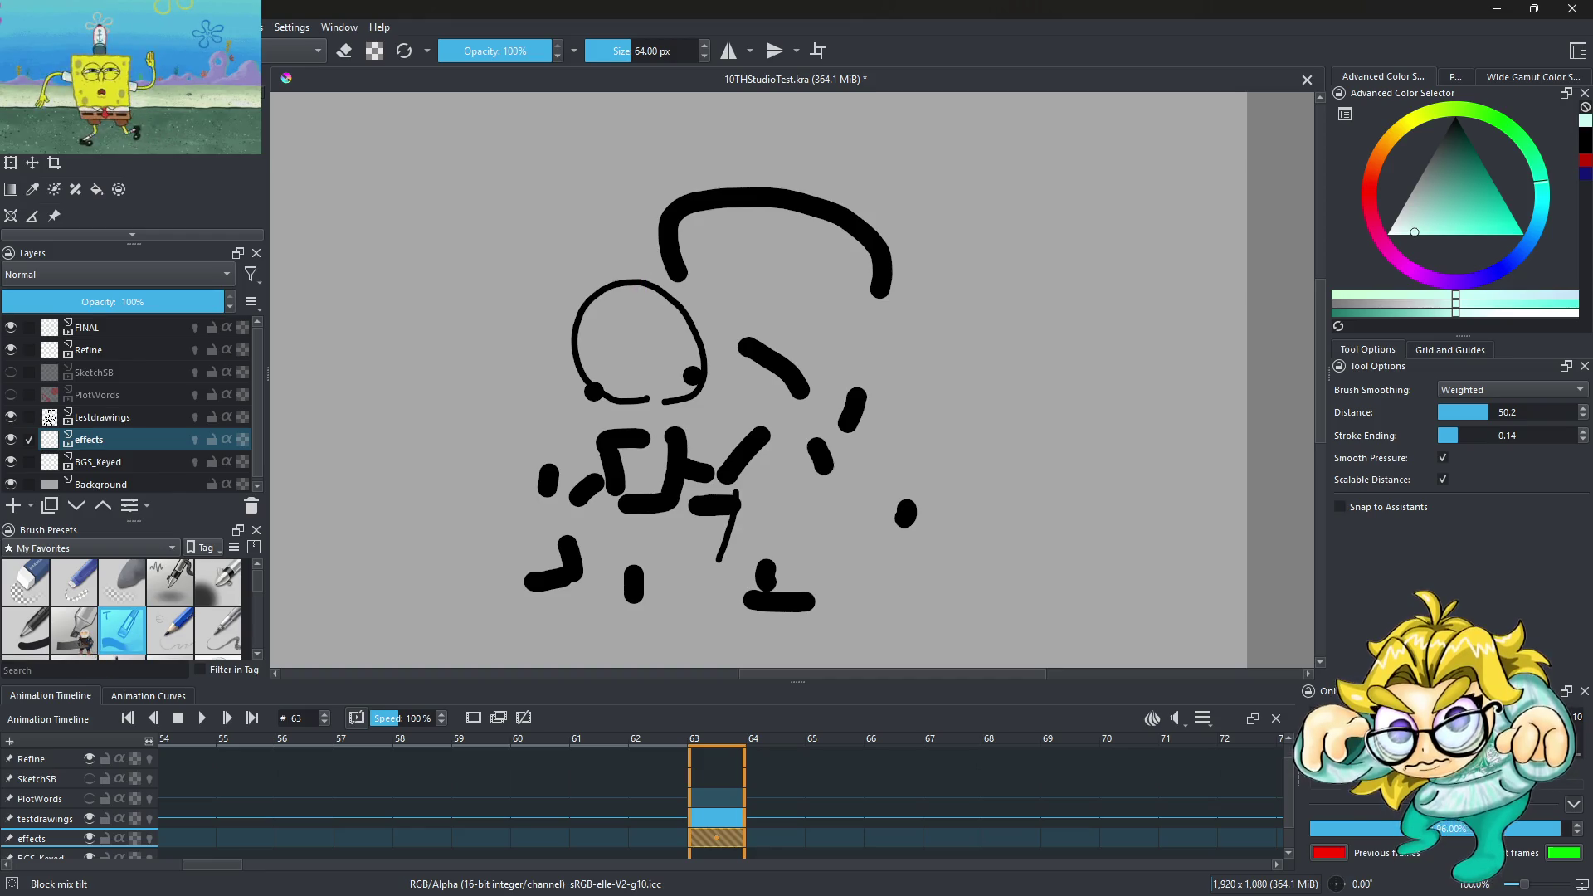
pyautogui.click(25, 631)
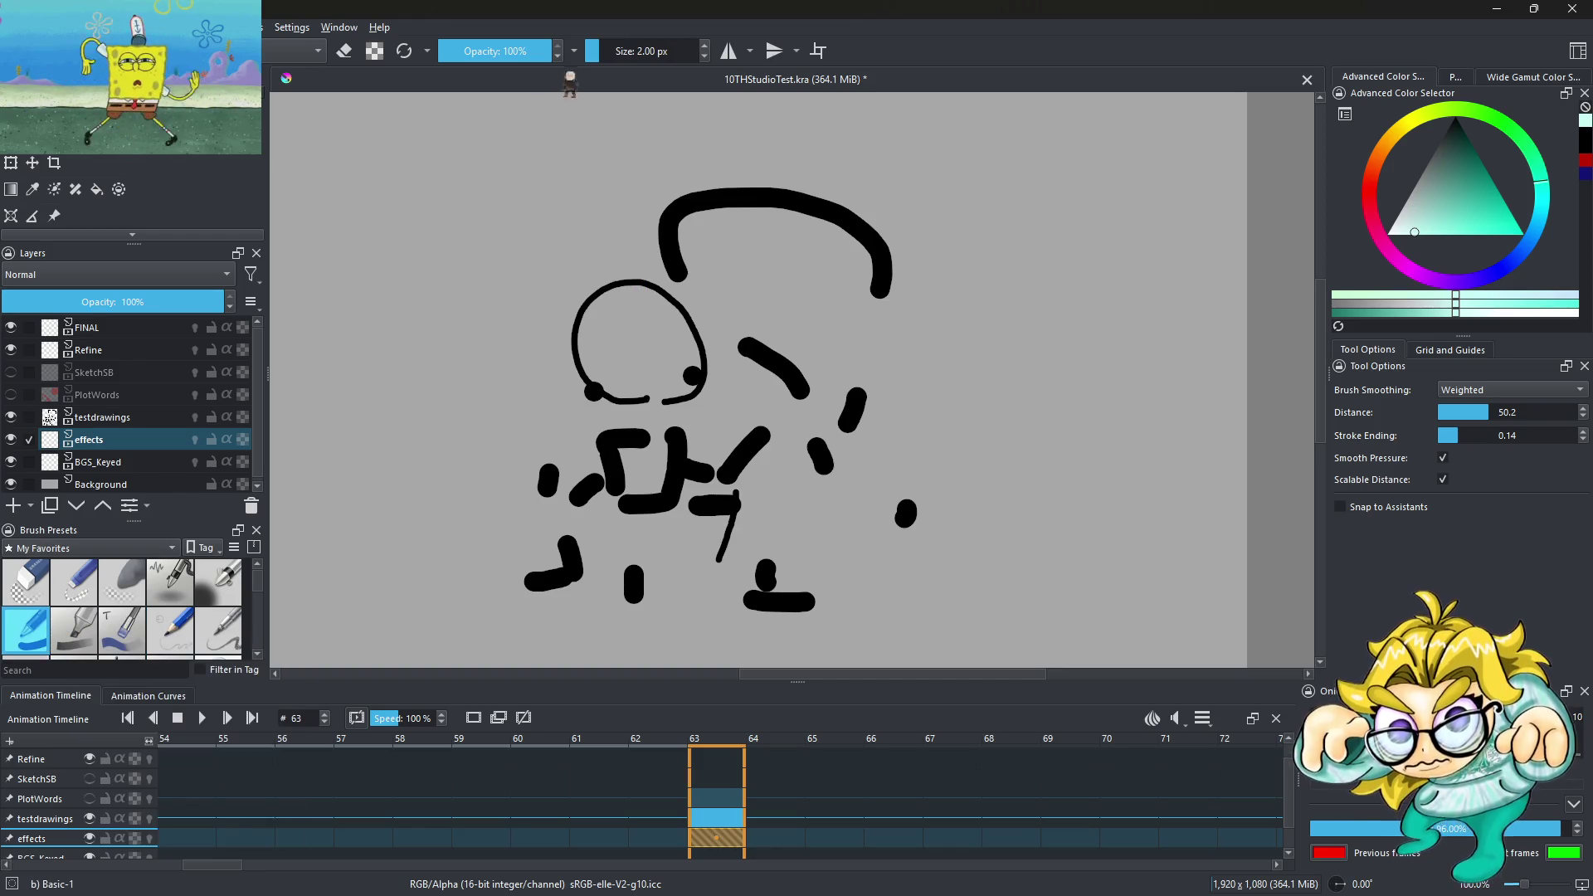
# Paint a wide vertical mint streak through the head and body, plus a second prong beside it
pyautogui.moveTo(650, 151); pyautogui.dragTo(612, 425)
pyautogui.moveTo(648, 483)
pyautogui.mouseDown()
pyautogui.moveTo(701, 390)
pyautogui.moveTo(656, 490)
pyautogui.moveTo(630, 365)
pyautogui.moveTo(668, 397)
pyautogui.mouseUp()
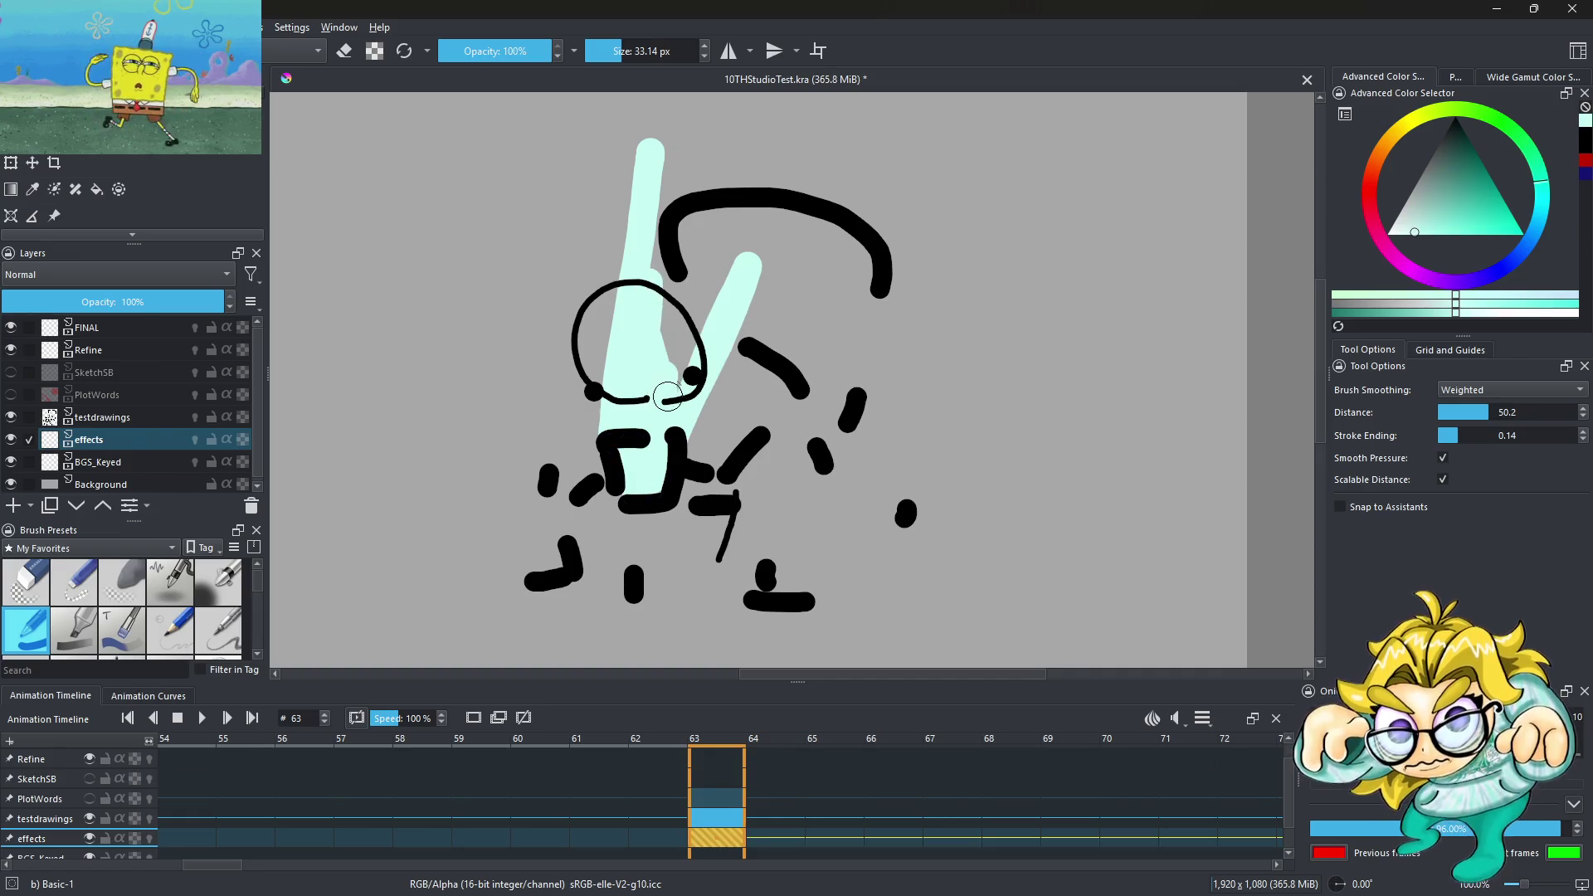
pyautogui.hotkey('ctrl', 'z')
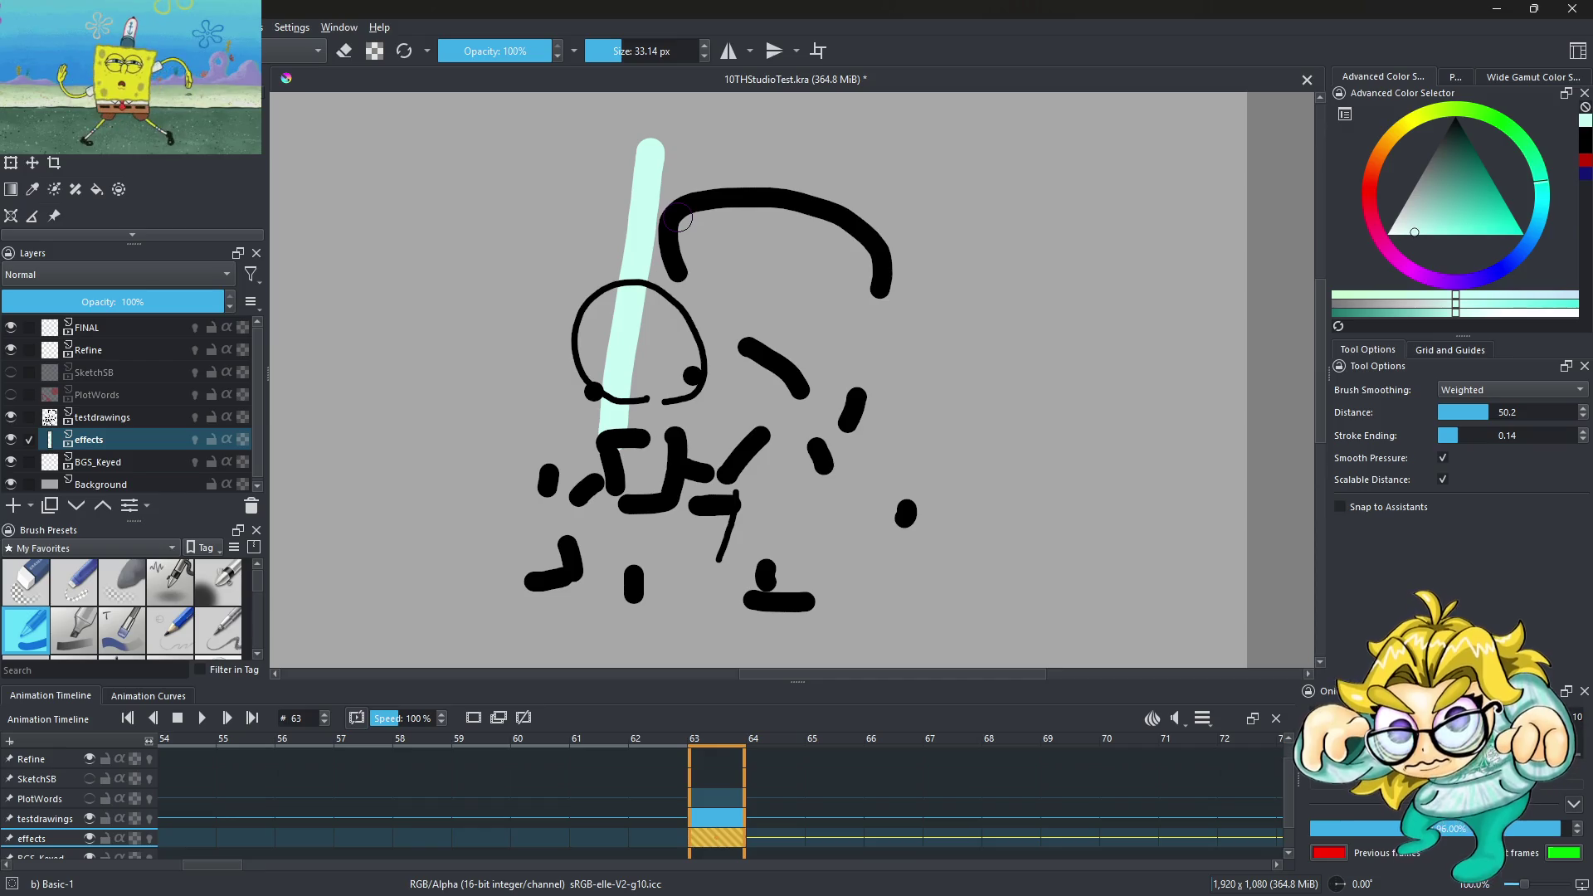
pyautogui.moveTo(660, 135); pyautogui.dragTo(601, 449)
pyautogui.moveTo(656, 224); pyautogui.dragTo(643, 398)
pyautogui.moveTo(664, 307); pyautogui.dragTo(639, 490)
pyautogui.moveTo(681, 357); pyautogui.dragTo(648, 482)
pyautogui.moveTo(743, 124); pyautogui.dragTo(690, 348)
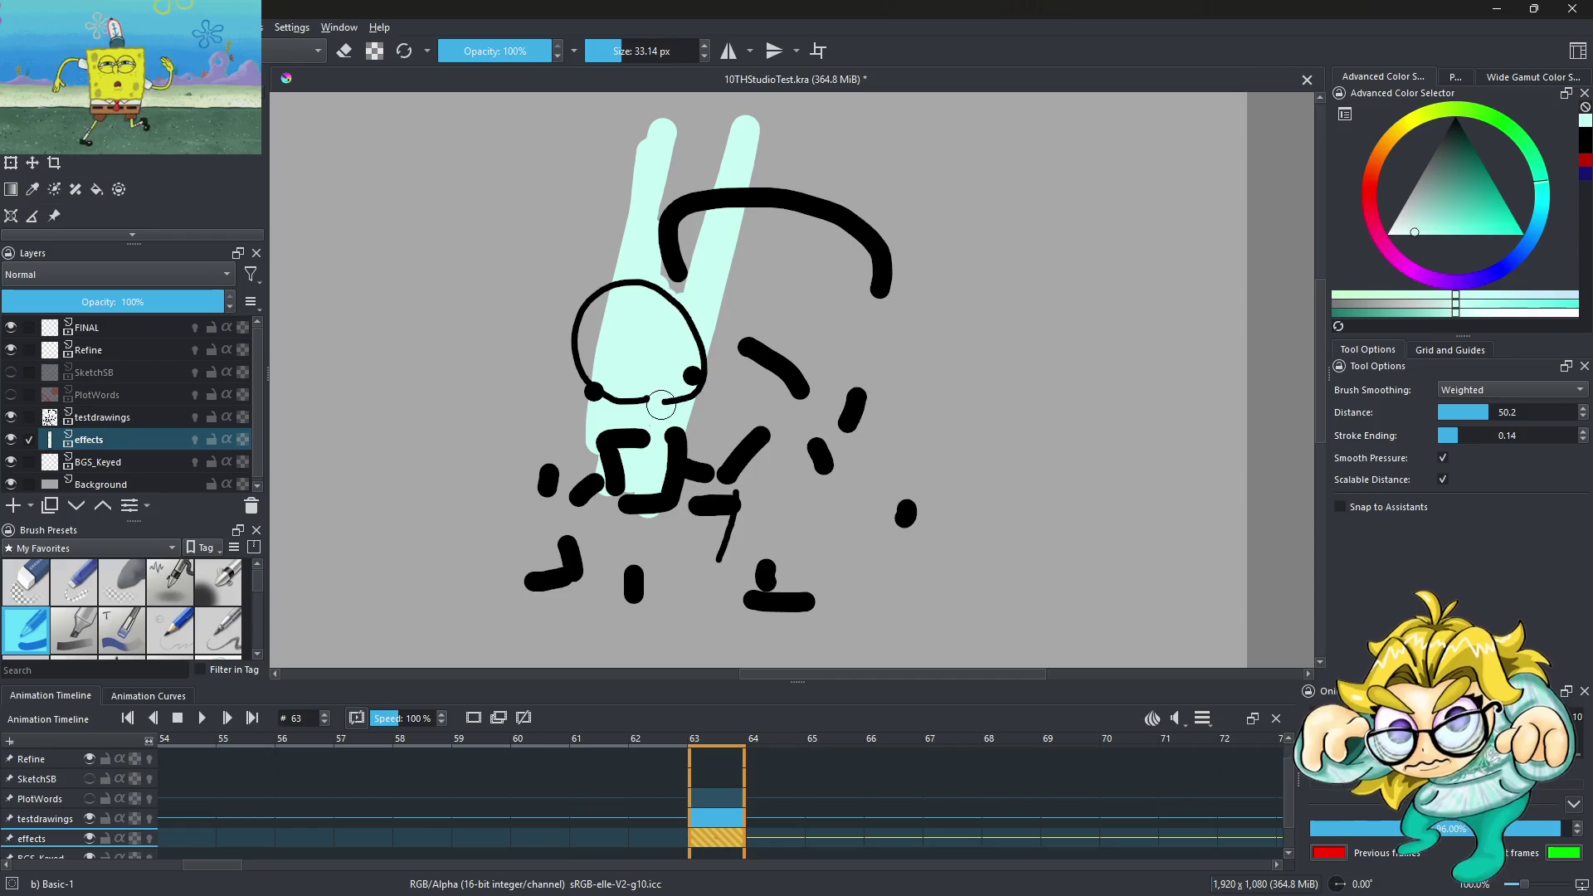
# Fill in the top between the two mint prongs, then select frame 66 on the effects layer
pyautogui.scroll(-4, 684, 263)
pyautogui.scroll(3, 684, 263)
pyautogui.moveTo(685, 263)
pyautogui.mouseDown()
pyautogui.moveTo(674, 247)
pyautogui.moveTo(718, 232)
pyautogui.moveTo(701, 231)
pyautogui.mouseUp()
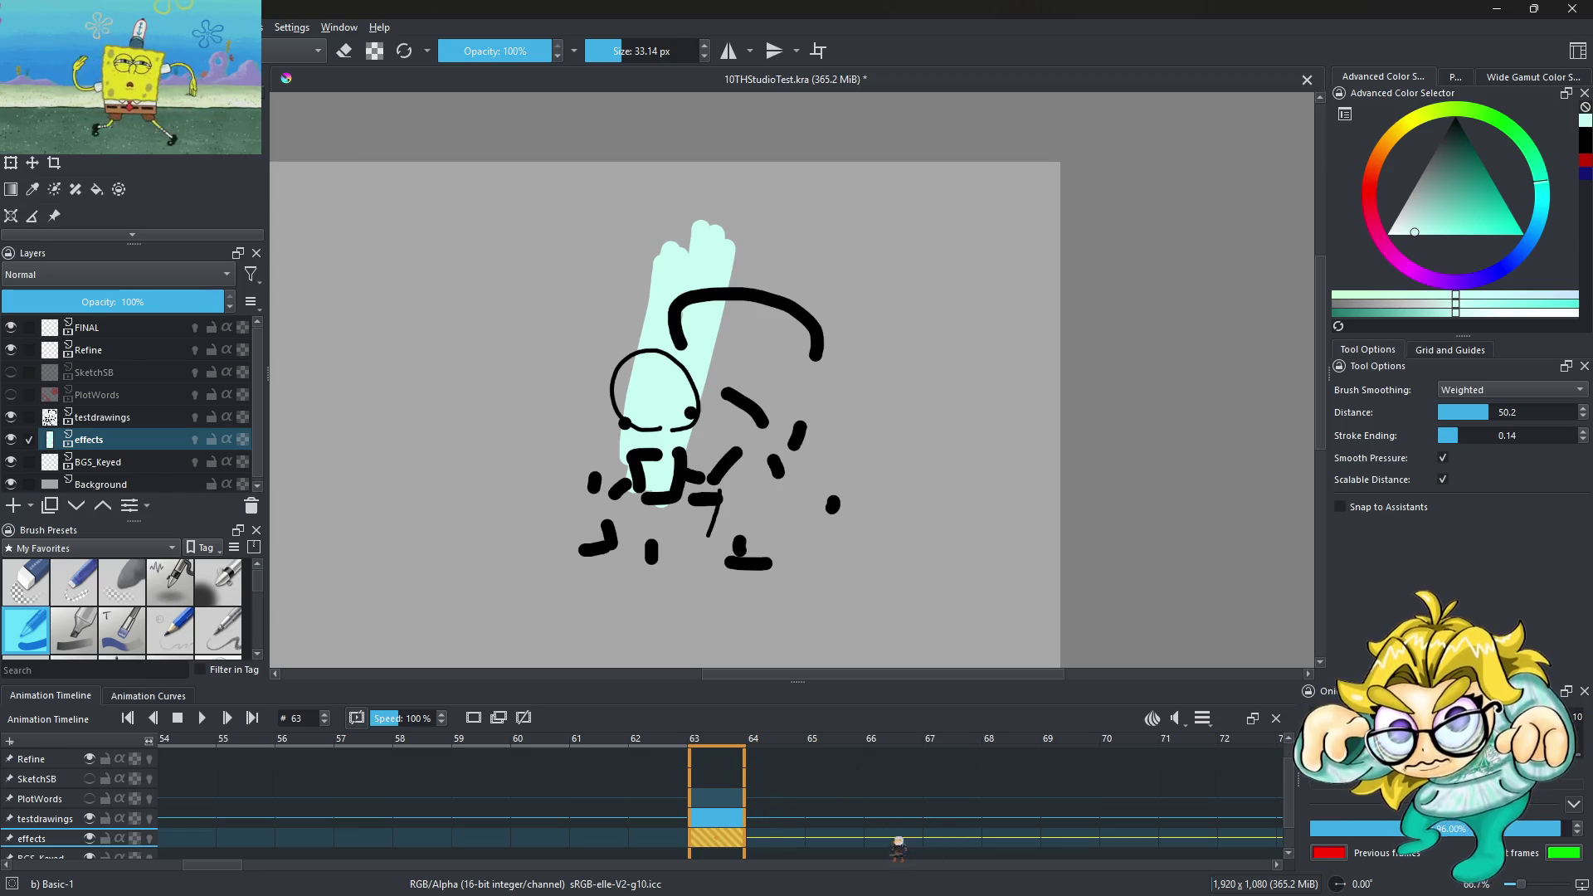
pyautogui.click(897, 842)
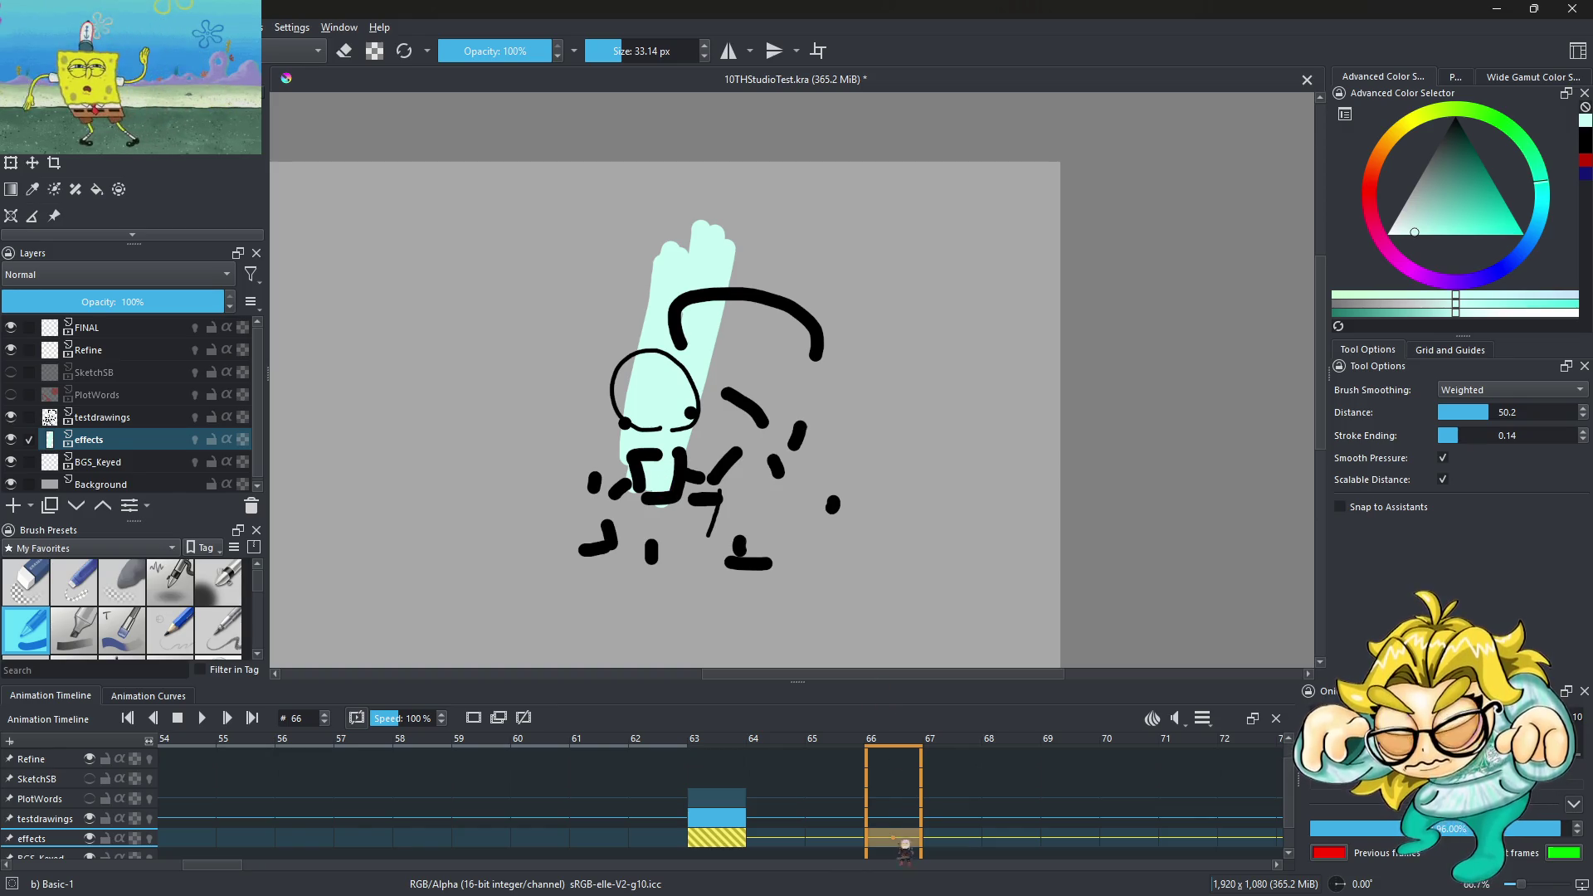
pyautogui.rightClick(910, 840)
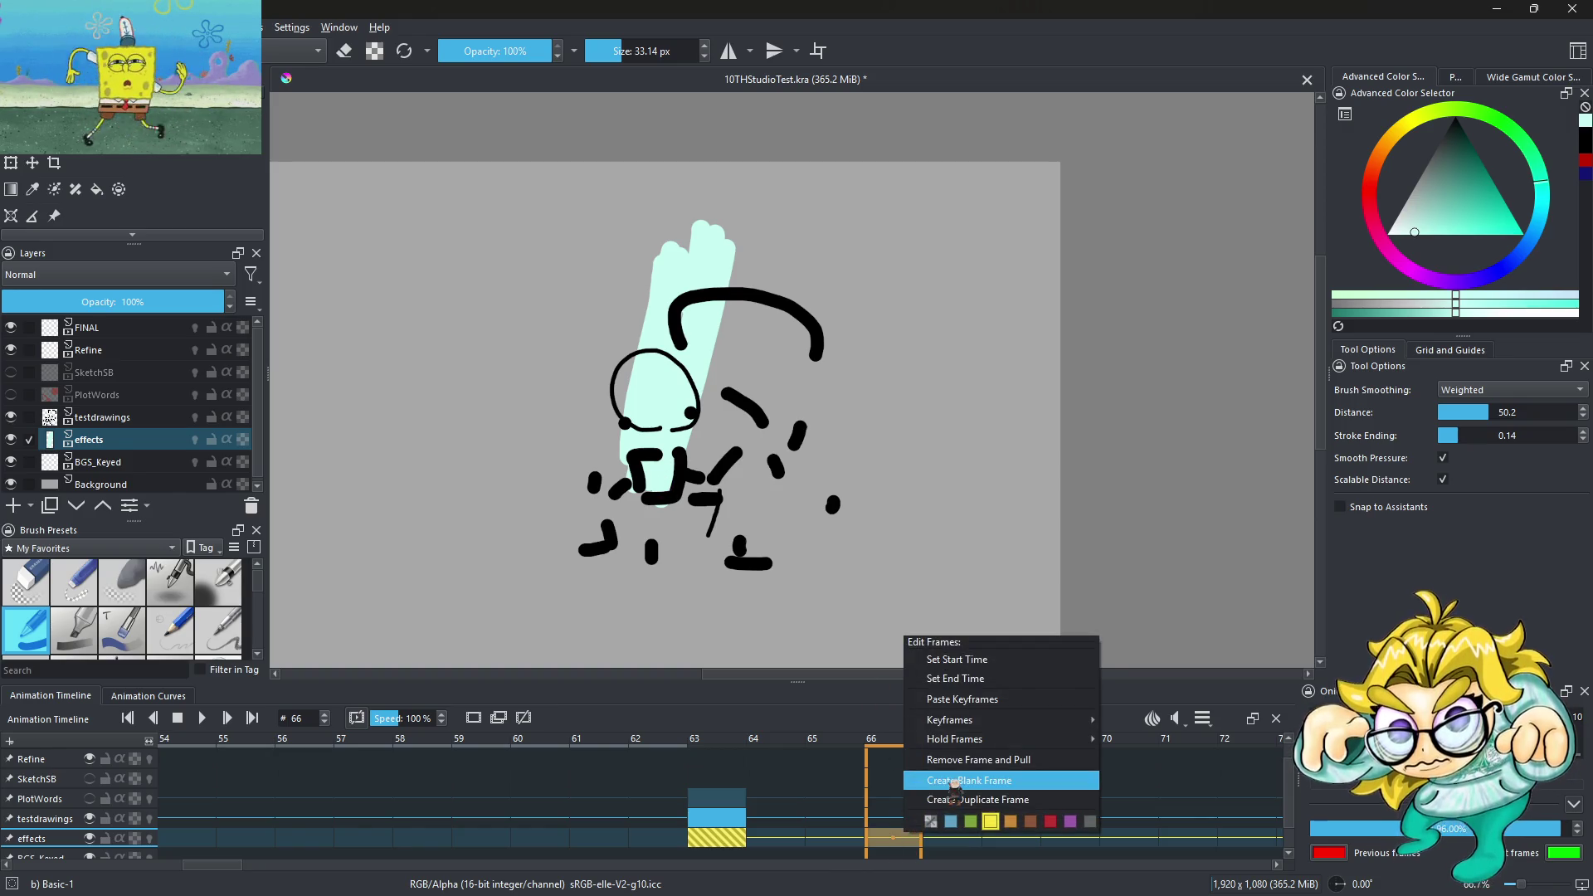
# Blank out frame 66 and, with onion skinning on, paint a thick diagonal mint stroke upward
pyautogui.click(954, 780)
pyautogui.scroll(1, 675, 399)
pyautogui.moveTo(642, 525)
pyautogui.mouseDown()
pyautogui.moveTo(702, 300)
pyautogui.moveTo(719, 390)
pyautogui.moveTo(742, 308)
pyautogui.mouseUp()
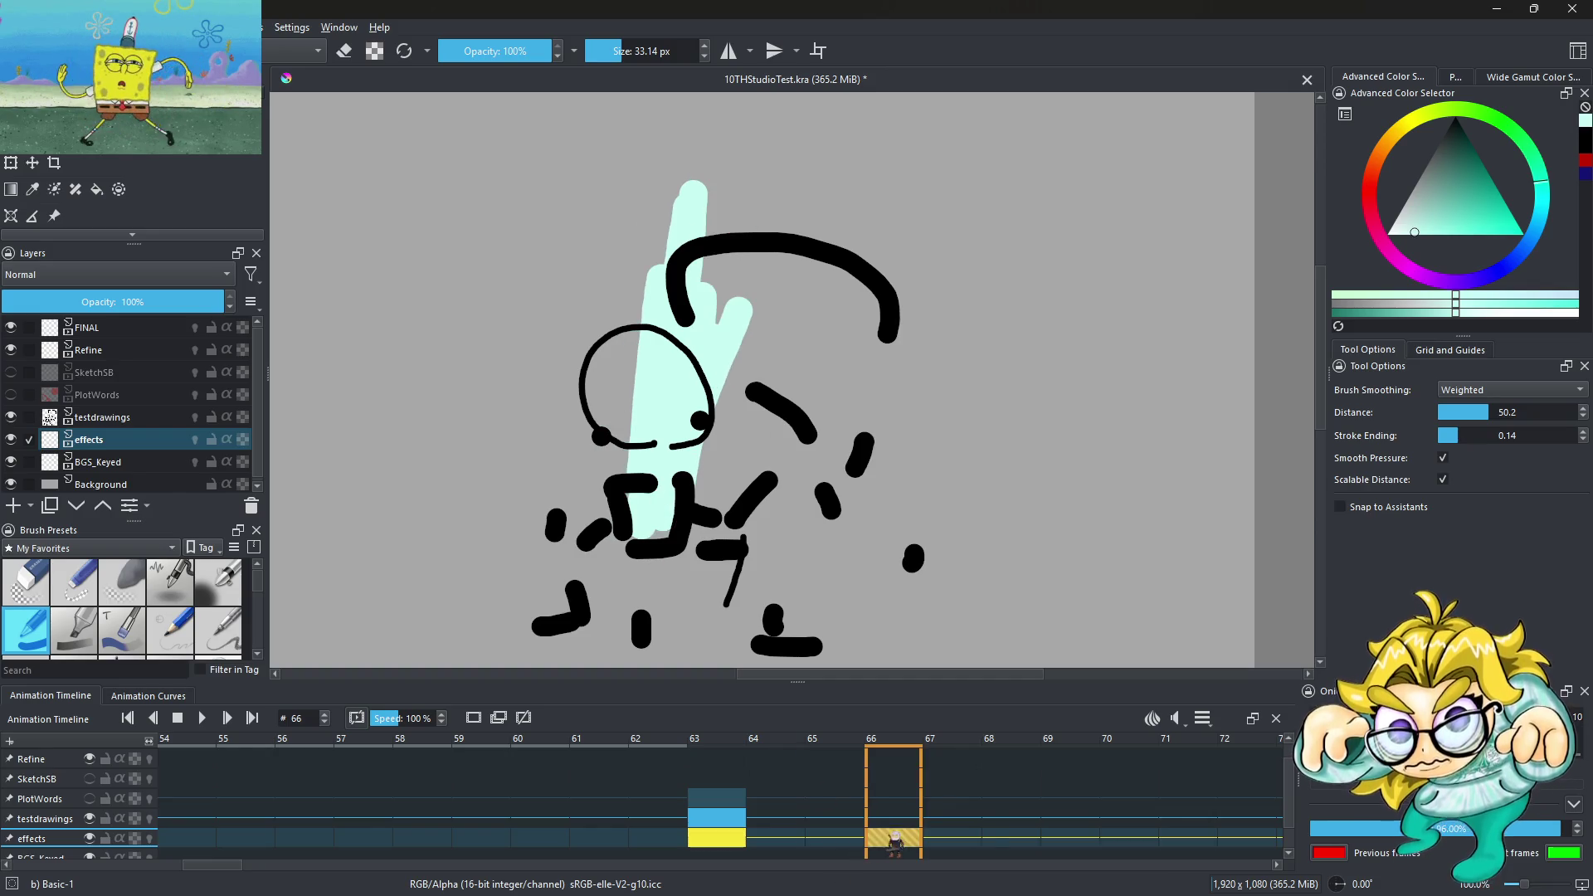
pyautogui.hotkey('ctrl', 'z')
pyautogui.hotkey('ctrl', 'z')
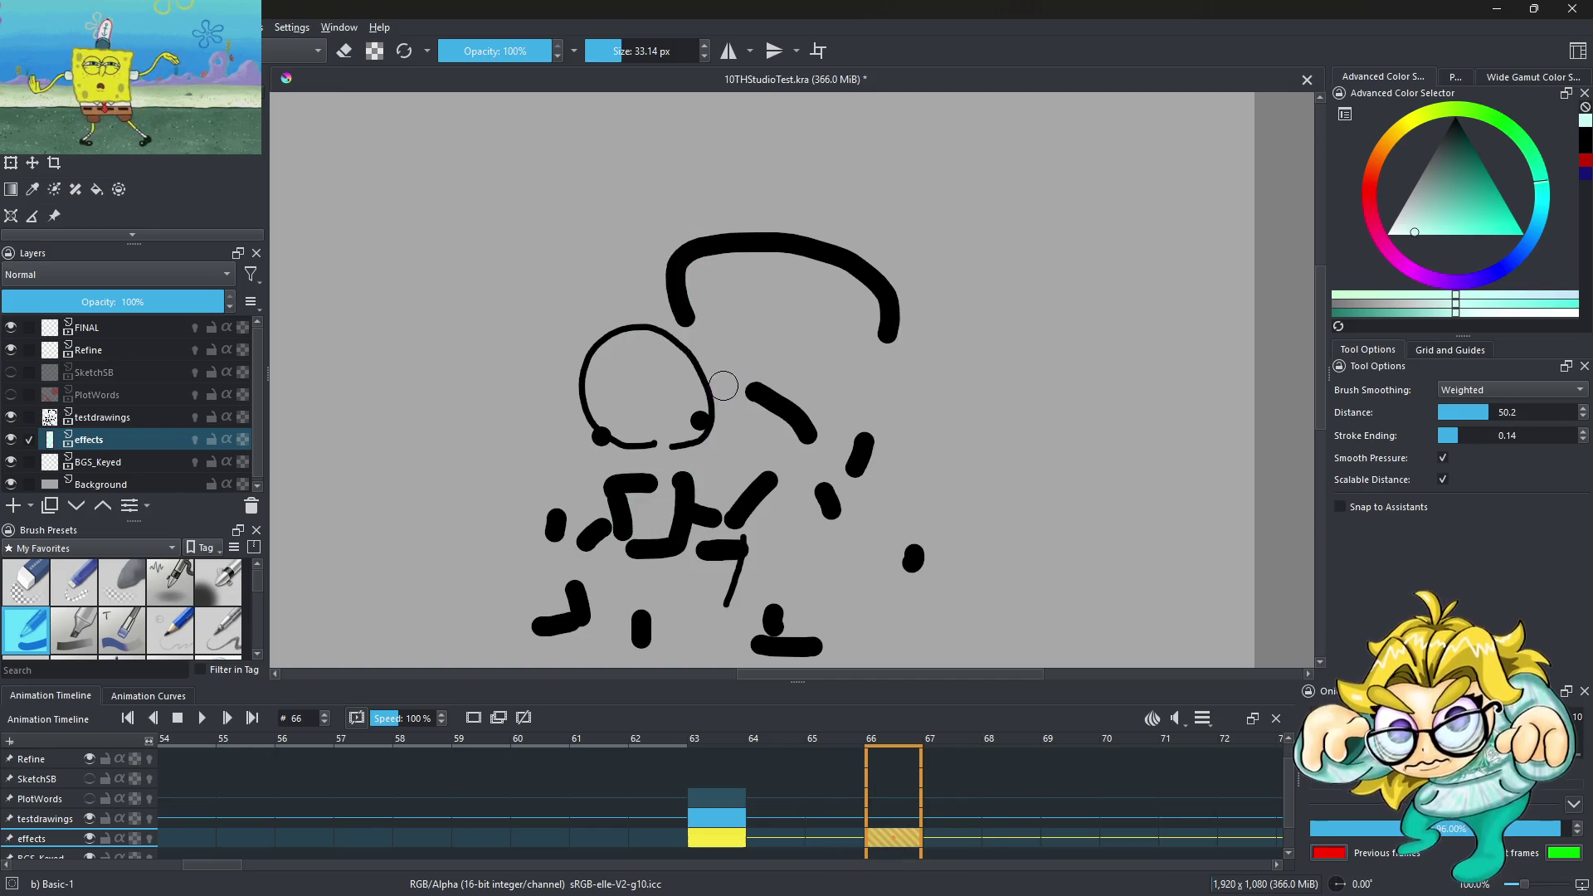
pyautogui.click(151, 839)
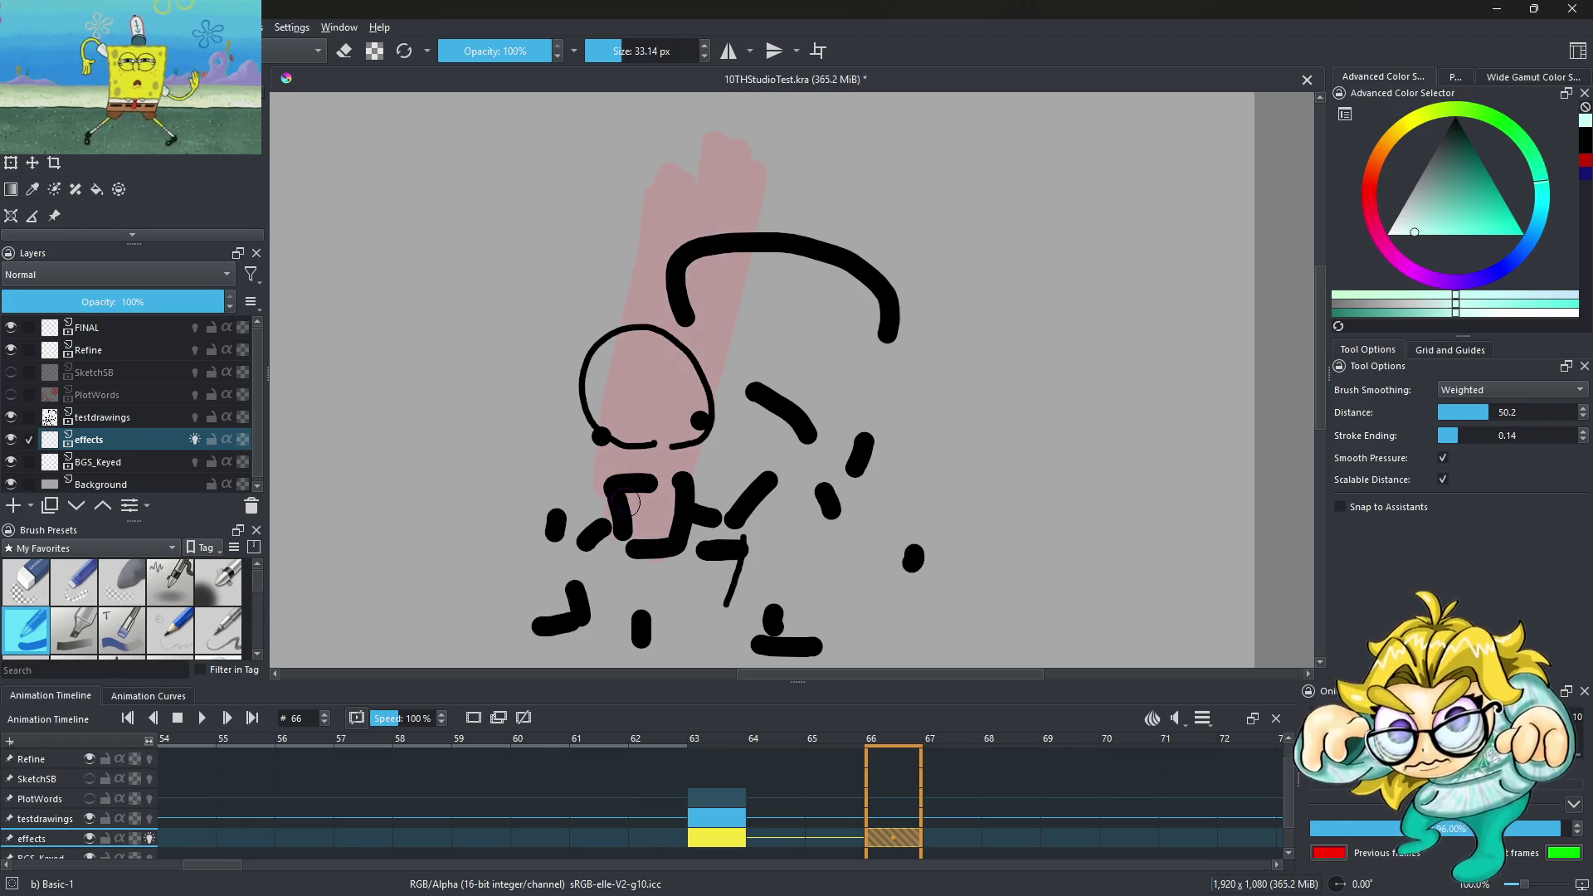
pyautogui.moveTo(630, 503); pyautogui.dragTo(719, 126)
pyautogui.moveTo(664, 535)
pyautogui.mouseDown()
pyautogui.moveTo(752, 163)
pyautogui.moveTo(649, 568)
pyautogui.mouseUp()
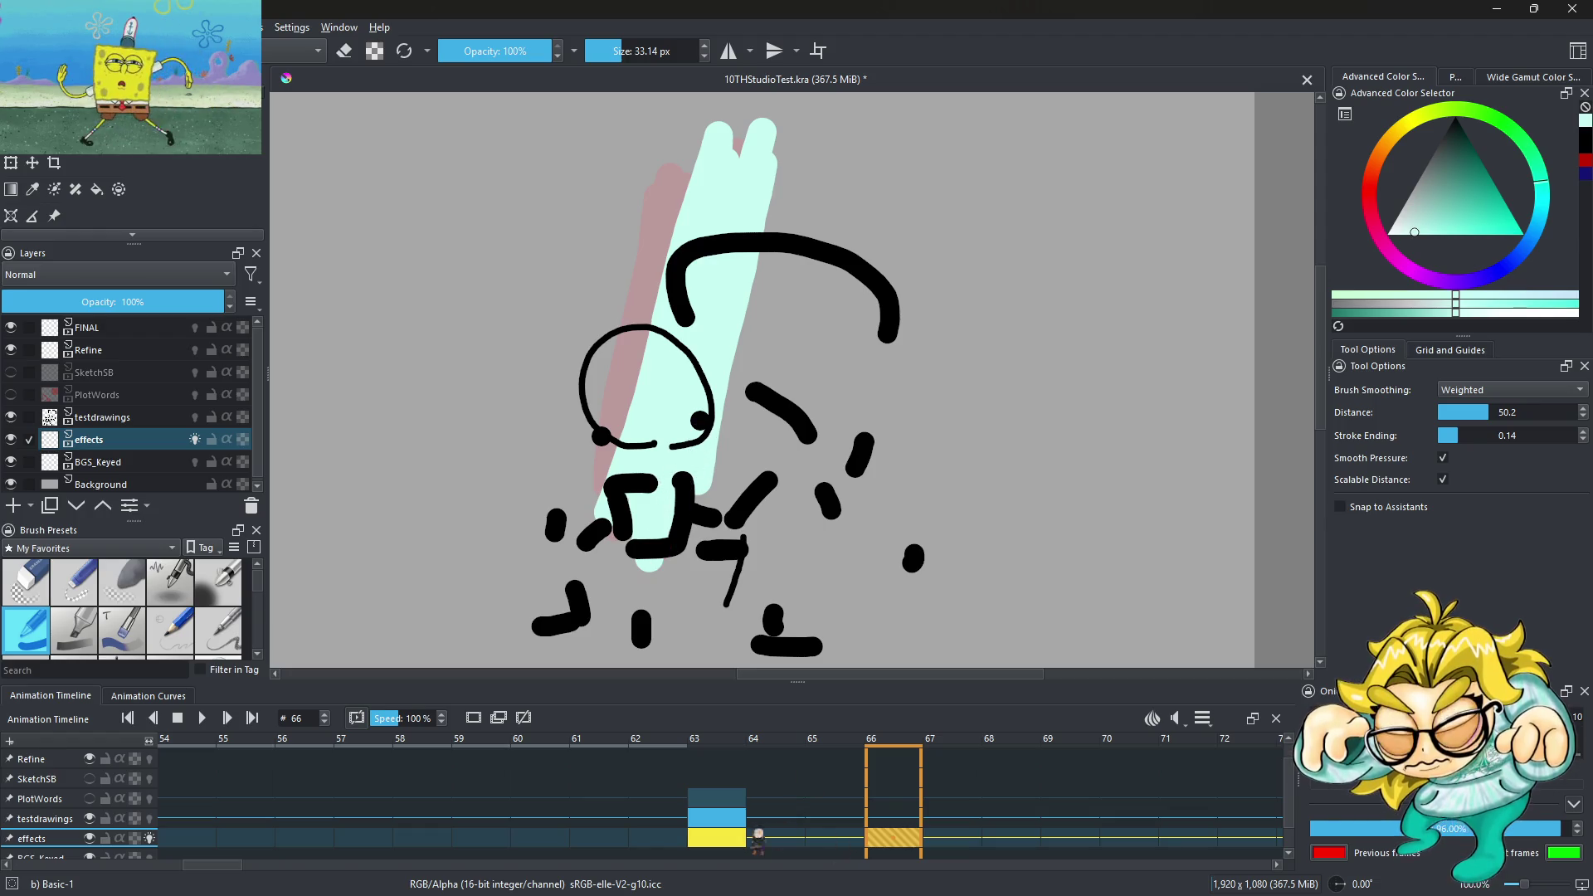
# Flip between frames 65 and 66 to compare the new mint stroke
pyautogui.click(859, 838)
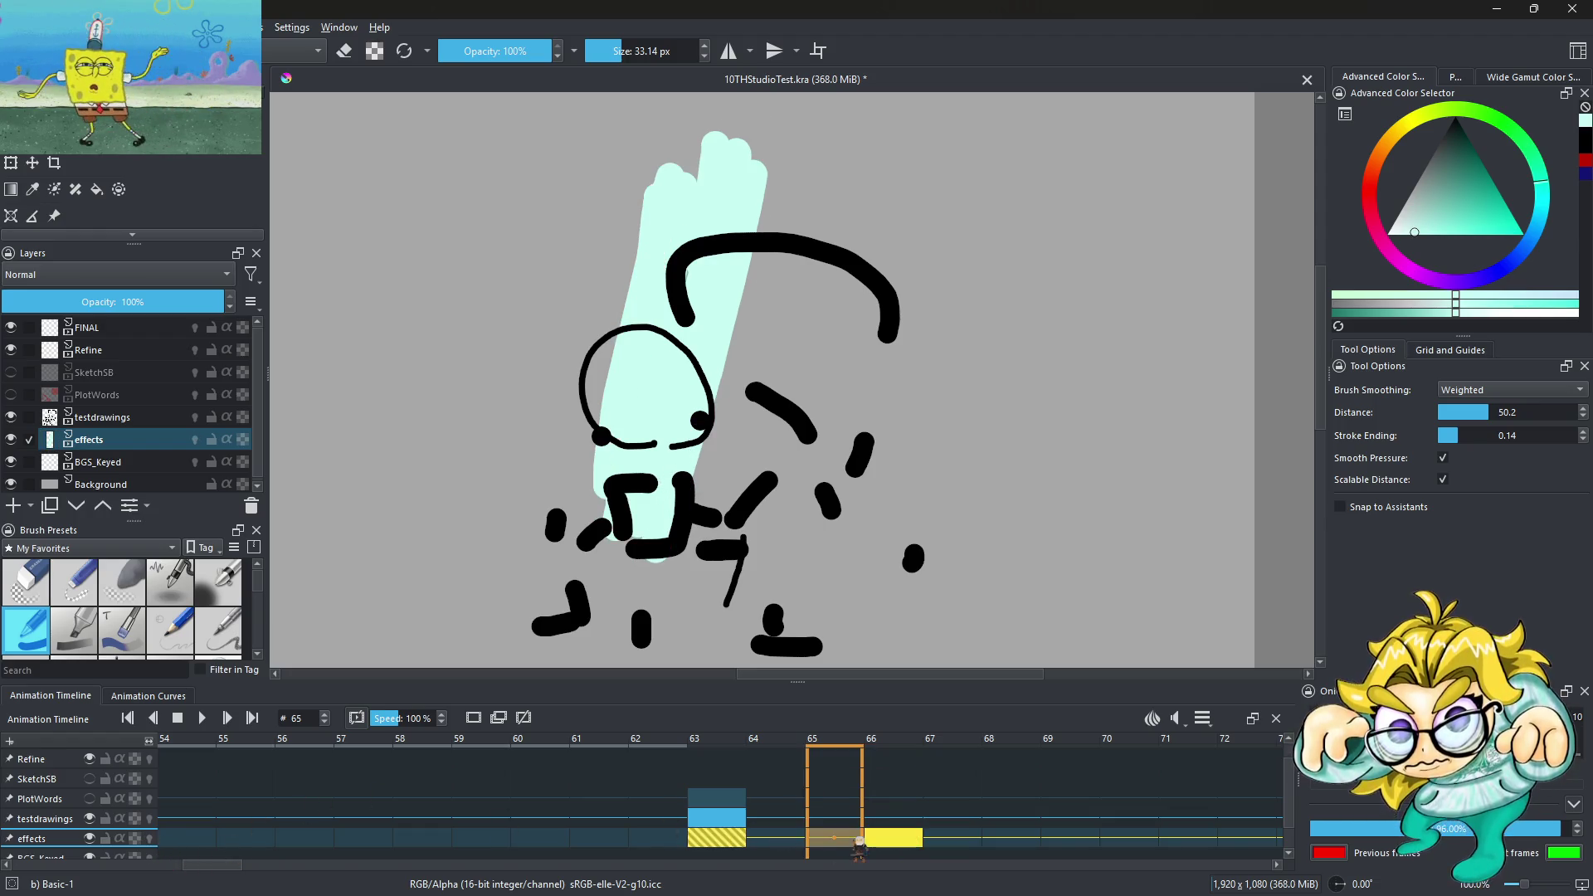
pyautogui.press('Right')
pyautogui.press('Left')
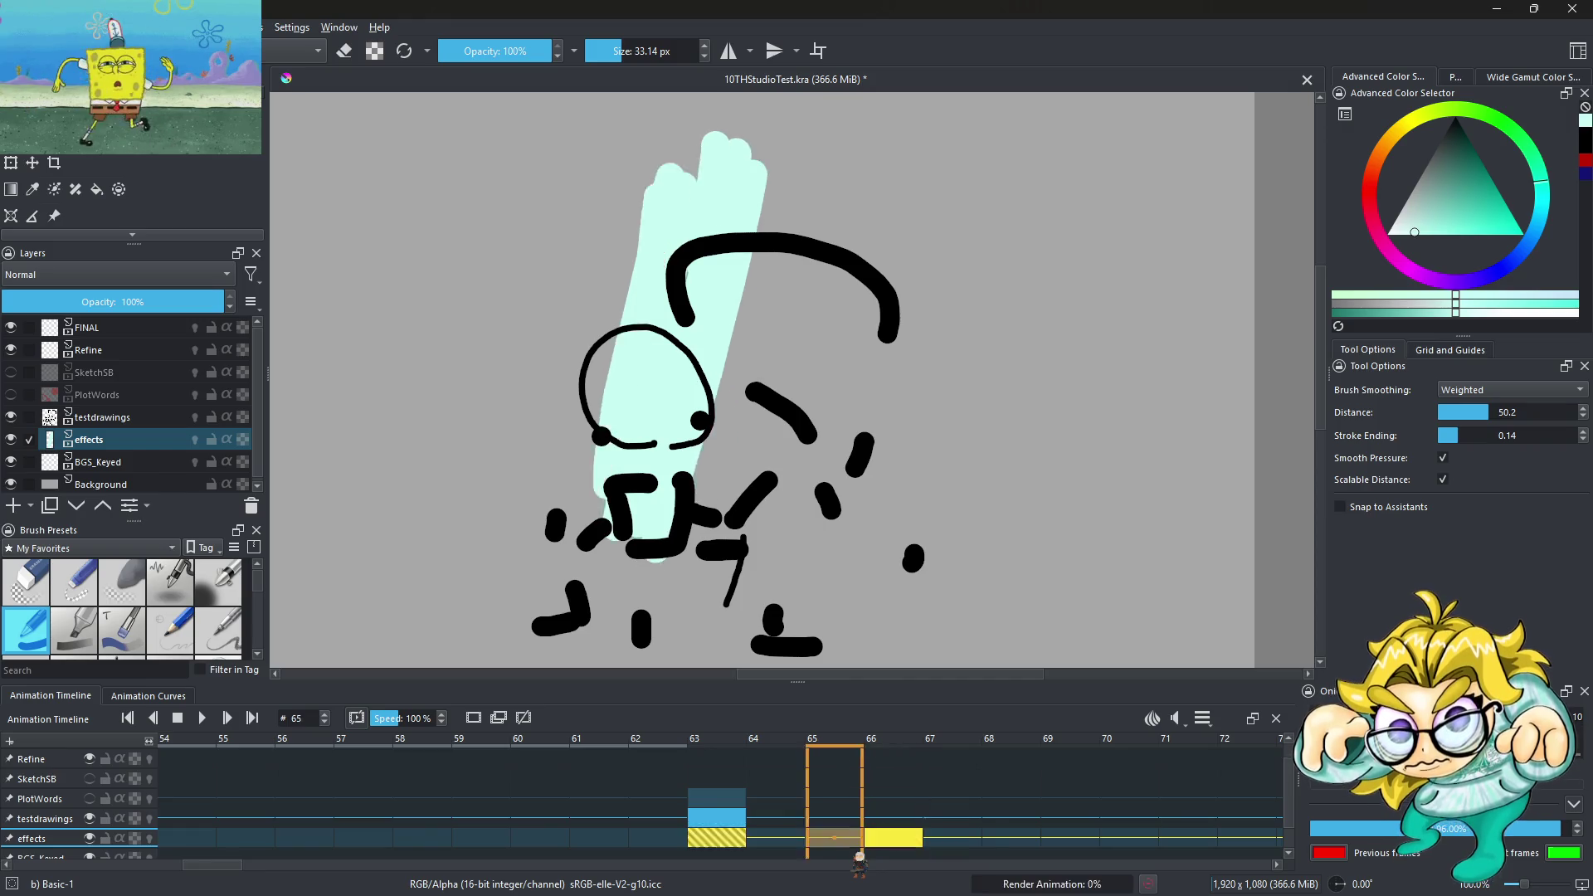
pyautogui.press('Right')
pyautogui.press('Left')
pyautogui.press('Right')
pyautogui.press('Left')
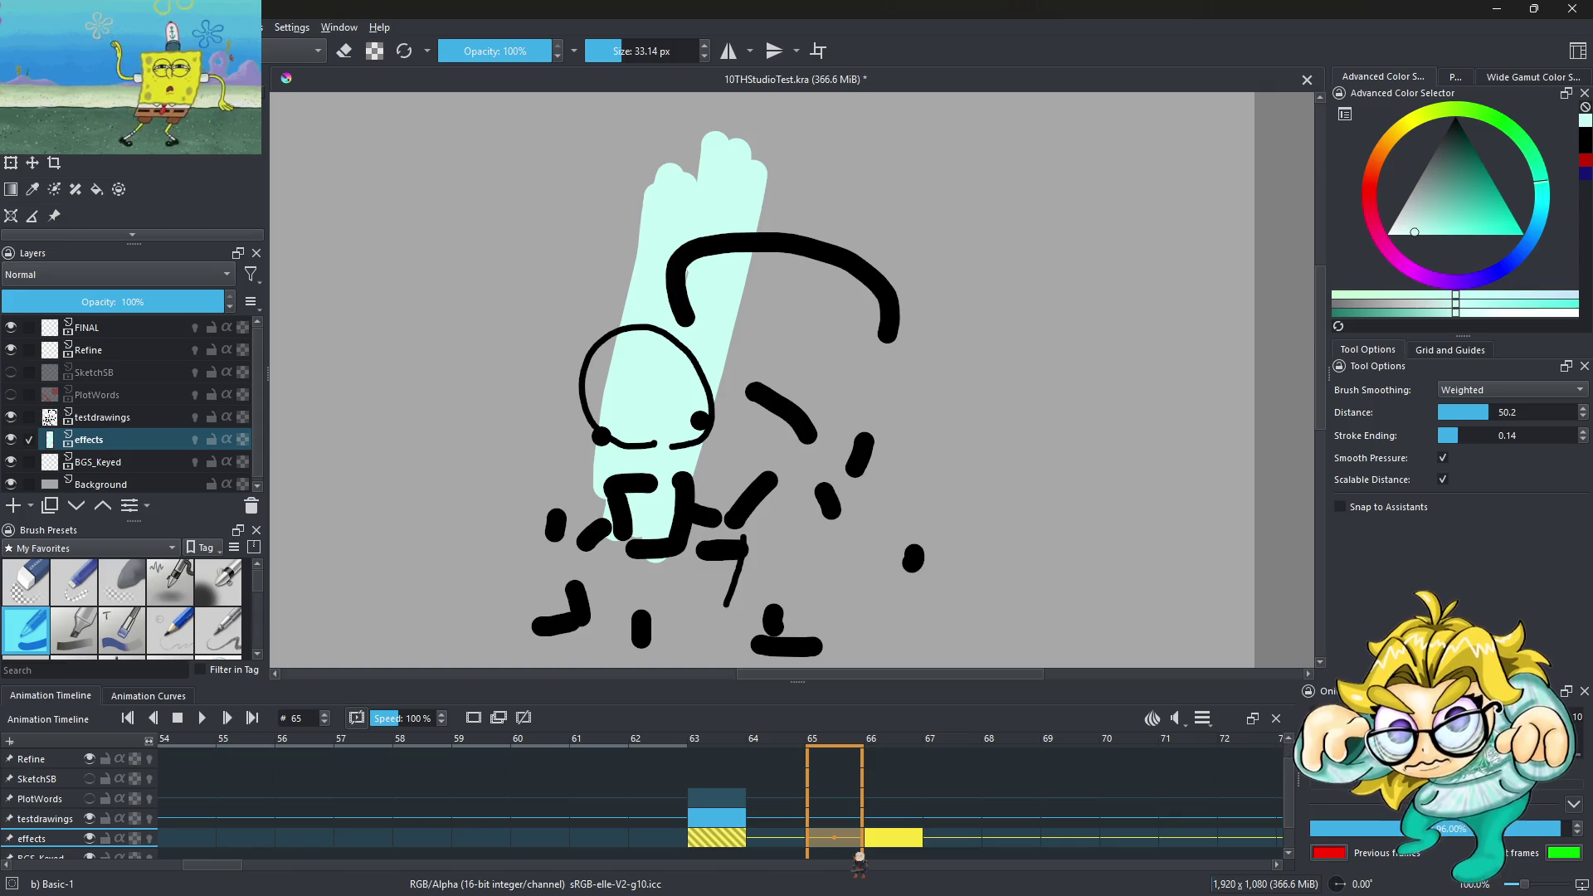
pyautogui.scroll(-3, 581, 390)
pyautogui.scroll(-1, 581, 390)
pyautogui.scroll(2, 581, 390)
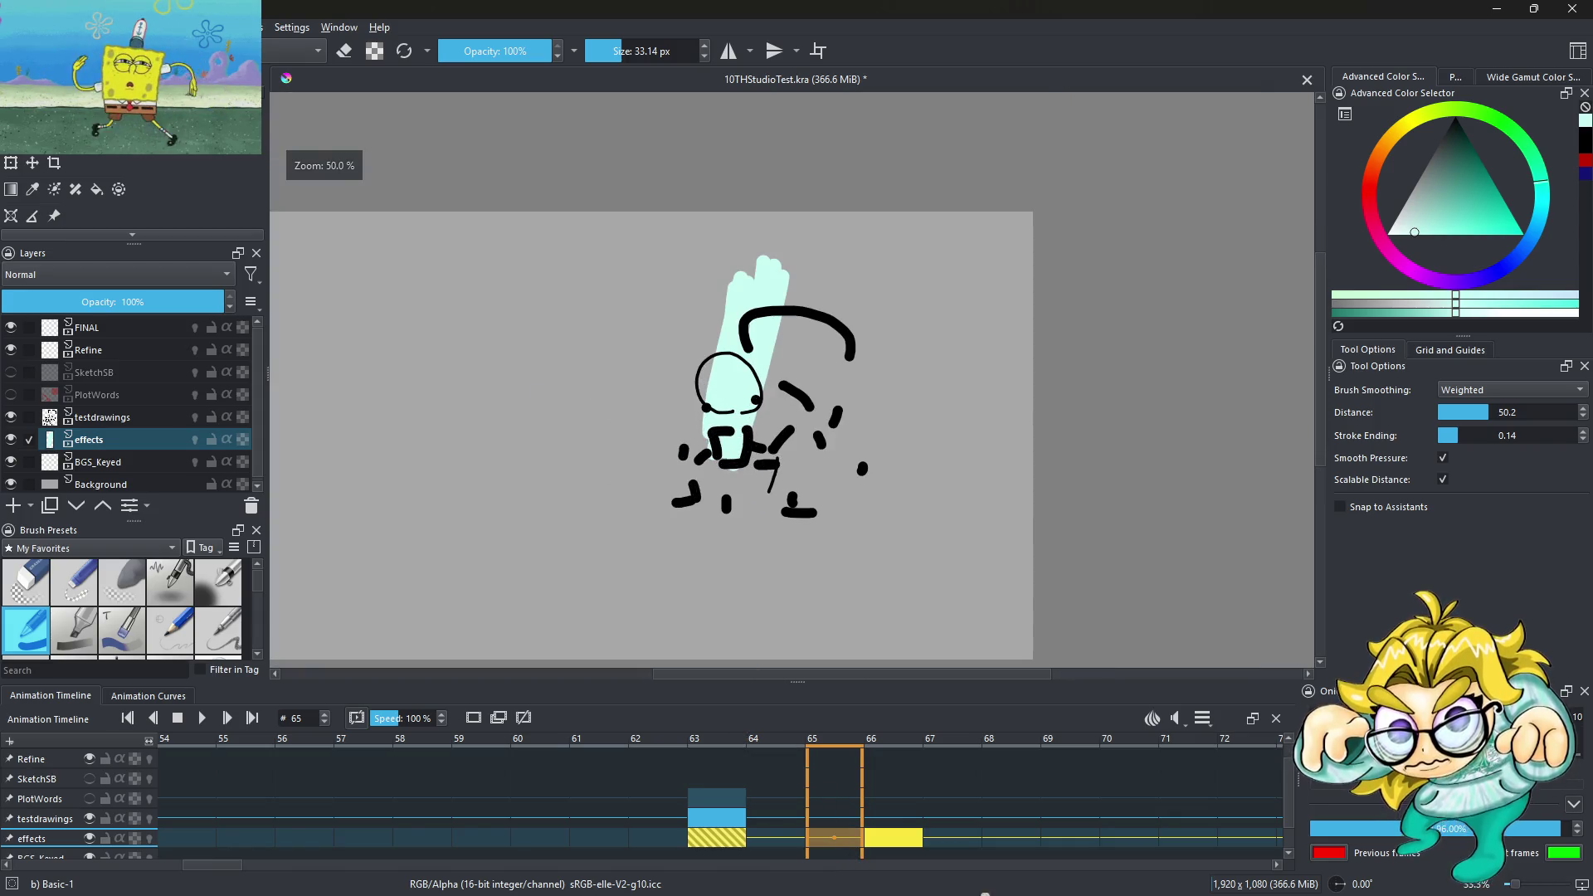
# Compare frame 63's mint streak against frame 66
pyautogui.click(738, 838)
pyautogui.rightClick(741, 845)
pyautogui.click(730, 851)
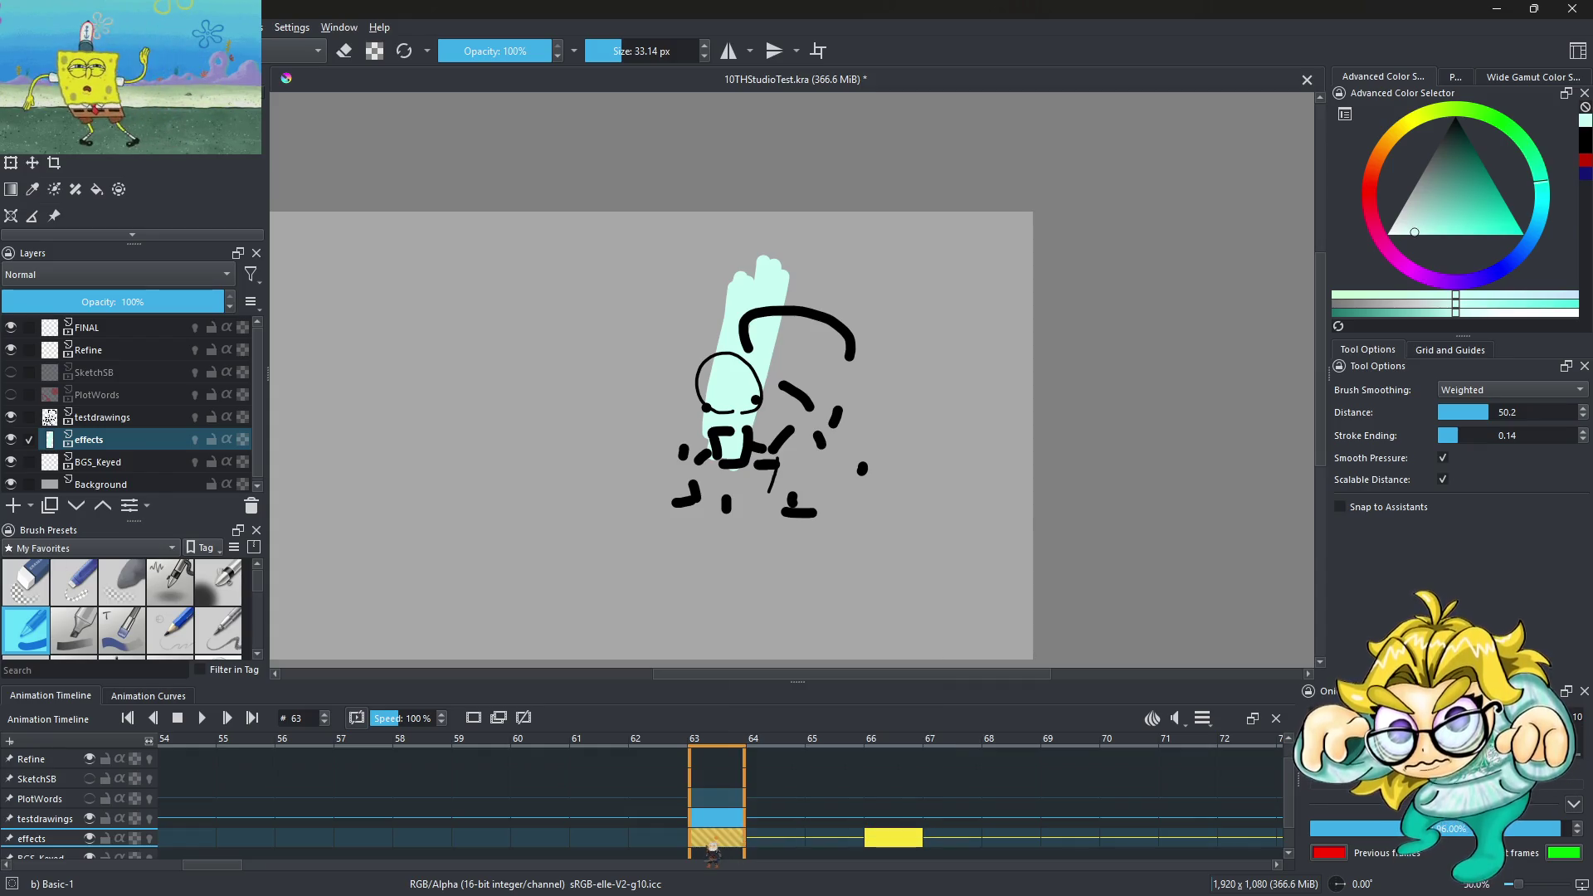
pyautogui.click(891, 859)
pyautogui.click(724, 855)
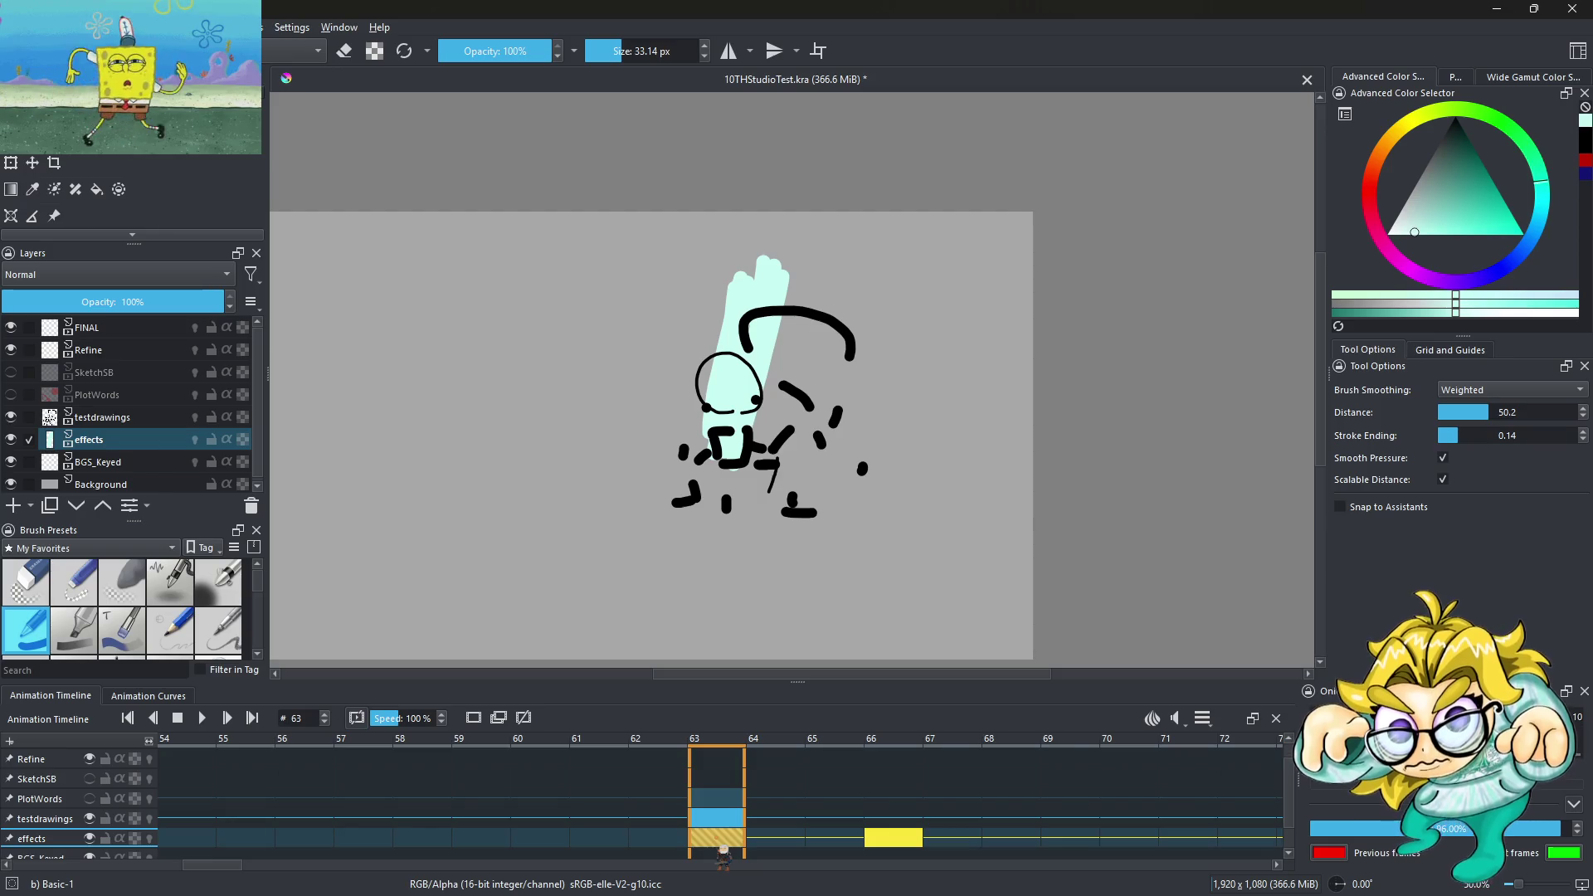
# Create an effects keyframe at frame 69 and drag it back to frame 68
pyautogui.click(1032, 846)
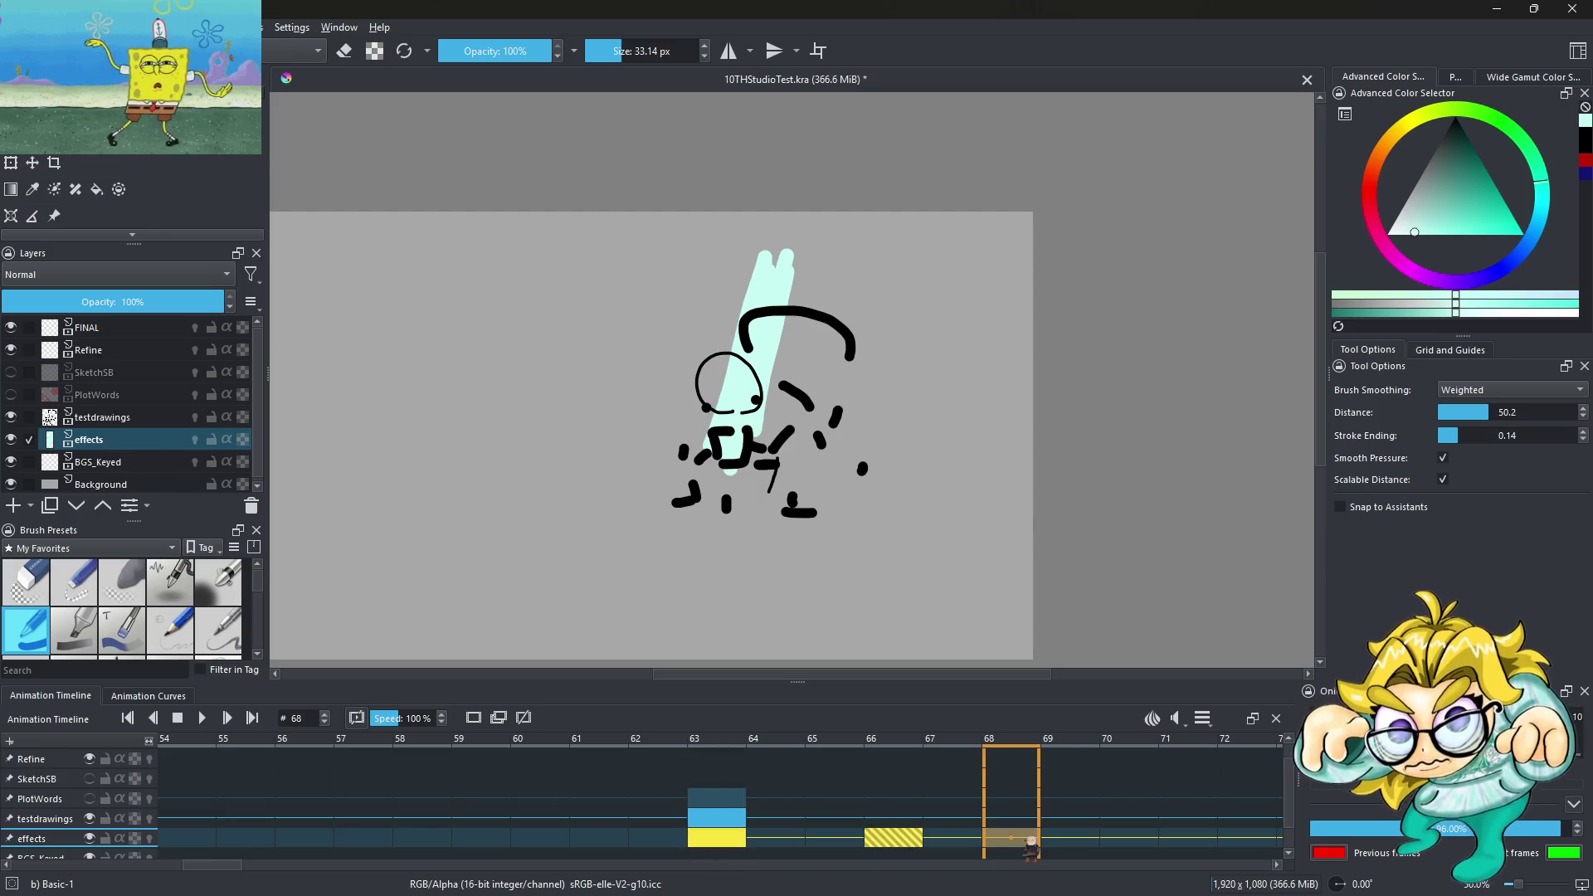
pyautogui.click(1053, 846)
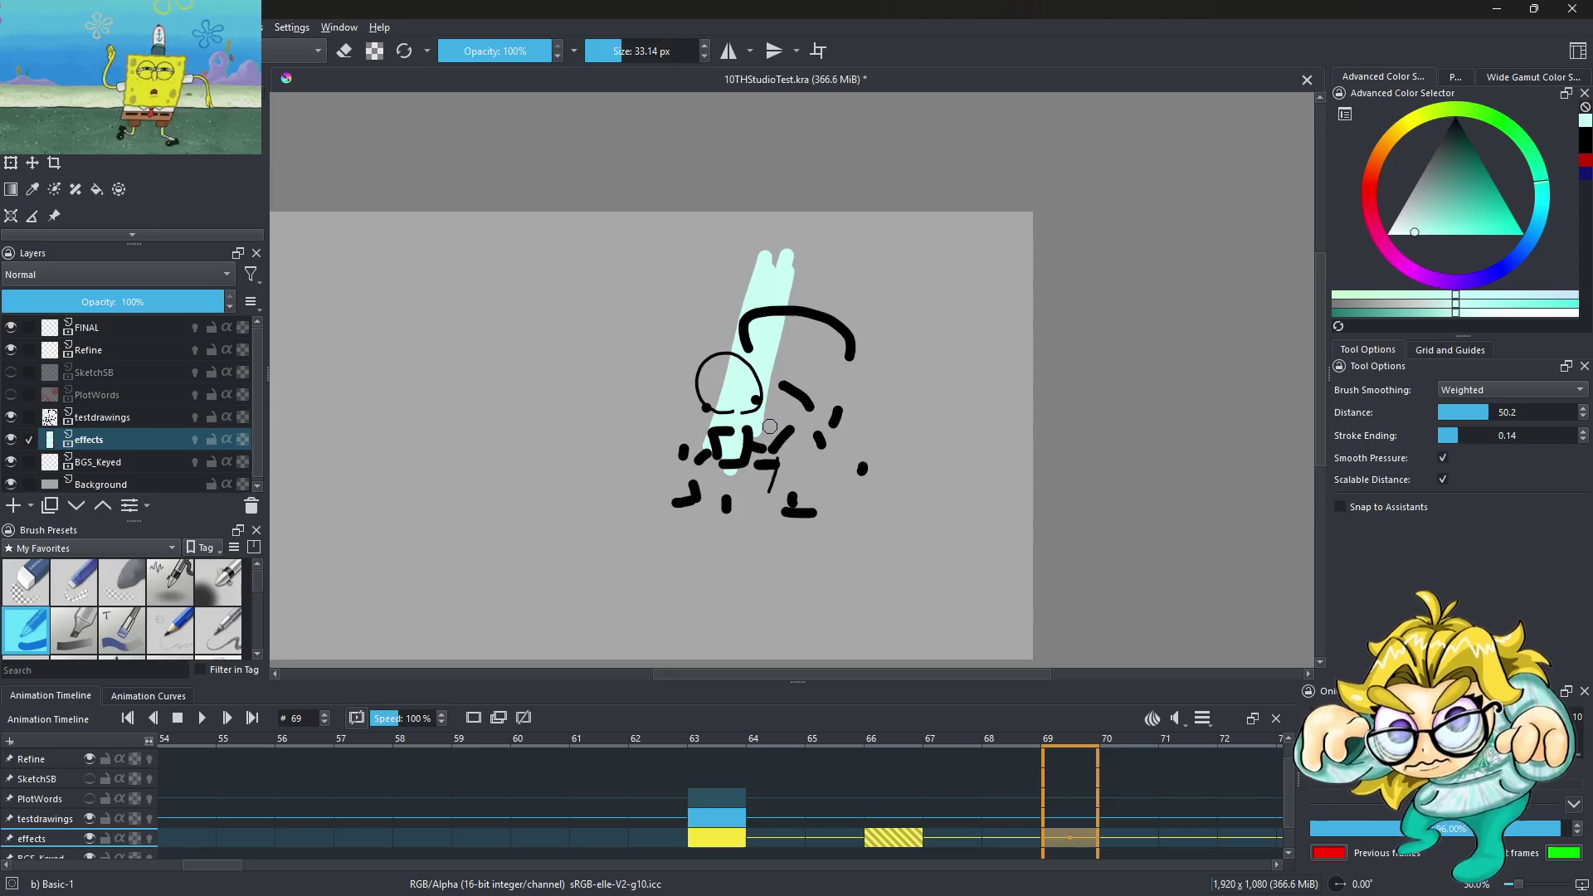
pyautogui.press('+')
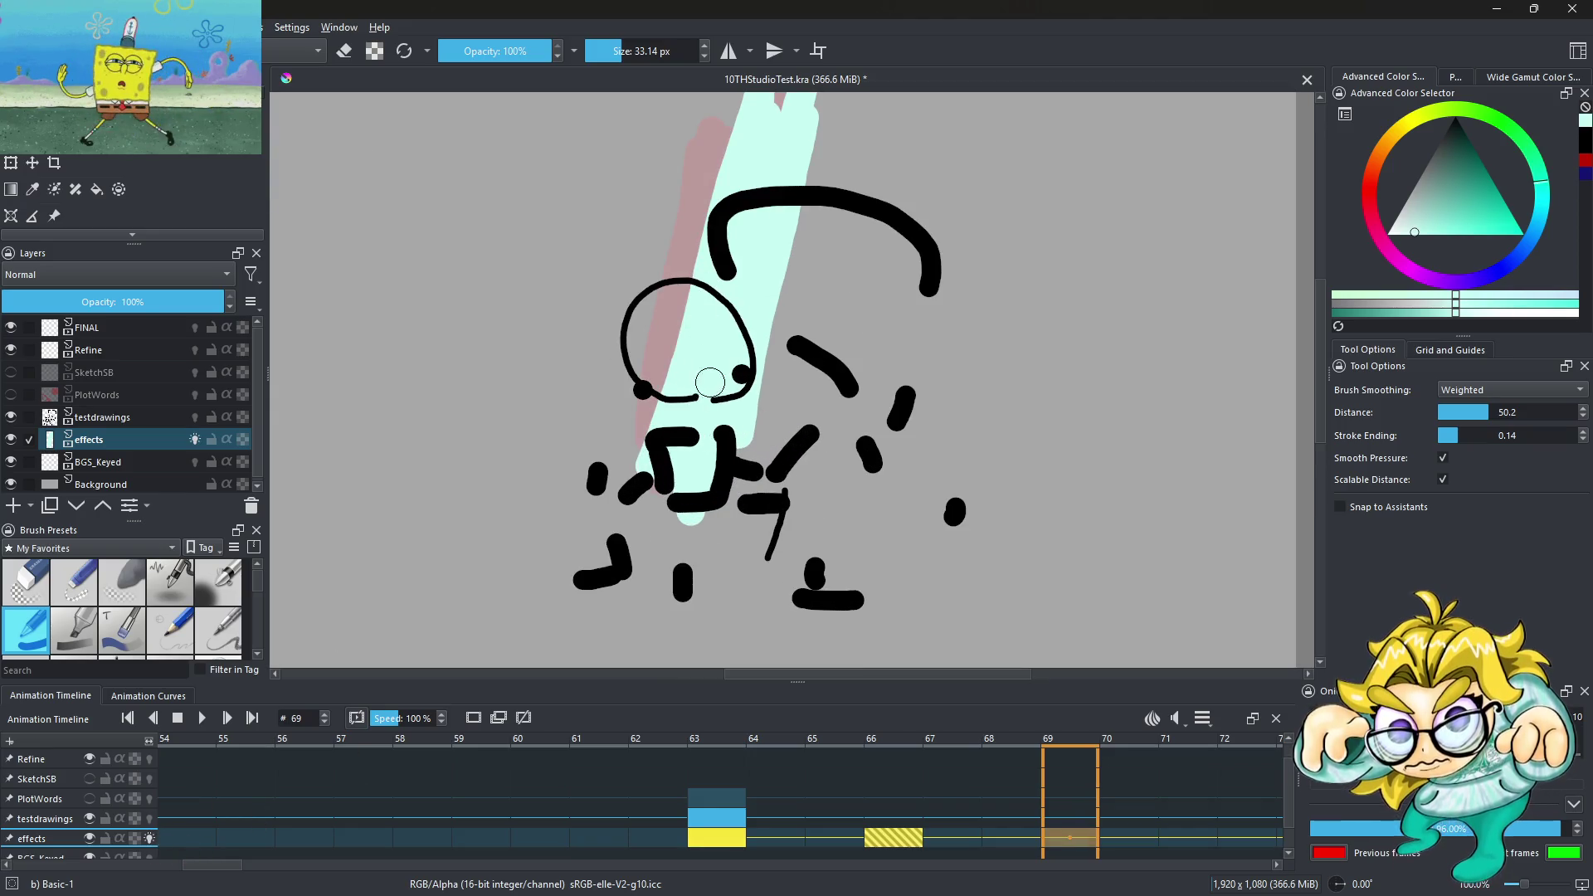
pyautogui.scroll(-2, 731, 479)
pyautogui.scroll(1, 725, 399)
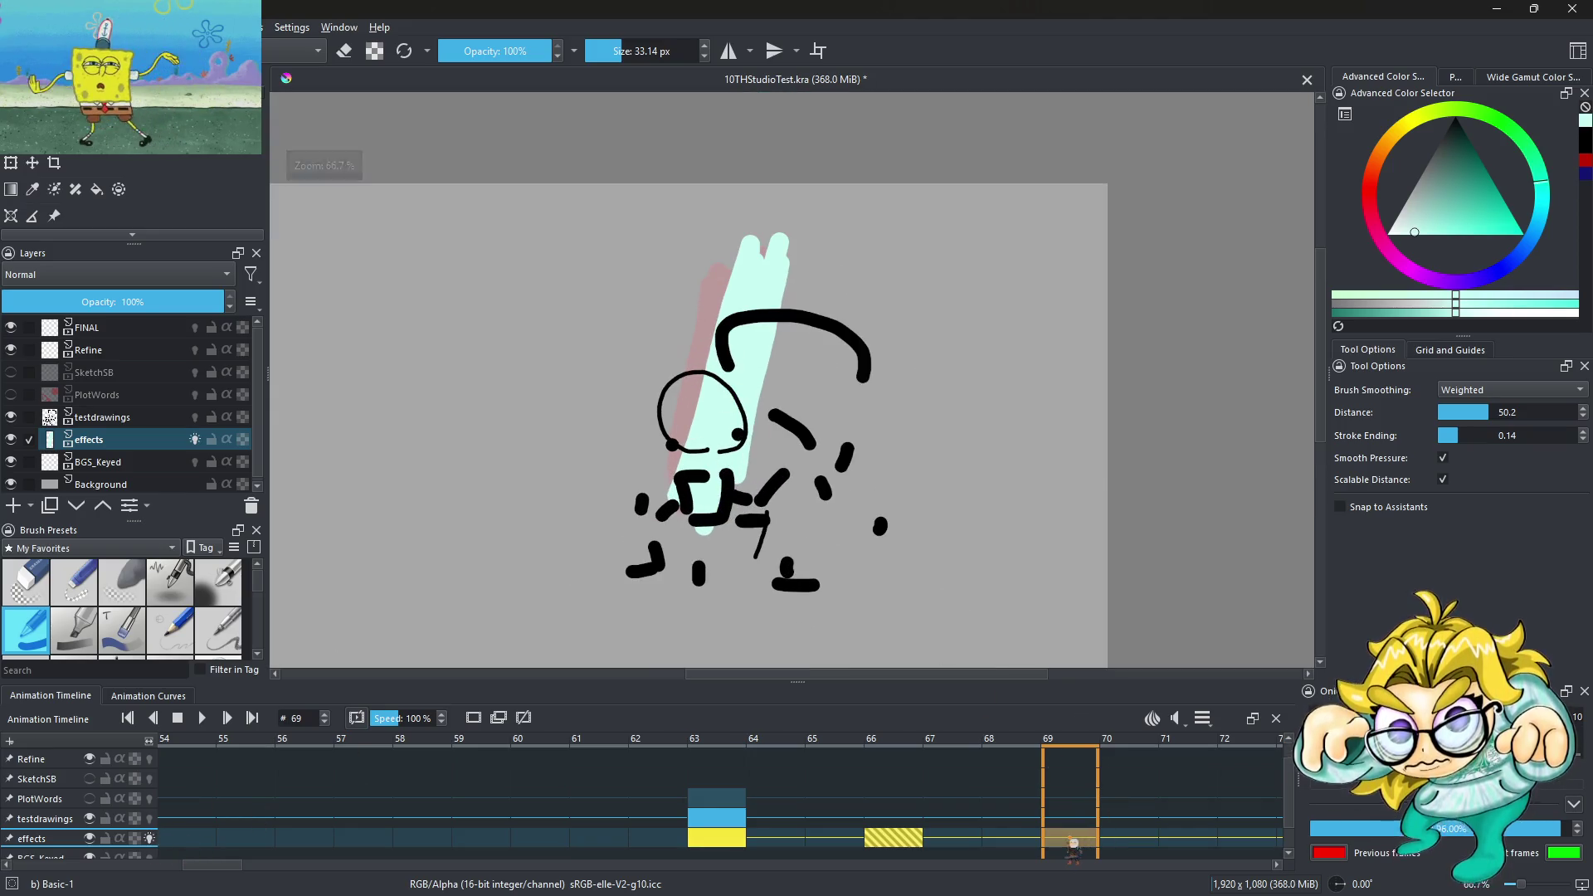
pyautogui.click(707, 497)
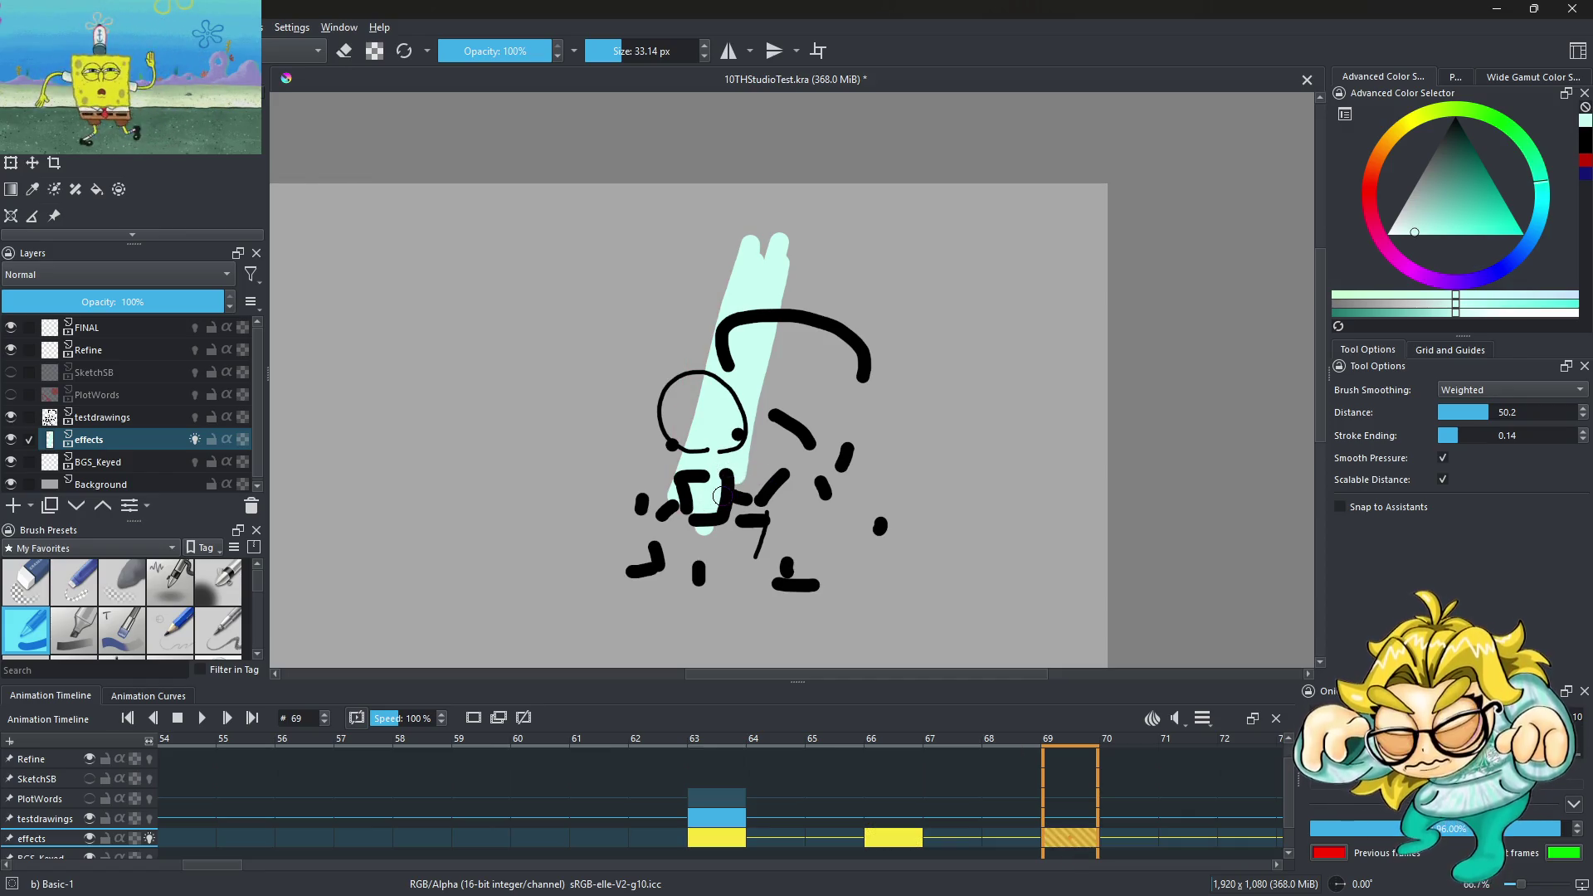
pyautogui.click(1014, 844)
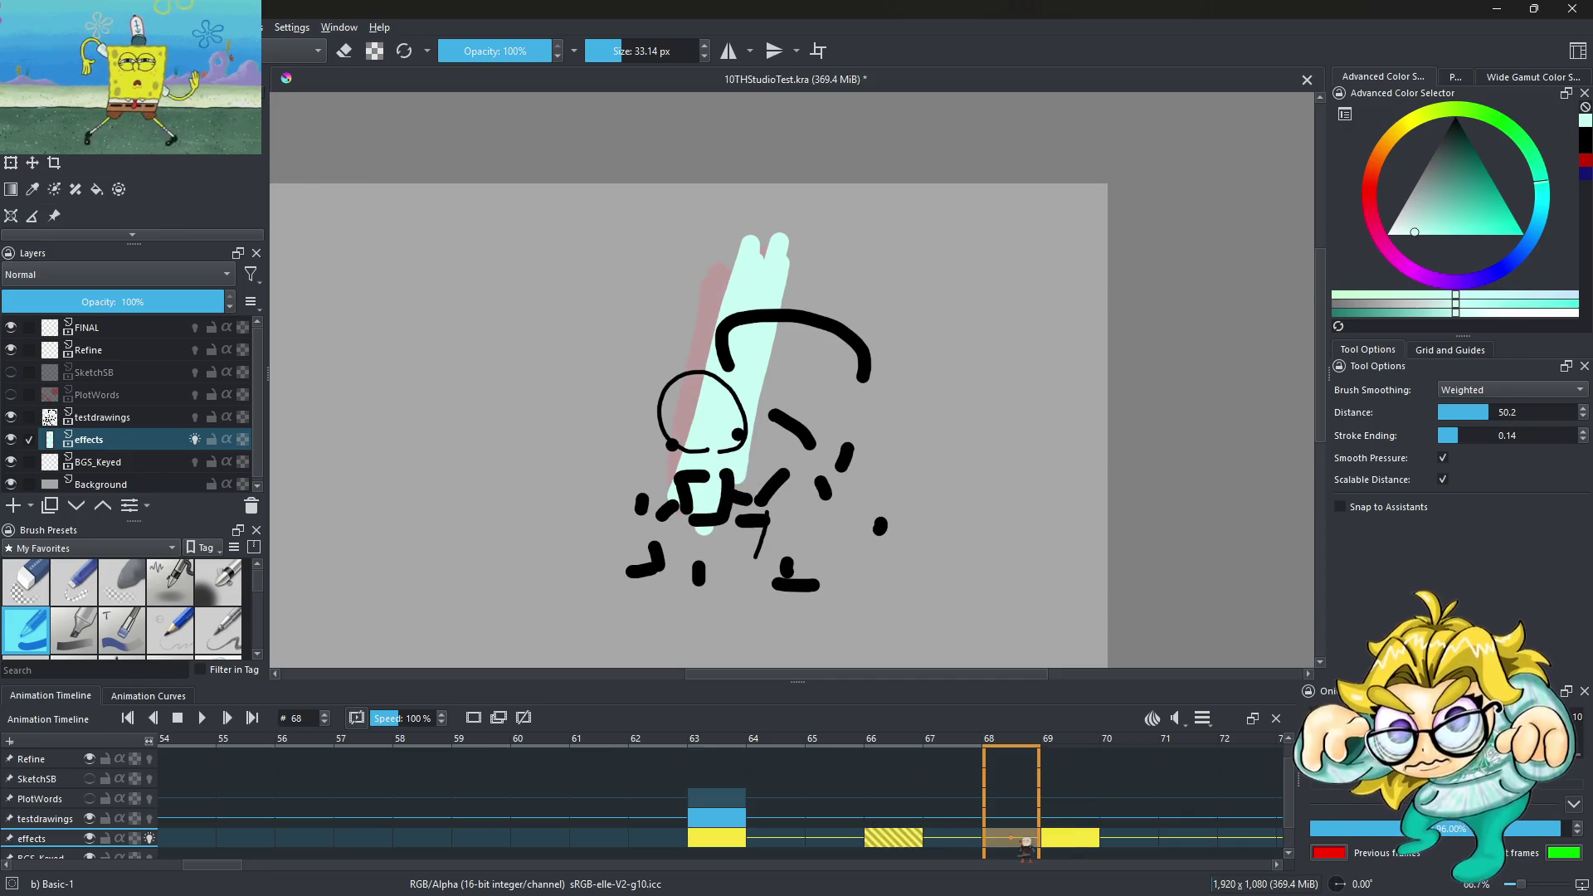
pyautogui.click(1079, 846)
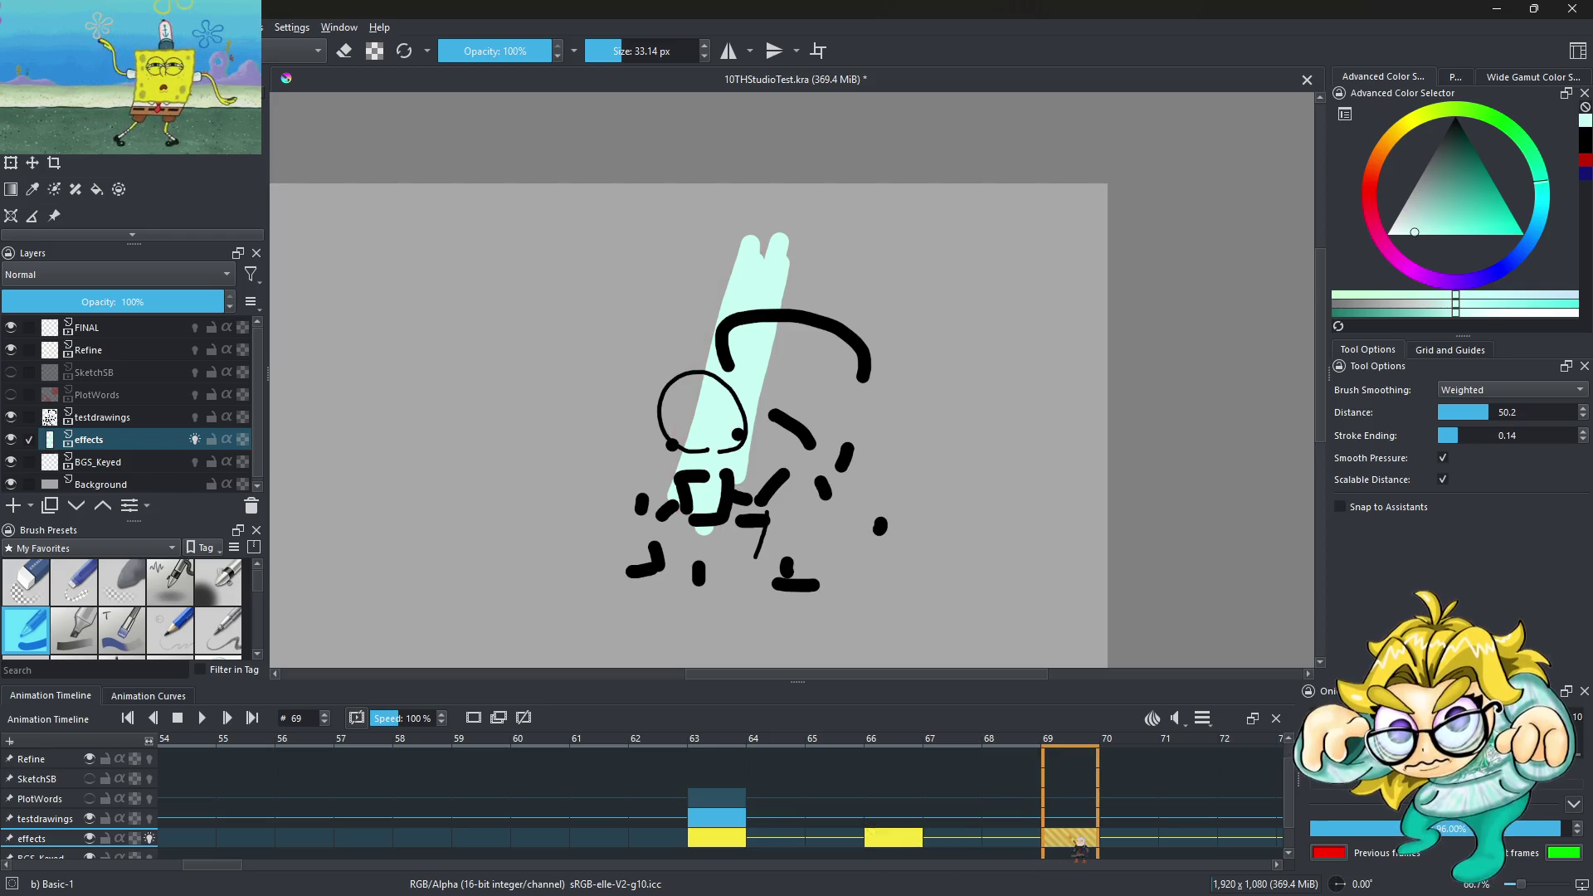
pyautogui.moveTo(1079, 846); pyautogui.dragTo(1012, 846)
# Step through frames 66, 67 and 68 to check the new keyframe
pyautogui.click(905, 846)
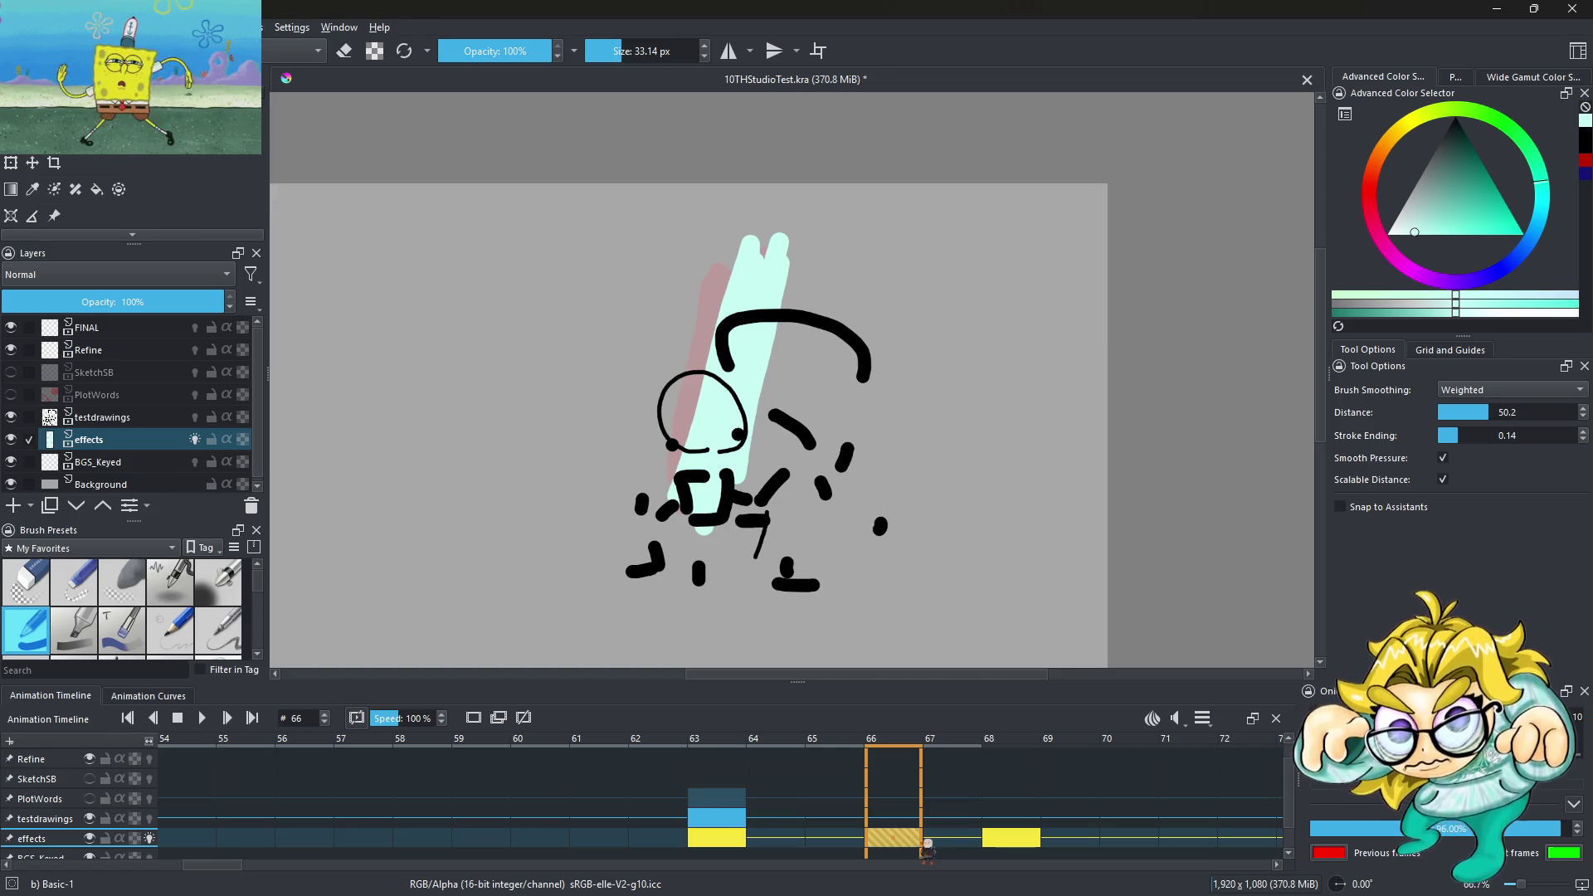
pyautogui.click(950, 846)
pyautogui.click(1033, 846)
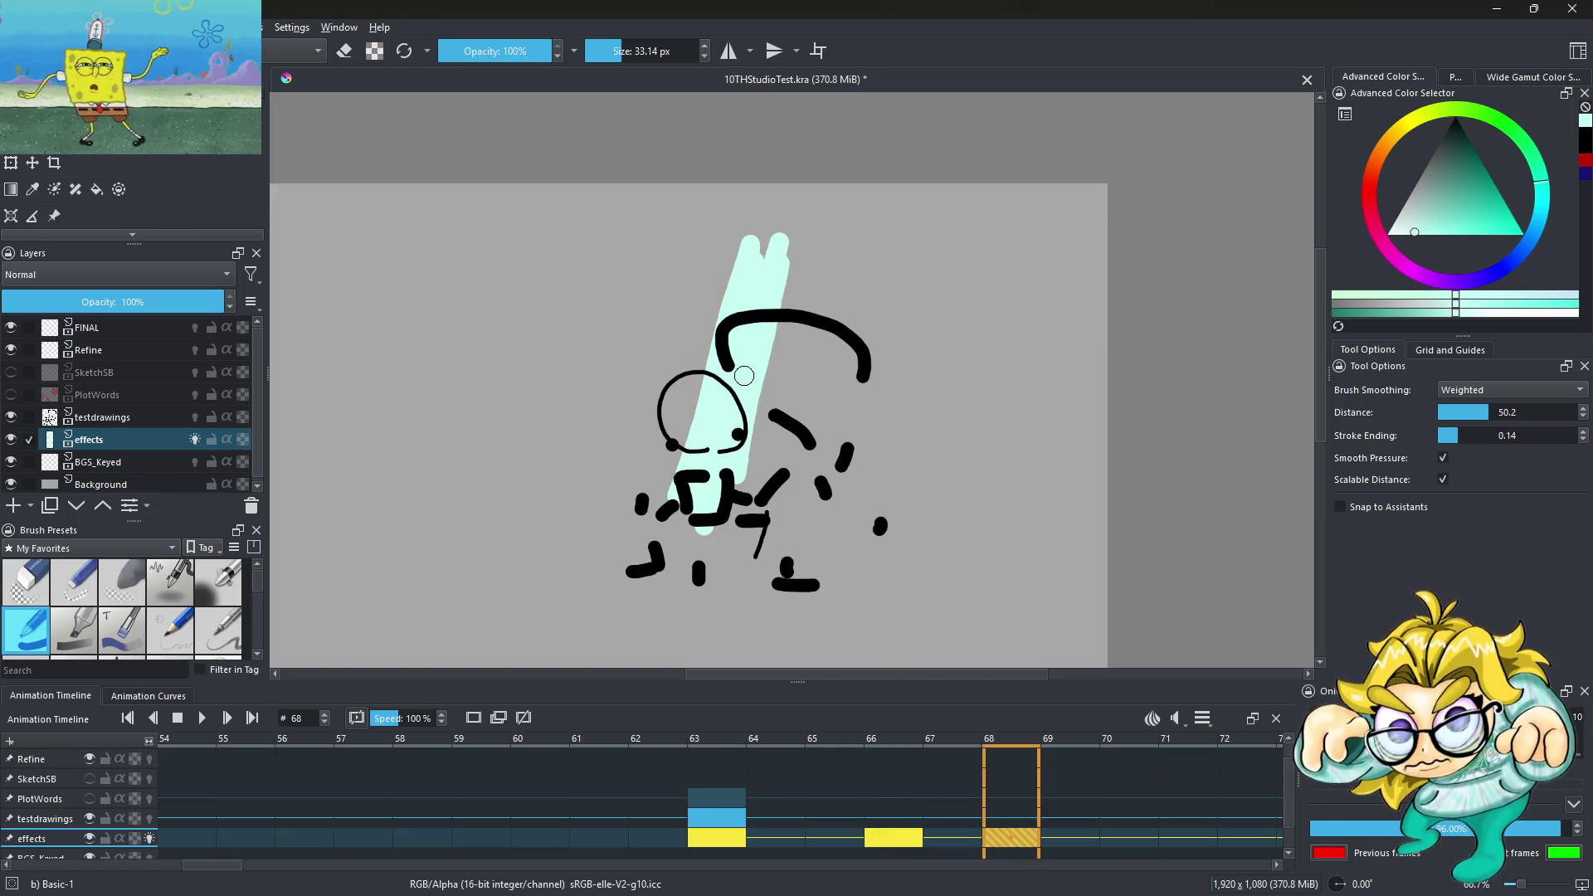
pyautogui.scroll(2, 743, 376)
pyautogui.scroll(-2, 718, 528)
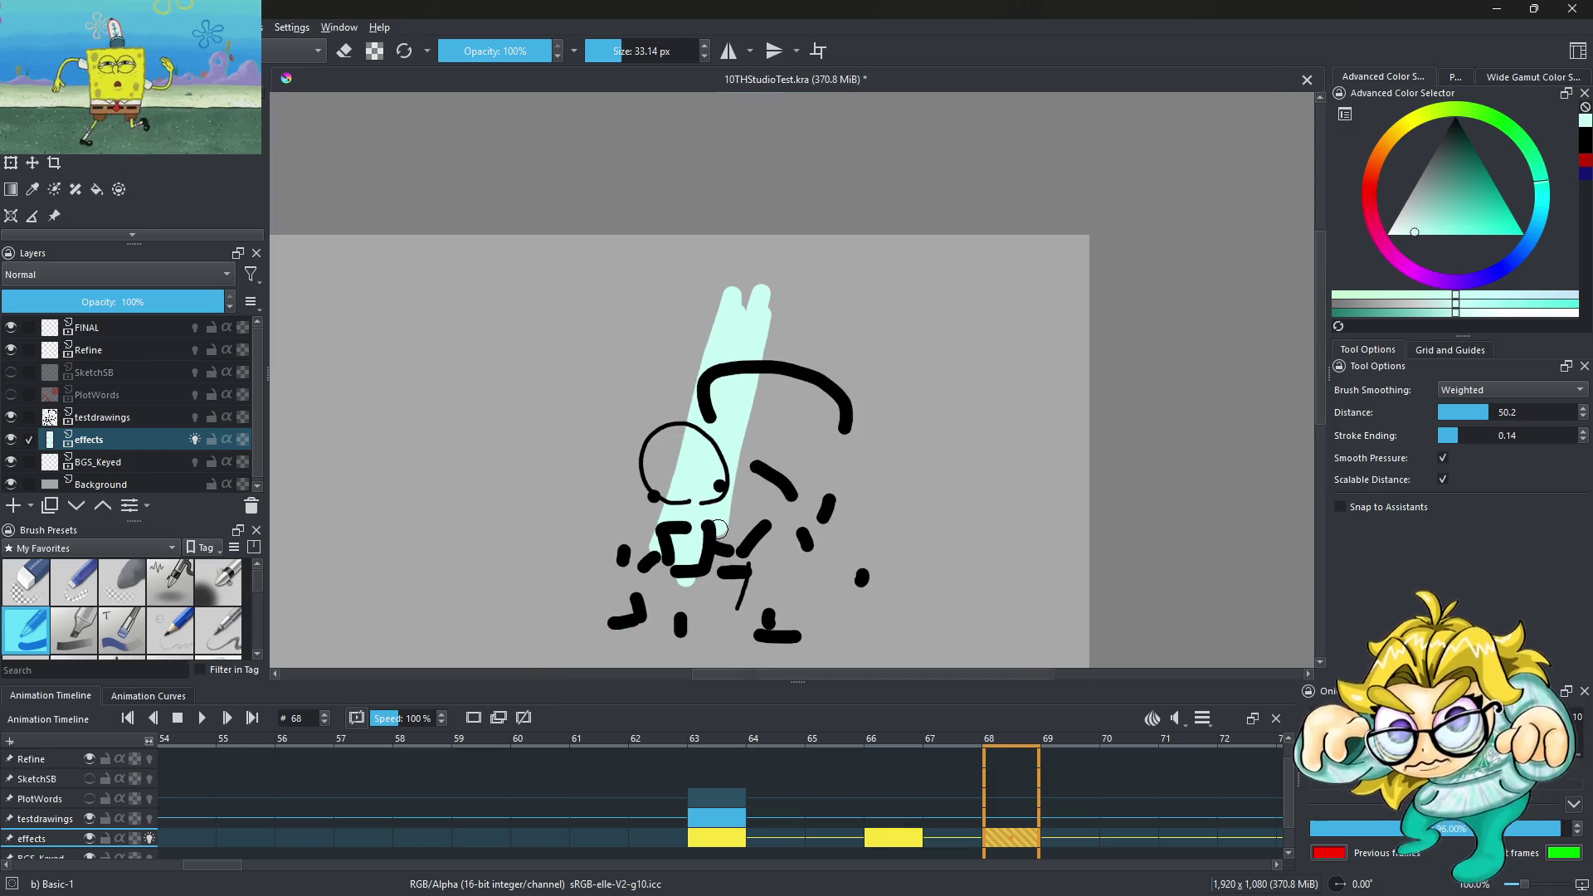
pyautogui.rightClick(1020, 839)
pyautogui.press('Escape')
# Widen the mint stroke's left edge on frame 68, compare with frame 67, and preview playback
pyautogui.scroll(2, 655, 354)
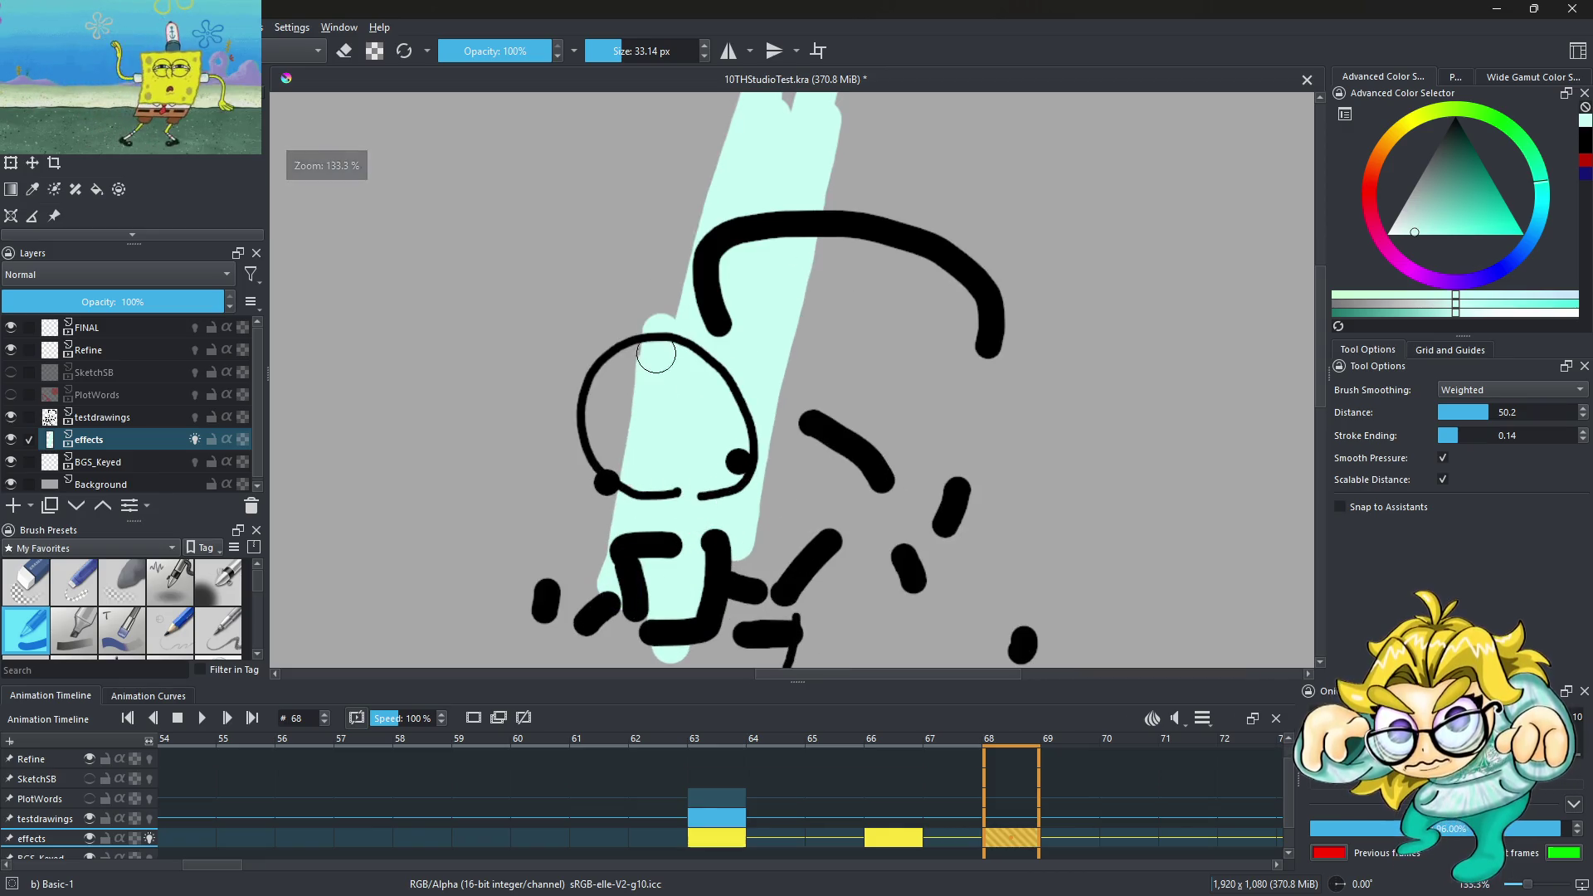
pyautogui.moveTo(655, 354); pyautogui.dragTo(706, 108)
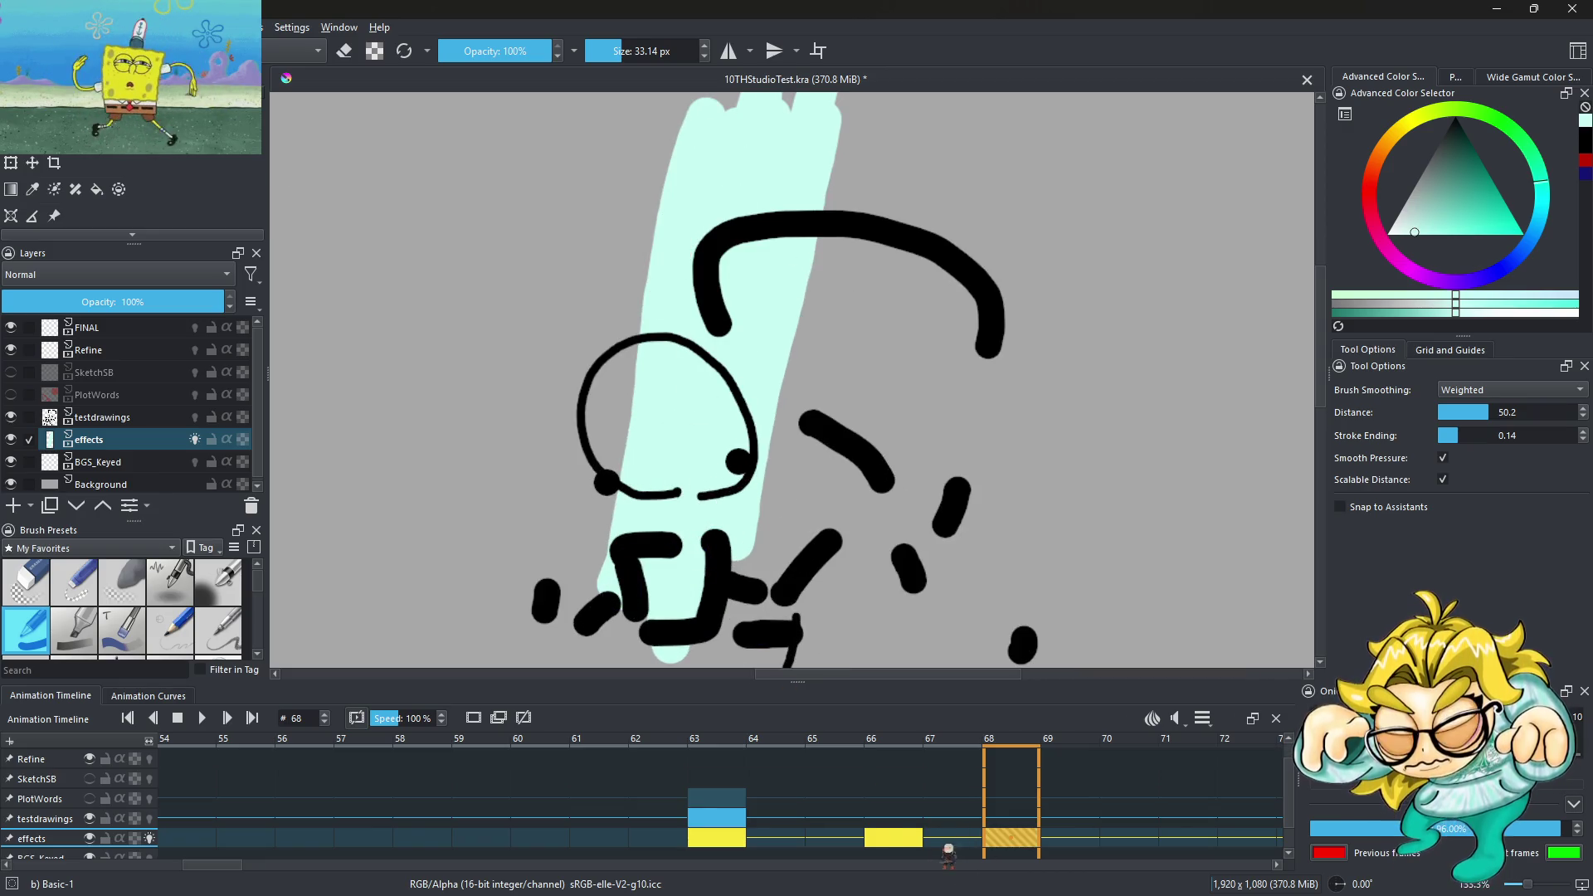
pyautogui.click(969, 838)
pyautogui.scroll(-2, 757, 321)
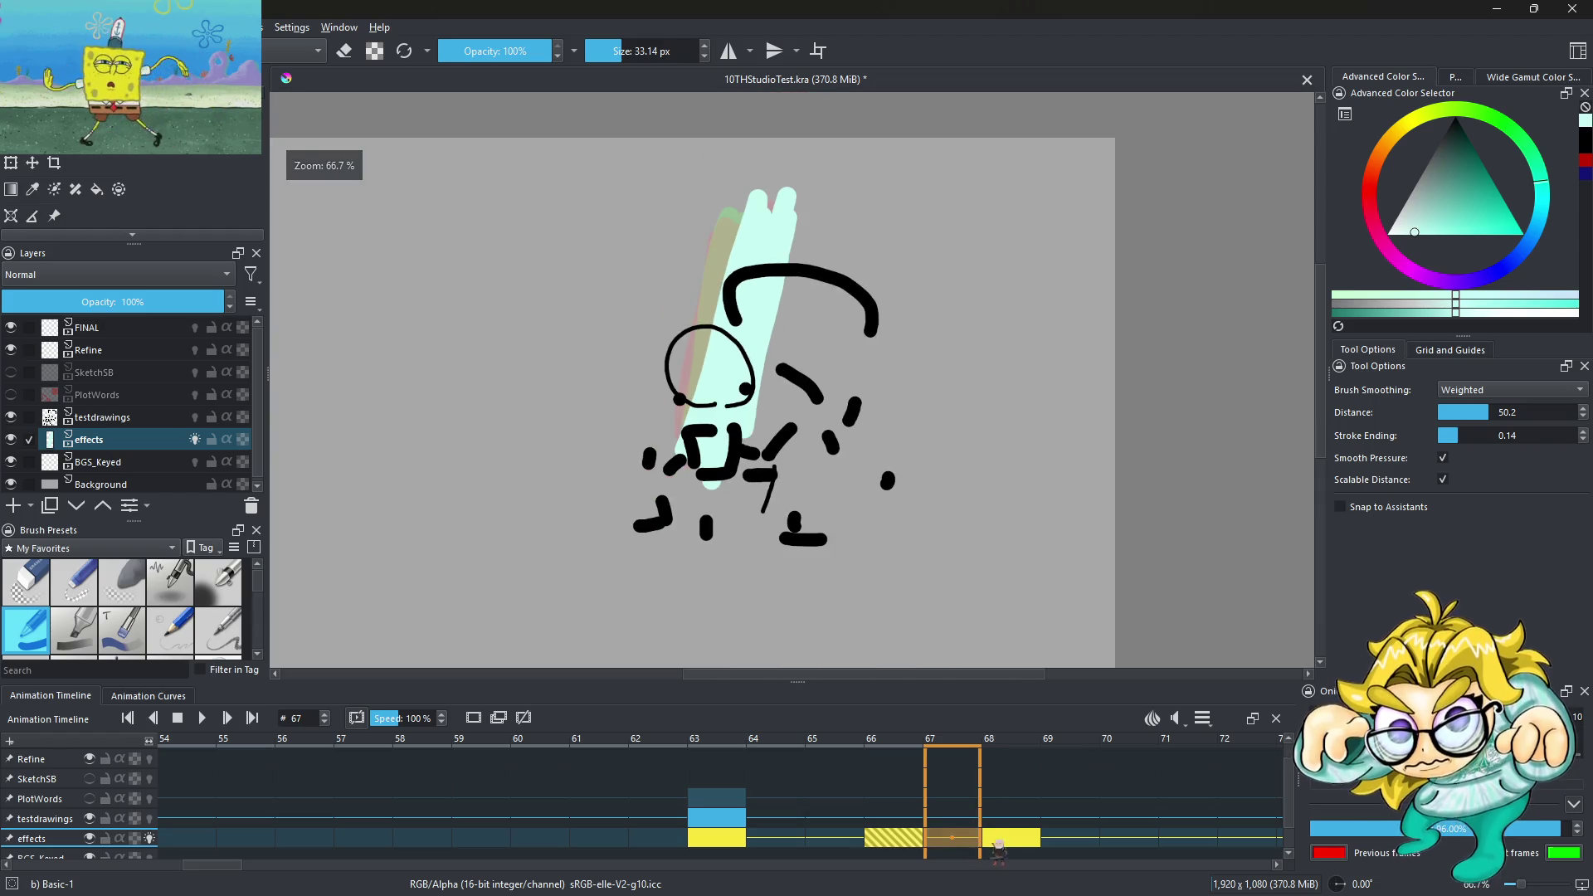
pyautogui.click(996, 840)
pyautogui.click(970, 839)
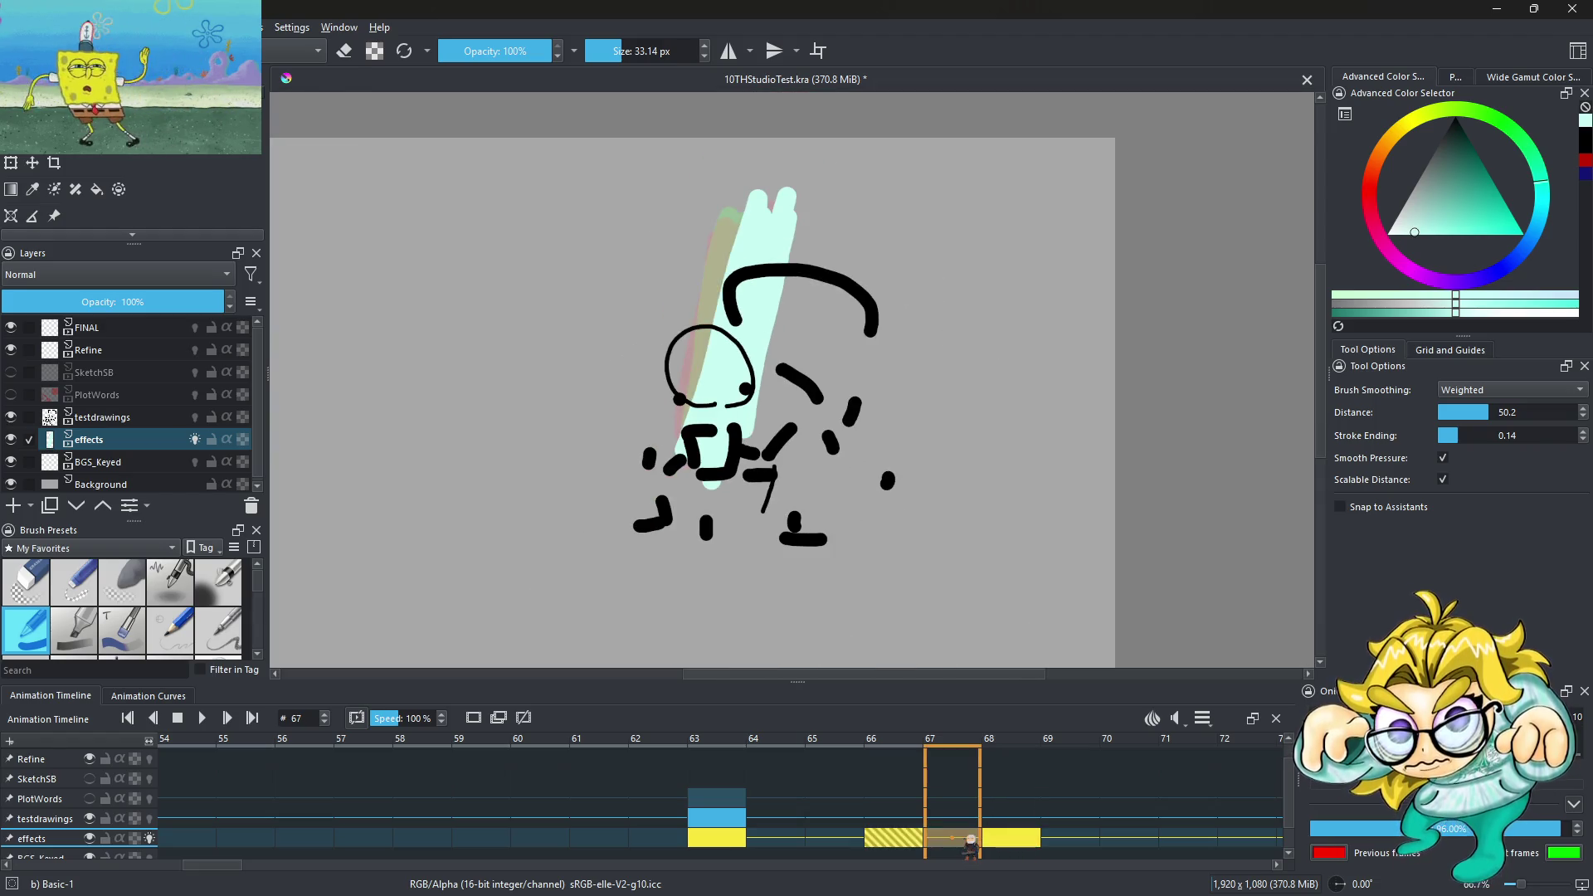
pyautogui.hotkey('ctrl', 'shift', 'r')
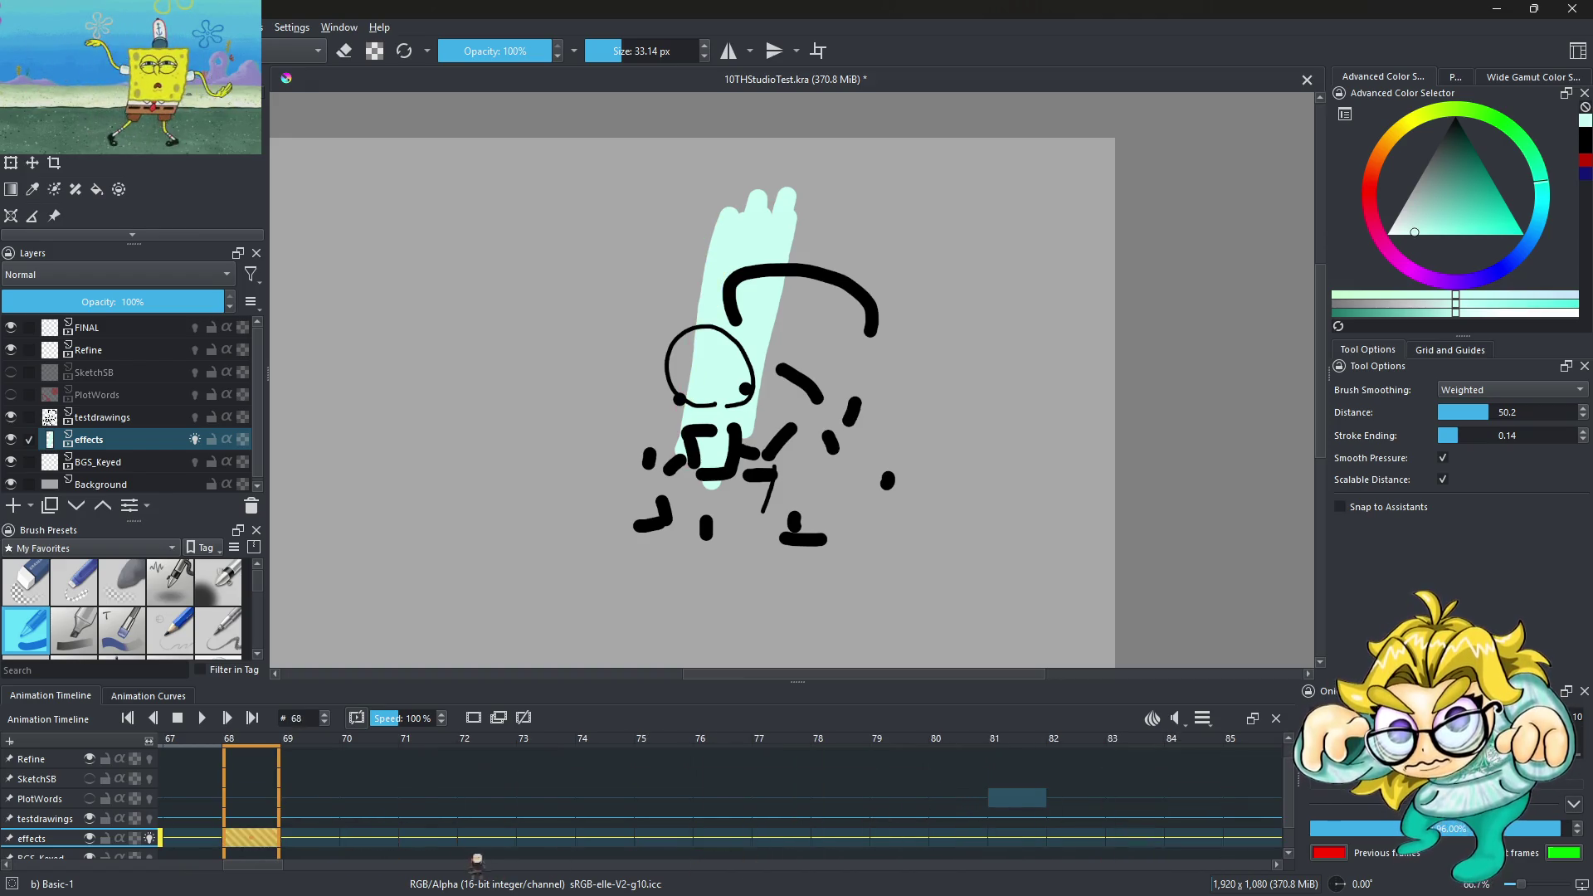
# Create a new frame on the effects row at frame 71
pyautogui.click(427, 838)
pyautogui.rightClick(428, 838)
pyautogui.click(567, 788)
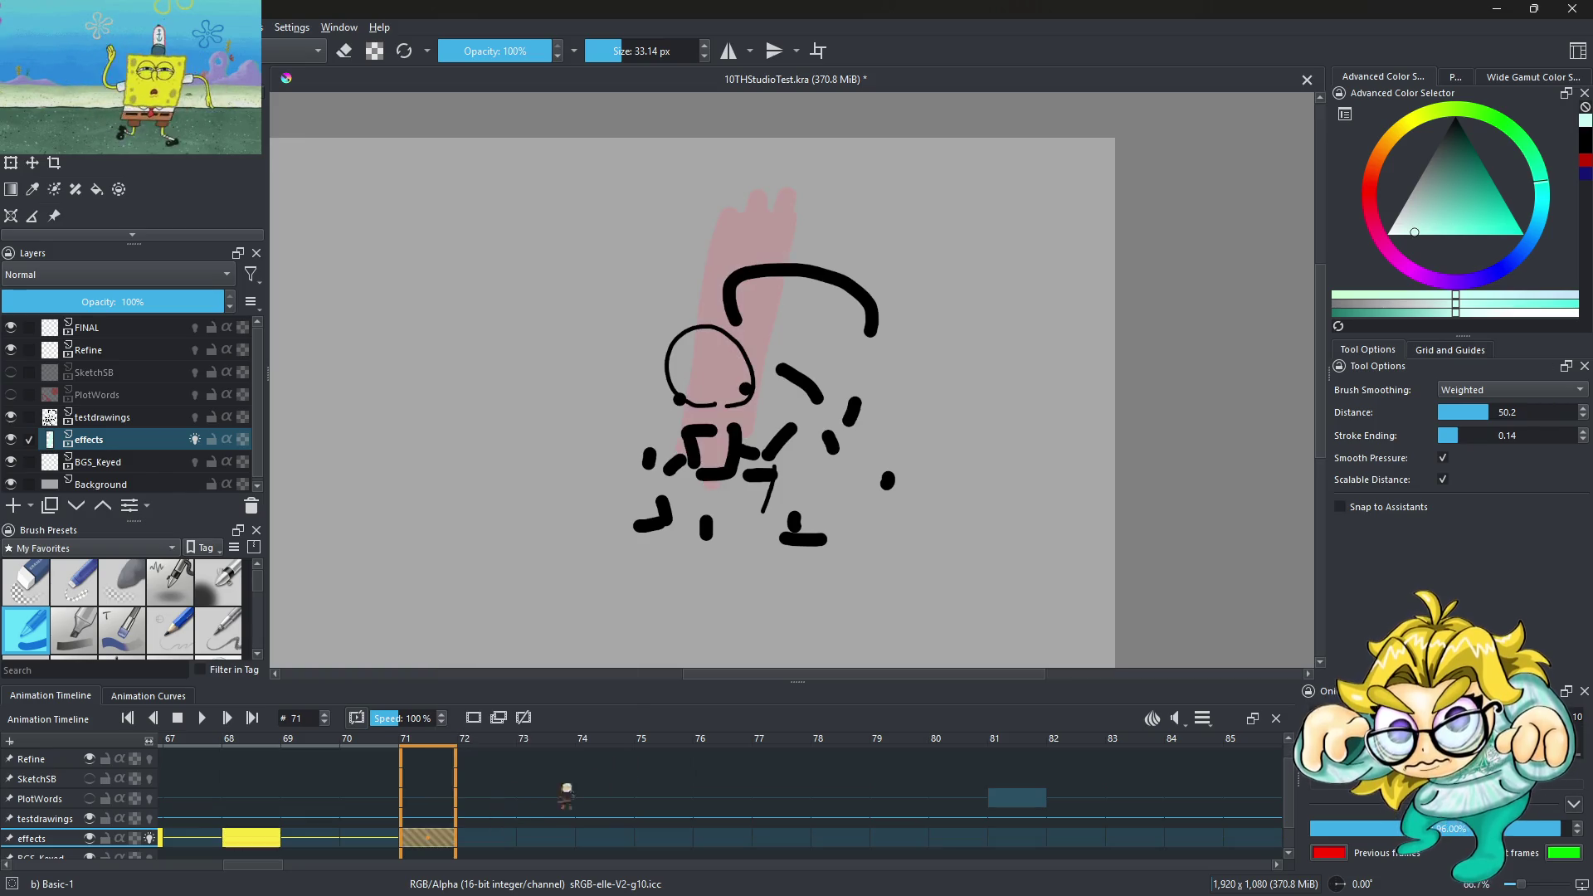
pyautogui.moveTo(623, 744); pyautogui.dragTo(562, 818)
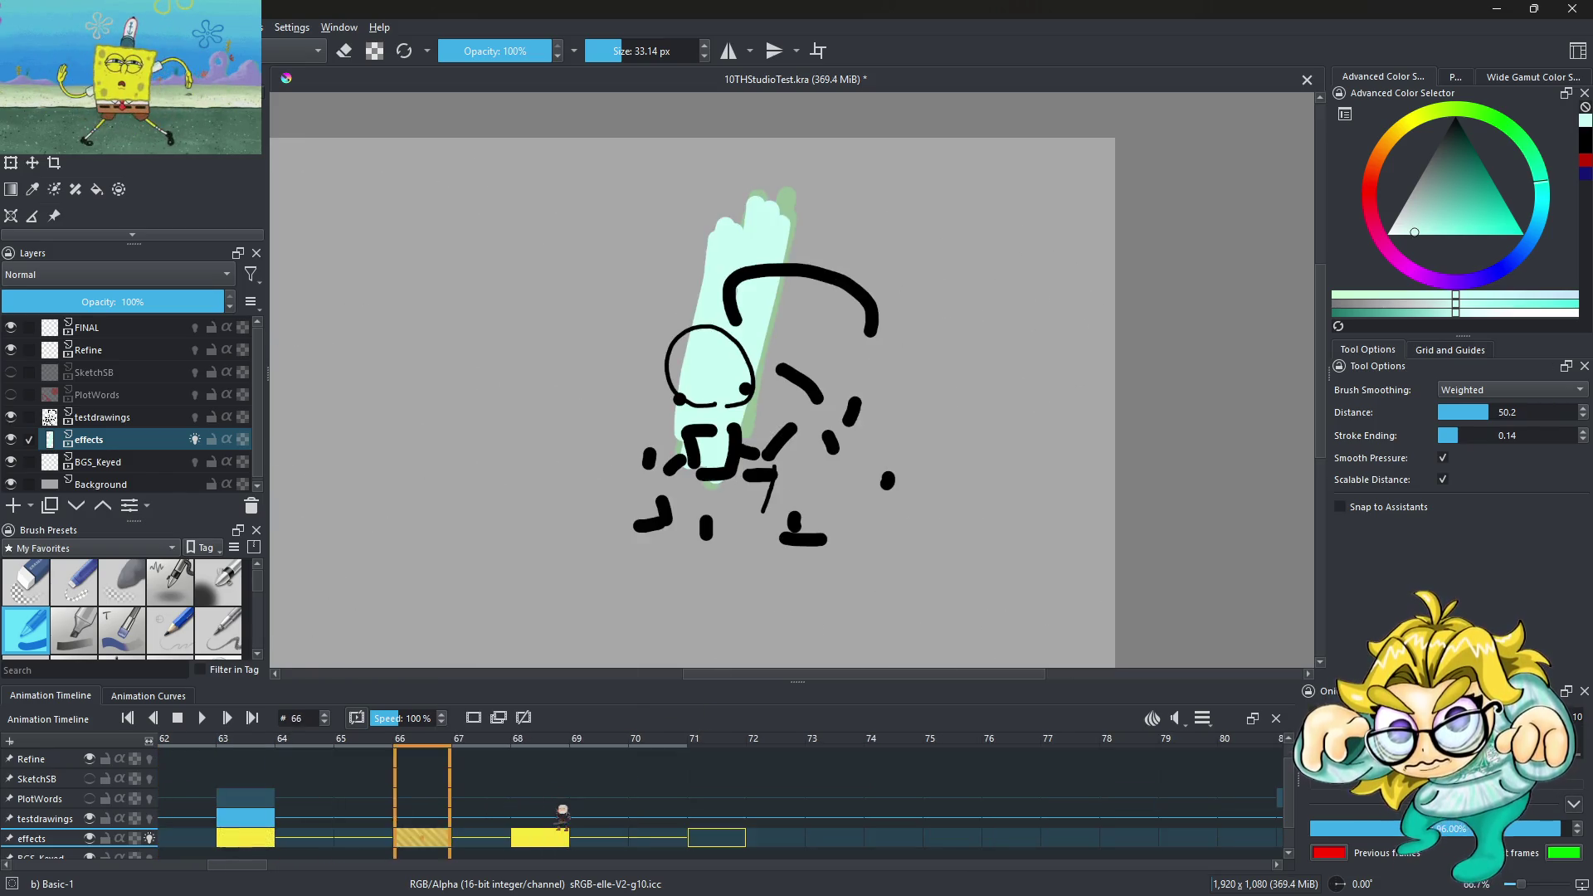
# Clear the effects keyframe at frame 68 and move frame 71's keyframe onto 68
pyautogui.click(544, 838)
pyautogui.rightClick(548, 838)
pyautogui.click(611, 786)
pyautogui.moveTo(701, 838); pyautogui.dragTo(547, 839)
# Paint two trial mint strokes beside the figure on frame 68, then undo them
pyautogui.click(444, 842)
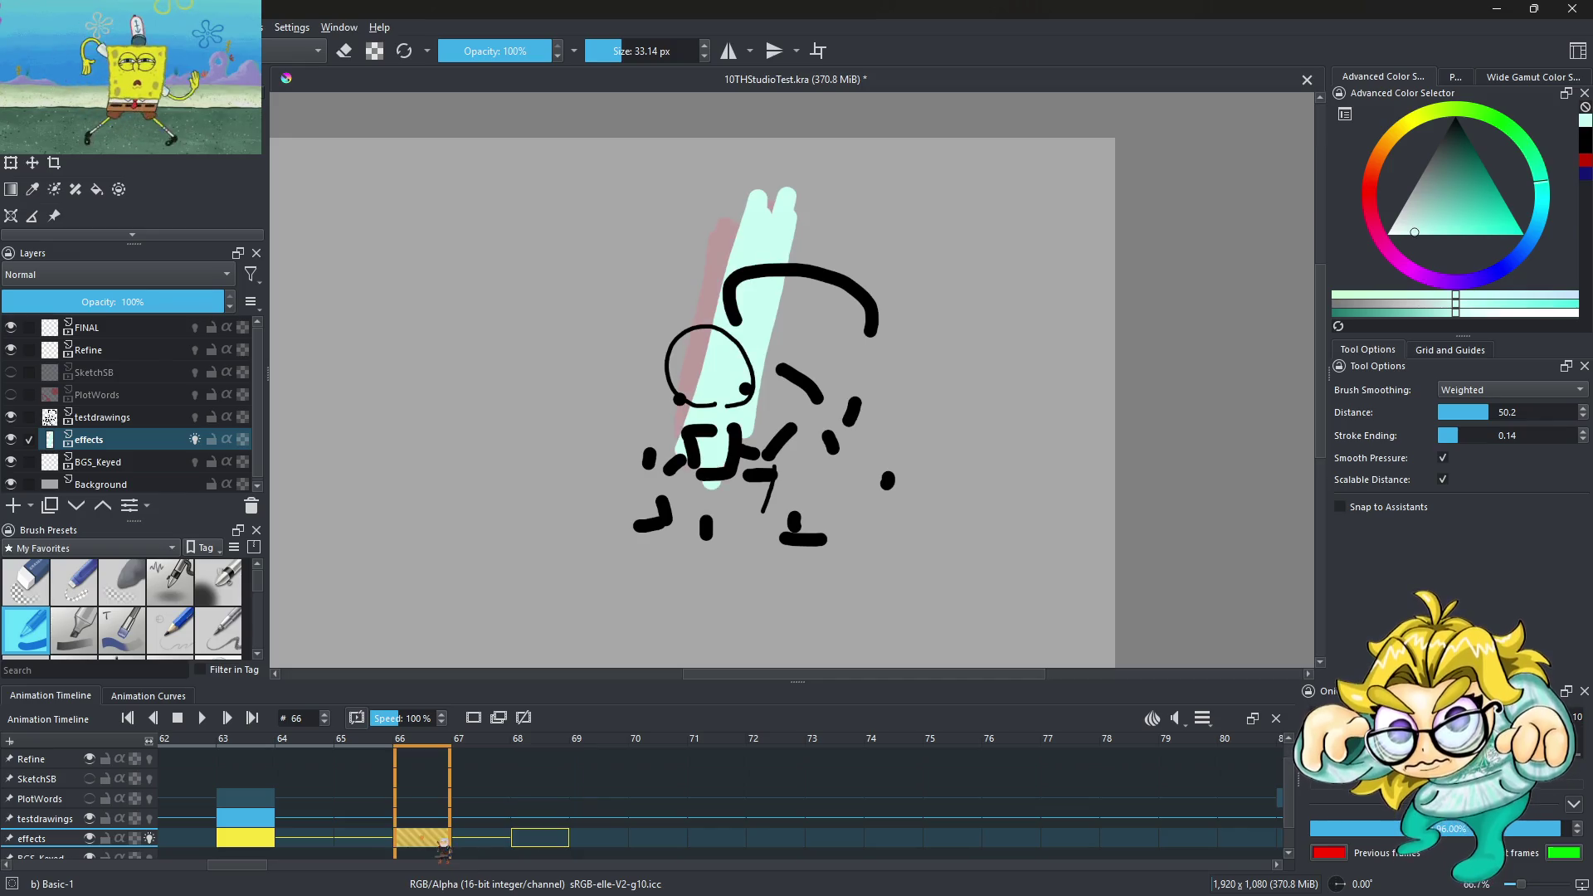
pyautogui.click(564, 840)
pyautogui.scroll(3, 762, 292)
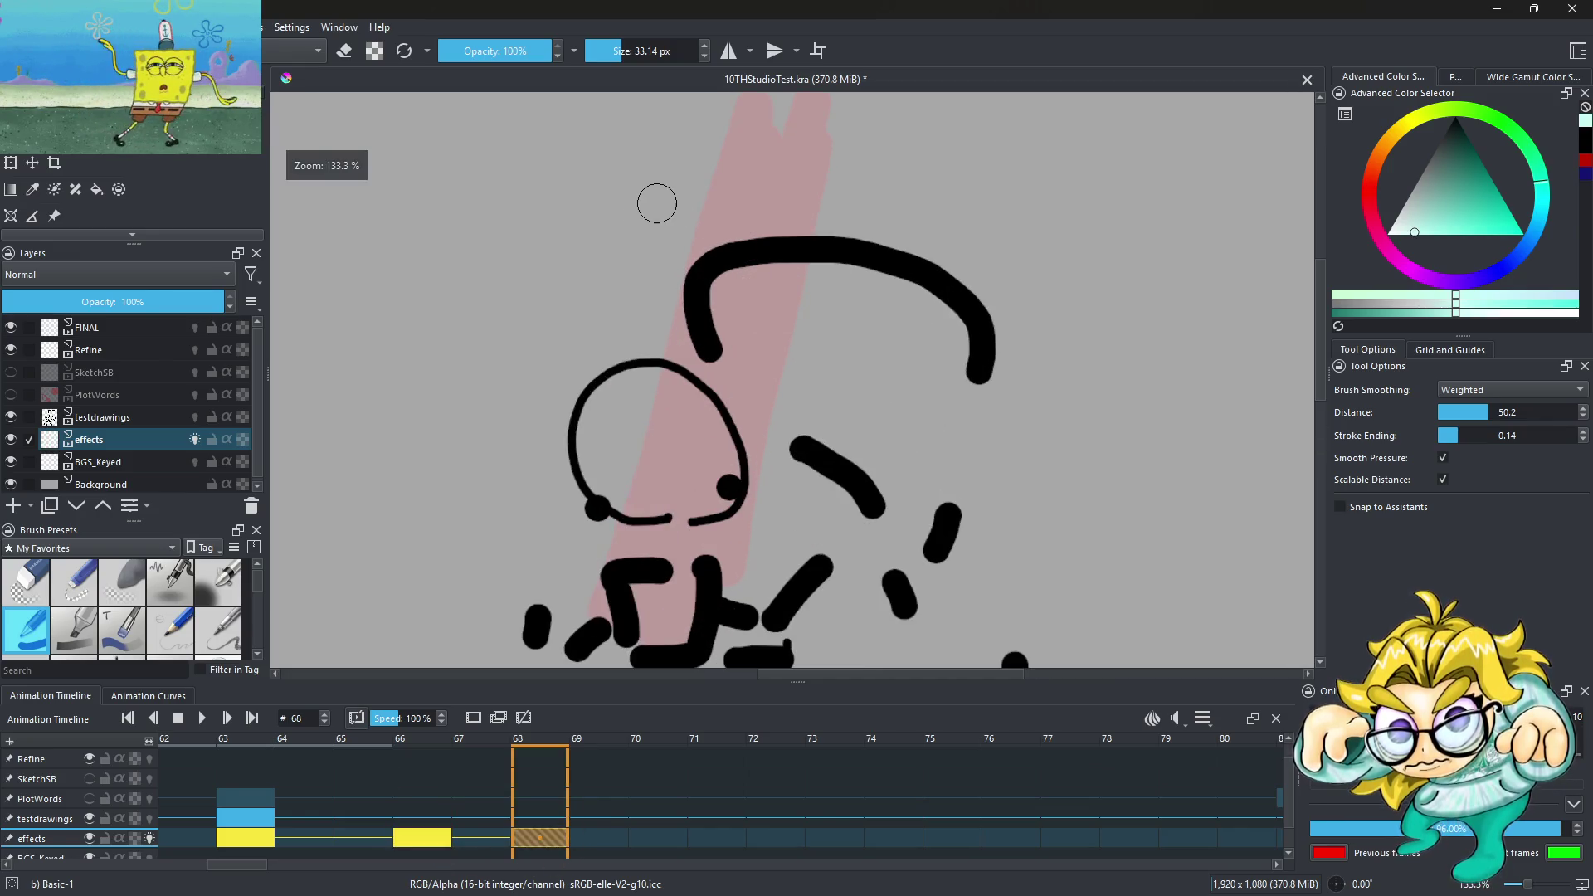
pyautogui.moveTo(630, 133); pyautogui.dragTo(597, 614)
pyautogui.scroll(-5, 598, 614)
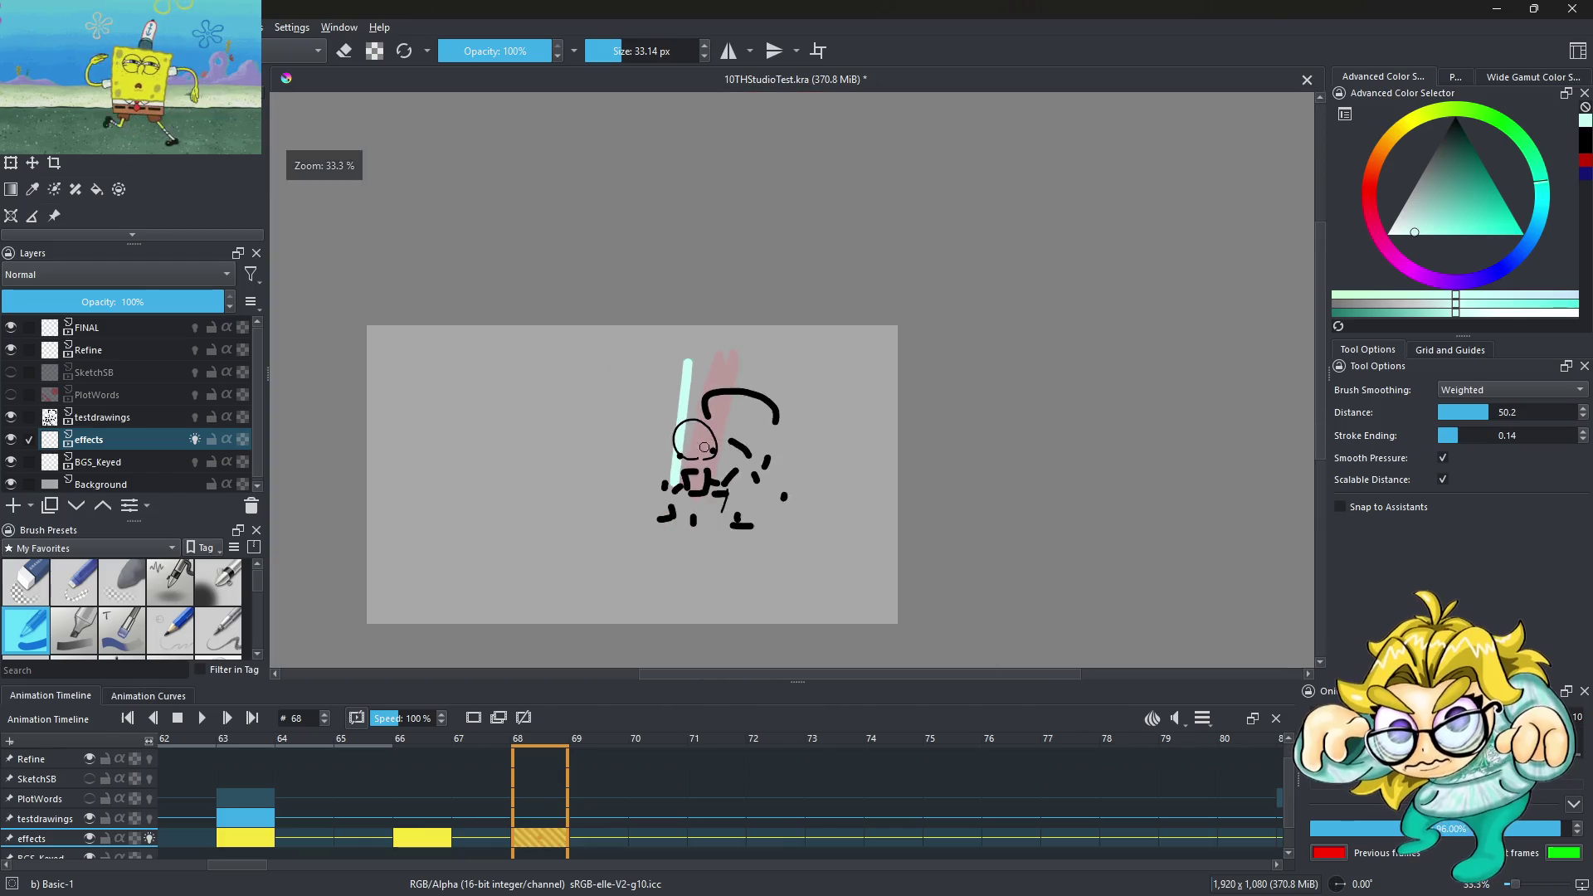
pyautogui.scroll(4, 664, 332)
pyautogui.moveTo(685, 178)
pyautogui.mouseDown()
pyautogui.moveTo(669, 521)
pyautogui.moveTo(710, 171)
pyautogui.moveTo(701, 572)
pyautogui.mouseUp()
pyautogui.hotkey('ctrl', 'z')
pyautogui.hotkey('ctrl', 'z')
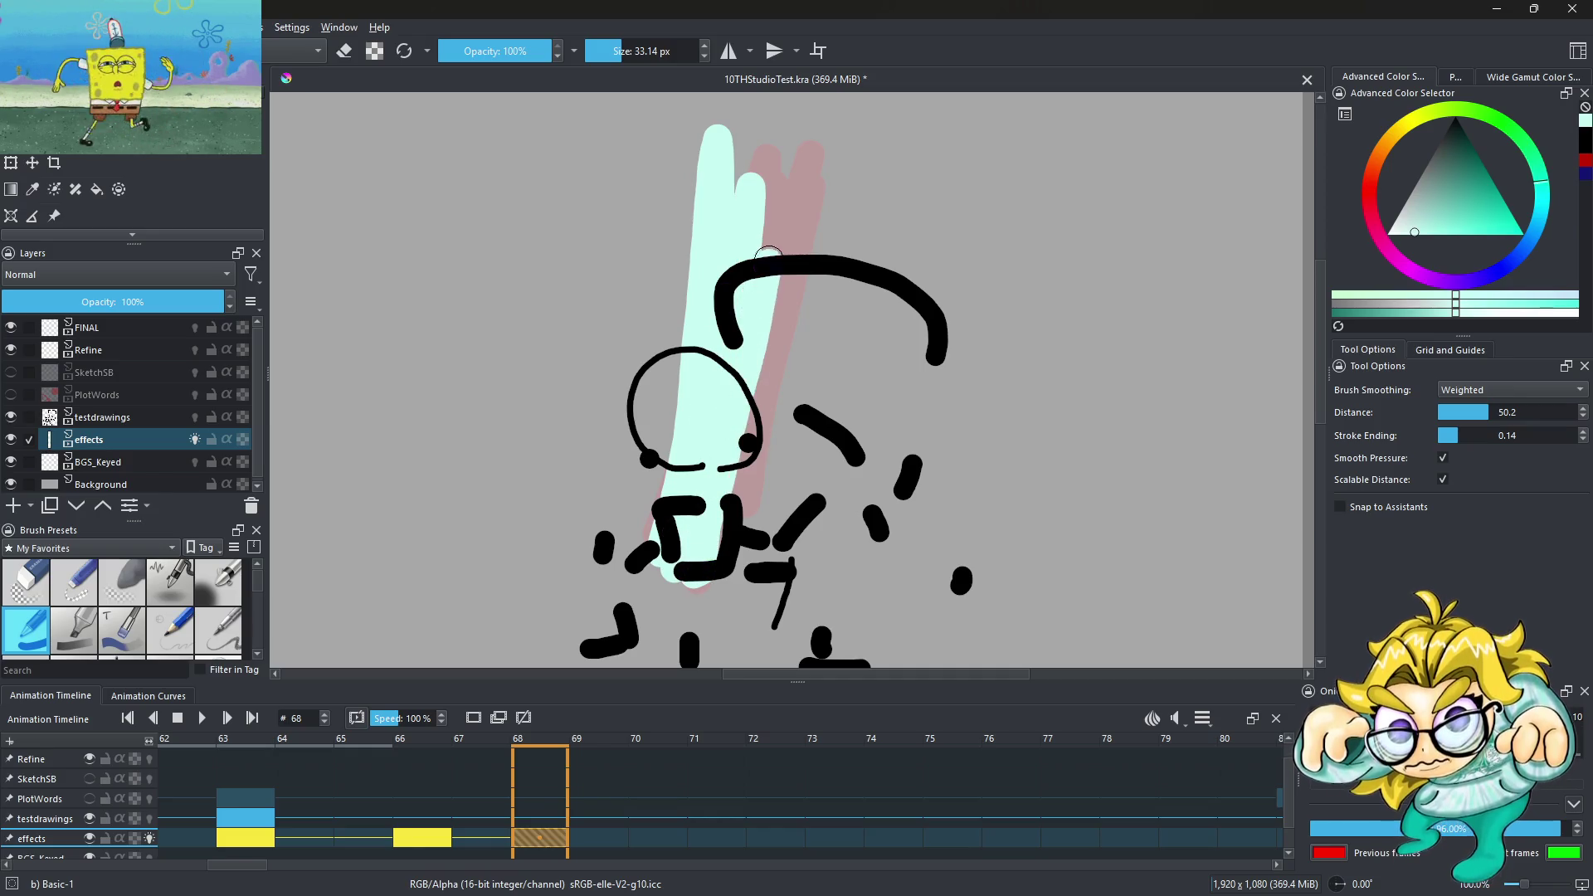
# Step back and forth through frames 63–70 to check the mint flash timing
pyautogui.press('Left')
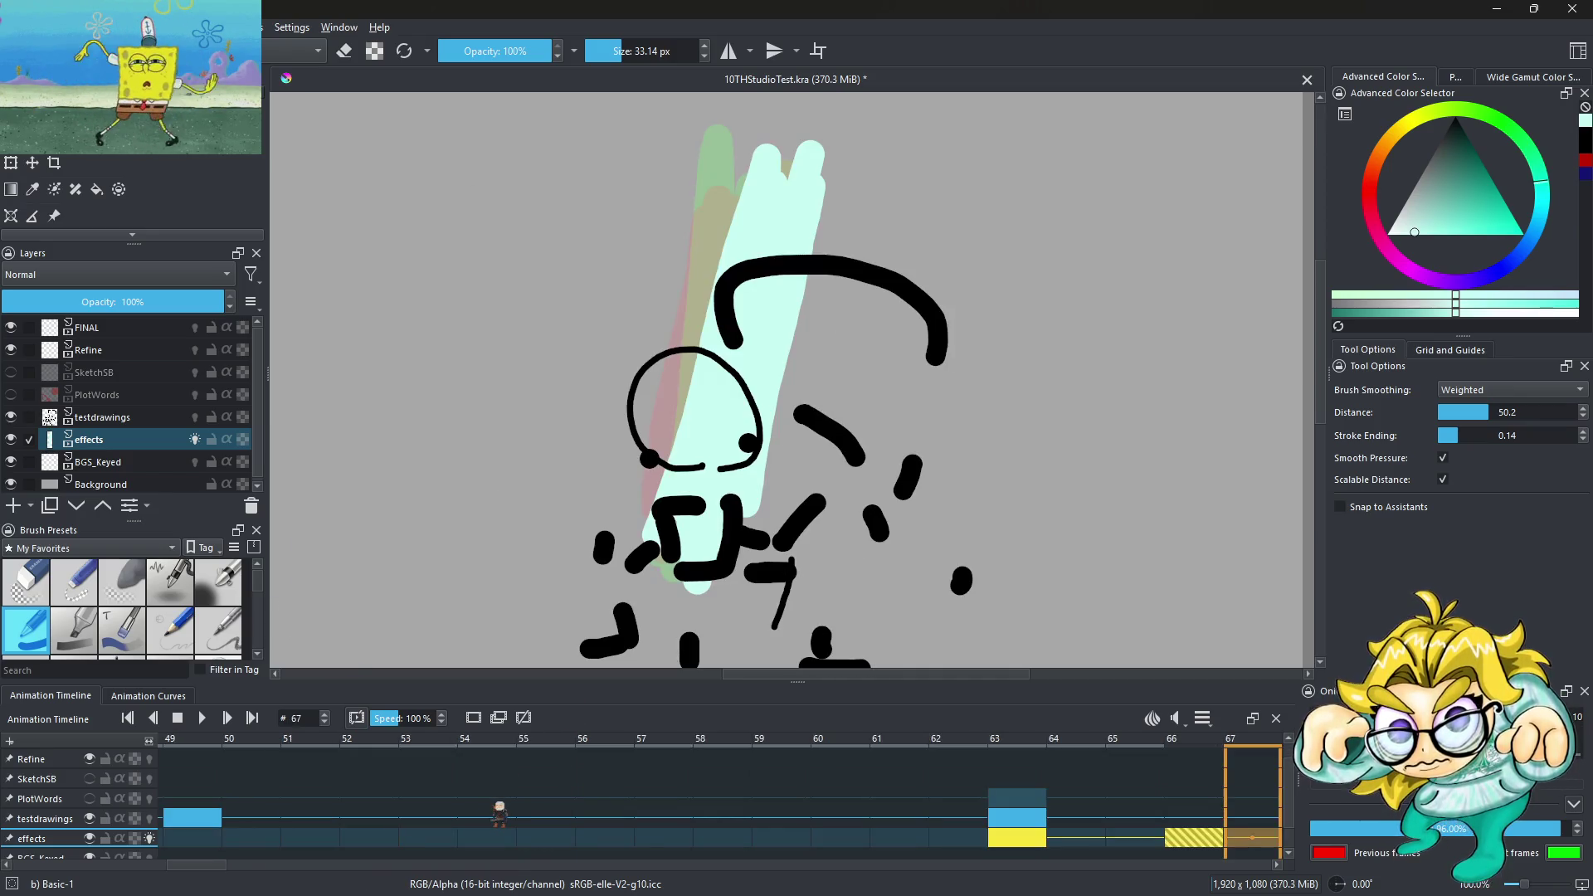
pyautogui.scroll(-2, 739, 403)
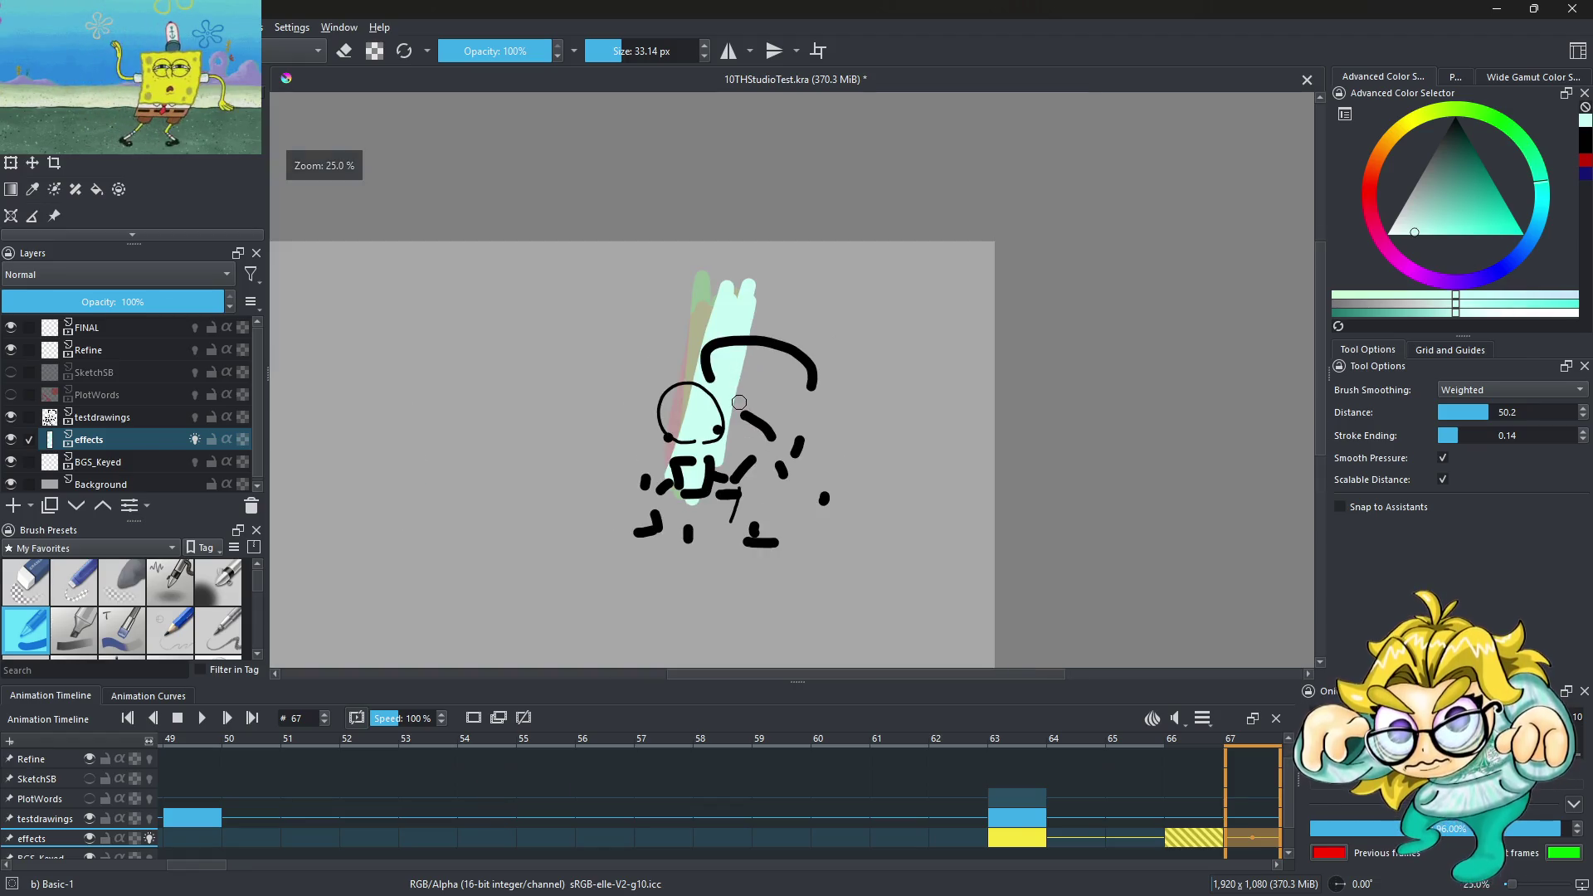
pyautogui.press('Left')
pyautogui.press('Left')
pyautogui.press('Right')
pyautogui.press('Right')
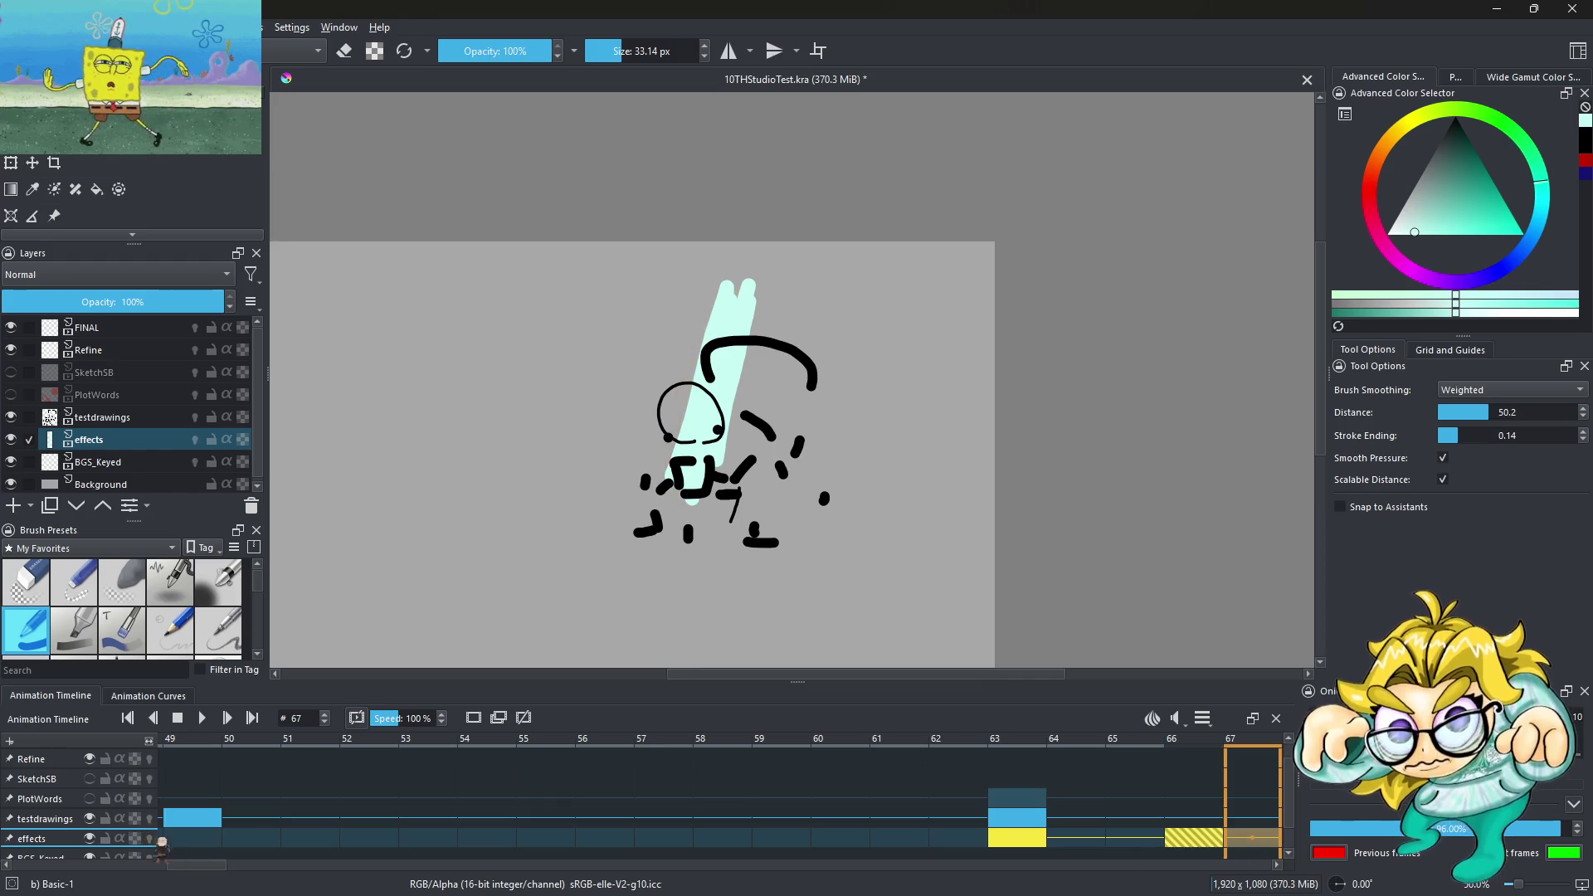
pyautogui.press('Right')
pyautogui.press('Left')
pyautogui.press('Left')
pyautogui.press('Left')
pyautogui.press('Right')
pyautogui.press('Right')
pyautogui.press('Right')
pyautogui.press('Right')
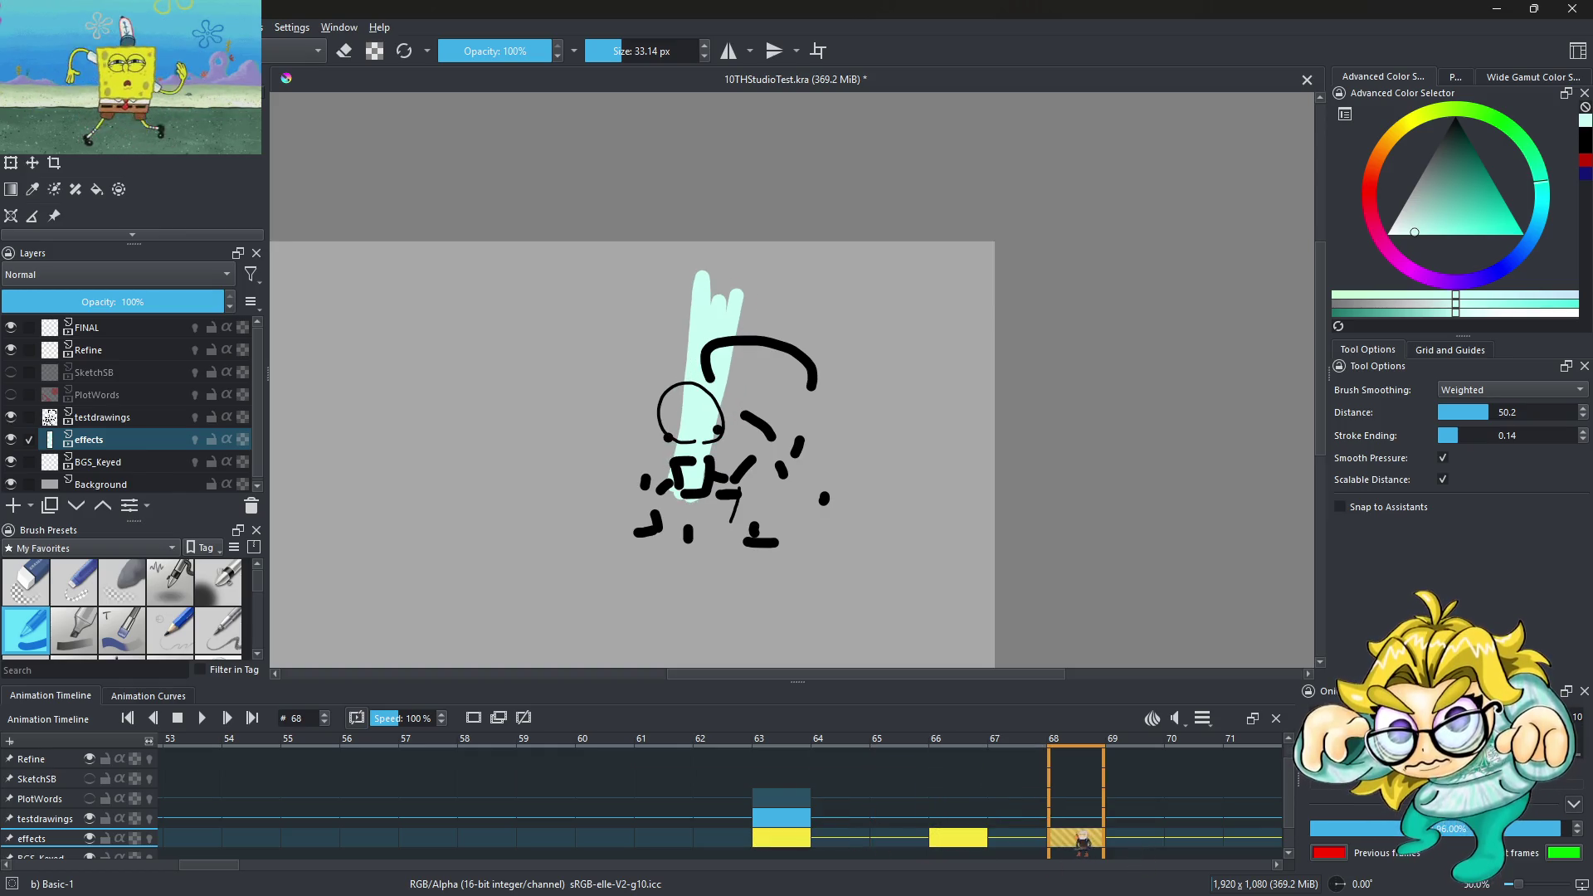
pyautogui.press('Right')
pyautogui.press('Right')
pyautogui.press('Right')
pyautogui.press('Right')
pyautogui.press('Left')
pyautogui.press('Left')
pyautogui.press('Left')
pyautogui.press('Left')
pyautogui.press('Left')
pyautogui.press('Left')
pyautogui.press('Left')
pyautogui.press('Right')
pyautogui.press('Right')
pyautogui.press('Right')
pyautogui.press('Right')
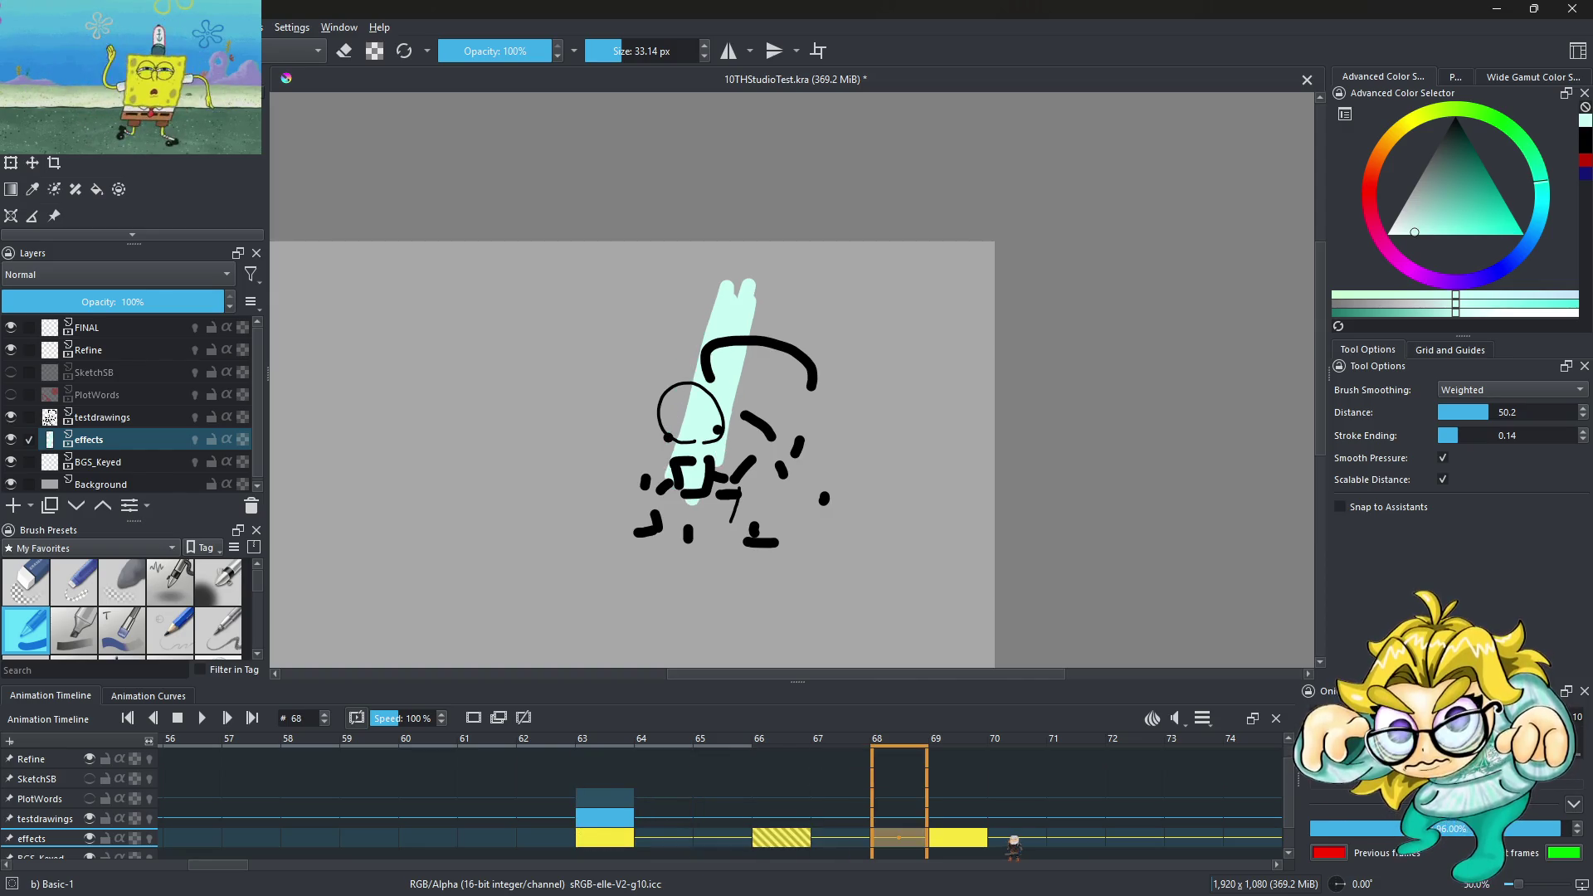
pyautogui.press('Right')
pyautogui.press('Right')
pyautogui.press('Left')
pyautogui.press('Left')
pyautogui.press('Right')
pyautogui.press('Right')
pyautogui.press('Left')
pyautogui.press('Left')
pyautogui.press('Right')
pyautogui.press('Right')
pyautogui.press('Right')
pyautogui.press('Left')
pyautogui.press('Left')
pyautogui.press('Left')
pyautogui.press('Left')
pyautogui.press('Left')
pyautogui.press('Left')
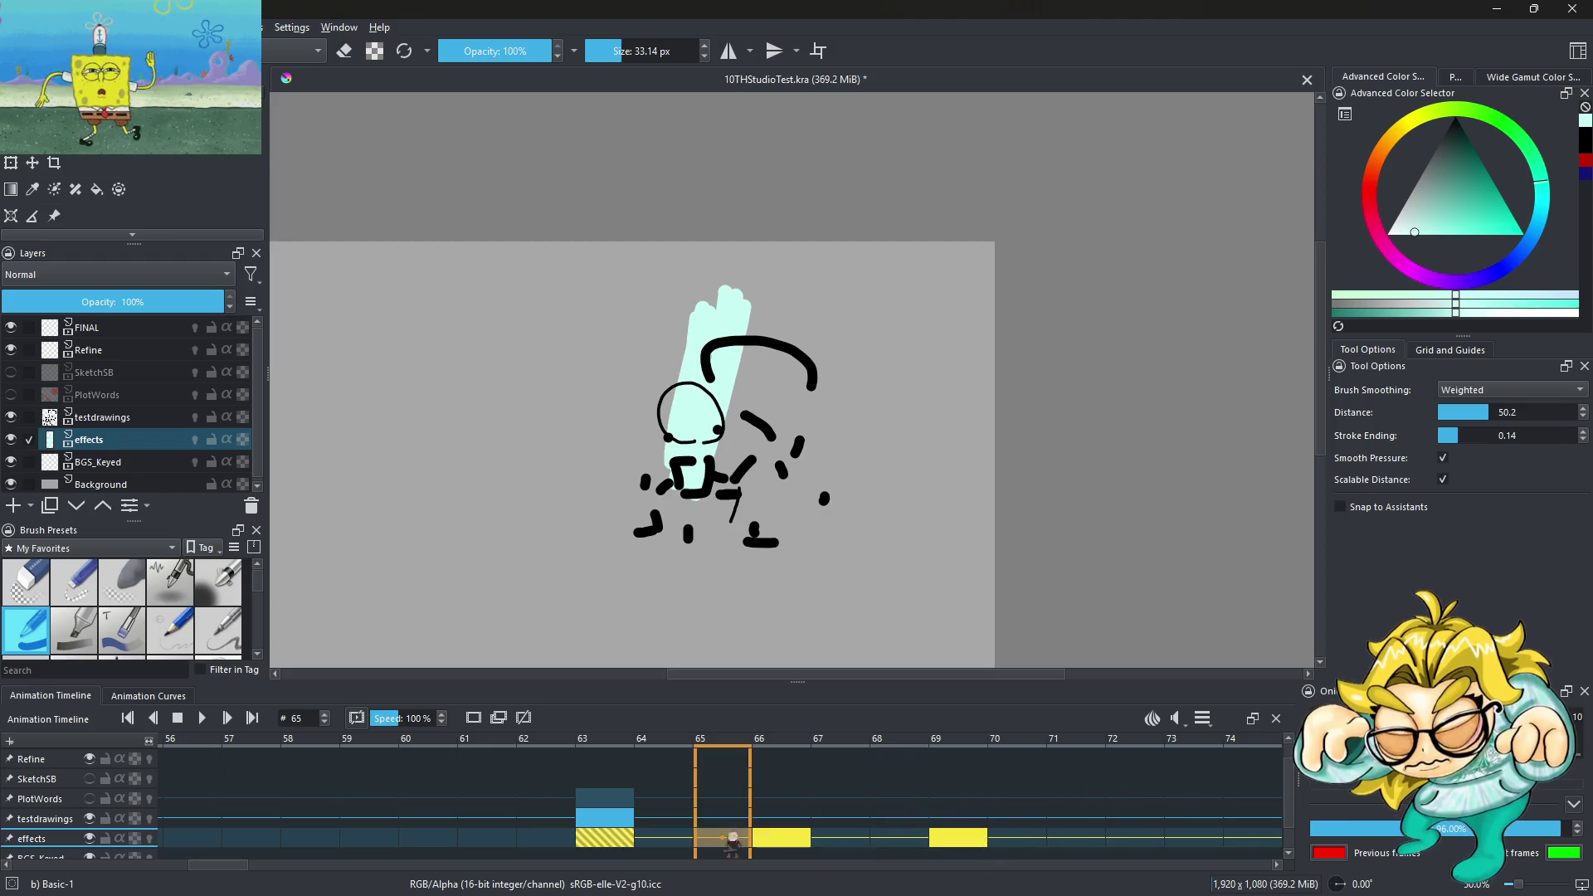
pyautogui.press('Left')
pyautogui.press('Left')
# Move the frame 66 flash keyframe to frame 65 and preview frames 63–69
pyautogui.click(784, 836)
pyautogui.click(948, 842)
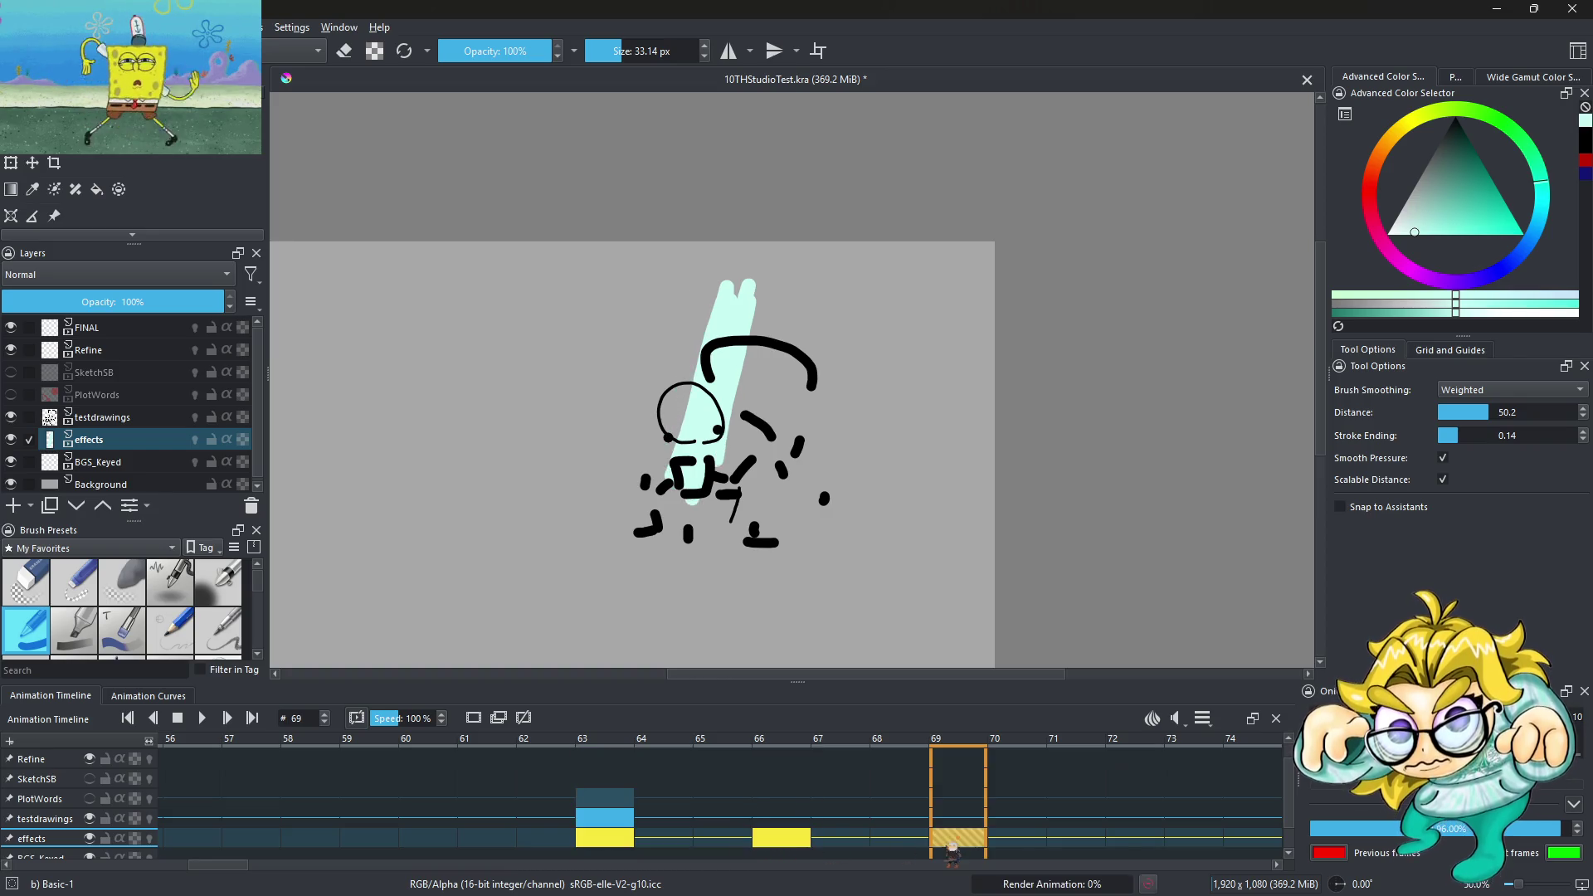
pyautogui.press('Left')
pyautogui.moveTo(787, 838); pyautogui.dragTo(728, 838)
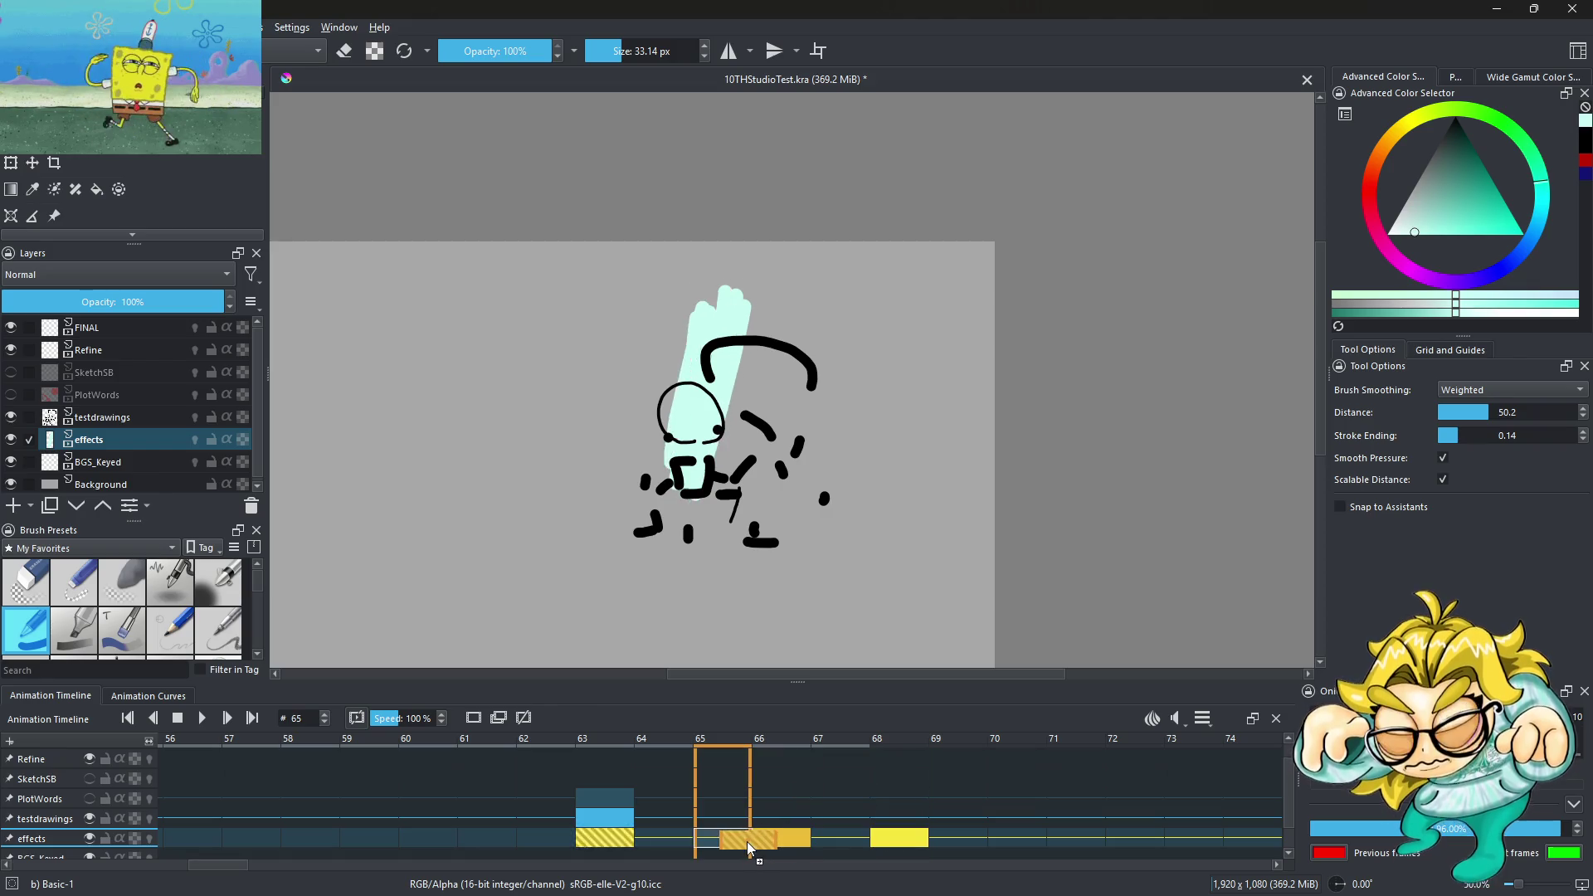
pyautogui.press('Left')
pyautogui.press('space')
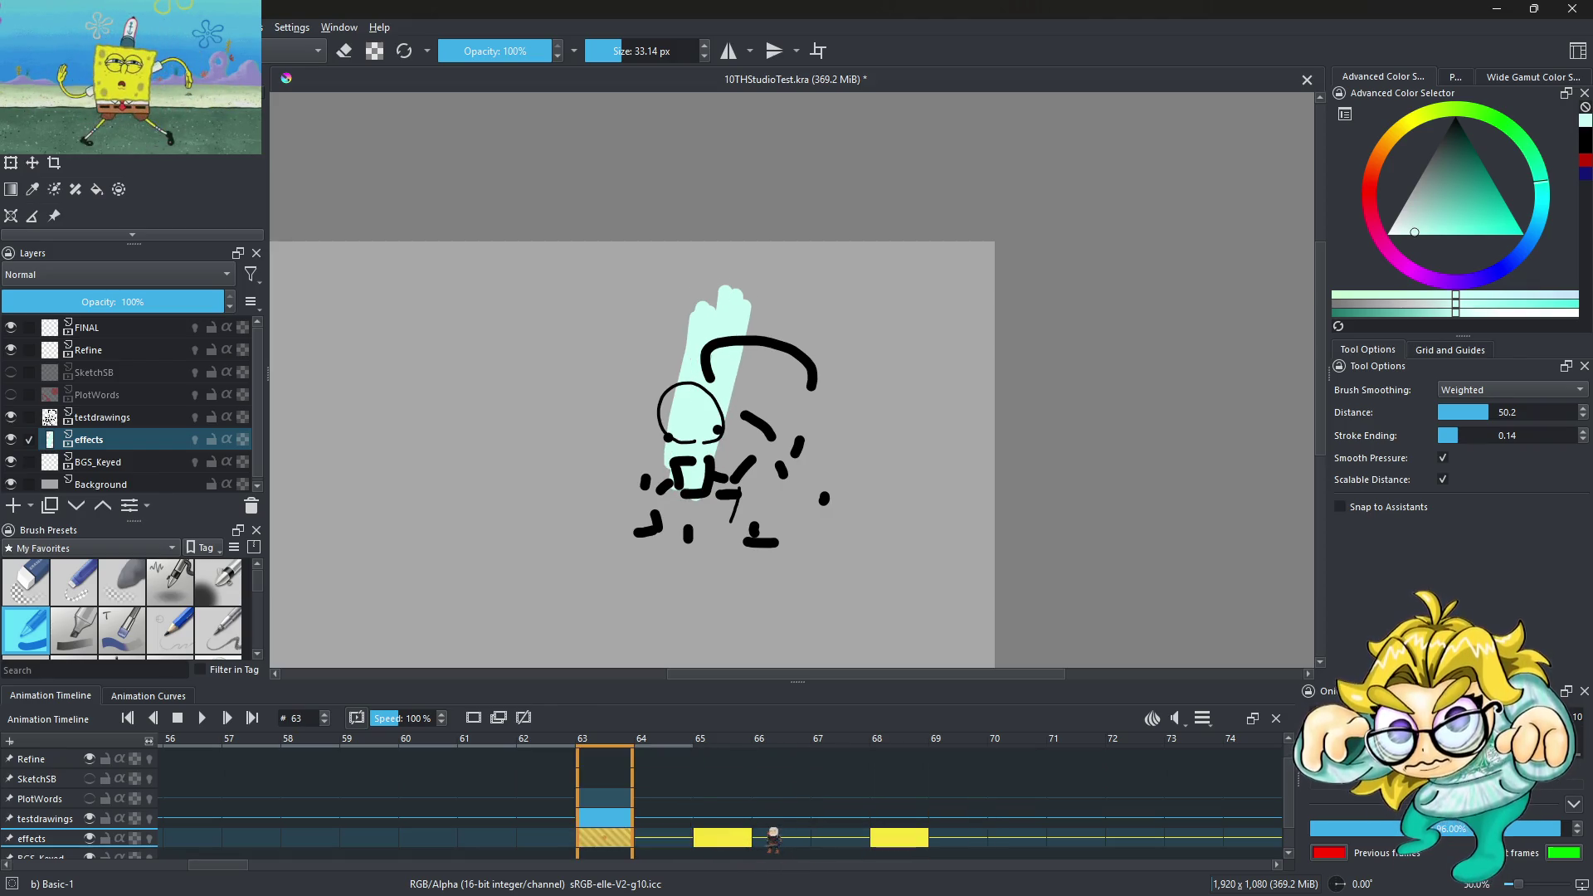
# Inspect the effects cells at frames 65, 68 and 70, then play forward from 70
pyautogui.click(629, 844)
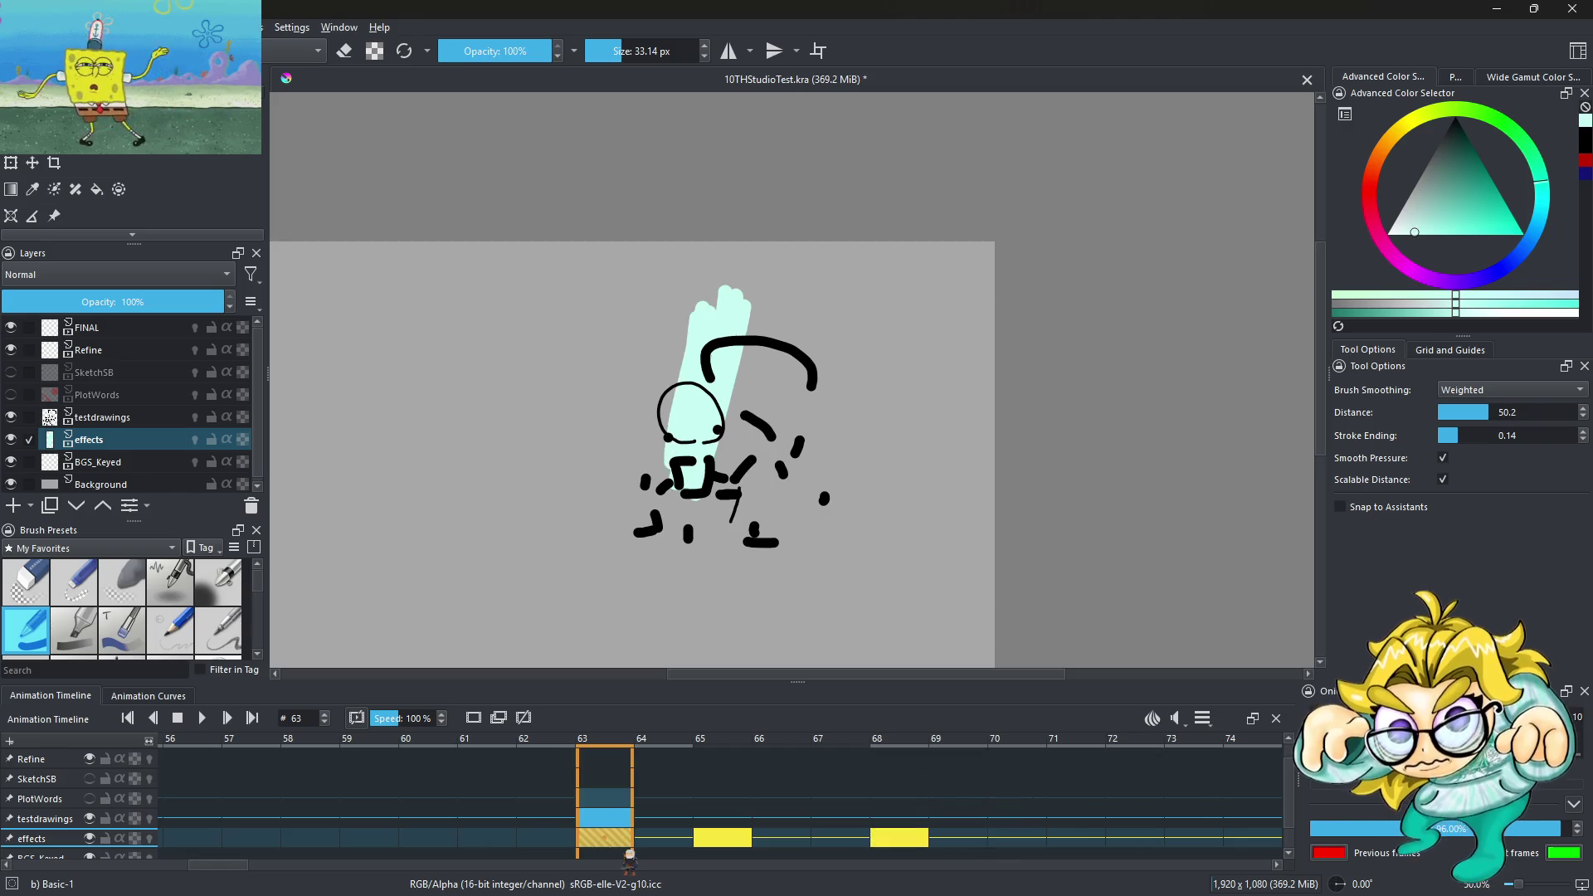
pyautogui.click(722, 838)
pyautogui.click(899, 838)
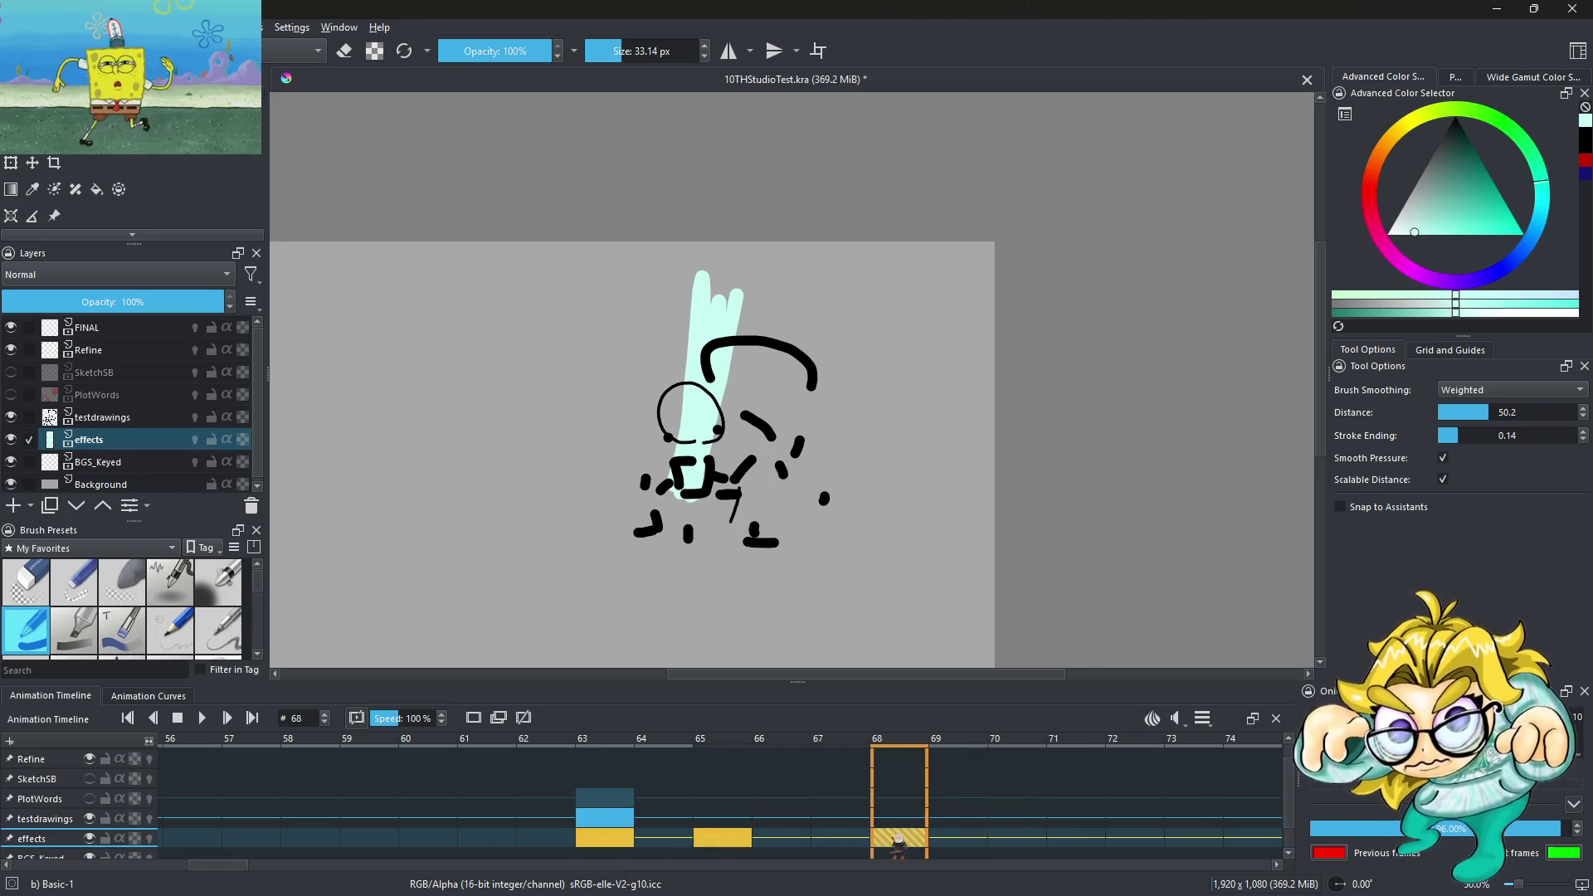
pyautogui.rightClick(899, 840)
pyautogui.click(951, 664)
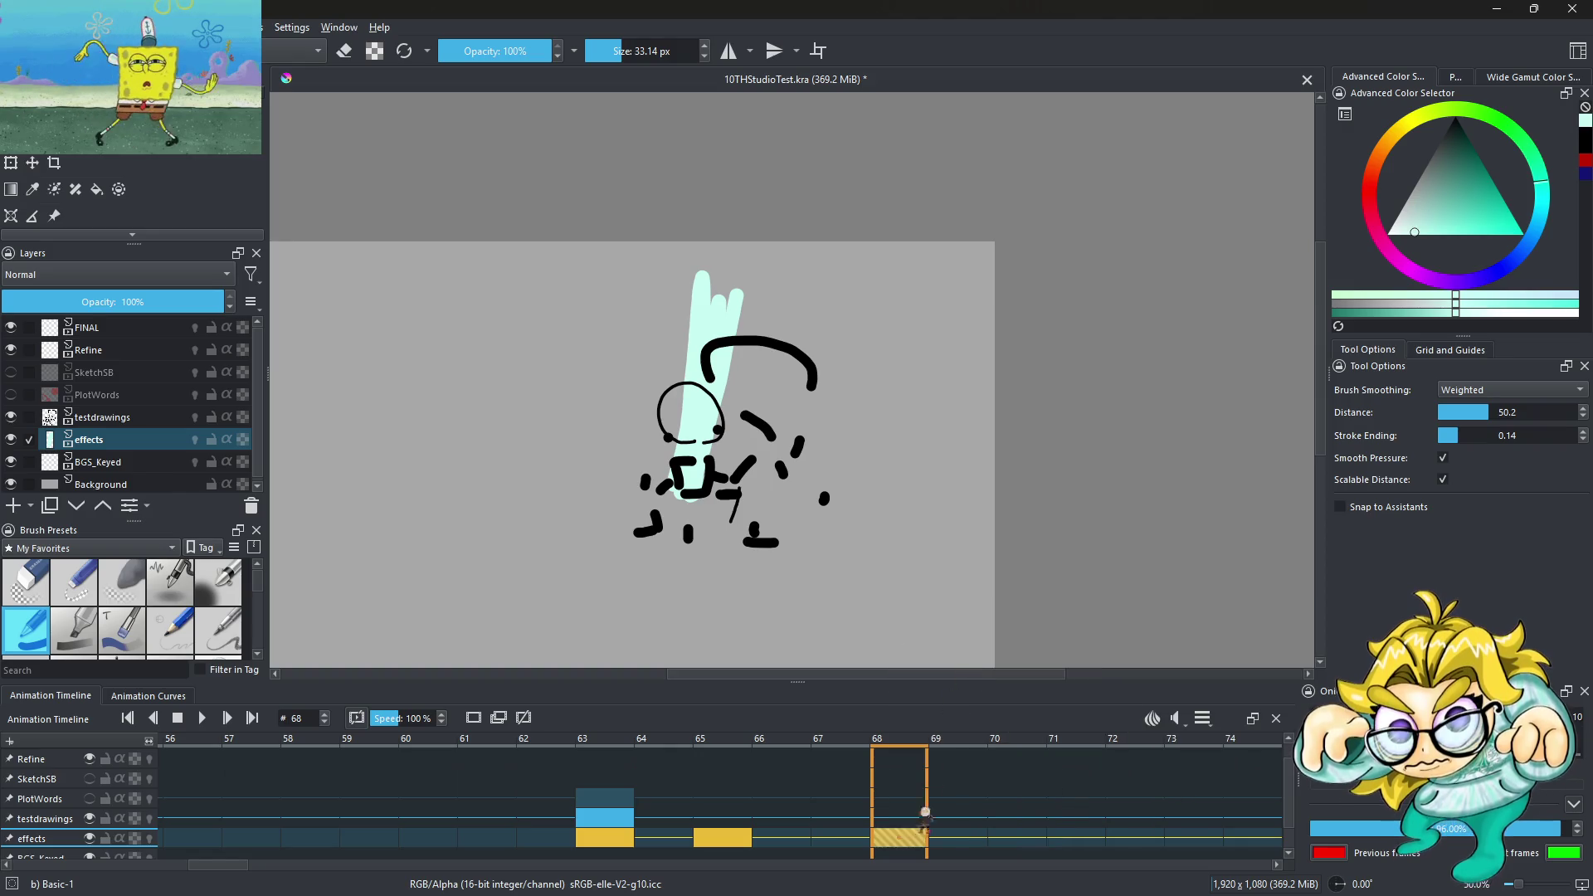
pyautogui.press('Right')
pyautogui.press('Right')
pyautogui.press('Right')
pyautogui.click(1018, 838)
pyautogui.rightClick(1018, 840)
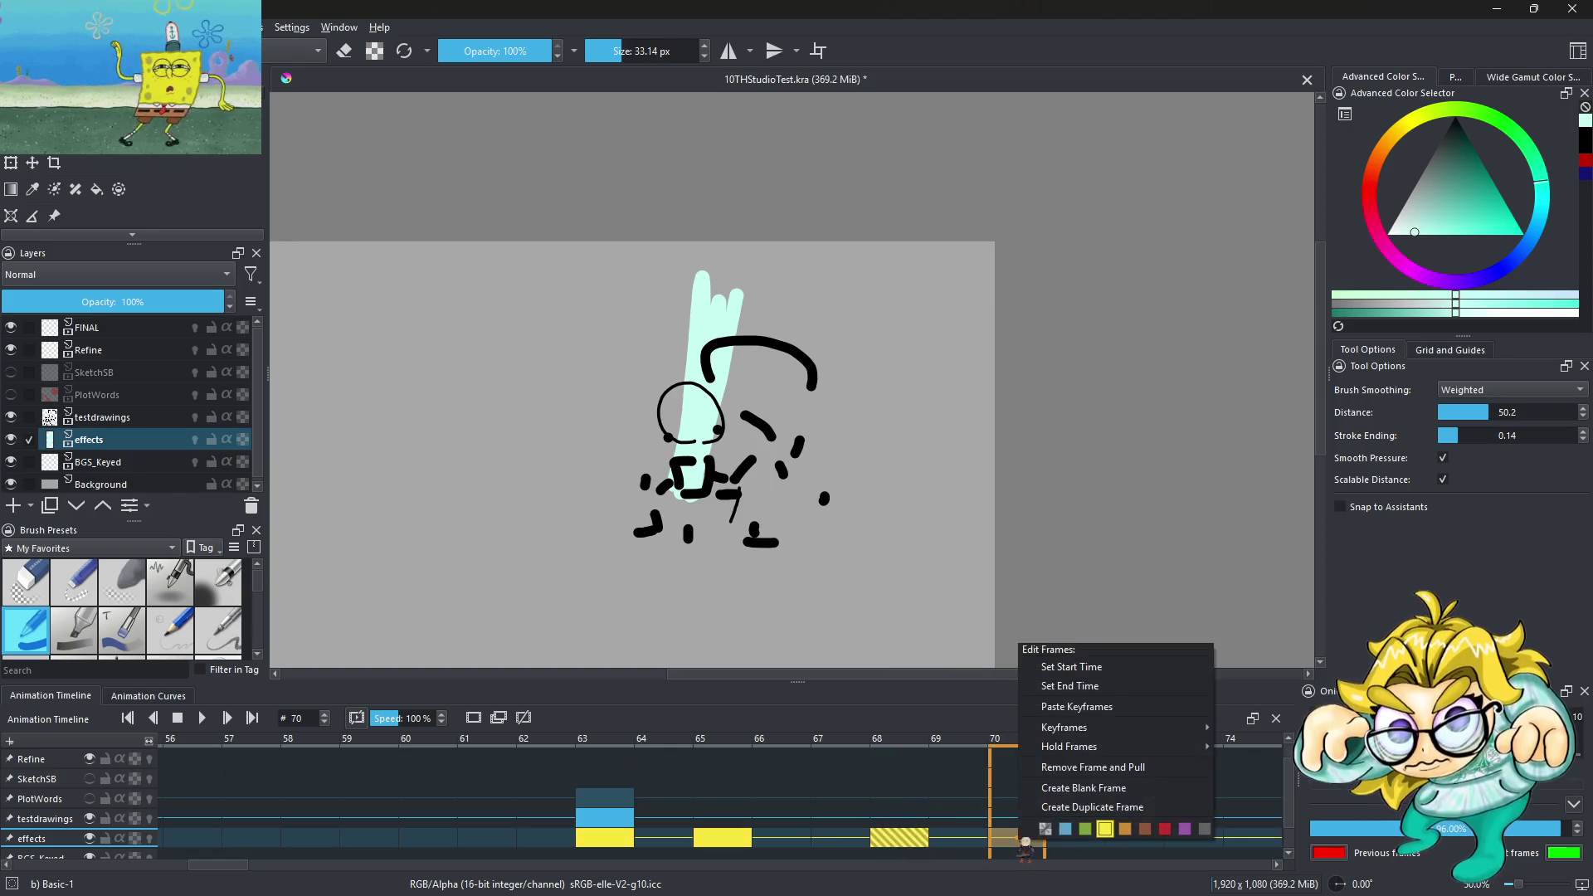
pyautogui.press('Escape')
pyautogui.press('space')
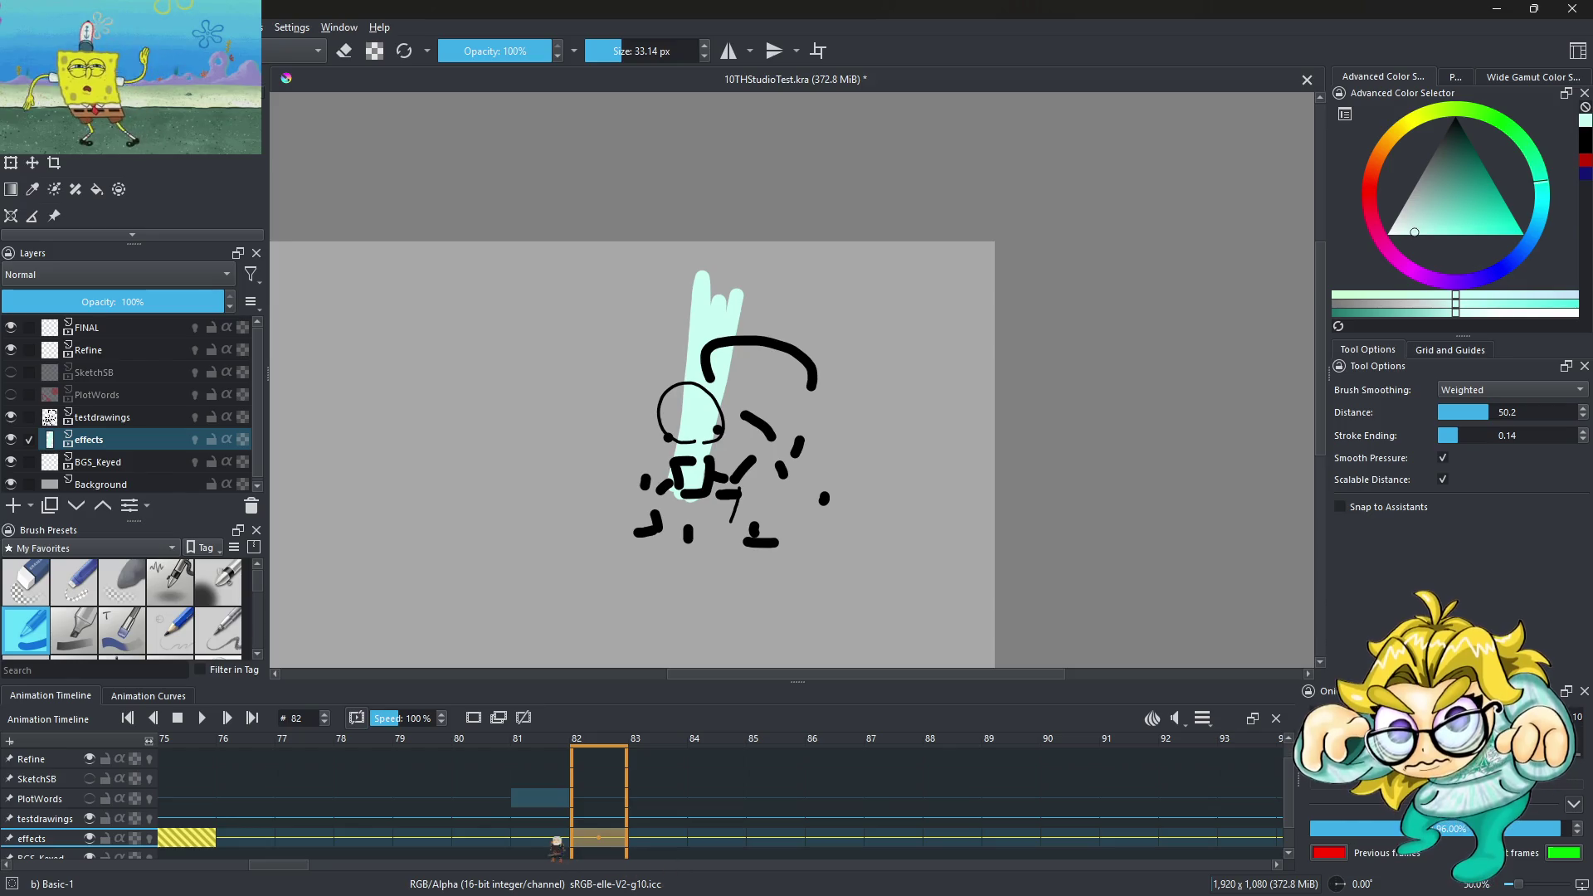
# Remove the effects frame at 77 and pull the later keyframes back
pyautogui.click(554, 839)
pyautogui.click(313, 839)
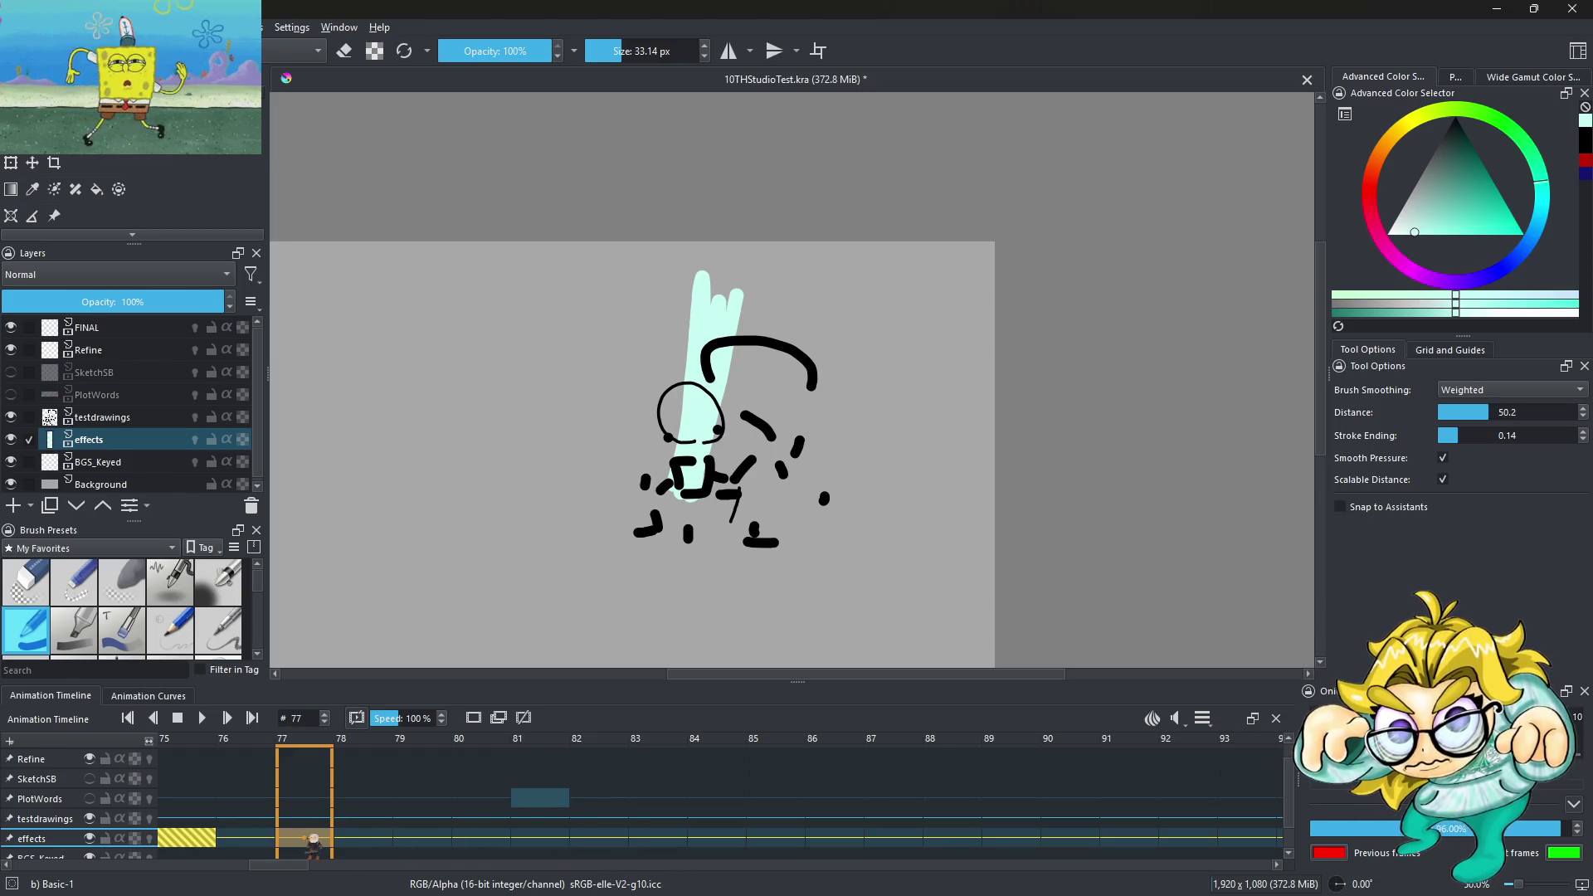
pyautogui.rightClick(313, 841)
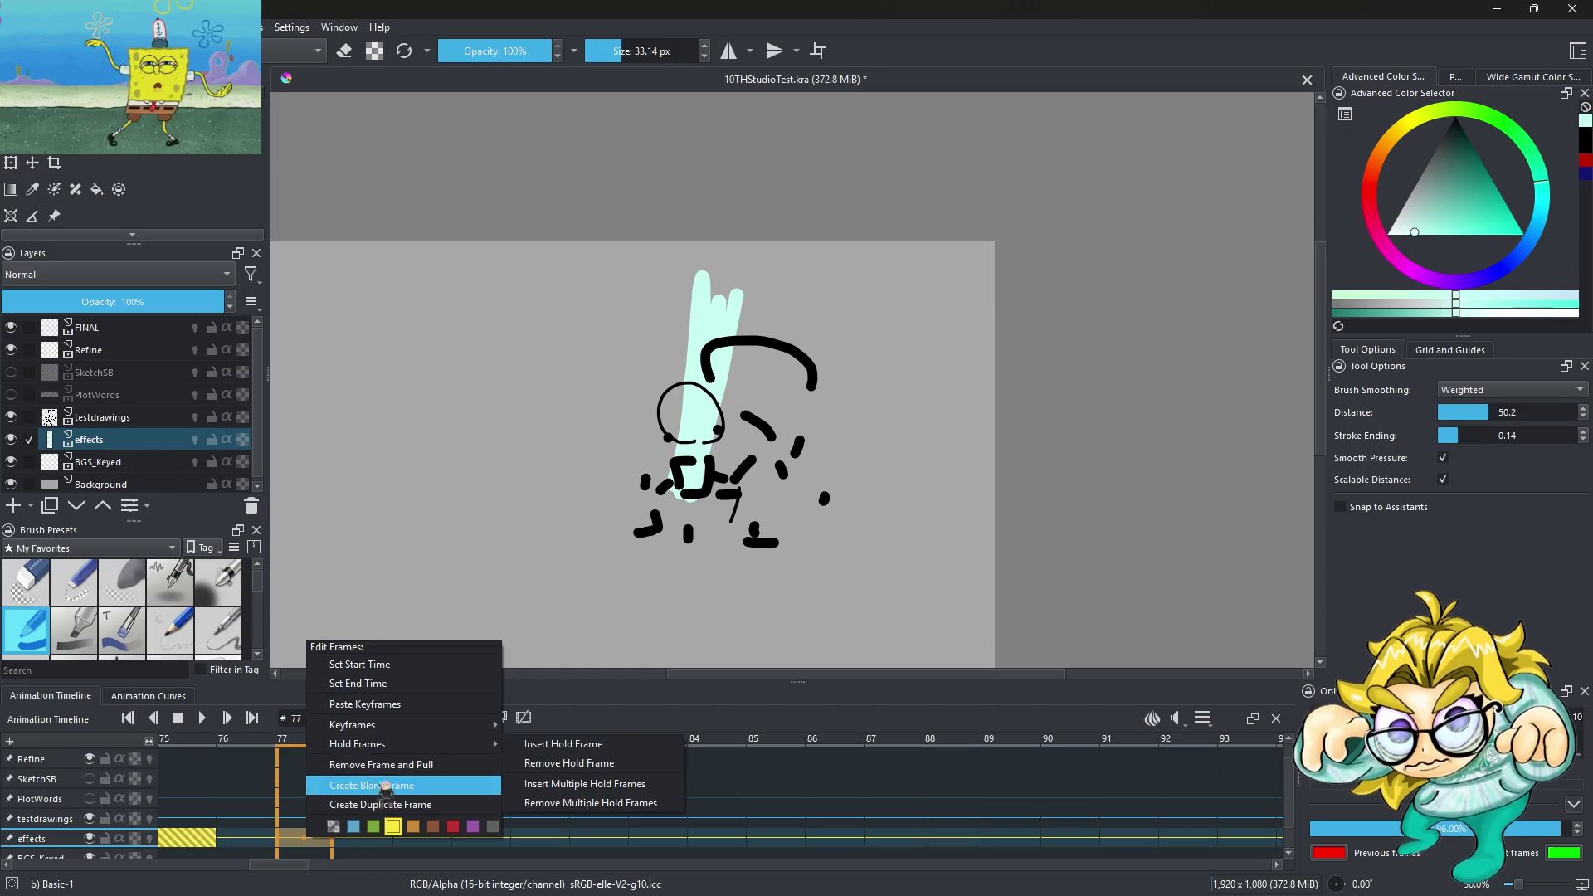
pyautogui.click(383, 798)
pyautogui.hotkey('ctrl', 'z')
pyautogui.rightClick(315, 840)
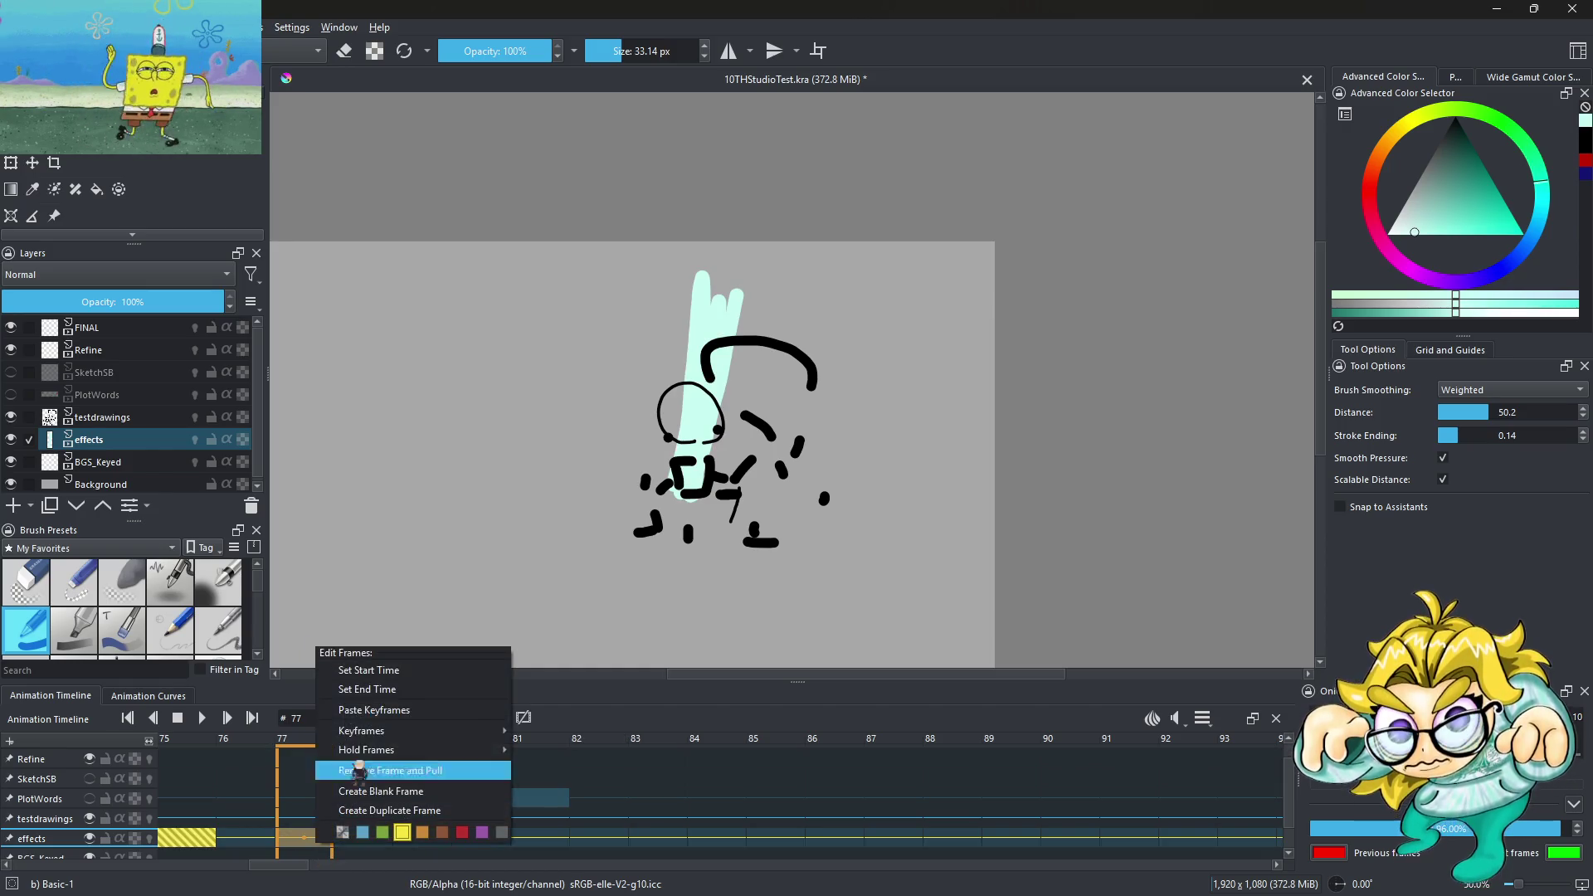
pyautogui.click(390, 705)
# Paste the copied flash keyframes at frame 84 and lower the effects layer opacity to 51%
pyautogui.click(717, 838)
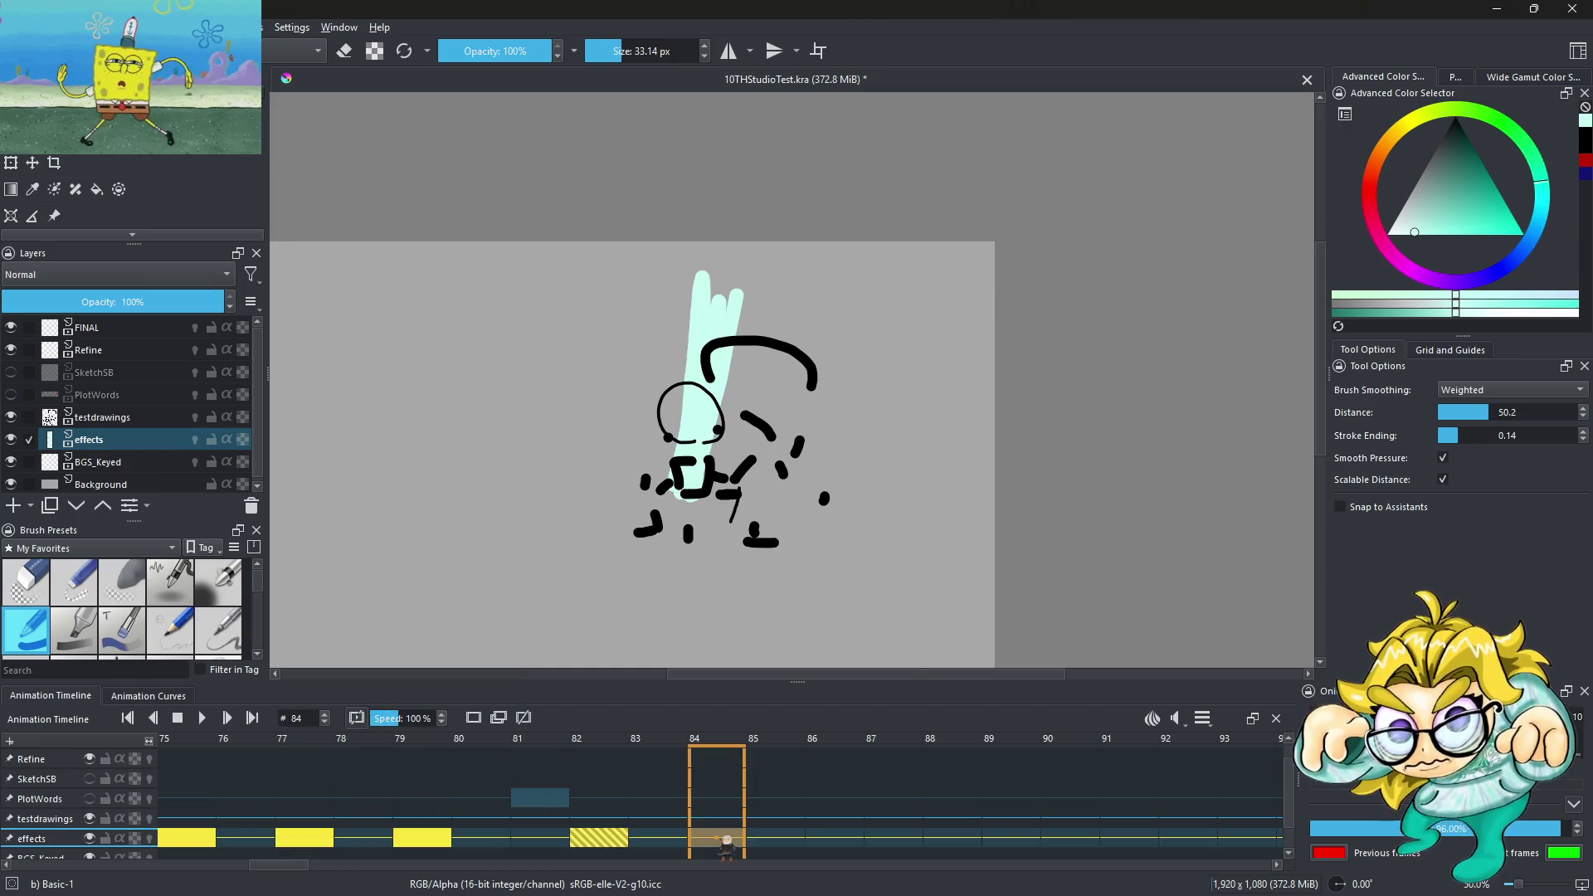
pyautogui.rightClick(717, 838)
pyautogui.click(778, 705)
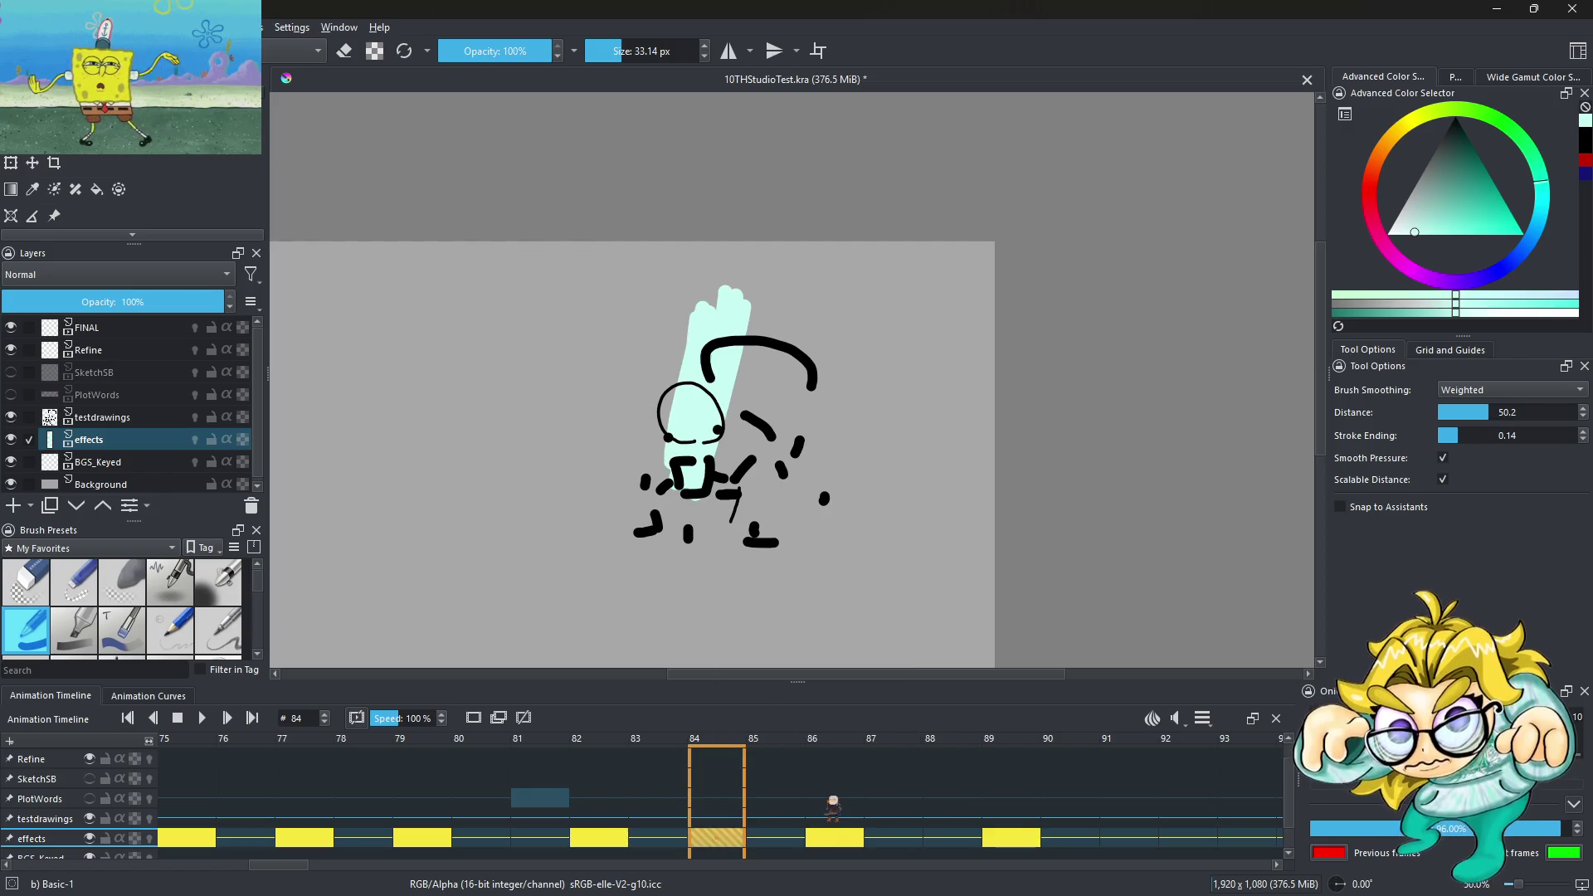
pyautogui.press('Home')
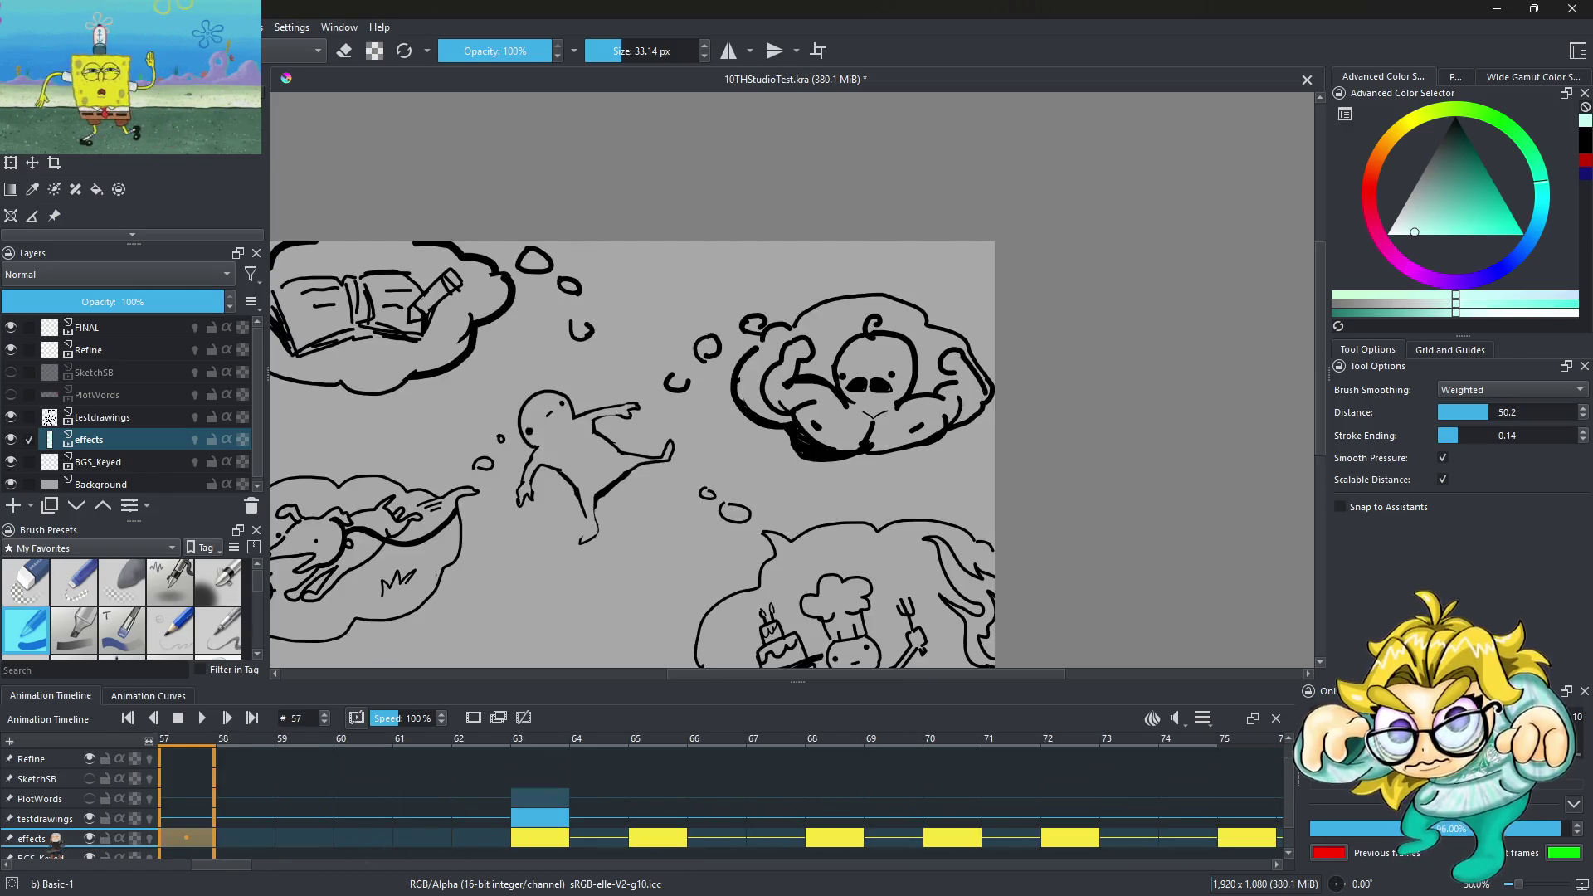
pyautogui.moveTo(74, 289); pyautogui.dragTo(117, 301)
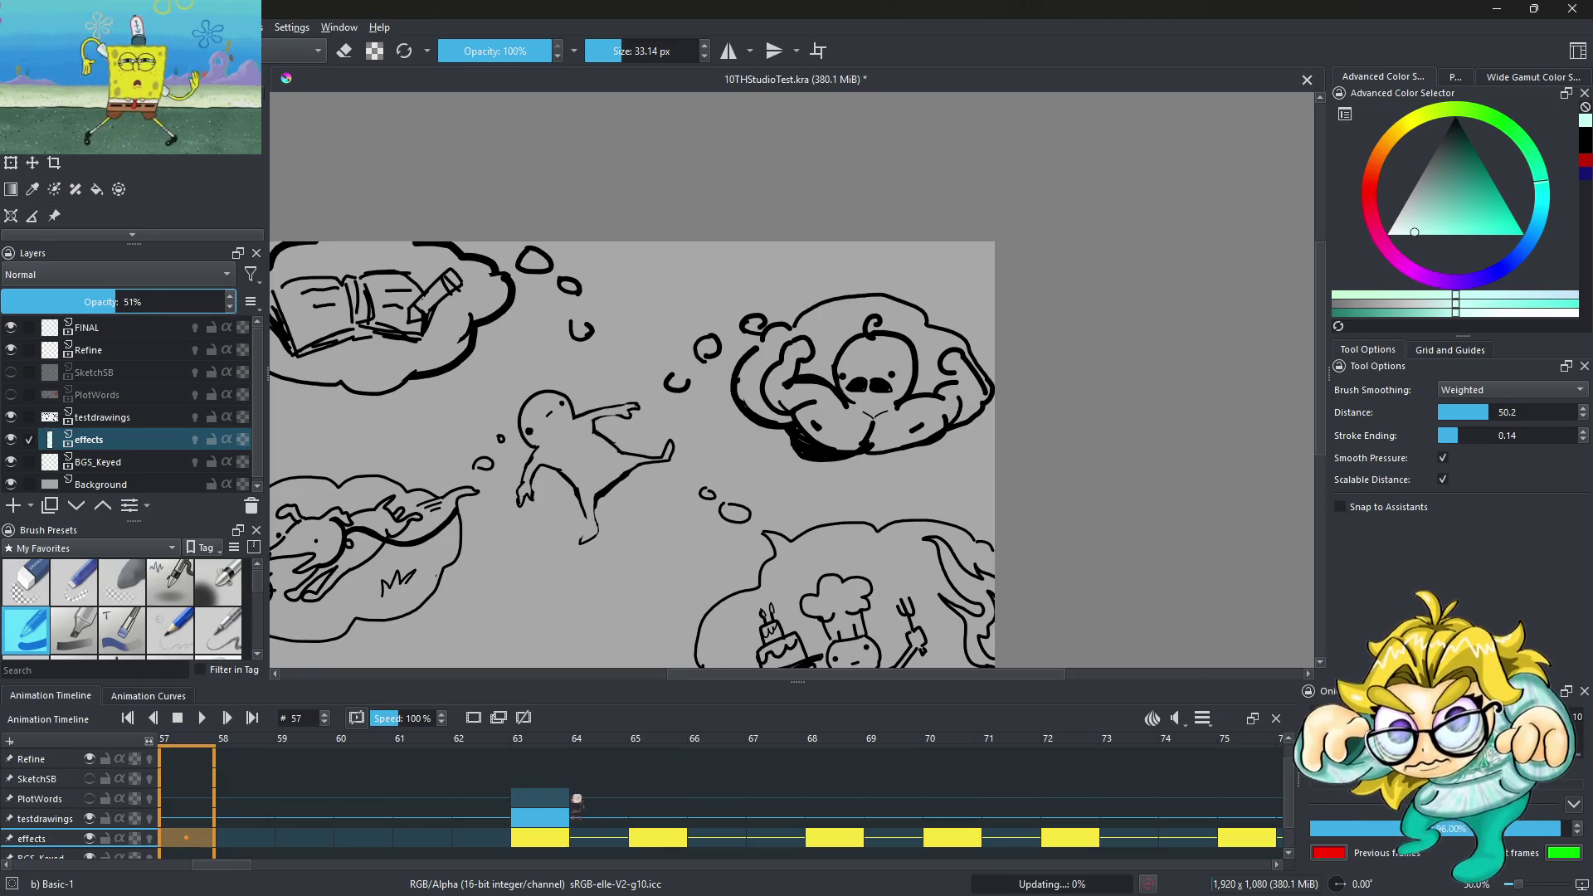
# Raise the effects layer opacity to 65% while viewing the frame 63 flash
pyautogui.click(660, 838)
pyautogui.click(523, 845)
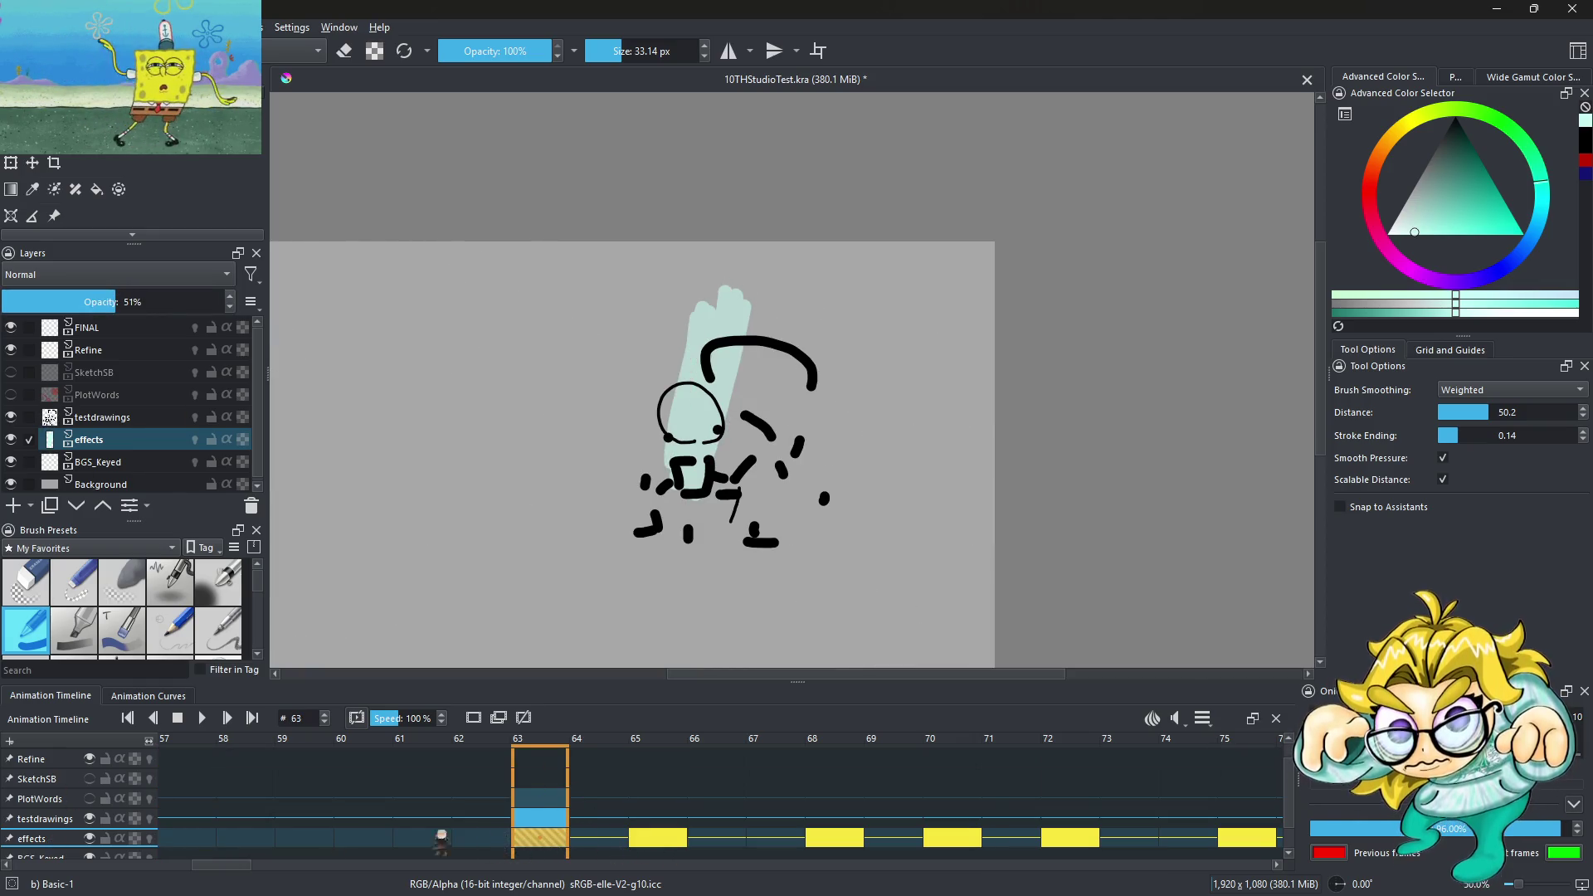
pyautogui.moveTo(133, 302); pyautogui.dragTo(148, 303)
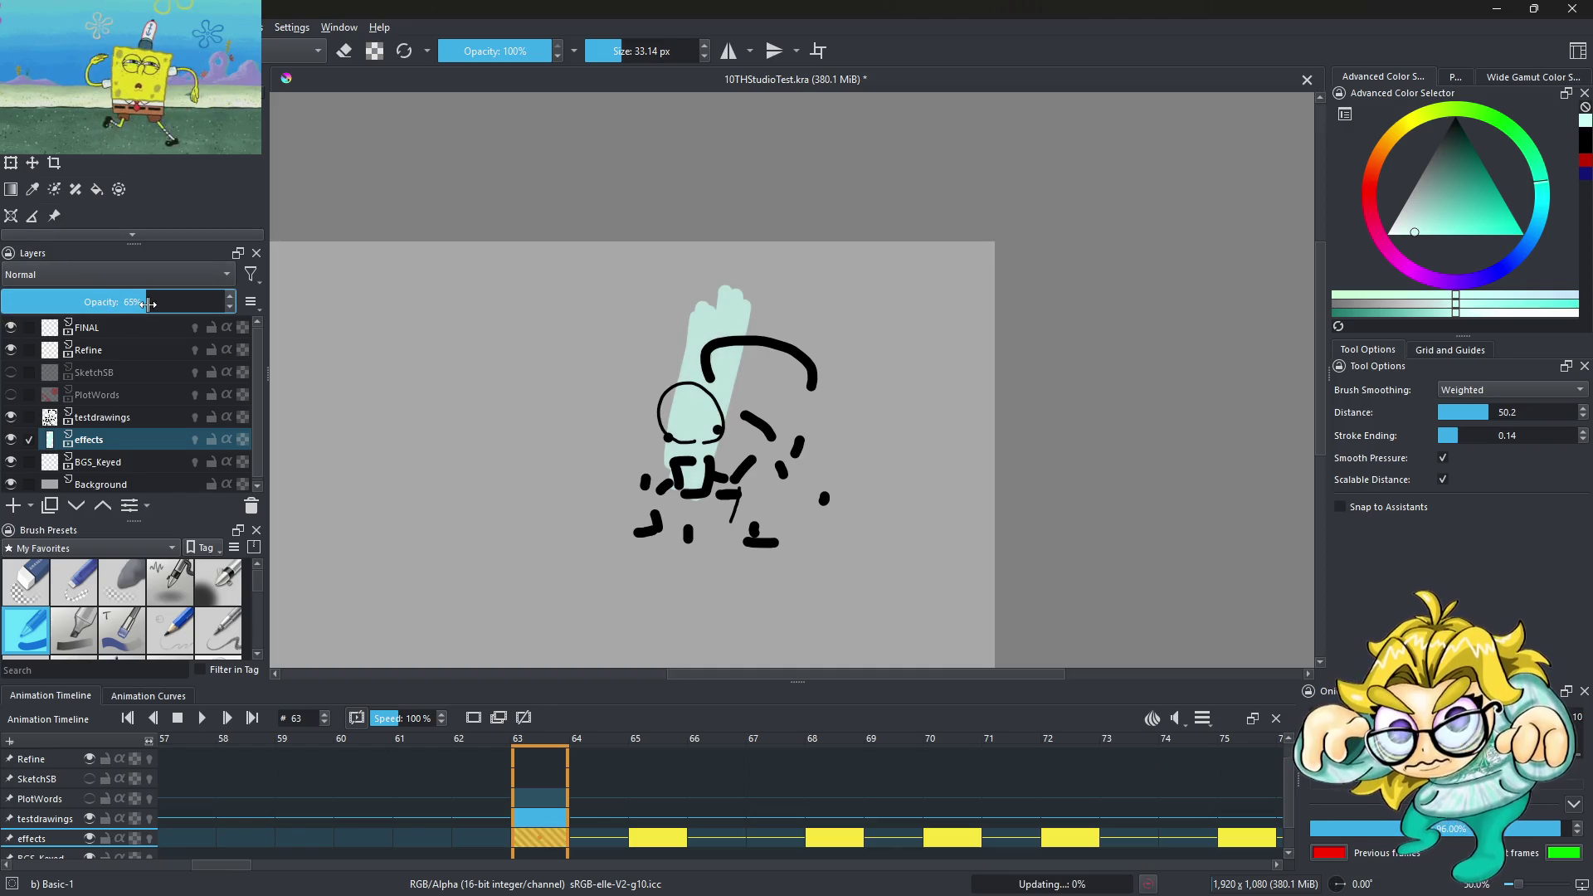
# Play the animation, stop it, and play it again to check the flashes
pyautogui.press('space')
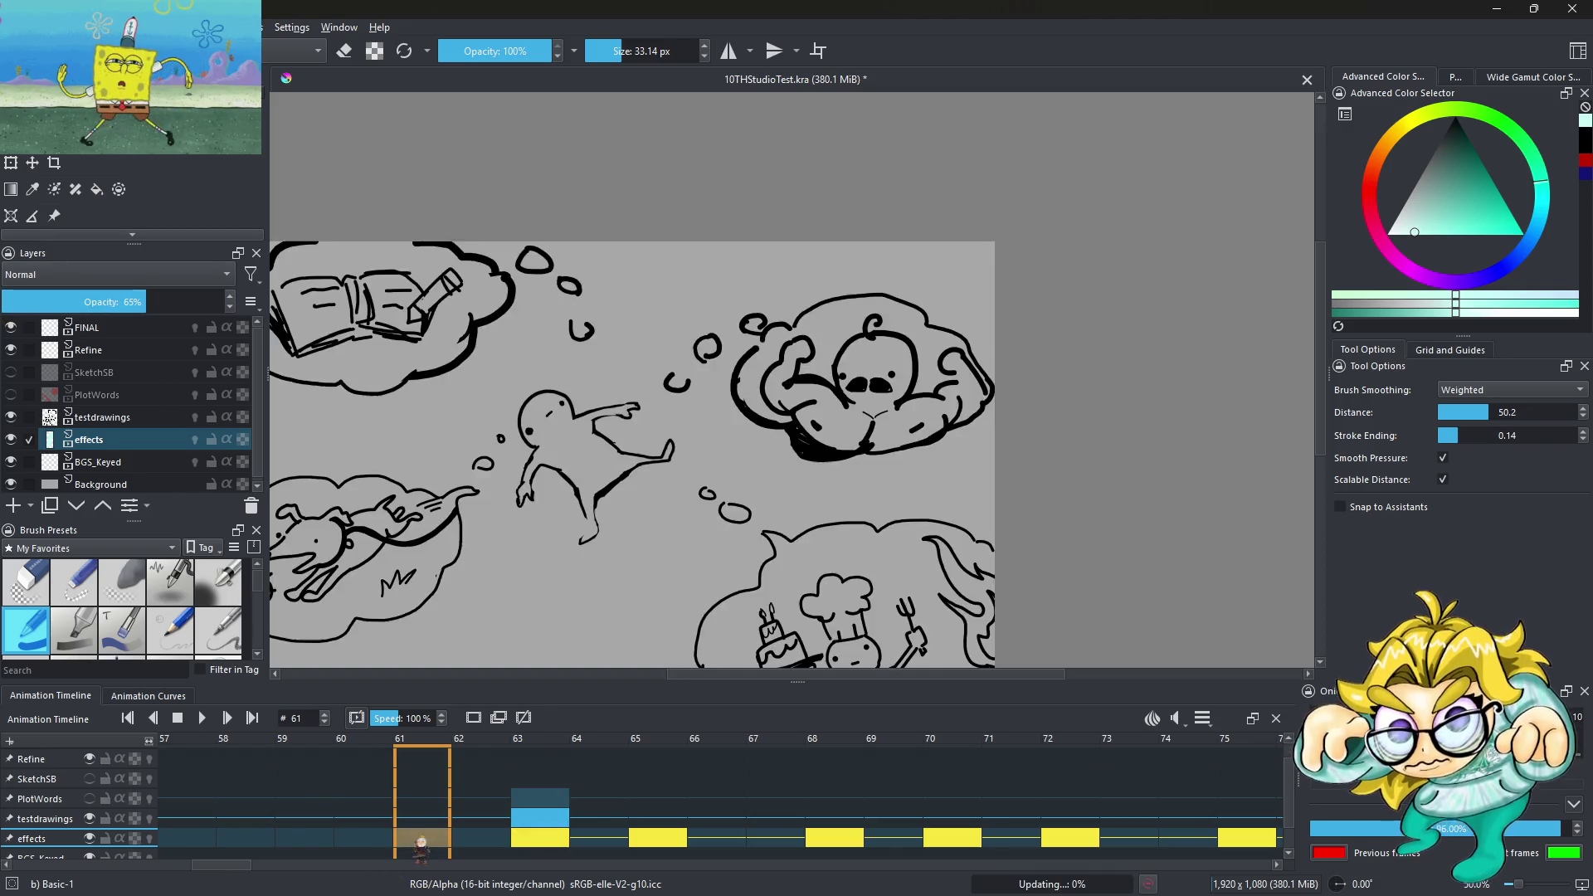
pyautogui.click(184, 719)
pyautogui.click(203, 719)
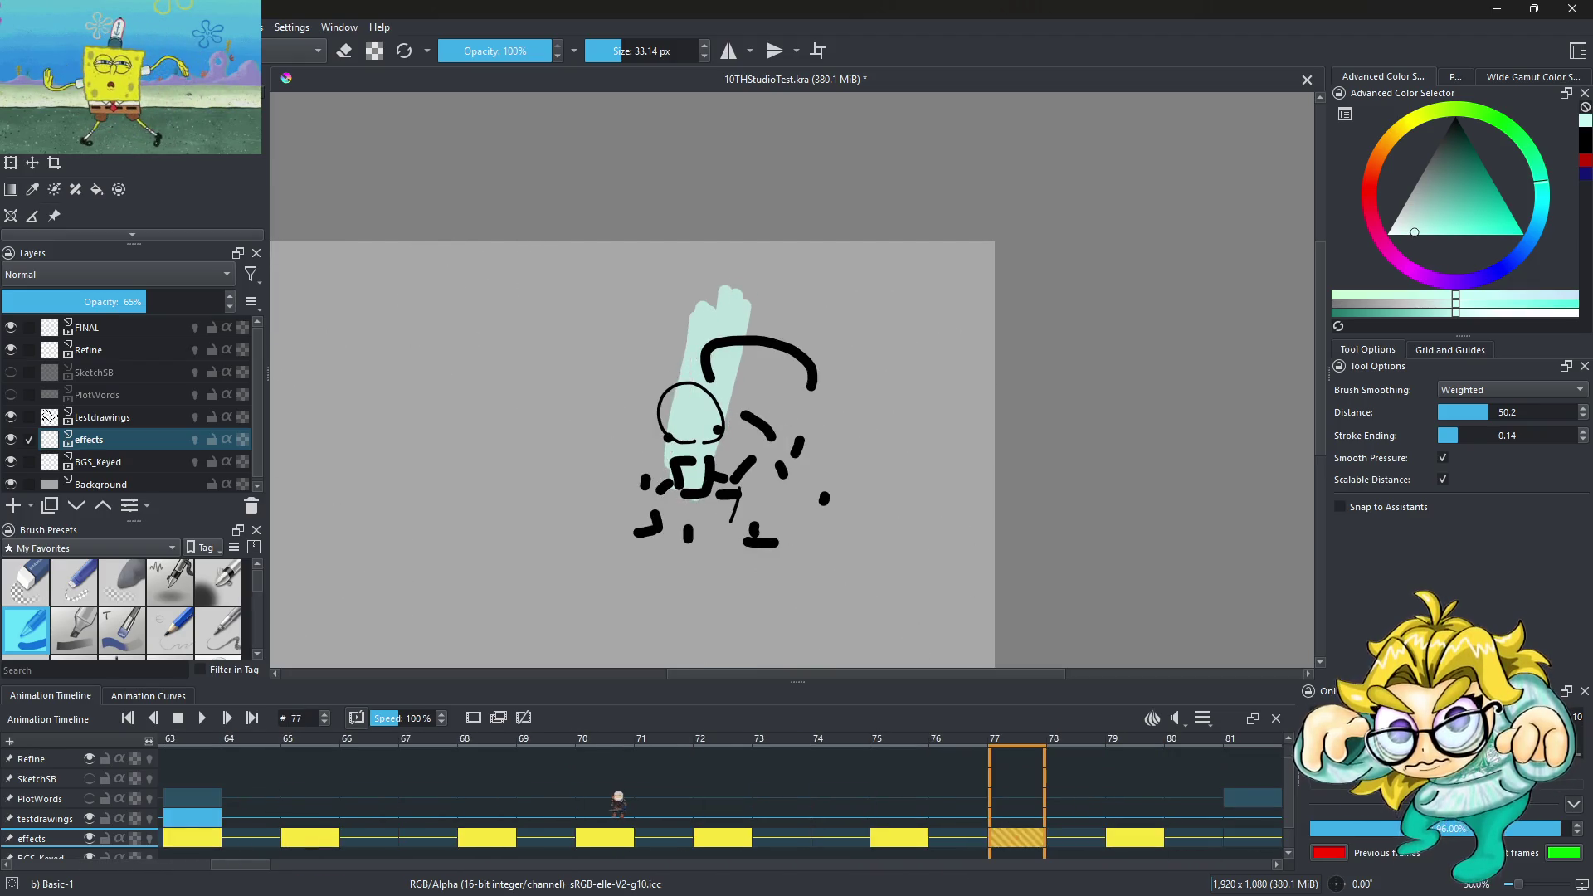
pyautogui.scroll(-4, 471, 573)
# Compare frames 99 and 100, then delete the effects keyframe at frame 100
pyautogui.scroll(3, 593, 461)
pyautogui.click(906, 840)
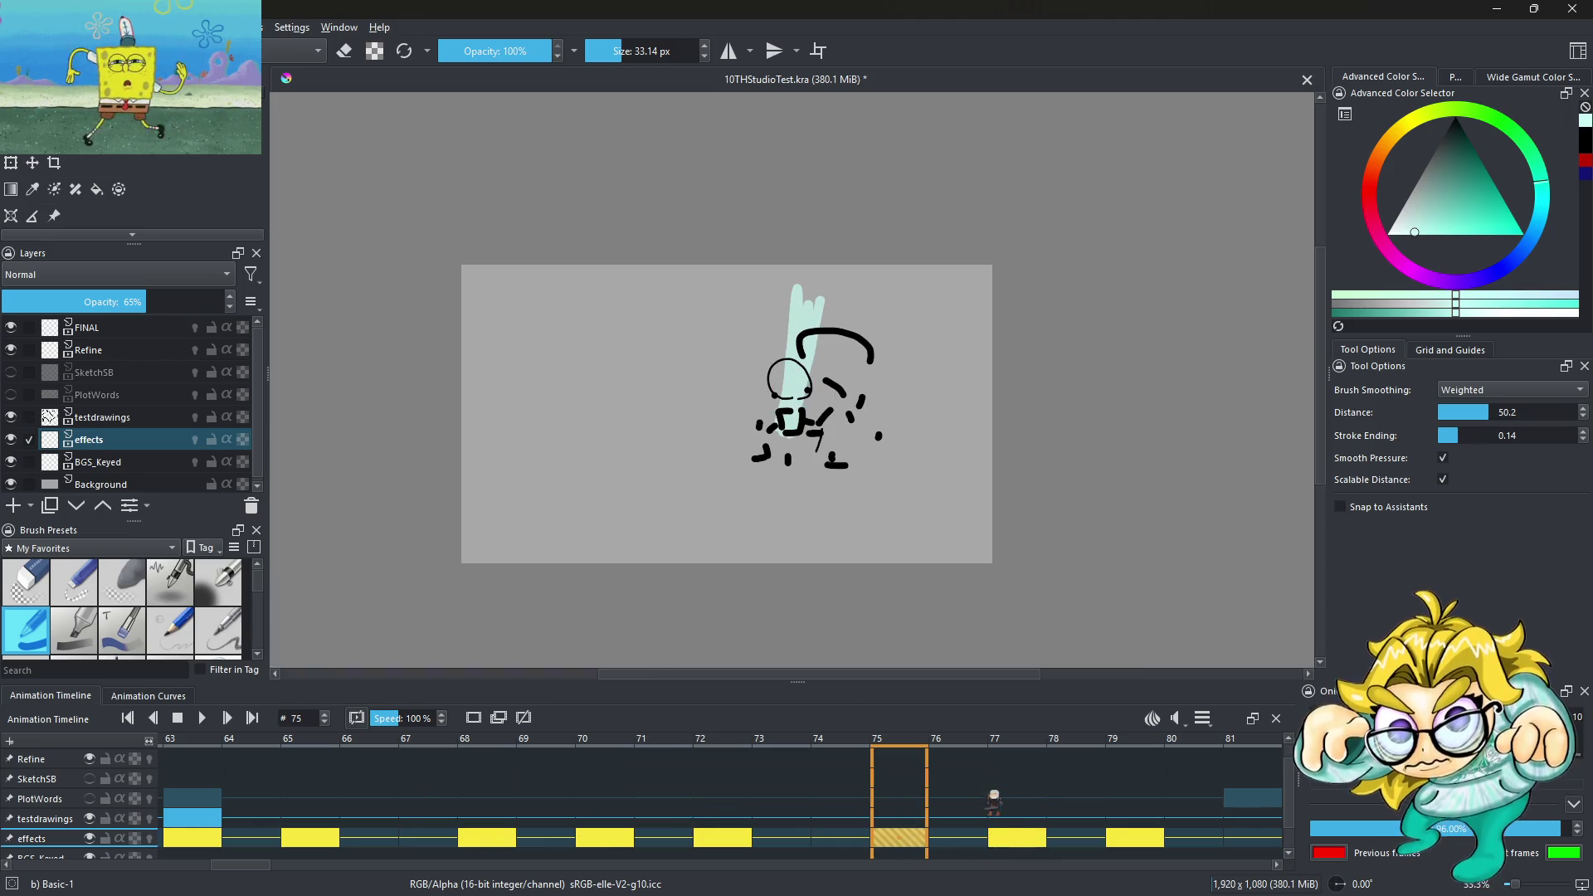
pyautogui.press('End')
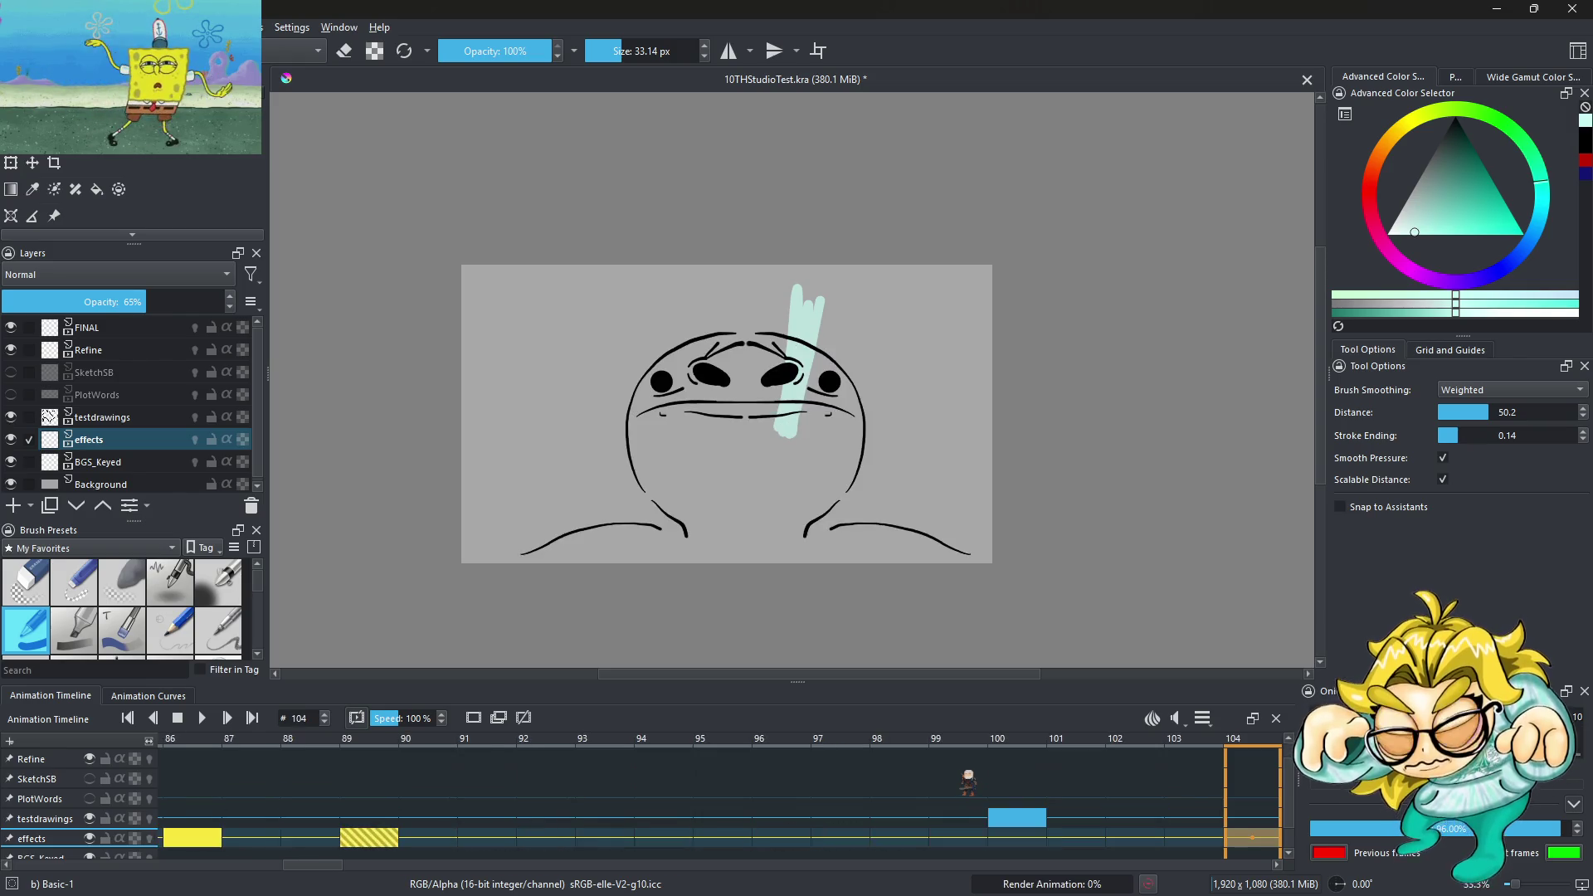
pyautogui.press('Left')
pyautogui.press('Left')
pyautogui.press('Left')
pyautogui.press('Left')
pyautogui.press('Left')
pyautogui.press('Left')
pyautogui.click(374, 839)
pyautogui.moveTo(384, 842)
pyautogui.mouseDown()
pyautogui.moveTo(1023, 835)
pyautogui.moveTo(973, 826)
pyautogui.mouseUp()
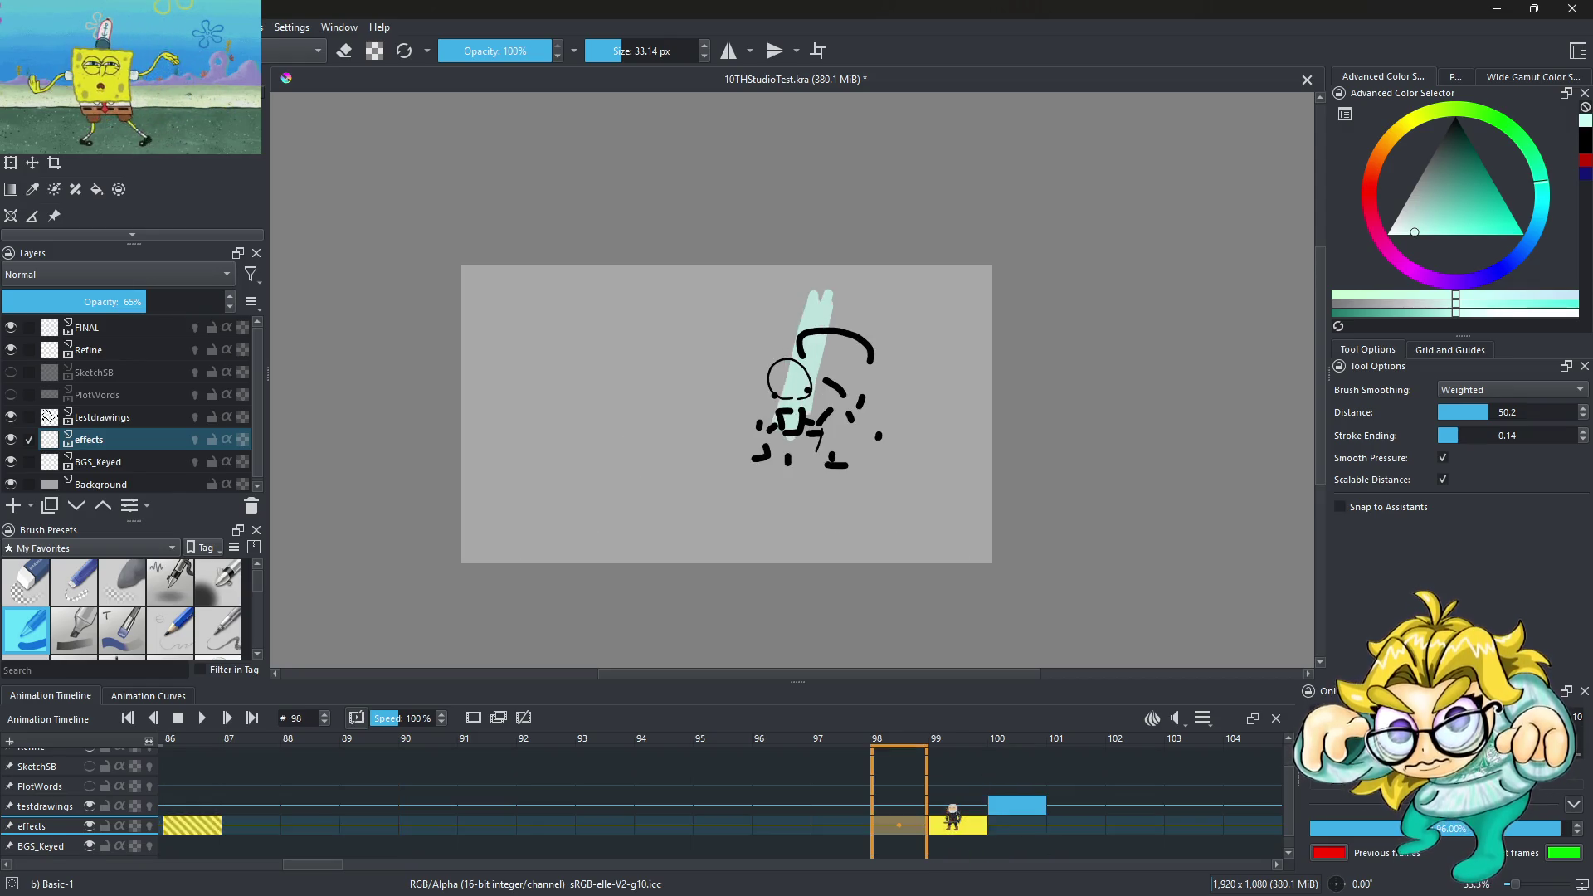
pyautogui.press('Right')
pyautogui.press('Left')
pyautogui.press('Right')
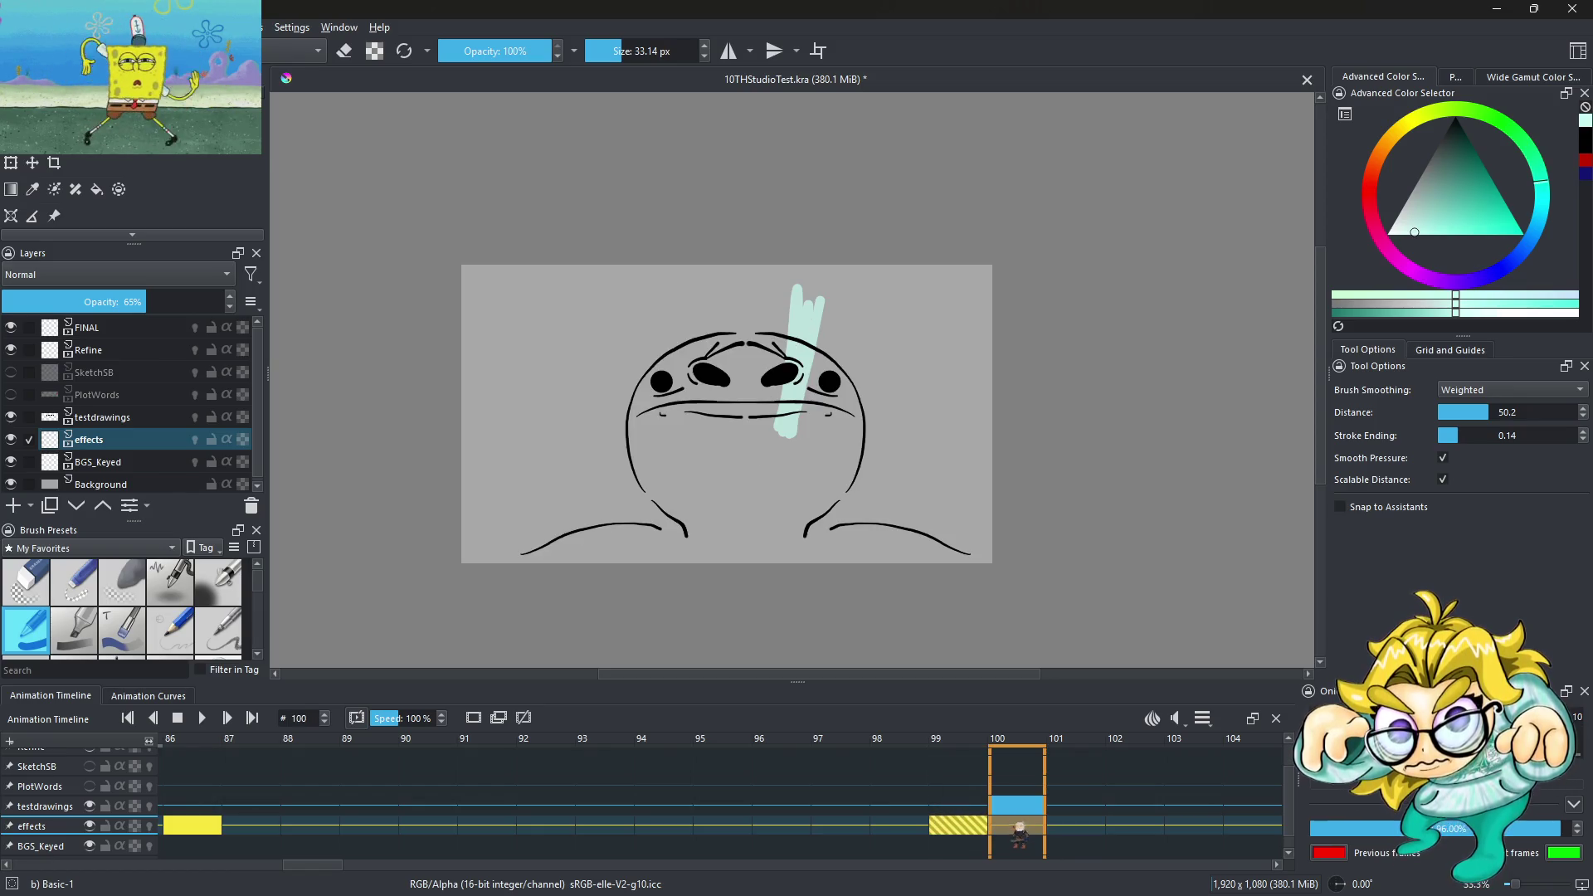
pyautogui.rightClick(1019, 832)
pyautogui.click(1088, 788)
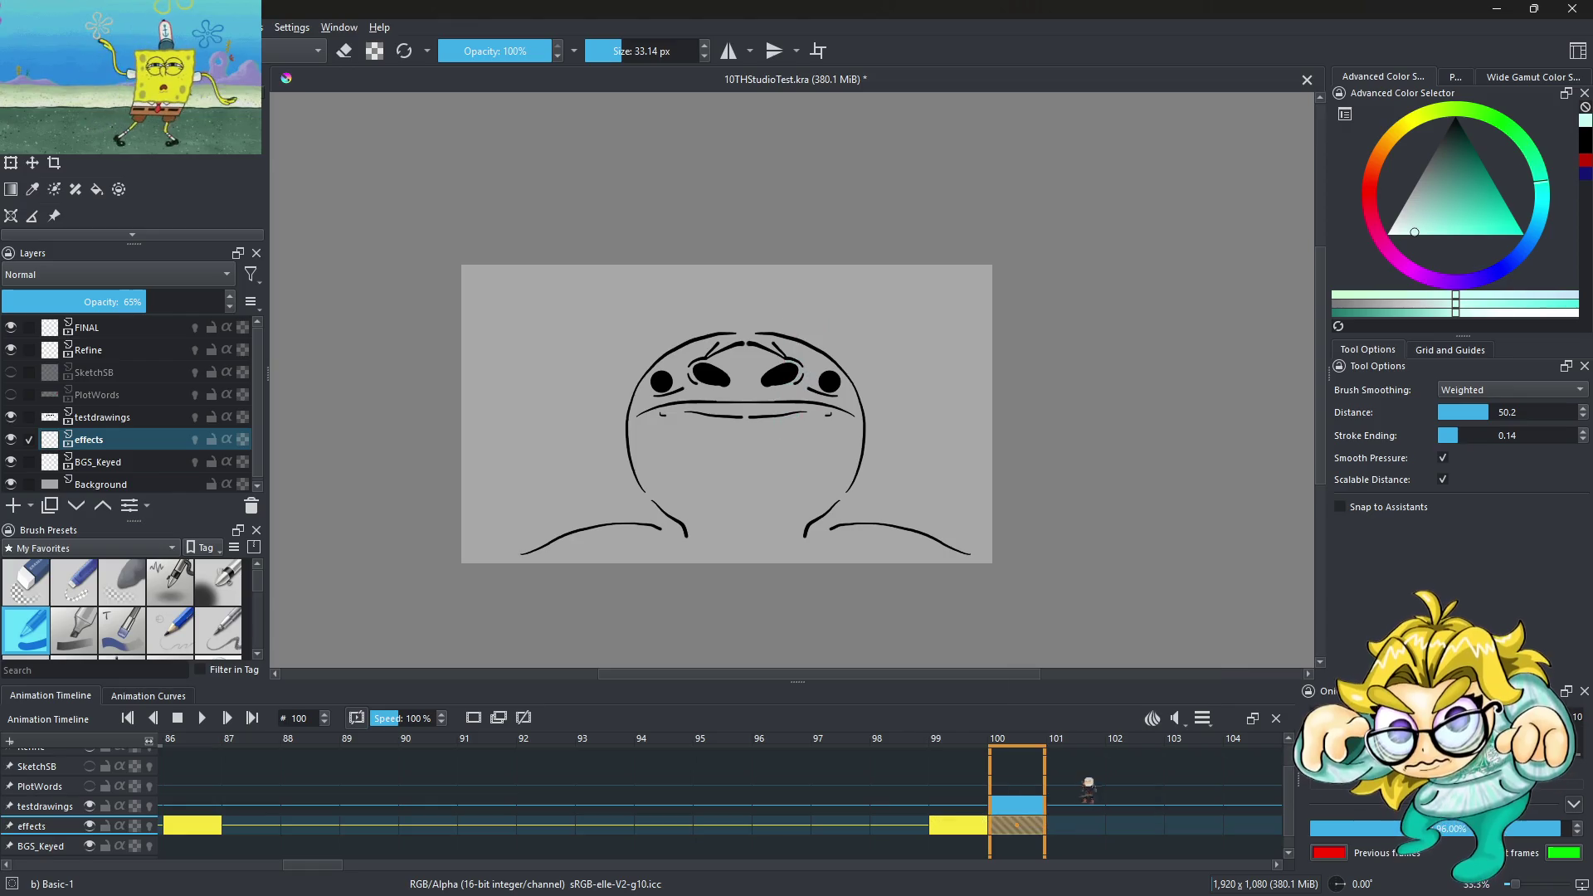
# Move flash keyframes 86→91 and 84→86, push the frame 86 one later, and play back
pyautogui.click(371, 830)
pyautogui.moveTo(371, 830); pyautogui.dragTo(644, 830)
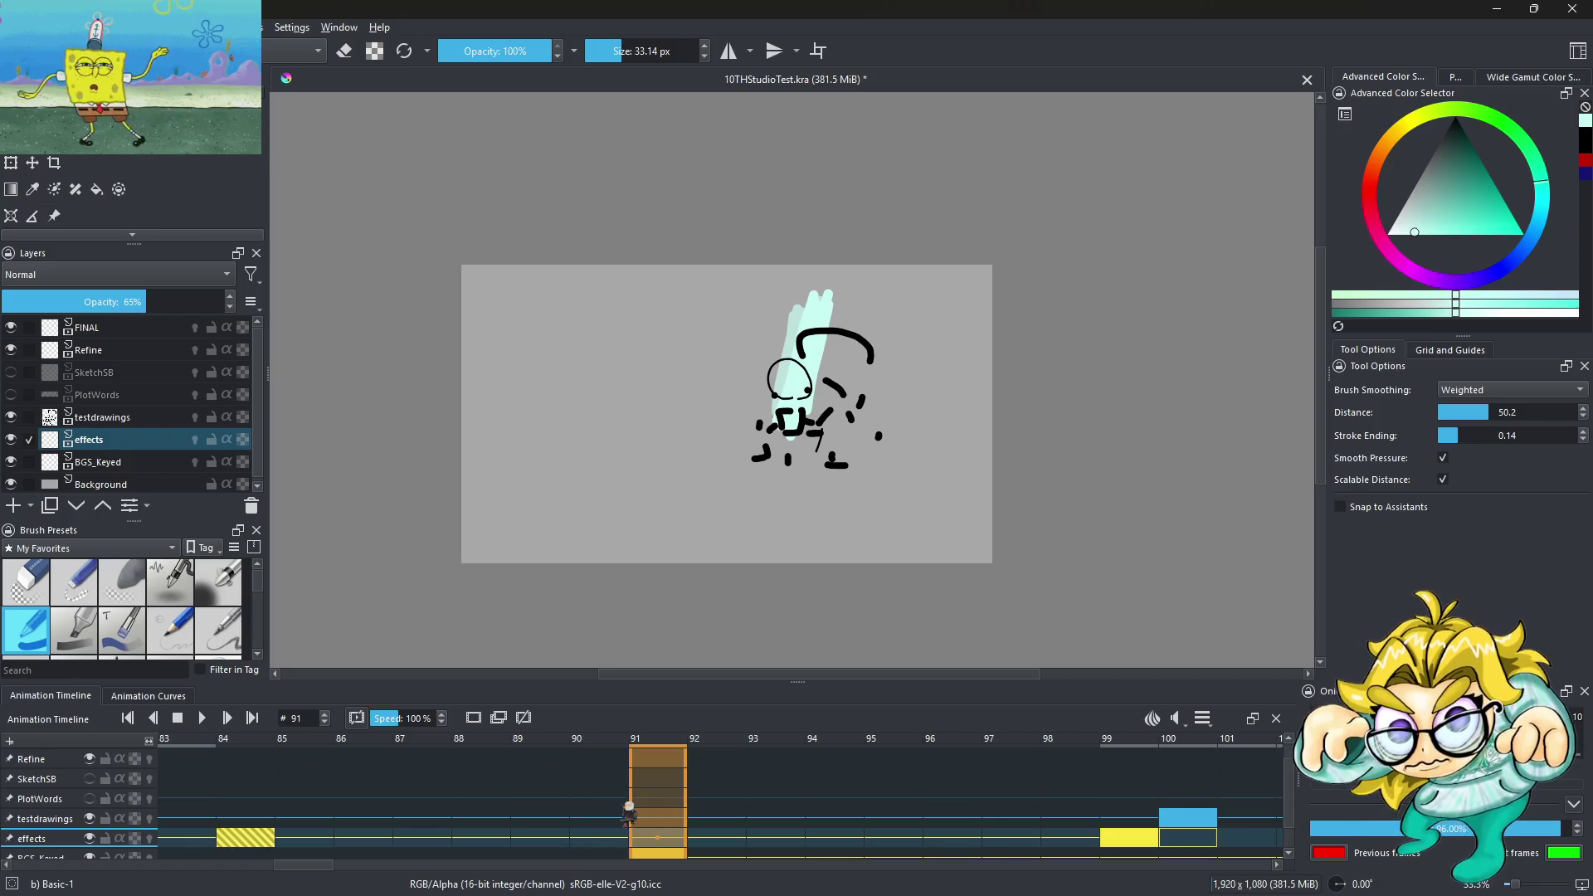
pyautogui.moveTo(589, 784); pyautogui.dragTo(618, 784)
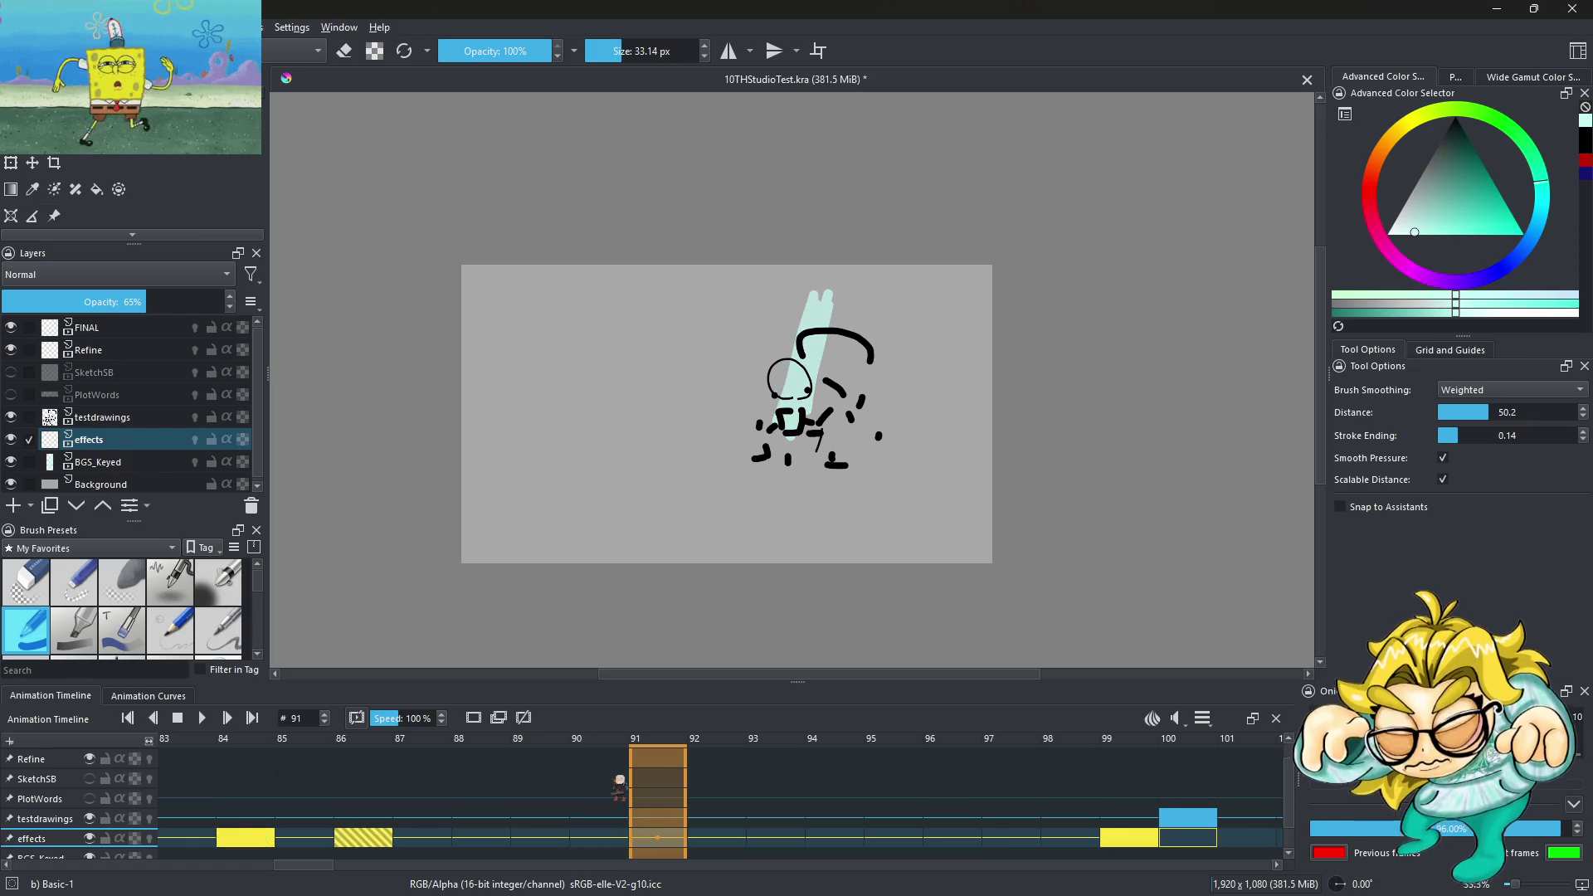
pyautogui.click(394, 846)
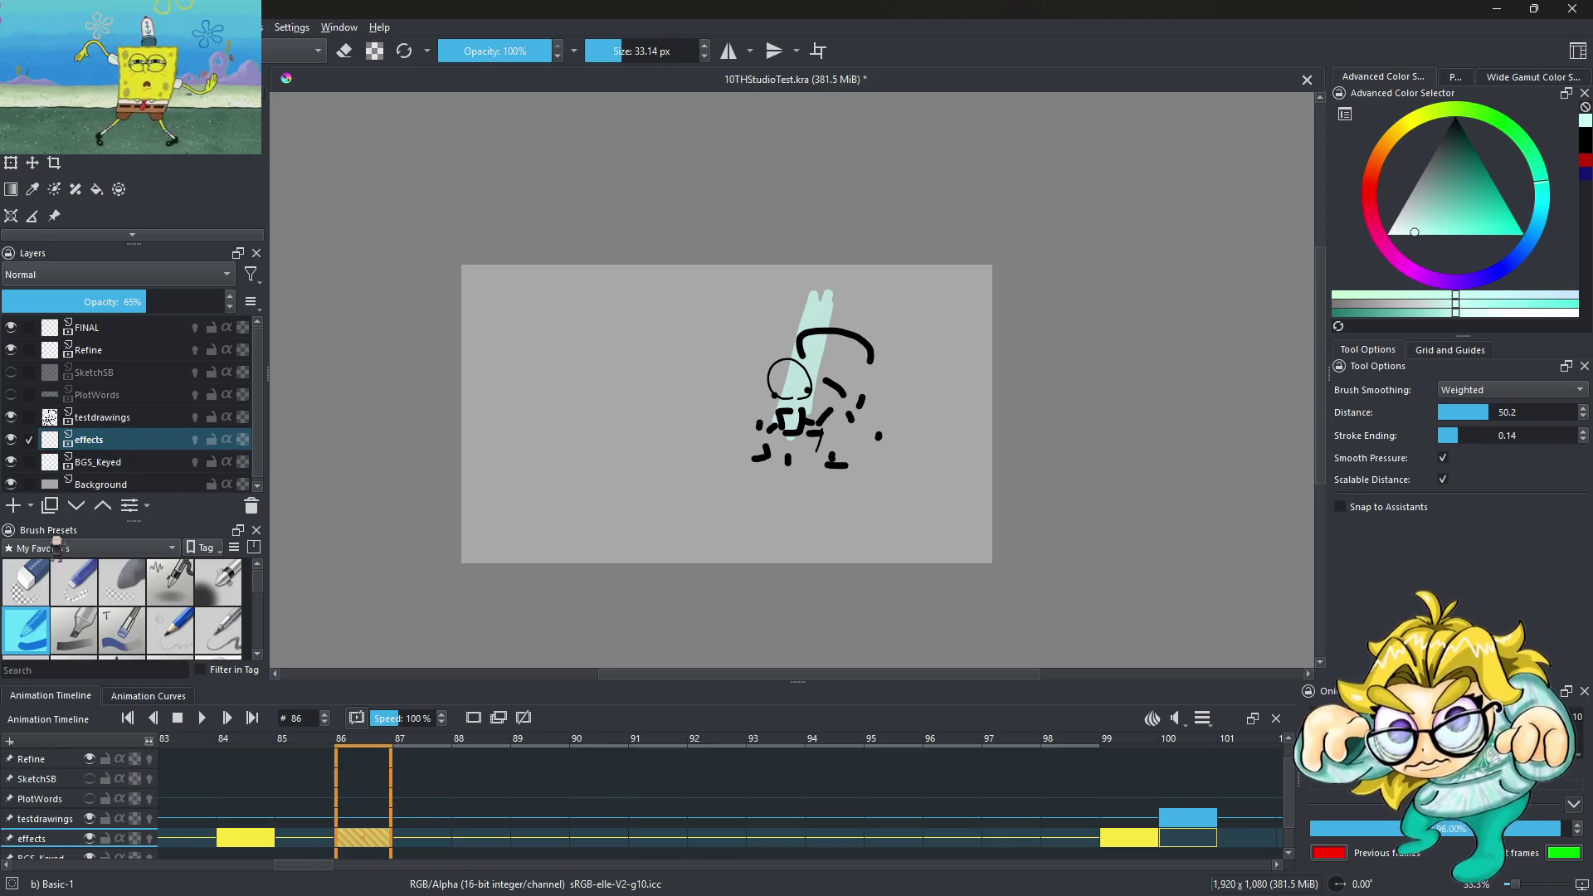
pyautogui.click(116, 443)
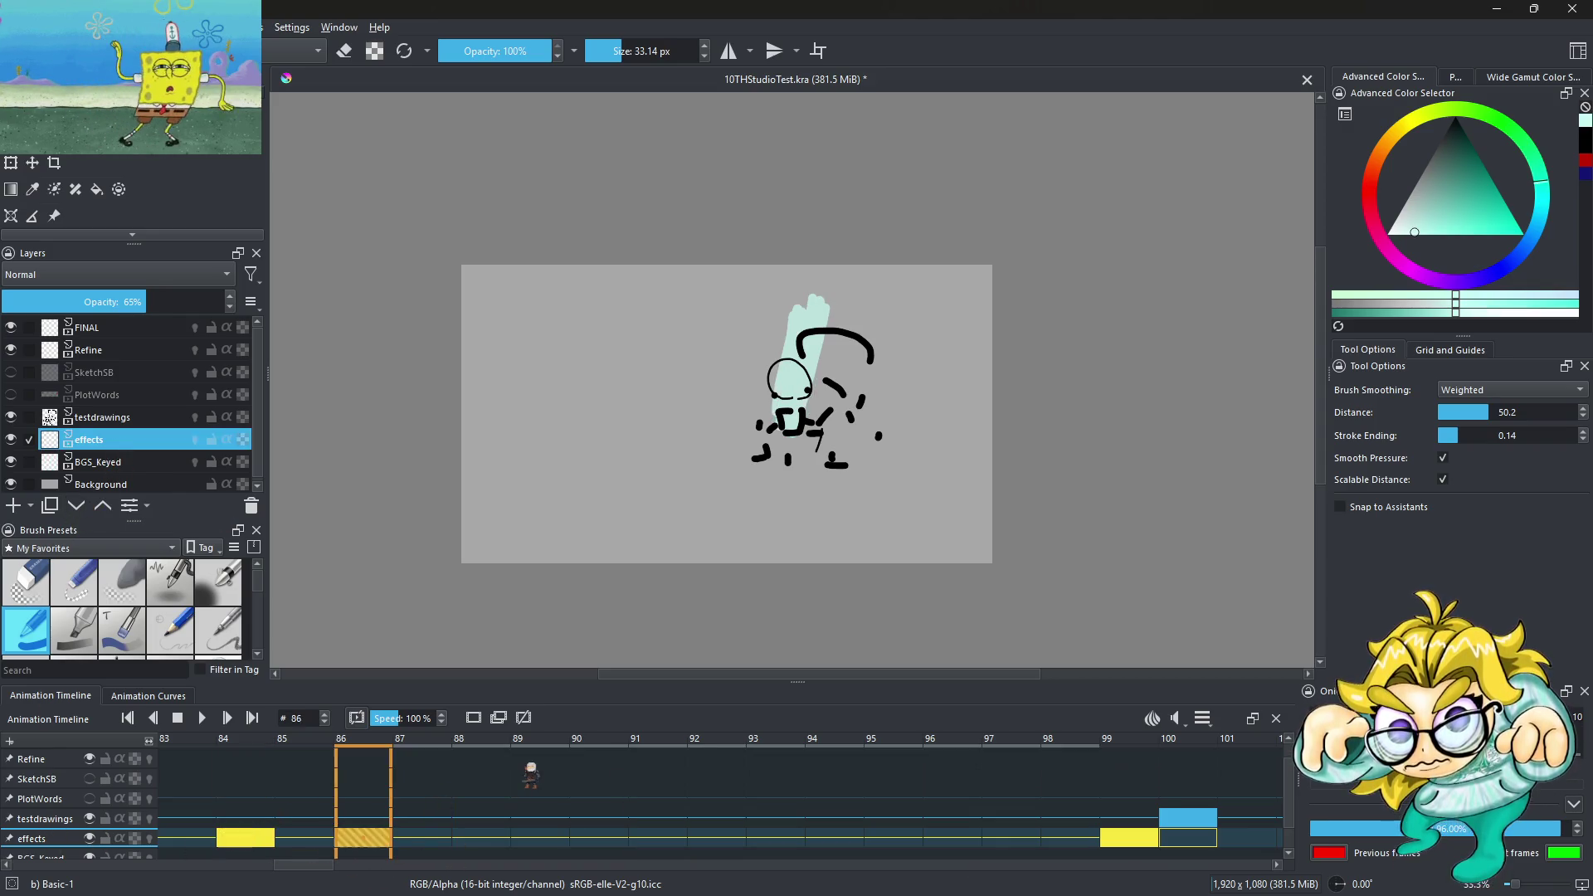
pyautogui.moveTo(362, 840)
pyautogui.mouseDown()
pyautogui.moveTo(743, 844)
pyautogui.moveTo(715, 839)
pyautogui.mouseUp()
pyautogui.hotkey('ctrl', 'shift', 'r')
# Move the flash keyframes 84→88, 82→84 and 79→81
pyautogui.moveTo(562, 840); pyautogui.dragTo(688, 850)
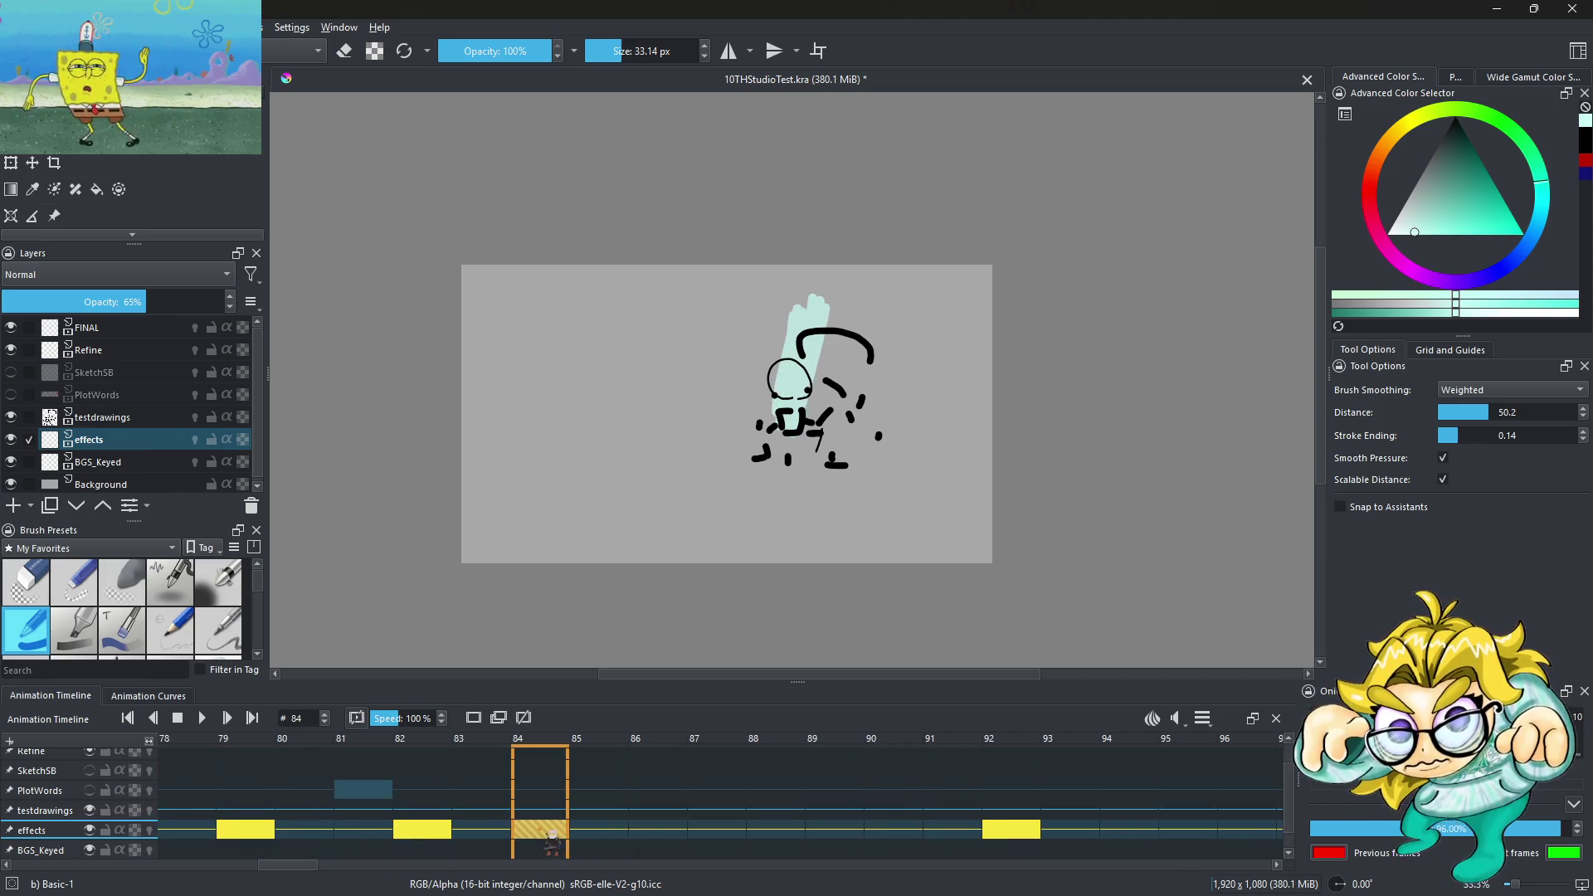
pyautogui.moveTo(425, 836); pyautogui.dragTo(540, 840)
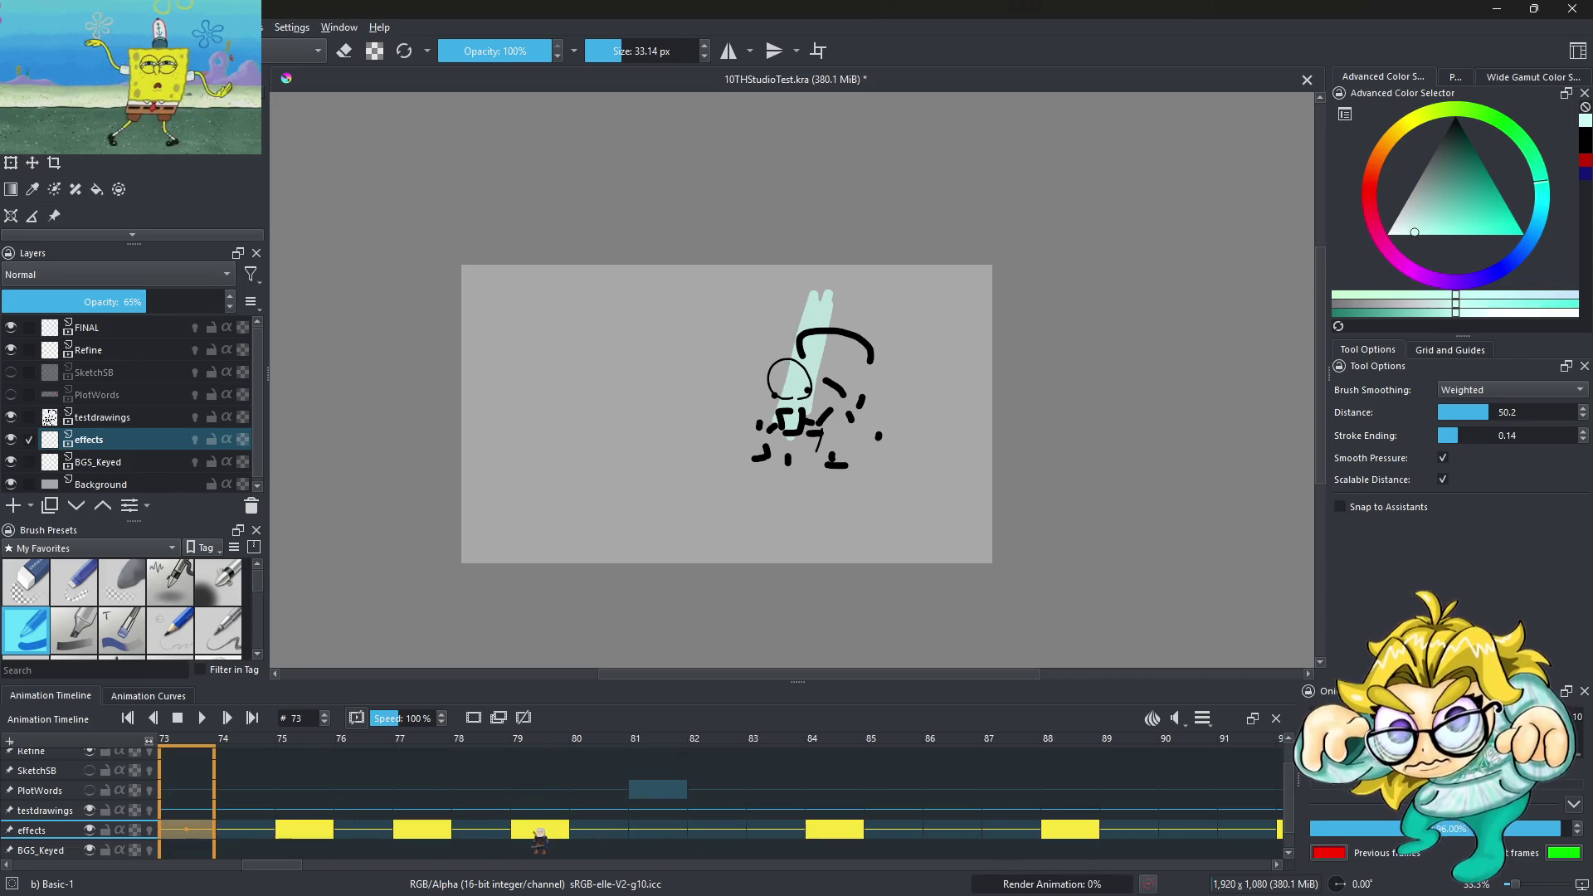
pyautogui.moveTo(579, 836); pyautogui.dragTo(664, 836)
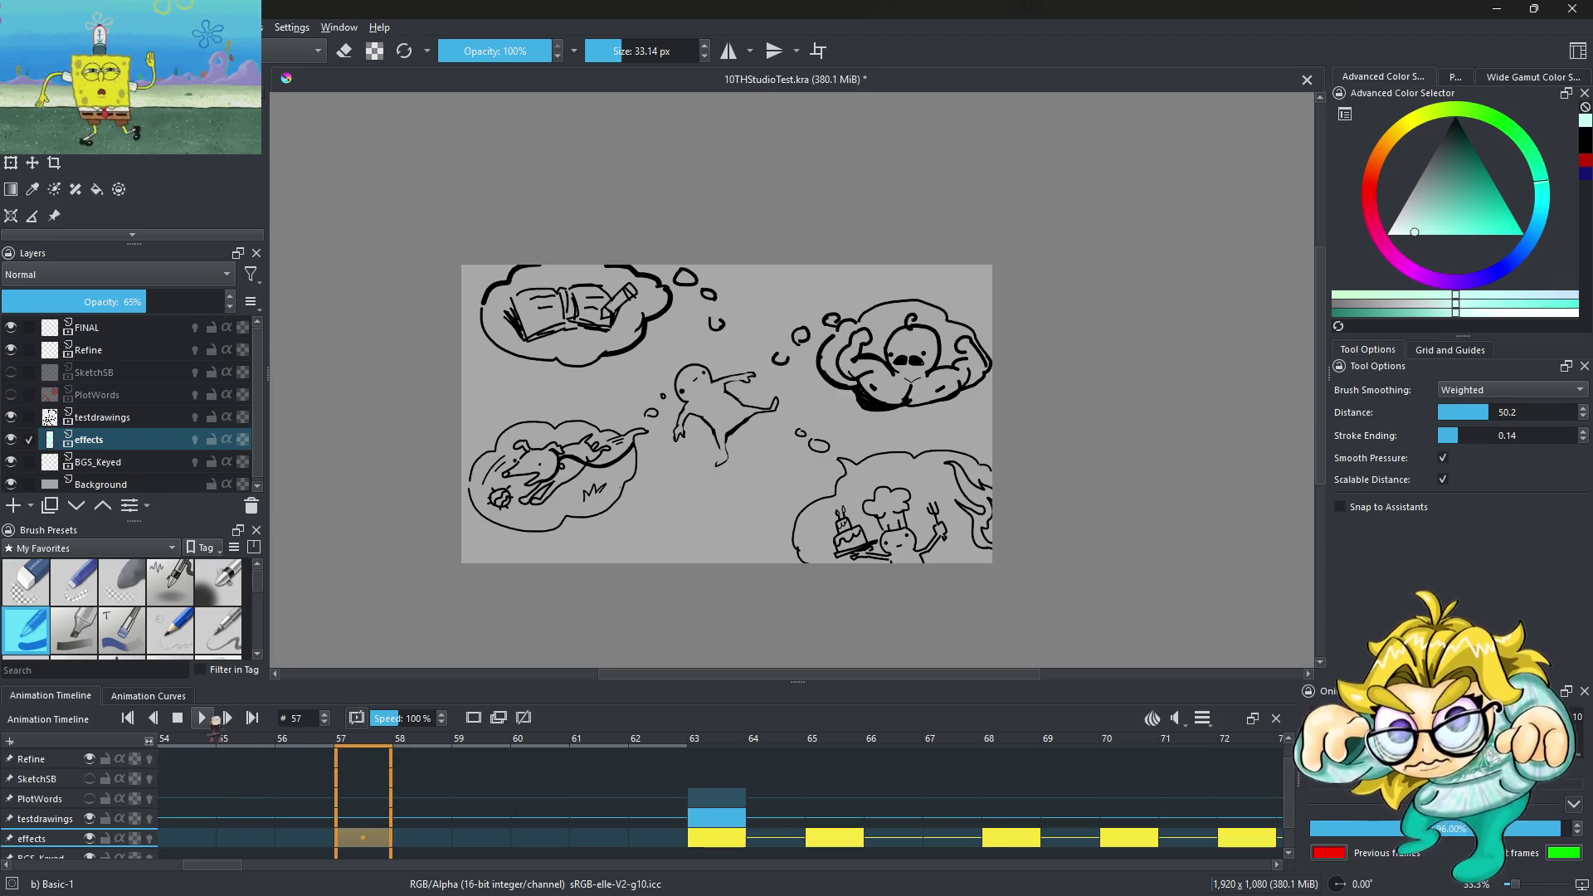
# Delete the flash keyframe at frame 68, move 65→66, and play to review
pyautogui.click(201, 717)
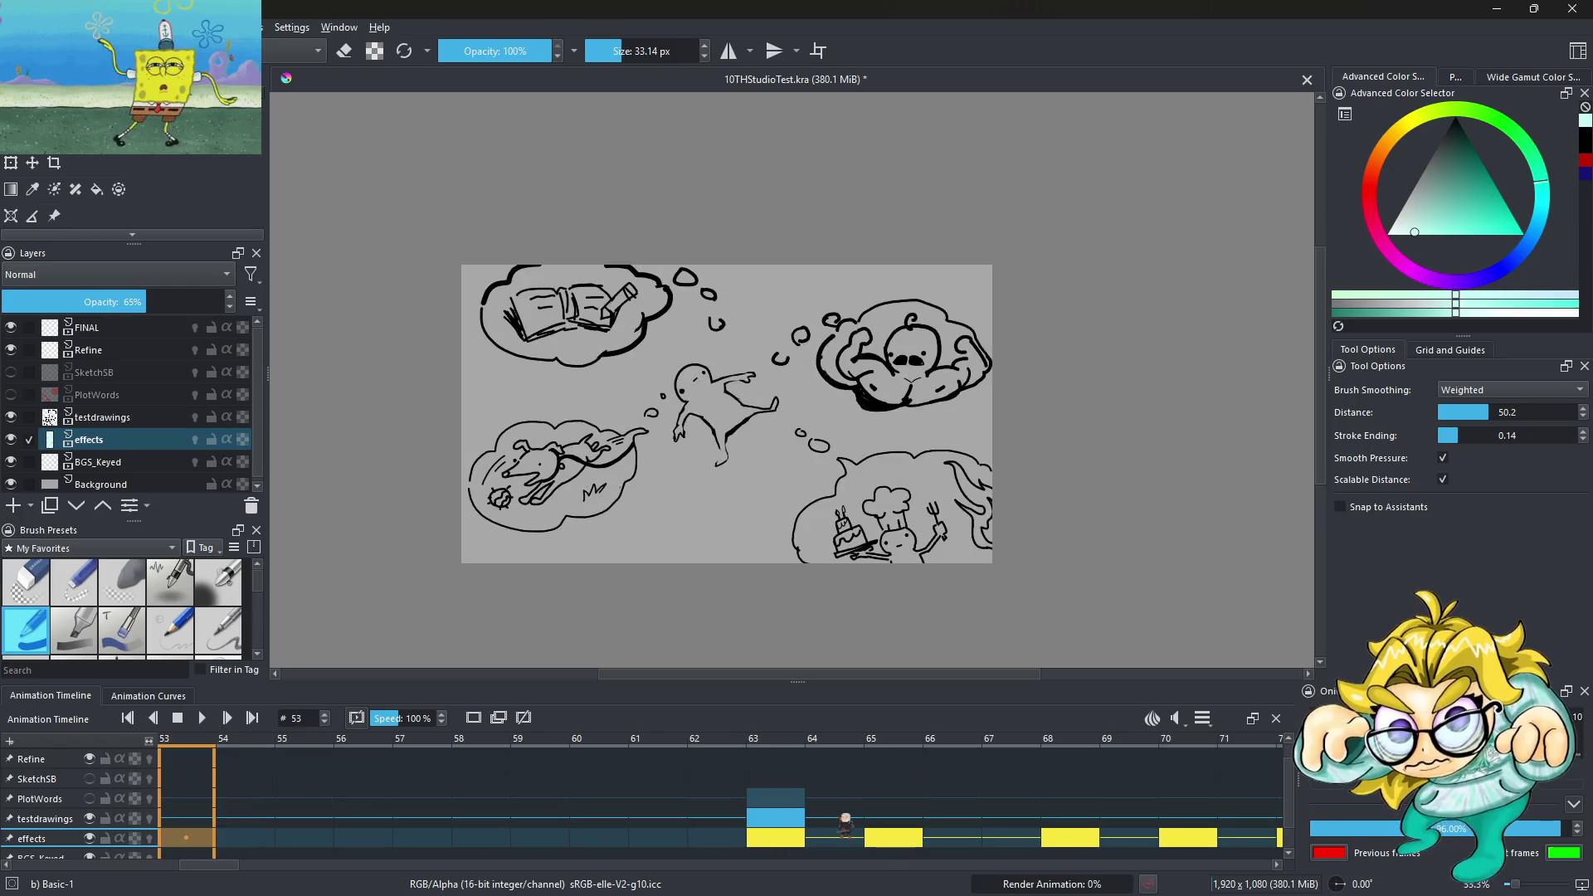
pyautogui.click(1082, 845)
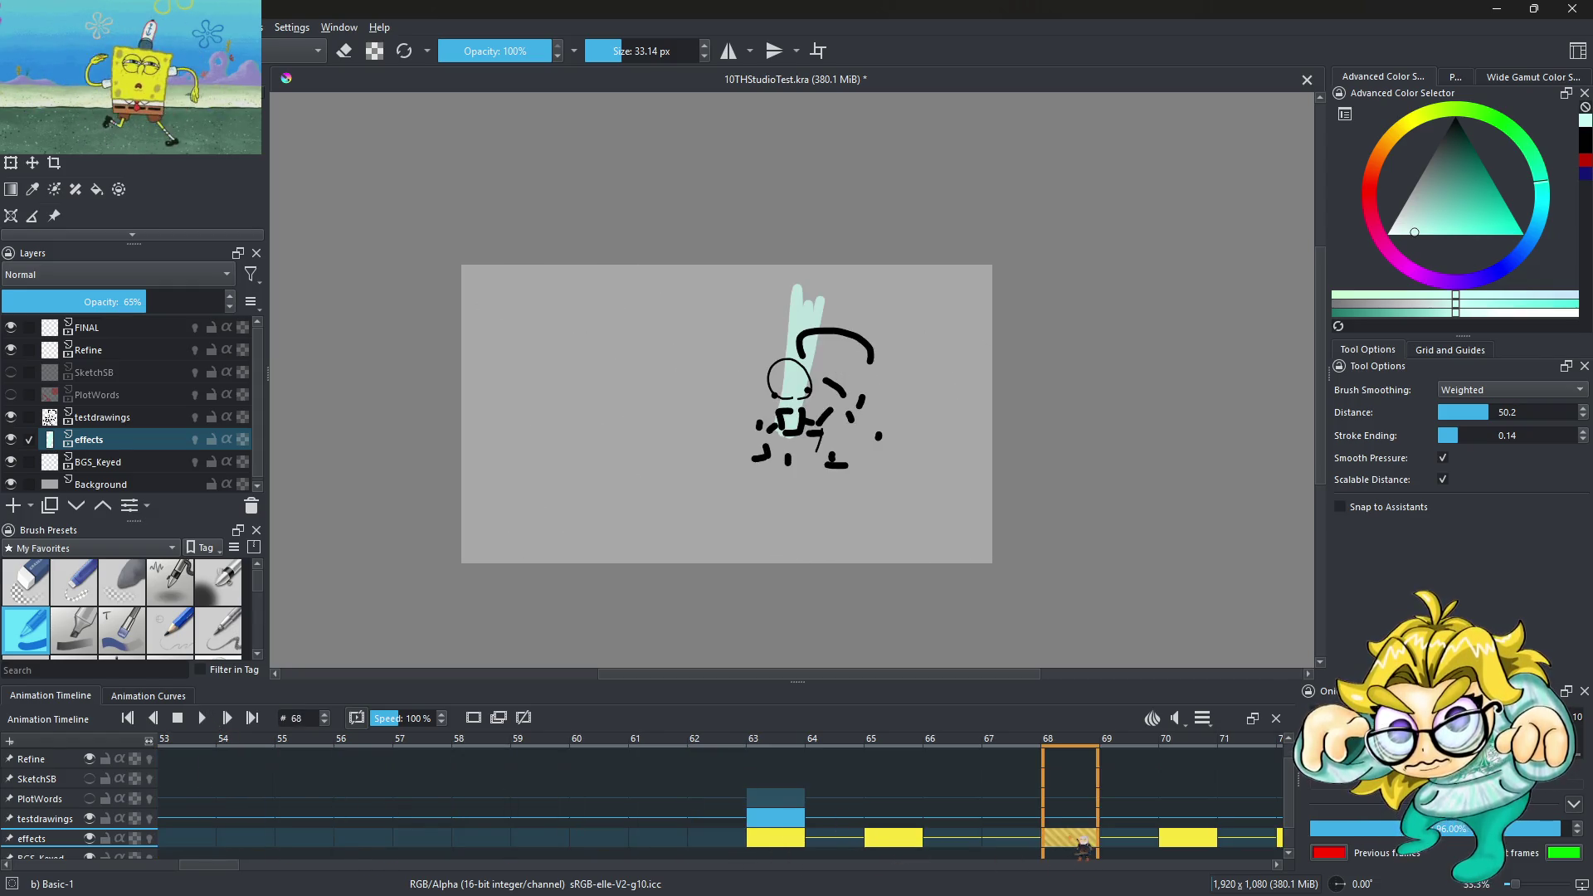
pyautogui.rightClick(1079, 840)
pyautogui.click(1140, 789)
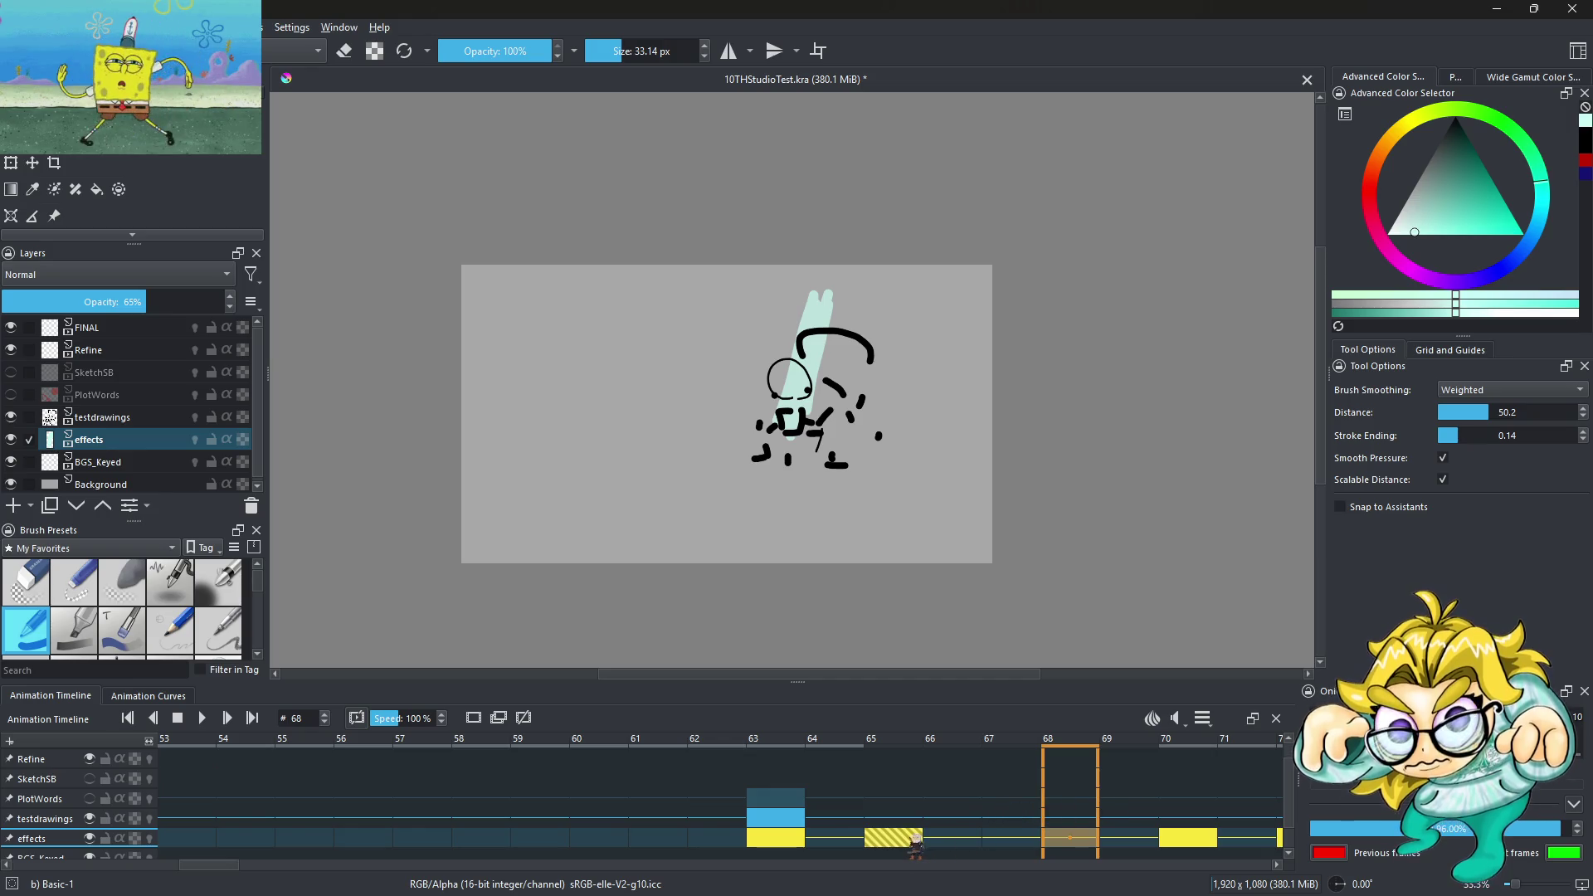
pyautogui.moveTo(916, 839); pyautogui.dragTo(975, 840)
pyautogui.press('space')
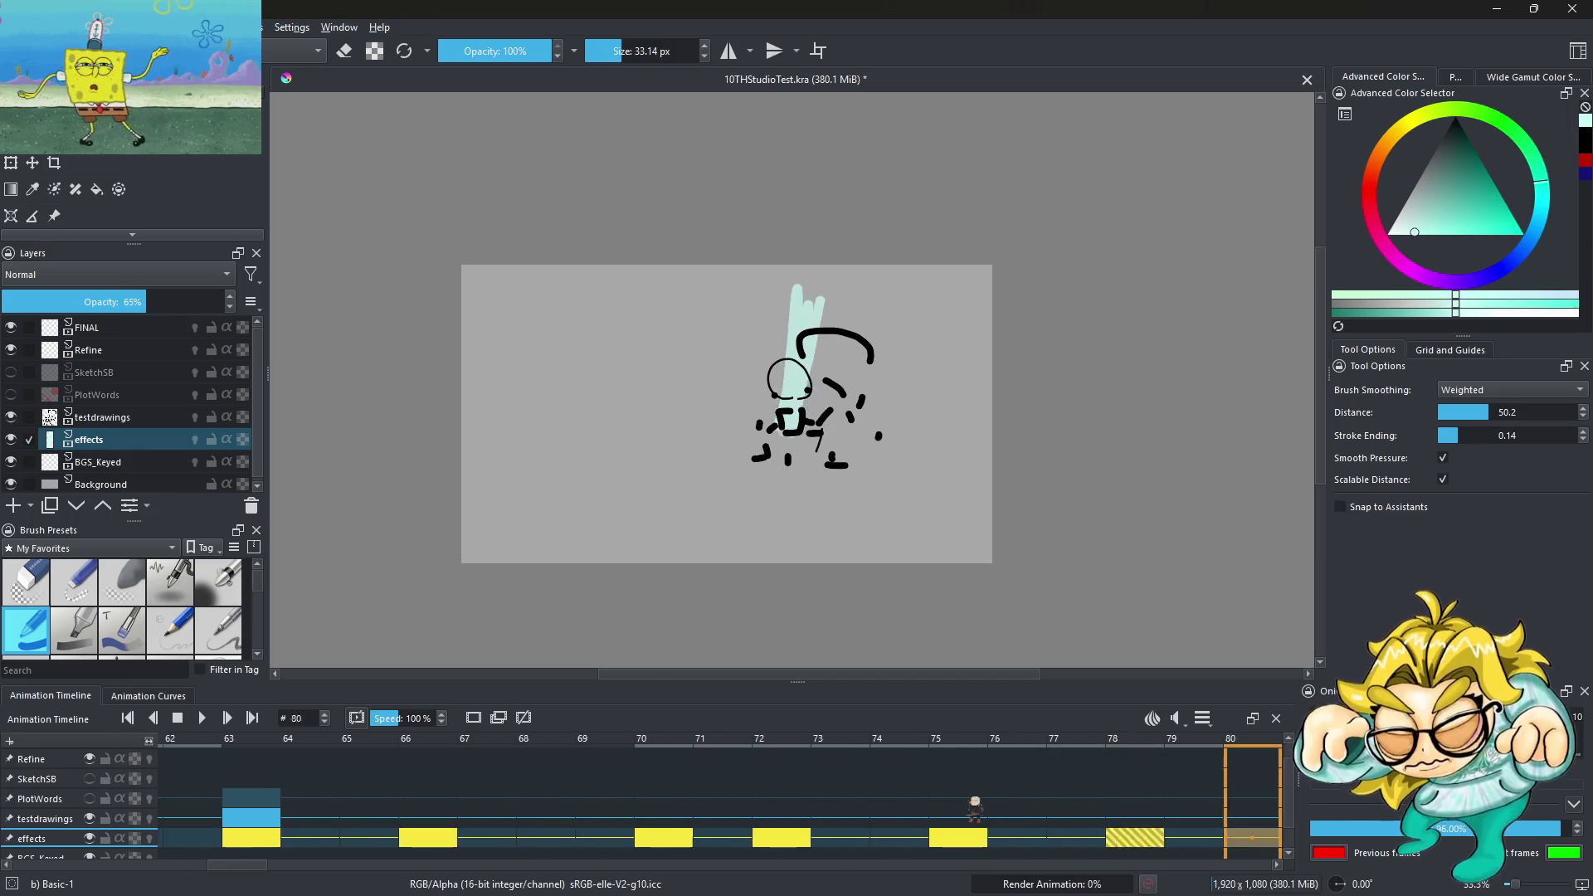
# Delete the flash keyframe at frame 75, move 72→74, and play back the result
pyautogui.rightClick(896, 844)
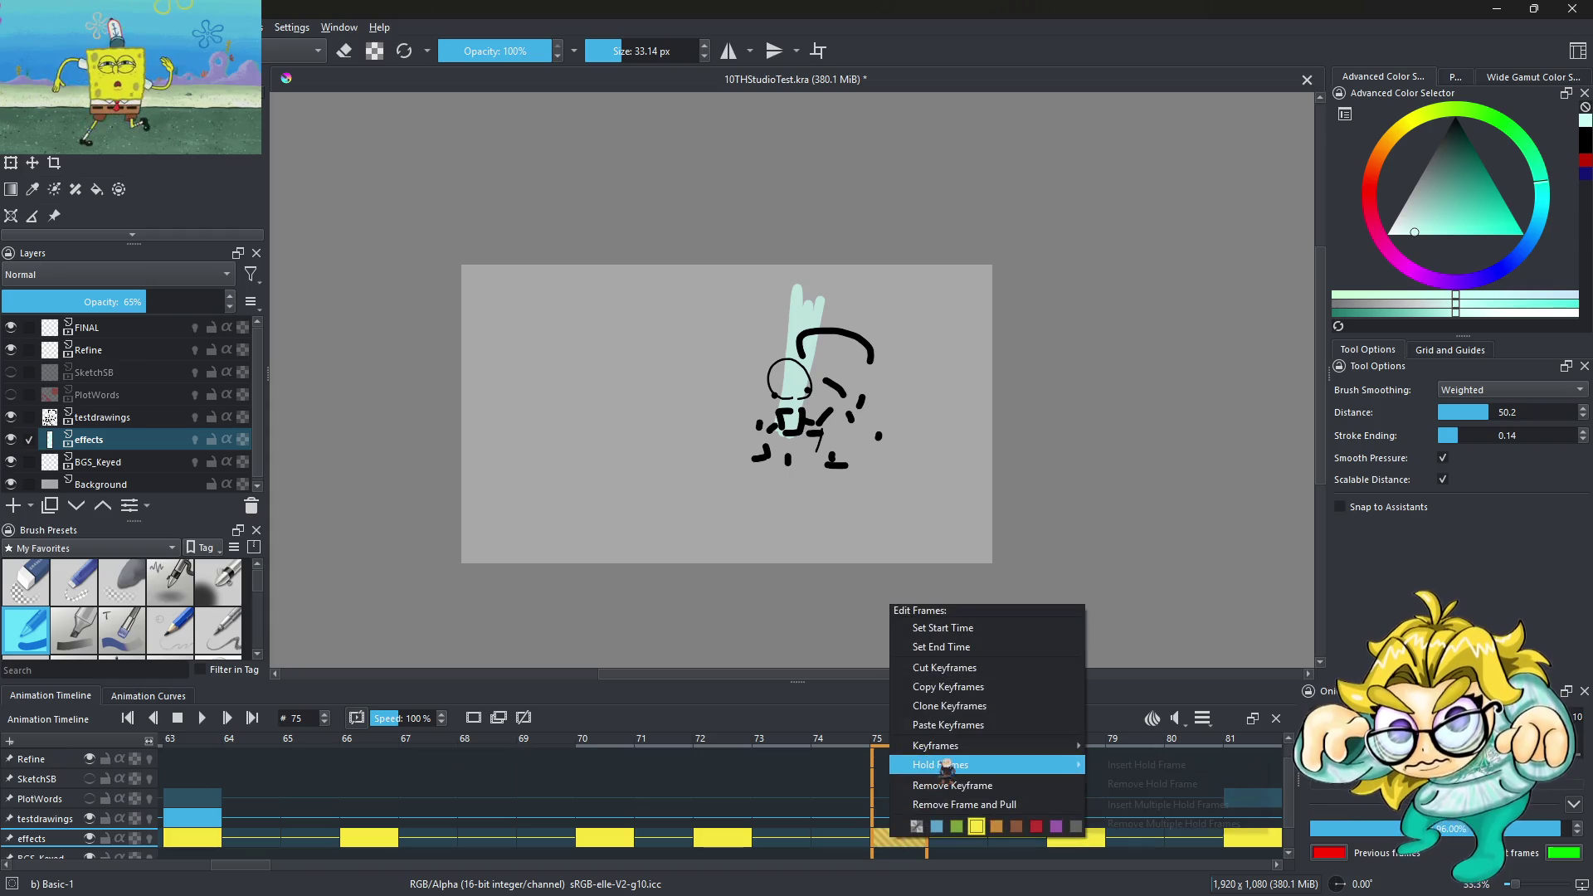
pyautogui.click(952, 785)
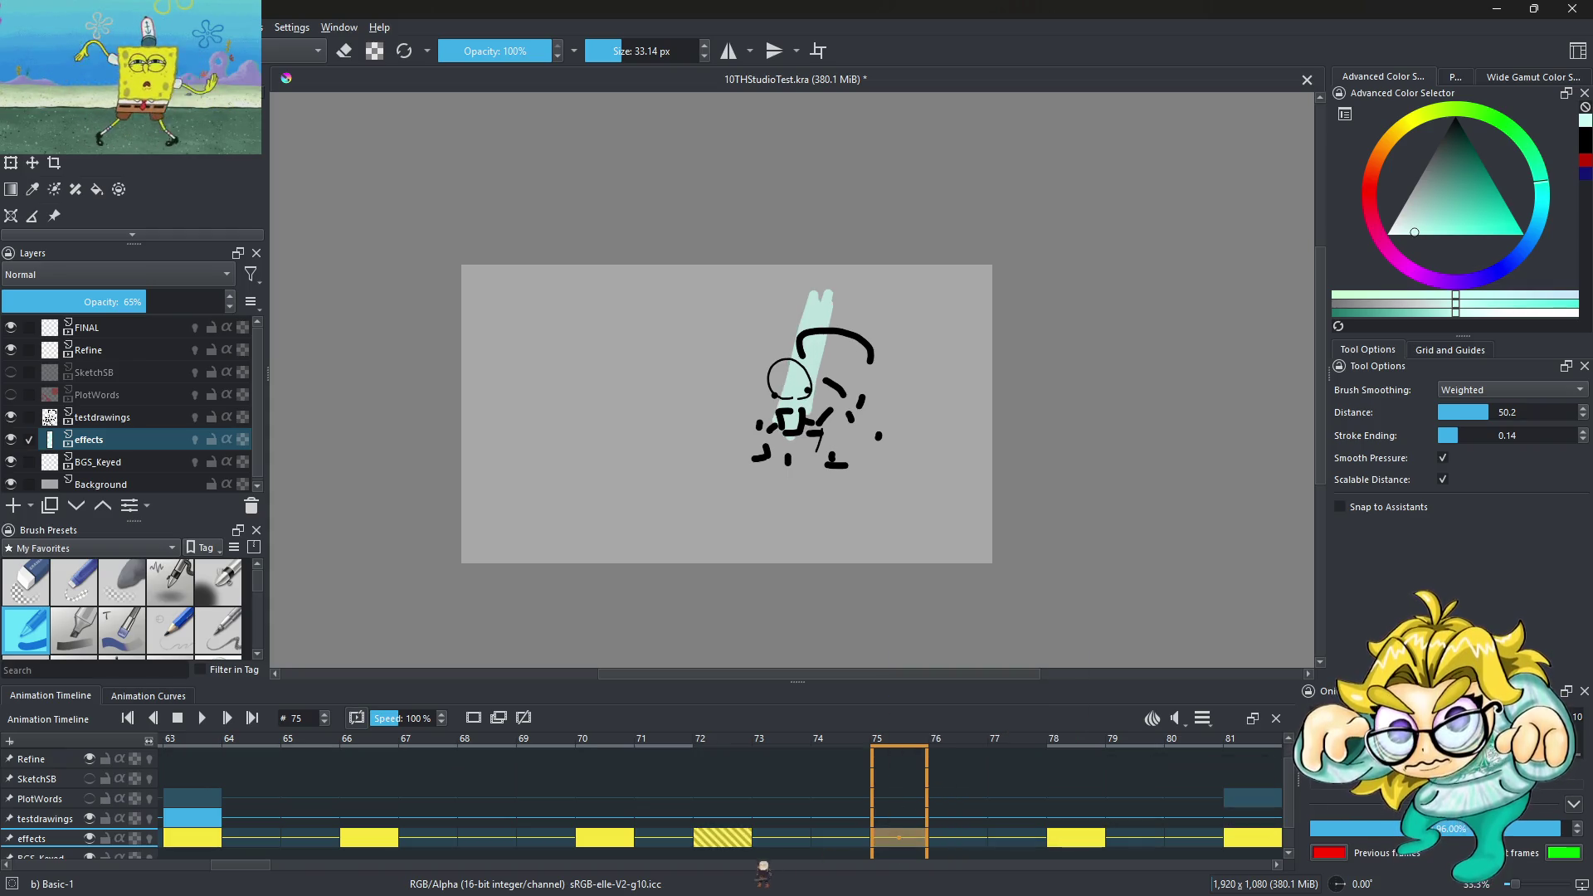
pyautogui.moveTo(729, 840); pyautogui.dragTo(840, 838)
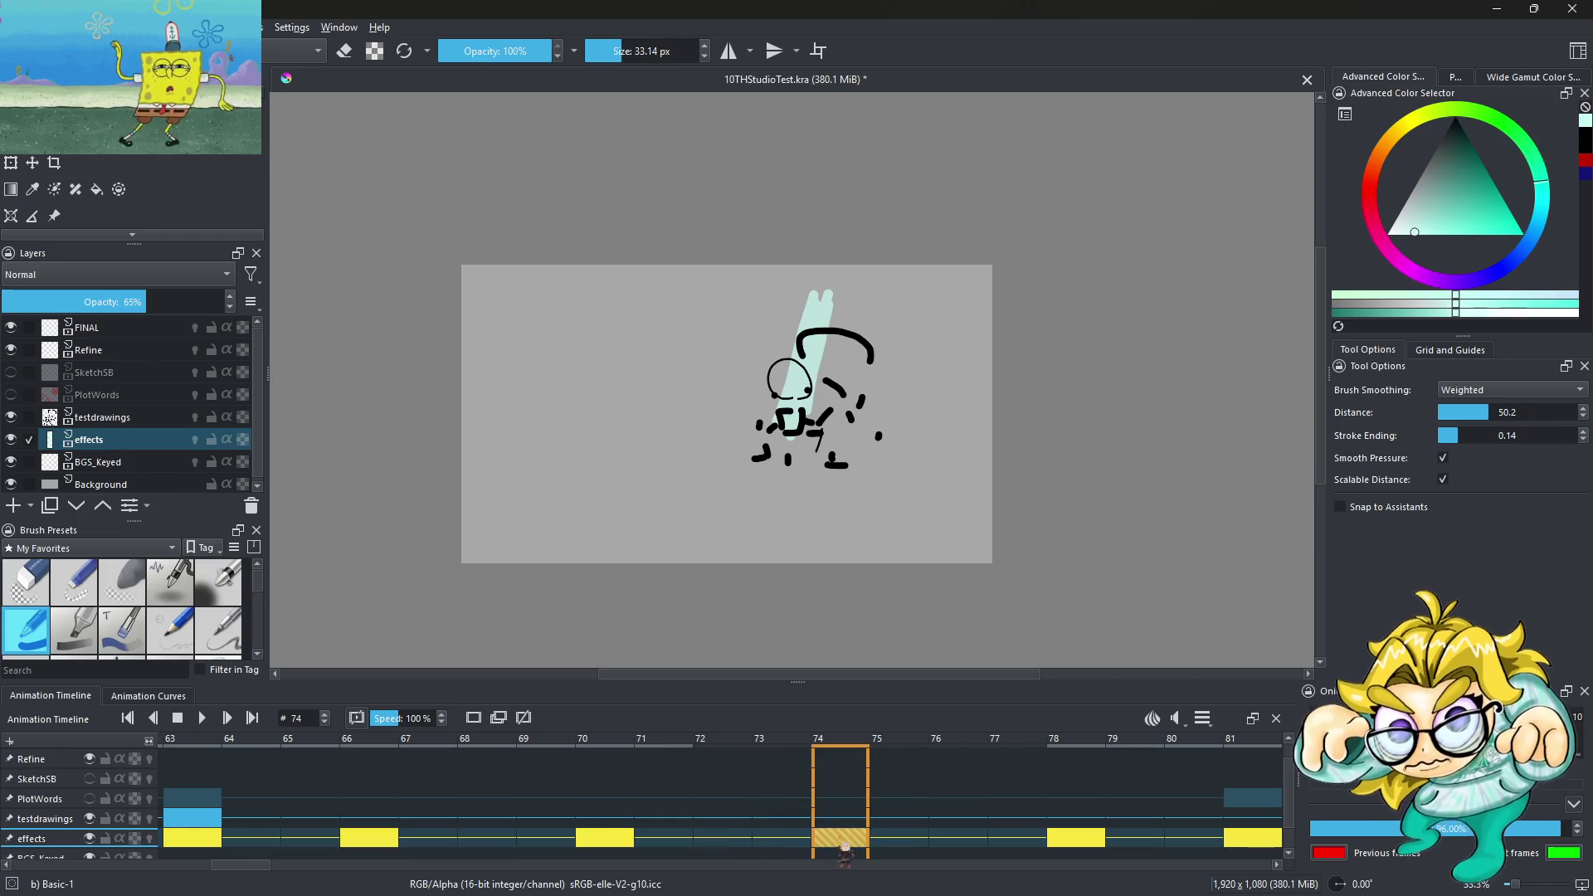
pyautogui.press('space')
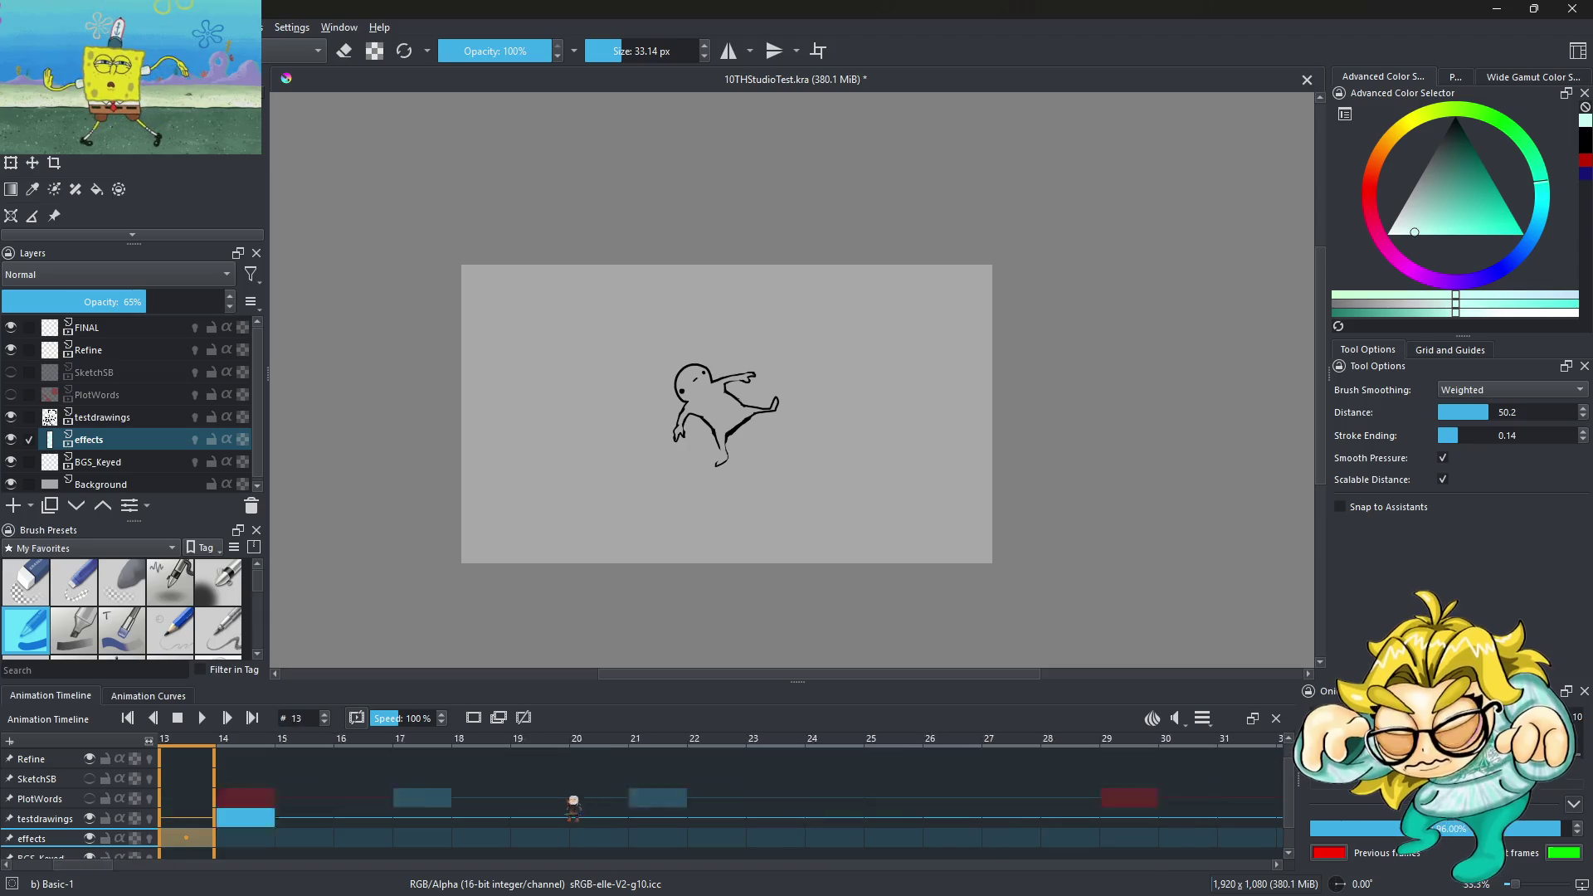
pyautogui.press('space')
pyautogui.press('space')
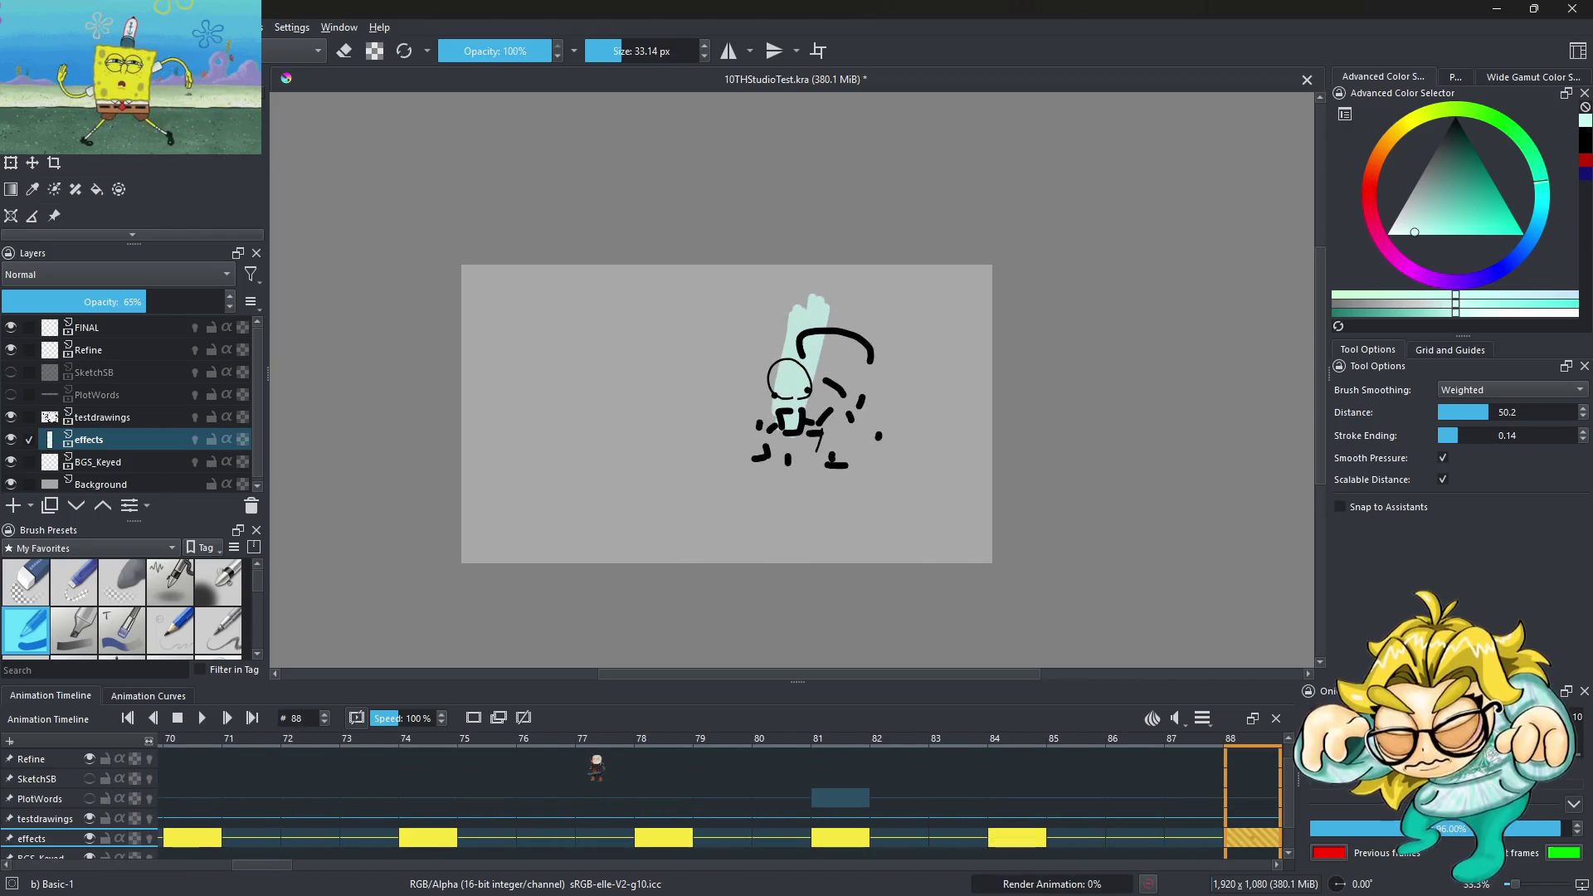
pyautogui.rightClick(432, 842)
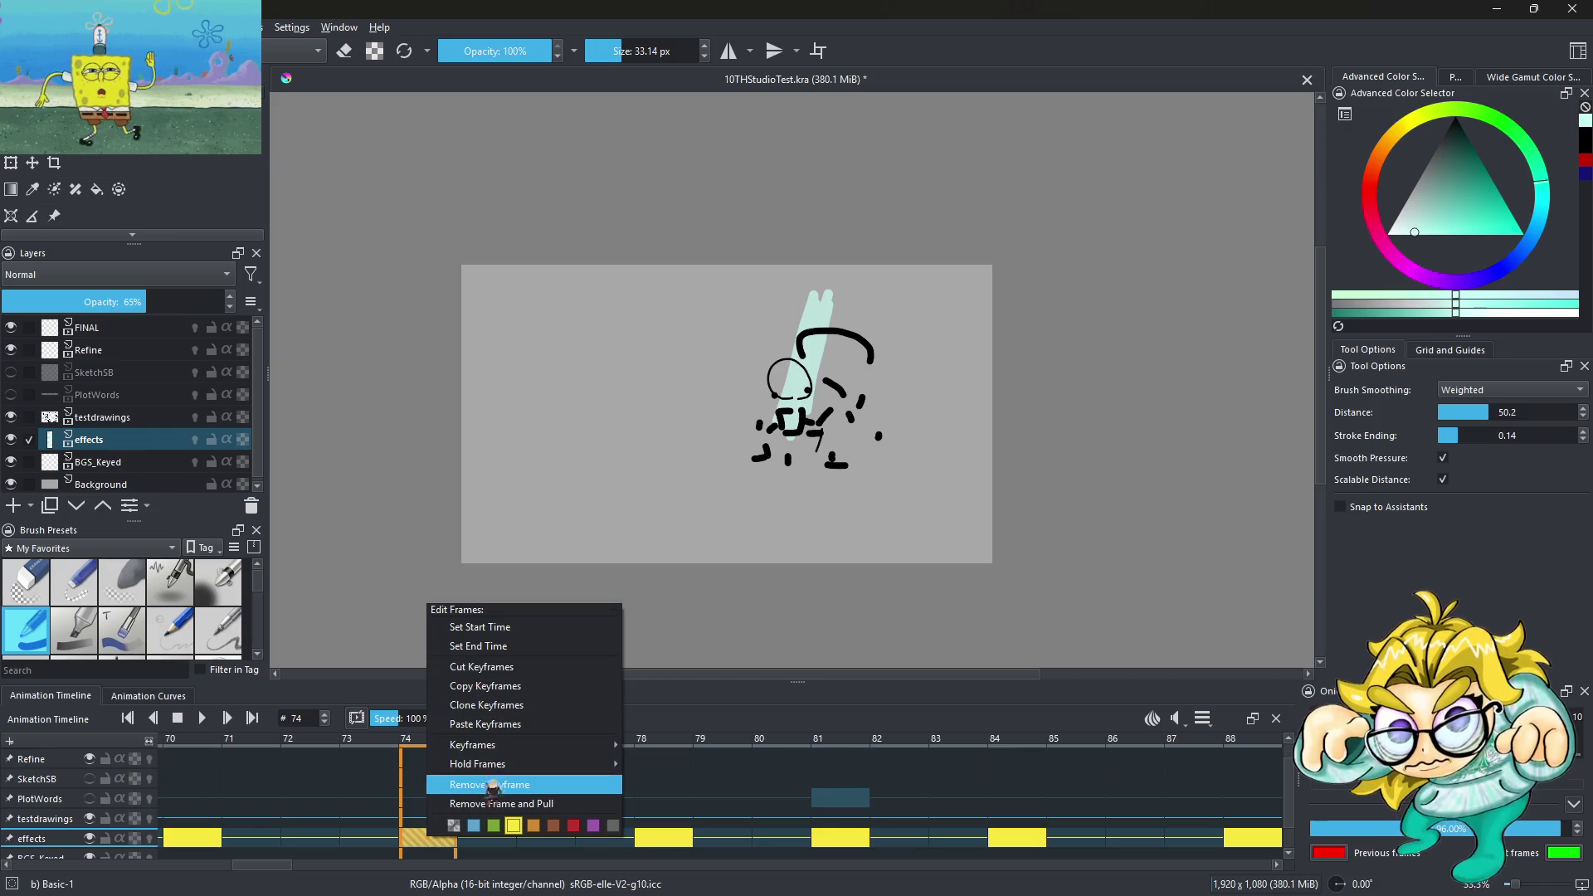
# Delete the flash keyframe at 74 and move keyframes 70→74 and 66→68
pyautogui.click(490, 784)
pyautogui.scroll(14, 834, 840)
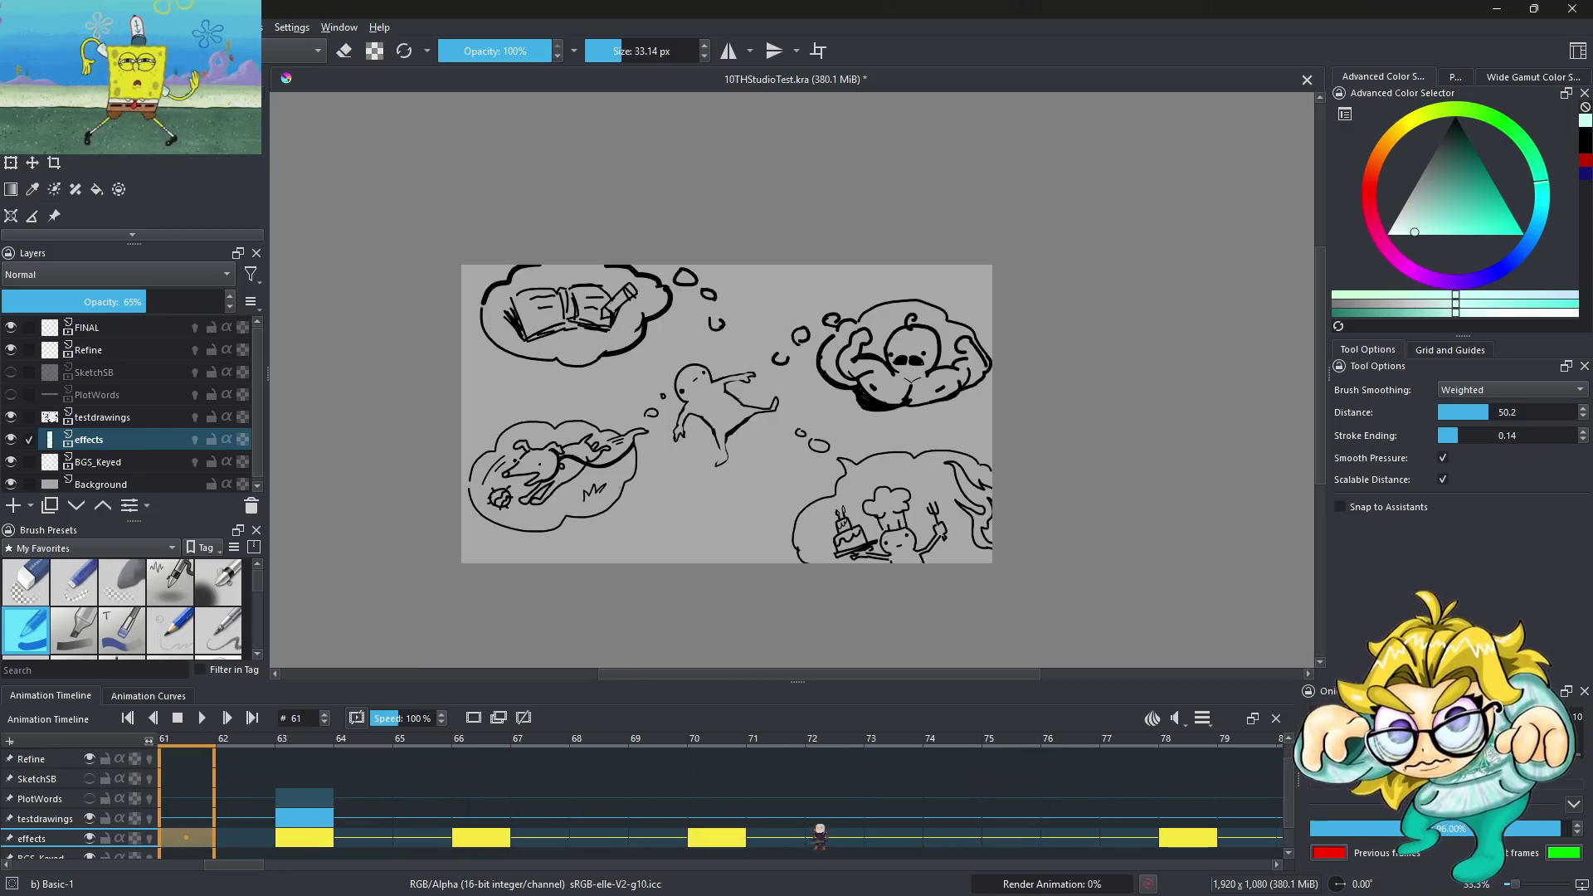
pyautogui.moveTo(834, 839); pyautogui.dragTo(1070, 839)
pyautogui.click(615, 845)
pyautogui.moveTo(615, 845); pyautogui.dragTo(718, 845)
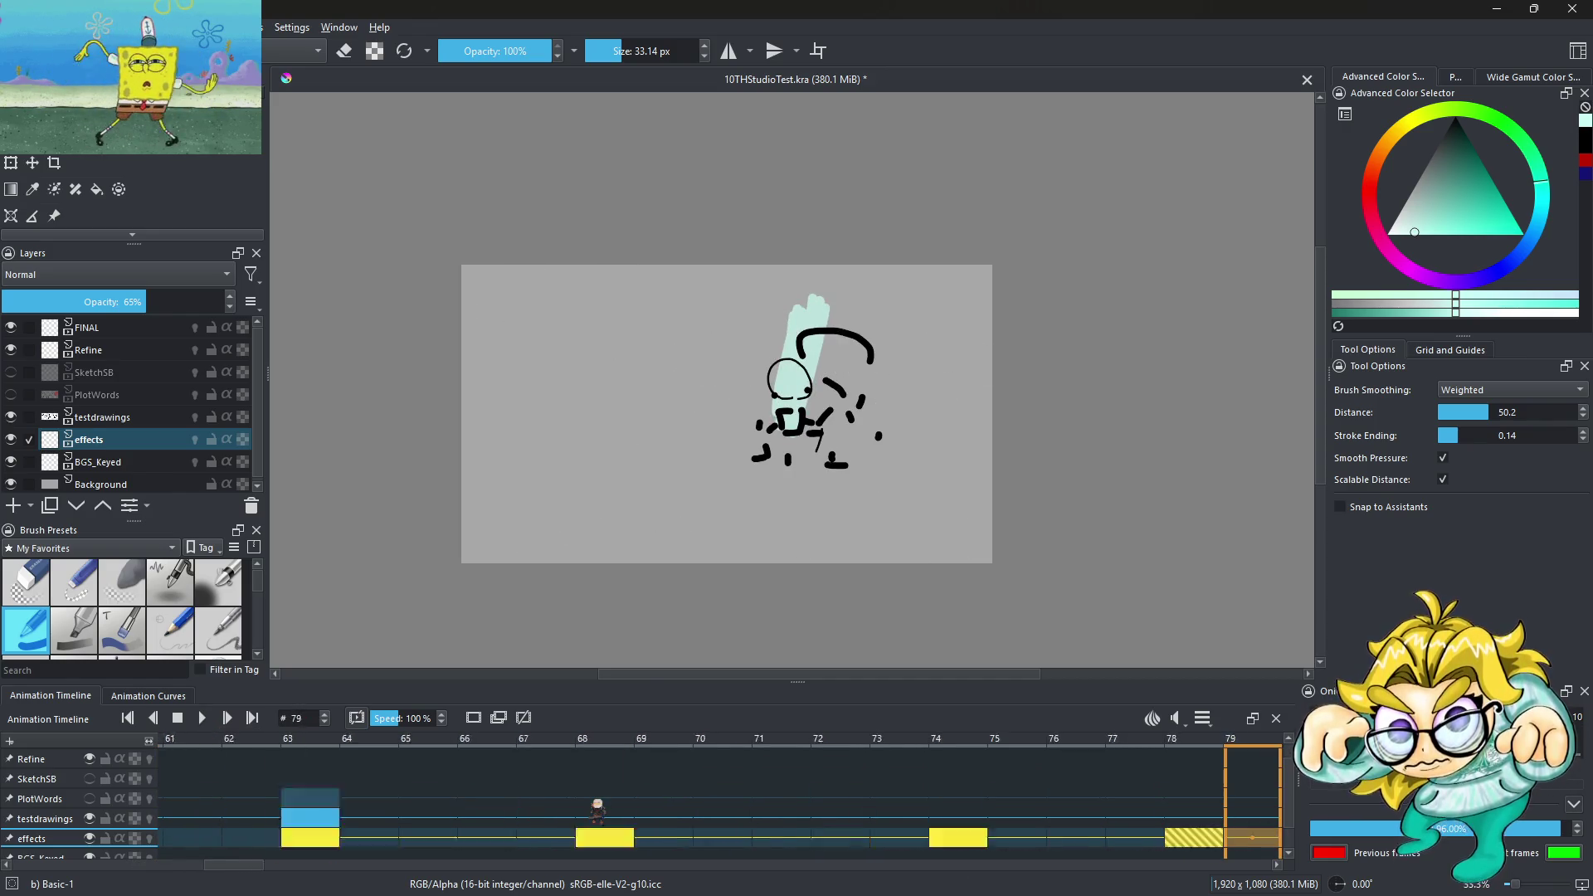
# Delete the flash keyframe at 84, move 81→83, and start playback
pyautogui.rightClick(551, 840)
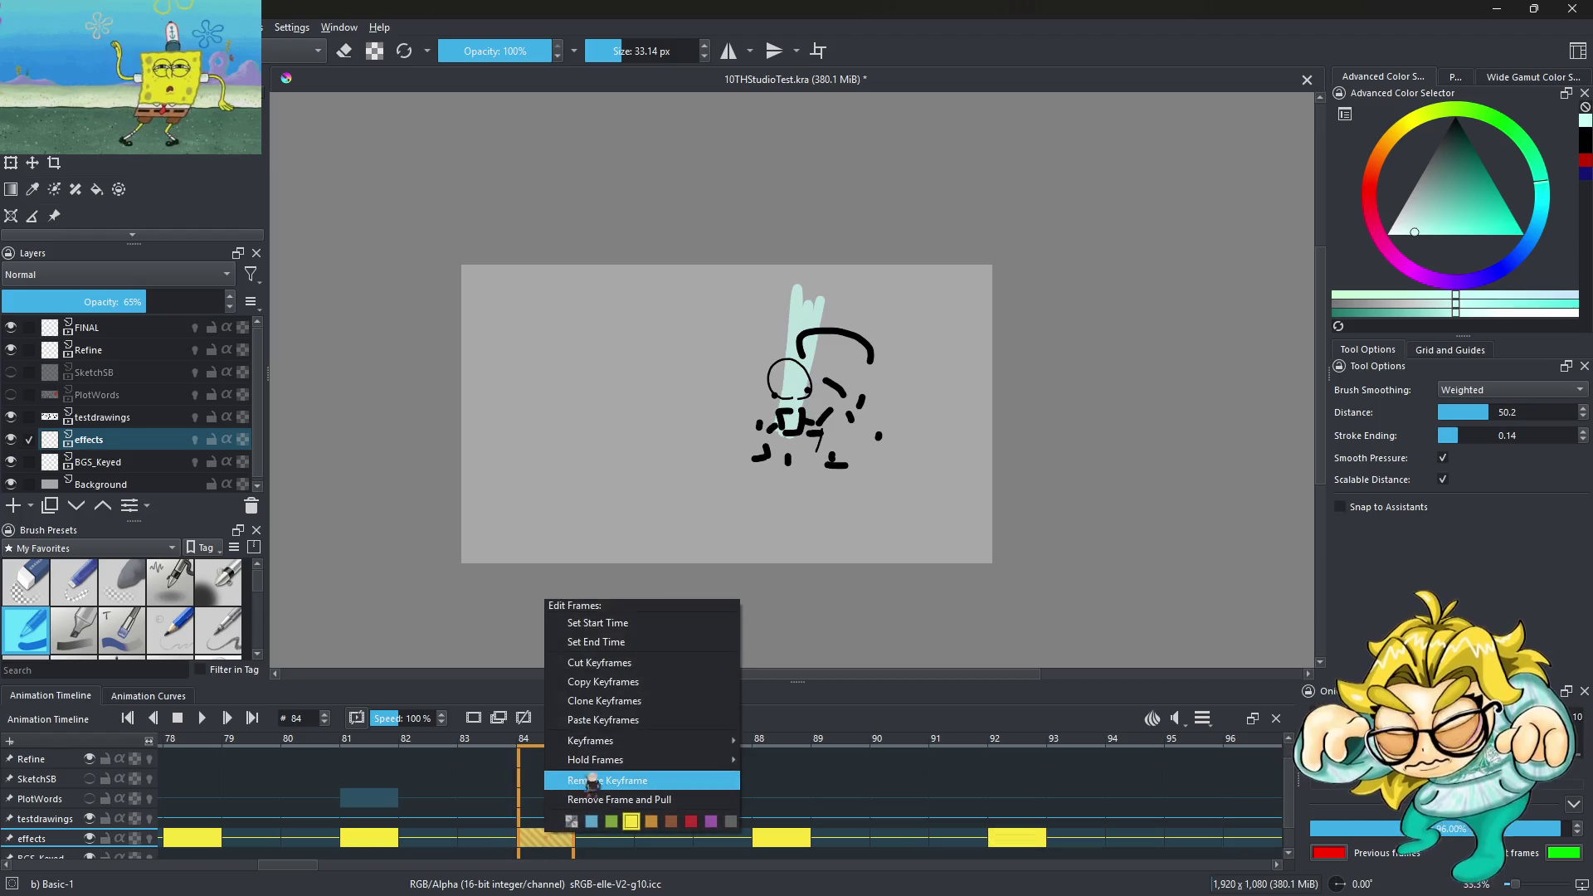
pyautogui.click(604, 788)
pyautogui.moveTo(393, 840); pyautogui.dragTo(489, 839)
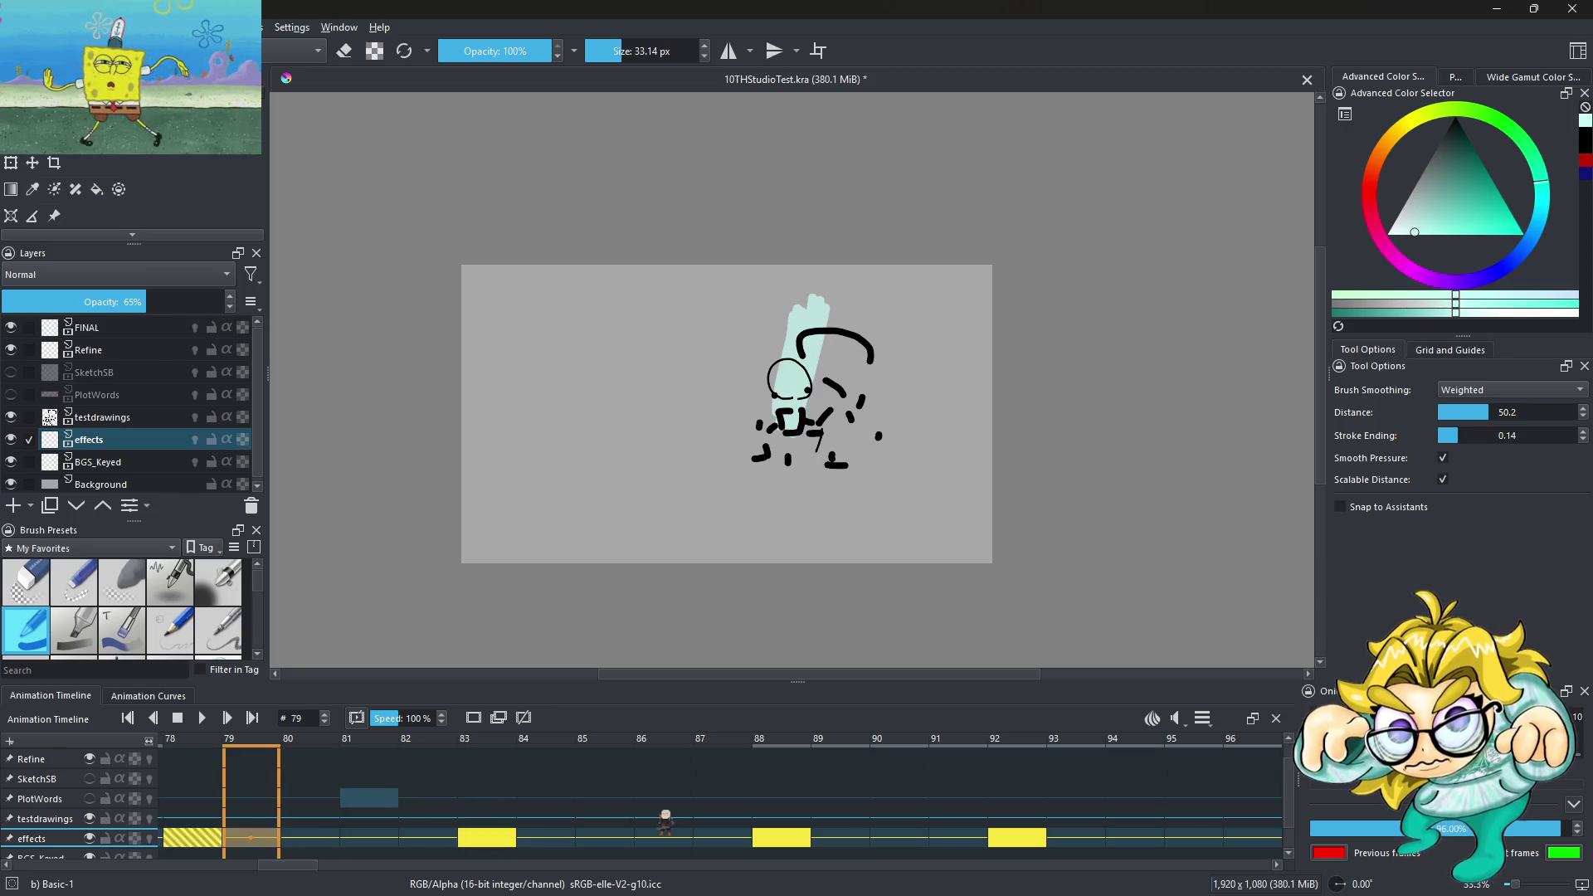
pyautogui.scroll(20, 283, 806)
pyautogui.scroll(15, 394, 811)
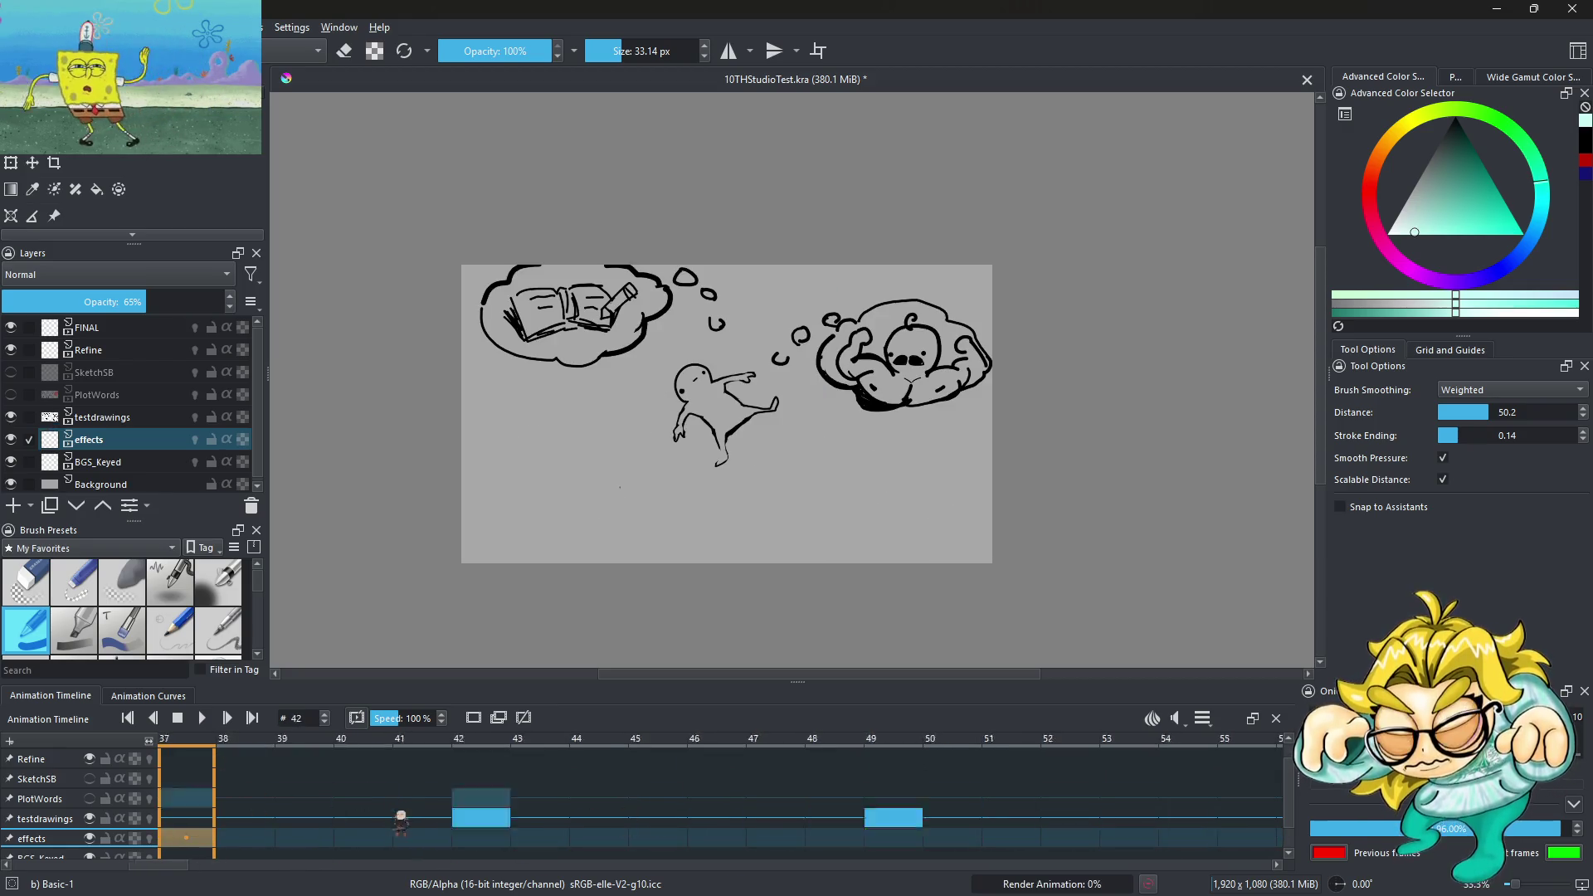
pyautogui.scroll(20, 394, 811)
pyautogui.click(203, 718)
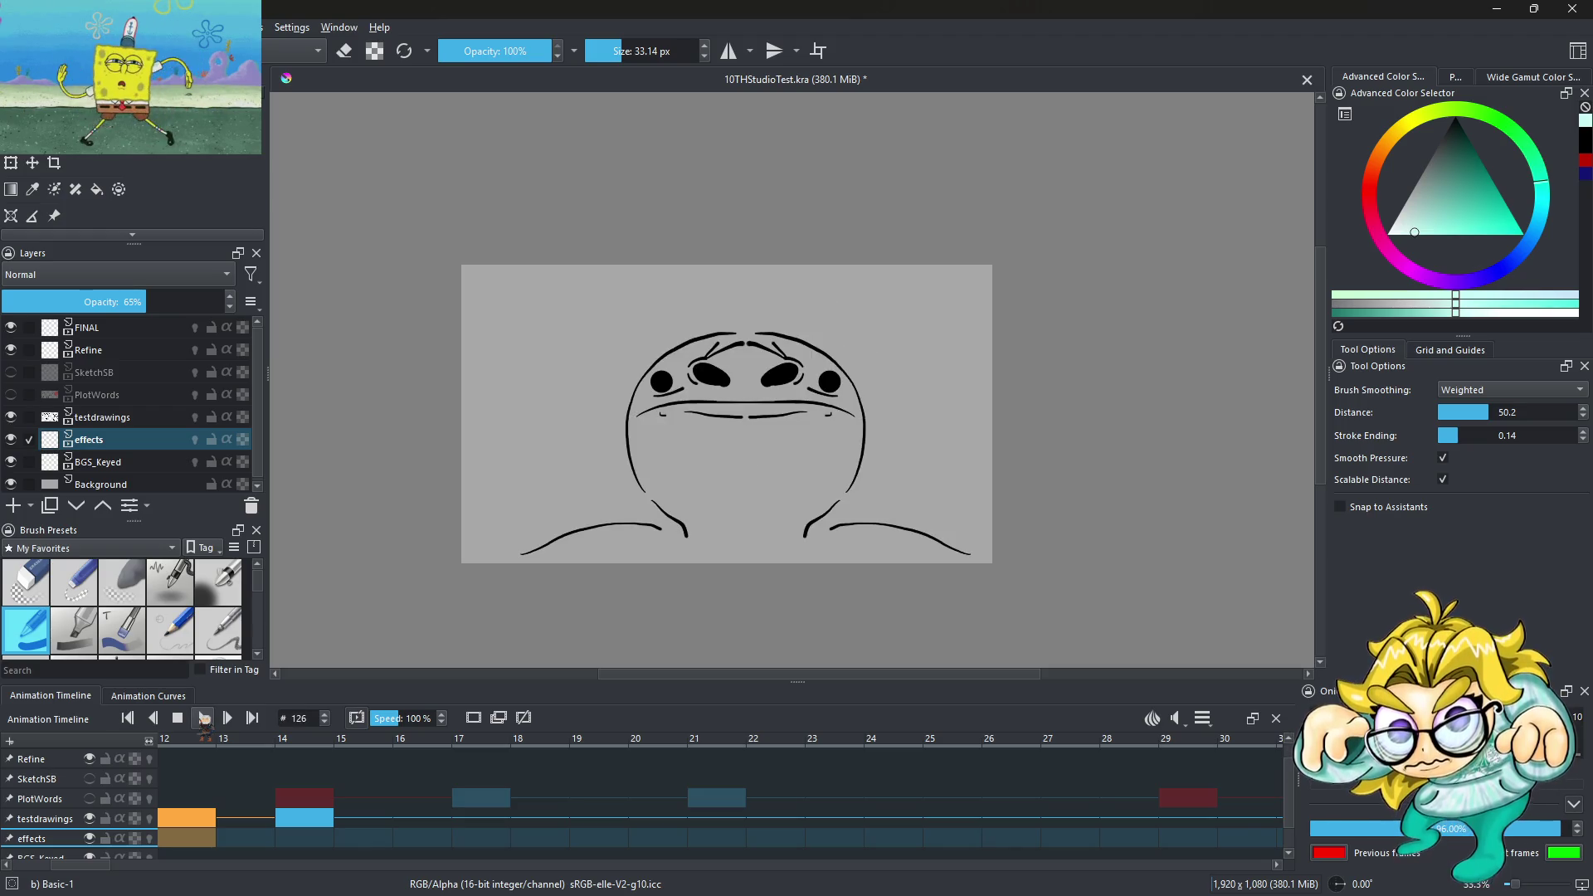
# Review the flash timing with playback speed raised to 165%
pyautogui.press('space')
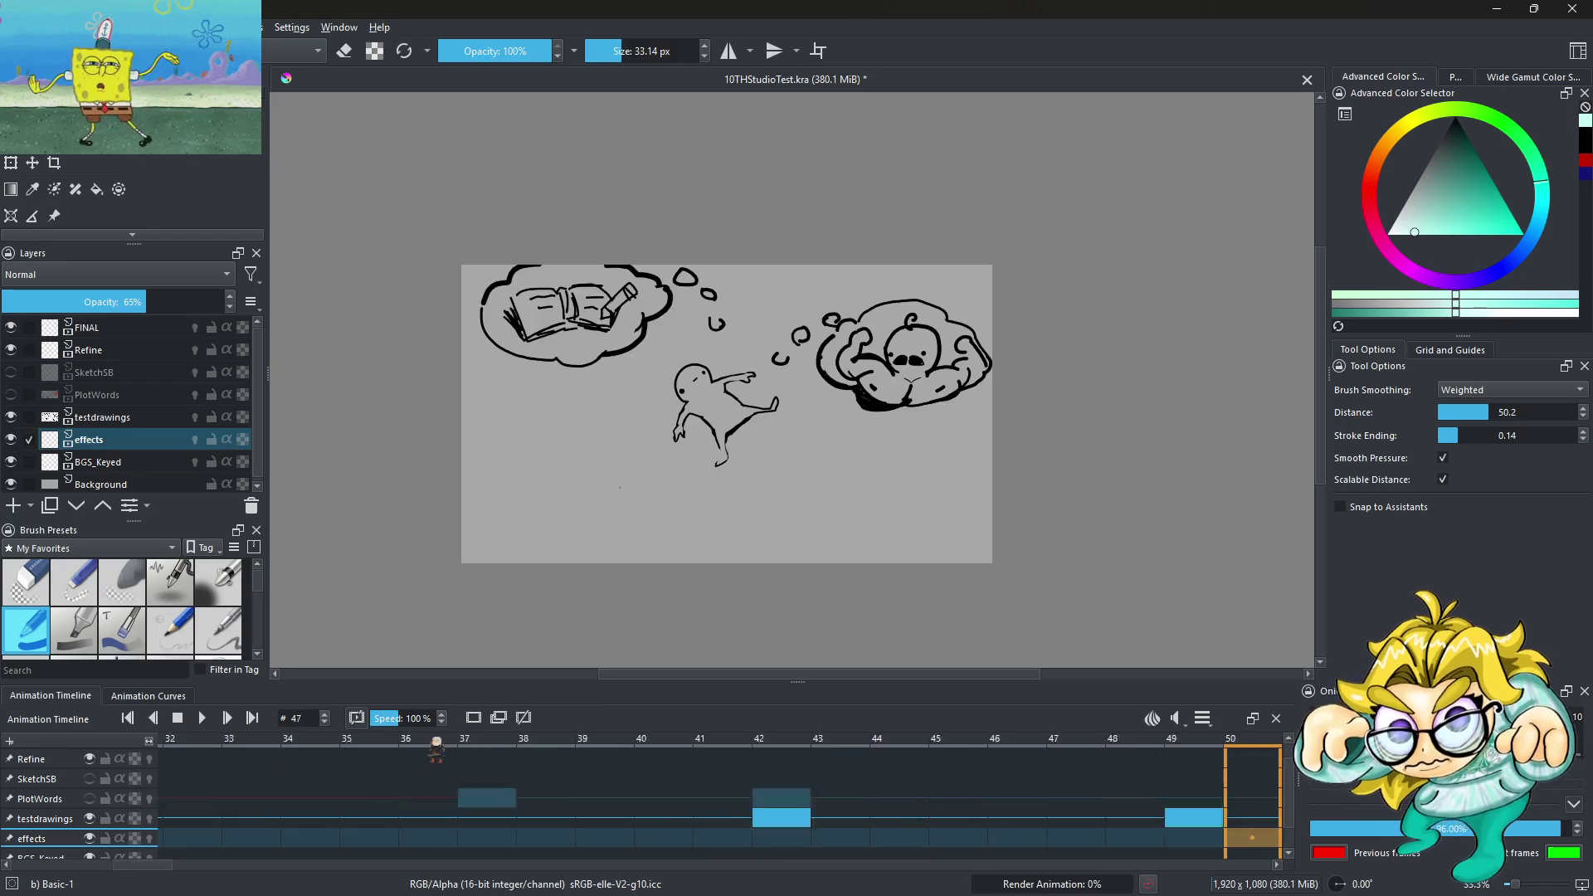
pyautogui.scroll(5, 425, 718)
pyautogui.scroll(-3, 425, 719)
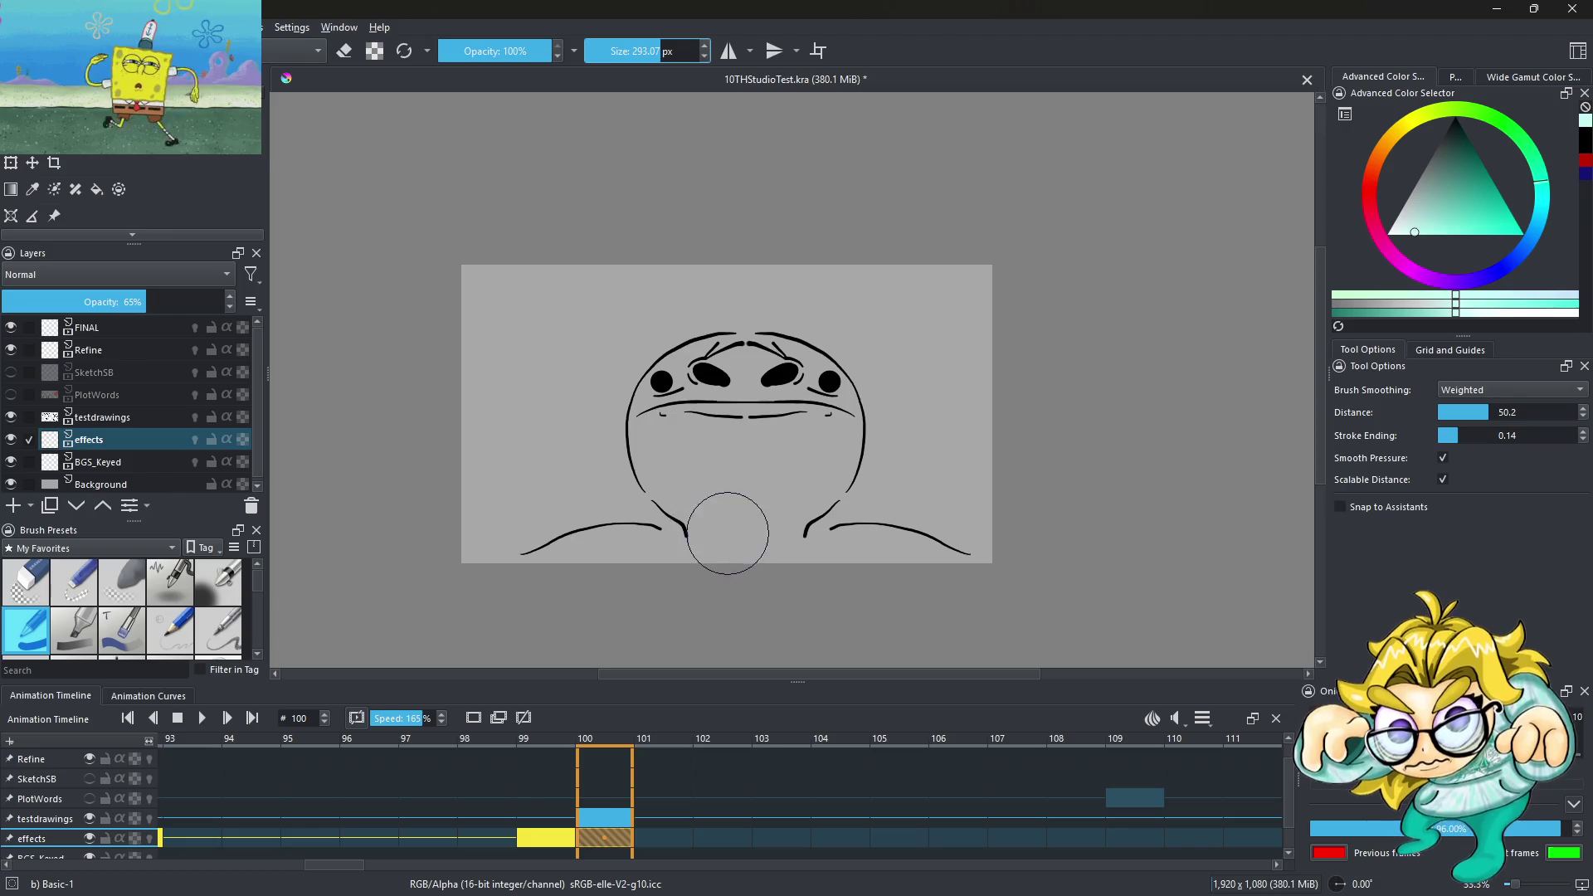
# Paint teal fill over the character's face and neck, undoing one stray stroke
pyautogui.moveTo(711, 547); pyautogui.dragTo(676, 374)
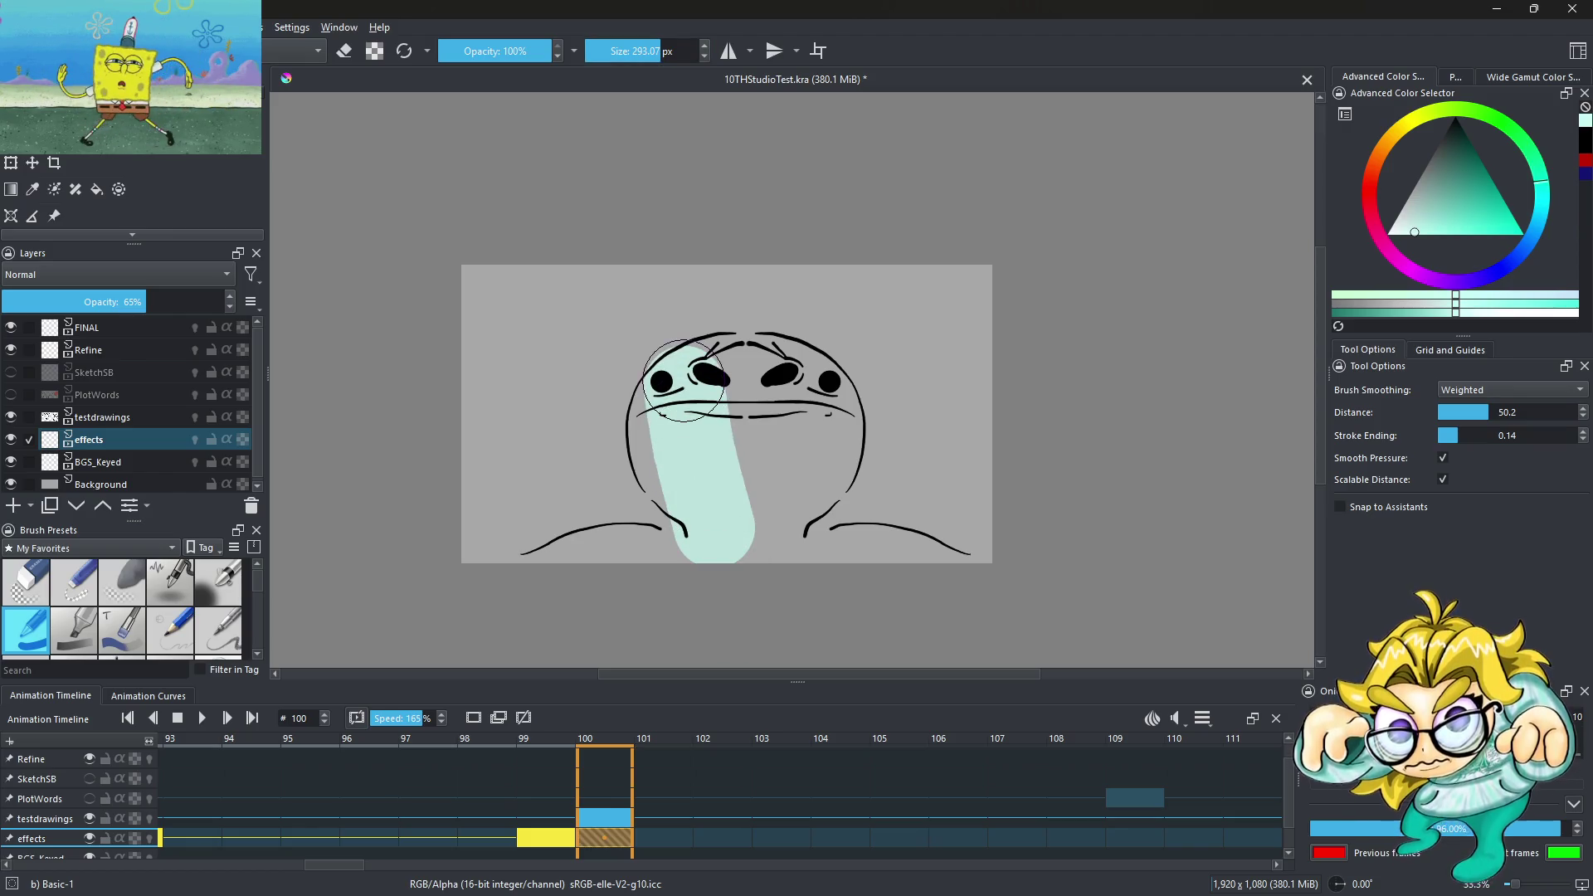
pyautogui.hotkey('ctrl', 'z')
pyautogui.moveTo(673, 445)
pyautogui.mouseDown()
pyautogui.moveTo(759, 514)
pyautogui.moveTo(735, 537)
pyautogui.mouseUp()
pyautogui.moveTo(799, 446)
pyautogui.mouseDown()
pyautogui.moveTo(788, 504)
pyautogui.moveTo(690, 409)
pyautogui.mouseUp()
pyautogui.moveTo(710, 524); pyautogui.dragTo(683, 567)
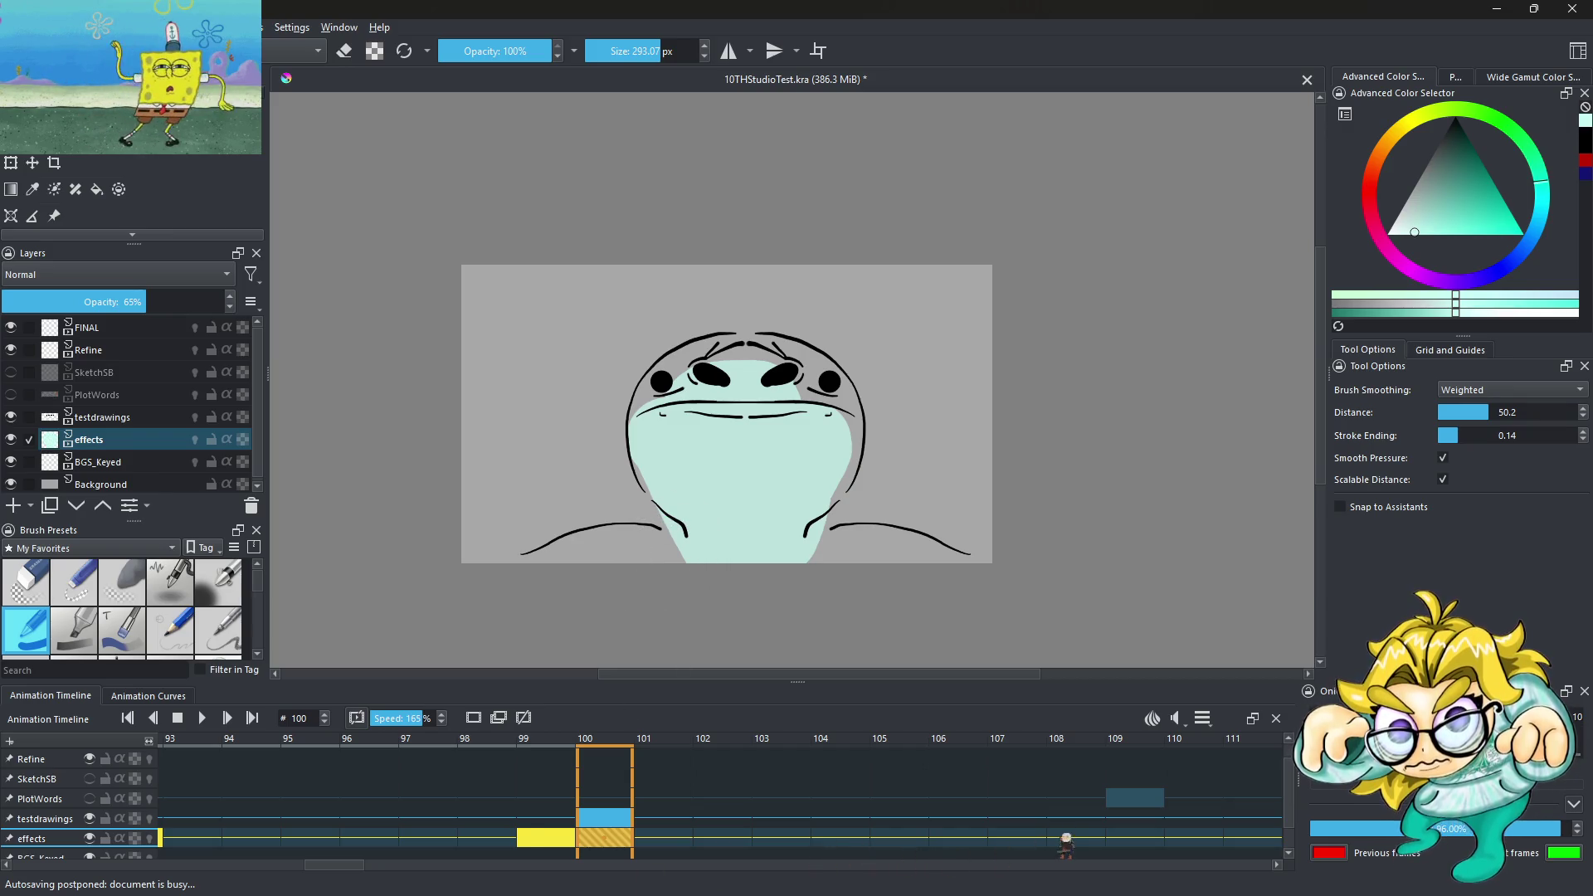
# Add a blank effects frame at 109 and paint teal over the face centre and right cheek
pyautogui.rightClick(618, 844)
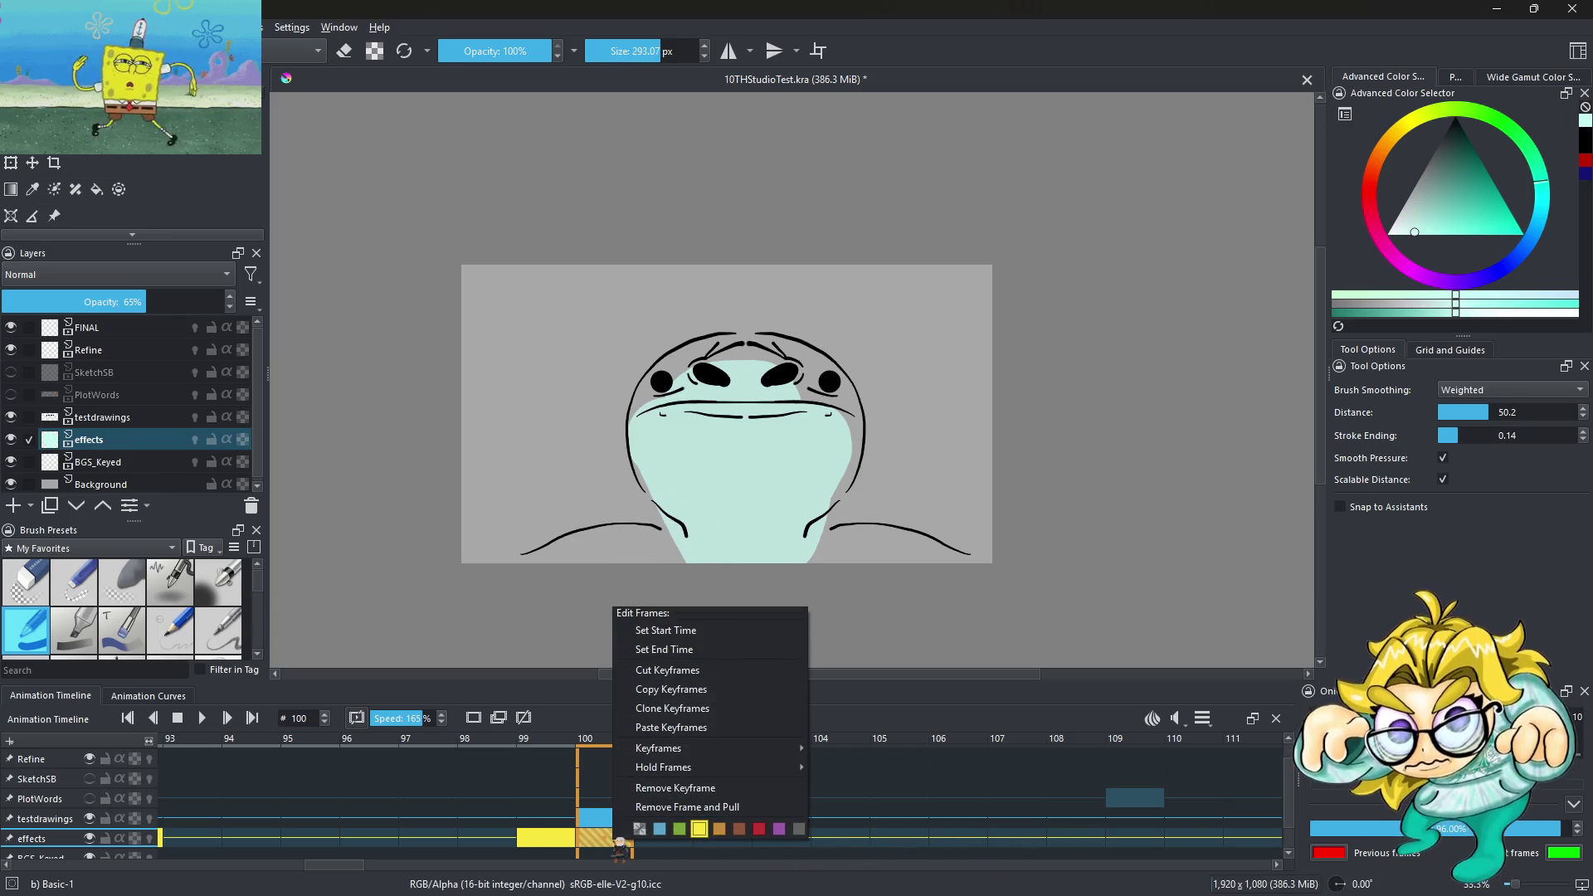
pyautogui.rightClick(1141, 842)
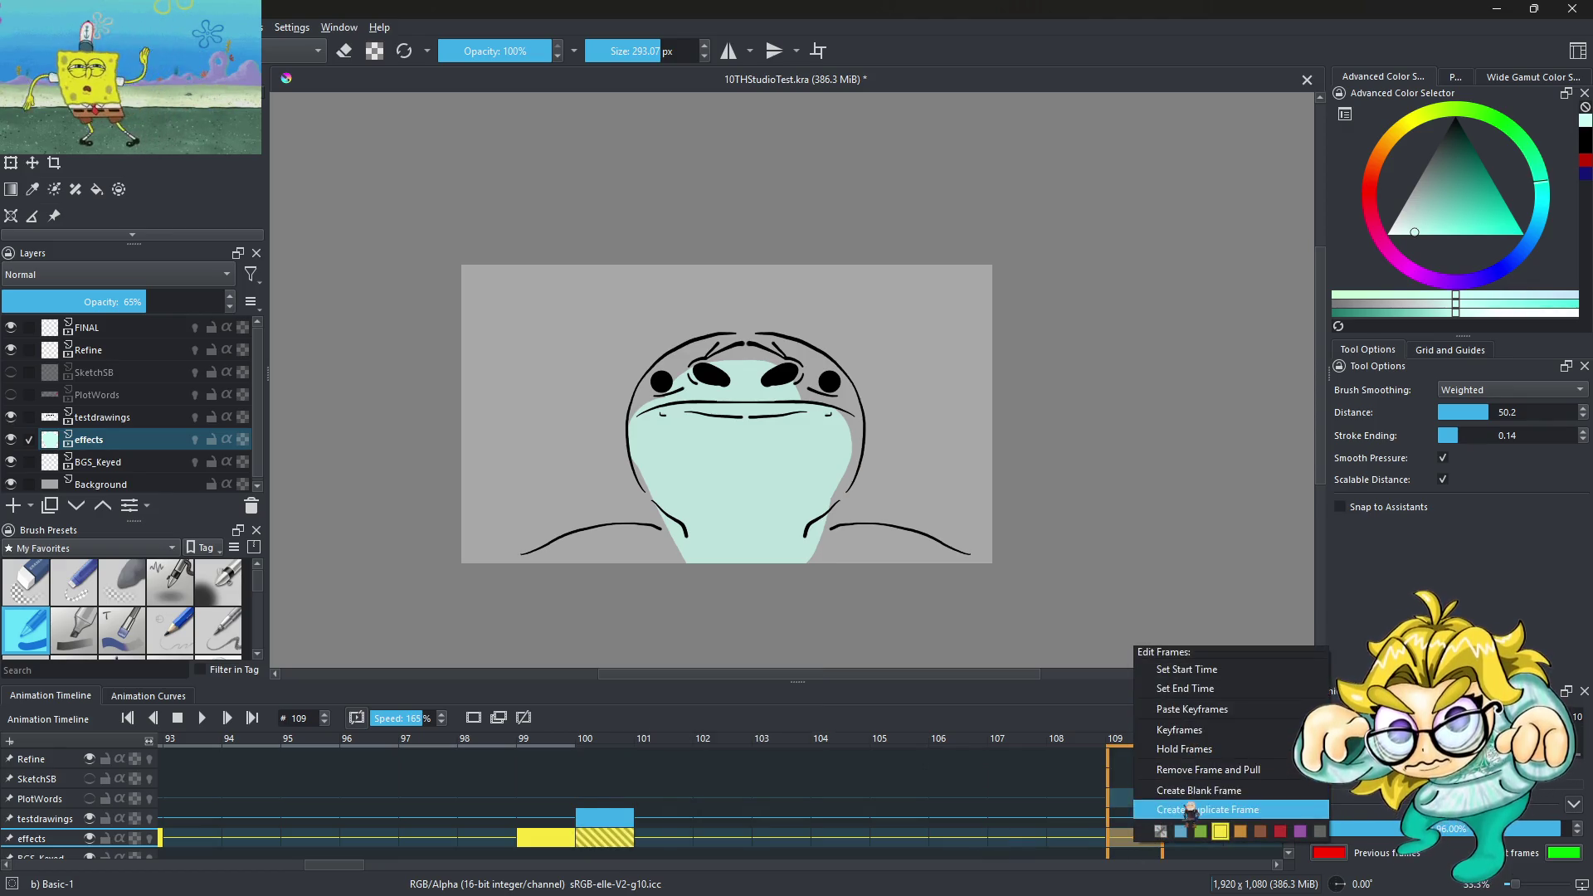
pyautogui.click(1195, 791)
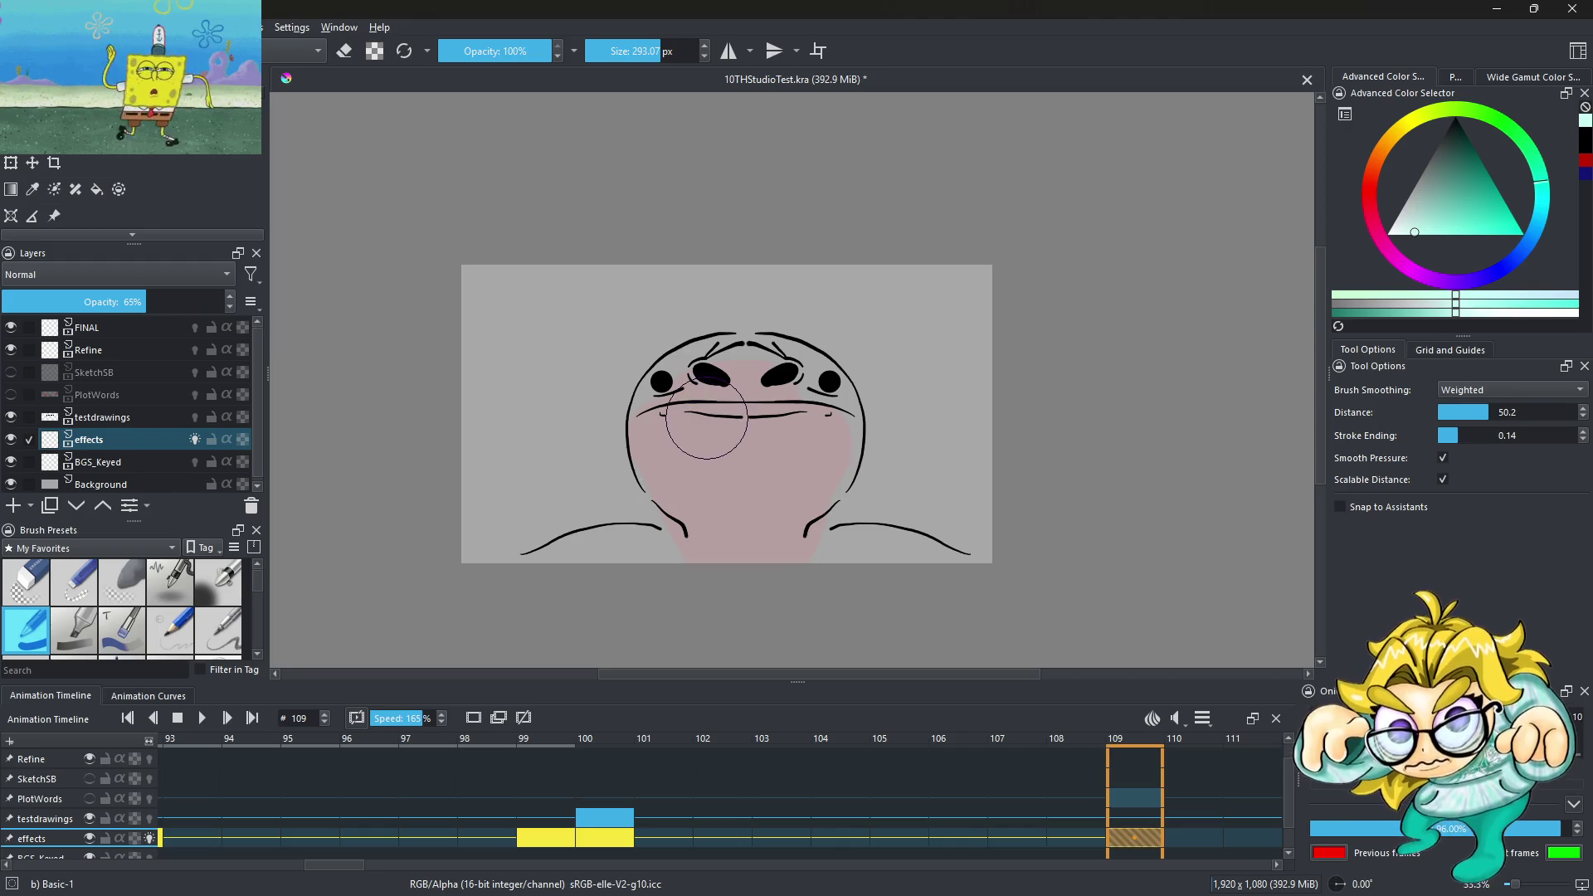
pyautogui.moveTo(709, 448)
pyautogui.mouseDown()
pyautogui.moveTo(755, 523)
pyautogui.moveTo(795, 456)
pyautogui.mouseUp()
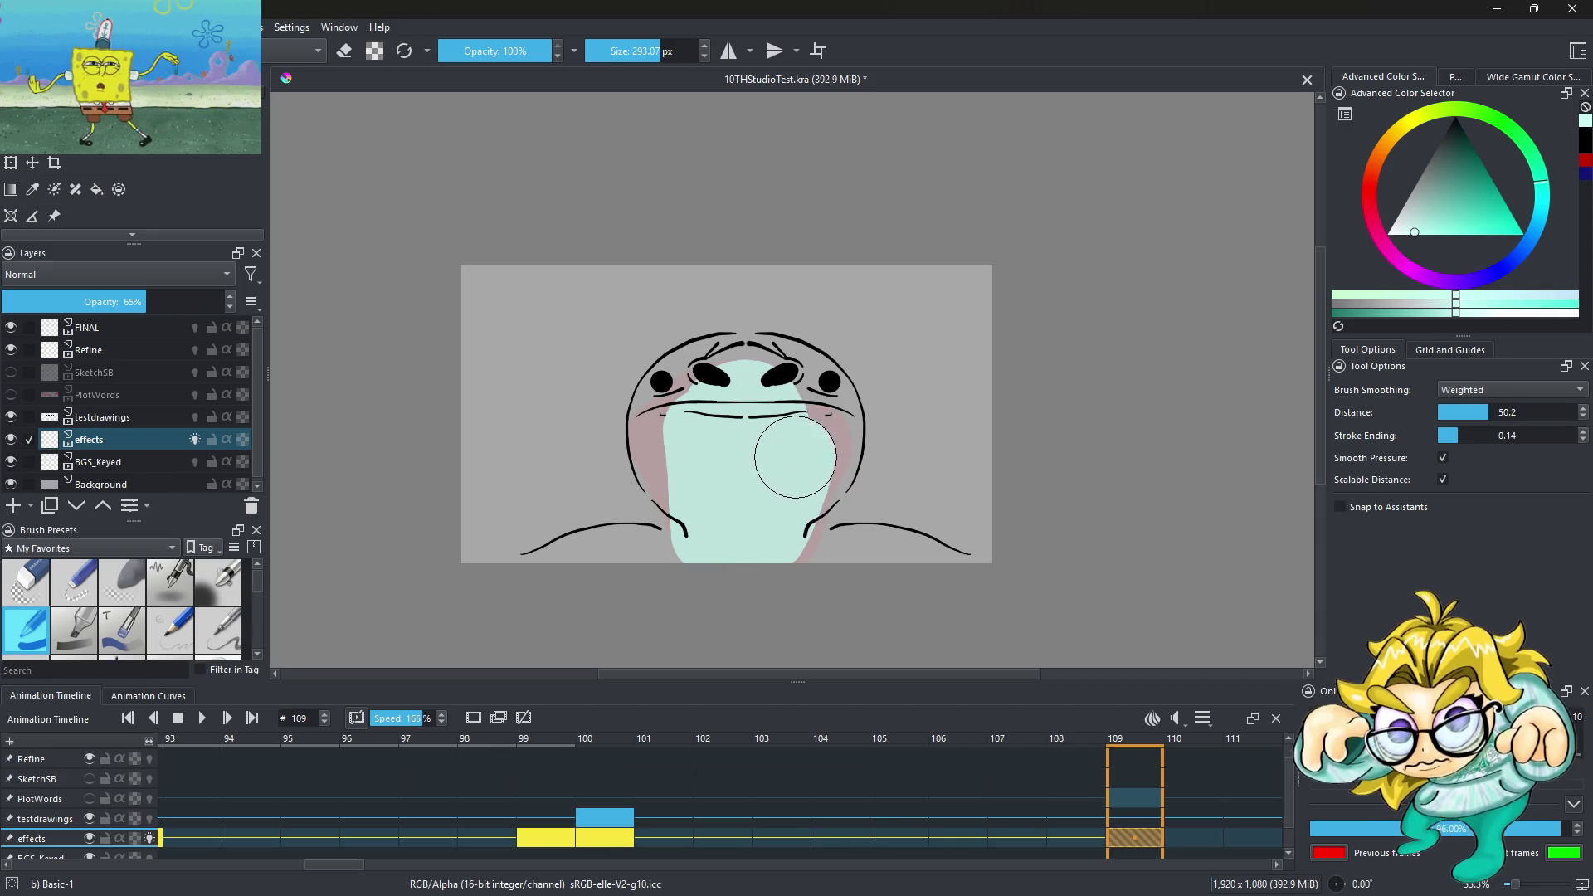
pyautogui.moveTo(781, 520)
pyautogui.mouseDown()
pyautogui.moveTo(800, 426)
pyautogui.moveTo(811, 444)
pyautogui.moveTo(747, 479)
pyautogui.moveTo(792, 424)
pyautogui.mouseUp()
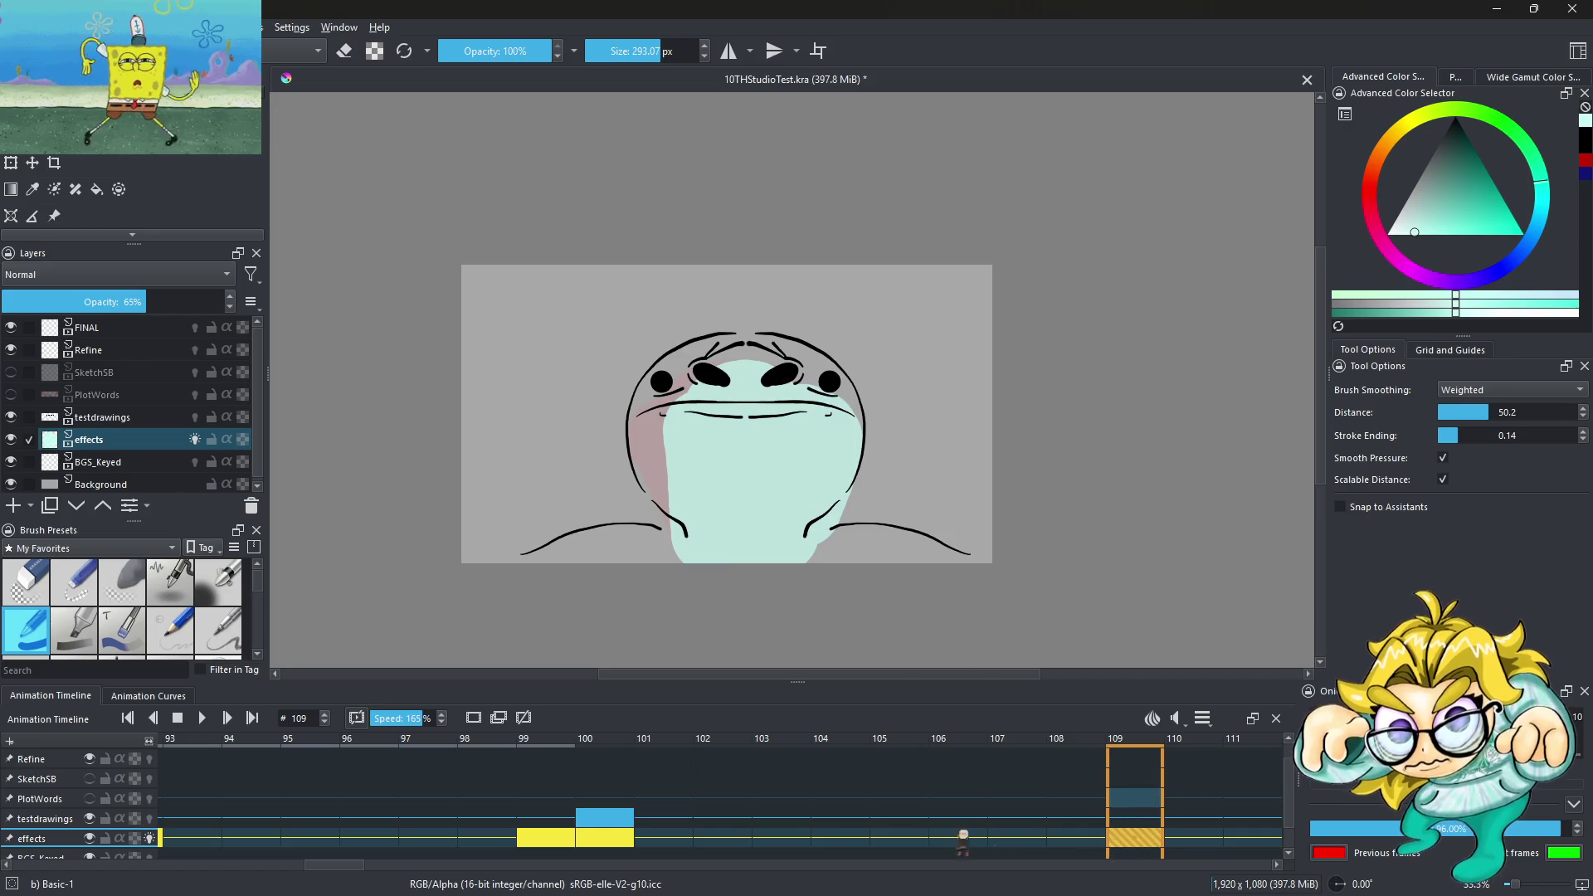
# Copy the frame-100 fill keyframe and paste it at frame 119
pyautogui.rightClick(614, 845)
pyautogui.click(663, 702)
pyautogui.click(863, 798)
pyautogui.scroll(-12, 879, 798)
pyautogui.scroll(-8, 879, 798)
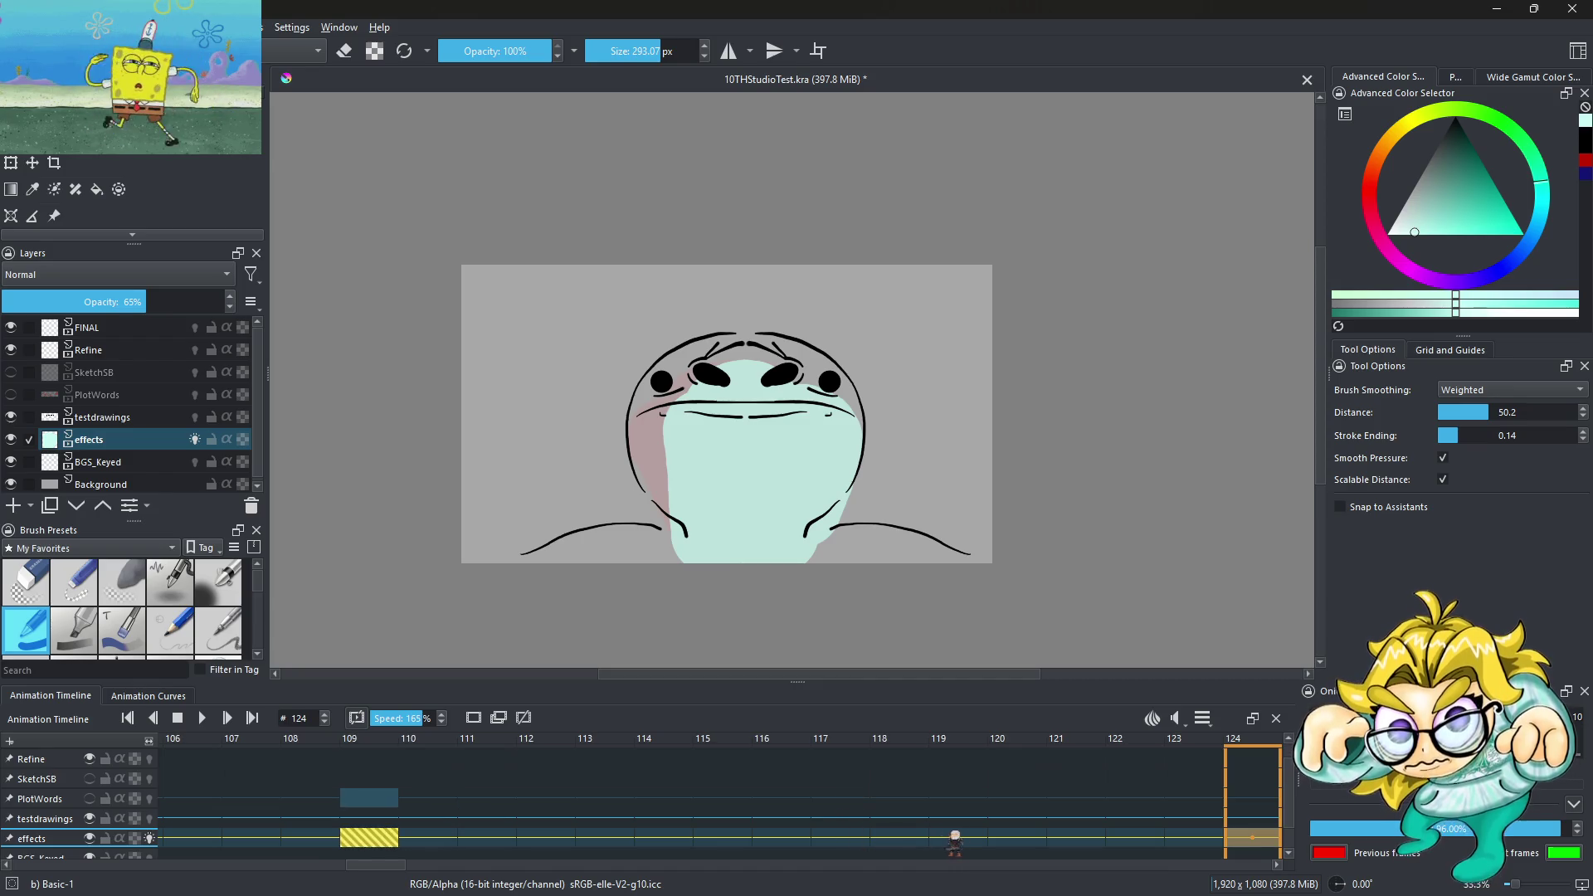
pyautogui.rightClick(962, 840)
pyautogui.moveTo(999, 720)
pyautogui.click(1028, 704)
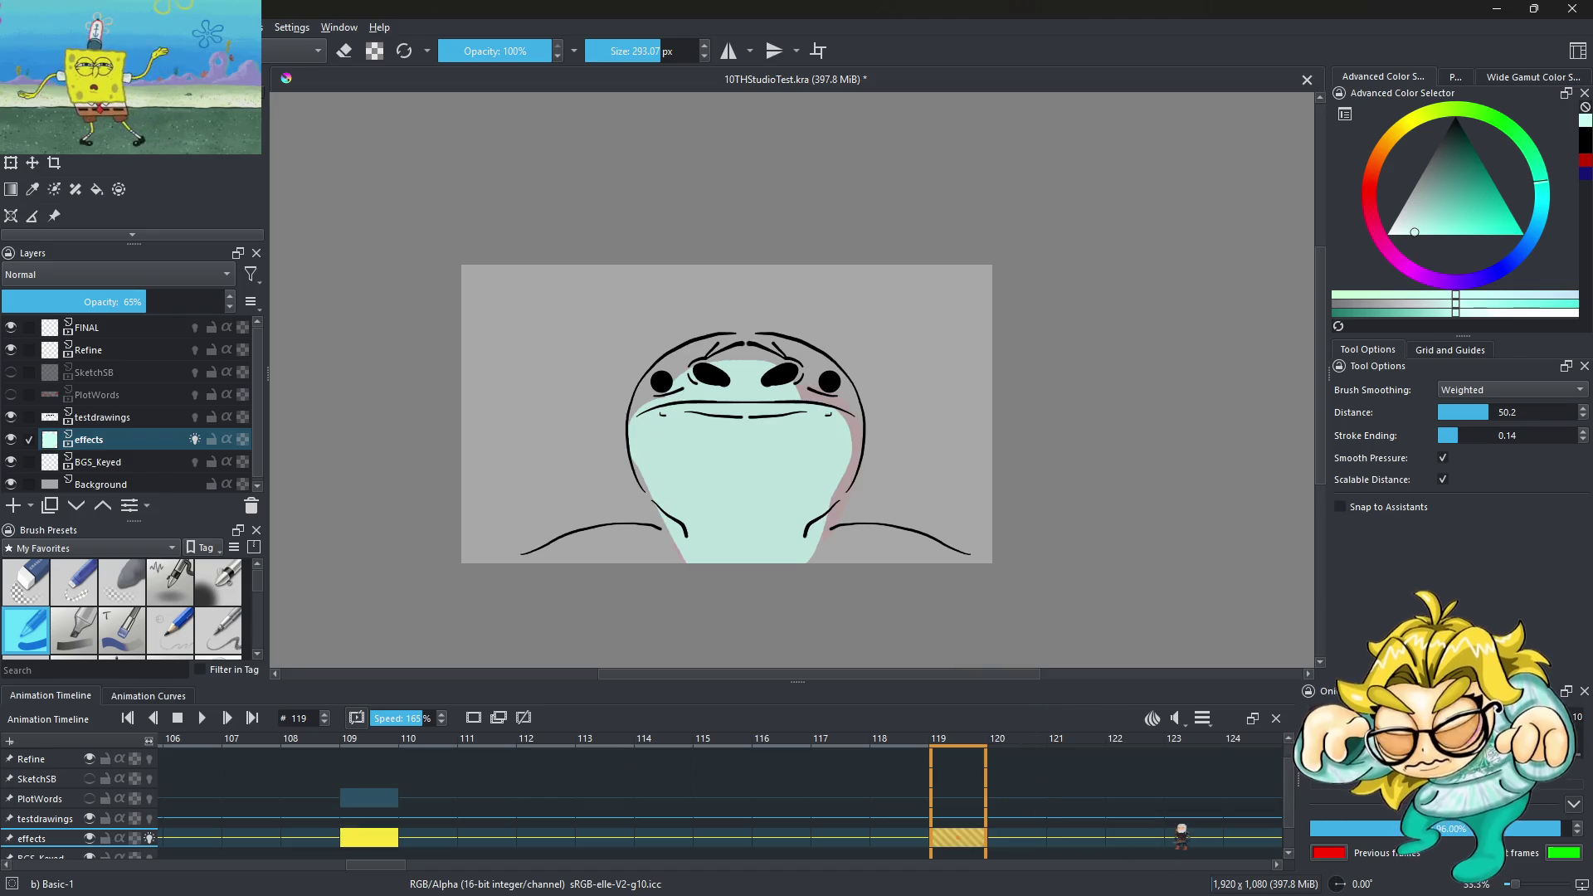
# Duplicate the fill frame at 126 and paint teal over the face's left side
pyautogui.moveTo(1181, 834); pyautogui.dragTo(1148, 842)
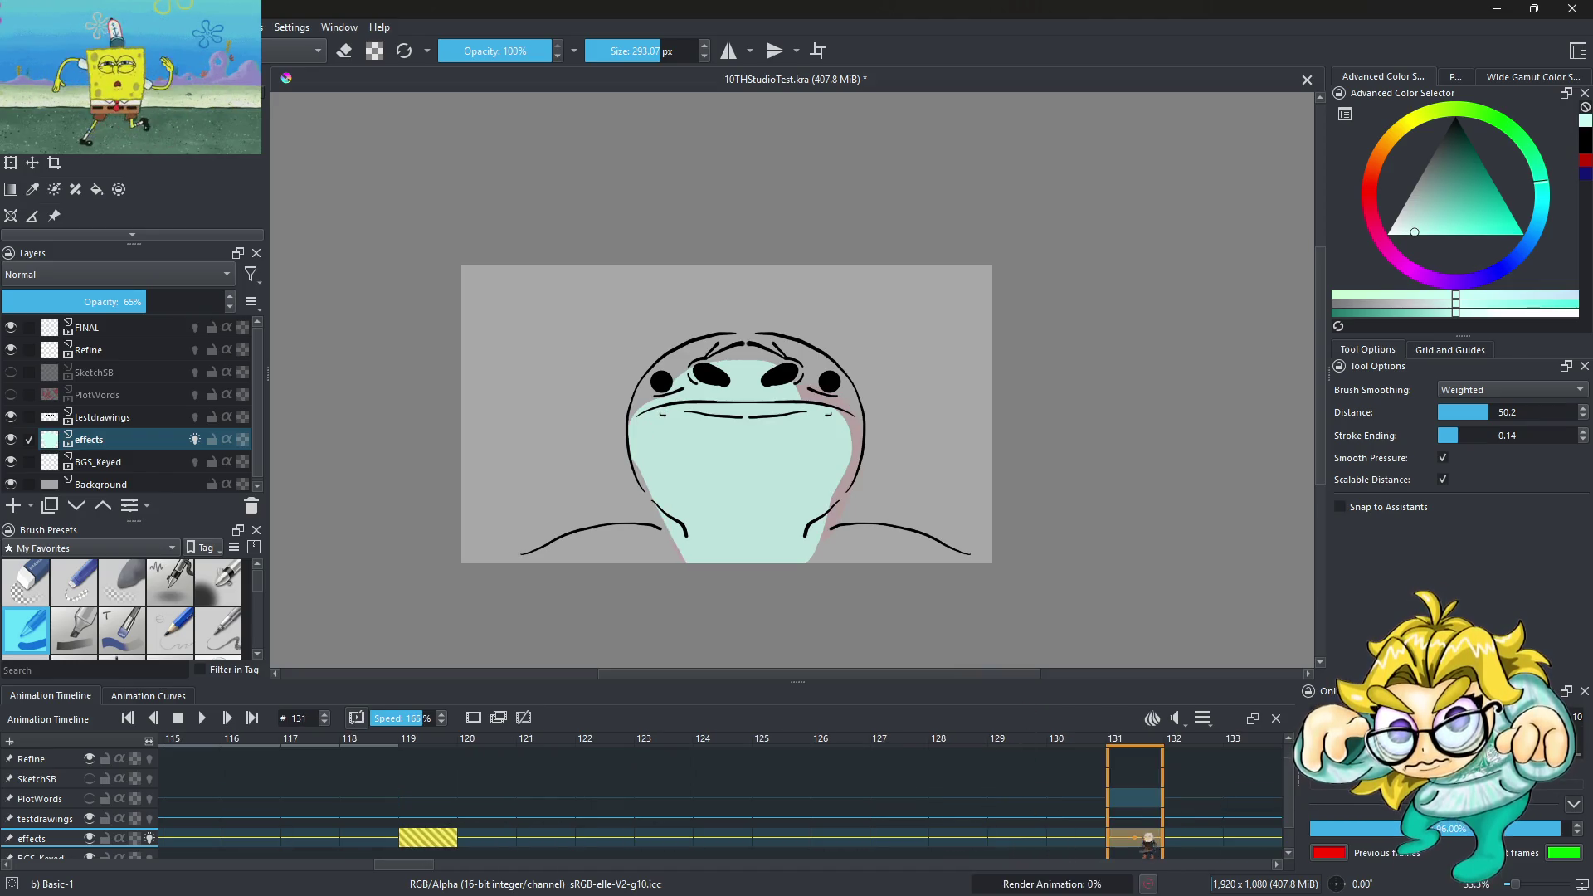
pyautogui.click(834, 842)
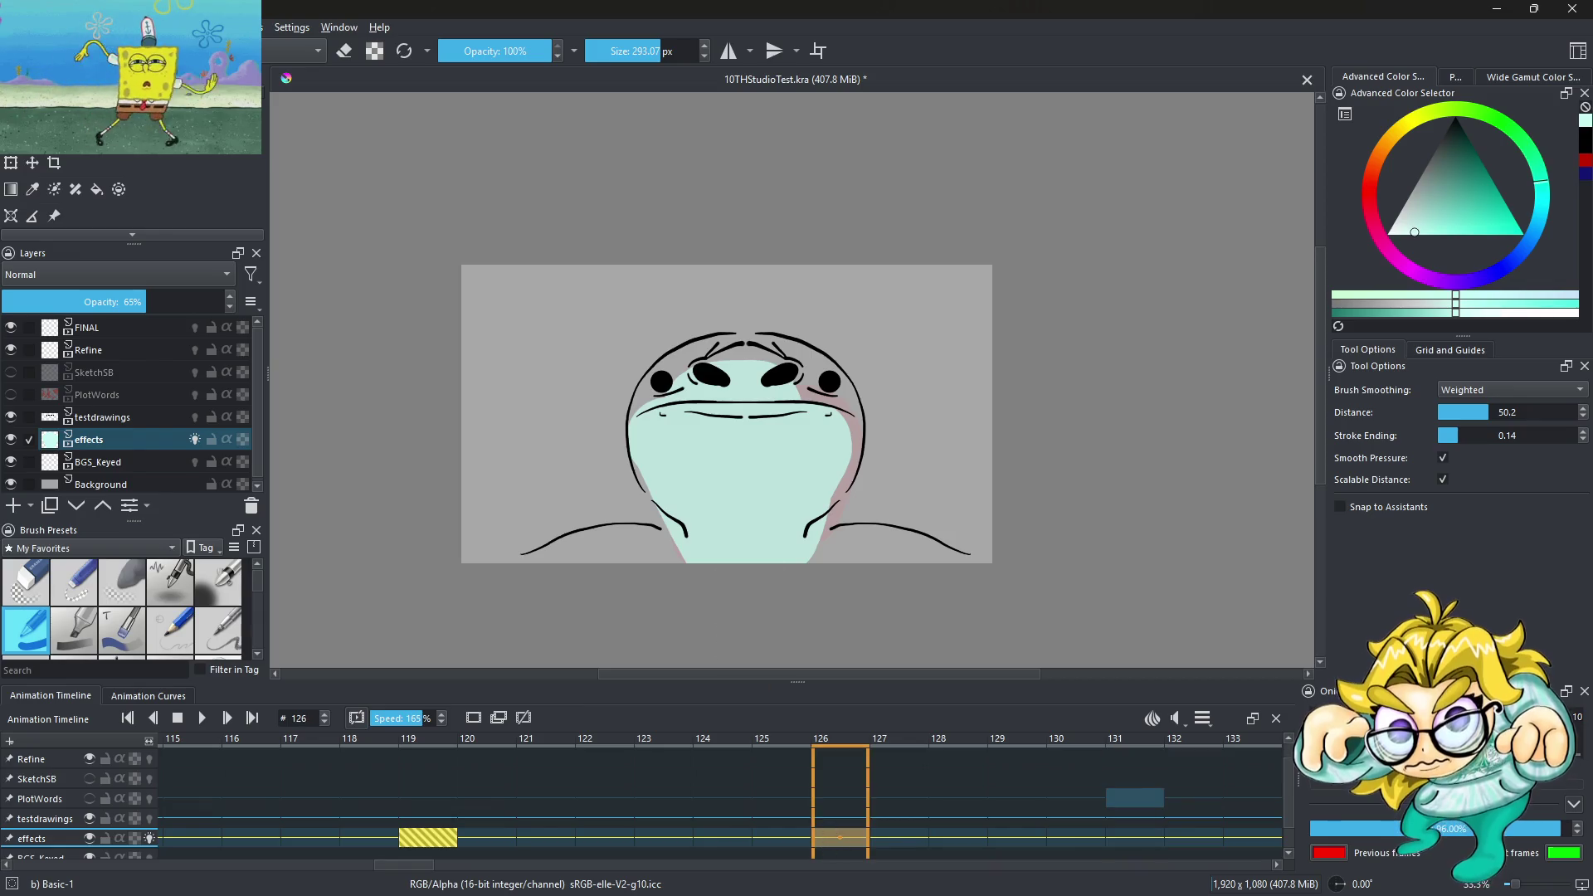
pyautogui.rightClick(866, 846)
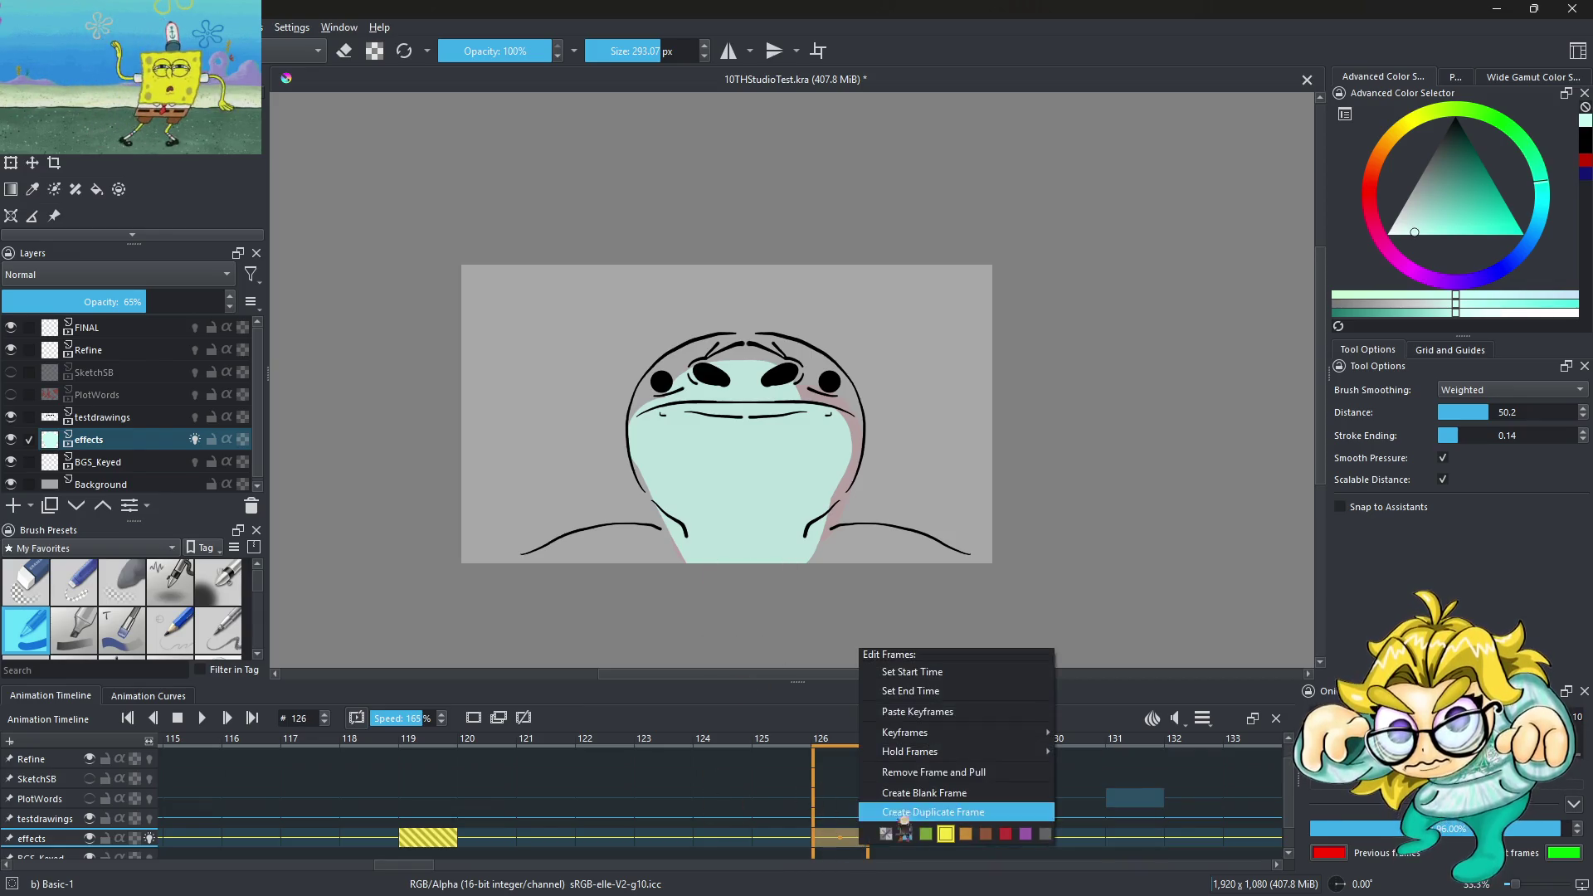
pyautogui.click(930, 803)
pyautogui.moveTo(676, 441)
pyautogui.mouseDown()
pyautogui.moveTo(711, 534)
pyautogui.moveTo(683, 434)
pyautogui.moveTo(690, 408)
pyautogui.moveTo(729, 462)
pyautogui.moveTo(730, 420)
pyautogui.moveTo(757, 545)
pyautogui.moveTo(747, 379)
pyautogui.moveTo(690, 436)
pyautogui.mouseUp()
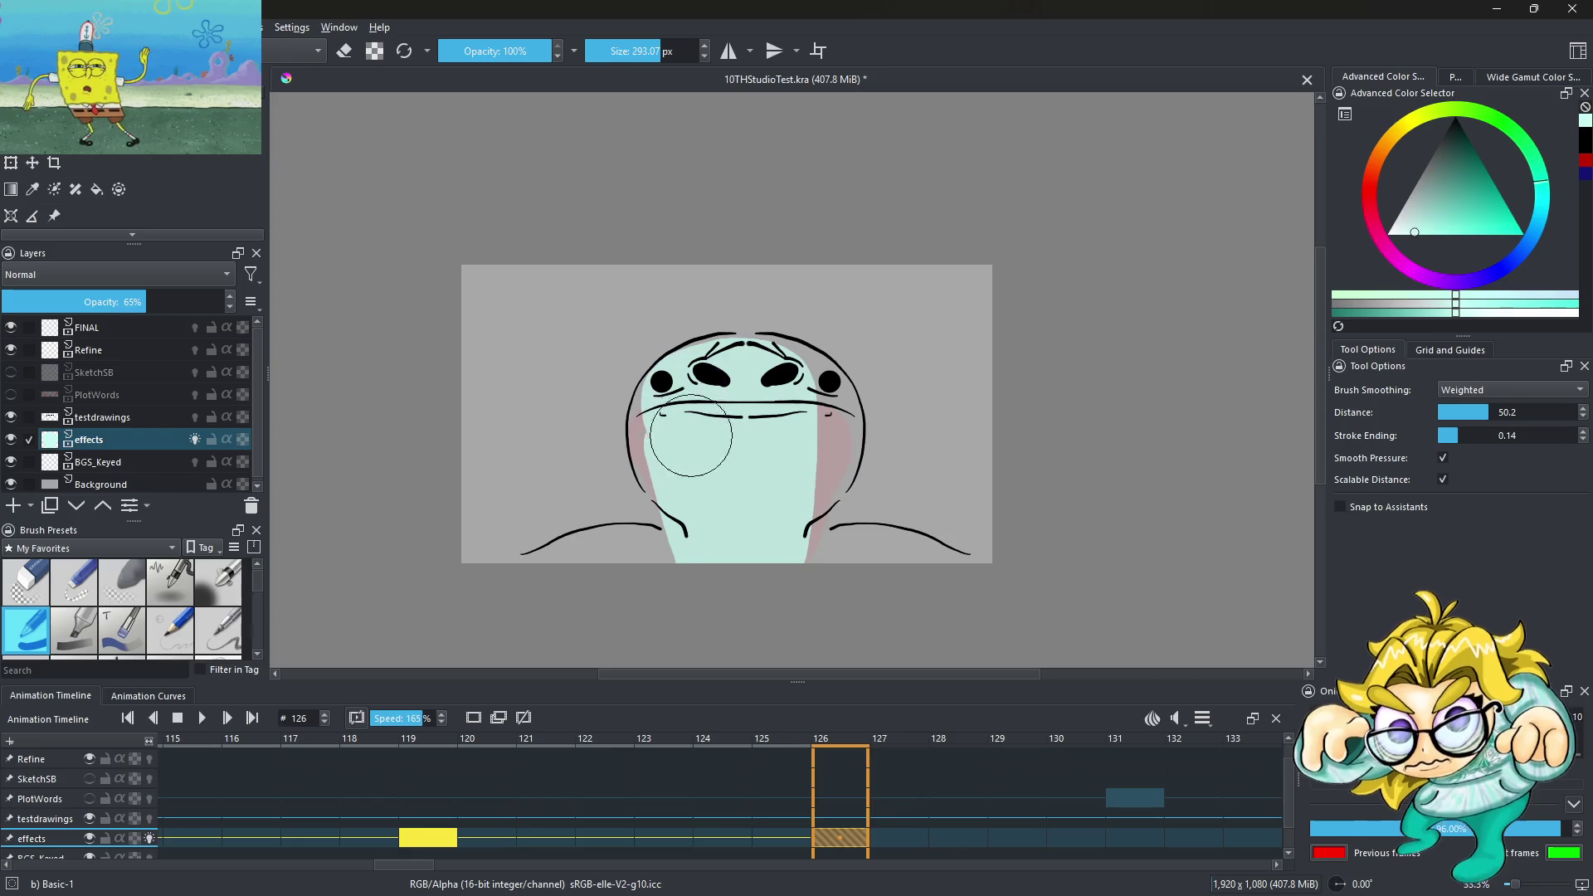
pyautogui.moveTo(752, 564); pyautogui.dragTo(728, 632)
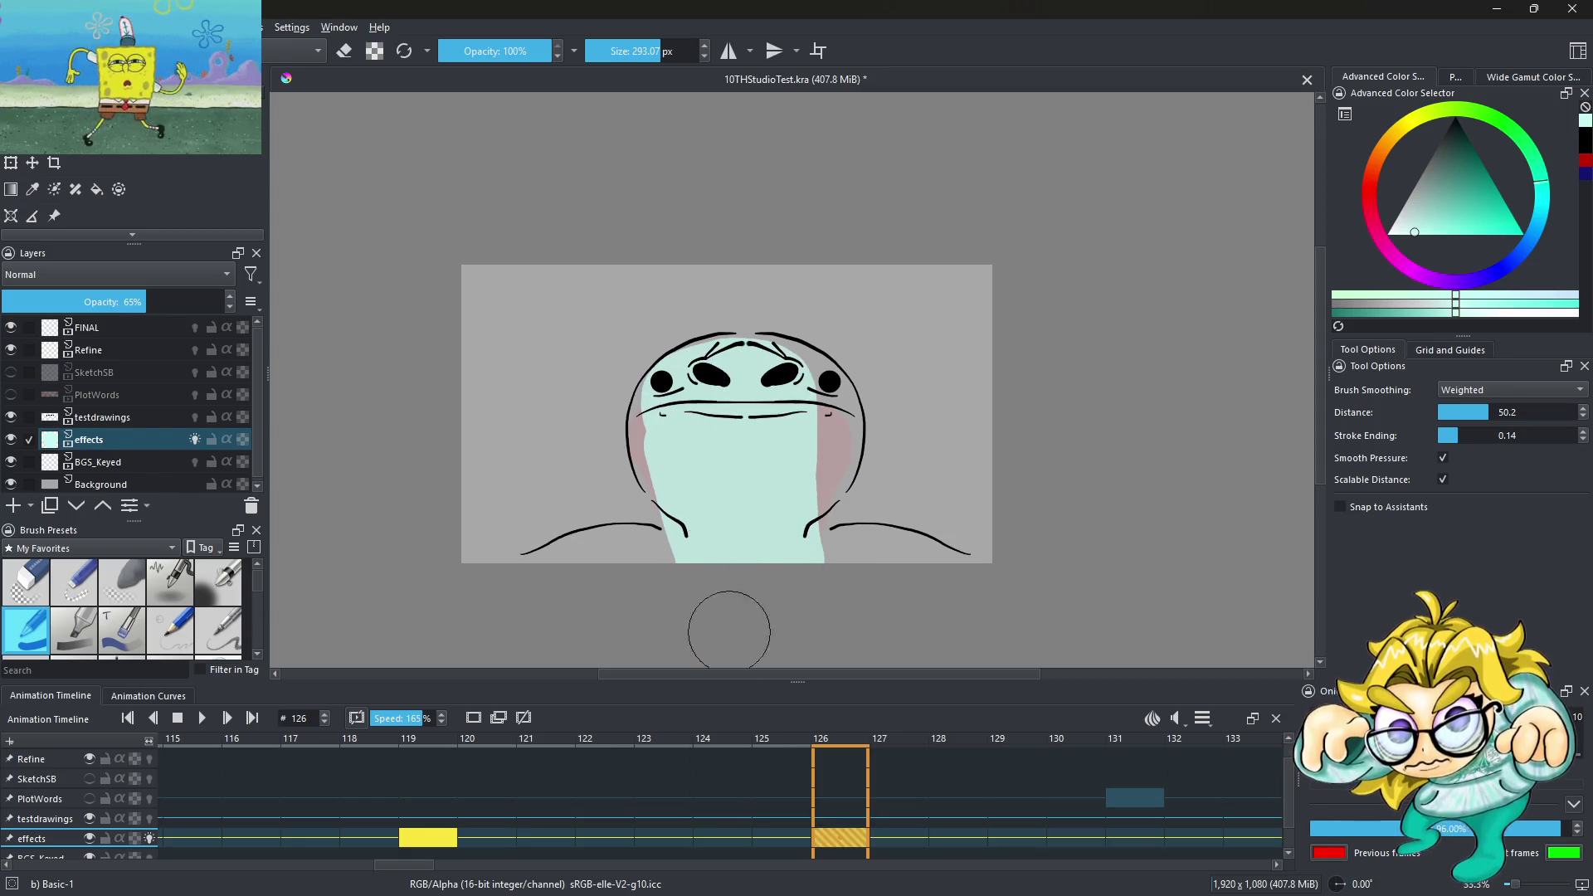
# Step to the keyframe at frame 131 and start playing the animation
pyautogui.press('Right')
pyautogui.press('Right')
pyautogui.press('Right')
pyautogui.press('Right')
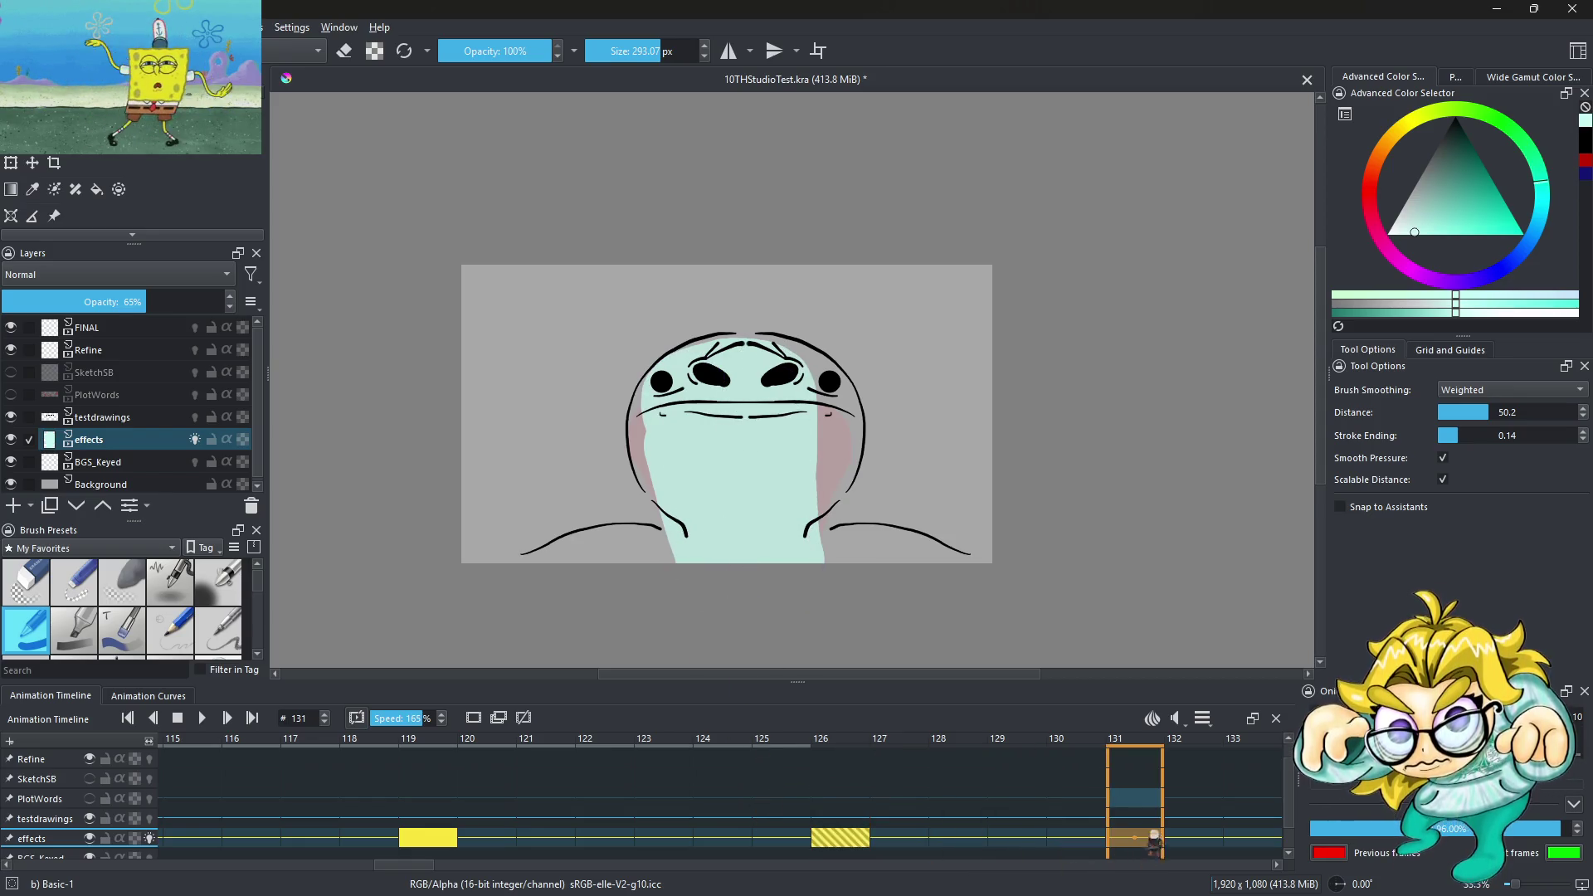
pyautogui.hscroll(-2, 1154, 838)
pyautogui.hscroll(7, 1128, 829)
pyautogui.hscroll(-2, 1098, 819)
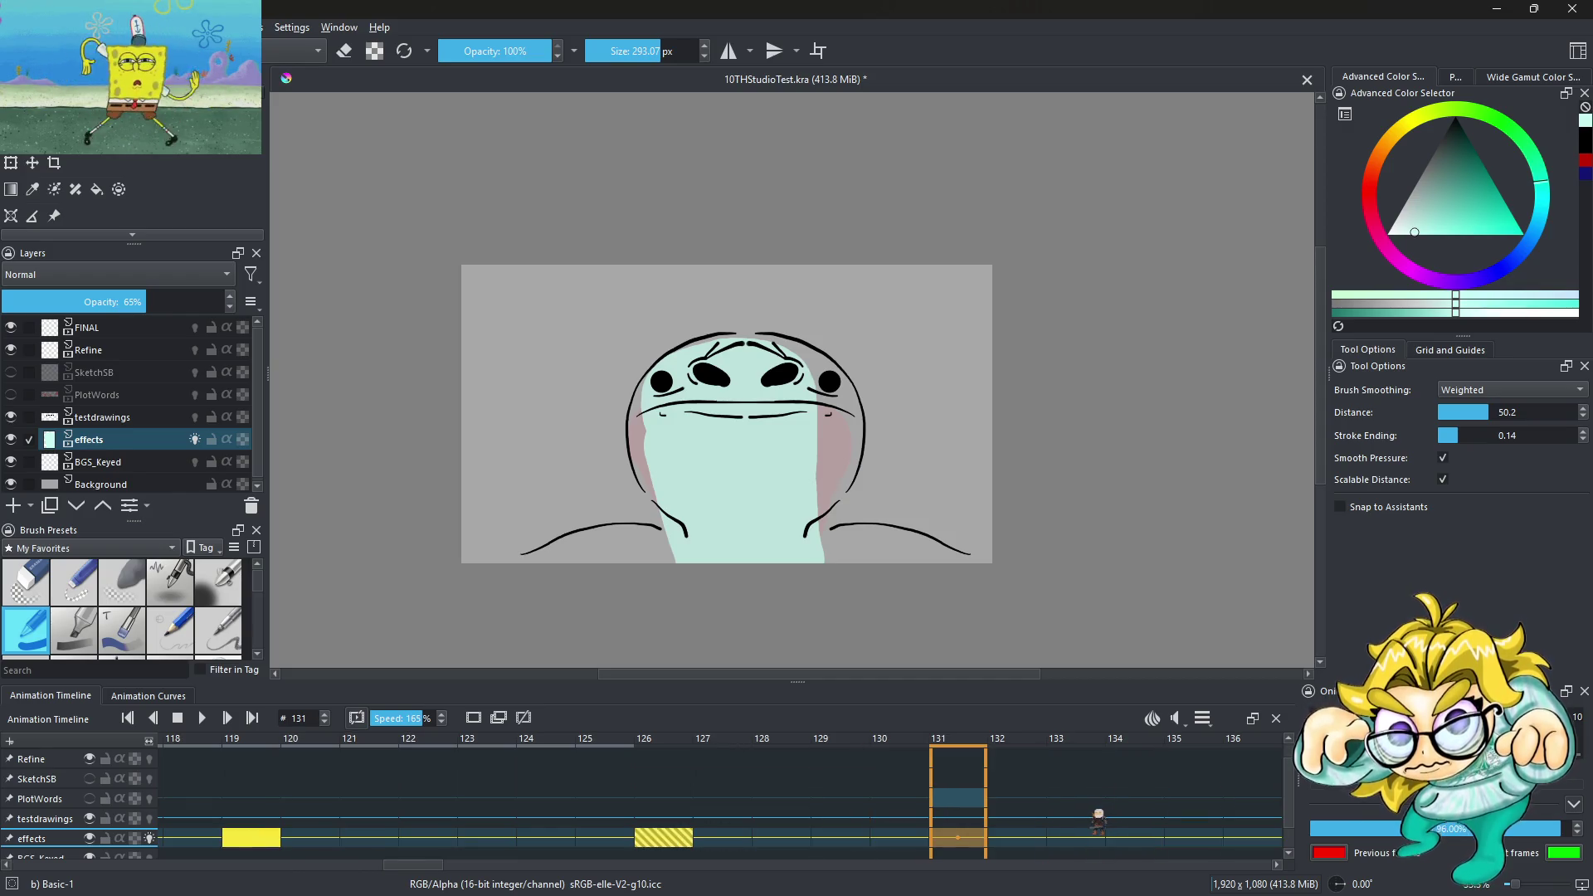
pyautogui.rightClick(951, 846)
pyautogui.click(987, 789)
pyautogui.press('space')
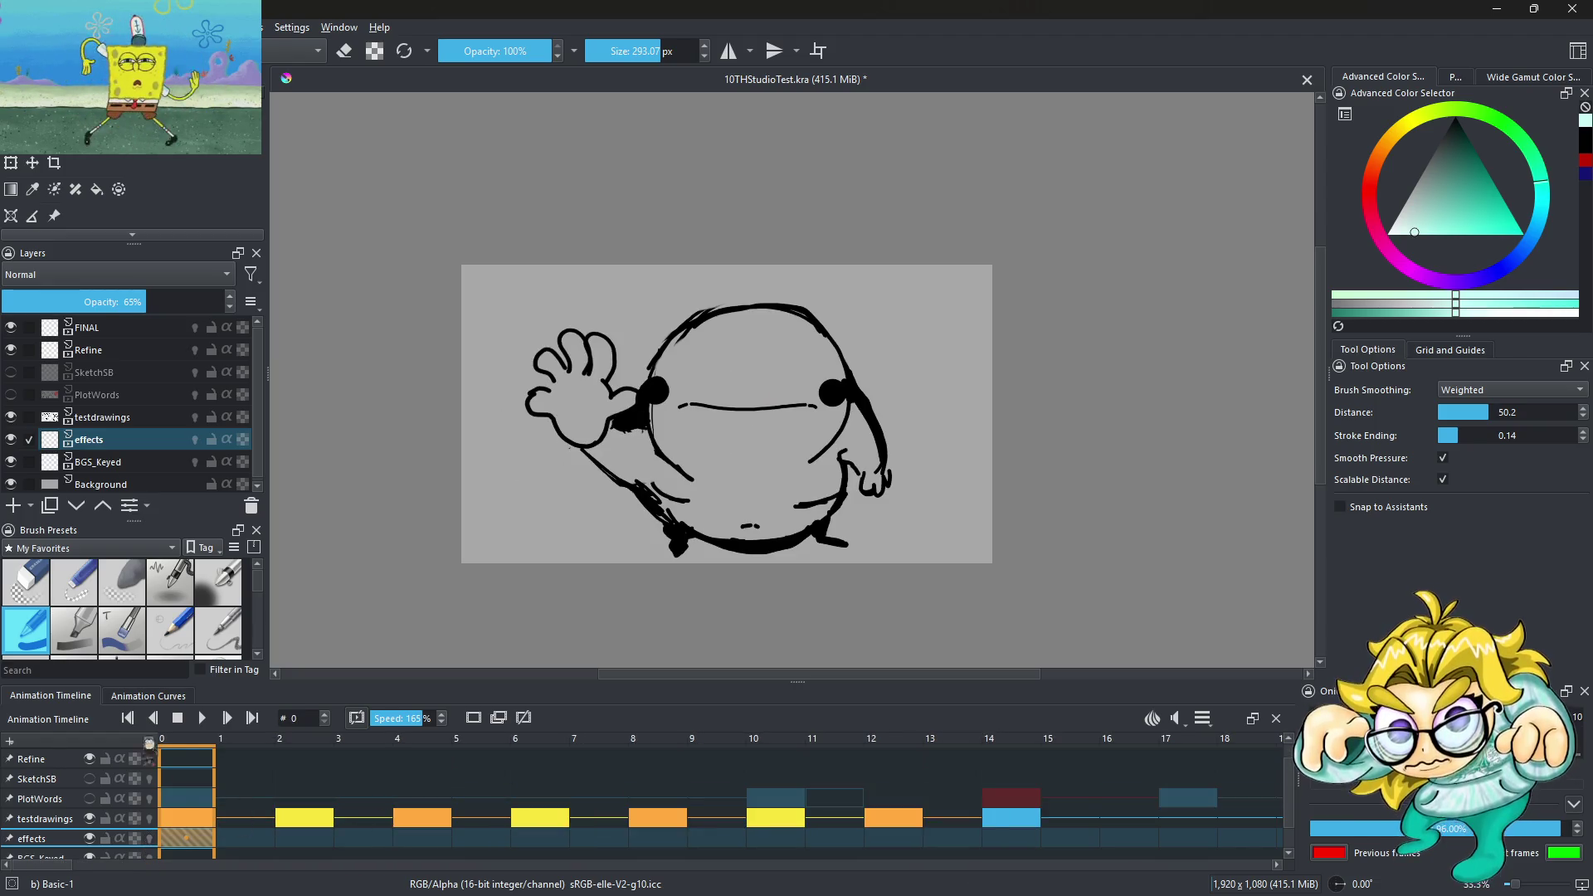
# Play the animation, set playback speed to 100%, then replay it from the first frame
pyautogui.click(201, 720)
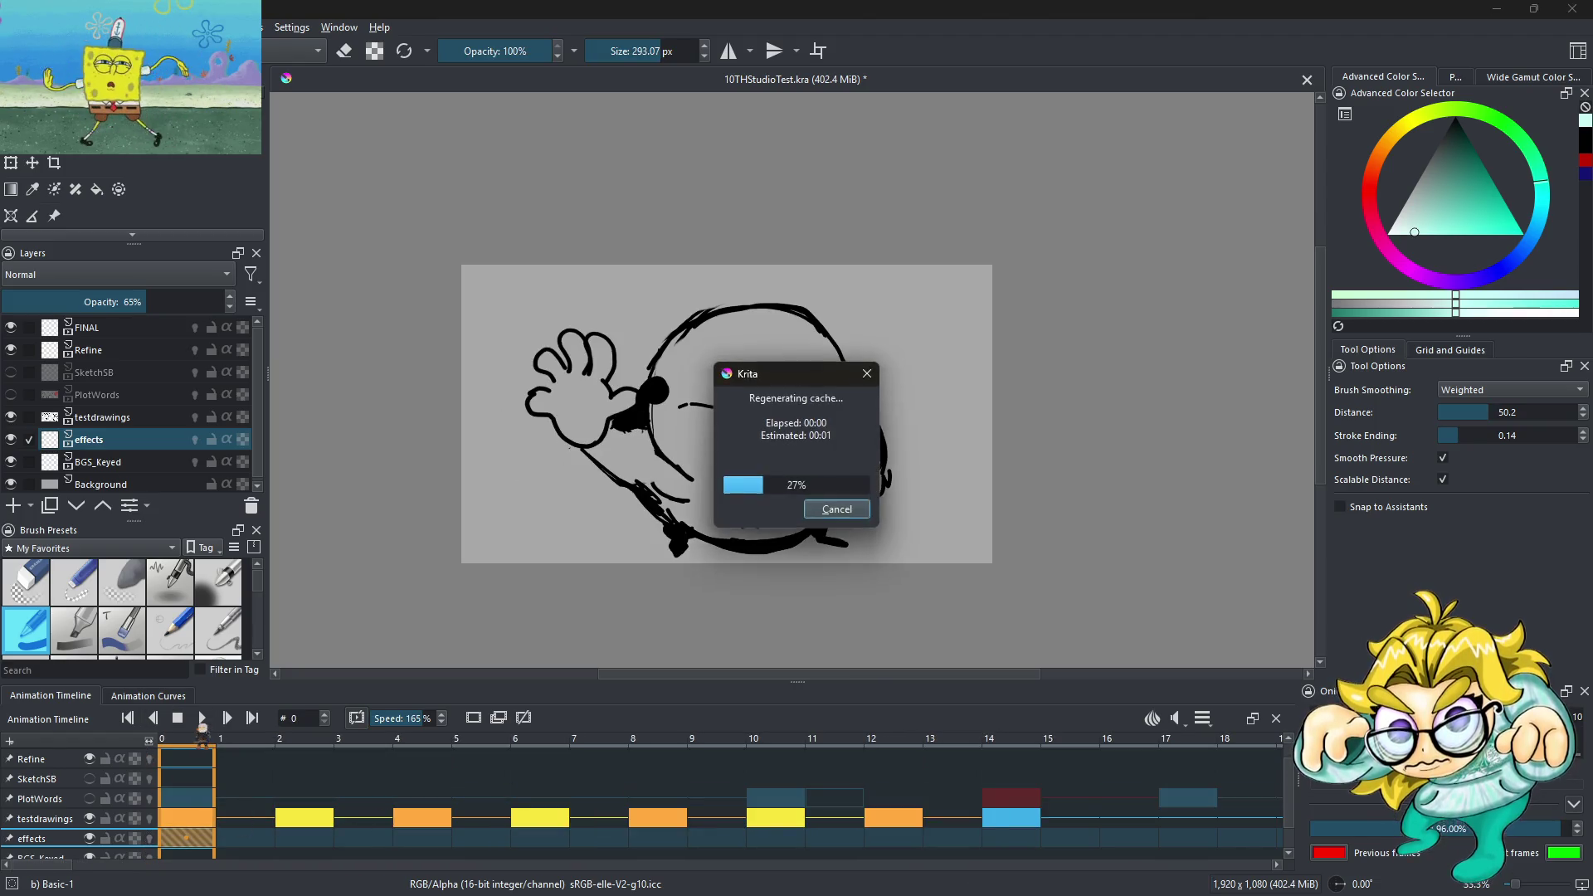
pyautogui.click(203, 720)
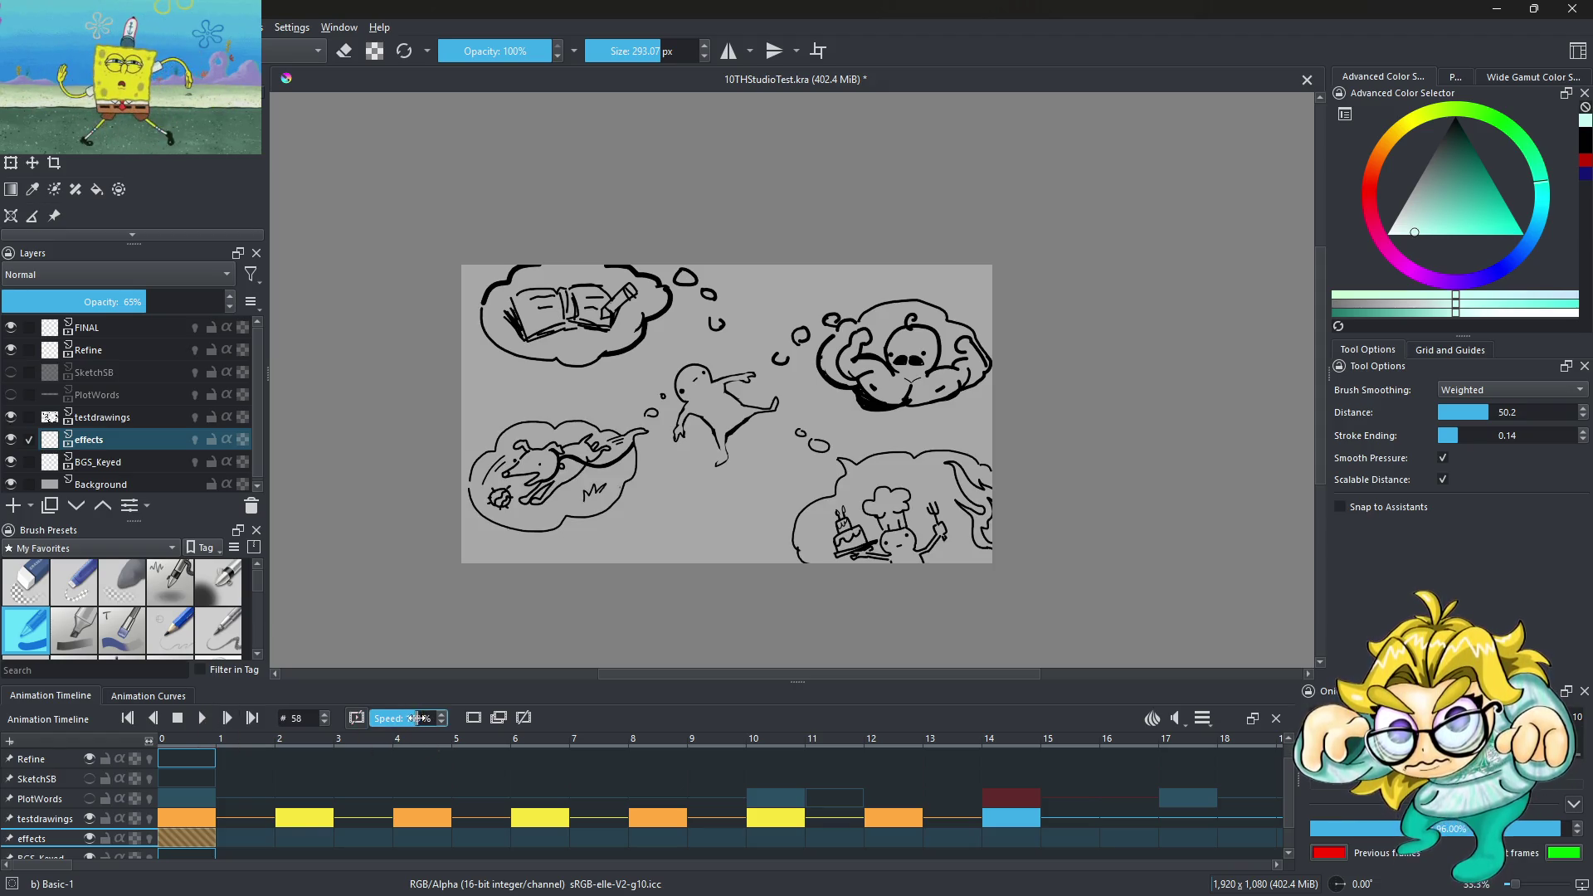
pyautogui.write('100')
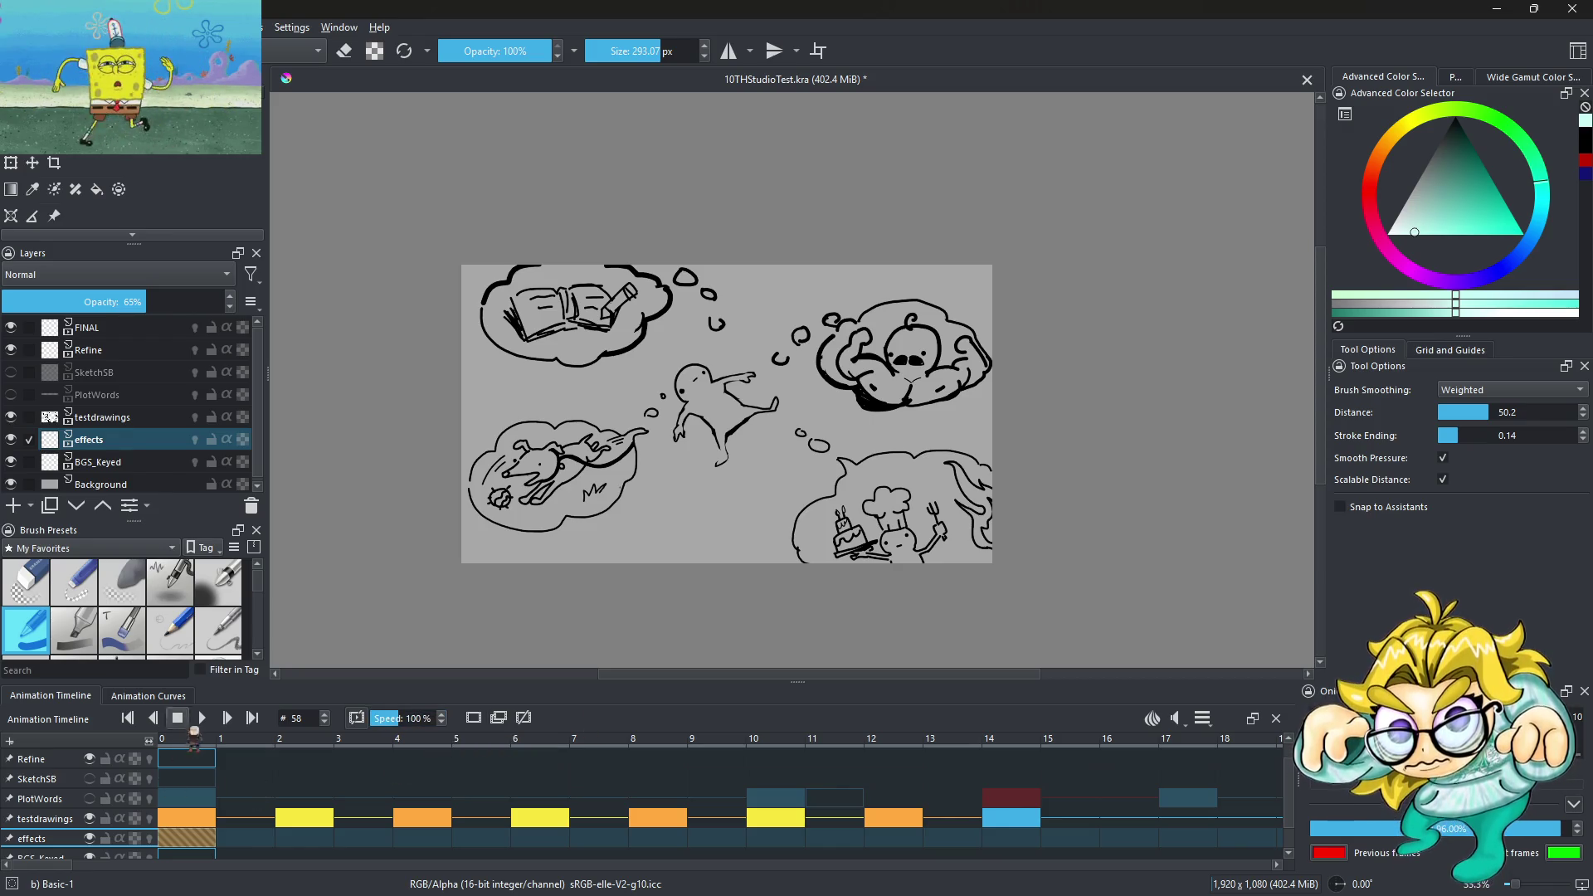
pyautogui.click(204, 718)
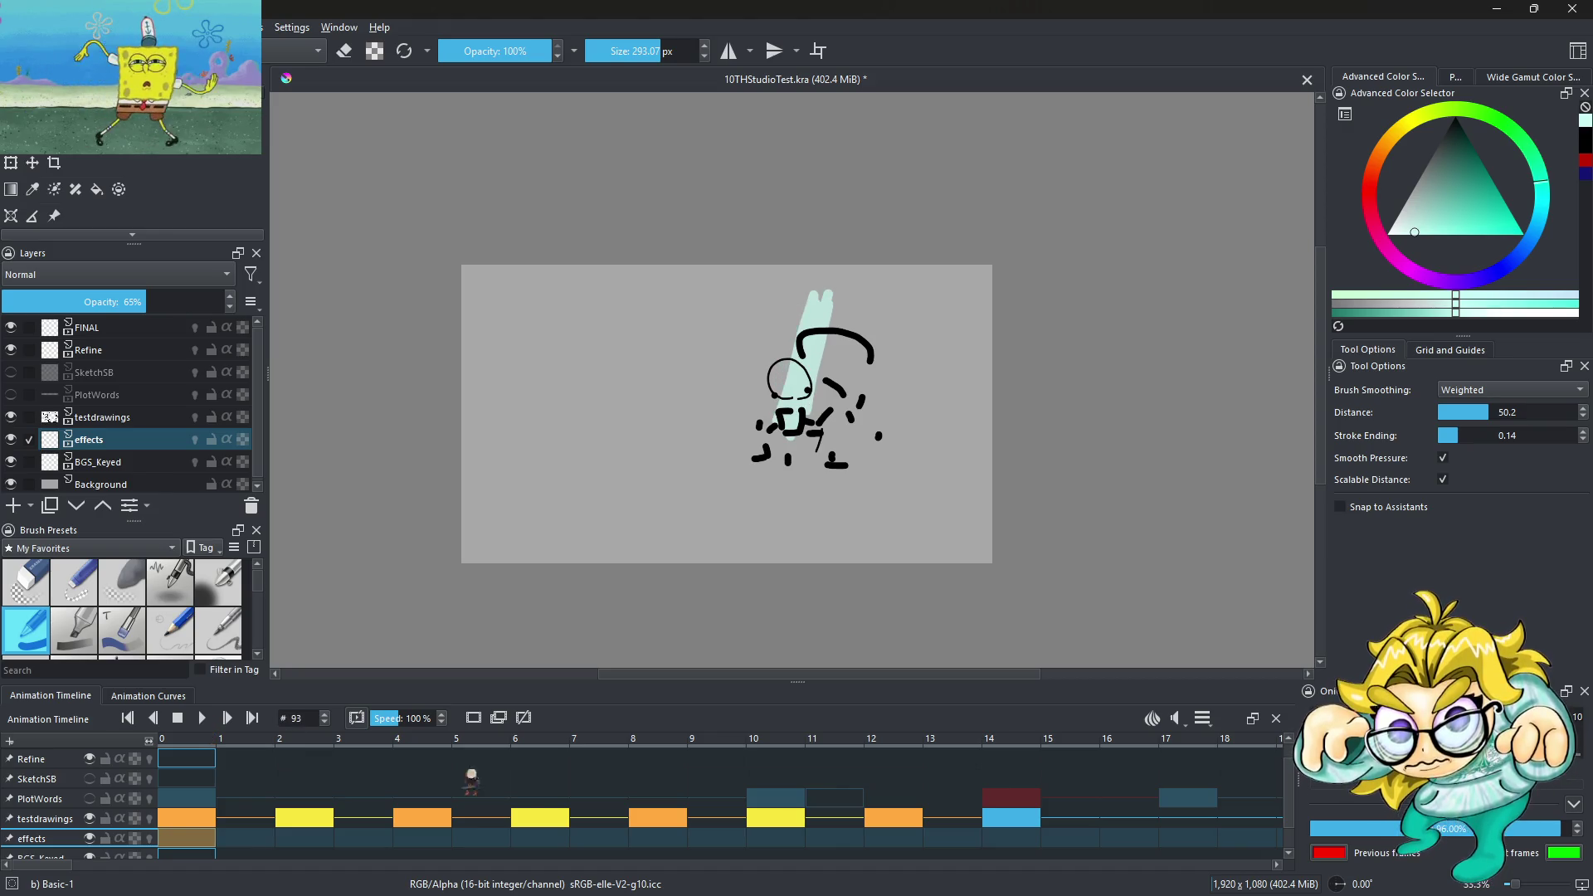
pyautogui.press('Home')
pyautogui.click(204, 719)
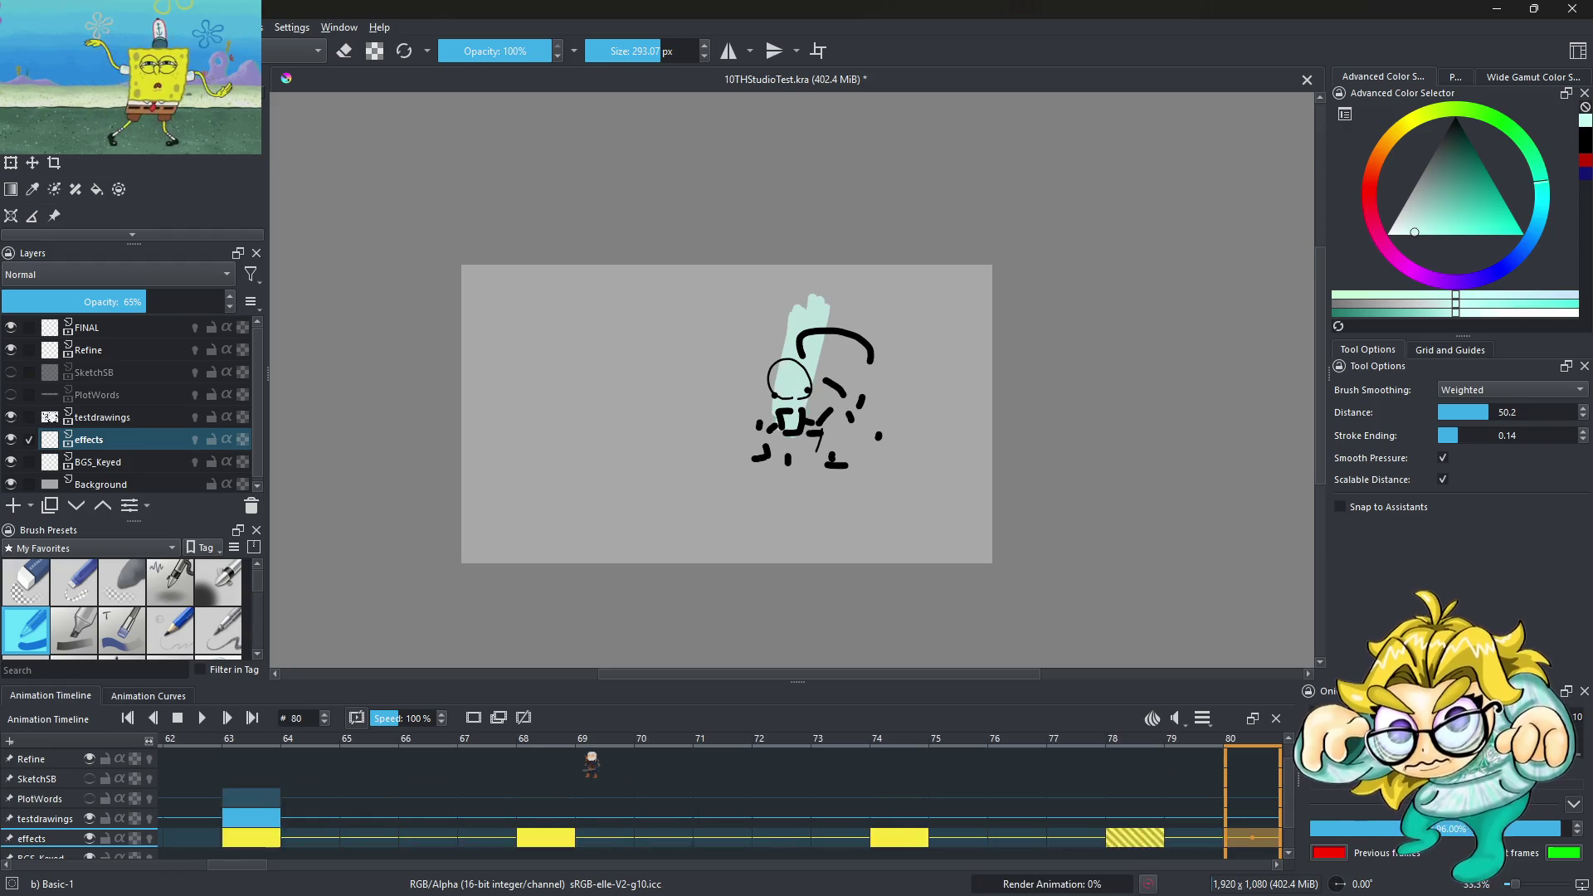
# Delete the fill keyframe at frame 126 and play the animation to check timing
pyautogui.click(797, 842)
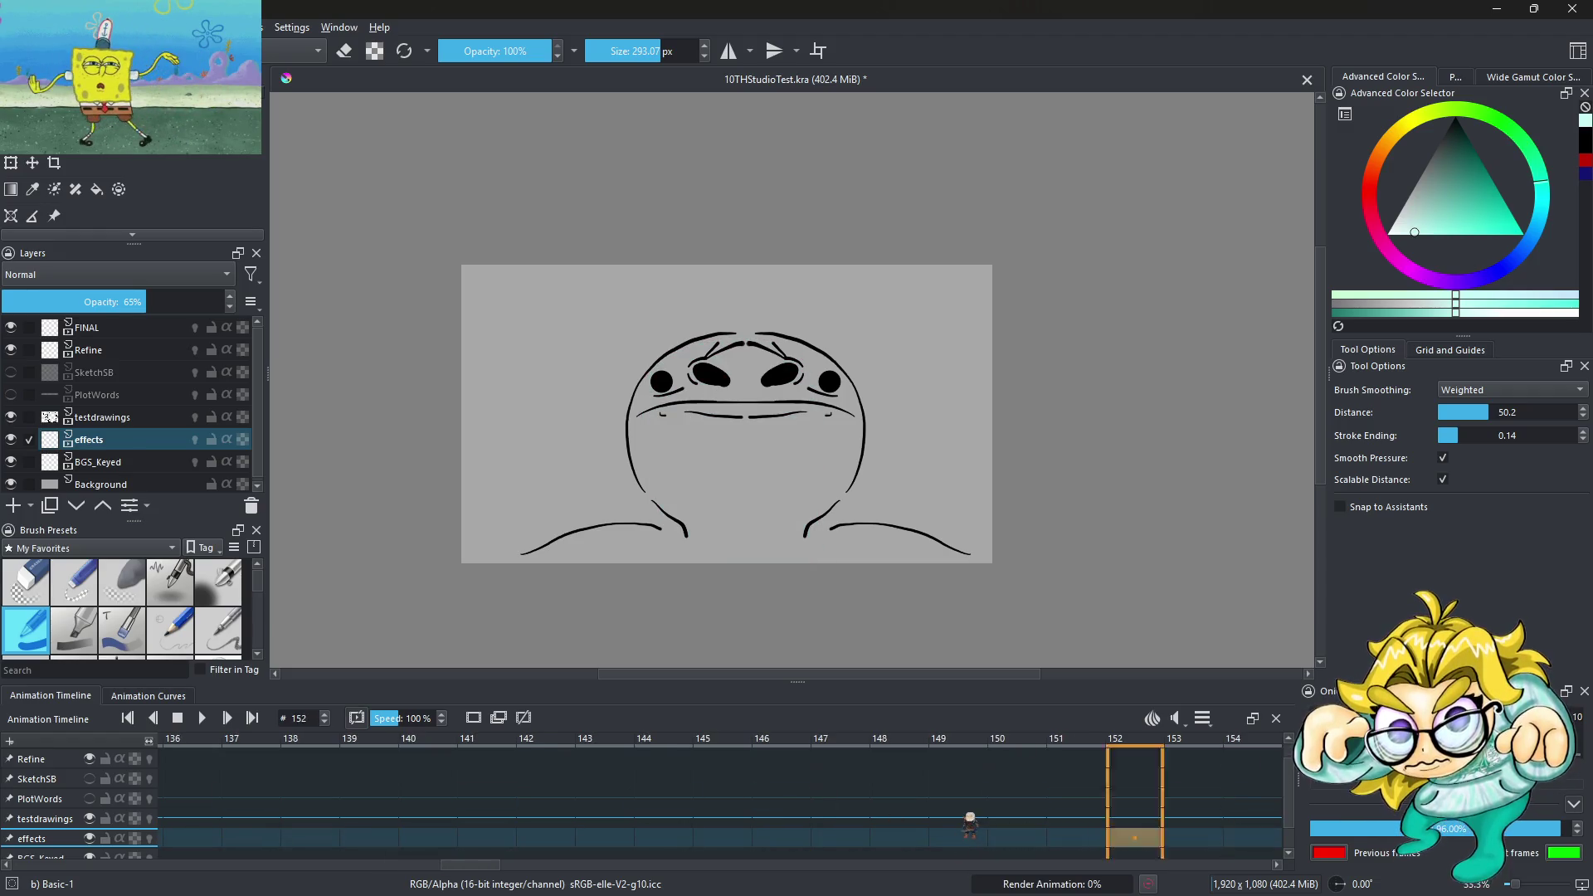
pyautogui.click(854, 840)
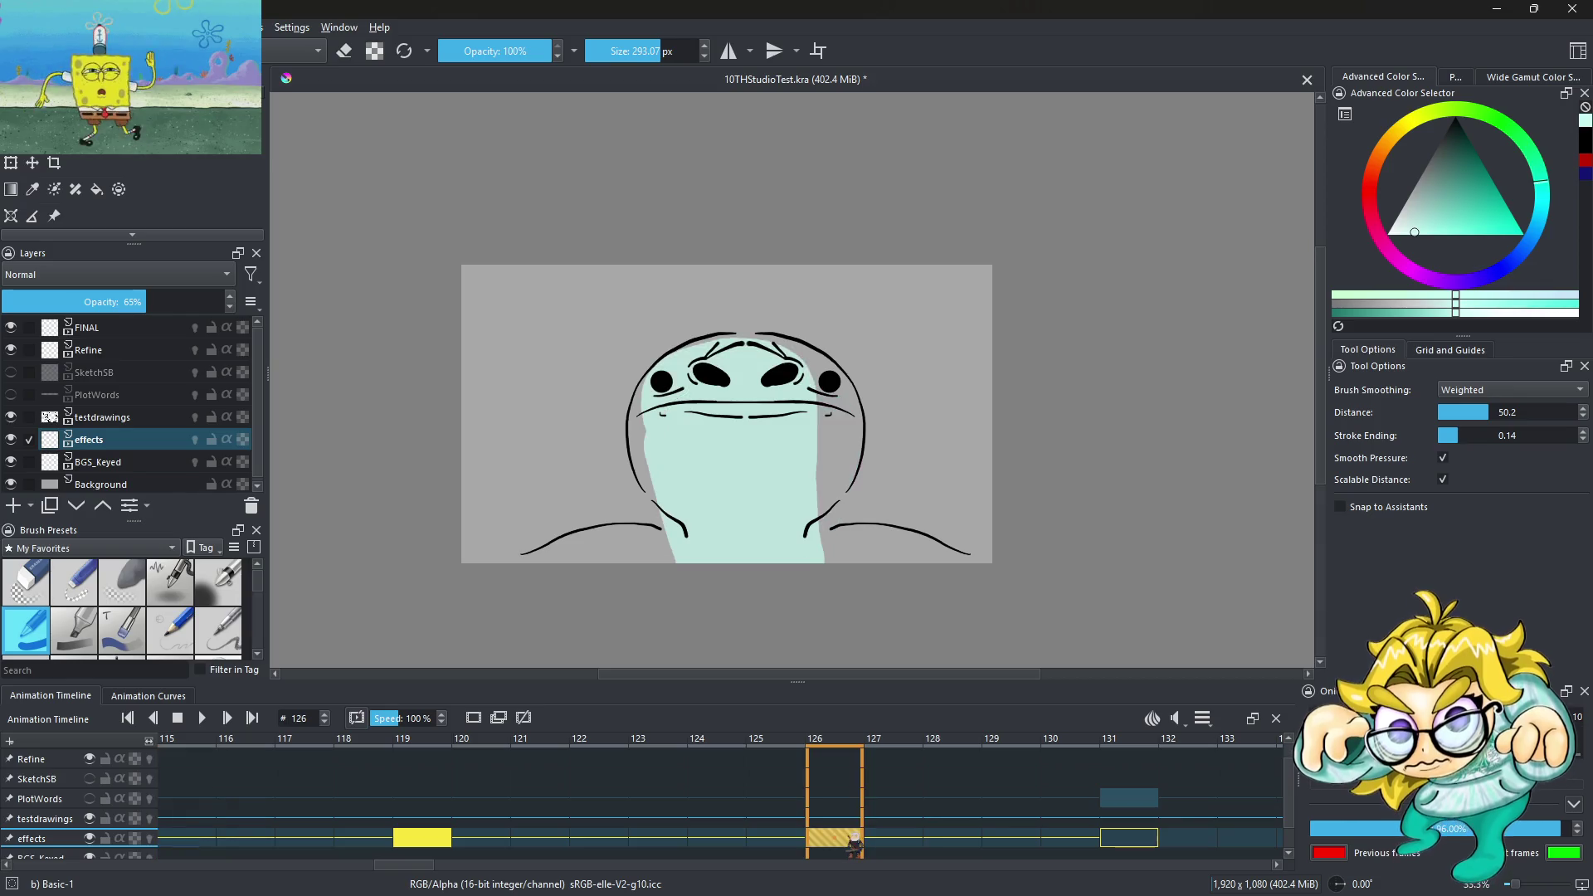
pyautogui.rightClick(854, 840)
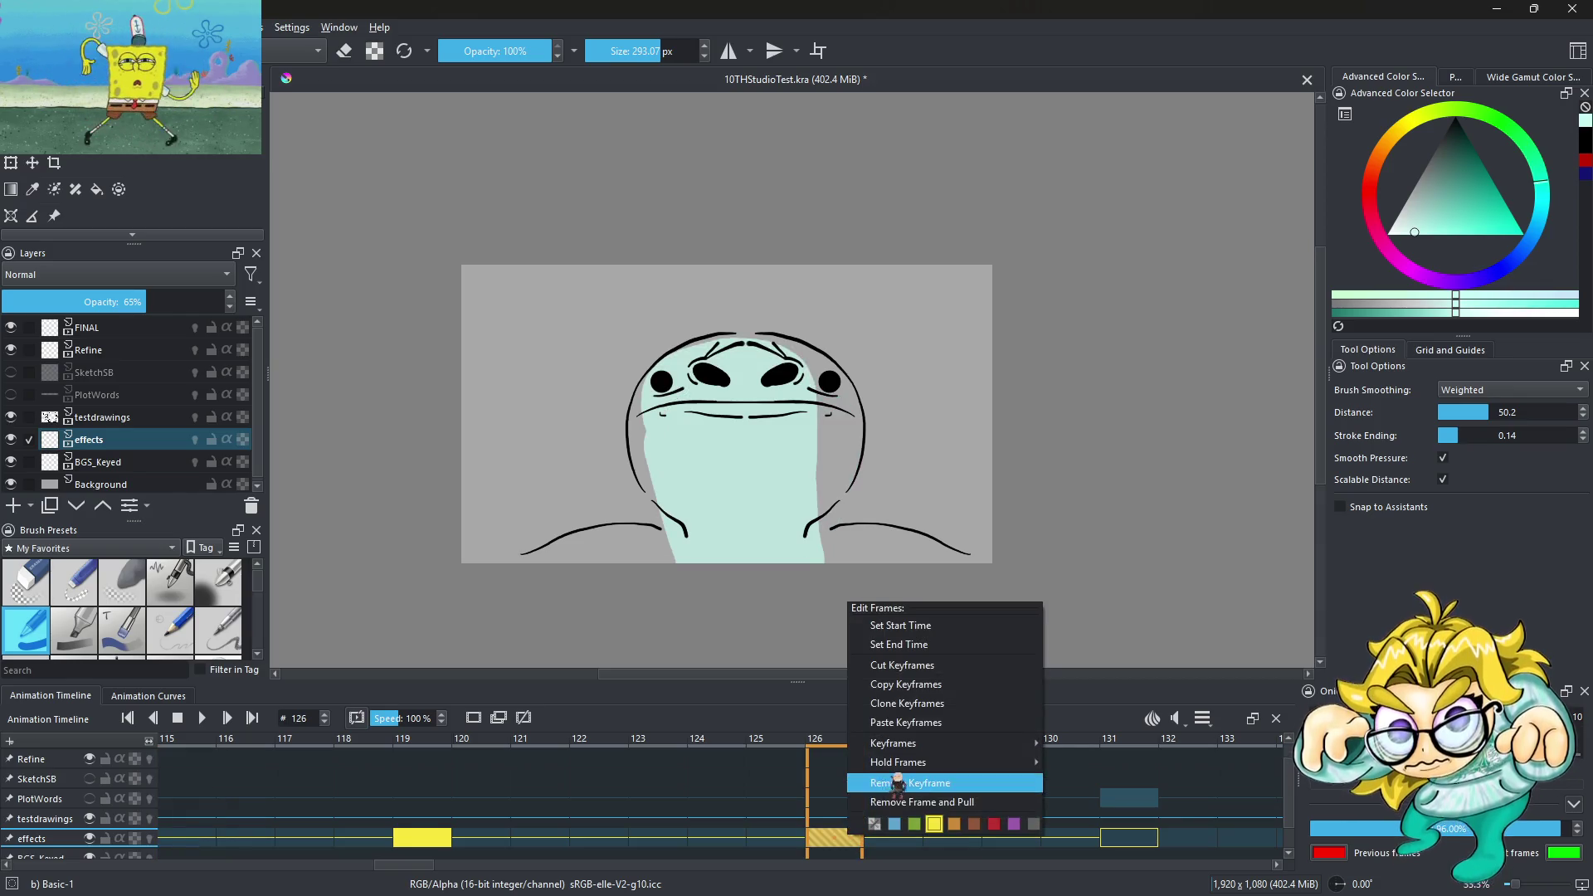
pyautogui.click(897, 785)
pyautogui.click(425, 841)
pyautogui.press('space')
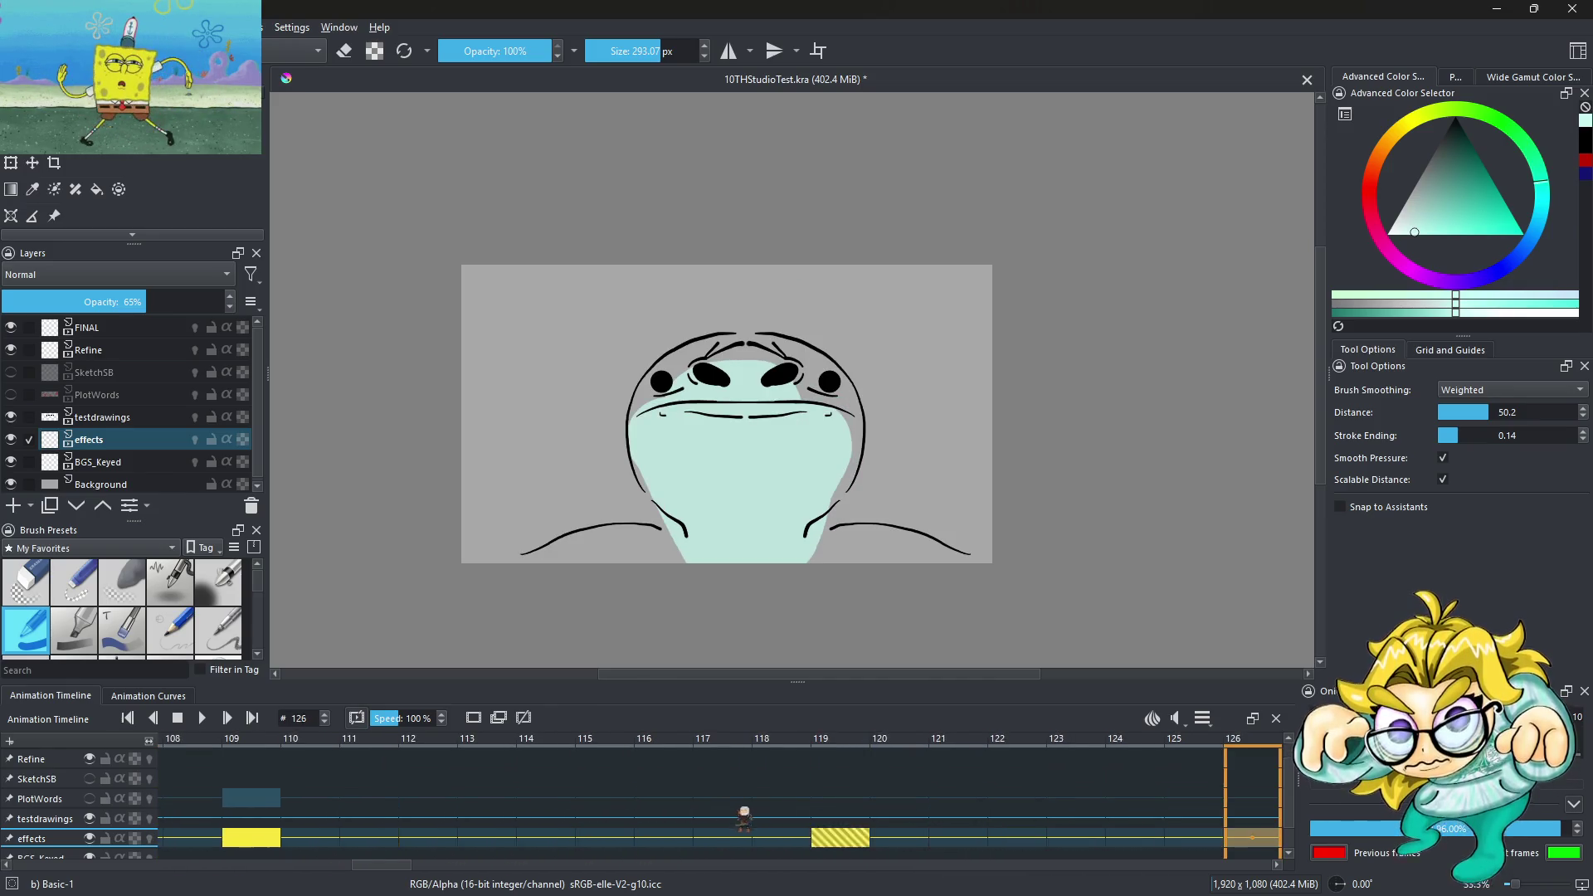
# Move the frame-119 fill keyframe to frame 125 and replay the animation
pyautogui.click(259, 840)
pyautogui.moveTo(259, 840); pyautogui.dragTo(634, 843)
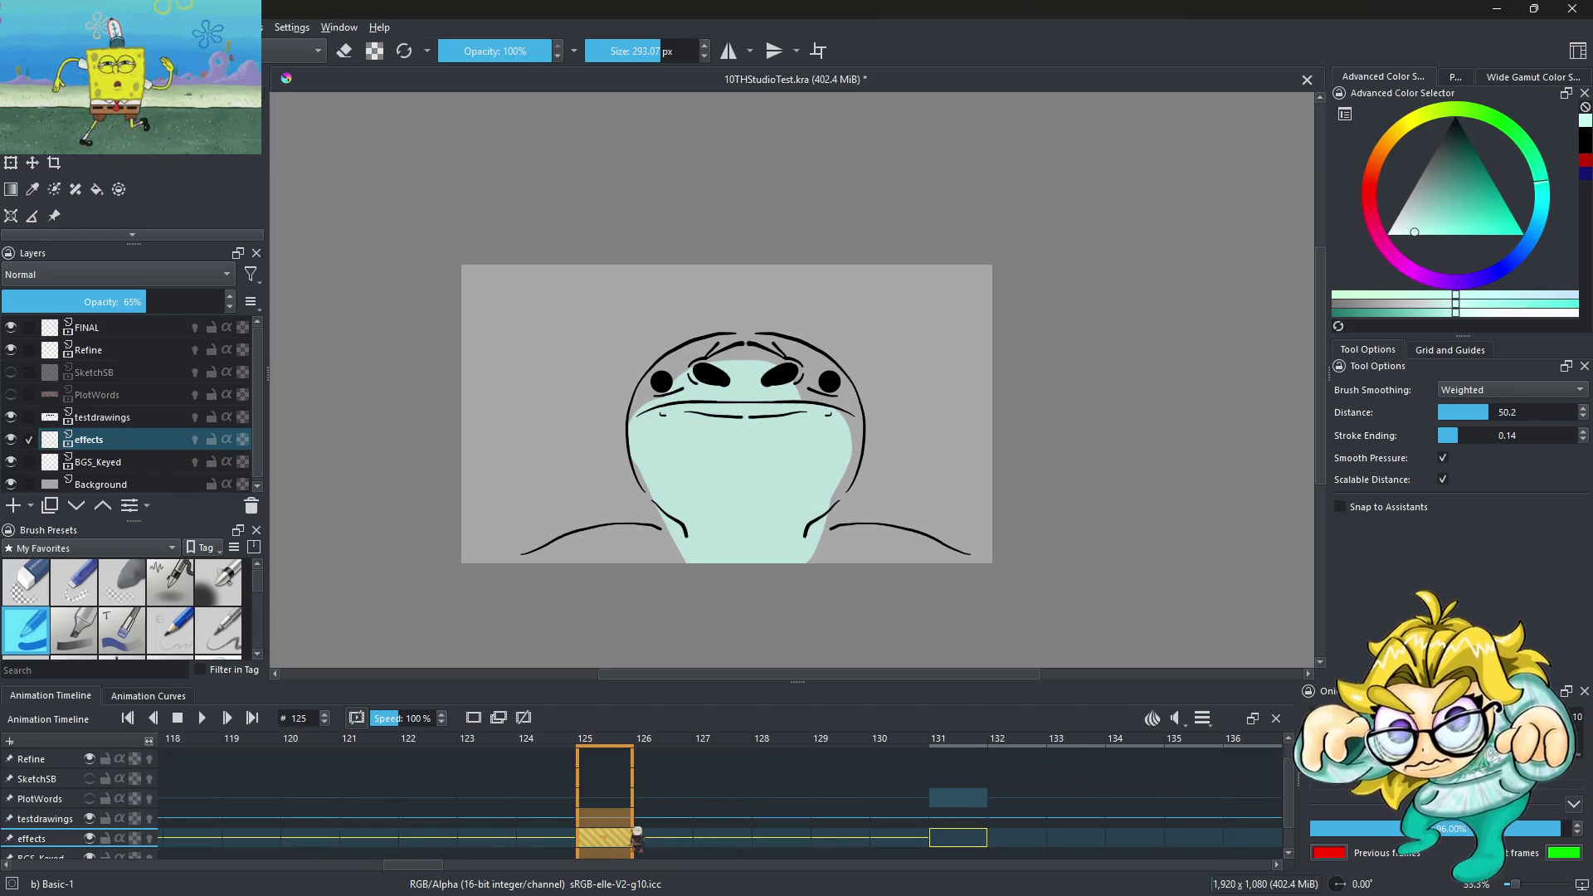
pyautogui.press('space')
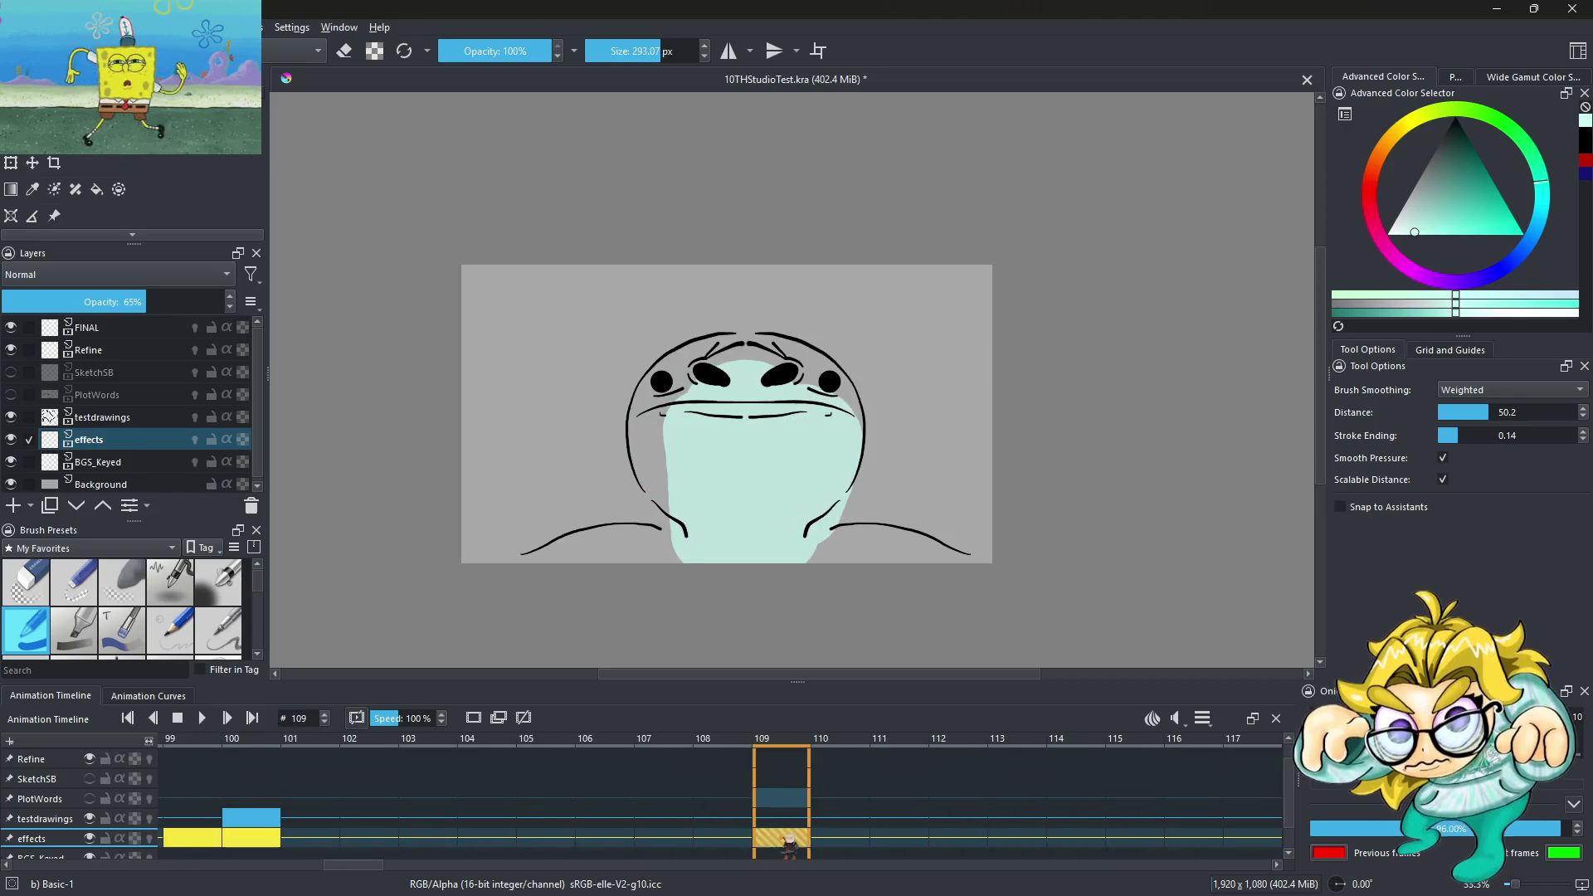
# Delete the frame-109 fill keyframe, shift the frame-125 fill keyframe later, and play back
pyautogui.rightClick(790, 843)
pyautogui.click(853, 803)
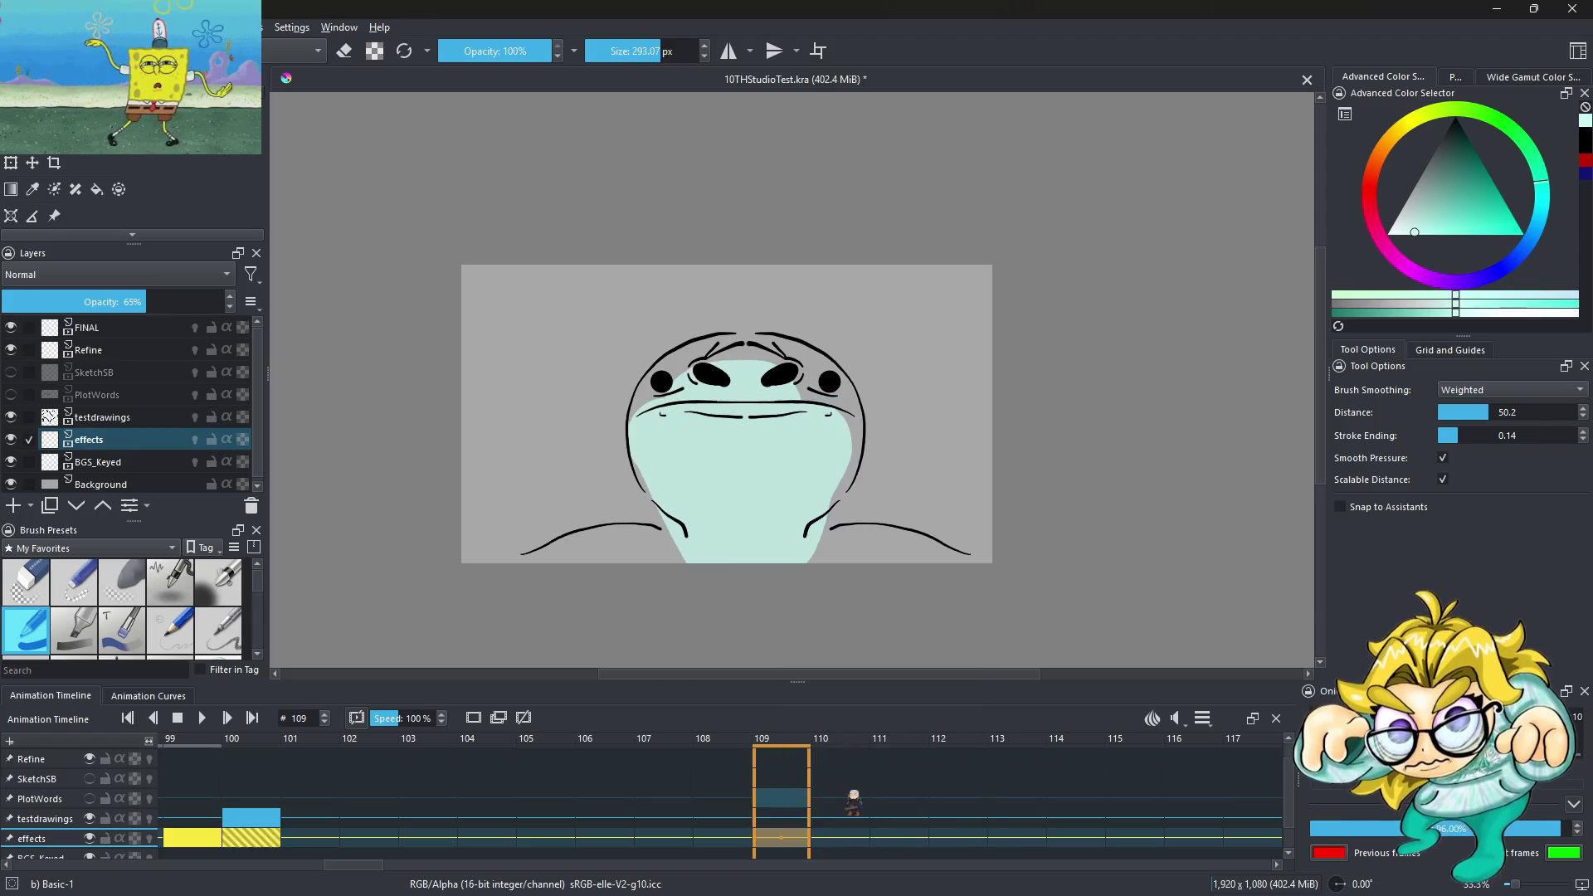
pyautogui.press('space')
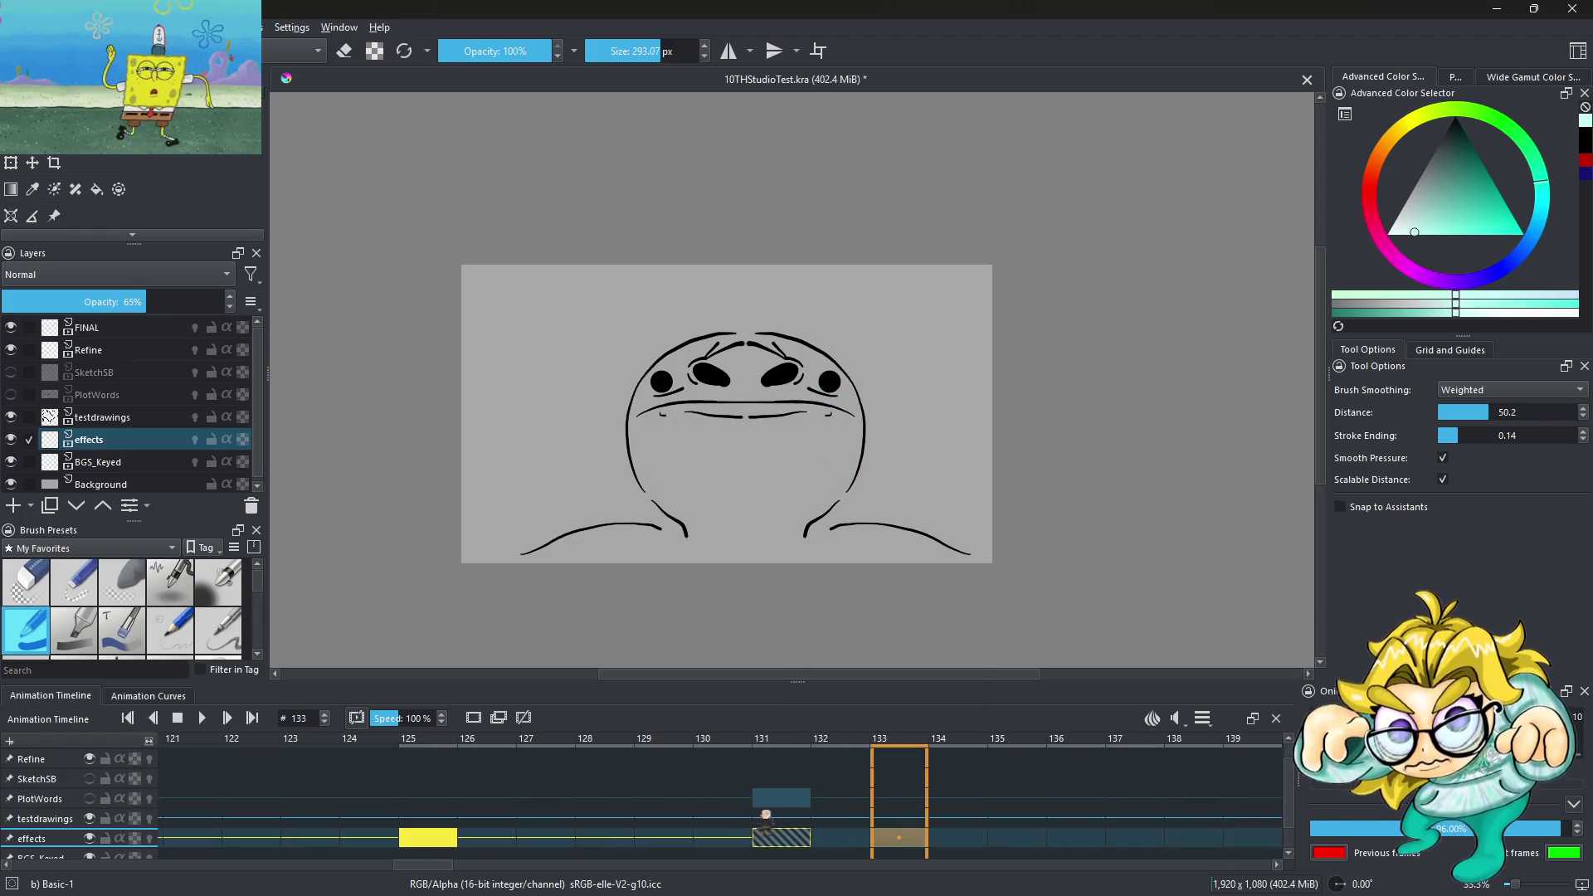
pyautogui.click(448, 841)
pyautogui.moveTo(450, 846)
pyautogui.mouseDown()
pyautogui.moveTo(780, 849)
pyautogui.moveTo(744, 825)
pyautogui.mouseUp()
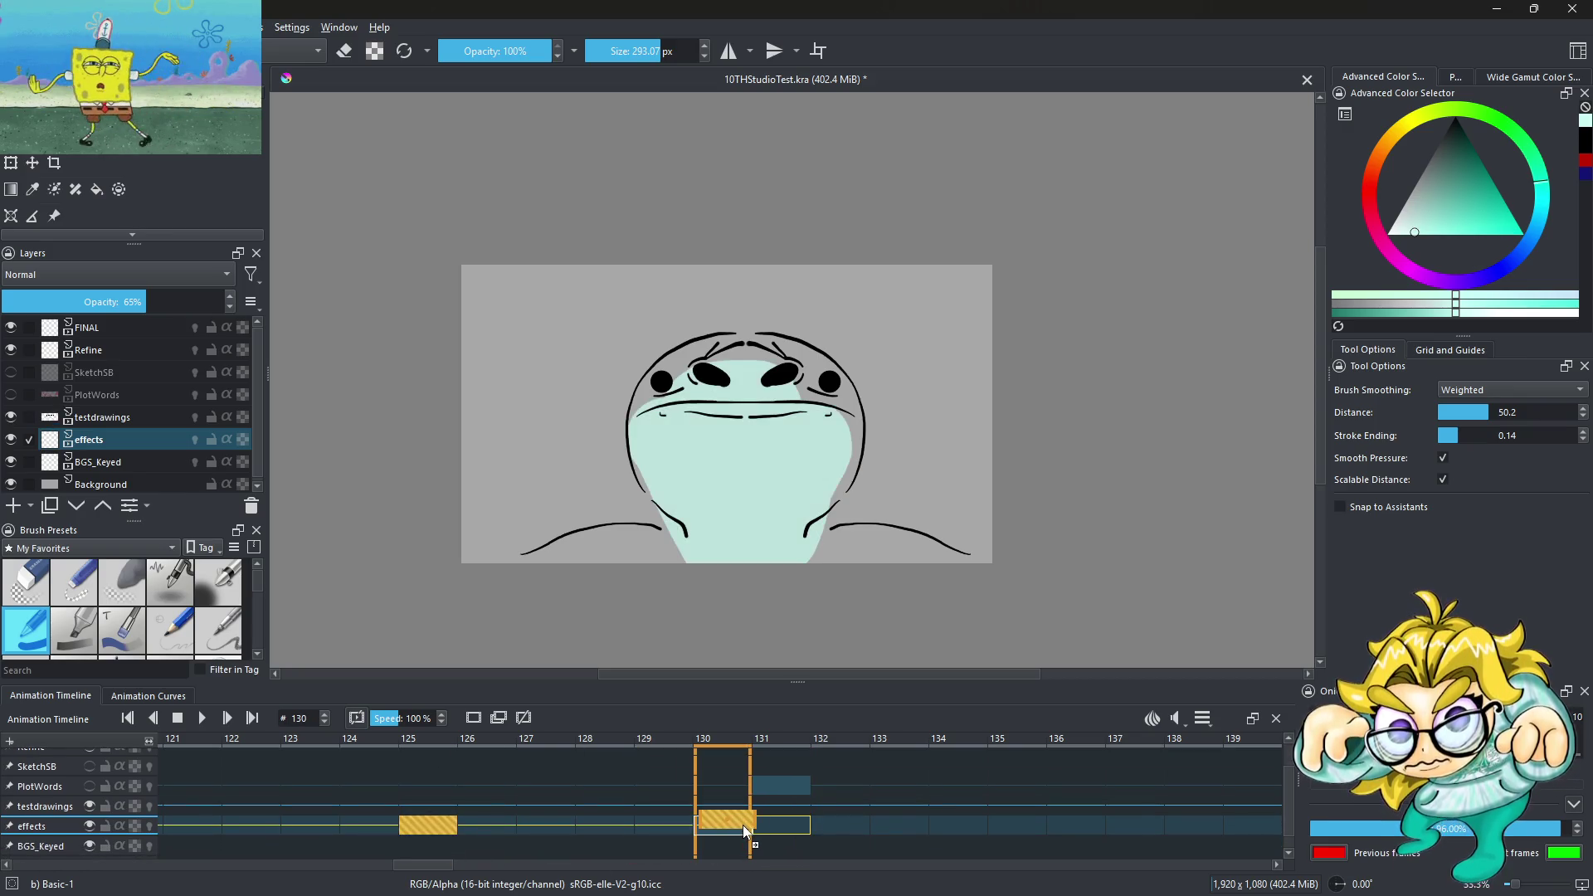
pyautogui.press('space')
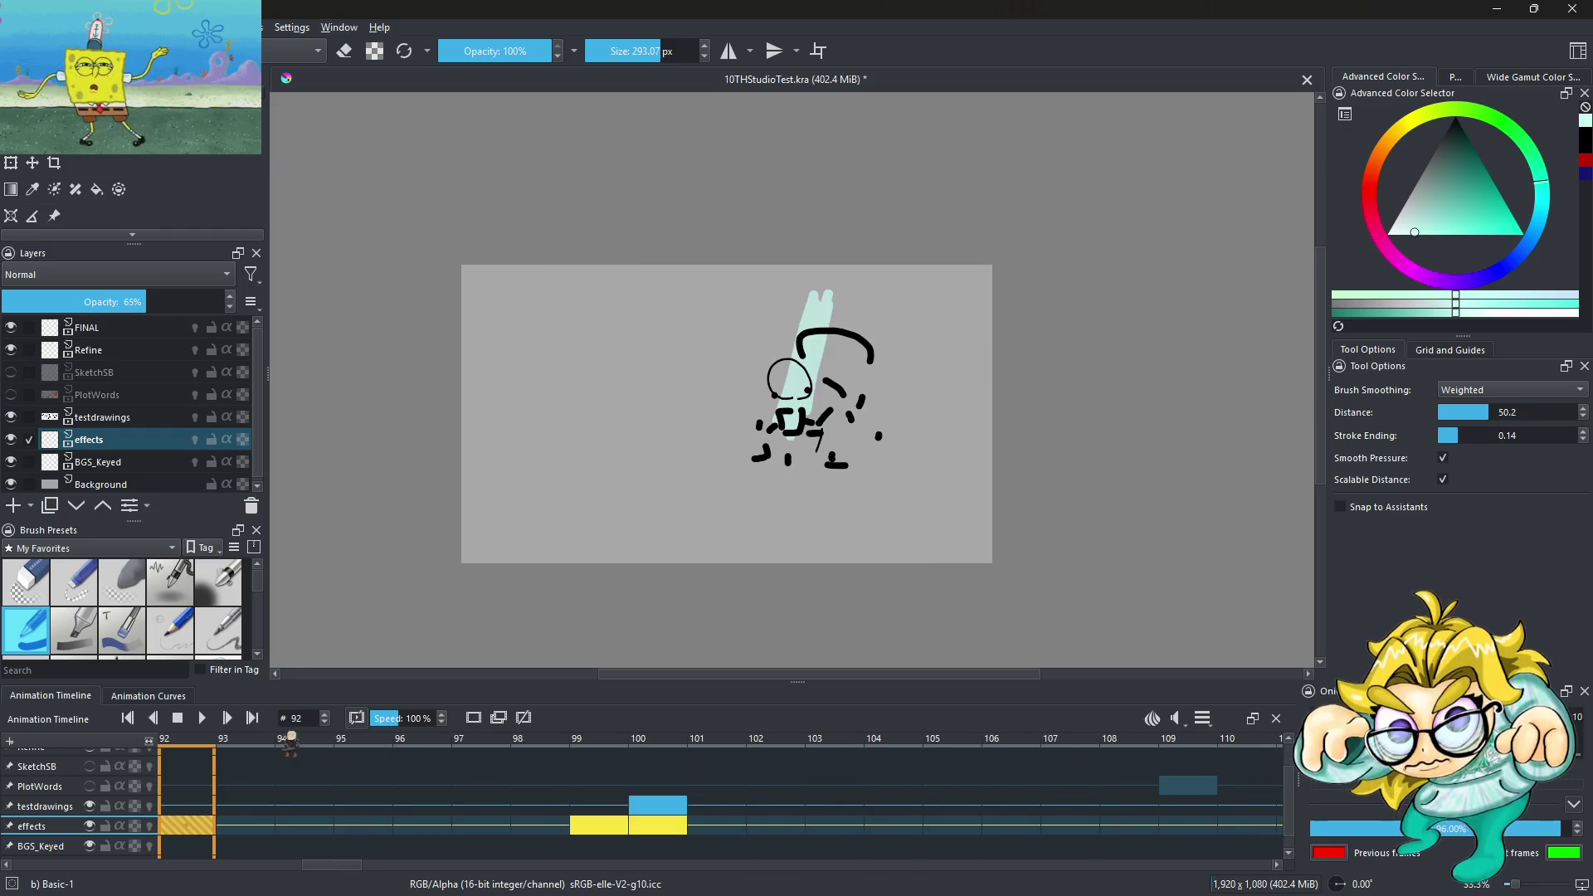
# Insert a blank frame at 121 and move the fill keyframe from 130 to 122
pyautogui.click(208, 718)
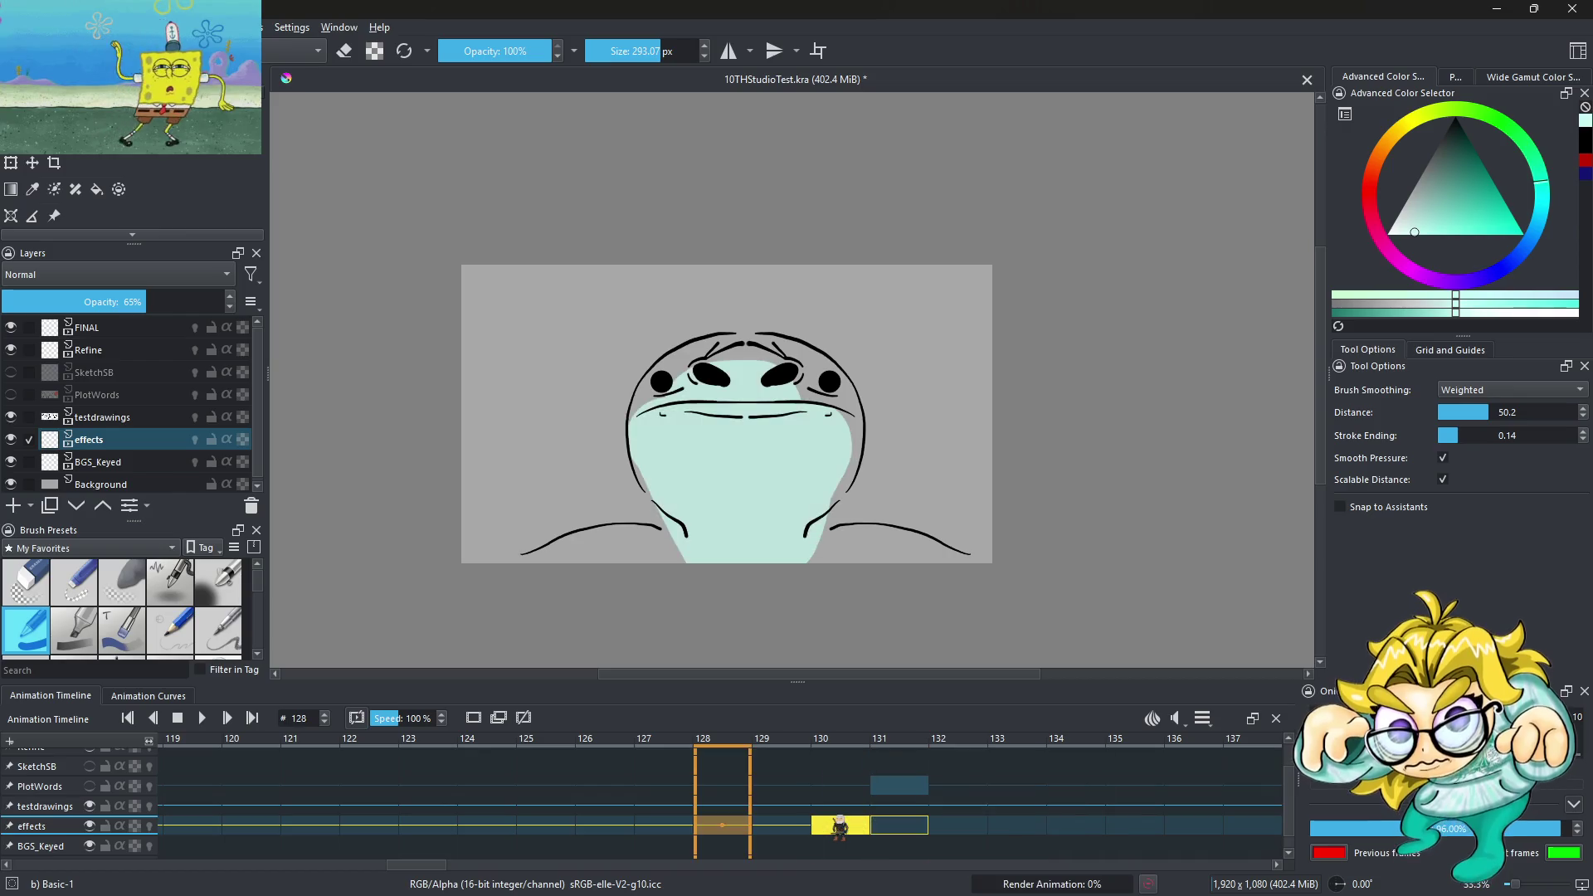
pyautogui.click(310, 827)
pyautogui.rightClick(307, 827)
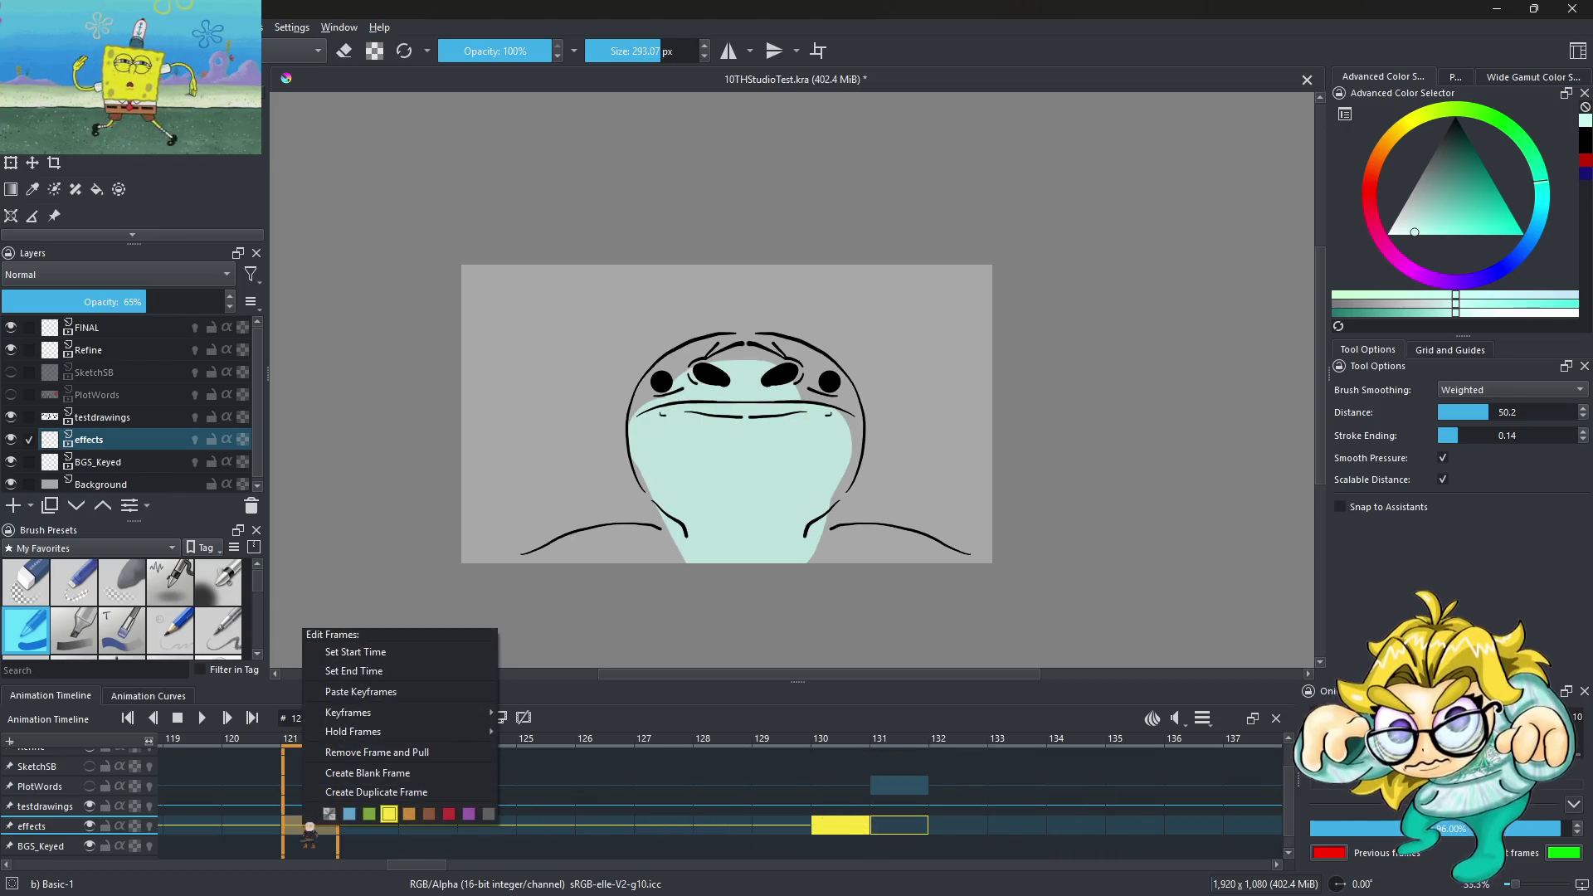
pyautogui.click(359, 786)
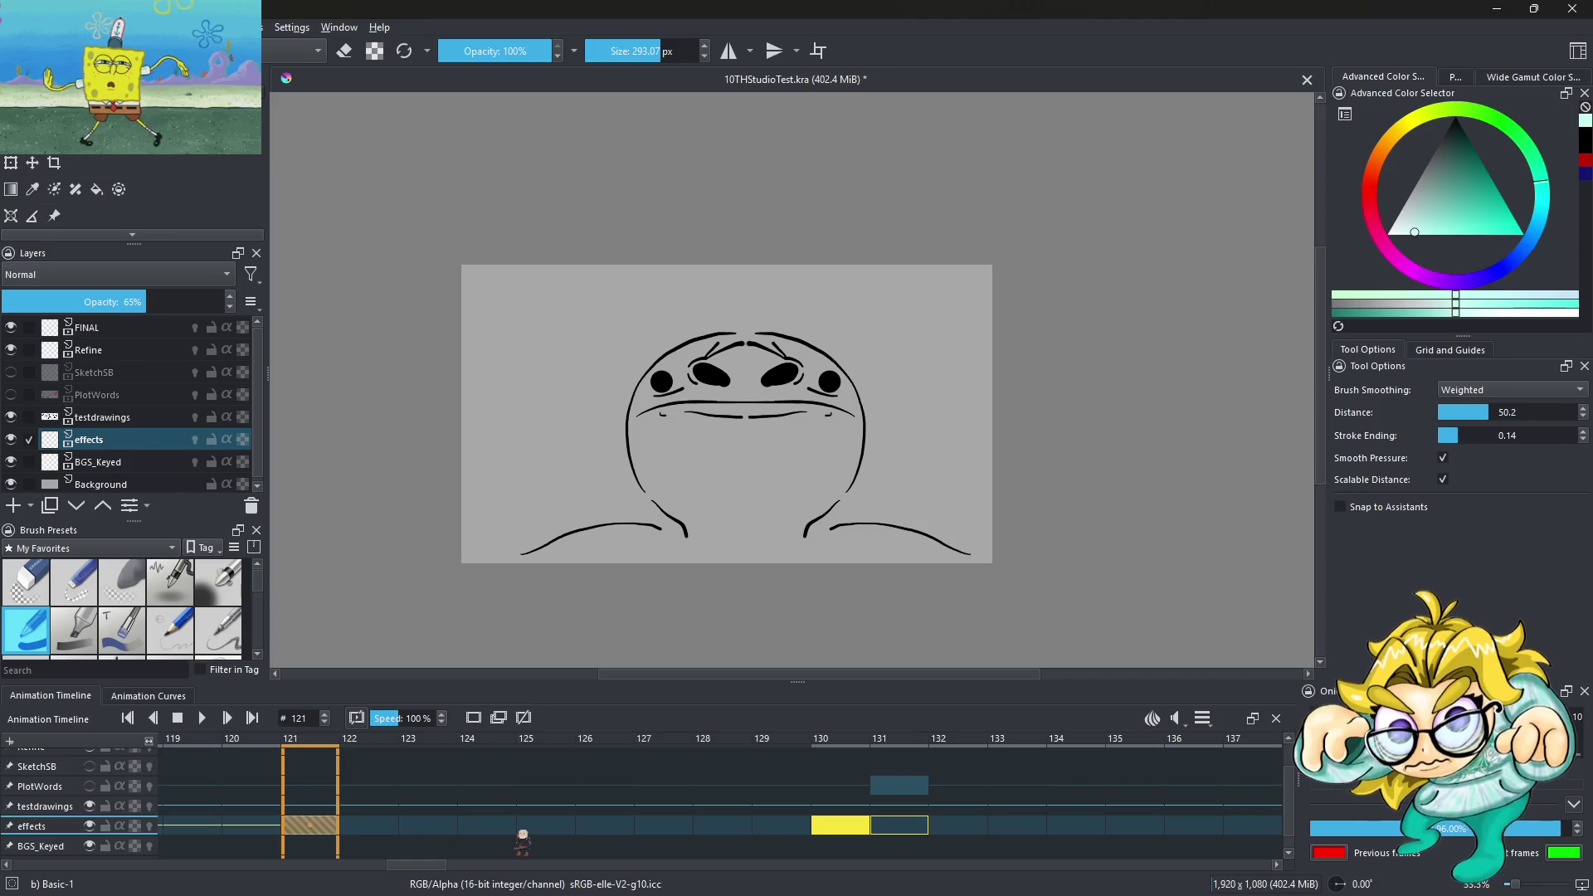
pyautogui.click(828, 827)
pyautogui.moveTo(828, 828); pyautogui.dragTo(372, 828)
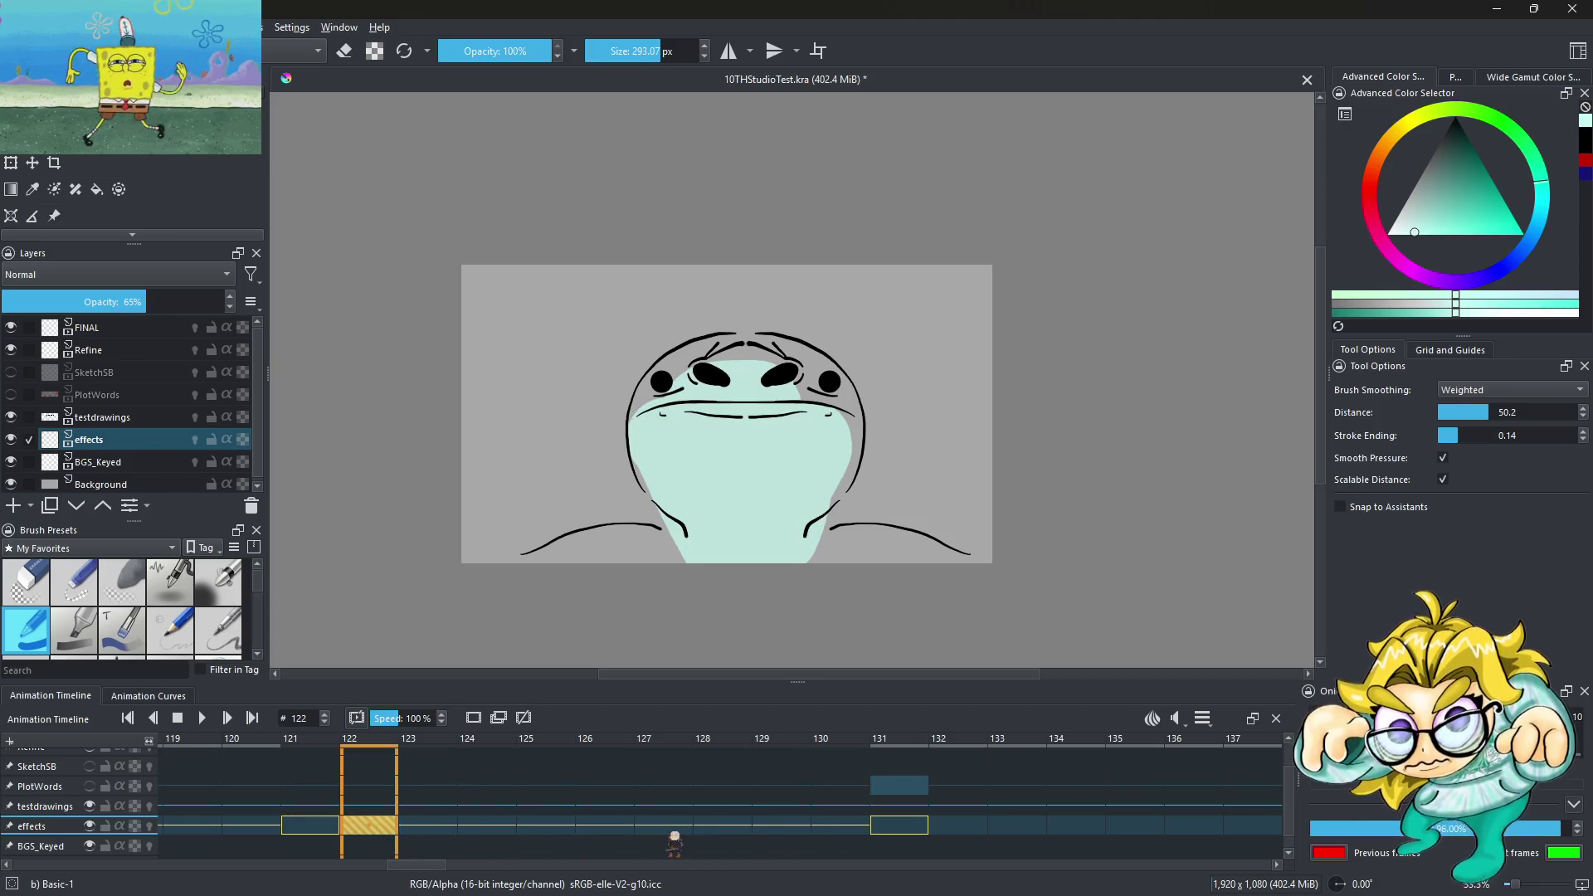
pyautogui.press('space')
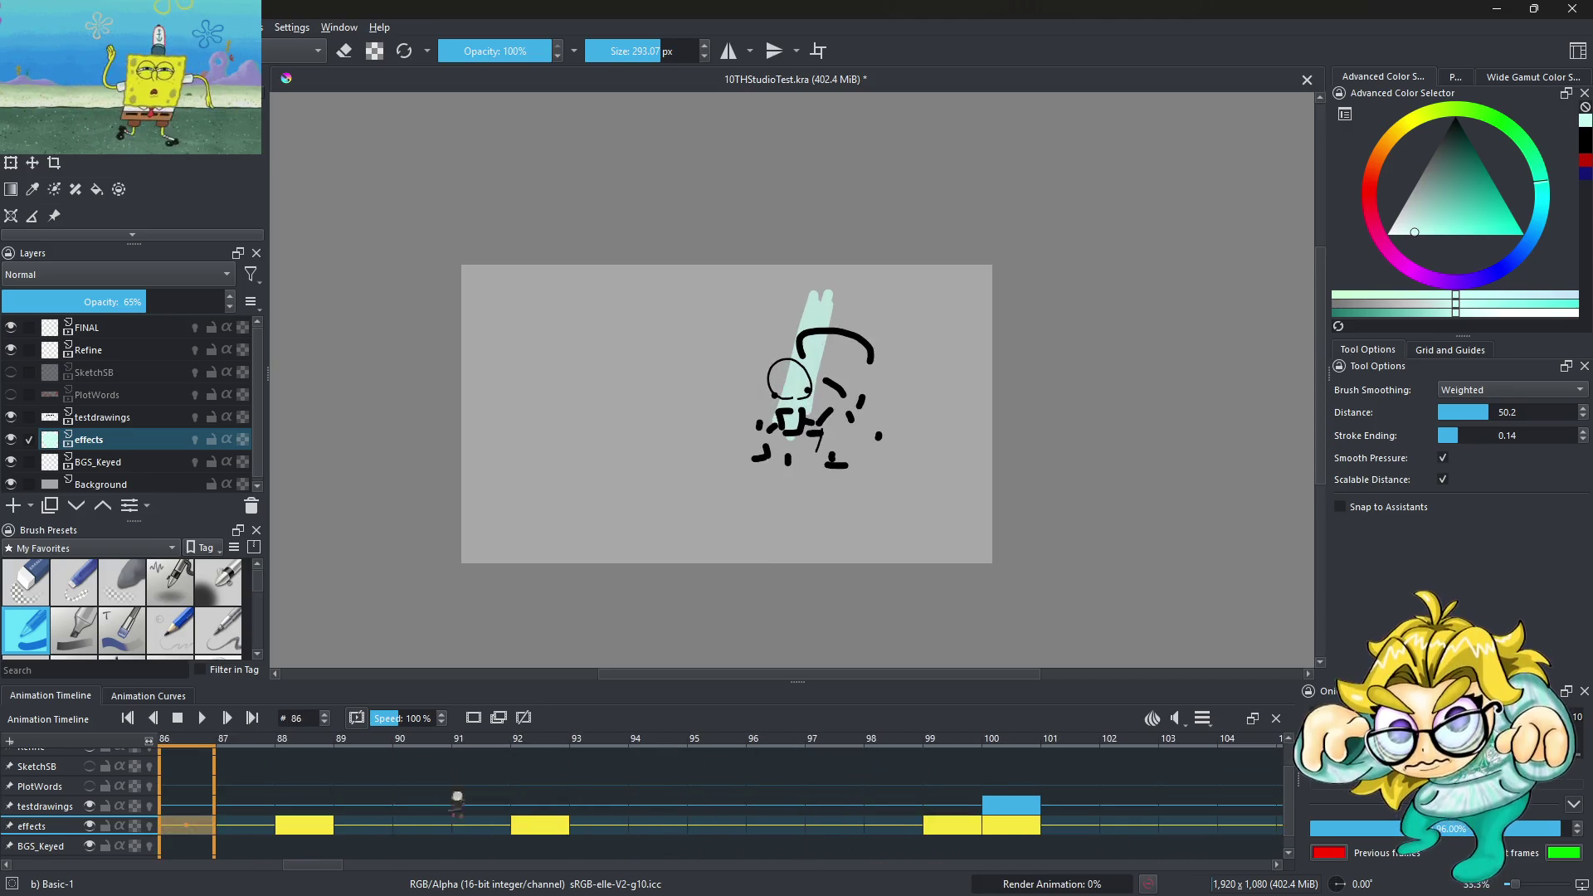
pyautogui.click(202, 719)
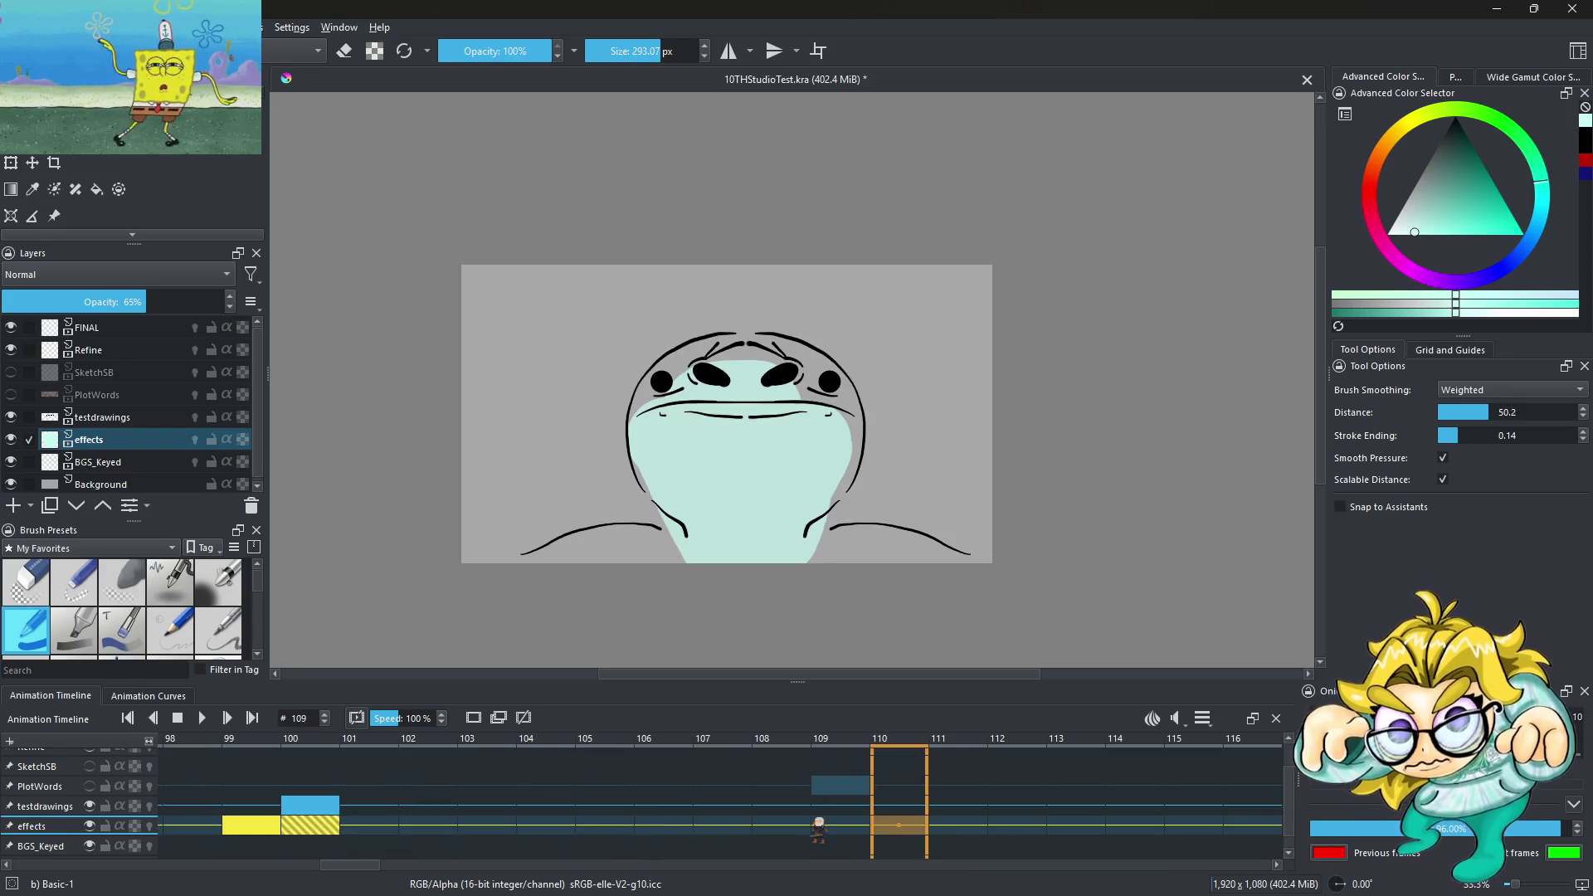
# Step through the effects keyframes between frames 101 and 129 to check the face fill
pyautogui.click(549, 827)
pyautogui.click(597, 826)
pyautogui.click(1030, 826)
pyautogui.click(902, 828)
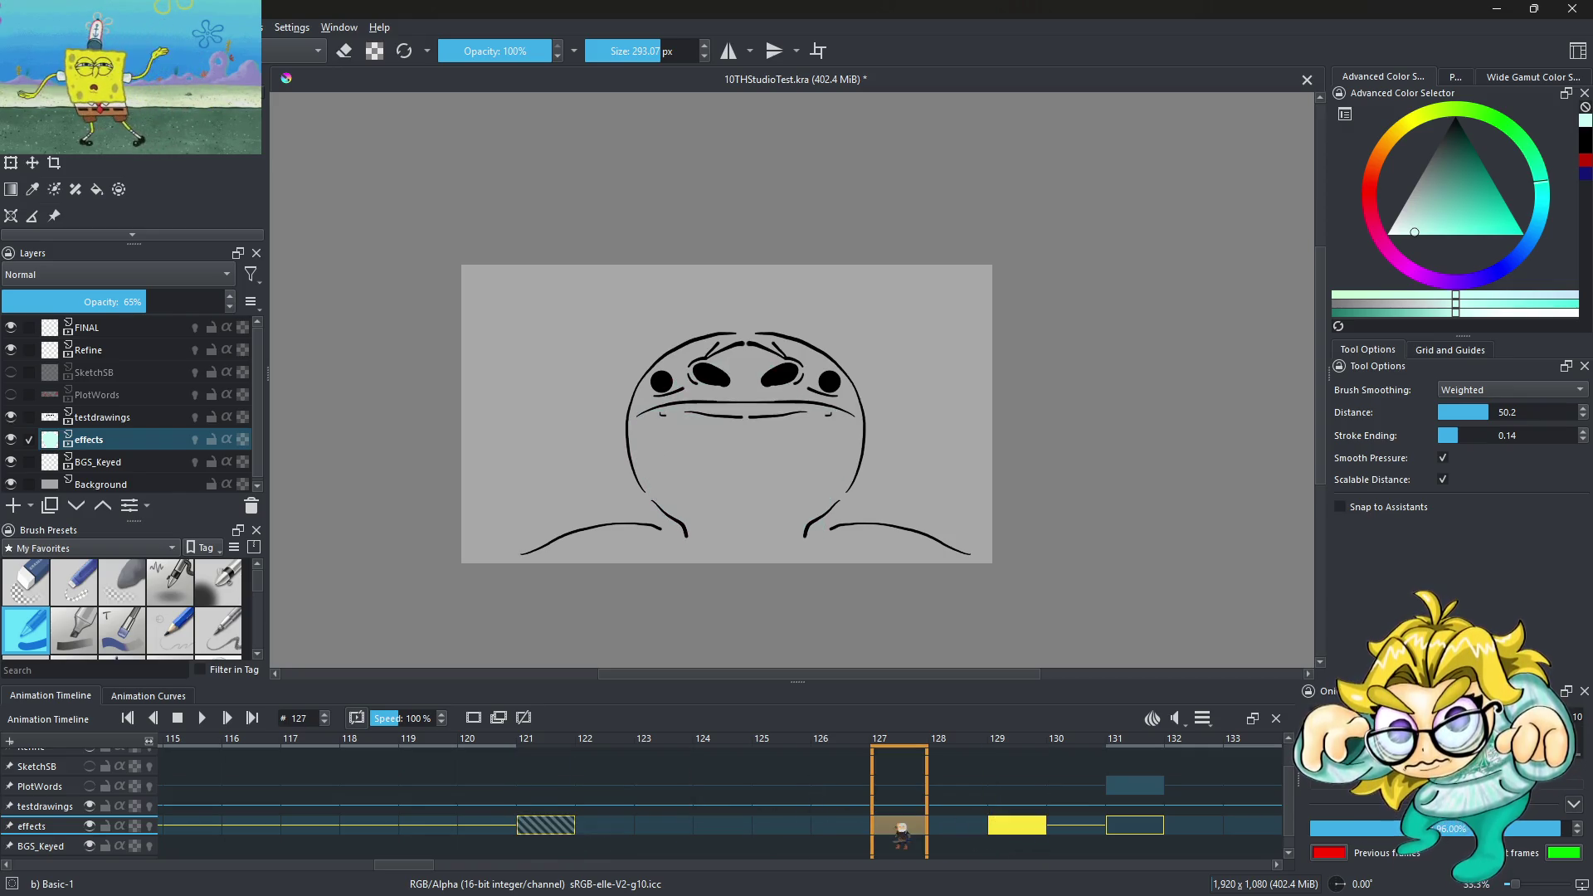
pyautogui.click(570, 828)
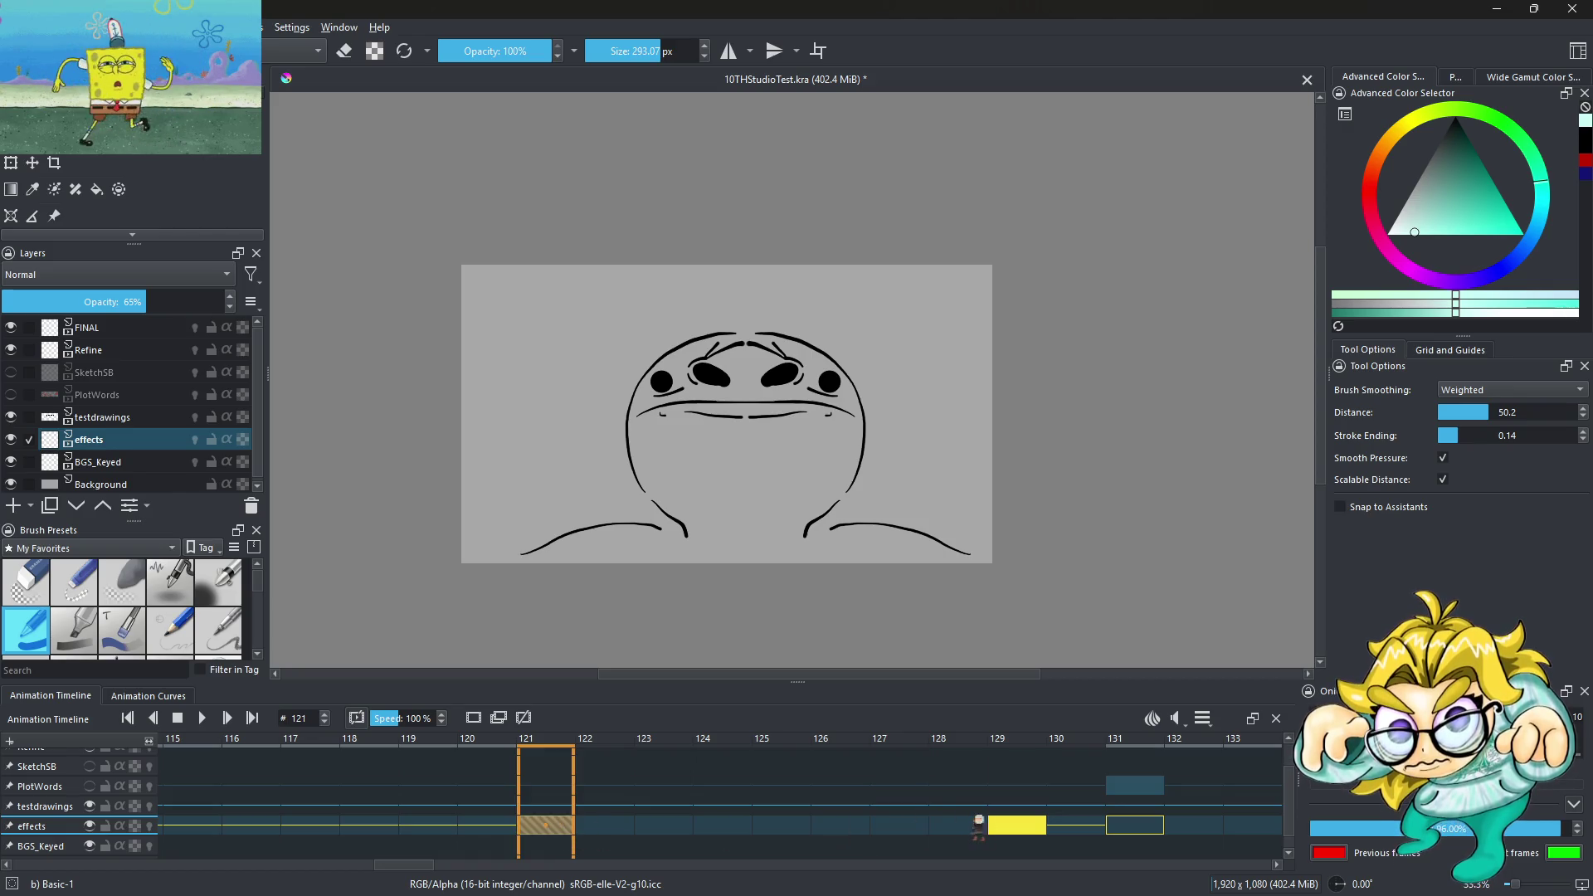
pyautogui.press('Left')
pyautogui.press('Left')
pyautogui.press('Left')
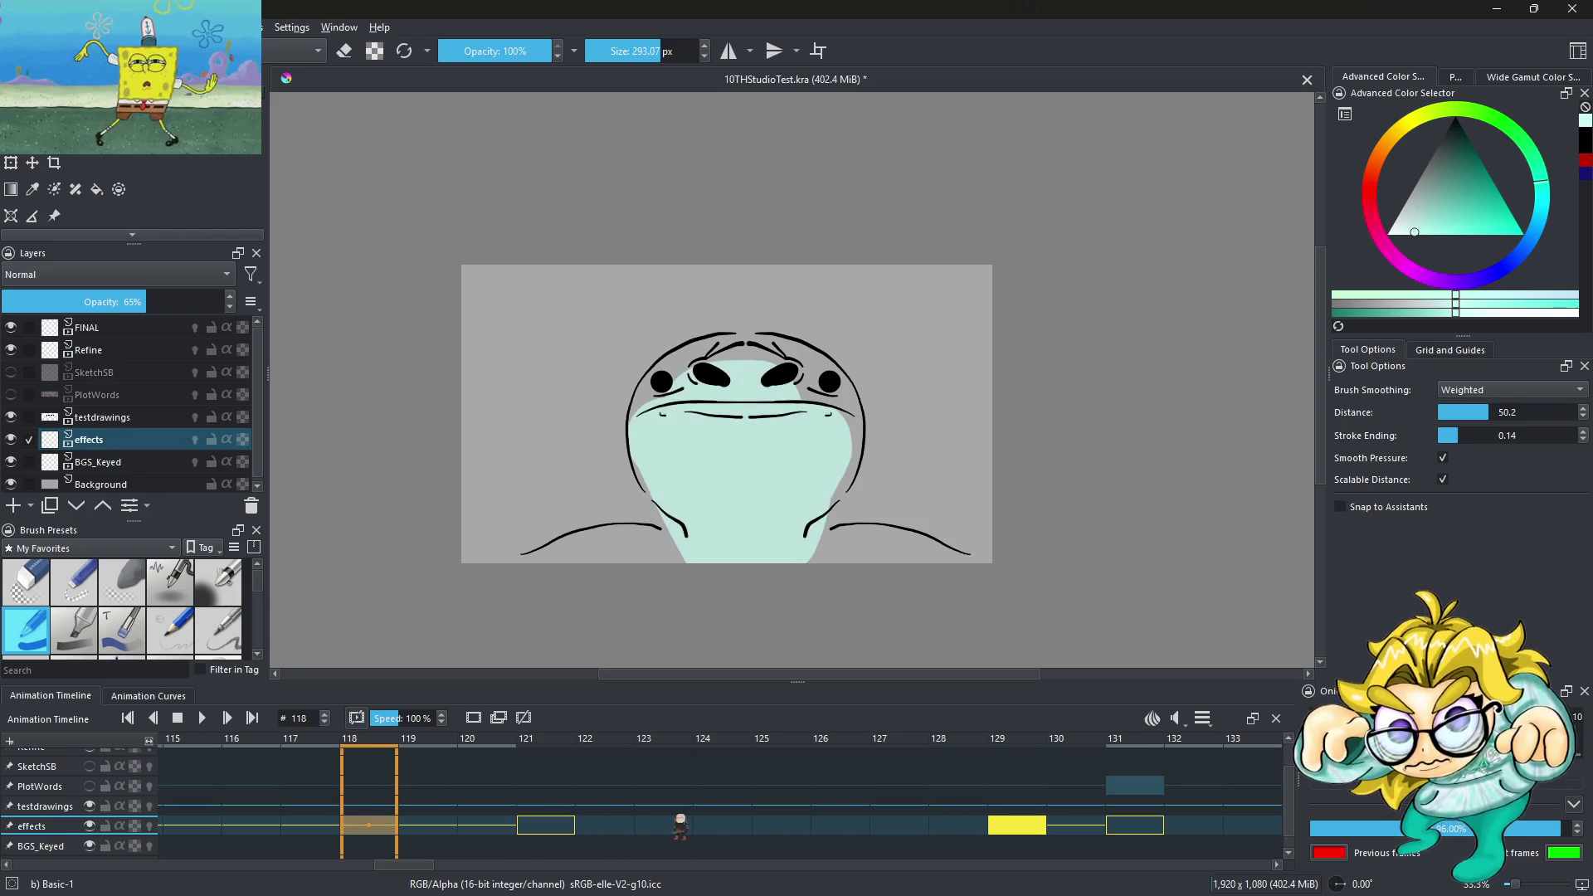
pyautogui.press('Left')
pyautogui.press('Left')
pyautogui.press('Left')
pyautogui.press('Left')
pyautogui.press('Left')
pyautogui.press('Left')
pyautogui.press('Left')
pyautogui.press('Left')
pyautogui.press('Left')
pyautogui.press('Left')
pyautogui.press('Left')
pyautogui.press('Left')
pyautogui.click(767, 826)
pyautogui.rightClick(772, 826)
pyautogui.click(861, 788)
pyautogui.press('Right')
pyautogui.press('Right')
pyautogui.press('Right')
pyautogui.press('Right')
pyautogui.press('Right')
pyautogui.press('Right')
pyautogui.press('Right')
pyautogui.press('Right')
pyautogui.press('Right')
pyautogui.press('Right')
pyautogui.press('Right')
pyautogui.press('Right')
pyautogui.press('Right')
pyautogui.press('Right')
pyautogui.press('Right')
pyautogui.press('Right')
pyautogui.press('Left')
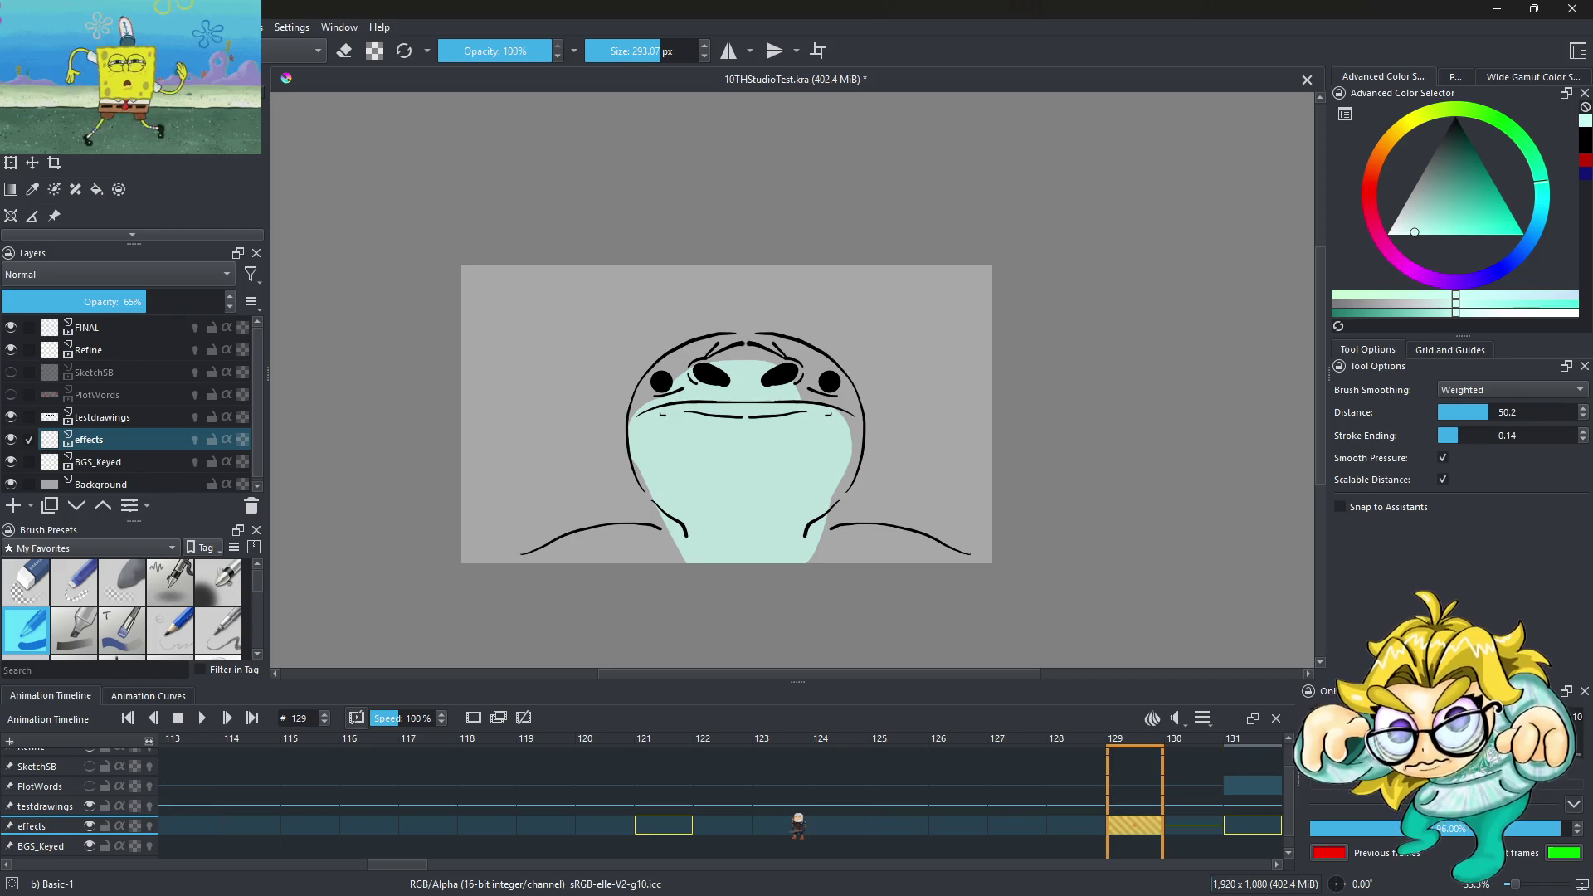
# Scrub the effects timeline back to frame 116 and play a short preview
pyautogui.moveTo(671, 832); pyautogui.dragTo(365, 837)
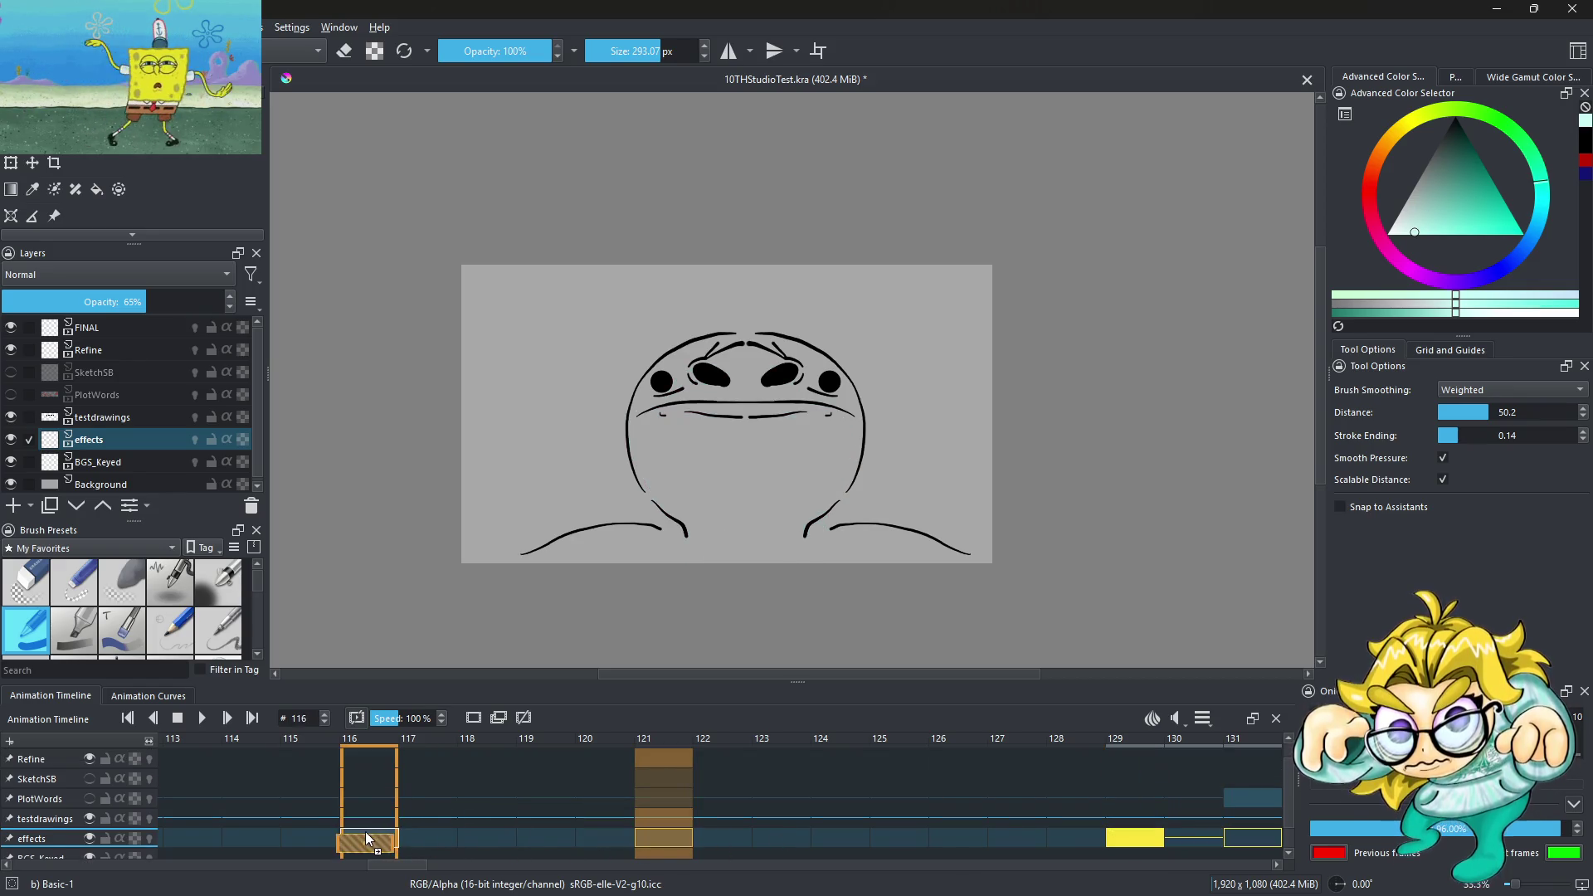
pyautogui.click(1137, 838)
pyautogui.moveTo(846, 832); pyautogui.dragTo(737, 826)
pyautogui.click(202, 718)
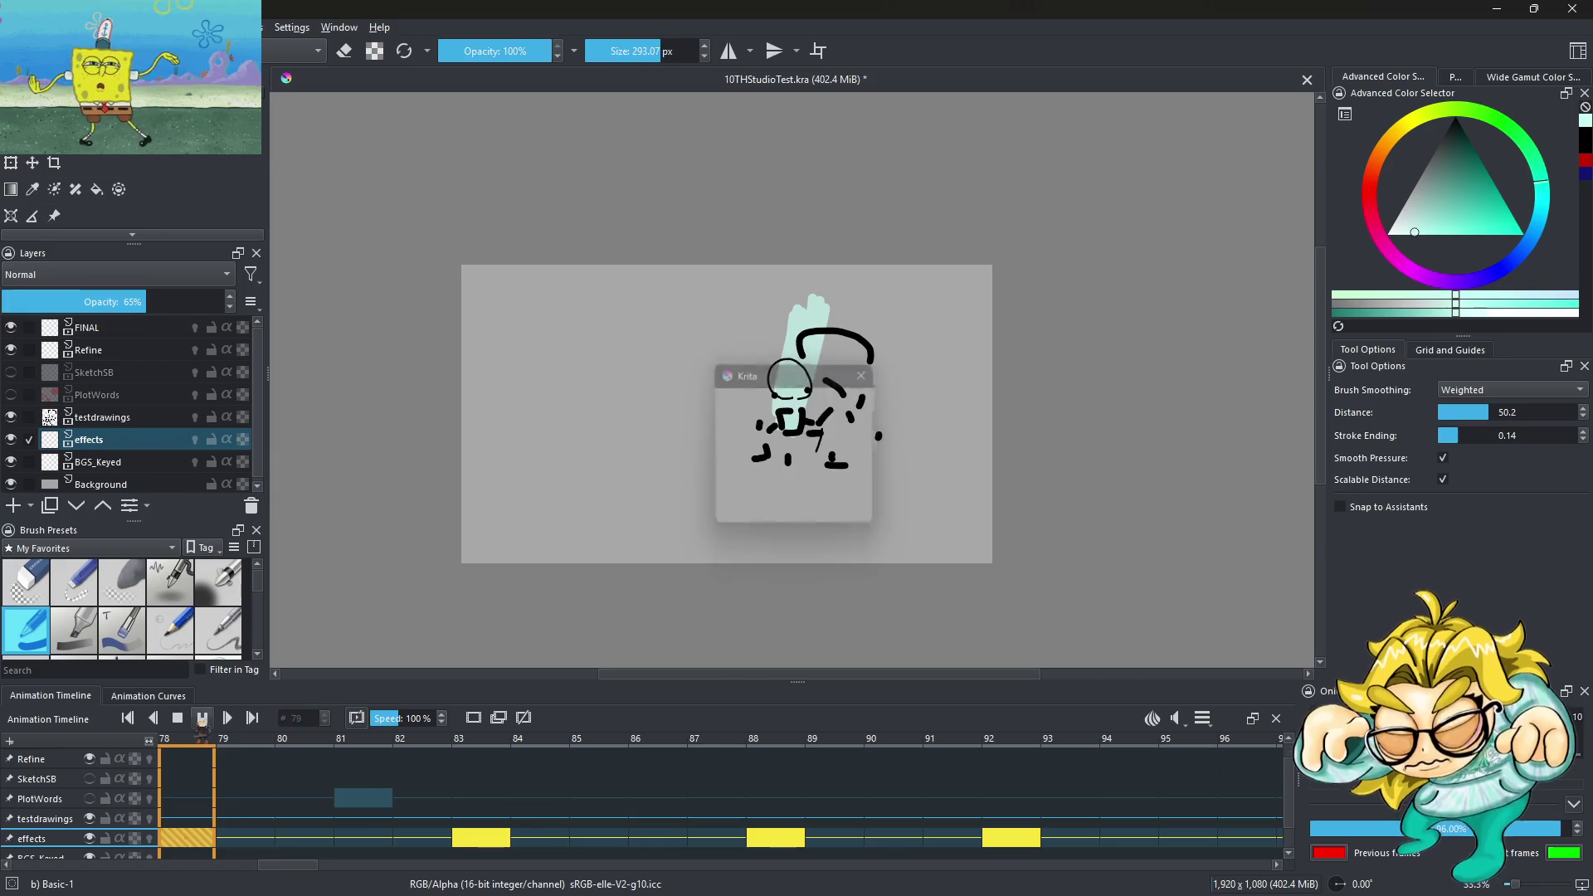
pyautogui.click(201, 718)
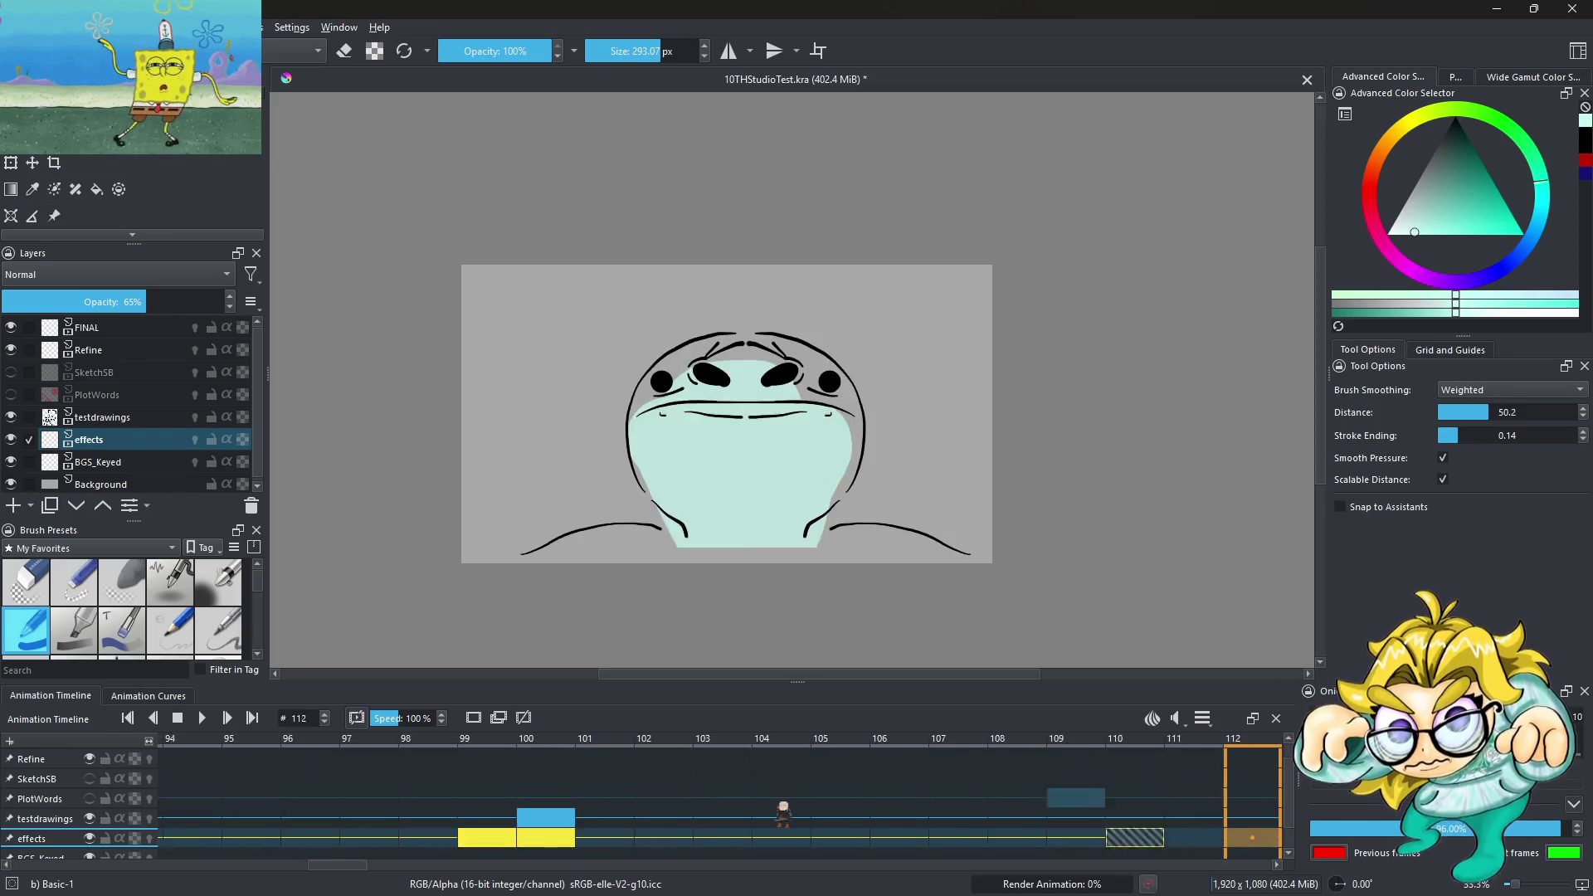
# Remove the effects keyframes at frames 110 and 121
pyautogui.click(840, 838)
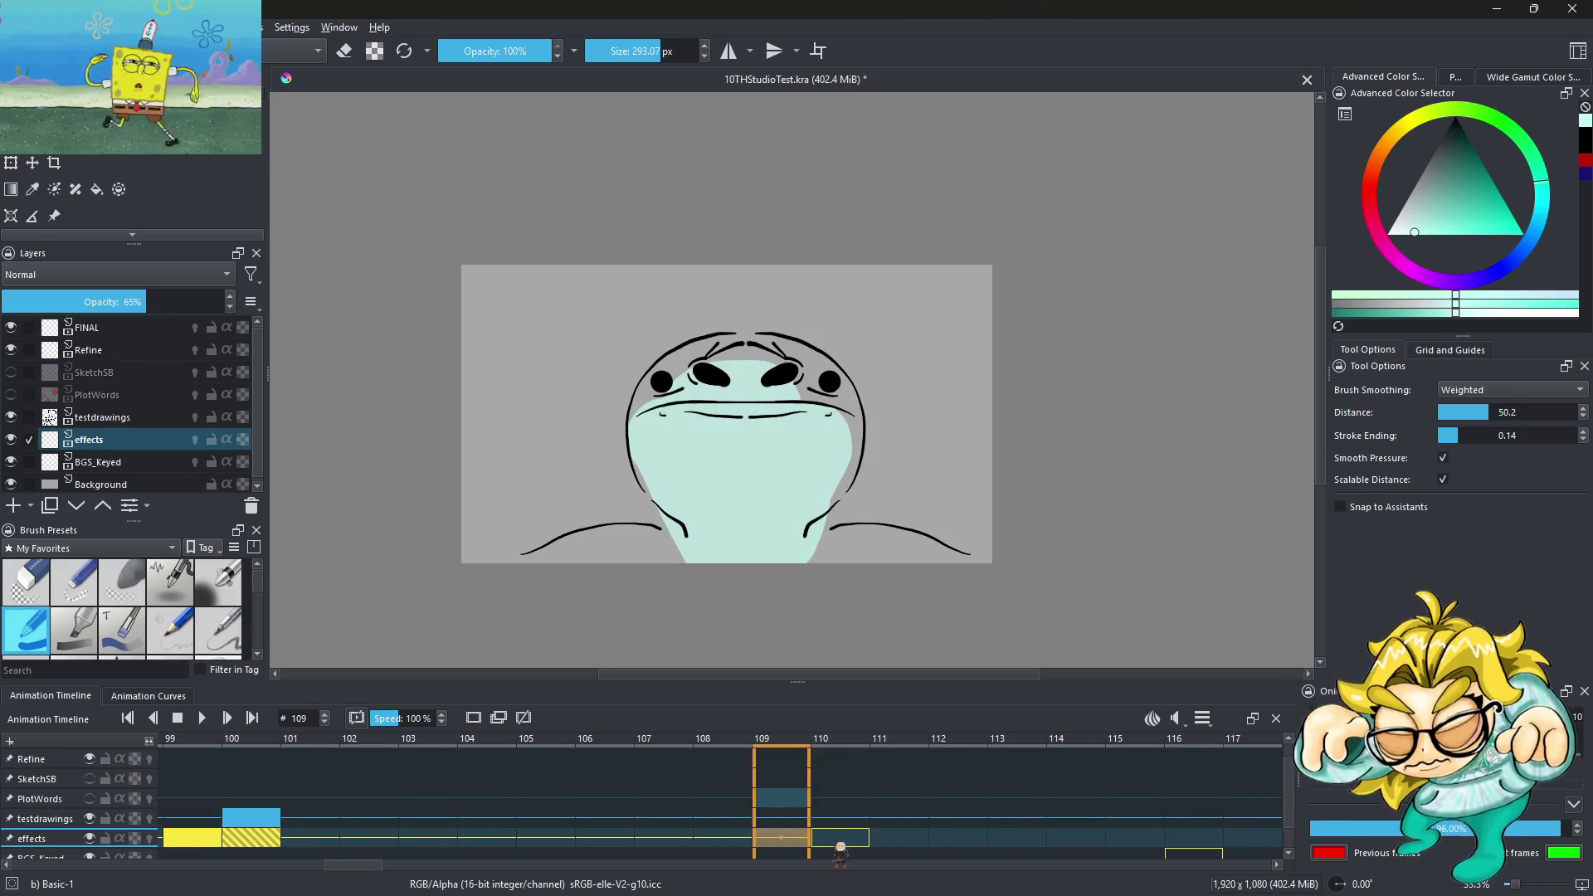
pyautogui.rightClick(857, 840)
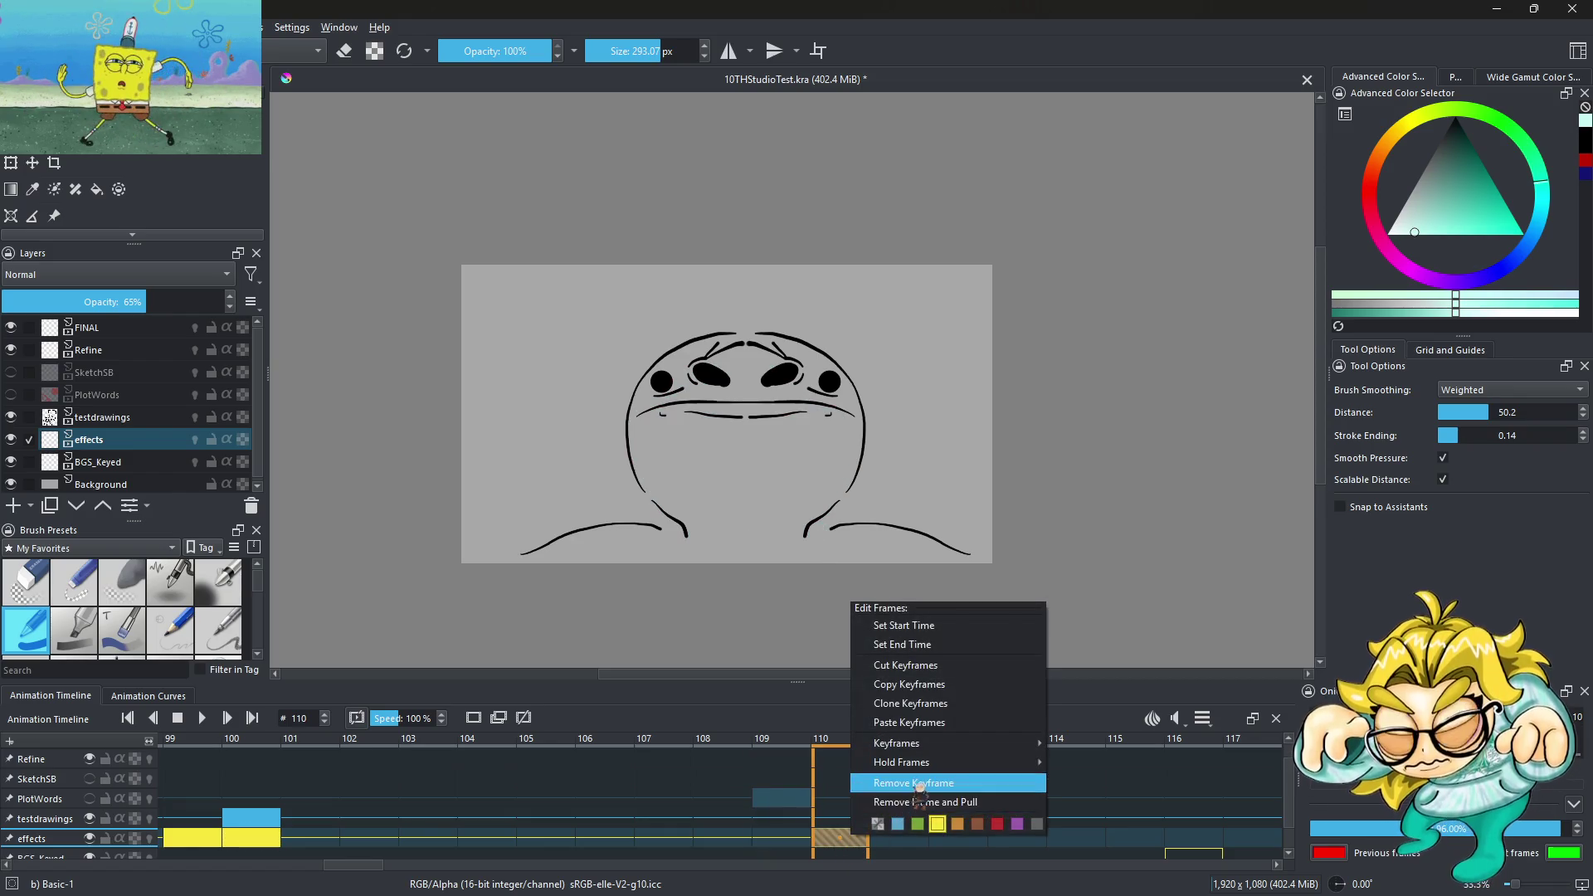
pyautogui.click(930, 784)
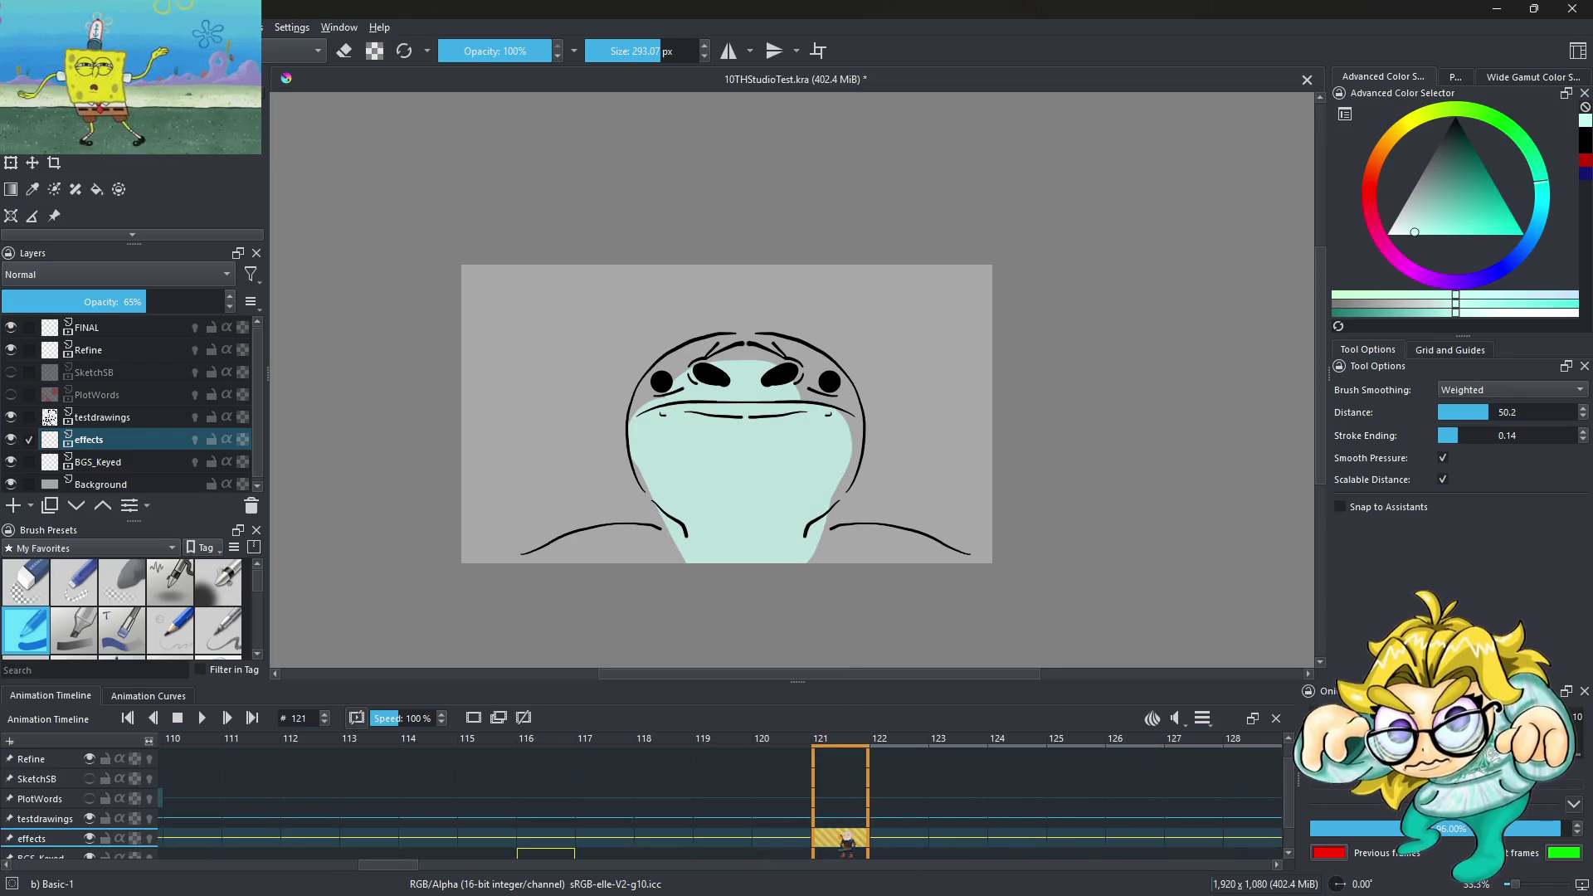
pyautogui.rightClick(840, 837)
pyautogui.click(913, 782)
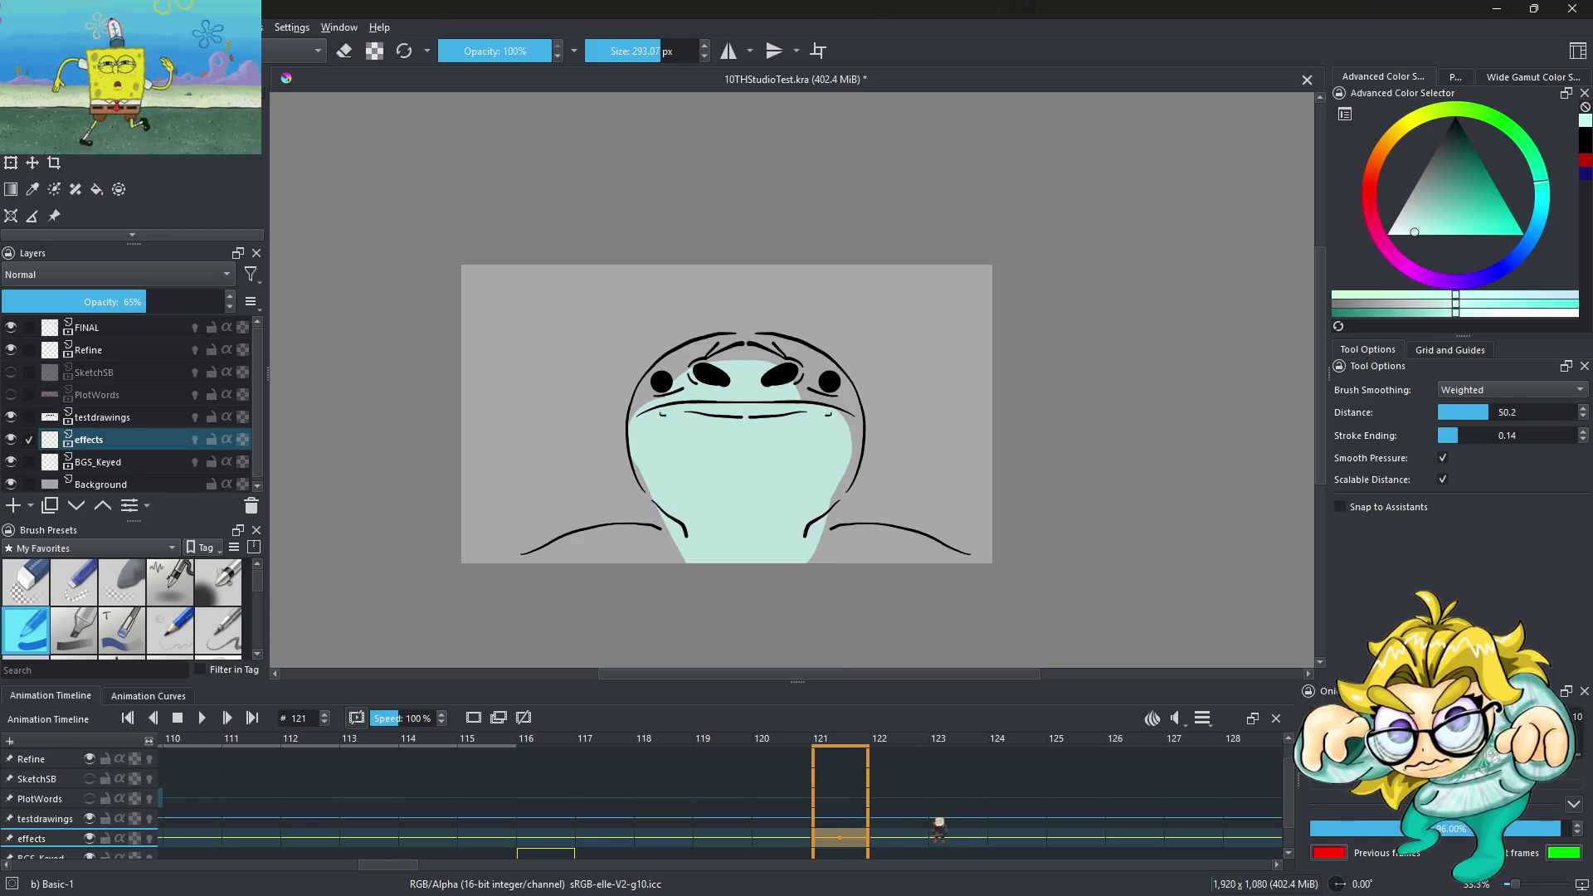
# Play the animation from the early stick-figure frames, then select effects frame 105
pyautogui.moveTo(925, 850)
pyautogui.mouseDown()
pyautogui.moveTo(235, 800)
pyautogui.moveTo(210, 732)
pyautogui.mouseUp()
pyautogui.click(204, 718)
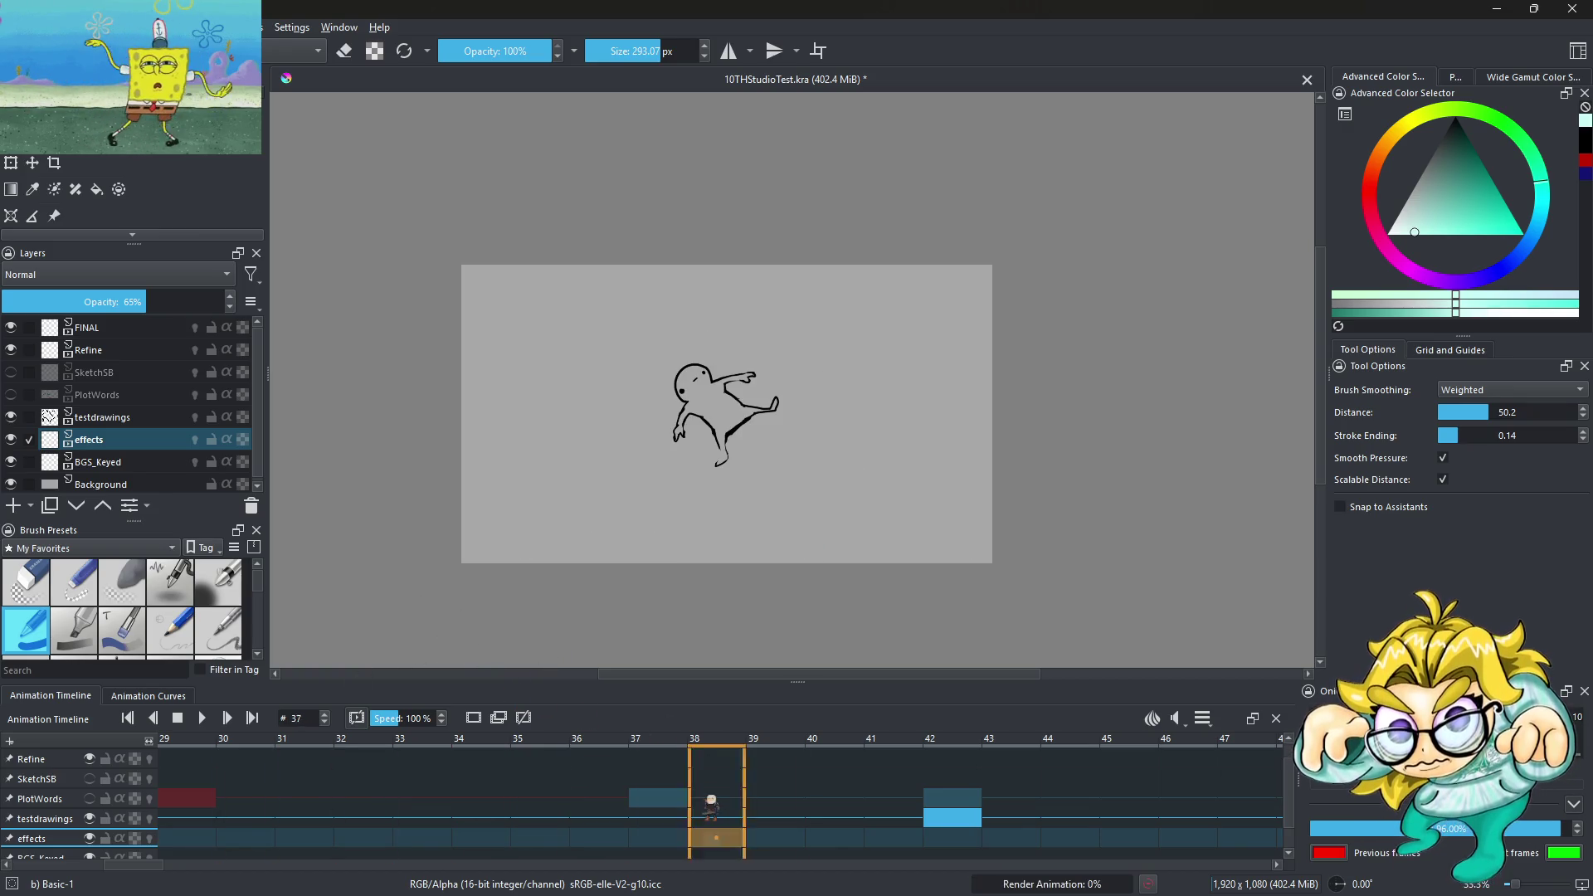
pyautogui.click(180, 719)
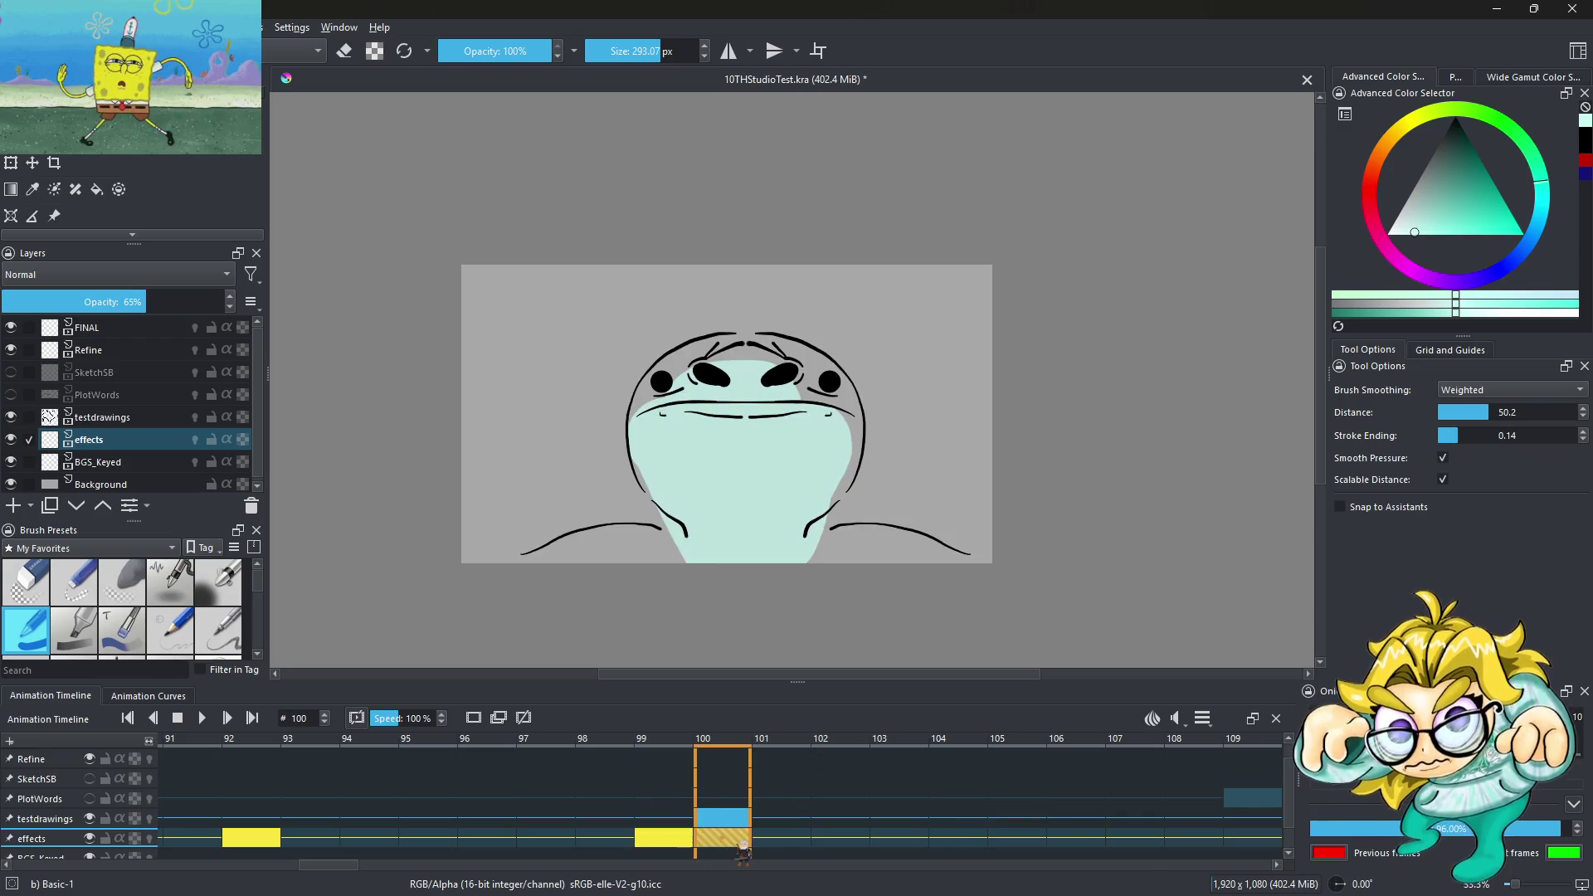
pyautogui.click(1033, 847)
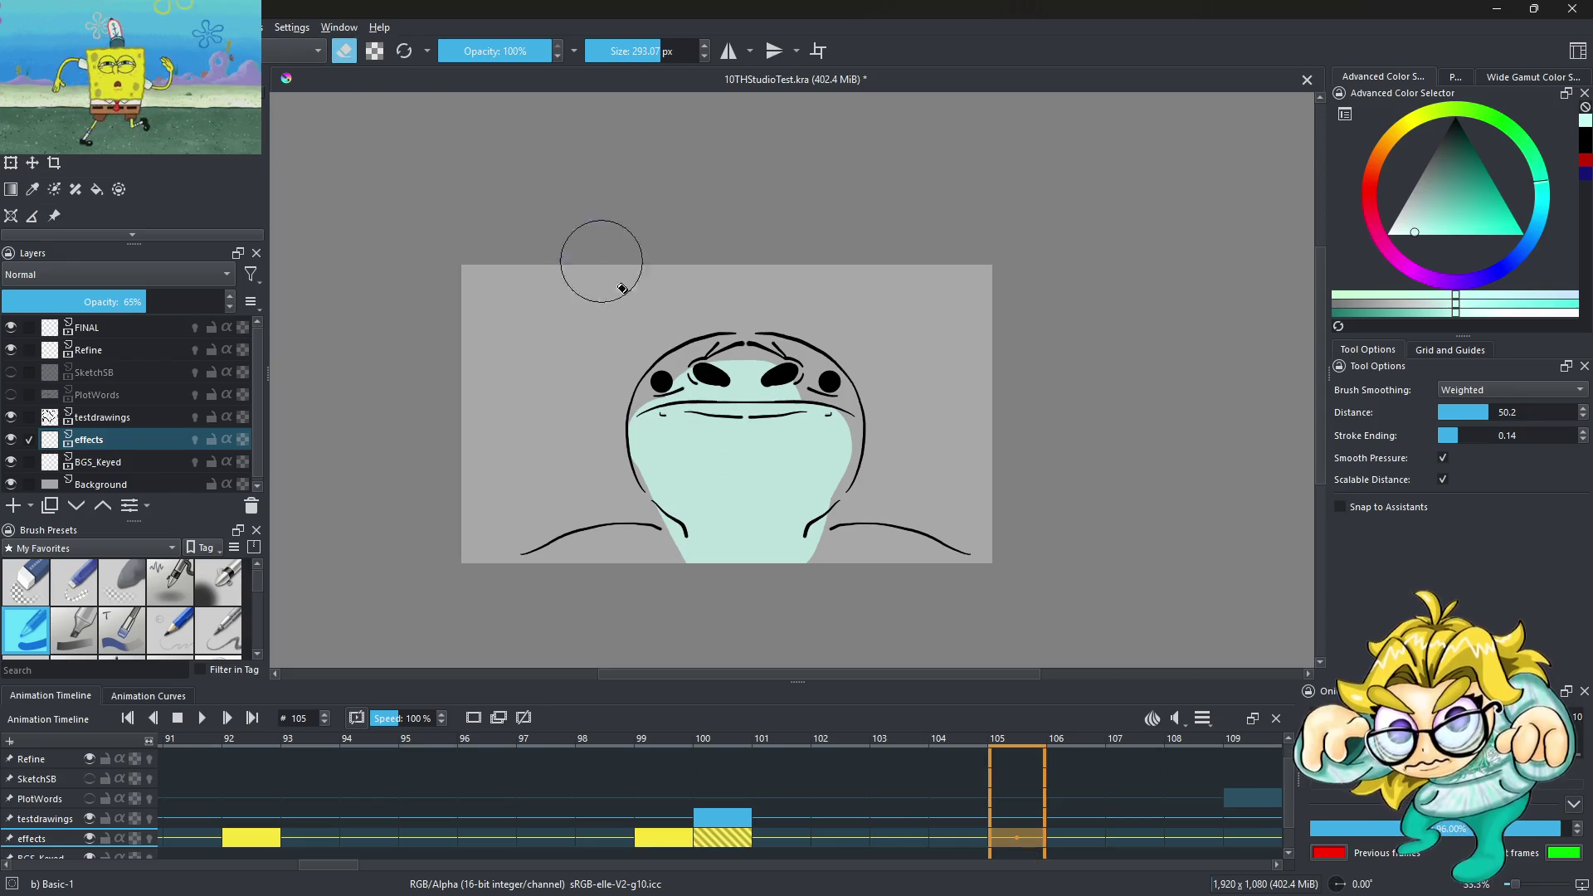
# Paint a light cyan face fill at frame 105 with a ~117 px brush and erase a band across it
pyautogui.moveTo(653, 47); pyautogui.dragTo(636, 48)
pyautogui.moveTo(628, 419); pyautogui.dragTo(682, 391)
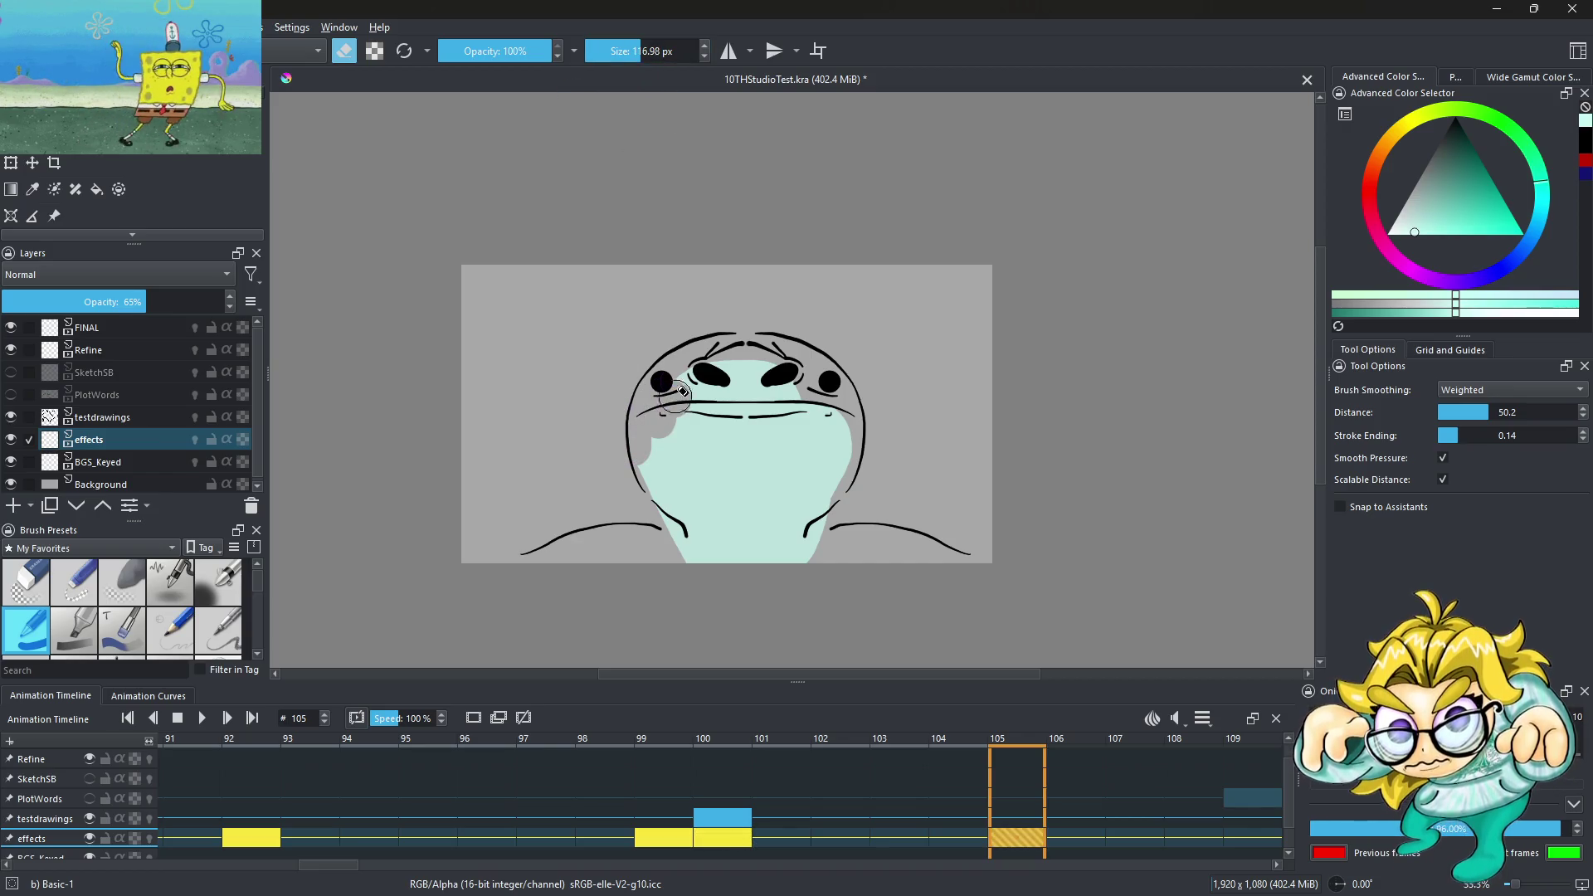
pyautogui.moveTo(651, 444); pyautogui.dragTo(743, 408)
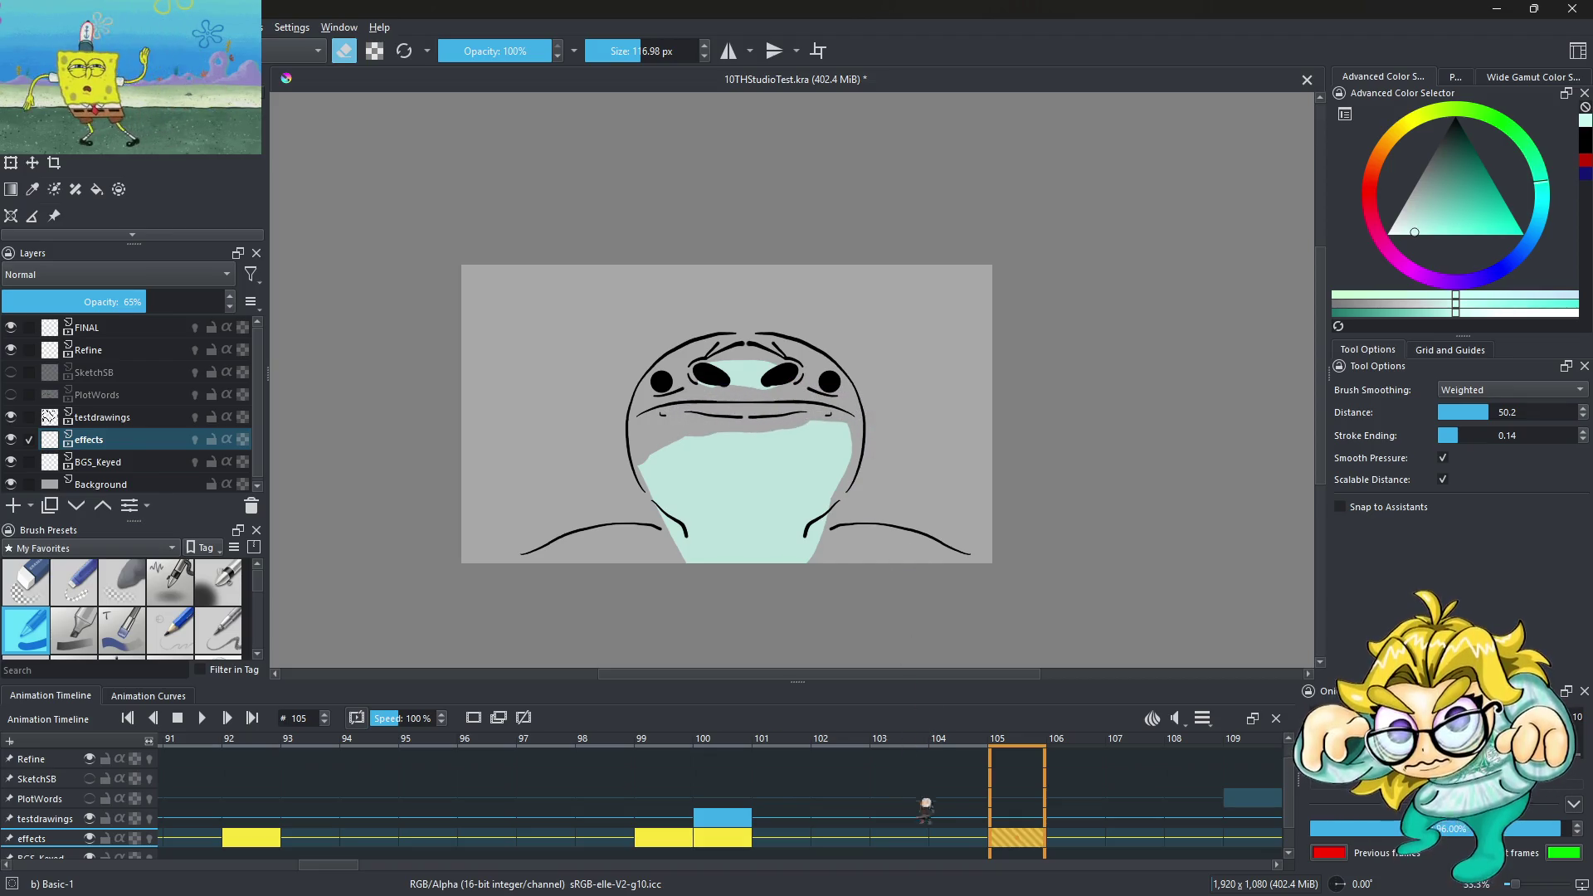
# Clone the frame-105 face-fill keyframe, preview playback, and add a blank keyframe at frame 116
pyautogui.rightClick(1025, 841)
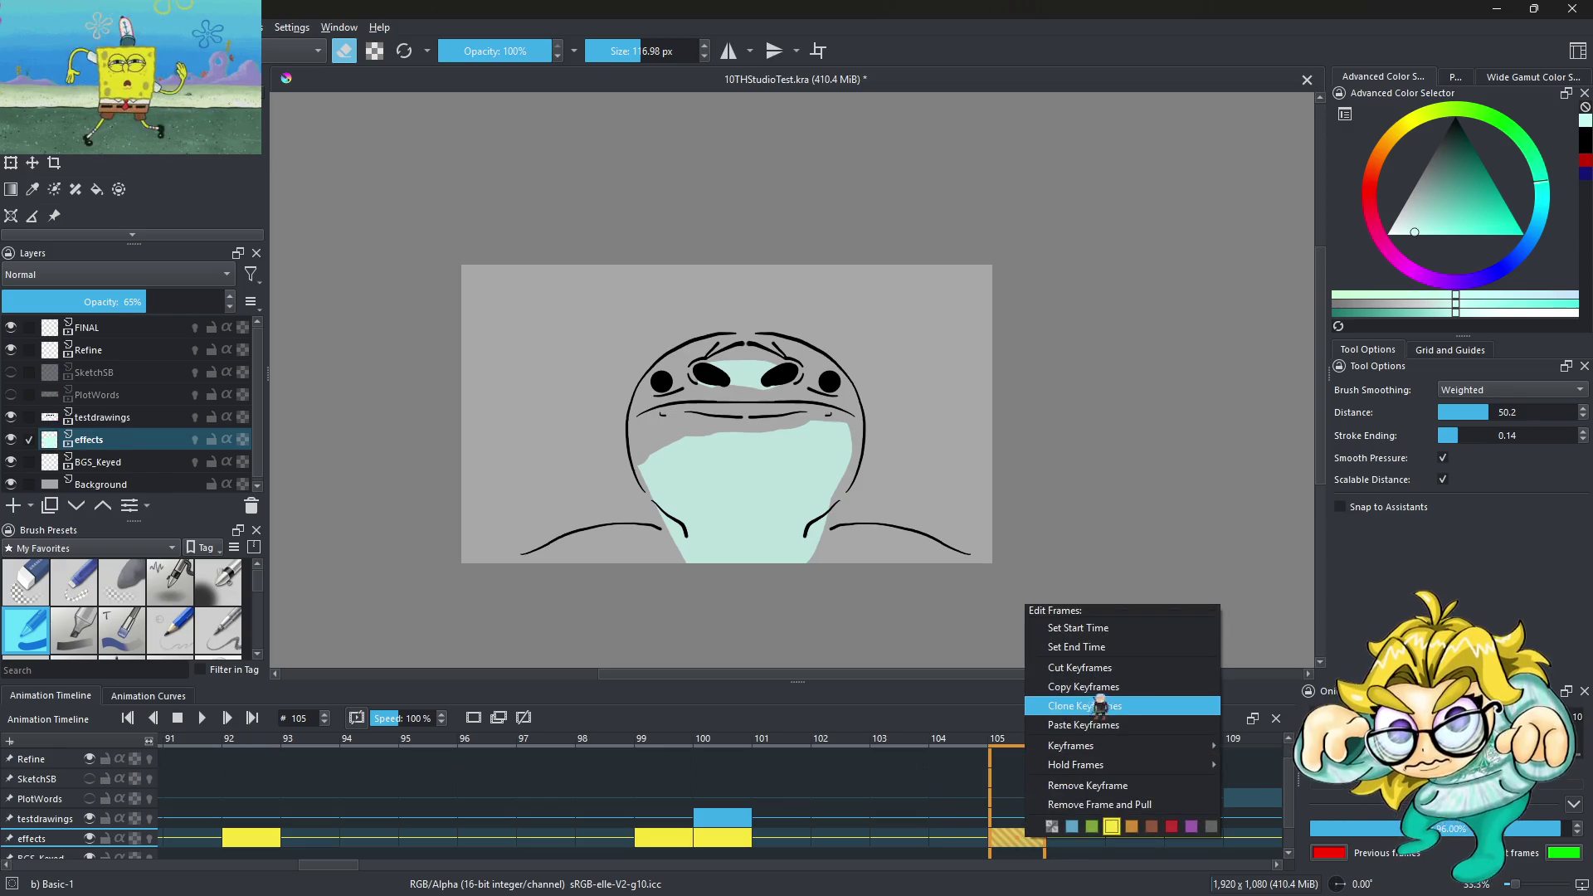
pyautogui.click(943, 780)
pyautogui.press('space')
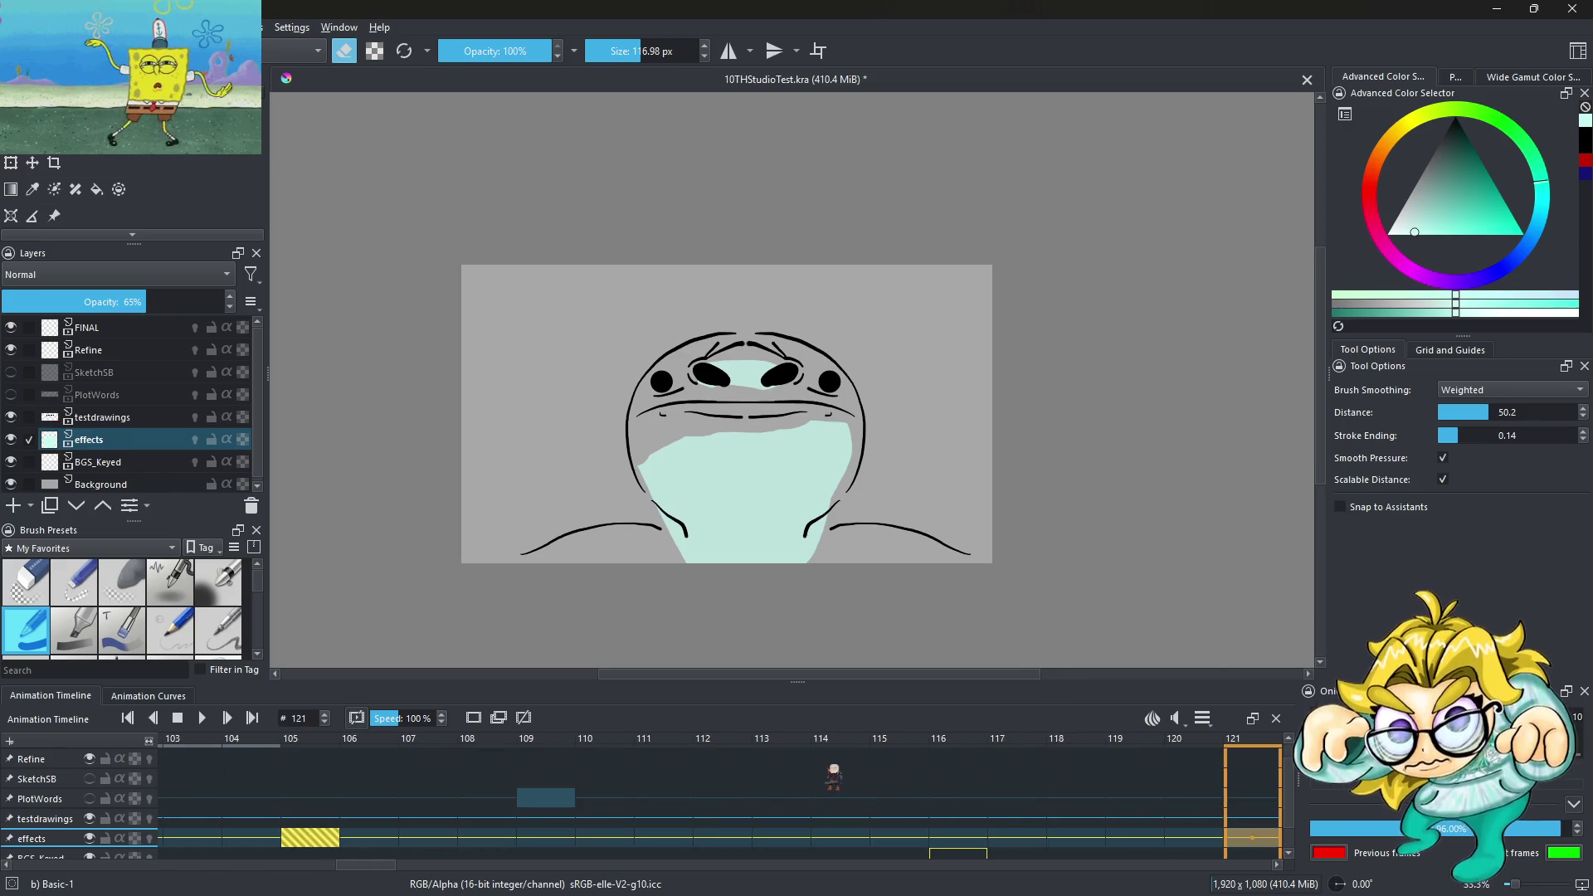
pyautogui.rightClick(973, 844)
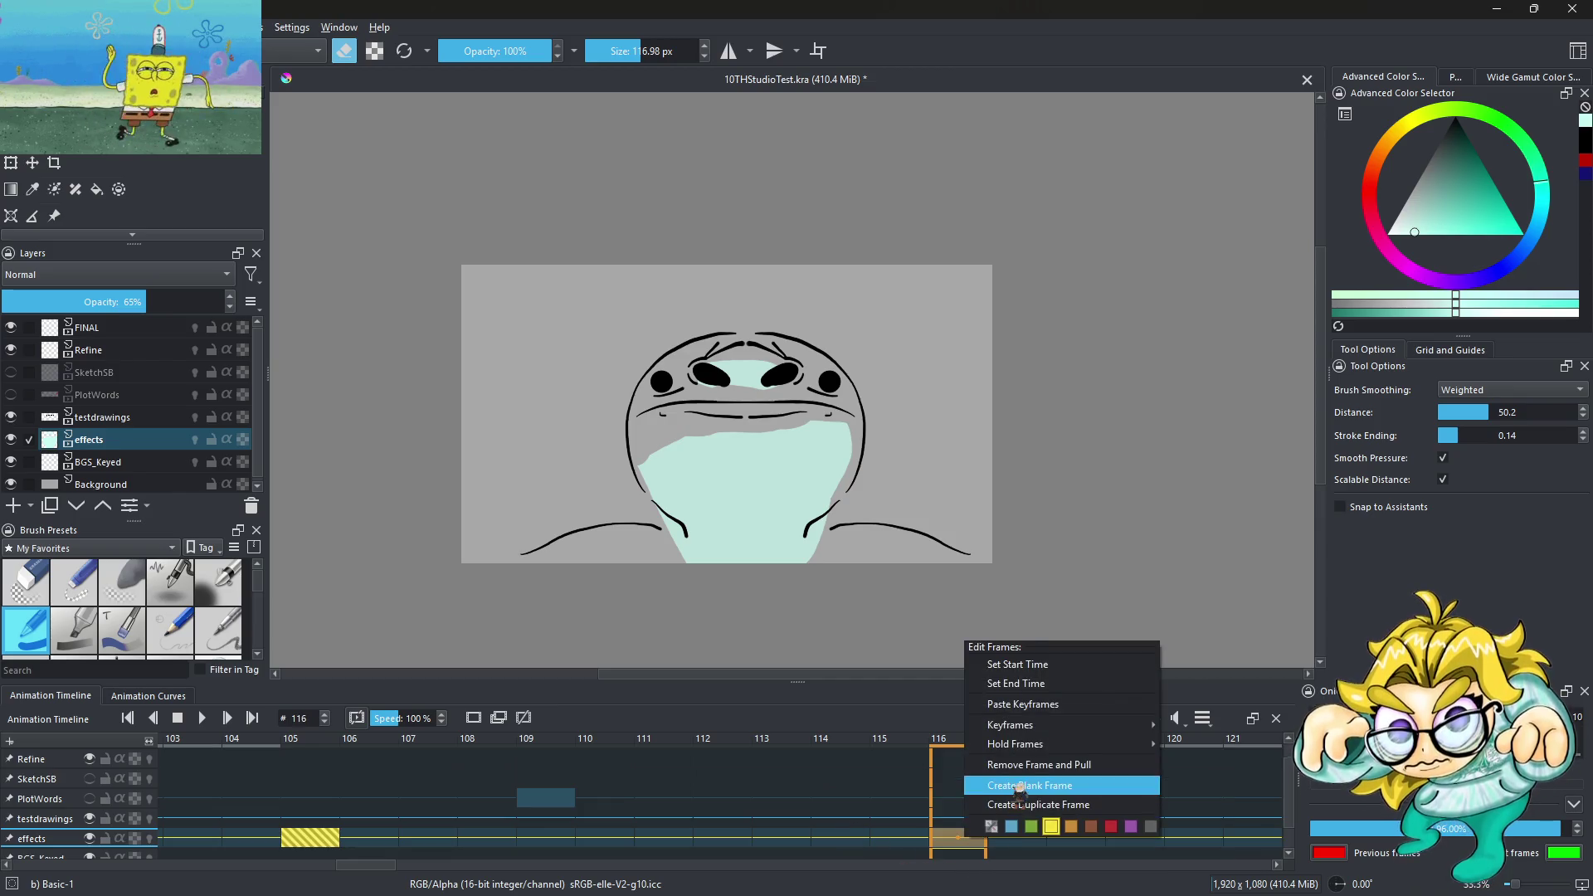
pyautogui.click(1021, 786)
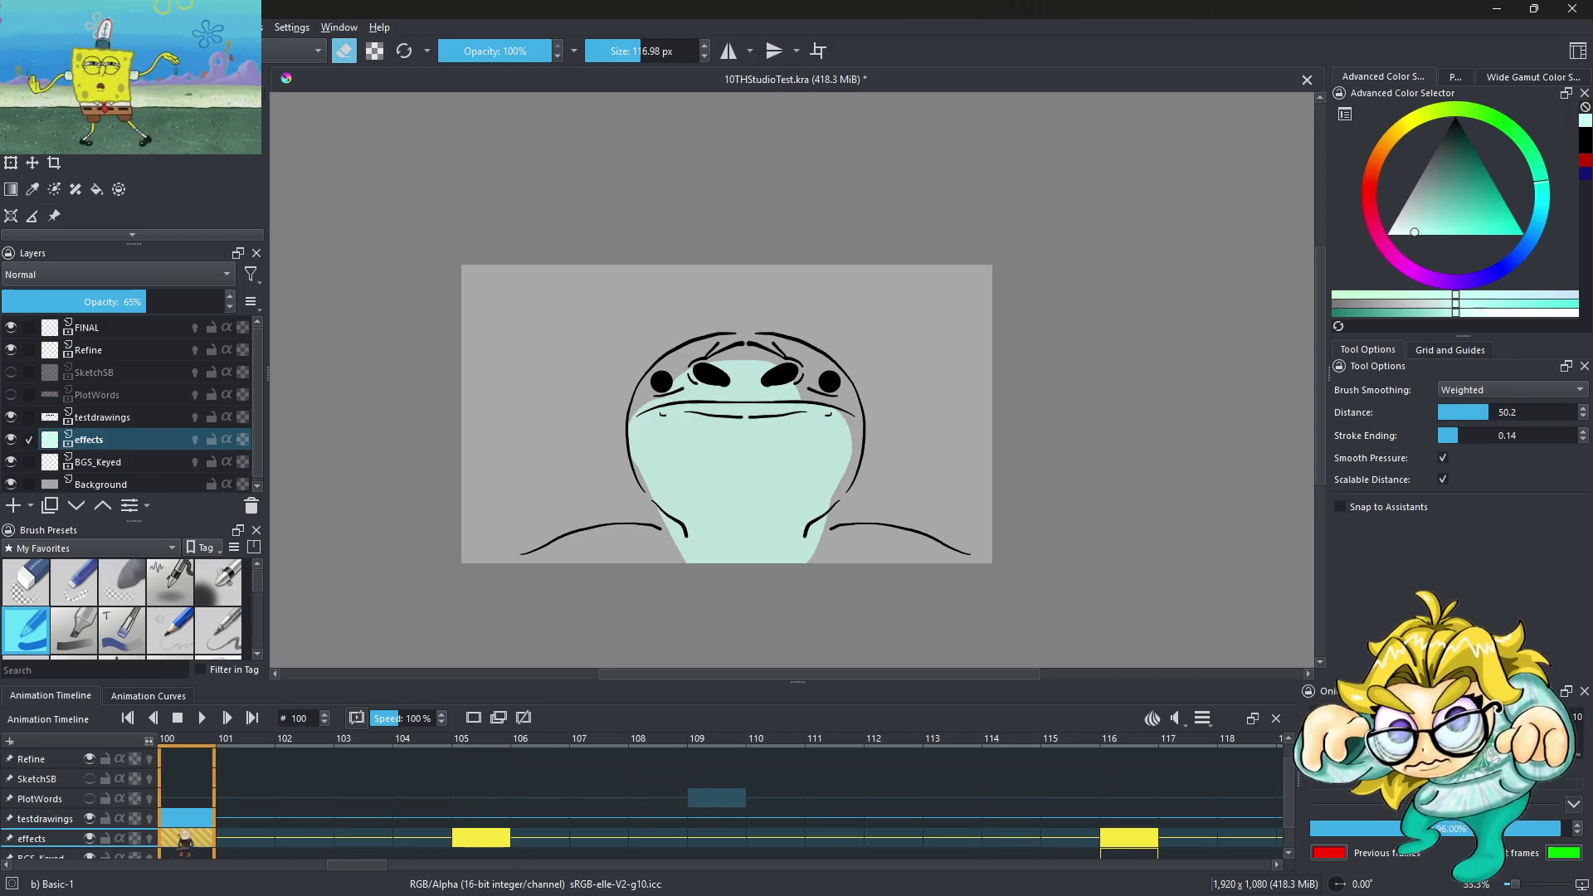
# Add a keyframe at frame 114, then move the frame-116 key to 124 and the 114 key to 116
pyautogui.rightClick(184, 842)
pyautogui.click(266, 690)
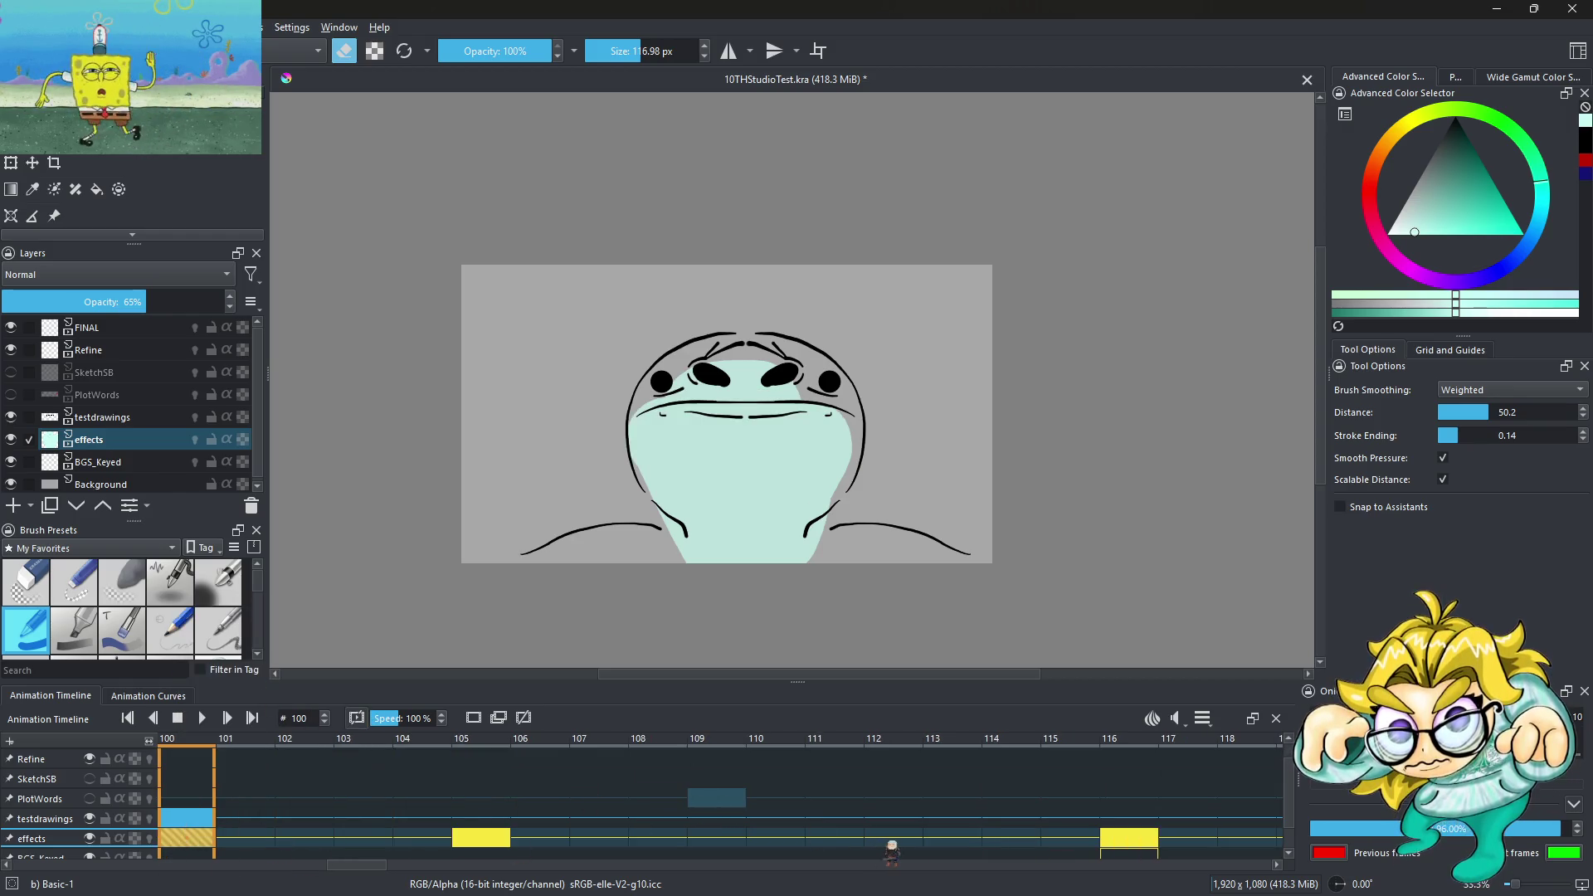
pyautogui.rightClick(1011, 838)
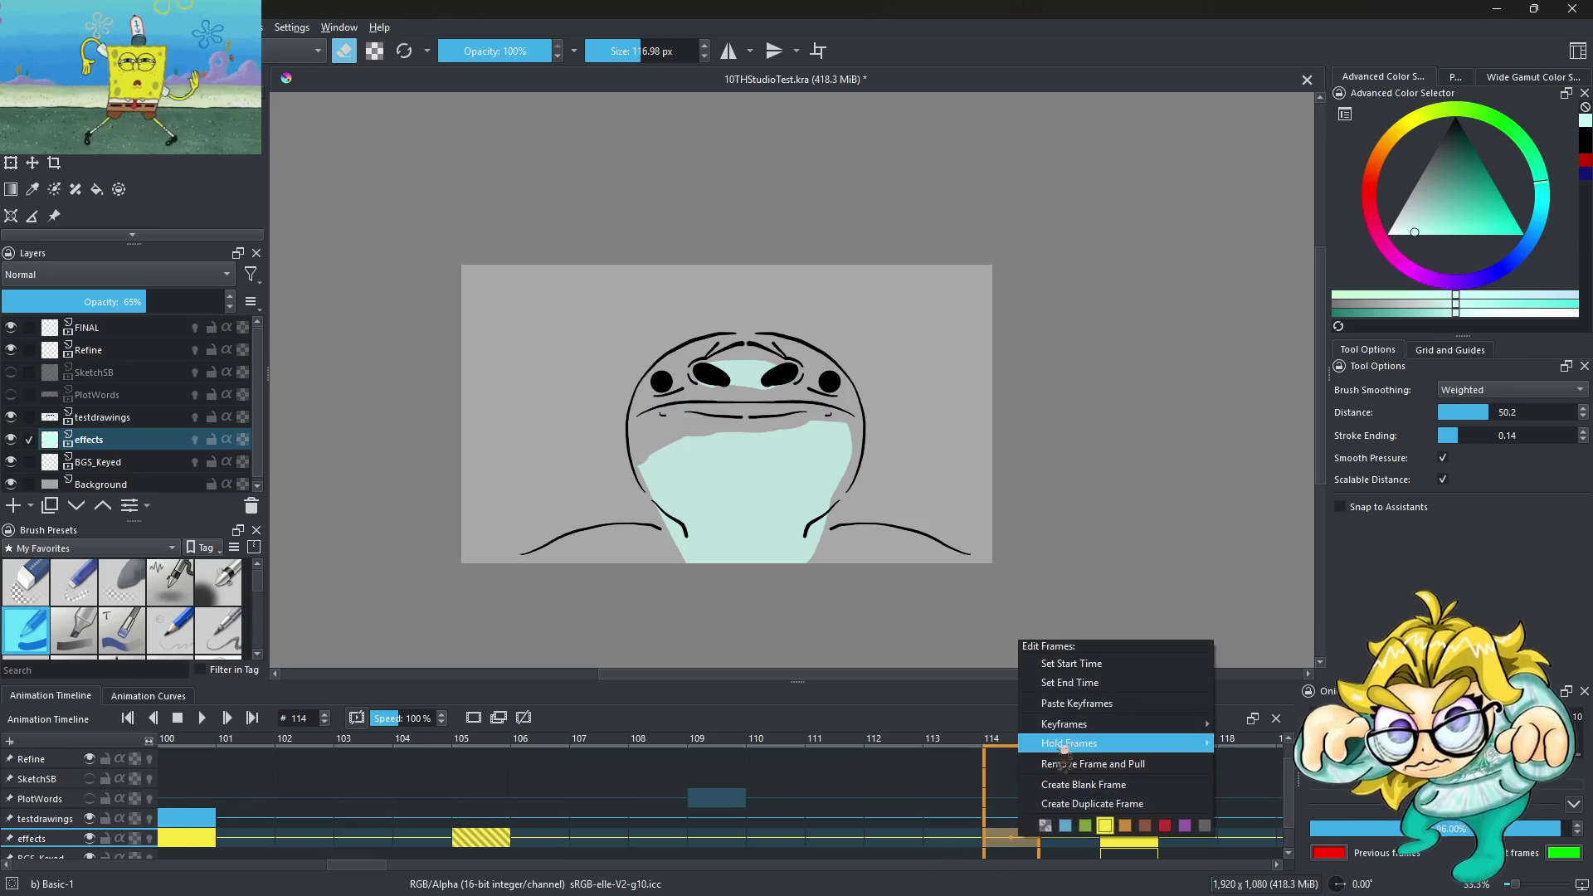
pyautogui.click(1067, 715)
pyautogui.click(1129, 838)
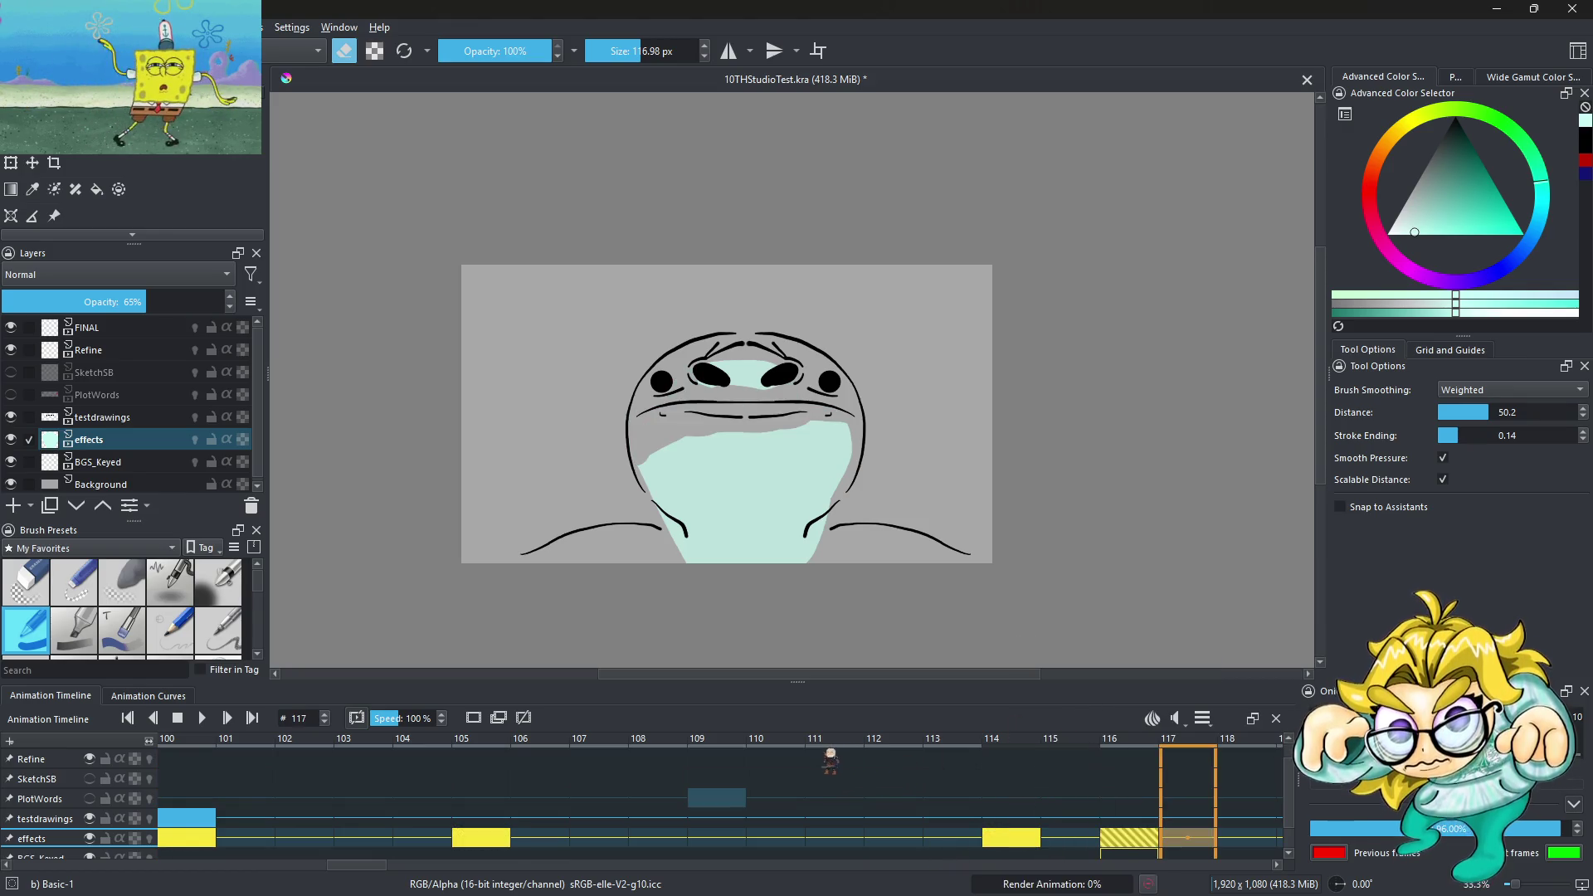
pyautogui.moveTo(439, 839); pyautogui.dragTo(898, 839)
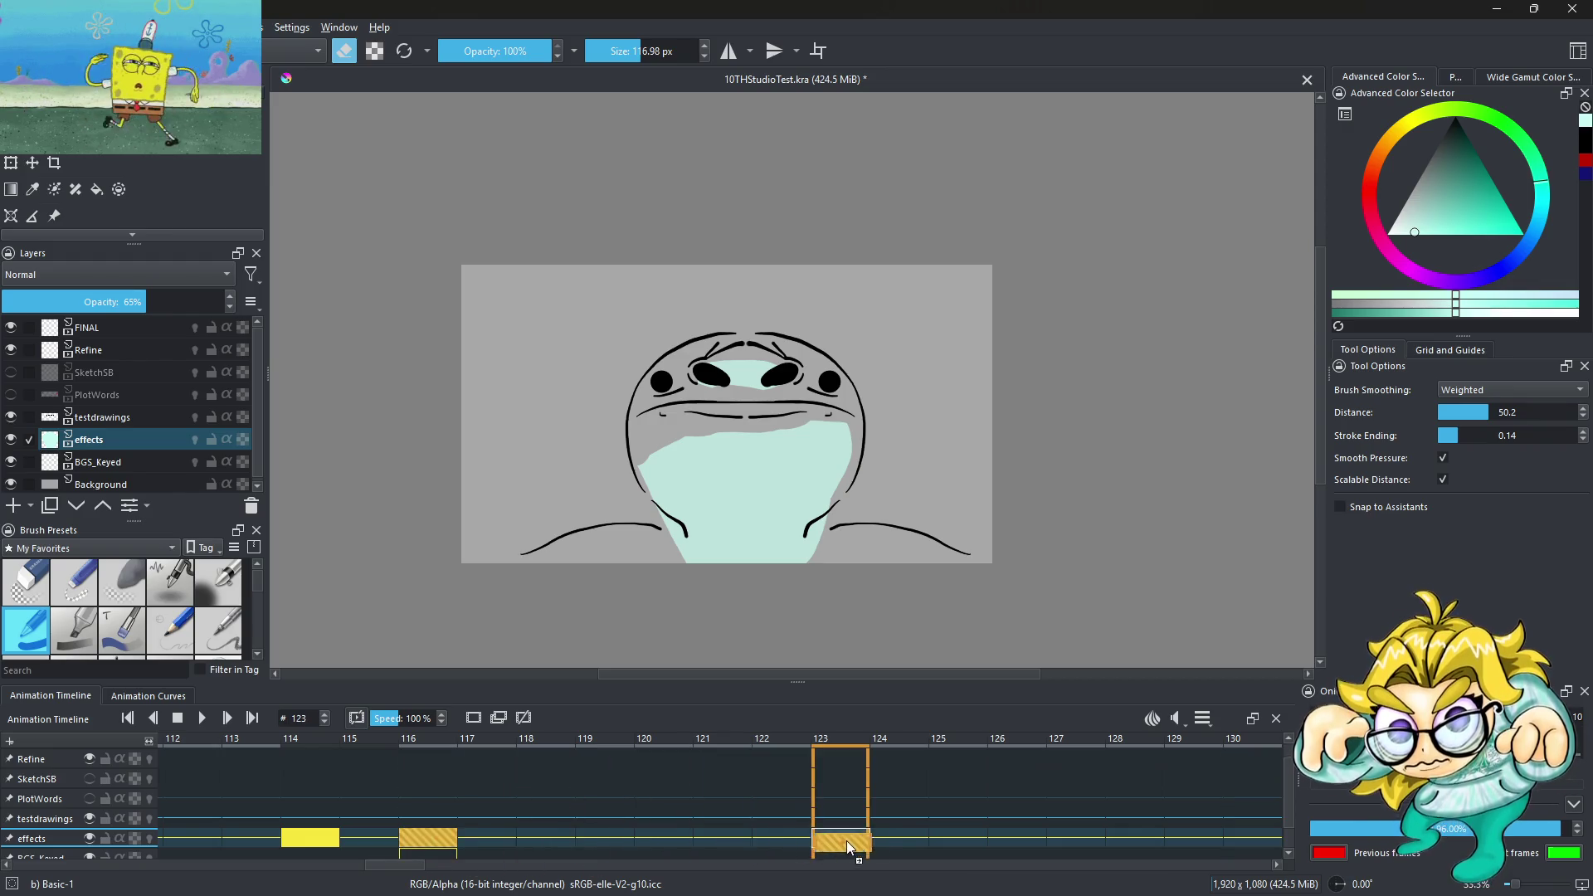
pyautogui.click(316, 840)
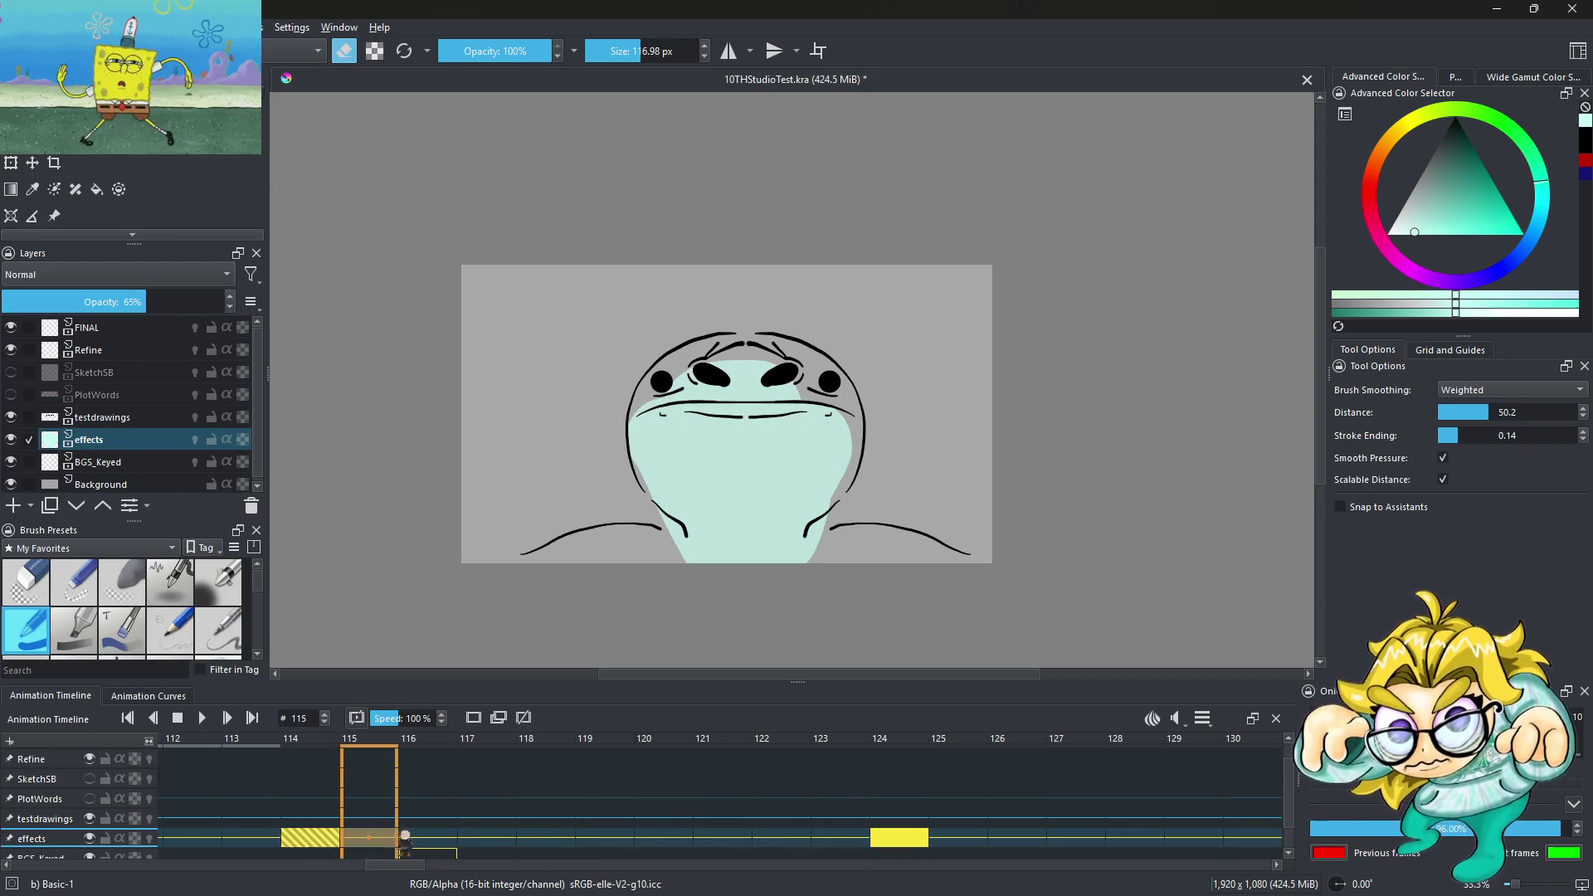
pyautogui.moveTo(324, 839); pyautogui.dragTo(427, 838)
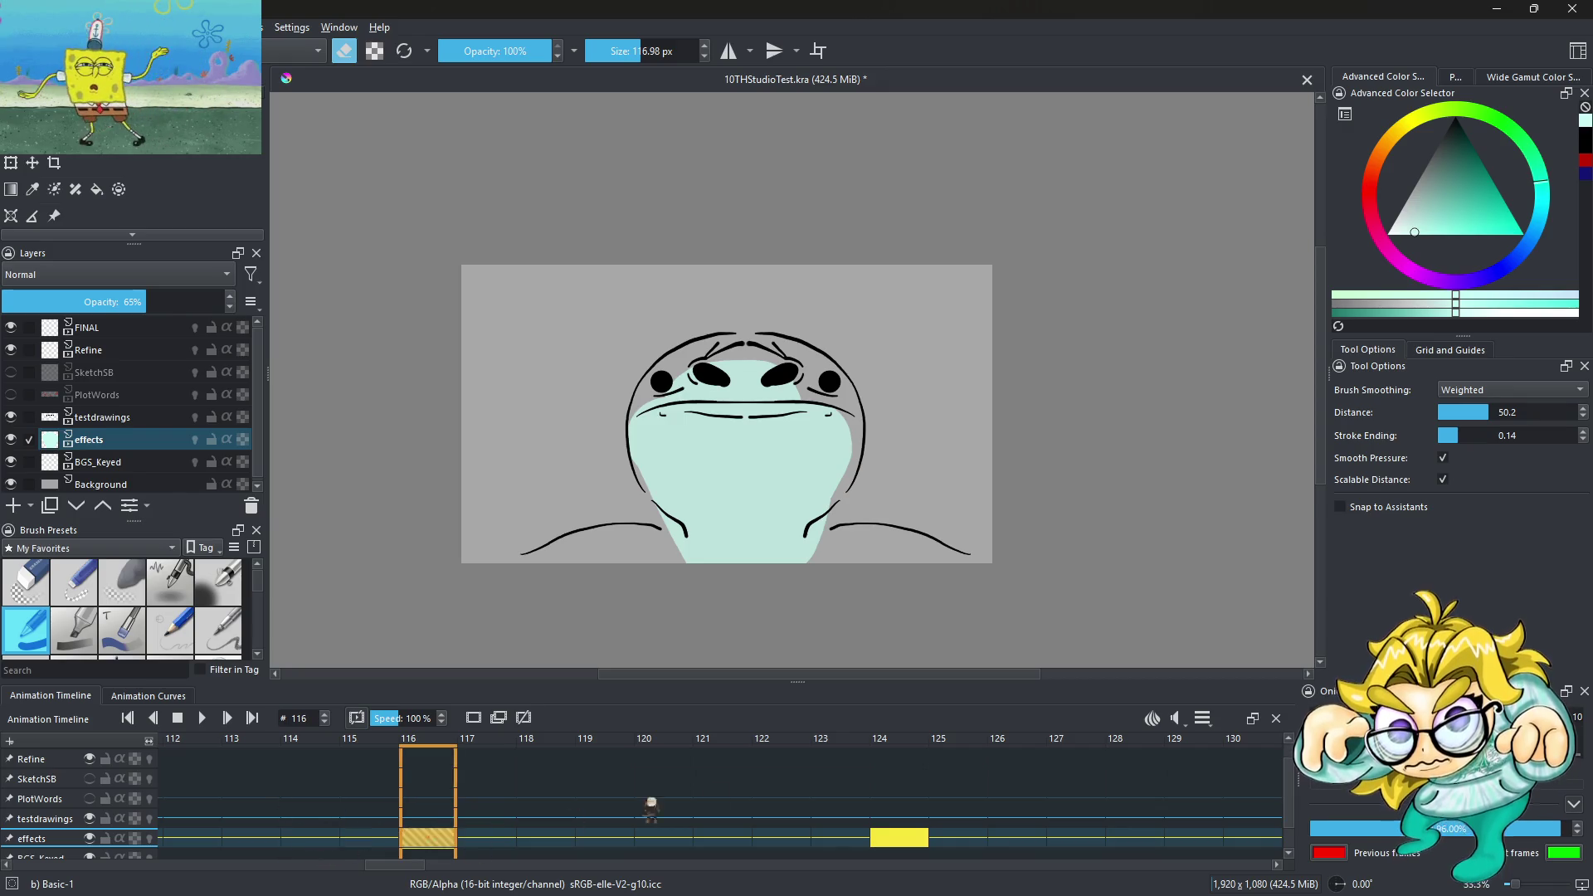
# Play the animation and stop around frame 130 to review the flash timing
pyautogui.press('space')
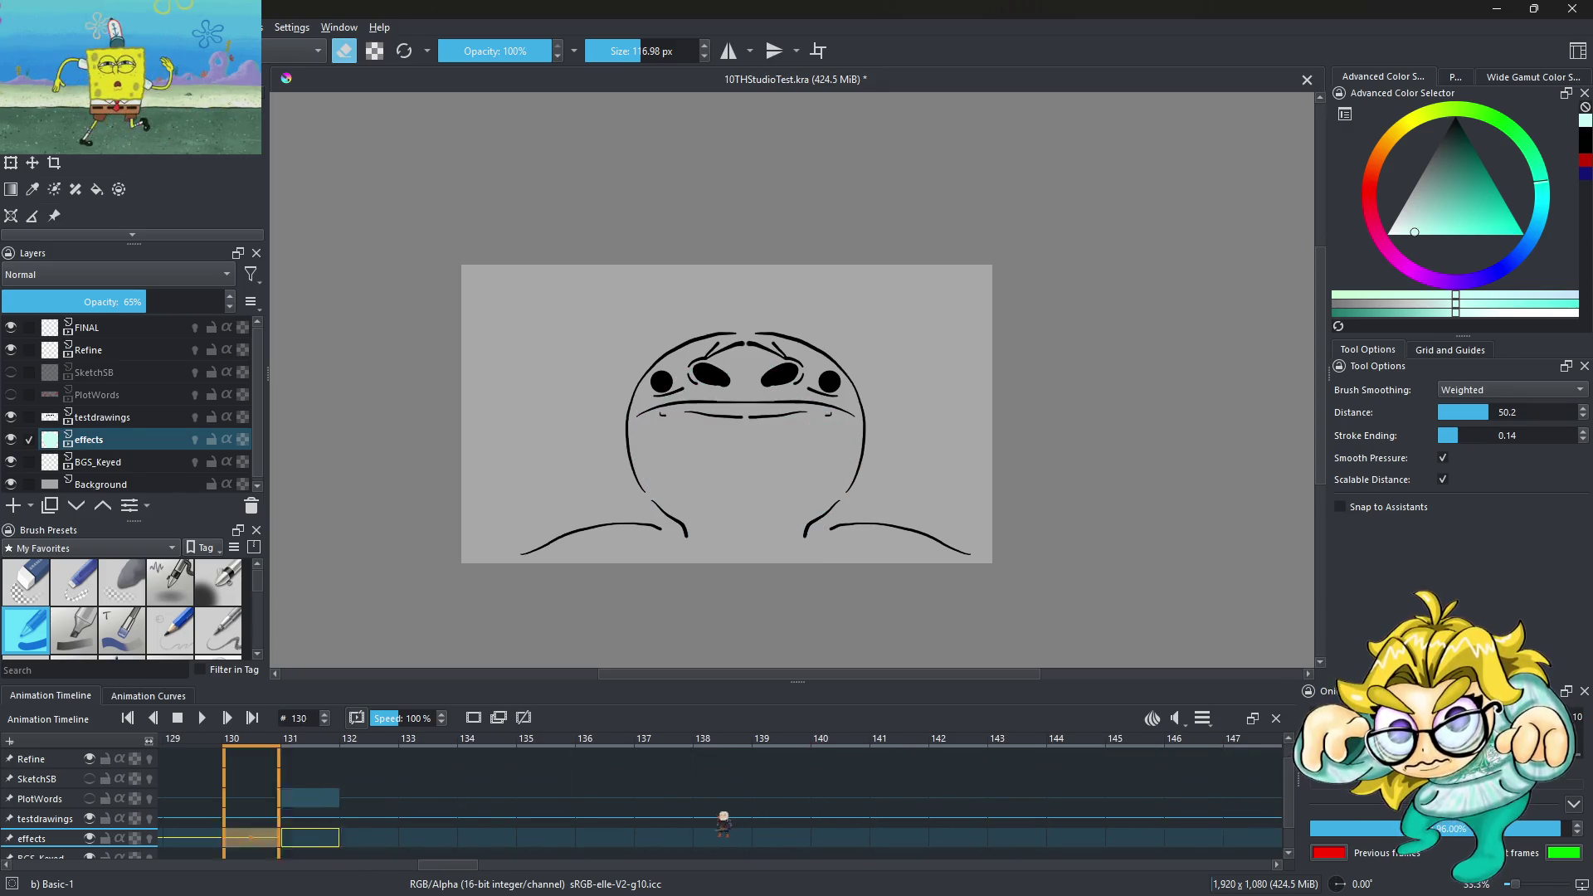
pyautogui.click(776, 836)
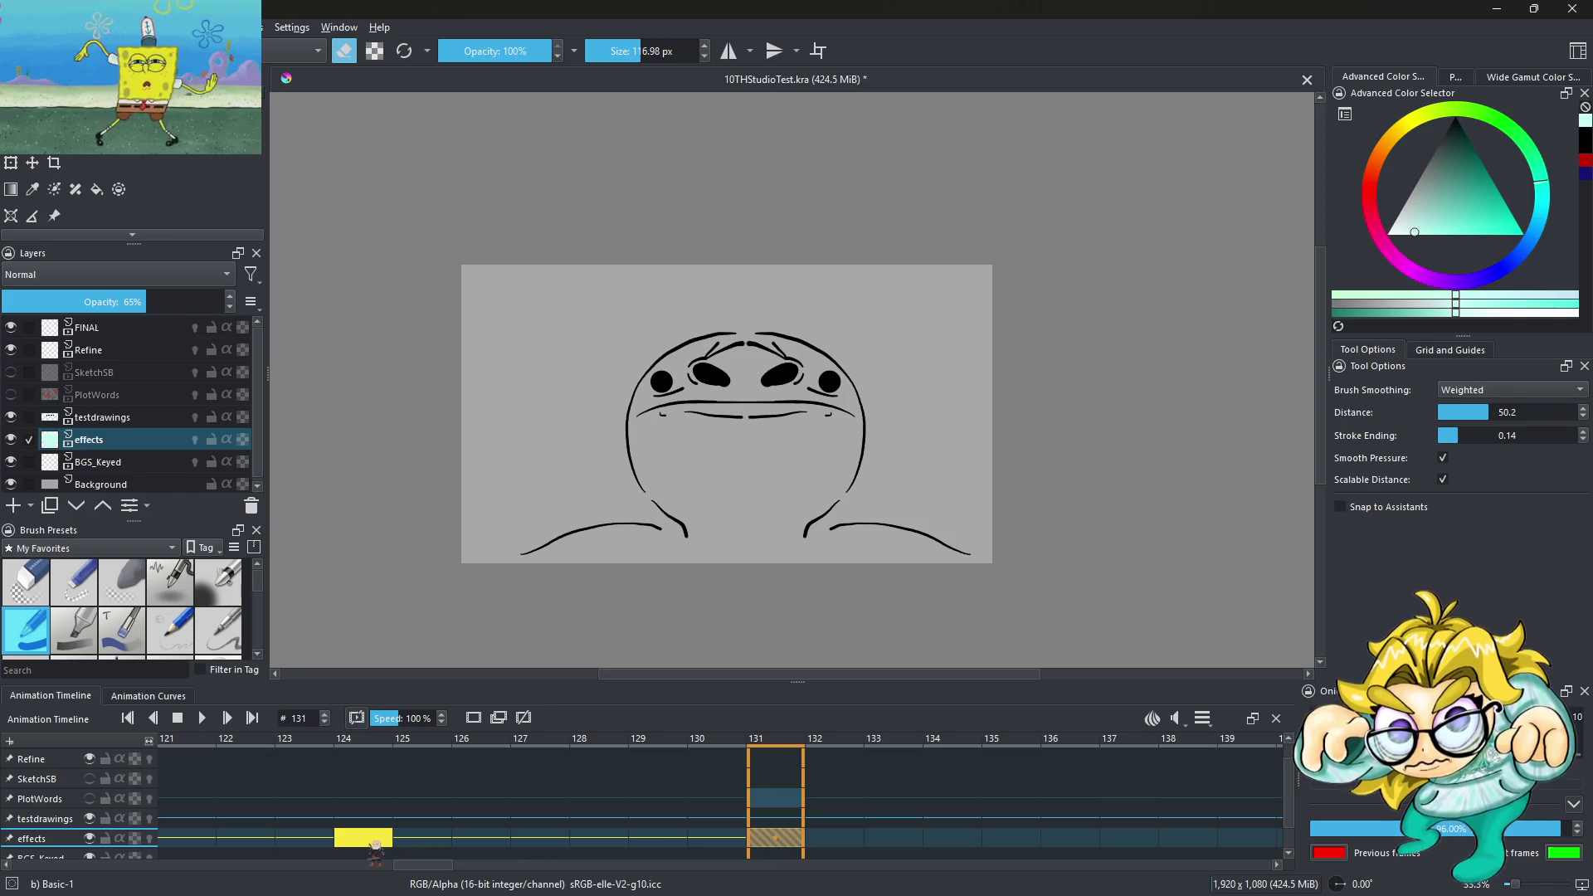
pyautogui.click(735, 840)
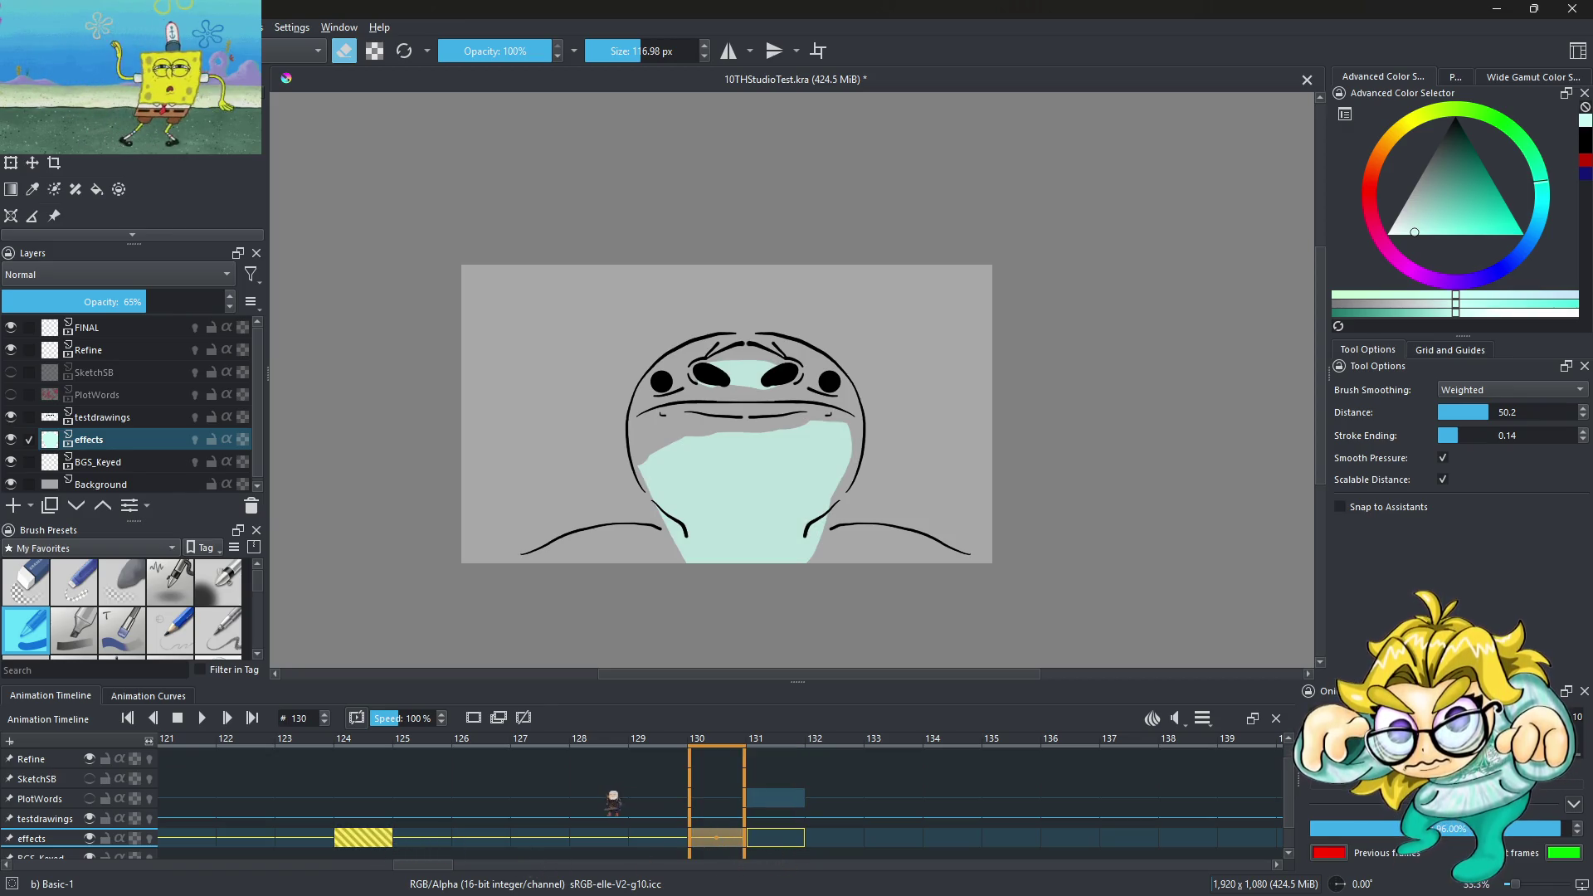
pyautogui.hotkey('ctrl', 'shift', 'alt', 'r')
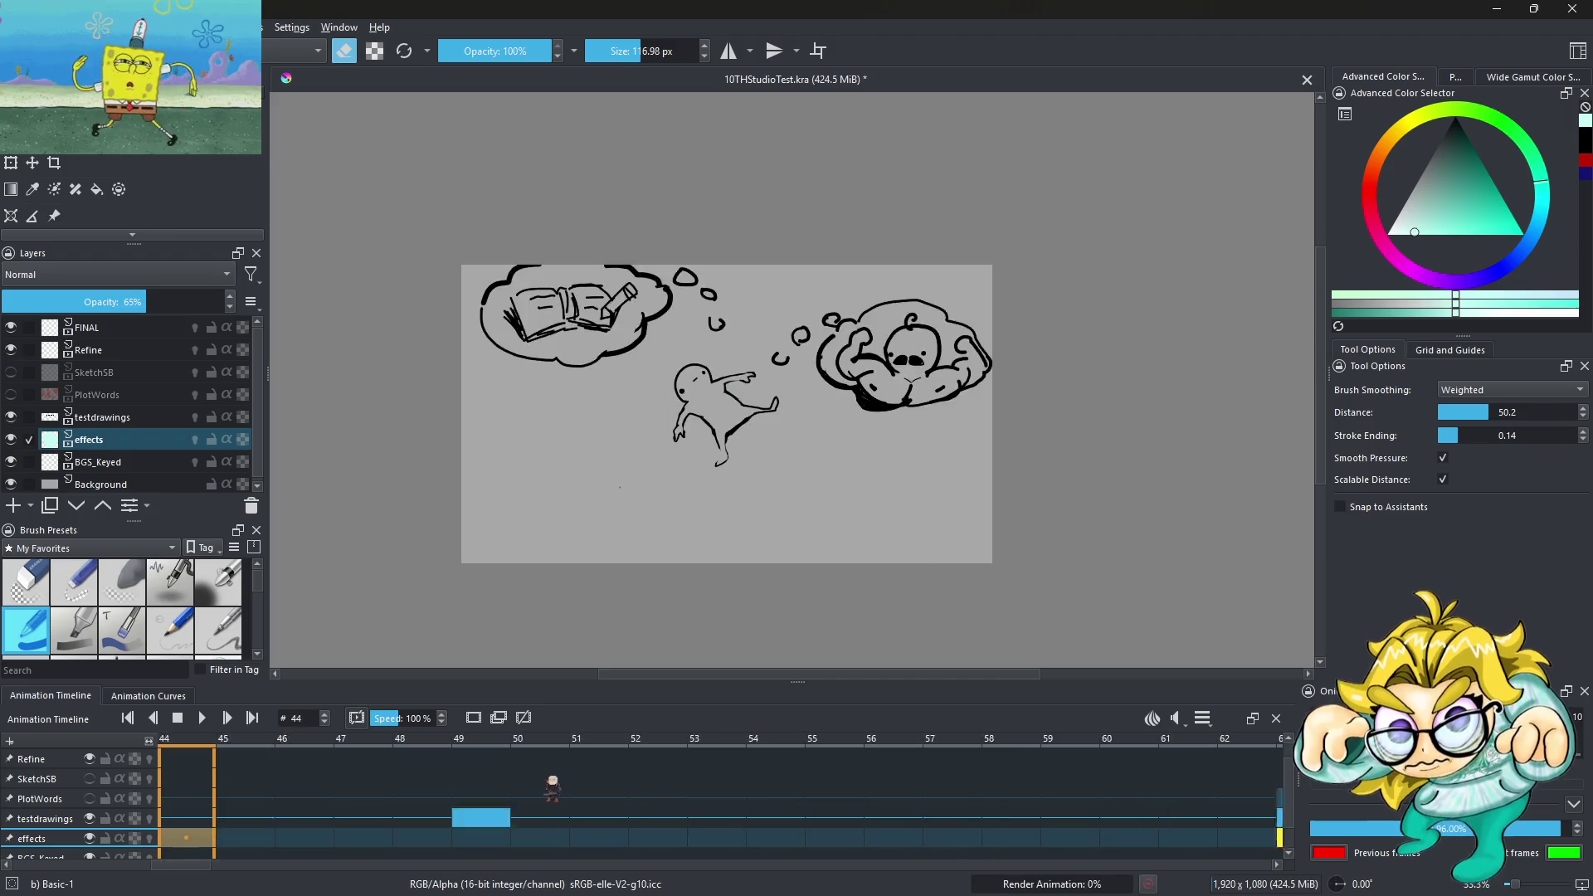
pyautogui.click(201, 719)
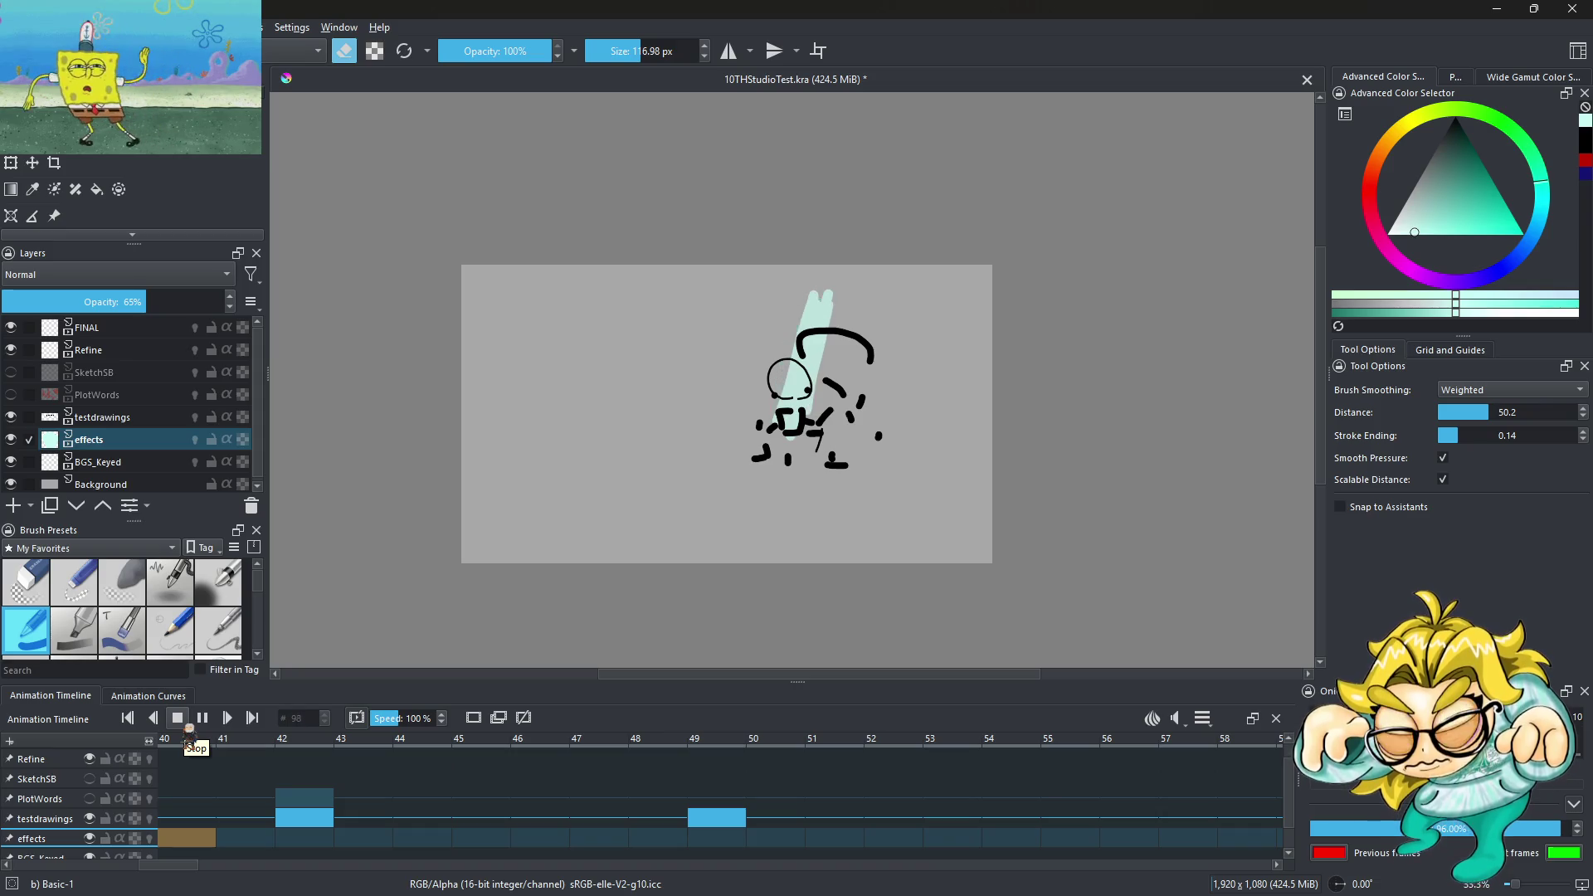
pyautogui.click(183, 723)
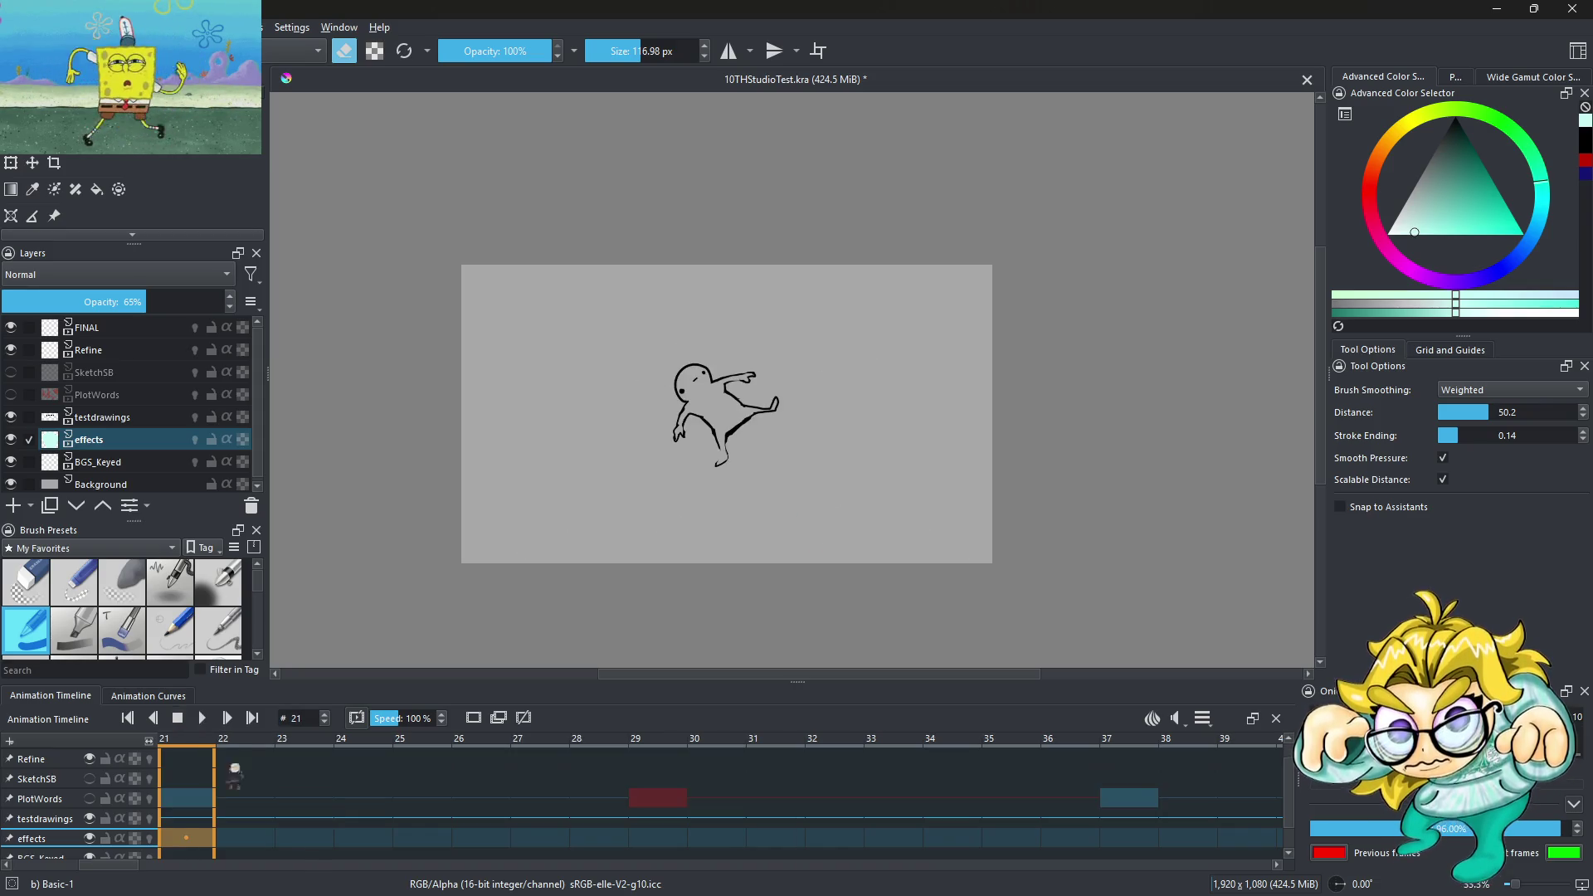
pyautogui.press('space')
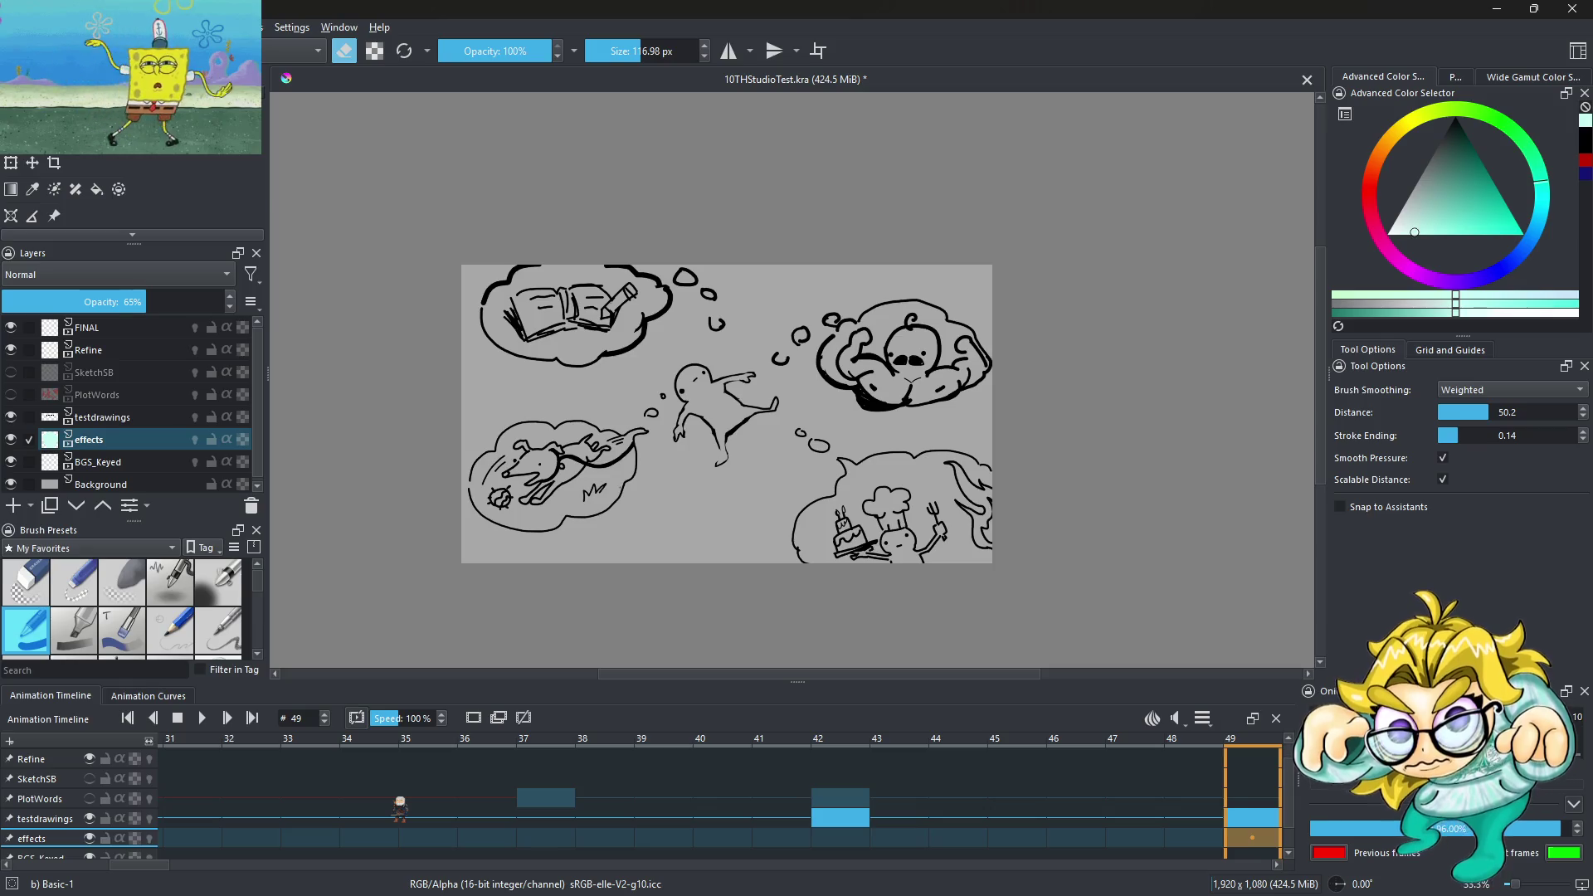
pyautogui.press('Home')
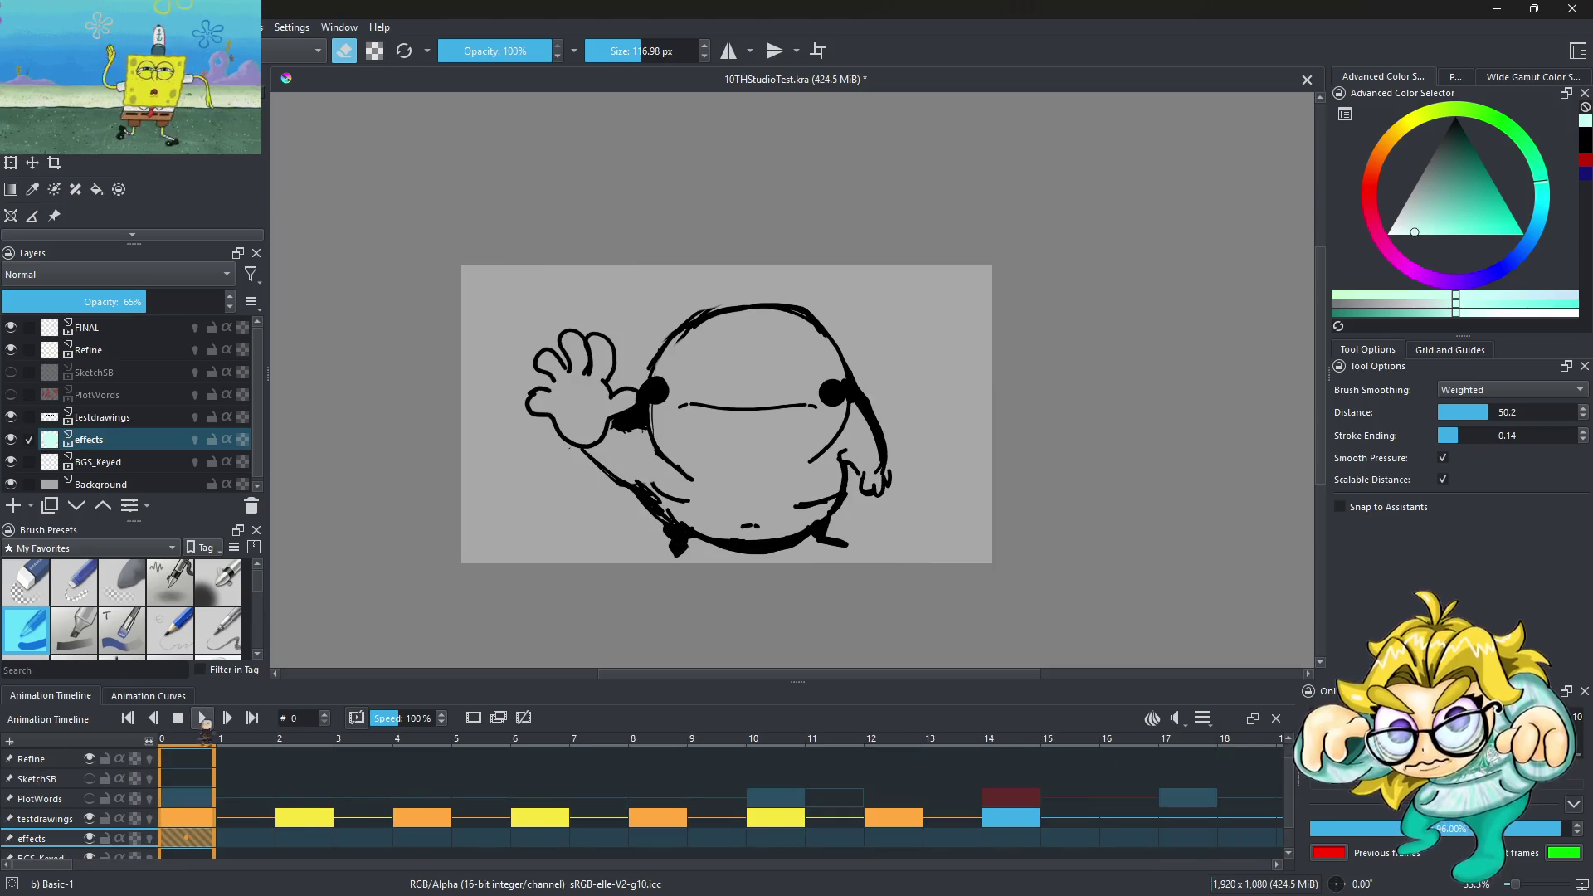
pyautogui.click(203, 719)
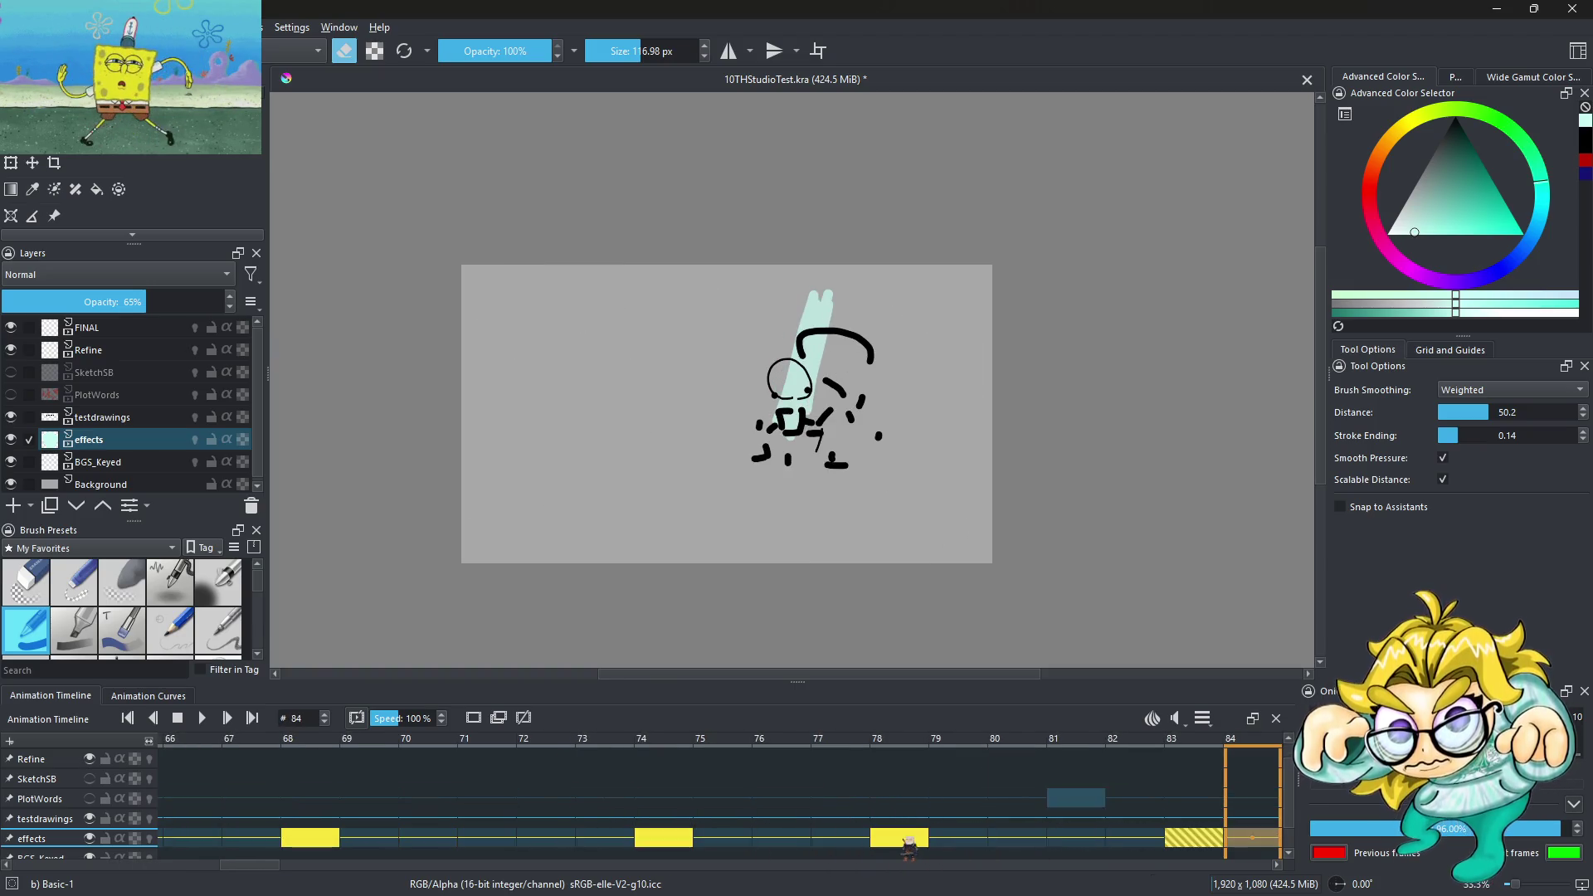
# Go to effects frame 105 and clear its teal fill keyframe
pyautogui.click(907, 840)
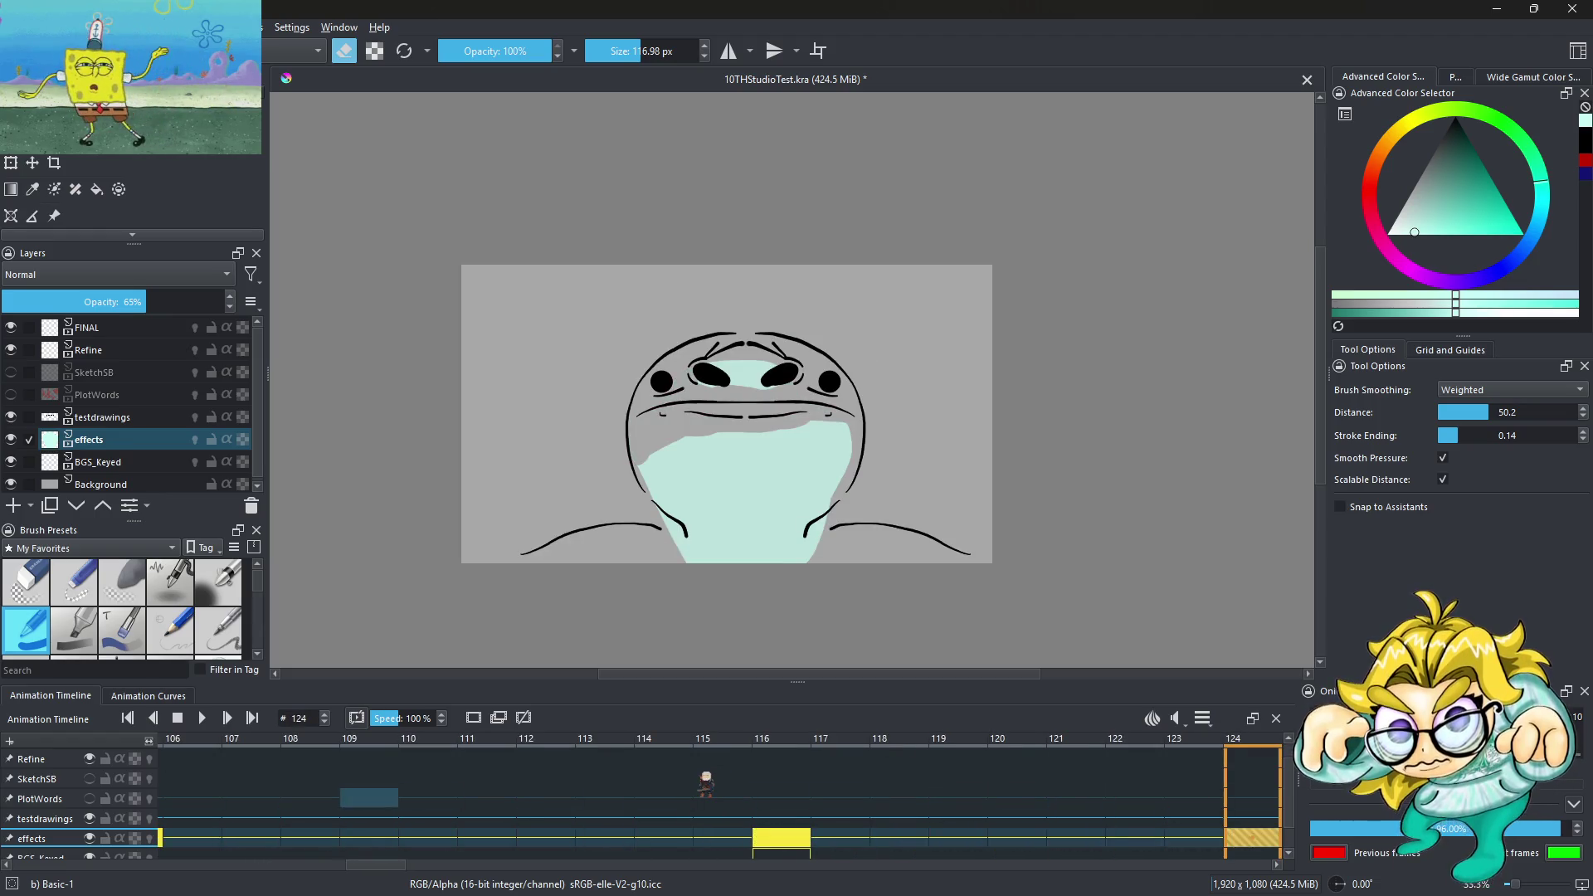
pyautogui.click(805, 839)
pyautogui.click(741, 840)
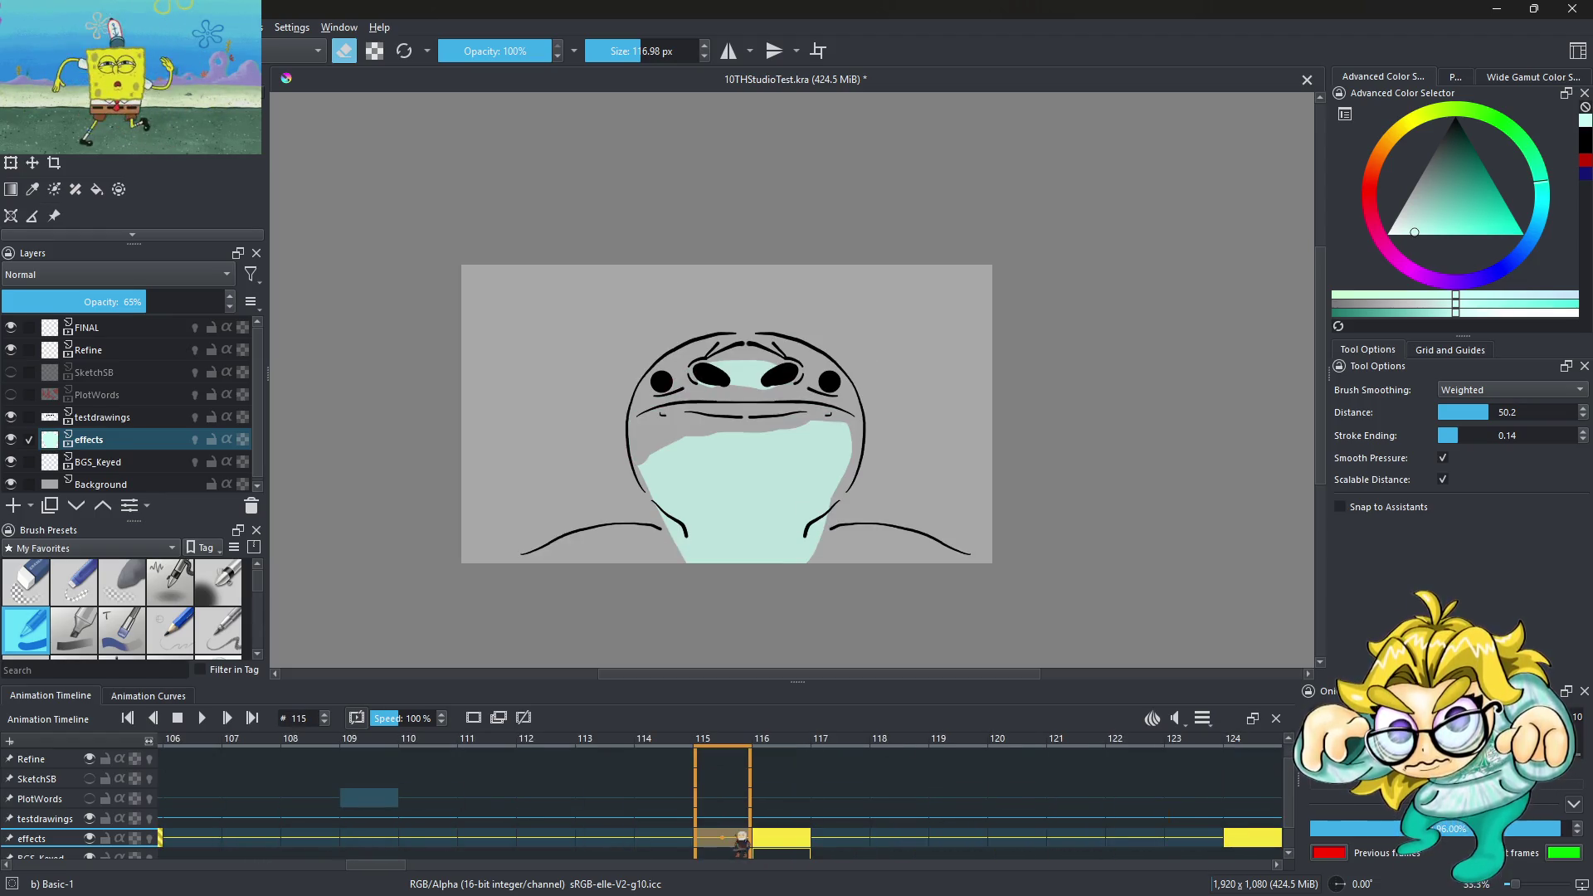
pyautogui.moveTo(673, 839); pyautogui.dragTo(163, 840)
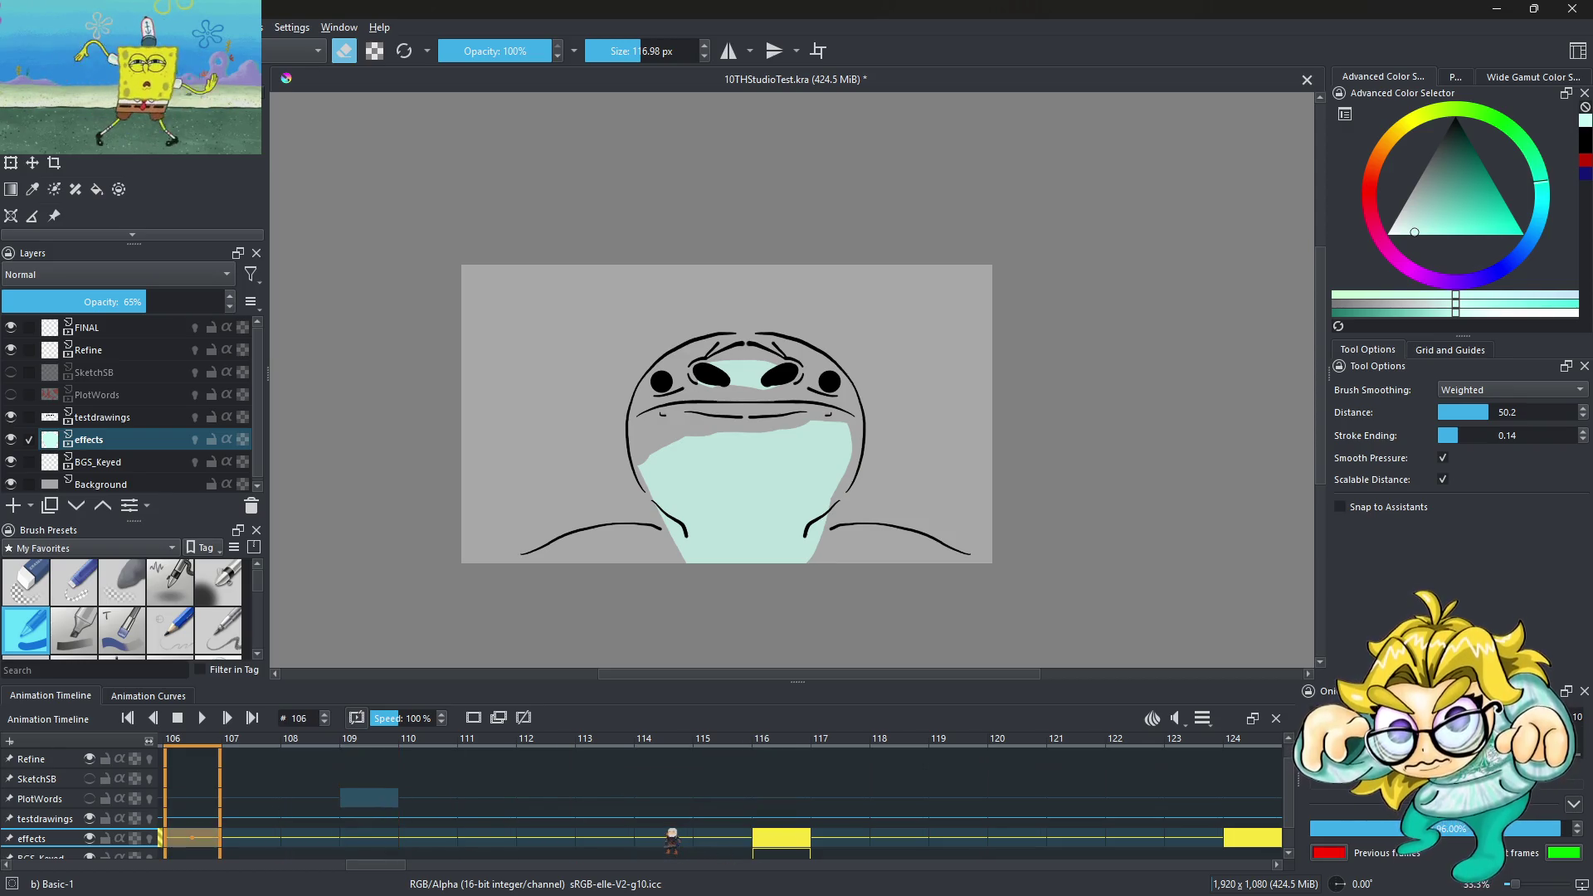
pyautogui.click(383, 839)
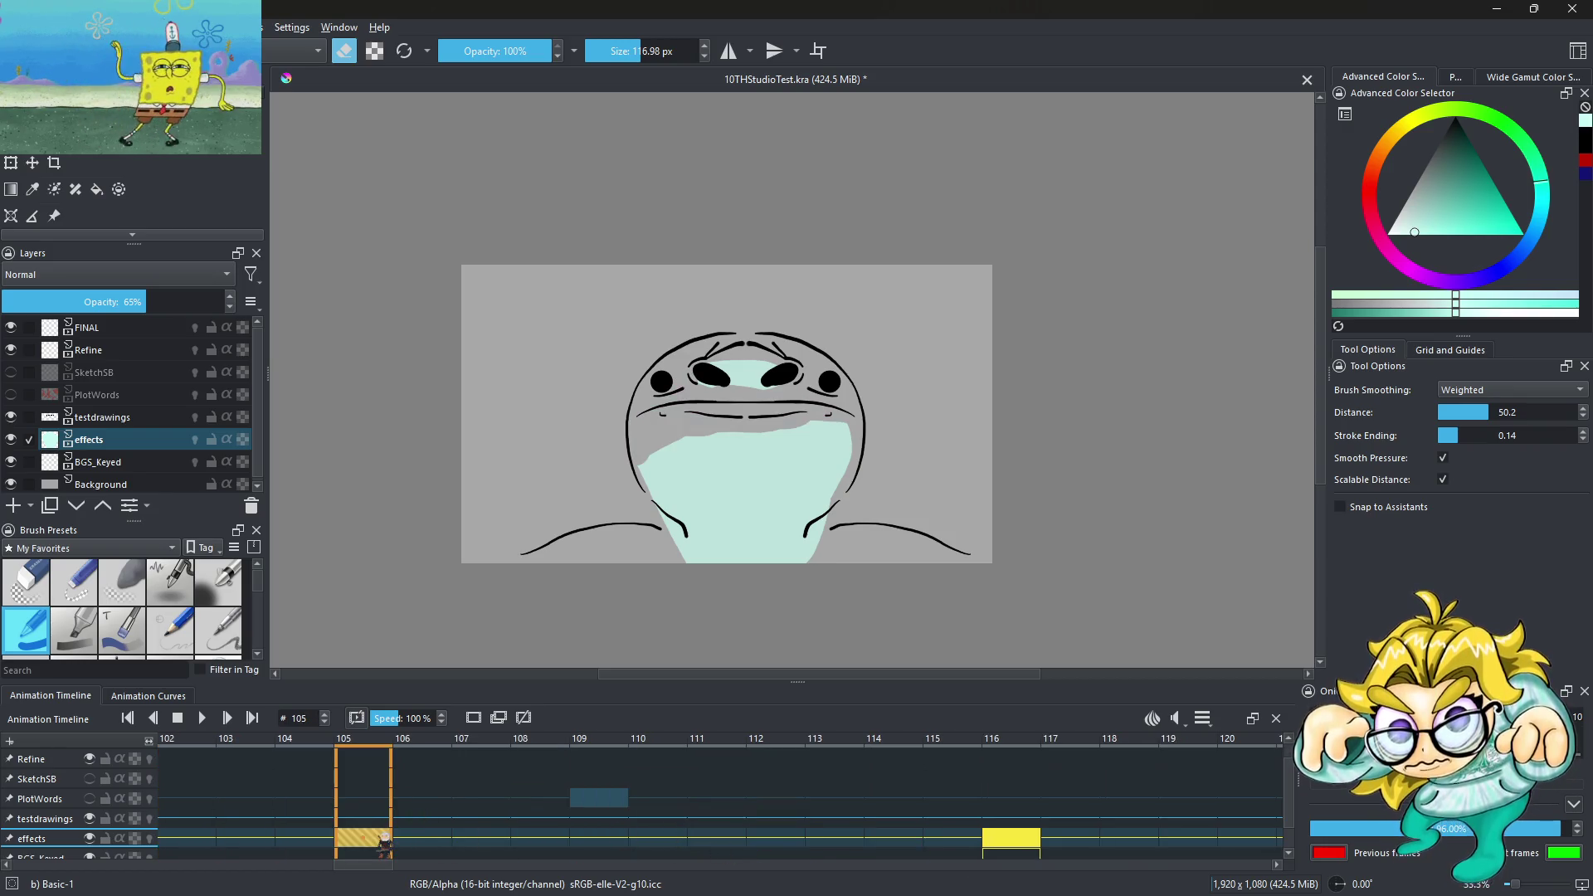
pyautogui.rightClick(384, 839)
pyautogui.click(410, 782)
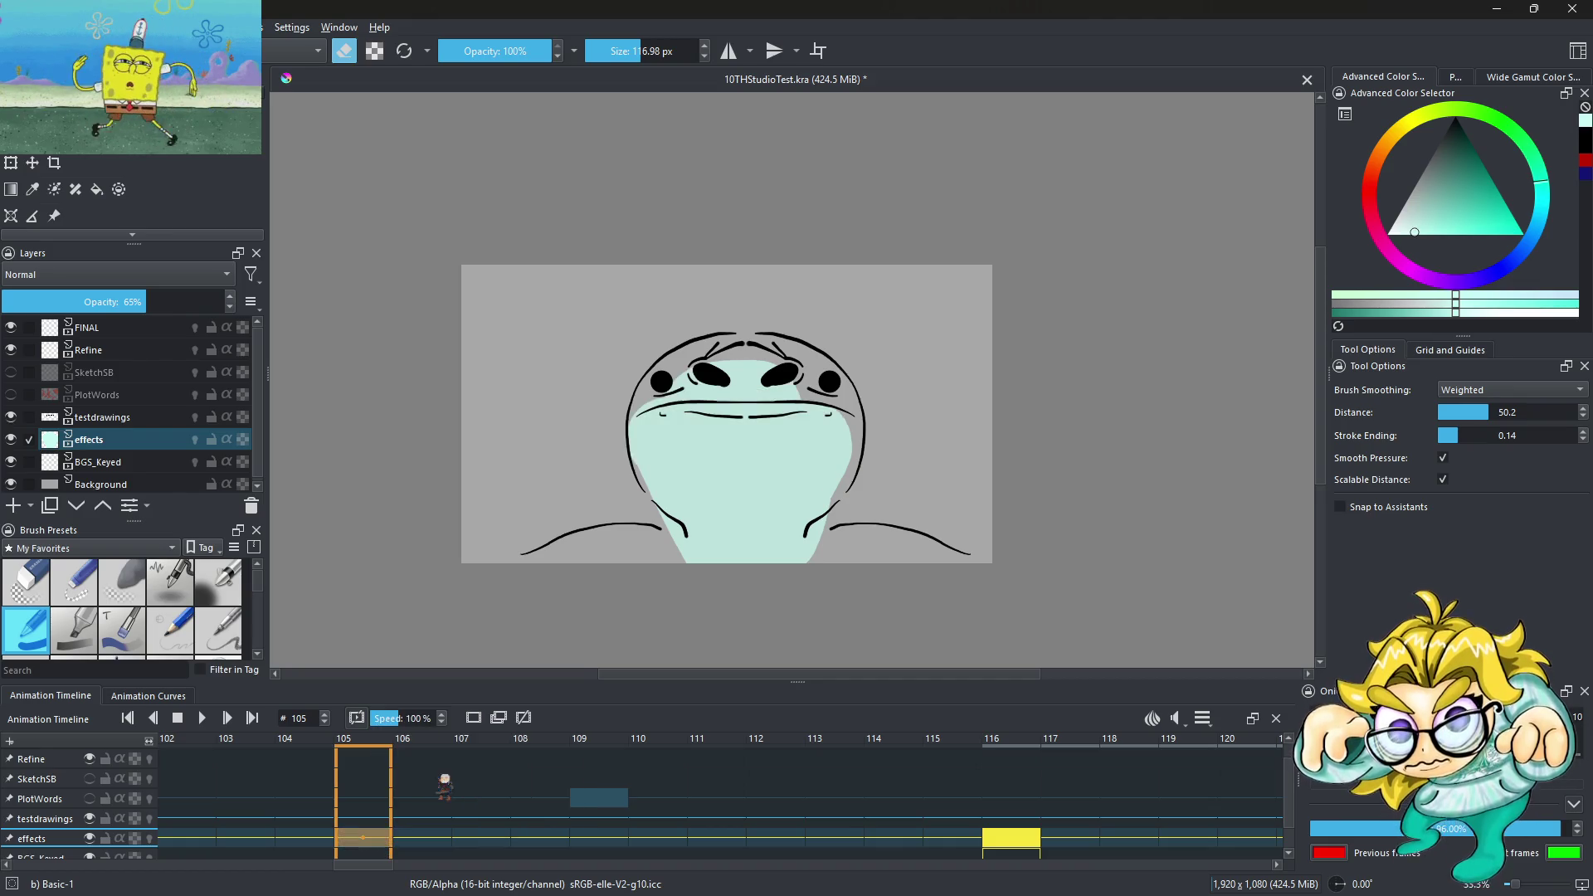
pyautogui.rightClick(363, 840)
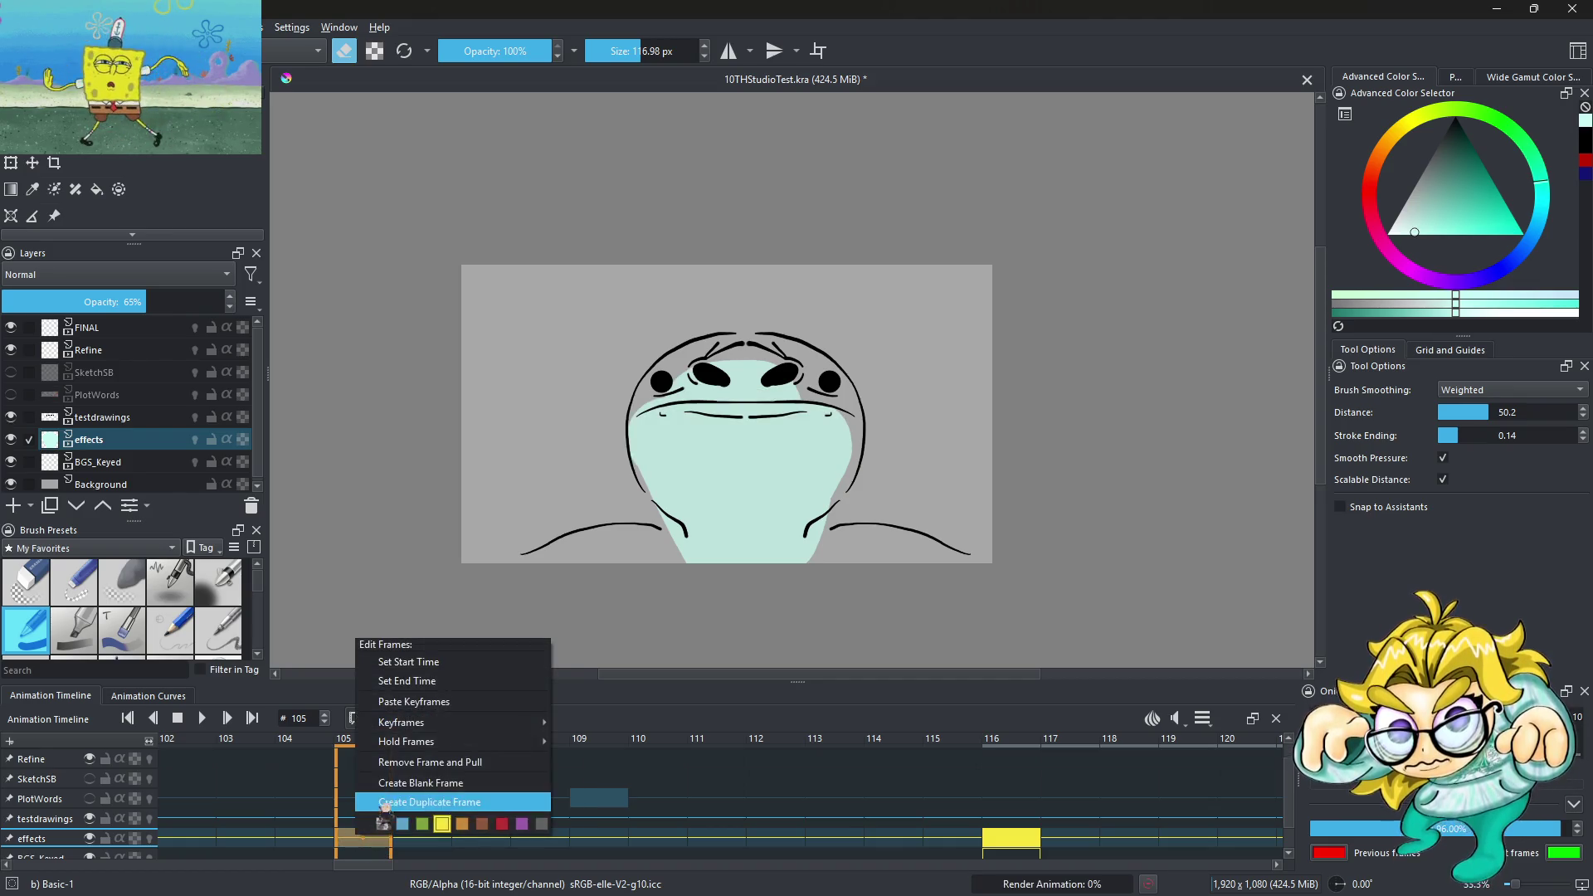
pyautogui.click(423, 777)
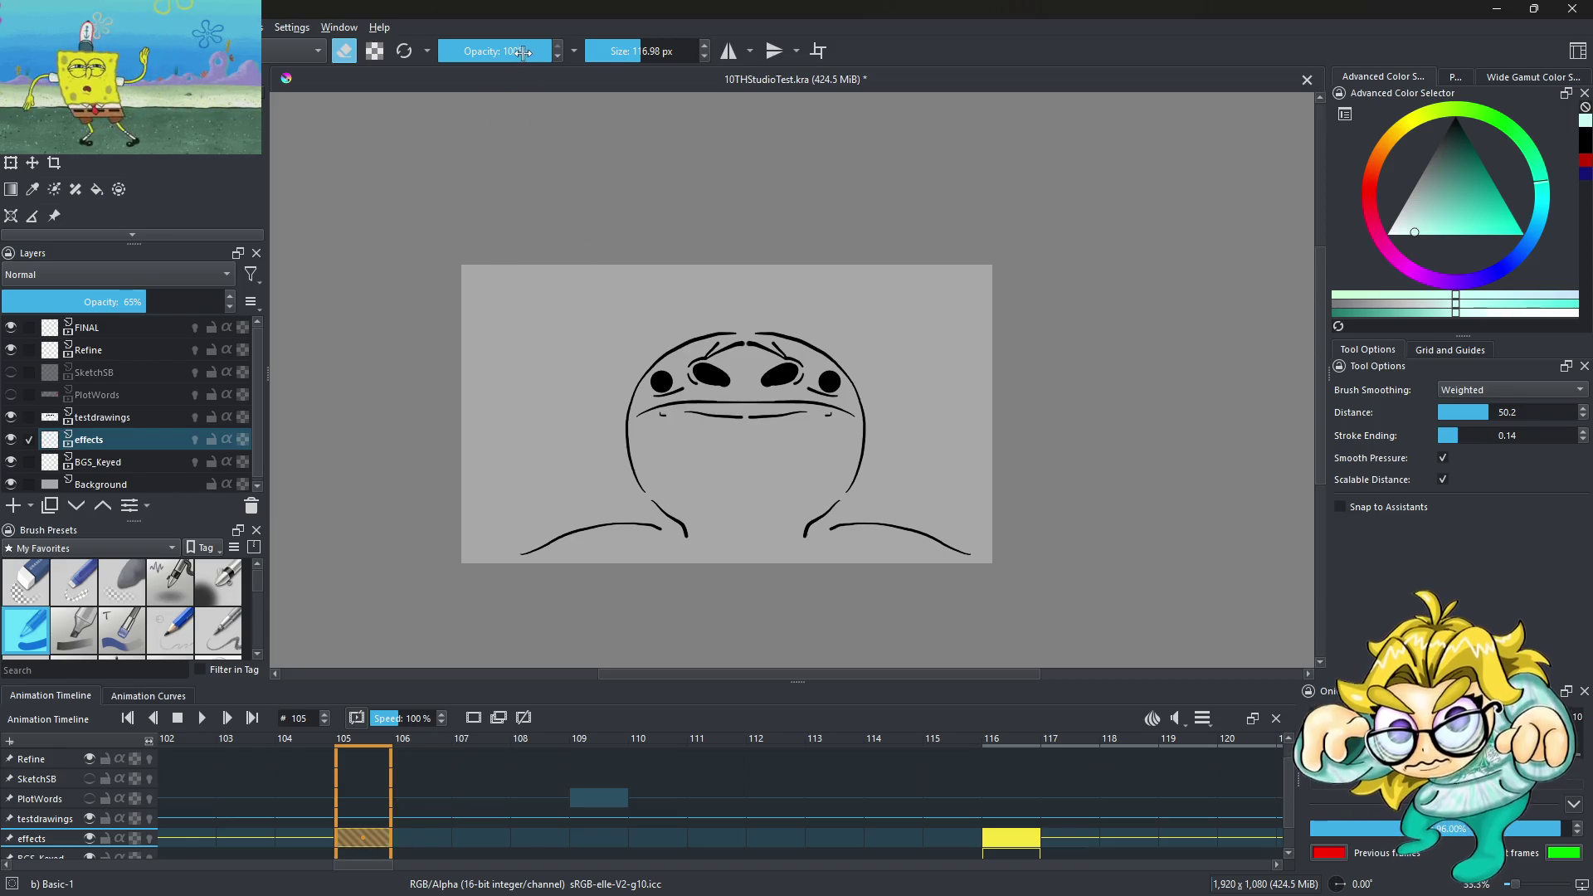
# Repaint a translucent teal face fill at 47% brush opacity and move the keyframe to frame 116
pyautogui.moveTo(523, 52); pyautogui.dragTo(492, 49)
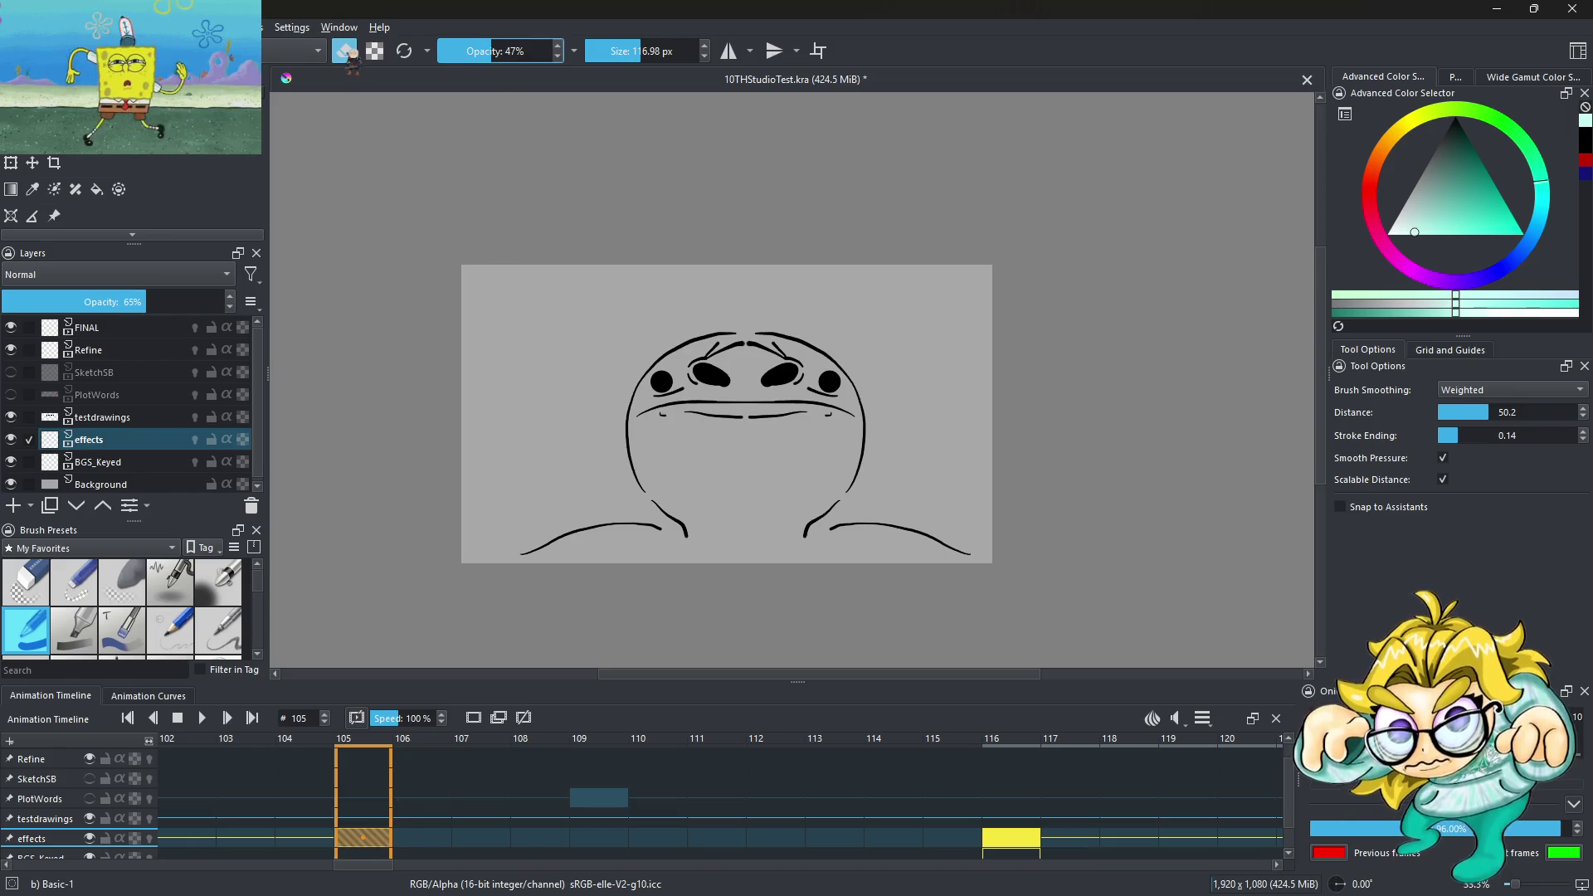
pyautogui.scroll(2, 707, 471)
pyautogui.moveTo(556, 353)
pyautogui.mouseDown()
pyautogui.moveTo(678, 590)
pyautogui.moveTo(639, 366)
pyautogui.moveTo(824, 337)
pyautogui.moveTo(924, 420)
pyautogui.moveTo(722, 599)
pyautogui.moveTo(843, 526)
pyautogui.moveTo(828, 558)
pyautogui.moveTo(888, 424)
pyautogui.mouseUp()
pyautogui.moveTo(363, 838); pyautogui.dragTo(622, 841)
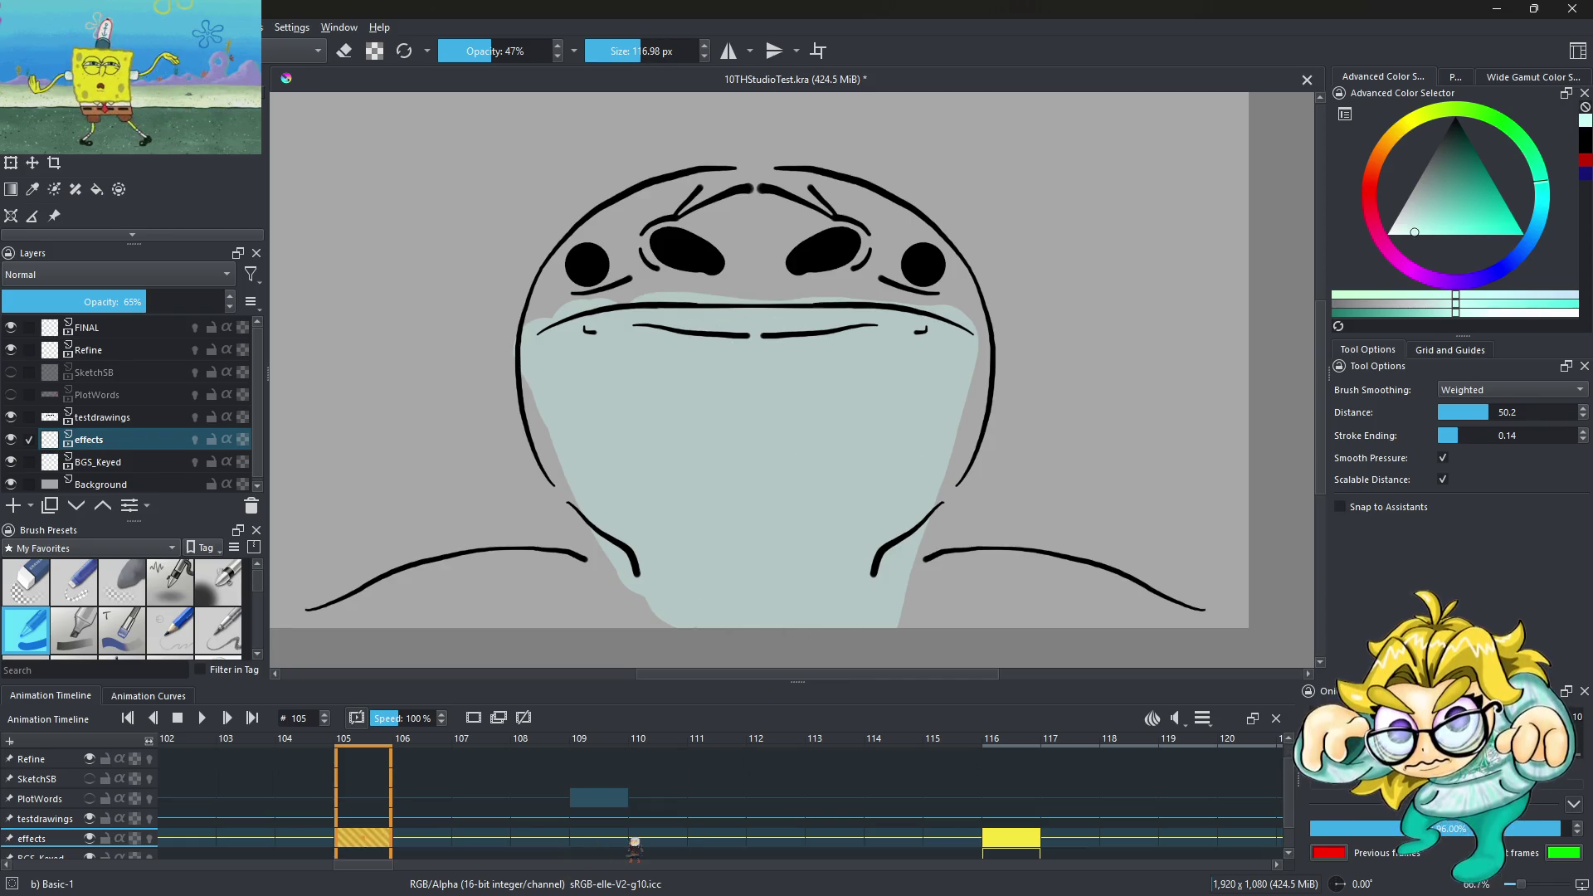
pyautogui.moveTo(1006, 860); pyautogui.dragTo(1017, 844)
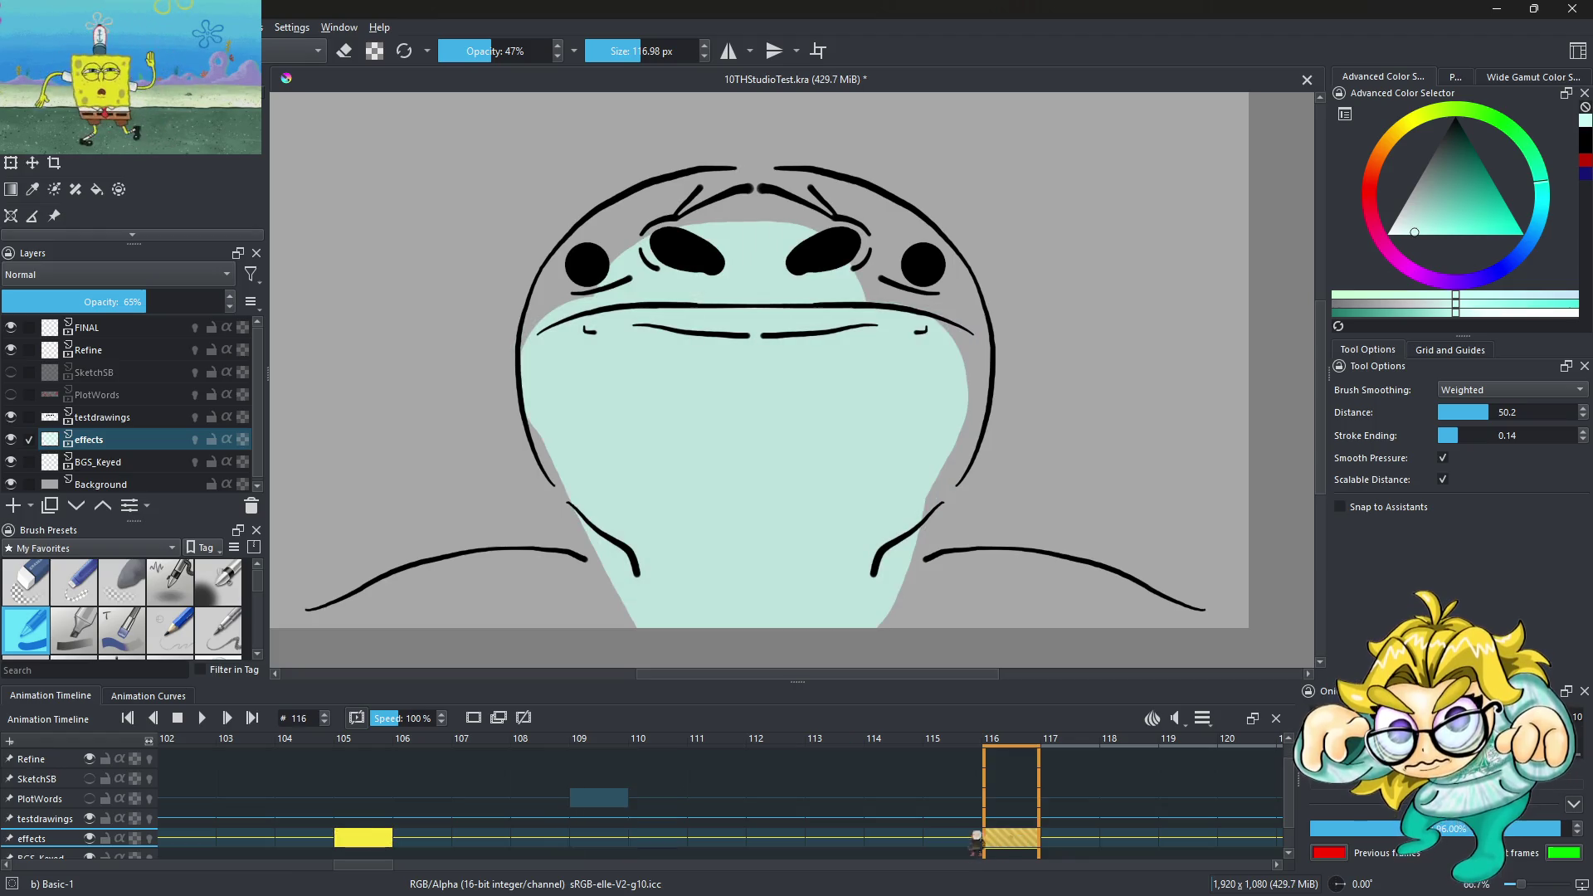
pyautogui.scroll(-3, 725, 390)
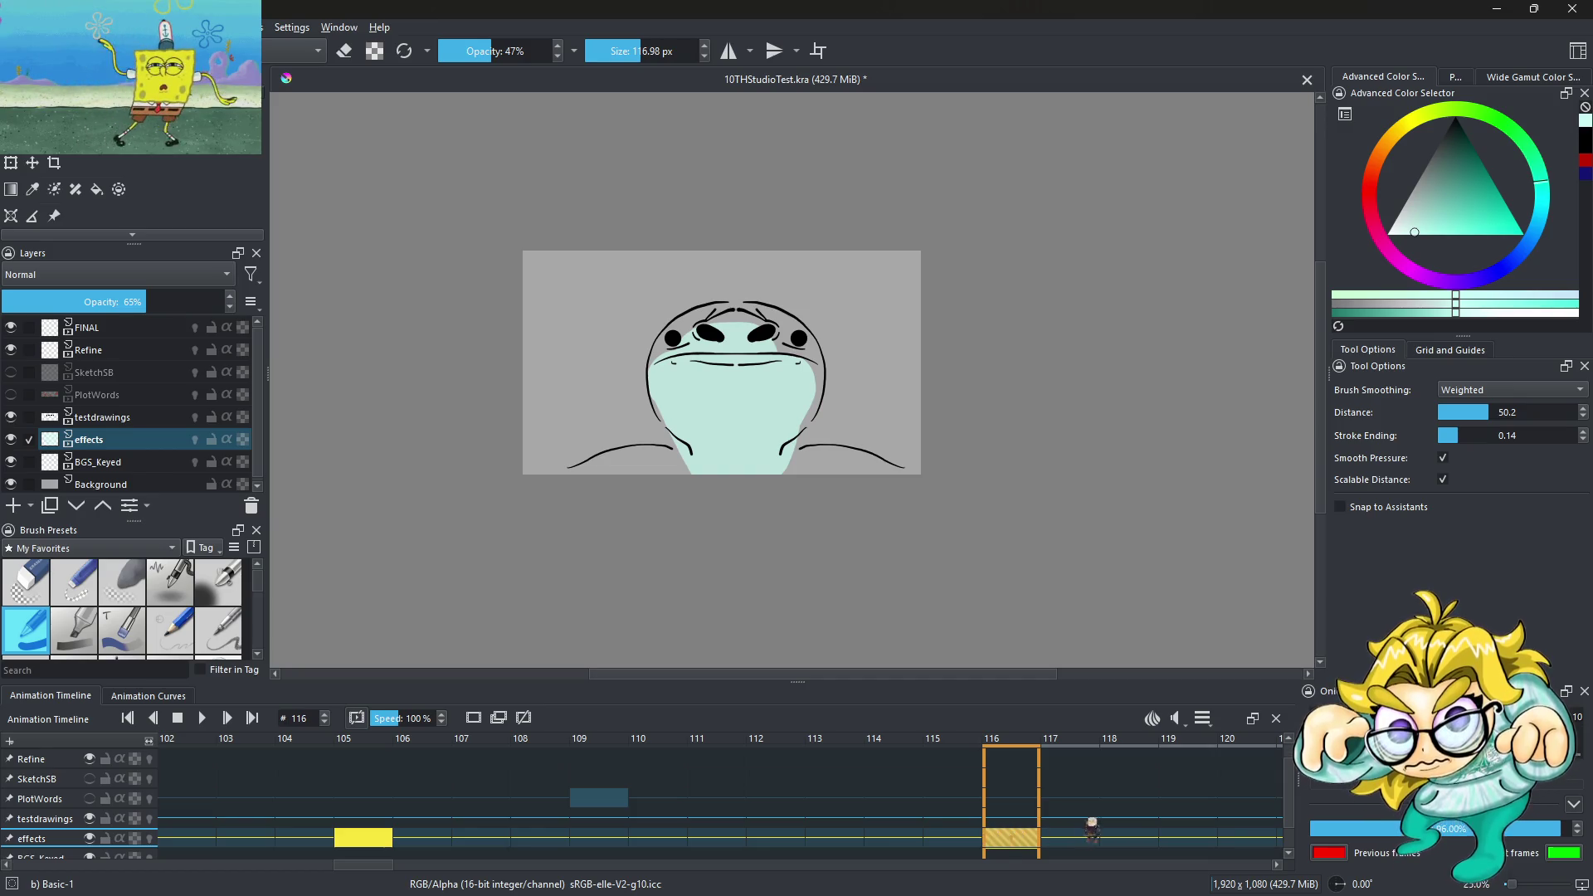
pyautogui.press('space')
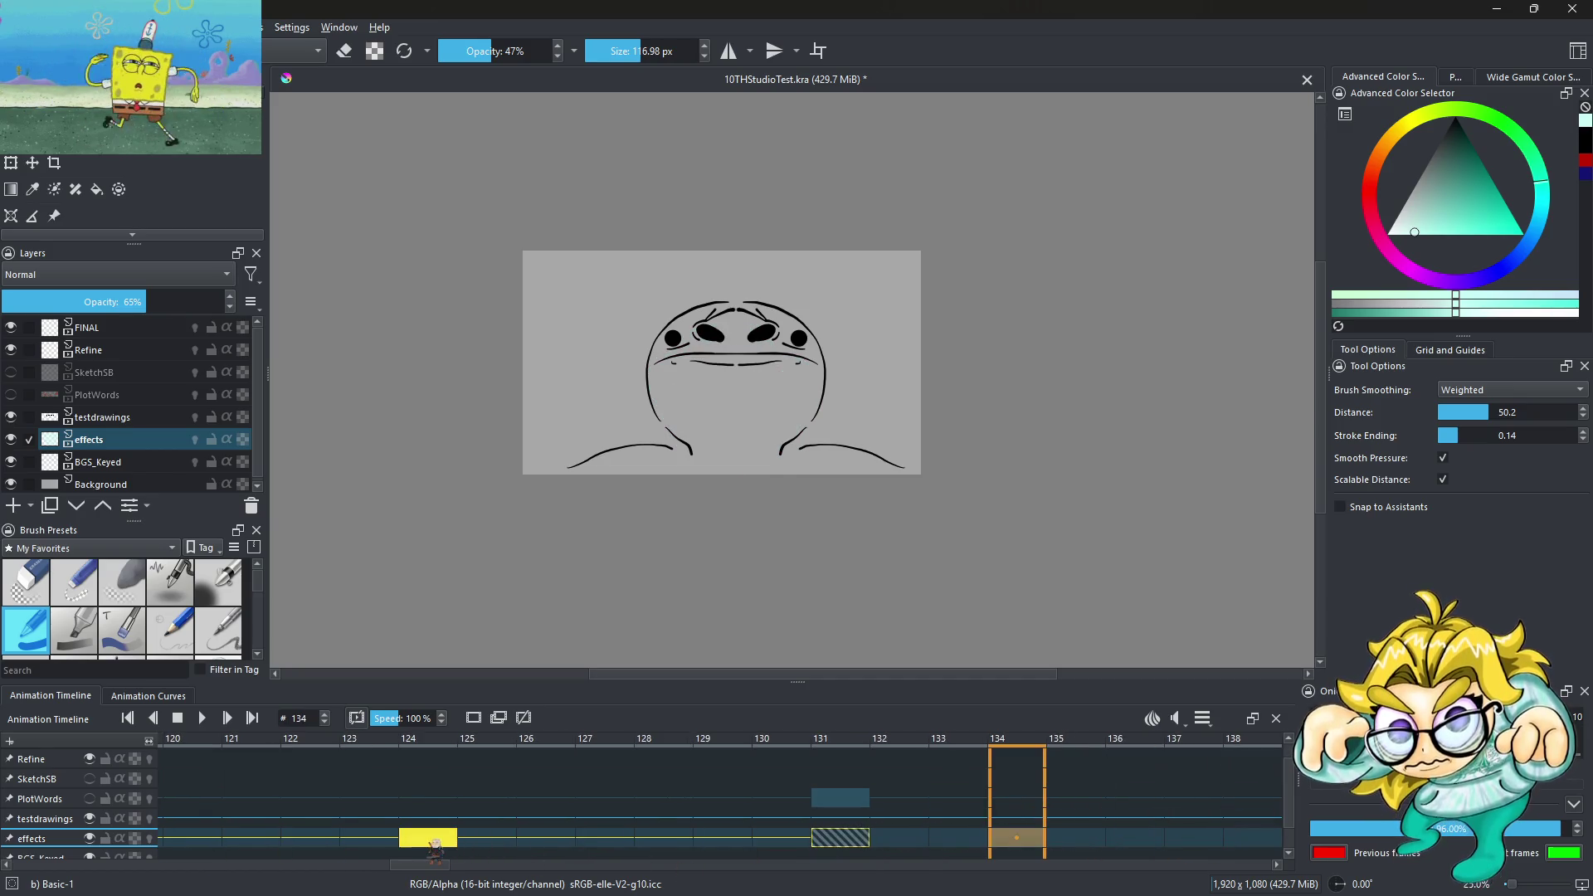
pyautogui.rightClick(434, 843)
pyautogui.click(511, 794)
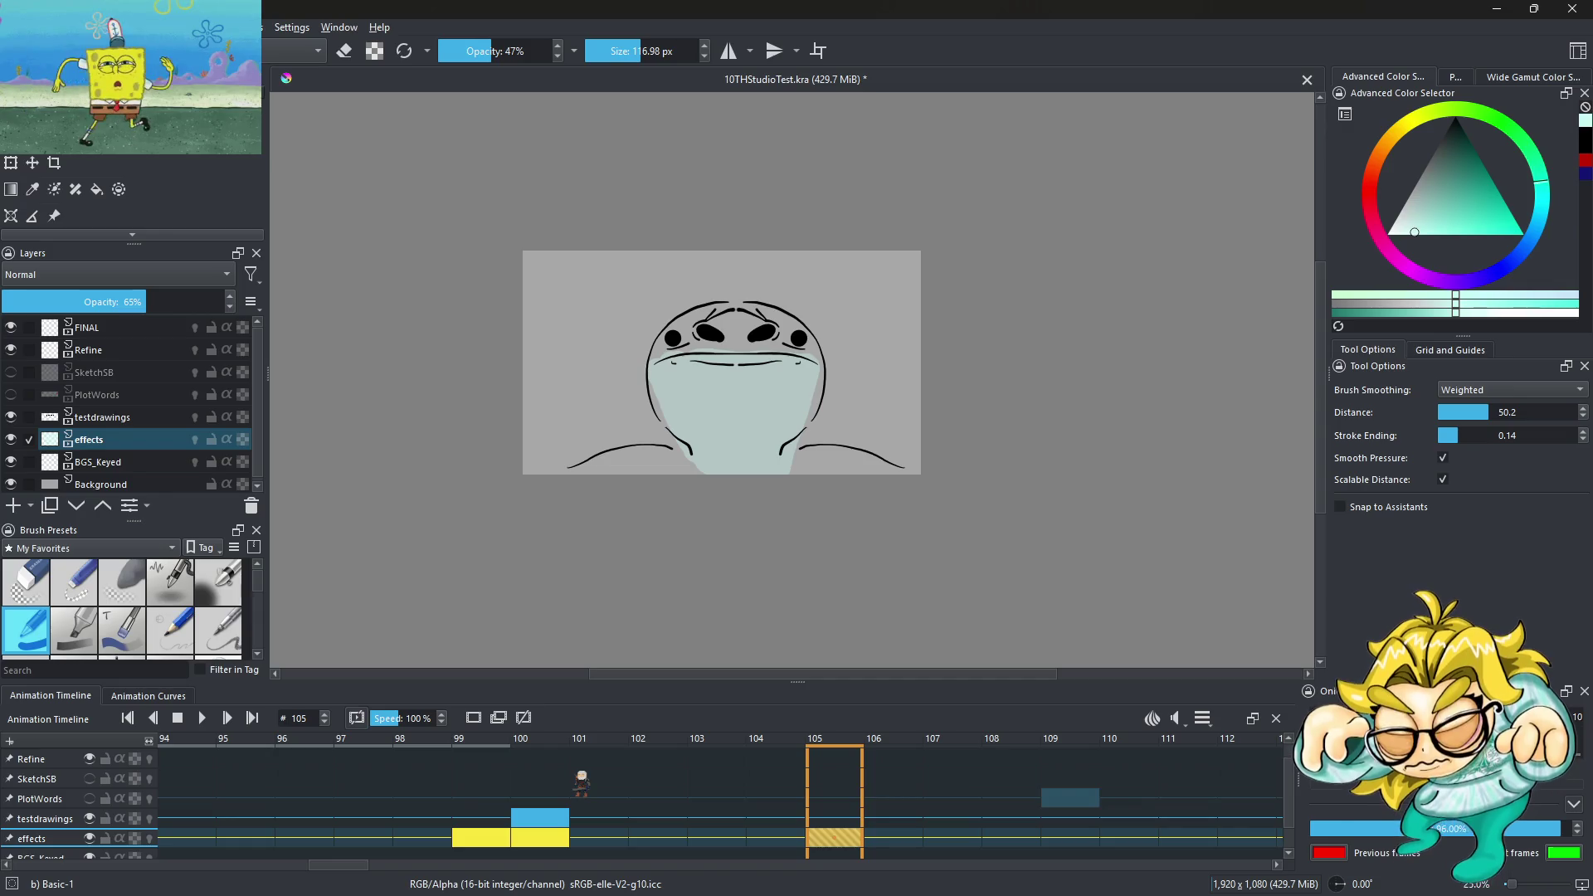
pyautogui.press('Left')
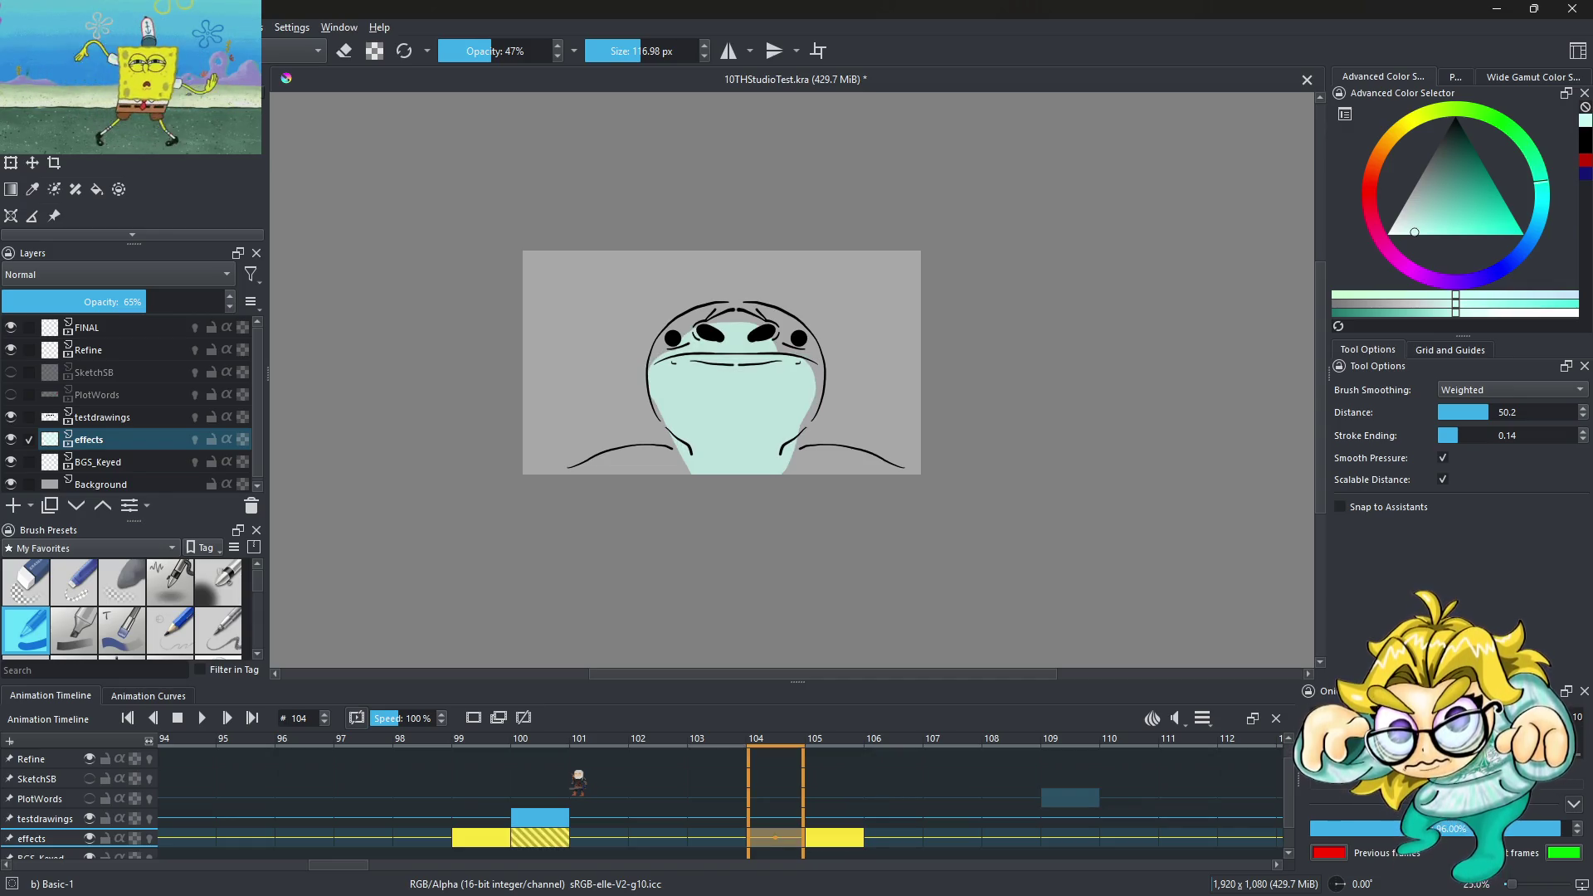
pyautogui.press('Right')
pyautogui.press('Right')
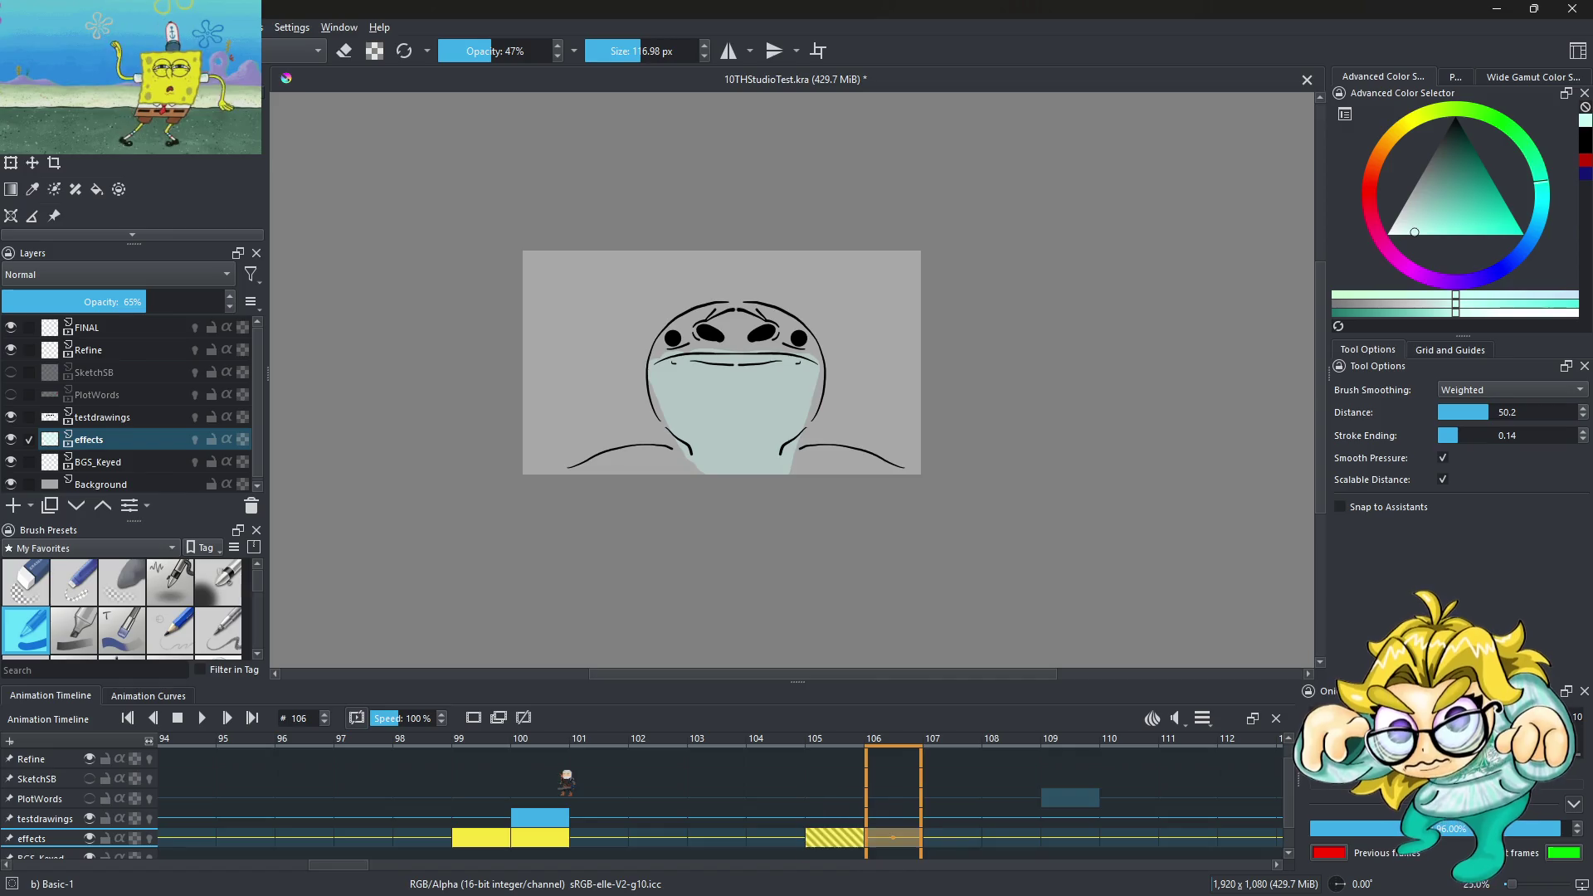
pyautogui.press('Home')
pyautogui.click(208, 718)
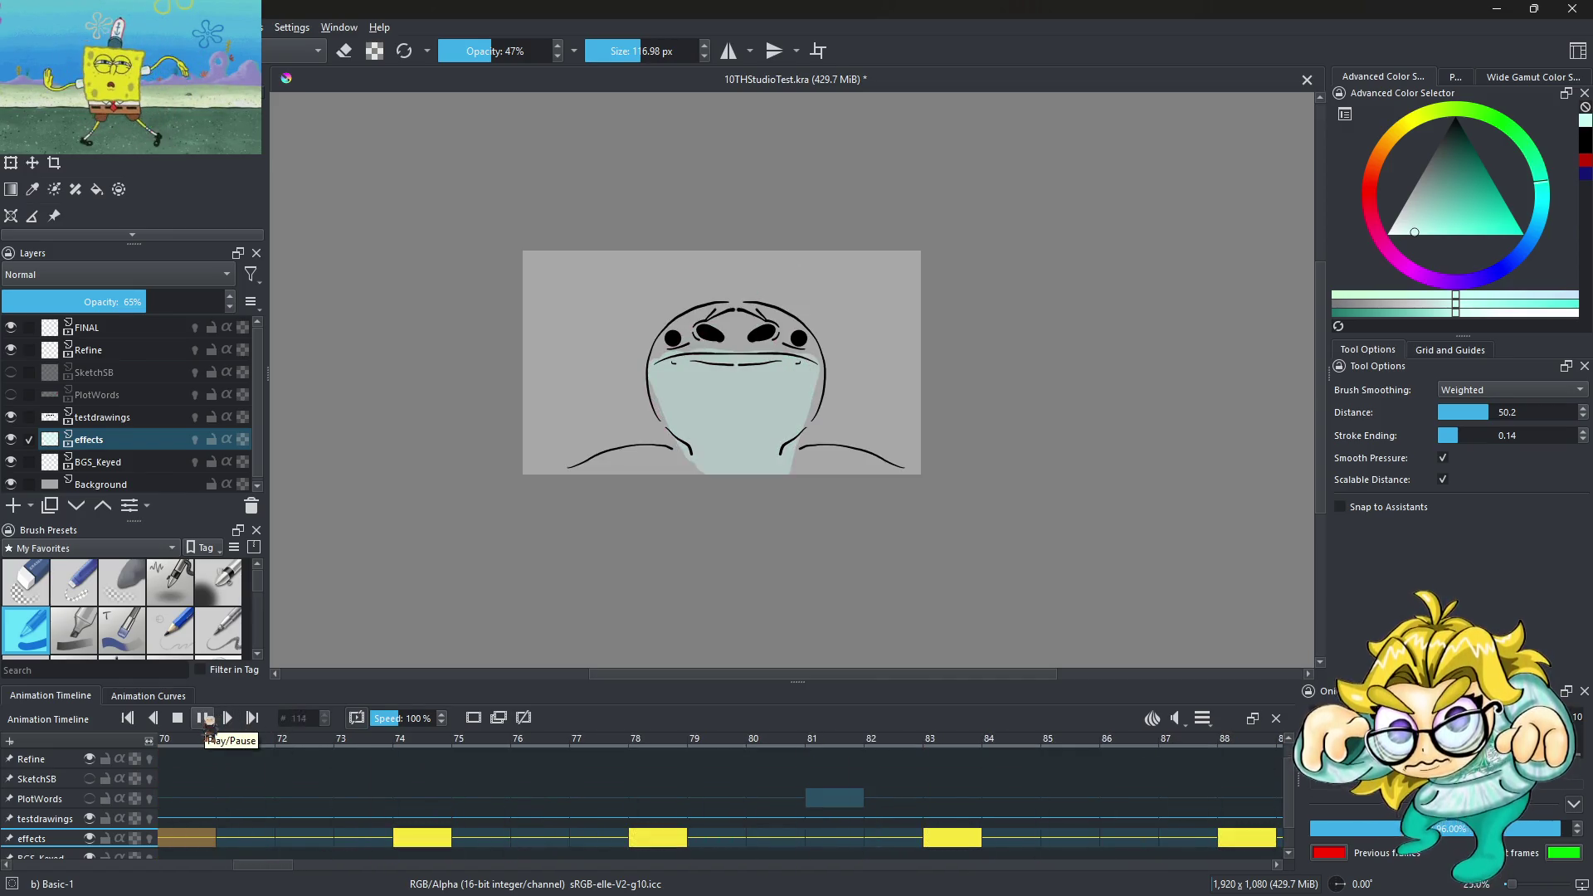
pyautogui.click(209, 718)
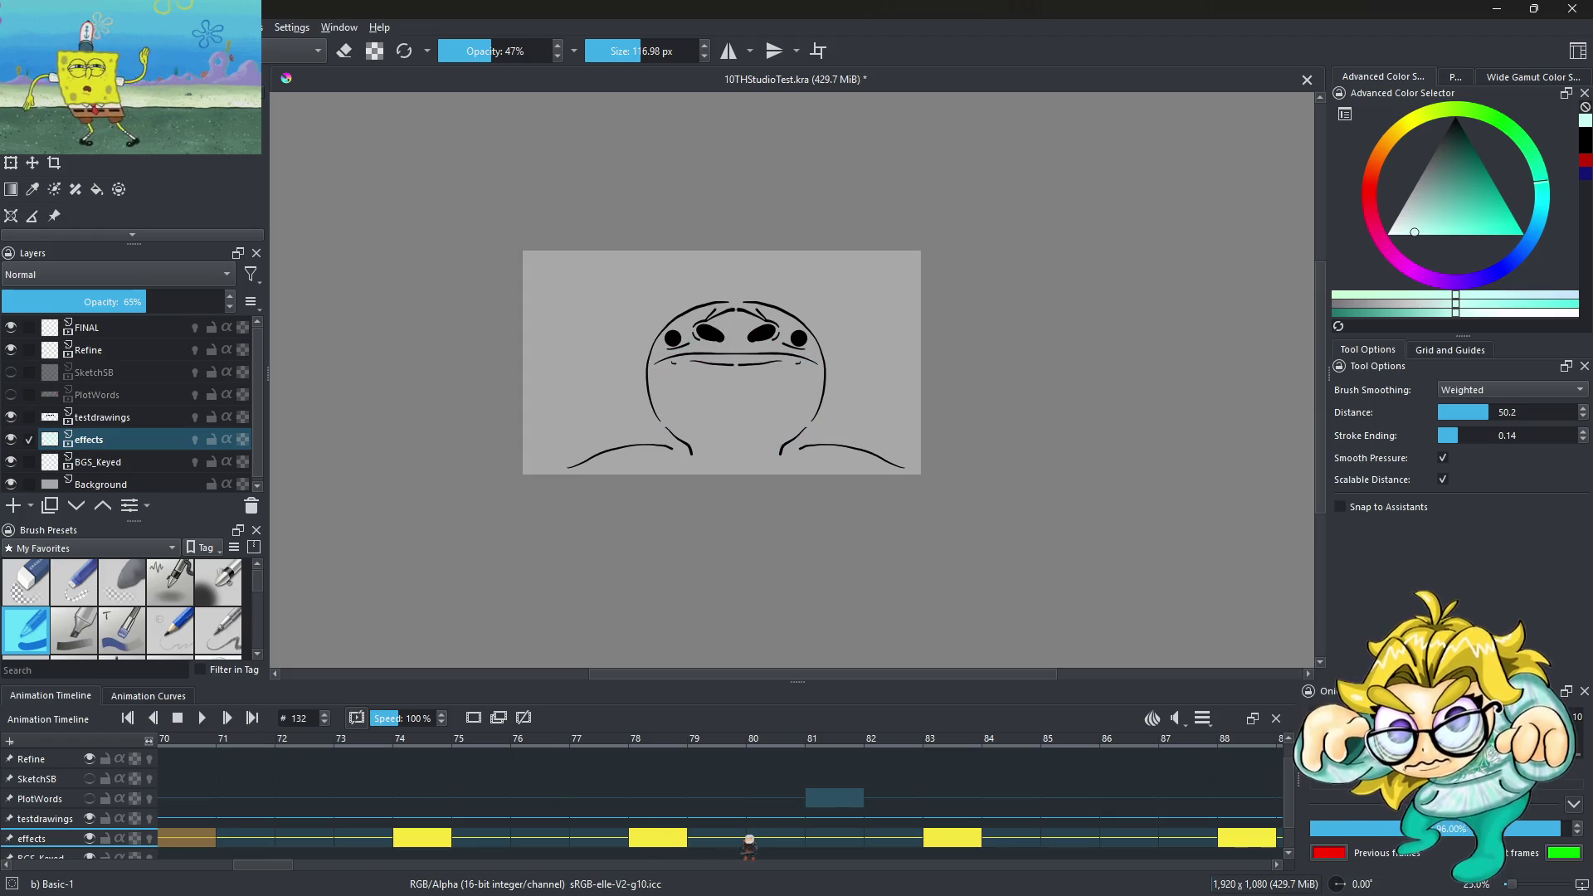
pyautogui.moveTo(421, 838); pyautogui.dragTo(1088, 842)
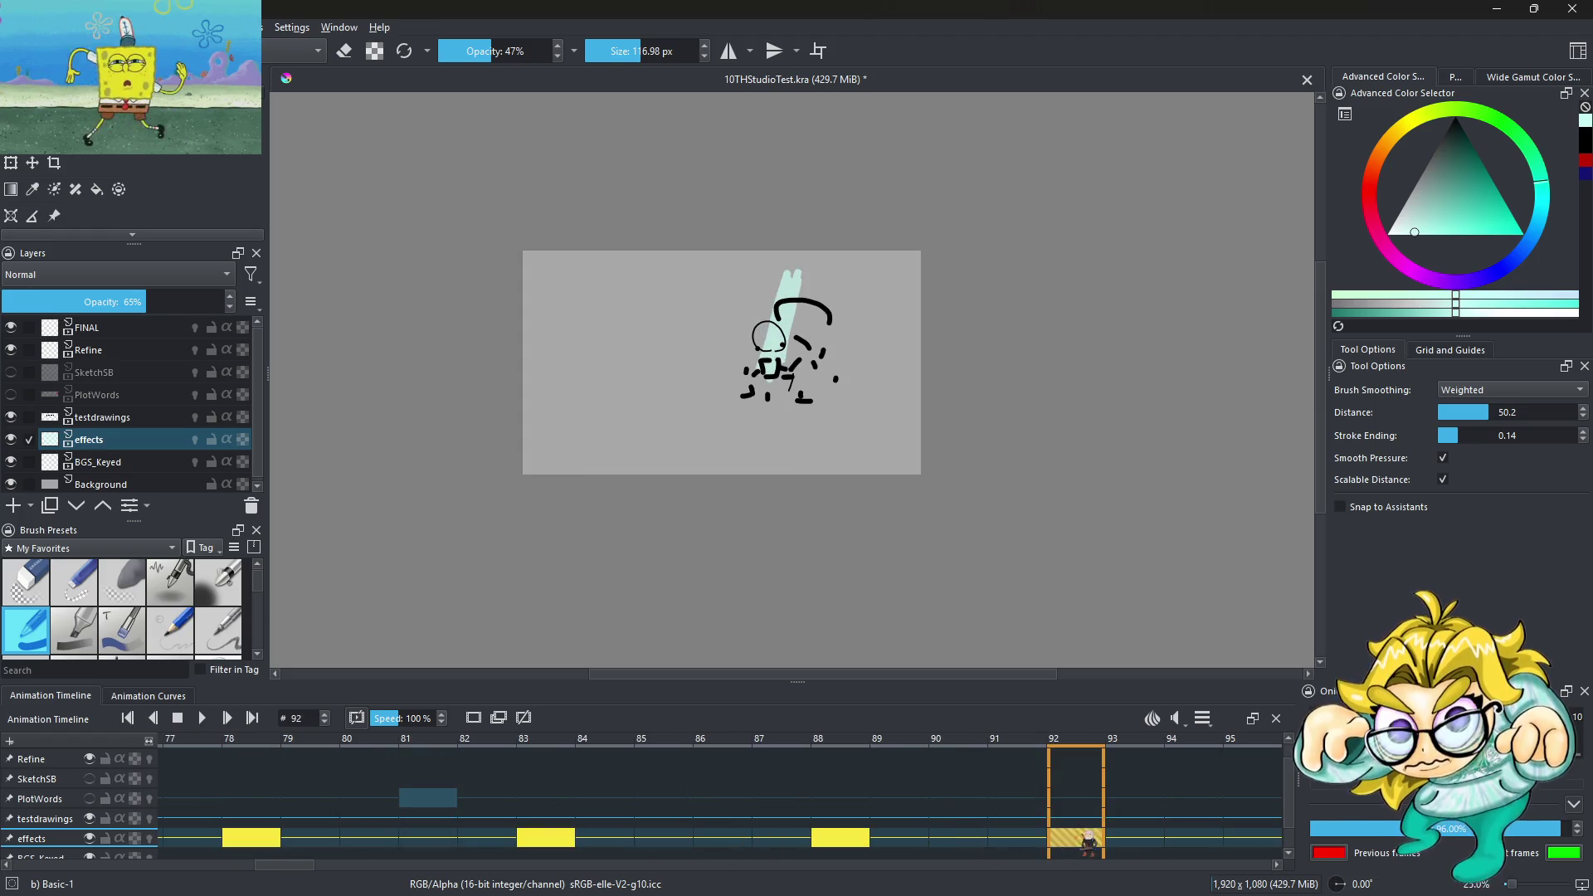
# Preview playback from frame 100 and move an effects cell to frame 114
pyautogui.moveTo(849, 842)
pyautogui.mouseDown()
pyautogui.moveTo(675, 838)
pyautogui.moveTo(1197, 844)
pyautogui.moveTo(567, 778)
pyautogui.mouseUp()
pyautogui.click(380, 839)
pyautogui.click(208, 720)
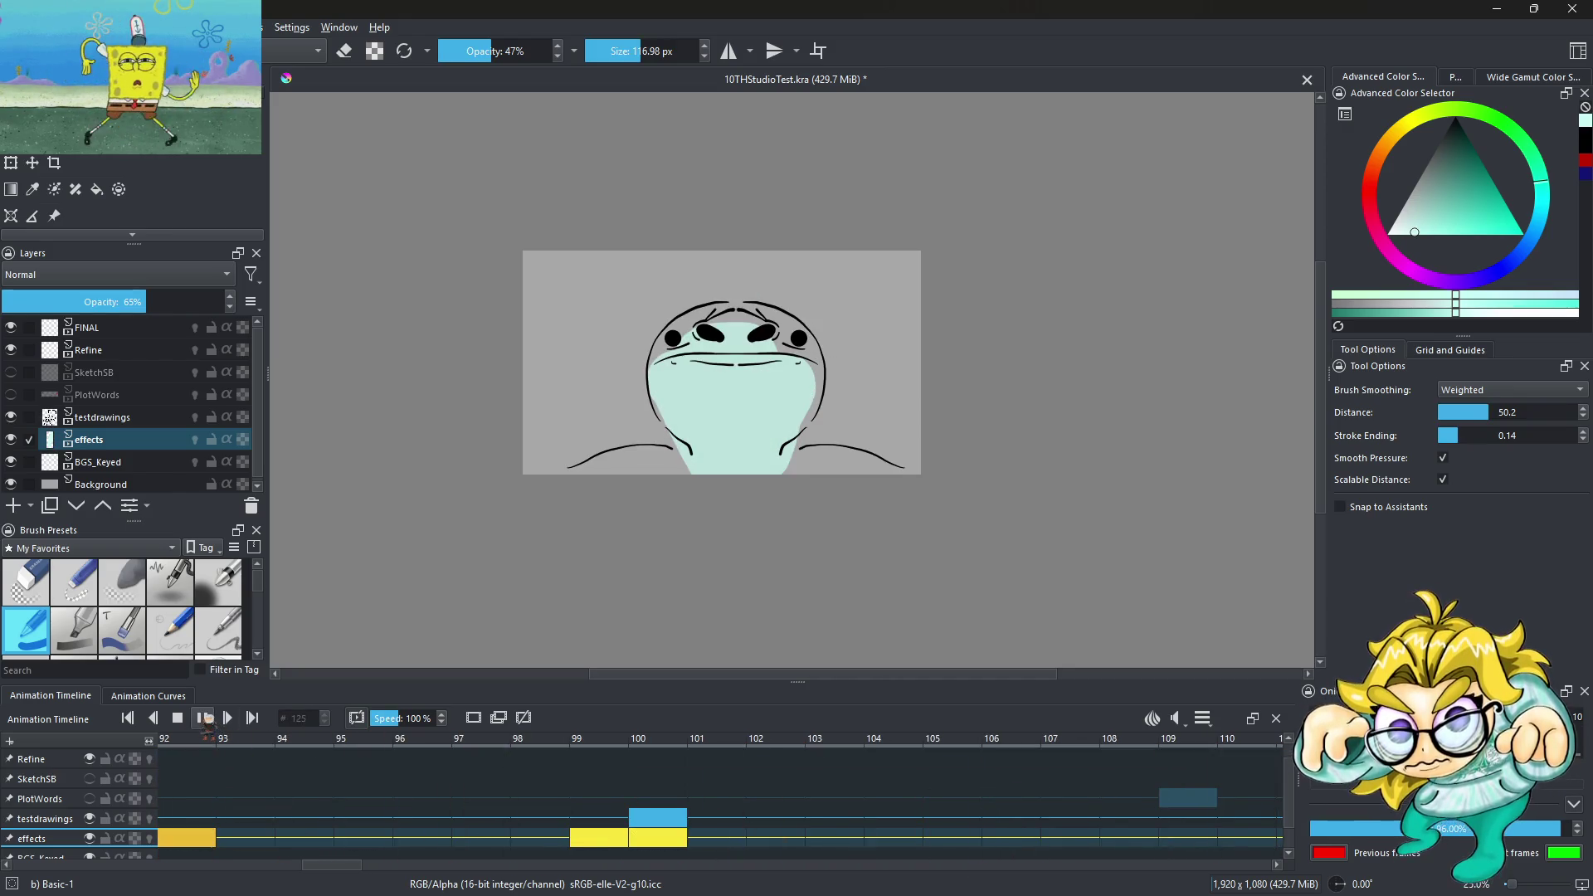
pyautogui.moveTo(658, 838); pyautogui.dragTo(809, 842)
pyautogui.rightClick(780, 842)
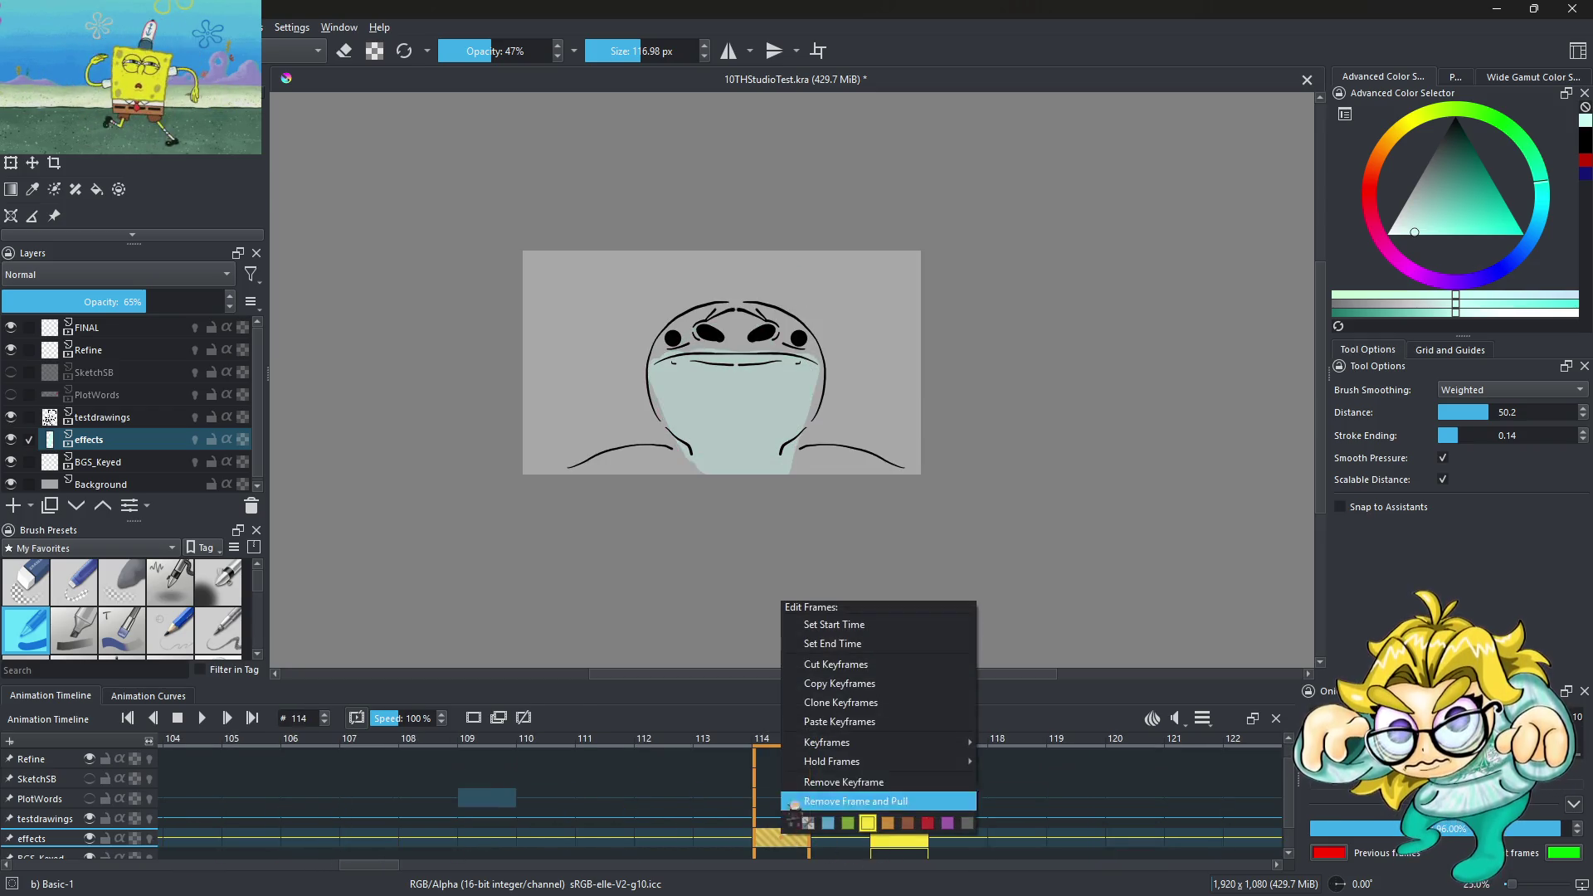
pyautogui.click(858, 792)
# Shift the effects keyframe to frame 116, remove it, and play the animation
pyautogui.moveTo(923, 842); pyautogui.dragTo(900, 840)
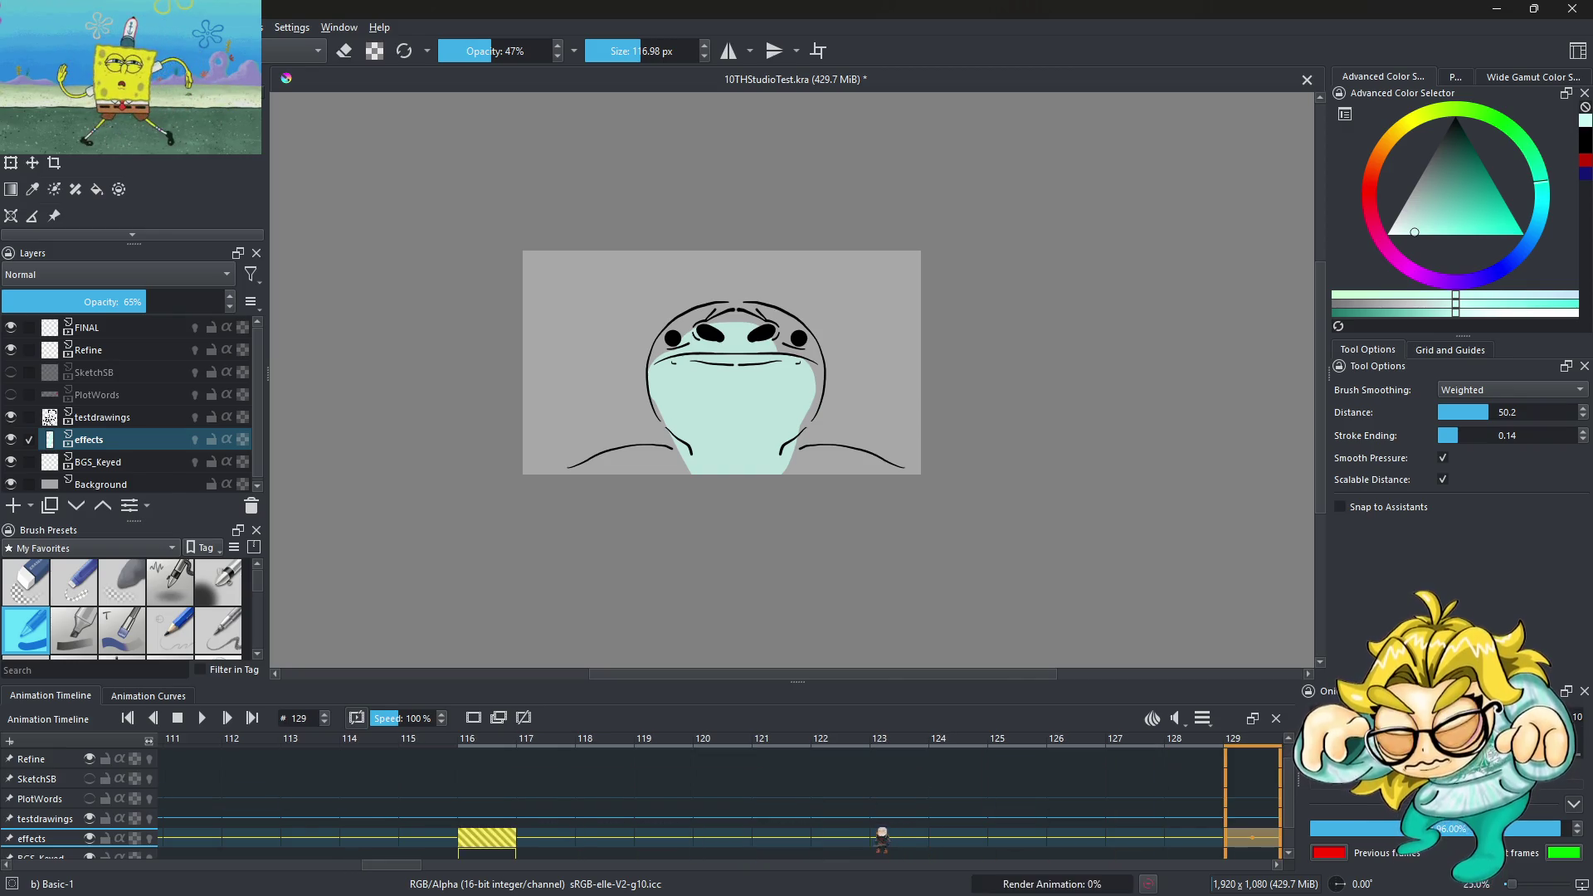
pyautogui.rightClick(494, 834)
pyautogui.click(544, 784)
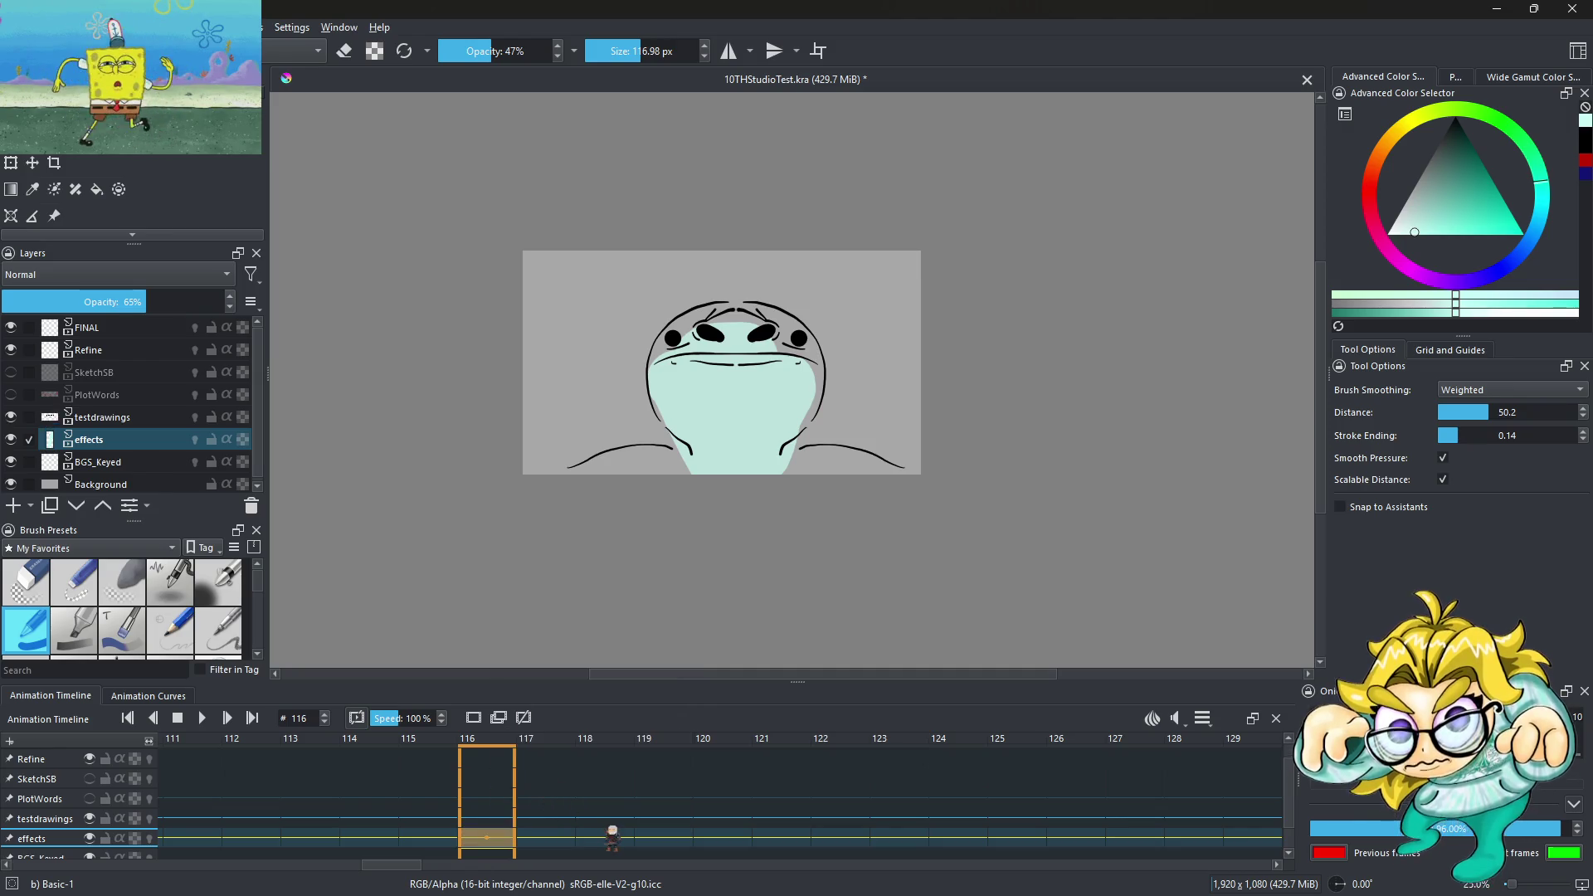
pyautogui.scroll(10, 614, 825)
pyautogui.scroll(15, 614, 826)
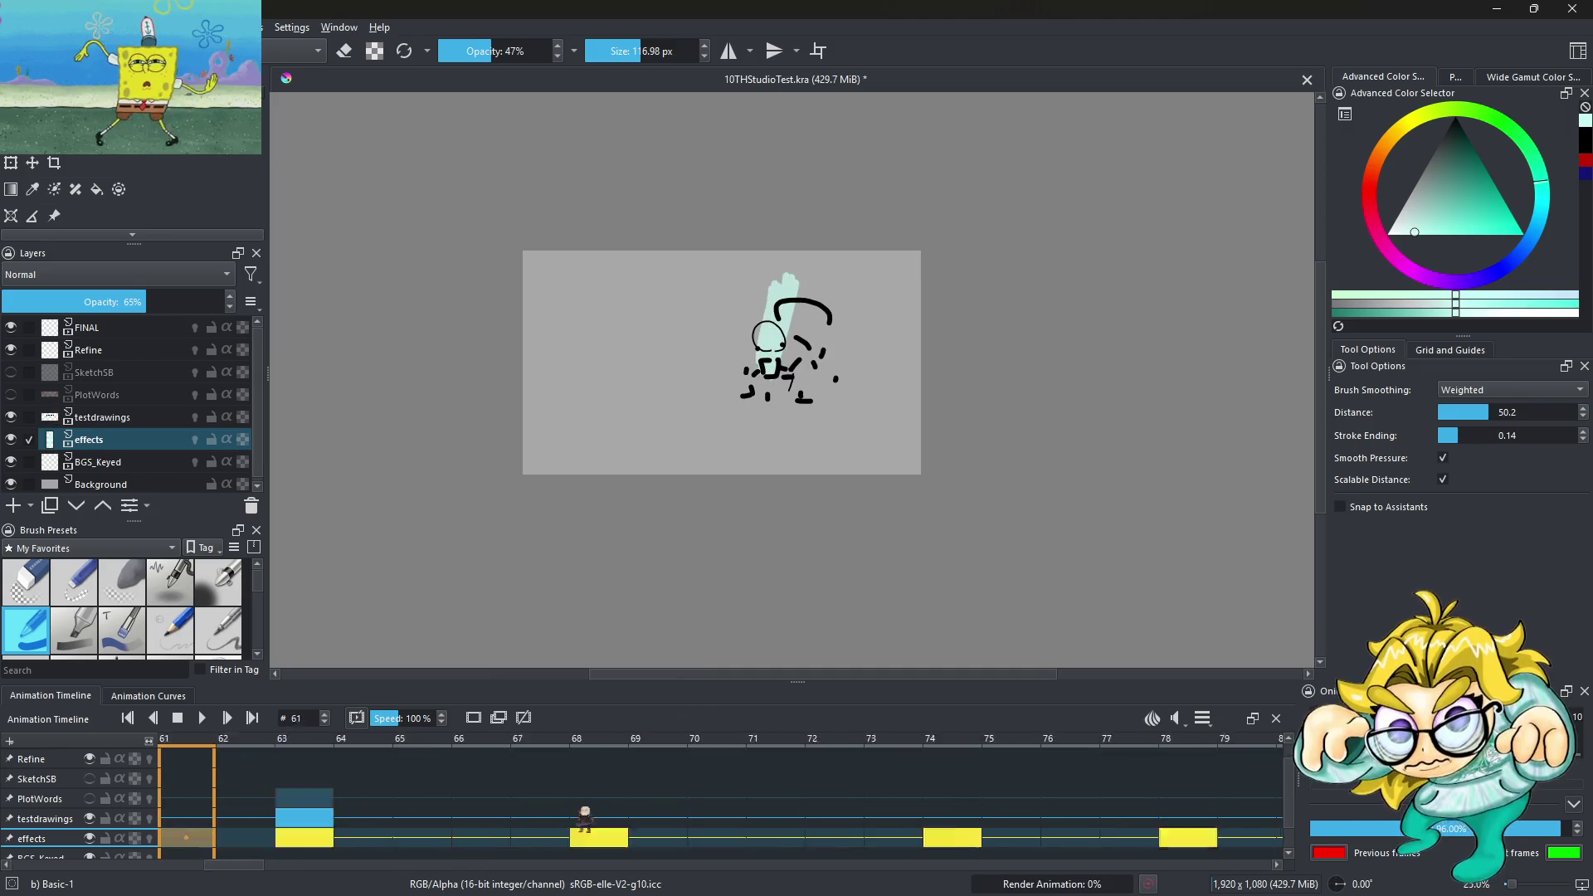
pyautogui.click(202, 718)
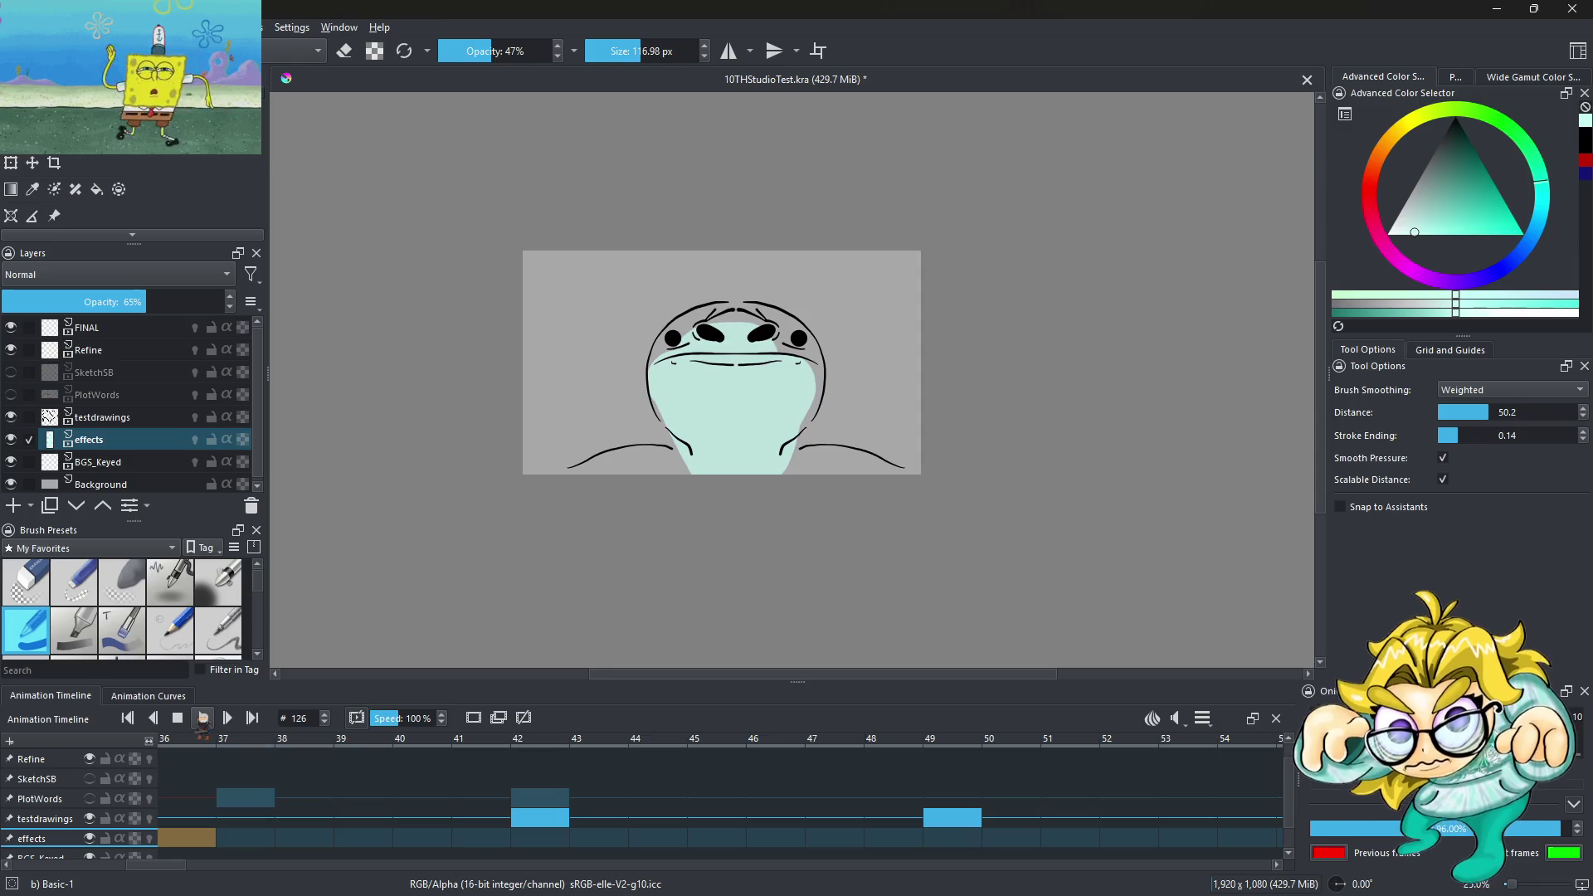
# Check frame 39 on the timeline, return to the first frame and save the file
pyautogui.scroll(2, 658, 385)
pyautogui.scroll(2, 790, 391)
pyautogui.scroll(-2, 892, 325)
pyautogui.scroll(4, 891, 325)
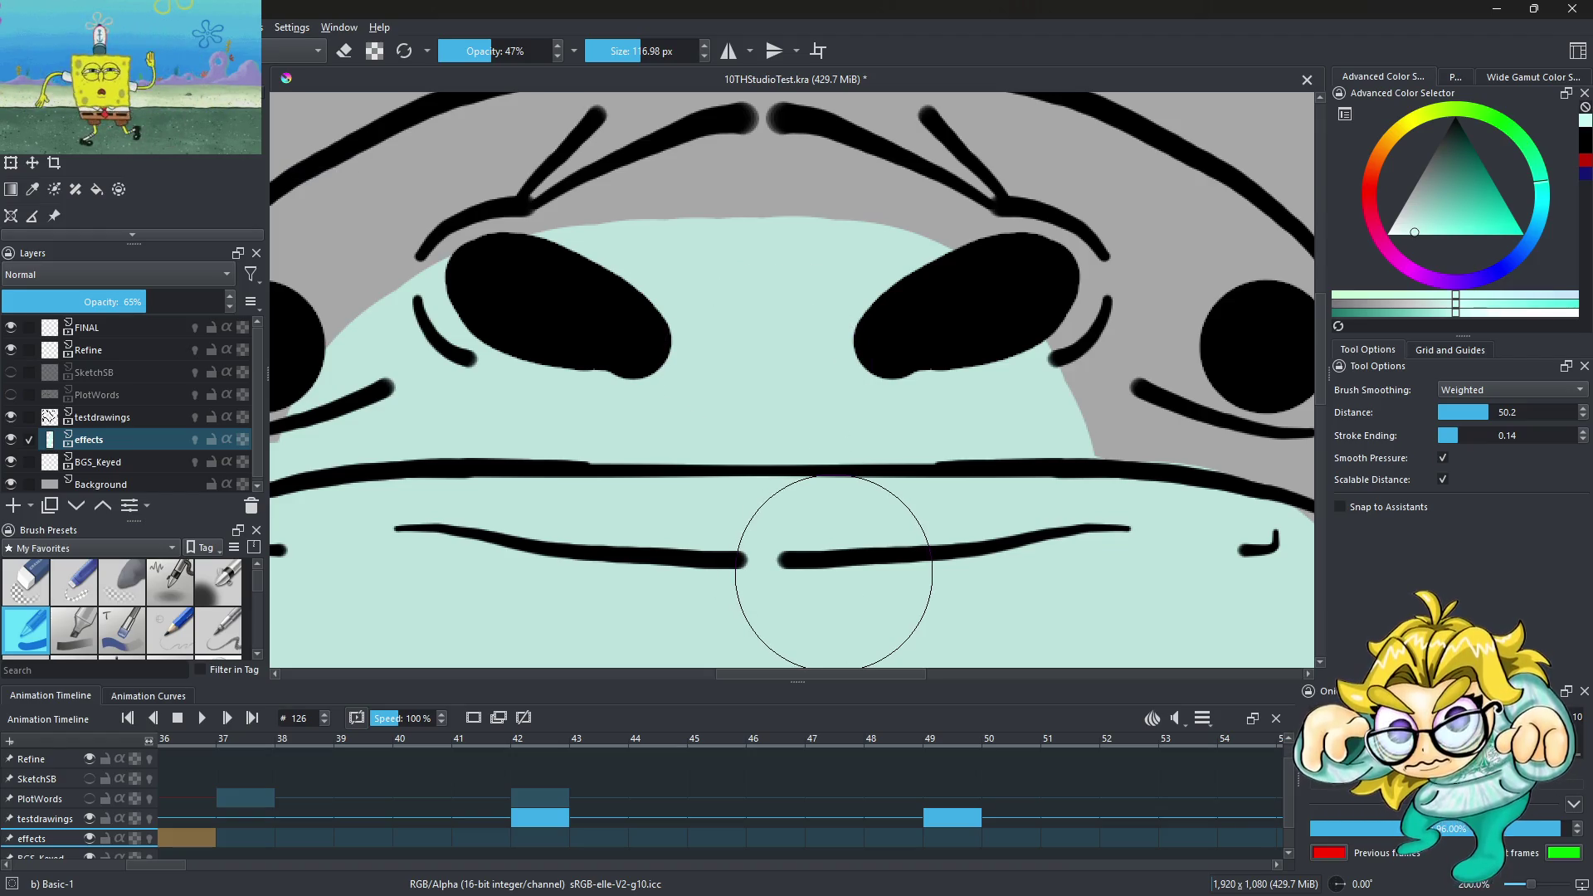
pyautogui.scroll(-4, 825, 424)
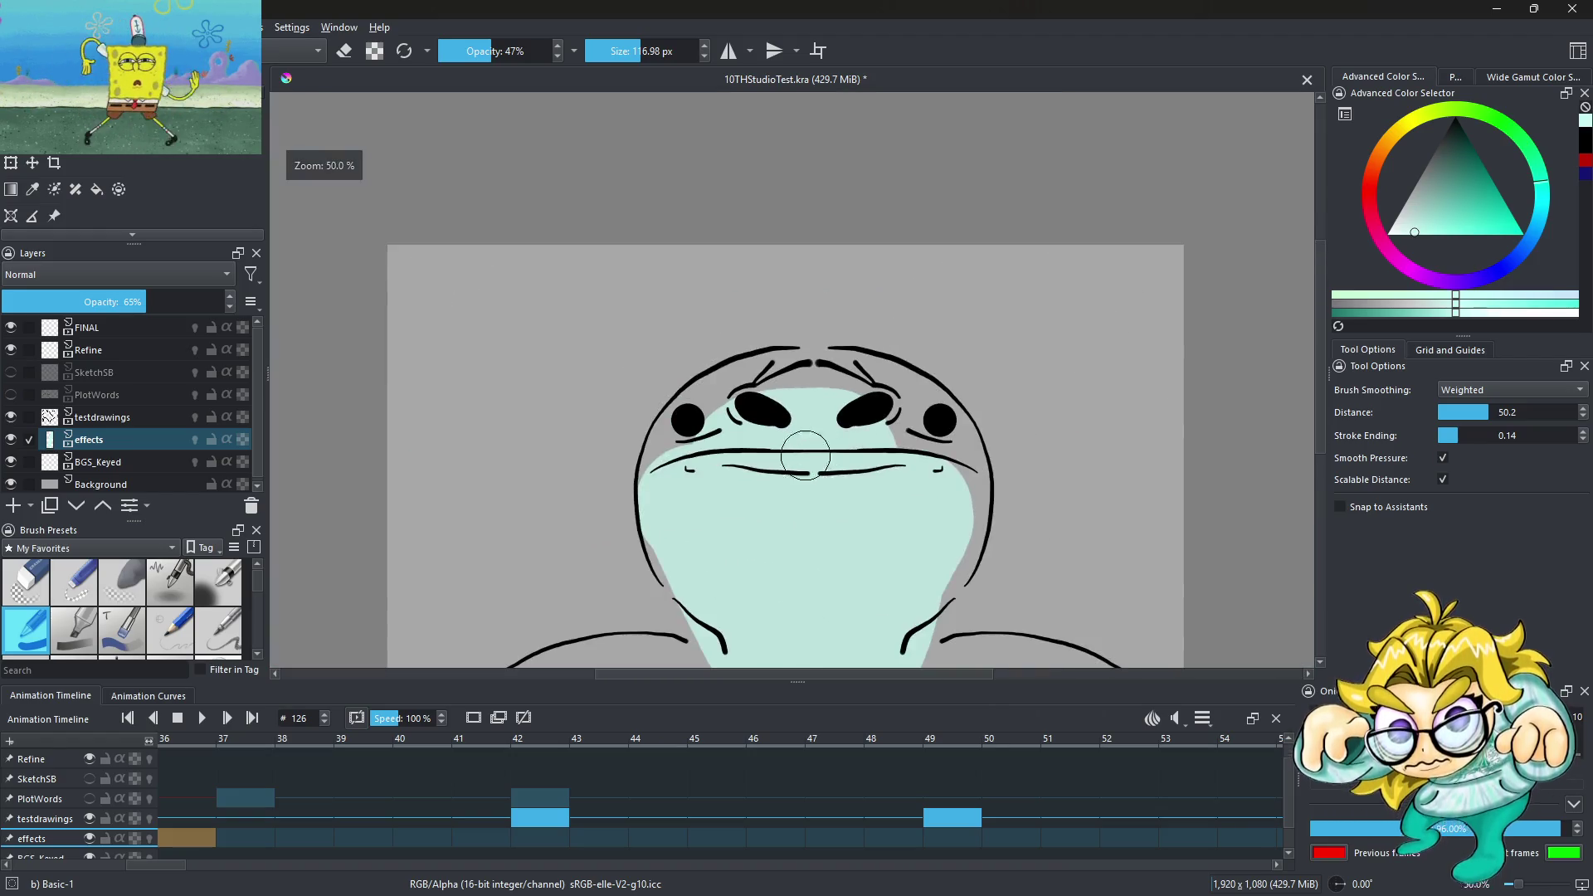
pyautogui.scroll(-3, 796, 448)
pyautogui.scroll(2, 803, 515)
pyautogui.click(362, 838)
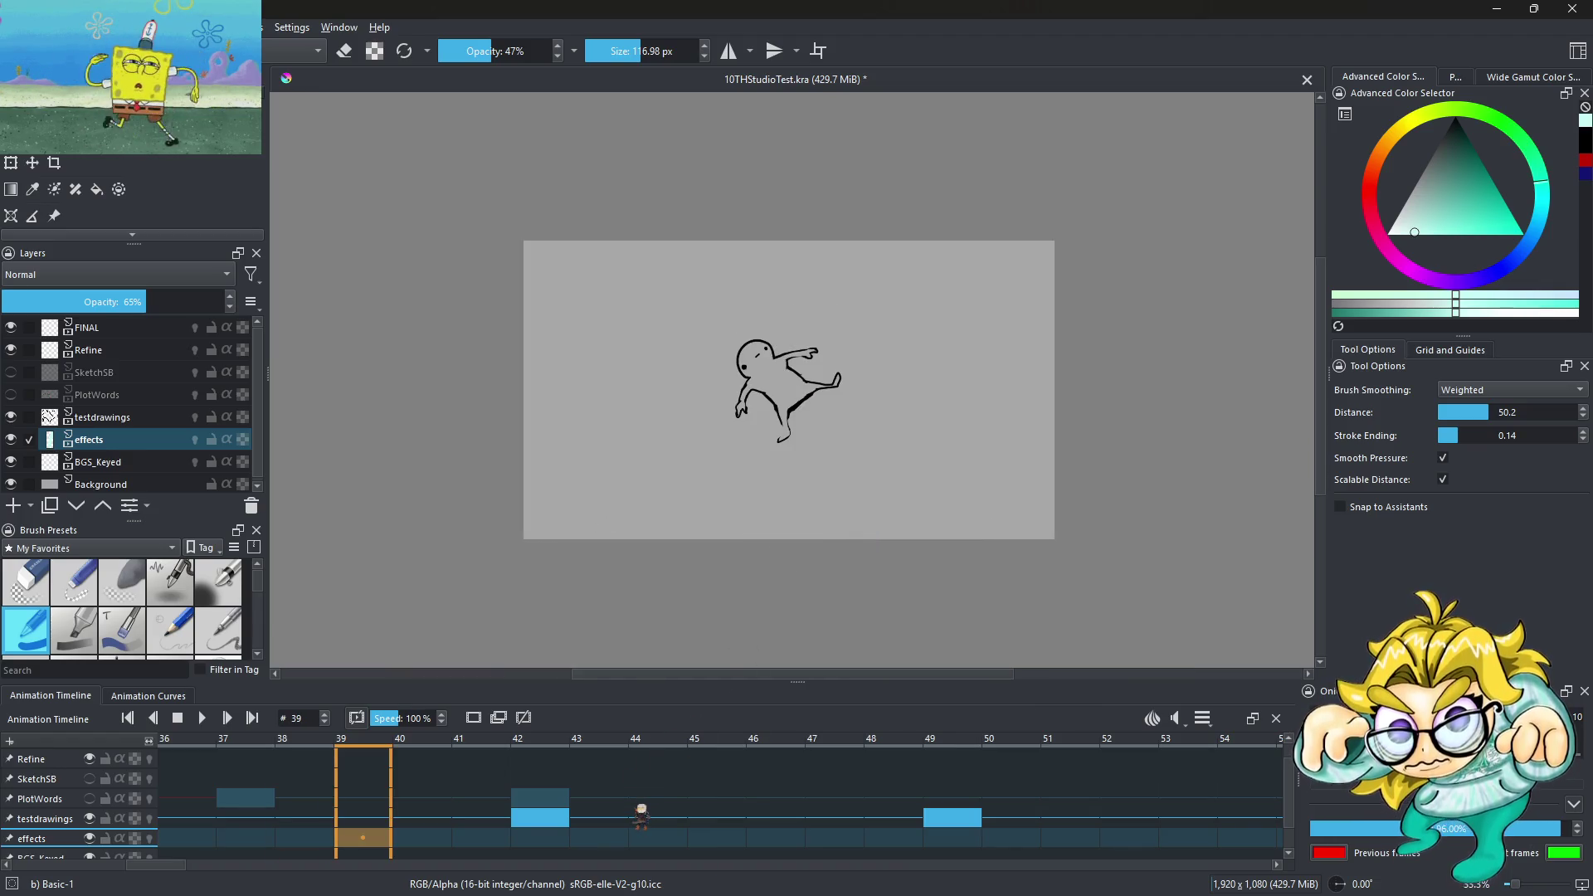
pyautogui.press('Home')
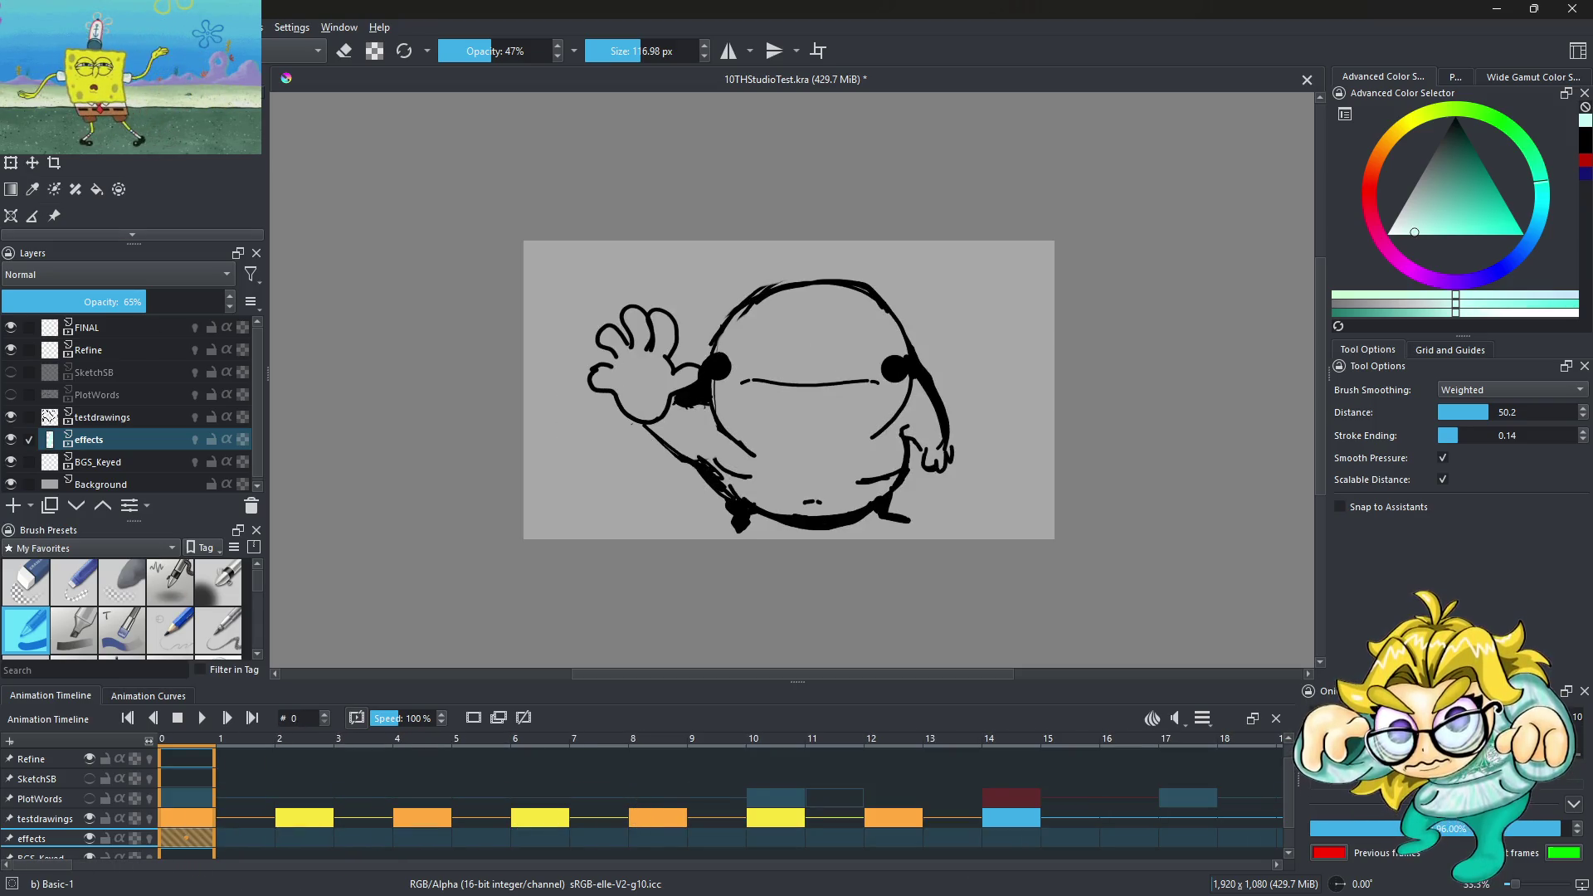
pyautogui.hotkey('alt', 'f')
pyautogui.press('s')
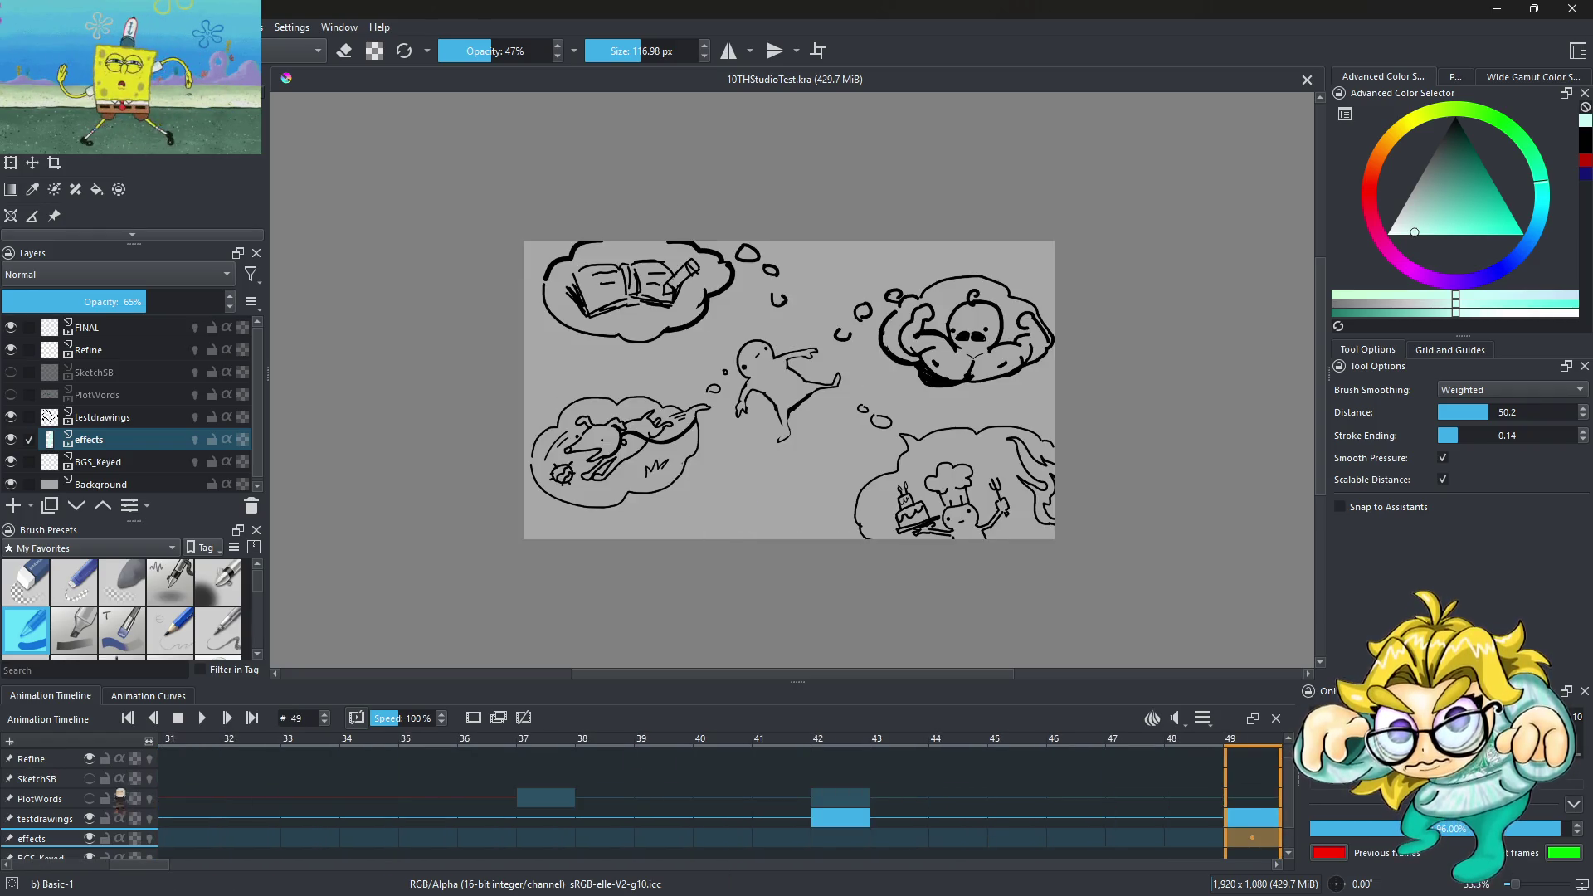
# Lower the soundtrack volume to 21%, then play the animation from the start and stop it
pyautogui.click(1179, 718)
pyautogui.moveTo(1234, 780); pyautogui.dragTo(1192, 769)
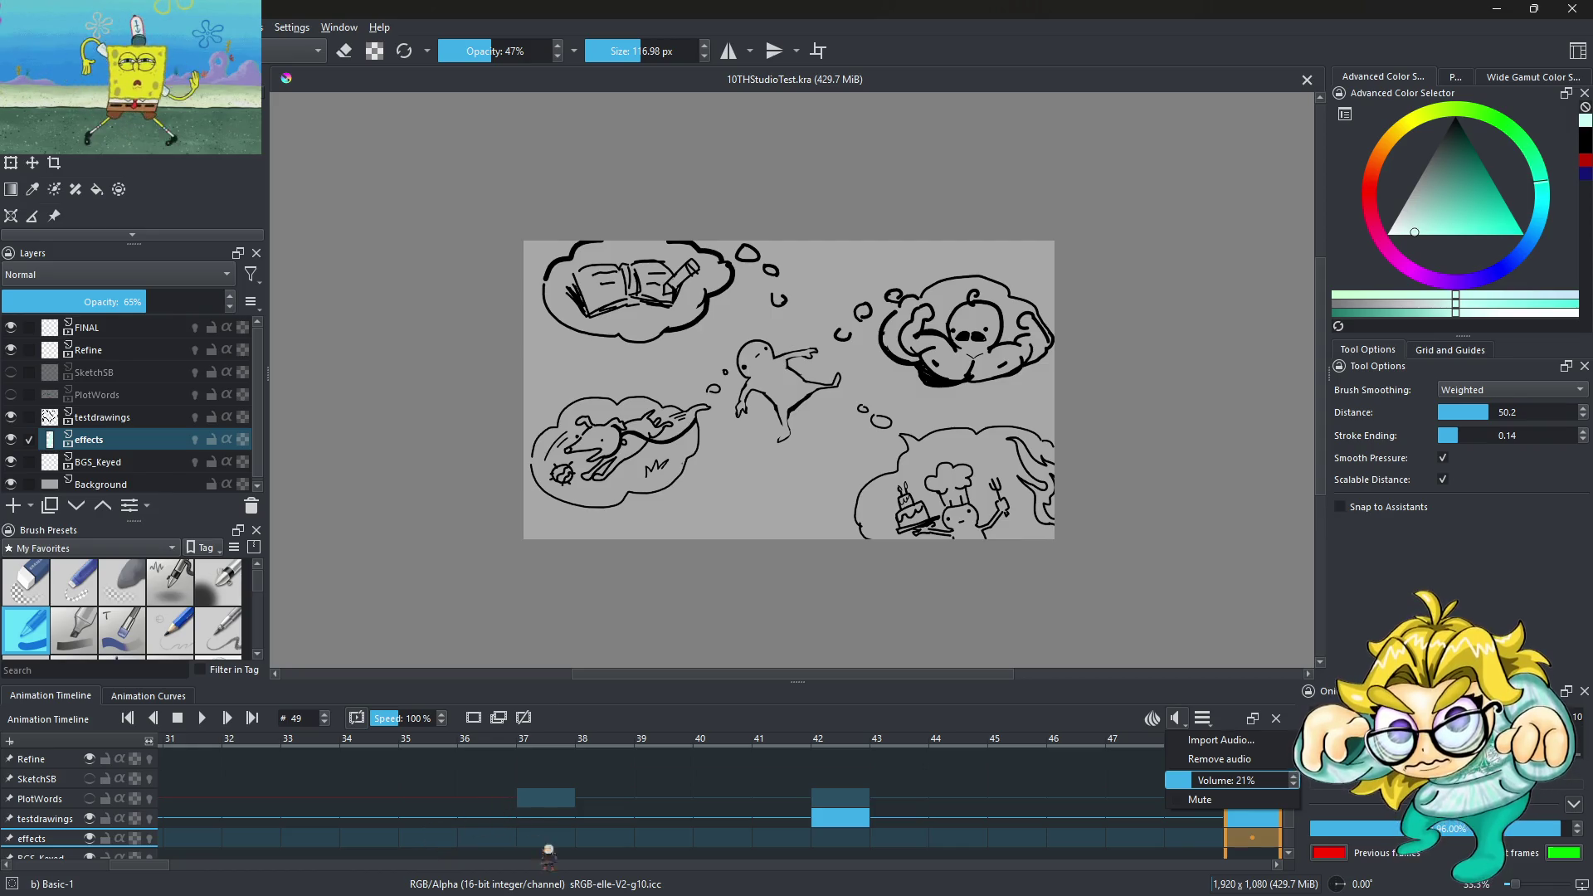
pyautogui.click(518, 809)
pyautogui.press('Home')
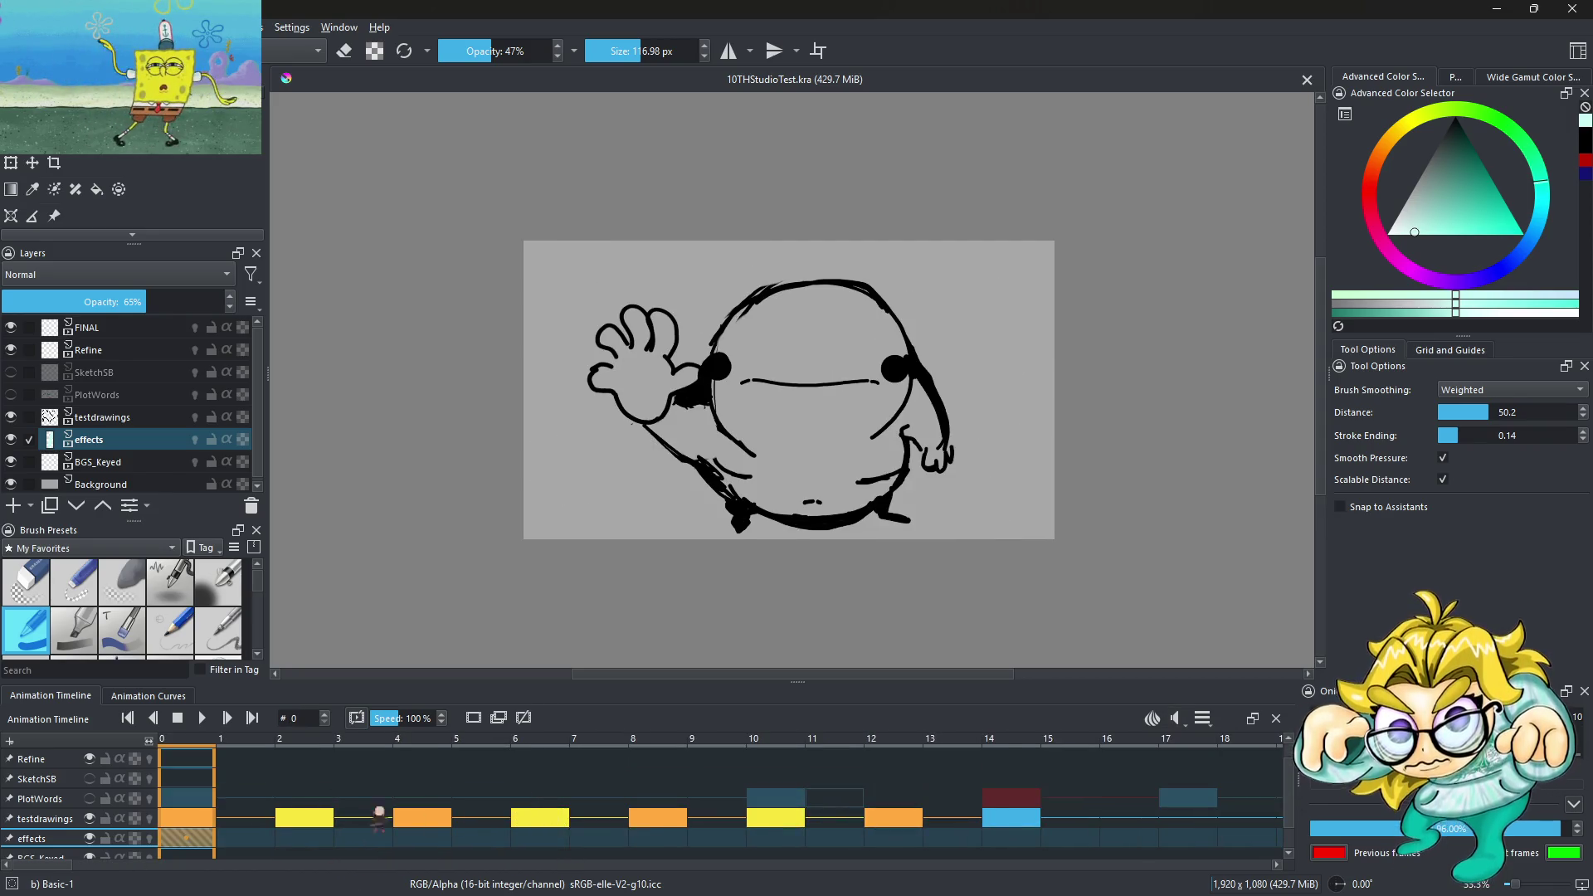
pyautogui.click(203, 719)
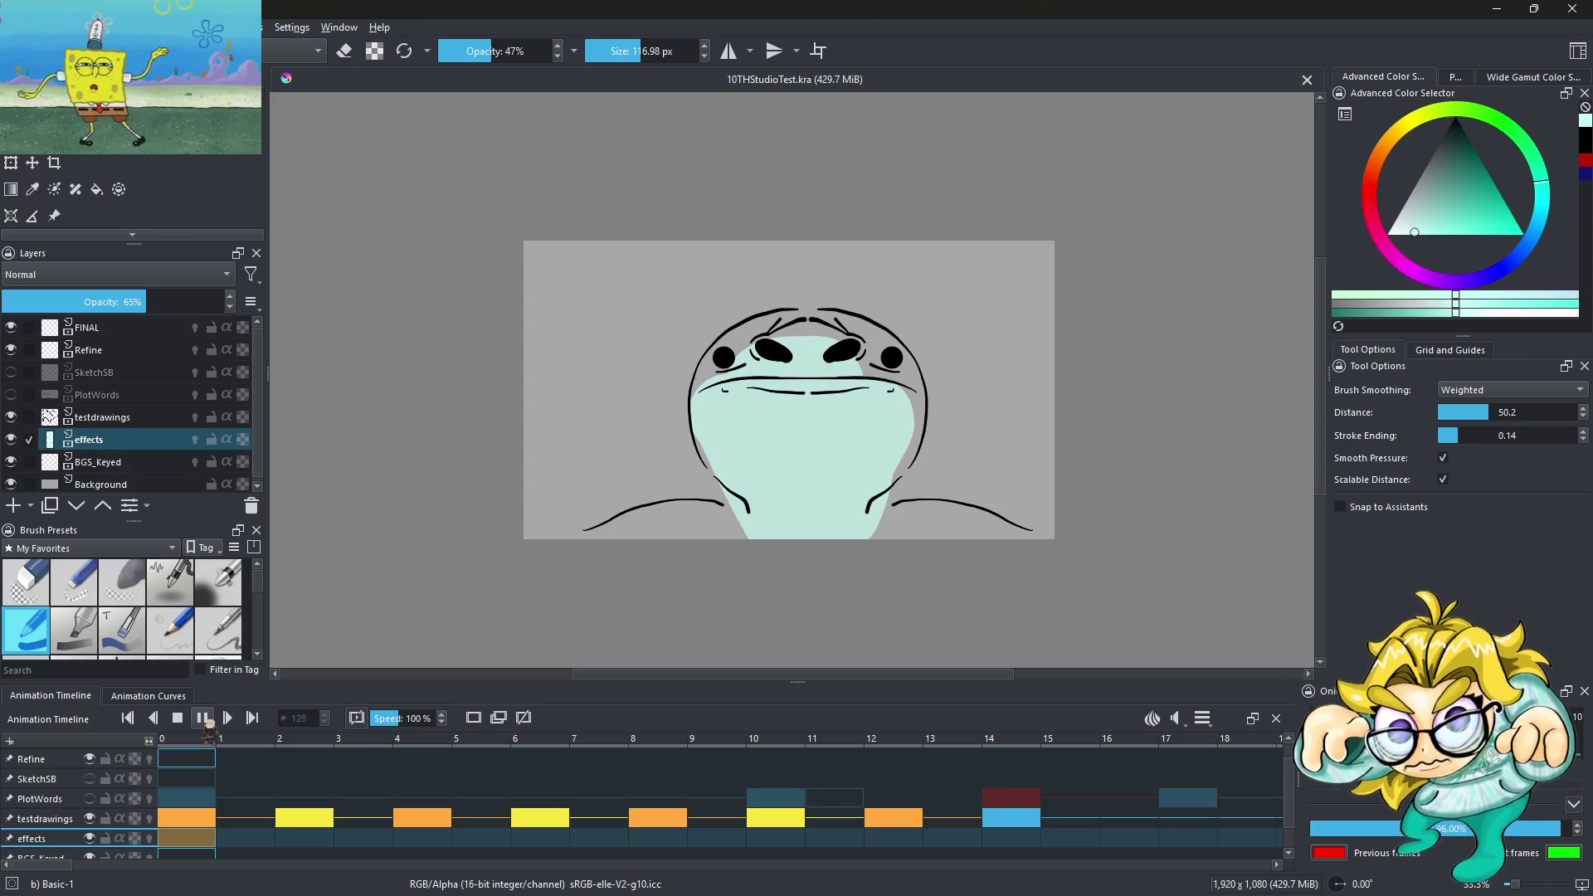
pyautogui.click(203, 719)
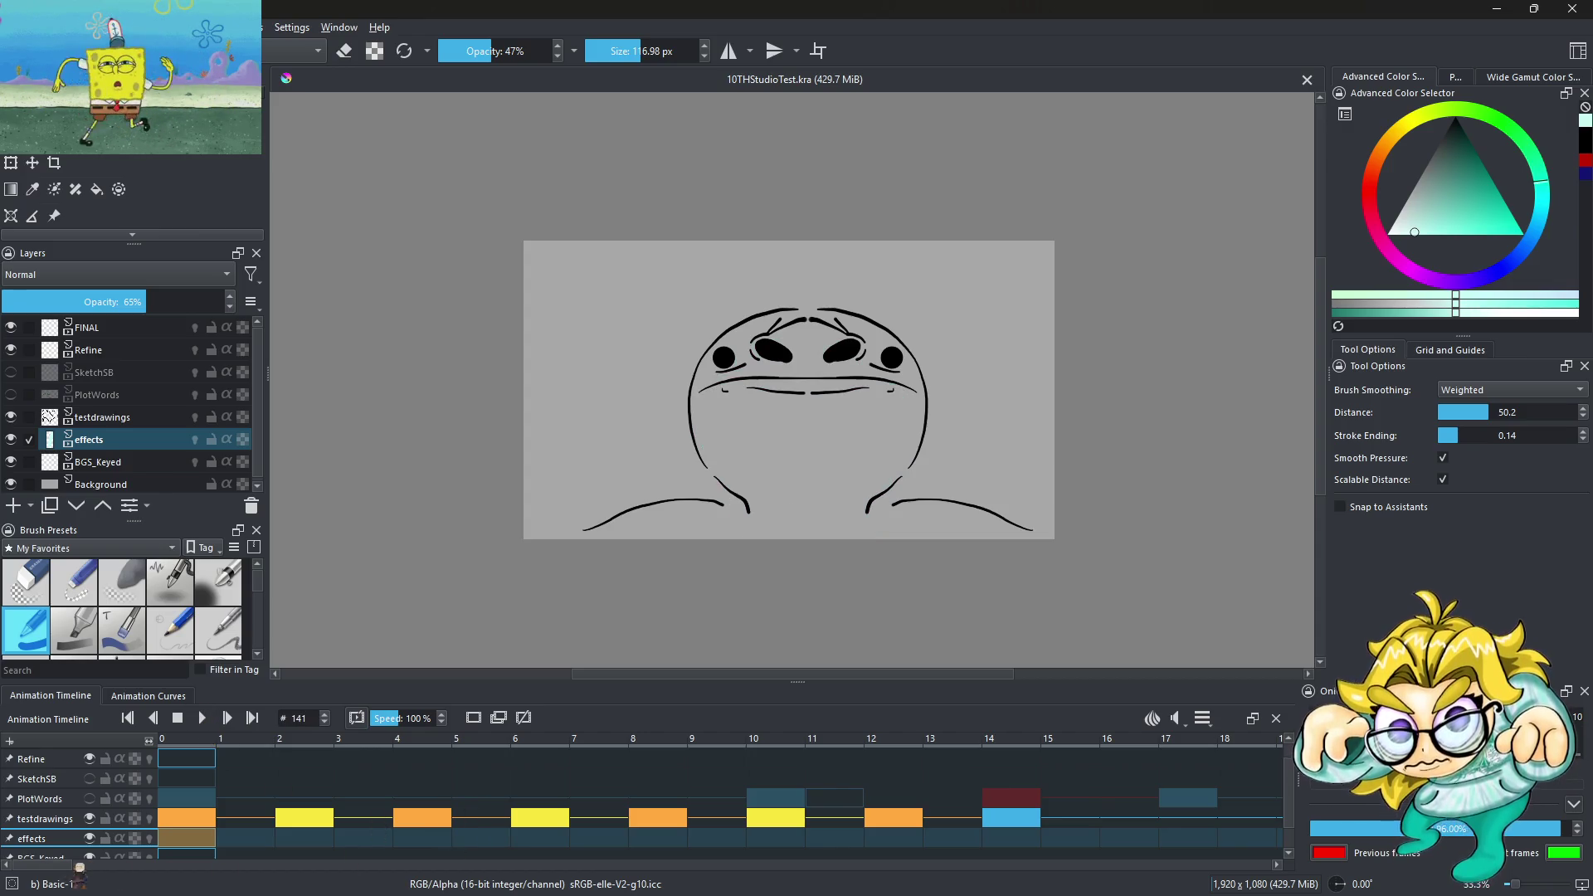
# Inspect the effects layer cells at frames 130–132, ending on frame 130 with the filled face
pyautogui.moveTo(80, 867); pyautogui.dragTo(1071, 840)
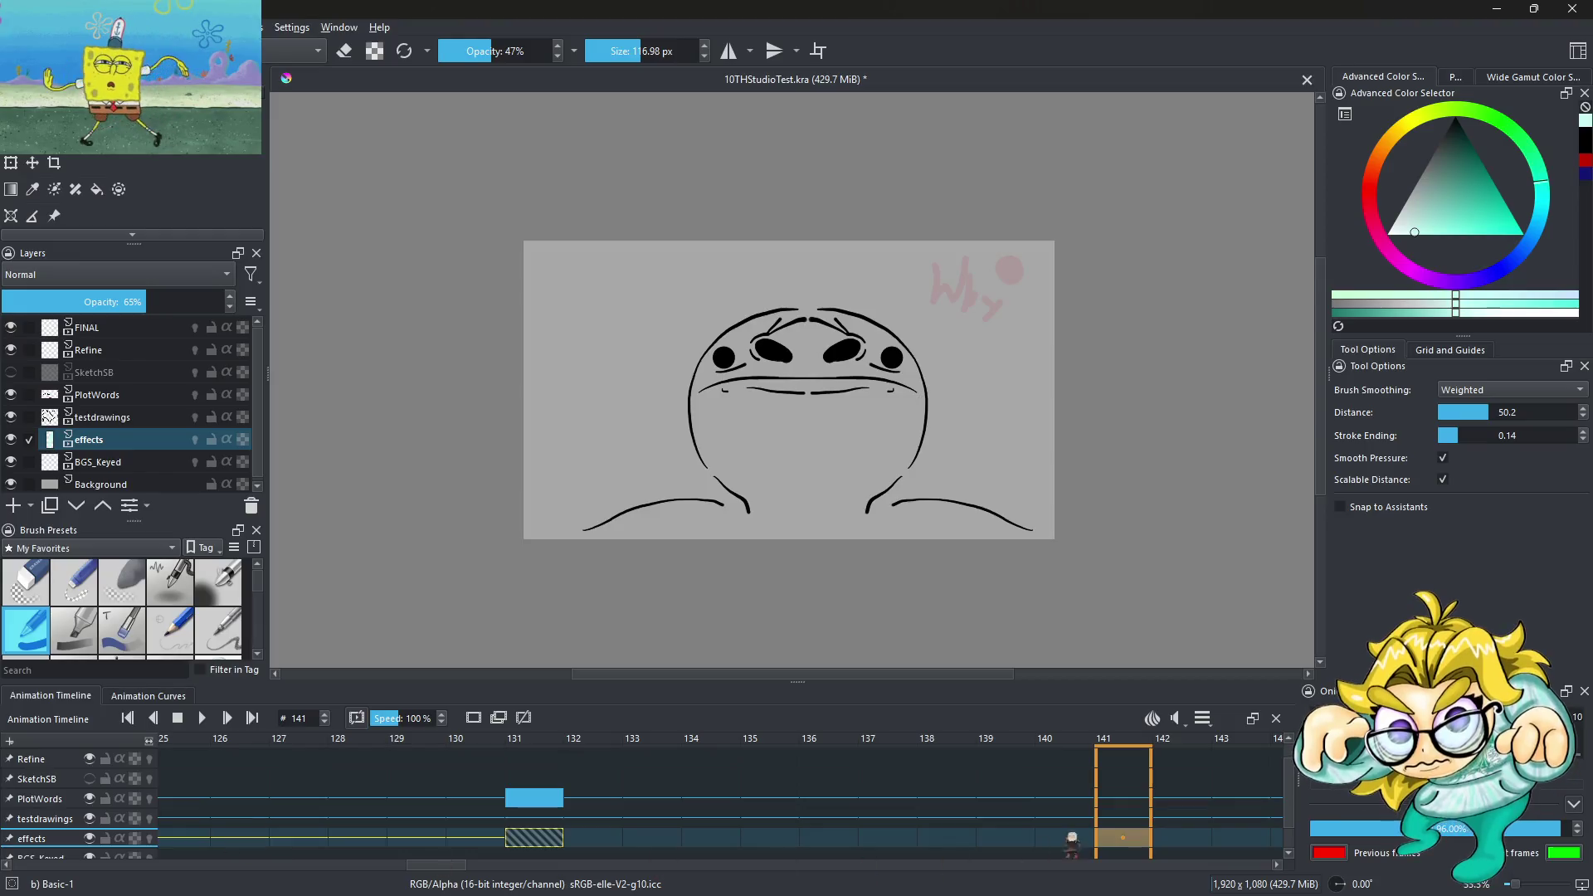
pyautogui.click(543, 840)
pyautogui.click(498, 853)
pyautogui.click(544, 842)
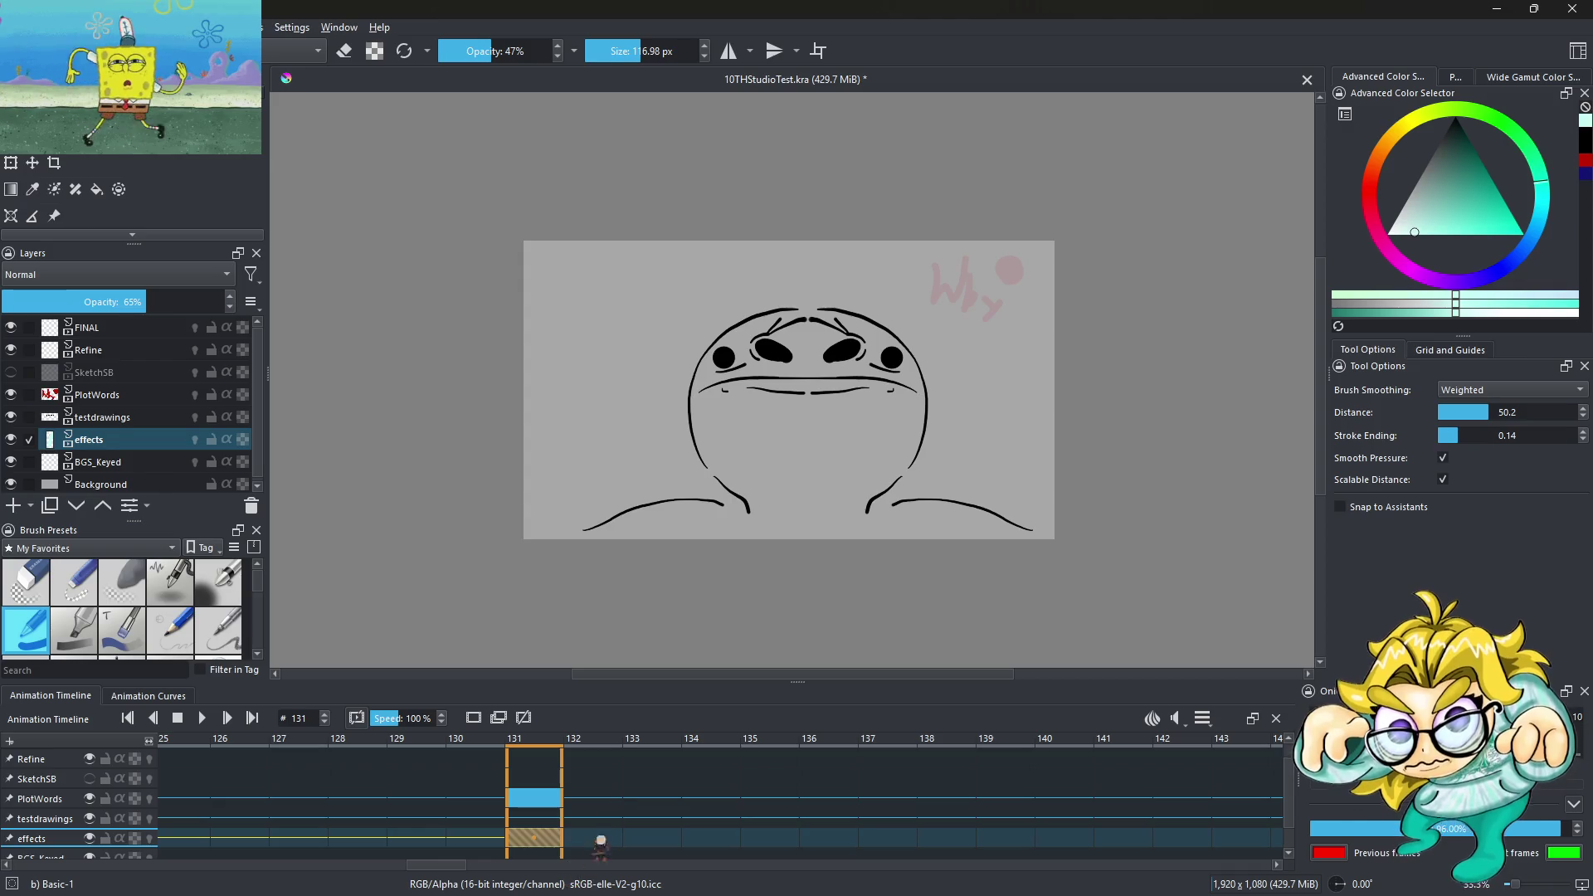
pyautogui.rightClick(544, 840)
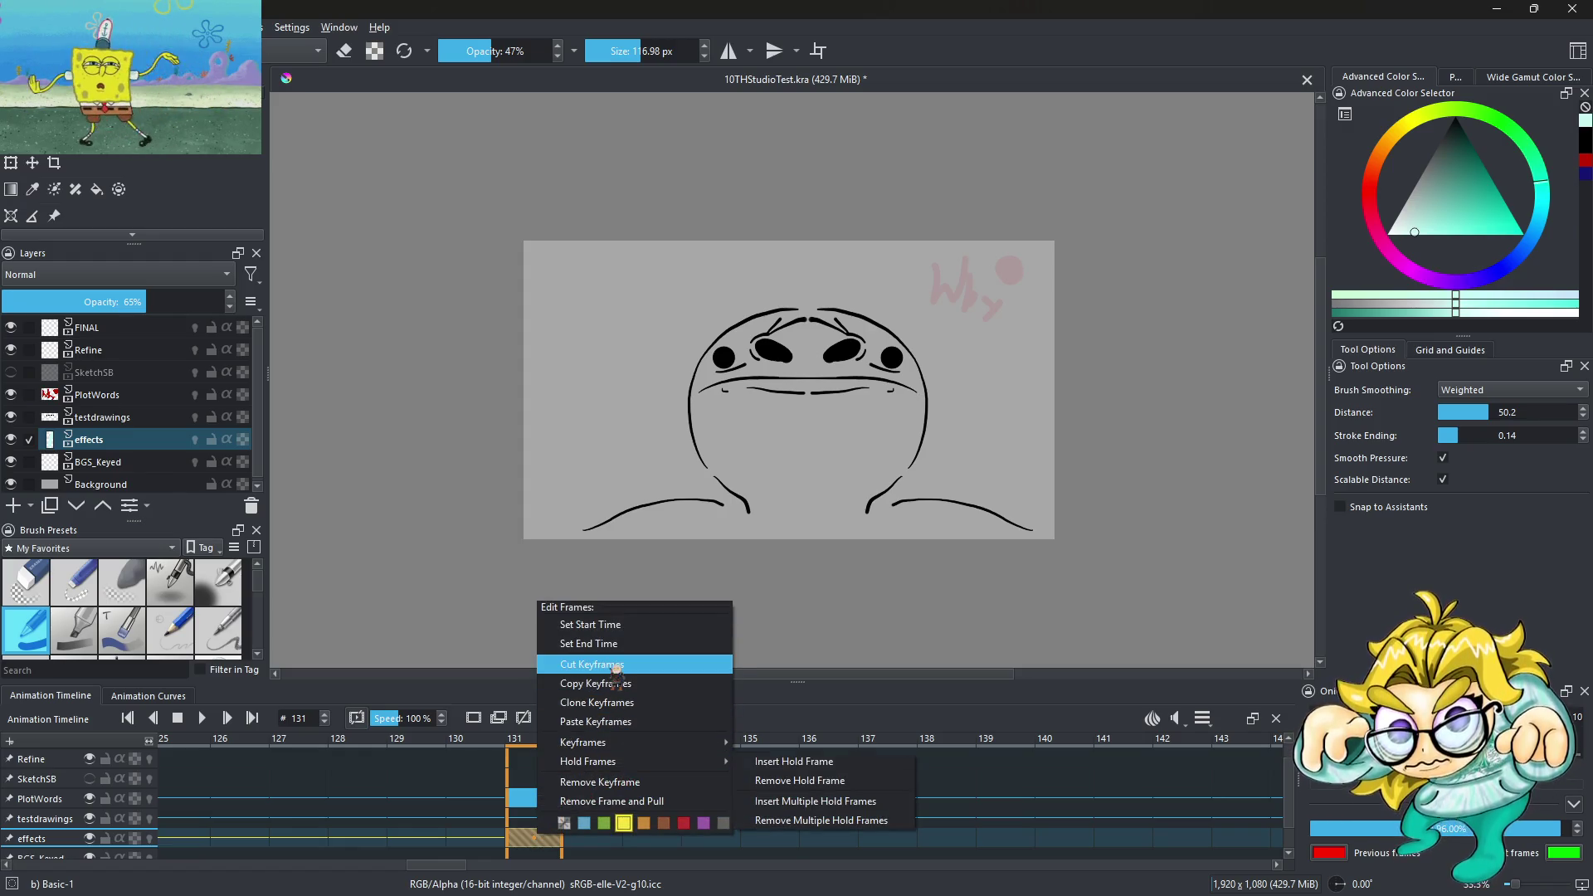
pyautogui.click(475, 839)
pyautogui.click(589, 840)
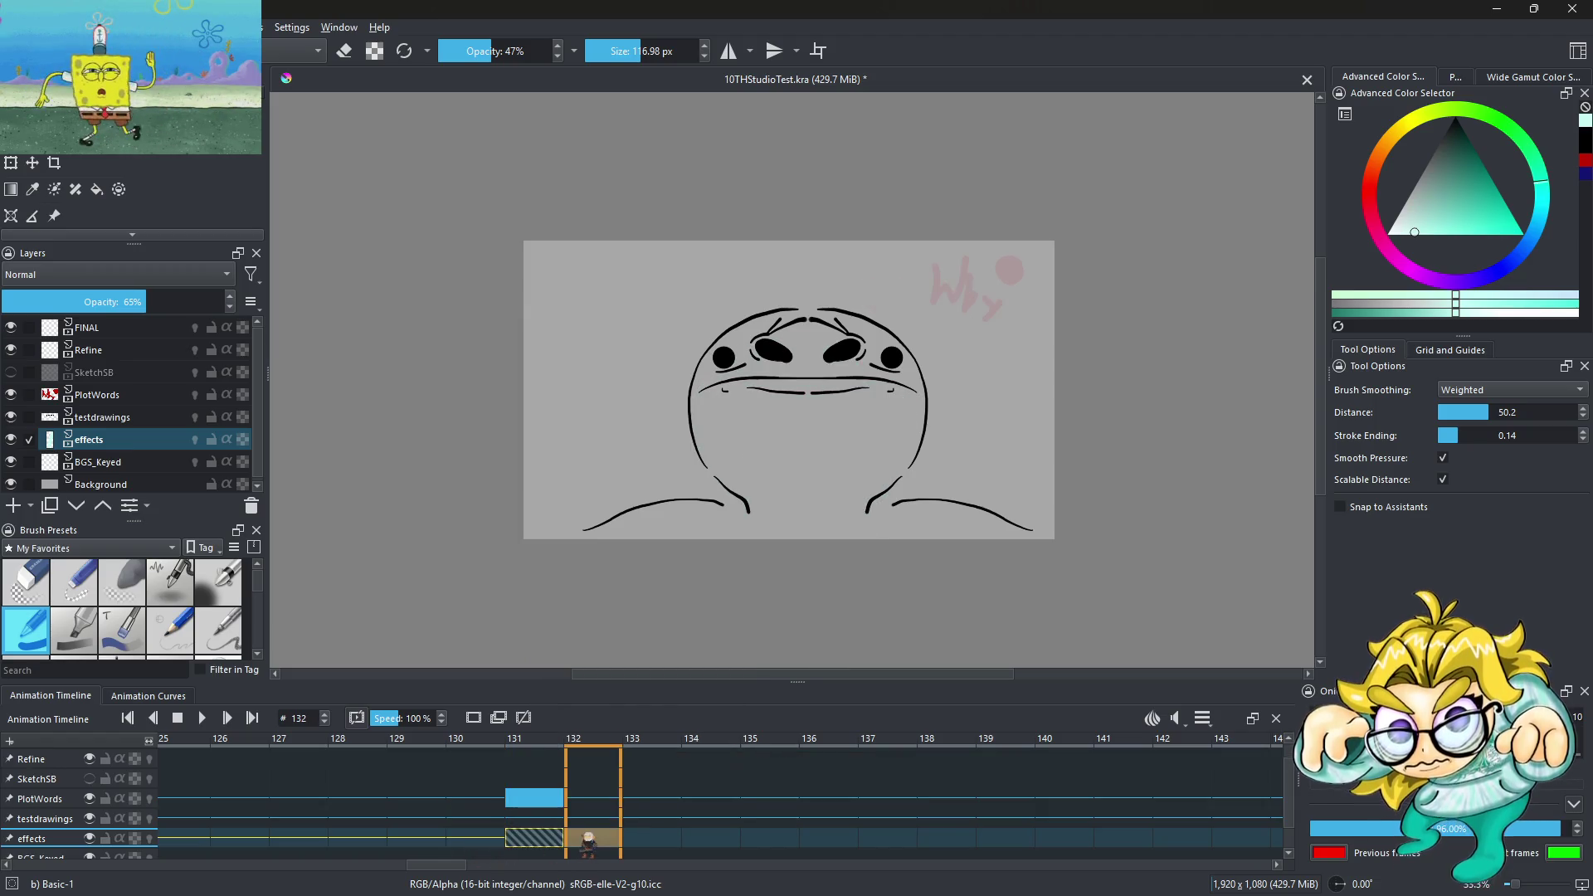
pyautogui.rightClick(588, 840)
pyautogui.click(647, 772)
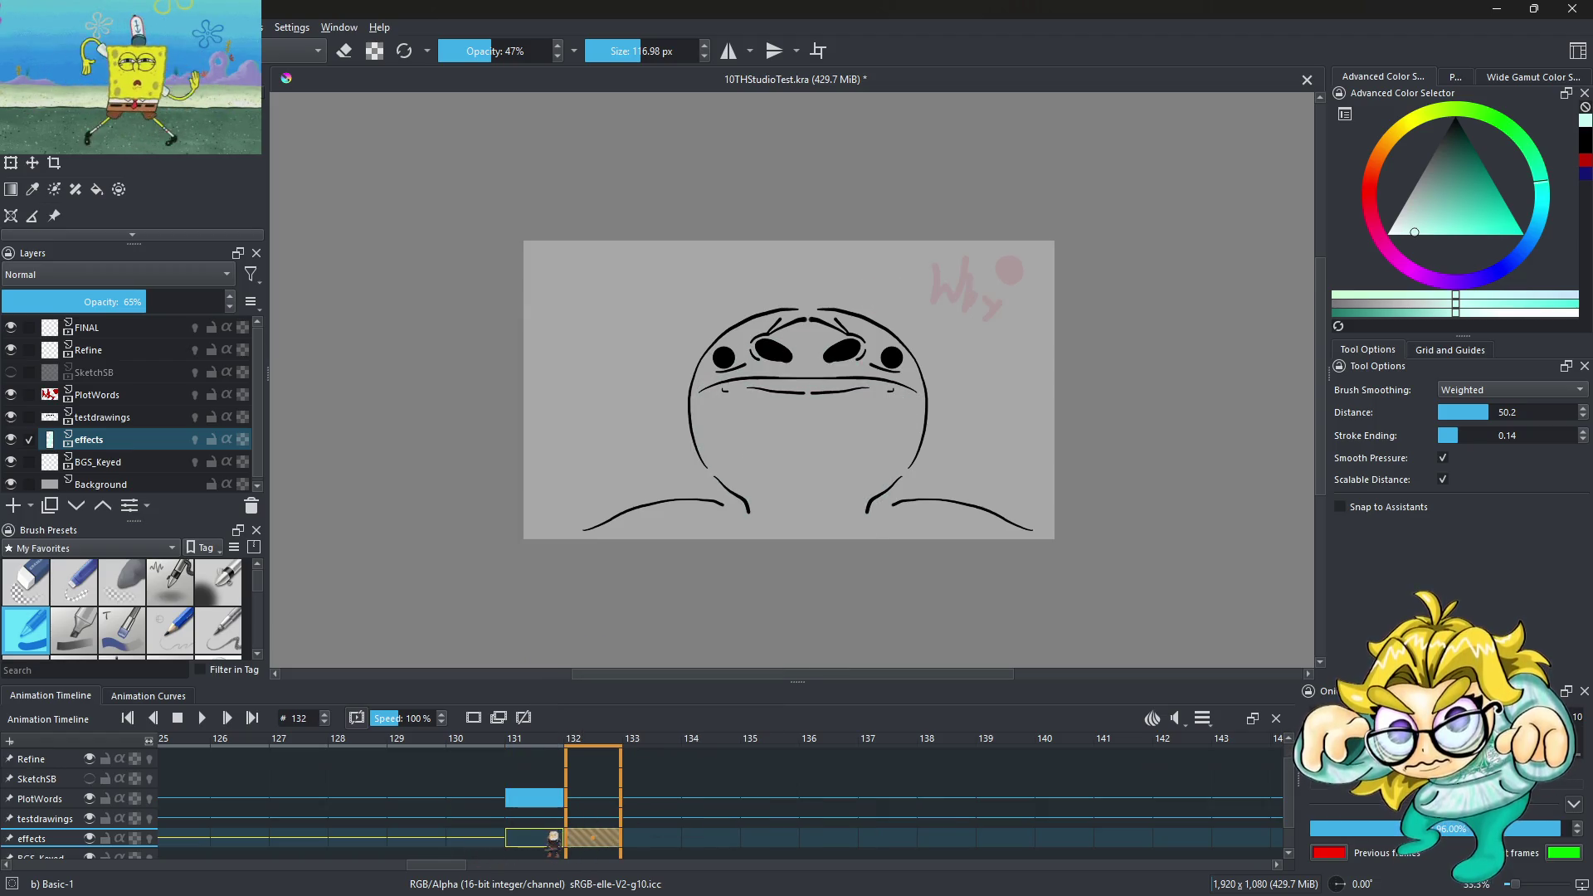
pyautogui.moveTo(553, 840)
pyautogui.mouseDown()
pyautogui.moveTo(485, 844)
pyautogui.moveTo(599, 845)
pyautogui.mouseUp()
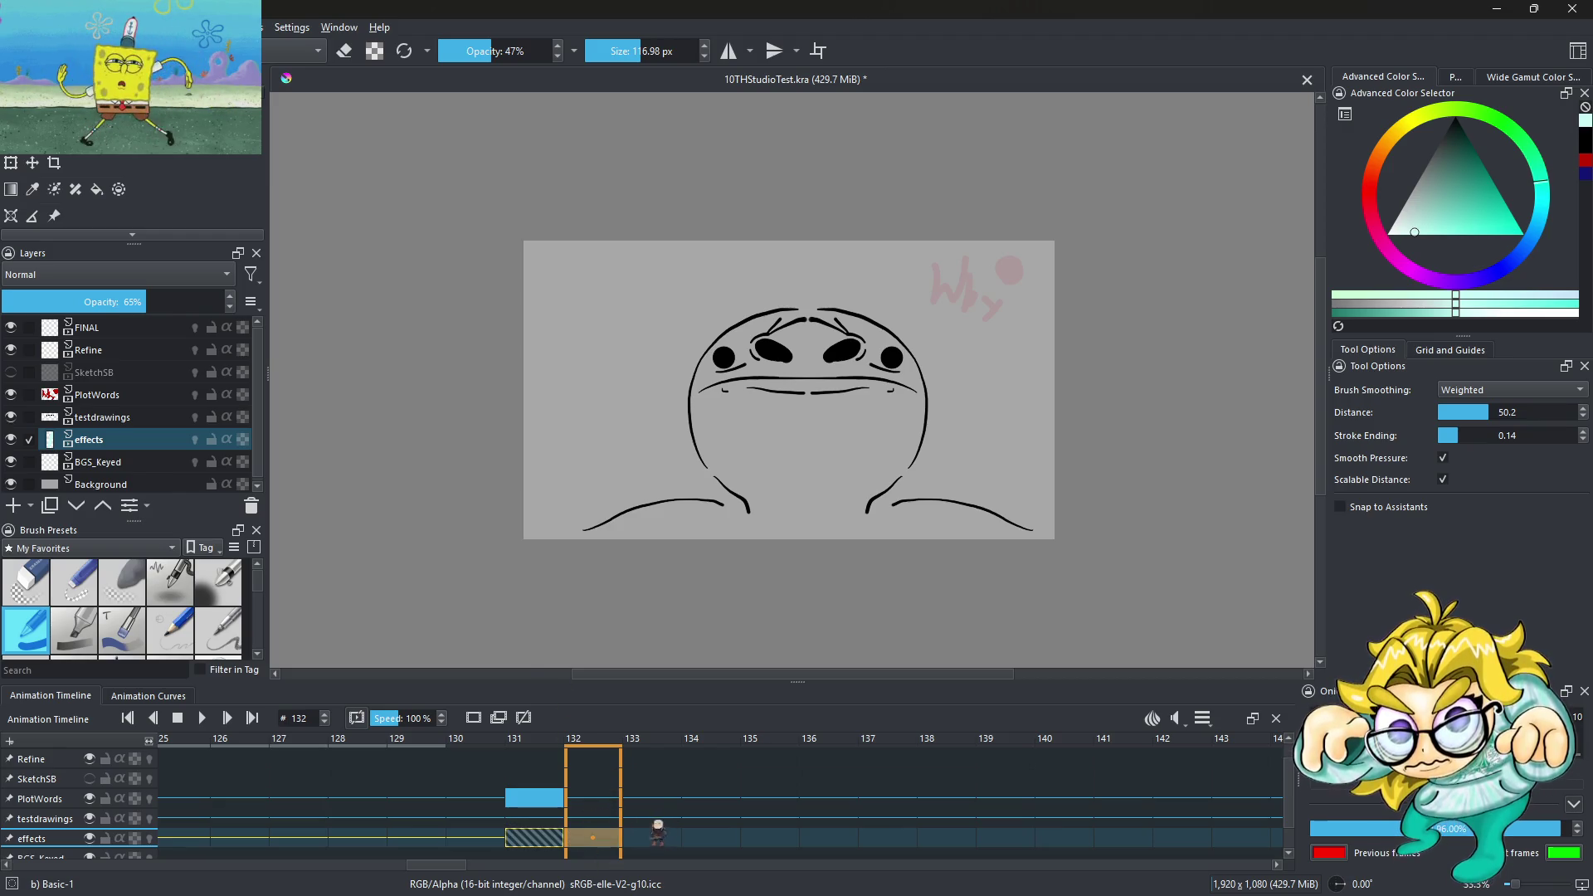
pyautogui.click(486, 809)
# Make testdrawings active, compare frames 130 and 131, and open frame options at 131
pyautogui.click(37, 819)
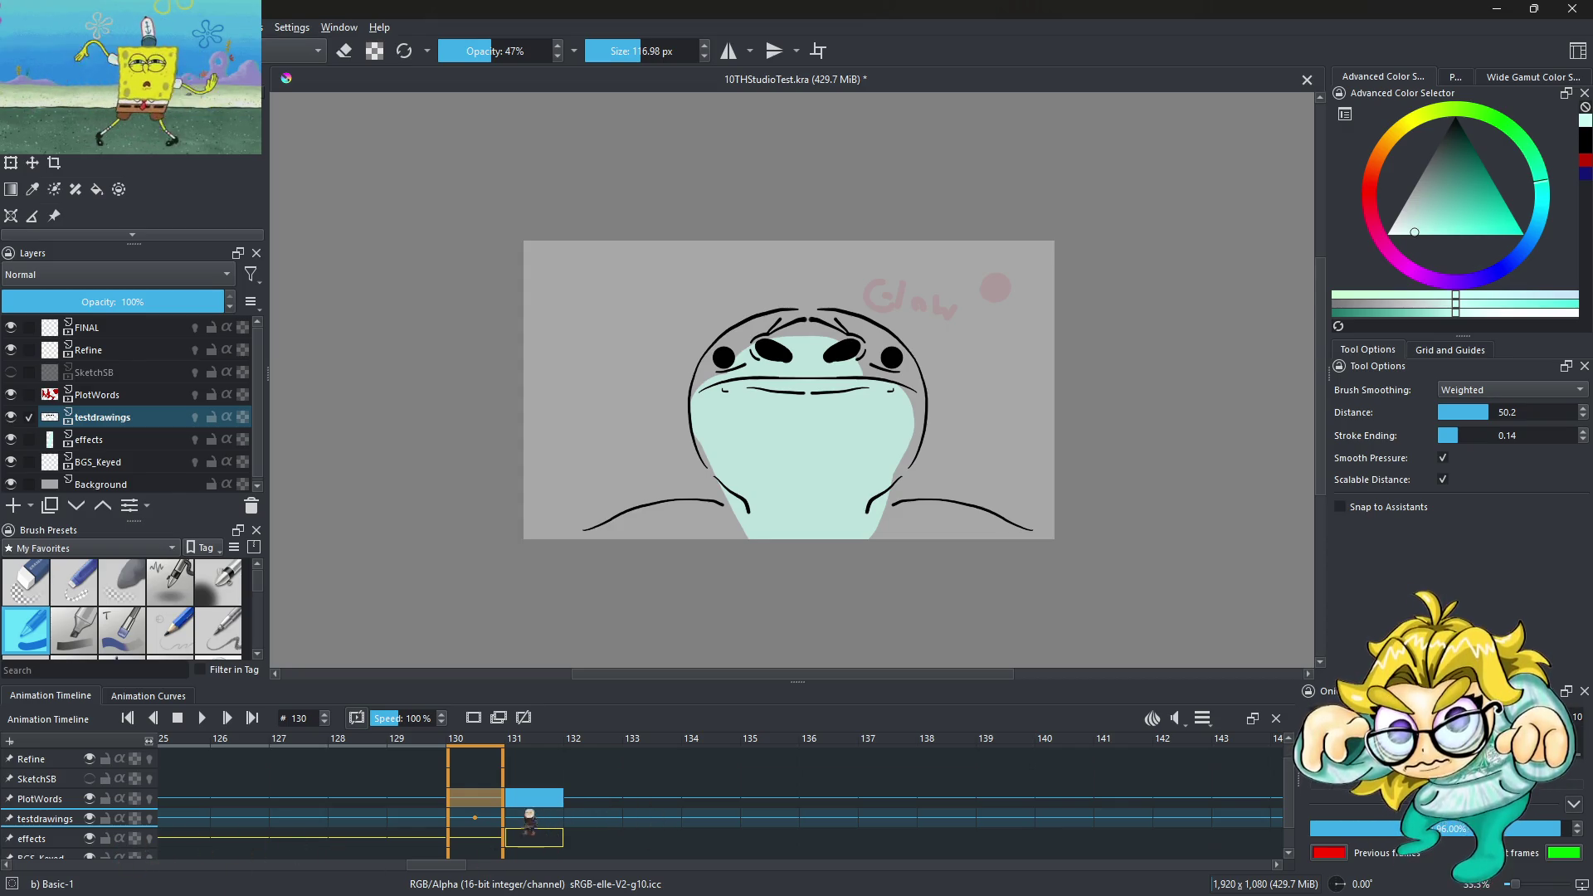
pyautogui.click(558, 802)
pyautogui.click(494, 809)
pyautogui.click(535, 809)
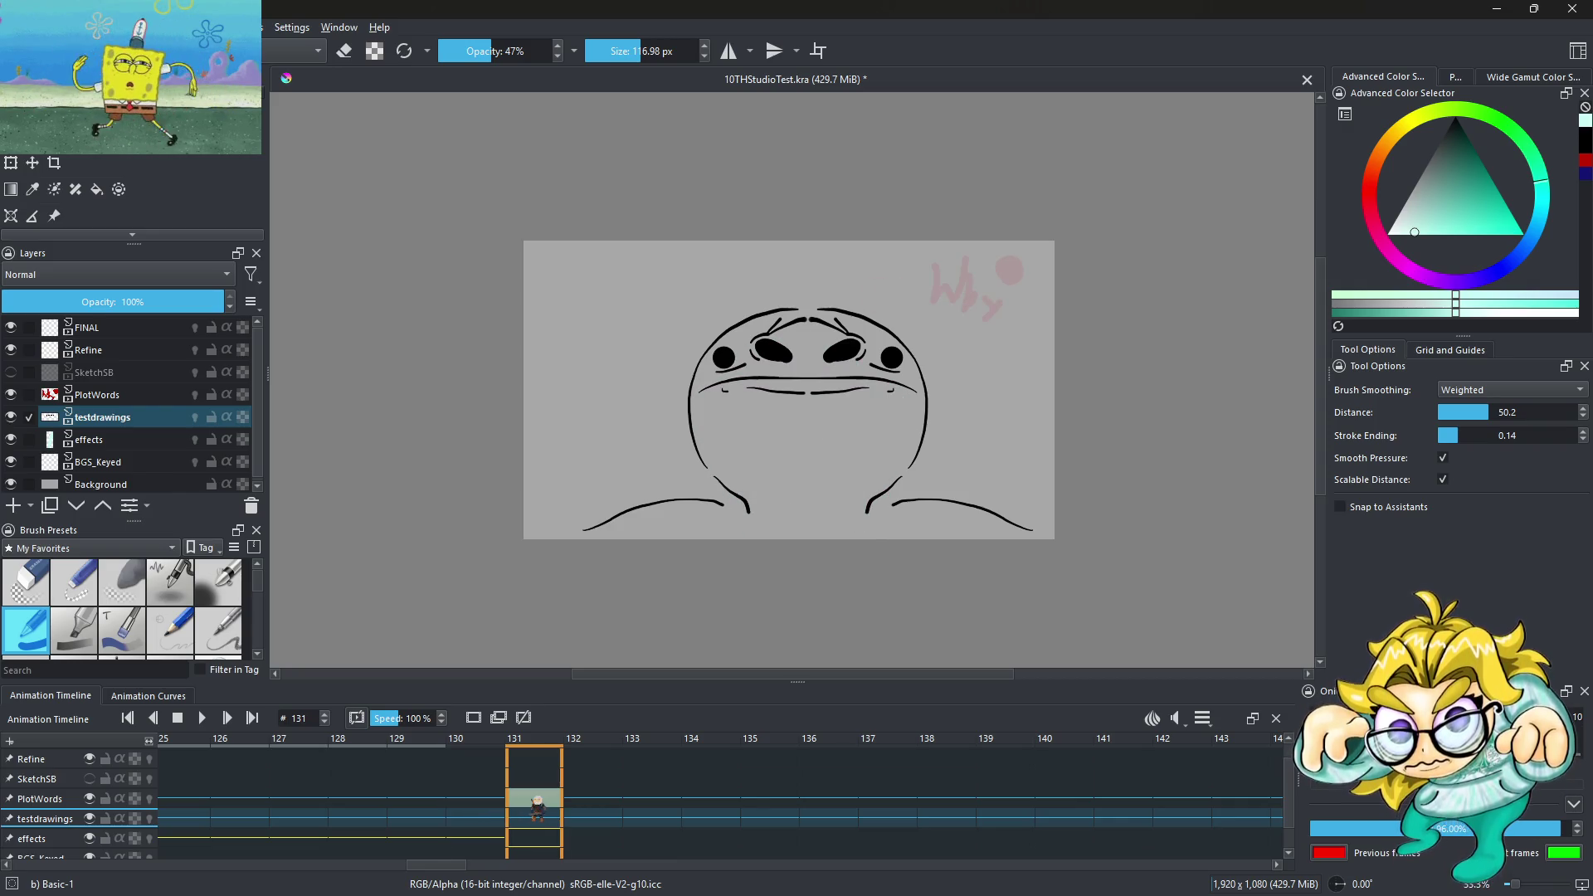
pyautogui.click(540, 829)
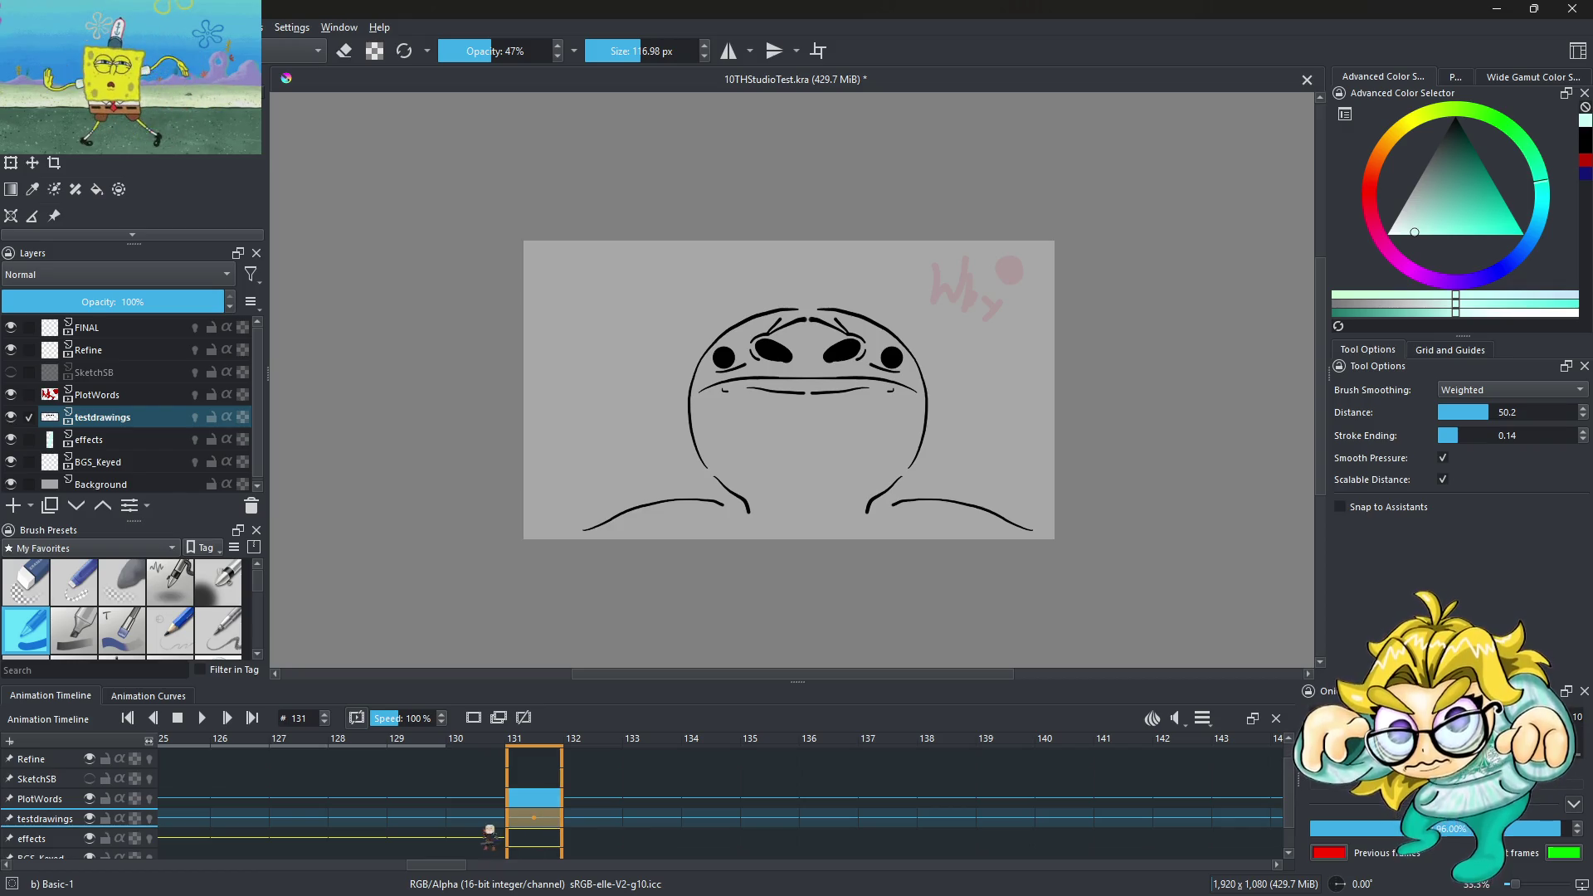
pyautogui.rightClick(544, 821)
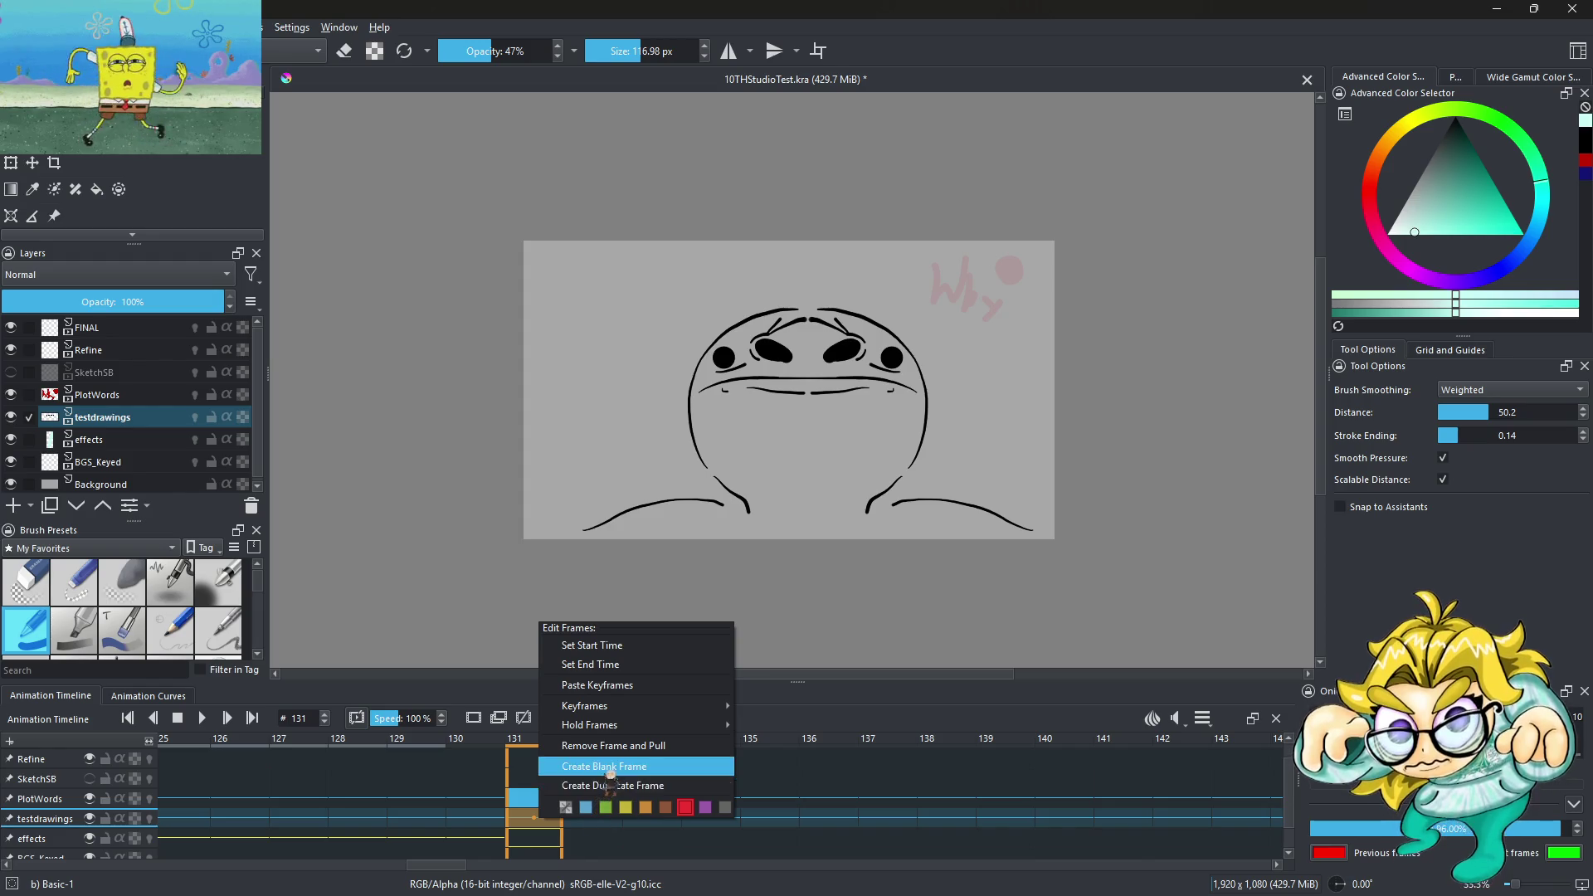
# Create a blank frame at 131 on the testdrawings layer
pyautogui.click(604, 766)
pyautogui.press('Left')
pyautogui.click(535, 821)
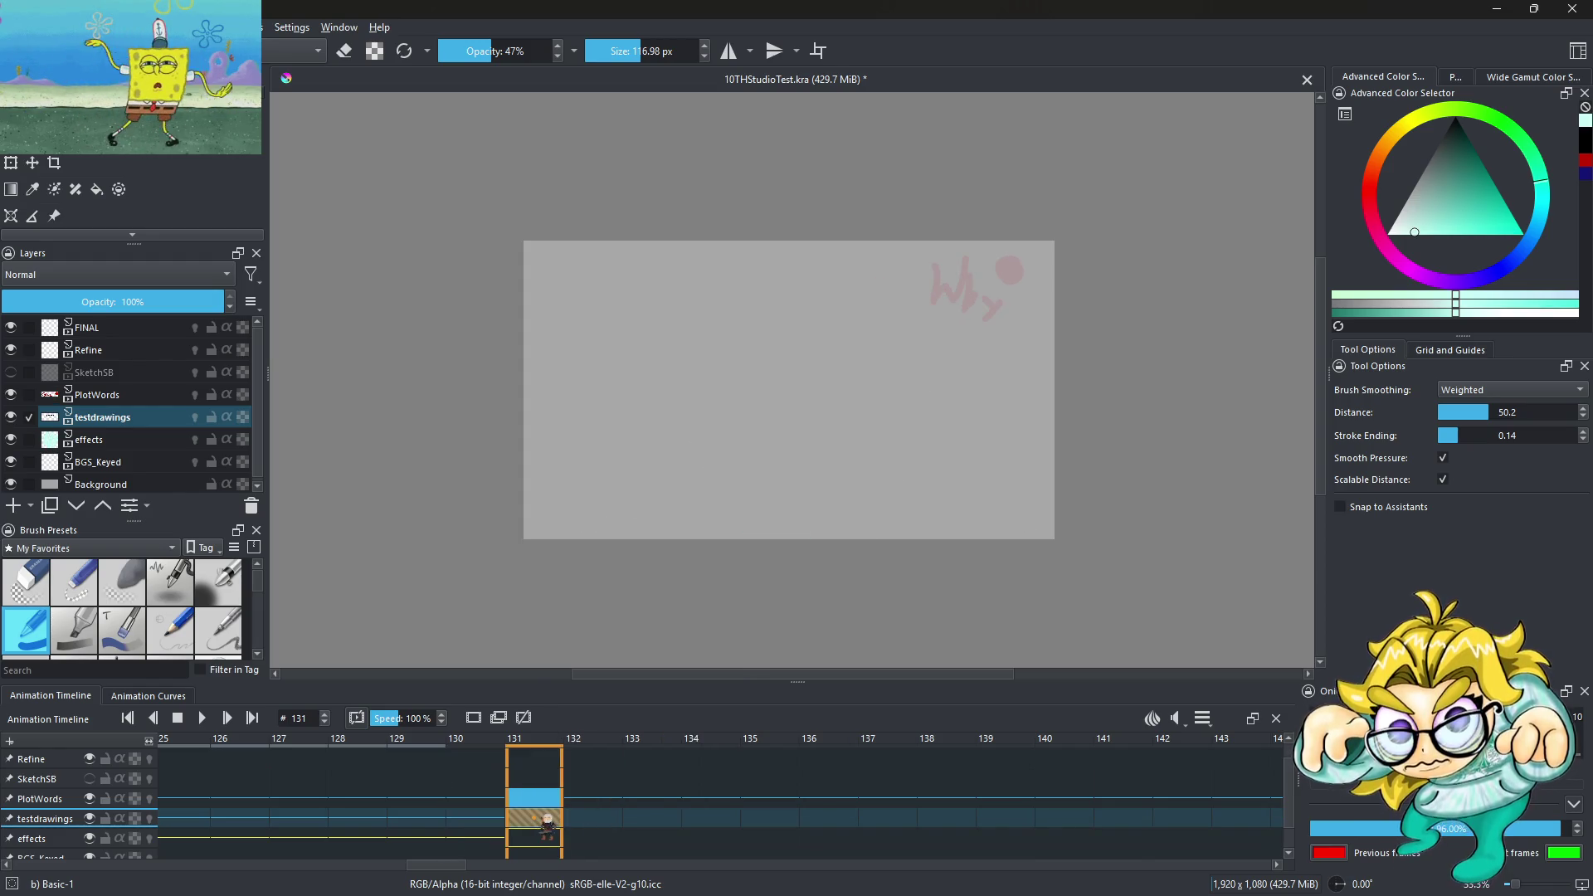
pyautogui.rightClick(540, 821)
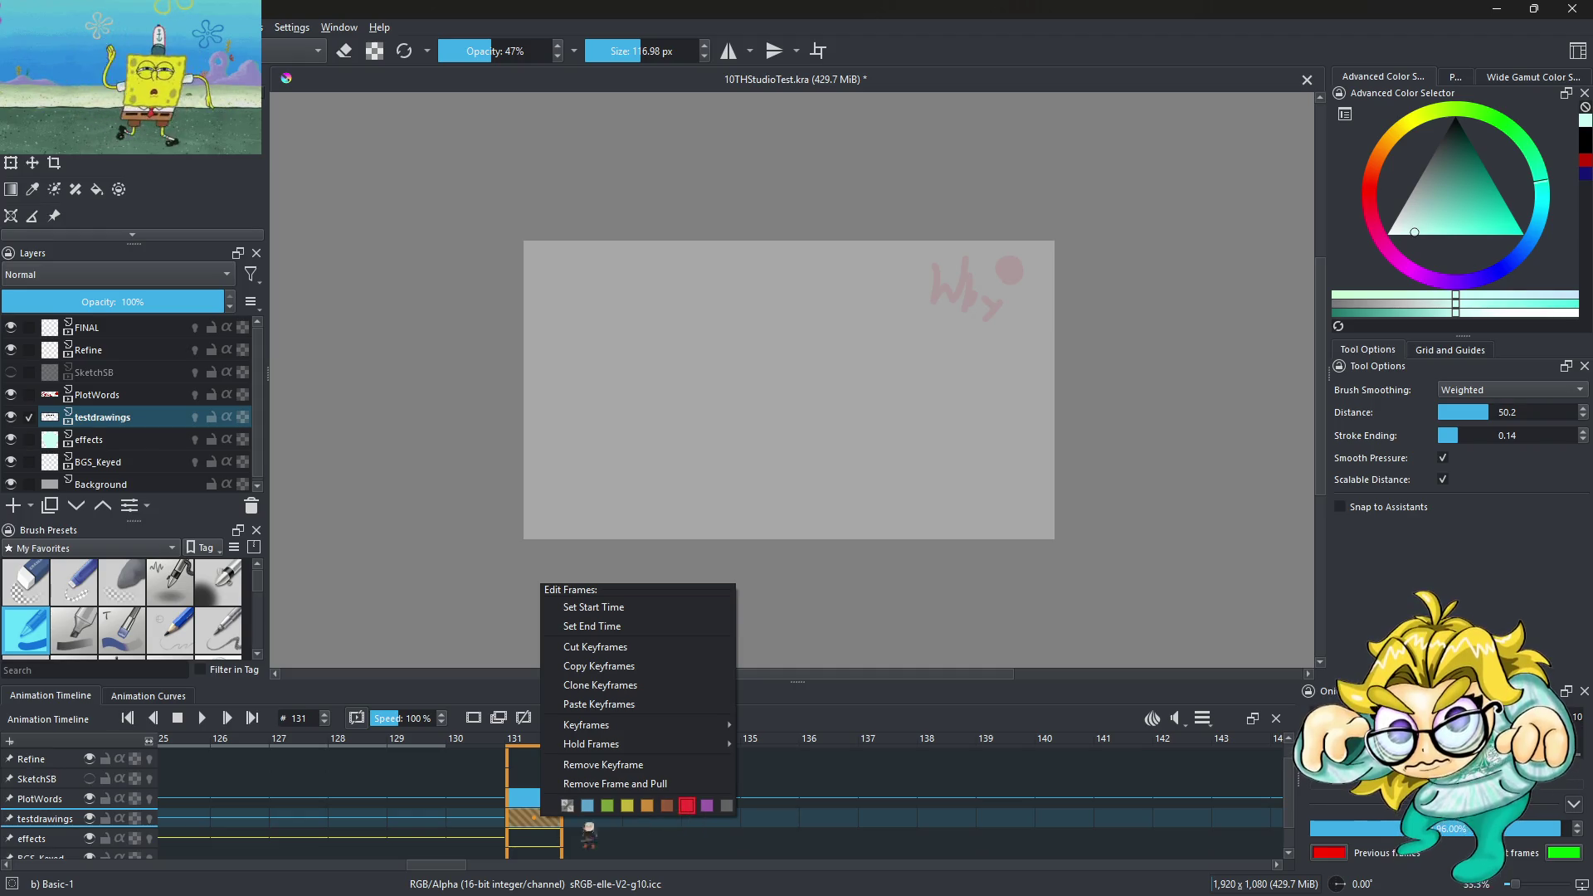
pyautogui.click(496, 826)
pyautogui.click(550, 826)
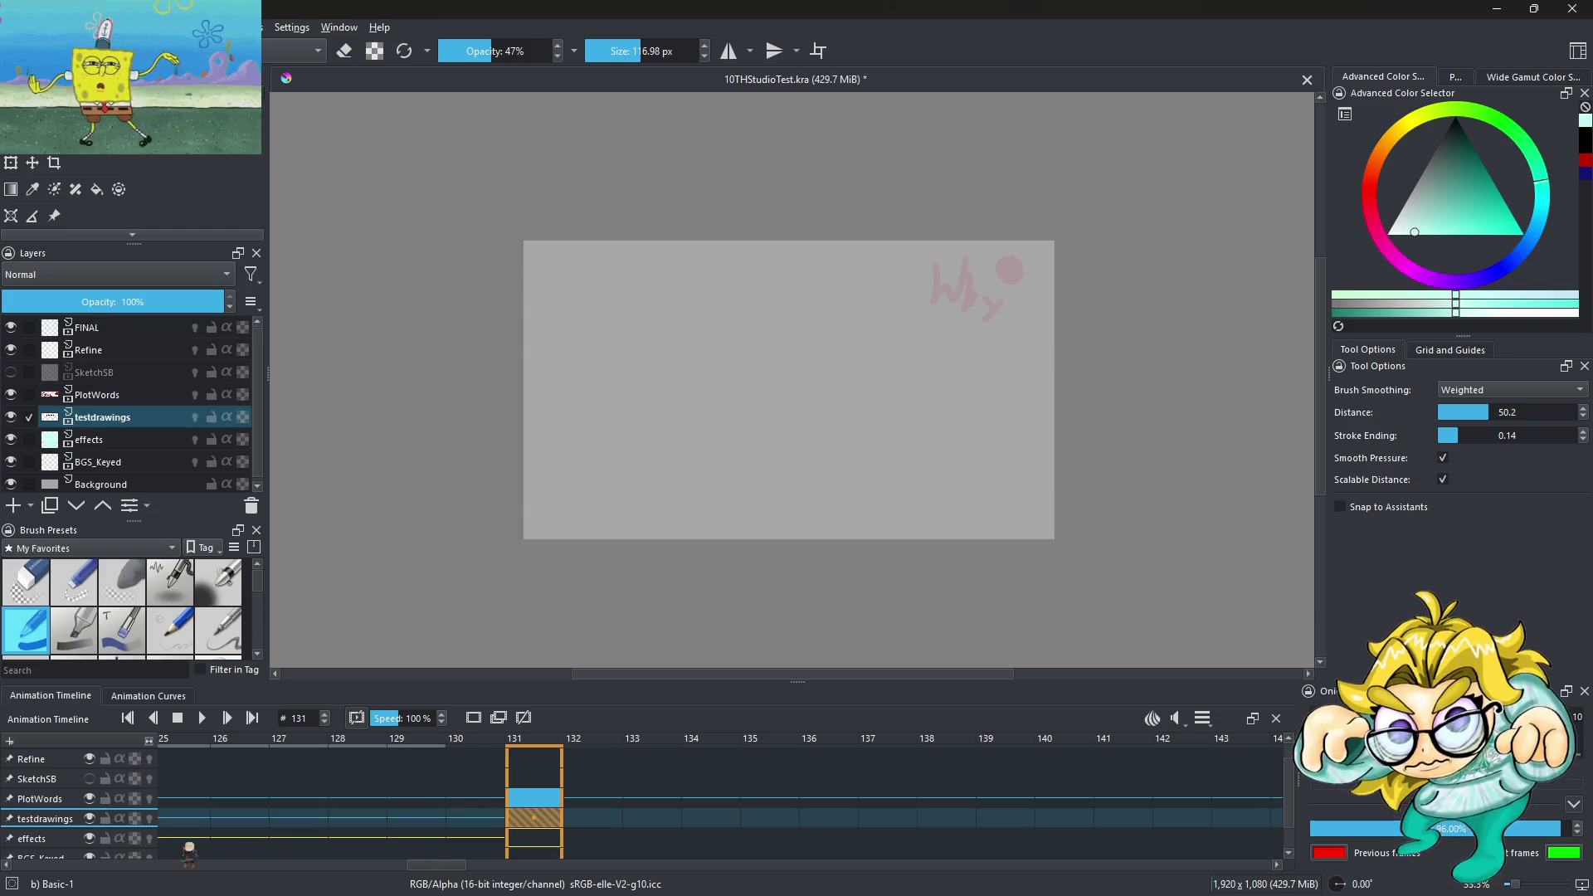
# Turn on onion skinning for testdrawings and scrub between frames 130 and 131
pyautogui.click(150, 819)
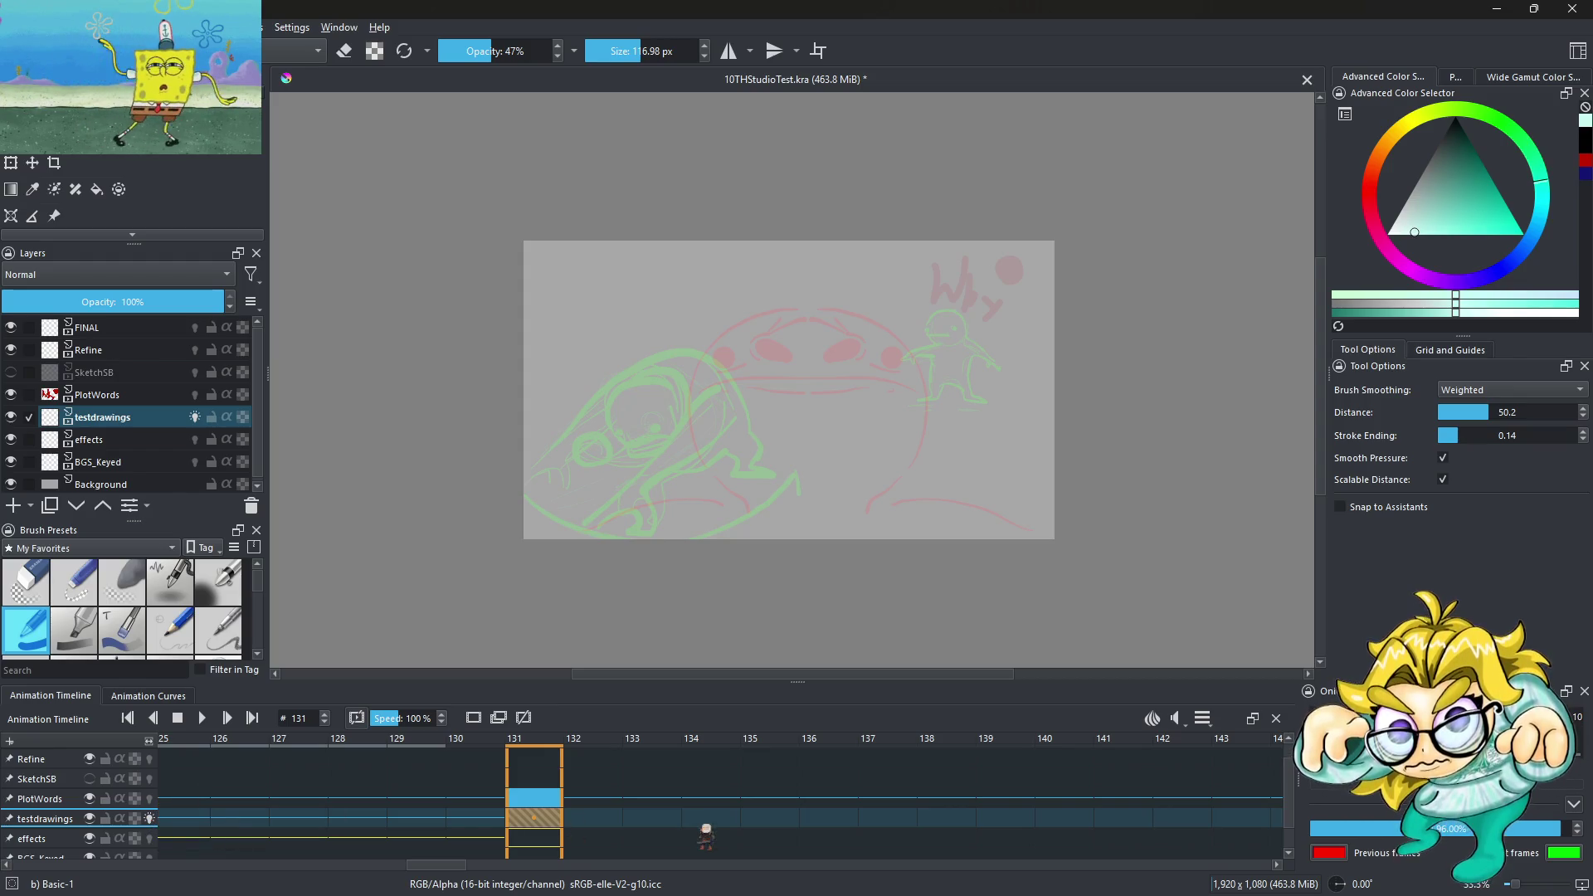
pyautogui.moveTo(502, 827); pyautogui.dragTo(550, 827)
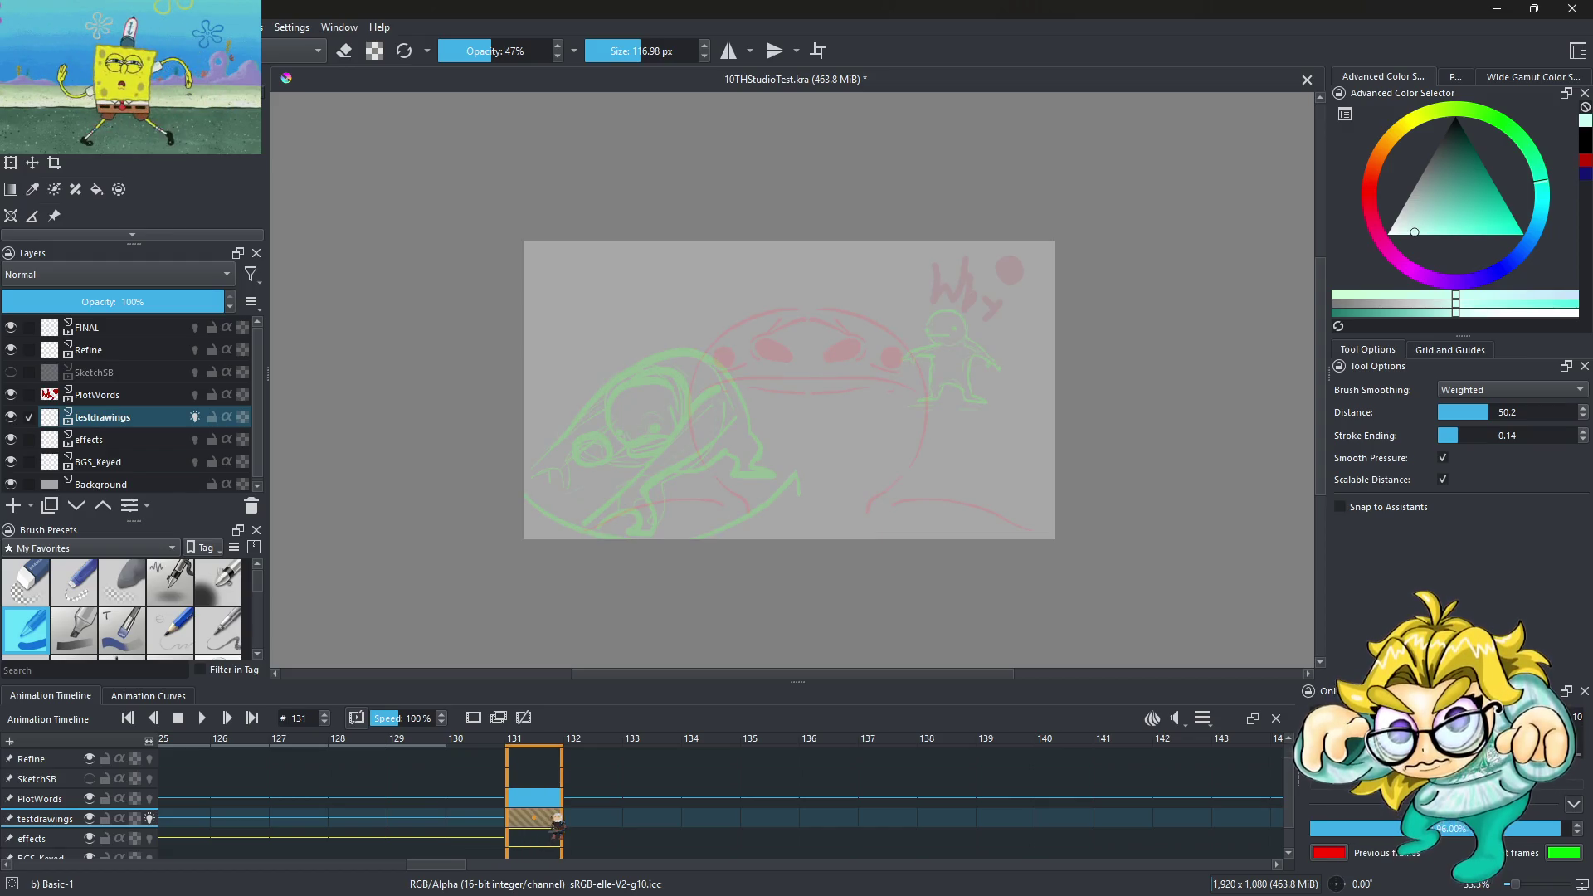
pyautogui.click(91, 838)
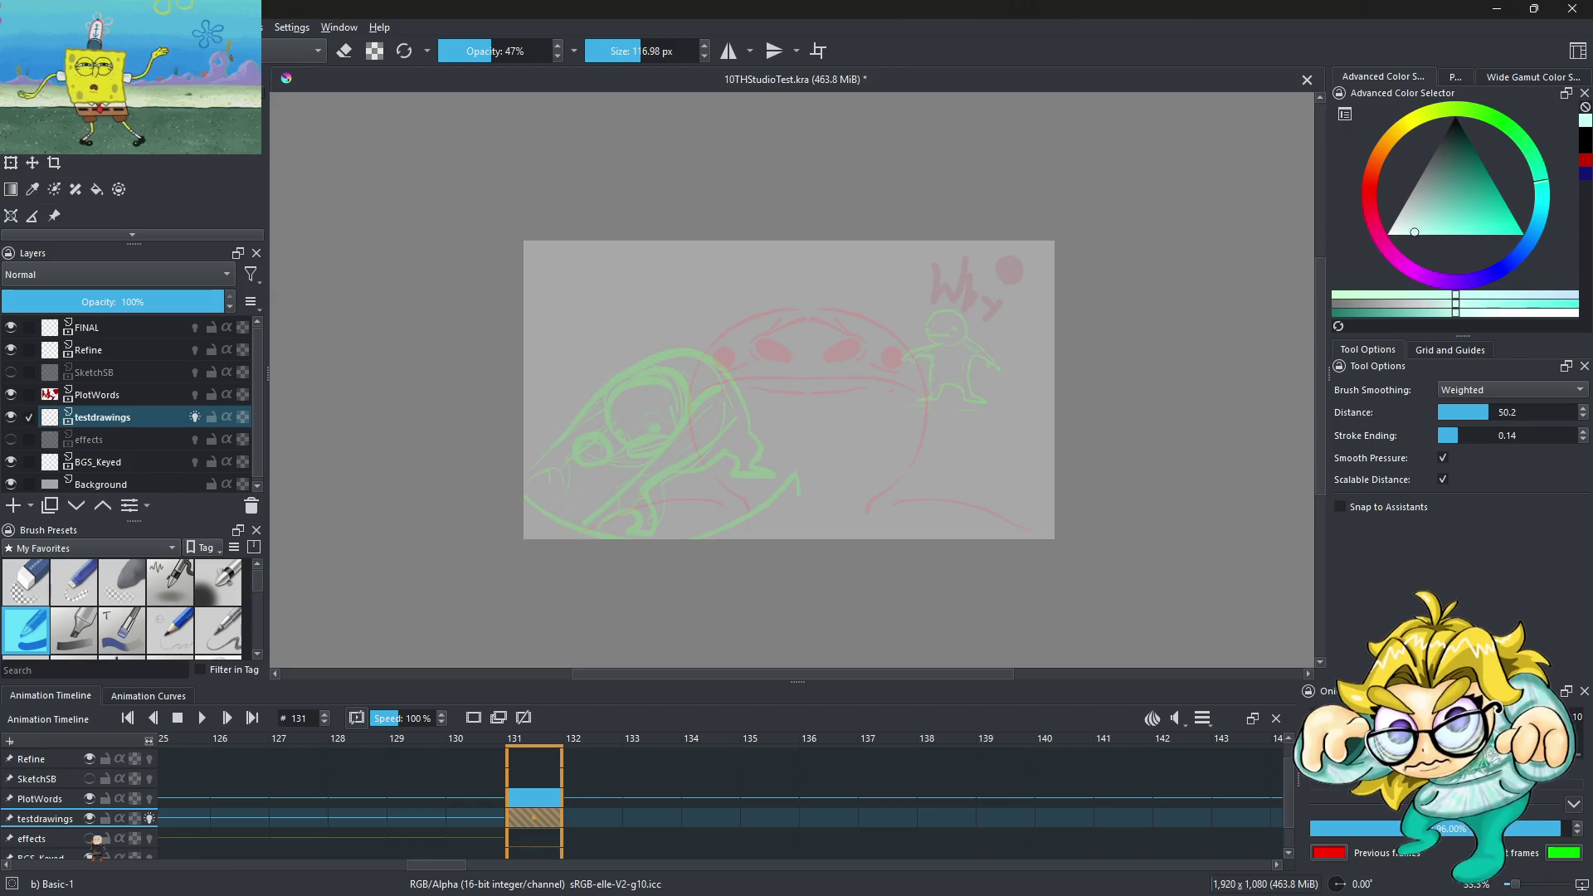
pyautogui.click(92, 838)
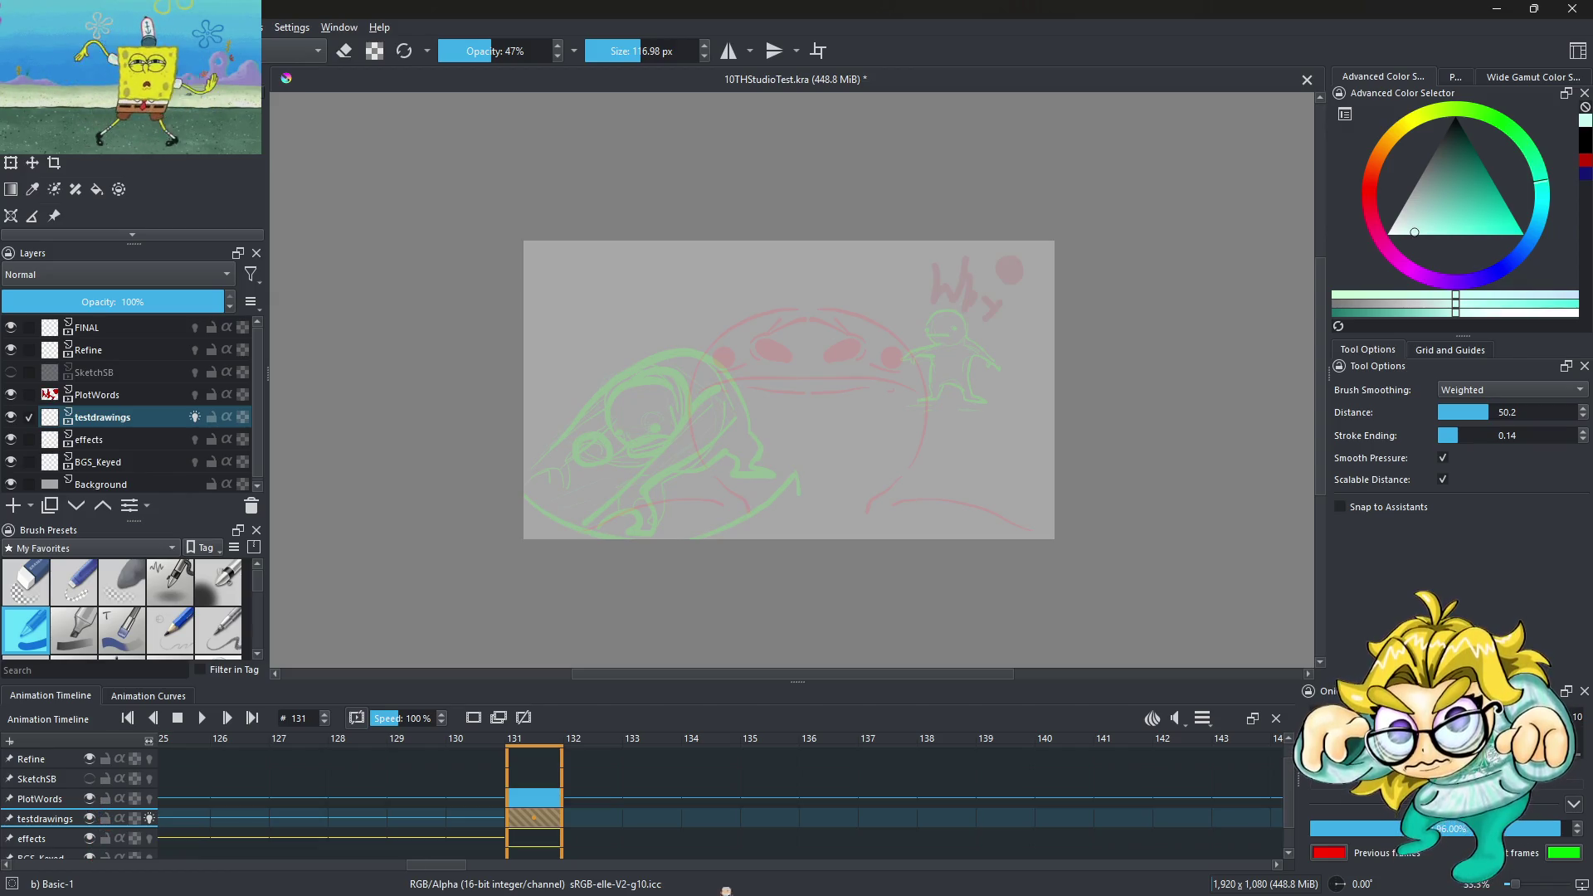
# Add an empty frame at 133, compare neighbouring frames, and return to blank frame 131
pyautogui.rightClick(651, 818)
pyautogui.click(728, 771)
pyautogui.click(550, 822)
pyautogui.press('Left')
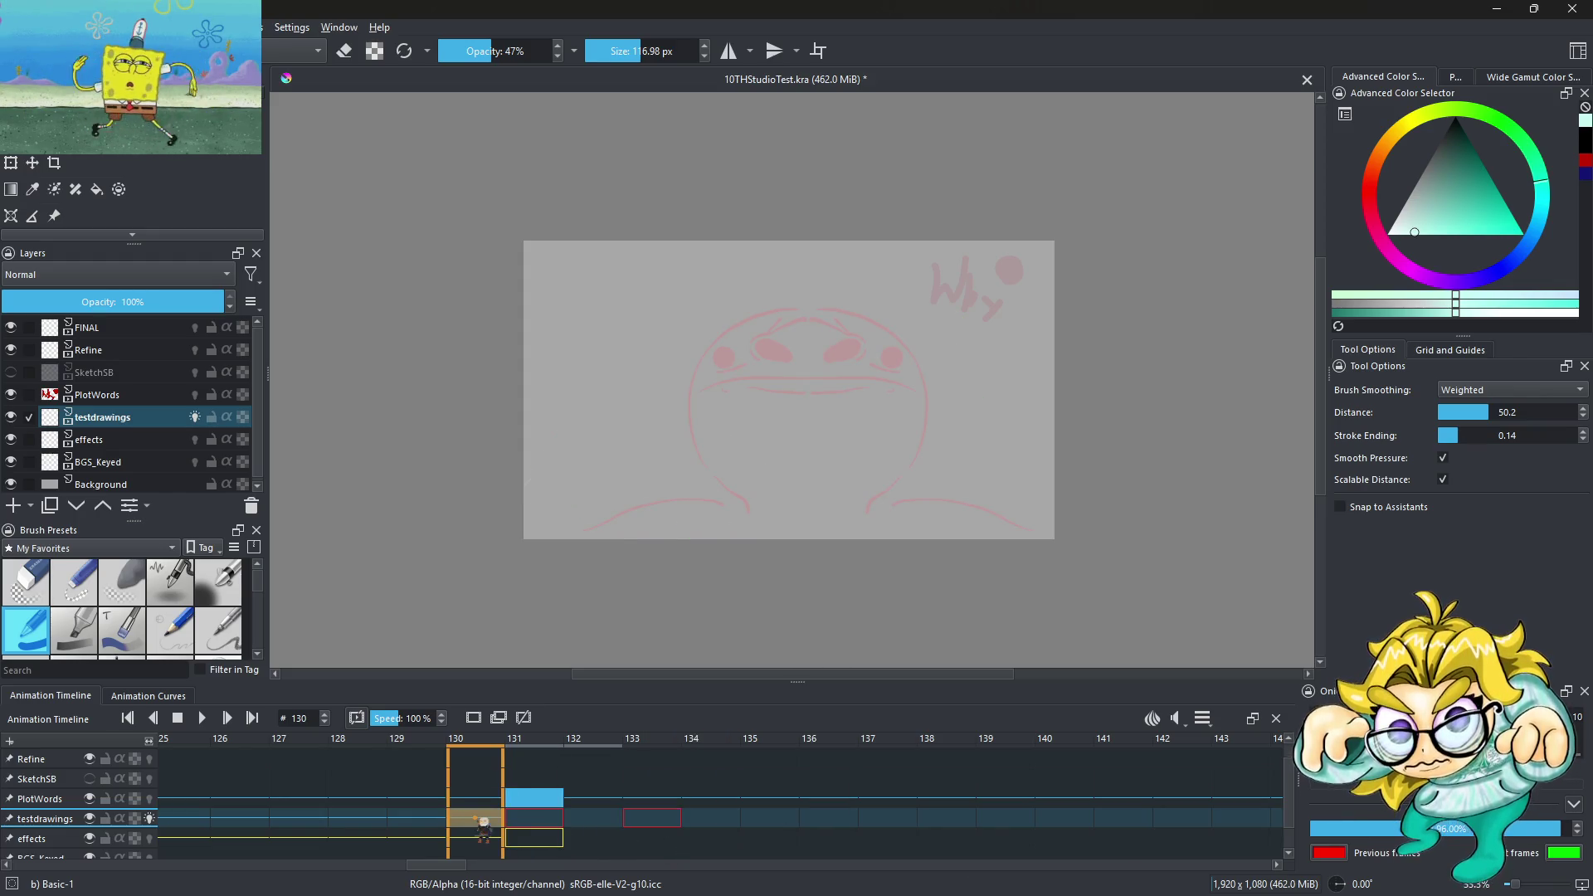
pyautogui.click(525, 822)
pyautogui.click(678, 822)
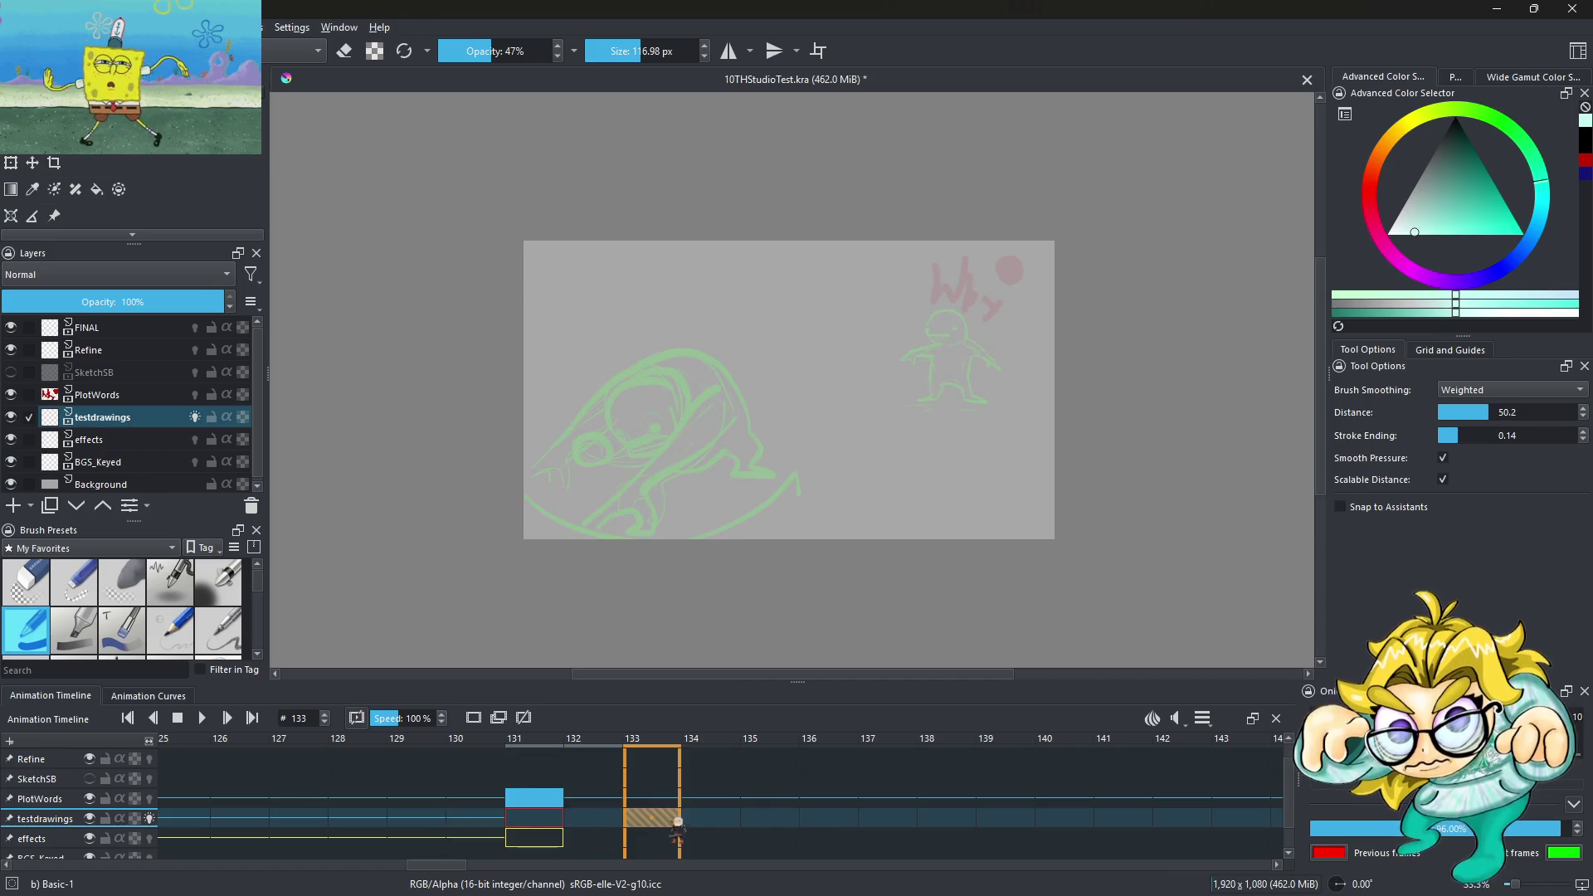
pyautogui.click(541, 819)
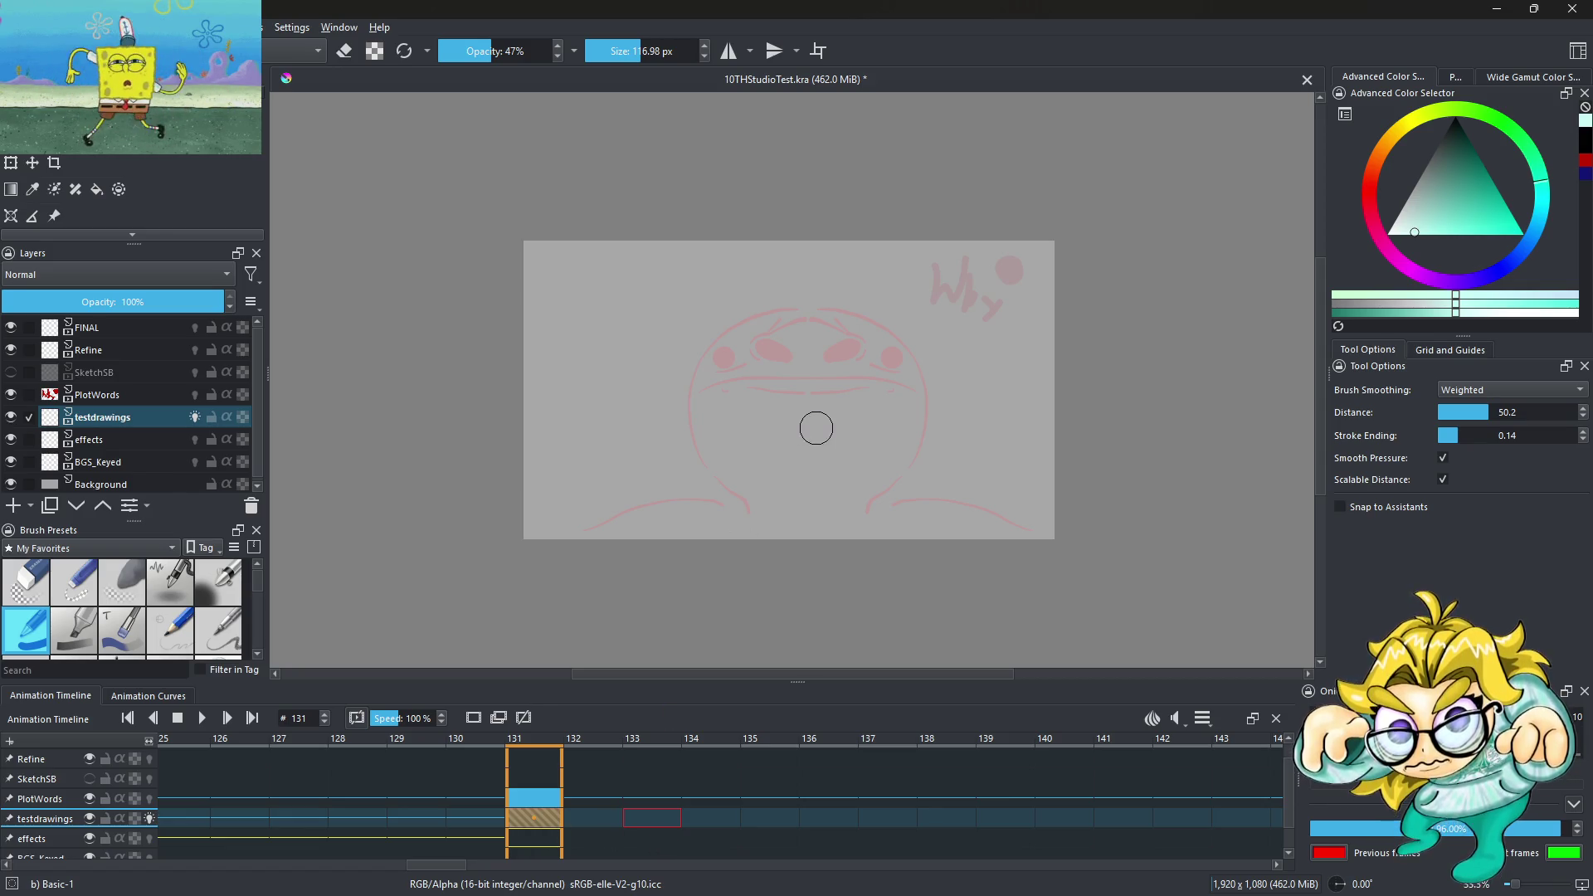
# Select the moo-ink-automatic brush preset and undo a test stroke on the face
pyautogui.scroll(2, 863, 348)
pyautogui.scroll(-3, 892, 353)
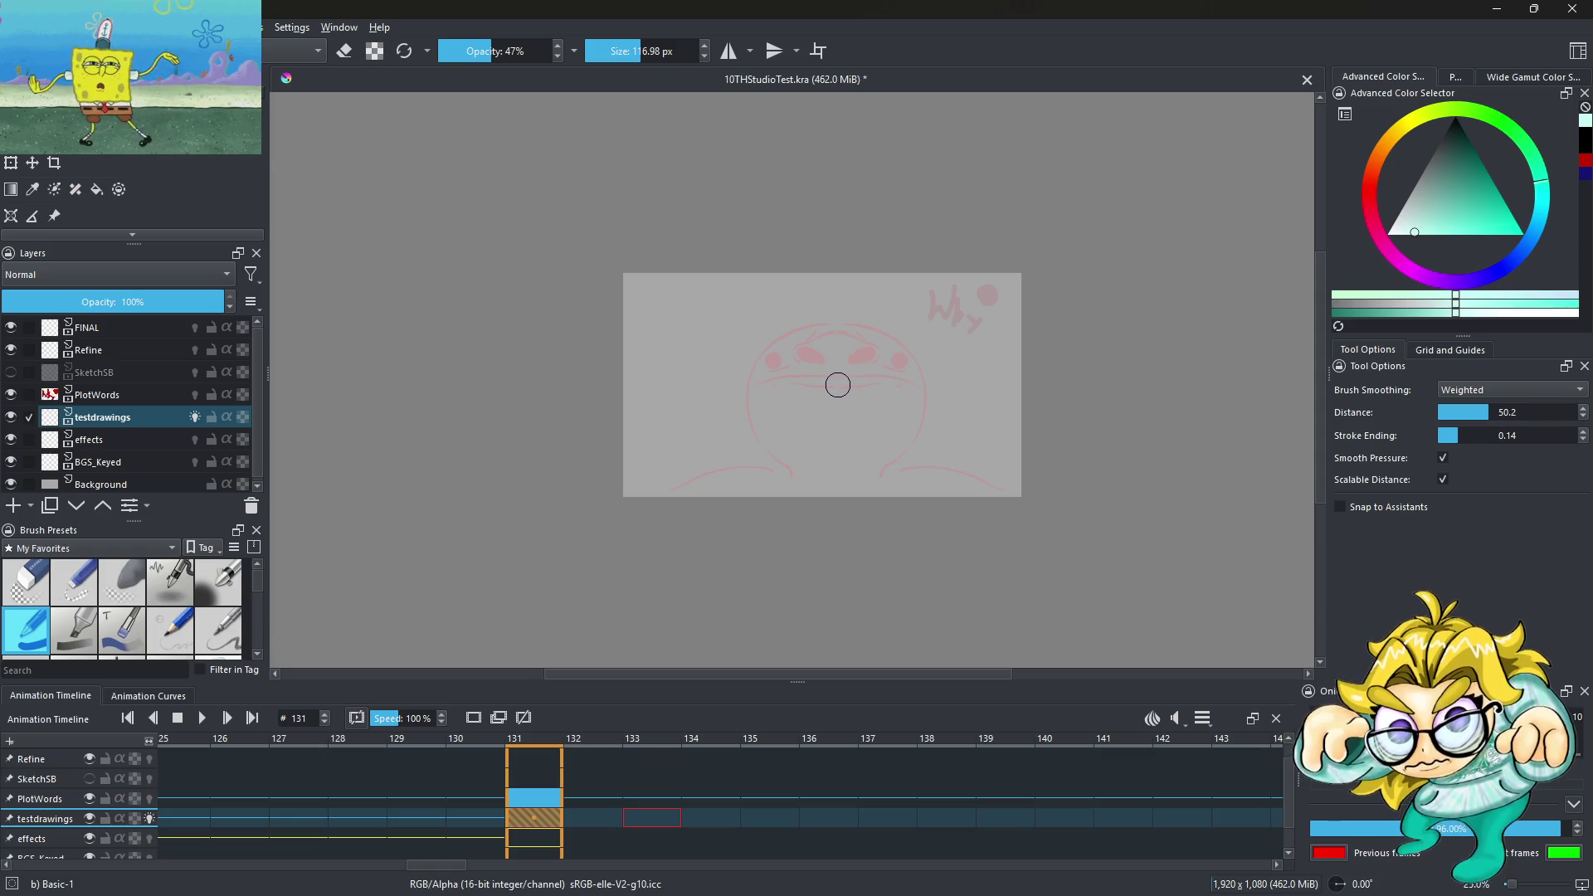
pyautogui.scroll(3, 838, 384)
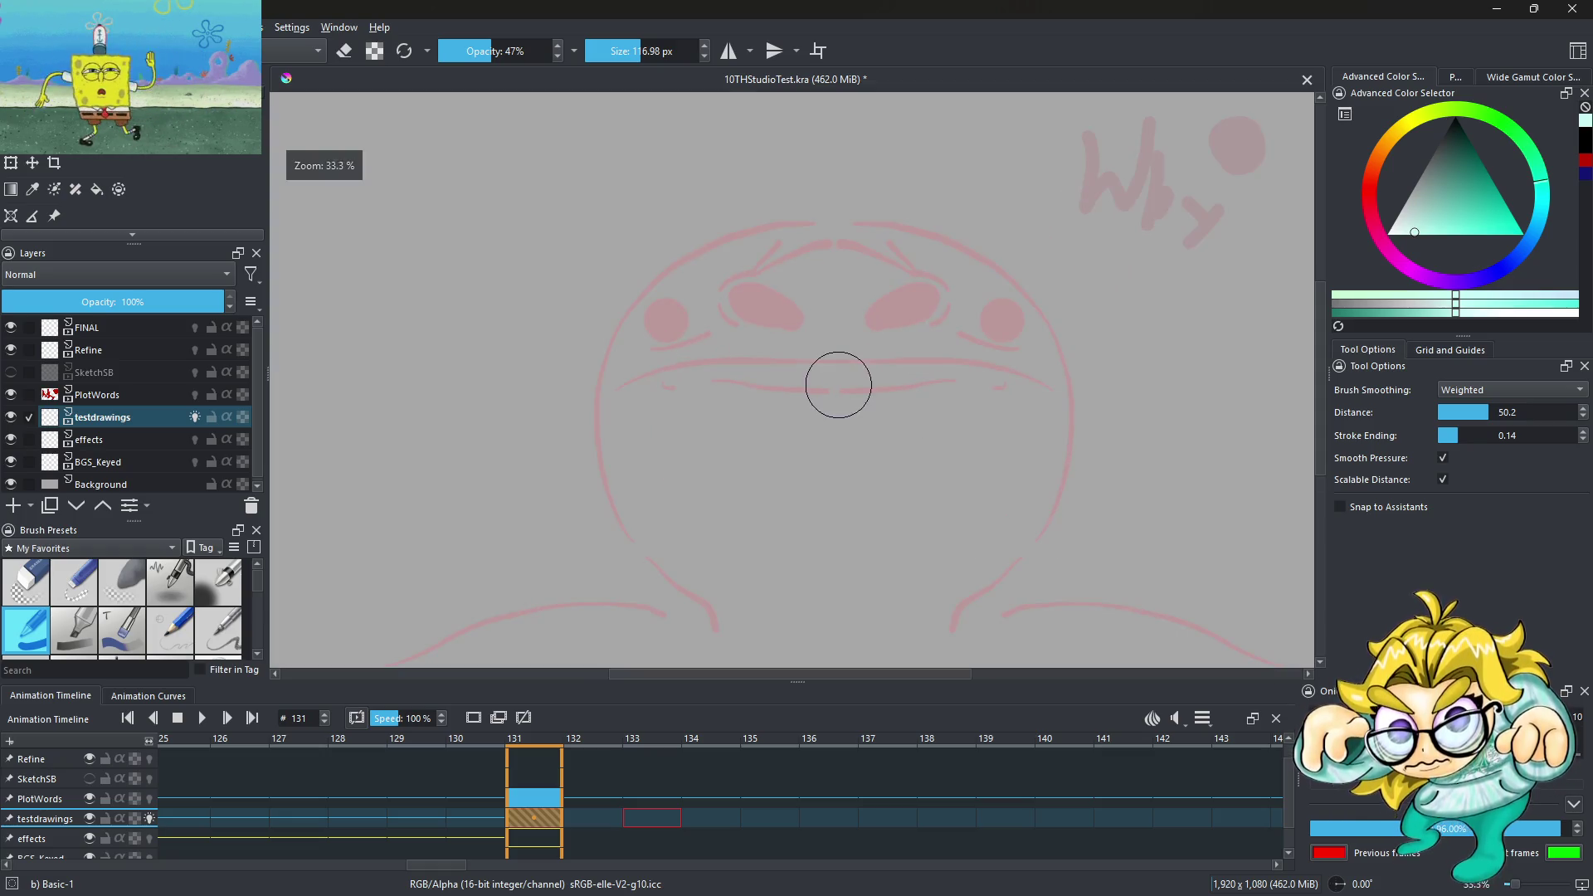
pyautogui.scroll(-3, 143, 642)
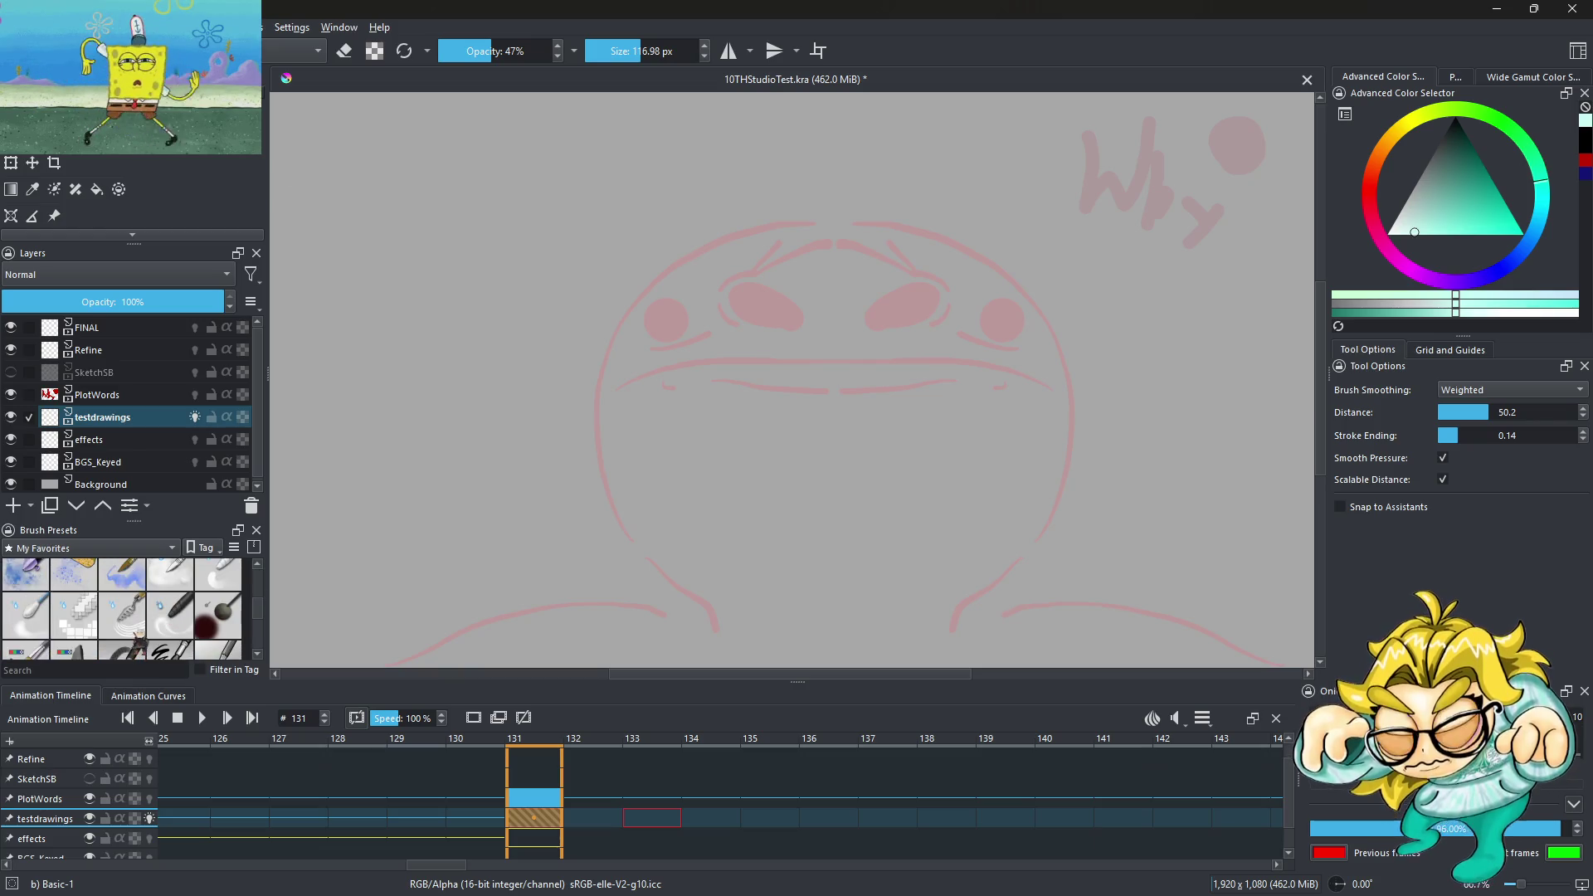
pyautogui.click(169, 652)
pyautogui.moveTo(858, 218); pyautogui.dragTo(715, 440)
pyautogui.hotkey('ctrl', 'z')
pyautogui.scroll(-1, 764, 329)
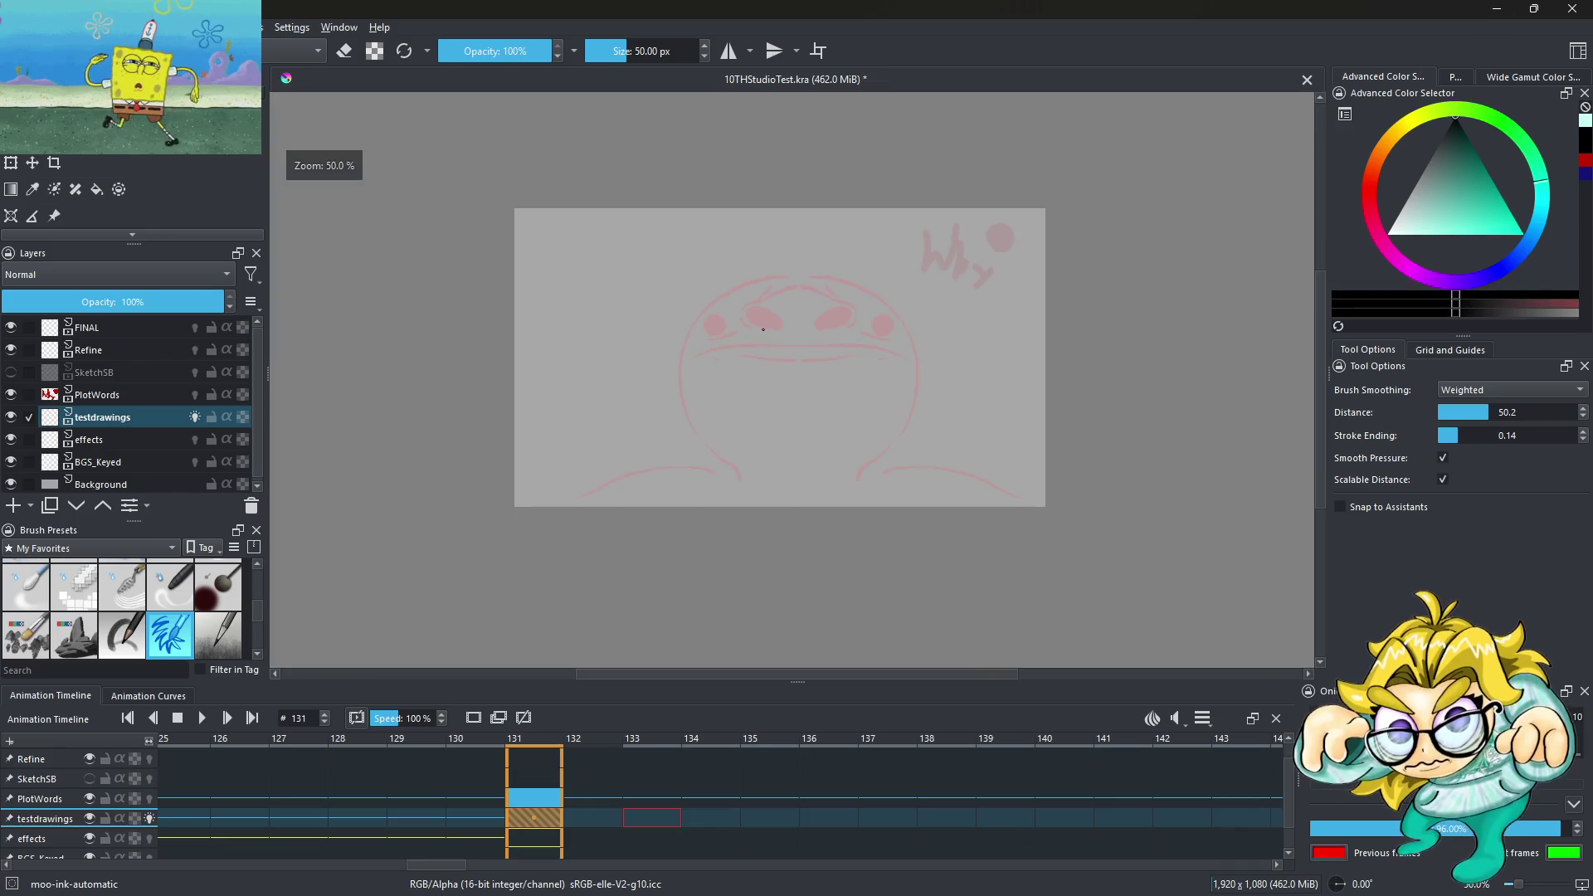
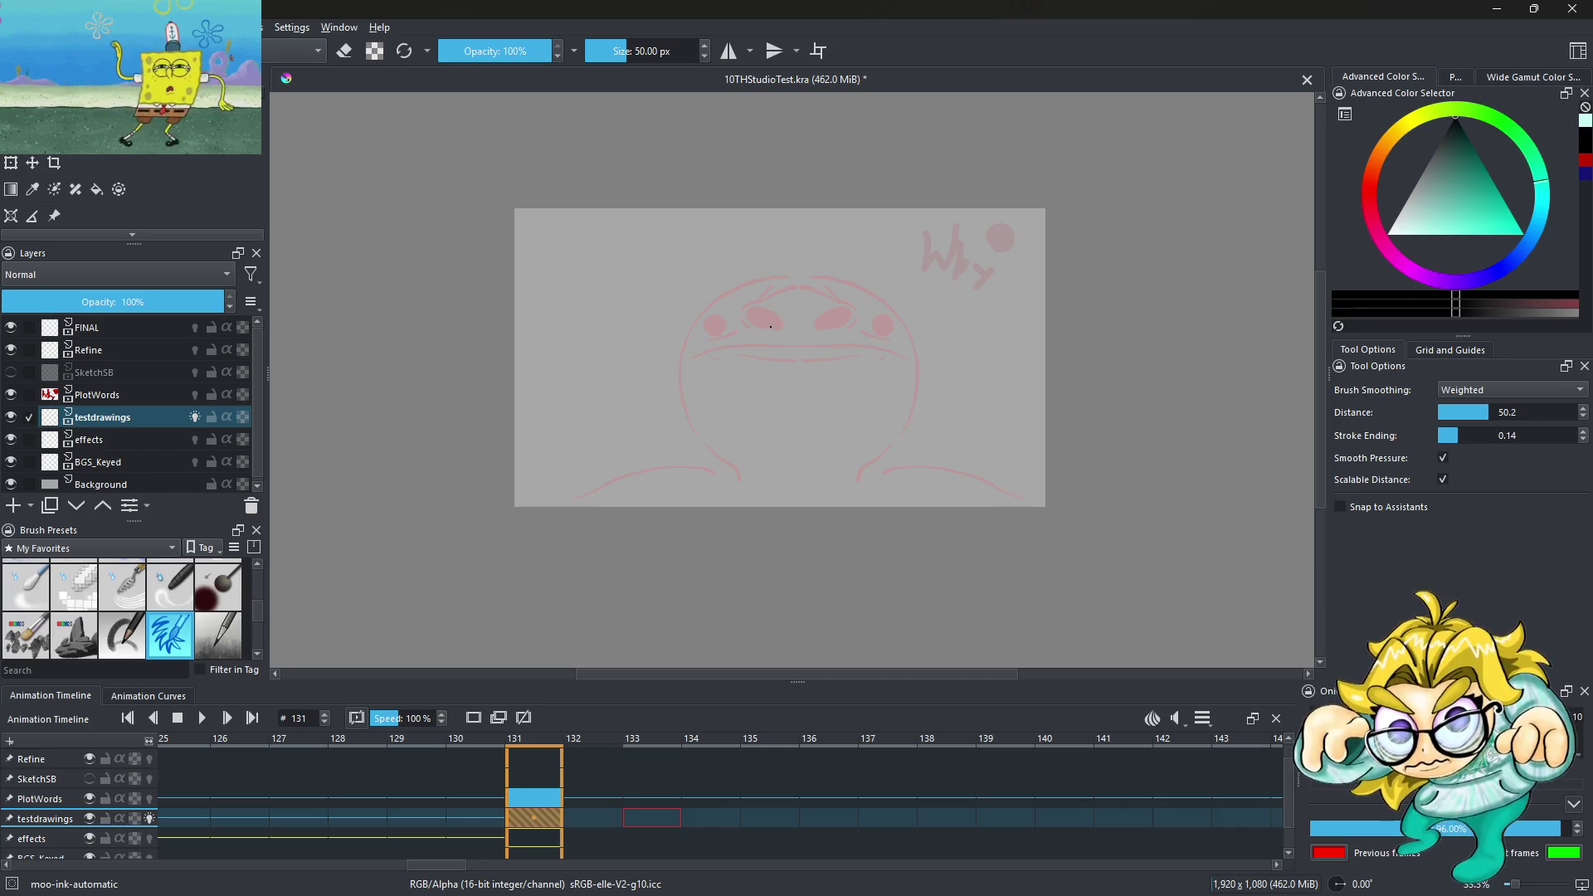
# Try a test stroke, a thick black ring and a diagonal line on the face, then undo them all
pyautogui.keyDown('ctrl'); pyautogui.scroll(1, 730, 355); pyautogui.keyUp('ctrl')
pyautogui.keyDown('ctrl'); pyautogui.scroll(1, 730, 355); pyautogui.keyUp('ctrl')
pyautogui.moveTo(303, 492); pyautogui.dragTo(493, 351)
pyautogui.hotkey('ctrl', 'z')
pyautogui.keyDown('ctrl'); pyautogui.scroll(2, 711, 264); pyautogui.keyUp('ctrl')
pyautogui.keyDown('ctrl'); pyautogui.scroll(2, 669, 287); pyautogui.keyUp('ctrl')
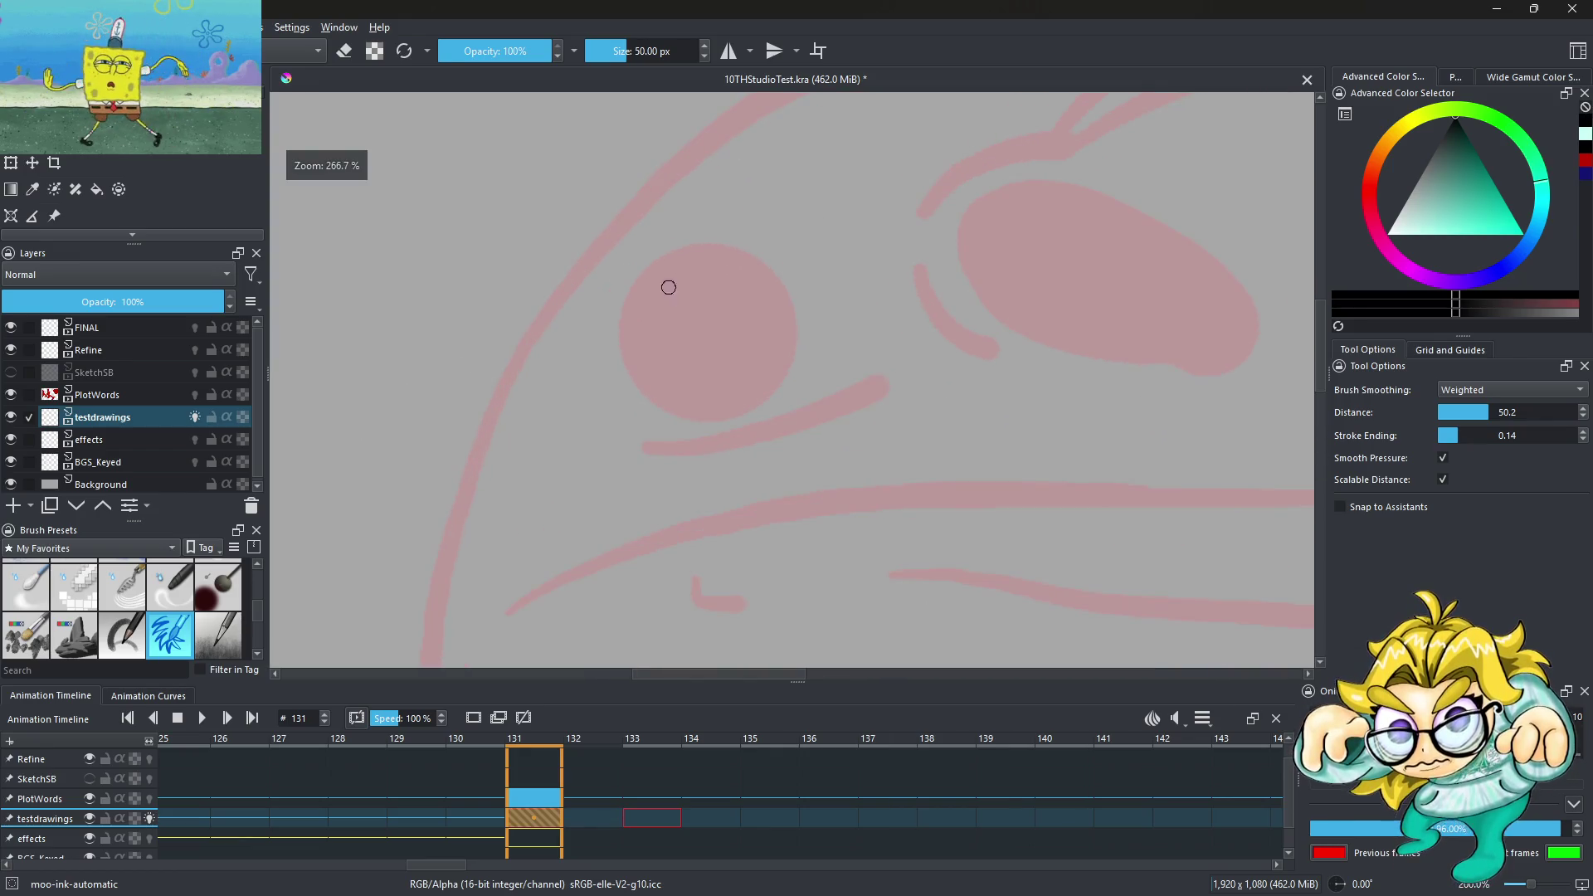
pyautogui.moveTo(561, 280); pyautogui.dragTo(660, 302)
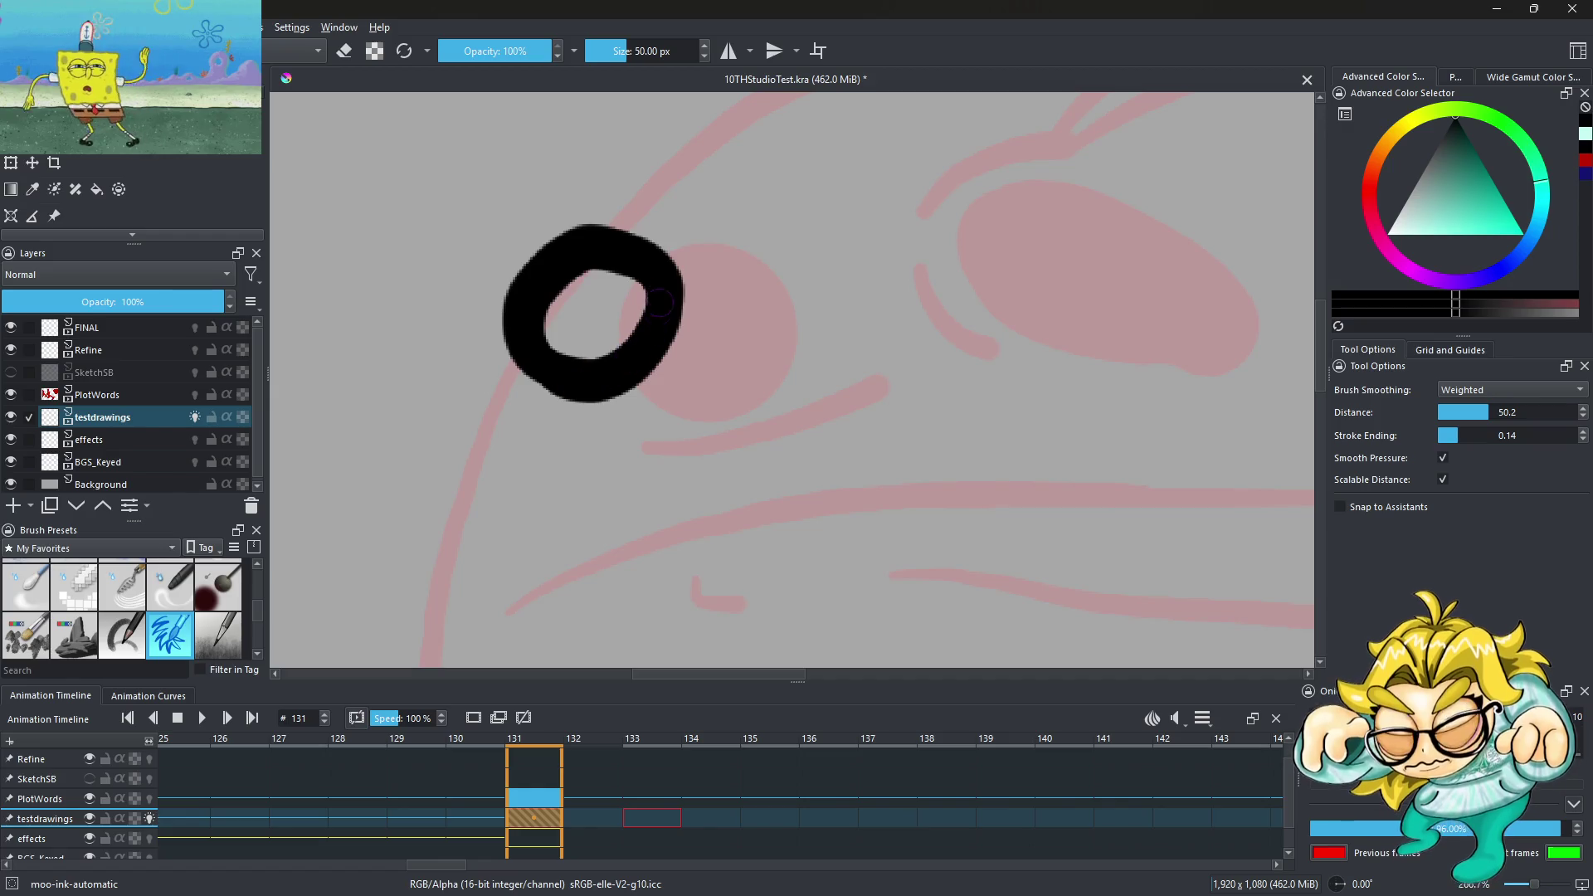
pyautogui.moveTo(415, 544); pyautogui.dragTo(693, 419)
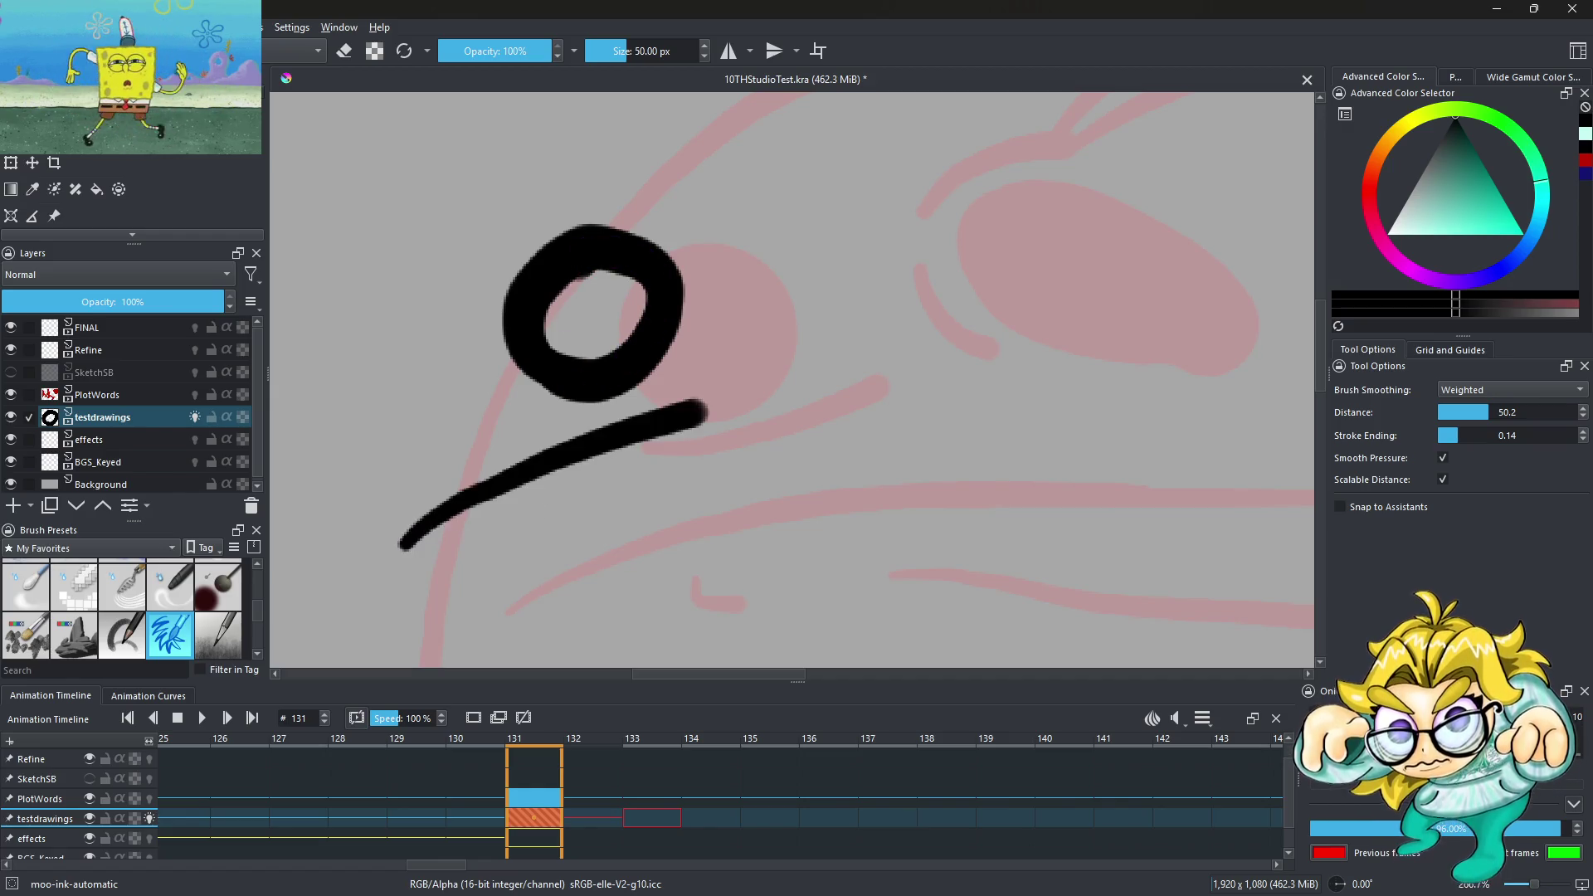
pyautogui.keyDown('ctrl'); pyautogui.scroll(-3, 664, 398); pyautogui.keyUp('ctrl')
pyautogui.keyDown('ctrl'); pyautogui.scroll(1, 647, 409); pyautogui.keyUp('ctrl')
pyautogui.keyDown('ctrl'); pyautogui.scroll(1, 687, 331); pyautogui.keyUp('ctrl')
pyautogui.hotkey('ctrl', 'z')
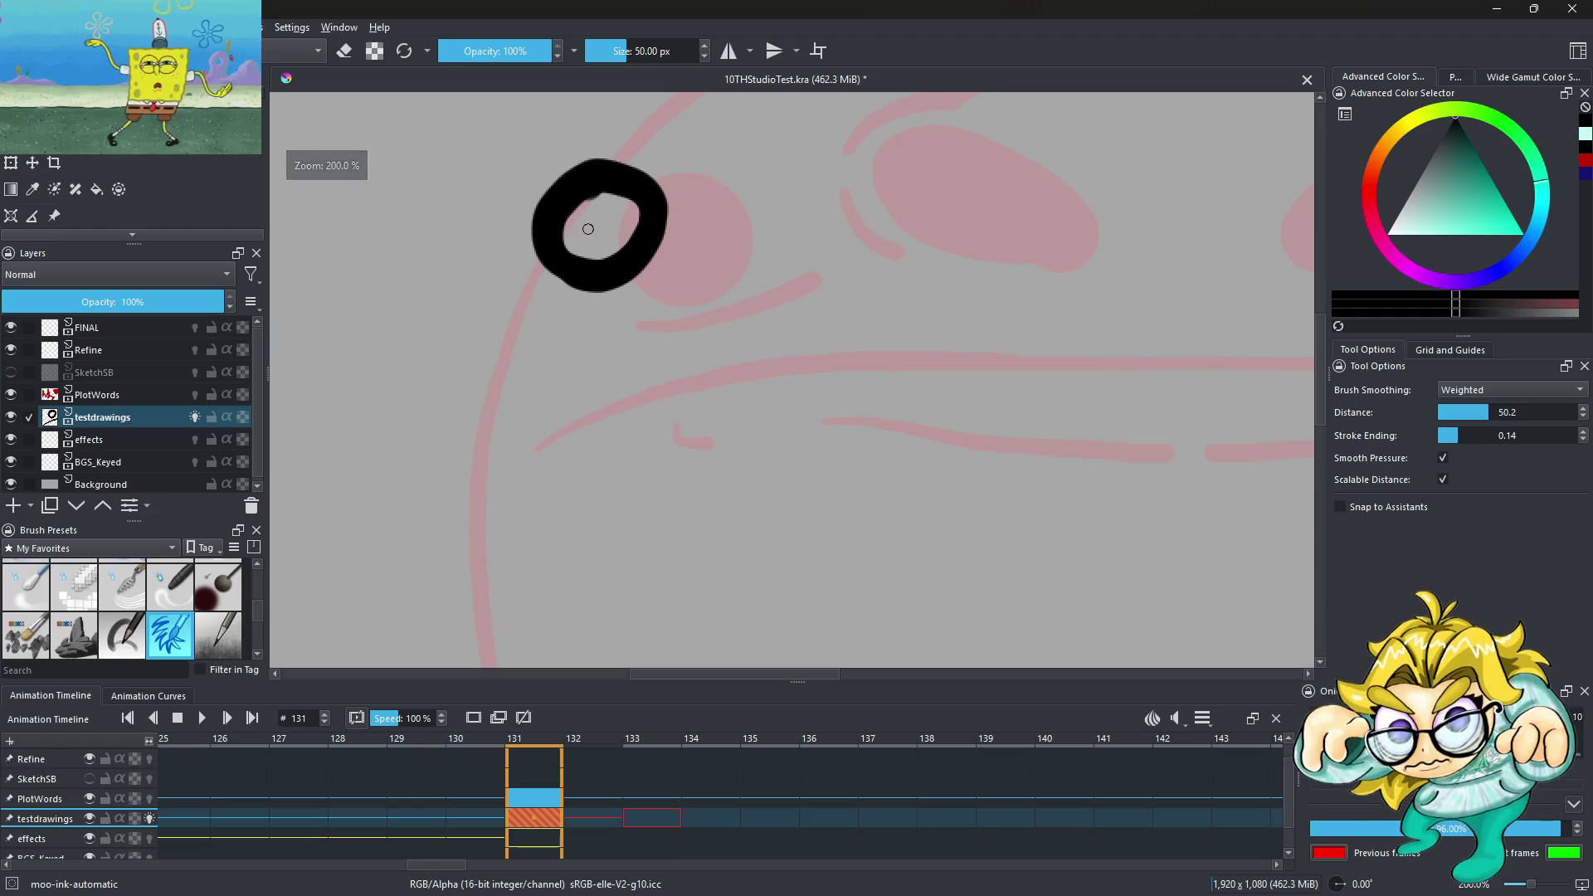
pyautogui.hotkey('ctrl', 'z')
# With the Basic-1 round brush preset, dab solid black dots on the left and right cheeks
pyautogui.click(25, 632)
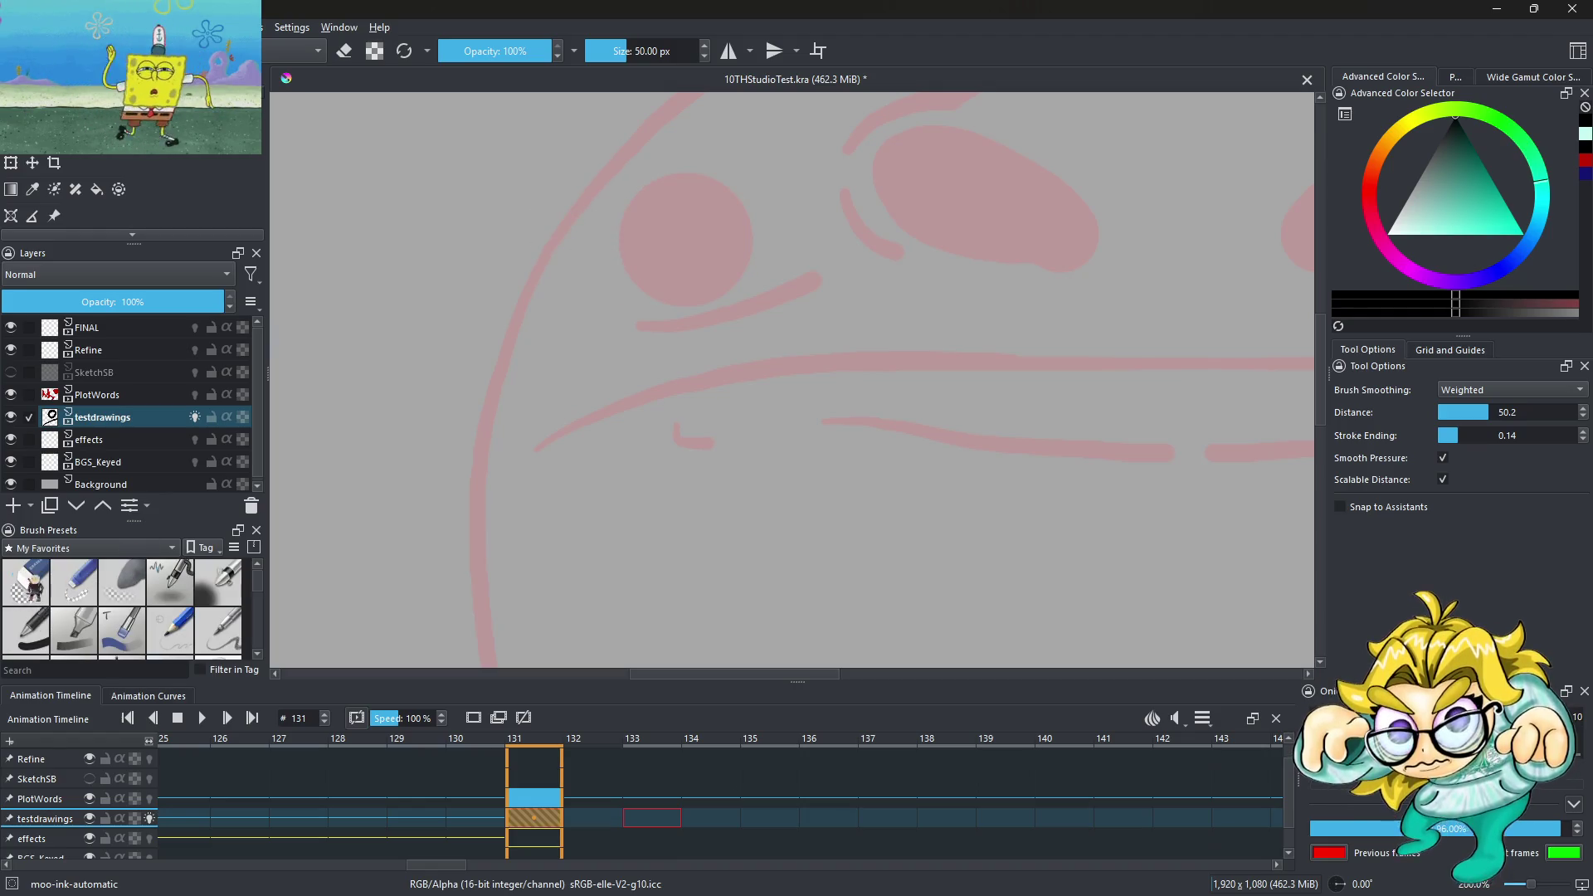
pyautogui.keyDown('ctrl'); pyautogui.scroll(-2, 625, 256); pyautogui.keyUp('ctrl')
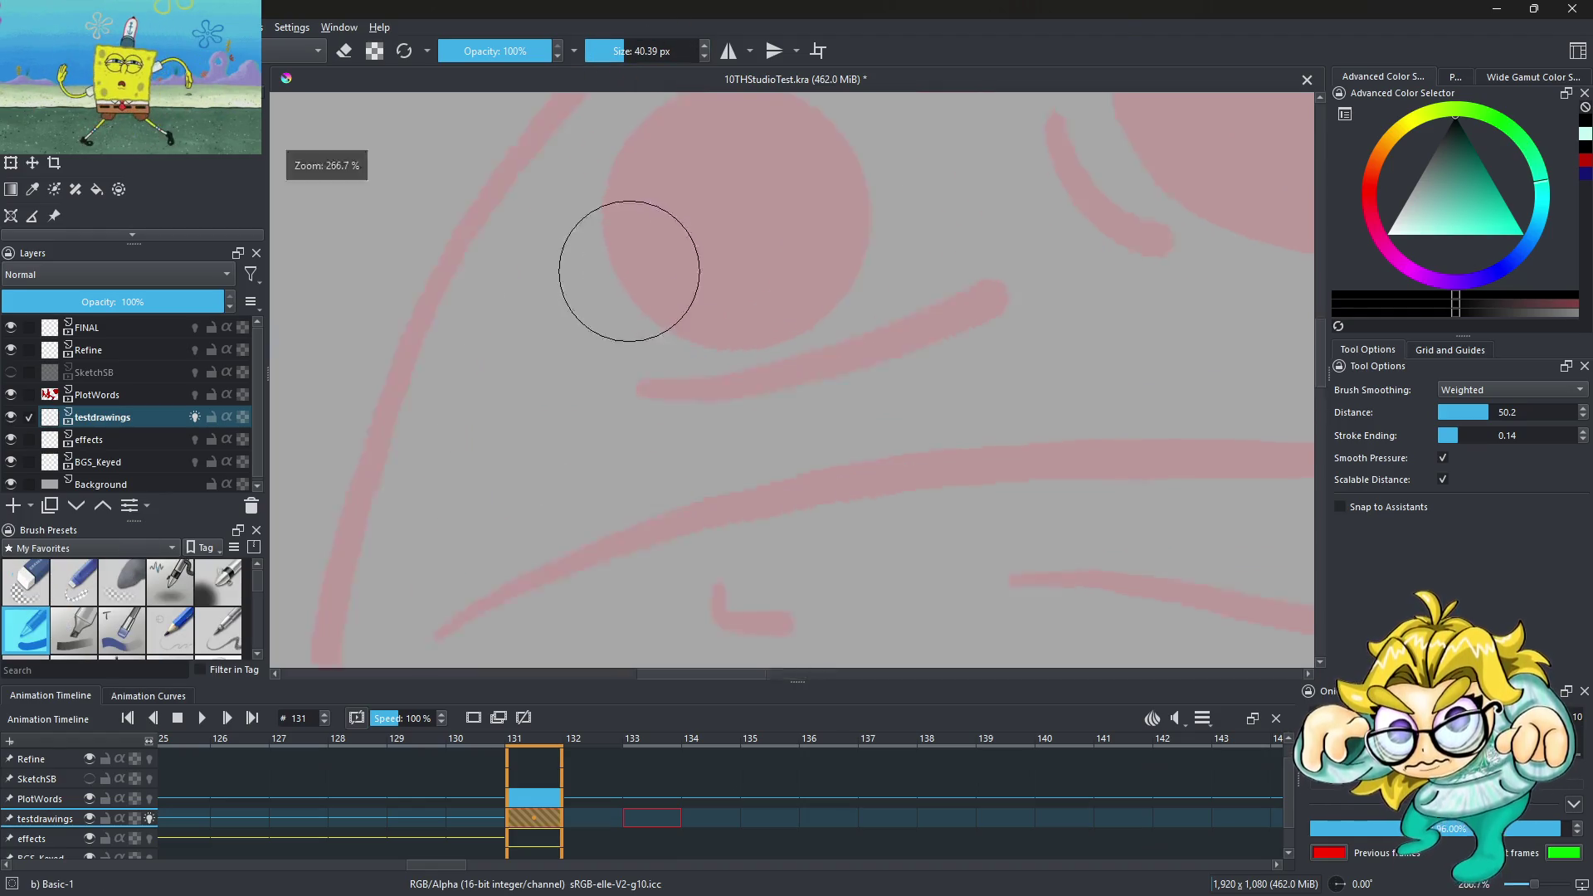
pyautogui.click(611, 240)
pyautogui.moveTo(611, 241); pyautogui.dragTo(620, 235)
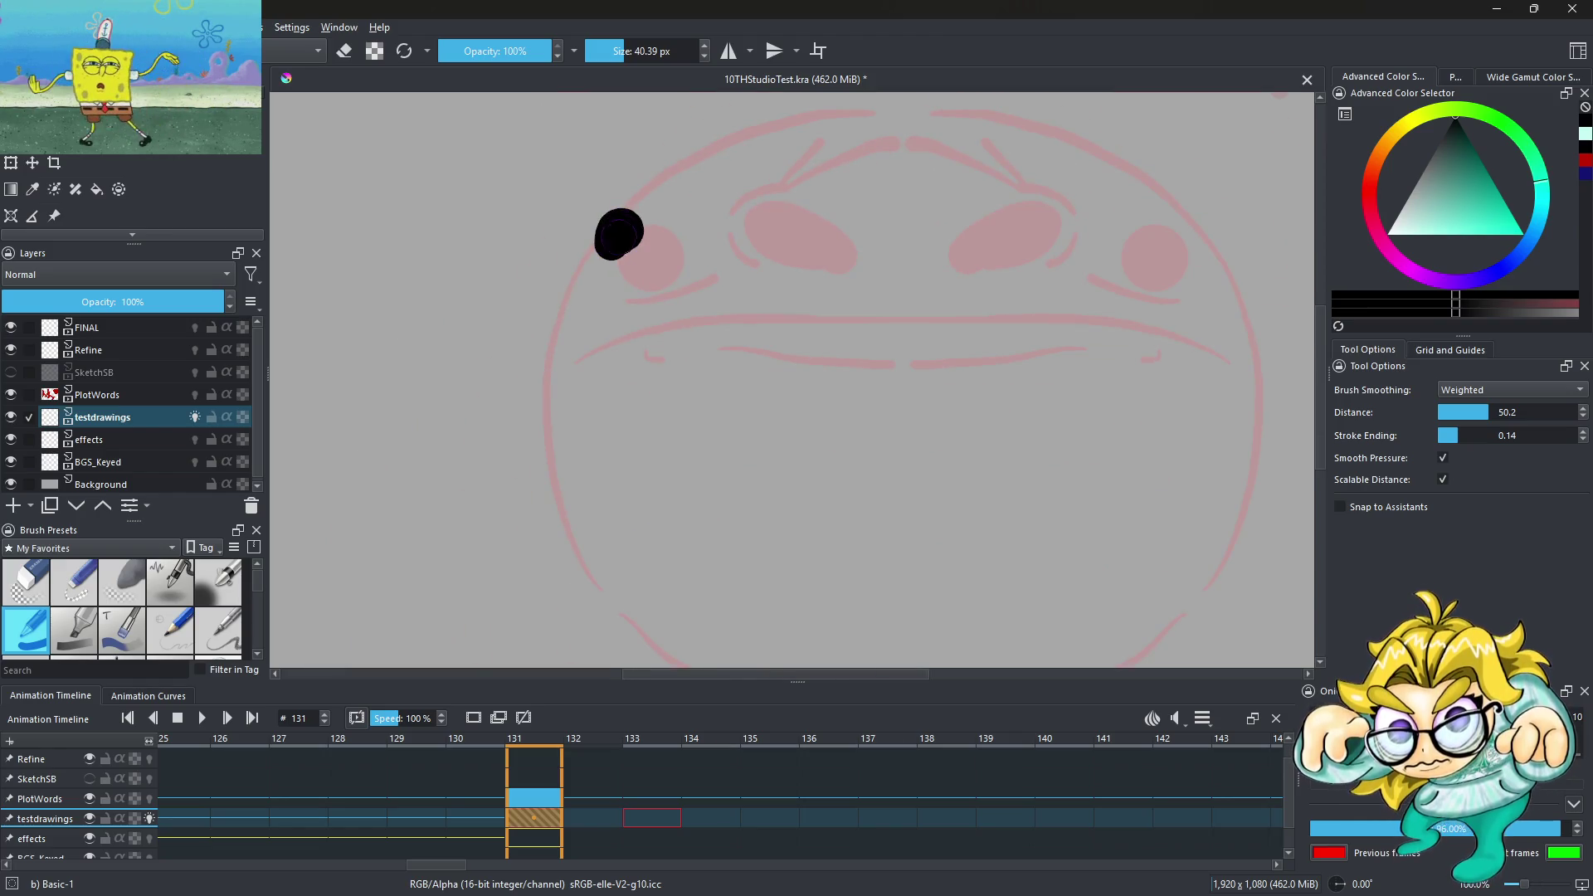
pyautogui.keyDown('ctrl'); pyautogui.scroll(-2, 803, 202); pyautogui.keyUp('ctrl')
pyautogui.keyDown('ctrl'); pyautogui.scroll(1, 822, 202); pyautogui.keyUp('ctrl')
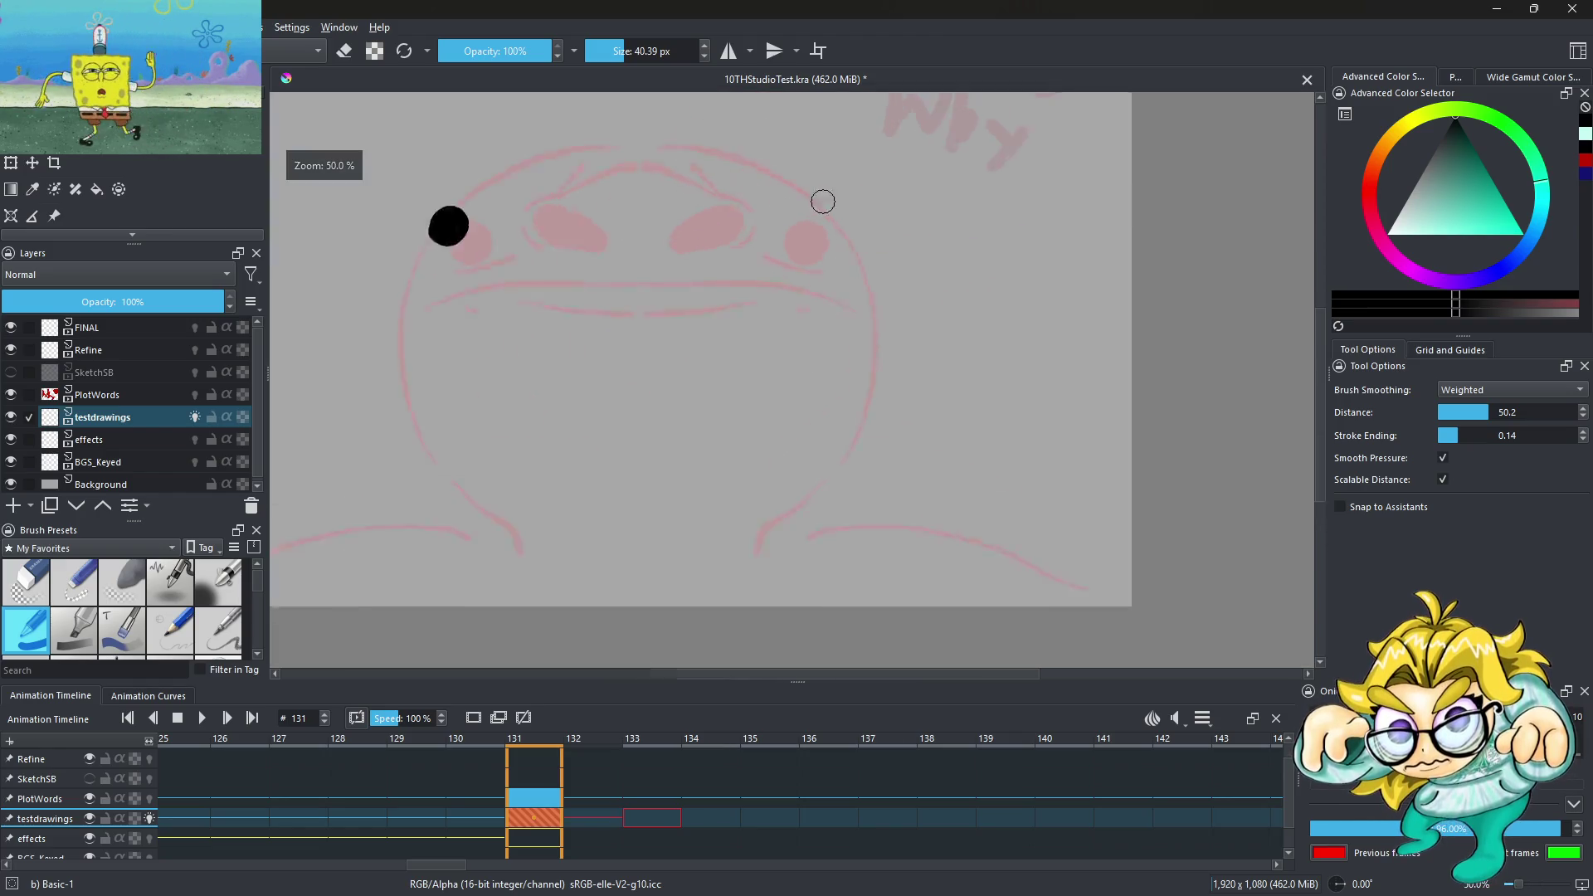
pyautogui.keyDown('ctrl'); pyautogui.scroll(2, 818, 229); pyautogui.keyUp('ctrl')
pyautogui.click(819, 229)
pyautogui.keyDown('ctrl'); pyautogui.scroll(-4, 684, 250); pyautogui.keyUp('ctrl')
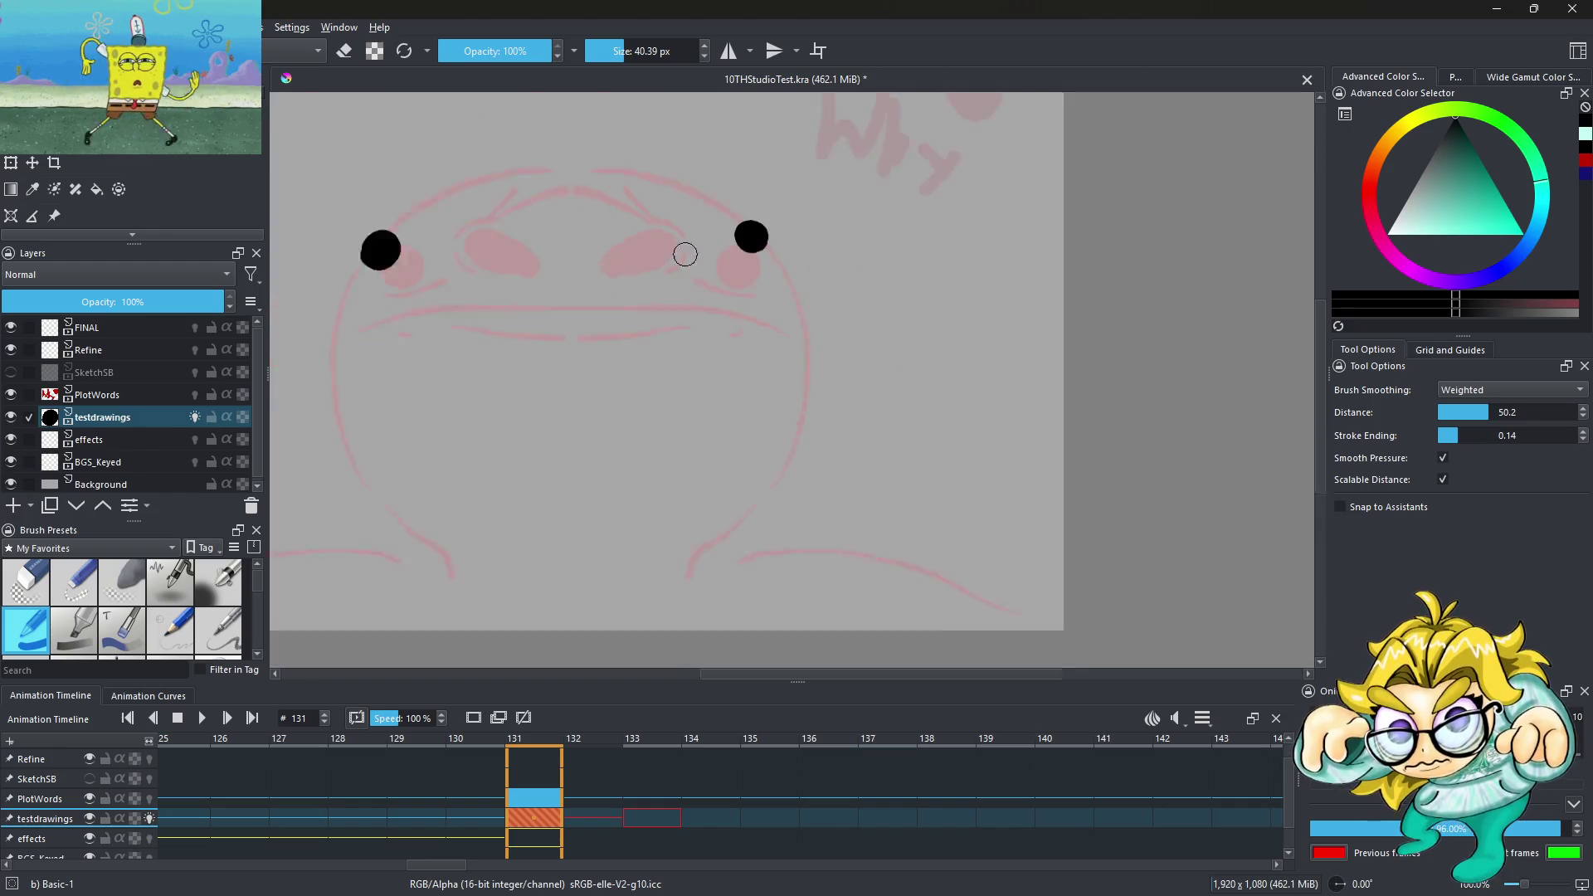
pyautogui.scroll(2, 558, 284)
# Shrink the brush to a fine size, discard a trial mouth line, and enable horizontal mirroring
pyautogui.press('[')
pyautogui.press('[')
pyautogui.press('[')
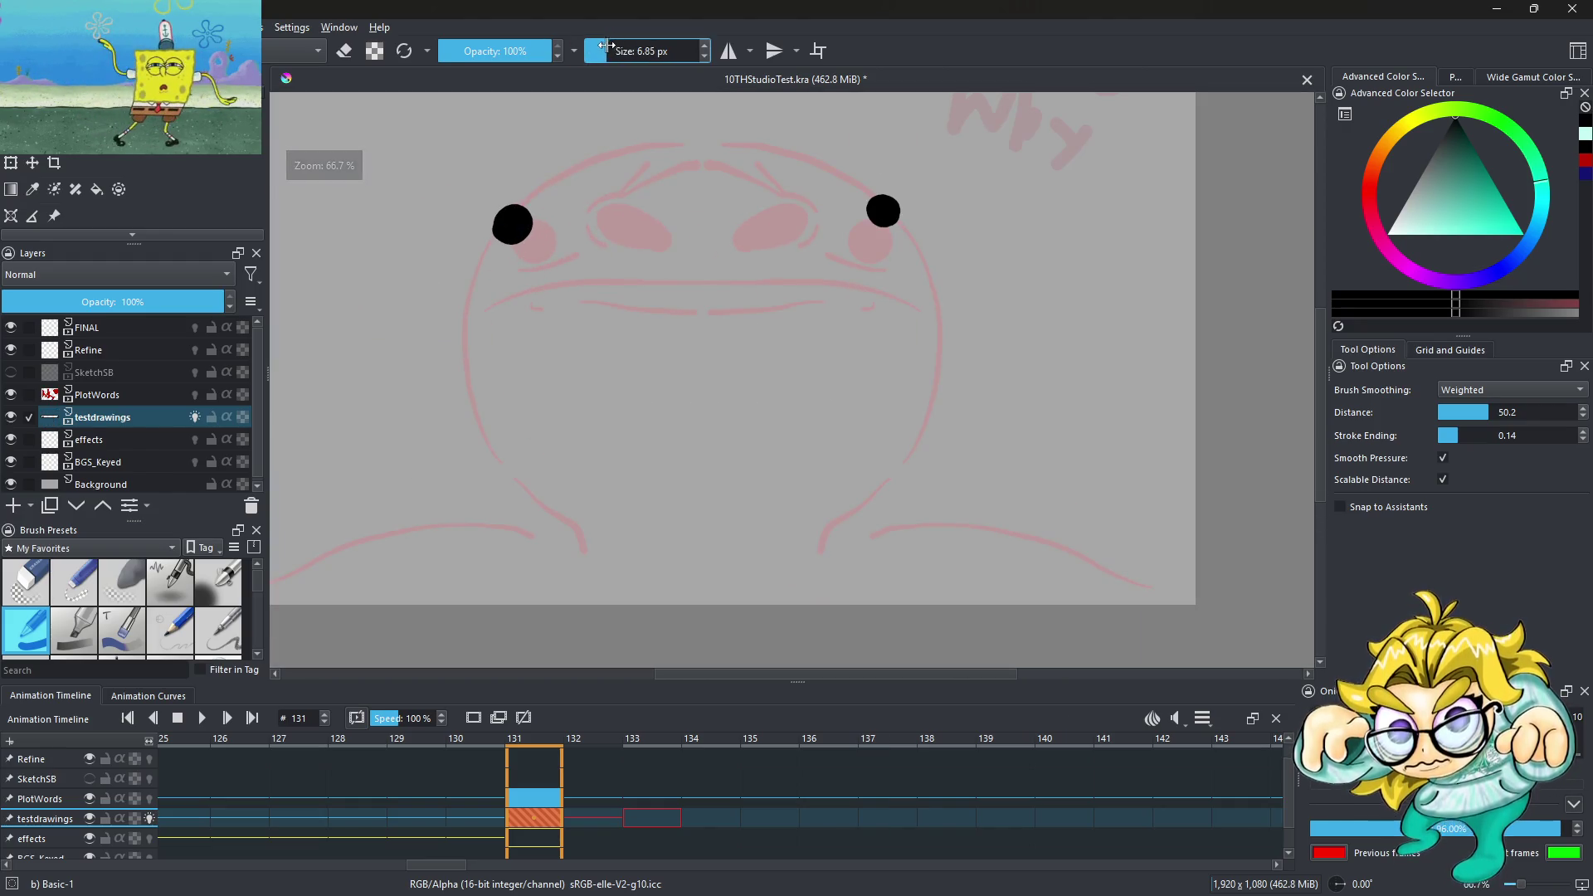
pyautogui.scroll(3, 459, 309)
pyautogui.moveTo(459, 308); pyautogui.dragTo(419, 341)
pyautogui.keyDown('ctrl'); pyautogui.scroll(-1, 419, 341); pyautogui.keyUp('ctrl')
pyautogui.keyDown('ctrl'); pyautogui.scroll(-1, 419, 341); pyautogui.keyUp('ctrl')
pyautogui.hotkey('ctrl', 'z')
pyautogui.click(730, 51)
pyautogui.keyDown('ctrl'); pyautogui.scroll(-3, 465, 332); pyautogui.keyUp('ctrl')
pyautogui.keyDown('ctrl'); pyautogui.scroll(3, 423, 353); pyautogui.keyUp('ctrl')
# Ink a mirrored mouth curve and lower lip, redoing the lip until it sits right
pyautogui.moveTo(383, 387)
pyautogui.mouseDown()
pyautogui.moveTo(460, 335)
pyautogui.moveTo(638, 330)
pyautogui.mouseUp()
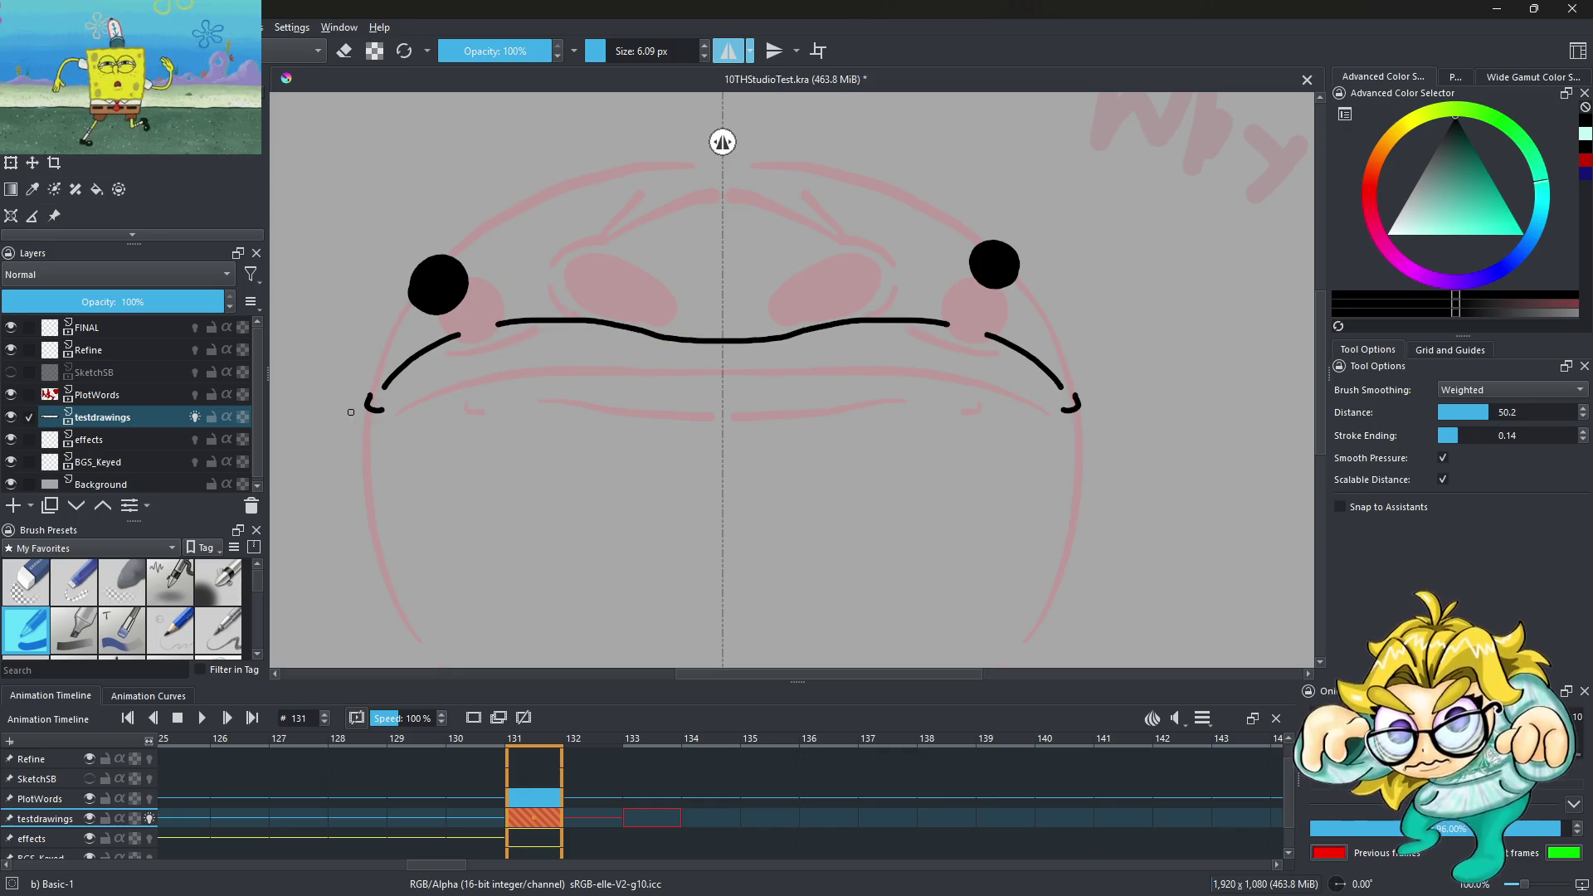
pyautogui.moveTo(430, 390); pyautogui.dragTo(697, 391)
pyautogui.hotkey('ctrl', 'z')
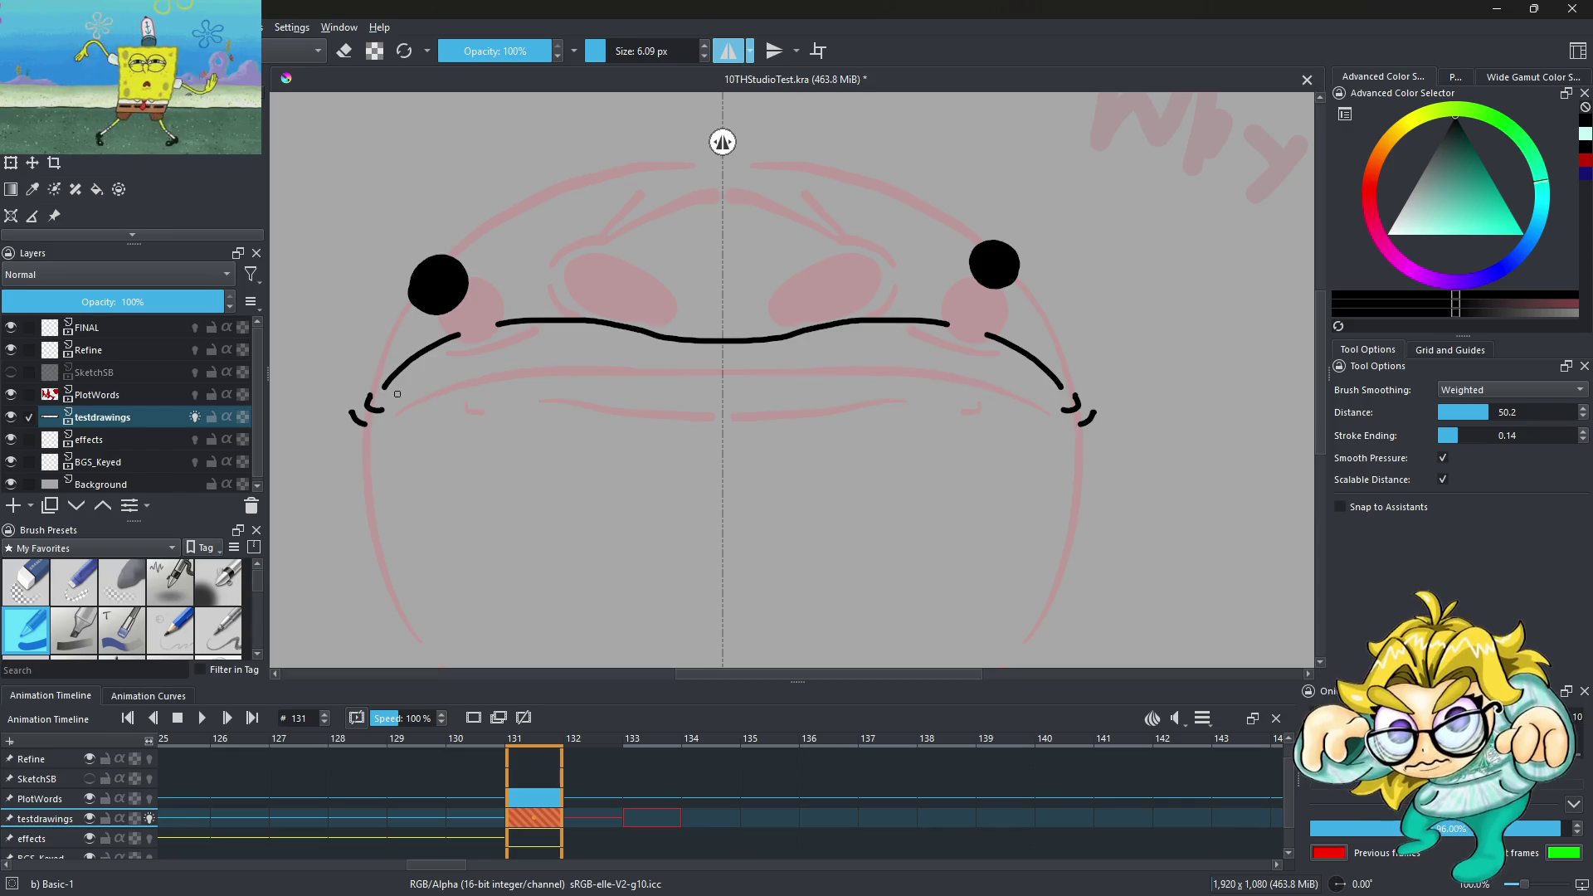
pyautogui.moveTo(386, 397); pyautogui.dragTo(735, 385)
pyautogui.hotkey('ctrl', 'z')
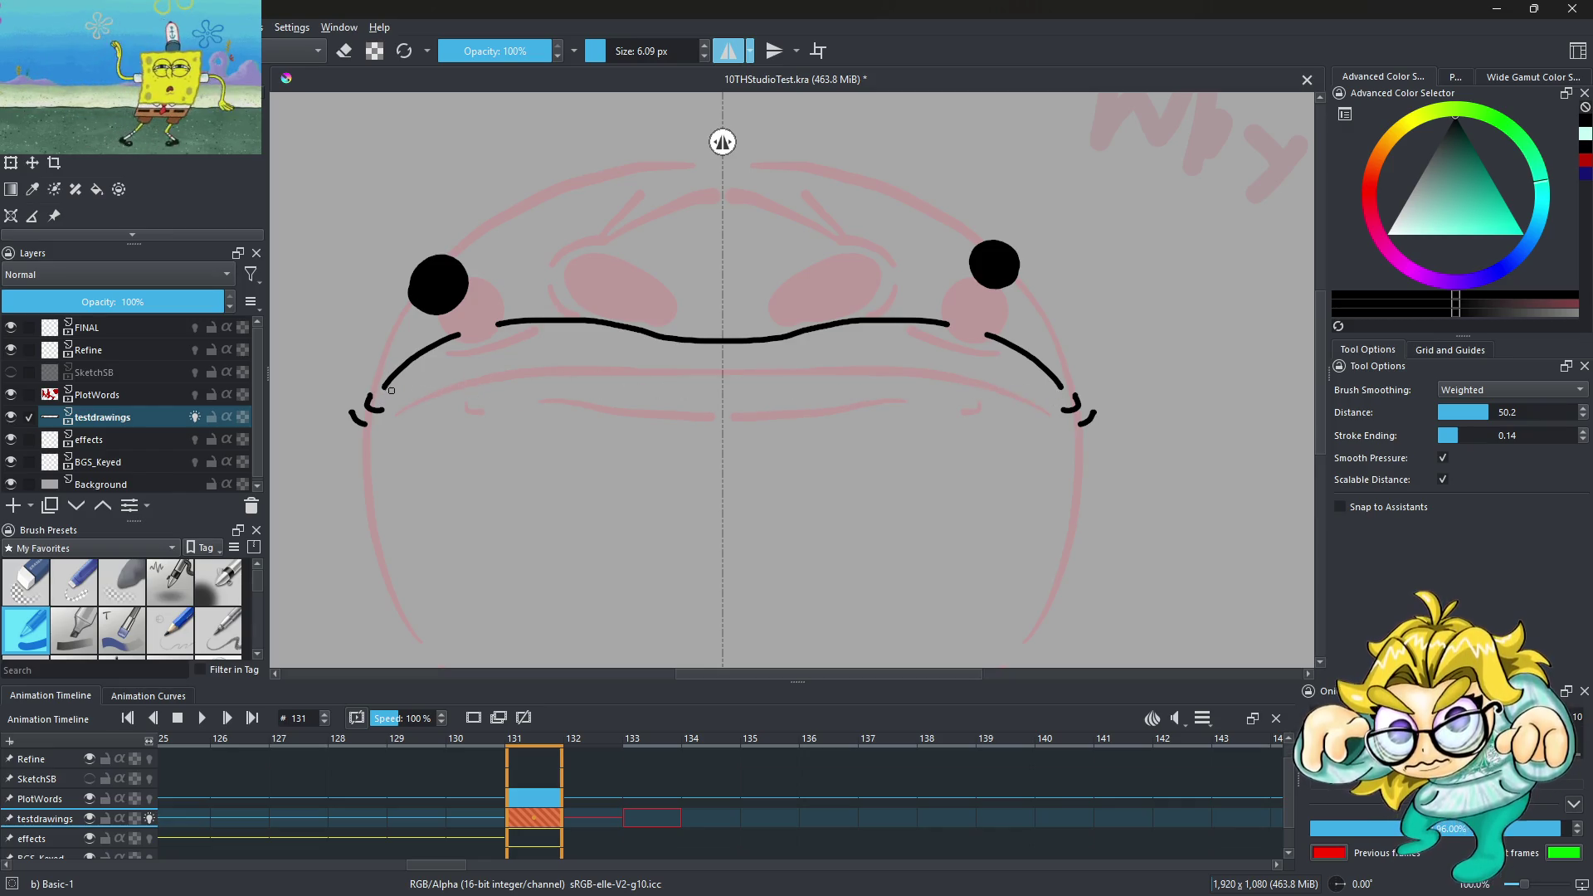
pyautogui.moveTo(387, 392); pyautogui.dragTo(780, 375)
pyautogui.moveTo(427, 354)
pyautogui.mouseDown()
pyautogui.moveTo(701, 378)
pyautogui.moveTo(438, 363)
pyautogui.mouseUp()
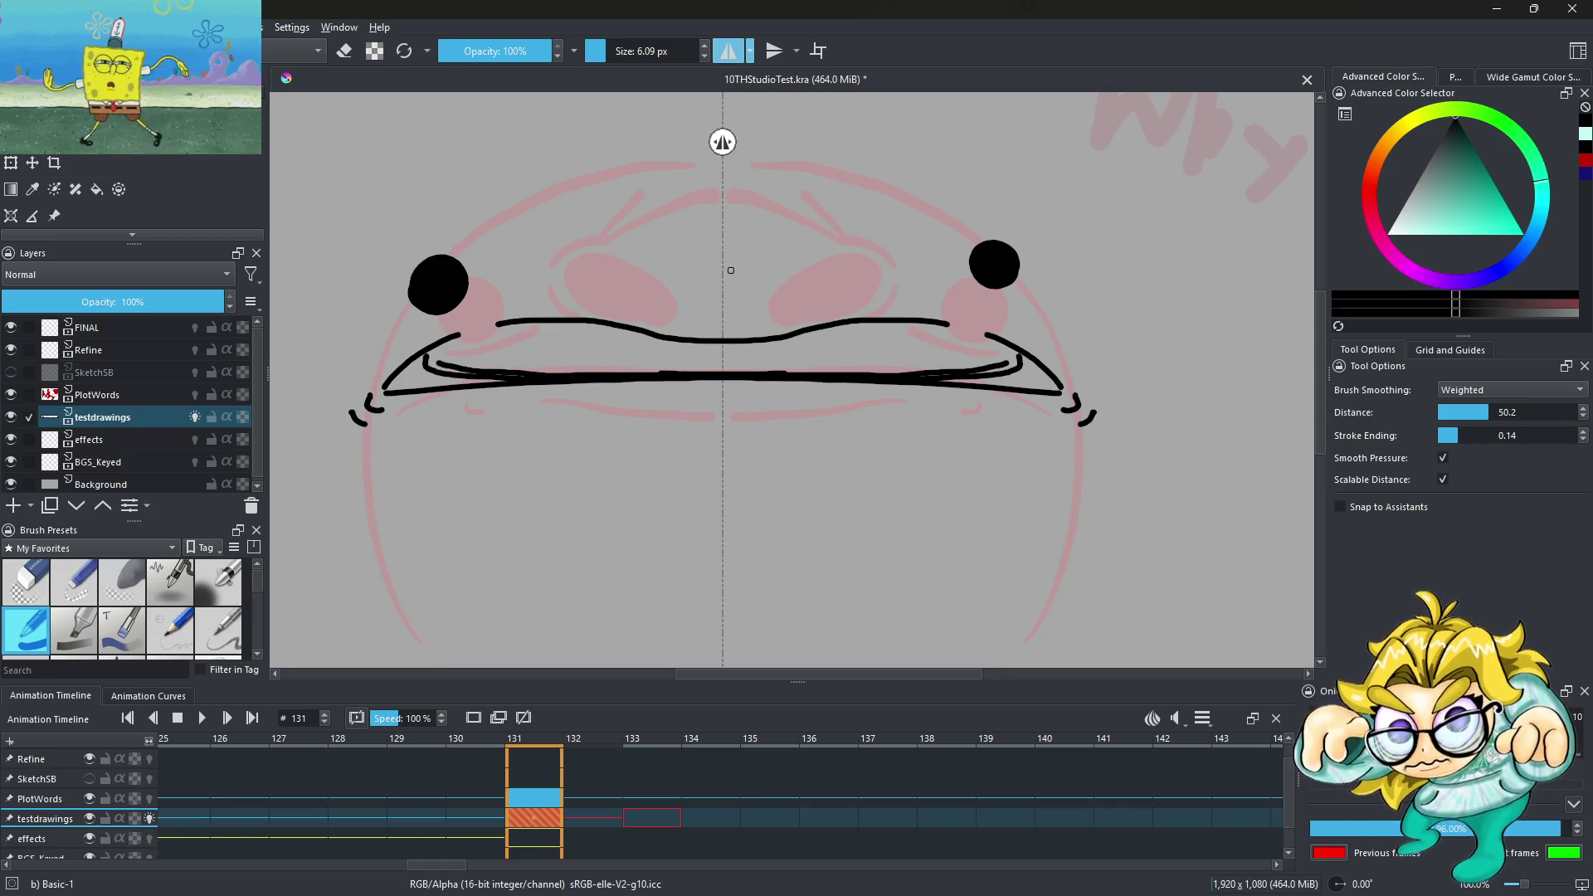
# Draw mirrored outlines of both eyes with lower curves inside them
pyautogui.scroll(1, 730, 270)
pyautogui.moveTo(656, 290)
pyautogui.mouseDown()
pyautogui.moveTo(596, 322)
pyautogui.moveTo(579, 195)
pyautogui.moveTo(712, 139)
pyautogui.mouseUp()
pyautogui.scroll(-1, 676, 268)
pyautogui.scroll(1, 675, 268)
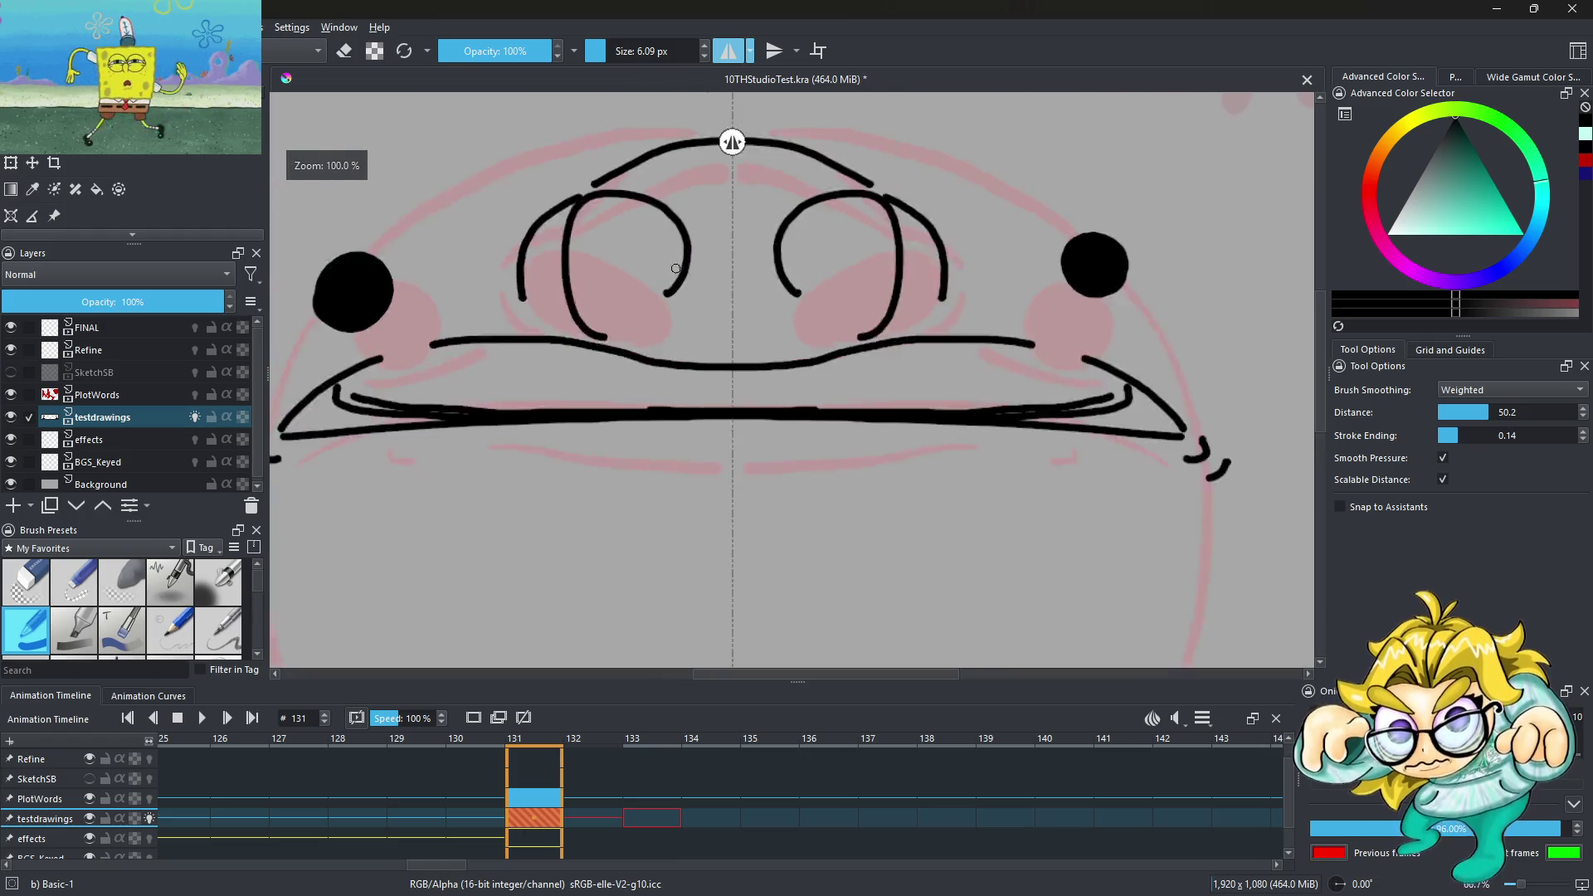
pyautogui.scroll(2, 675, 268)
pyautogui.moveTo(576, 349); pyautogui.dragTo(695, 273)
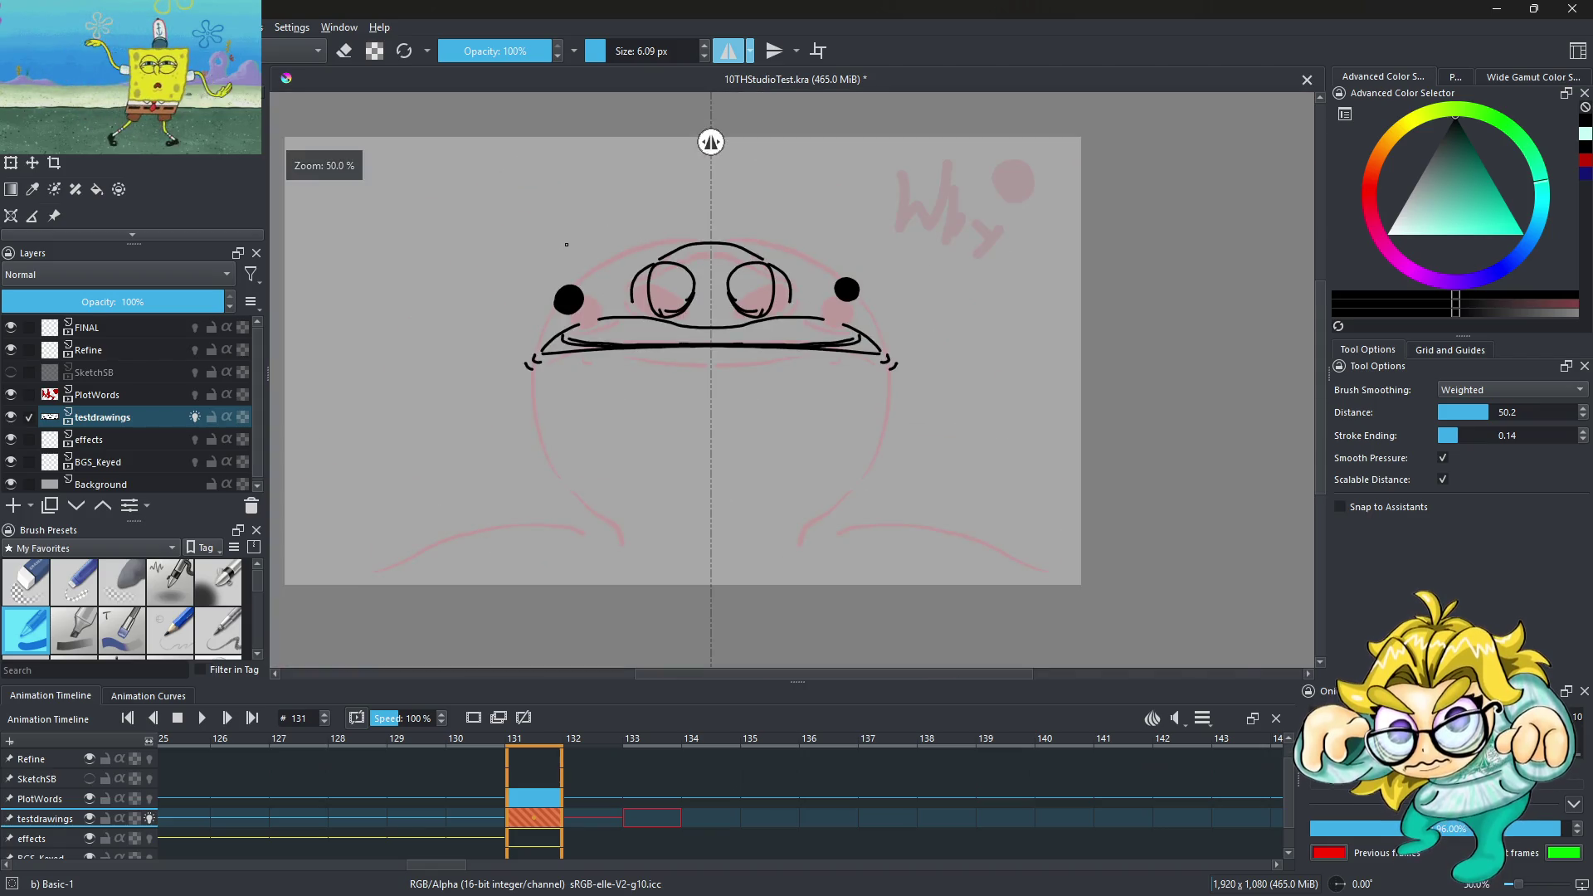
# Try two mirrored arcs over the head and undo both
pyautogui.scroll(2, 583, 267)
pyautogui.moveTo(557, 297); pyautogui.dragTo(840, 220)
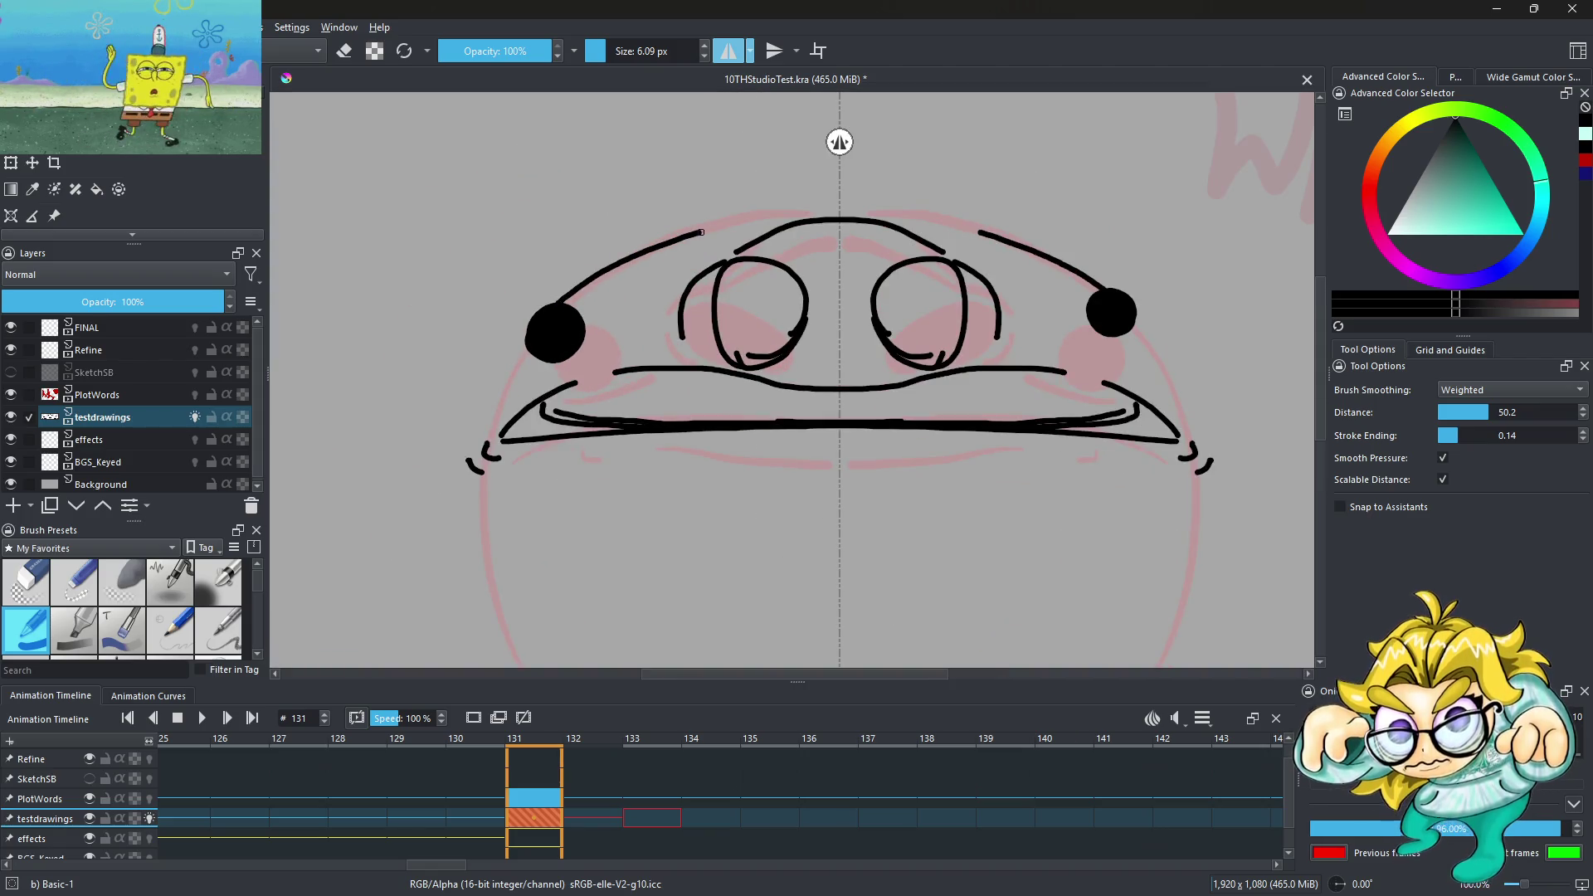
pyautogui.hotkey('ctrl', 'z')
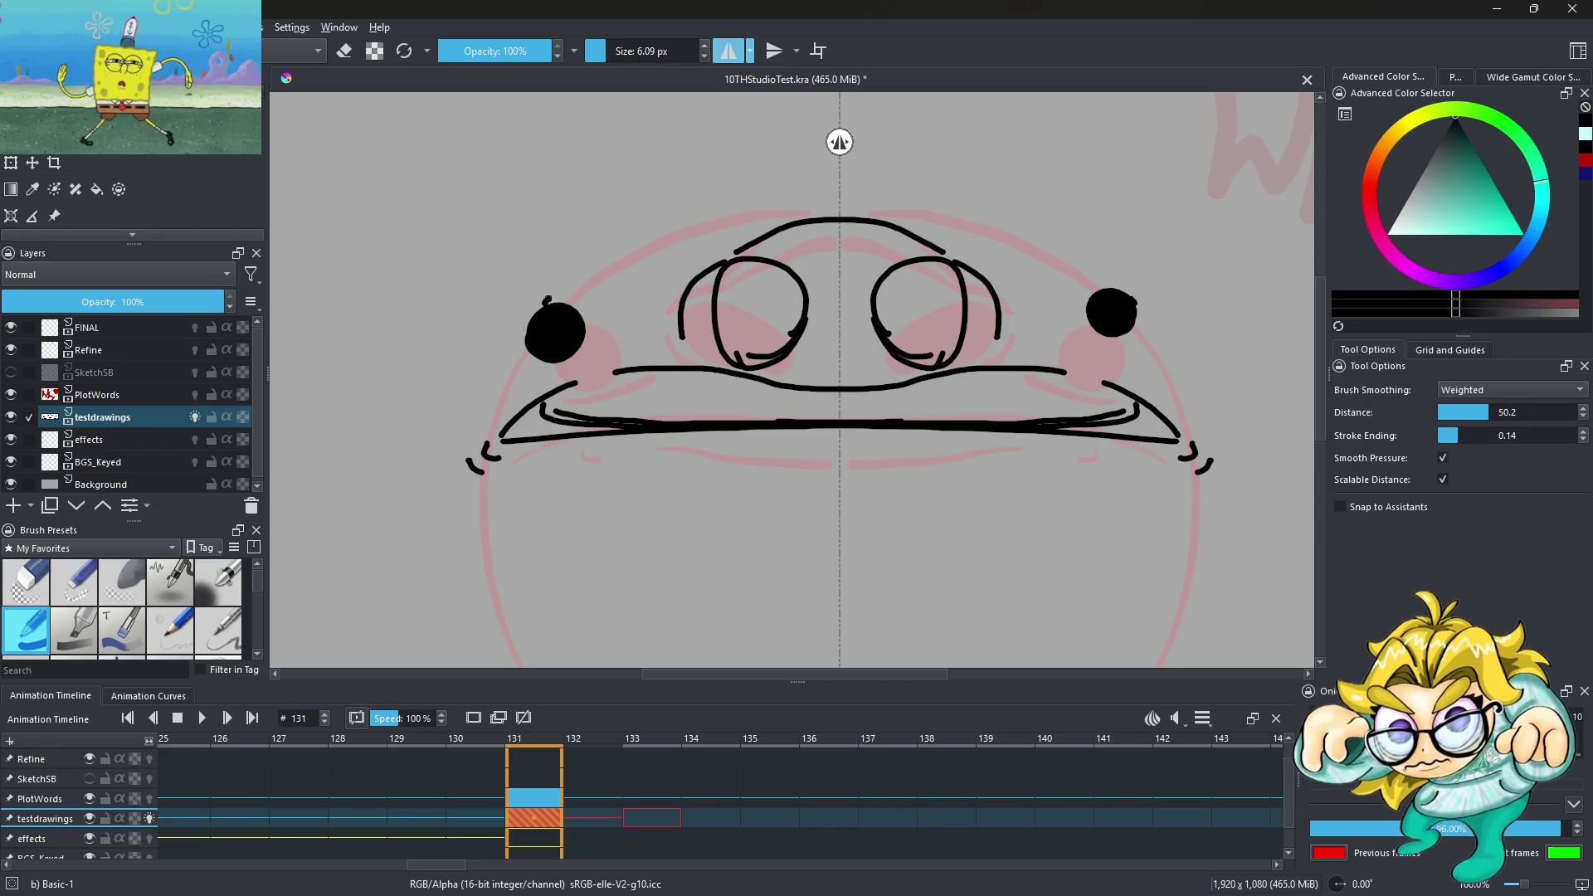
pyautogui.moveTo(587, 282); pyautogui.dragTo(840, 216)
pyautogui.scroll(2, 525, 385)
pyautogui.hotkey('ctrl', 'z')
pyautogui.hotkey('ctrl', 'z')
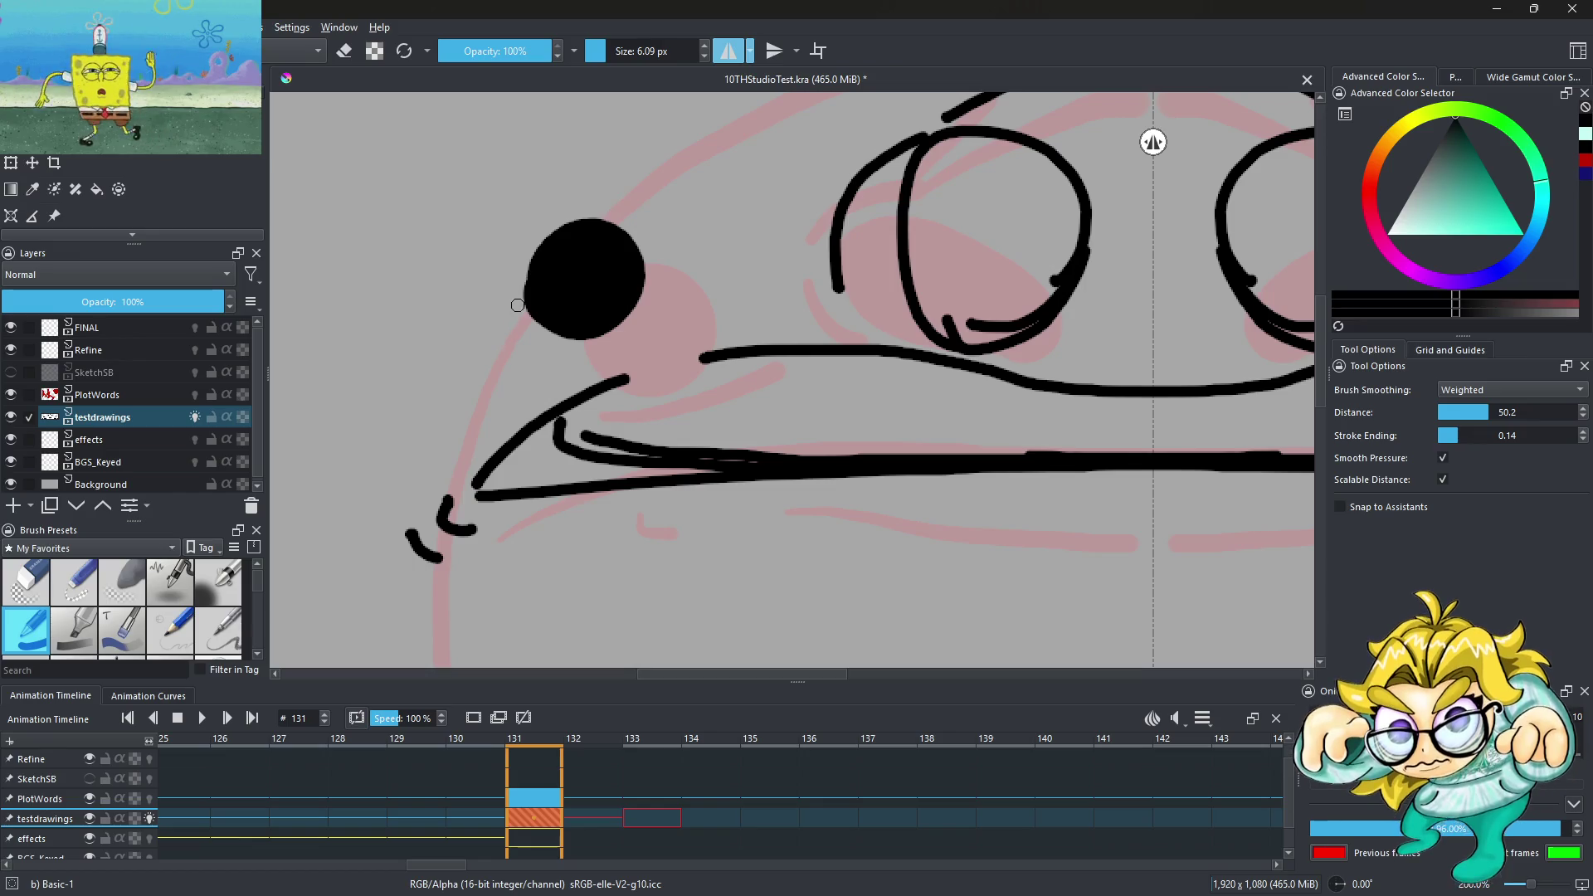
# Draw a curve down from the cheek dot and a trial mirrored body outline, then undo the outline
pyautogui.moveTo(525, 279); pyautogui.dragTo(377, 522)
pyautogui.scroll(-4, 593, 323)
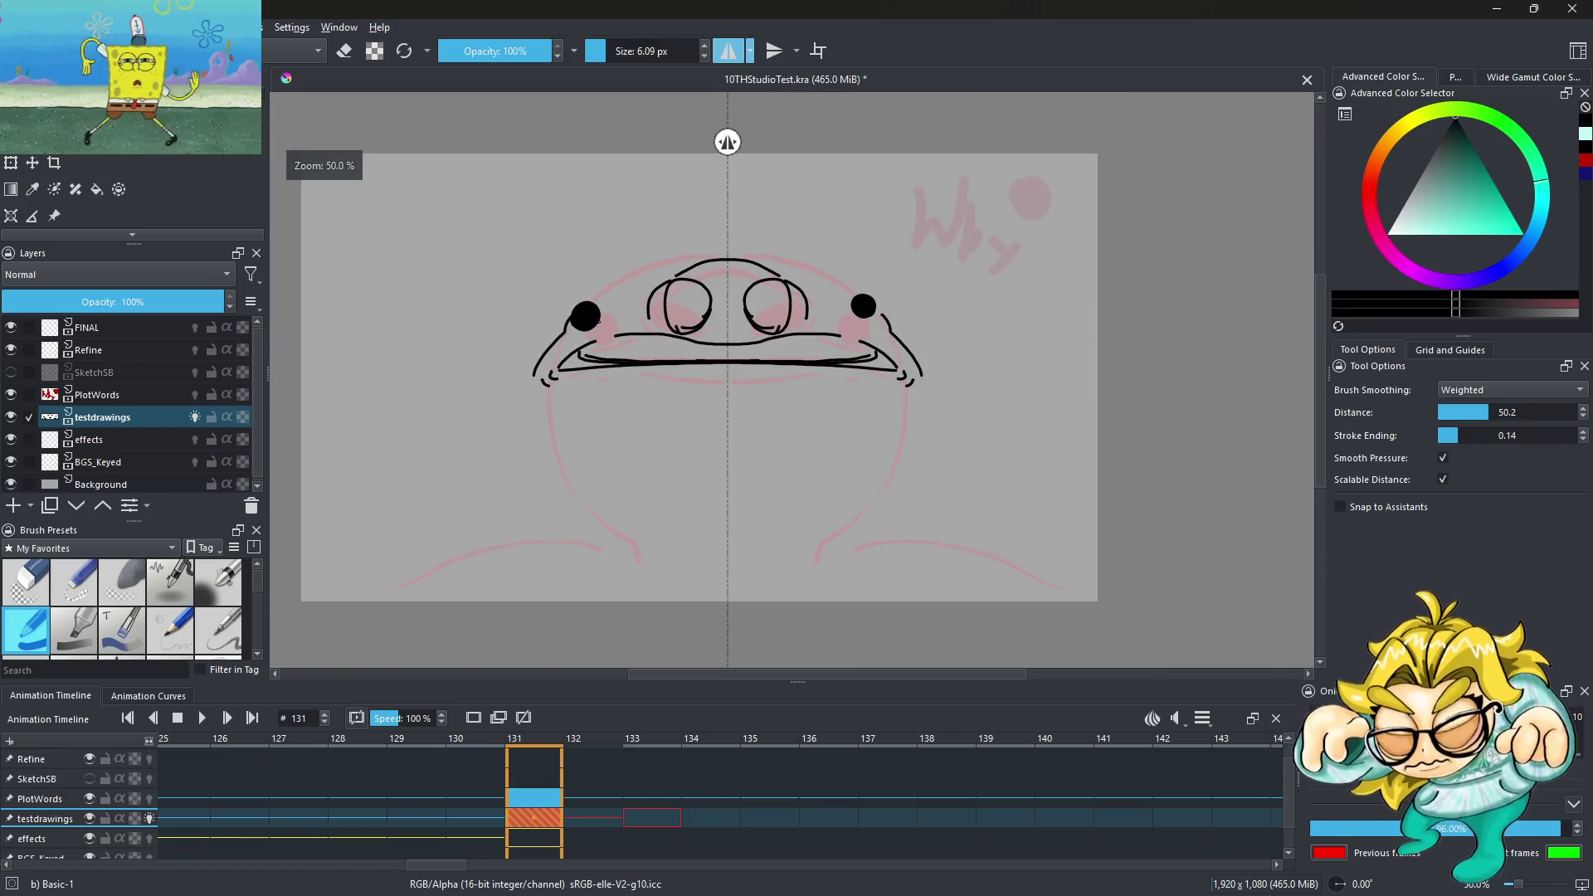
pyautogui.scroll(1, 581, 355)
pyautogui.scroll(1, 580, 355)
pyautogui.moveTo(506, 336); pyautogui.dragTo(652, 661)
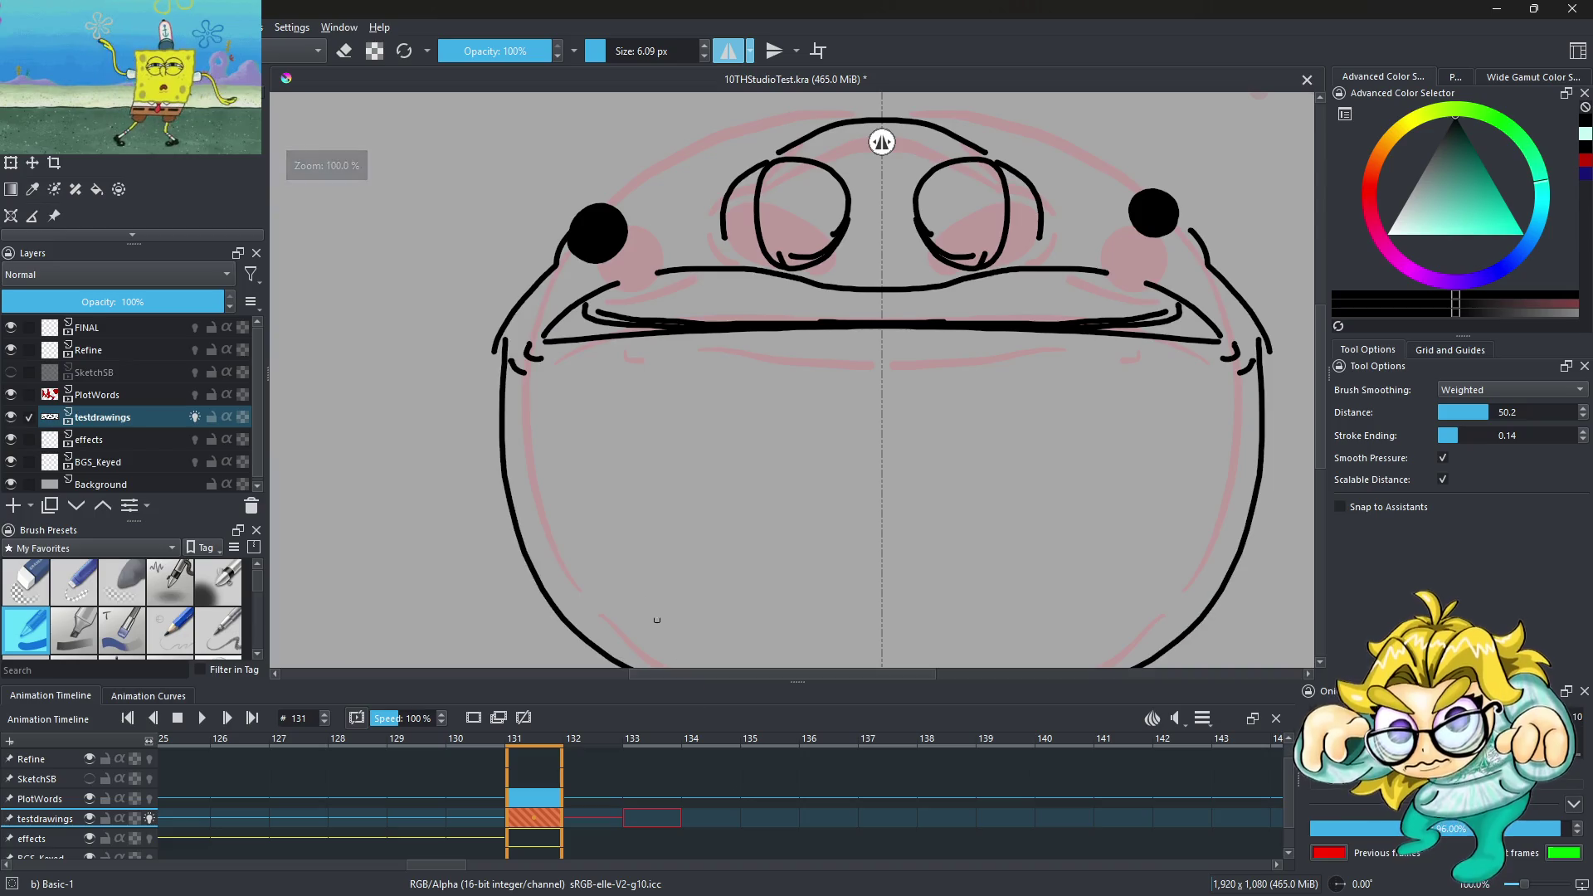
pyautogui.scroll(-3, 651, 287)
pyautogui.scroll(2, 569, 300)
pyautogui.scroll(1, 569, 300)
pyautogui.hotkey('ctrl', 'z')
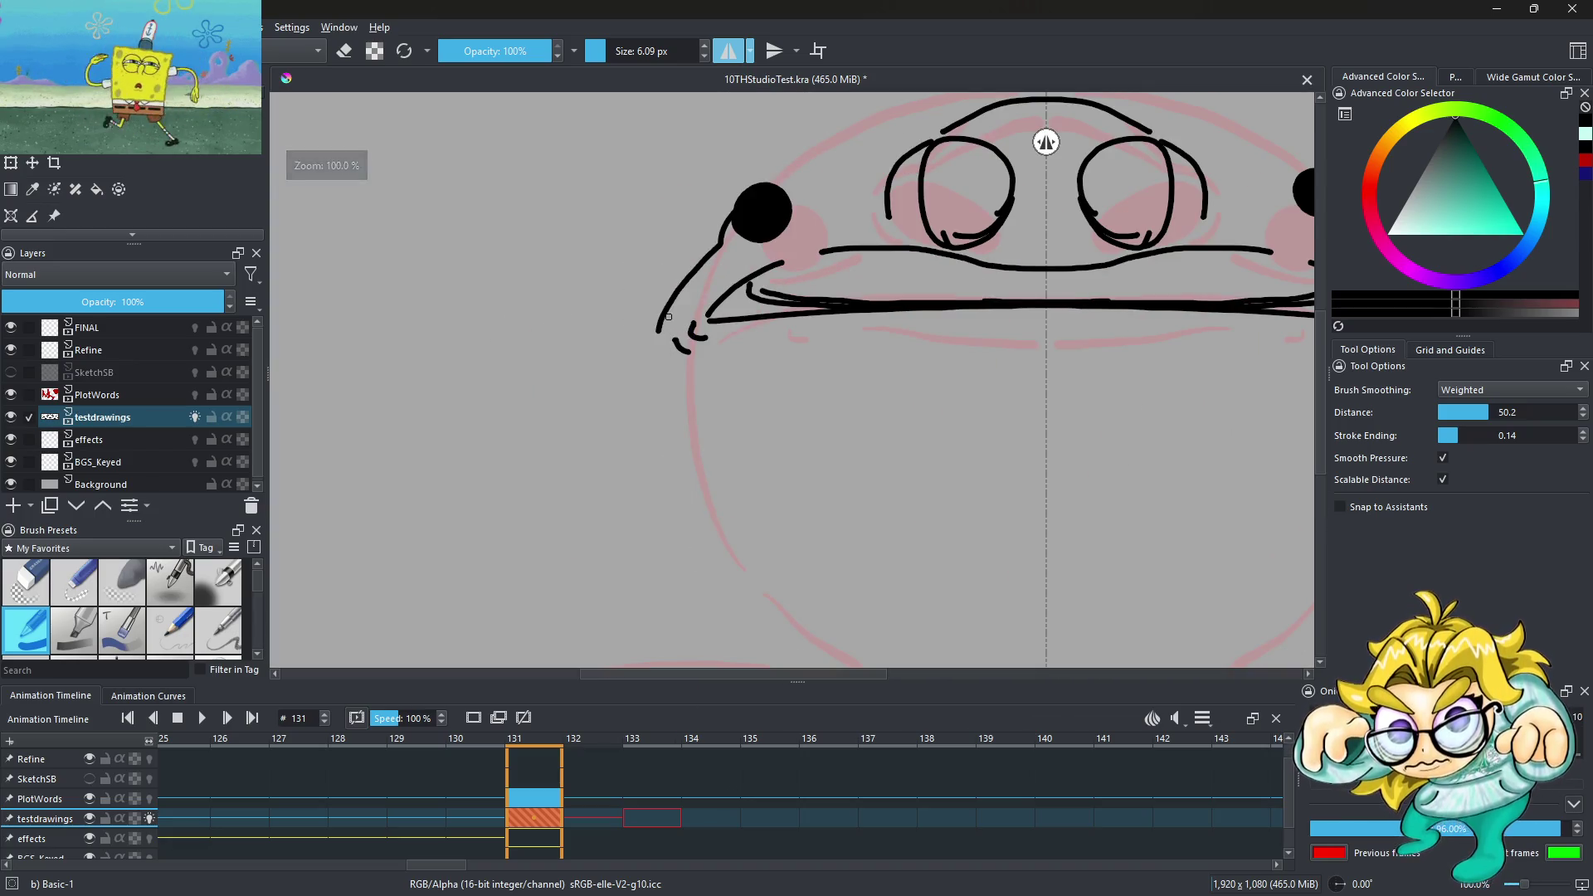
# Redraw the mirrored body sides over several attempts until keeping the final version
pyautogui.moveTo(731, 572); pyautogui.dragTo(659, 328)
pyautogui.scroll(-3, 631, 385)
pyautogui.scroll(2, 668, 391)
pyautogui.hotkey('ctrl', 'z')
pyautogui.moveTo(580, 284); pyautogui.dragTo(636, 516)
pyautogui.hotkey('ctrl', 'z')
pyautogui.moveTo(580, 292); pyautogui.dragTo(721, 538)
pyautogui.hotkey('ctrl', 'z')
pyautogui.moveTo(575, 296); pyautogui.dragTo(680, 547)
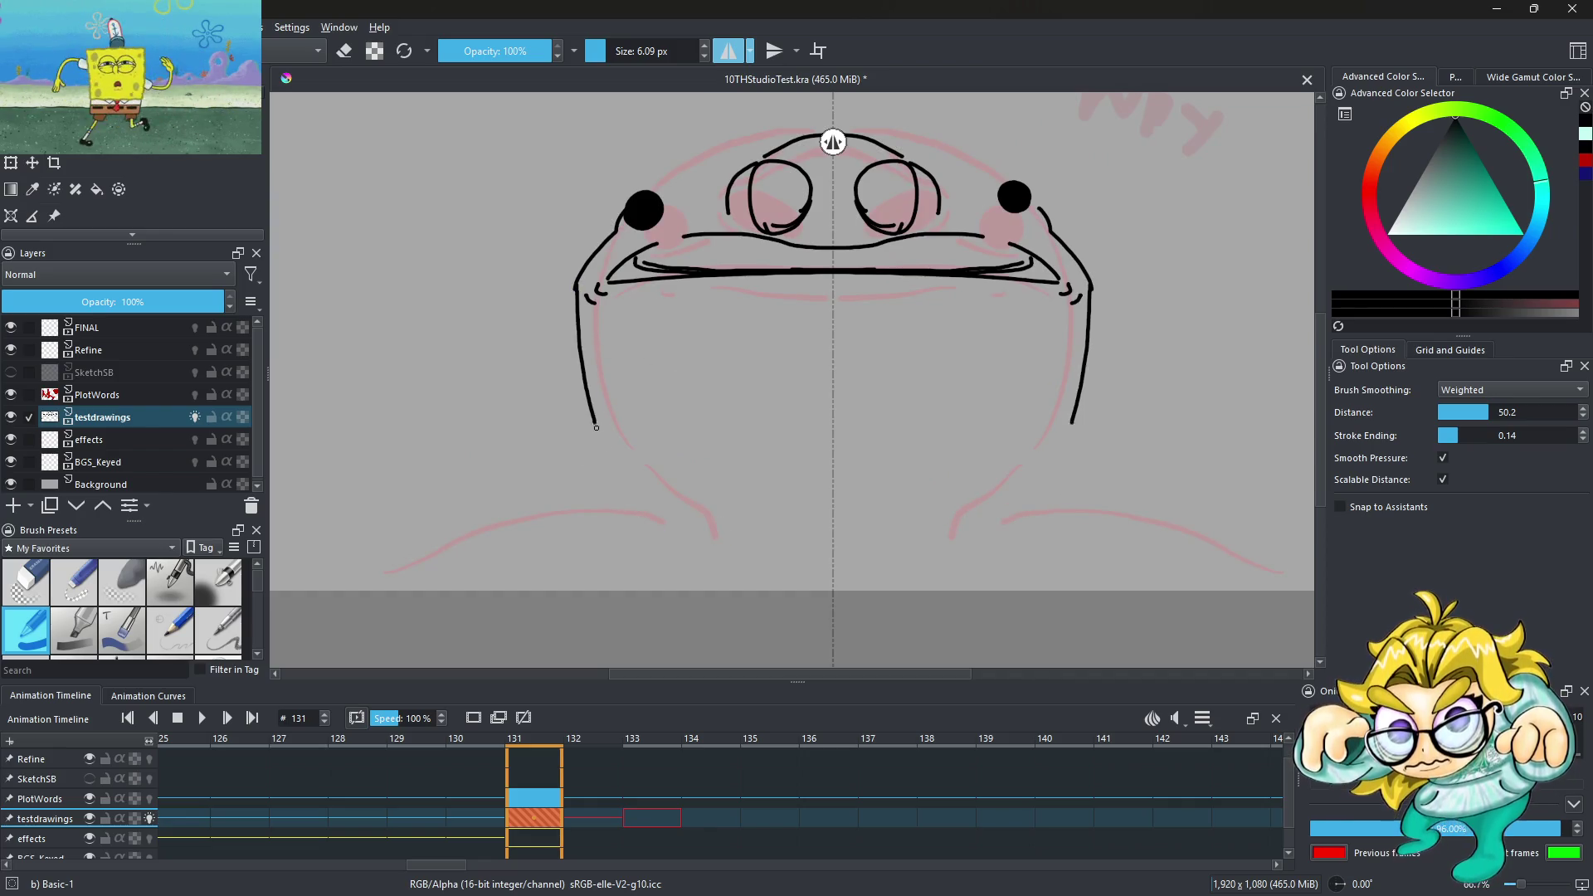
pyautogui.hotkey('ctrl', 'z')
pyautogui.moveTo(572, 288)
pyautogui.mouseDown()
pyautogui.moveTo(615, 442)
pyautogui.moveTo(706, 528)
pyautogui.mouseUp()
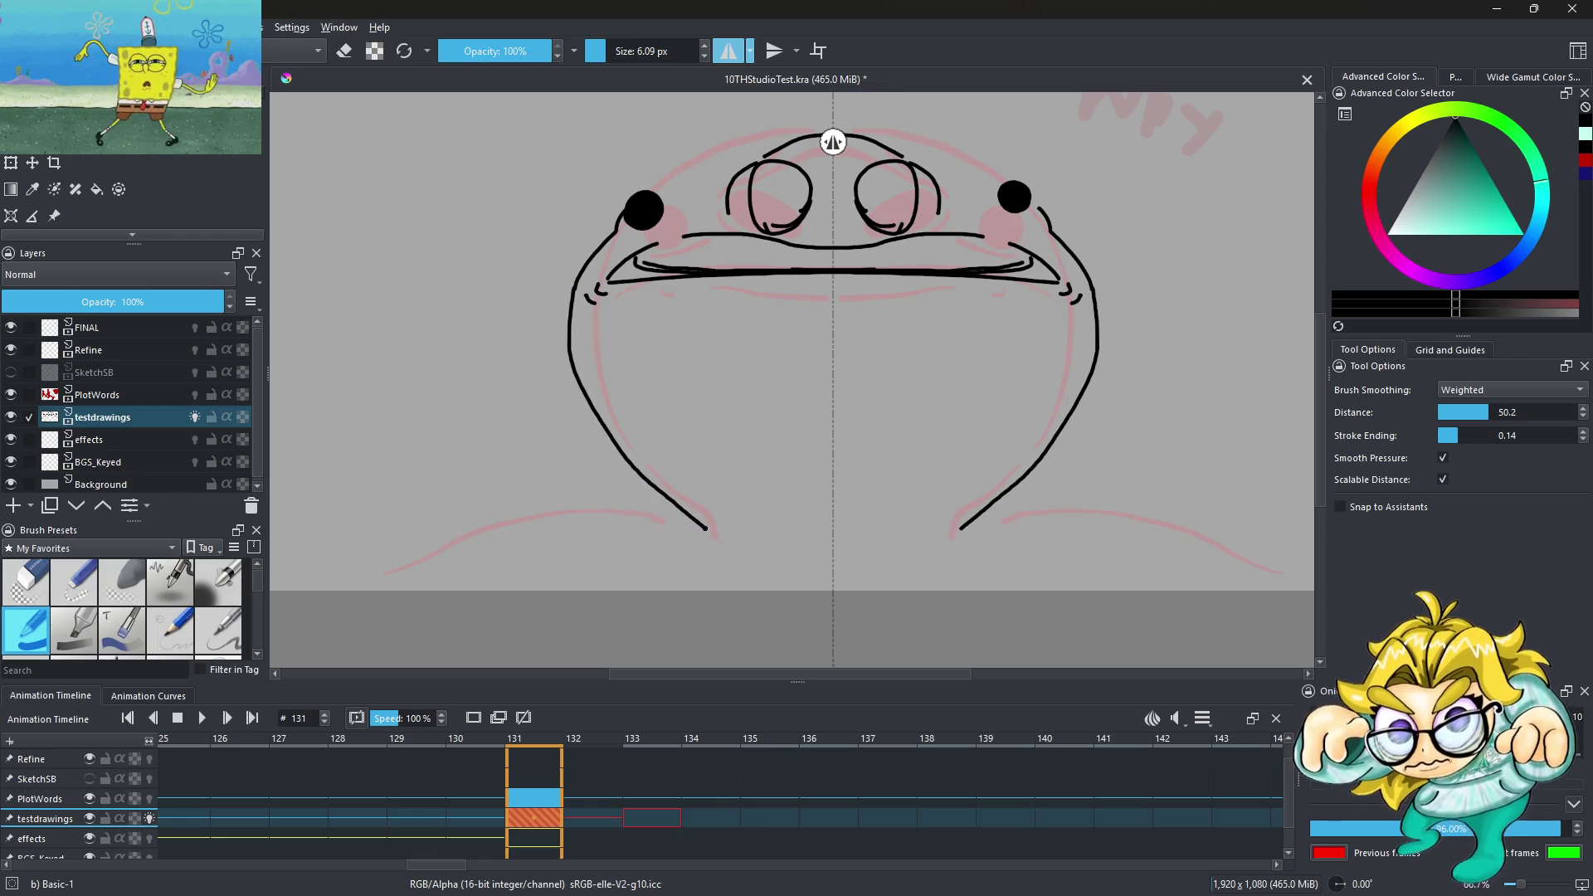
# Ink a wide mirrored arc over the top of the head
pyautogui.scroll(-2, 713, 321)
pyautogui.scroll(3, 611, 371)
pyautogui.scroll(2, 611, 371)
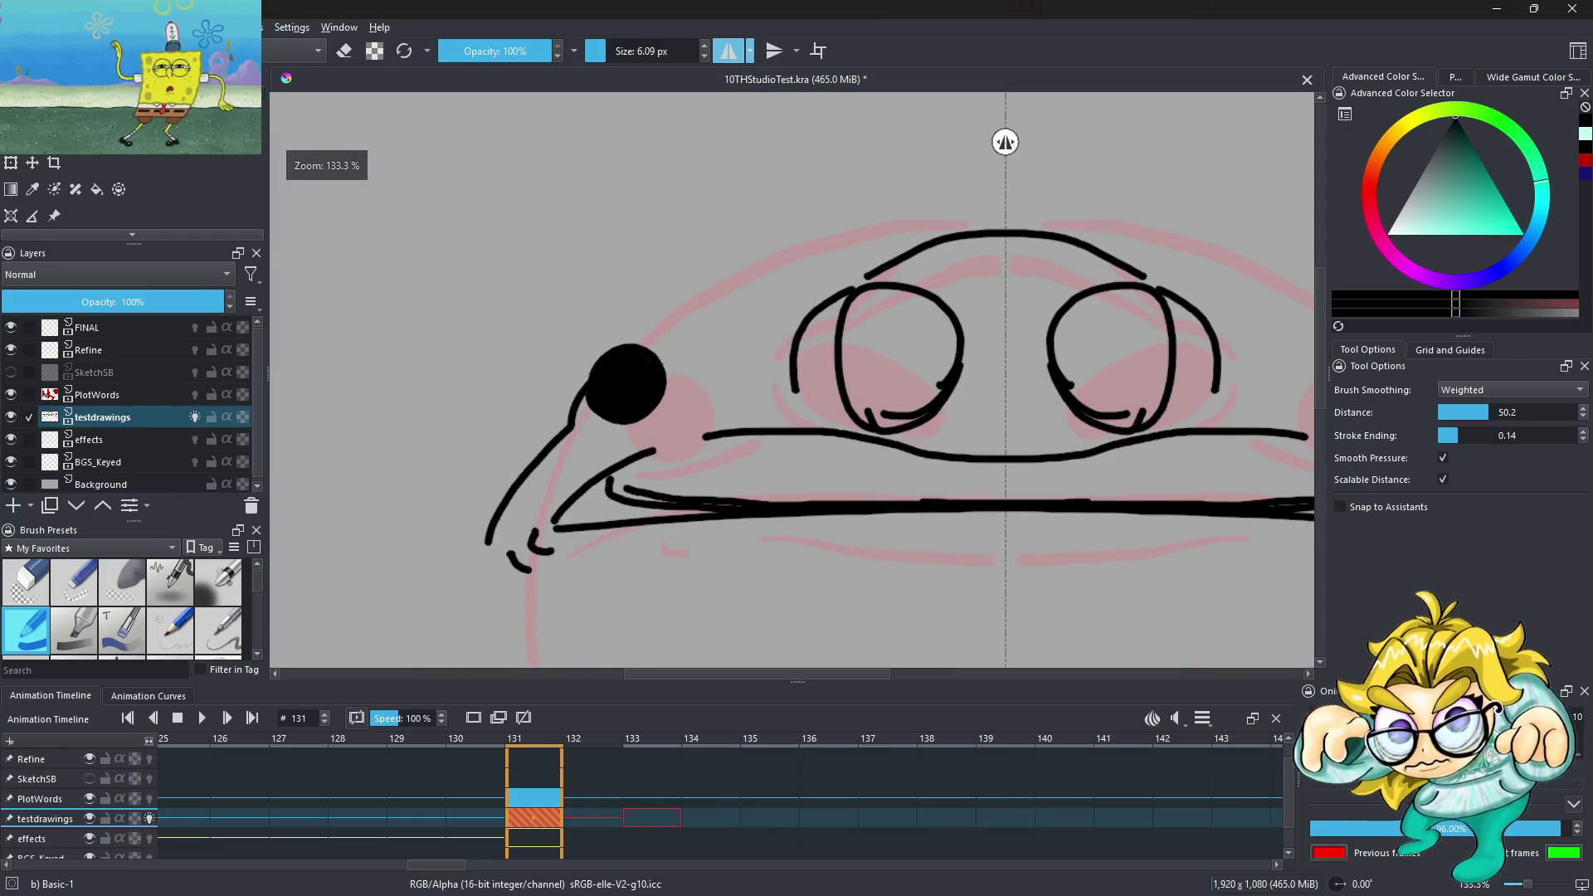
pyautogui.moveTo(647, 347); pyautogui.dragTo(1029, 217)
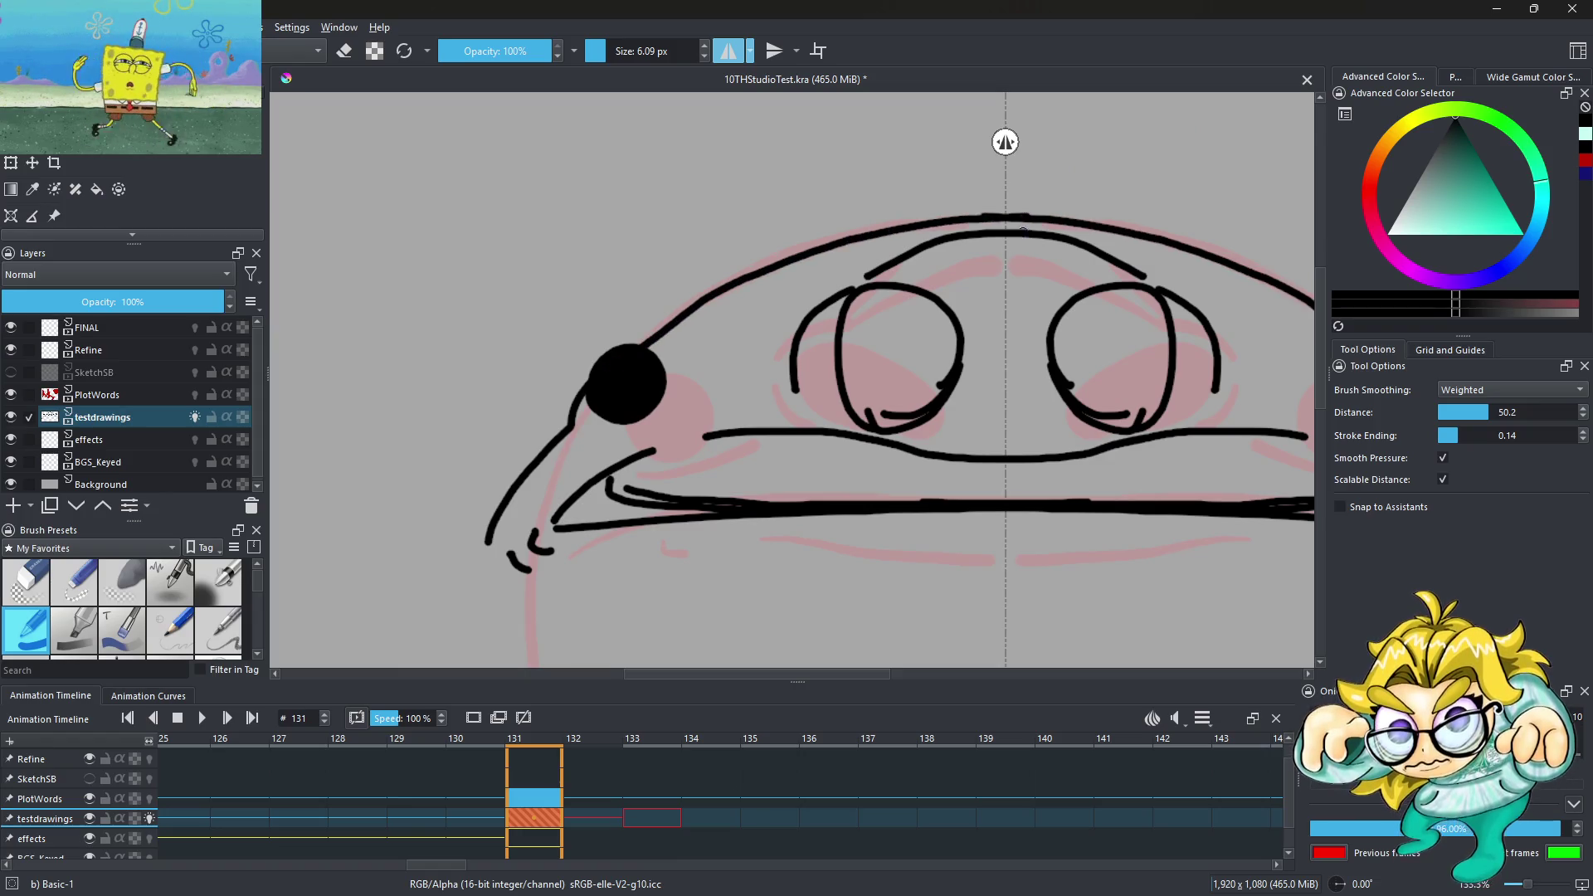
pyautogui.scroll(-3, 734, 340)
# Fill both eyes solid black with a larger brush, then fill the beak corner and line at smaller size
pyautogui.click(617, 60)
pyautogui.scroll(4, 730, 323)
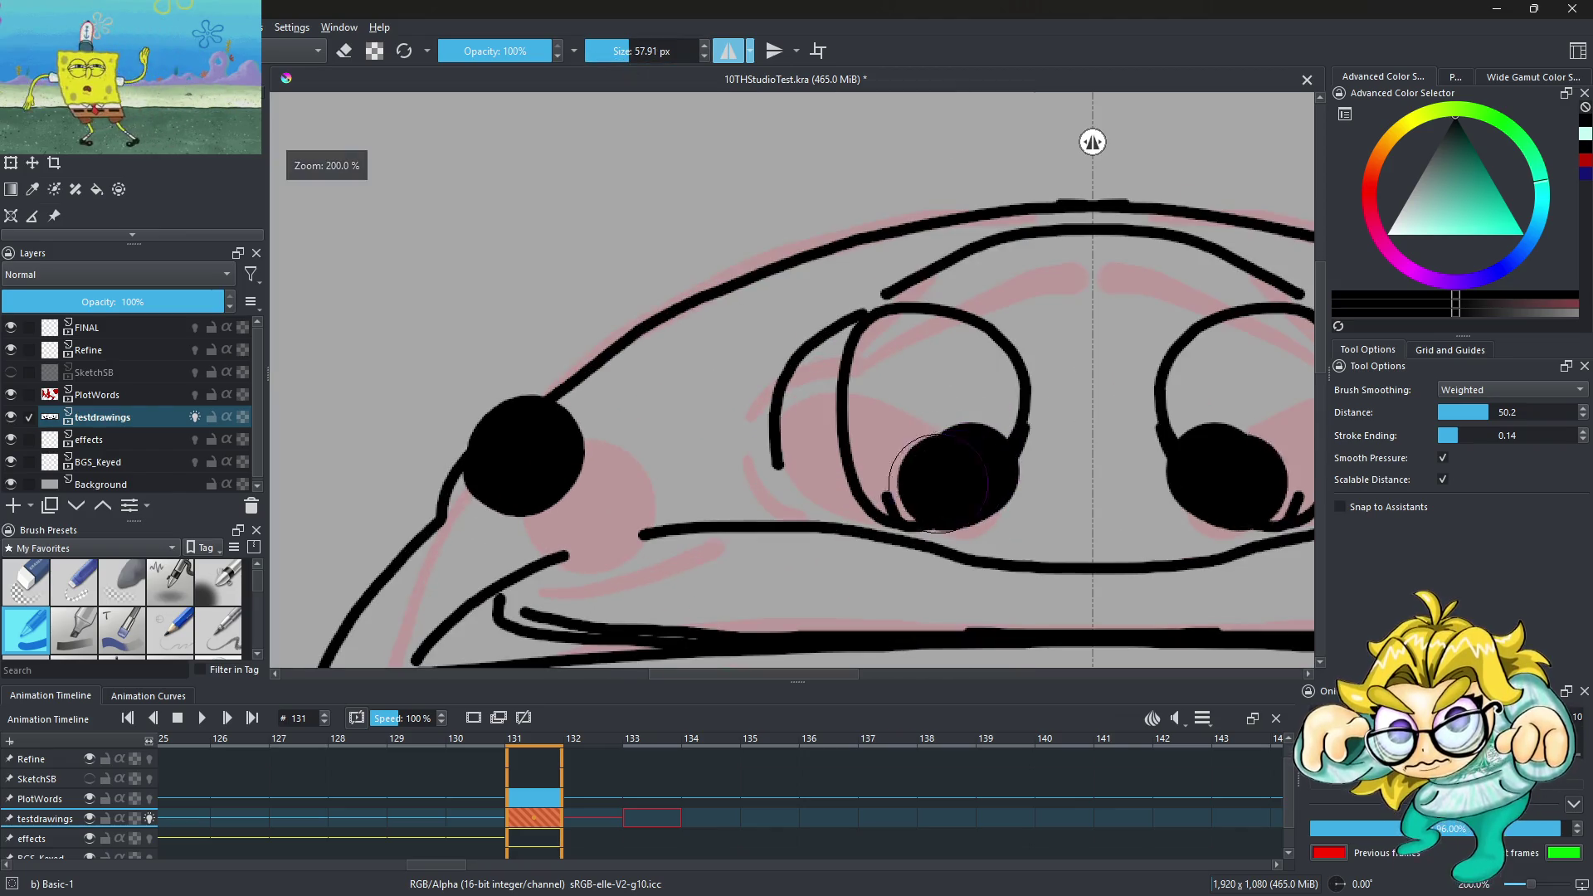
pyautogui.moveTo(918, 380); pyautogui.dragTo(953, 370)
pyautogui.scroll(-3, 953, 370)
pyautogui.scroll(-1, 829, 370)
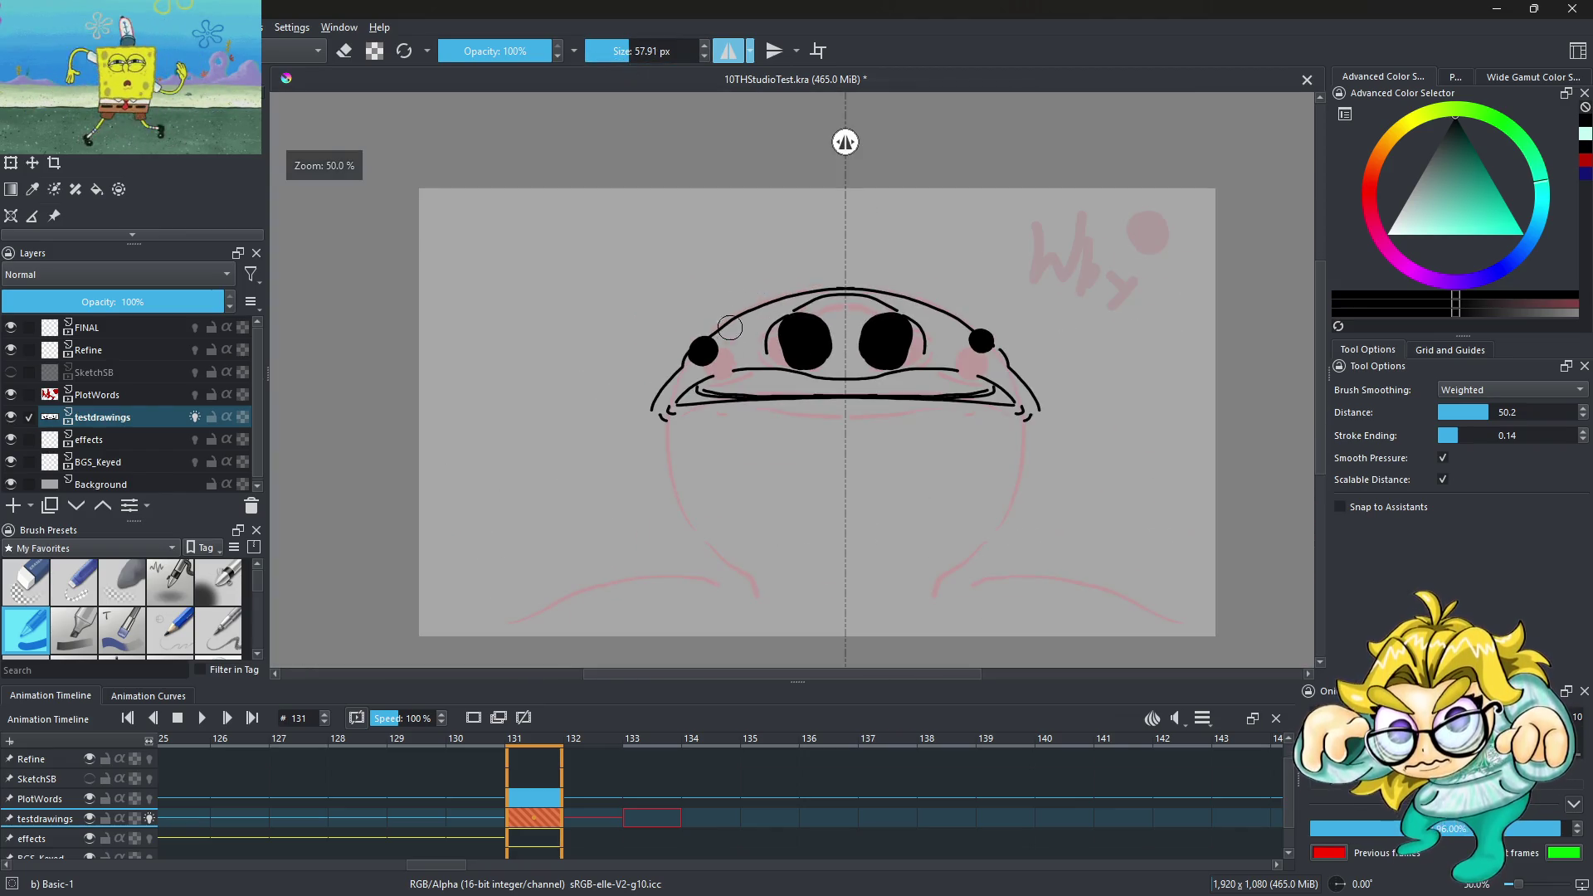
pyautogui.scroll(4, 744, 370)
pyautogui.click(616, 50)
pyautogui.moveTo(507, 440); pyautogui.dragTo(474, 480)
pyautogui.moveTo(535, 415)
pyautogui.mouseDown()
pyautogui.moveTo(464, 481)
pyautogui.moveTo(616, 461)
pyautogui.mouseUp()
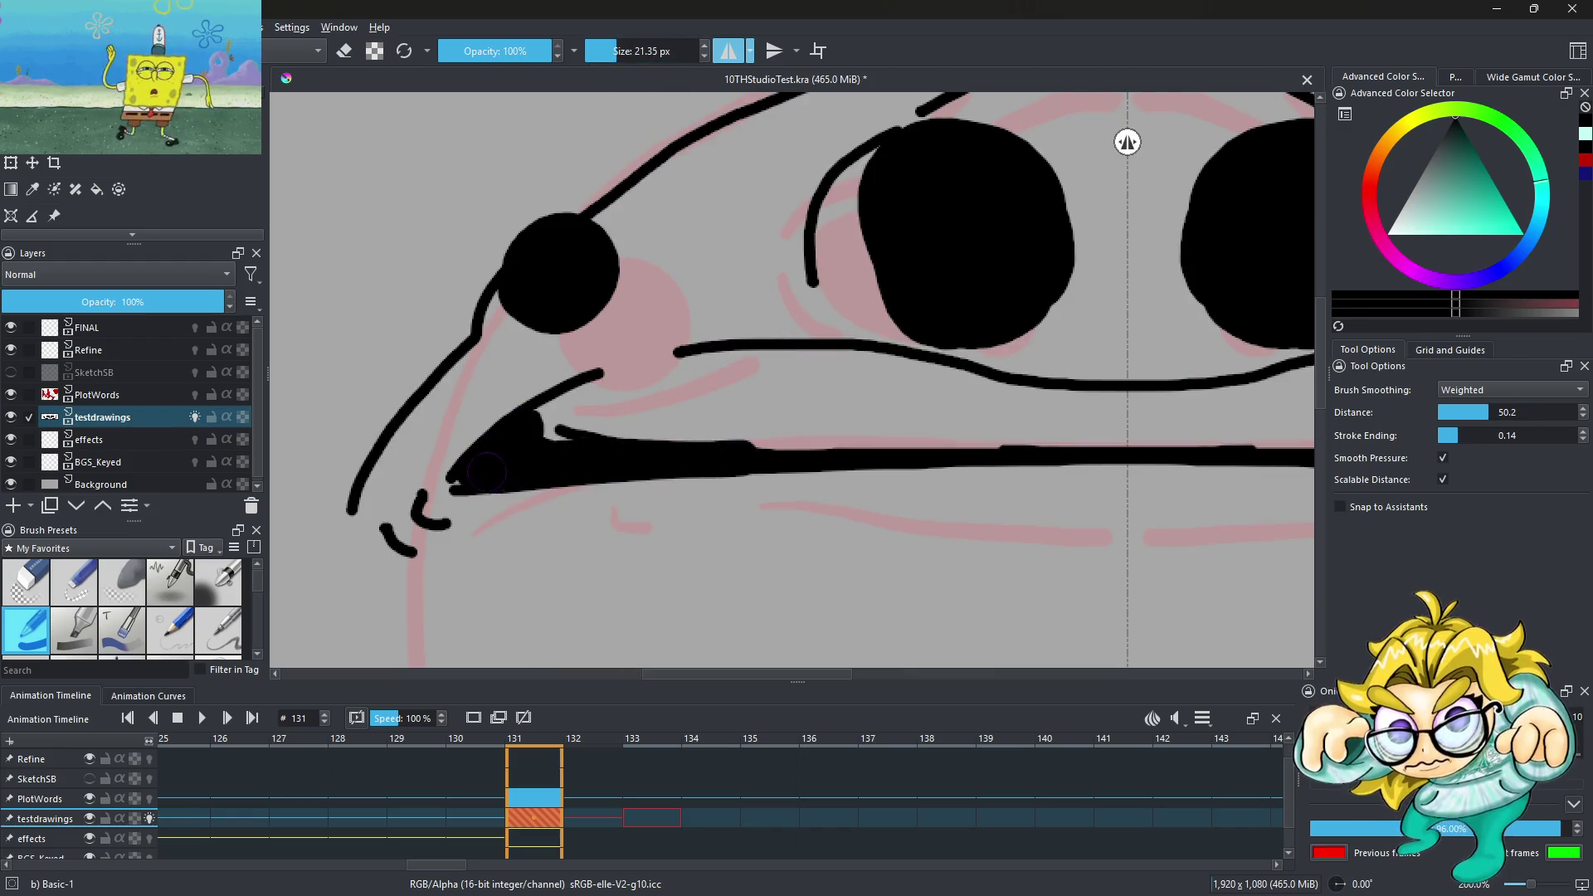
pyautogui.scroll(-5, 566, 442)
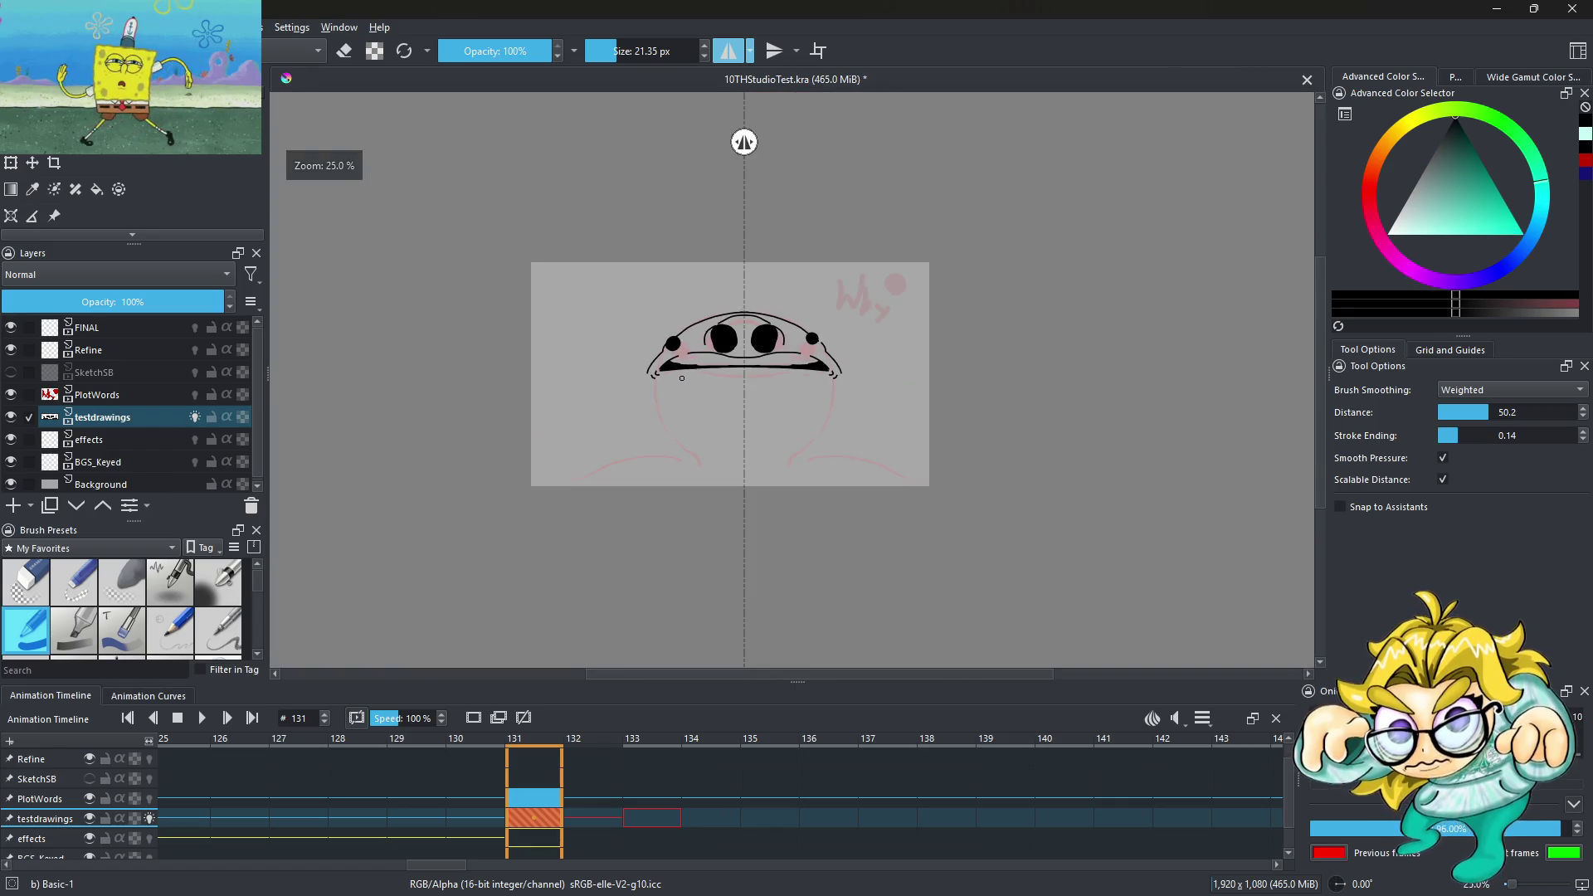
pyautogui.scroll(3, 682, 378)
# Shrink the brush, undo the last head outline, and redraw it thinner and mirrored
pyautogui.press('[')
pyautogui.press('[')
pyautogui.press('[')
pyautogui.scroll(1, 589, 340)
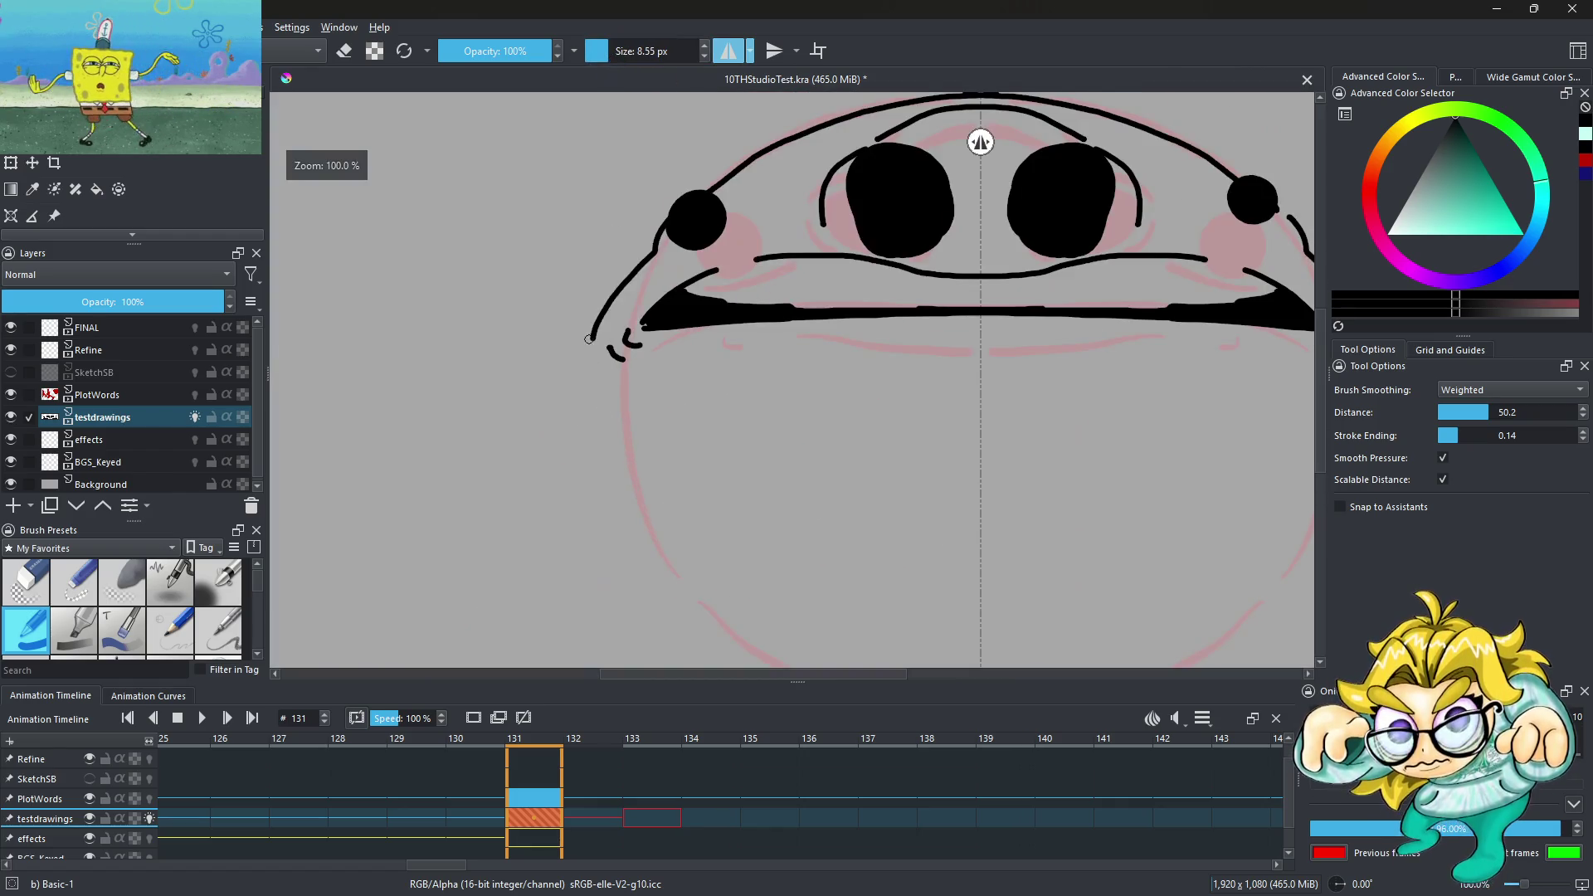
pyautogui.hotkey('ctrl', 'z')
pyautogui.scroll(-2, 596, 334)
pyautogui.scroll(4, 597, 269)
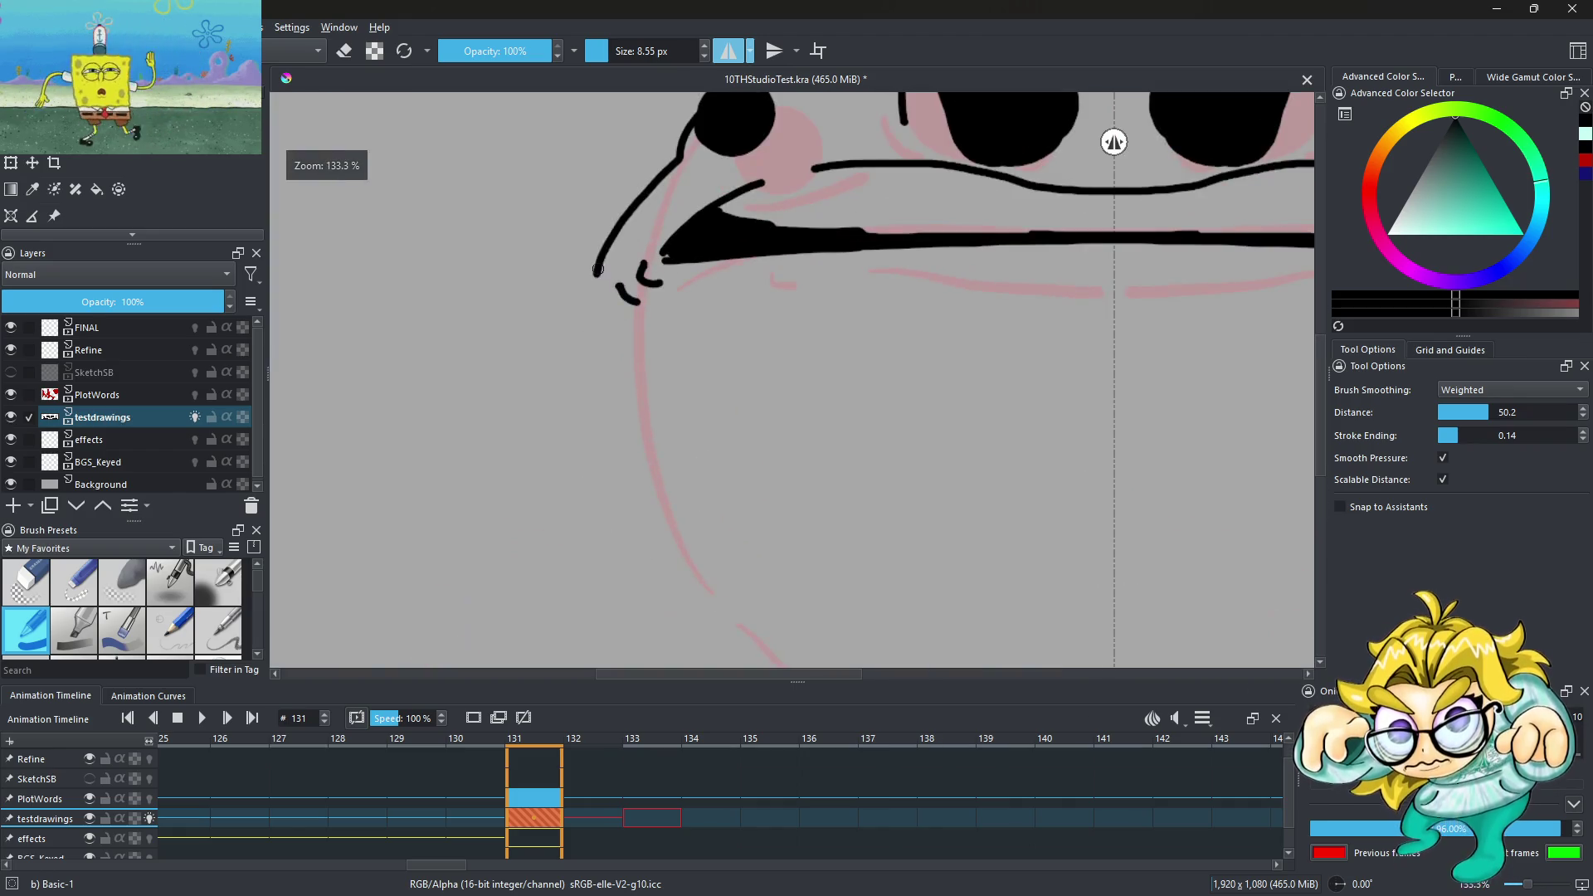
pyautogui.moveTo(598, 282); pyautogui.dragTo(1008, 615)
pyautogui.scroll(-4, 809, 327)
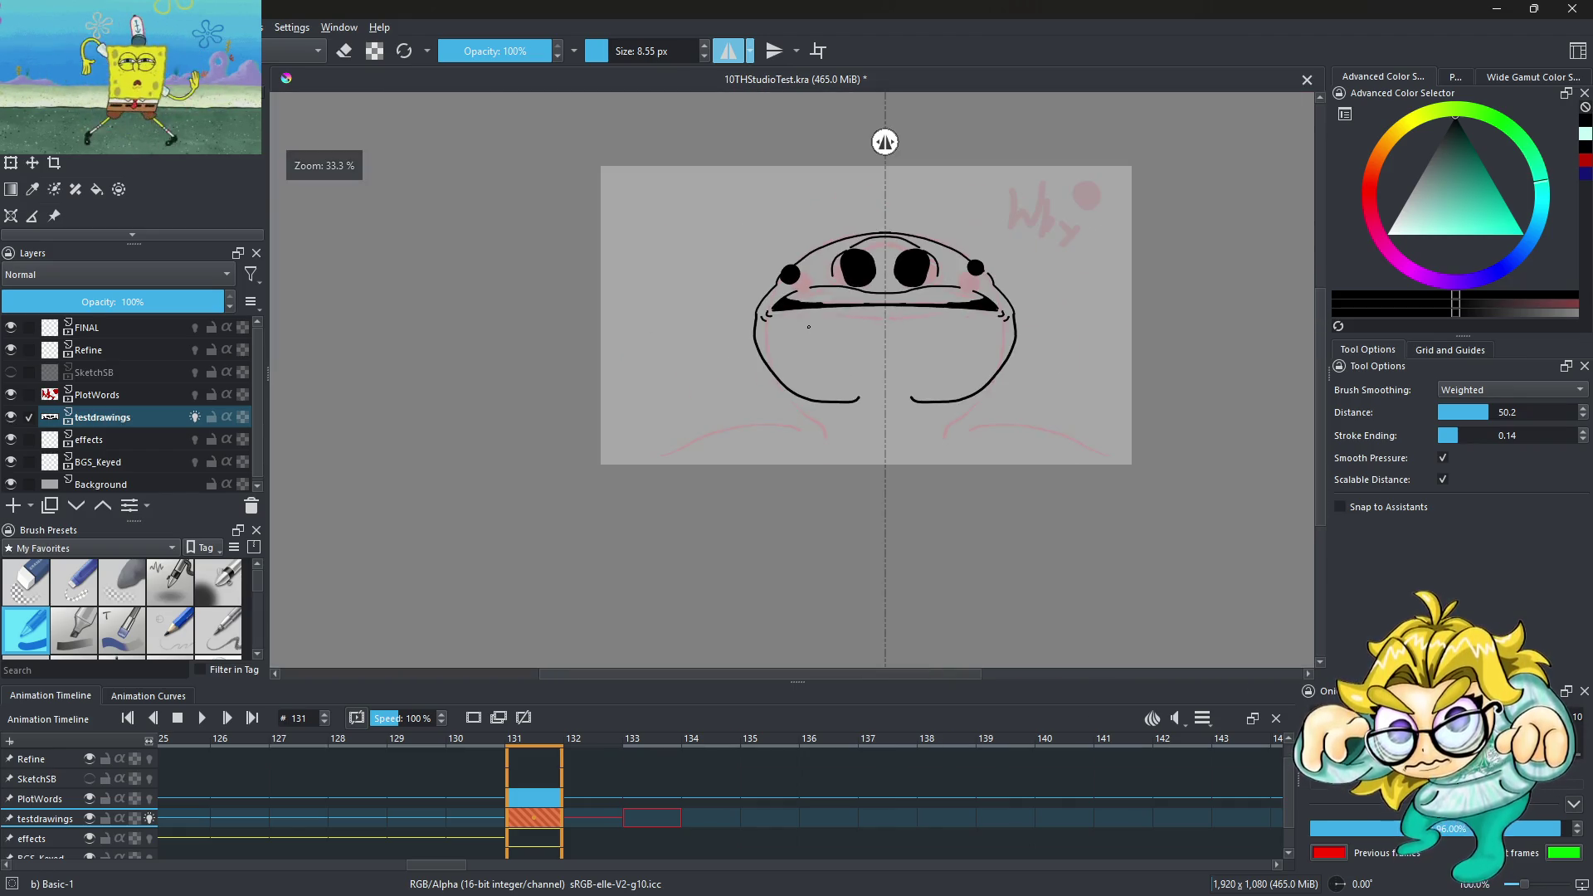
pyautogui.scroll(3, 883, 271)
pyautogui.scroll(1, 564, 298)
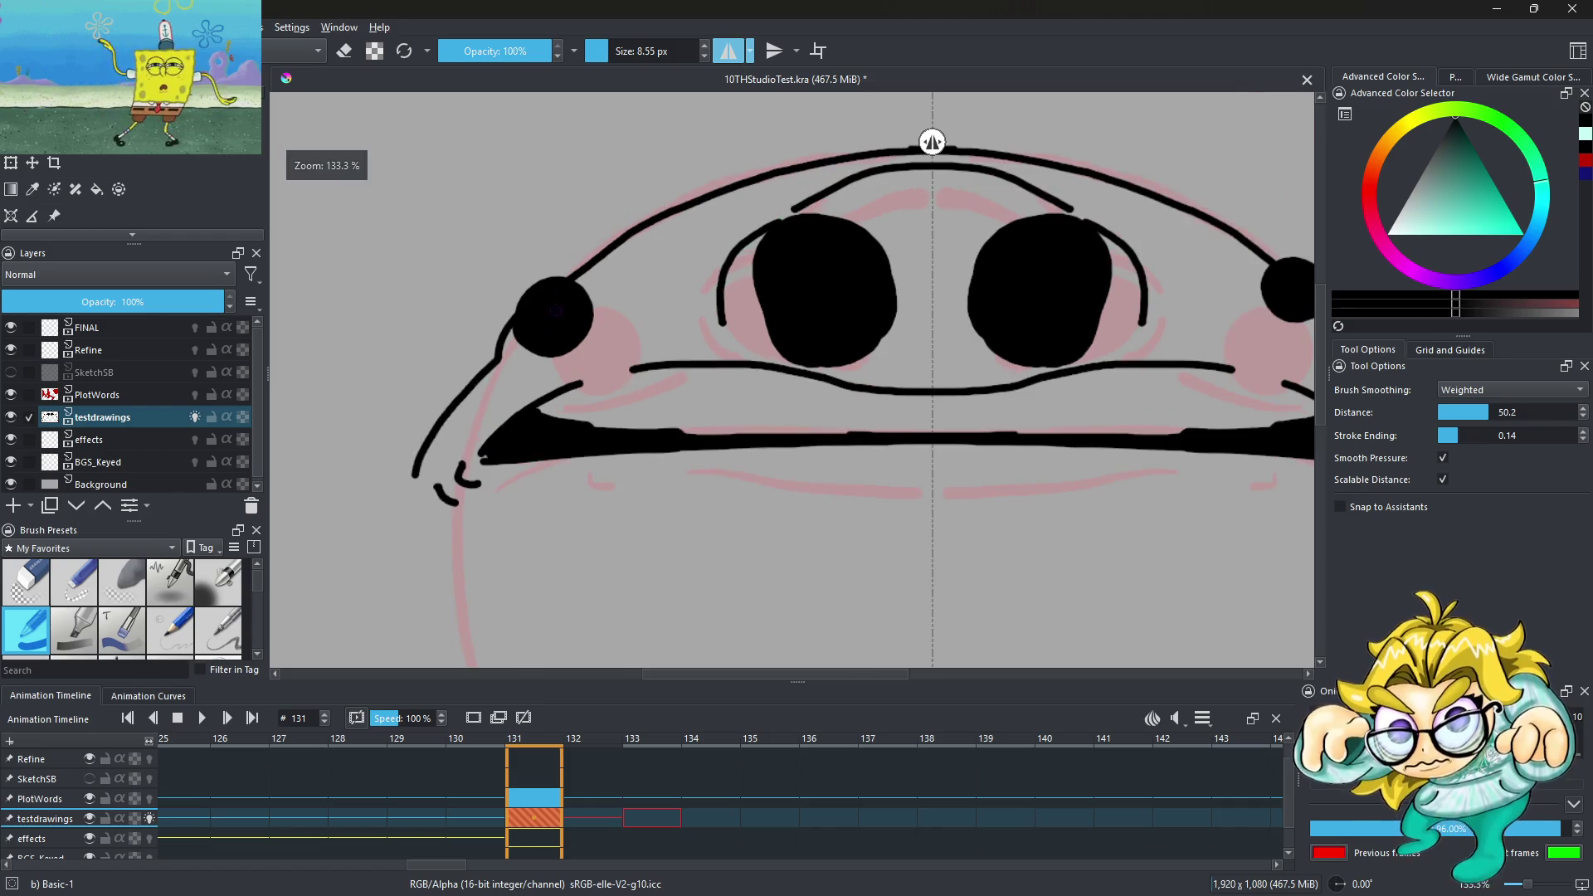
pyautogui.scroll(2, 561, 292)
pyautogui.click(343, 51)
# Erase the left side bump into a thin crescent shape
pyautogui.moveTo(462, 402)
pyautogui.mouseDown()
pyautogui.moveTo(623, 303)
pyautogui.moveTo(619, 343)
pyautogui.moveTo(592, 357)
pyautogui.mouseUp()
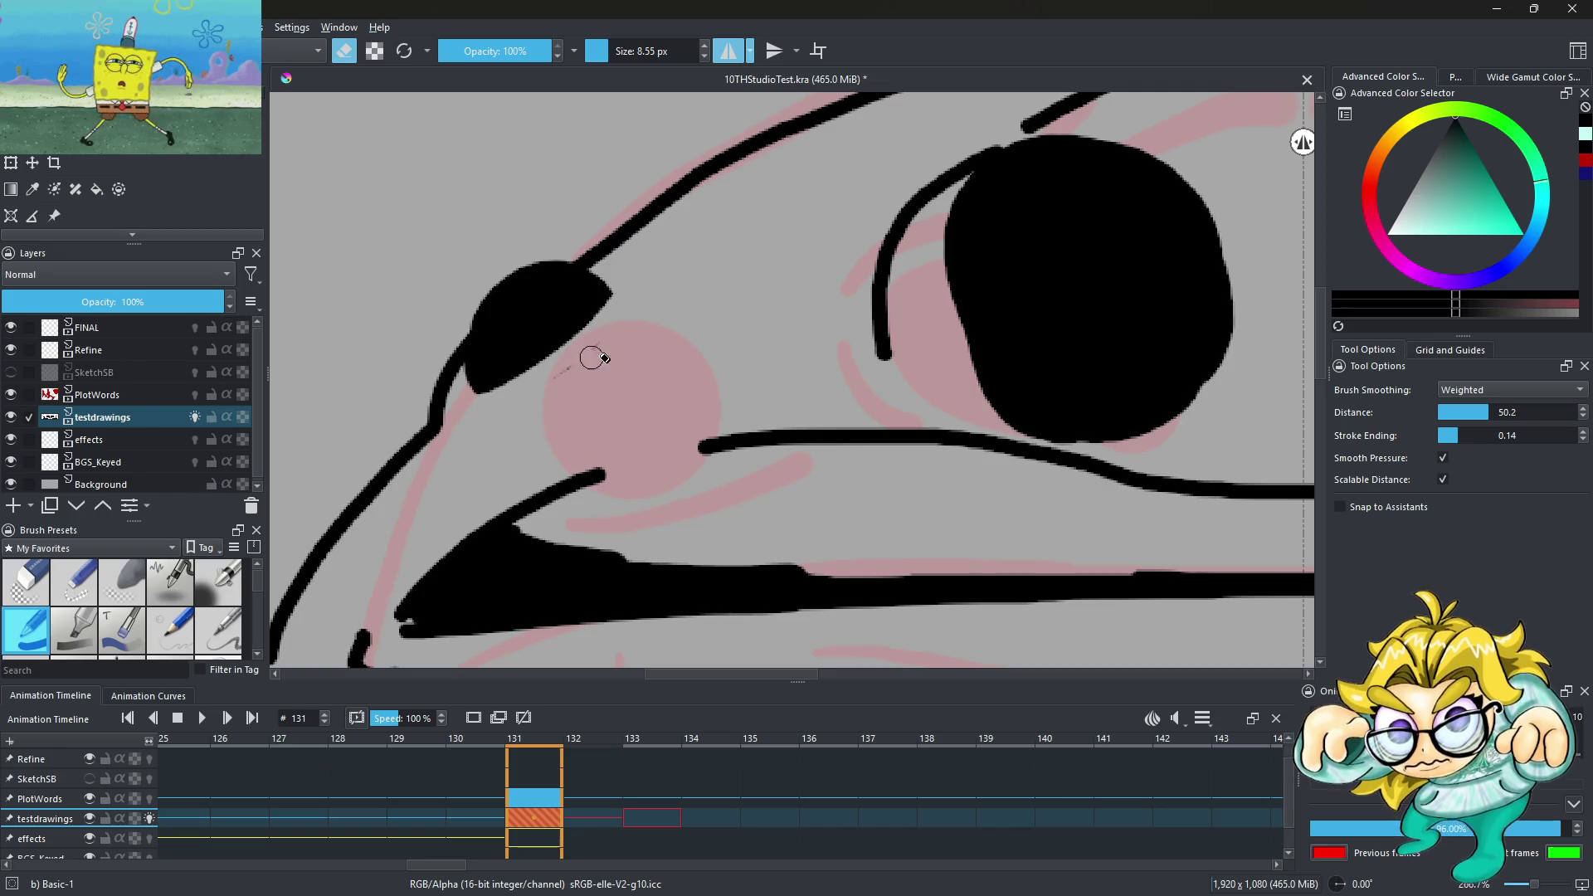
pyautogui.scroll(-4, 755, 331)
pyautogui.scroll(3, 755, 332)
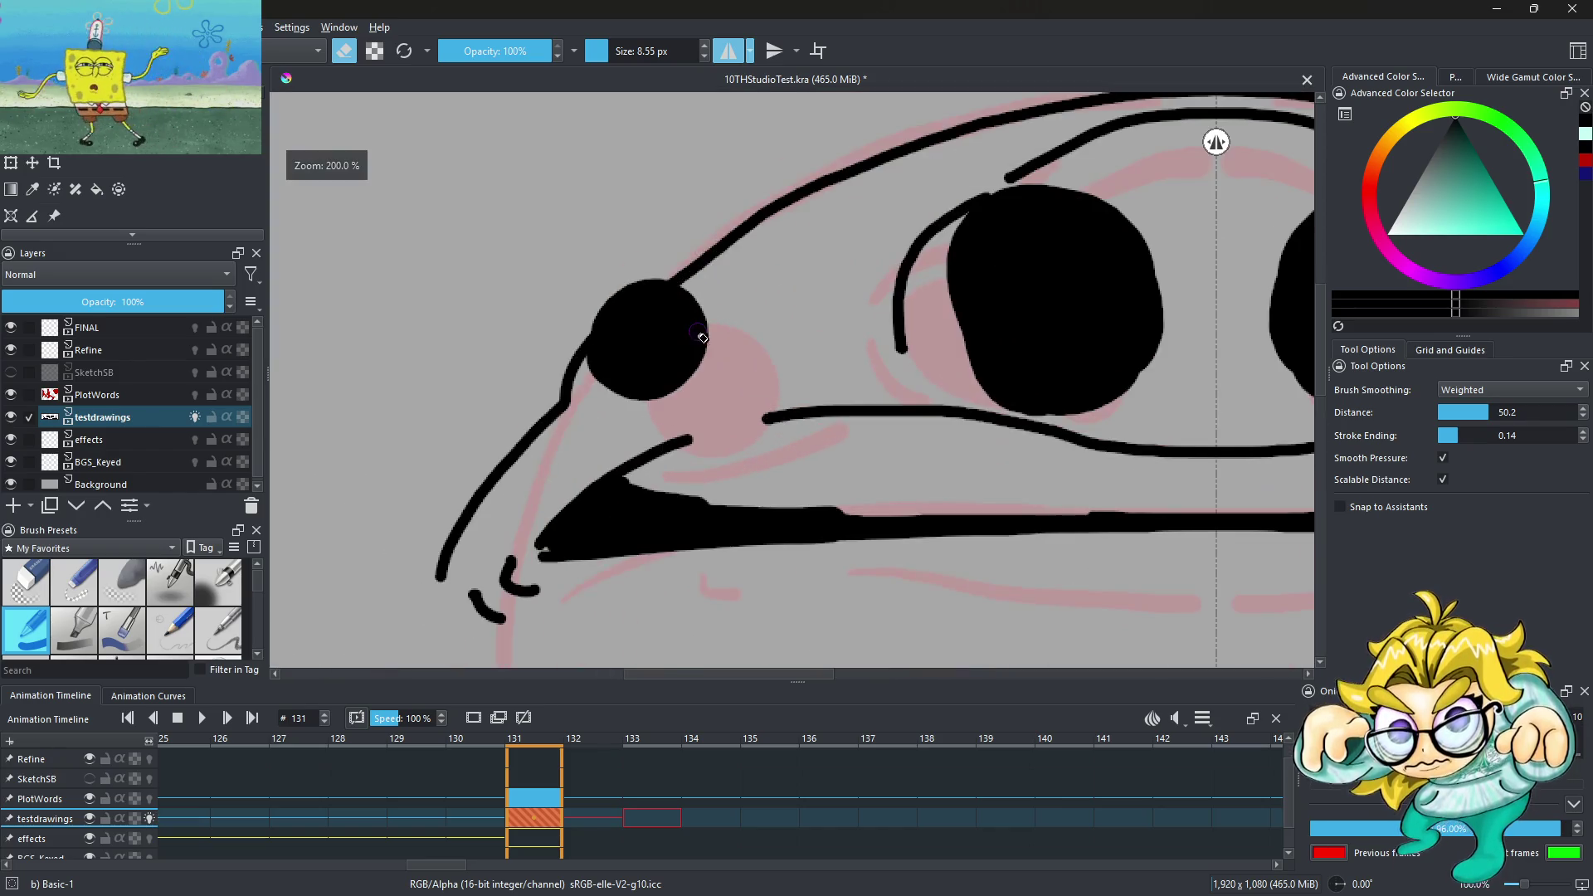
pyautogui.moveTo(596, 385); pyautogui.dragTo(687, 320)
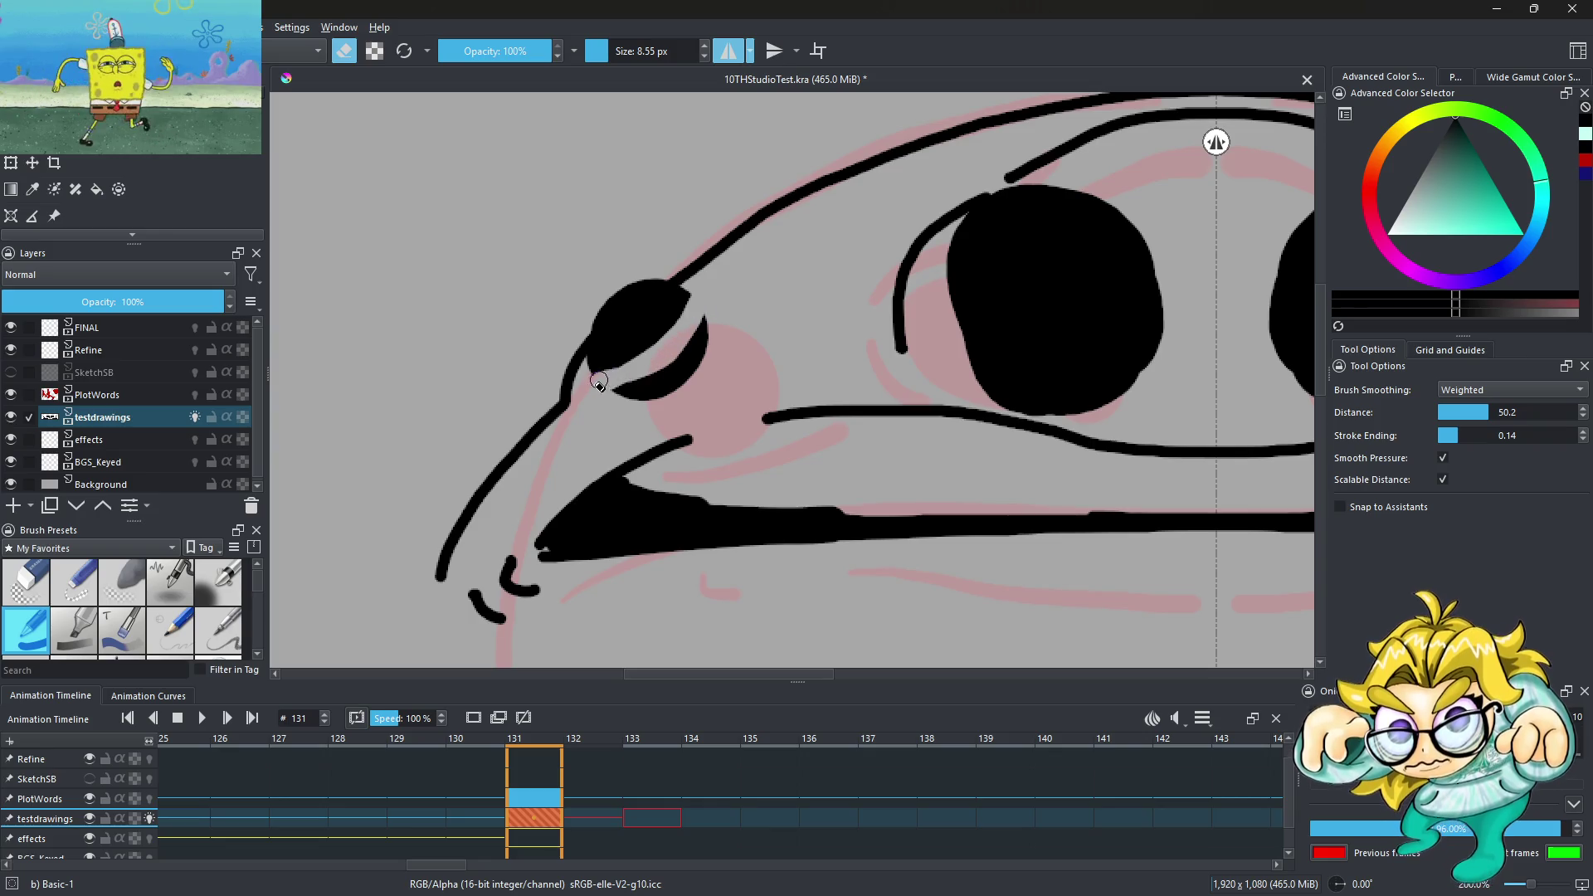
pyautogui.moveTo(681, 378); pyautogui.dragTo(605, 391)
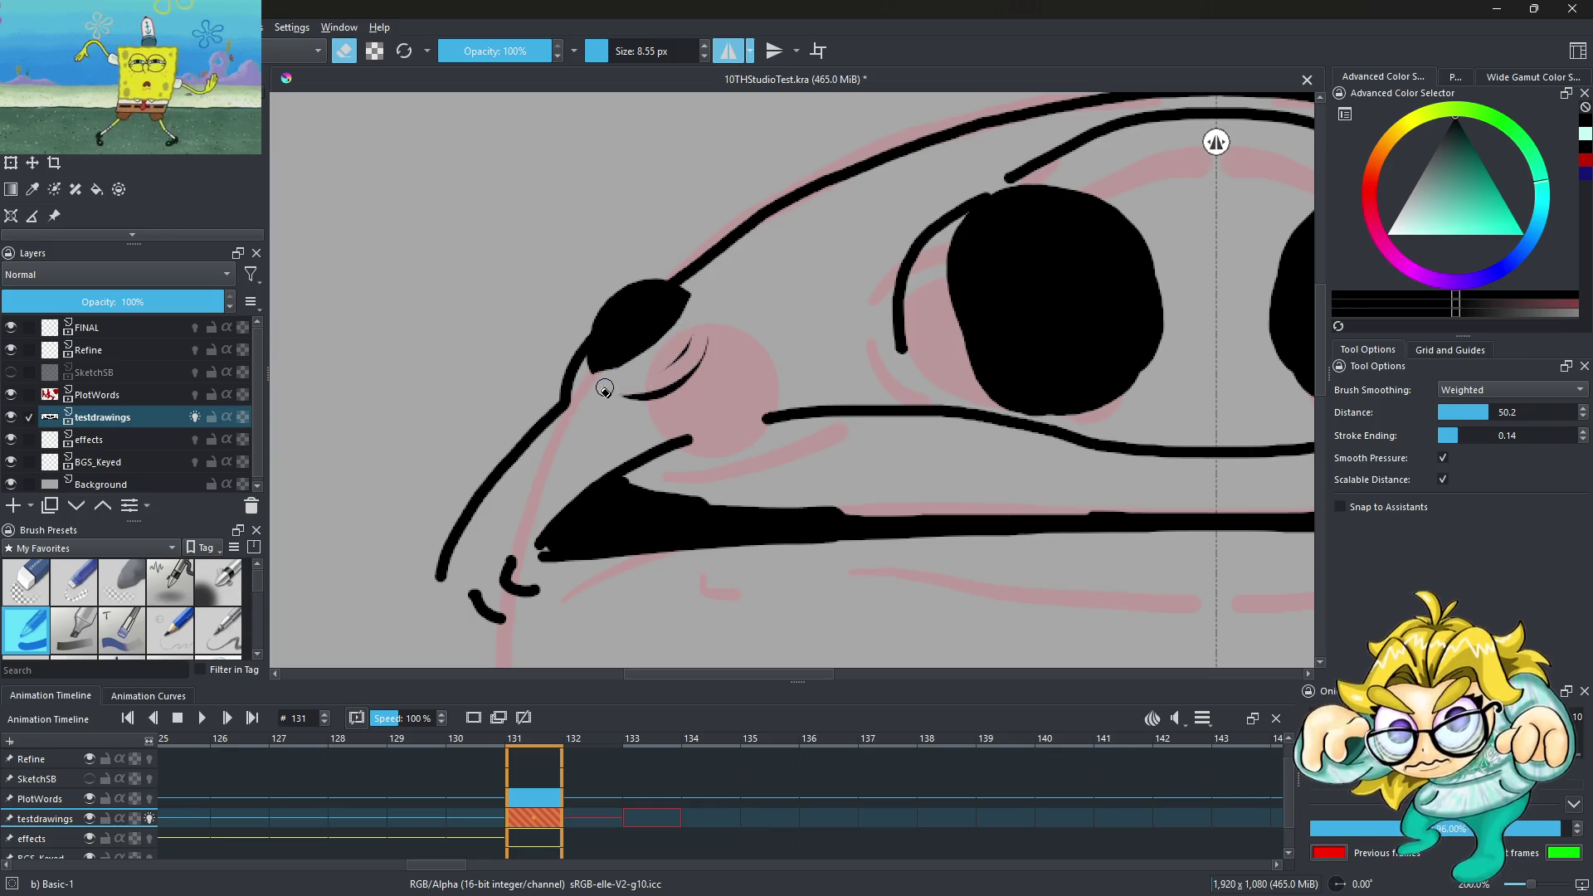
pyautogui.scroll(-3, 709, 270)
pyautogui.scroll(4, 711, 266)
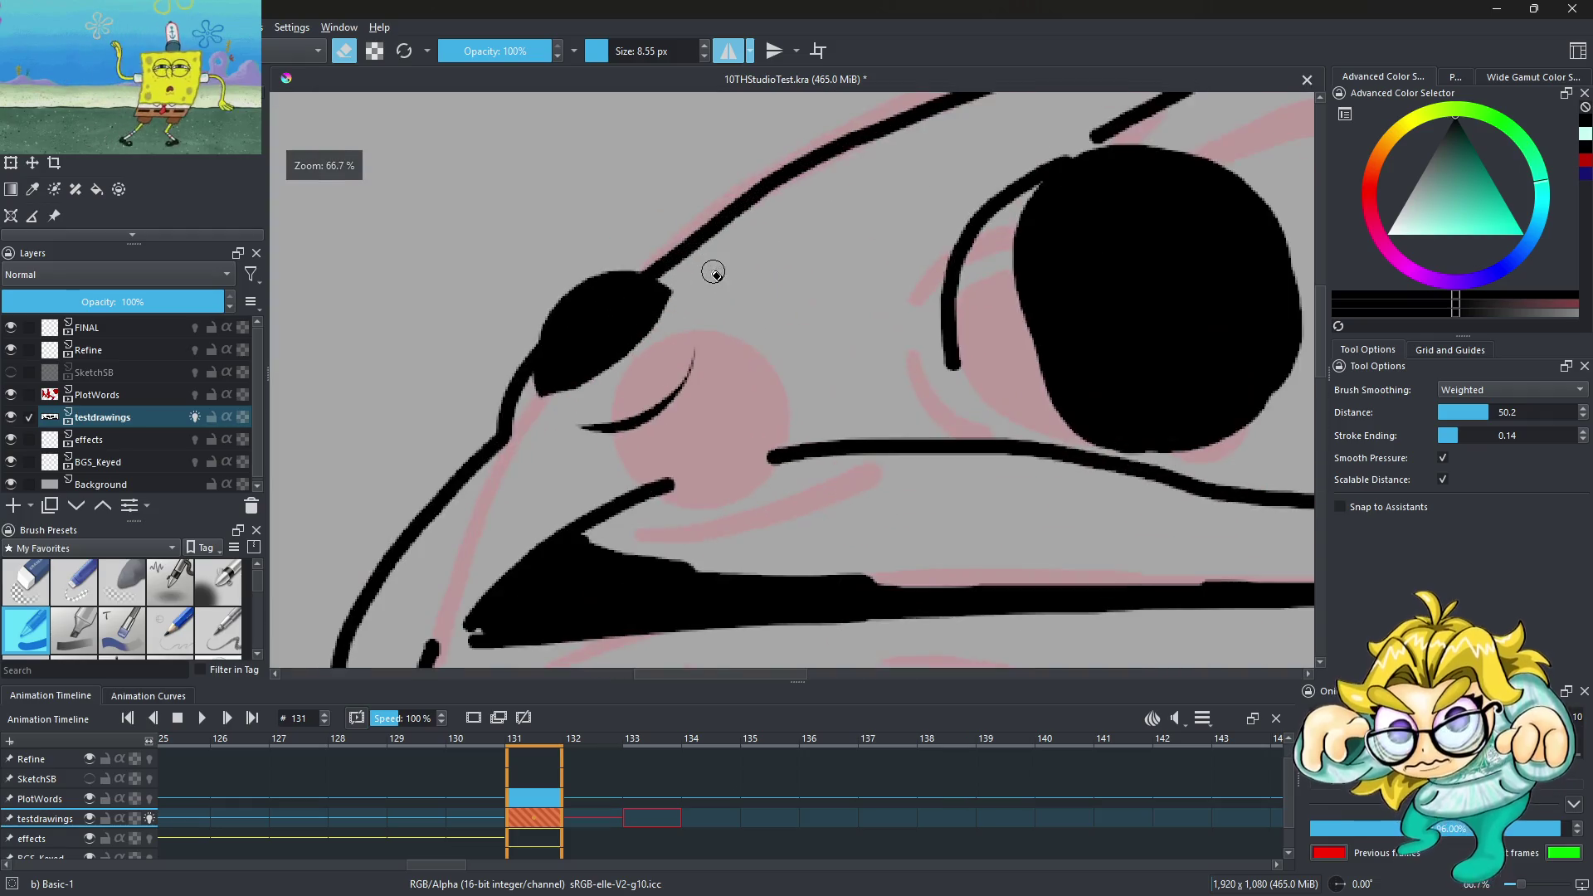
# Switch back to painting with a thinner brush and extend a short stroke from the bump outline
pyautogui.press('e')
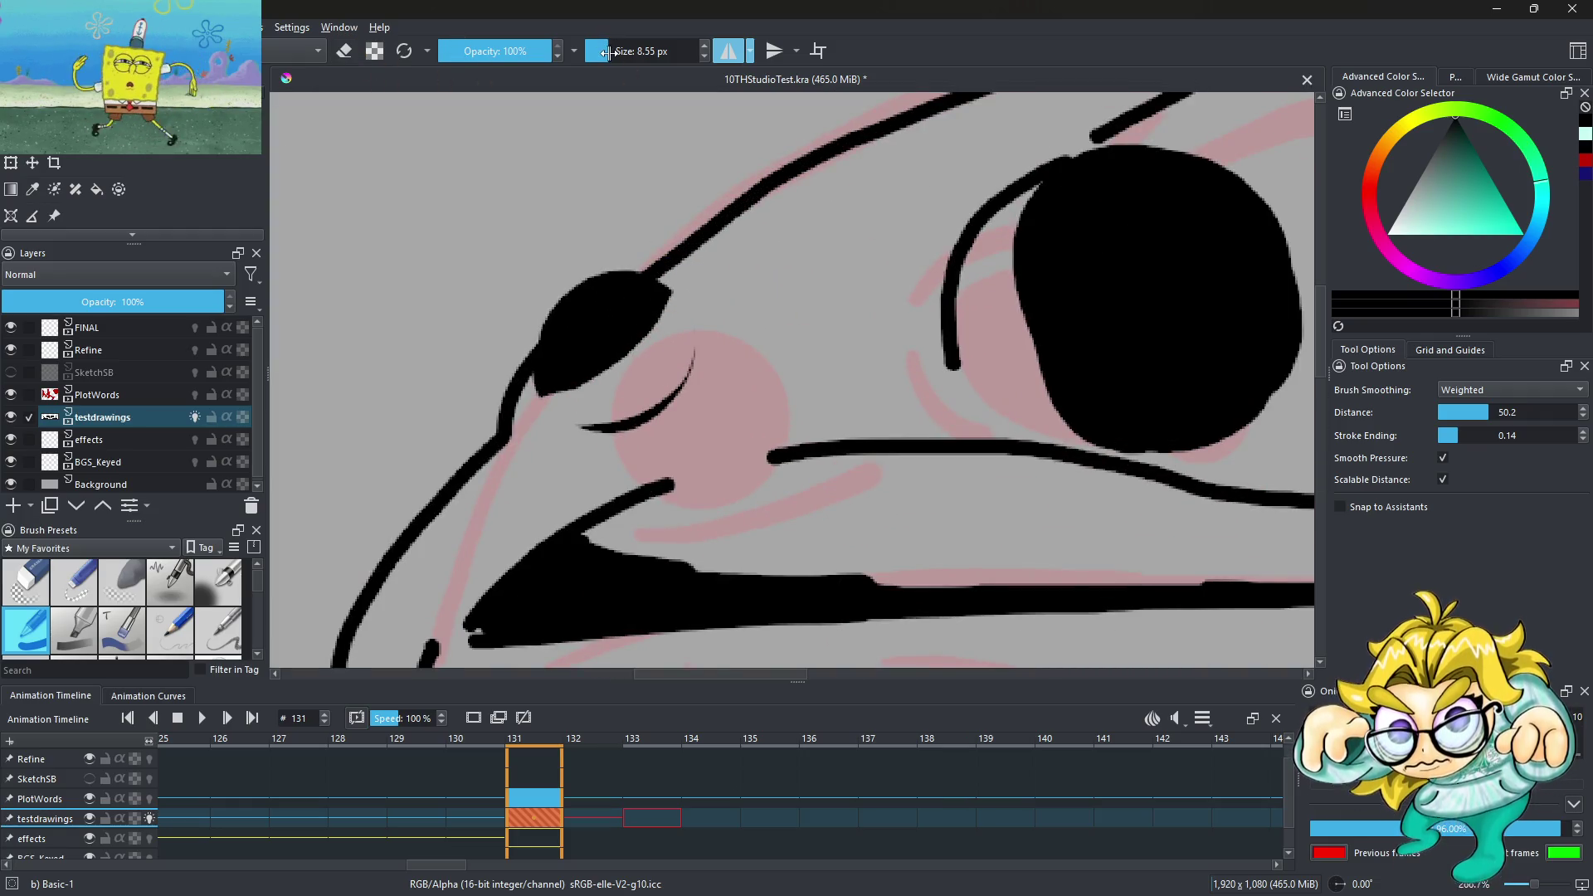
pyautogui.scroll(-4, 688, 290)
pyautogui.scroll(4, 688, 291)
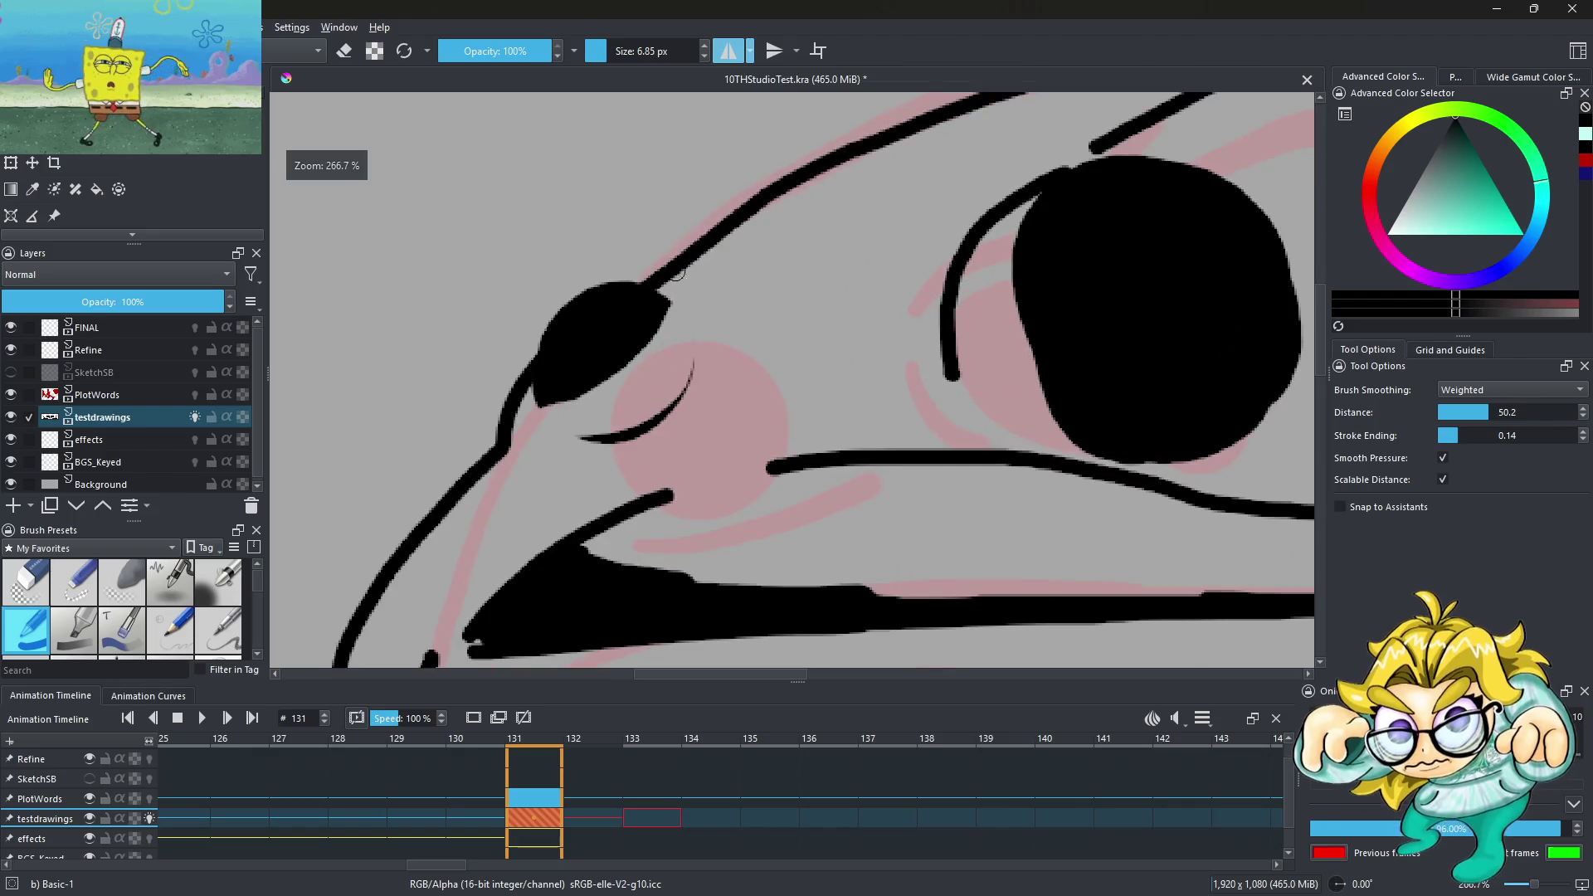
pyautogui.moveTo(610, 52); pyautogui.dragTo(603, 52)
pyautogui.moveTo(660, 282); pyautogui.dragTo(701, 283)
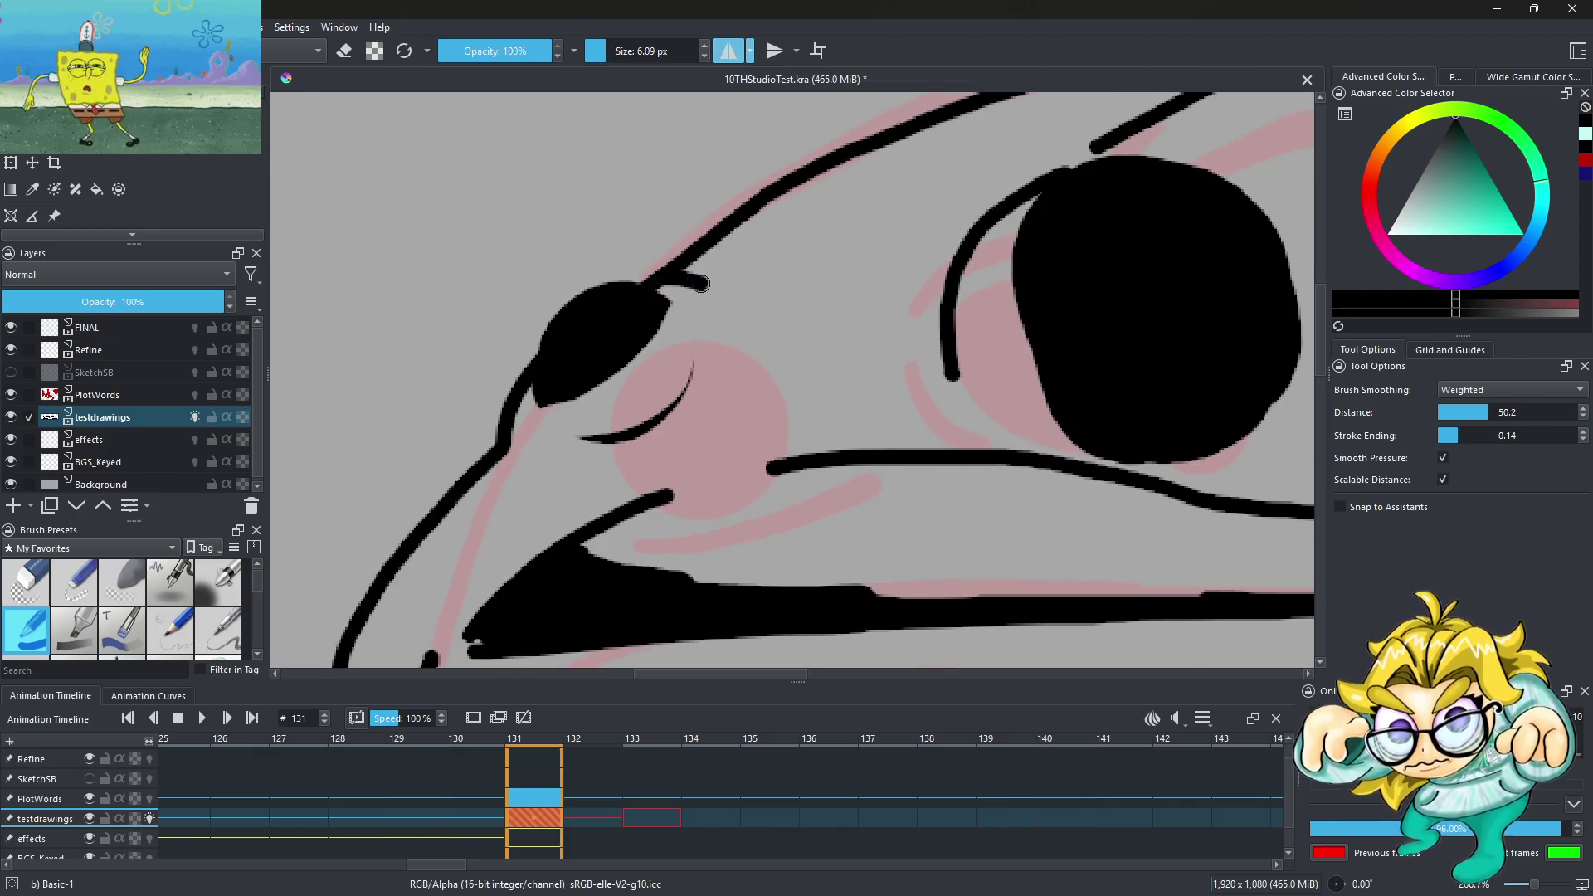
pyautogui.scroll(-4, 792, 378)
pyautogui.scroll(3, 793, 378)
# Draw mirrored crease strokes along the upper lip
pyautogui.moveTo(599, 300)
pyautogui.mouseDown()
pyautogui.moveTo(776, 250)
pyautogui.moveTo(970, 292)
pyautogui.moveTo(682, 229)
pyautogui.mouseUp()
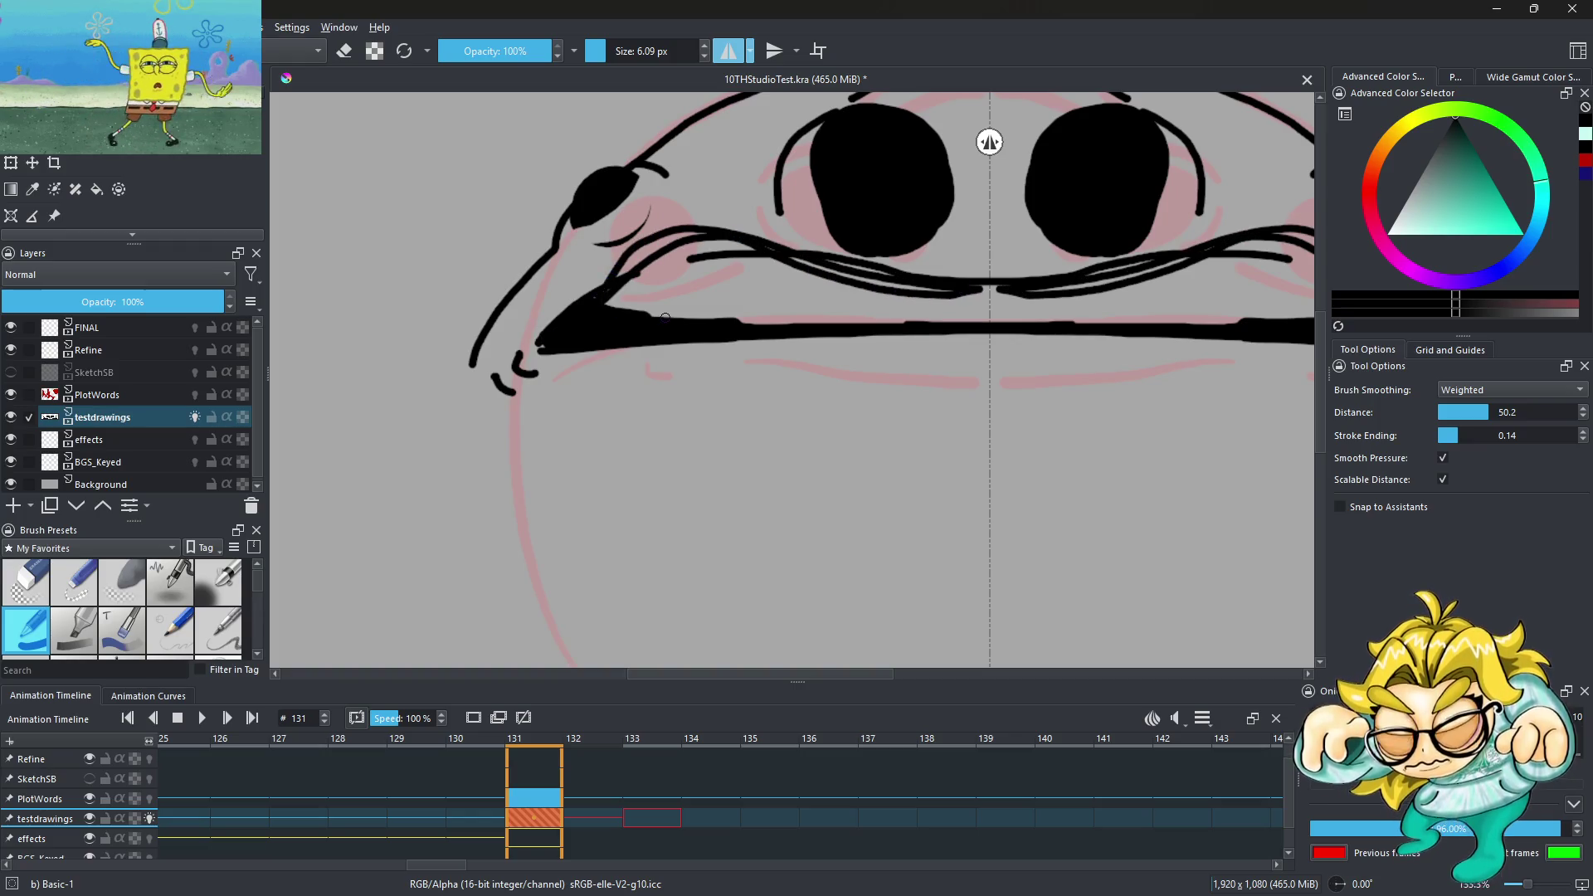
pyautogui.scroll(-3, 665, 318)
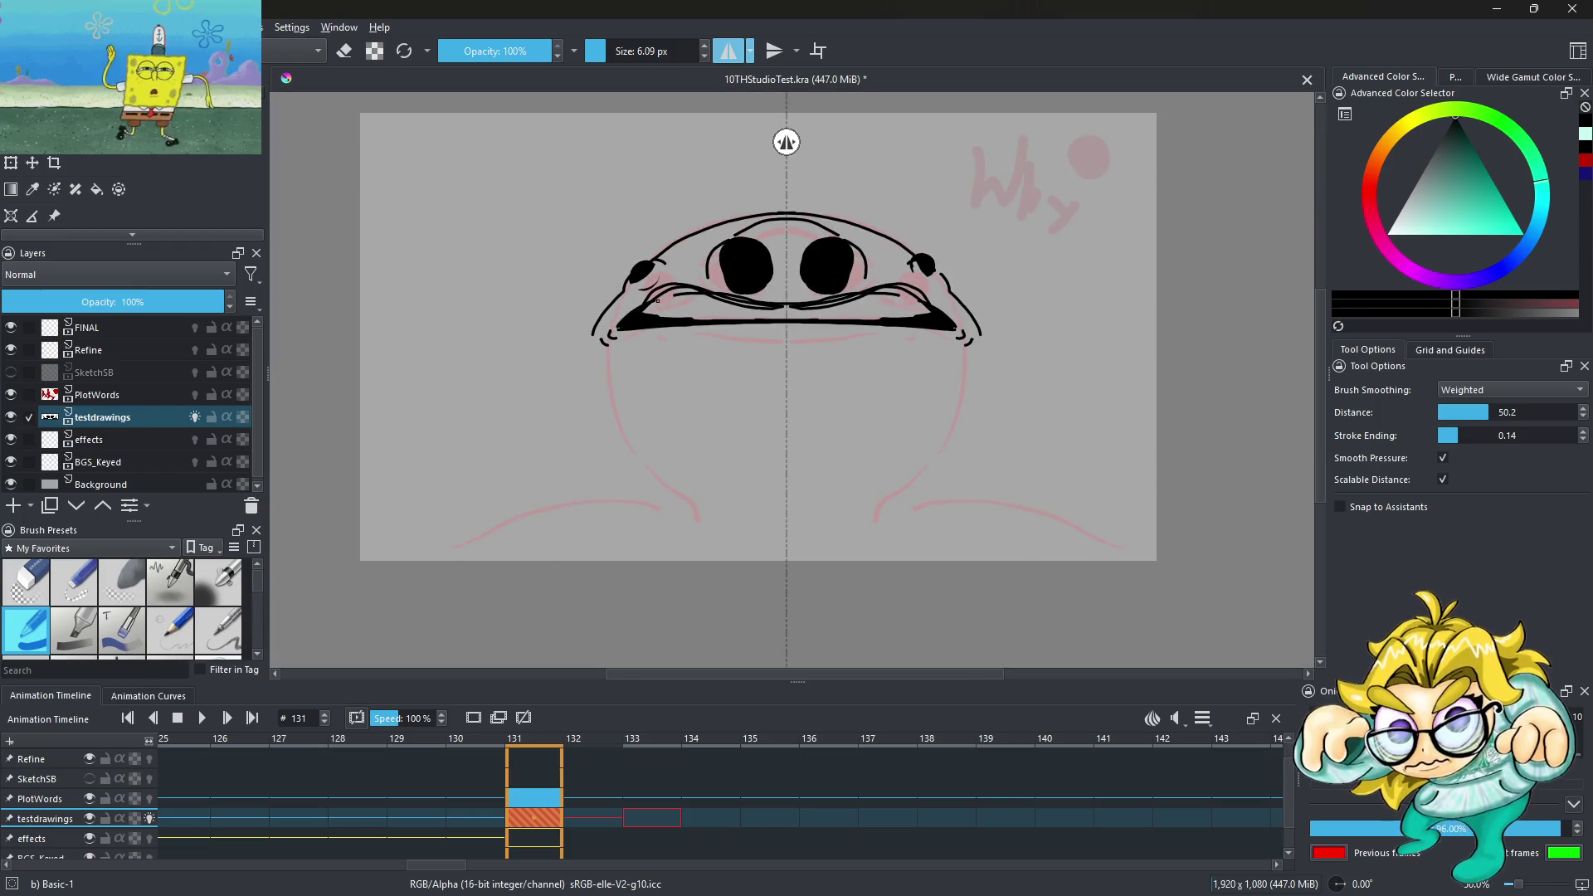
pyautogui.scroll(2, 657, 300)
pyautogui.scroll(2, 581, 266)
pyautogui.scroll(2, 525, 224)
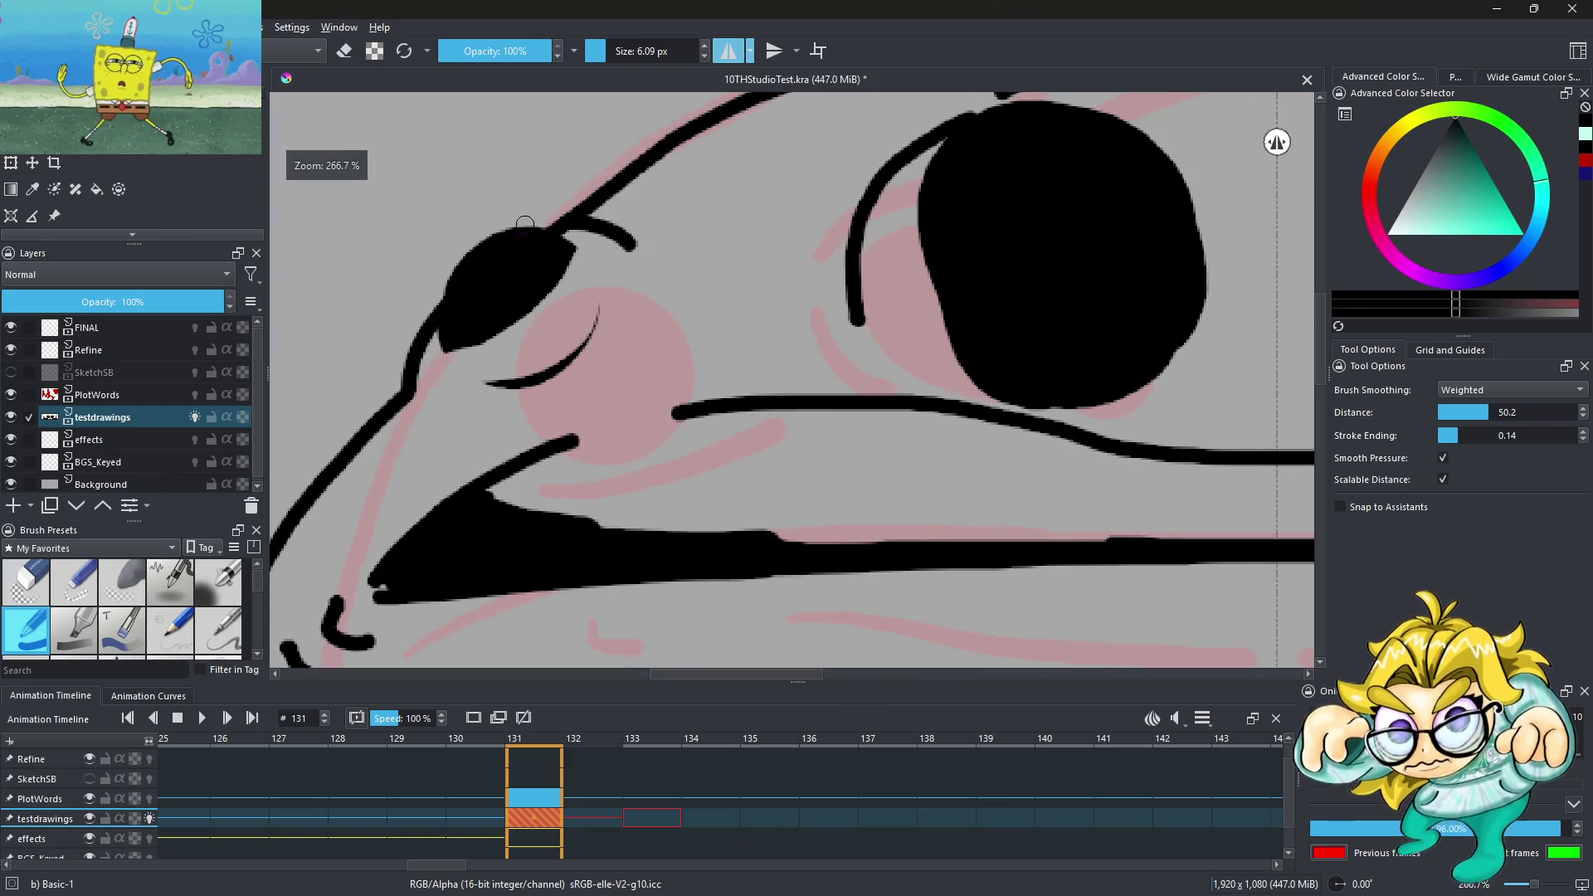
pyautogui.scroll(-3, 806, 441)
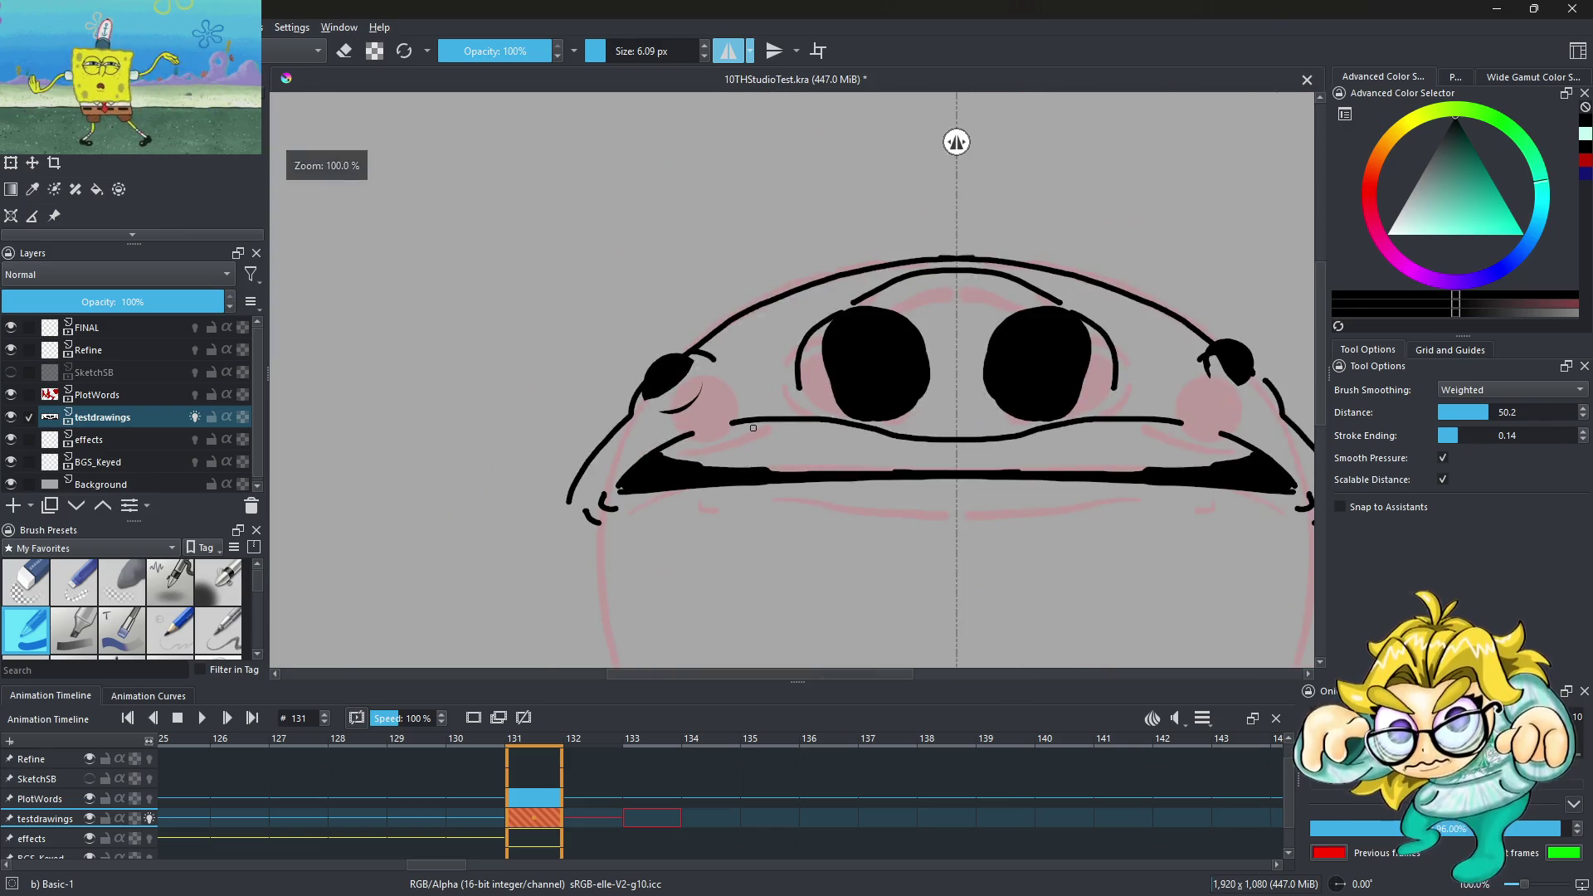
pyautogui.scroll(3, 578, 484)
# Ink a line along the mouth's top edge and a curve under the side bump
pyautogui.moveTo(526, 483); pyautogui.dragTo(1240, 510)
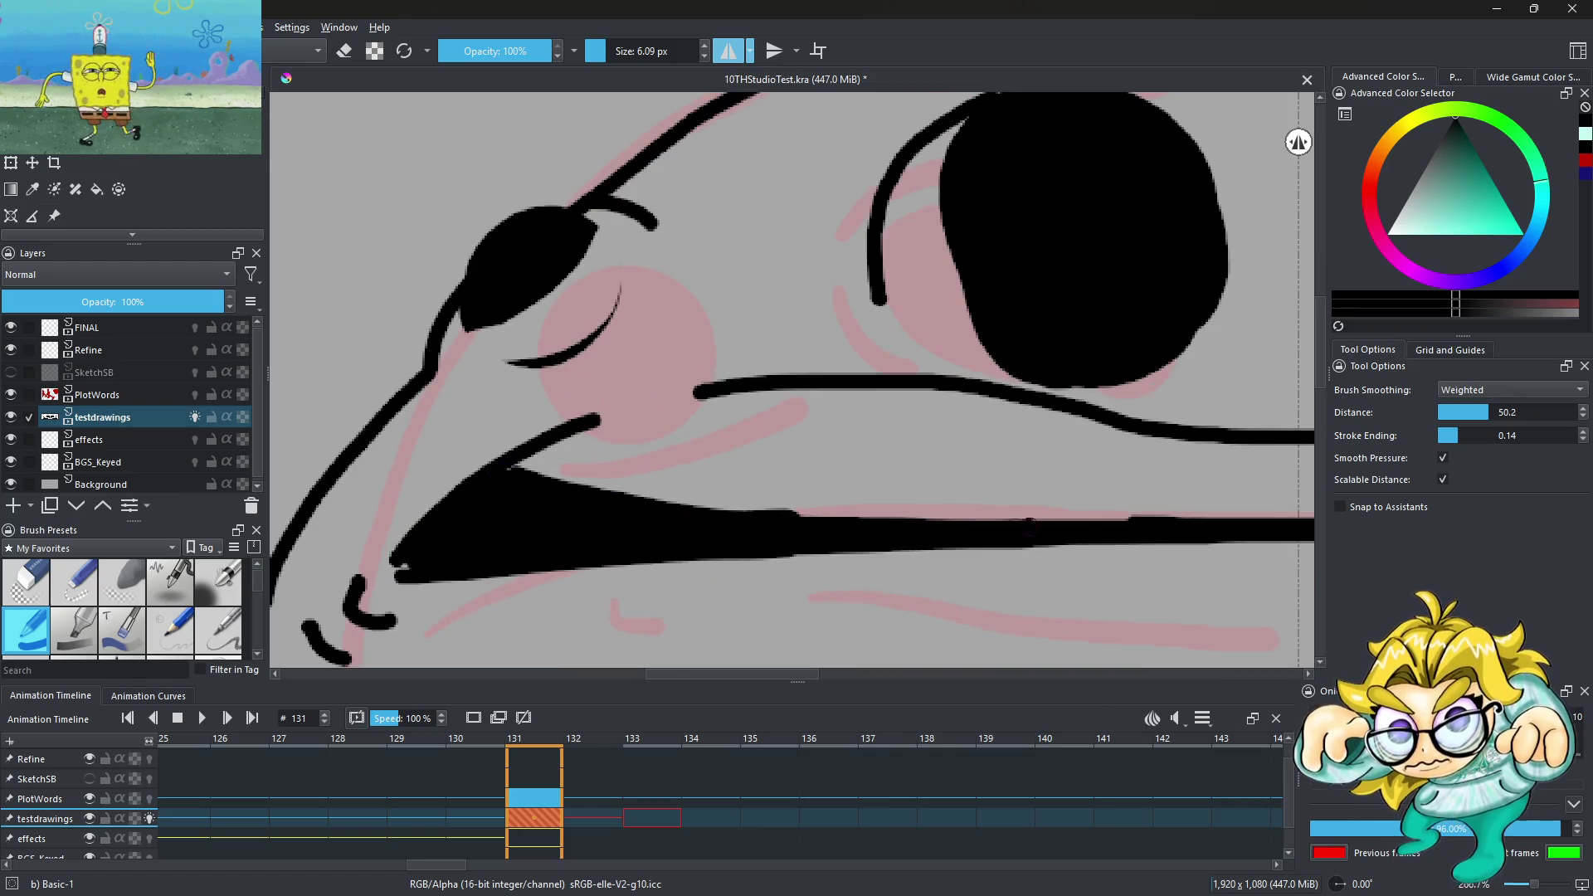
pyautogui.scroll(-3, 633, 380)
pyautogui.scroll(2, 632, 380)
pyautogui.scroll(2, 594, 415)
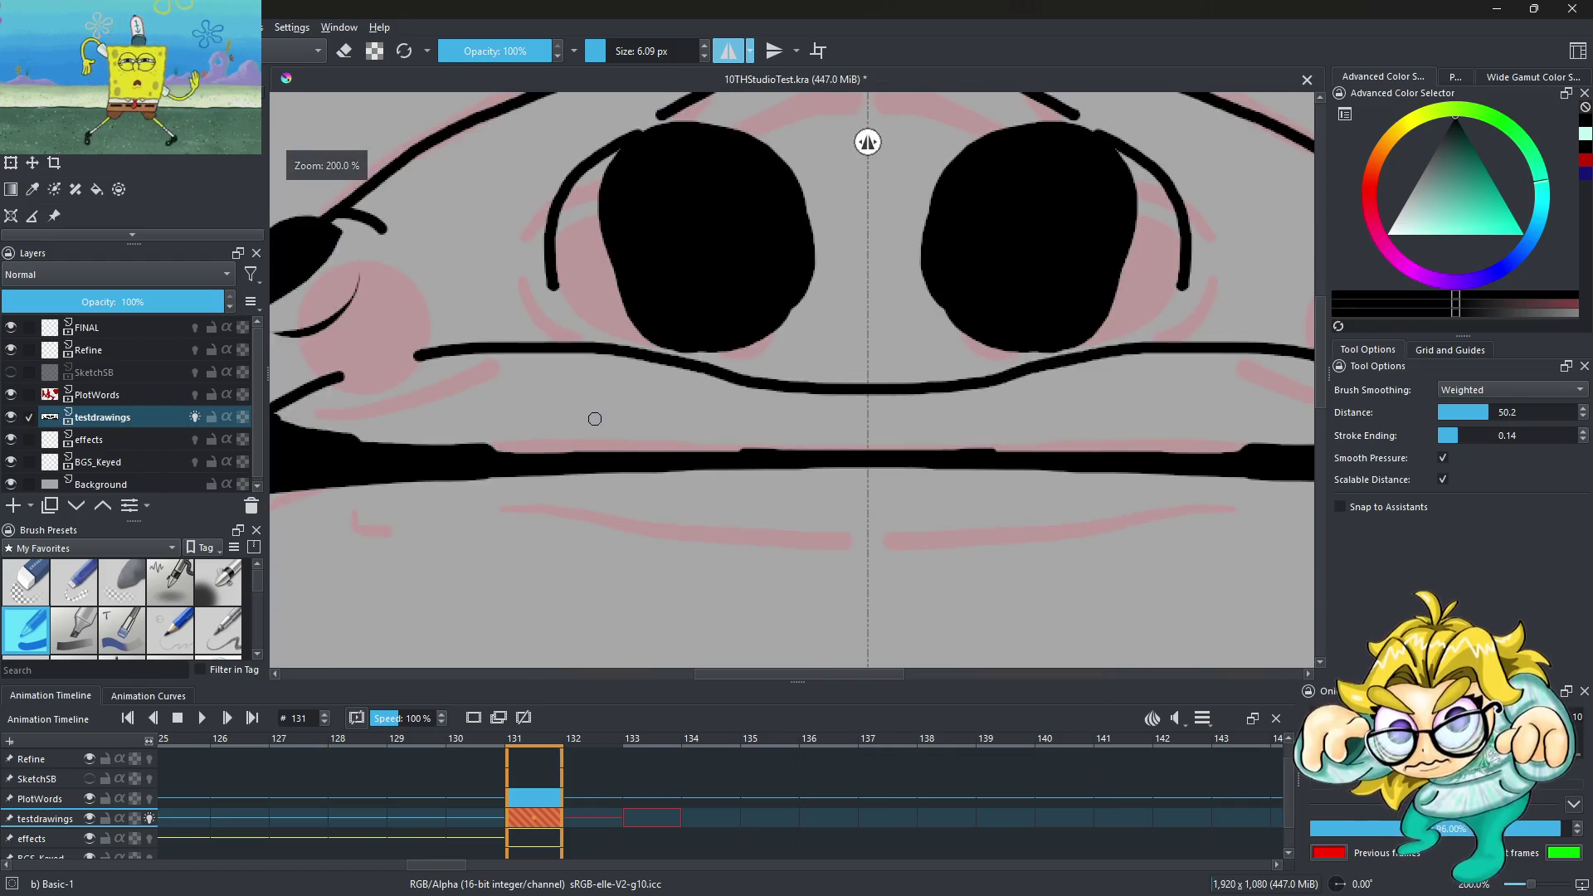
pyautogui.scroll(-4, 818, 354)
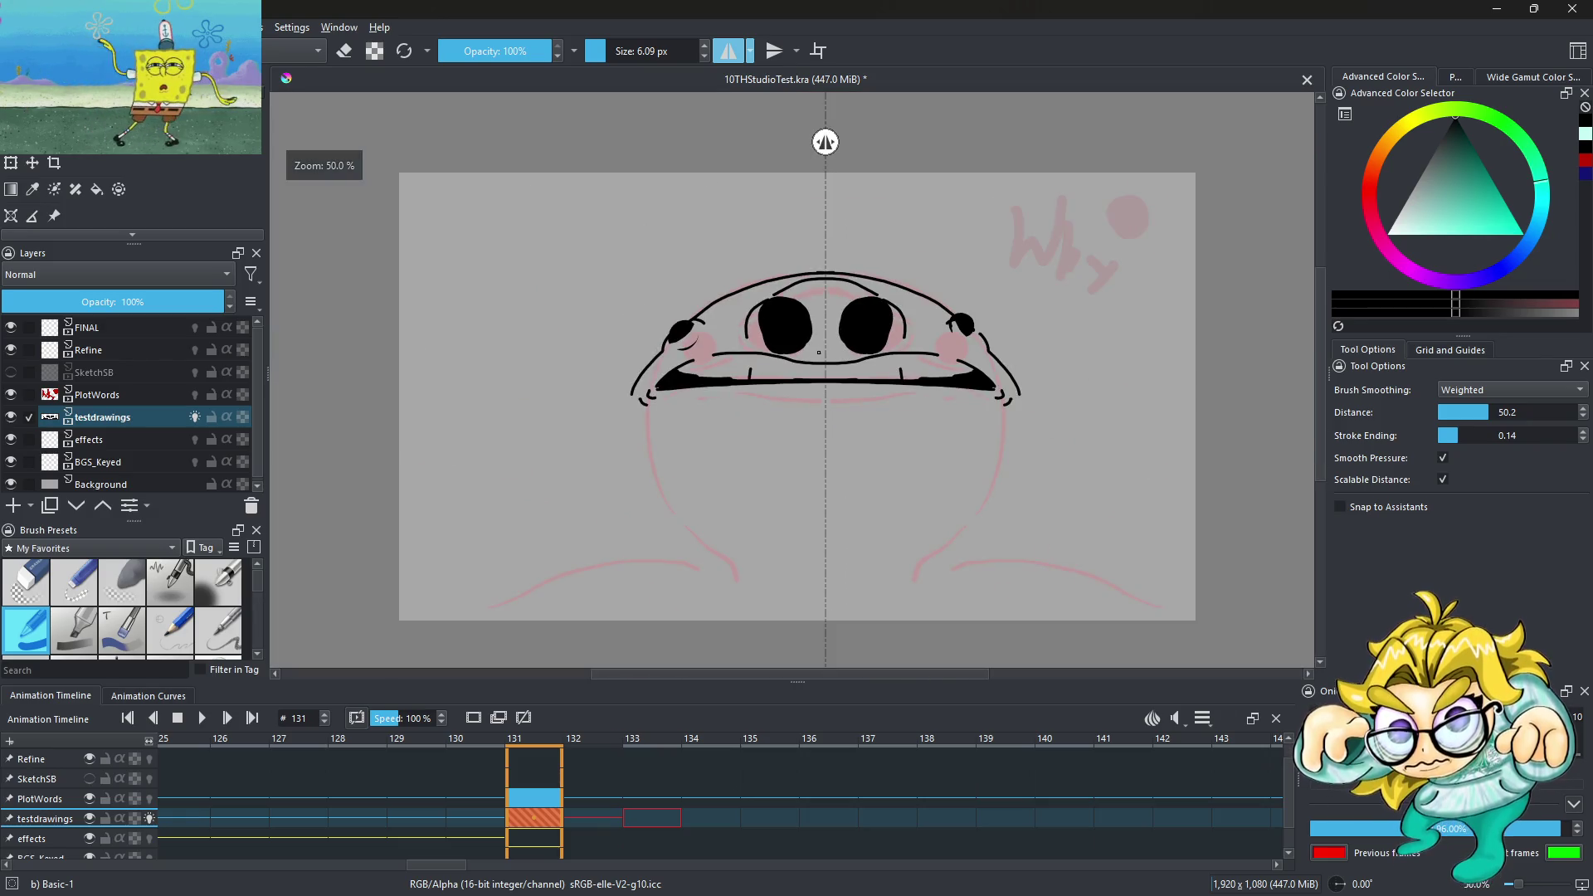
pyautogui.scroll(2, 654, 369)
pyautogui.scroll(2, 654, 369)
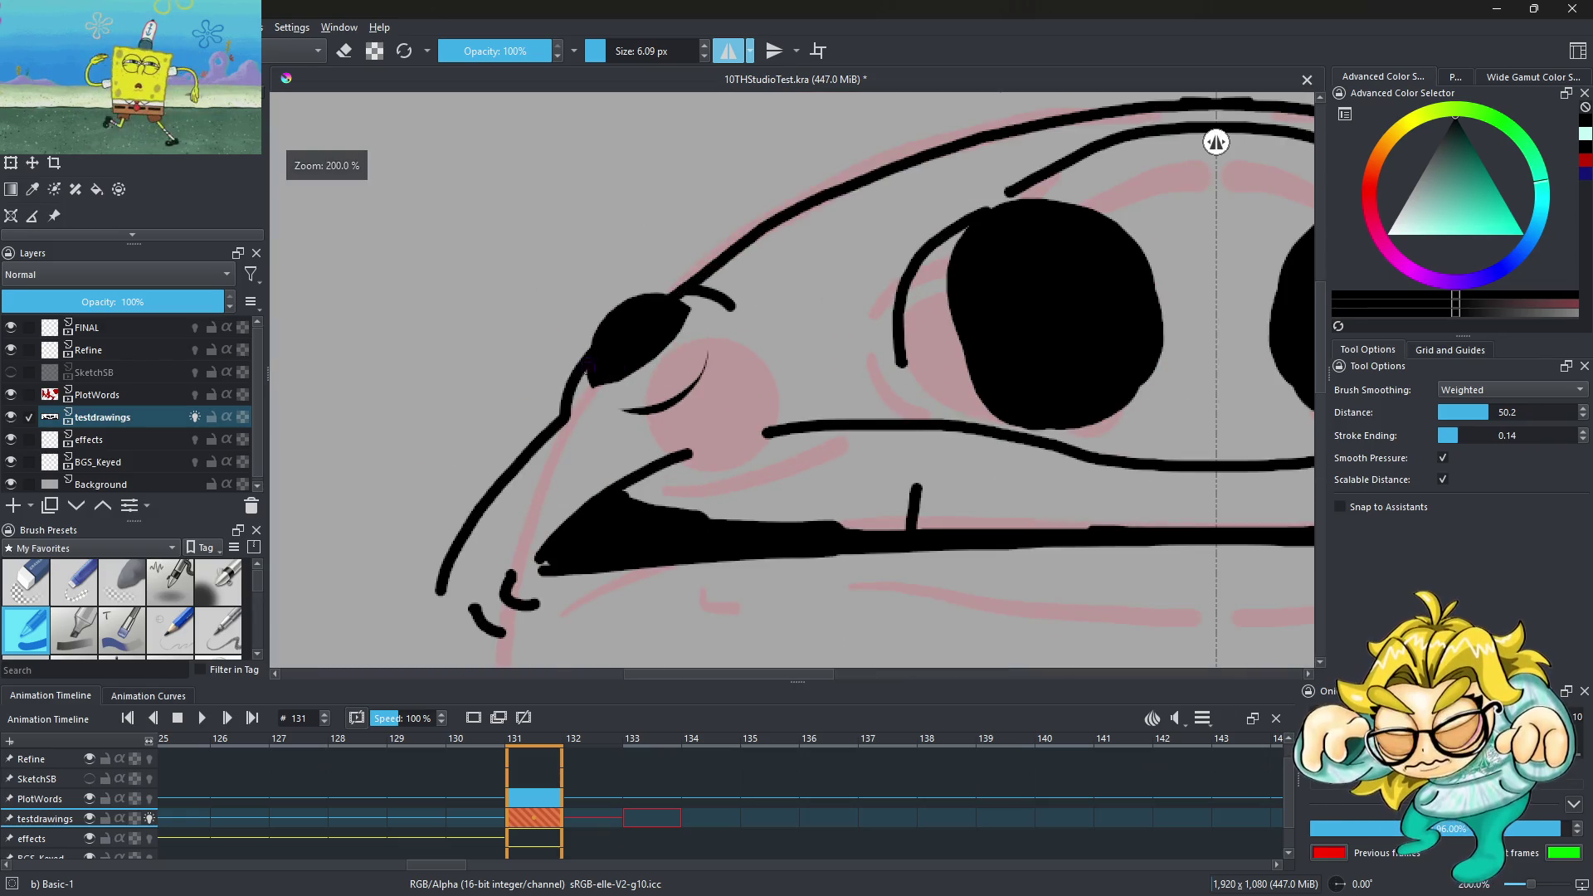
pyautogui.moveTo(589, 371); pyautogui.dragTo(696, 336)
pyautogui.scroll(-3, 623, 381)
pyautogui.scroll(-1, 624, 380)
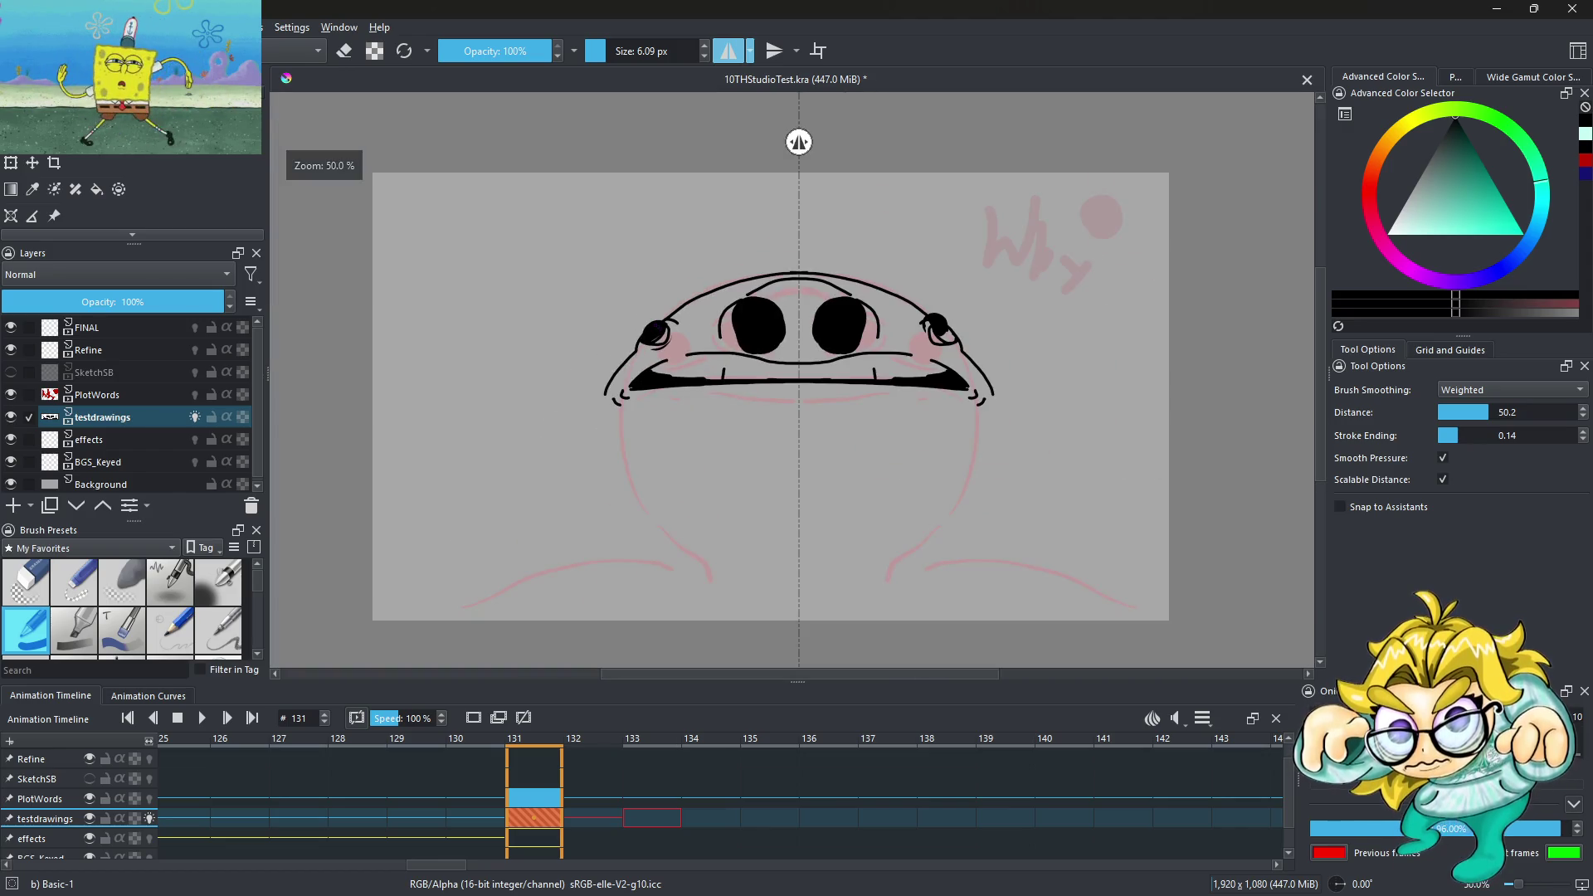
pyautogui.scroll(2, 657, 332)
# Fill the side bumps with mirrored solid black
pyautogui.moveTo(662, 357)
pyautogui.mouseDown()
pyautogui.moveTo(689, 357)
pyautogui.moveTo(639, 332)
pyautogui.moveTo(681, 369)
pyautogui.mouseUp()
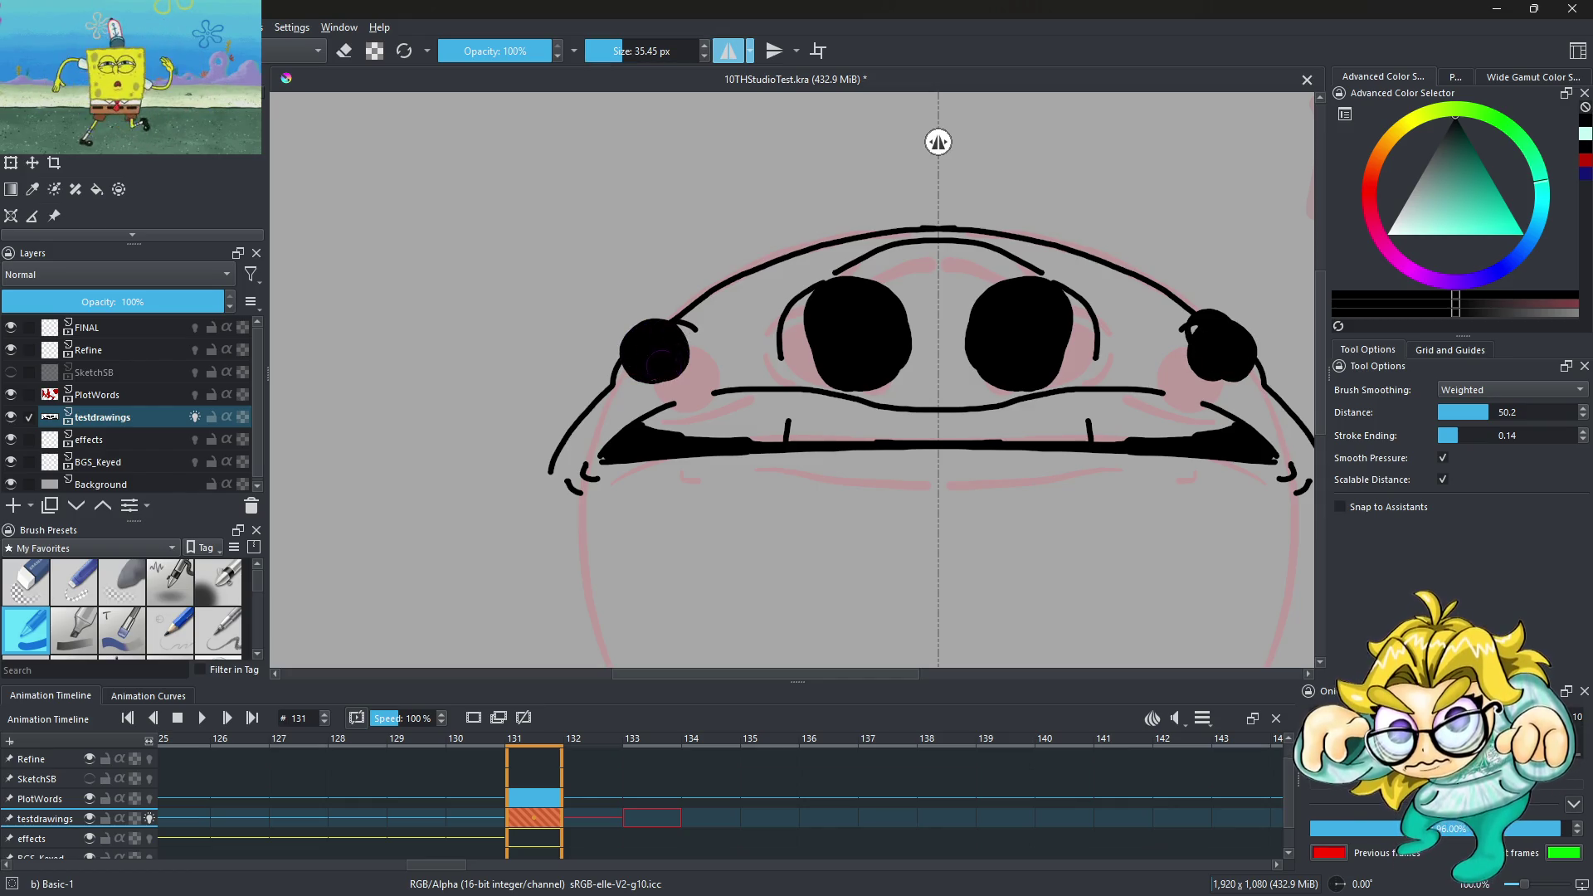
pyautogui.scroll(-3, 668, 307)
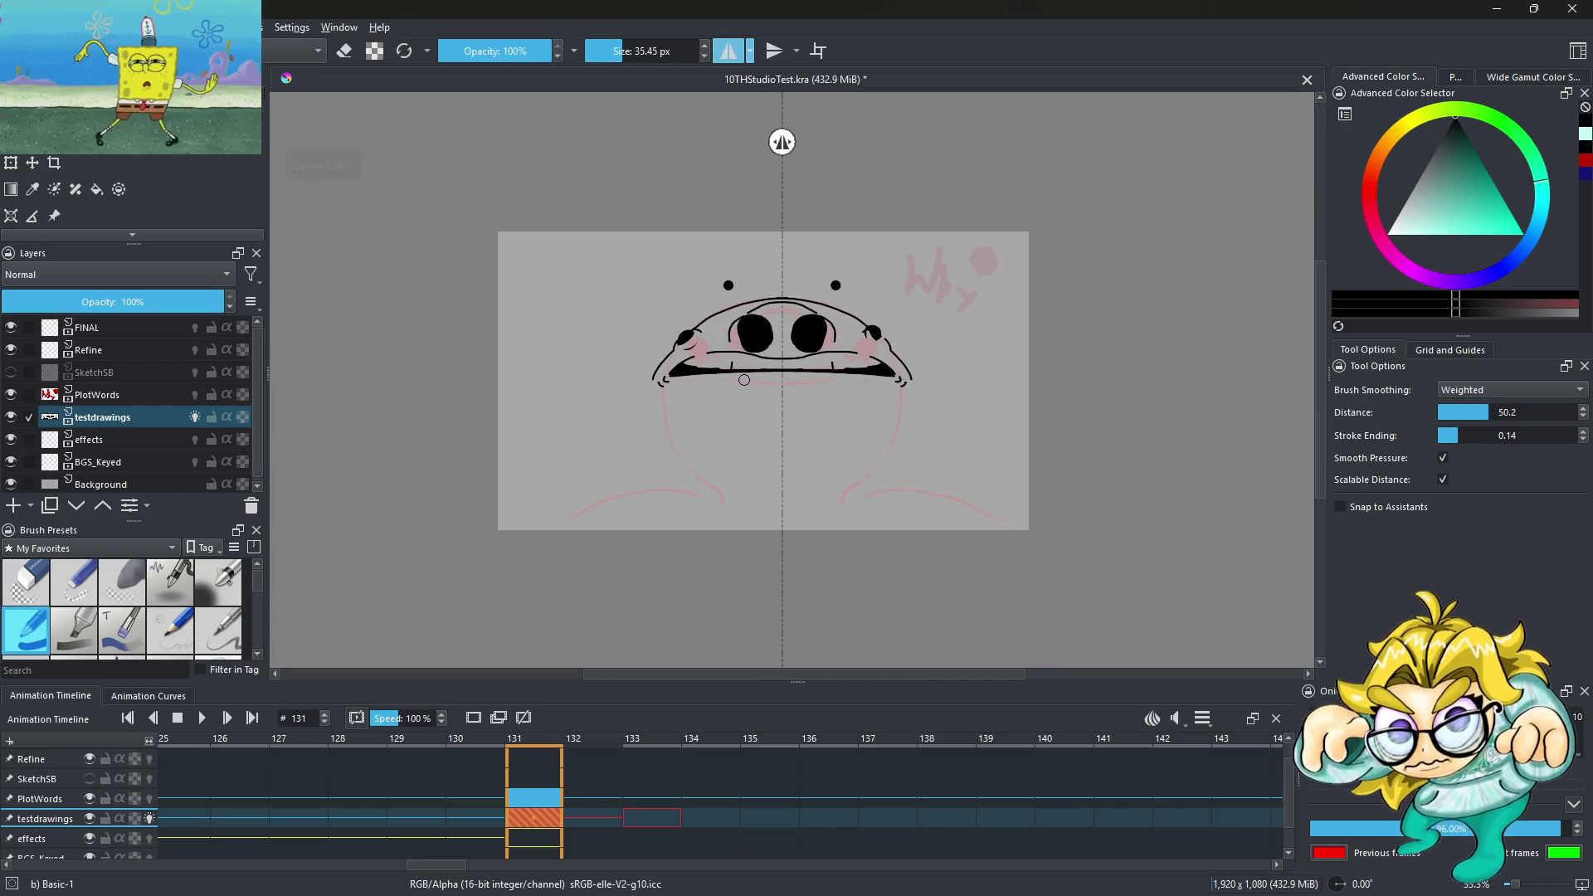
pyautogui.scroll(2, 695, 320)
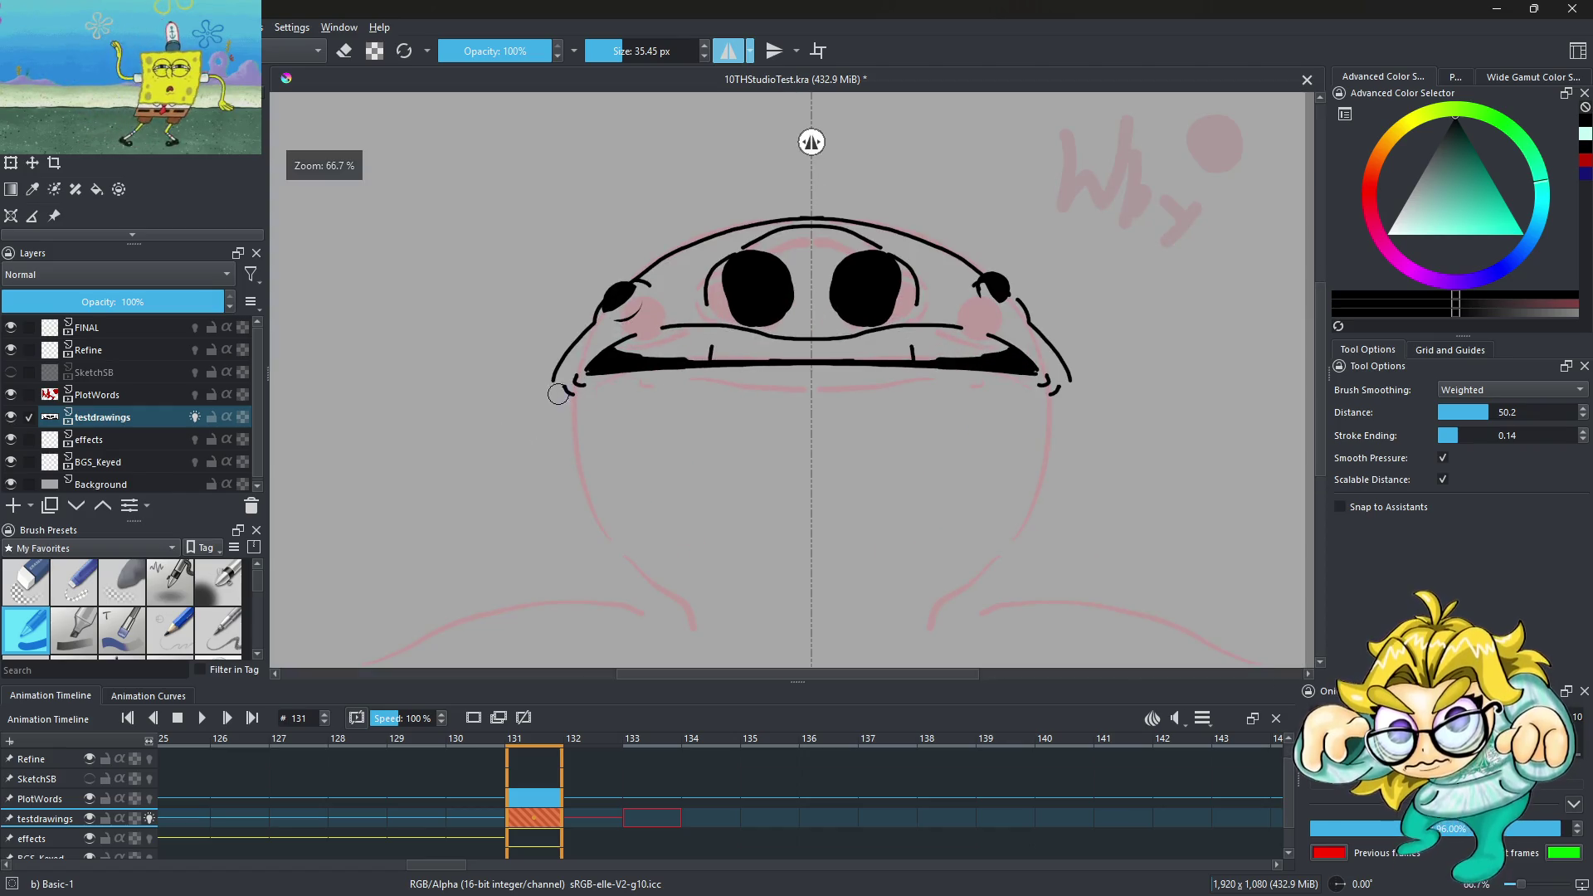
# Discard a thick trial body curve and set the brush size to 11.60 px
pyautogui.moveTo(558, 394); pyautogui.dragTo(757, 637)
pyautogui.scroll(-3, 710, 311)
pyautogui.hotkey('ctrl', 'z')
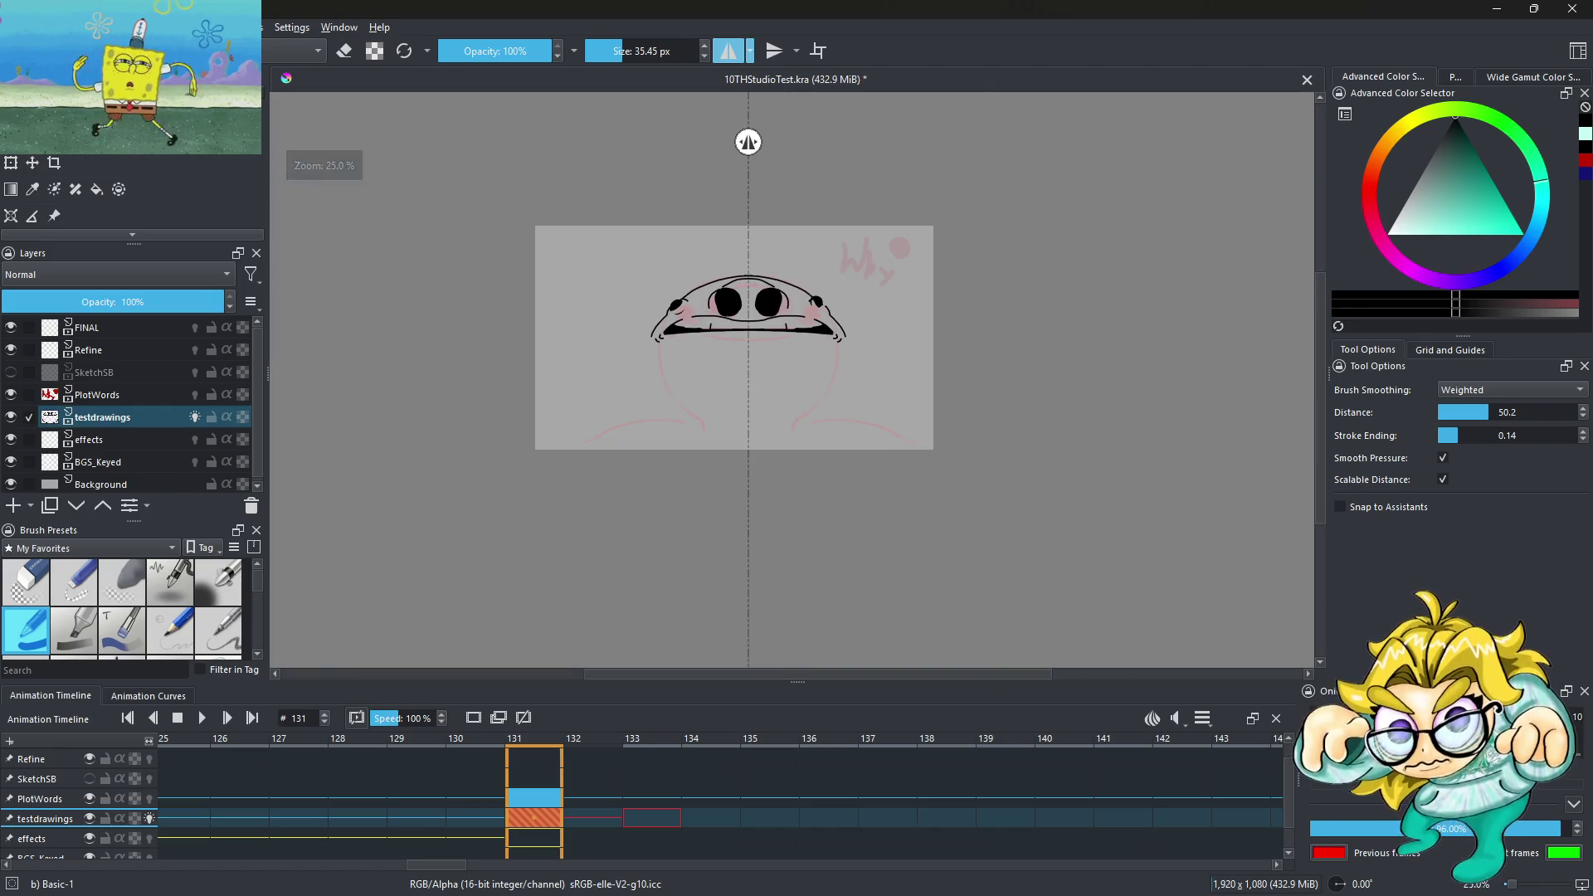
pyautogui.click(614, 51)
pyautogui.scroll(1, 655, 349)
pyautogui.scroll(2, 656, 349)
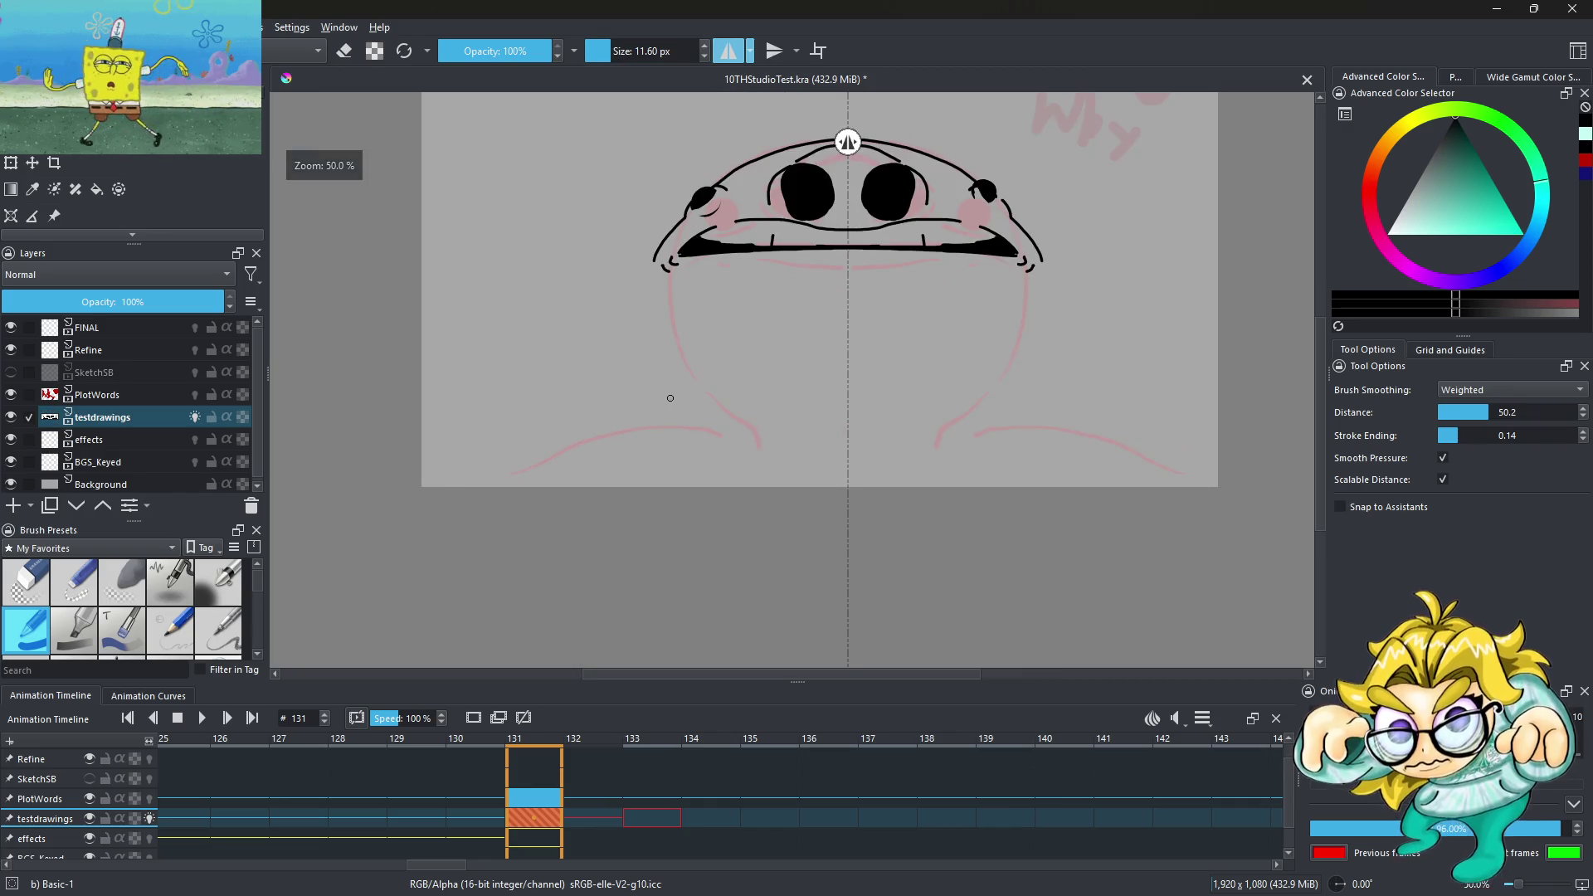
# Try several mirrored body-outline strokes down the left side, undoing each attempt
pyautogui.scroll(1, 656, 349)
pyautogui.moveTo(634, 302)
pyautogui.mouseDown()
pyautogui.moveTo(643, 473)
pyautogui.moveTo(747, 626)
pyautogui.mouseUp()
pyautogui.scroll(-2, 678, 323)
pyautogui.hotkey('ctrl', 'z')
pyautogui.scroll(1, 678, 323)
pyautogui.moveTo(679, 290); pyautogui.dragTo(801, 517)
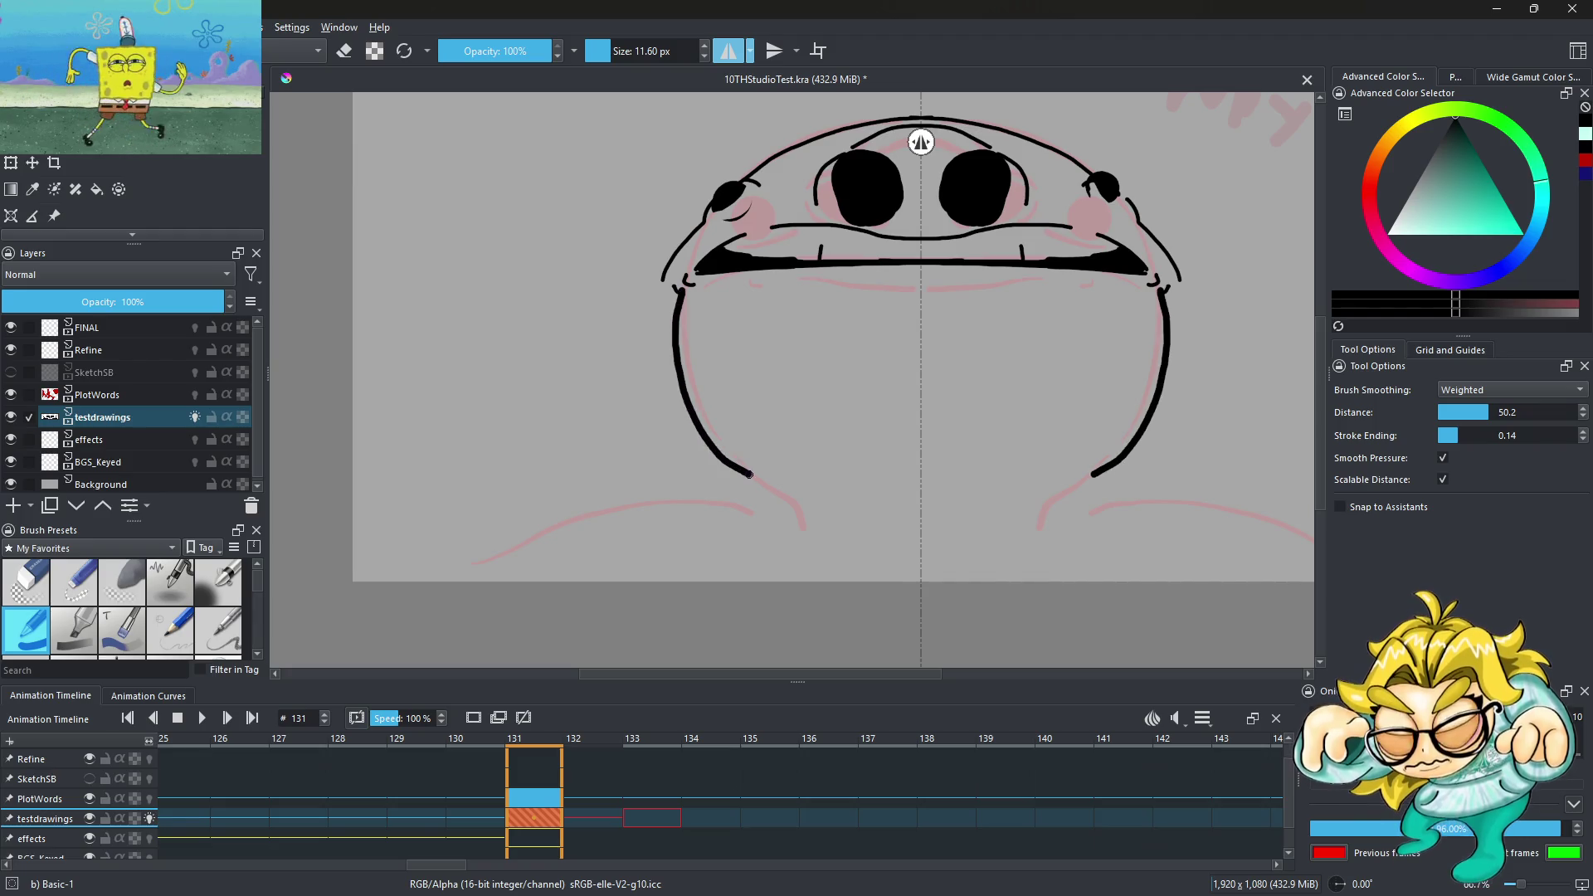
pyautogui.scroll(1, 714, 276)
pyautogui.hotkey('ctrl', 'z')
pyautogui.moveTo(696, 184)
pyautogui.mouseDown()
pyautogui.moveTo(664, 282)
pyautogui.moveTo(685, 477)
pyautogui.mouseUp()
pyautogui.scroll(3, 696, 177)
pyautogui.hotkey('ctrl', 'z')
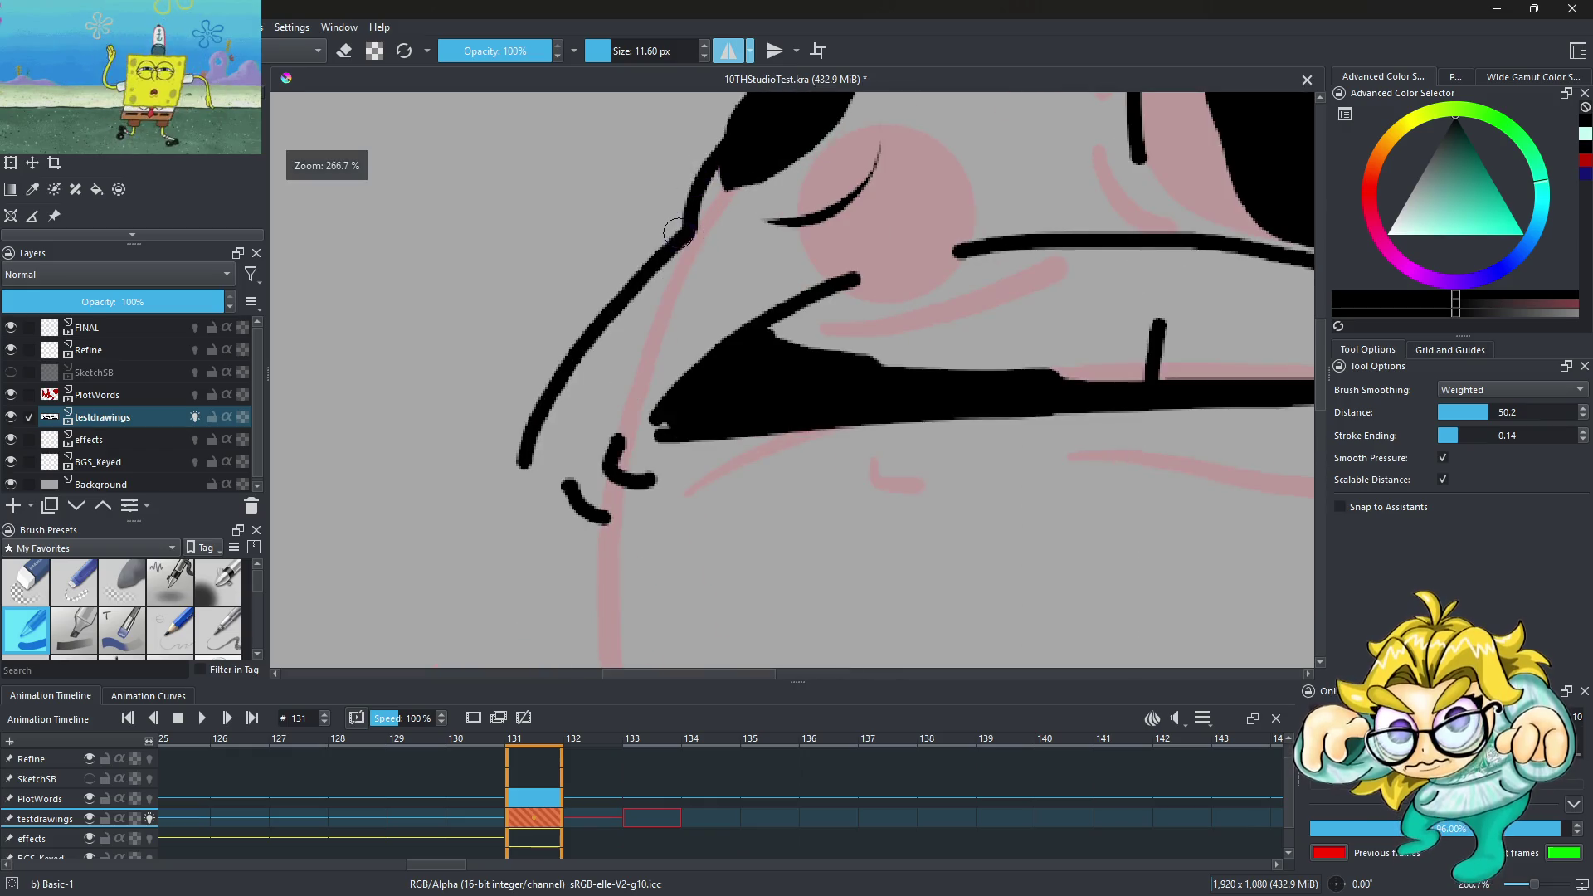
# Redraw the body outline from the cheek, undo it, and draw a curved line below the mouth
pyautogui.moveTo(702, 220); pyautogui.dragTo(594, 572)
pyautogui.scroll(-4, 594, 573)
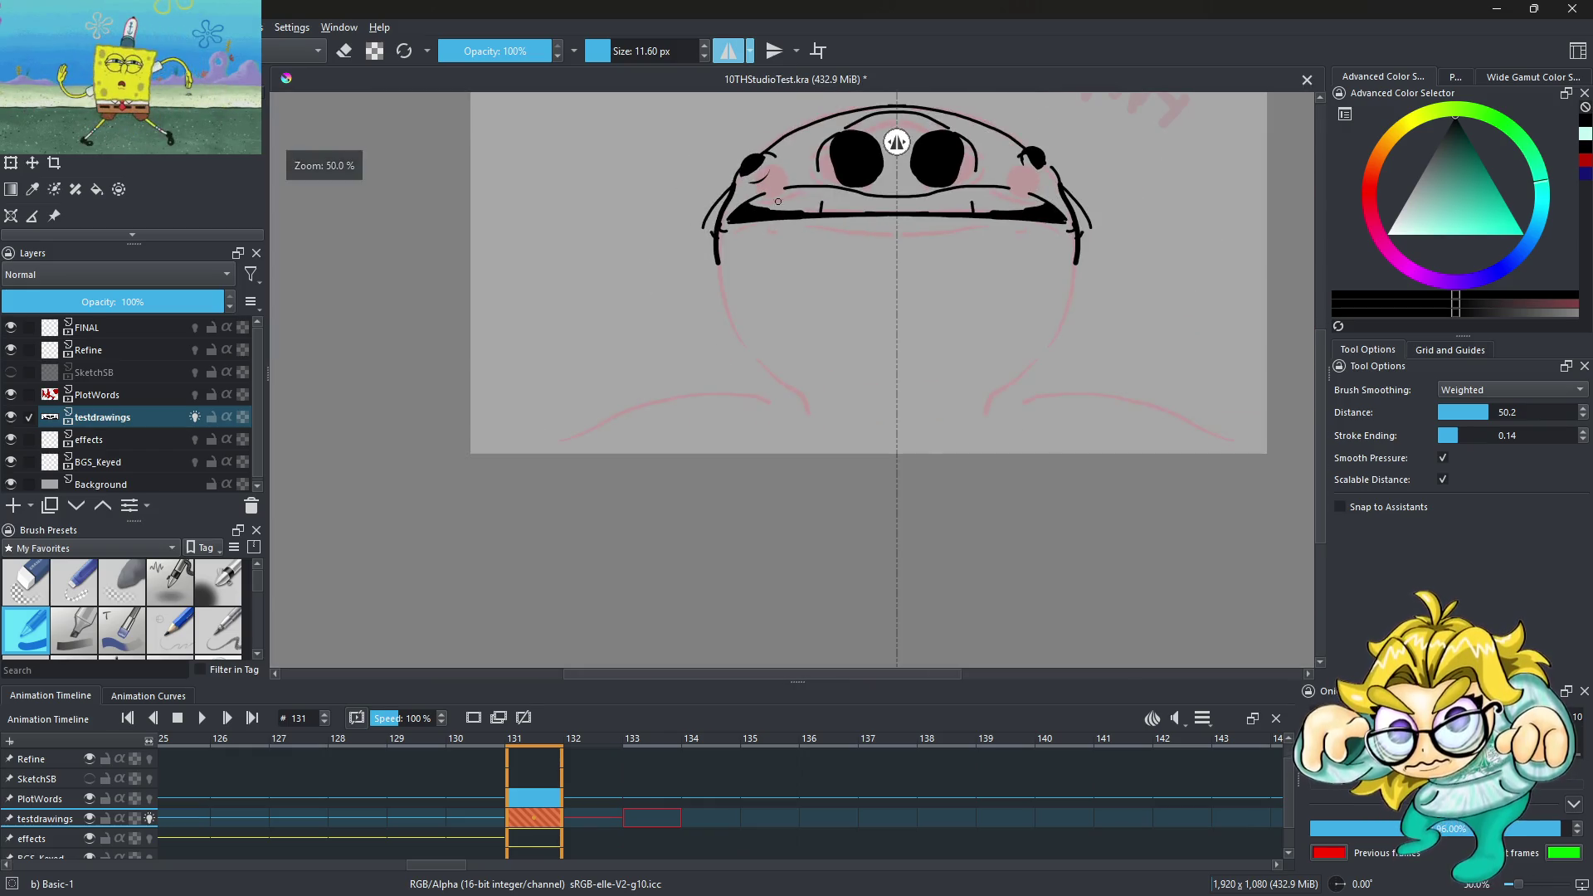
pyautogui.moveTo(711, 277)
pyautogui.mouseDown()
pyautogui.moveTo(772, 427)
pyautogui.moveTo(914, 473)
pyautogui.mouseUp()
pyautogui.scroll(2, 866, 235)
pyautogui.hotkey('ctrl', 'z')
pyautogui.moveTo(709, 218); pyautogui.dragTo(1017, 242)
pyautogui.scroll(-4, 782, 262)
# Switch the brush to erasing and cut highlight crescents into both pupils
pyautogui.scroll(3, 841, 175)
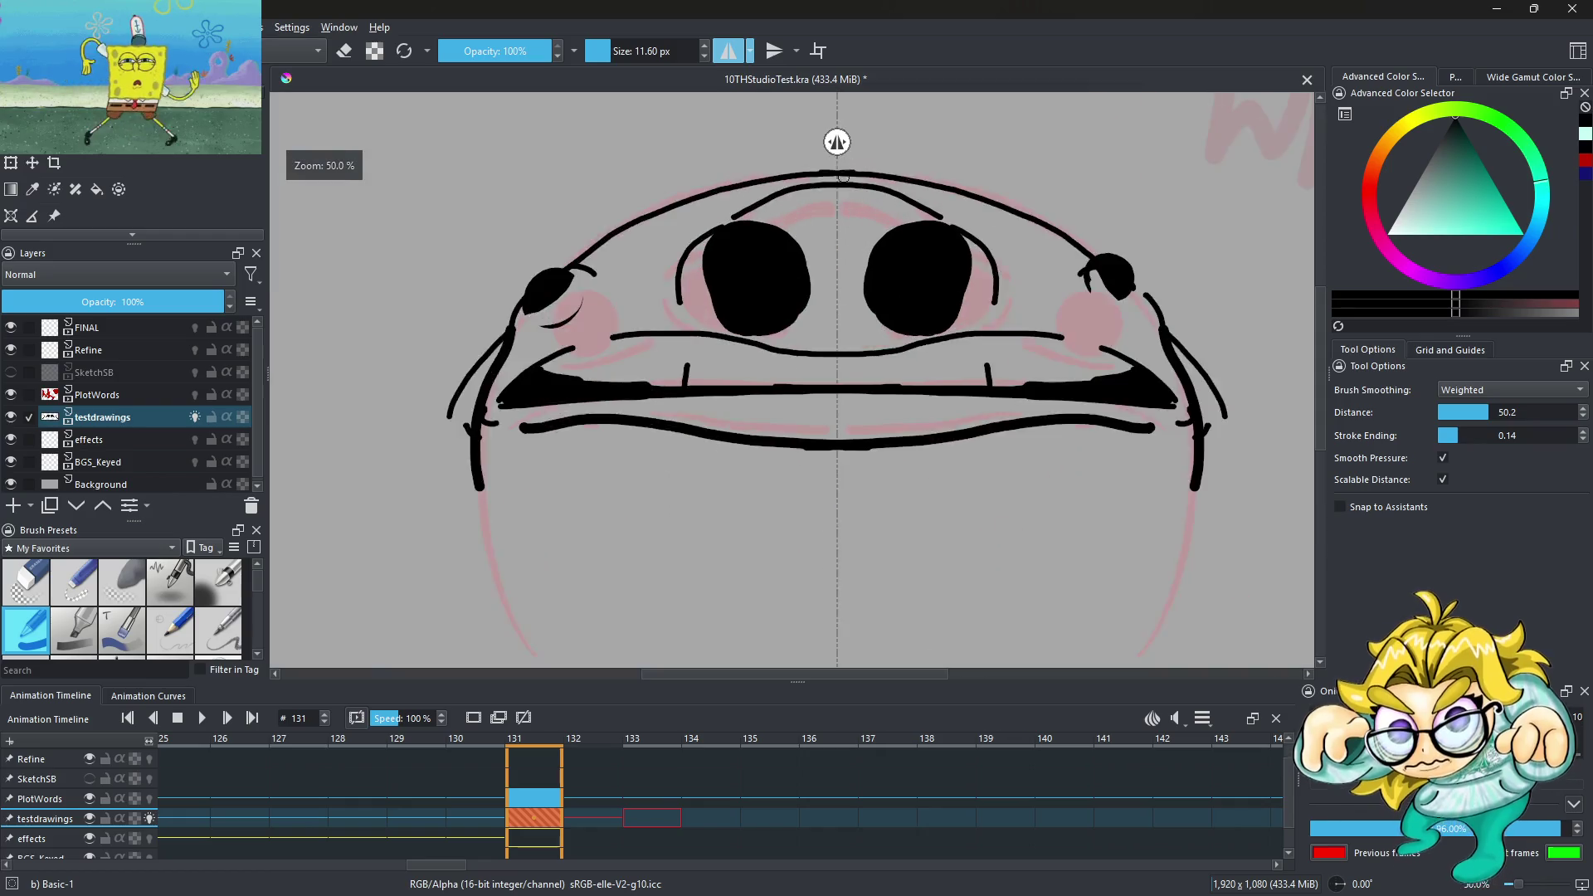
pyautogui.scroll(2, 841, 174)
pyautogui.click(357, 60)
pyautogui.moveTo(579, 345)
pyautogui.mouseDown()
pyautogui.moveTo(622, 415)
pyautogui.moveTo(785, 411)
pyautogui.moveTo(726, 262)
pyautogui.moveTo(618, 224)
pyautogui.moveTo(804, 313)
pyautogui.moveTo(621, 221)
pyautogui.mouseUp()
pyautogui.scroll(-5, 708, 280)
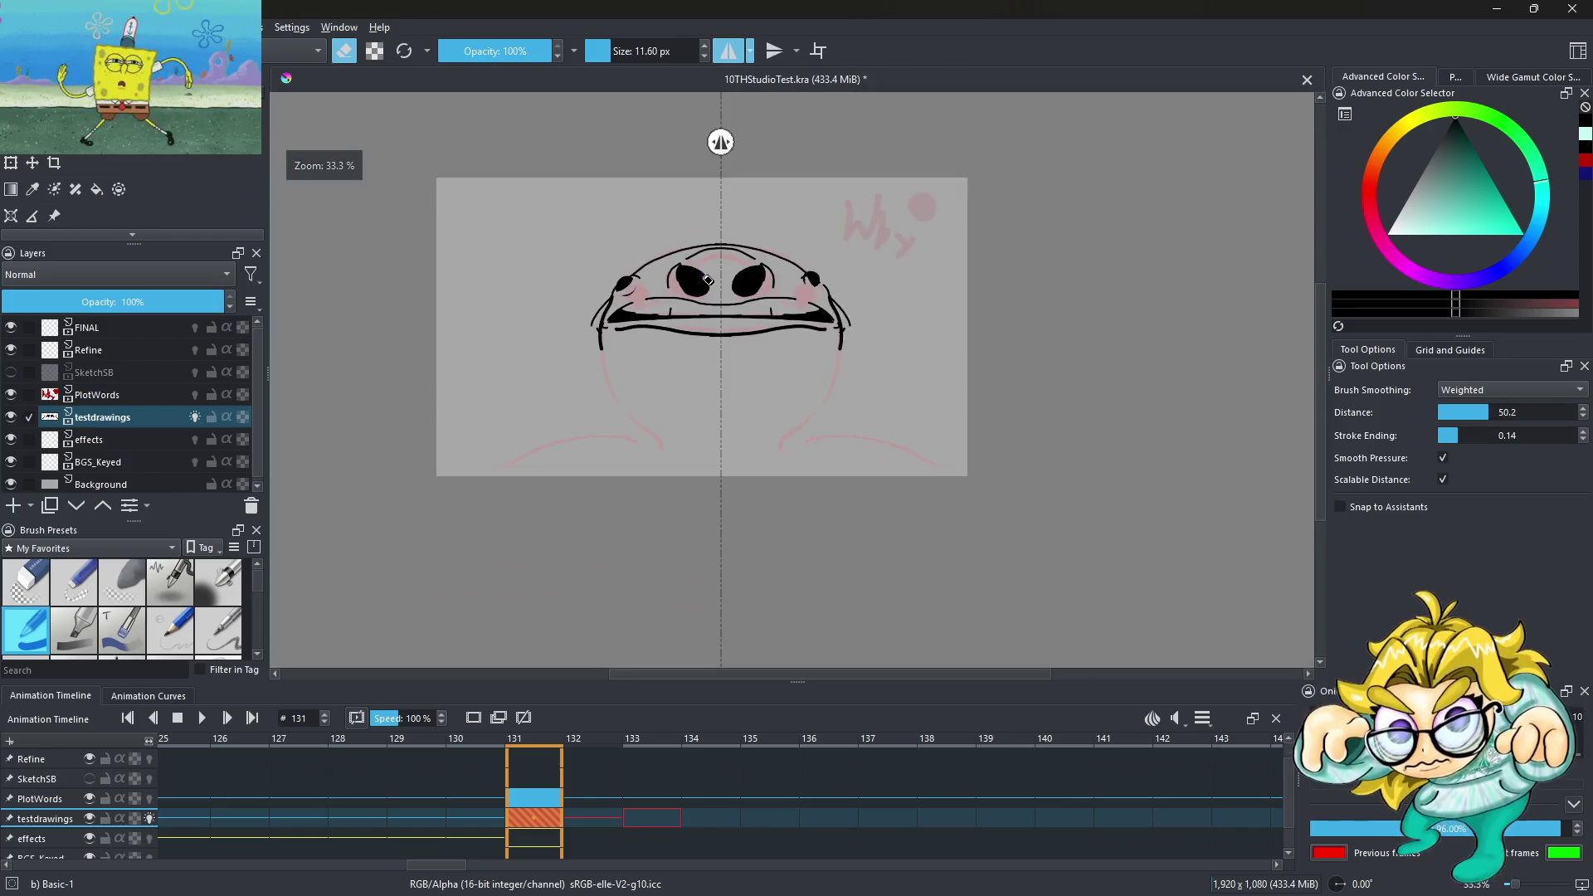
# Return the brush to painting and add small black strokes atop both pupils
pyautogui.scroll(3, 708, 280)
pyautogui.click(344, 51)
pyautogui.scroll(2, 722, 267)
pyautogui.moveTo(651, 259); pyautogui.dragTo(665, 284)
pyautogui.scroll(-5, 662, 283)
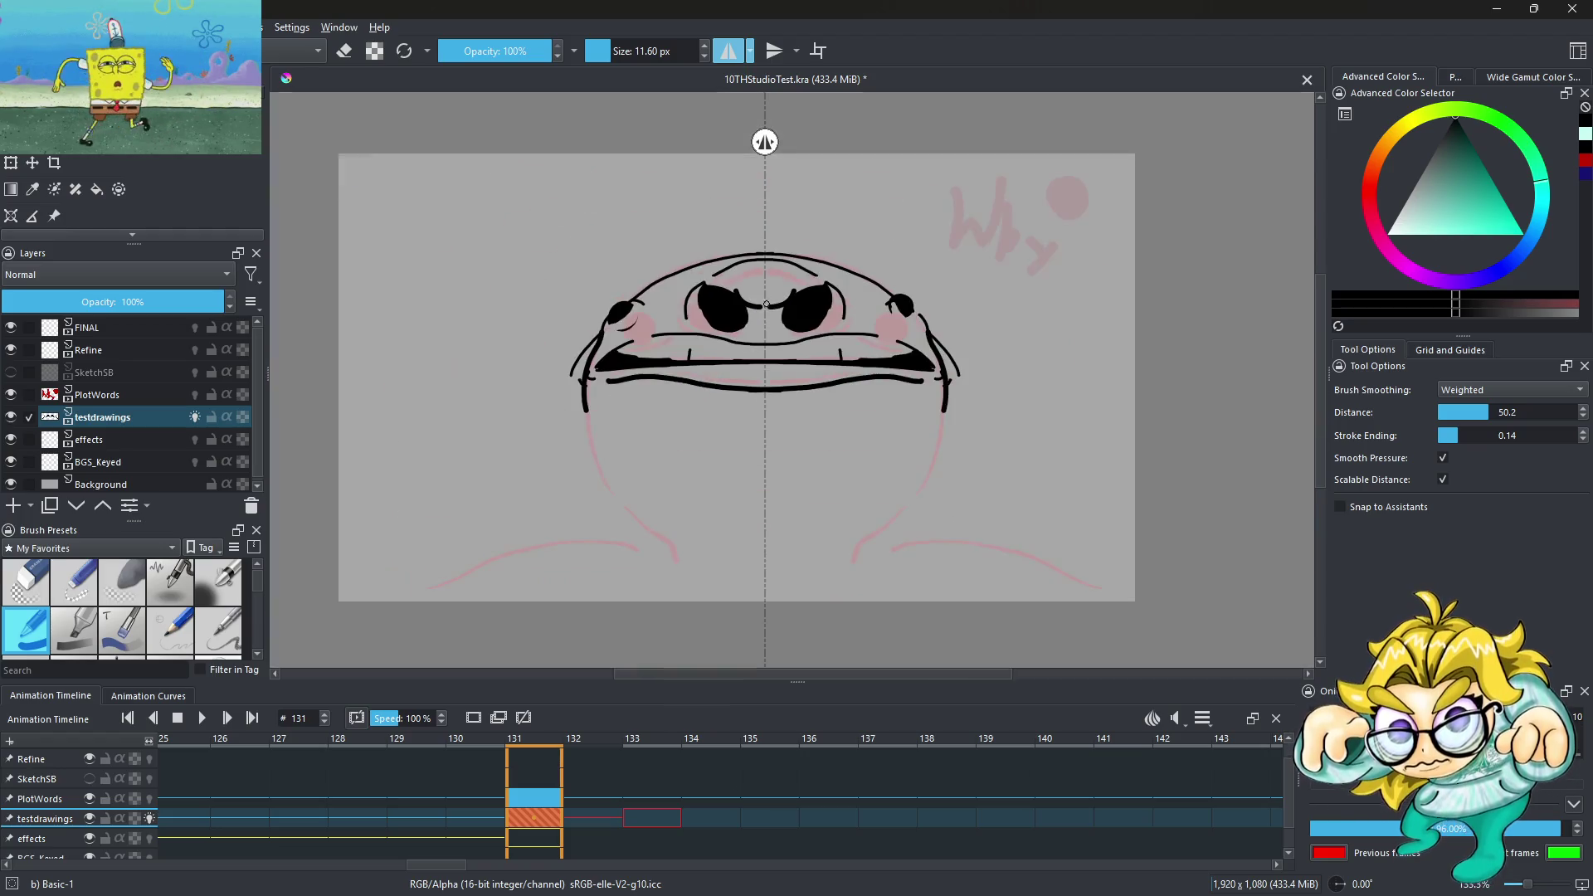
# Add a mirrored stroke at both upper eye corners
pyautogui.scroll(2, 715, 271)
pyautogui.scroll(3, 715, 271)
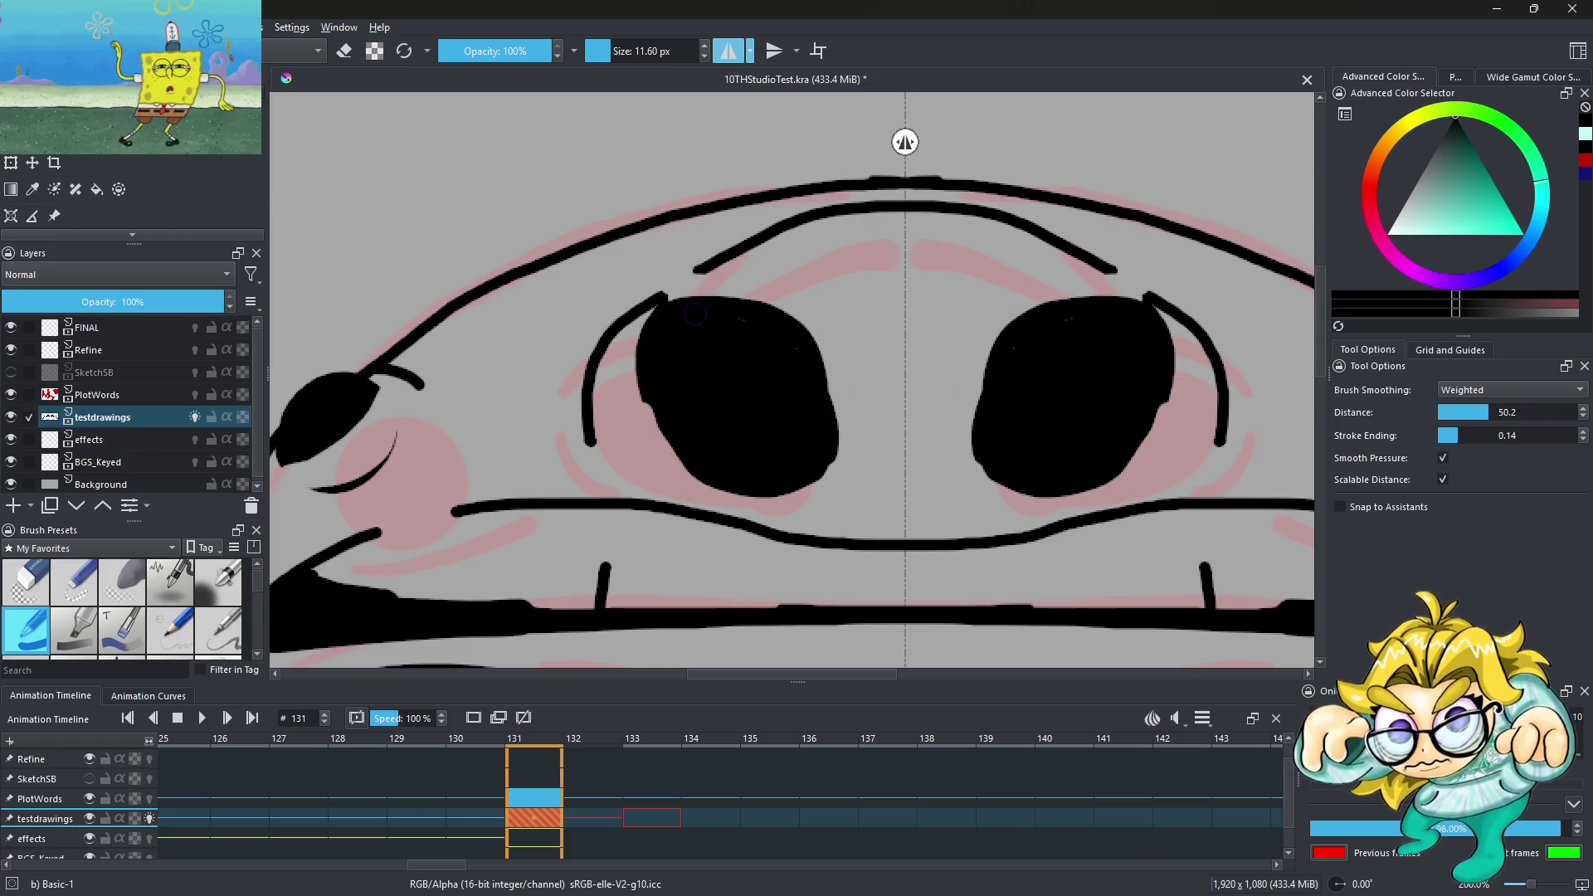
pyautogui.moveTo(667, 299); pyautogui.dragTo(734, 255)
pyautogui.scroll(-4, 734, 245)
# Draw mirrored outline strokes down both sides of the body
pyautogui.scroll(2, 726, 292)
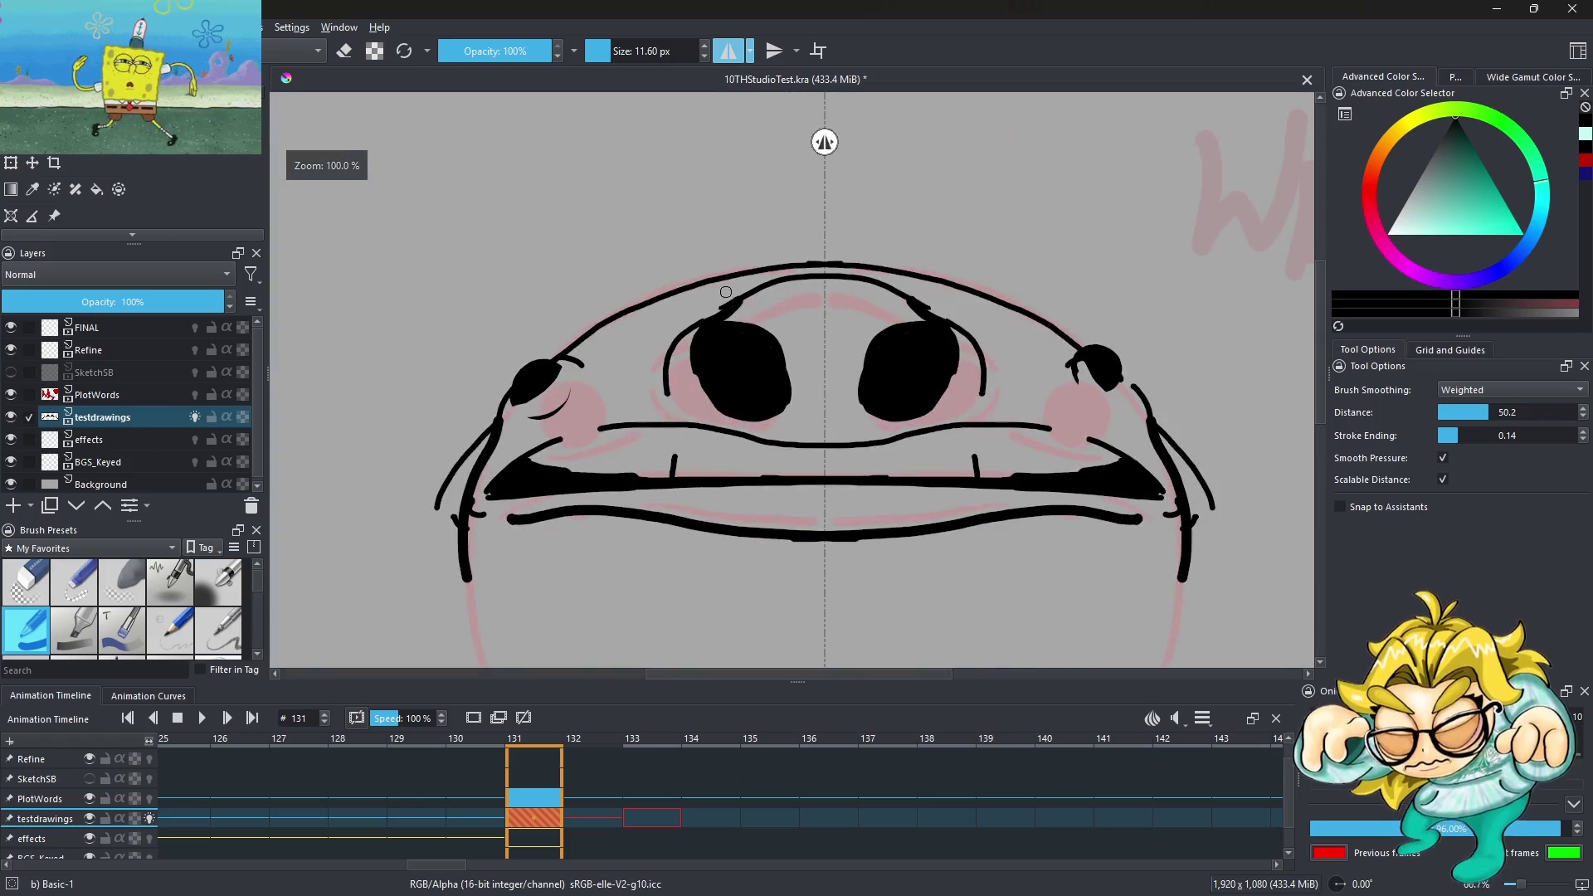
pyautogui.scroll(-3, 735, 283)
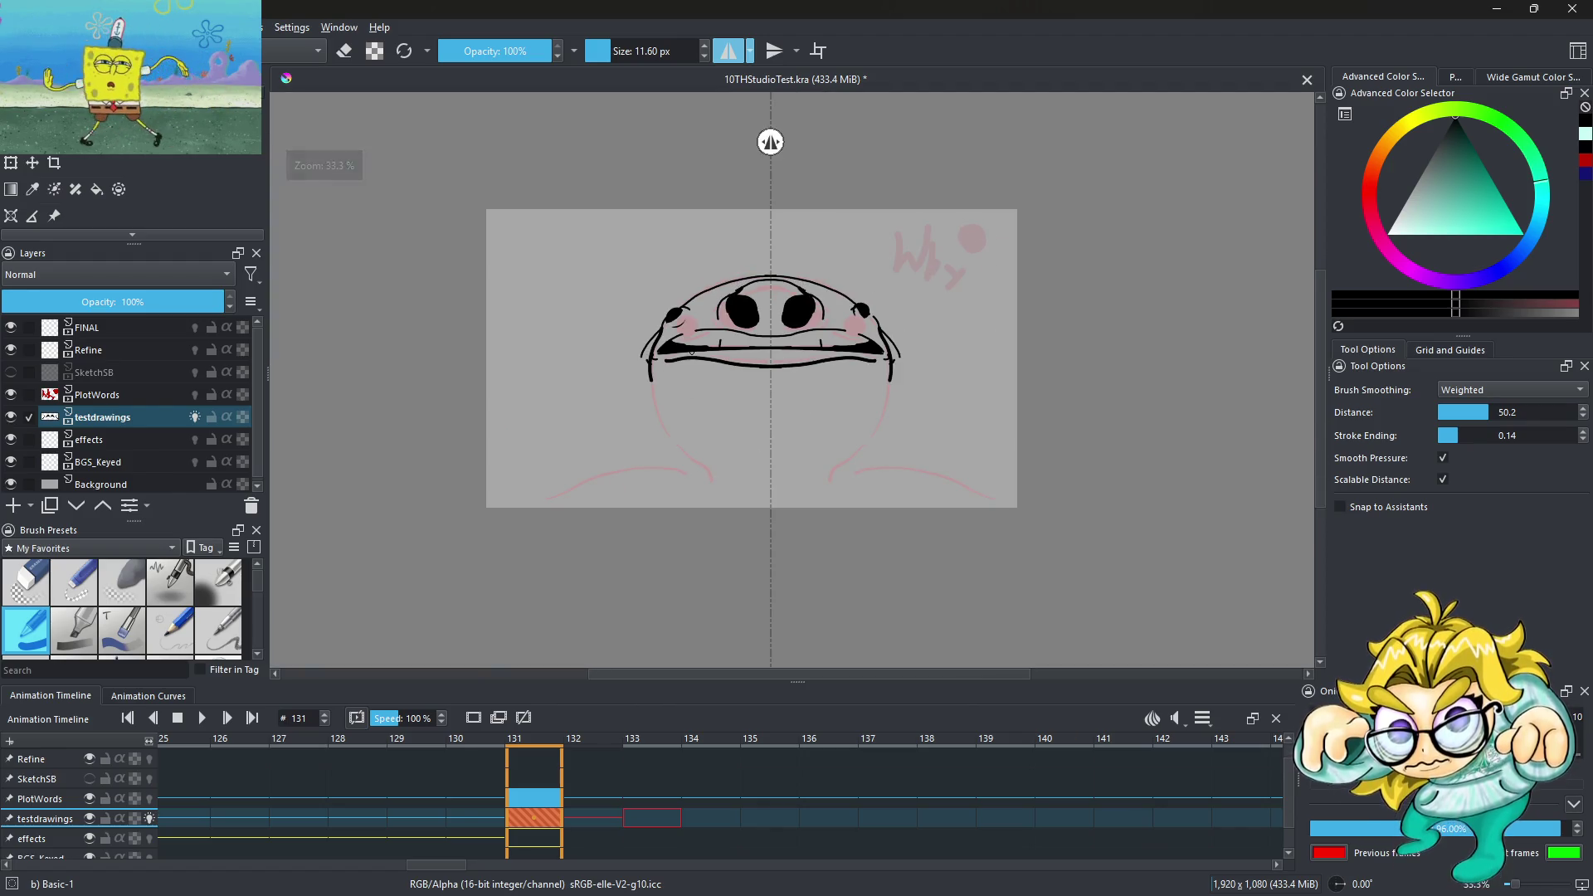
pyautogui.scroll(1, 670, 385)
pyautogui.scroll(1, 670, 384)
pyautogui.moveTo(630, 357)
pyautogui.mouseDown()
pyautogui.moveTo(679, 528)
pyautogui.moveTo(570, 558)
pyautogui.mouseUp()
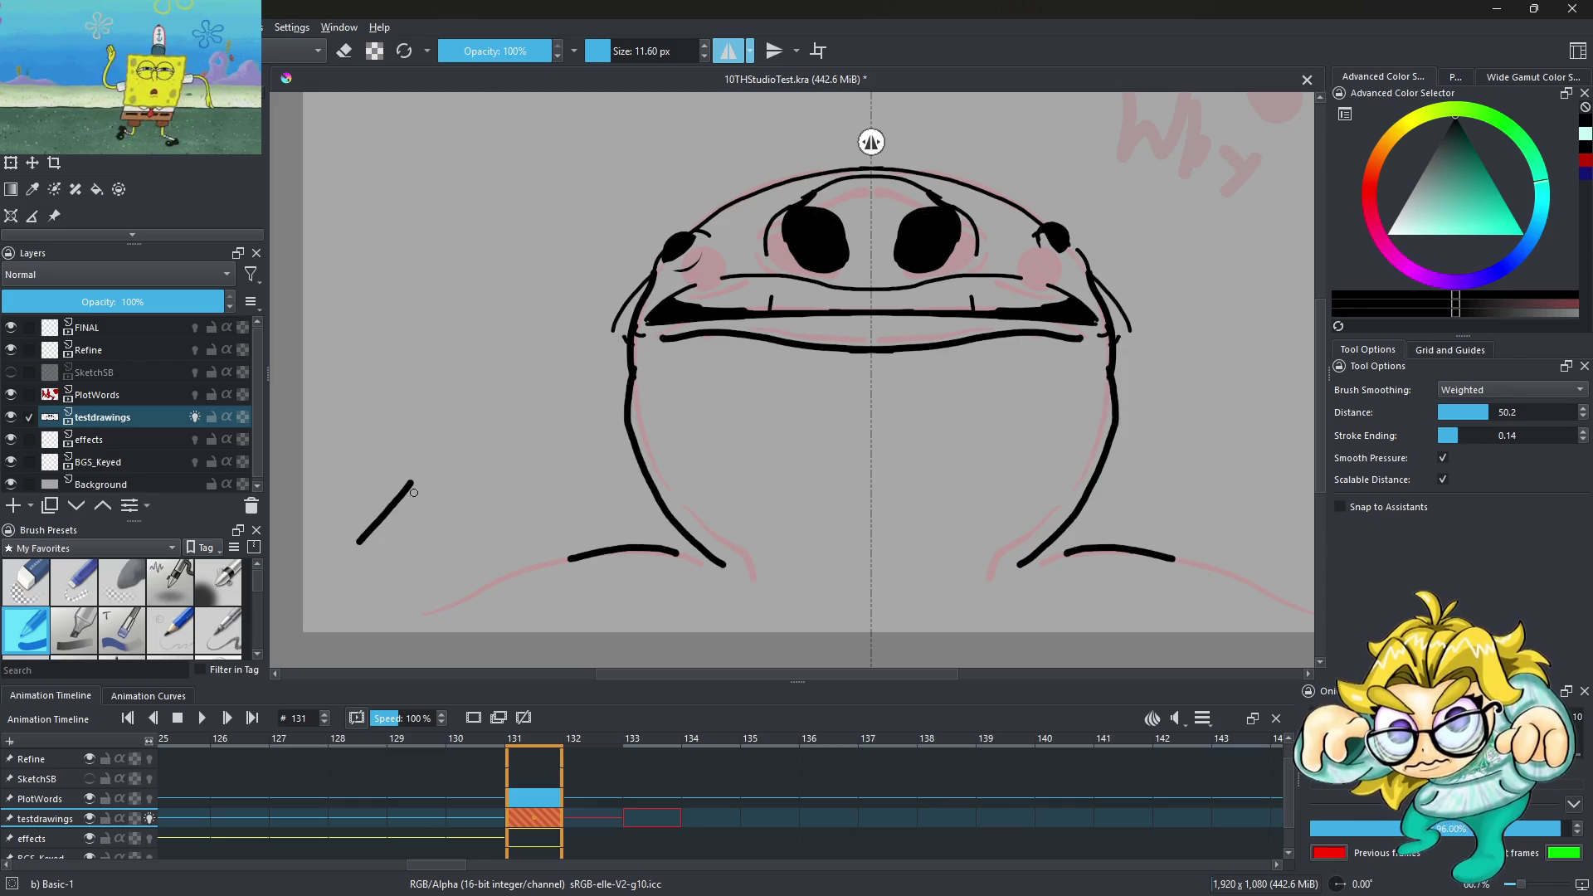
# Sketch the mirrored arm outlines with U-shaped knuckle curves and short strokes below the arms
pyautogui.moveTo(378, 424); pyautogui.dragTo(412, 364)
pyautogui.moveTo(457, 336)
pyautogui.mouseDown()
pyautogui.moveTo(518, 382)
pyautogui.moveTo(498, 429)
pyautogui.mouseUp()
pyautogui.moveTo(463, 429); pyautogui.dragTo(454, 436)
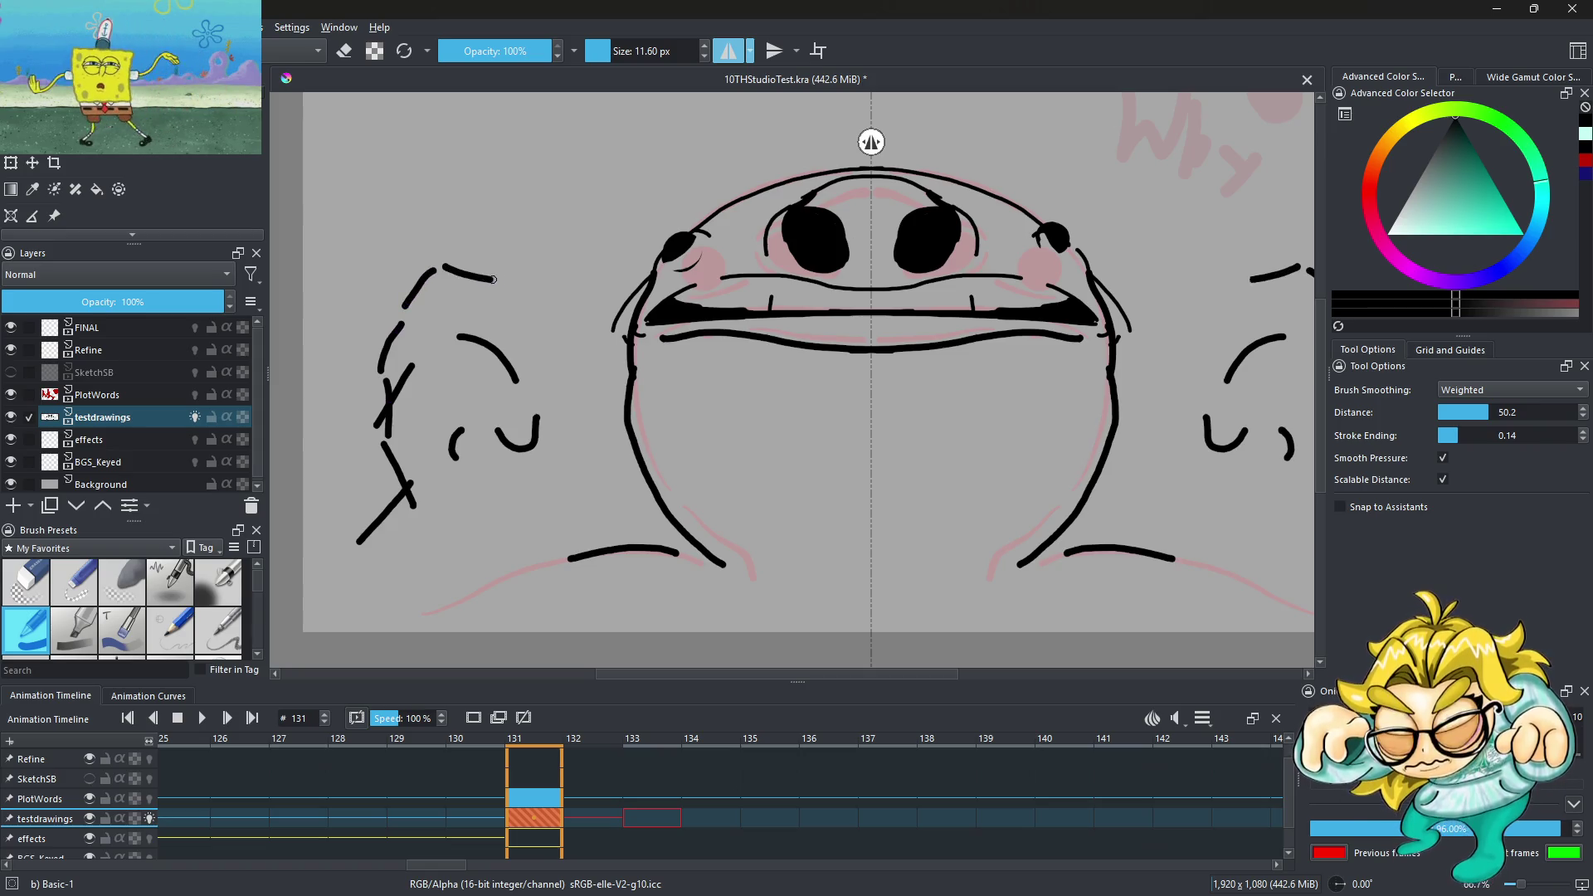
pyautogui.moveTo(493, 280); pyautogui.dragTo(517, 337)
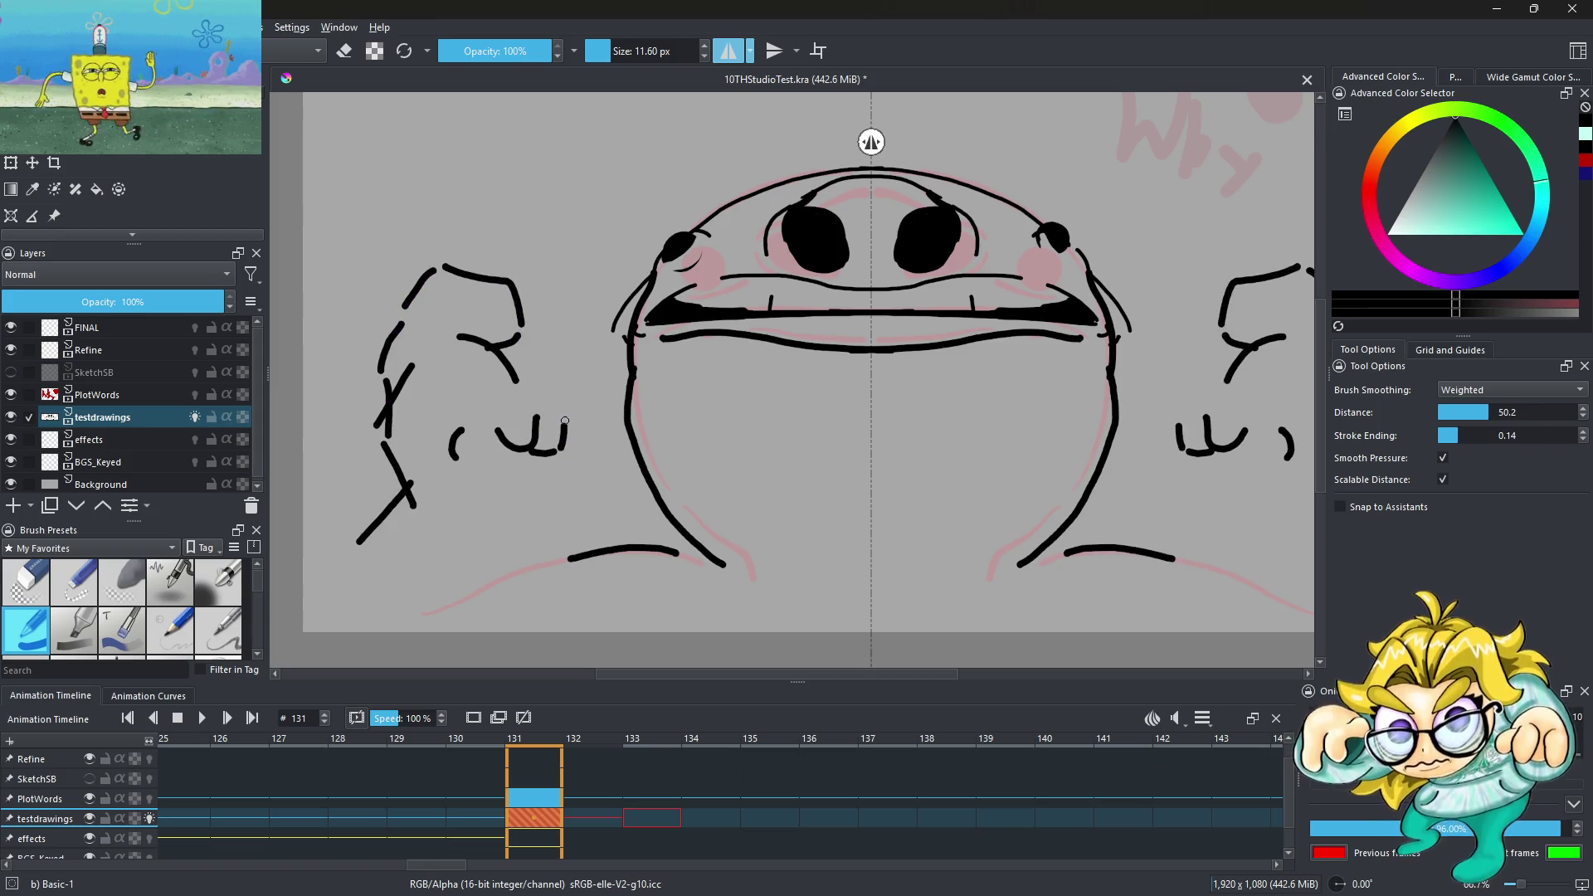
pyautogui.moveTo(599, 495); pyautogui.dragTo(564, 519)
pyautogui.moveTo(546, 524); pyautogui.dragTo(521, 557)
# Replace the diagonal arm and curved forearm strokes with shorter straight ones joined to the fists
pyautogui.hotkey('ctrl', 'z')
pyautogui.moveTo(411, 491); pyautogui.dragTo(358, 543)
pyautogui.hotkey('ctrl', 'z')
pyautogui.moveTo(324, 617); pyautogui.dragTo(371, 543)
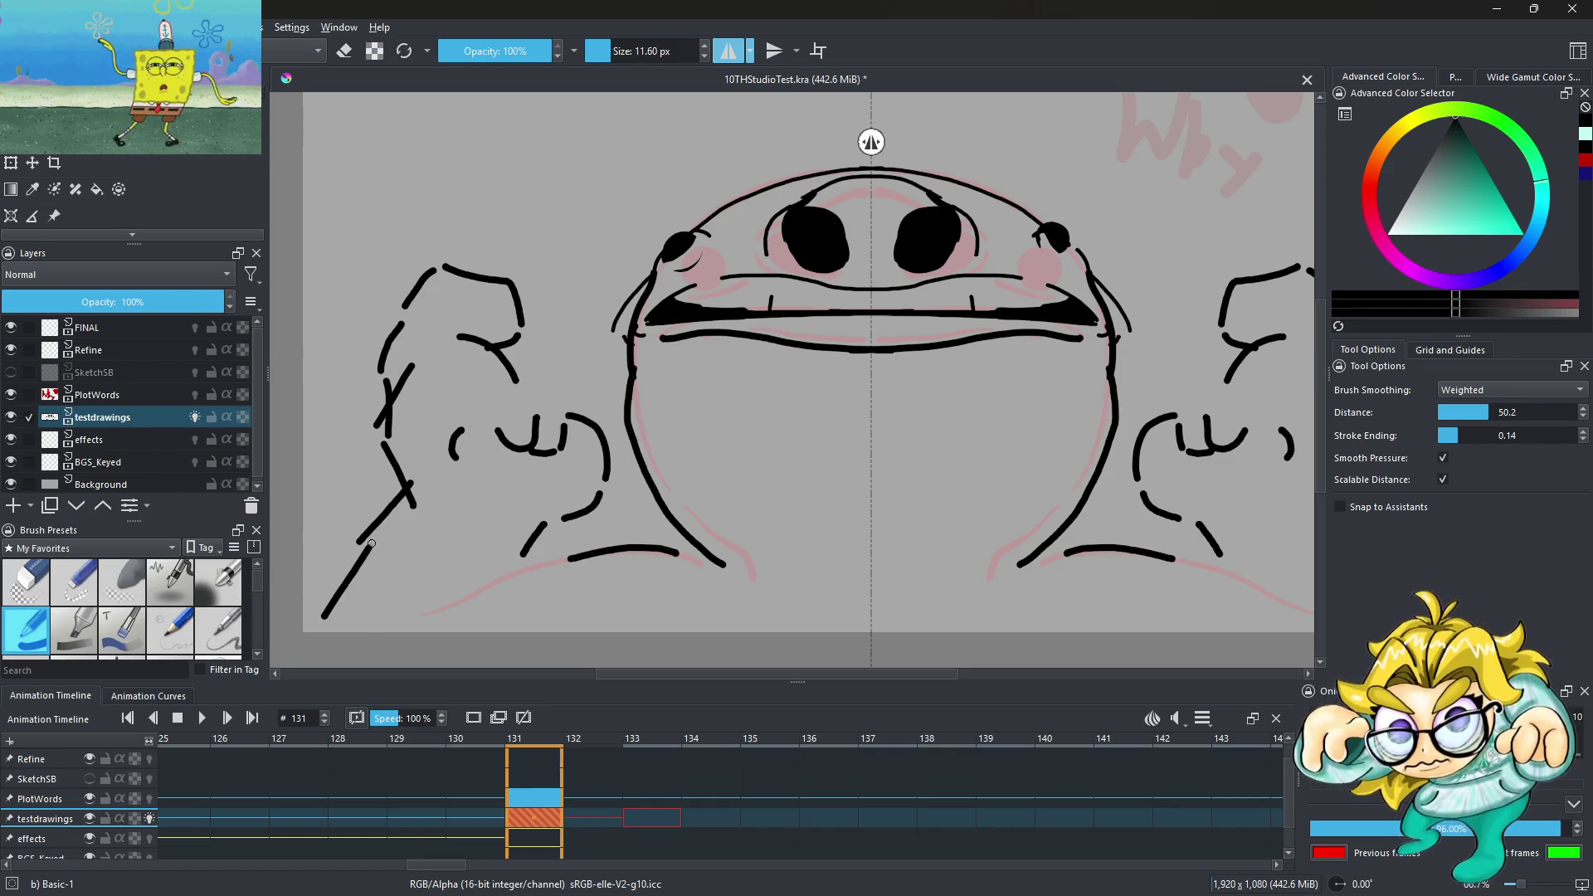
pyautogui.moveTo(517, 561); pyautogui.dragTo(495, 628)
pyautogui.moveTo(523, 572); pyautogui.dragTo(597, 548)
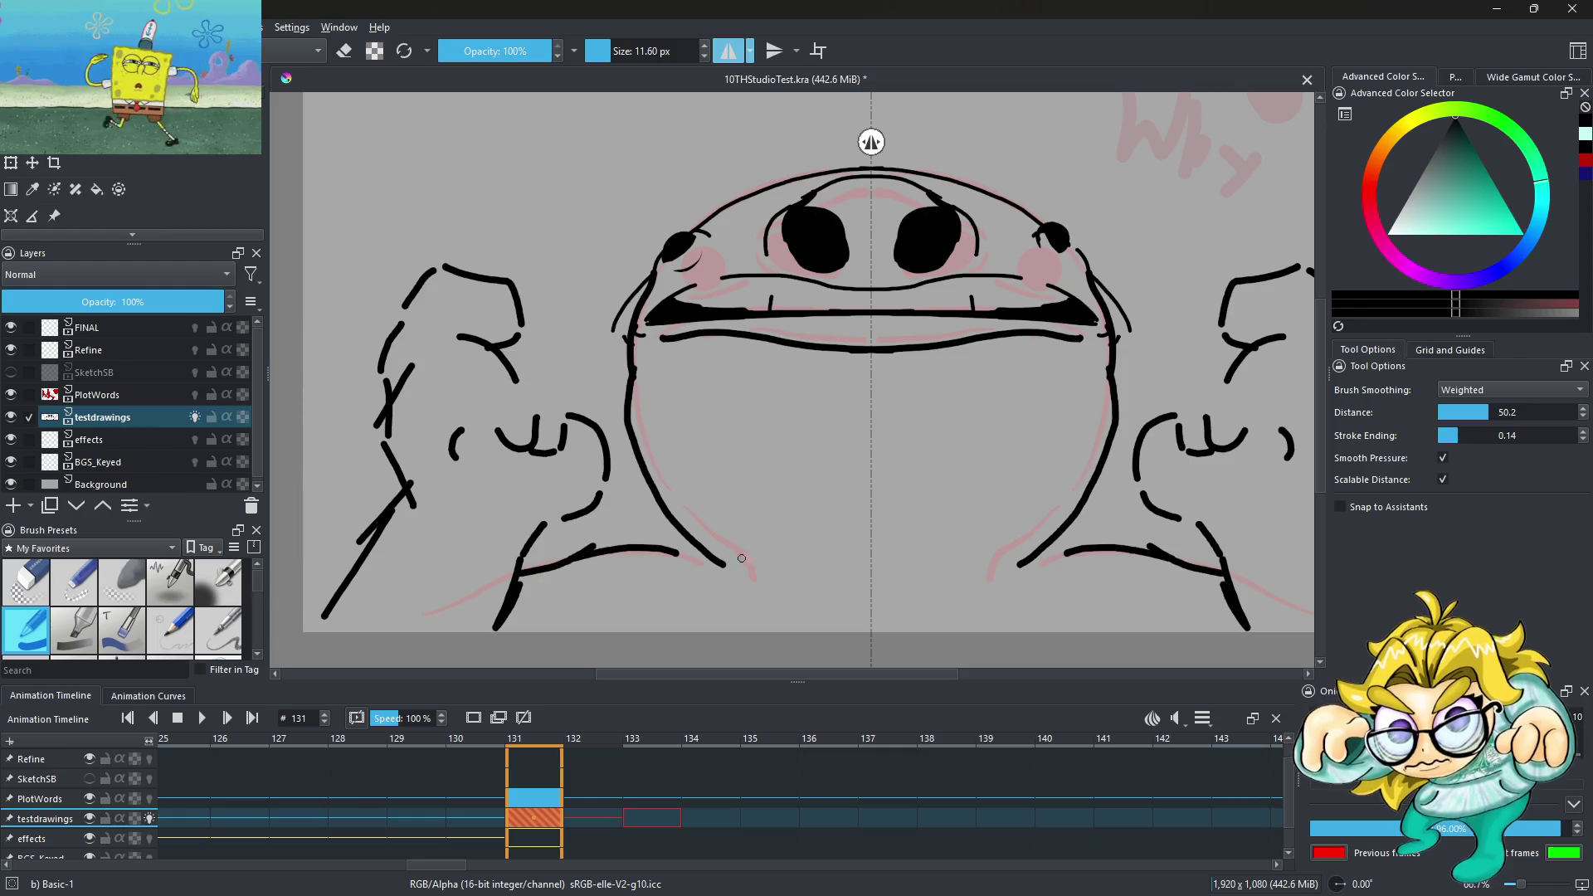
# Draw the curved base of the body on both sides
pyautogui.moveTo(780, 595); pyautogui.dragTo(843, 633)
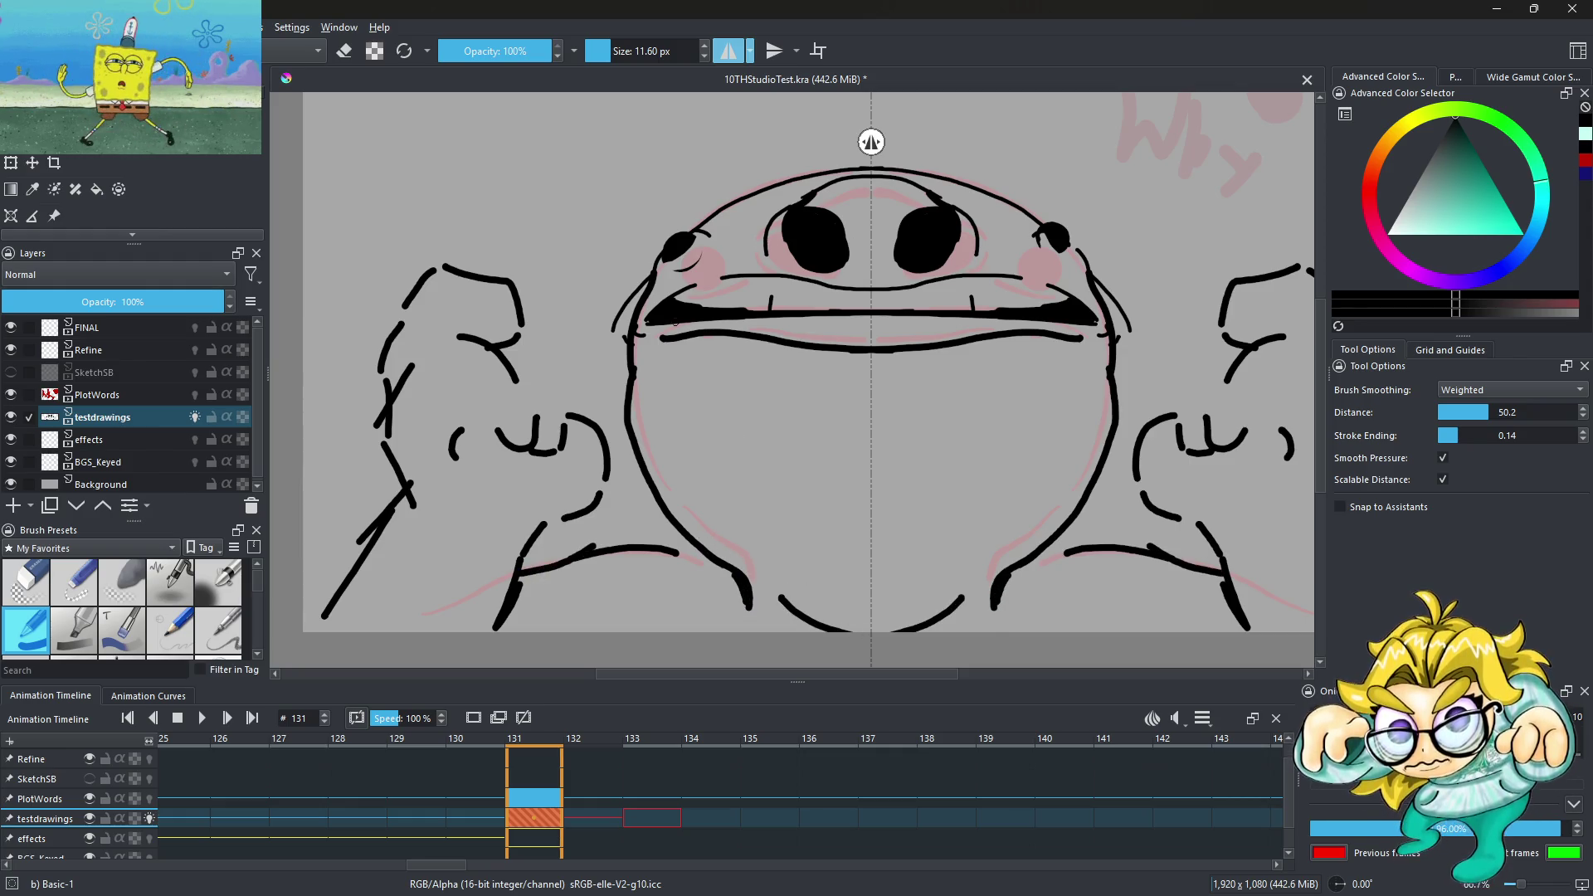
pyautogui.scroll(-2, 673, 323)
pyautogui.scroll(2, 614, 312)
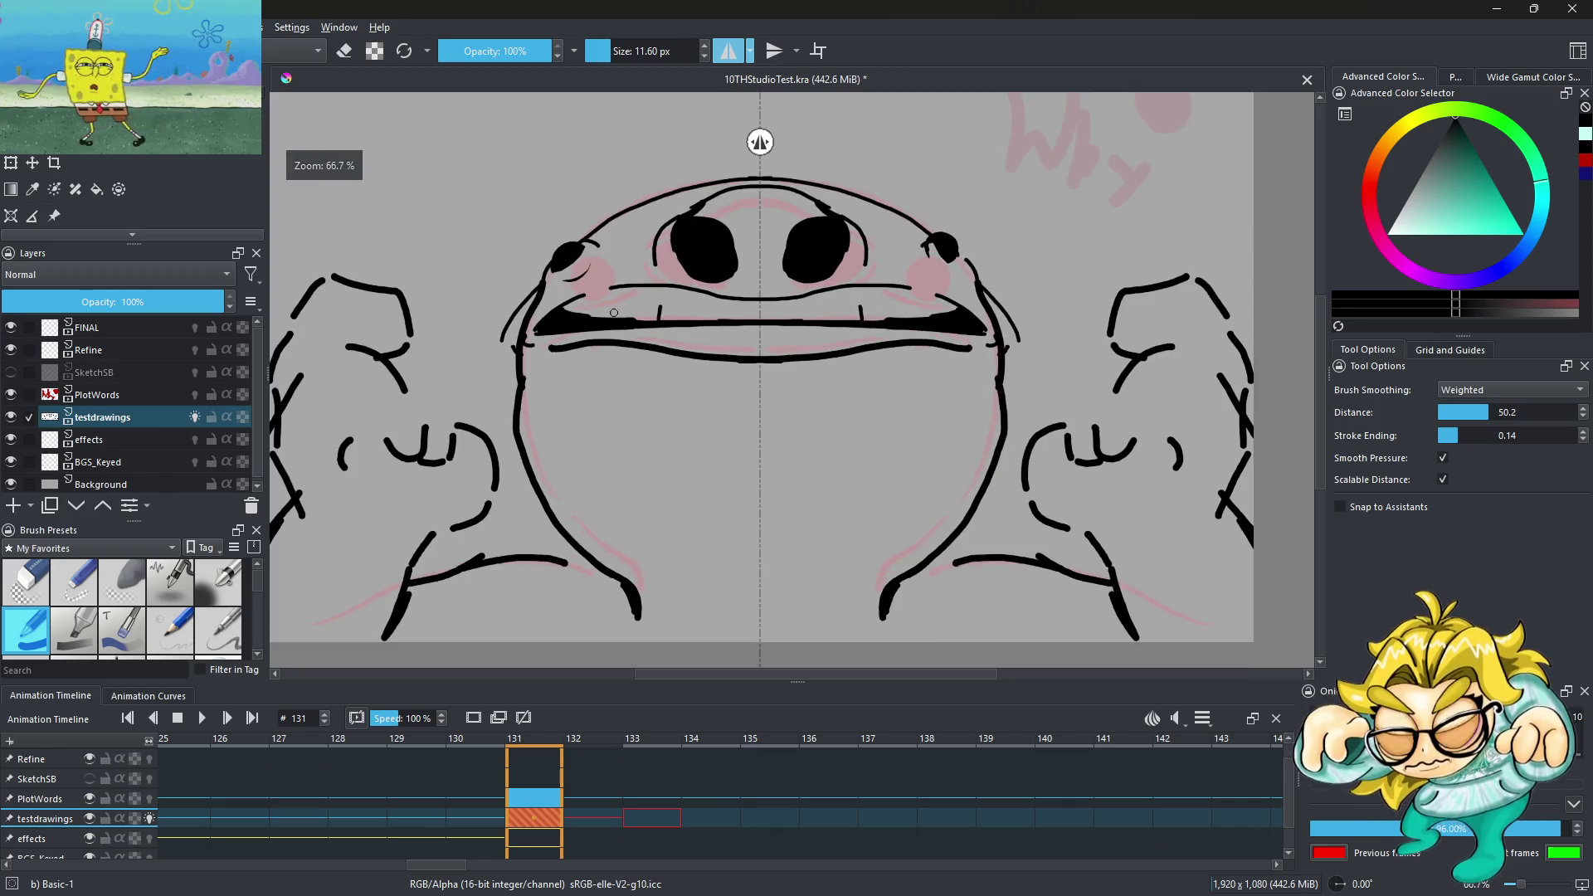
pyautogui.scroll(1, 614, 312)
# Trace a line along the left cheek edge and enlarge the black eye shape
pyautogui.moveTo(452, 450)
pyautogui.mouseDown()
pyautogui.moveTo(434, 394)
pyautogui.moveTo(471, 271)
pyautogui.mouseUp()
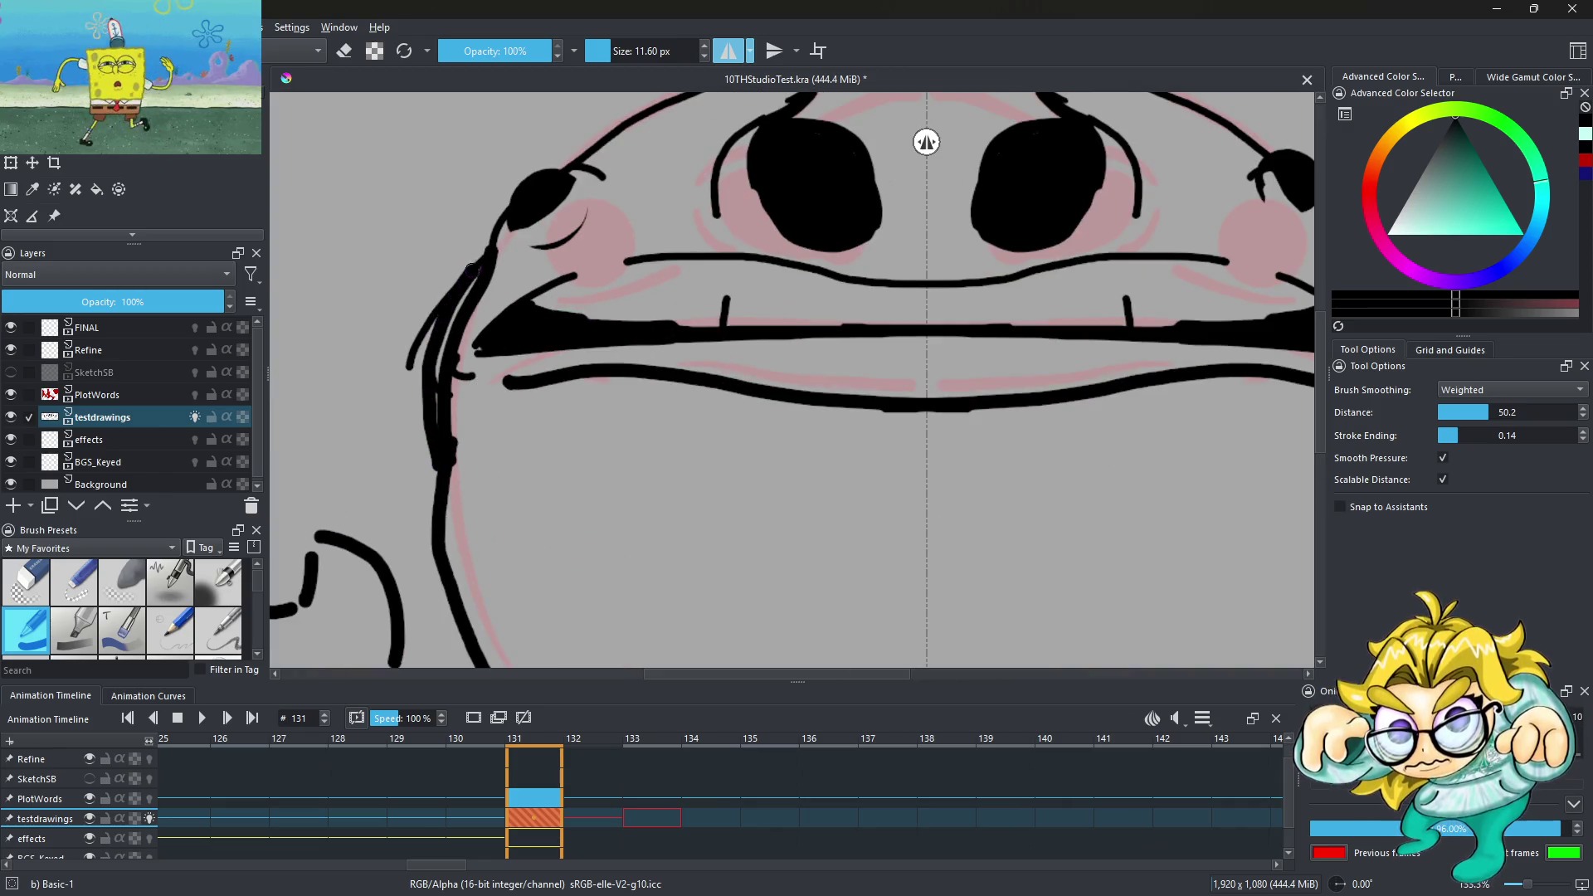
pyautogui.scroll(-3, 696, 322)
pyautogui.scroll(4, 696, 322)
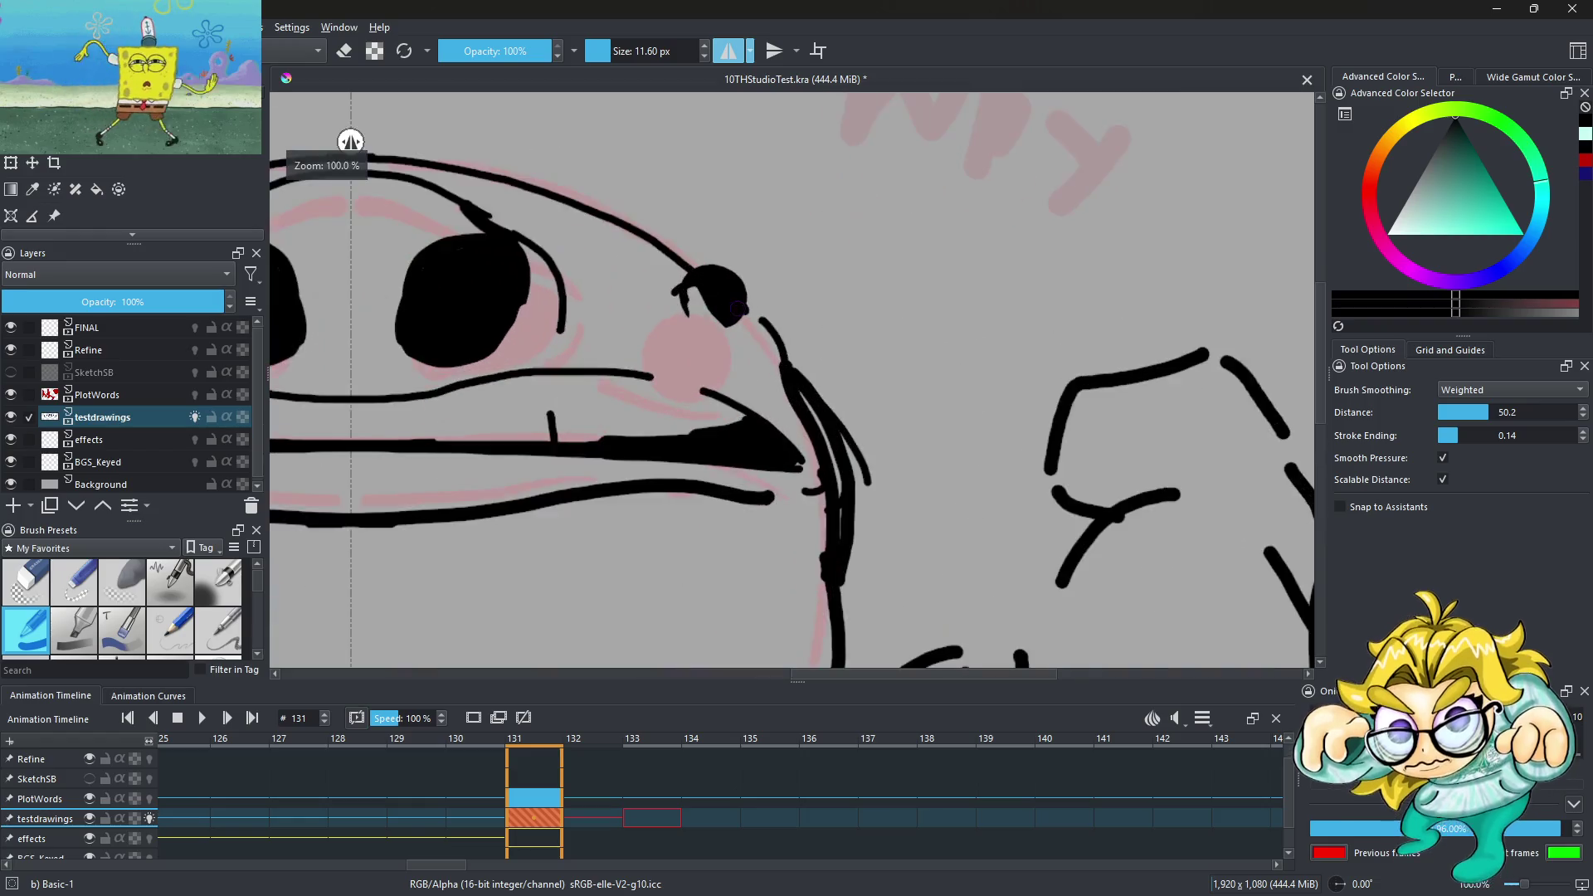
pyautogui.scroll(2, 696, 322)
pyautogui.moveTo(697, 322)
pyautogui.mouseDown()
pyautogui.moveTo(784, 357)
pyautogui.moveTo(770, 266)
pyautogui.mouseUp()
pyautogui.scroll(-4, 724, 251)
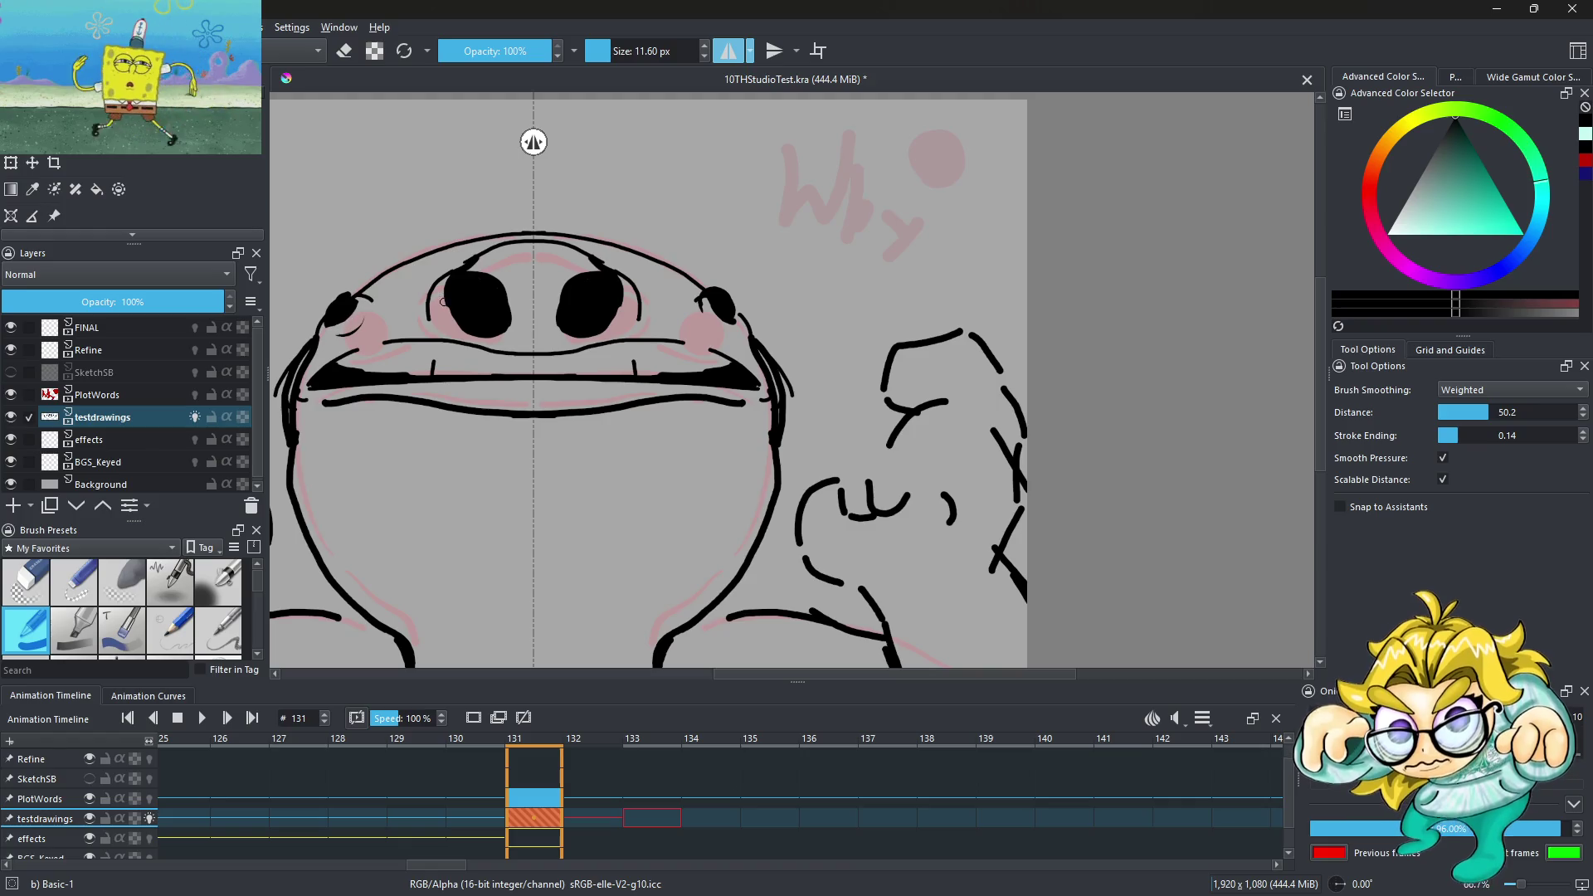
pyautogui.scroll(2, 437, 274)
pyautogui.scroll(2, 349, 307)
pyautogui.scroll(2, 349, 307)
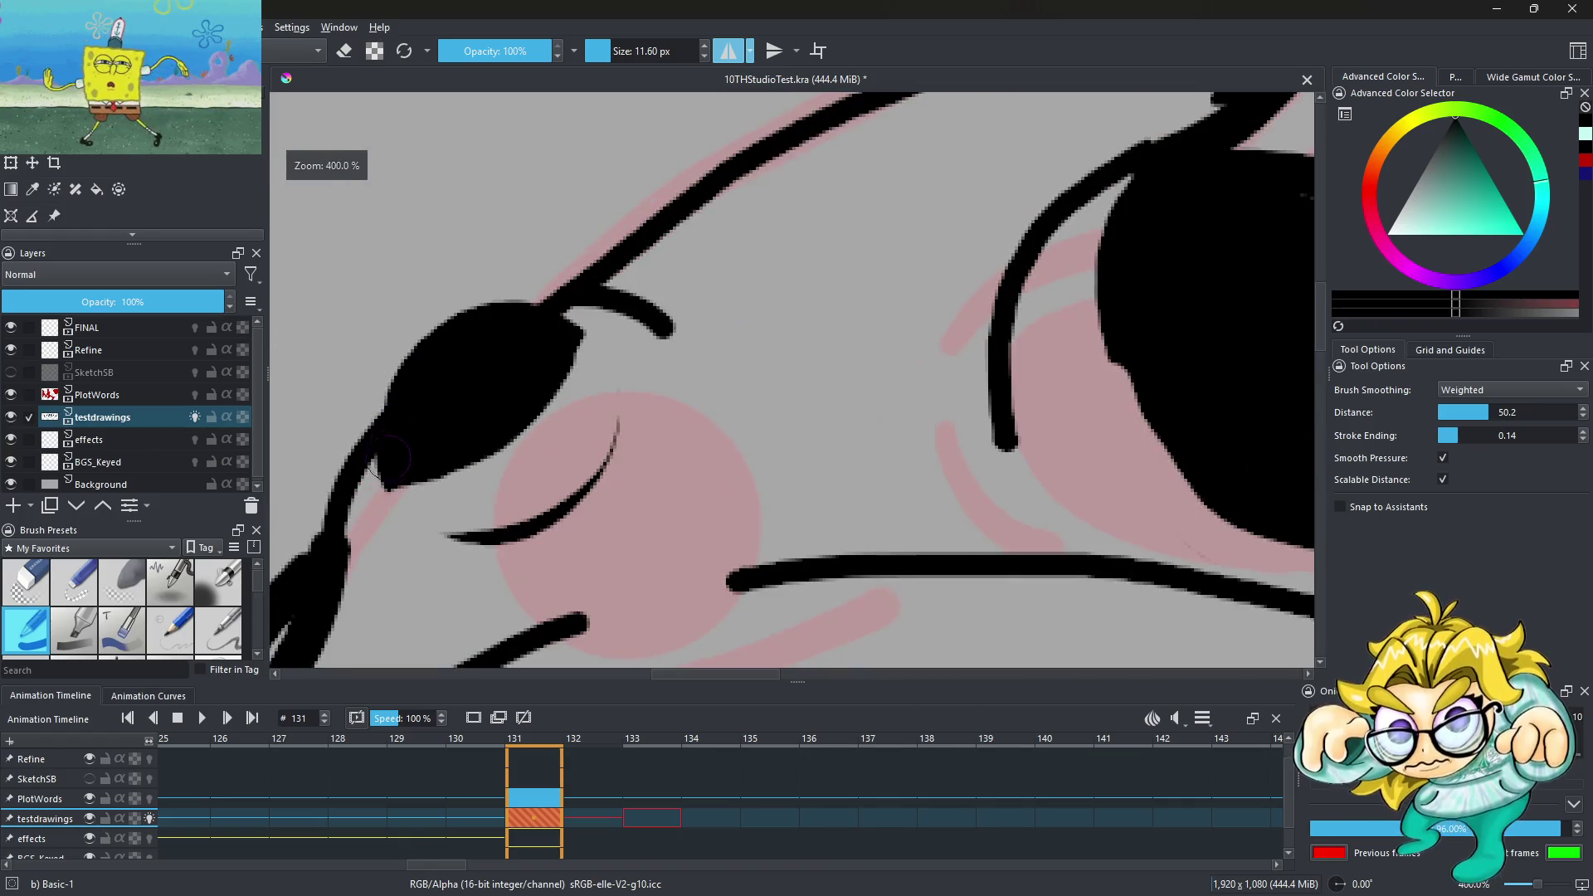
# Thicken the top of the left eye shape
pyautogui.moveTo(407, 346); pyautogui.dragTo(572, 365)
pyautogui.scroll(-5, 565, 337)
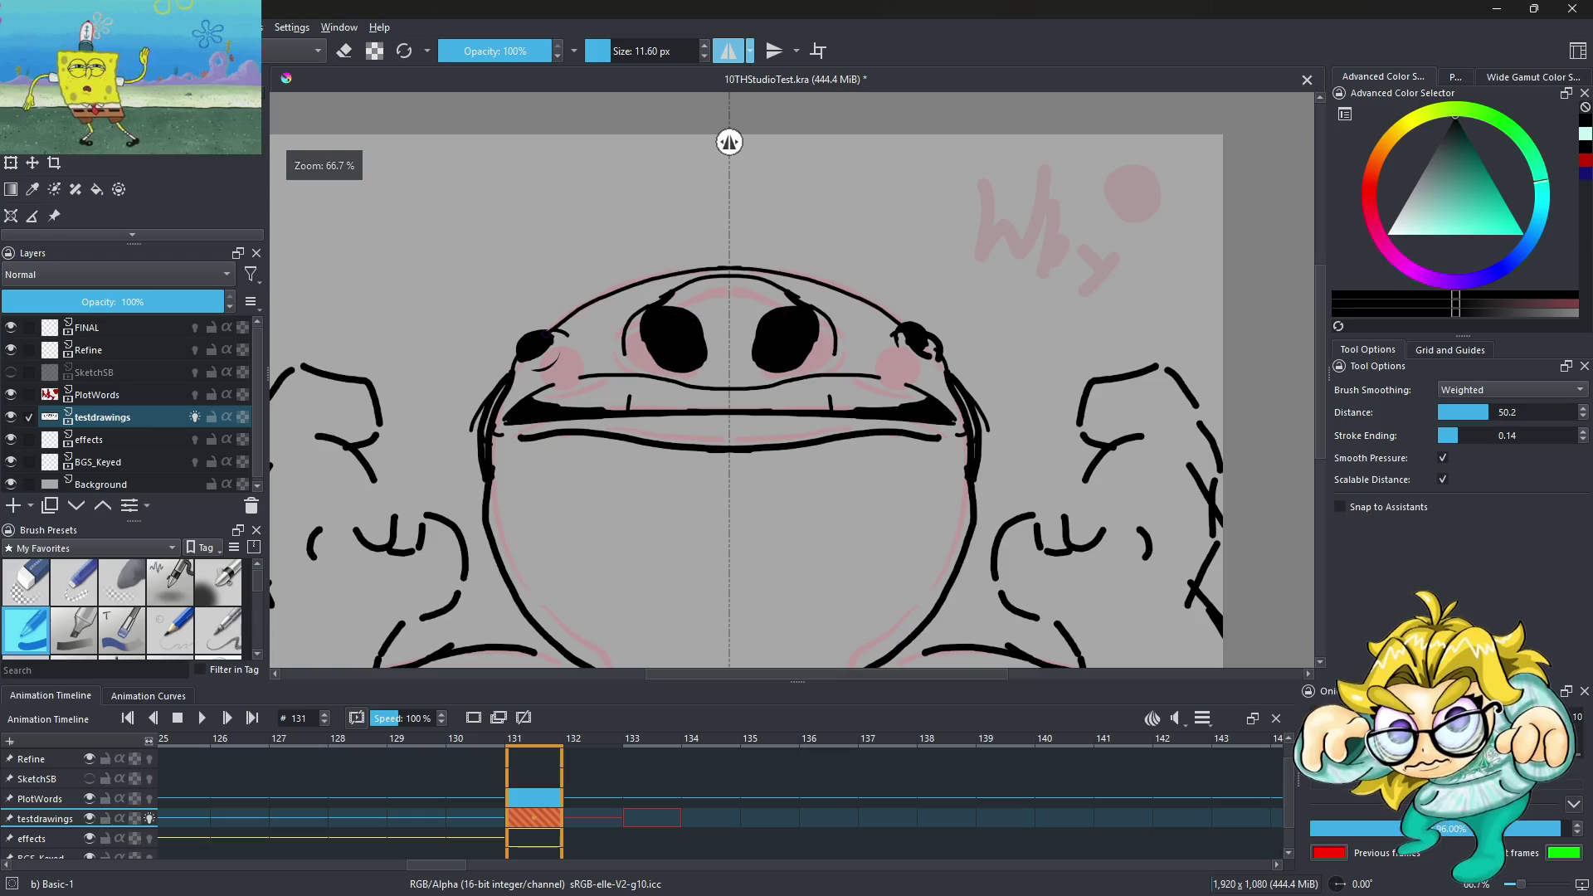
pyautogui.scroll(-3, 871, 339)
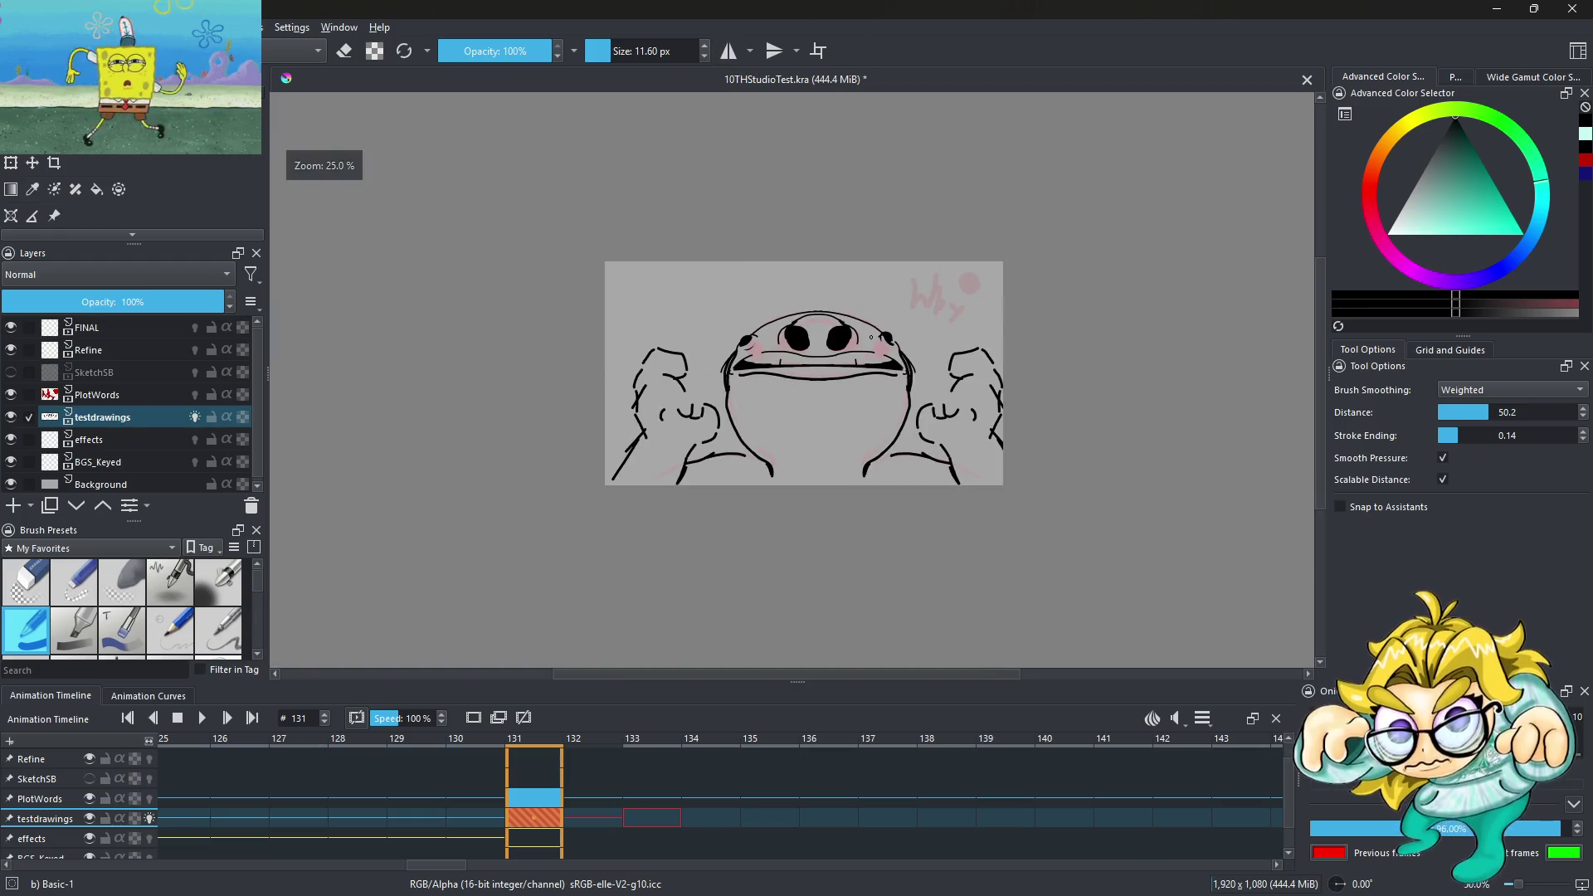
pyautogui.scroll(3, 791, 358)
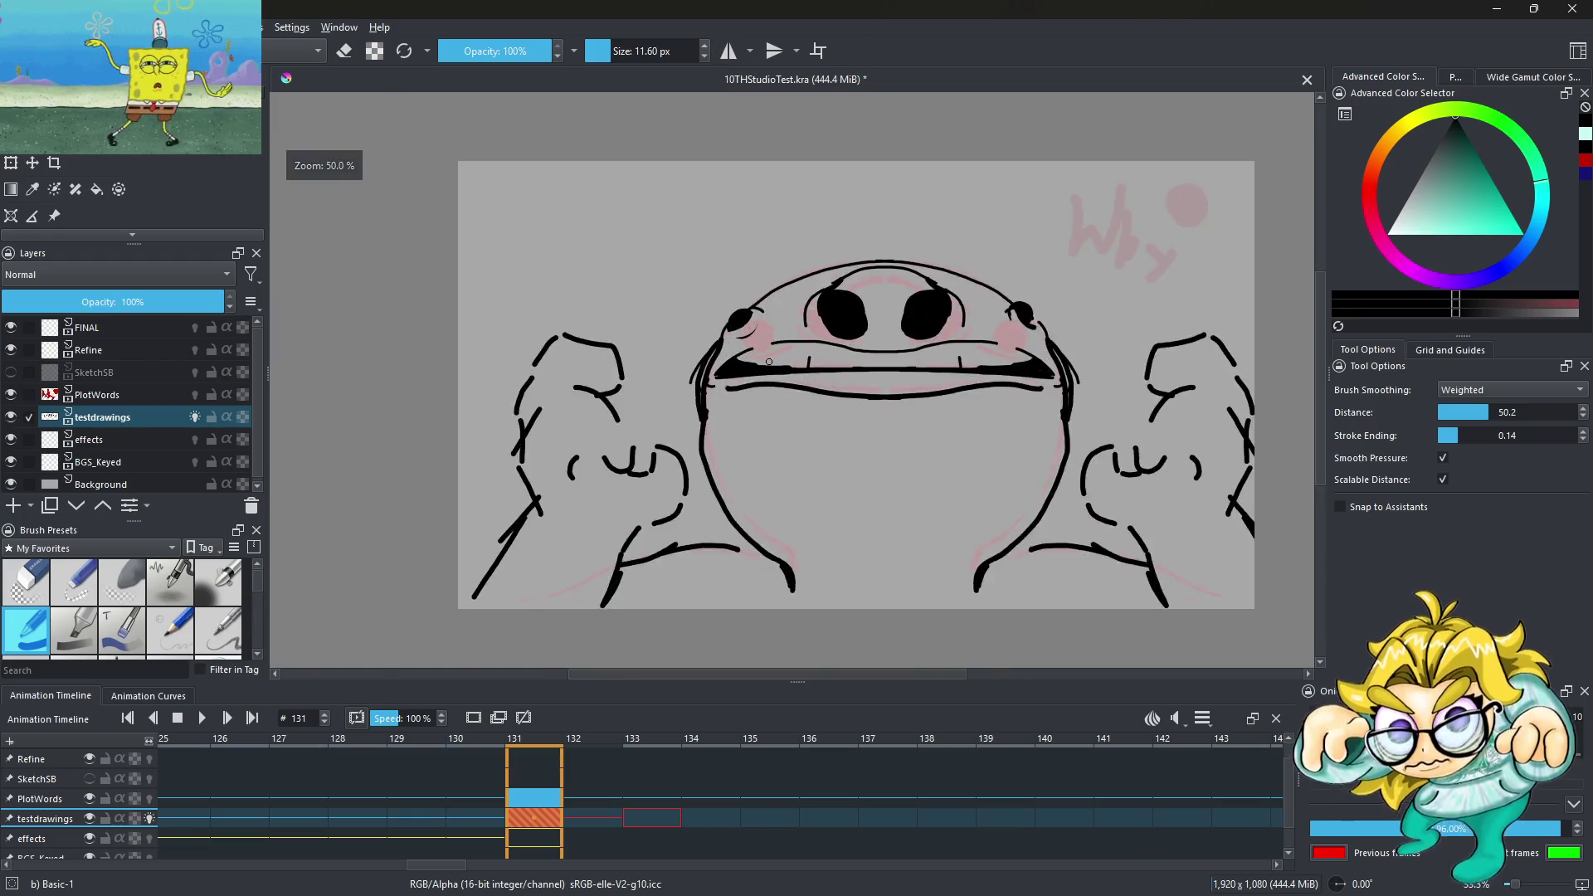
pyautogui.scroll(2, 821, 352)
pyautogui.scroll(1, 855, 348)
pyautogui.scroll(-2, 862, 347)
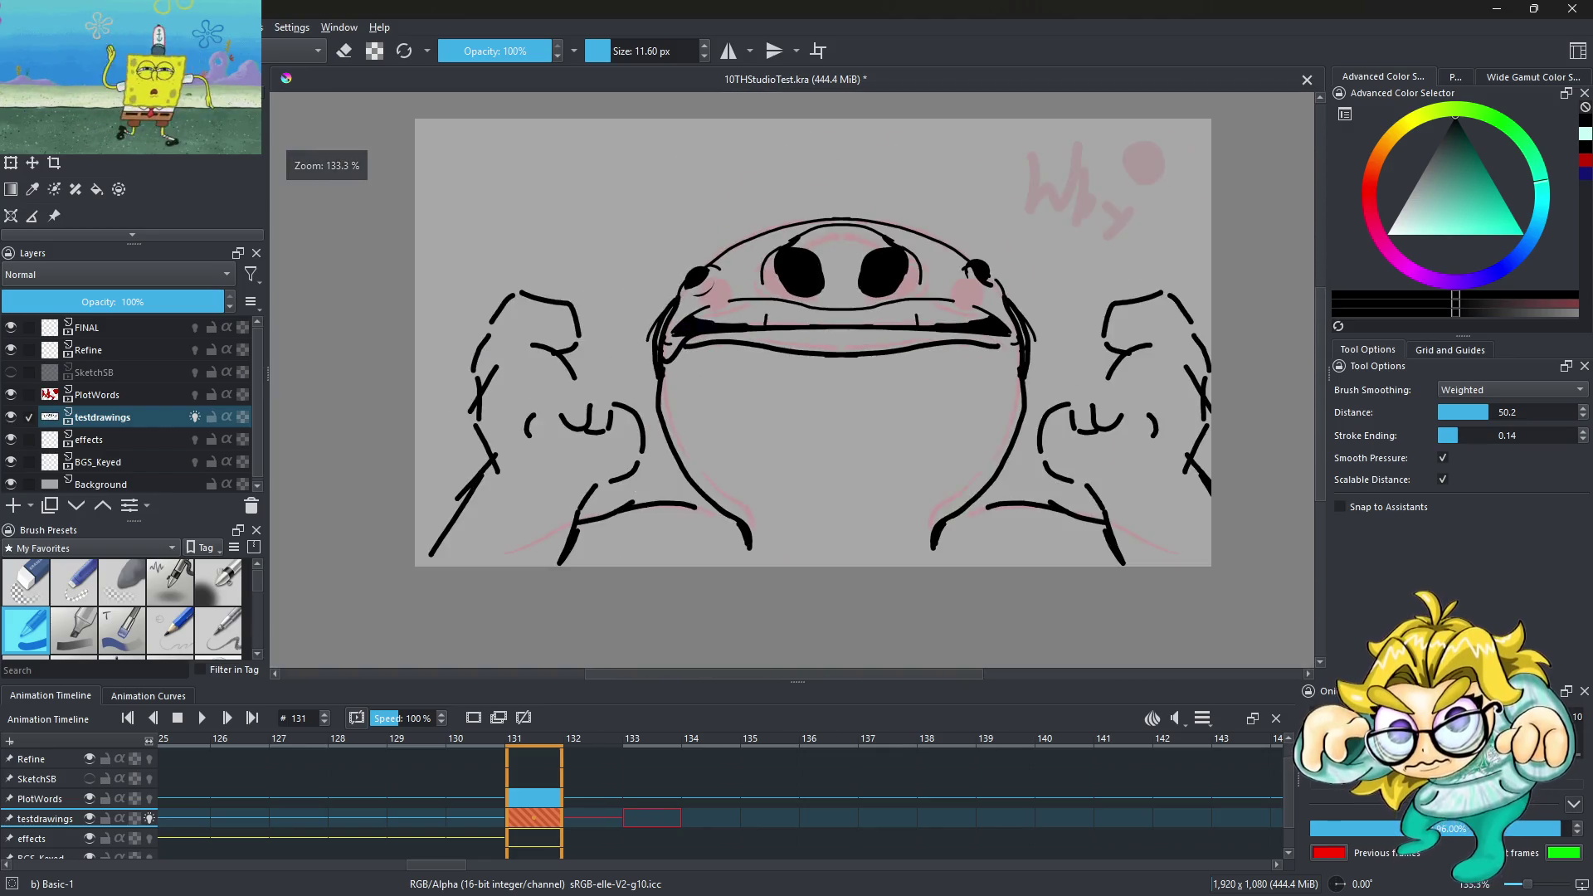
pyautogui.scroll(3, 814, 273)
pyautogui.scroll(2, 814, 274)
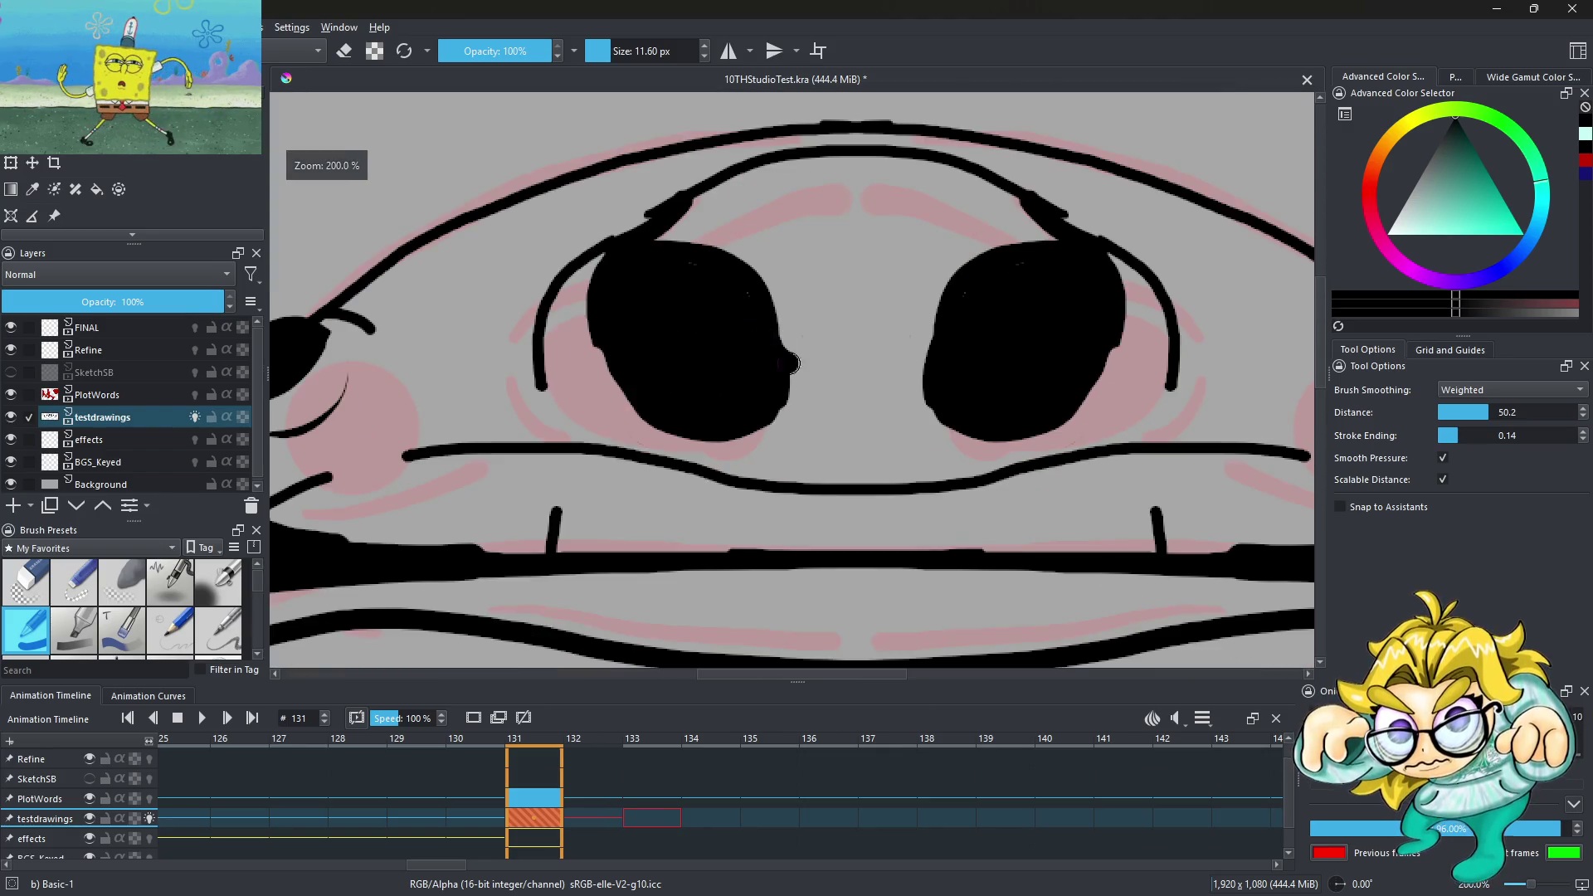
# Draw a small curve between the eyes
pyautogui.moveTo(792, 355); pyautogui.dragTo(873, 377)
pyautogui.scroll(-4, 764, 272)
pyautogui.scroll(3, 653, 276)
pyautogui.scroll(1, 653, 276)
# Raise the brush to about 58 px and thicken both eye-corner blobs
pyautogui.click(628, 50)
pyautogui.moveTo(676, 299); pyautogui.dragTo(614, 224)
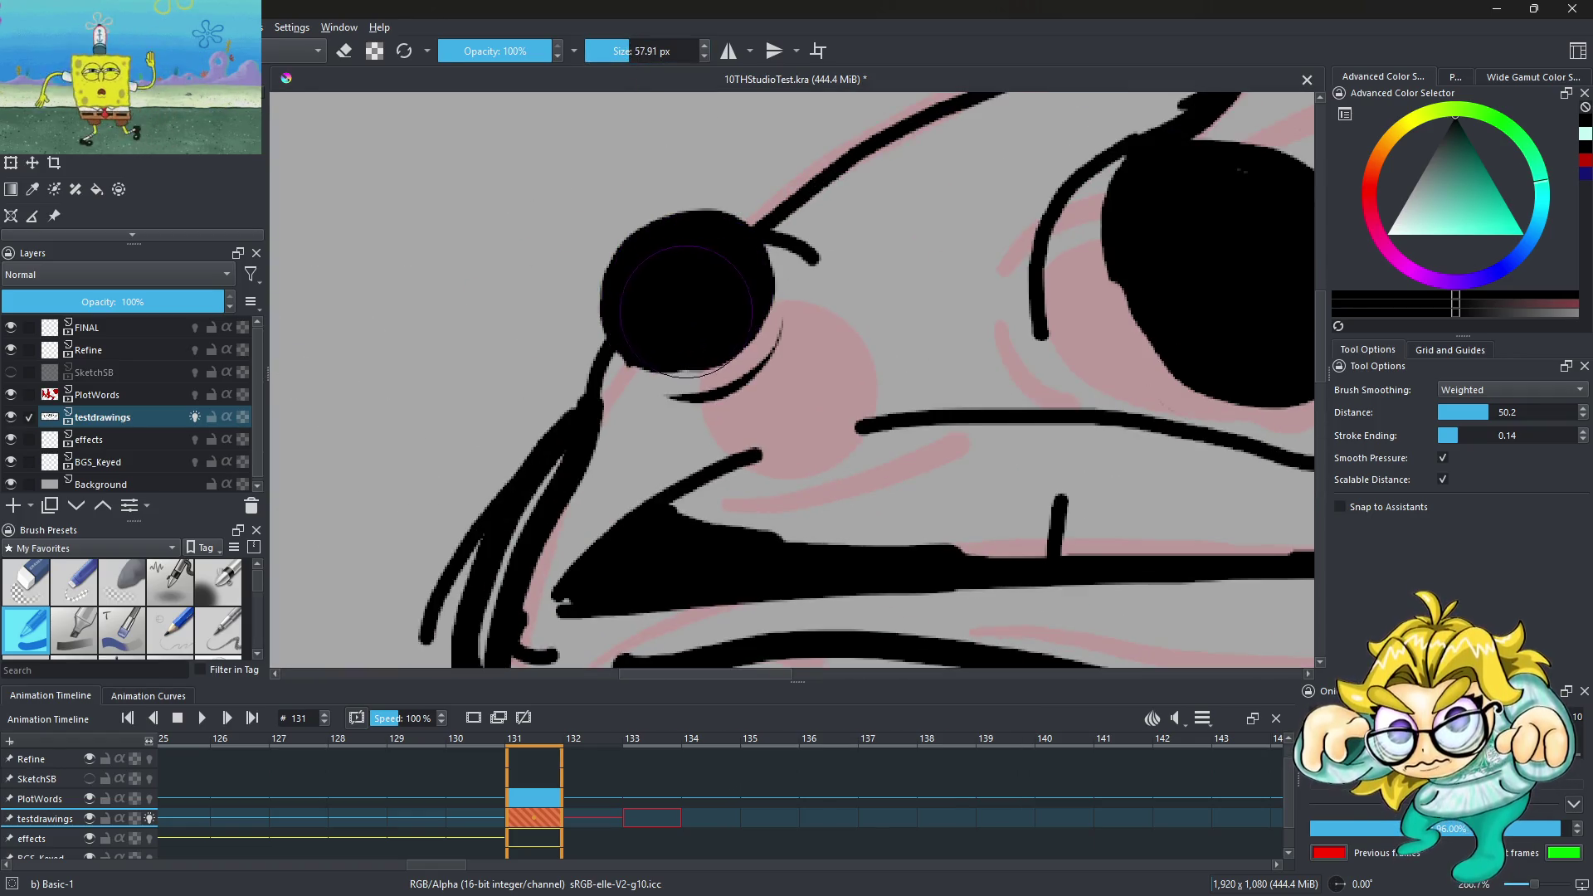
pyautogui.scroll(-3, 639, 226)
pyautogui.scroll(5, 854, 229)
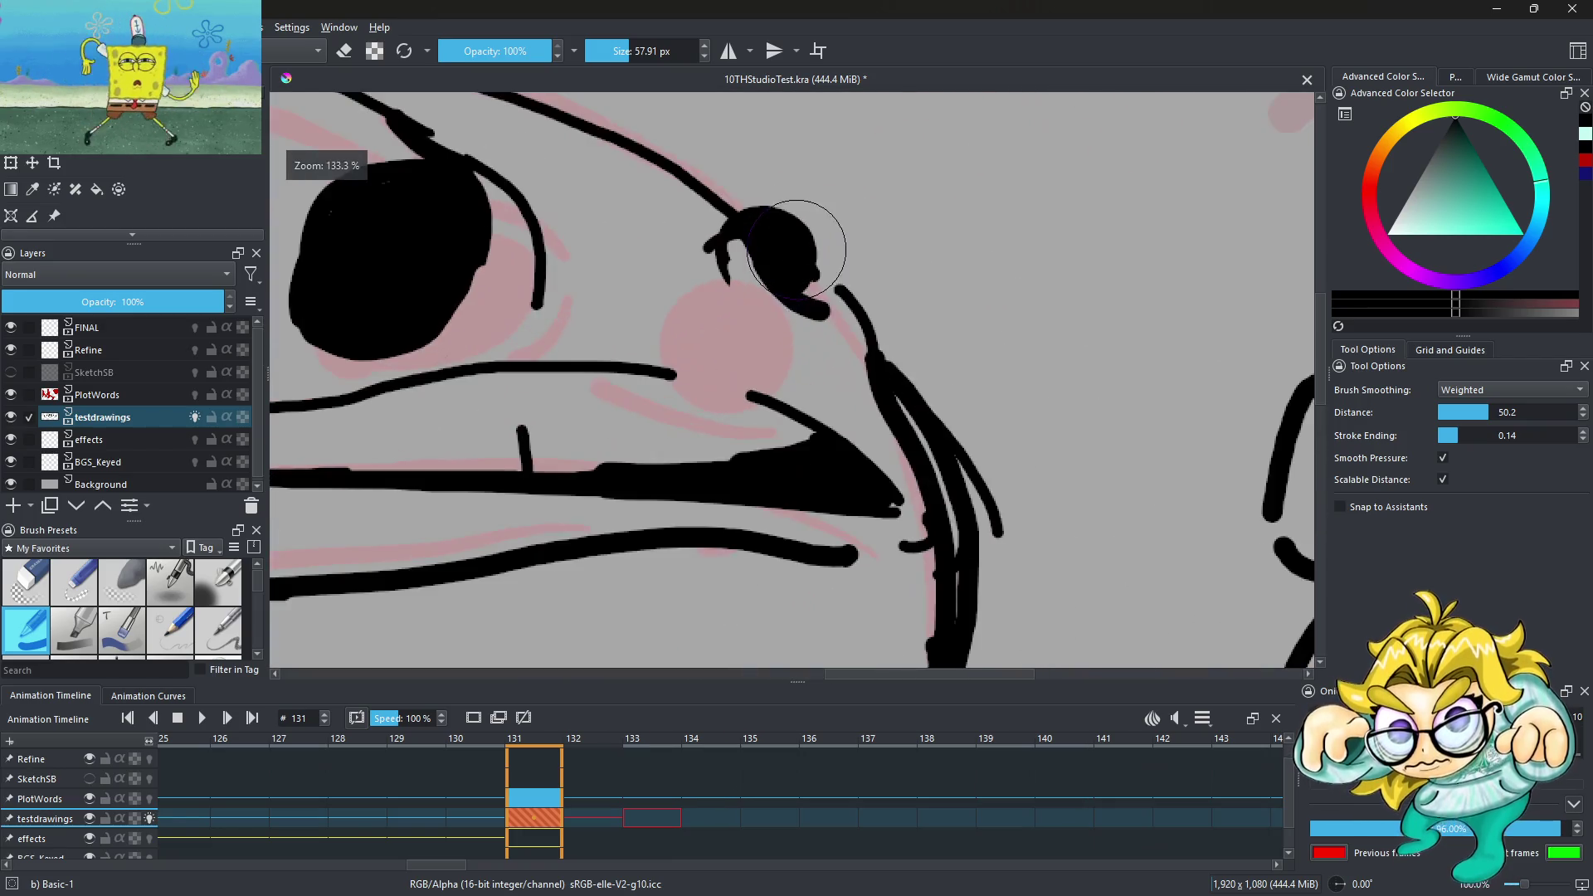
pyautogui.moveTo(838, 224); pyautogui.dragTo(795, 276)
pyautogui.scroll(-2, 795, 275)
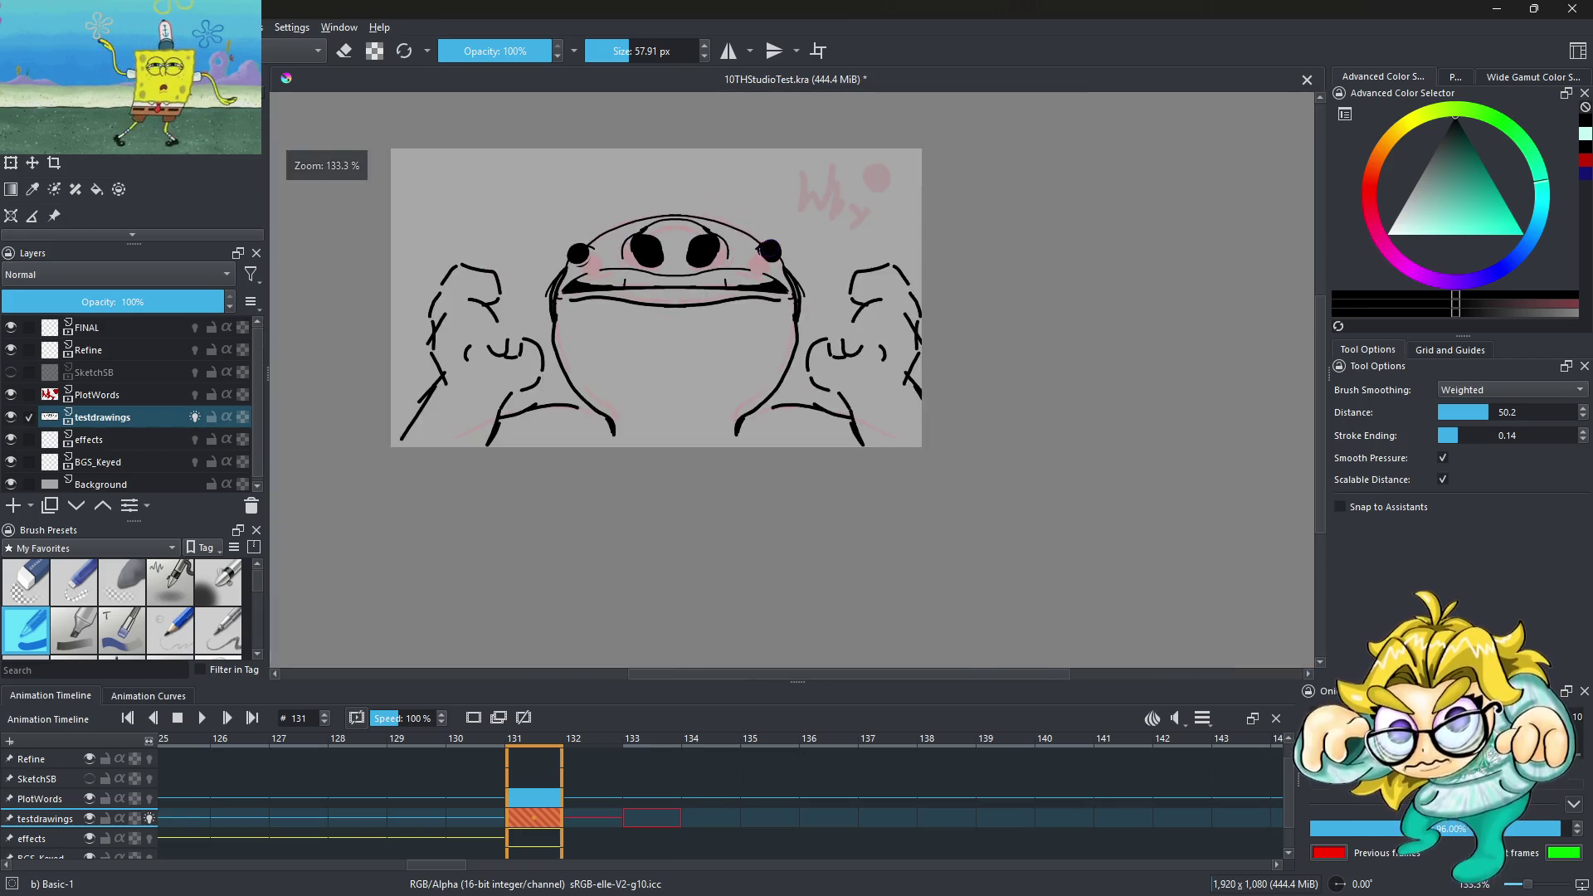
pyautogui.scroll(3, 758, 240)
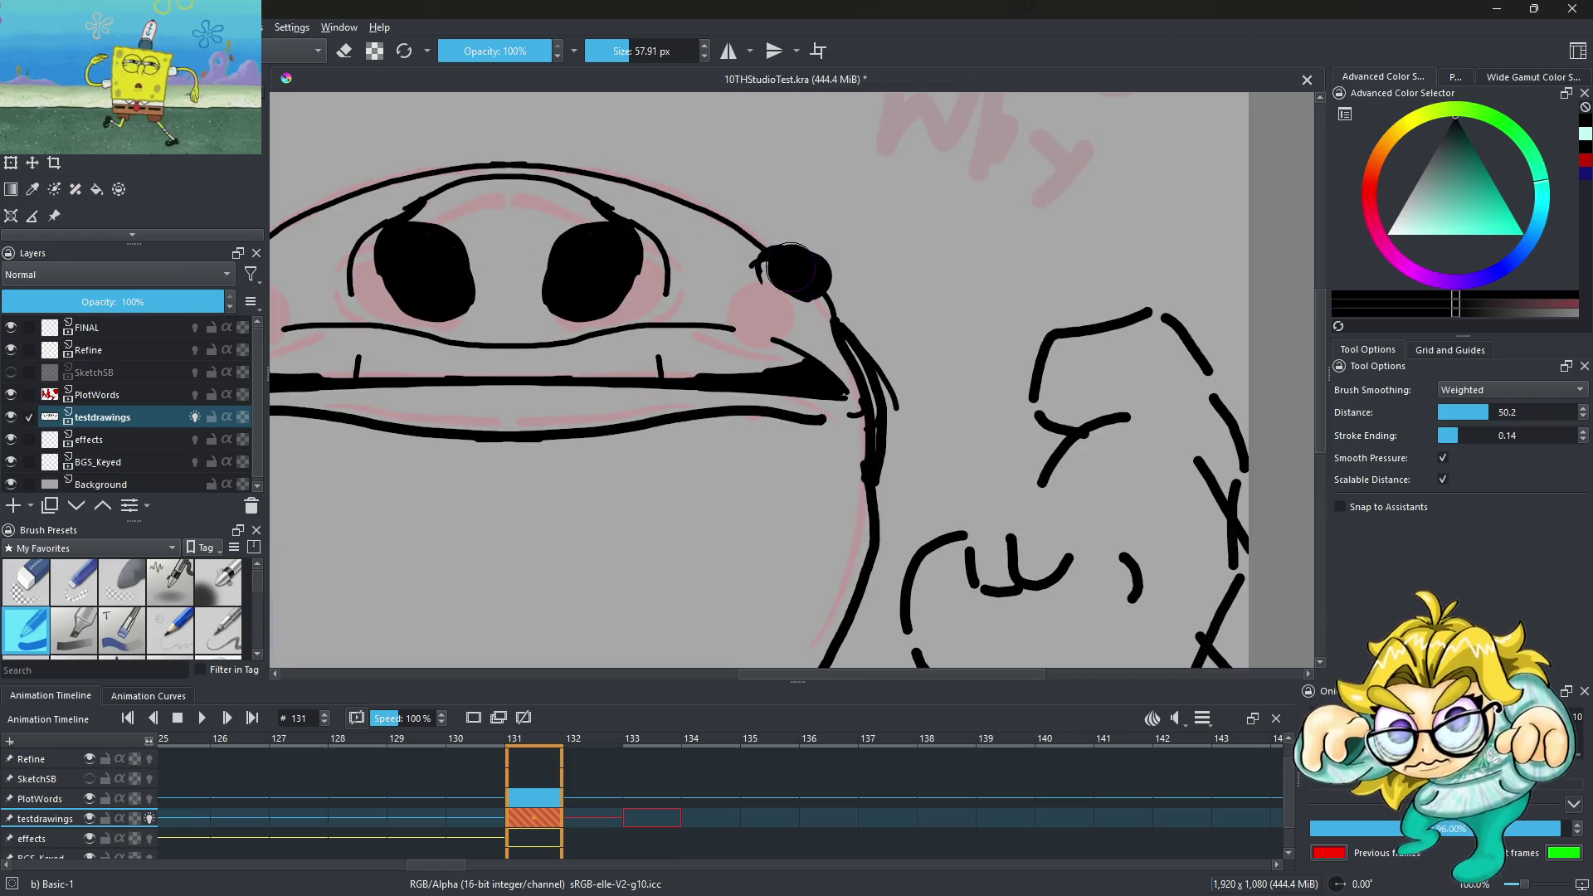
pyautogui.scroll(2, 799, 268)
# Paint the right black eye blob progressively larger
pyautogui.moveTo(801, 249); pyautogui.dragTo(806, 274)
pyautogui.scroll(-4, 792, 258)
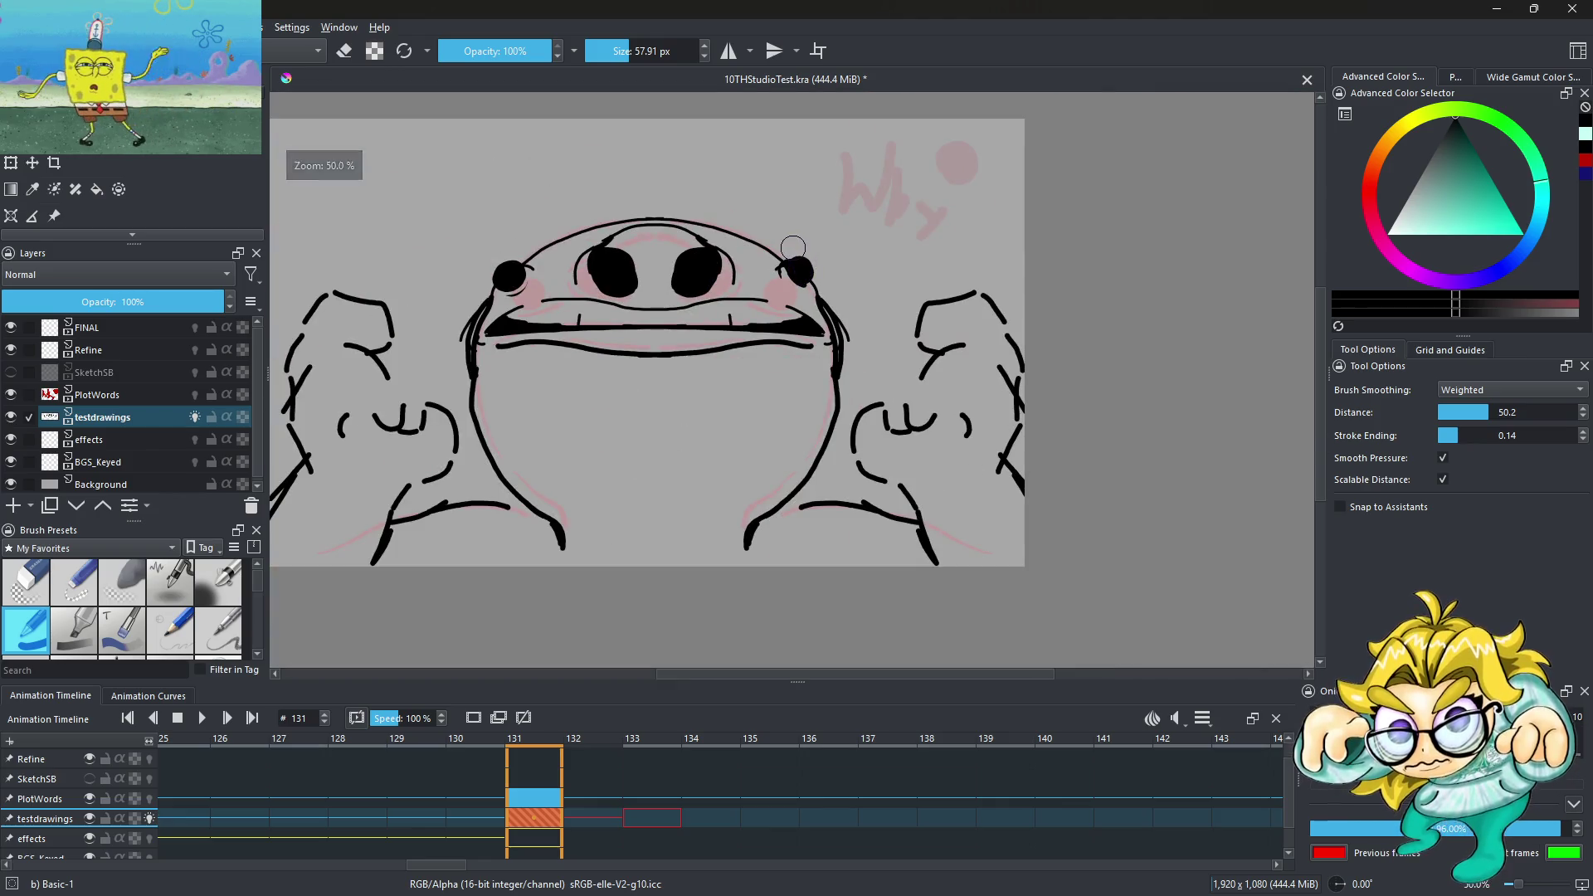
pyautogui.scroll(3, 789, 266)
pyautogui.scroll(1, 850, 319)
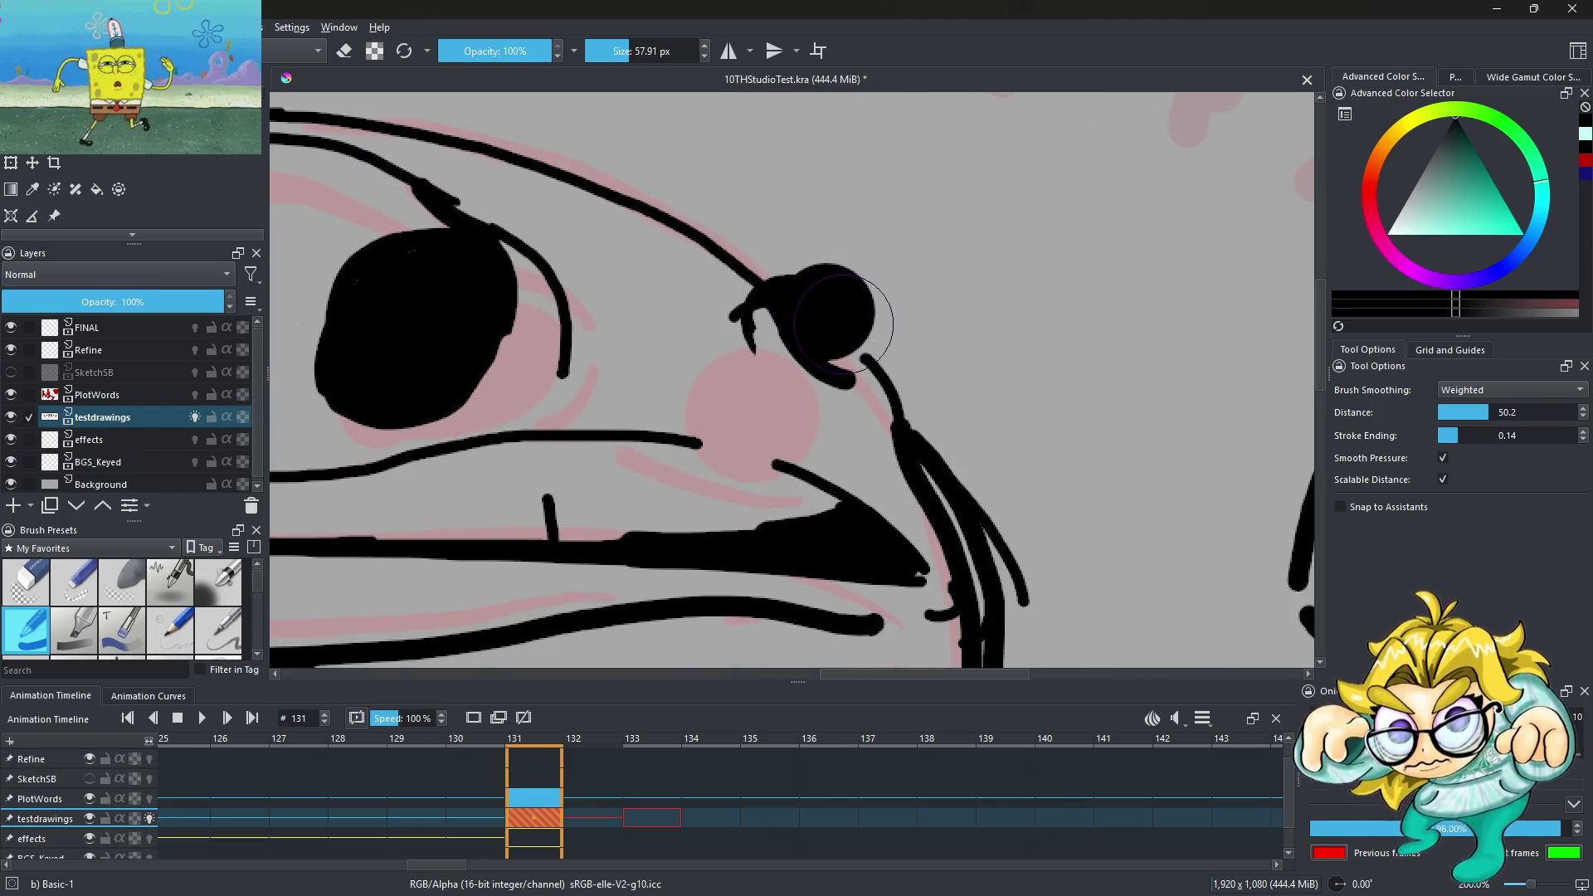
pyautogui.moveTo(851, 327); pyautogui.dragTo(813, 316)
pyautogui.scroll(-4, 763, 285)
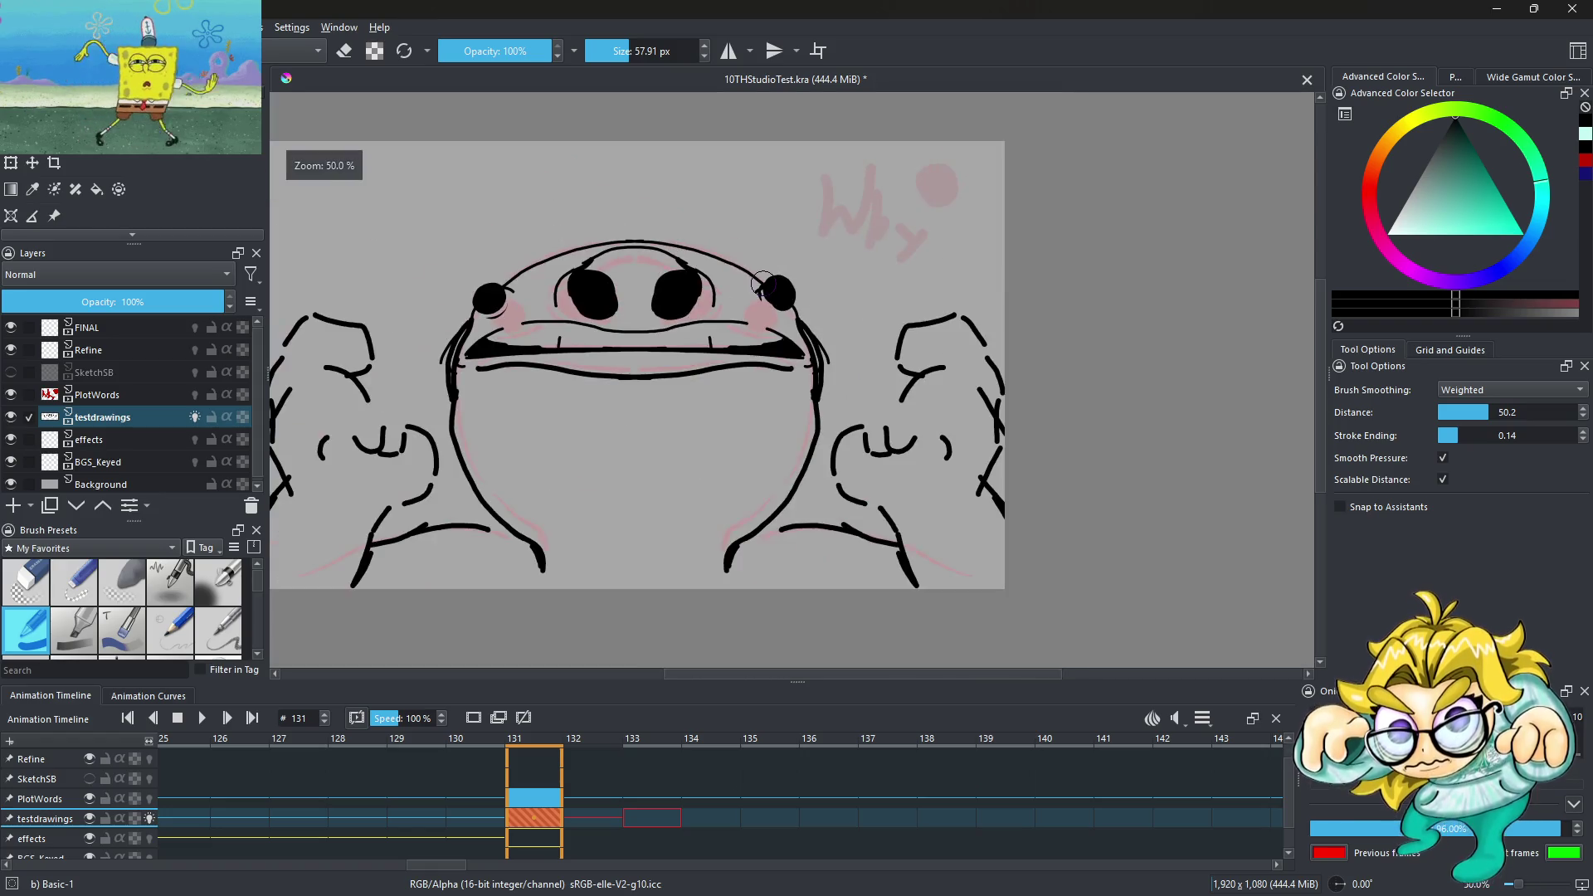
pyautogui.scroll(4, 763, 284)
pyautogui.moveTo(829, 299)
pyautogui.mouseDown()
pyautogui.moveTo(851, 333)
pyautogui.moveTo(796, 300)
pyautogui.mouseUp()
pyautogui.scroll(-4, 794, 297)
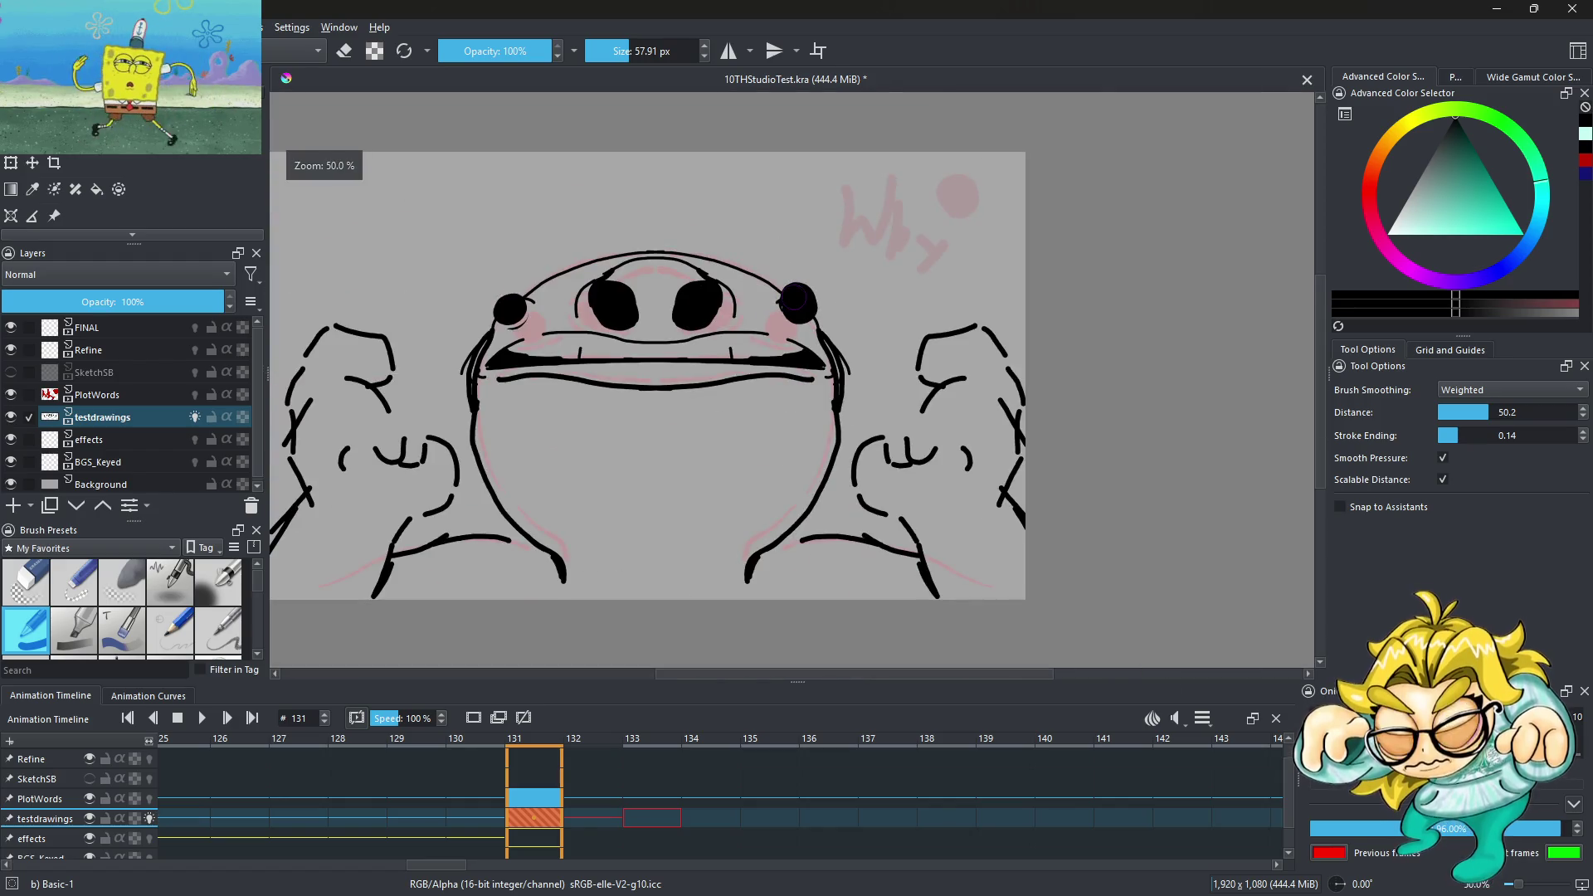
pyautogui.scroll(4, 795, 297)
# Paint a black dot above the eye, then undo the last stroke on it
pyautogui.click(946, 224)
pyautogui.scroll(-5, 921, 284)
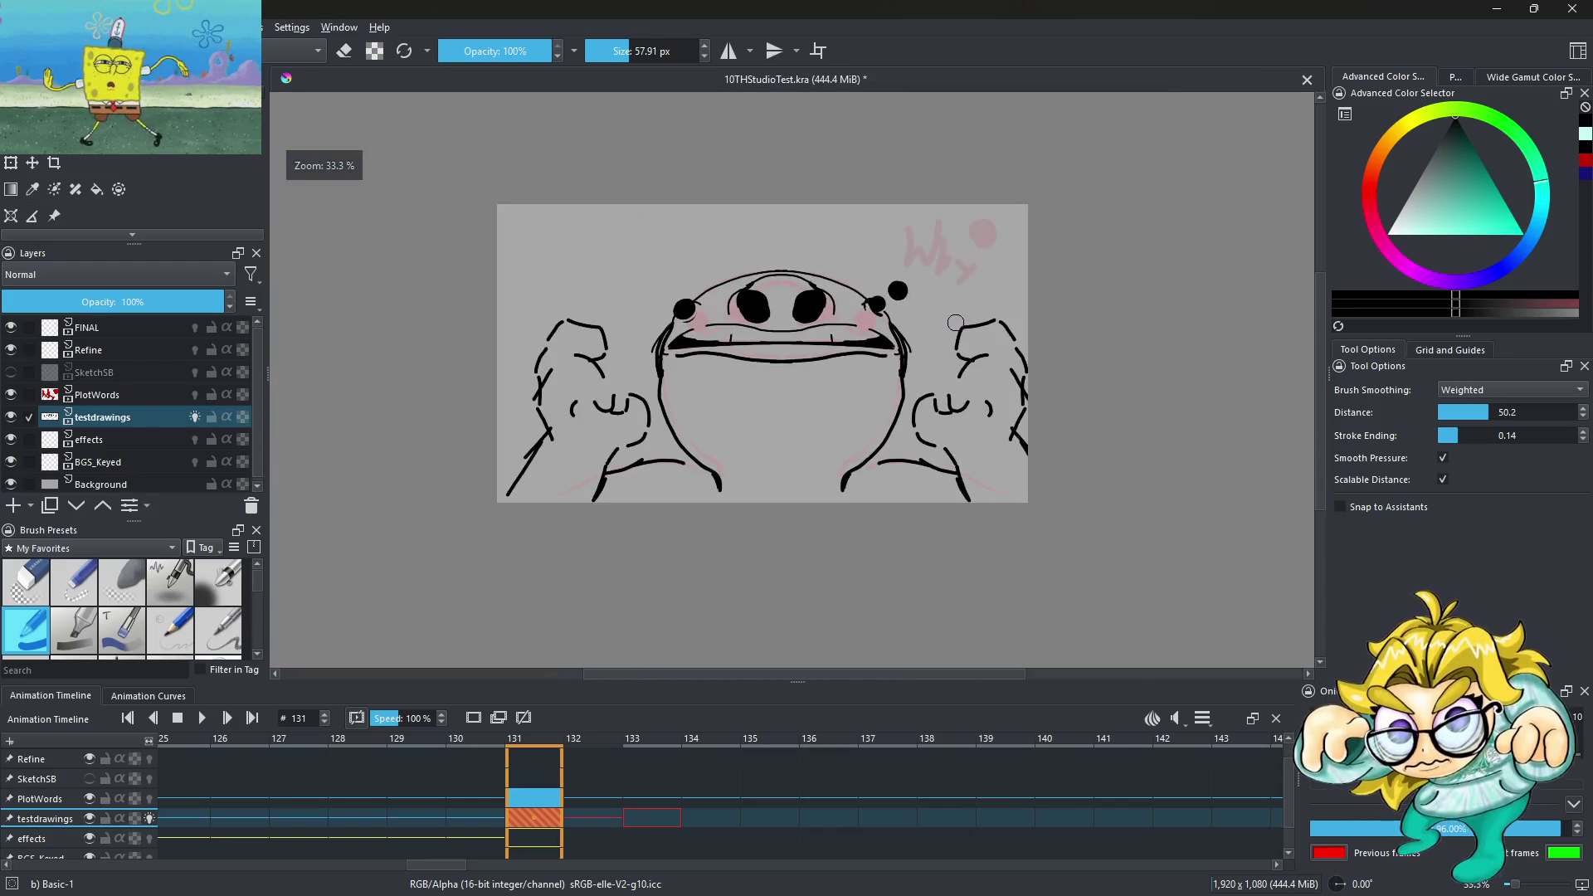
pyautogui.scroll(2, 879, 291)
pyautogui.scroll(-2, 850, 319)
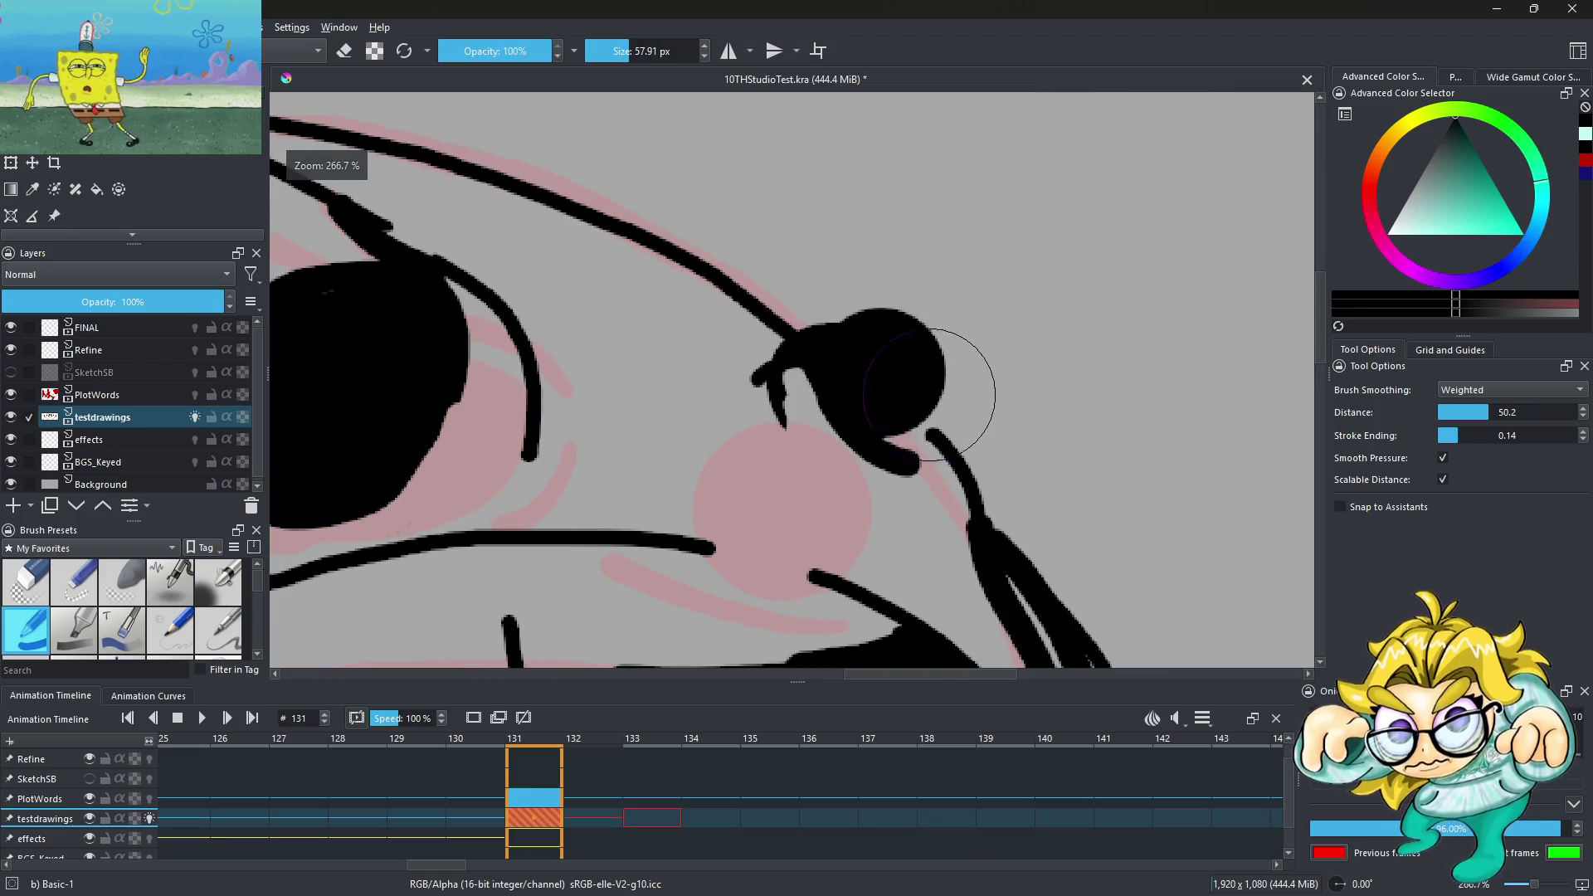
pyautogui.scroll(-1, 855, 321)
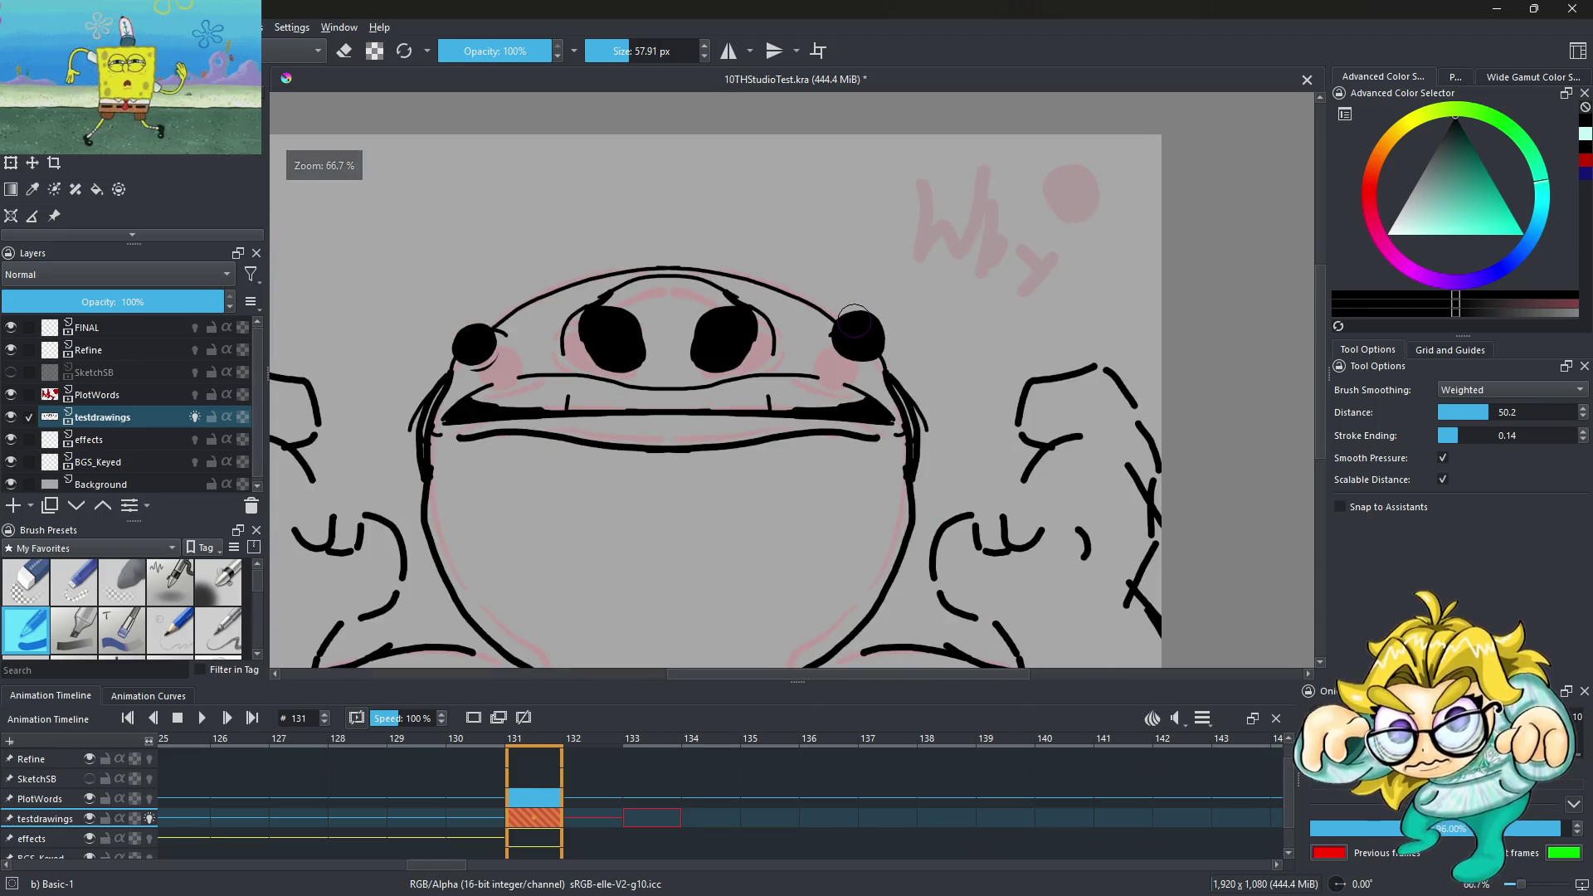
pyautogui.scroll(-2, 851, 320)
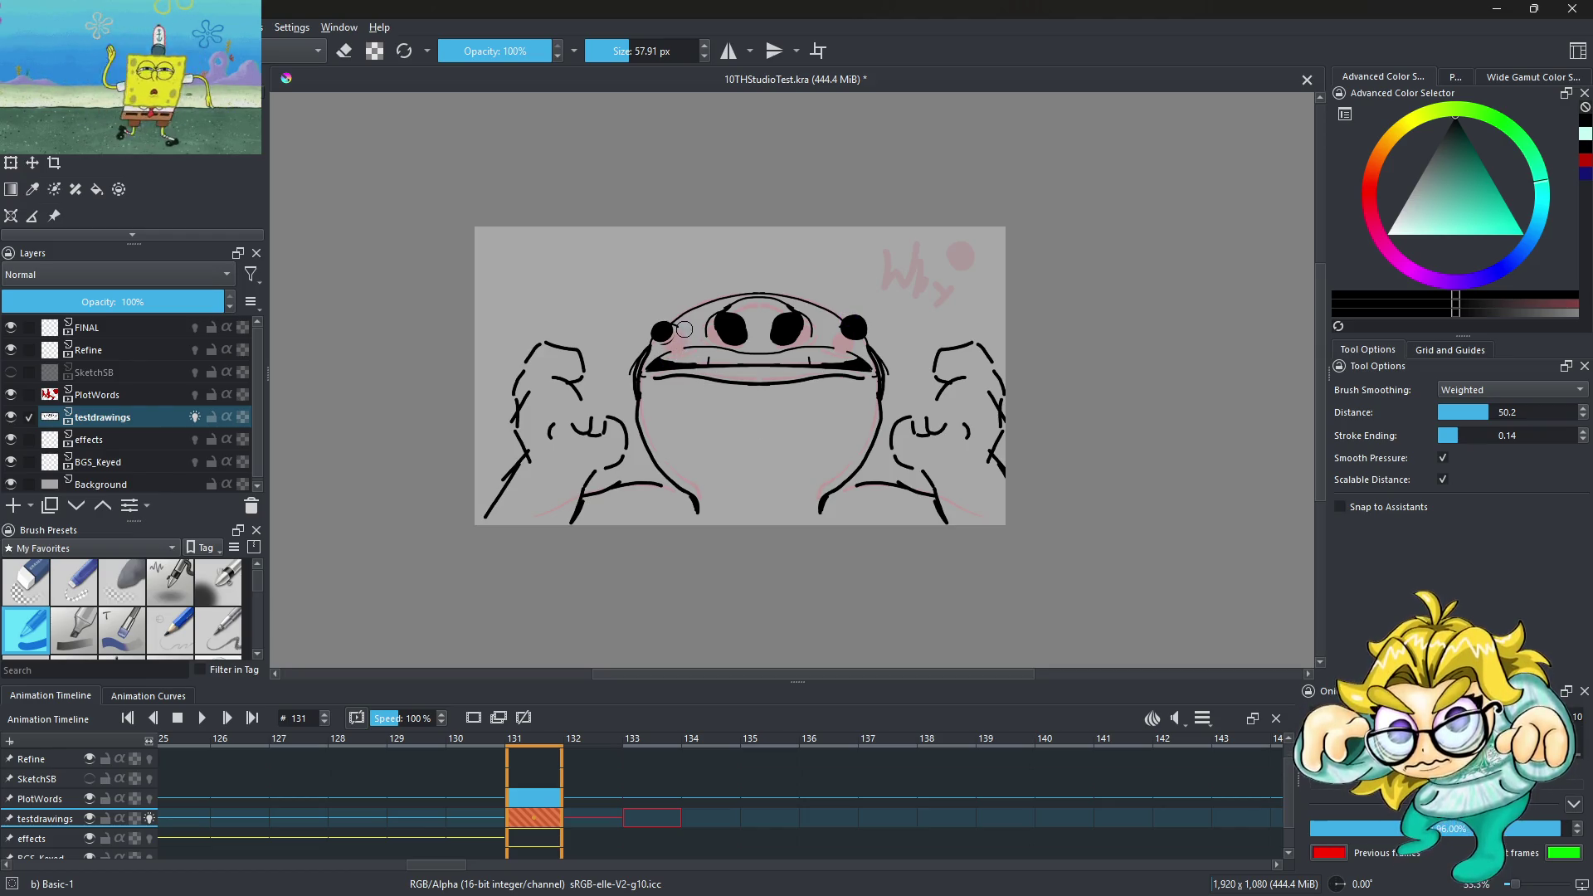
pyautogui.scroll(1, 634, 370)
pyautogui.scroll(1, 634, 370)
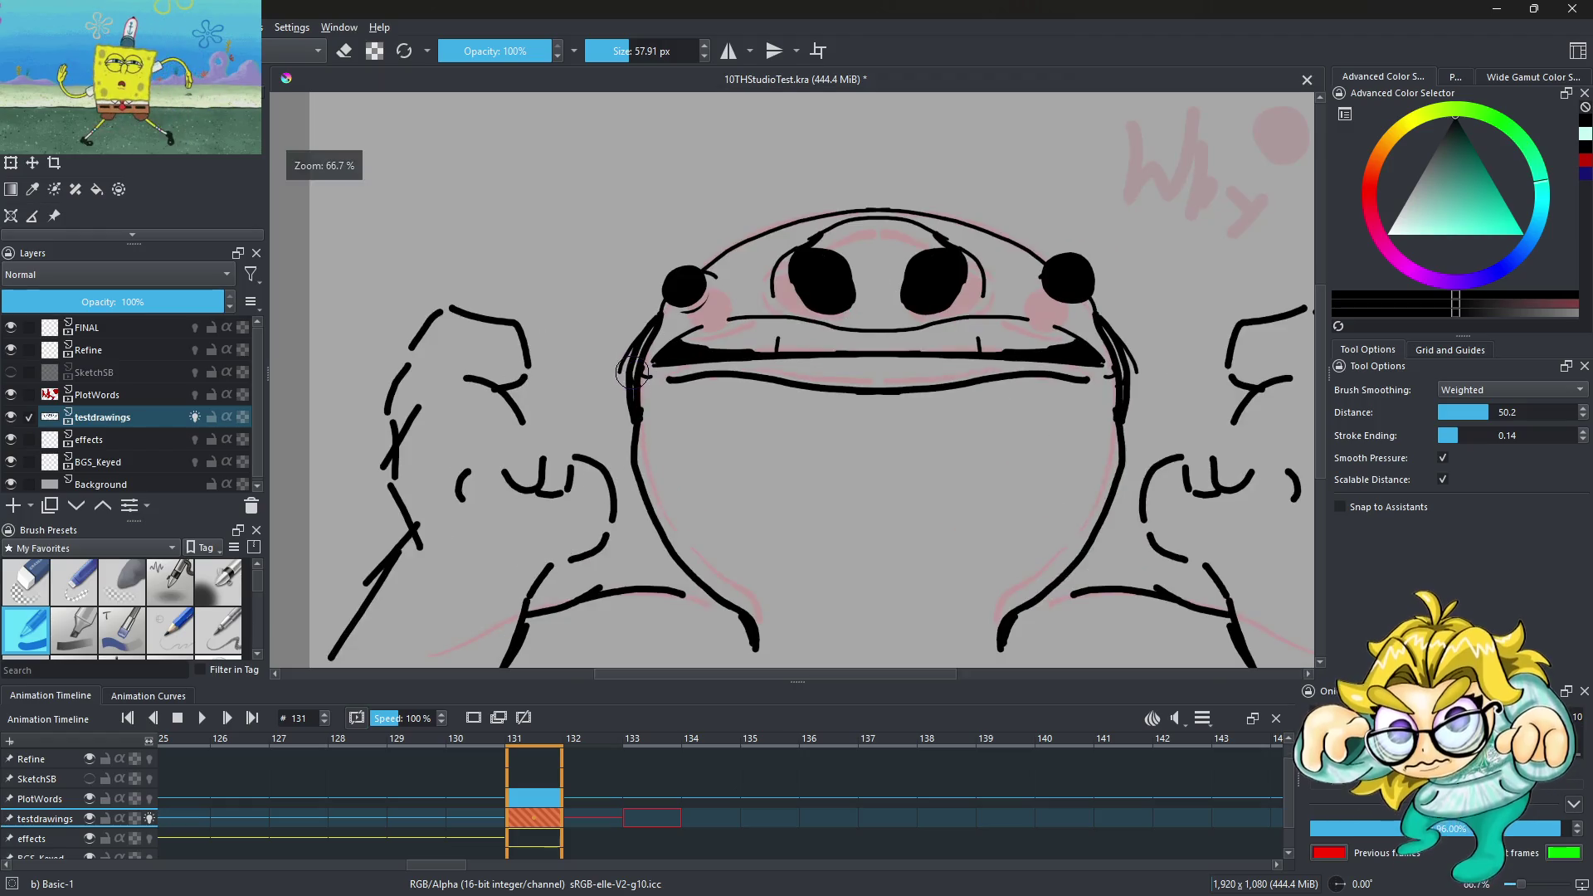
pyautogui.hotkey('ctrl', 'z')
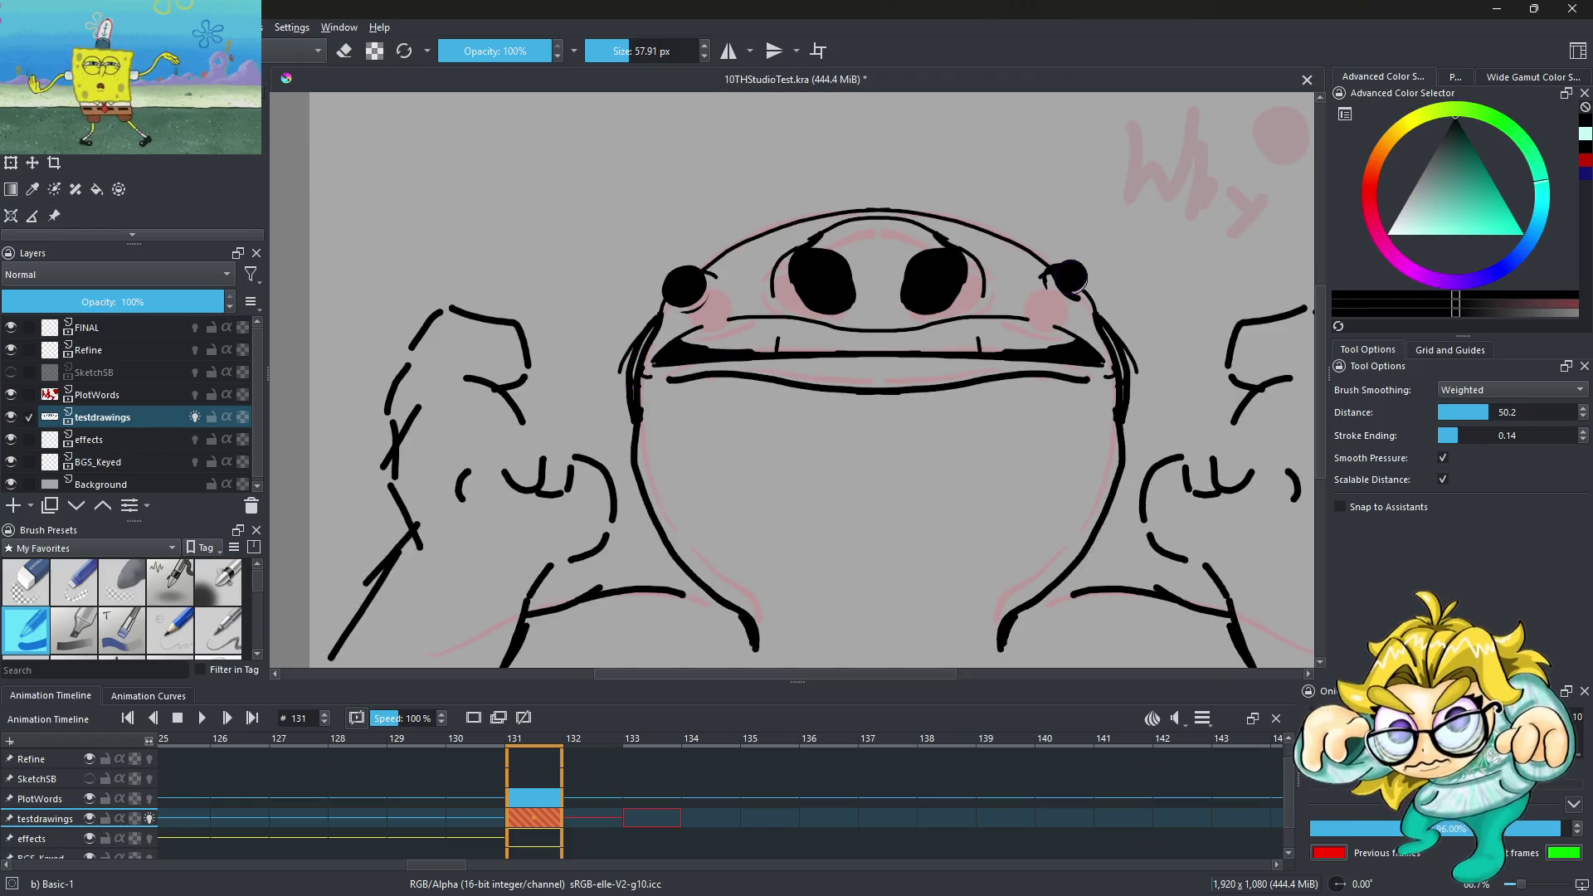
# Enlarge the upper-right head dot, undo a 92.69 px stamp, and enable horizontal mirror painting
pyautogui.click(1076, 280)
pyautogui.scroll(3, 1055, 284)
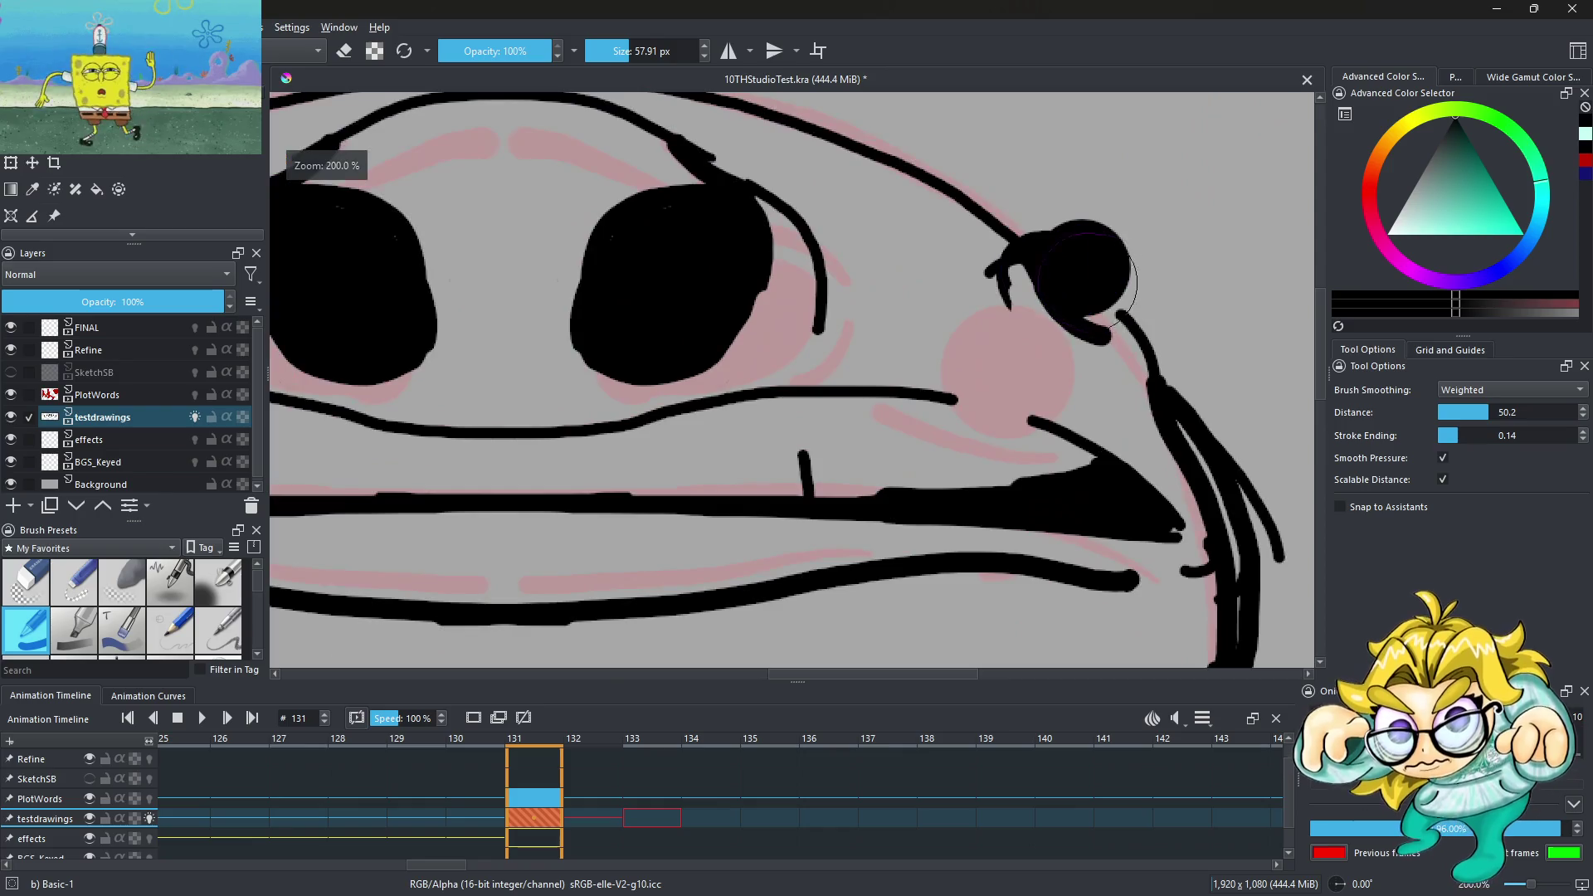
pyautogui.moveTo(1152, 284); pyautogui.dragTo(1178, 284)
pyautogui.click(1099, 274)
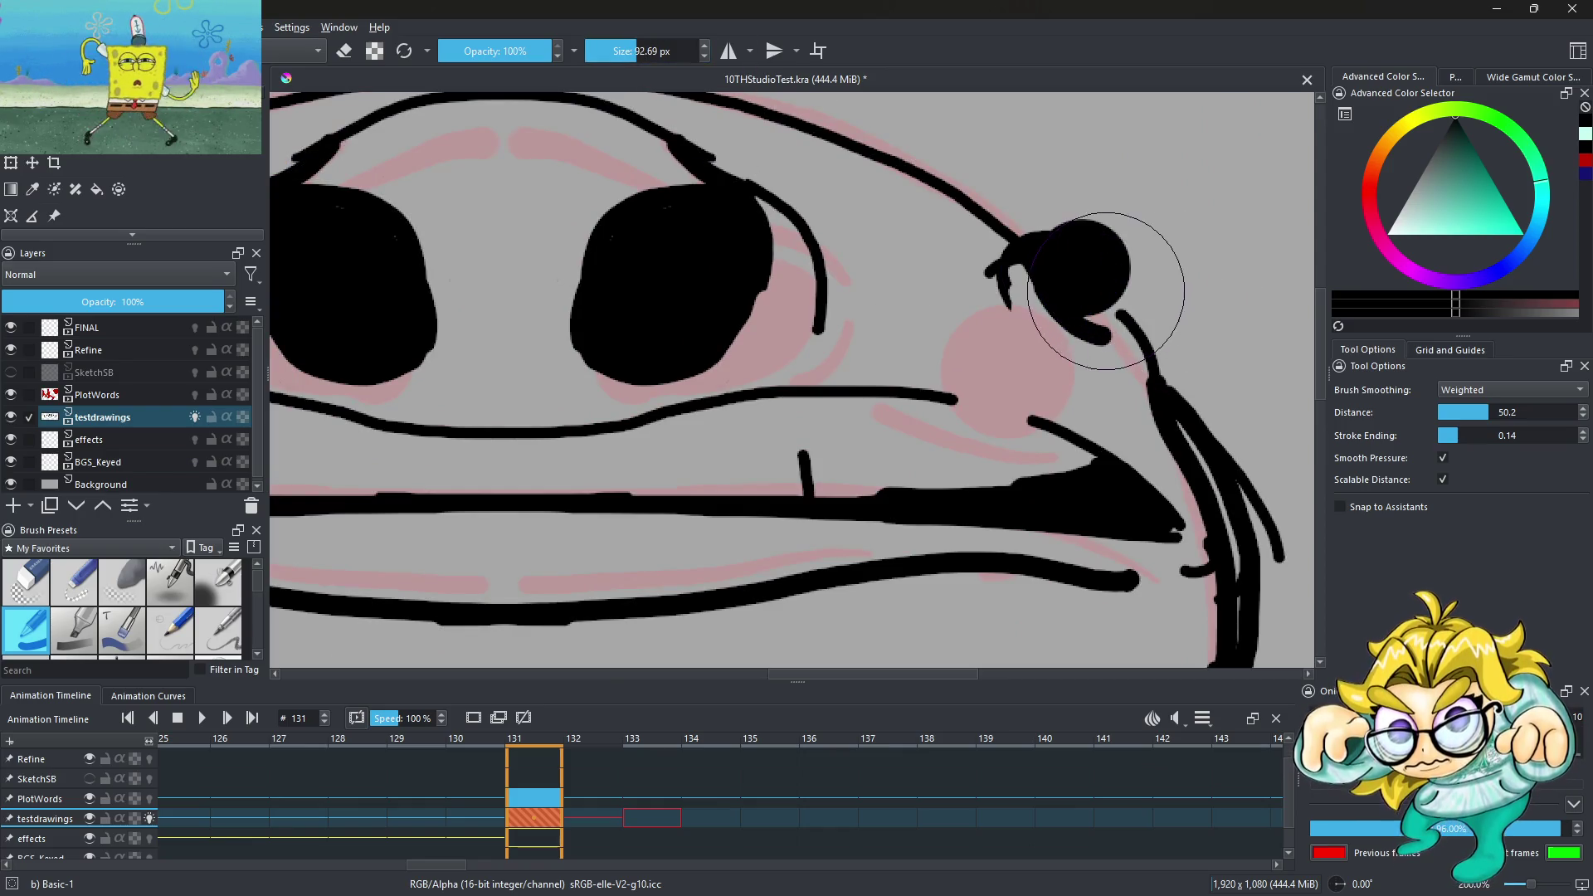
pyautogui.scroll(-3, 1112, 315)
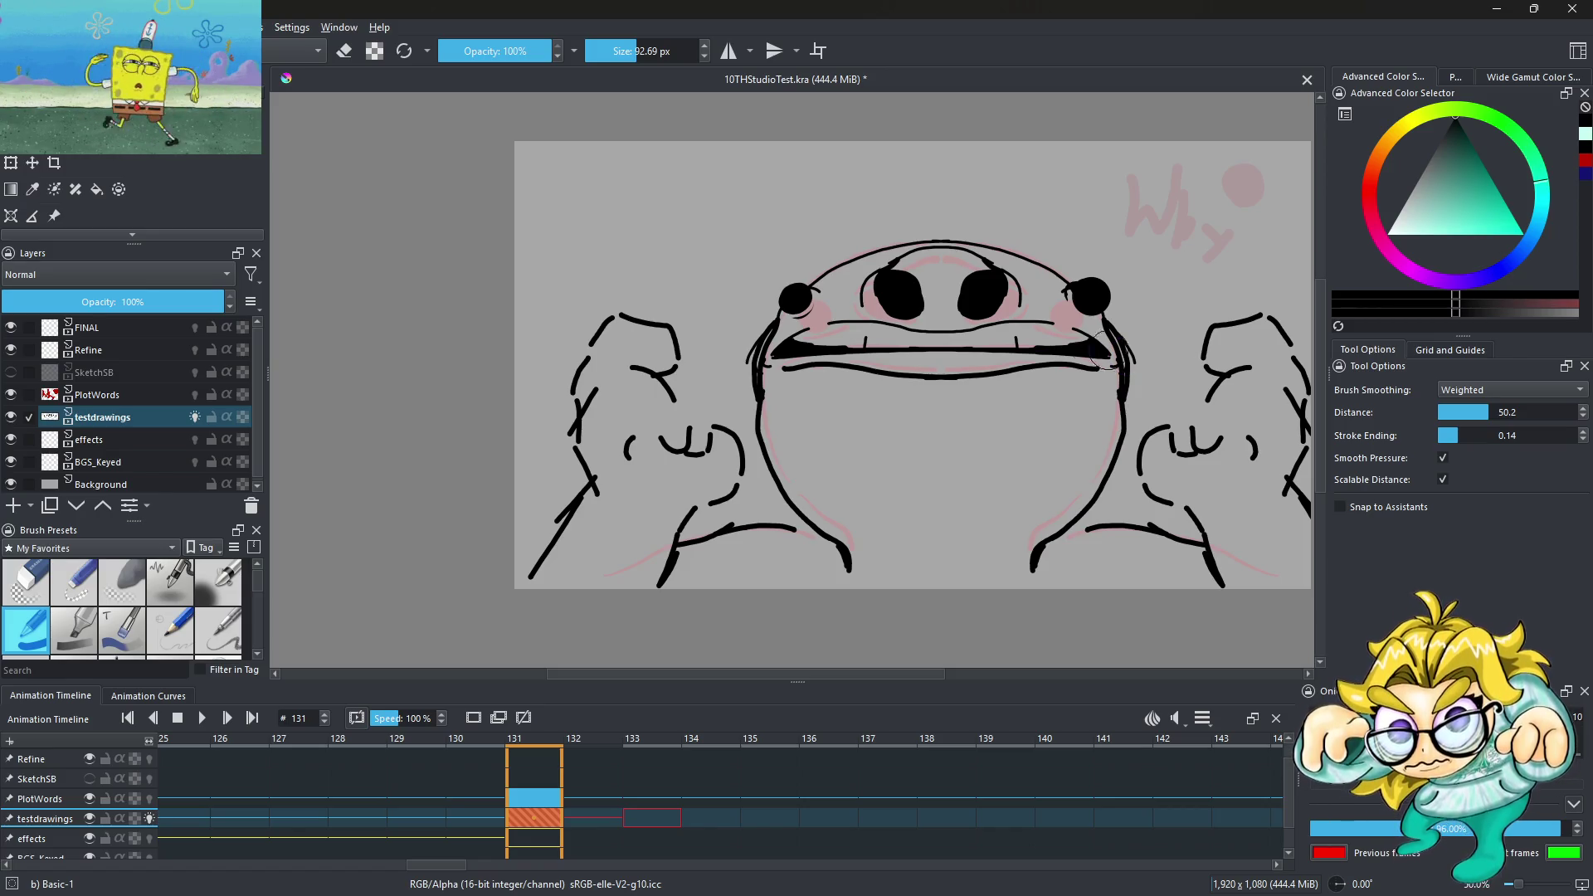
pyautogui.hotkey('ctrl', 'z')
pyautogui.click(730, 52)
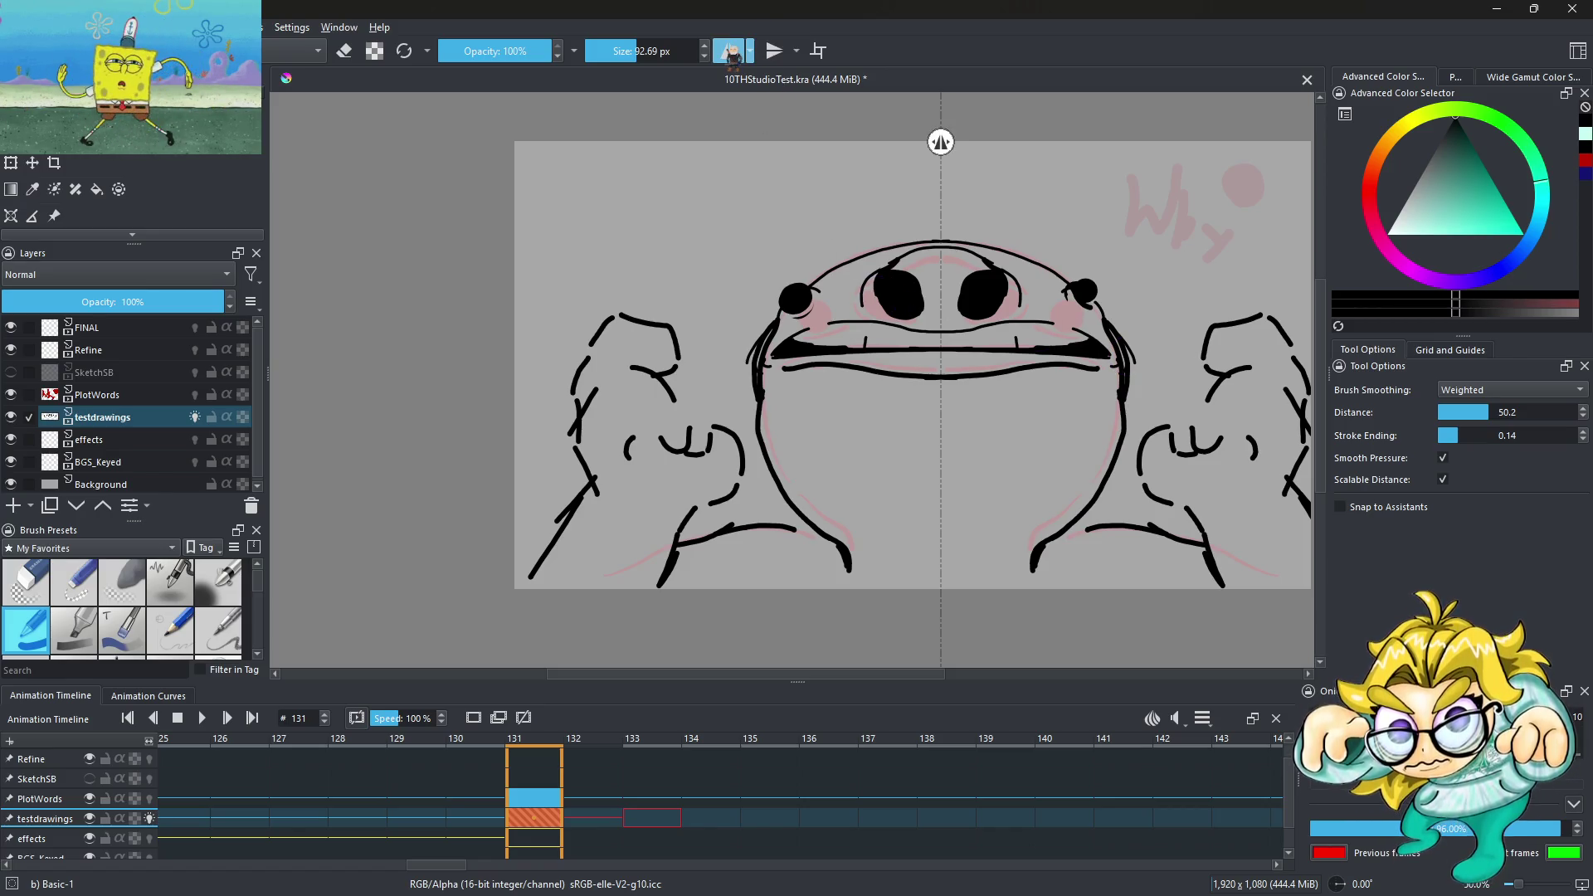
# Shrink the brush for finer lines and undo the mirrored cheek strokes
pyautogui.moveTo(680, 46); pyautogui.dragTo(624, 51)
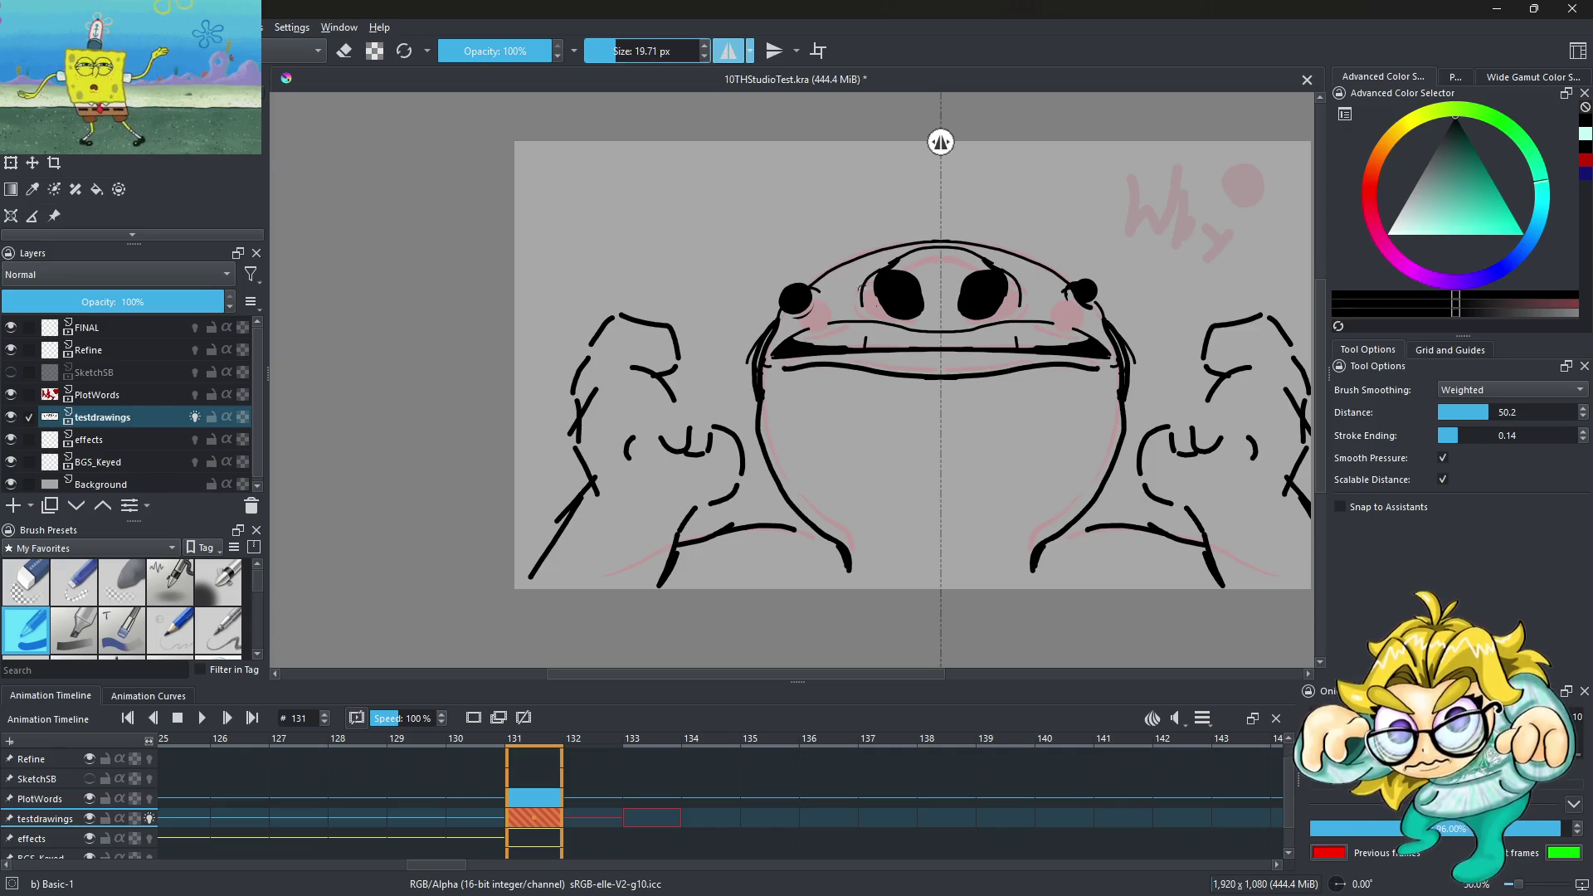
pyautogui.scroll(5, 804, 305)
pyautogui.press('[')
pyautogui.press('[')
pyautogui.press('[')
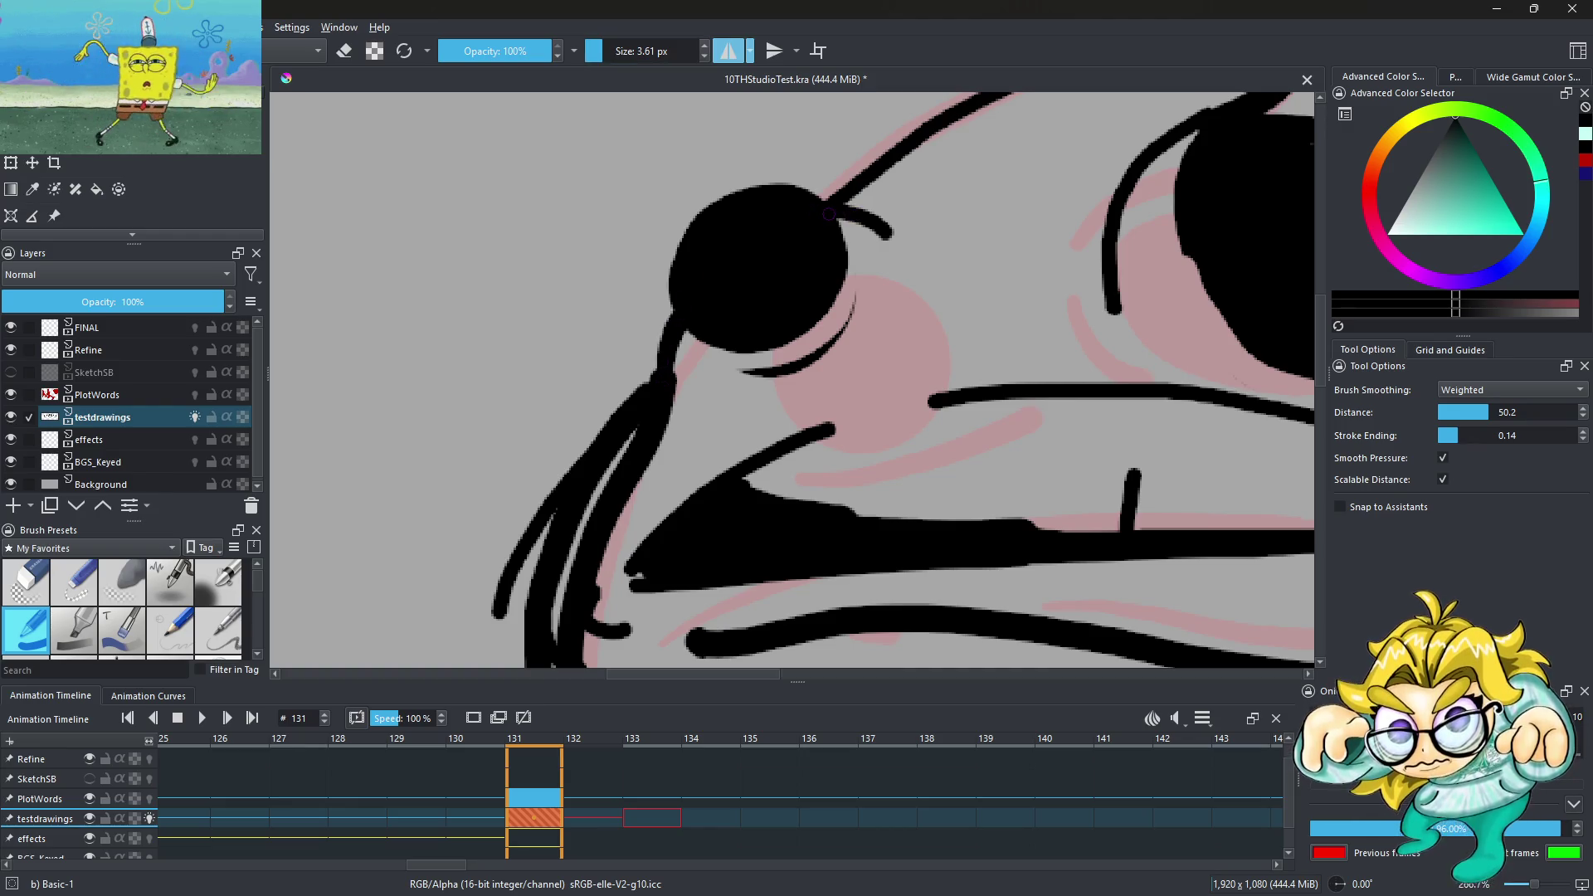
pyautogui.scroll(-4, 828, 214)
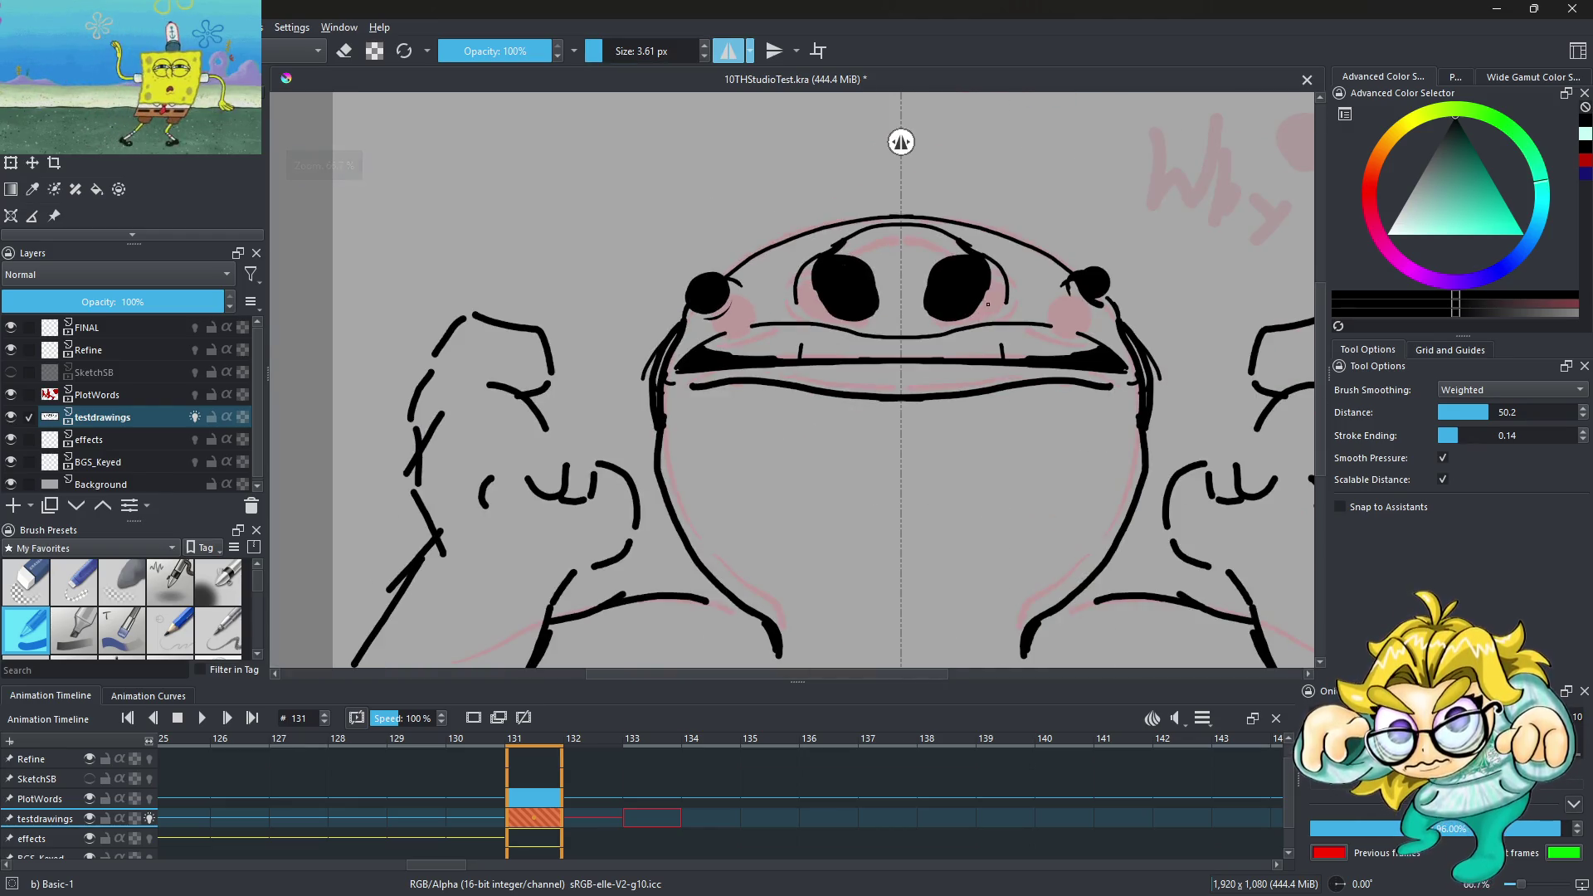
pyautogui.scroll(2, 1004, 305)
pyautogui.hotkey('ctrl', 'z')
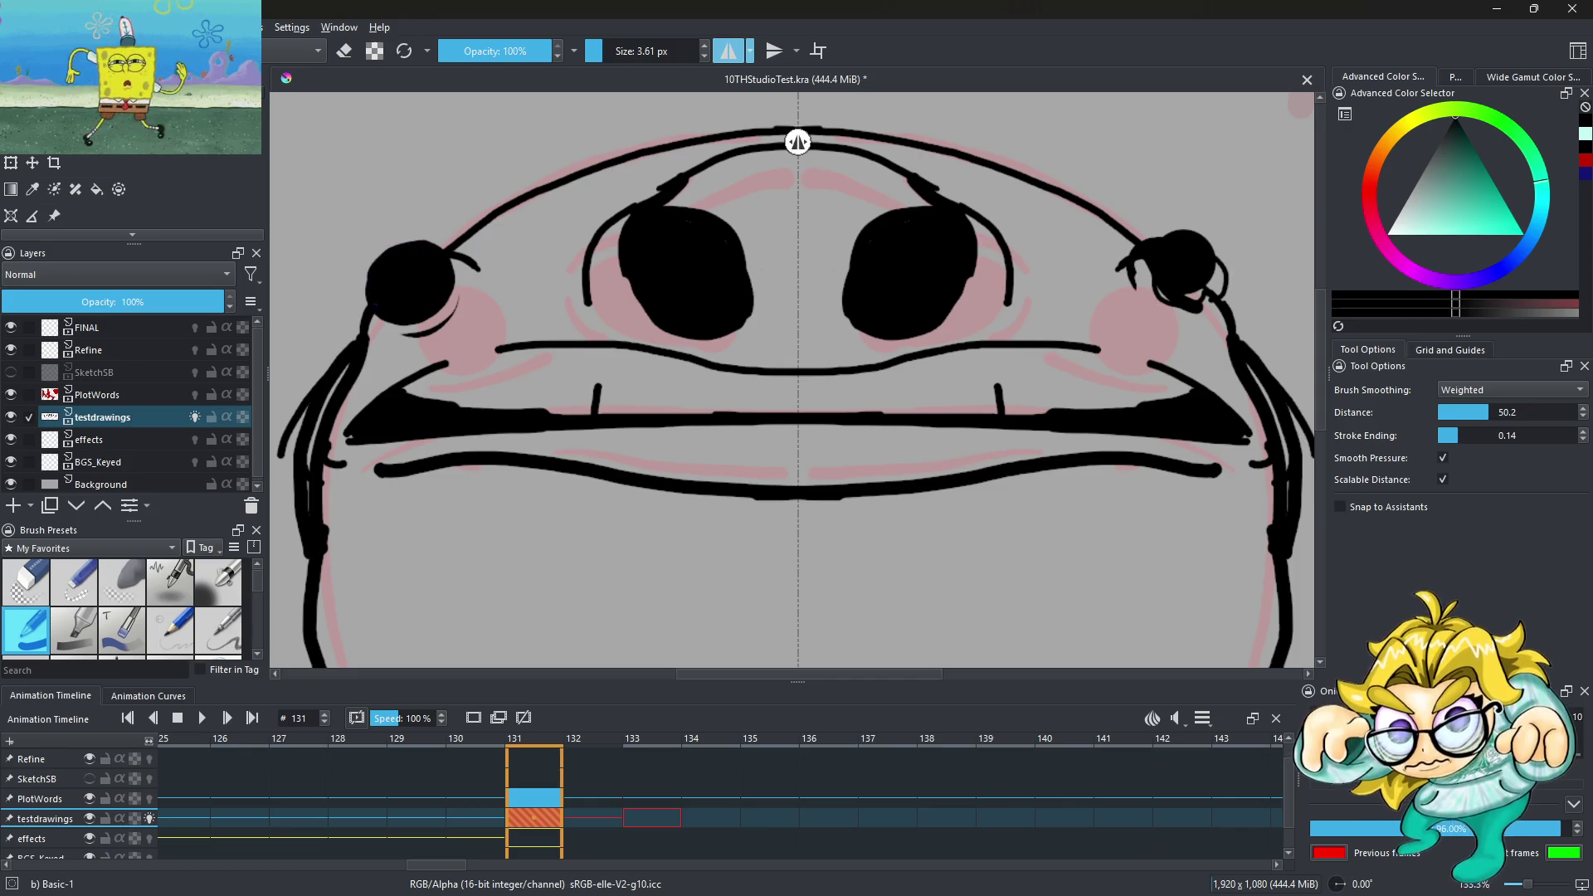
# Turn mirror painting off with the M key
pyautogui.scroll(3, 375, 315)
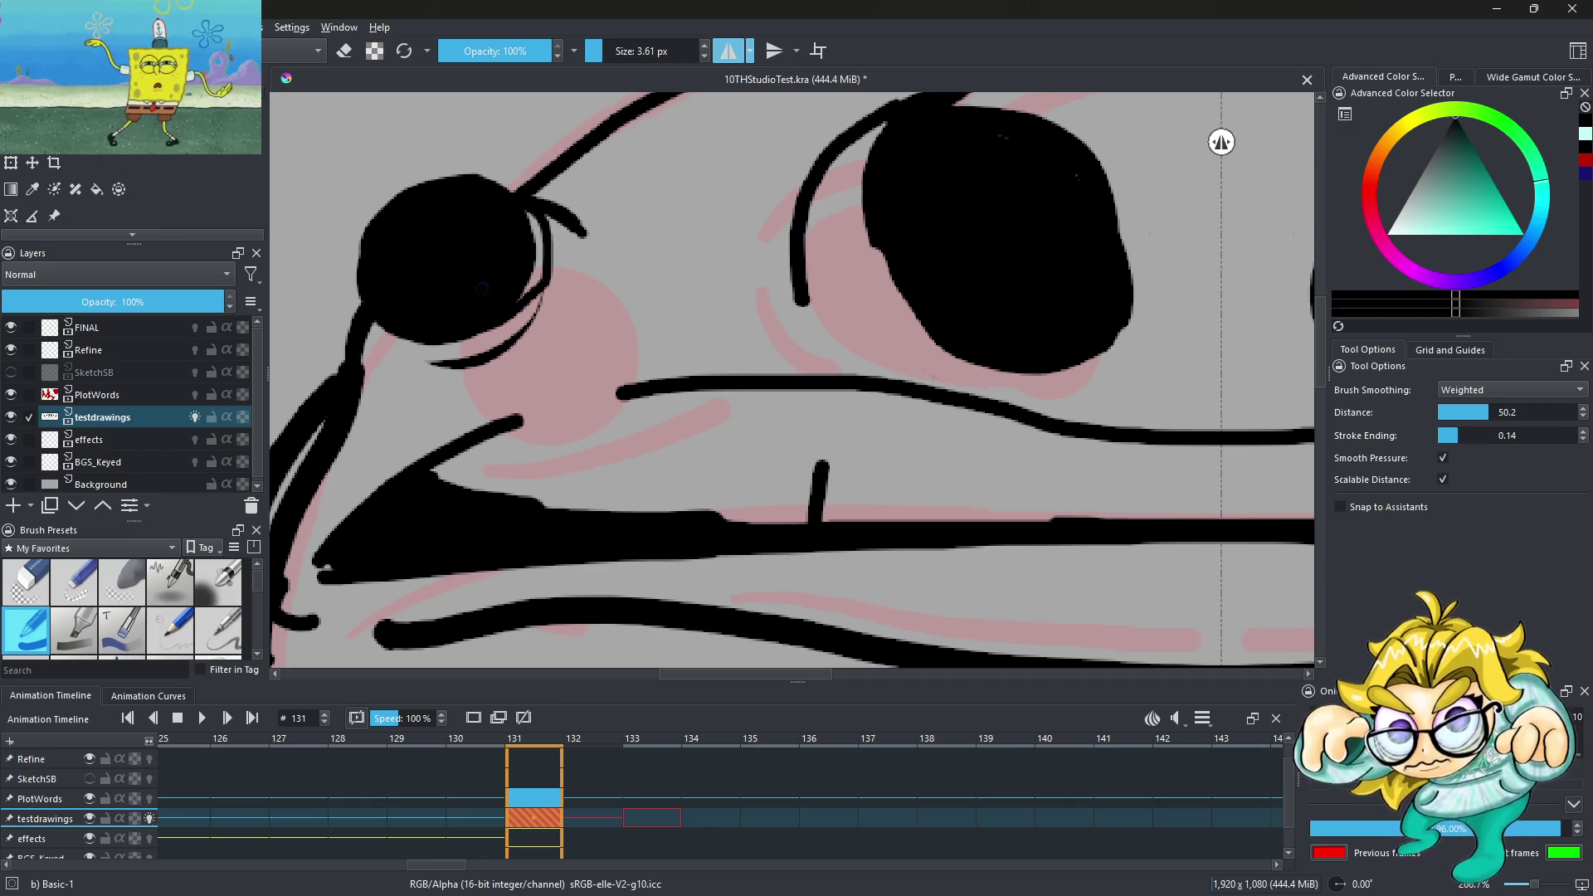
pyautogui.scroll(-5, 482, 287)
pyautogui.scroll(7, 509, 274)
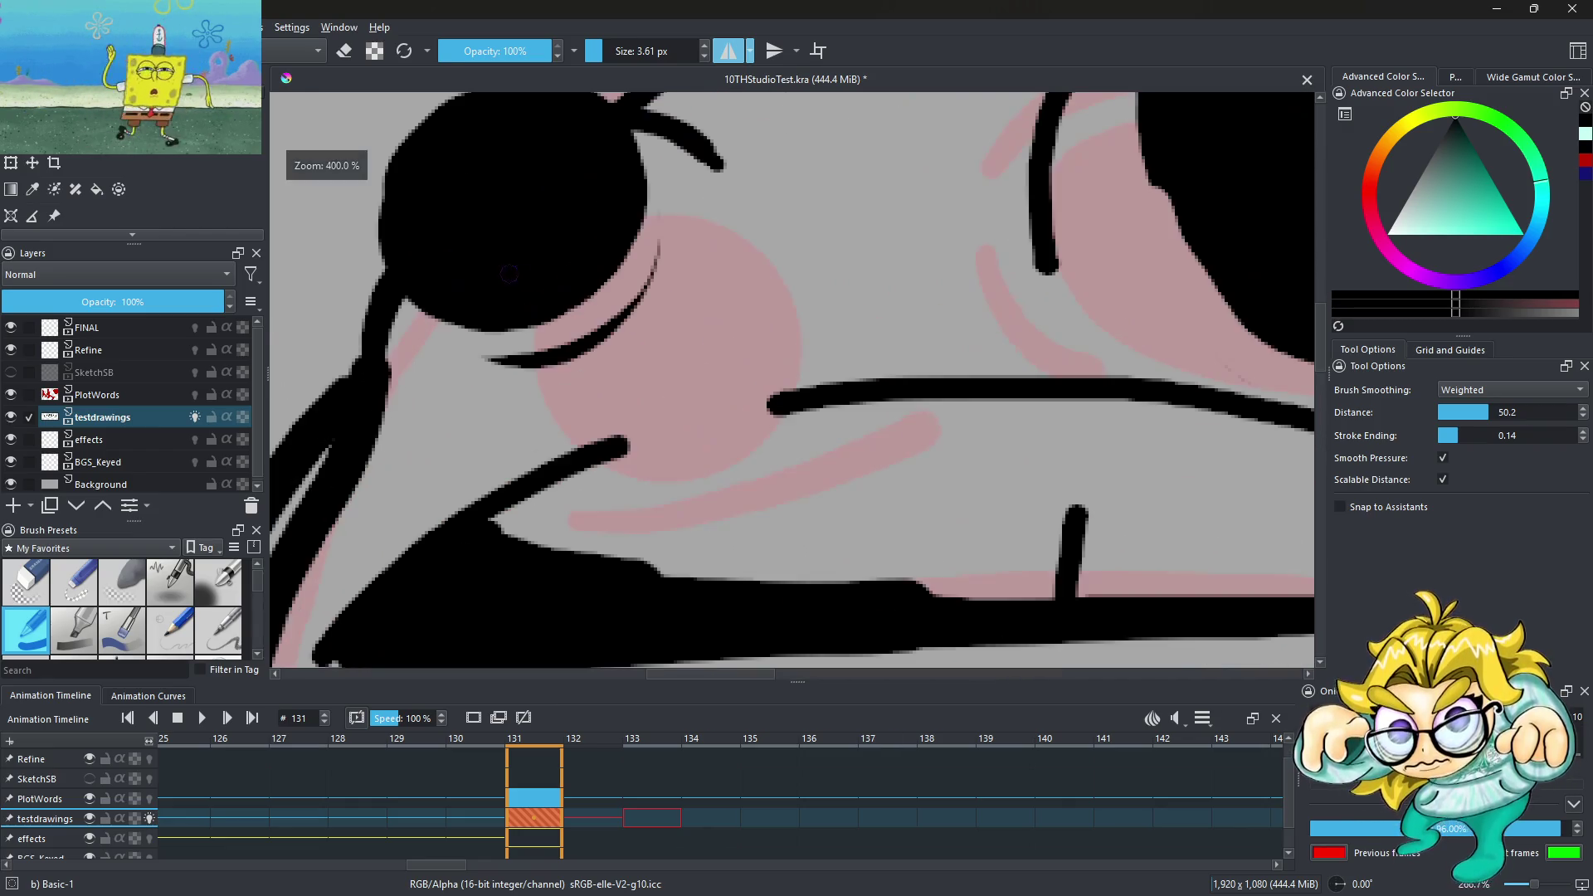
pyautogui.scroll(-5, 612, 180)
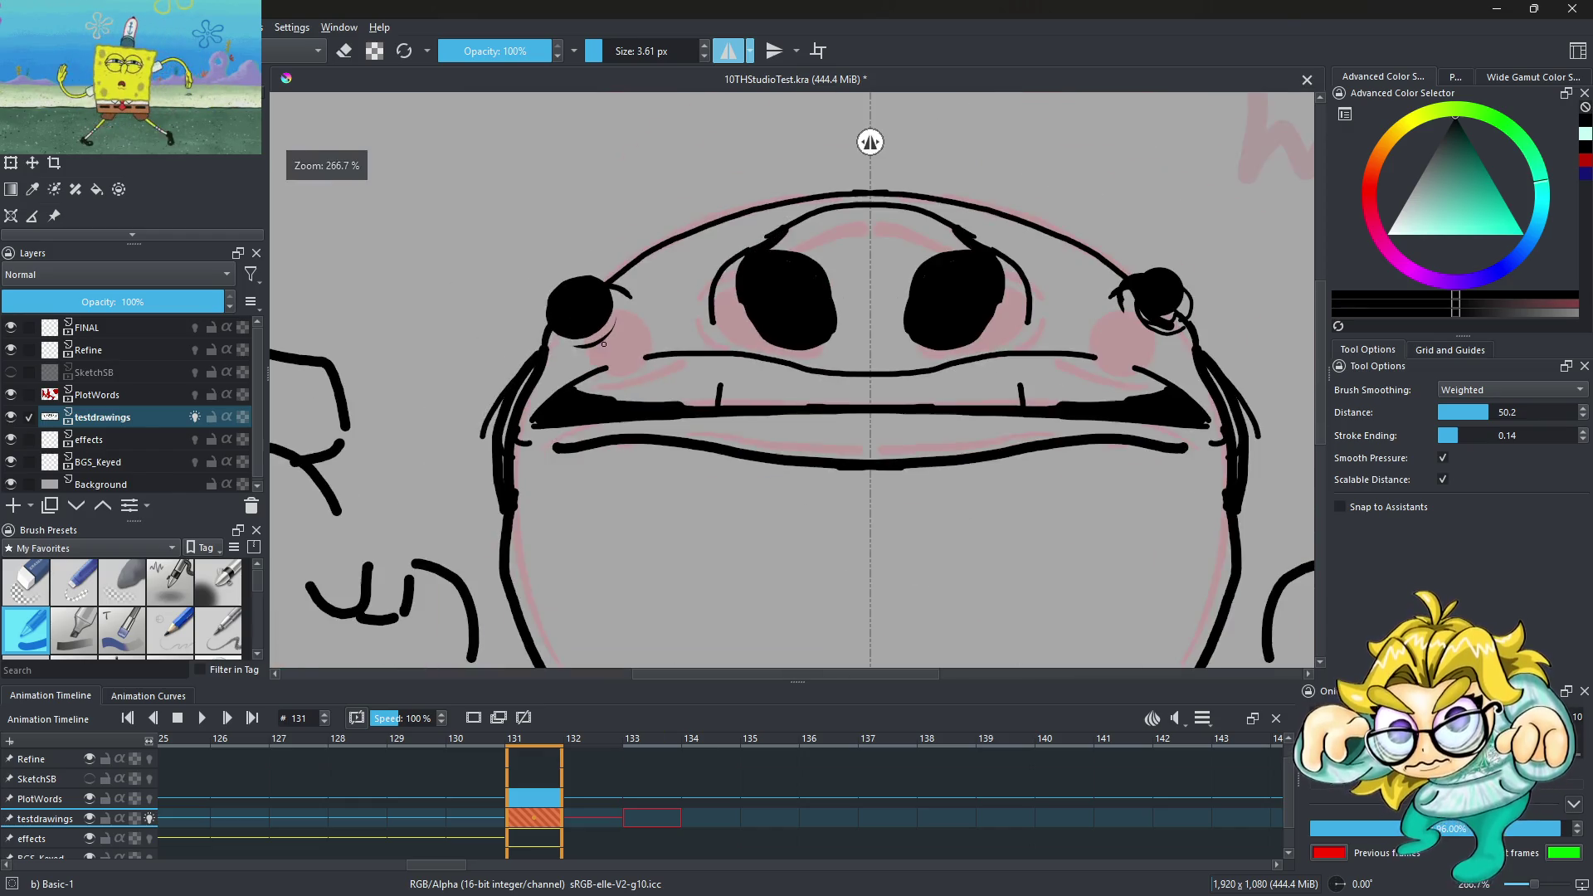
pyautogui.press('m')
pyautogui.scroll(-2, 945, 344)
pyautogui.scroll(4, 945, 344)
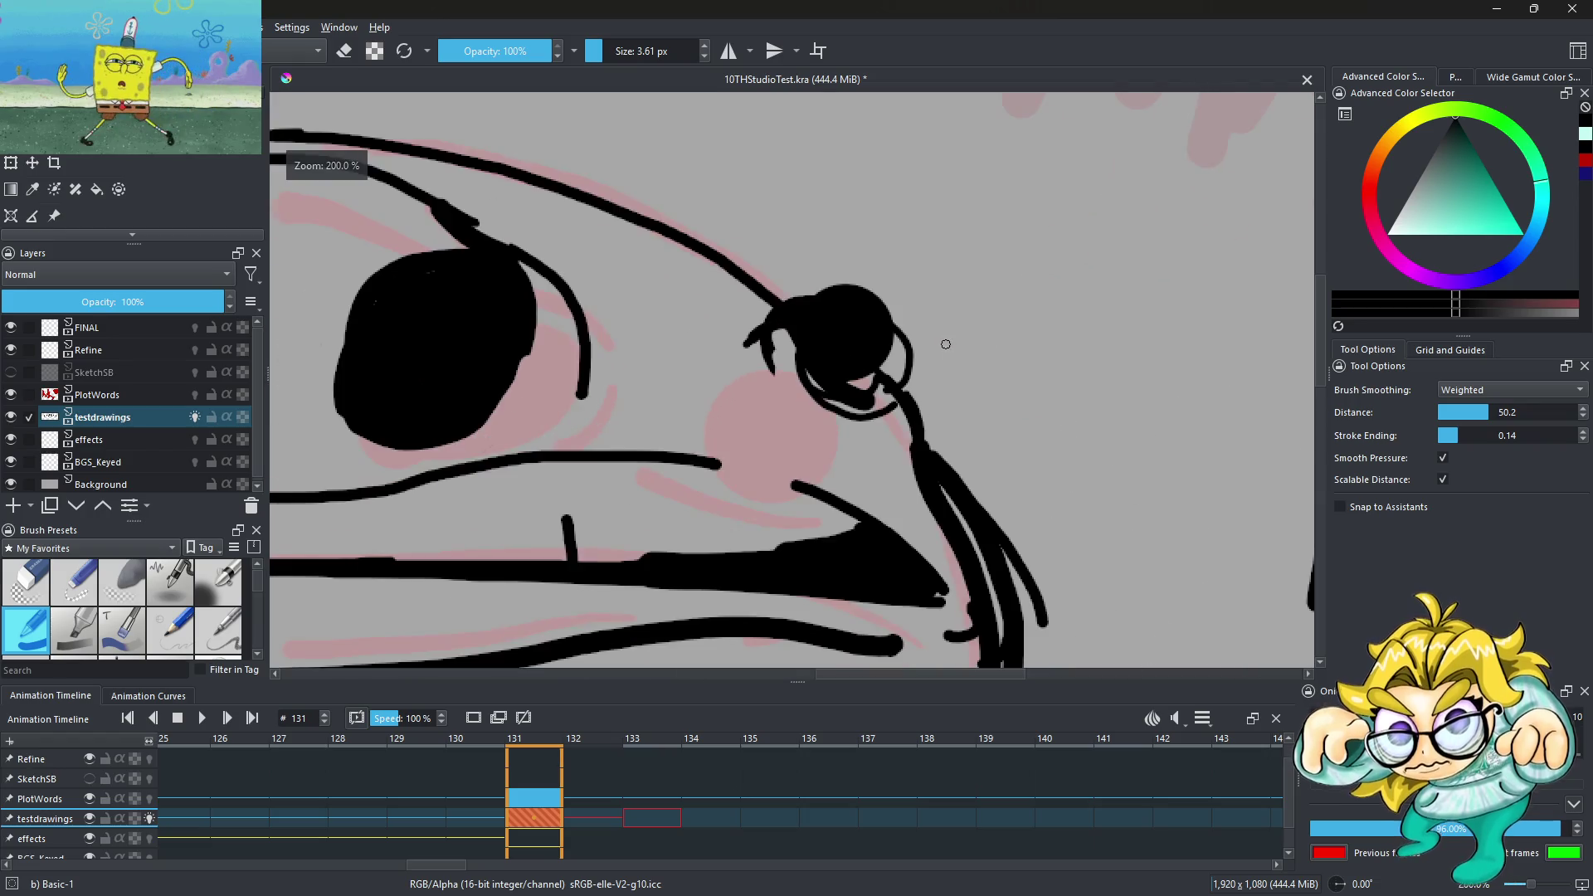
# At 28.82 px brush size, paint the right-side dot solid black, filling its upper and lower edges
pyautogui.click(619, 57)
pyautogui.moveTo(855, 333)
pyautogui.mouseDown()
pyautogui.moveTo(887, 369)
pyautogui.moveTo(821, 415)
pyautogui.moveTo(796, 349)
pyautogui.mouseUp()
pyautogui.scroll(2, 827, 376)
pyautogui.moveTo(779, 448)
pyautogui.mouseDown()
pyautogui.moveTo(821, 464)
pyautogui.moveTo(934, 365)
pyautogui.moveTo(817, 220)
pyautogui.mouseUp()
pyautogui.scroll(-3, 818, 249)
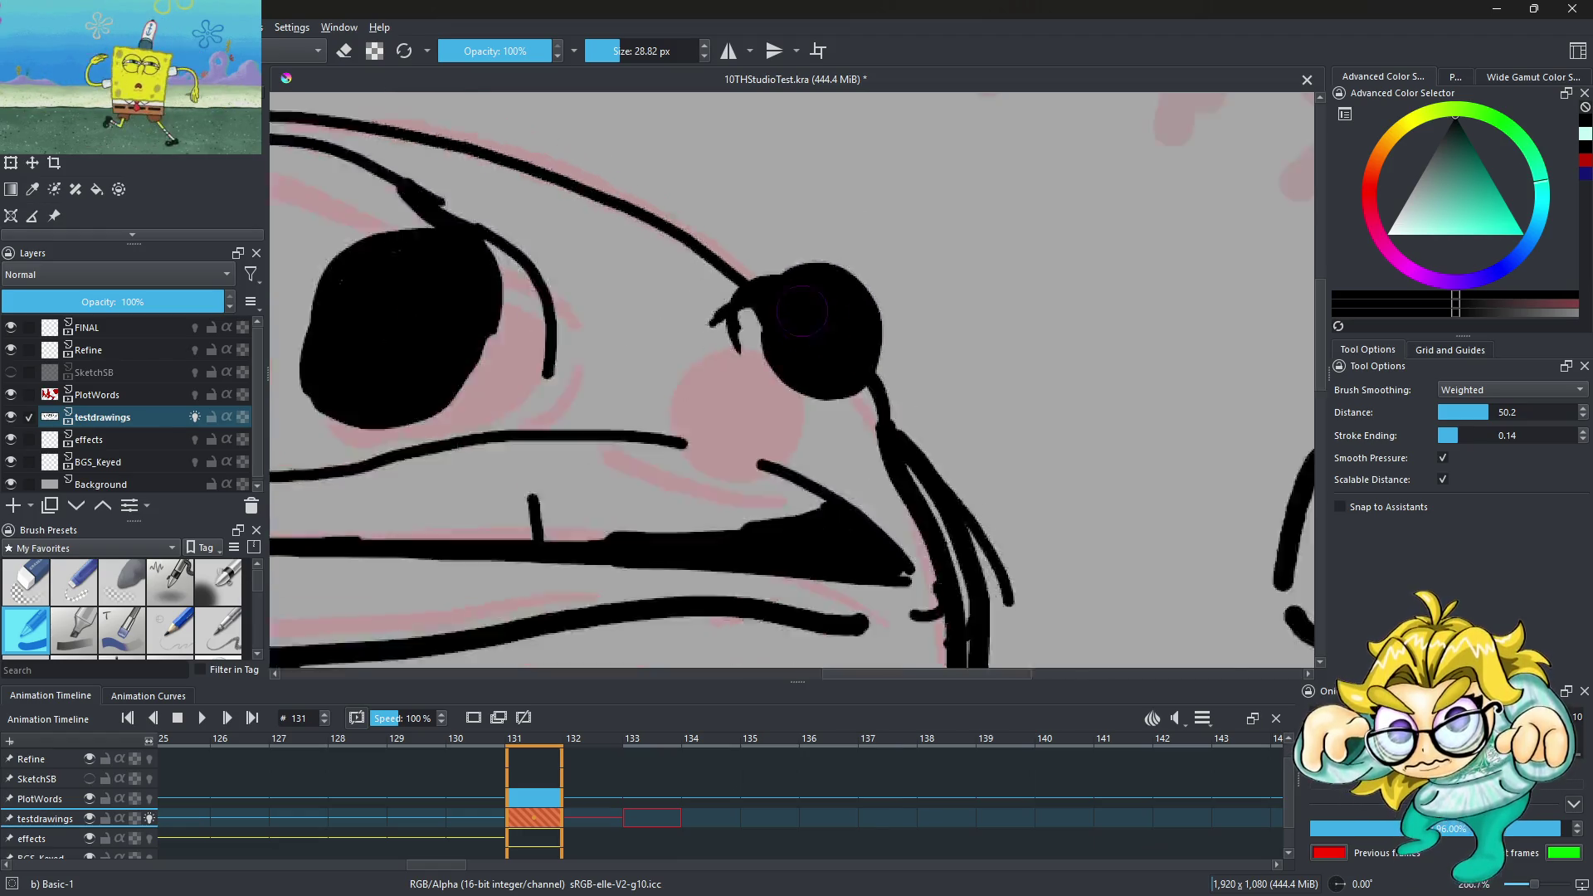
pyautogui.scroll(-3, 805, 312)
pyautogui.scroll(3, 874, 351)
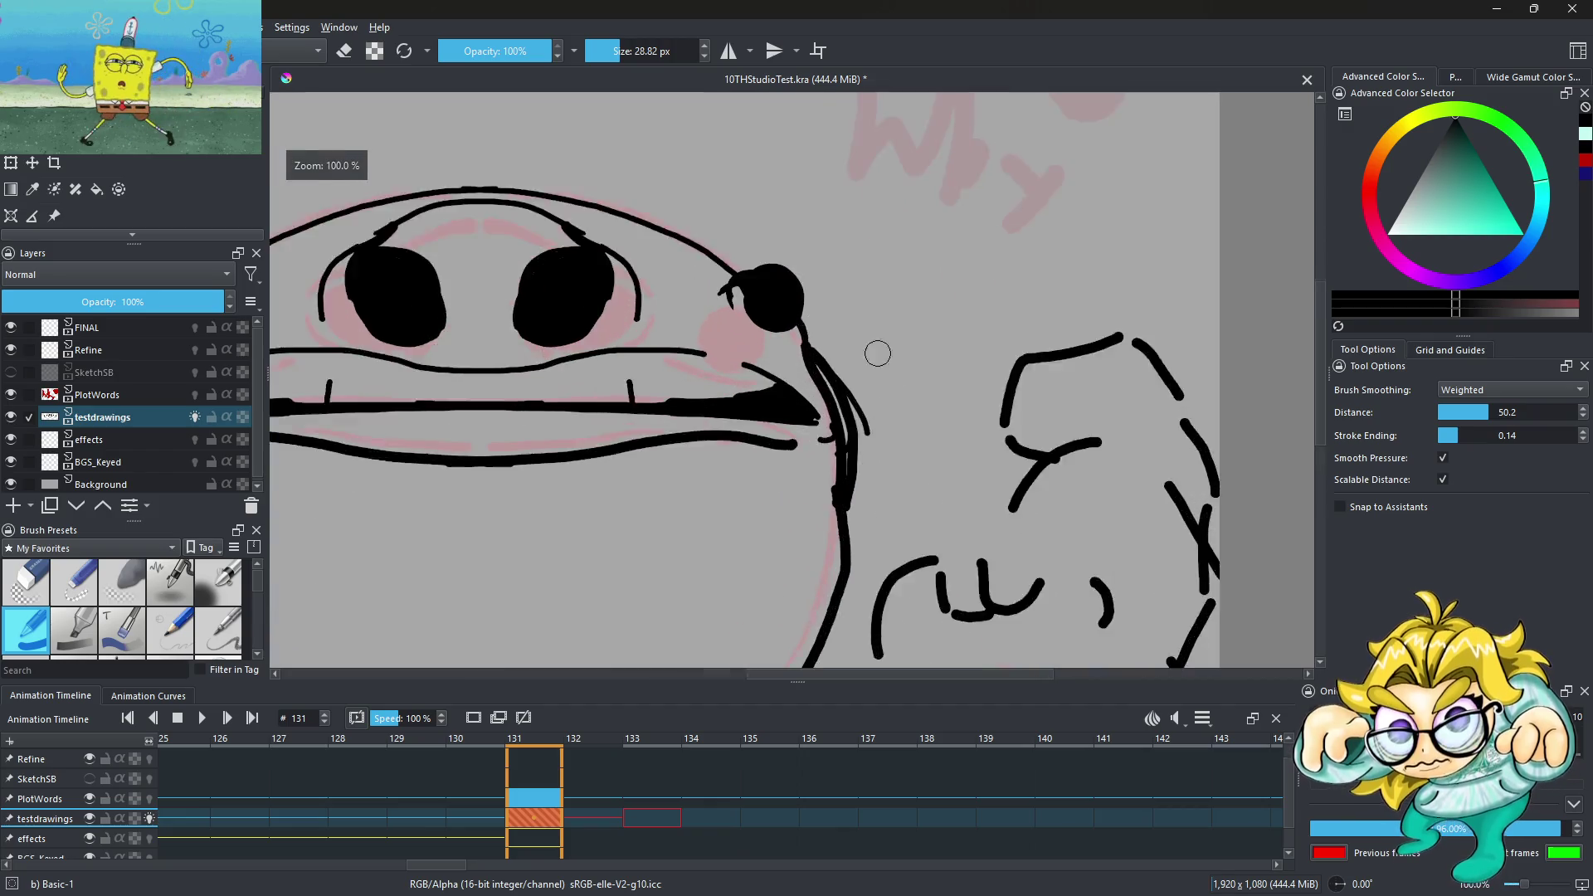
pyautogui.scroll(1, 803, 320)
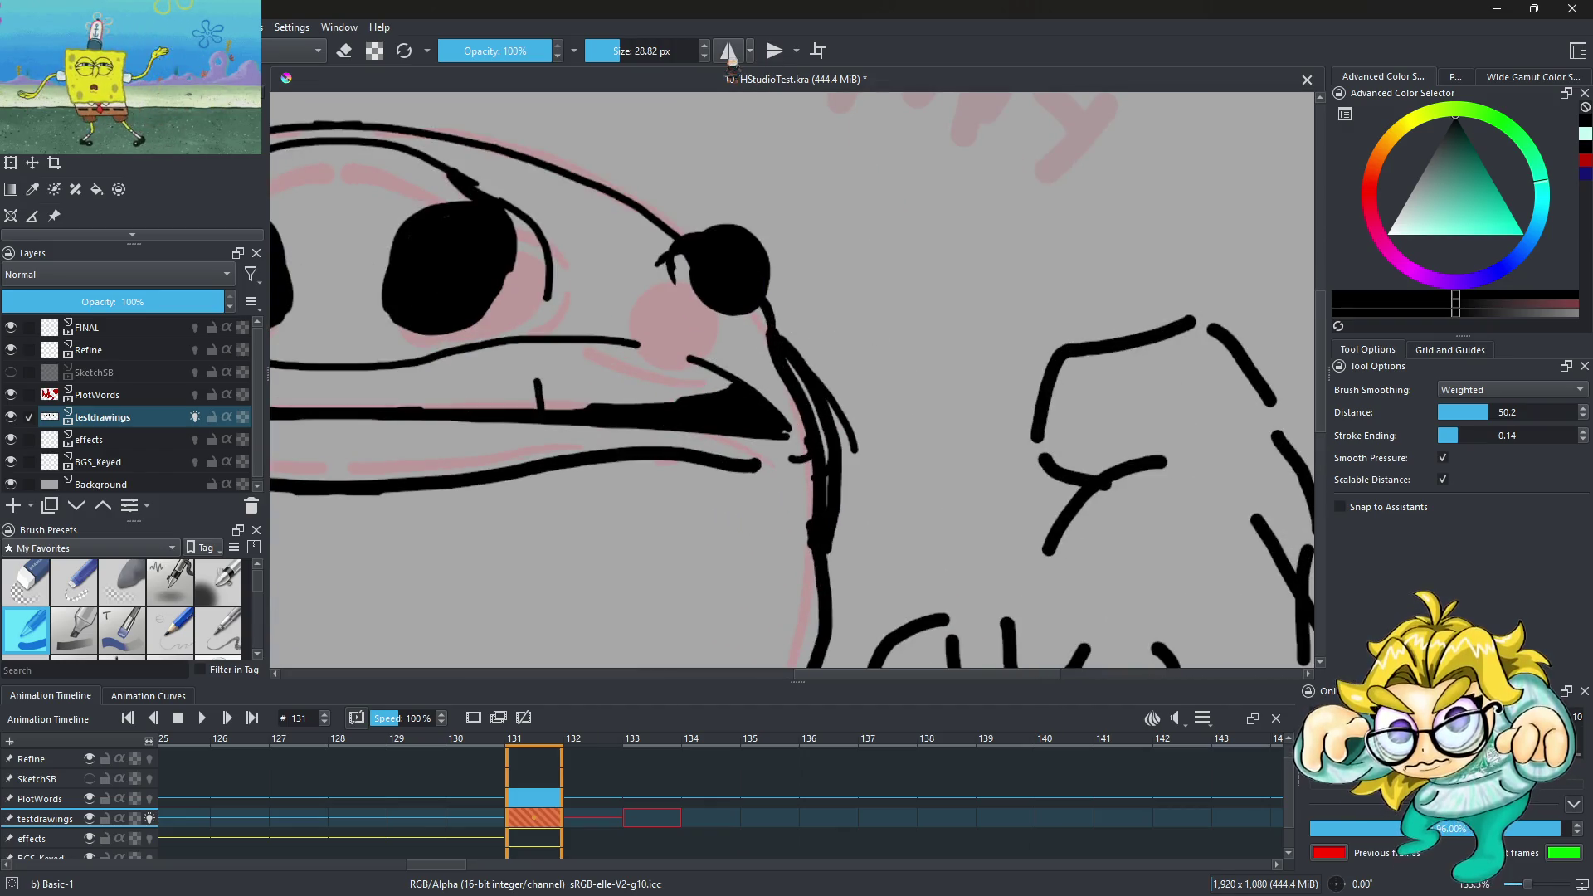
pyautogui.click(344, 51)
# Erase the duplicate cheek line beside the right eye dot on frame 131
pyautogui.scroll(1, 818, 355)
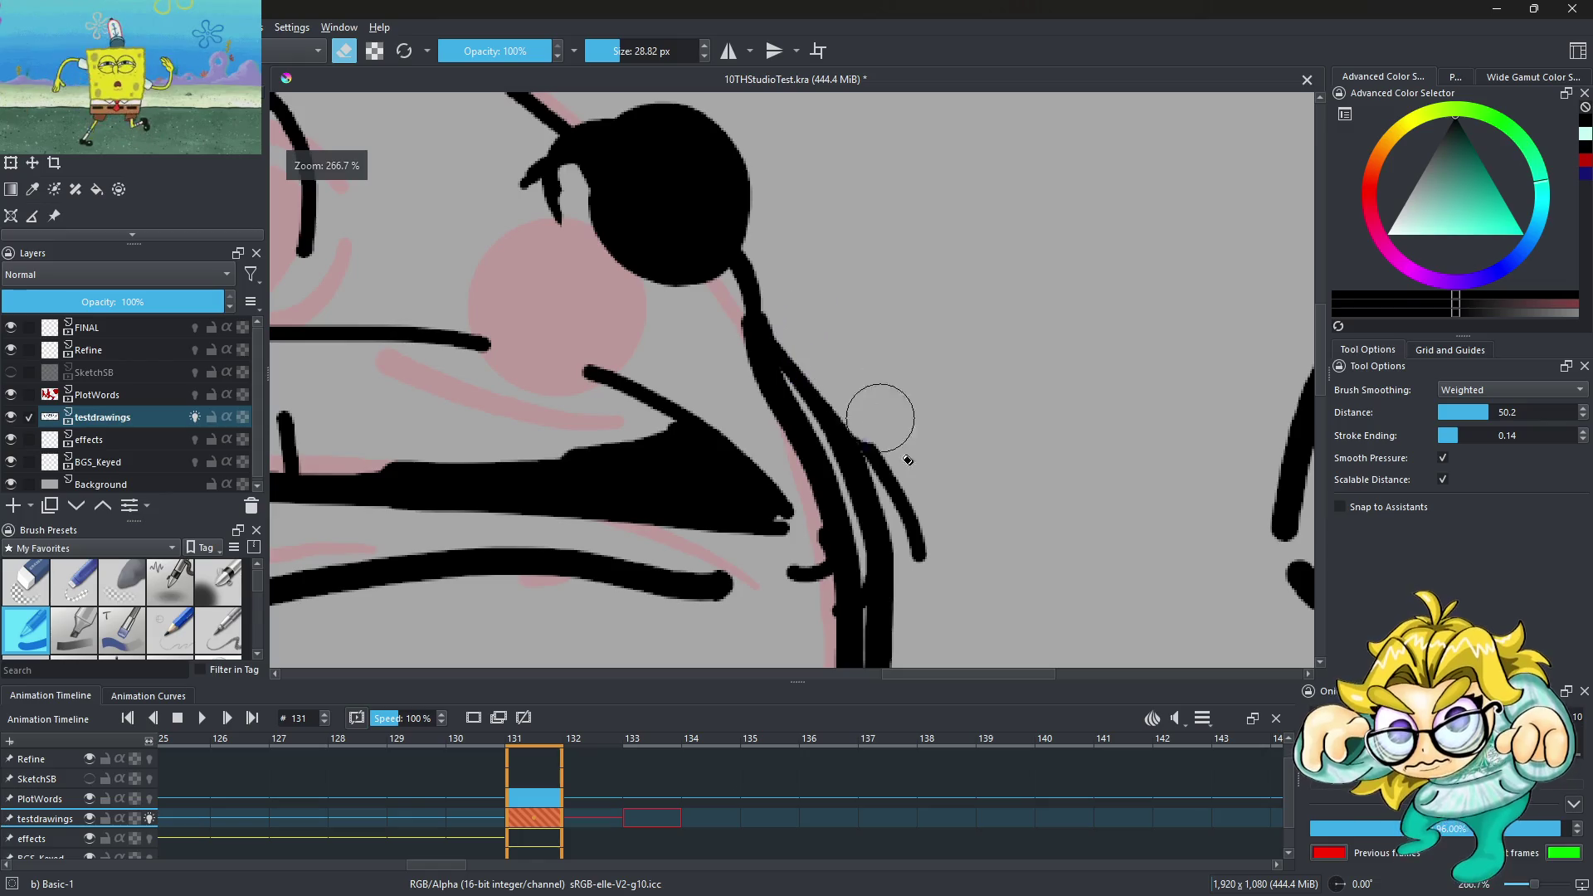
pyautogui.scroll(-2, 828, 356)
pyautogui.scroll(-2, 827, 356)
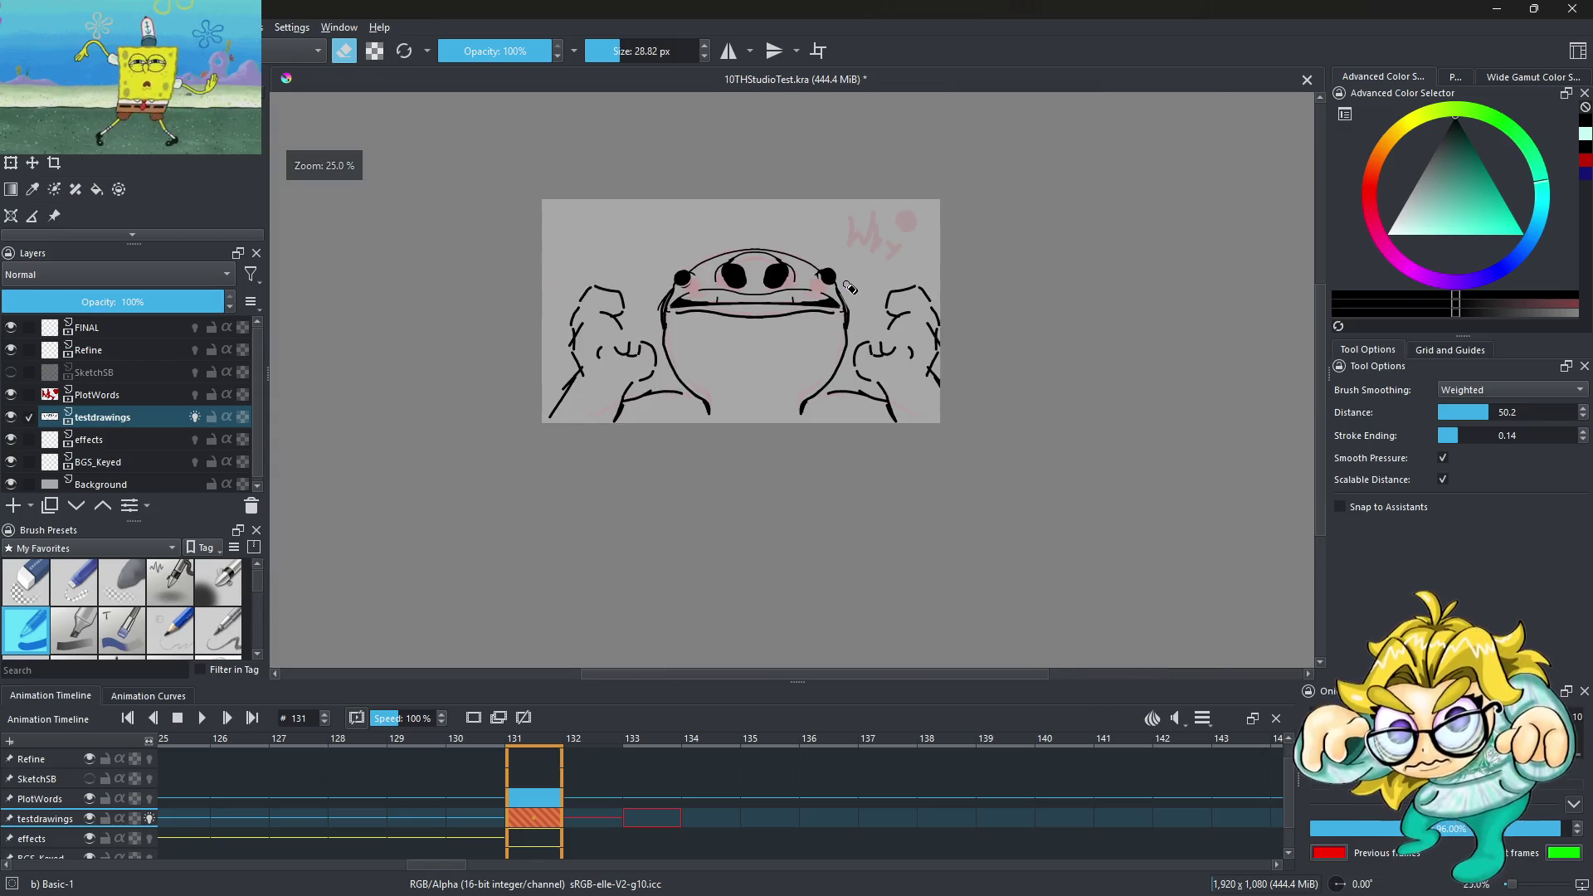
pyautogui.scroll(3, 838, 278)
pyautogui.scroll(1, 822, 286)
pyautogui.moveTo(821, 286)
pyautogui.mouseDown()
pyautogui.moveTo(872, 398)
pyautogui.moveTo(882, 505)
pyautogui.moveTo(863, 472)
pyautogui.moveTo(845, 285)
pyautogui.mouseUp()
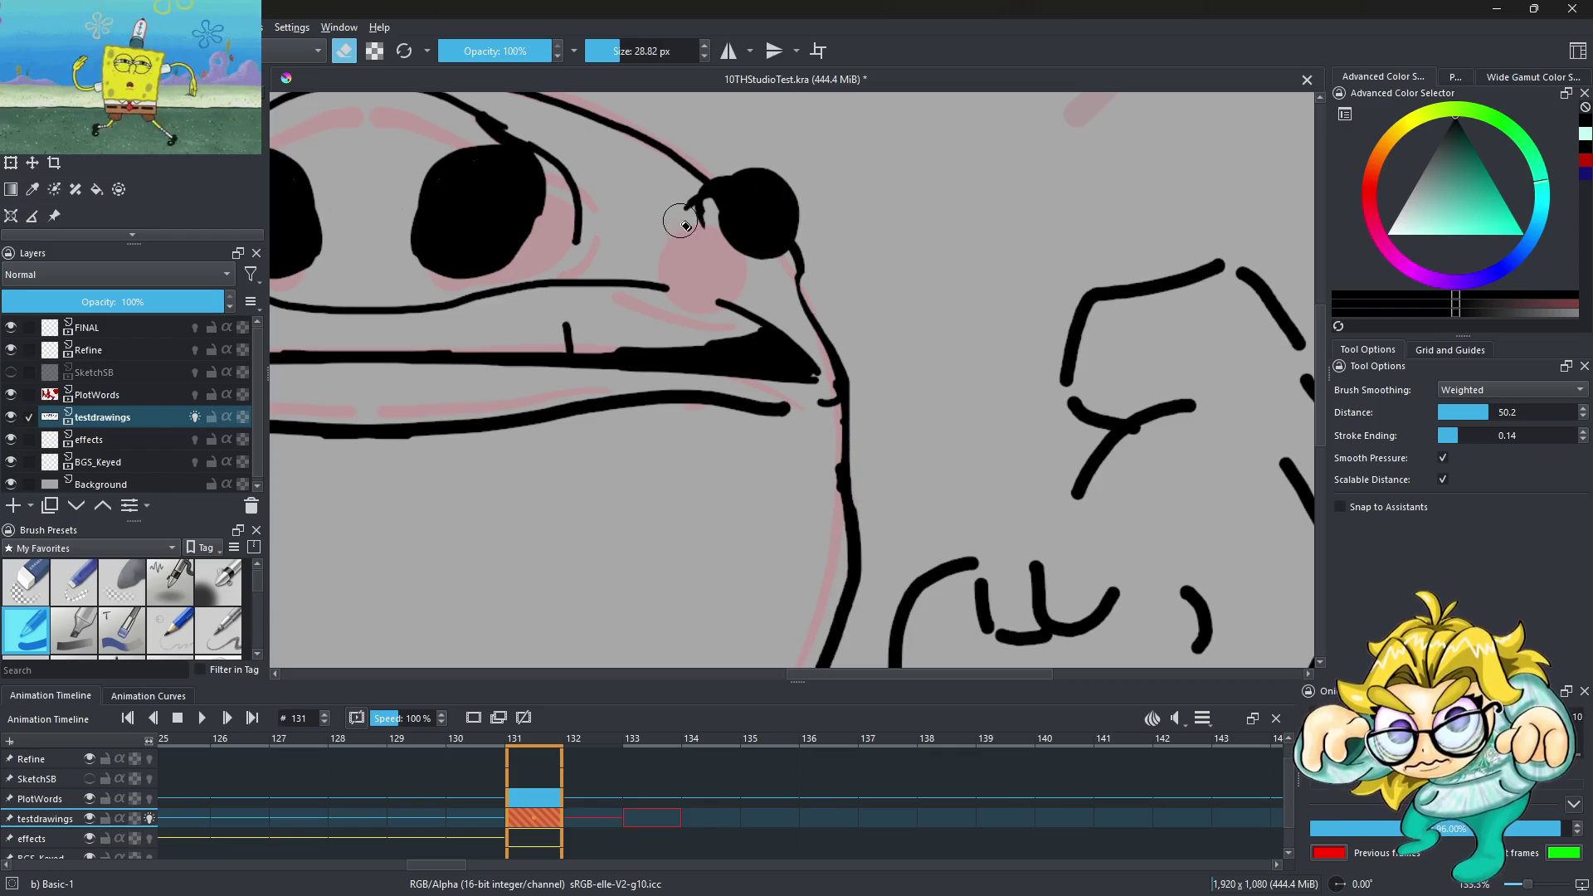
pyautogui.scroll(-3, 697, 272)
pyautogui.scroll(4, 695, 268)
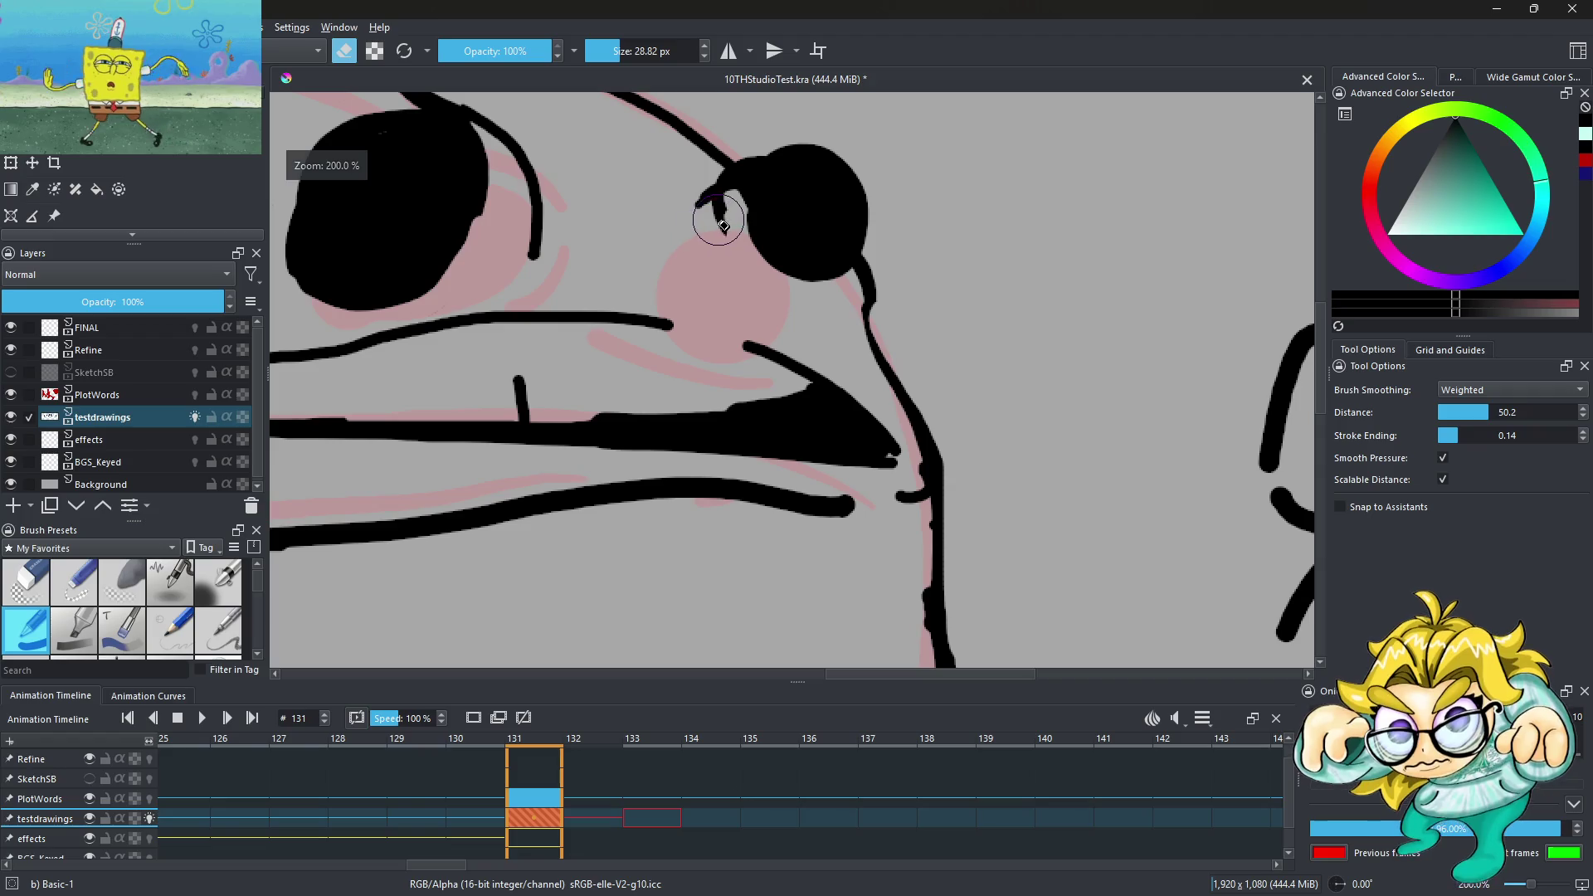
pyautogui.scroll(-4, 682, 177)
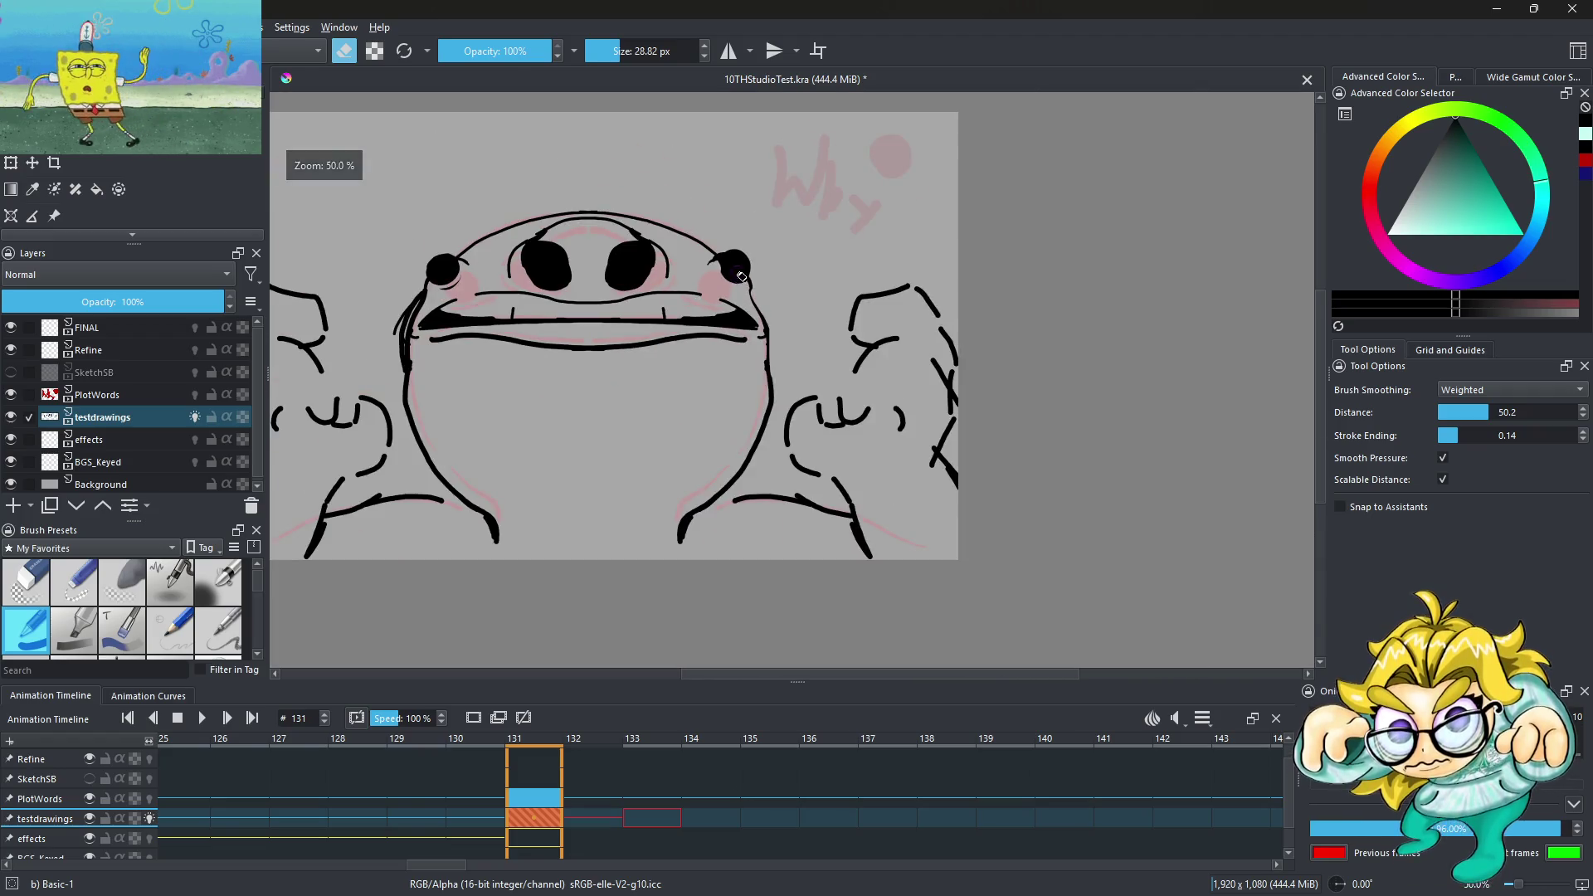
pyautogui.scroll(4, 722, 274)
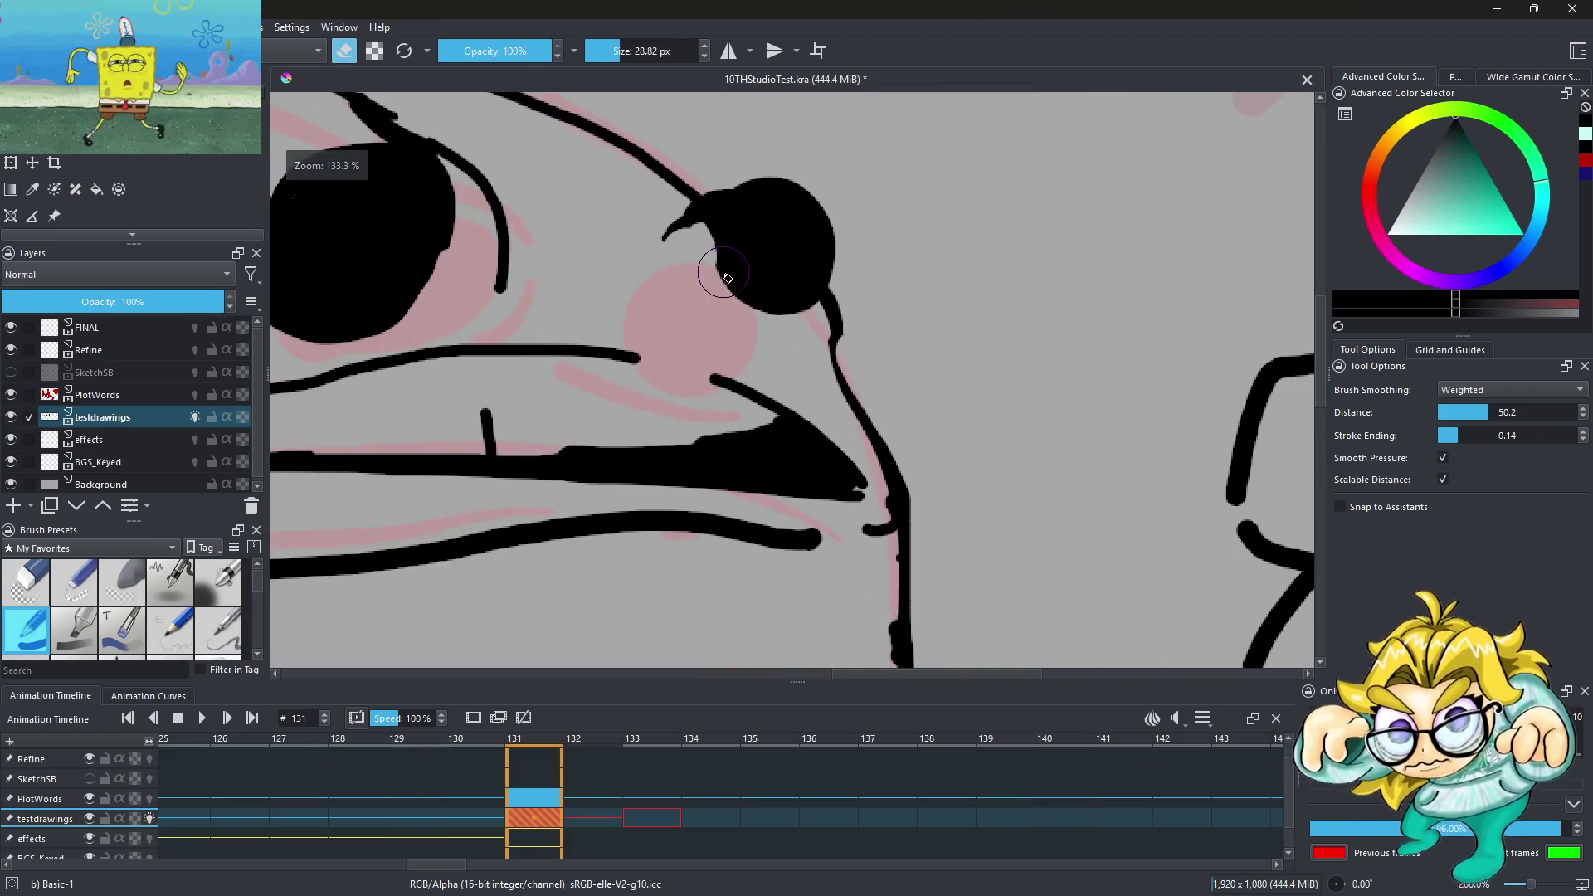
pyautogui.scroll(-4, 812, 324)
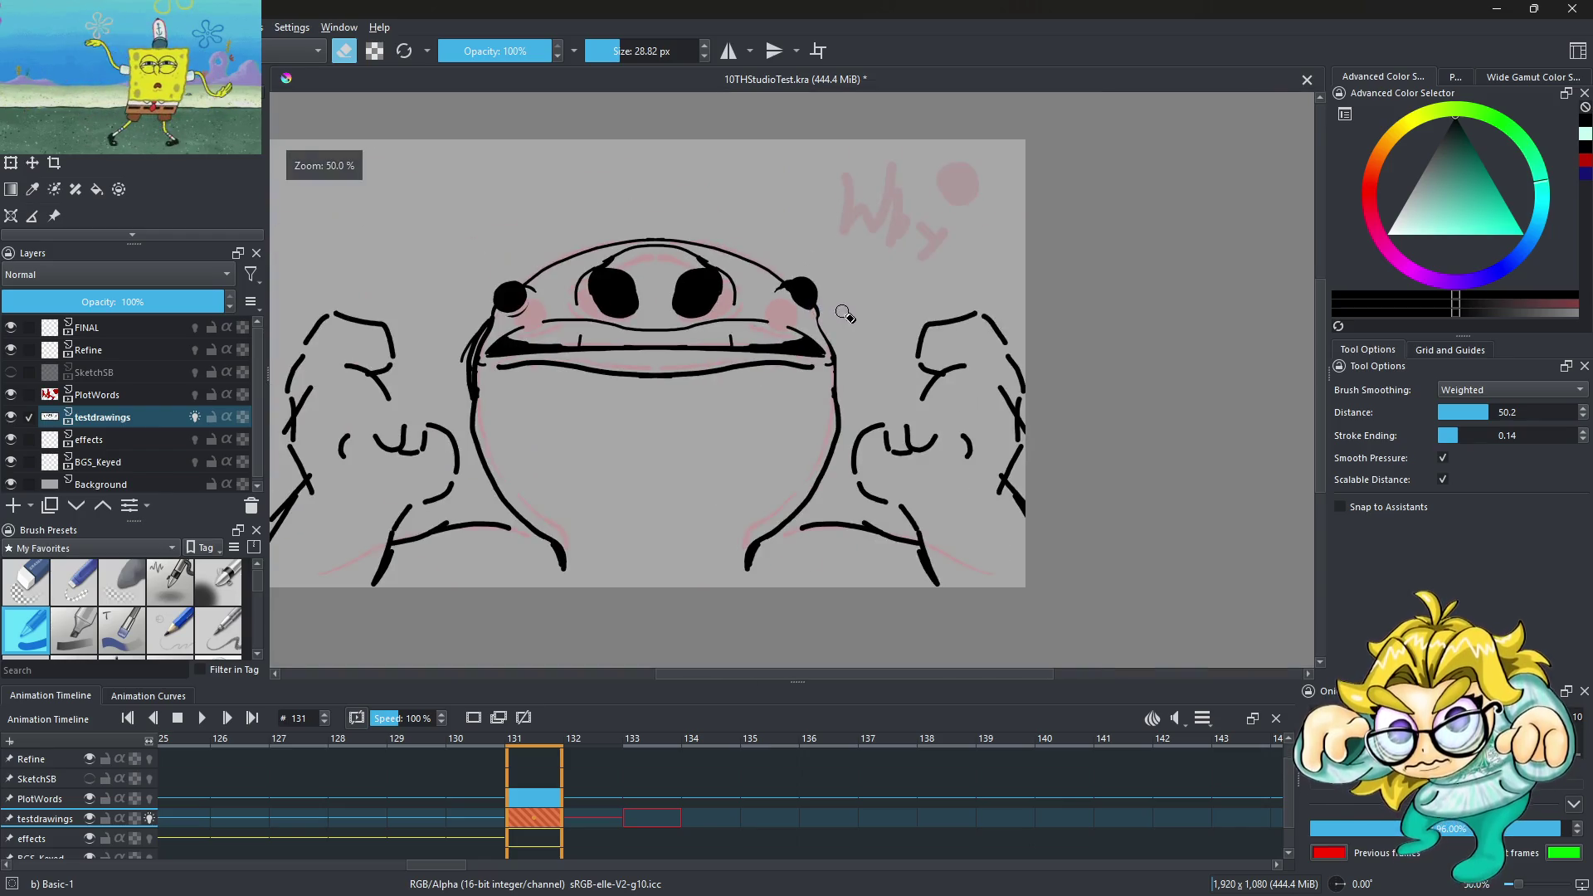
pyautogui.scroll(2, 821, 315)
# Switch back to painting with a smaller brush and draw a short curved cheek stroke
pyautogui.press('e')
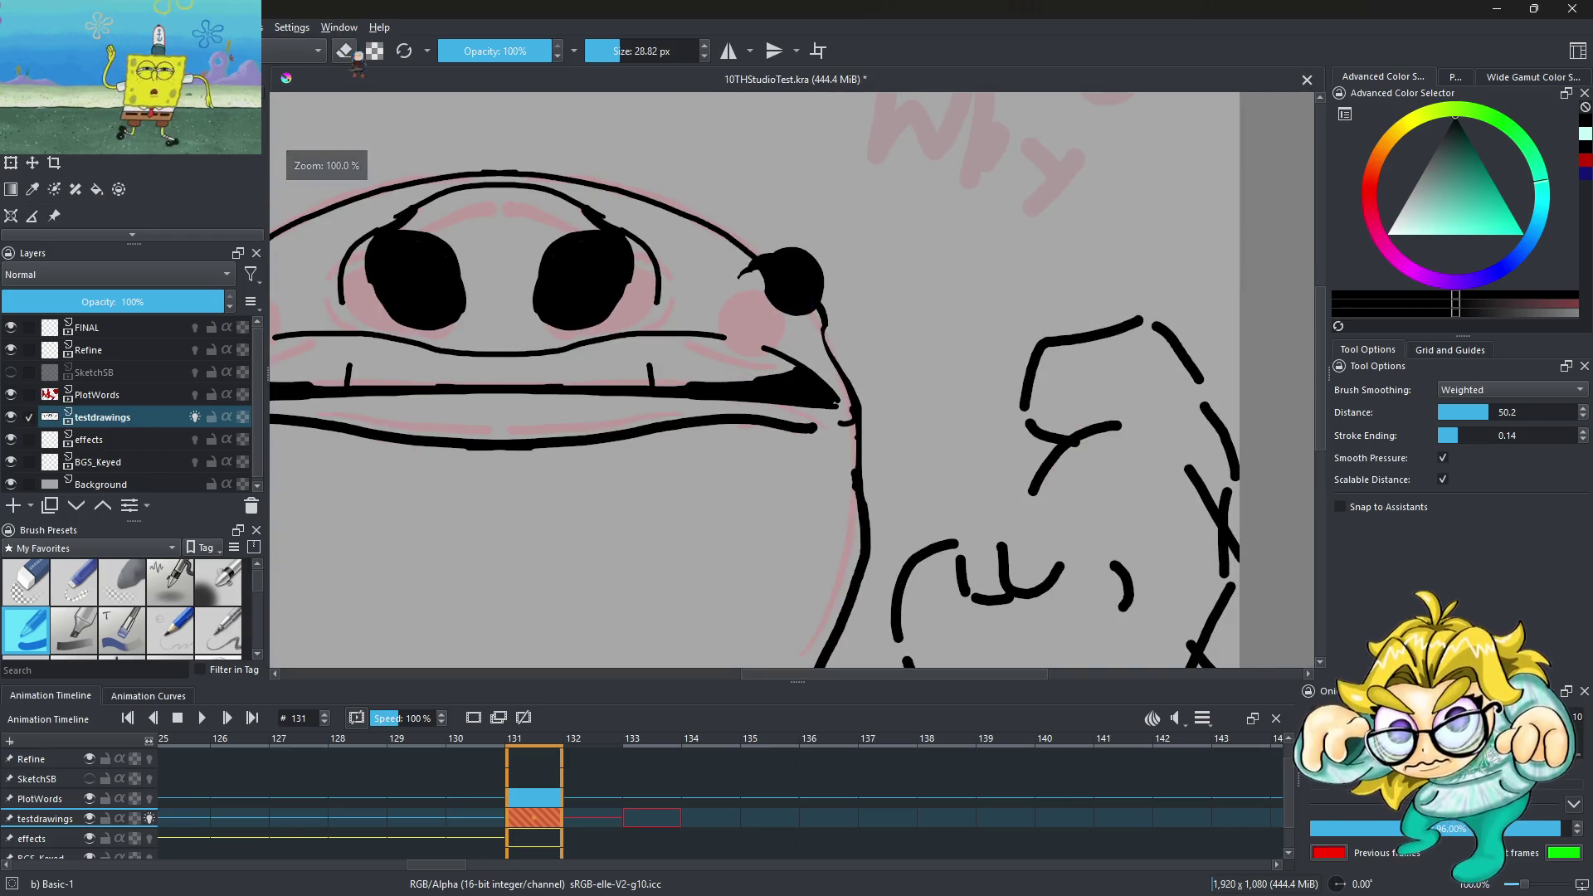
pyautogui.scroll(2, 788, 298)
pyautogui.scroll(1, 662, 274)
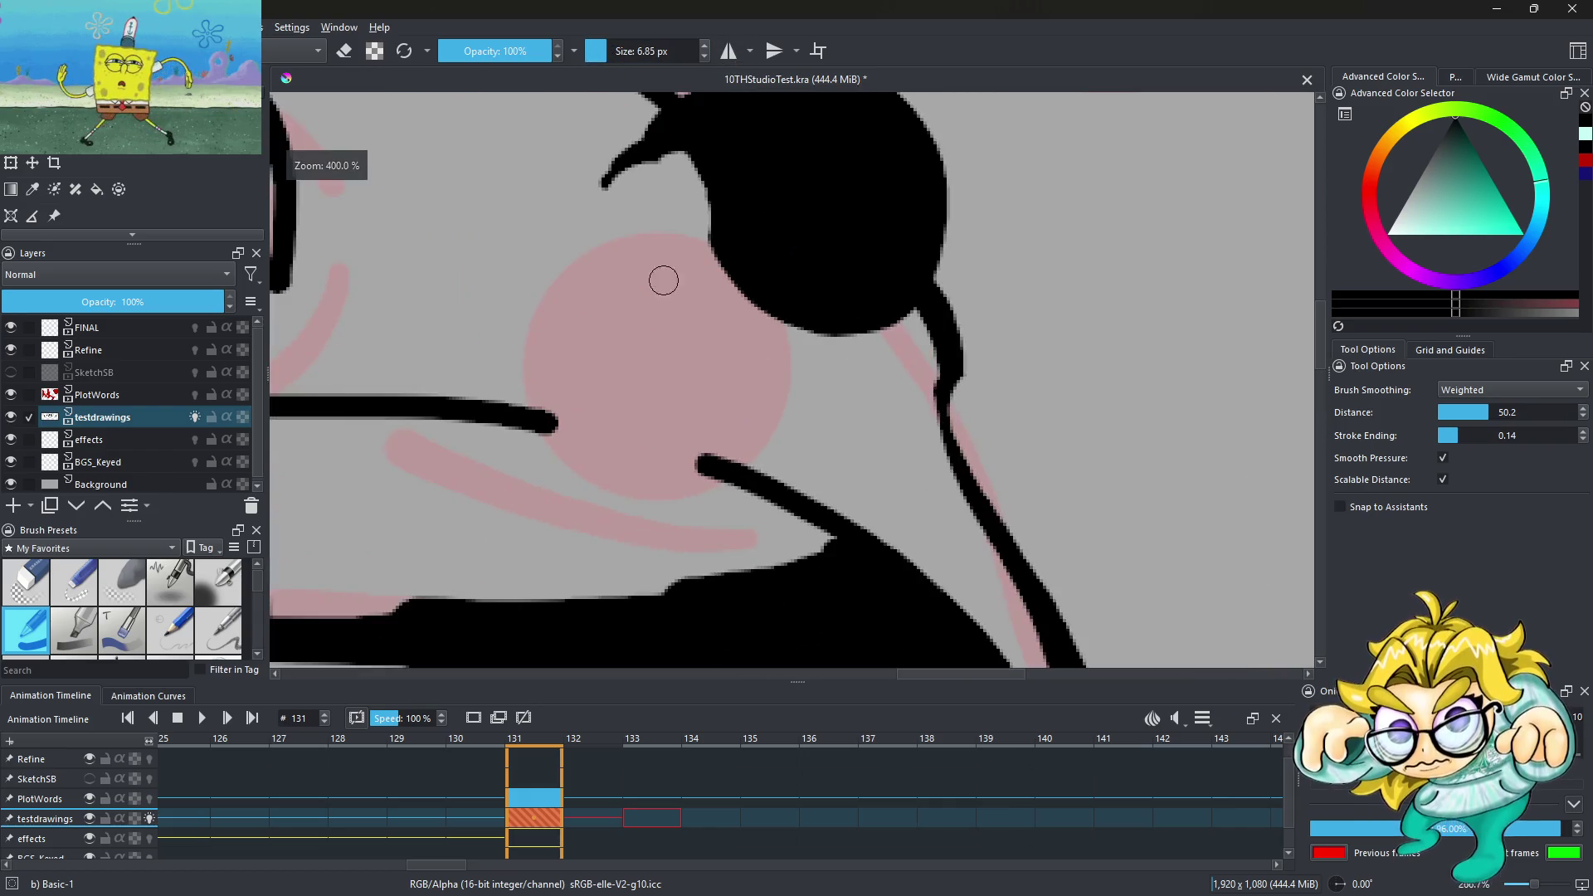
pyautogui.scroll(-2, 863, 353)
pyautogui.scroll(-2, 770, 331)
pyautogui.scroll(3, 770, 331)
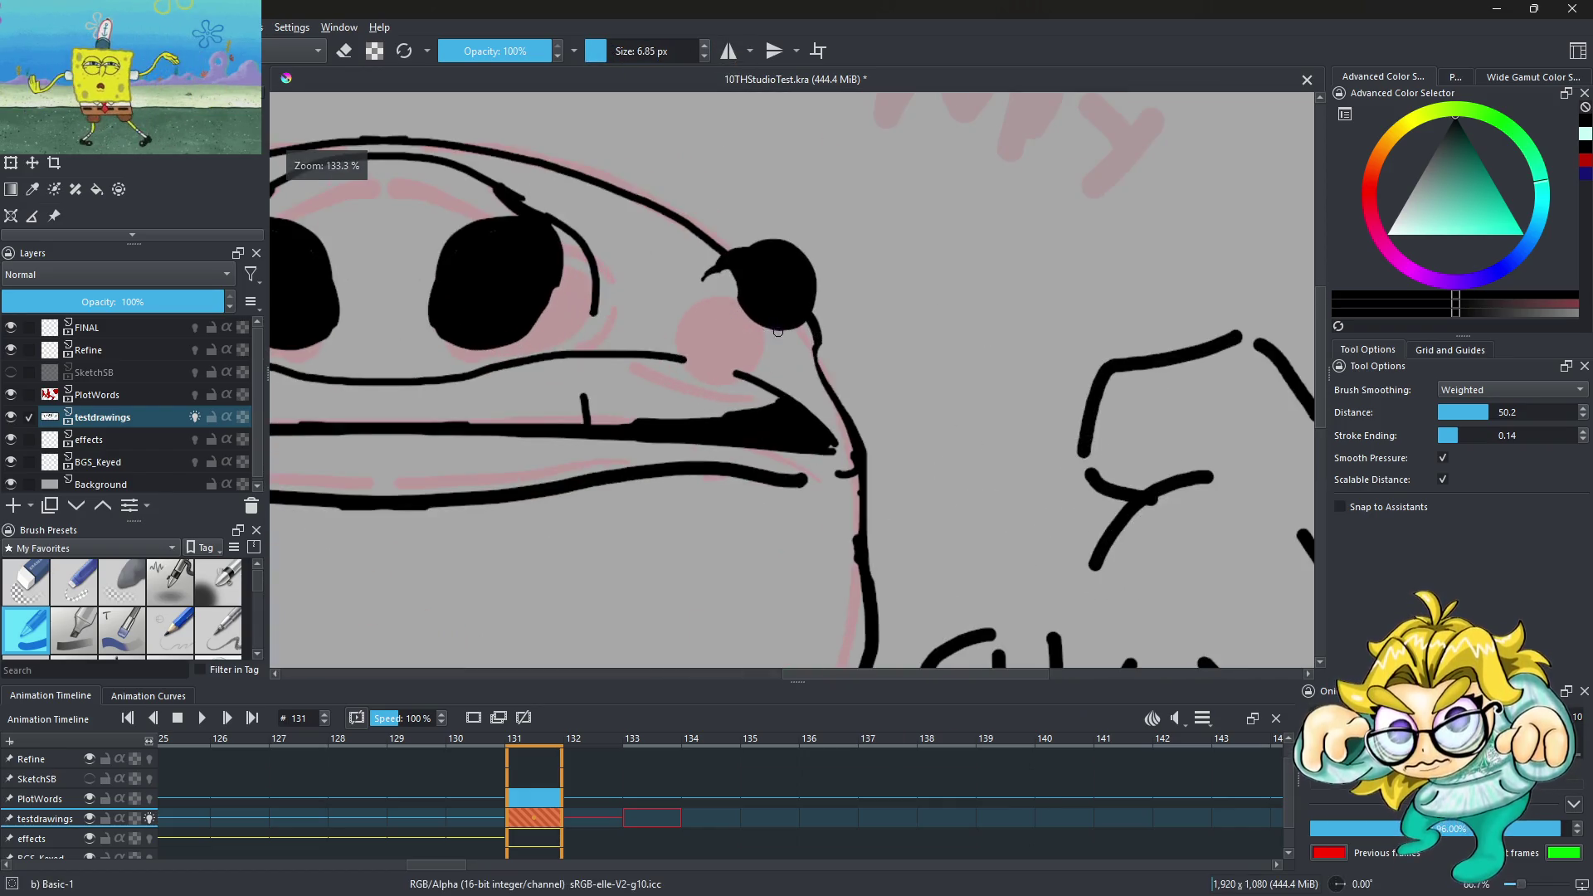
pyautogui.click(591, 51)
pyautogui.scroll(4, 688, 332)
pyautogui.moveTo(620, 295)
pyautogui.mouseDown()
pyautogui.moveTo(676, 396)
pyautogui.moveTo(830, 465)
pyautogui.mouseUp()
# Fill in the grey sliver inside the eye
pyautogui.scroll(-1, 776, 472)
pyautogui.scroll(1, 776, 472)
pyautogui.scroll(1, 775, 472)
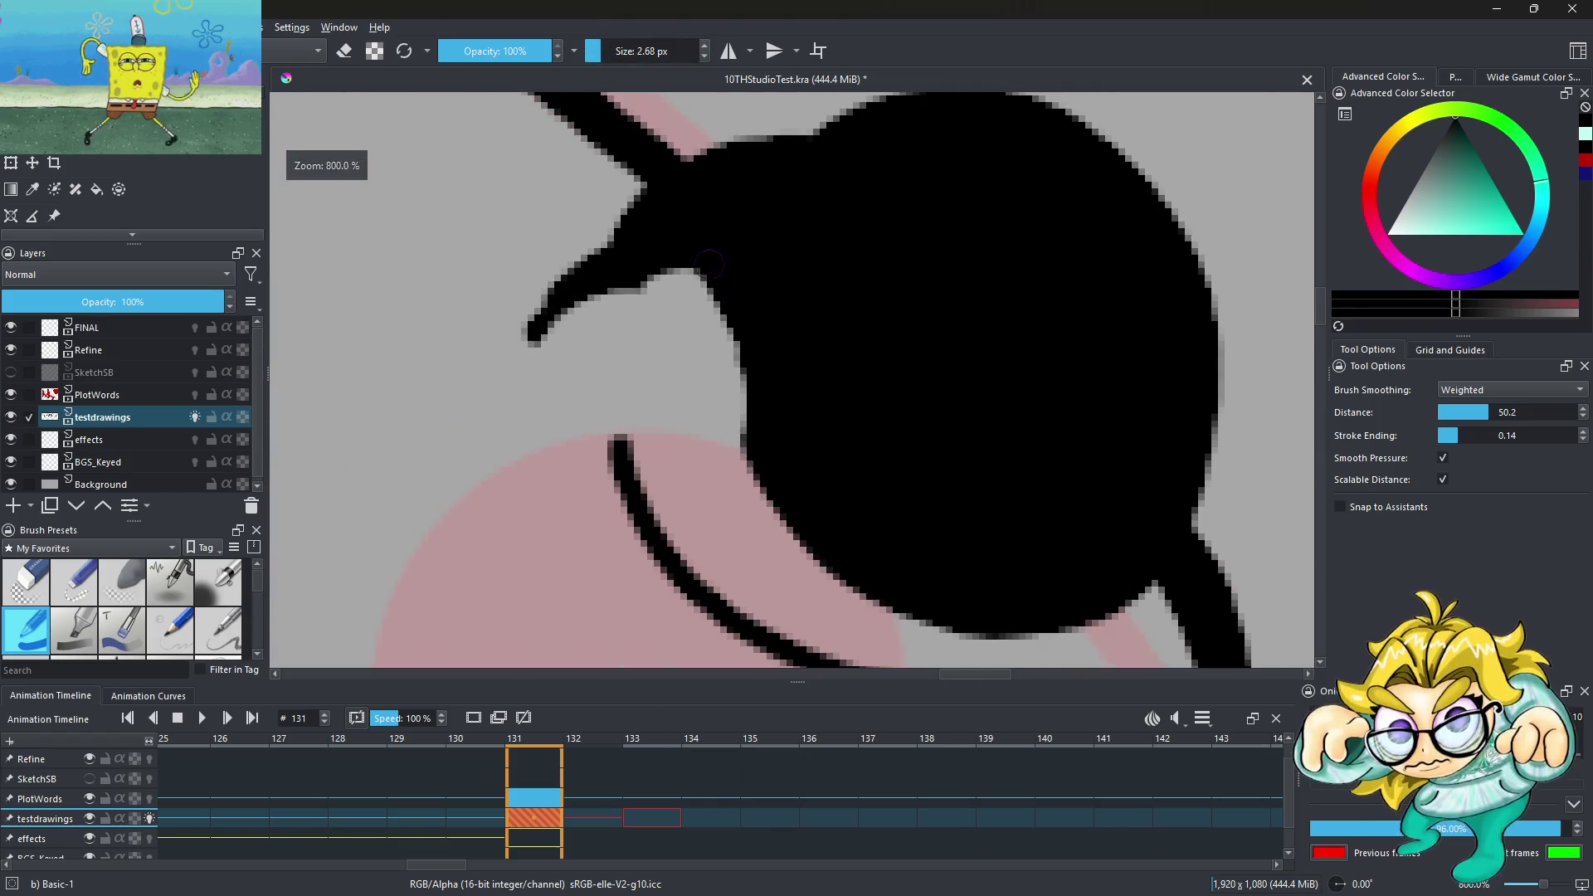
pyautogui.moveTo(735, 319); pyautogui.dragTo(738, 398)
pyautogui.scroll(-4, 747, 373)
pyautogui.scroll(3, 747, 373)
# In eraser mode, clean where the beak joins the eye and cut a thin arc into its edge
pyautogui.click(346, 51)
pyautogui.scroll(1, 684, 287)
pyautogui.moveTo(741, 293)
pyautogui.mouseDown()
pyautogui.moveTo(687, 391)
pyautogui.moveTo(789, 272)
pyautogui.mouseUp()
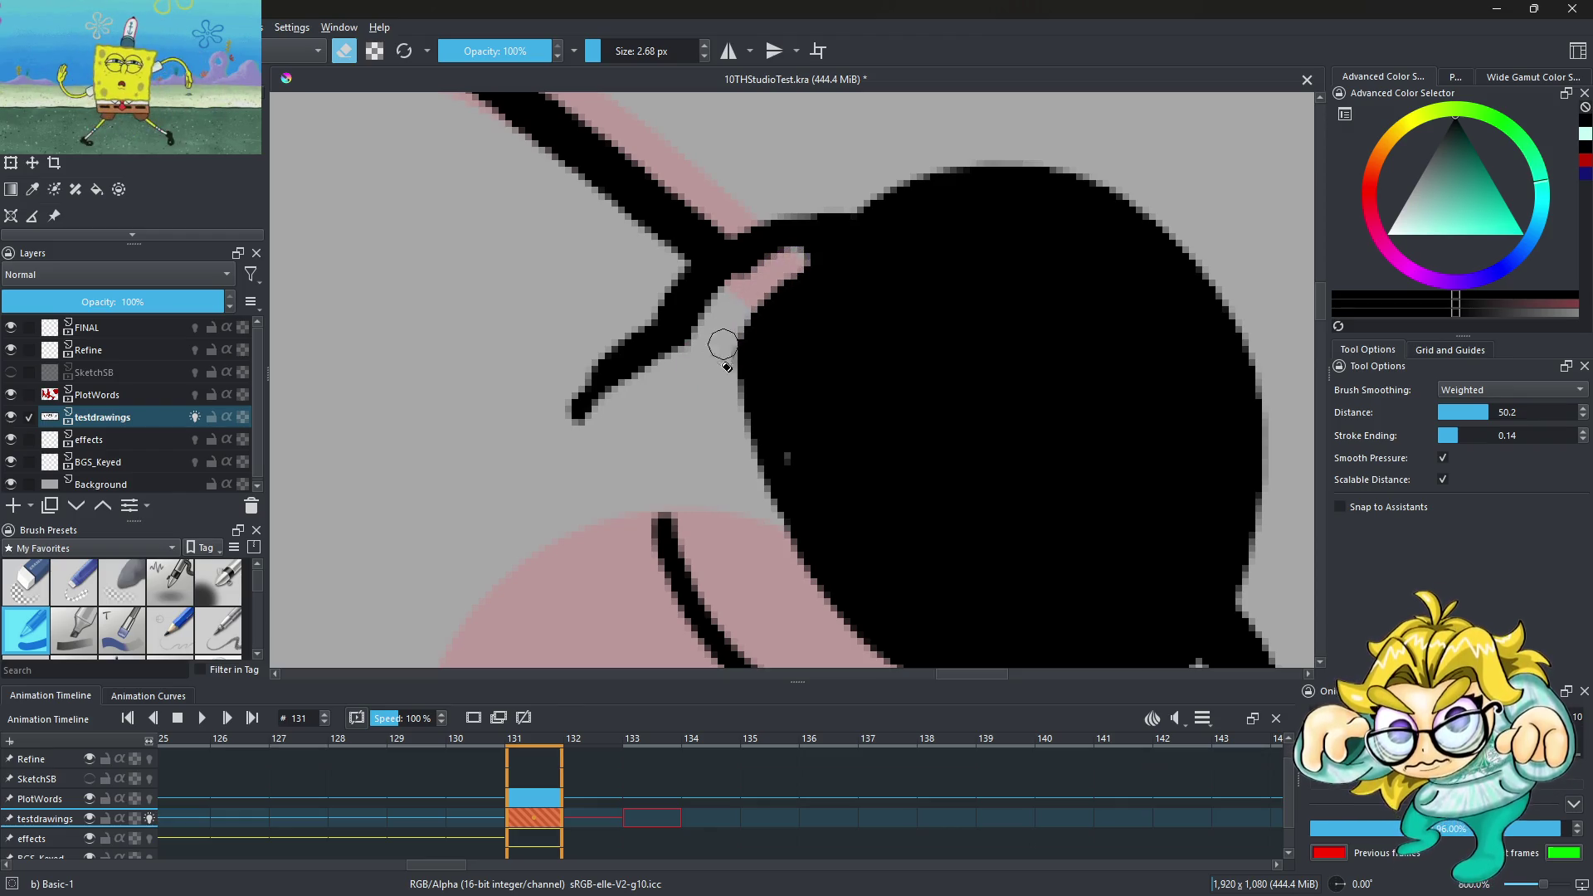
pyautogui.scroll(-3, 730, 341)
pyautogui.scroll(-5, 913, 316)
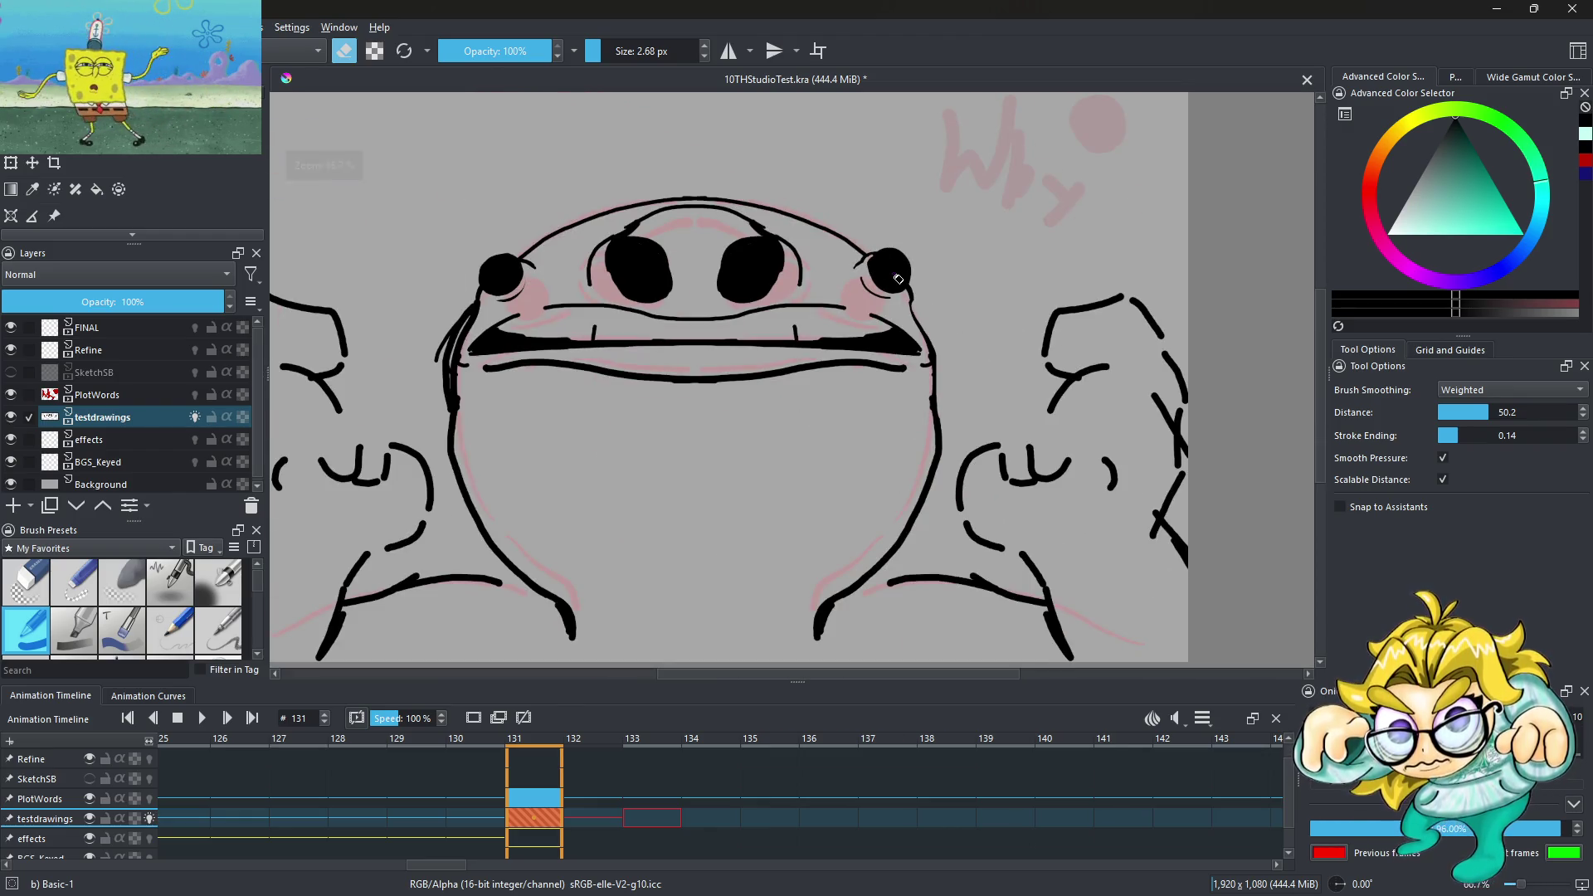
pyautogui.scroll(4, 888, 262)
pyautogui.moveTo(793, 245)
pyautogui.mouseDown()
pyautogui.moveTo(888, 213)
pyautogui.moveTo(1013, 355)
pyautogui.moveTo(1027, 415)
pyautogui.mouseUp()
pyautogui.scroll(-2, 902, 289)
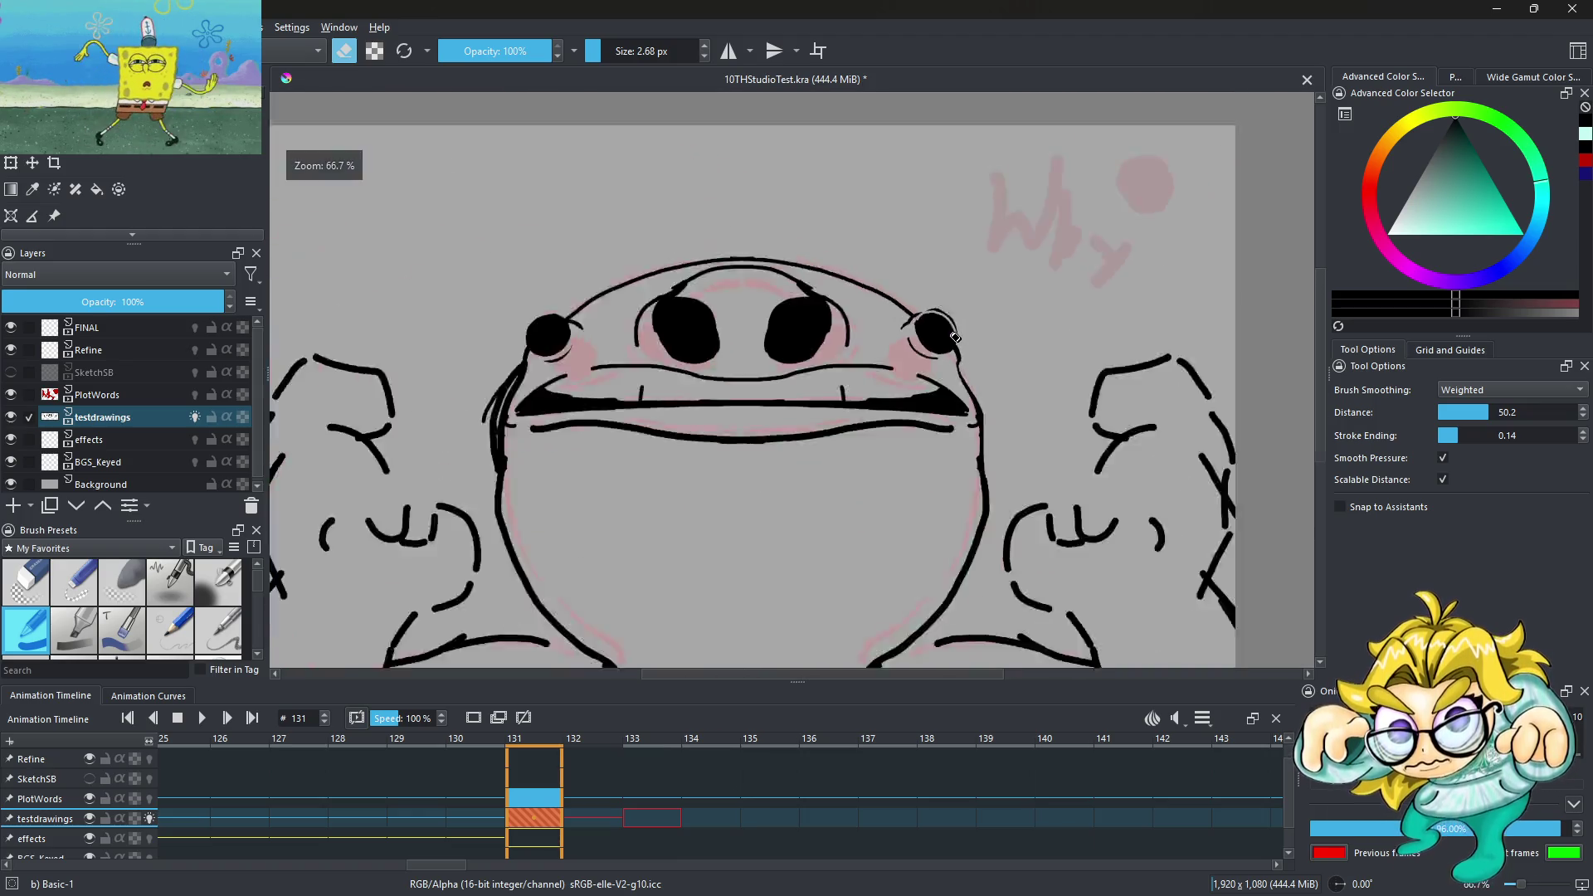
pyautogui.scroll(-2, 974, 350)
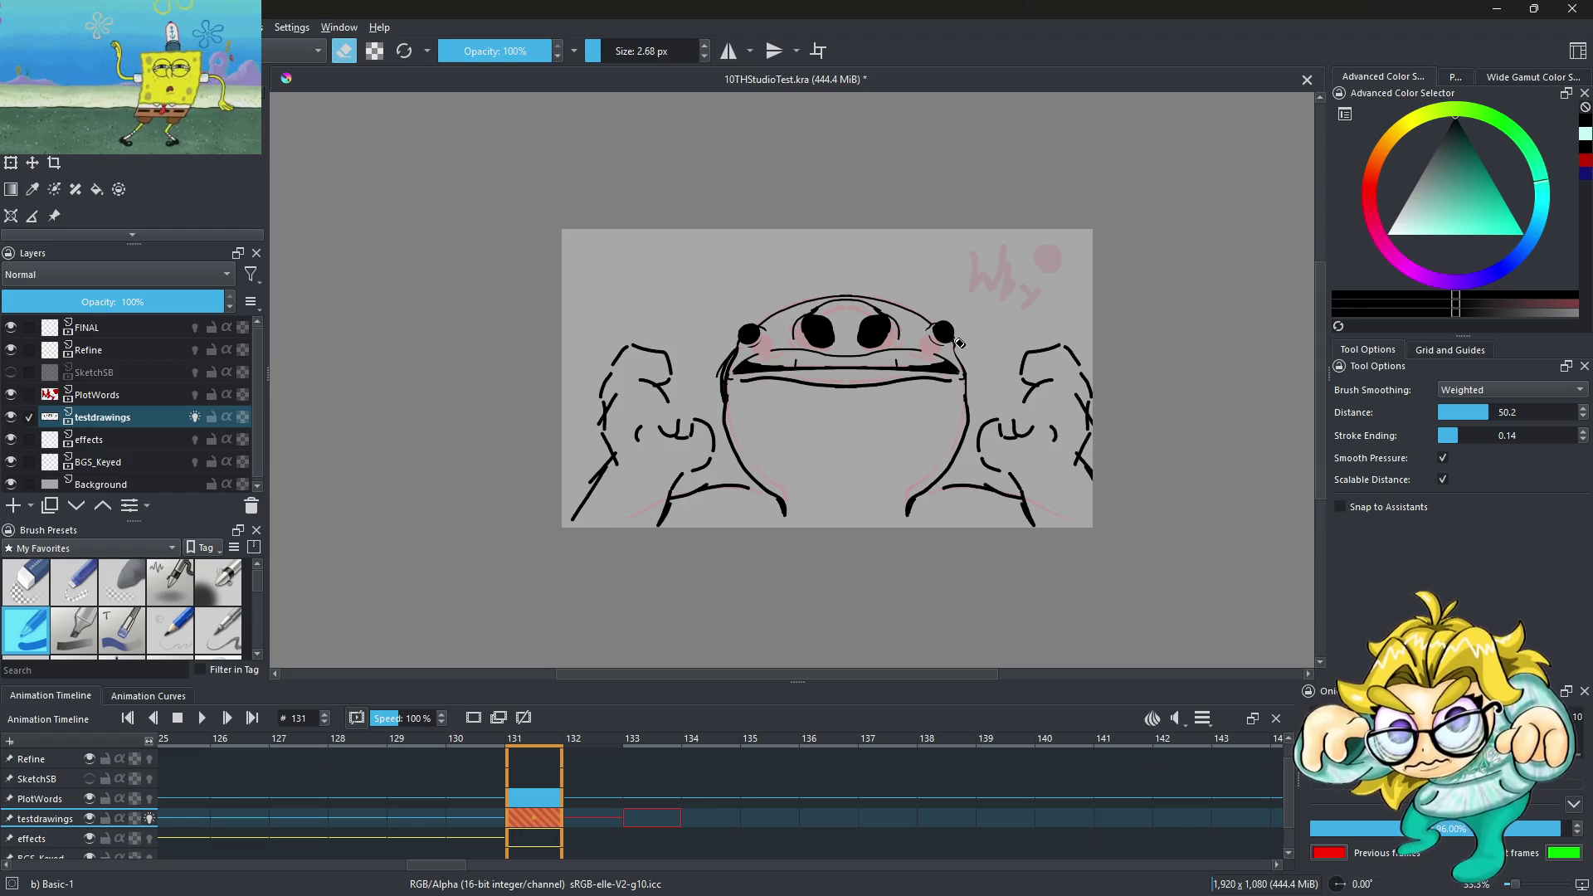
pyautogui.scroll(1, 974, 350)
pyautogui.scroll(2, 929, 324)
# Enlarge the eraser to 9.49 px and flatten the top edge of the right eye
pyautogui.moveTo(594, 45); pyautogui.dragTo(601, 51)
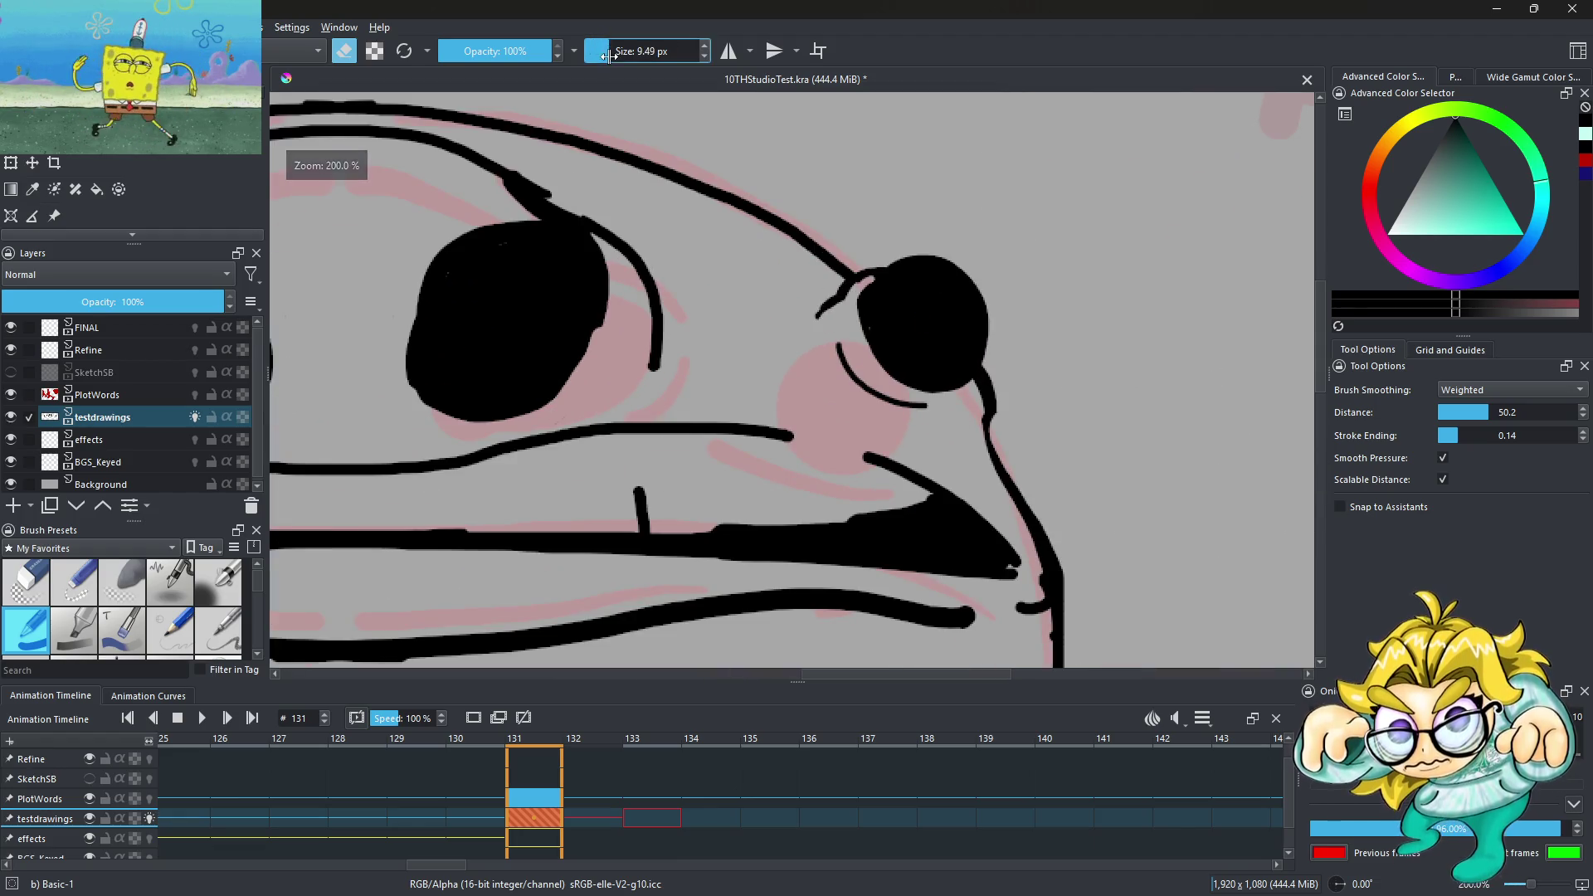
pyautogui.scroll(1, 945, 316)
pyautogui.moveTo(771, 187)
pyautogui.mouseDown()
pyautogui.moveTo(906, 201)
pyautogui.moveTo(978, 267)
pyautogui.moveTo(1009, 381)
pyautogui.moveTo(1010, 278)
pyautogui.moveTo(821, 193)
pyautogui.moveTo(904, 220)
pyautogui.moveTo(1021, 381)
pyautogui.mouseUp()
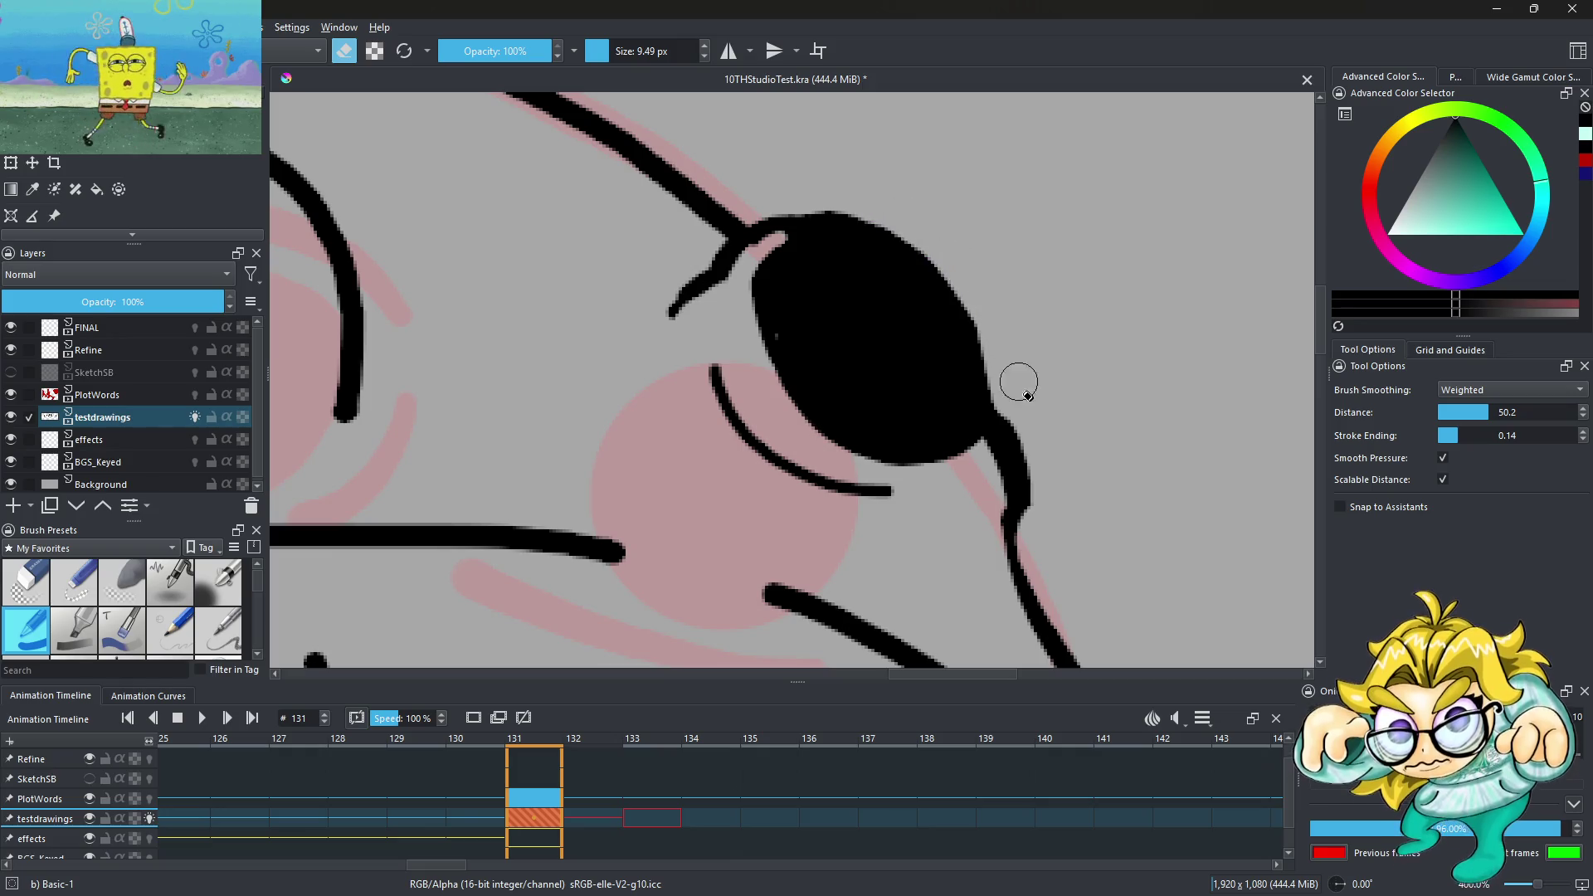
pyautogui.scroll(-5, 1021, 381)
# With mirroring on, try erasing a highlight inside the eye, undo it, and resume painting
pyautogui.click(729, 50)
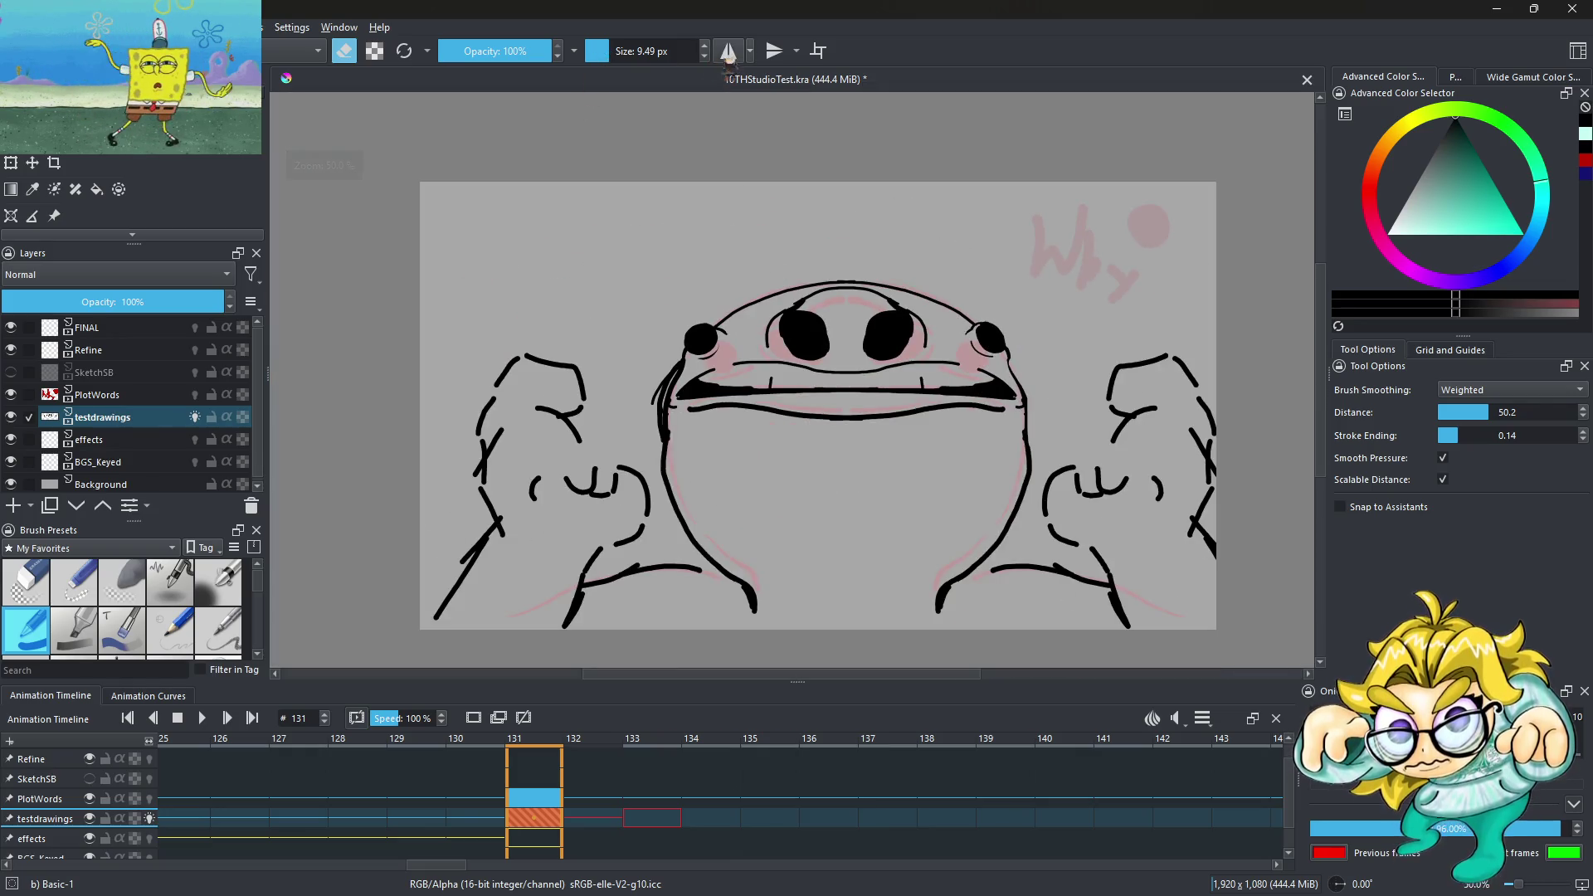
pyautogui.scroll(4, 691, 340)
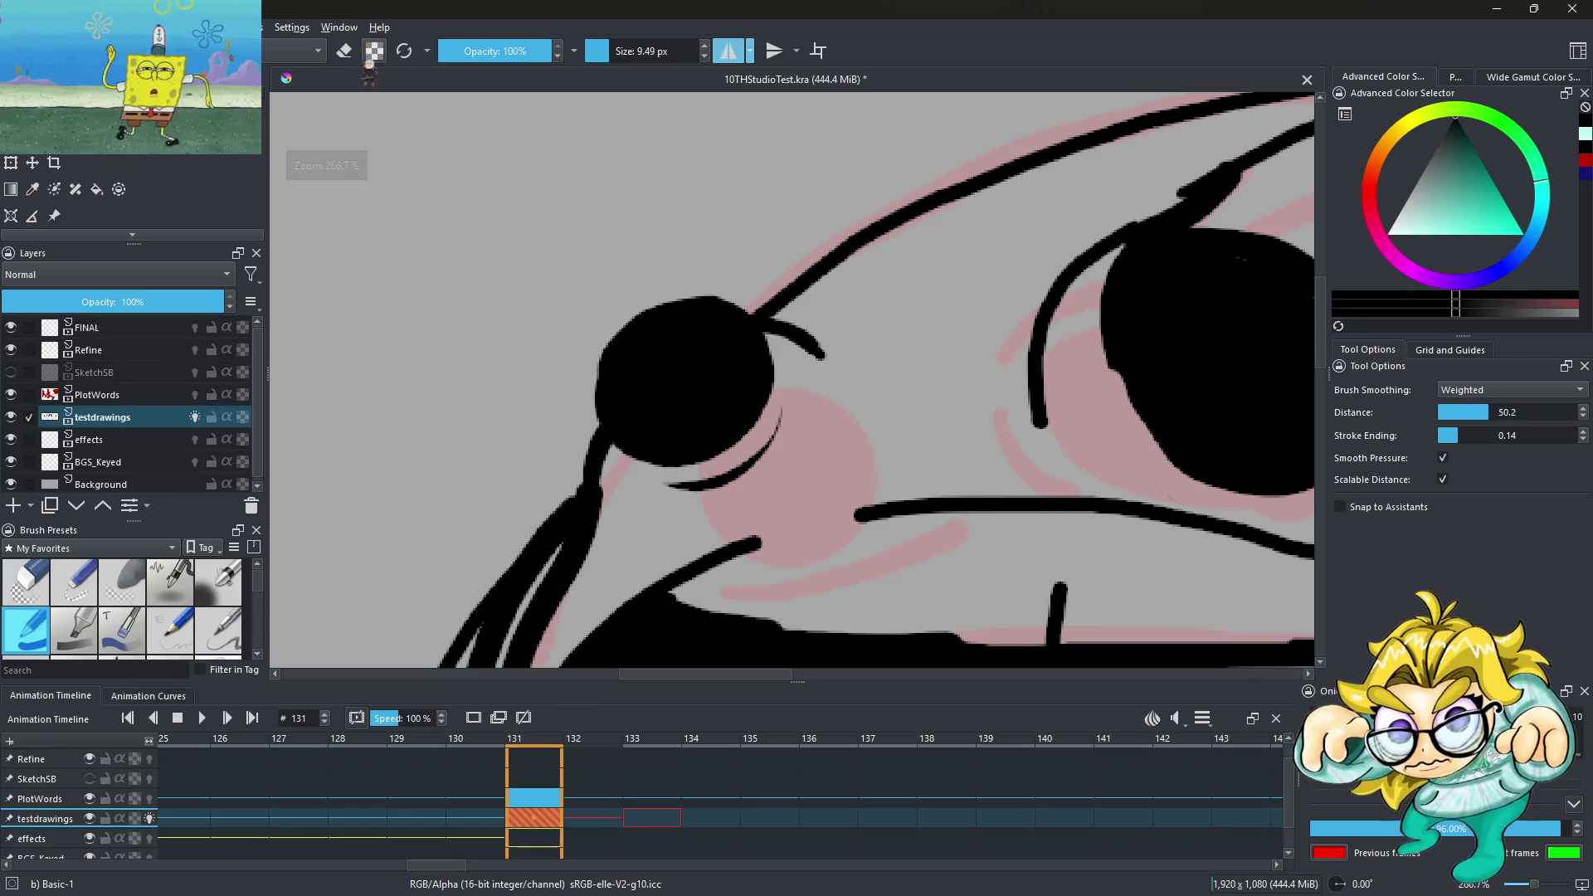
pyautogui.moveTo(632, 407); pyautogui.dragTo(628, 381)
pyautogui.hotkey('ctrl', 'z')
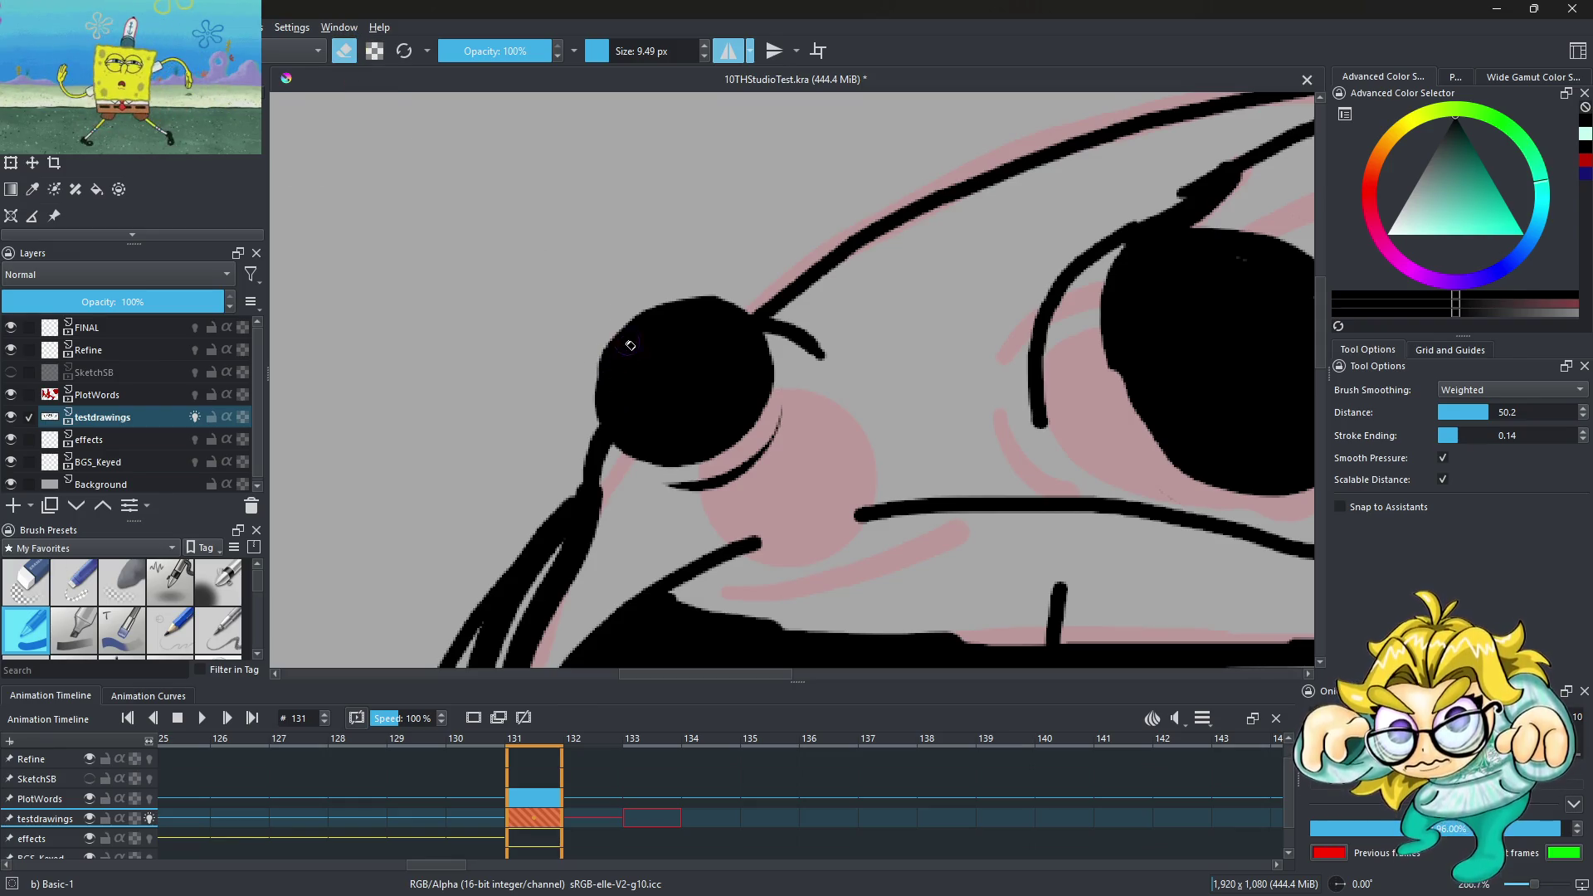
pyautogui.click(345, 52)
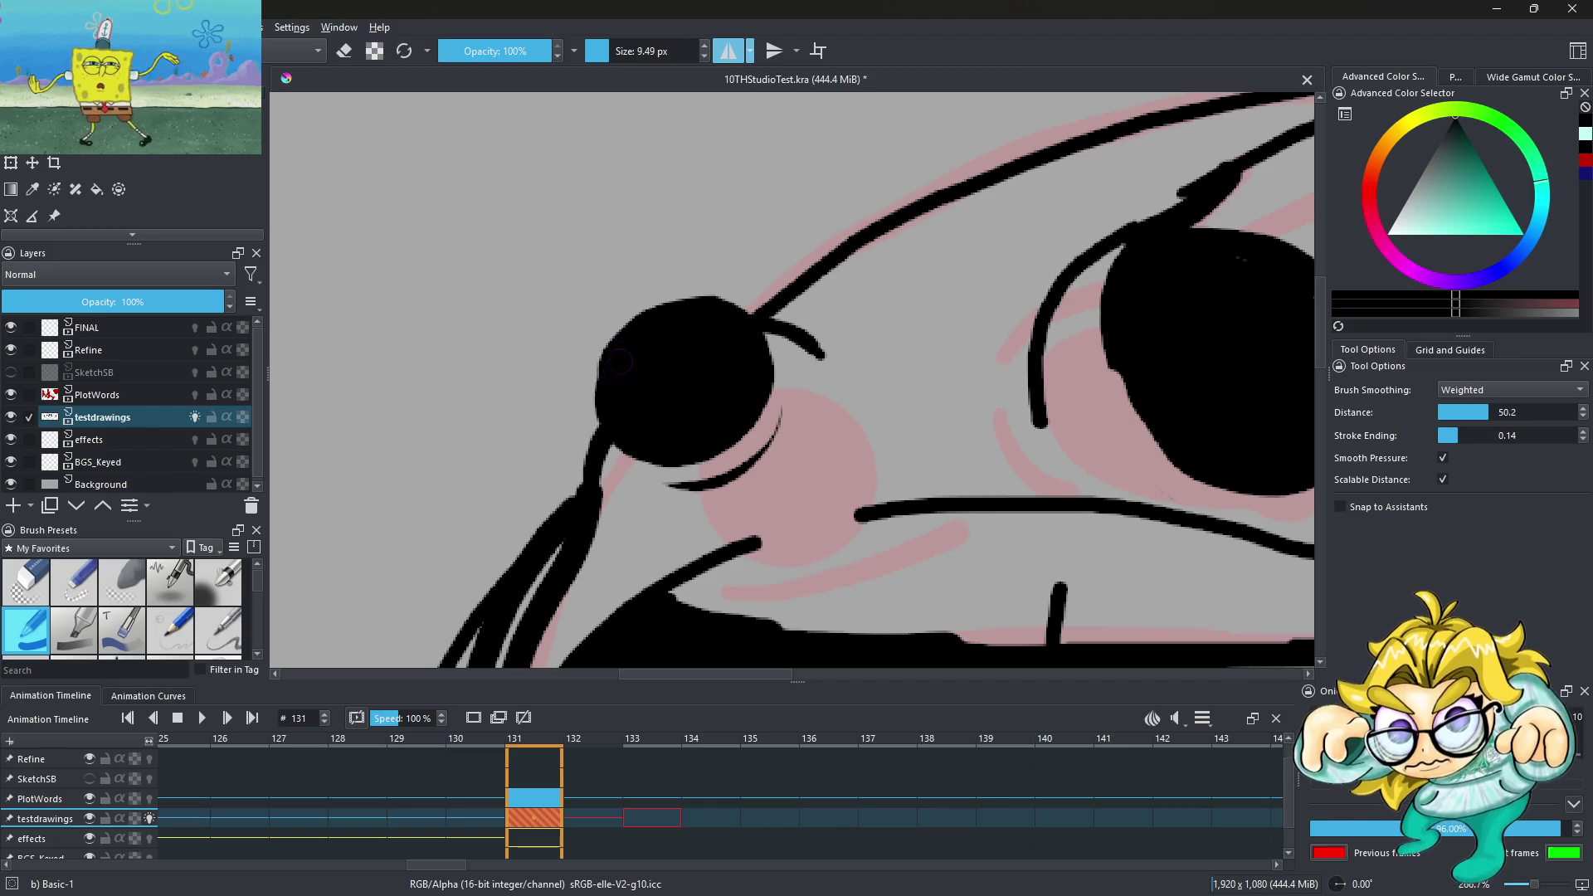
# Turn mirrored strokes back off
pyautogui.scroll(-4, 685, 302)
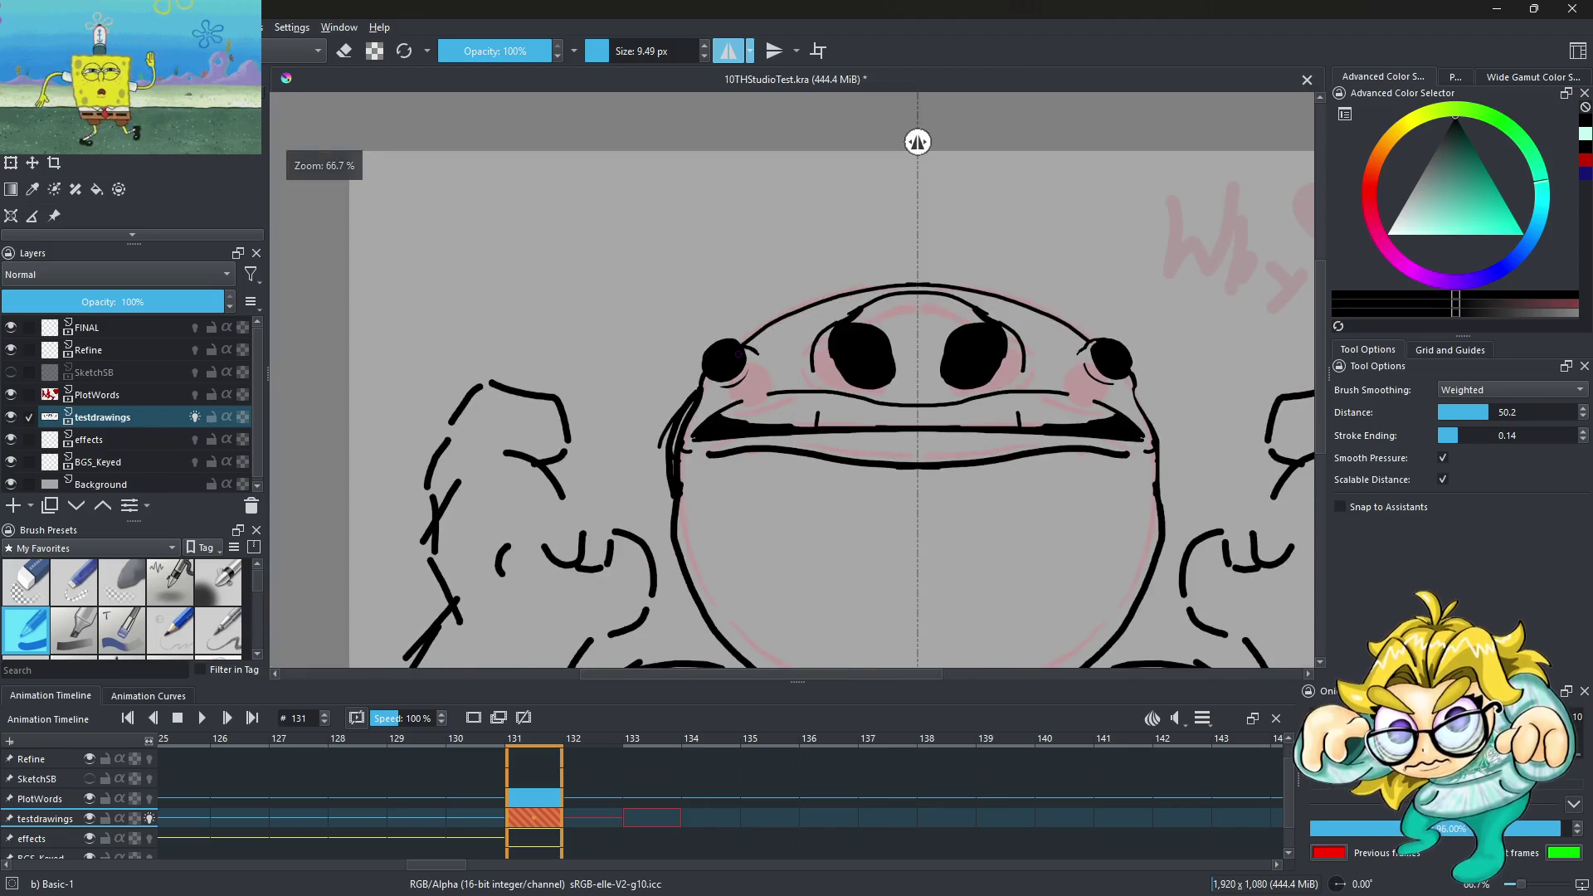
pyautogui.scroll(3, 737, 354)
pyautogui.scroll(2, 713, 406)
pyautogui.scroll(1, 683, 459)
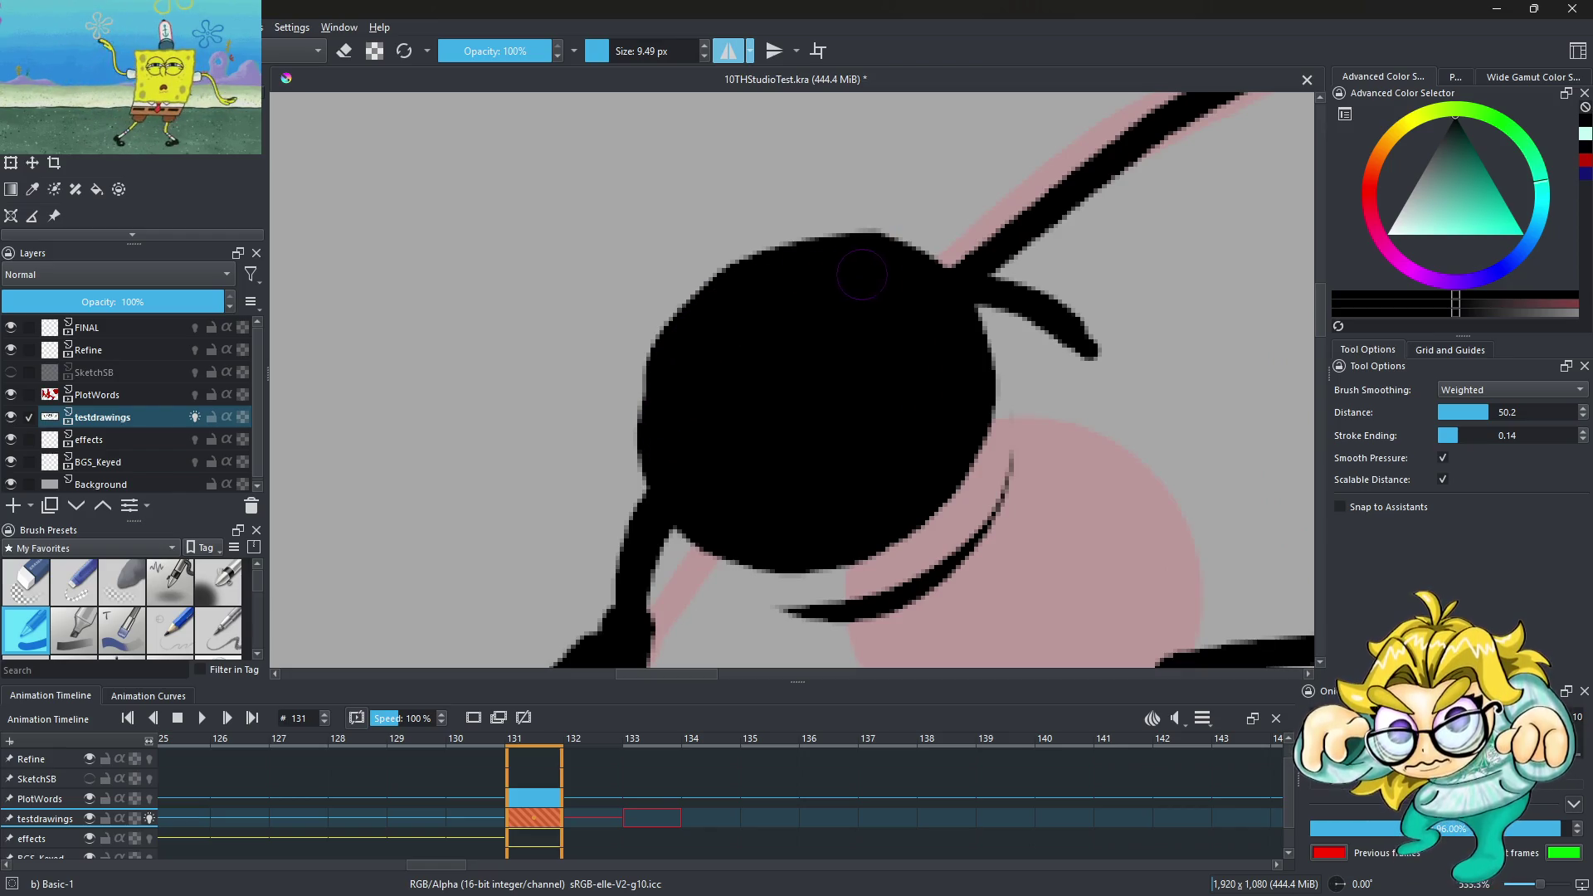
pyautogui.scroll(-1, 680, 333)
pyautogui.scroll(-4, 679, 333)
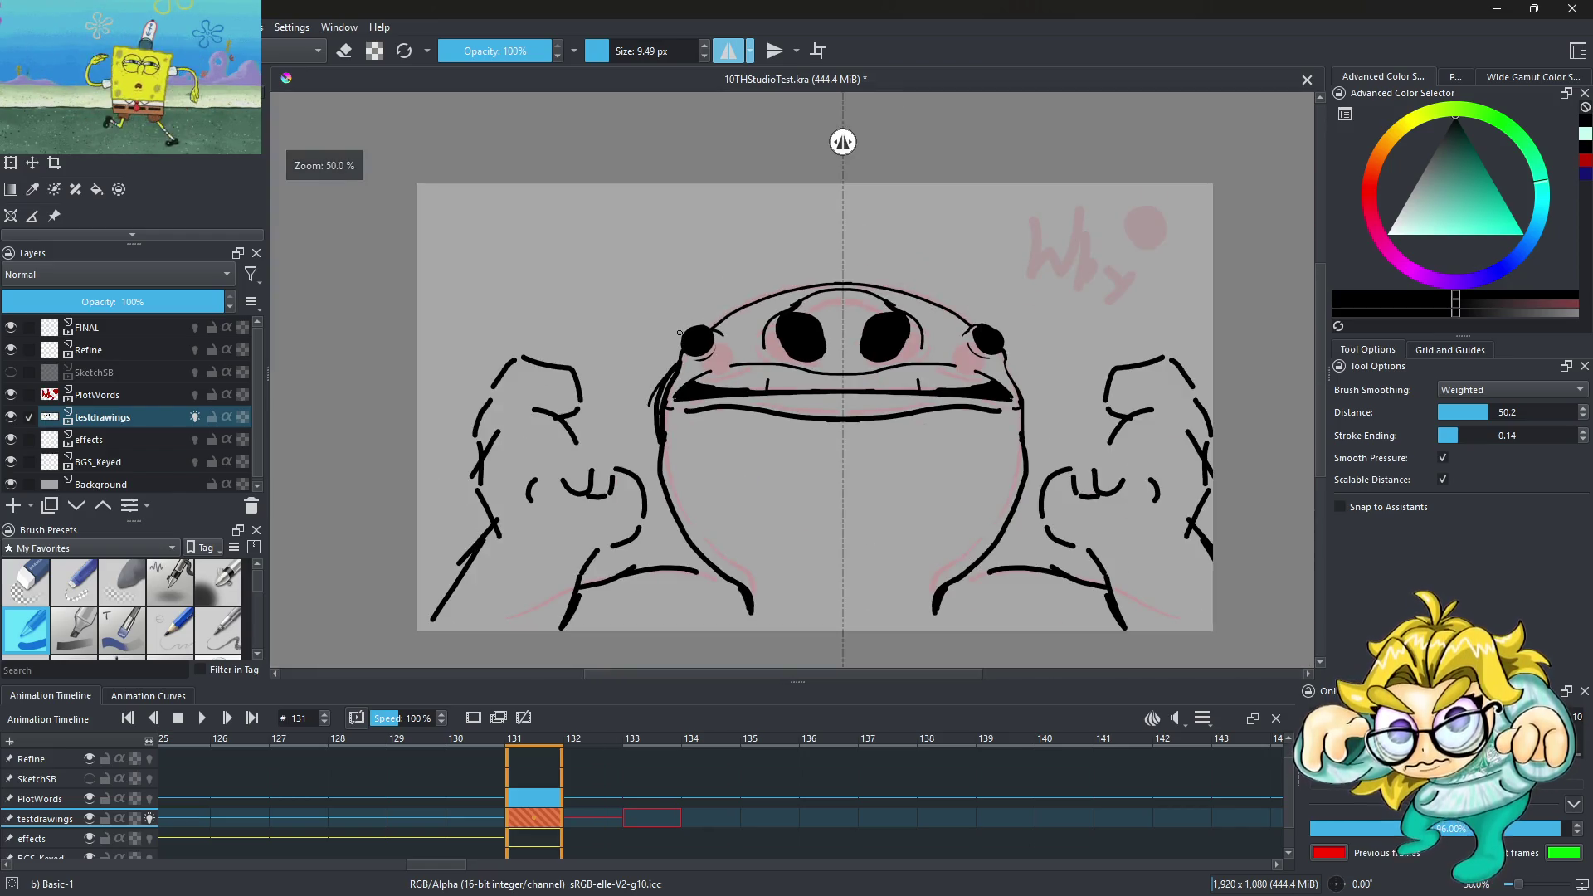
pyautogui.scroll(1, 680, 333)
pyautogui.scroll(3, 926, 325)
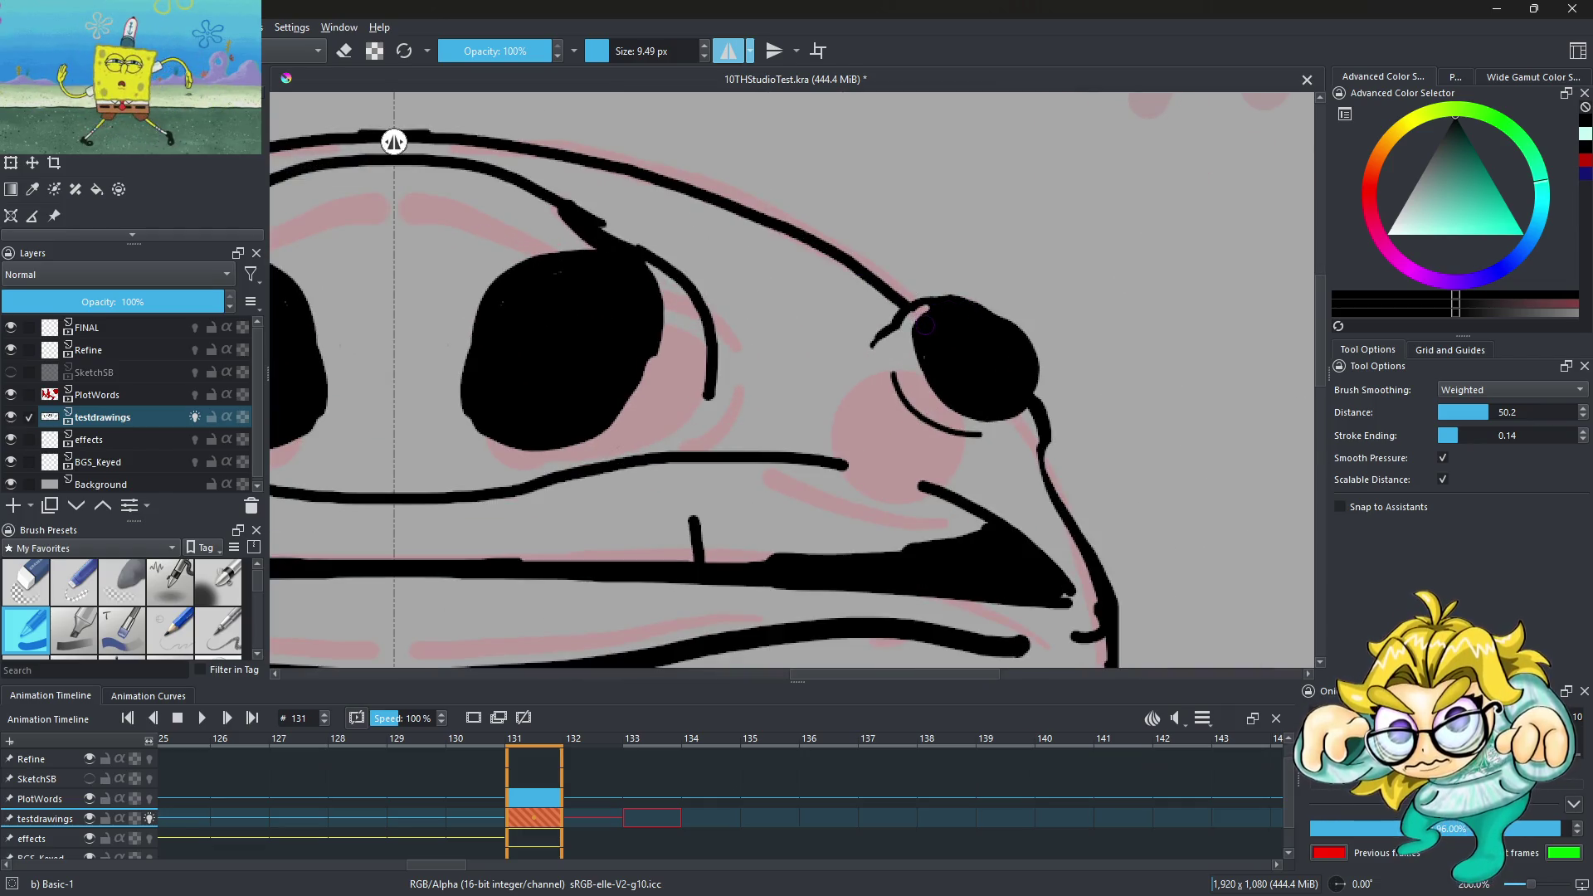
pyautogui.scroll(-4, 1021, 363)
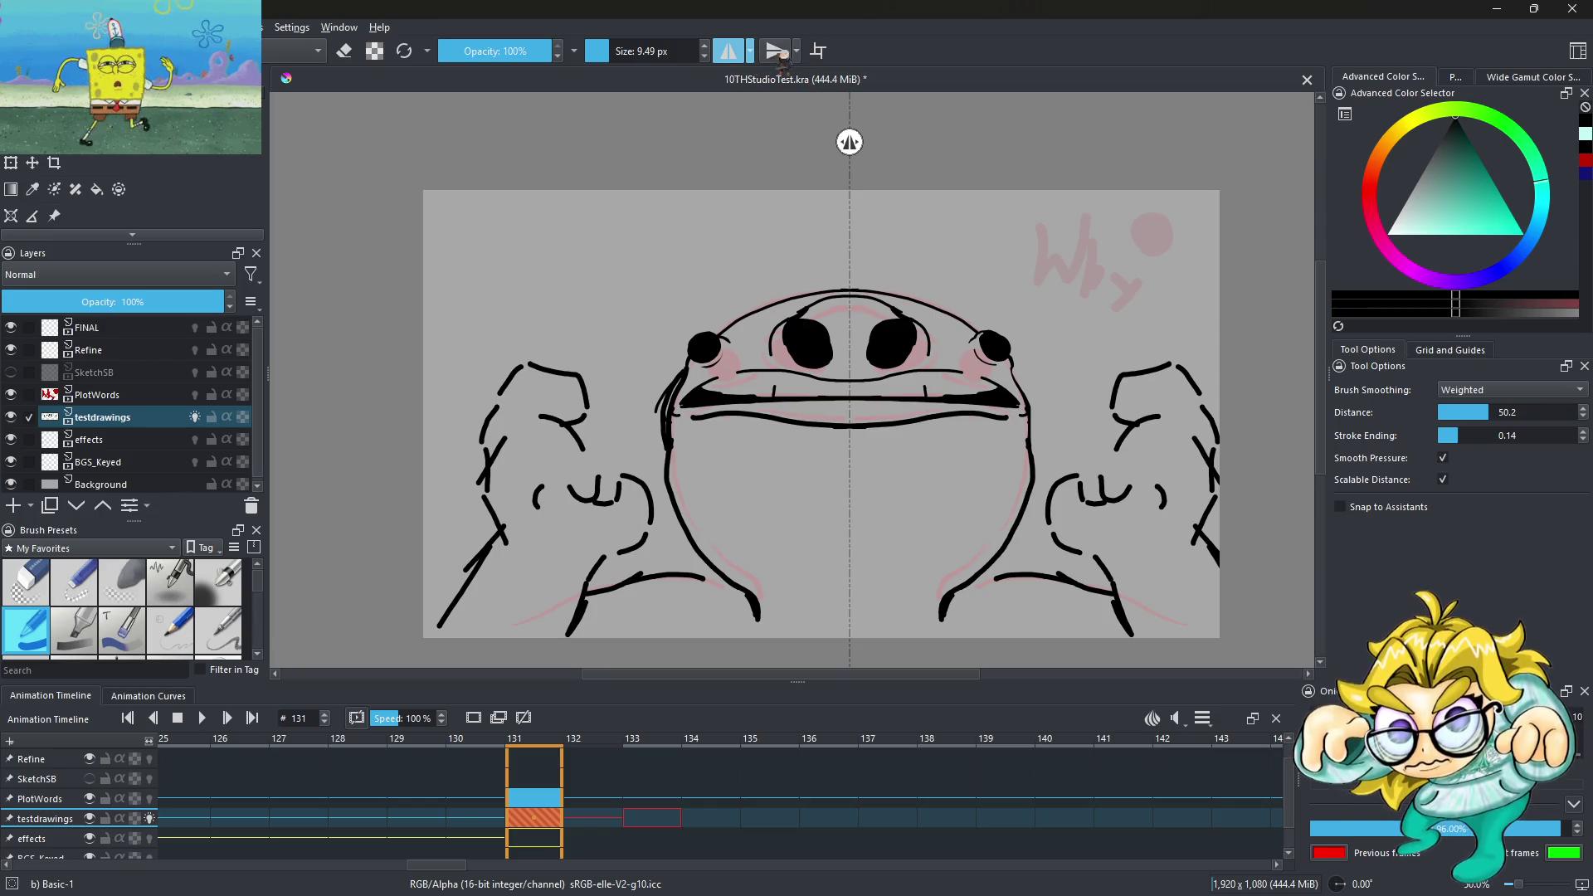
pyautogui.click(728, 51)
# Draw a curved line connecting the nostrils, then step back to frame 130
pyautogui.scroll(3, 995, 352)
pyautogui.scroll(4, 995, 352)
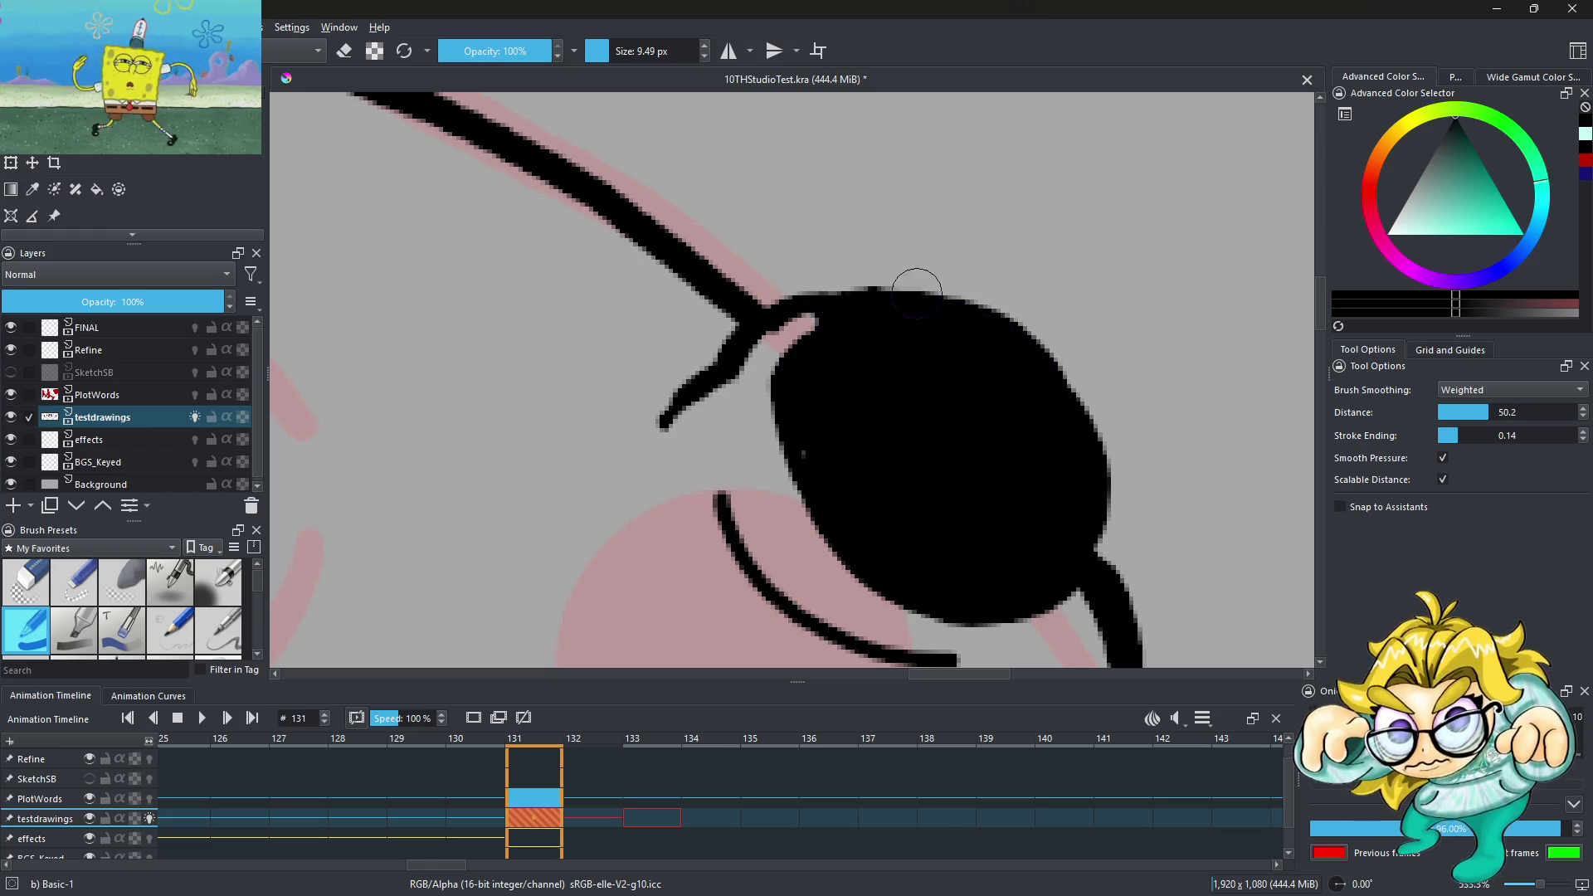
pyautogui.scroll(-6, 917, 291)
pyautogui.scroll(-1, 917, 291)
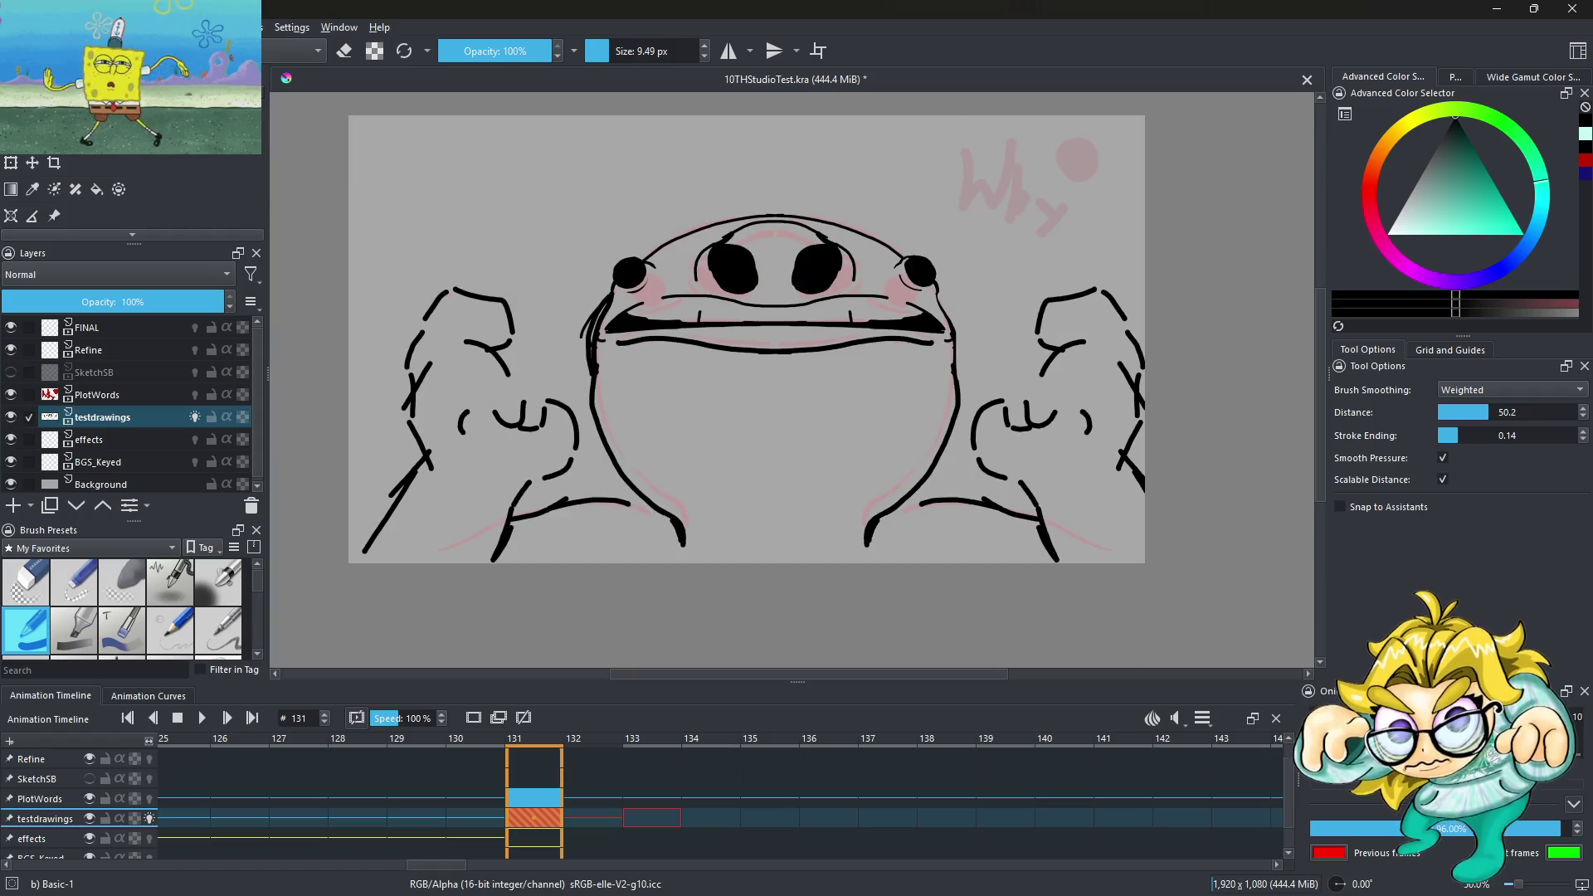
pyautogui.scroll(3, 775, 261)
pyautogui.moveTo(689, 292); pyautogui.dragTo(821, 317)
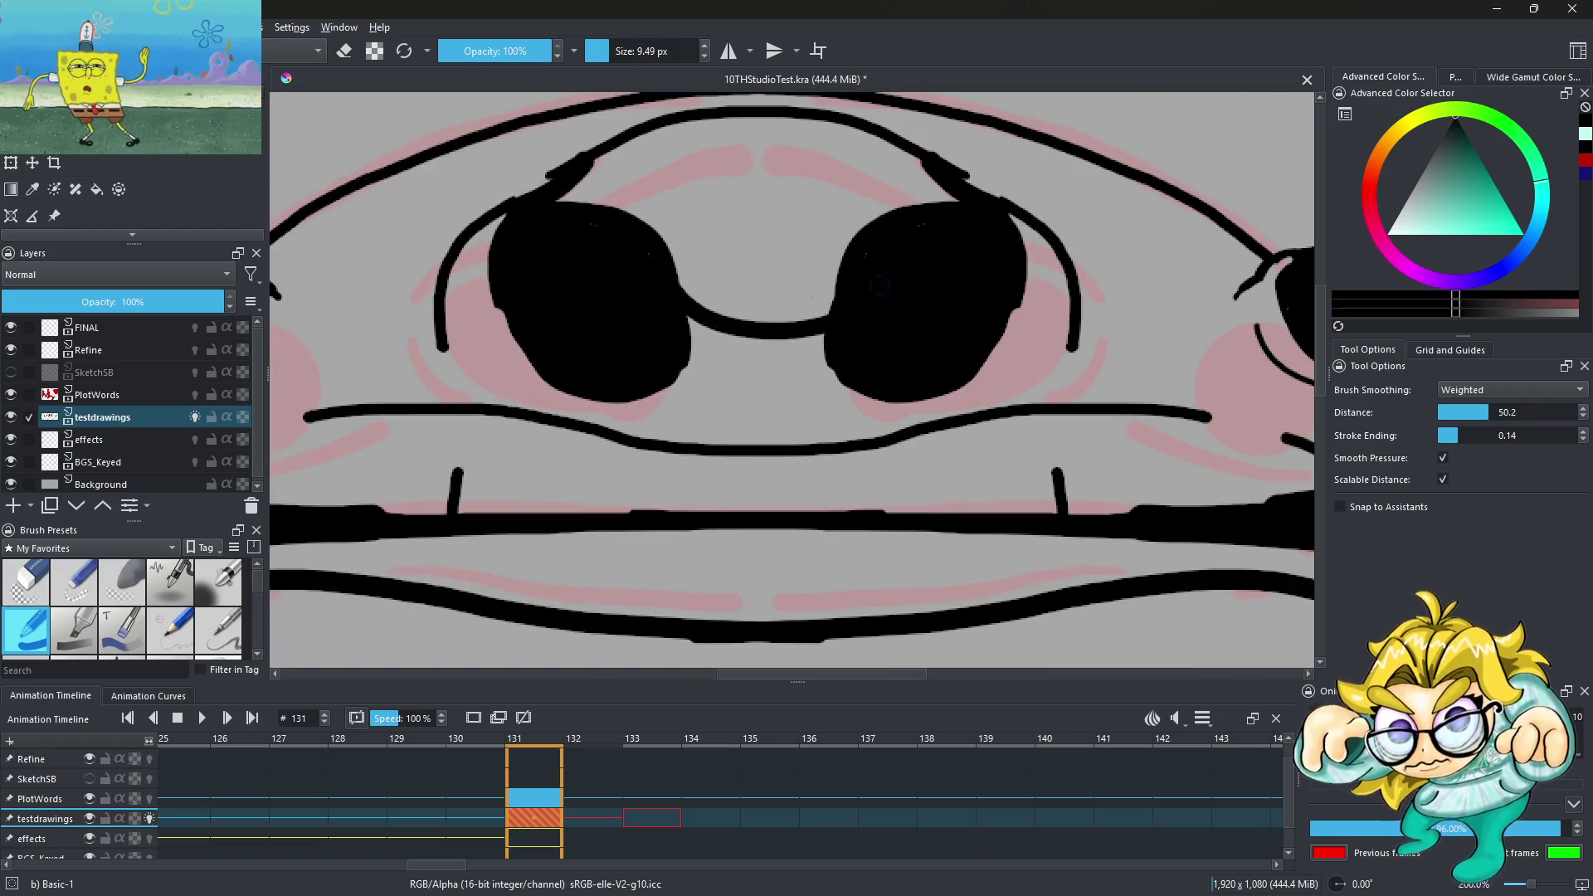
pyautogui.scroll(-3, 726, 293)
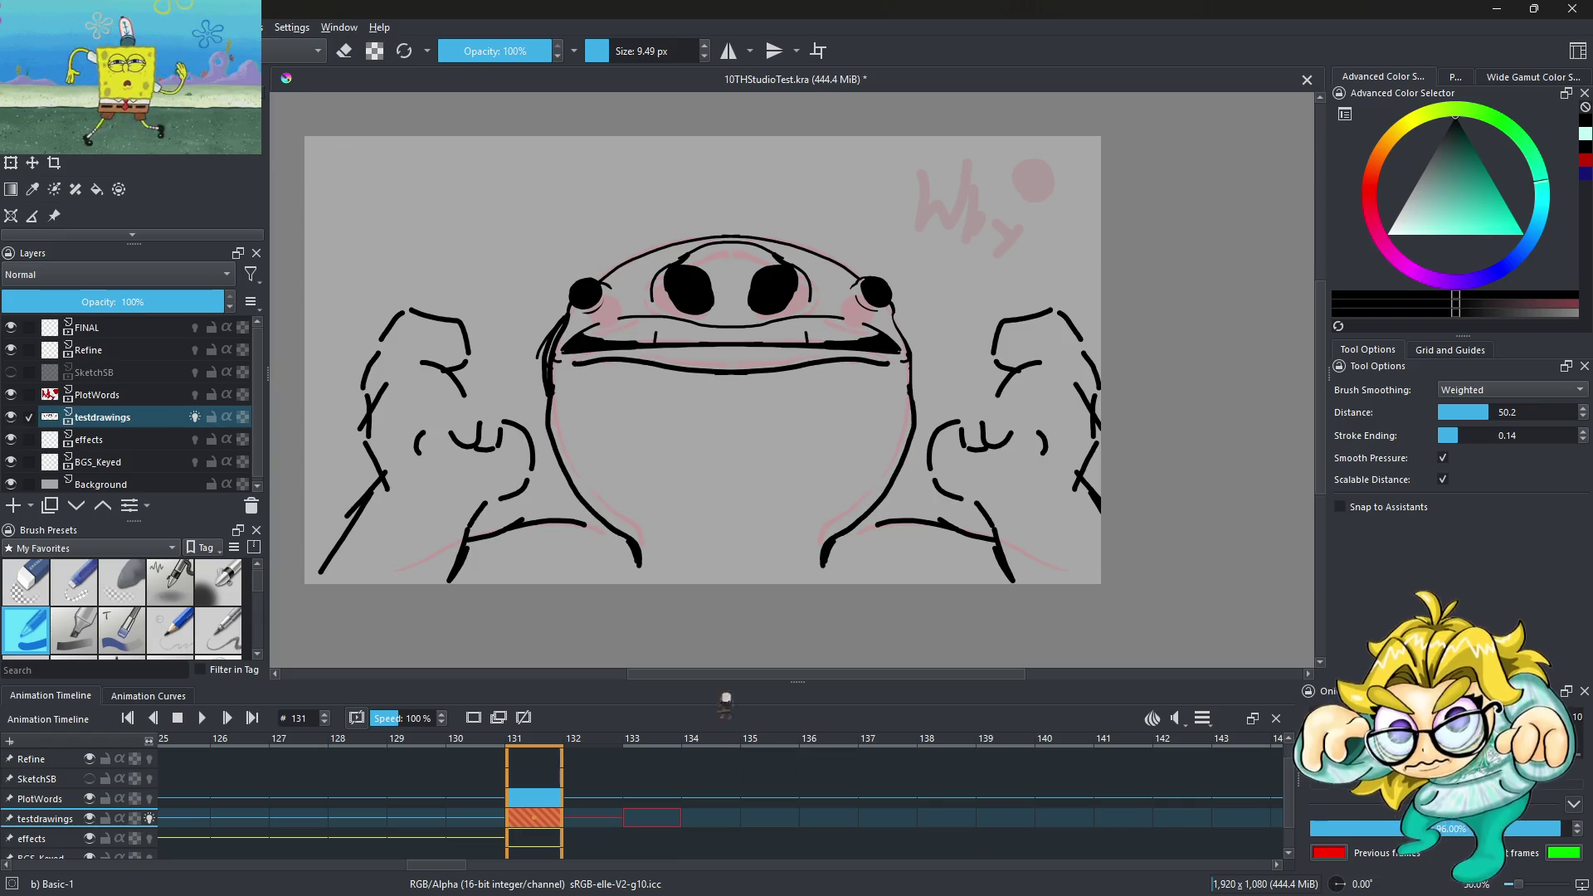
pyautogui.click(497, 847)
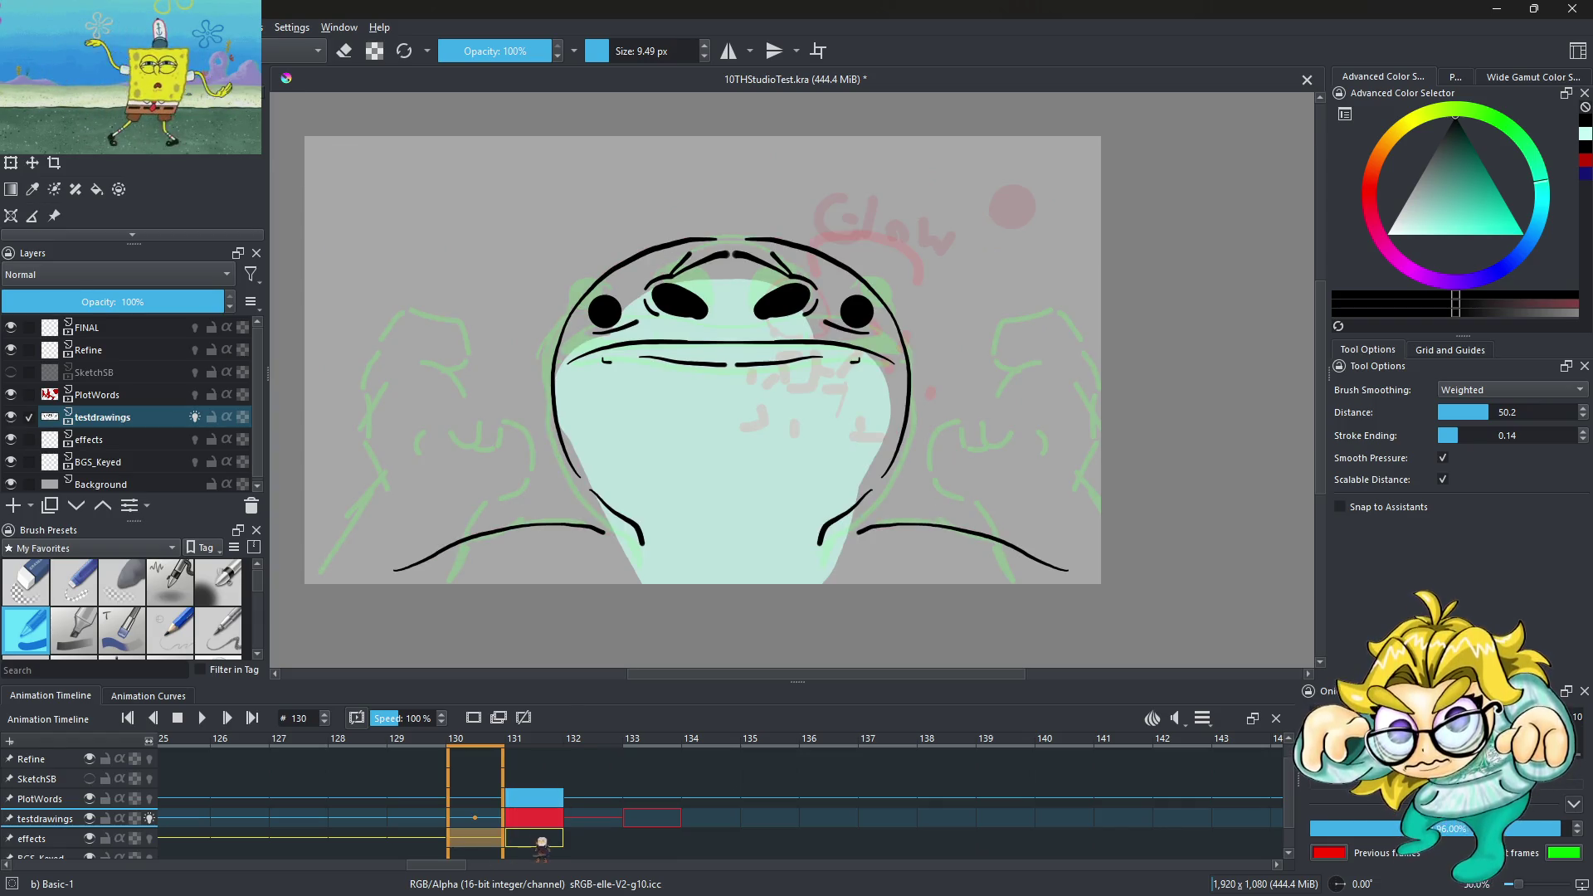
# Flip between frames 130 and 131, then turn off onion skinning on testdrawings
pyautogui.click(533, 826)
pyautogui.click(489, 824)
pyautogui.click(533, 821)
pyautogui.click(492, 823)
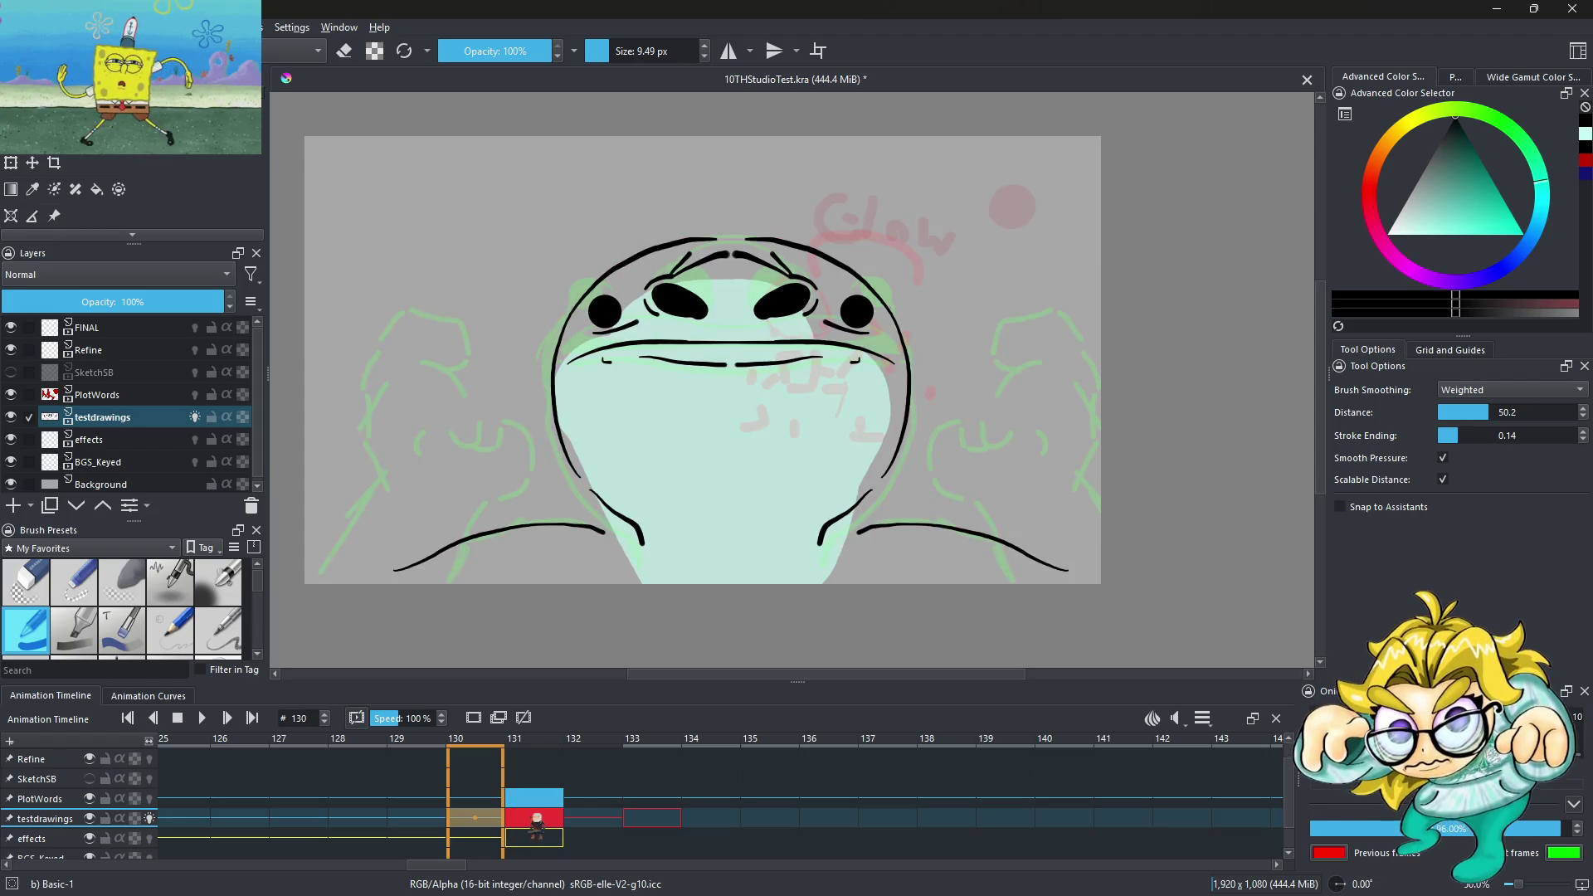
pyautogui.click(149, 818)
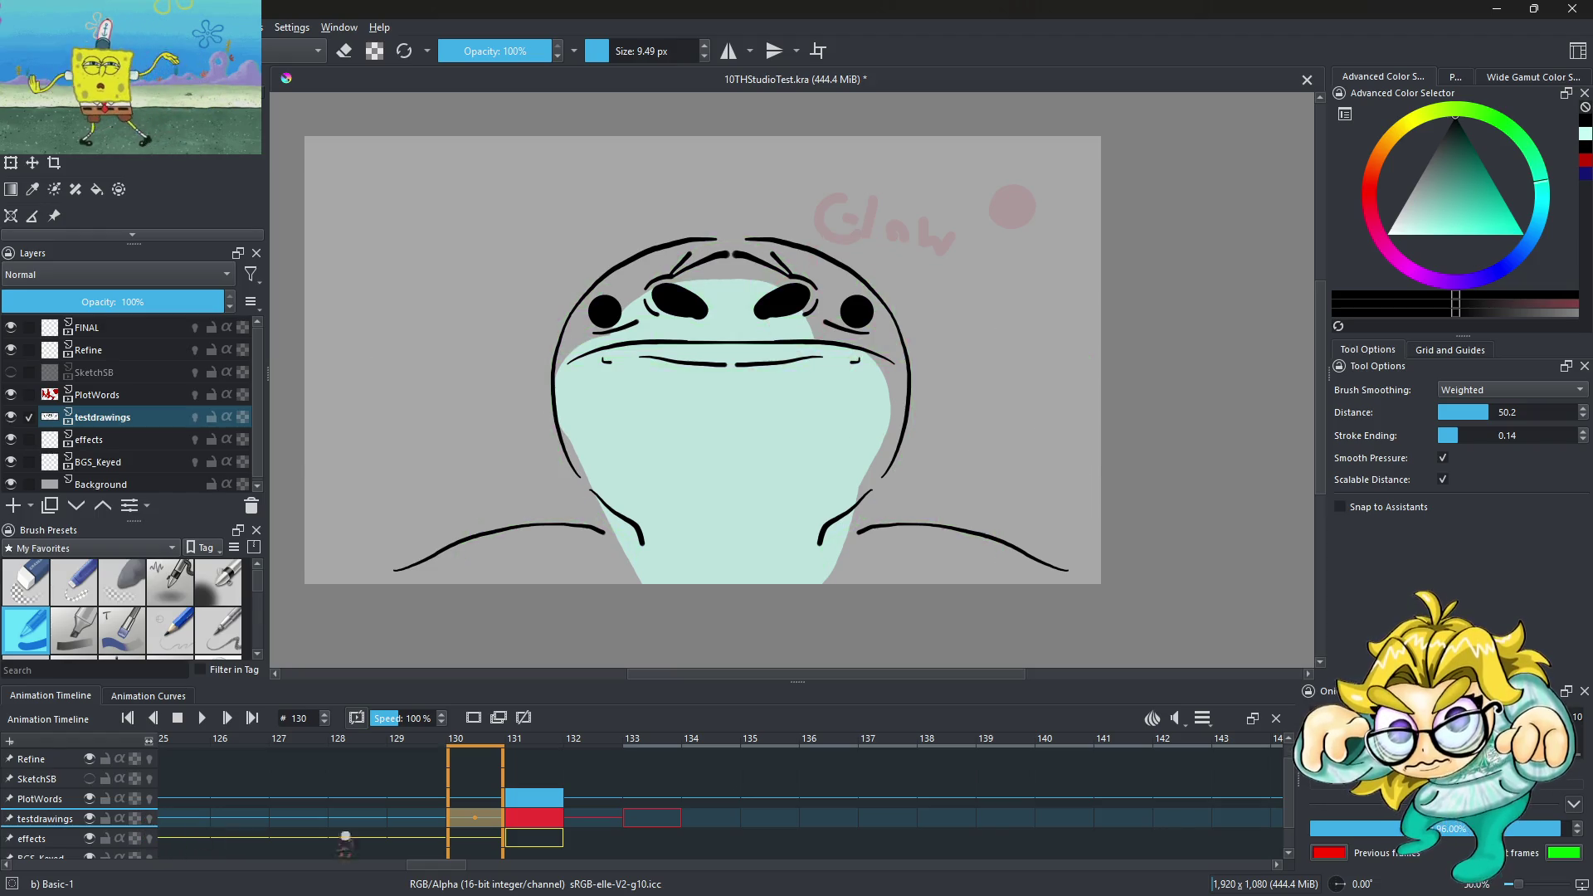
# Compare frames 130 and 131 without onion skin, then select the empty frame 133
pyautogui.click(506, 823)
pyautogui.click(490, 823)
pyautogui.click(506, 823)
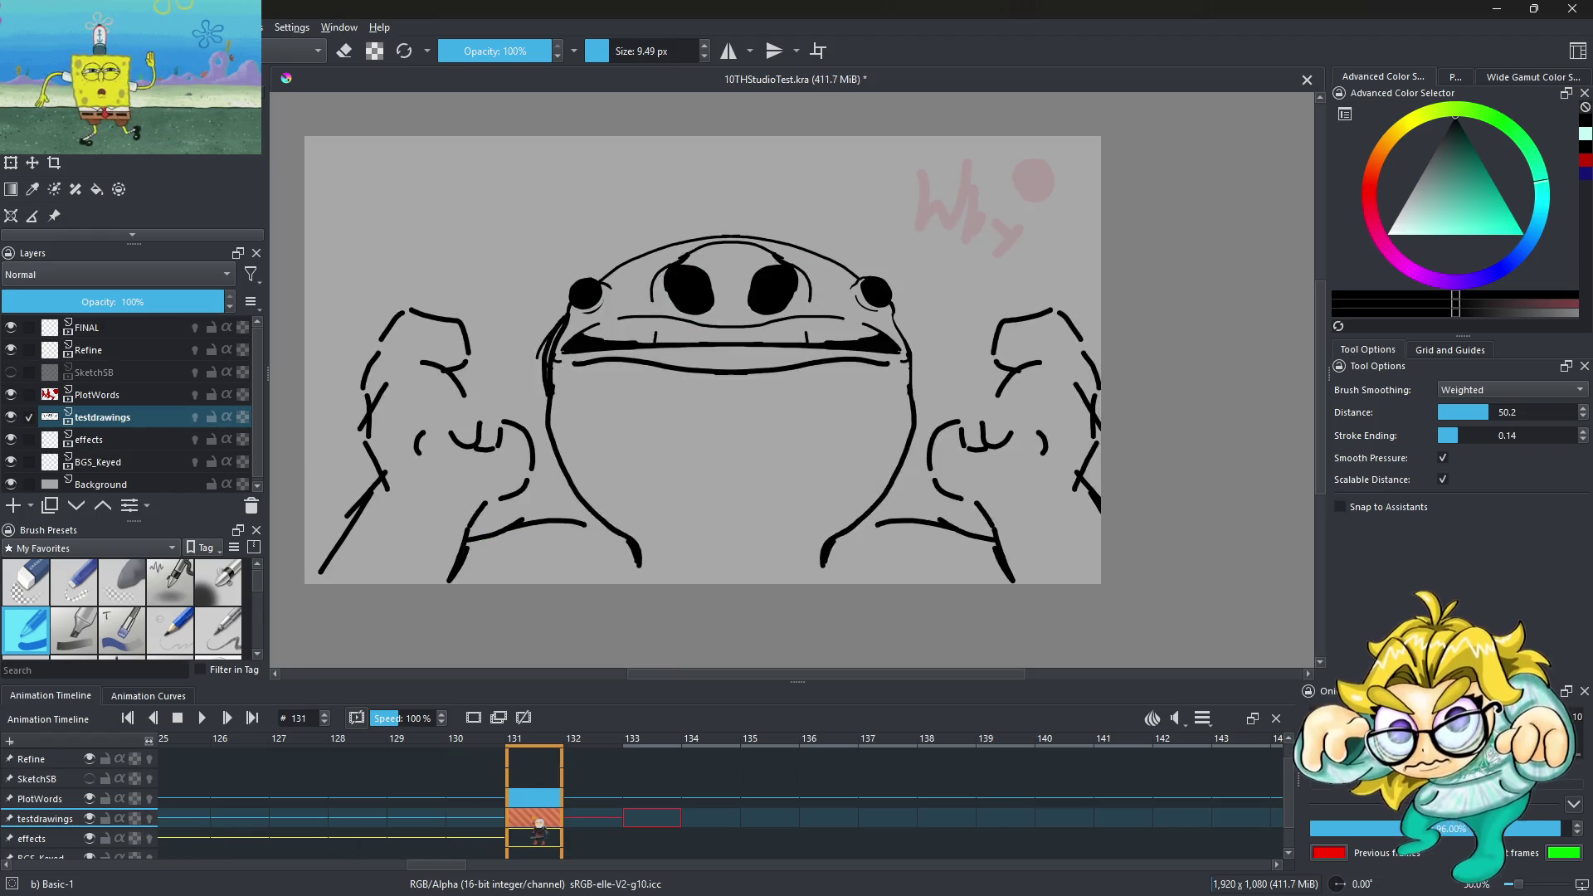
pyautogui.click(489, 823)
pyautogui.click(535, 823)
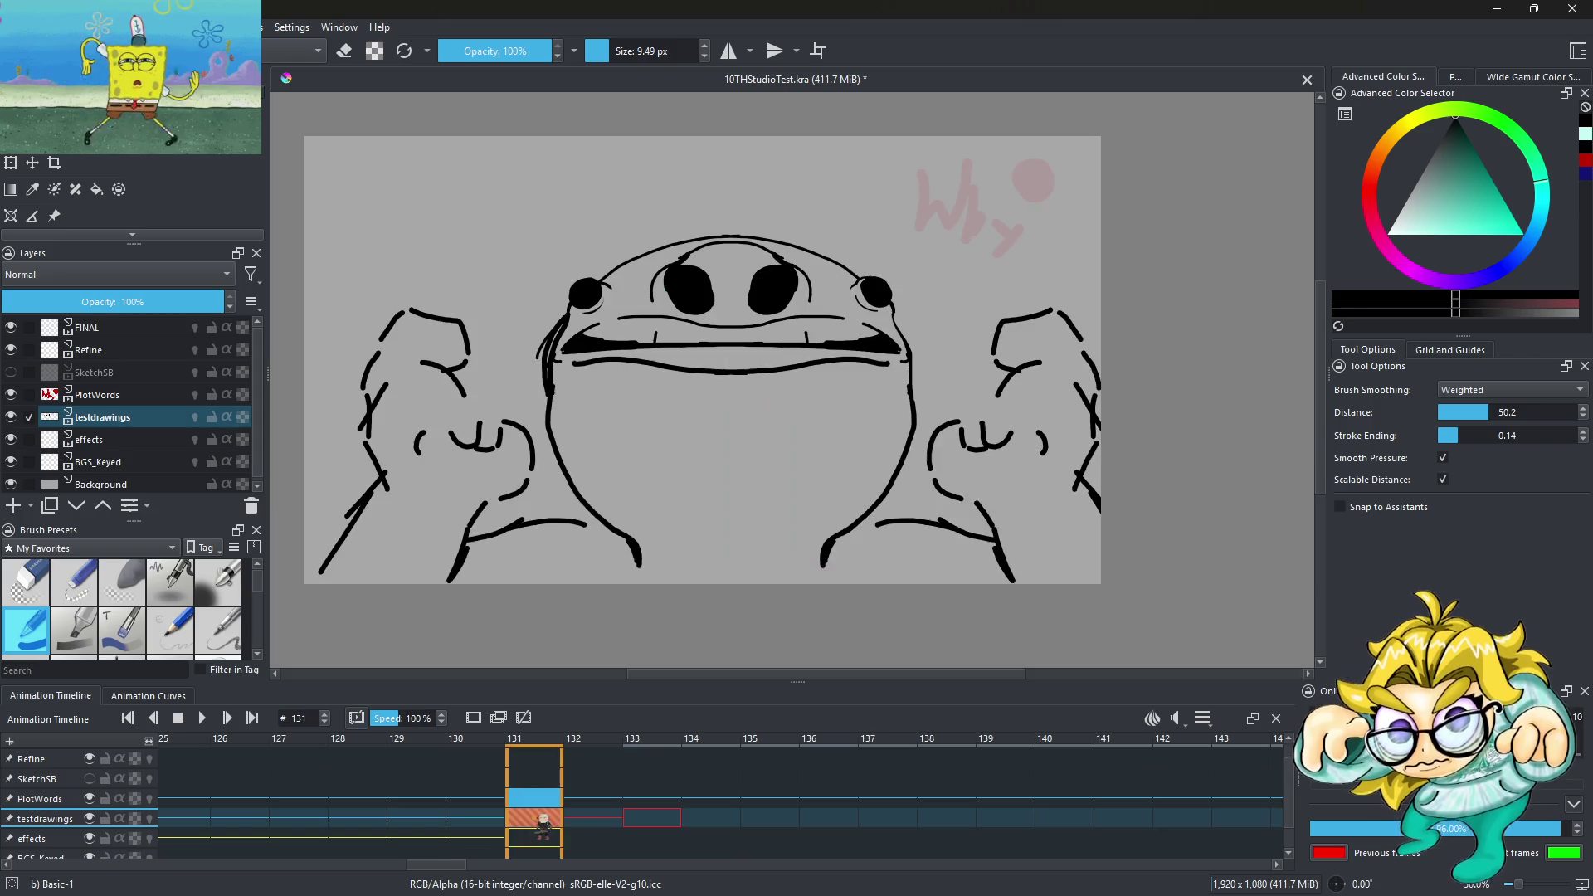
pyautogui.click(490, 823)
pyautogui.click(545, 826)
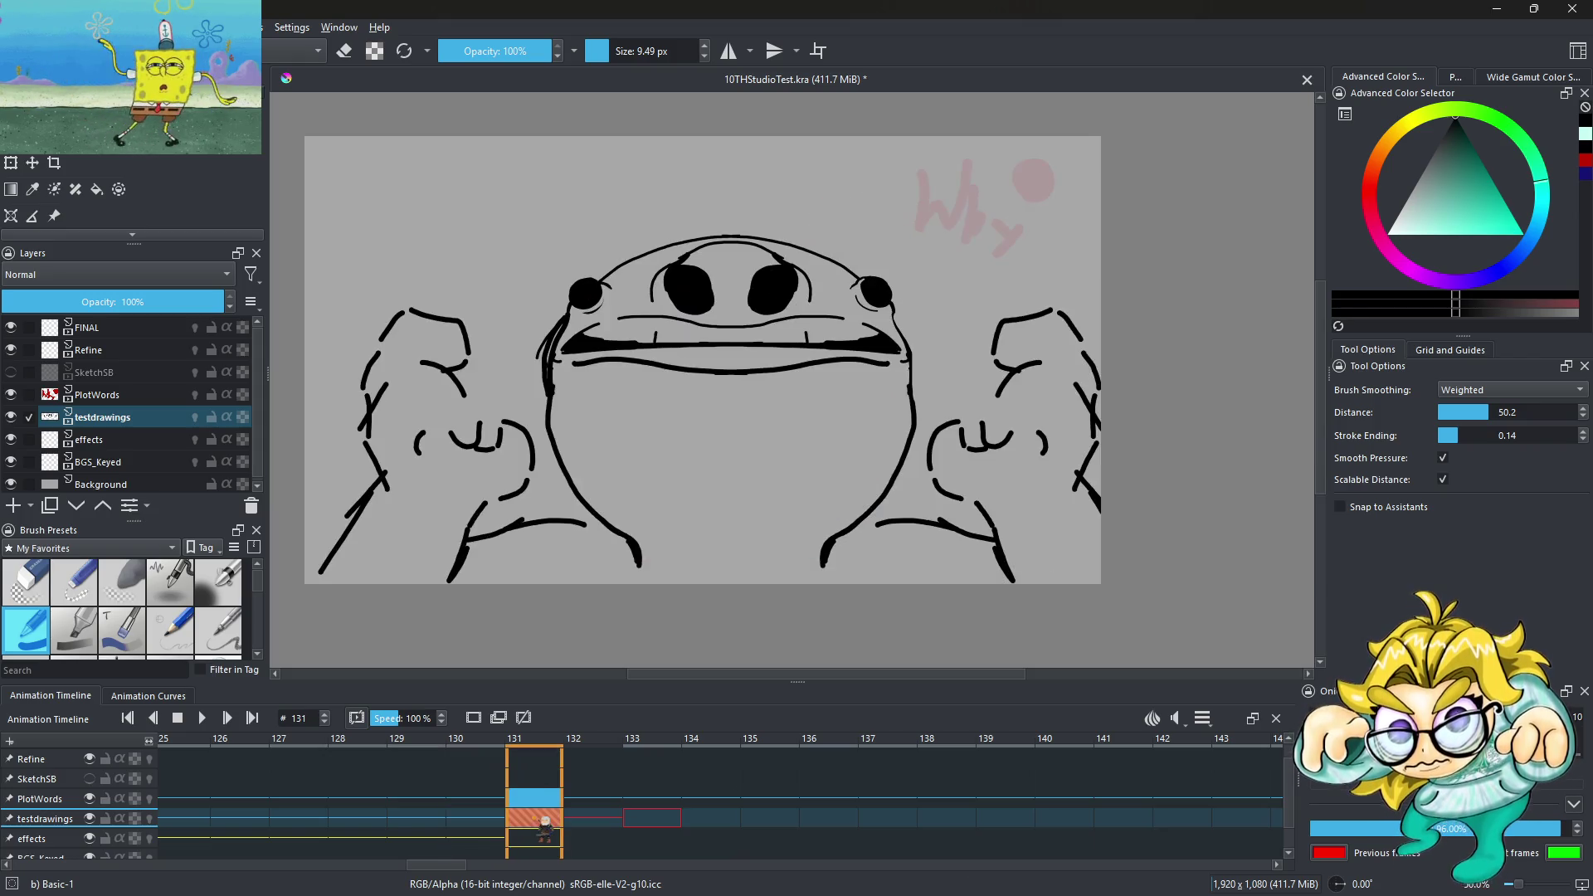
pyautogui.click(496, 823)
pyautogui.click(513, 824)
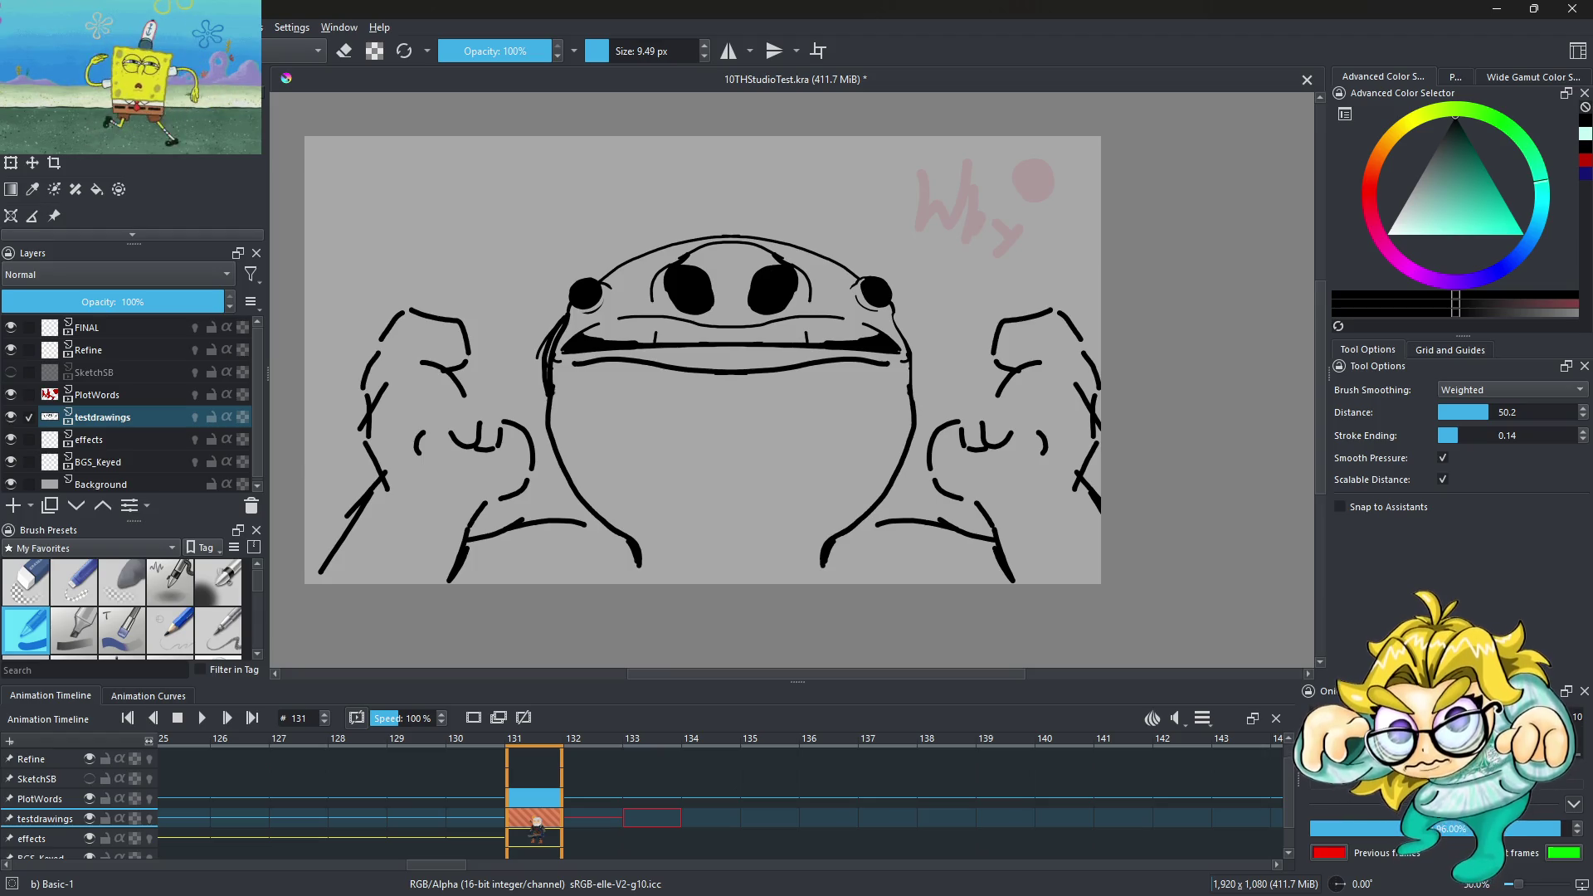
pyautogui.click(498, 823)
pyautogui.click(539, 823)
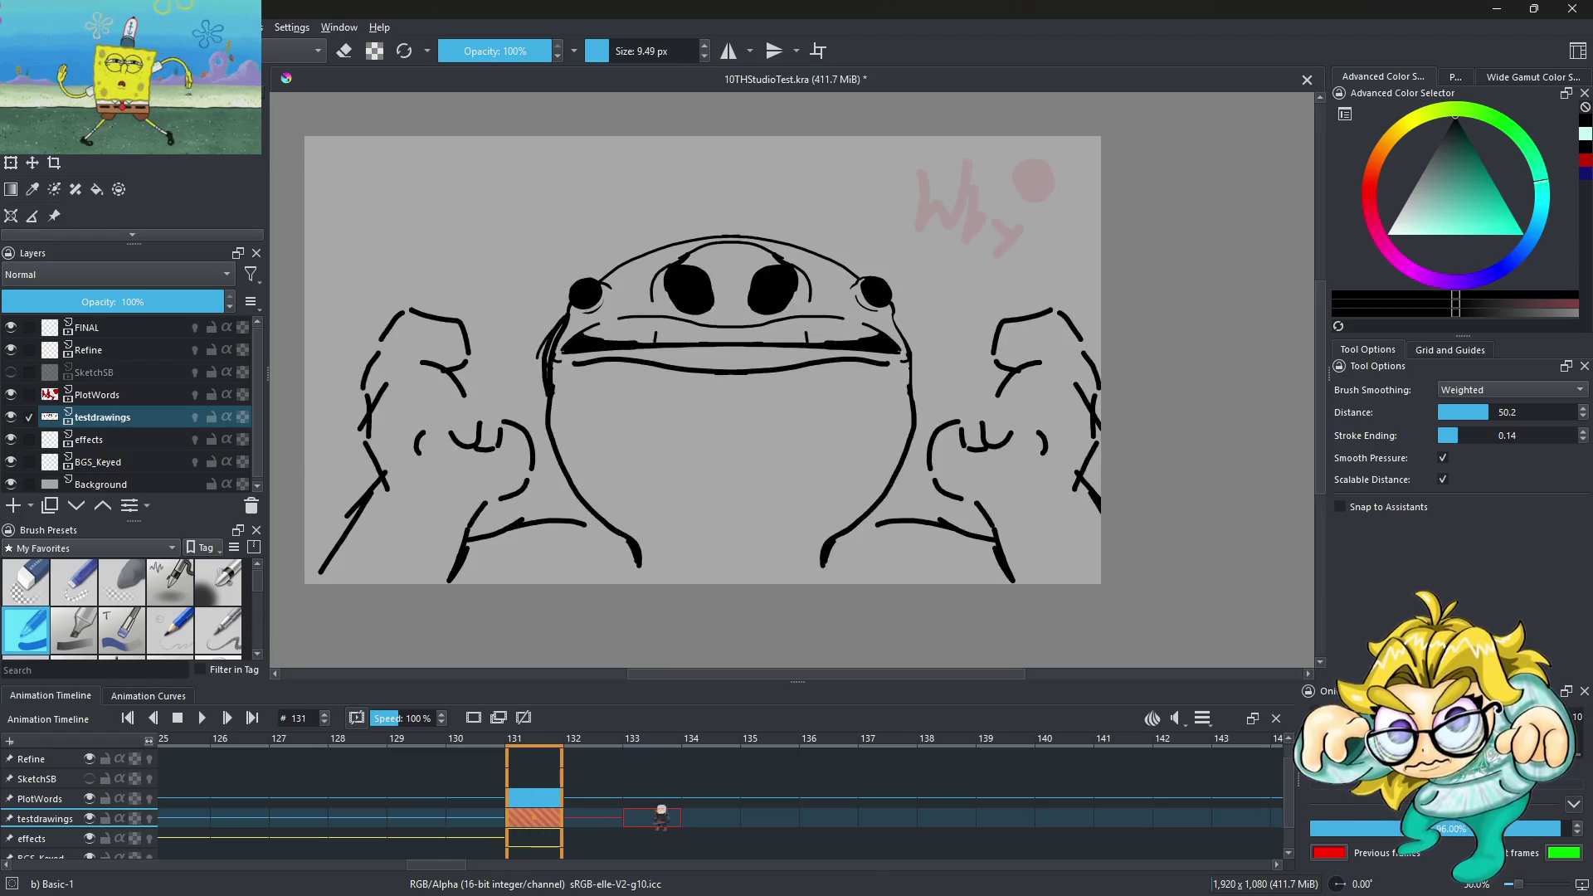
pyautogui.click(655, 819)
pyautogui.click(656, 824)
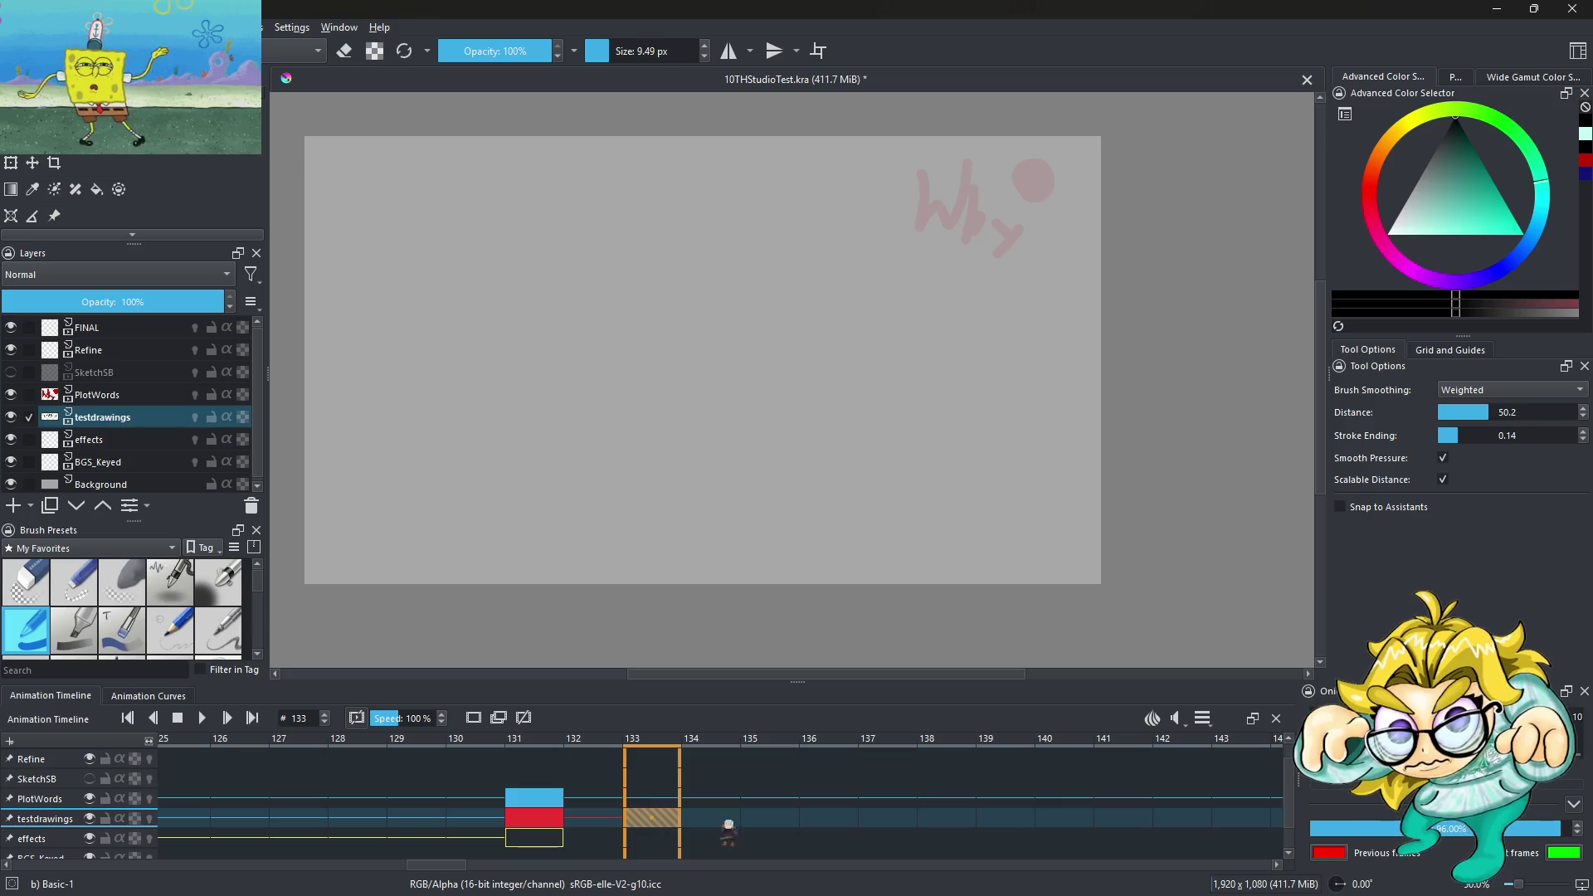
# Sketch a rough circular head outline on frame 133
pyautogui.rightClick(669, 822)
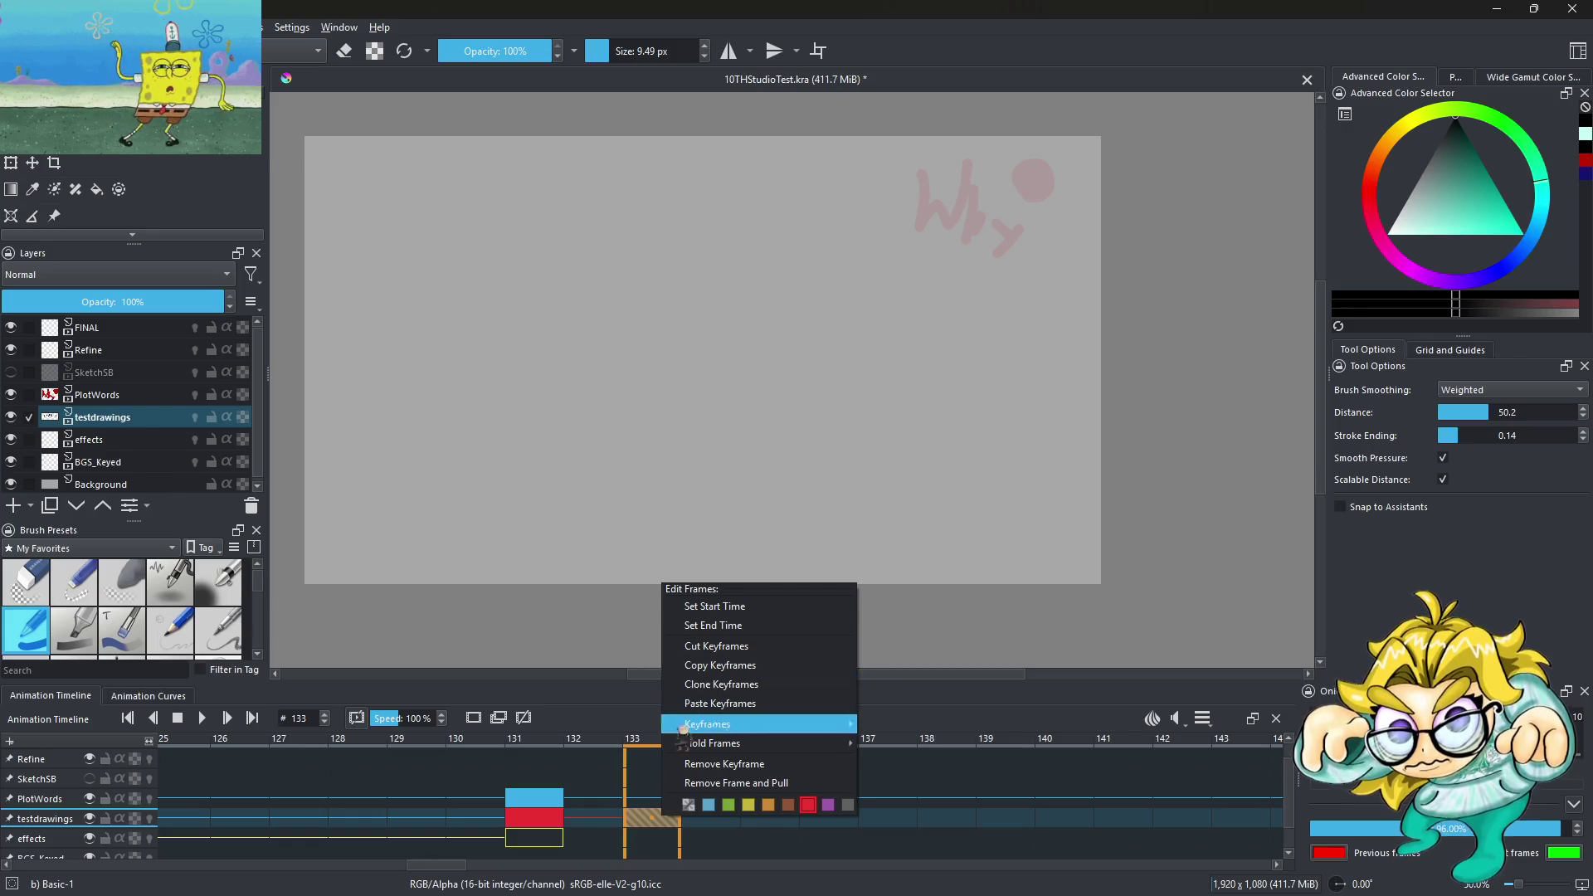
pyautogui.click(669, 817)
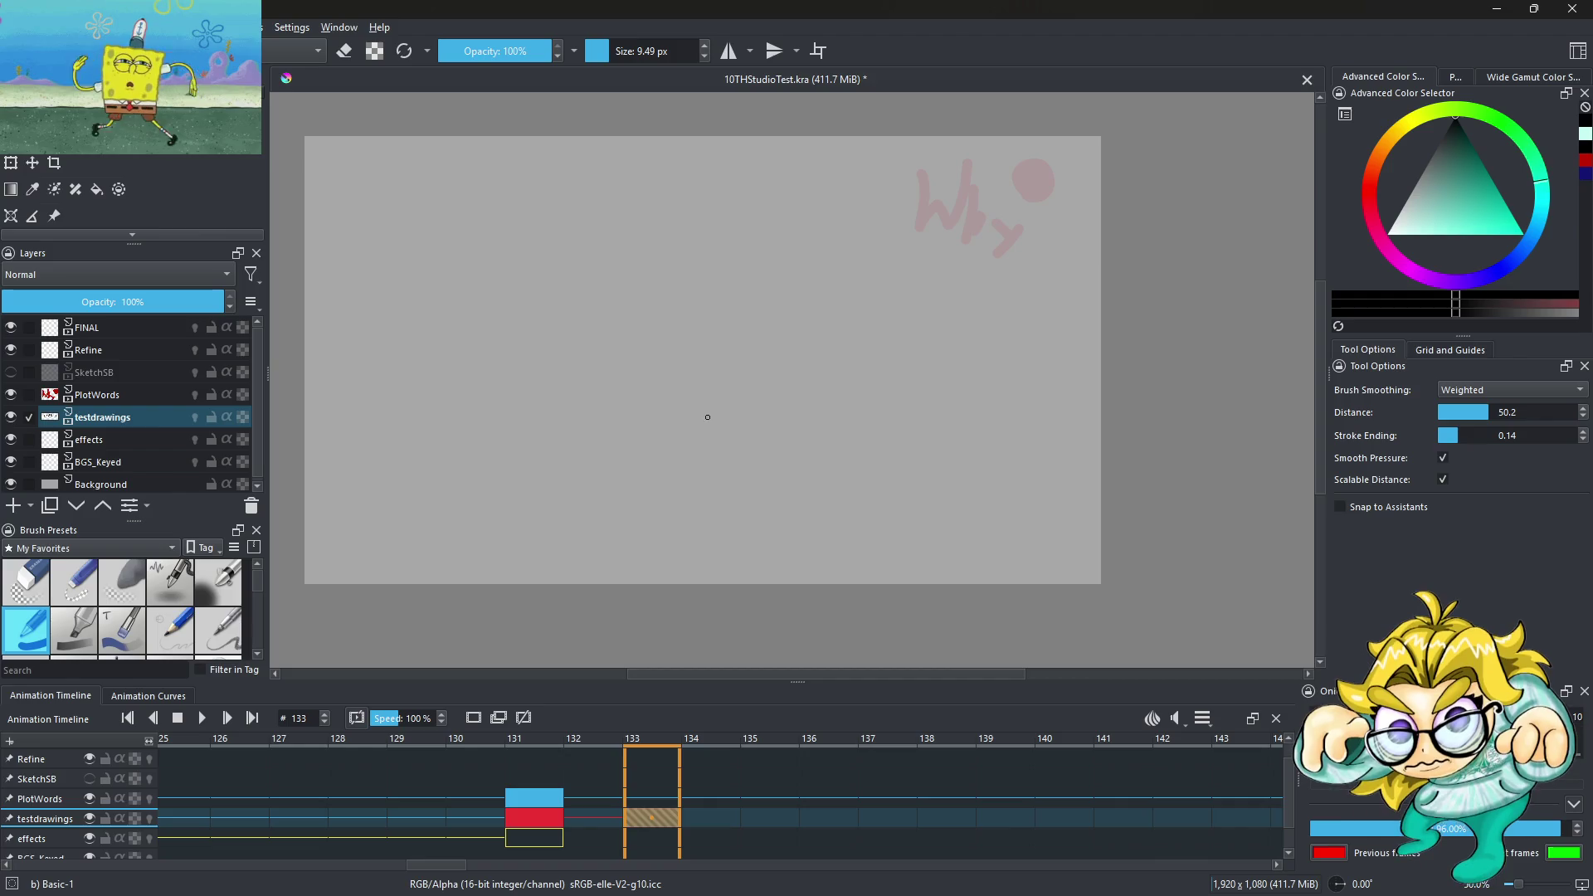
pyautogui.moveTo(638, 412)
pyautogui.mouseDown()
pyautogui.moveTo(645, 437)
pyautogui.moveTo(713, 344)
pyautogui.mouseUp()
pyautogui.moveTo(762, 458)
pyautogui.mouseDown()
pyautogui.moveTo(788, 375)
pyautogui.moveTo(792, 435)
pyautogui.mouseUp()
pyautogui.moveTo(701, 479); pyautogui.dragTo(613, 431)
# Compare the sketch against frame 132, then move to frame 137 and bring up its frame options
pyautogui.click(597, 817)
pyautogui.click(660, 819)
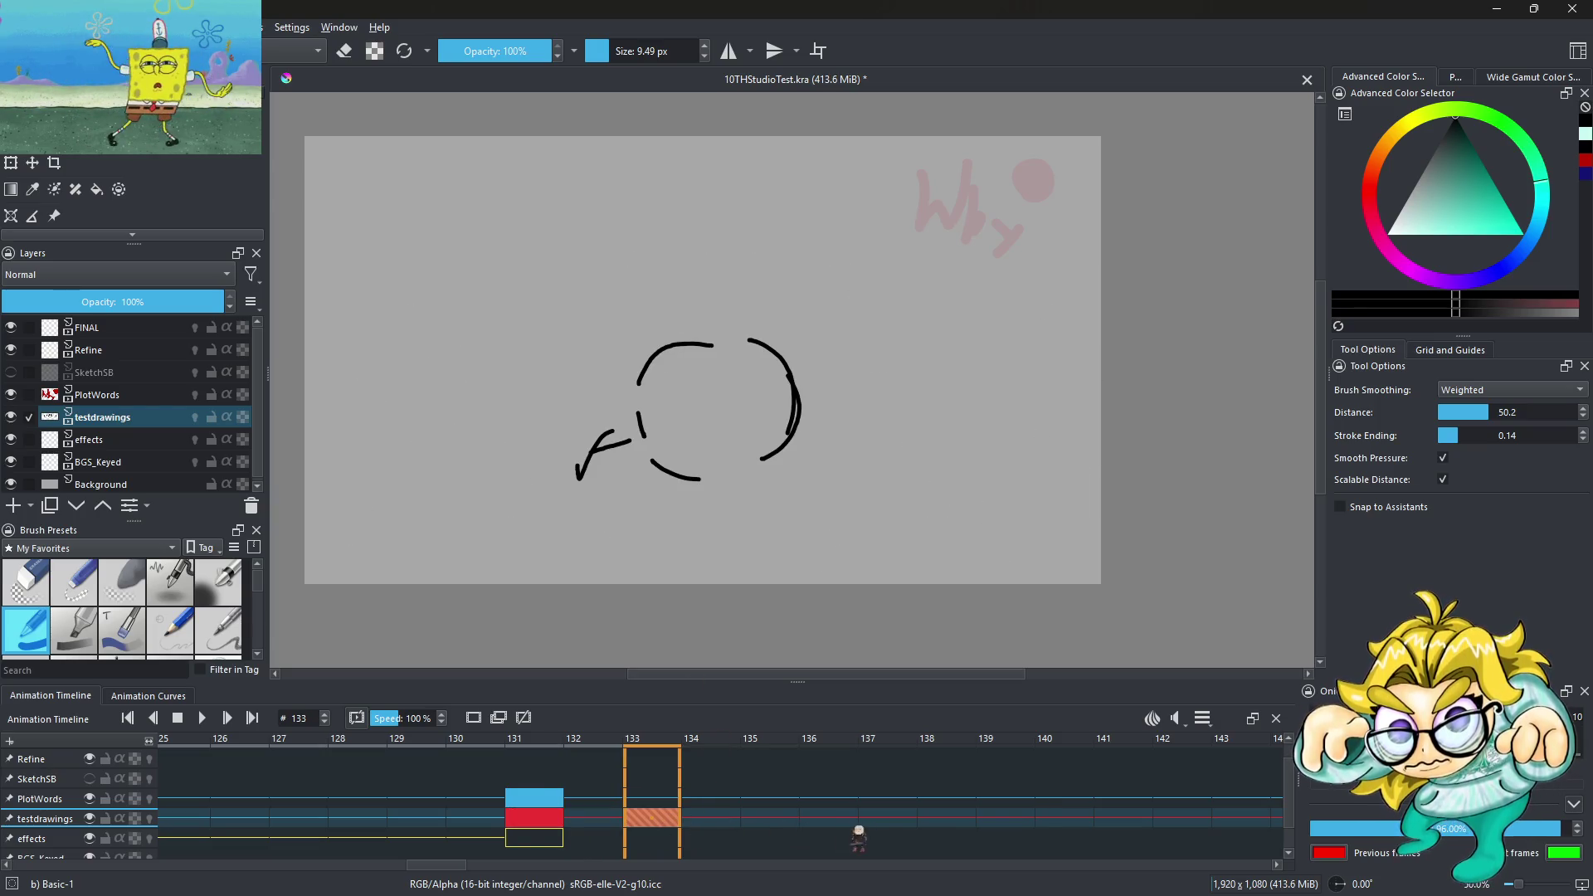
pyautogui.click(910, 822)
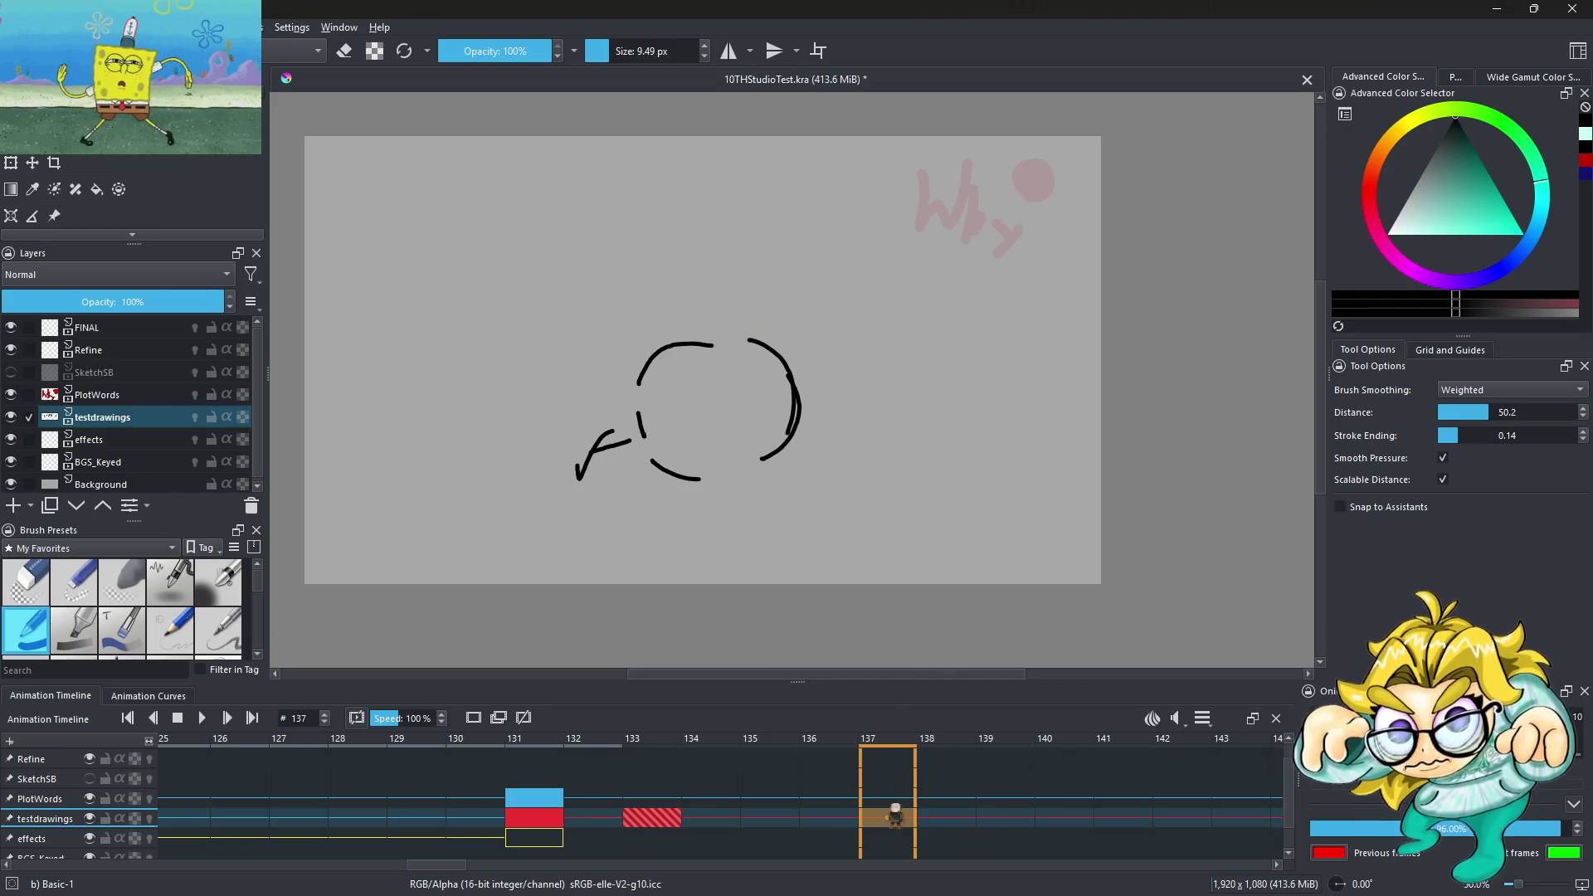
pyautogui.rightClick(889, 817)
pyautogui.moveTo(935, 707)
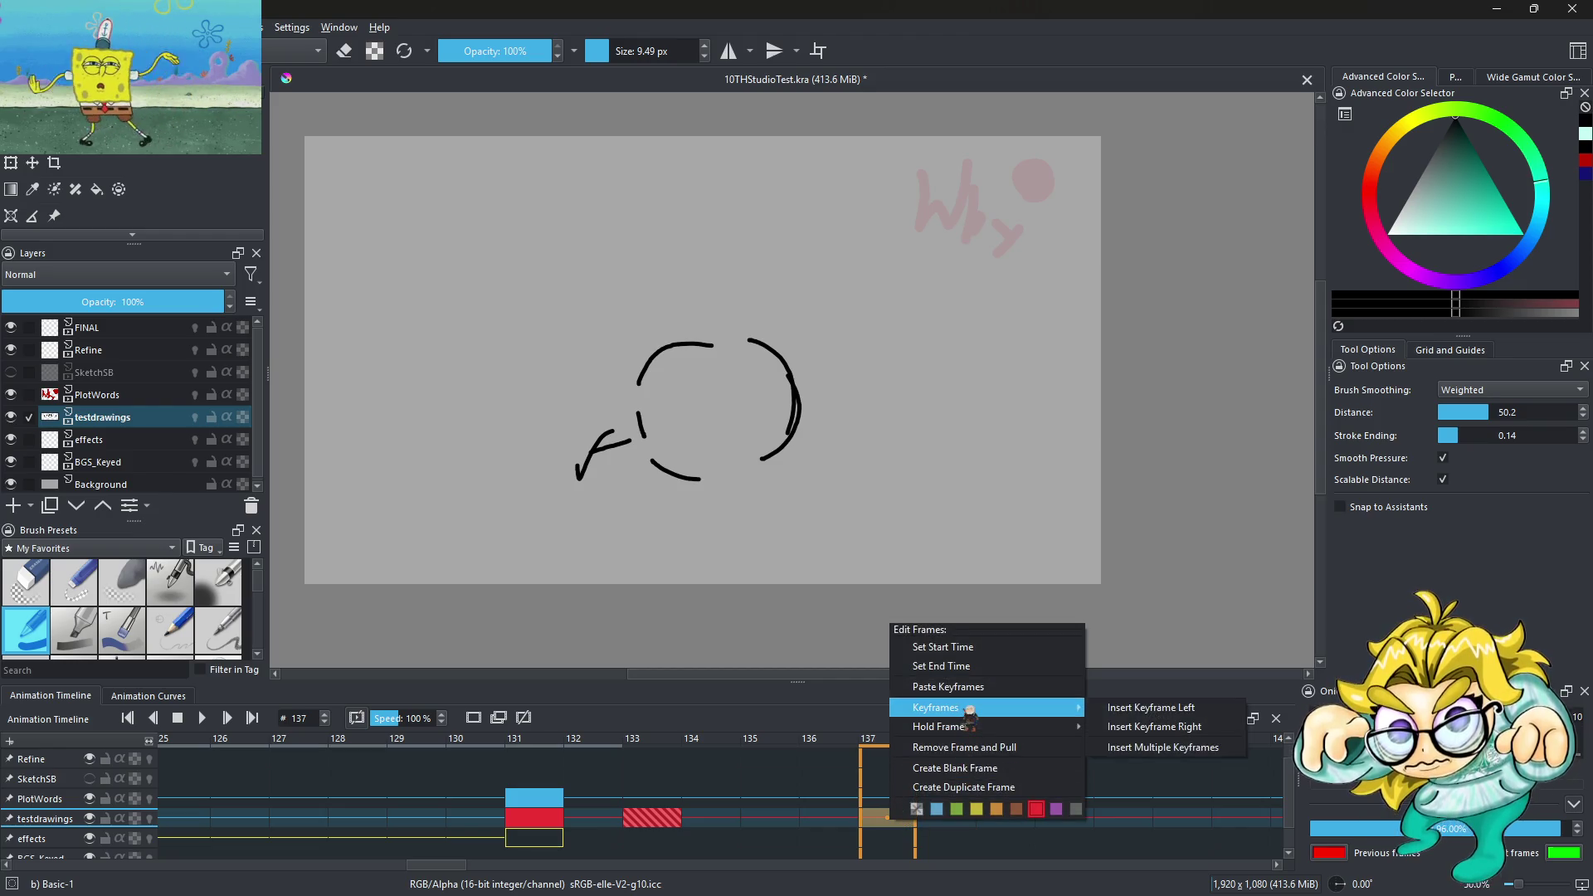
# Create a blank keyframe at frame 137 and sketch the small round-headed figure
pyautogui.click(966, 768)
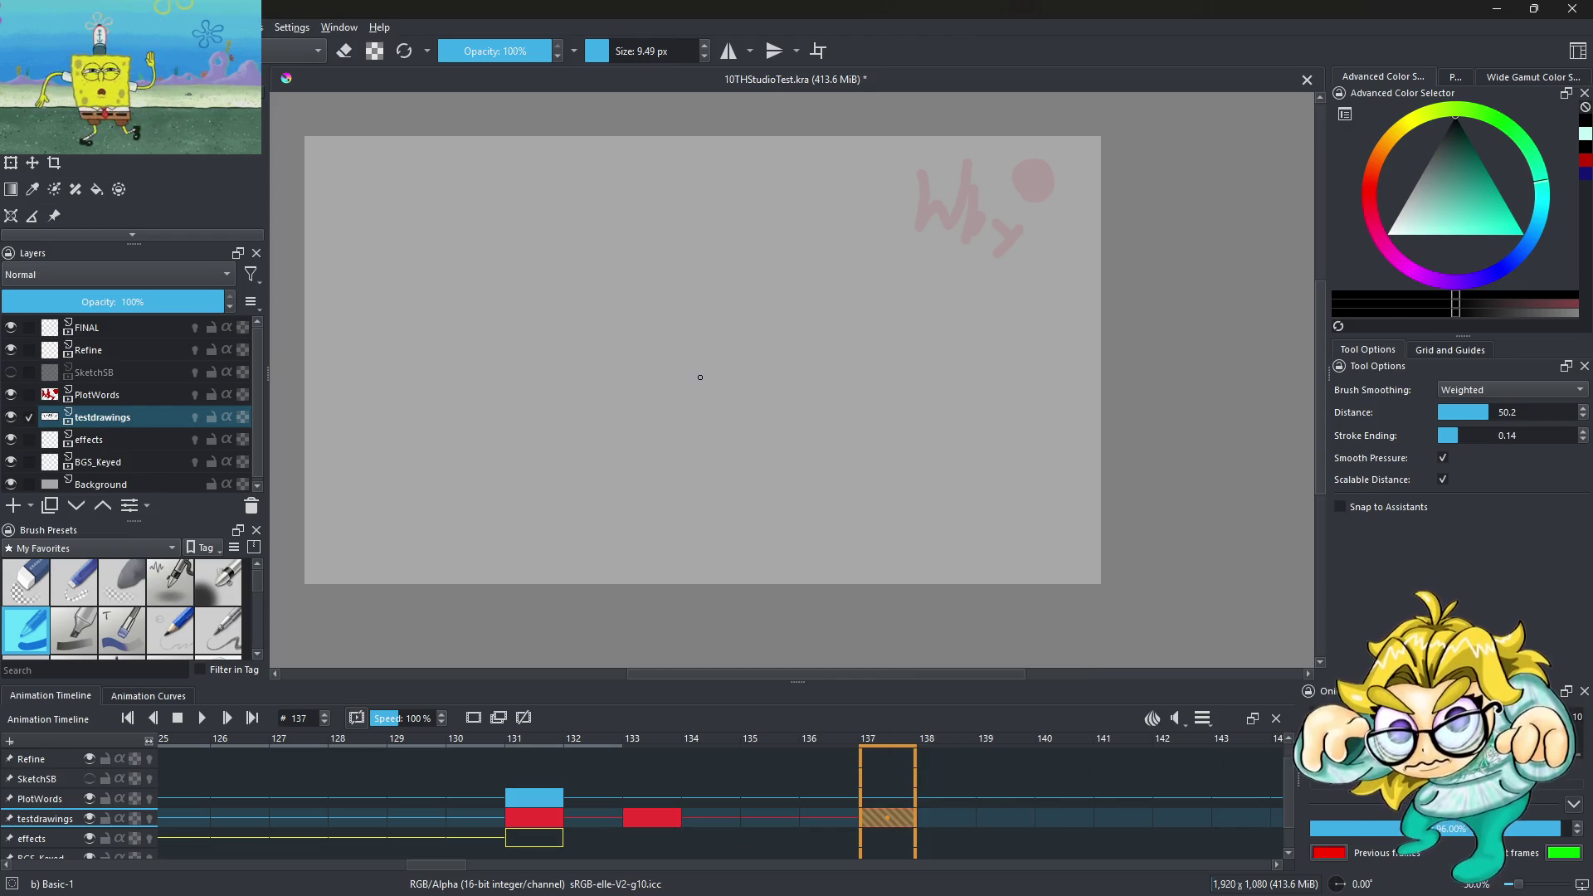
pyautogui.moveTo(745, 378); pyautogui.dragTo(730, 395)
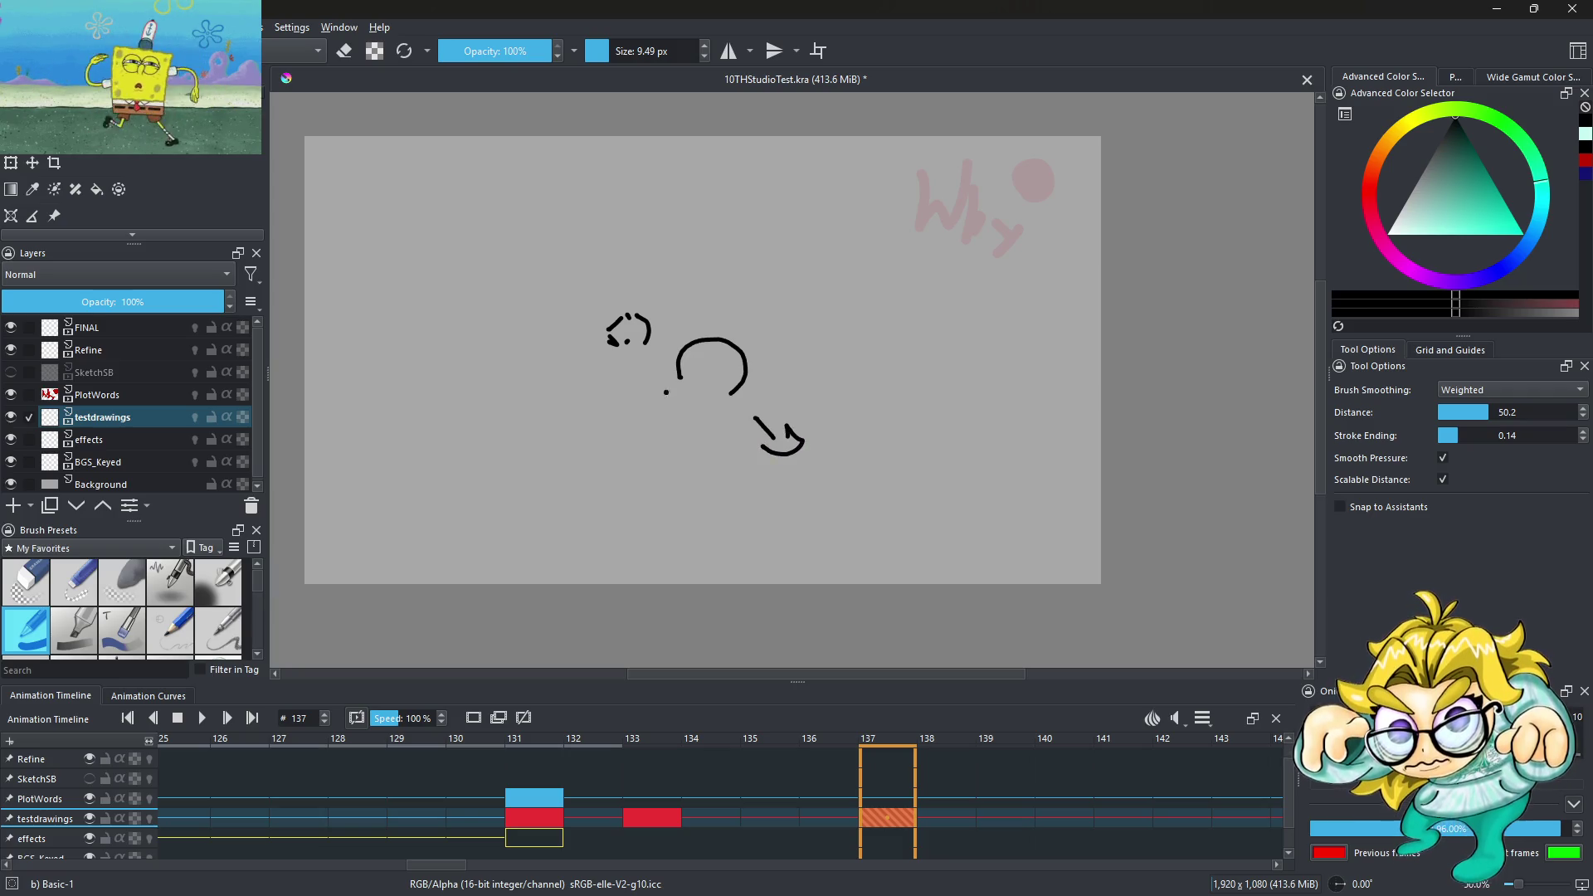
pyautogui.moveTo(636, 435); pyautogui.dragTo(738, 462)
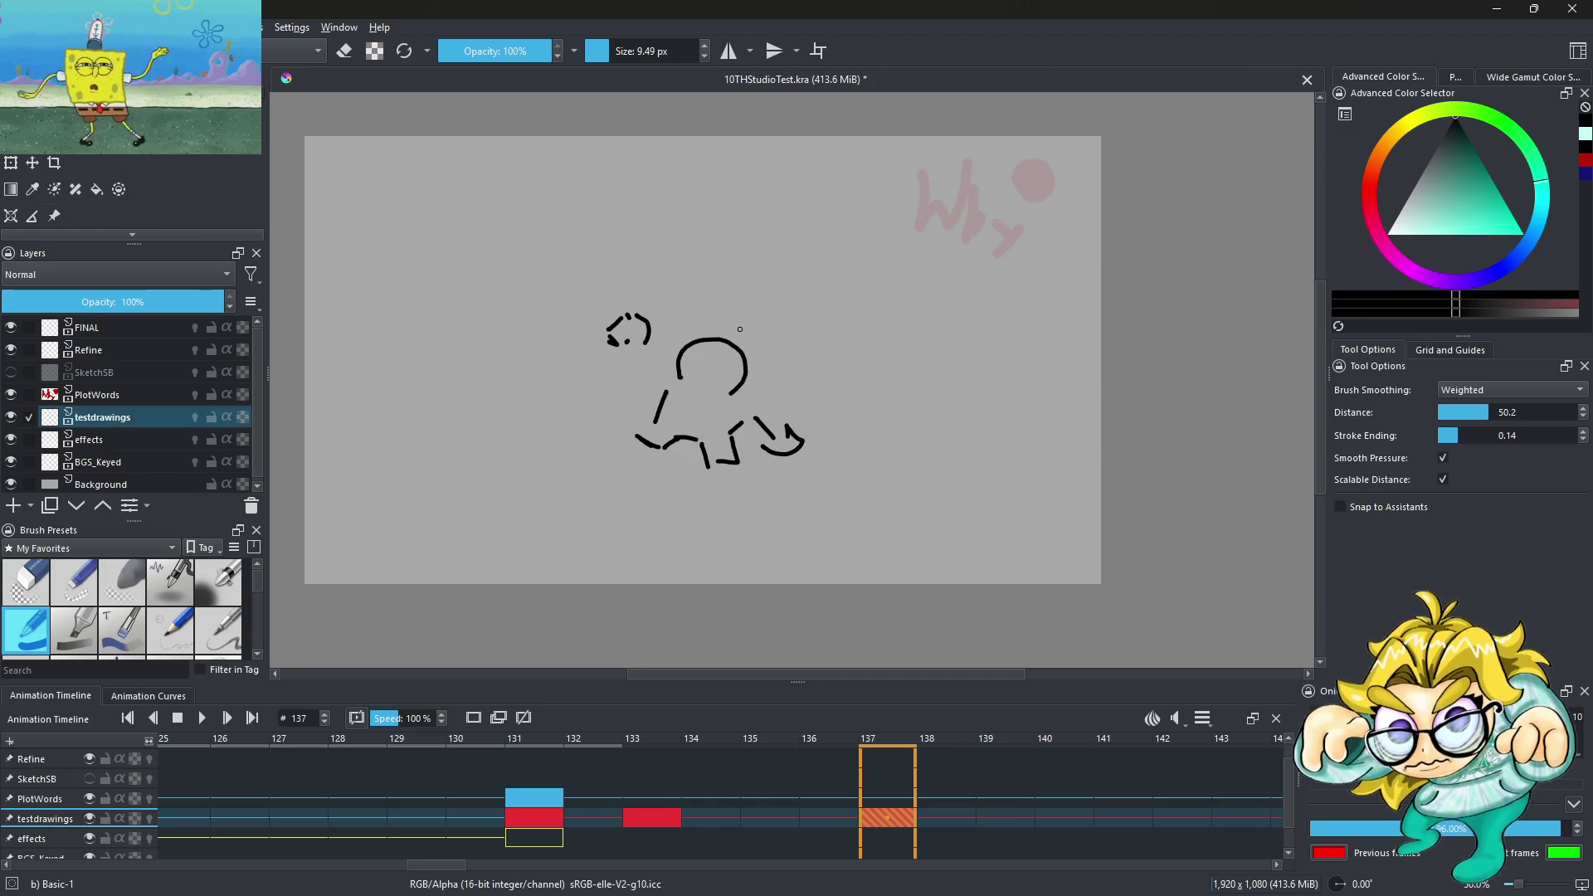
pyautogui.hotkey('ctrl', 'z')
# Sketch the larger figure's body, legs and foot line, redoing a few strokes
pyautogui.moveTo(846, 266); pyautogui.dragTo(828, 234)
pyautogui.moveTo(820, 307)
pyautogui.mouseDown()
pyautogui.moveTo(833, 336)
pyautogui.moveTo(892, 339)
pyautogui.mouseUp()
pyautogui.moveTo(880, 357); pyautogui.dragTo(891, 343)
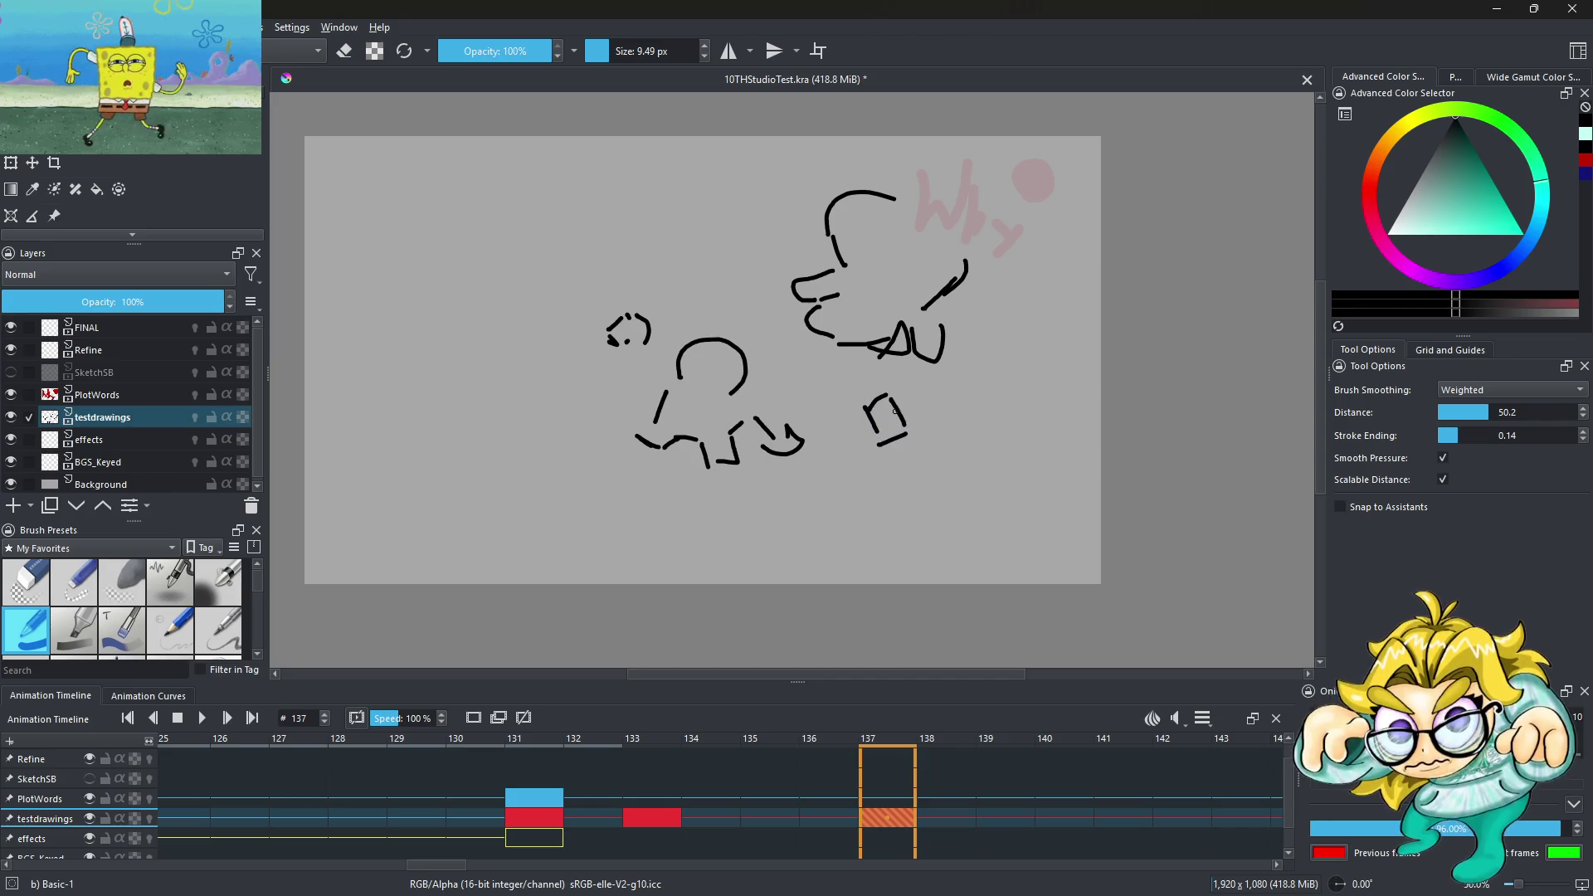
pyautogui.moveTo(902, 424); pyautogui.dragTo(958, 404)
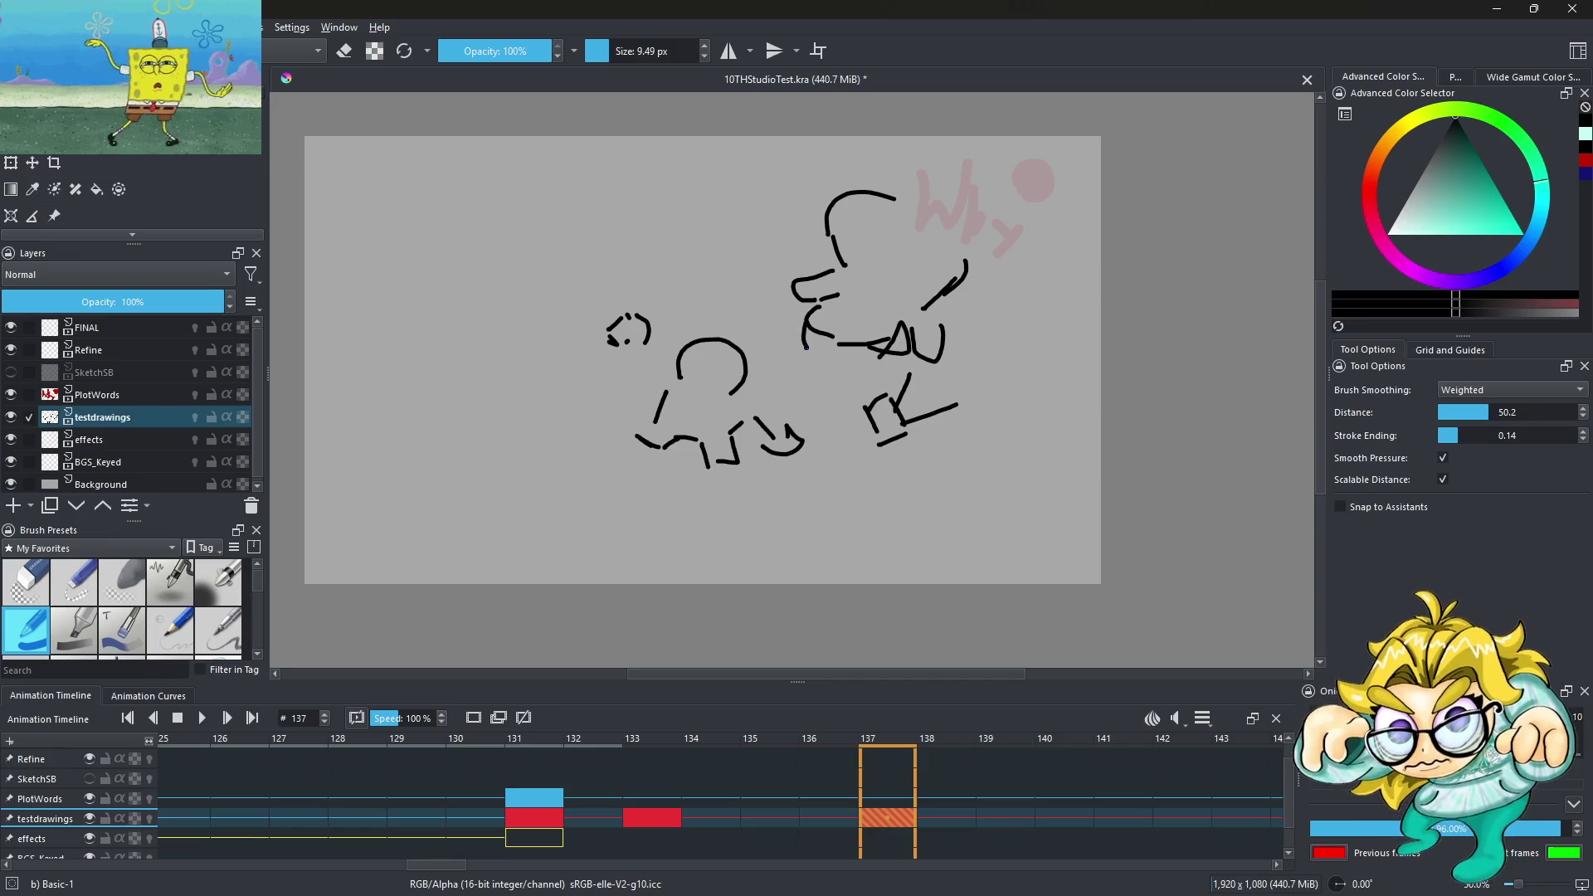
pyautogui.moveTo(871, 290); pyautogui.dragTo(904, 315)
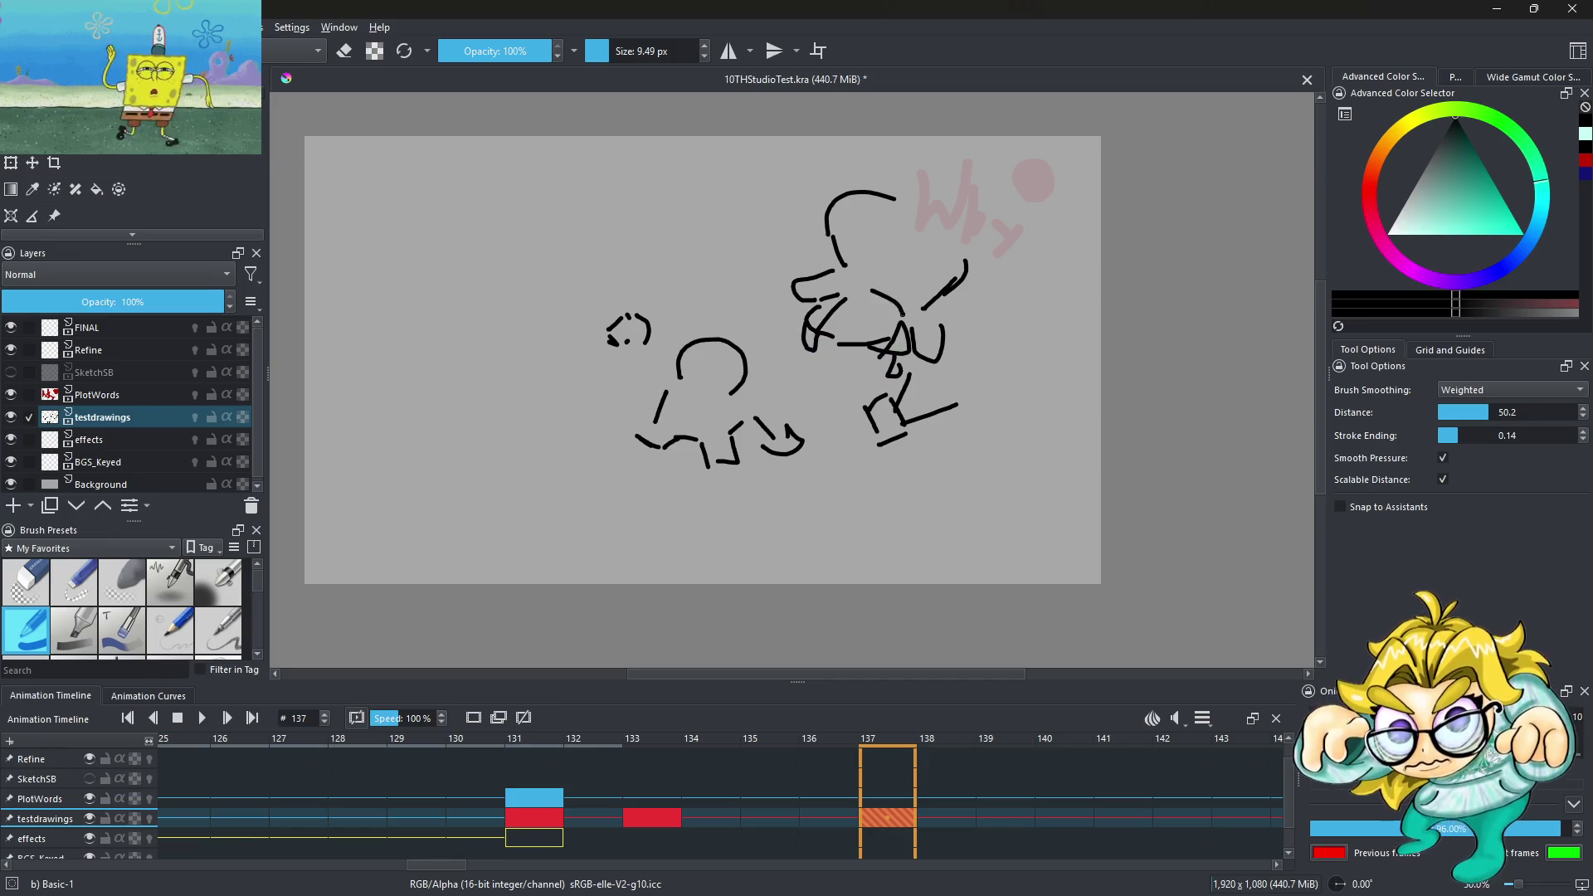
pyautogui.hotkey('ctrl', 'z')
pyautogui.hotkey('ctrl', 'z')
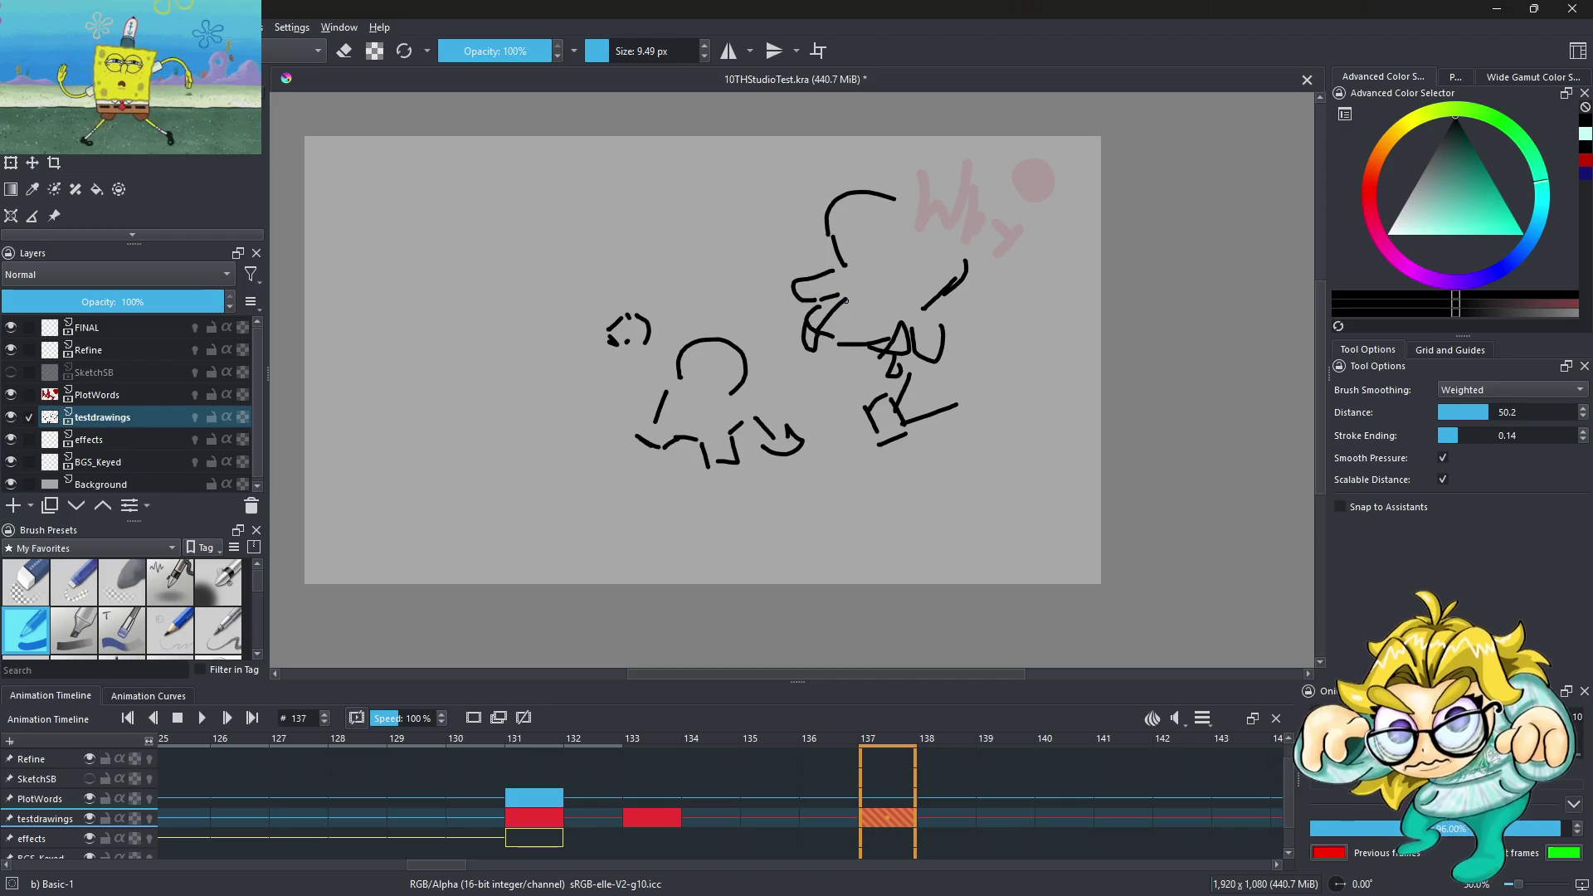
pyautogui.hotkey('ctrl', 'z')
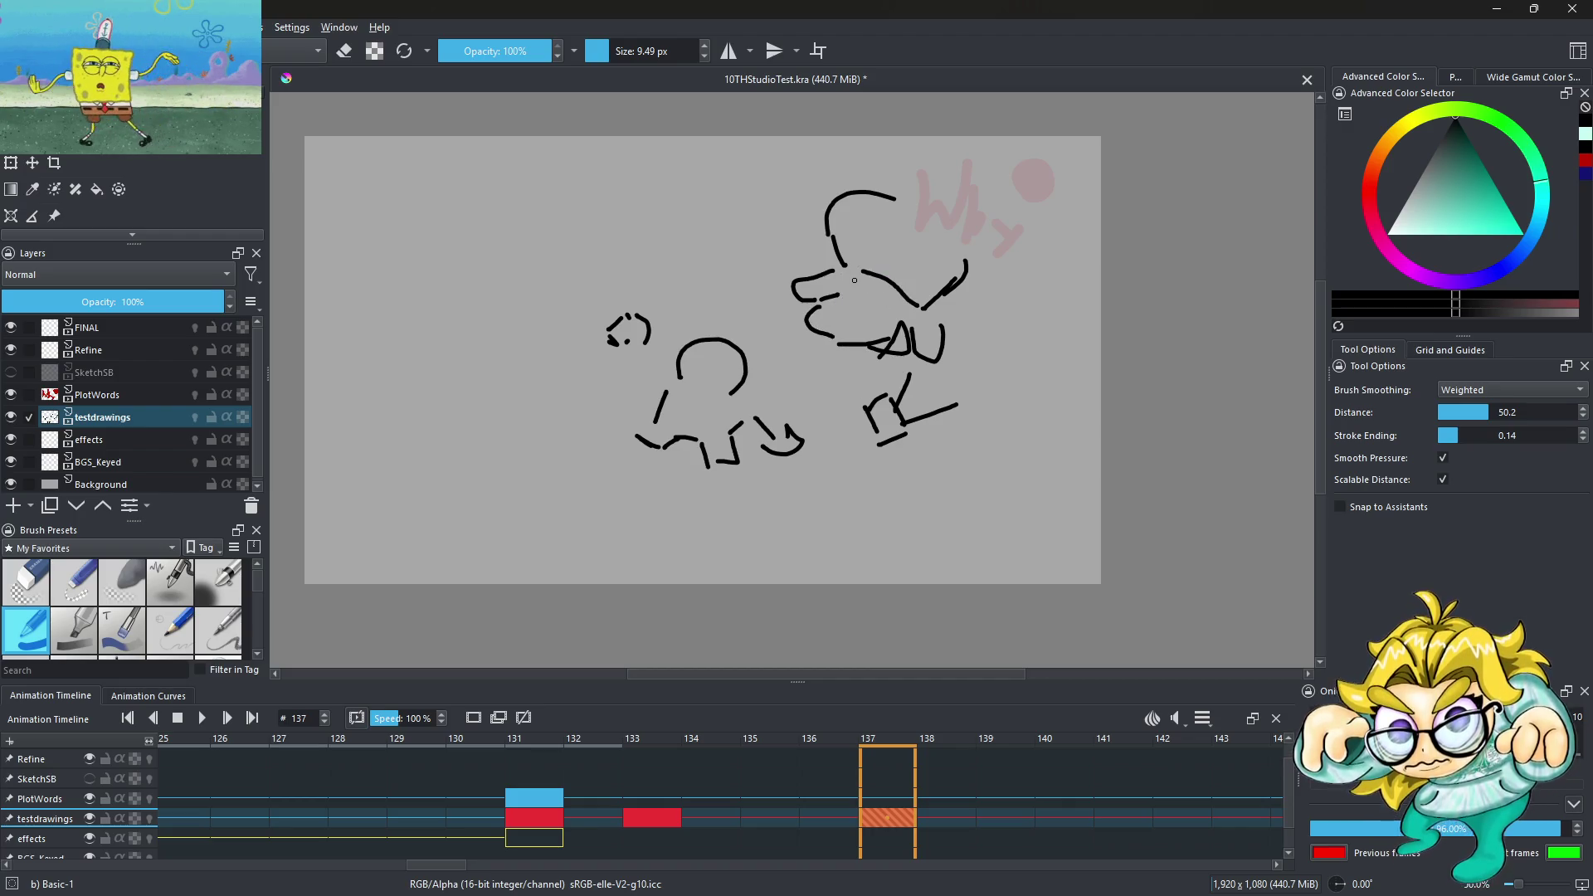
pyautogui.moveTo(836, 292)
pyautogui.mouseDown()
pyautogui.moveTo(793, 318)
pyautogui.moveTo(896, 363)
pyautogui.mouseUp()
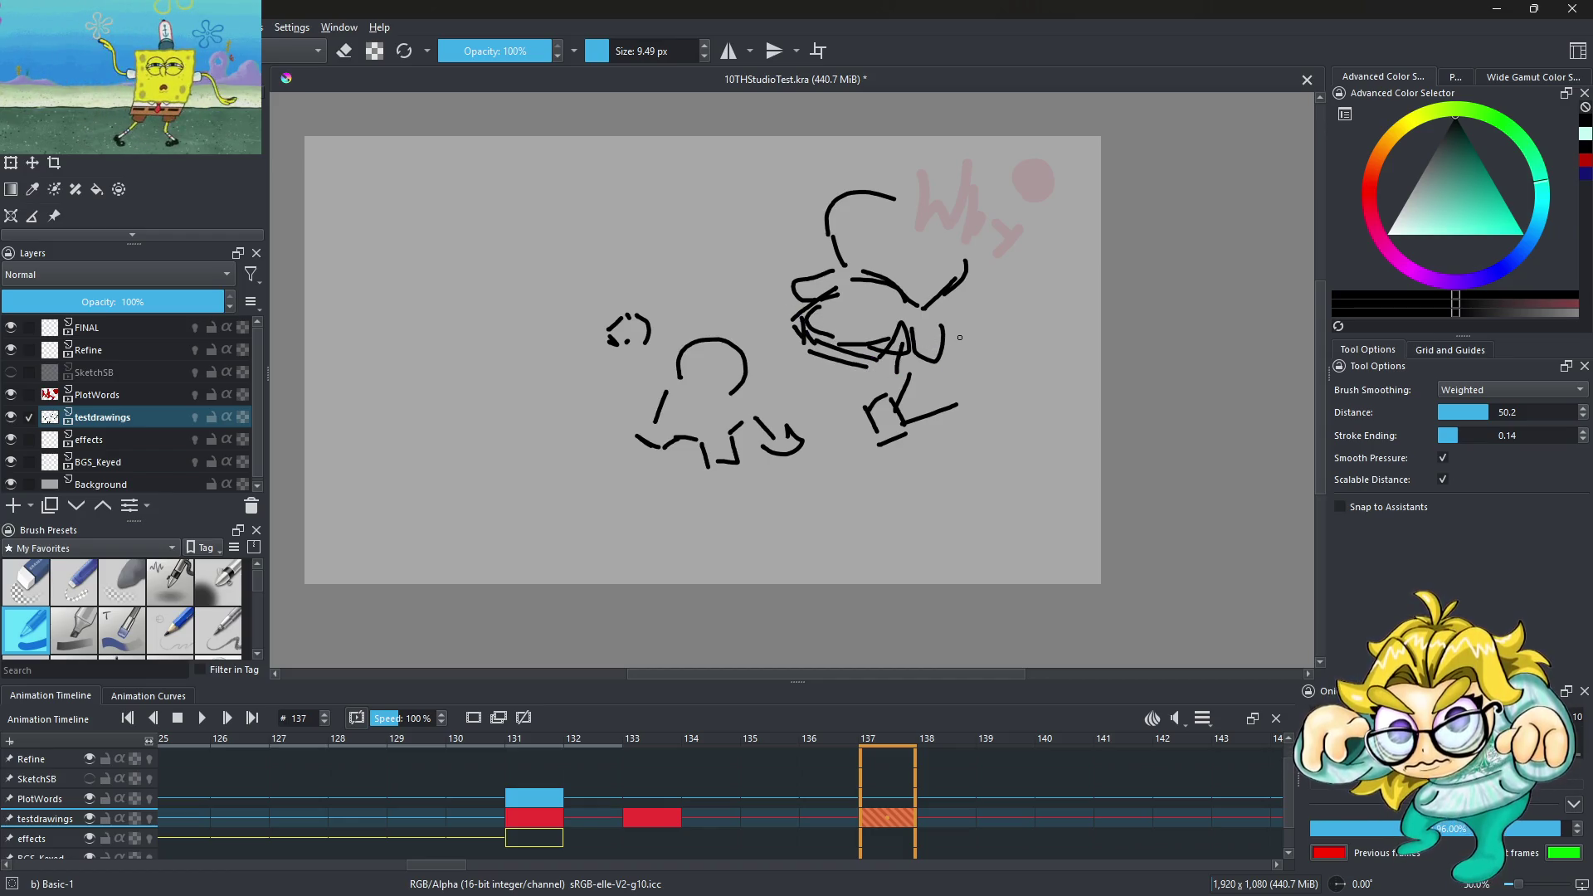
# Draw the big hat's brim and top curve on the larger figure
pyautogui.moveTo(784, 280); pyautogui.dragTo(847, 270)
pyautogui.moveTo(871, 186)
pyautogui.mouseDown()
pyautogui.moveTo(979, 249)
pyautogui.moveTo(855, 203)
pyautogui.mouseUp()
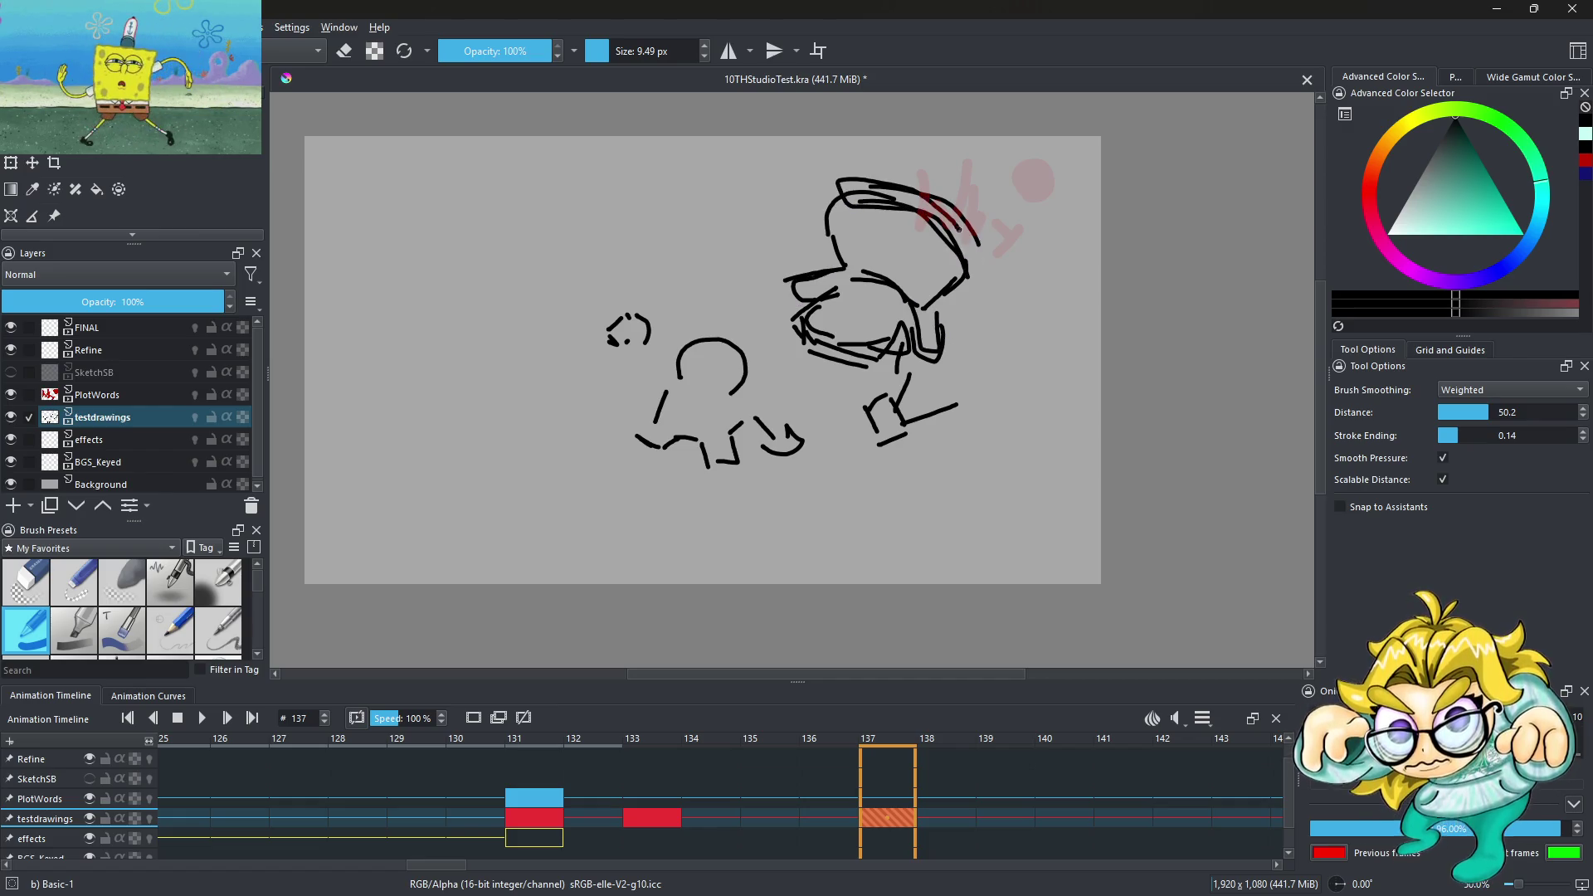
pyautogui.hotkey('ctrl', 'z')
pyautogui.hotkey('ctrl', 'z')
pyautogui.hotkey('ctrl', 'z')
pyautogui.moveTo(828, 194); pyautogui.dragTo(965, 256)
pyautogui.scroll(3, 681, 385)
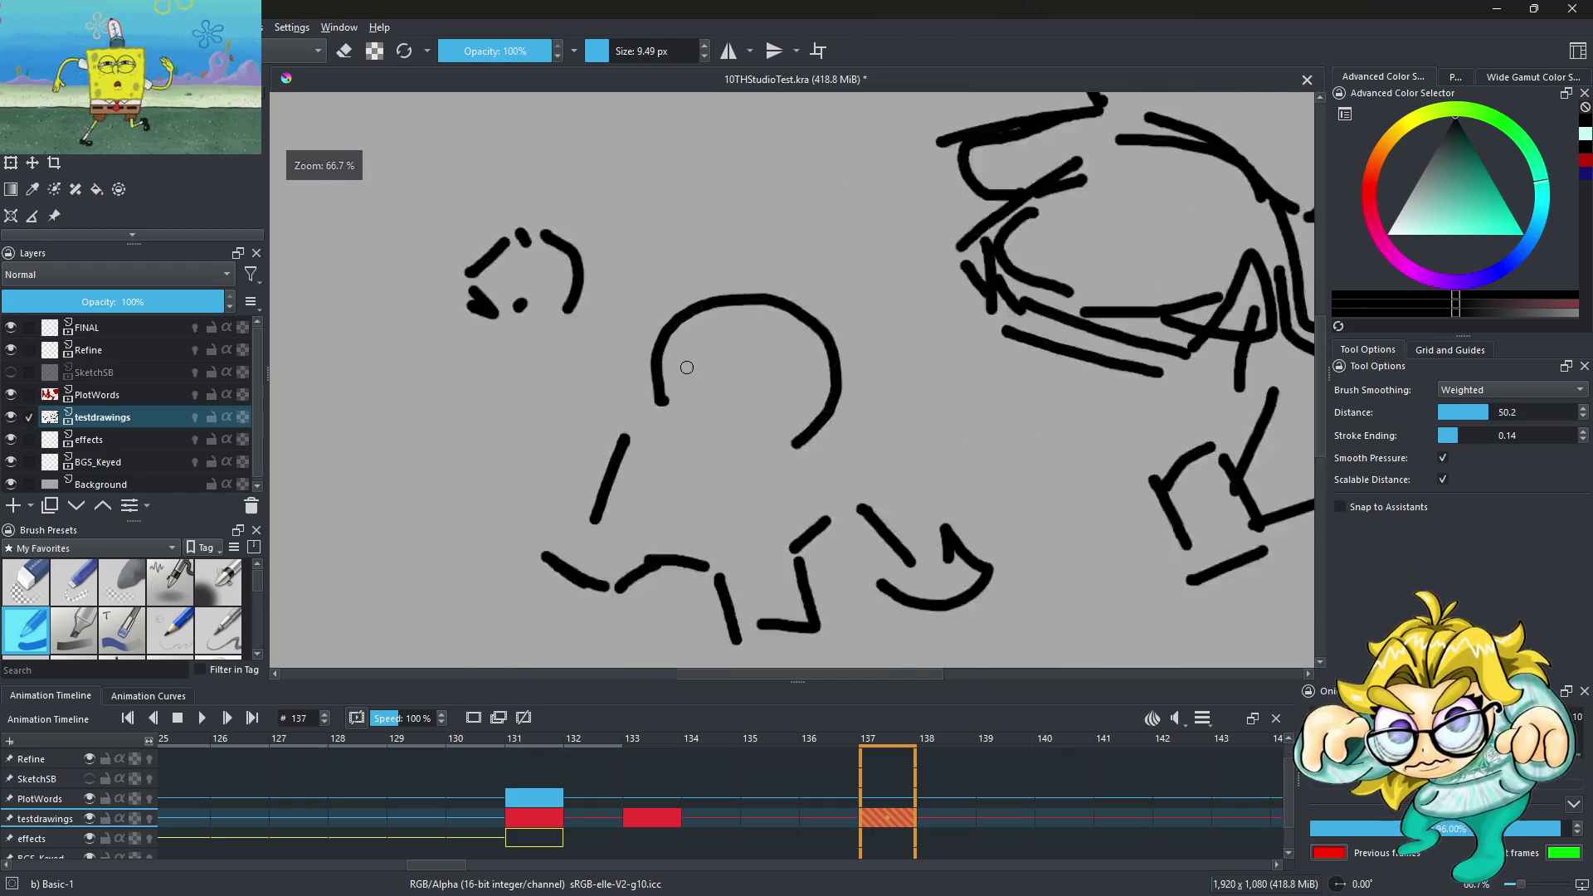
# Zoom into the small head and try several strokes and a triangular beak across it, undoing each
pyautogui.scroll(2, 681, 386)
pyautogui.moveTo(652, 349); pyautogui.dragTo(859, 428)
pyautogui.hotkey('ctrl', 'z')
pyautogui.moveTo(662, 377); pyautogui.dragTo(969, 449)
pyautogui.hotkey('ctrl', 'z')
pyautogui.moveTo(683, 395); pyautogui.dragTo(867, 436)
pyautogui.hotkey('ctrl', 'z')
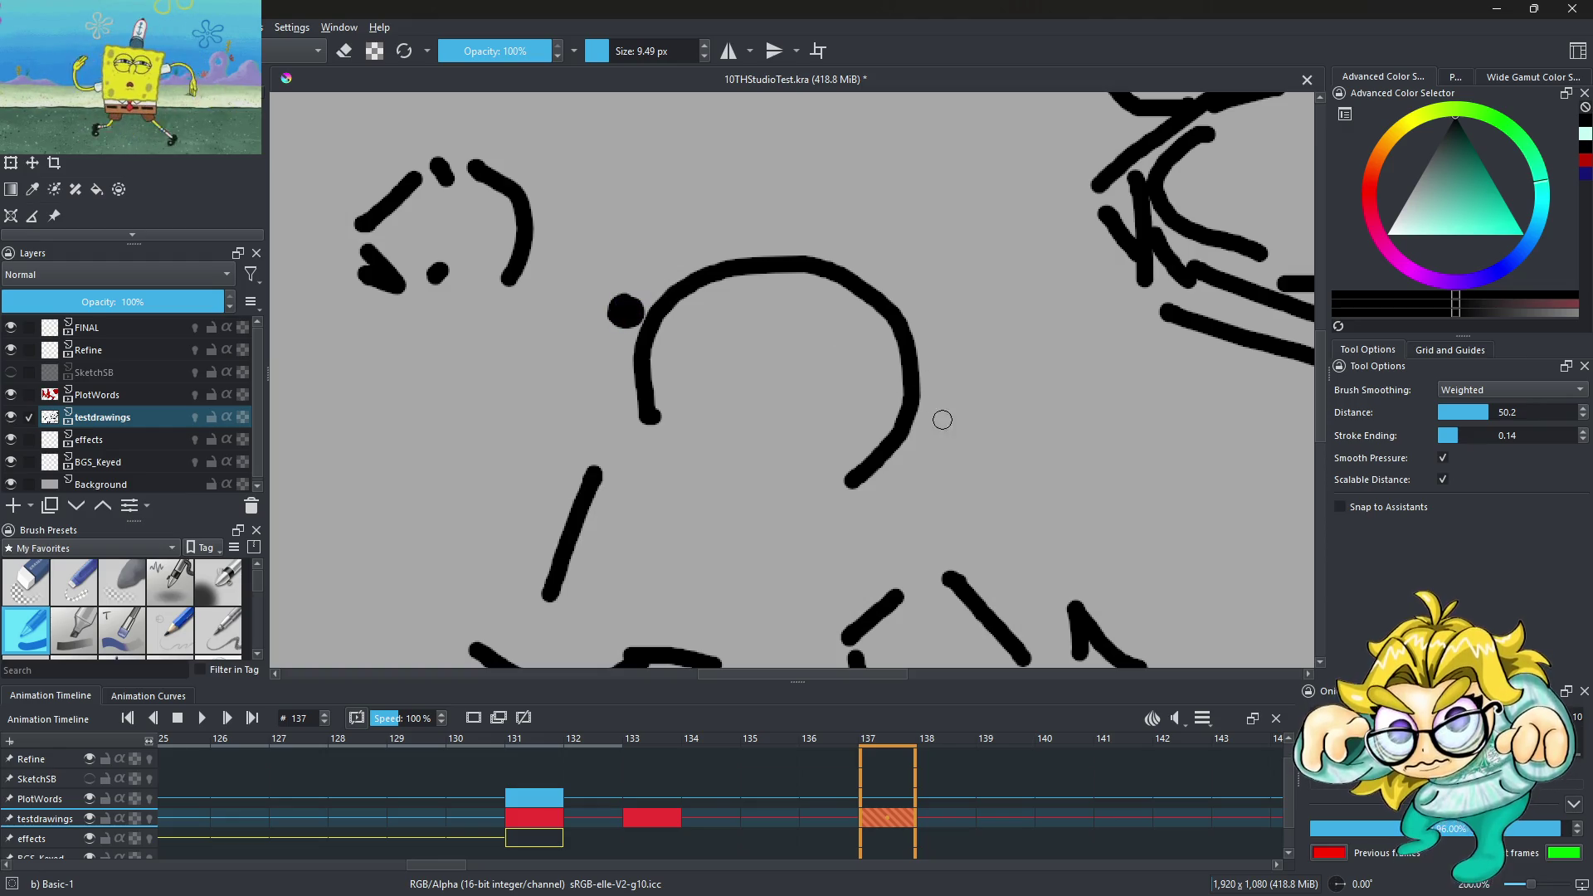
pyautogui.moveTo(655, 365); pyautogui.dragTo(886, 477)
pyautogui.hotkey('ctrl', 'z')
pyautogui.moveTo(752, 343)
pyautogui.mouseDown()
pyautogui.moveTo(801, 550)
pyautogui.moveTo(767, 369)
pyautogui.mouseUp()
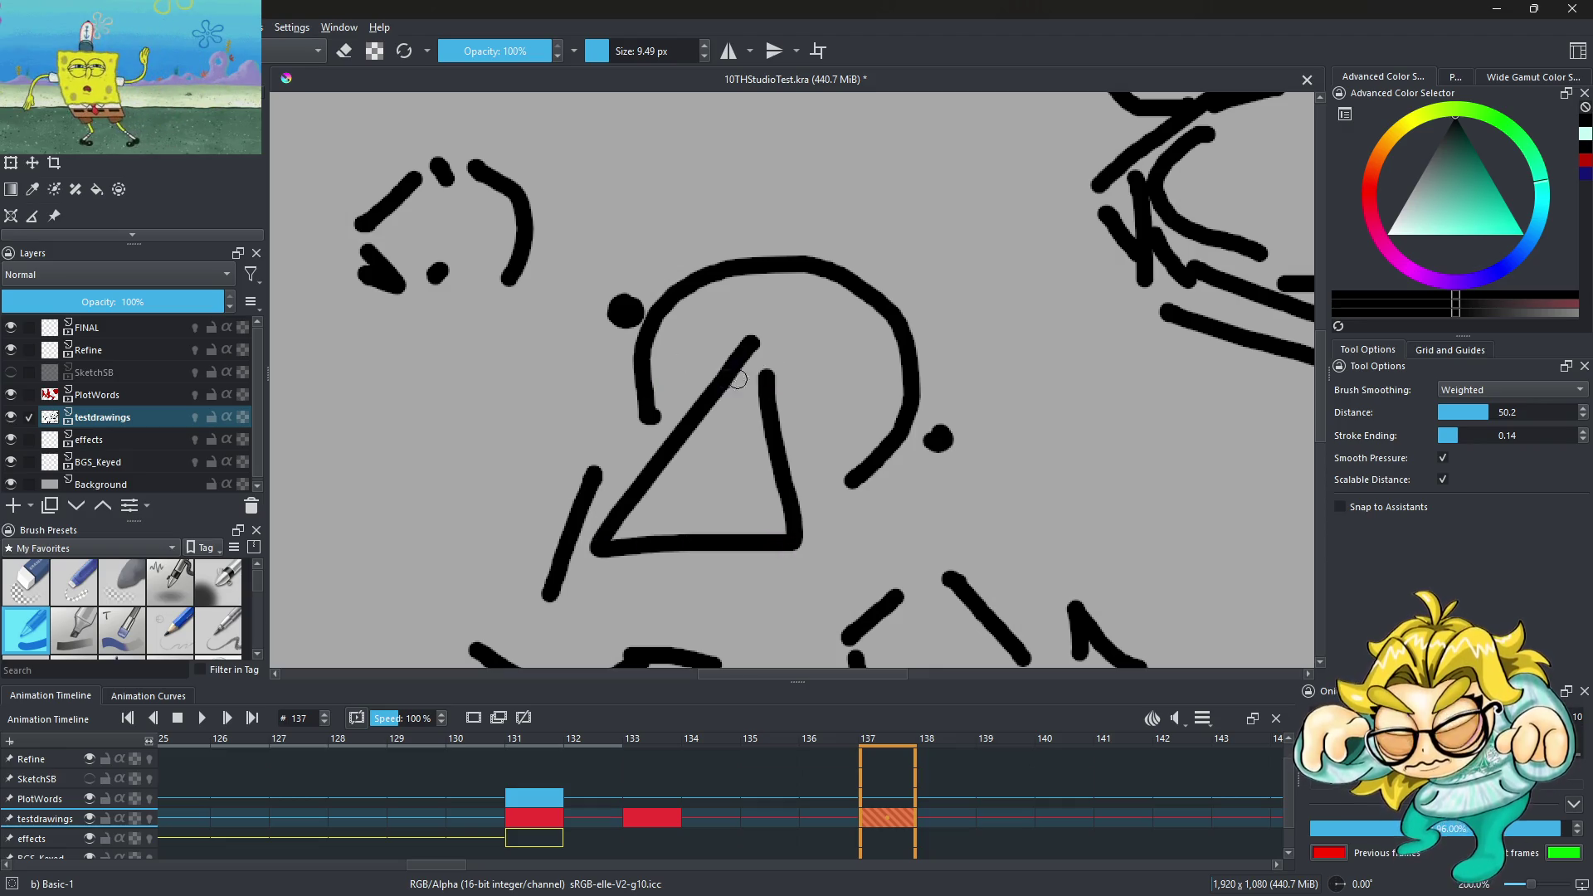
pyautogui.hotkey('ctrl', 'z')
# After undoing more failed strokes, draw a thinner curving brow line across the head
pyautogui.moveTo(607, 378)
pyautogui.mouseDown()
pyautogui.moveTo(578, 454)
pyautogui.moveTo(851, 548)
pyautogui.mouseUp()
pyautogui.hotkey('ctrl', 'z')
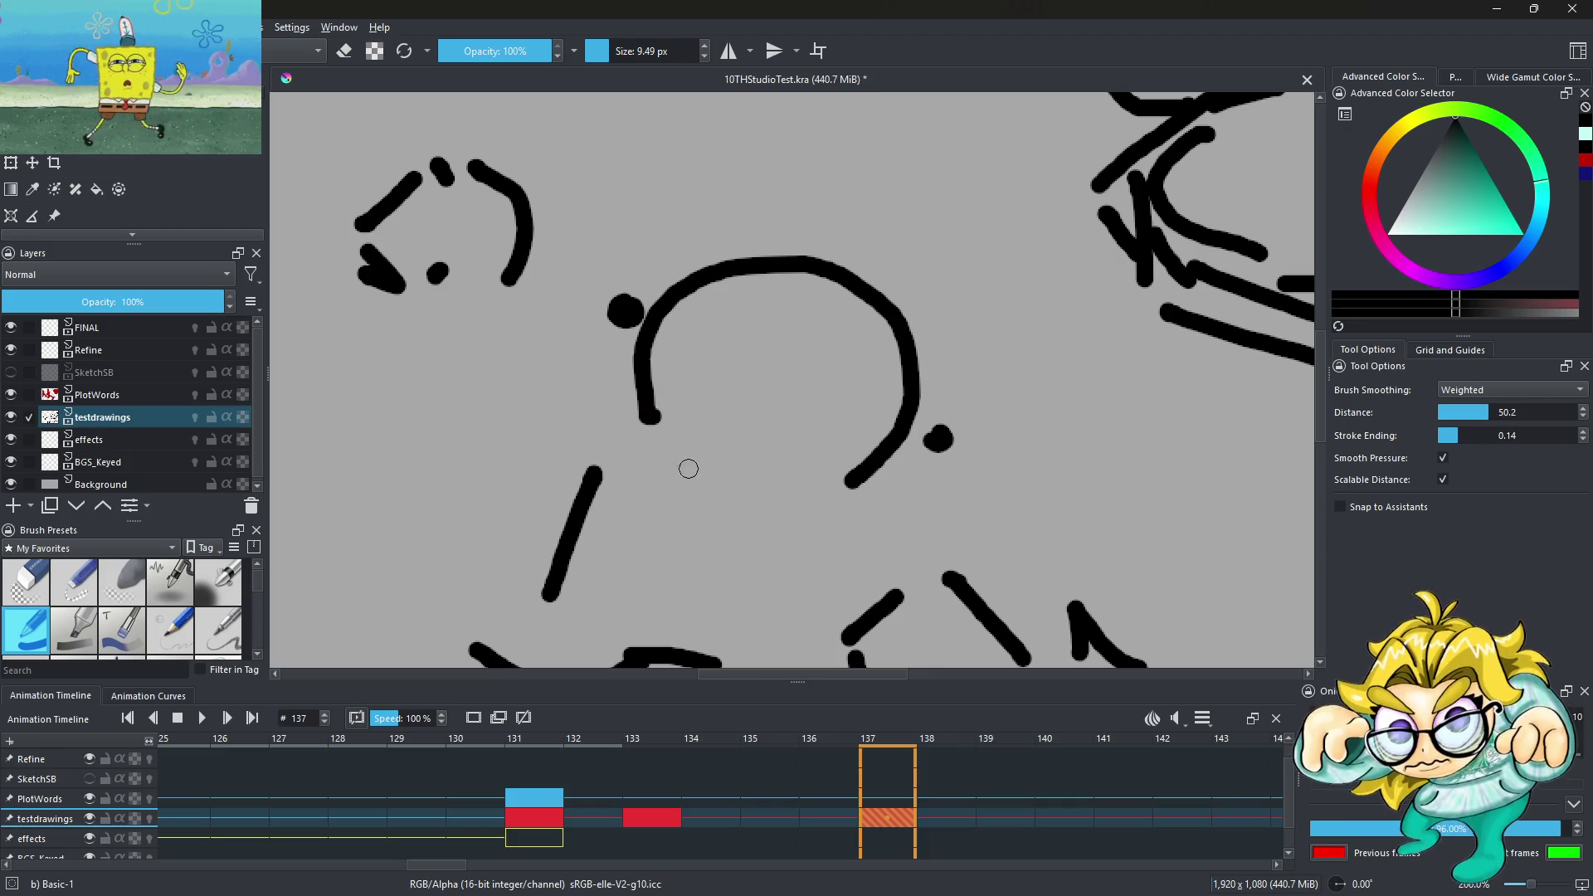
pyautogui.moveTo(627, 444); pyautogui.dragTo(896, 518)
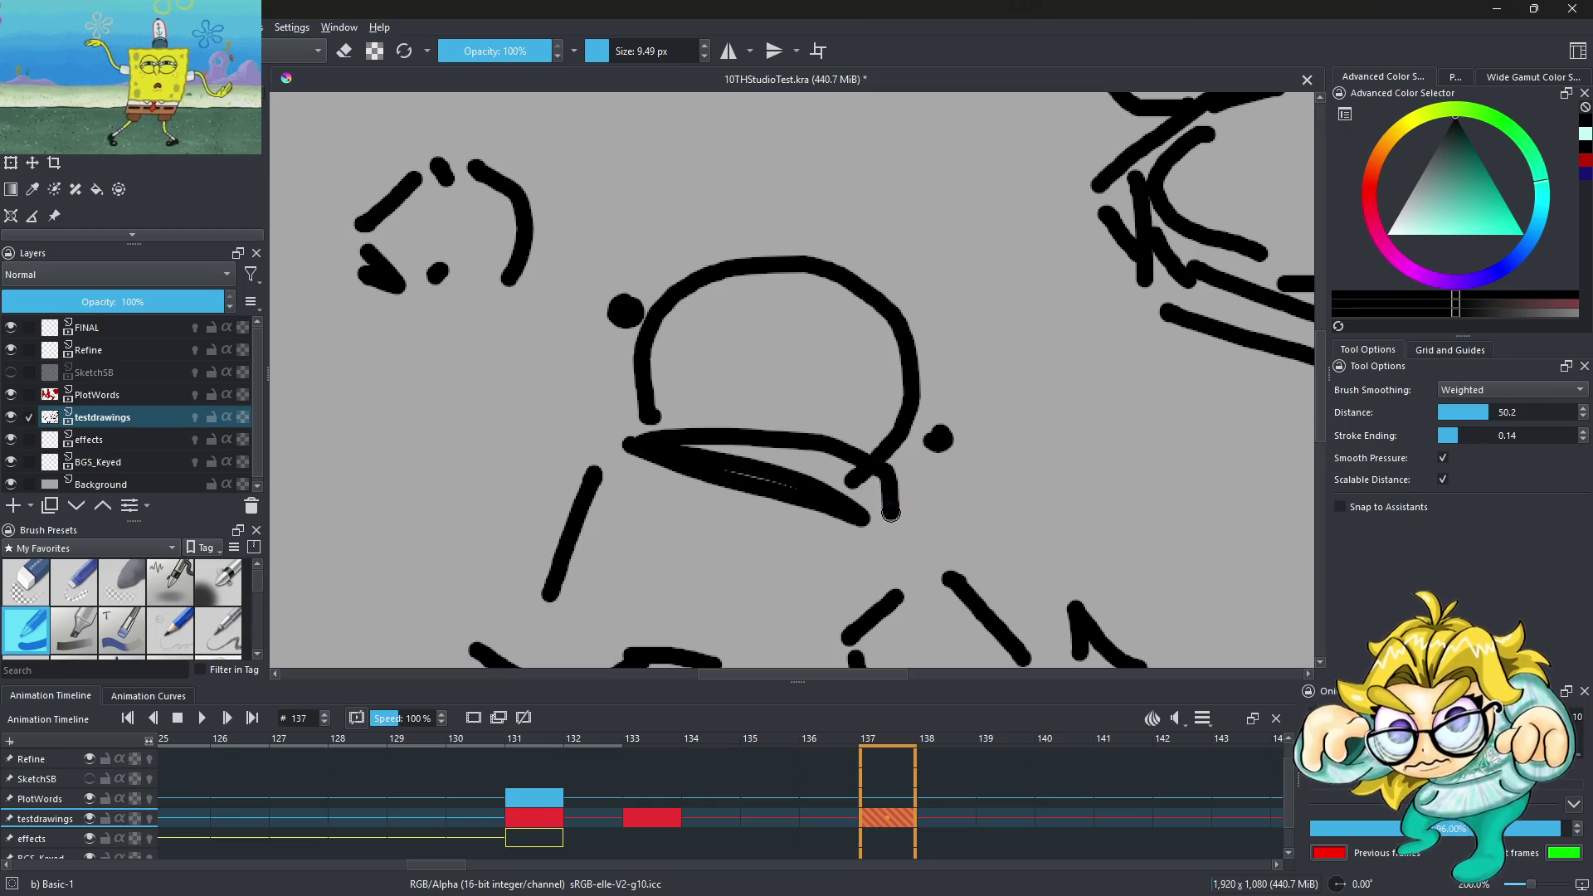
pyautogui.hotkey('ctrl', 'z')
pyautogui.moveTo(618, 386)
pyautogui.mouseDown()
pyautogui.moveTo(591, 390)
pyautogui.moveTo(882, 448)
pyautogui.mouseUp()
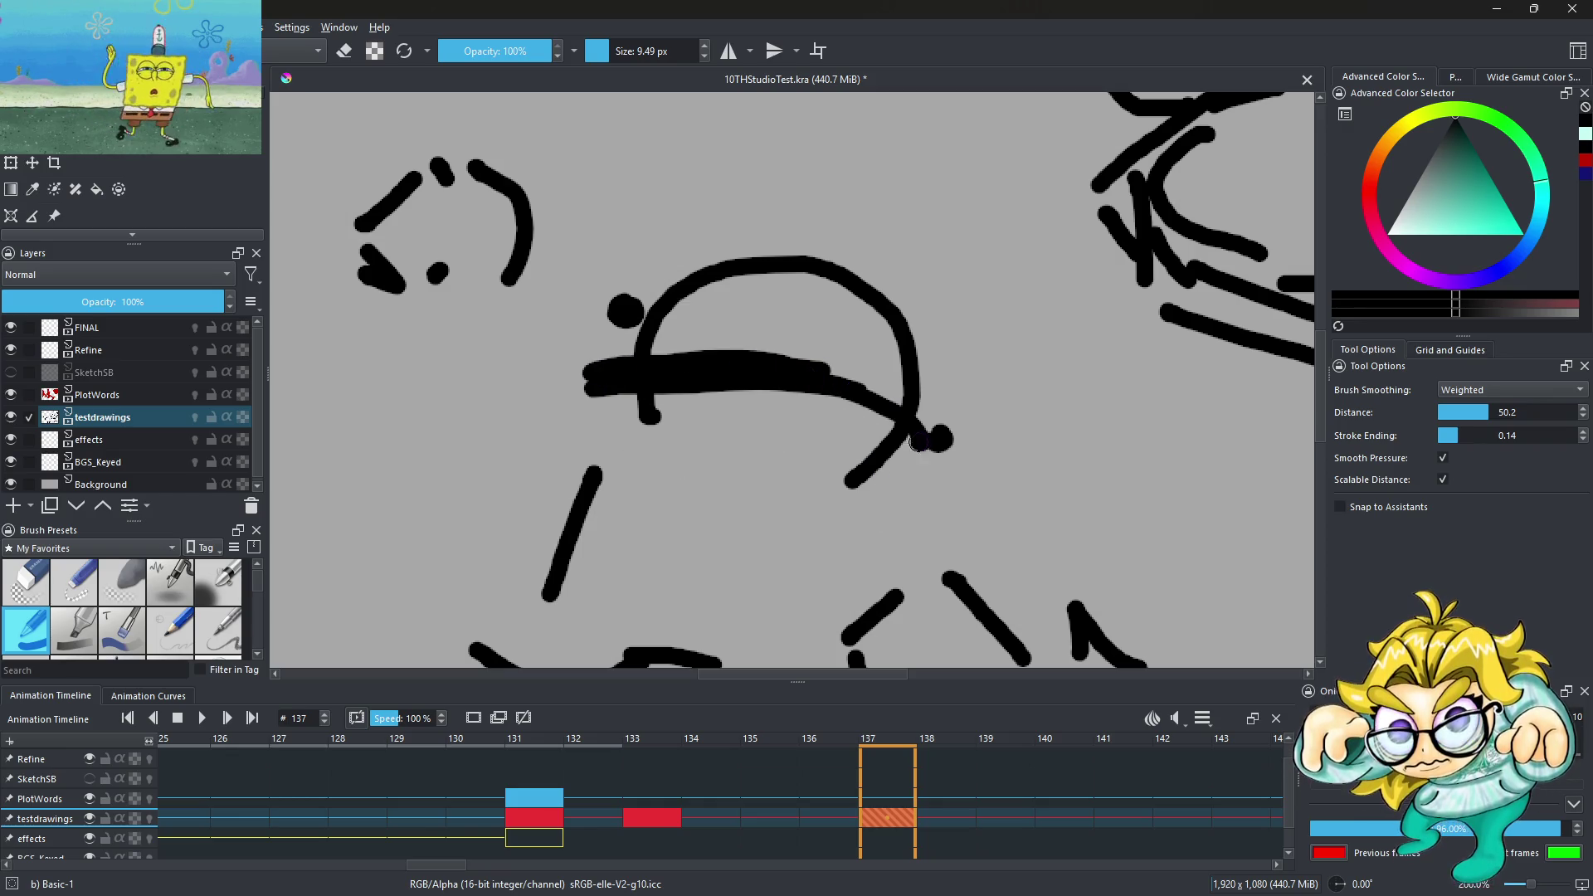
pyautogui.hotkey('ctrl', 'z')
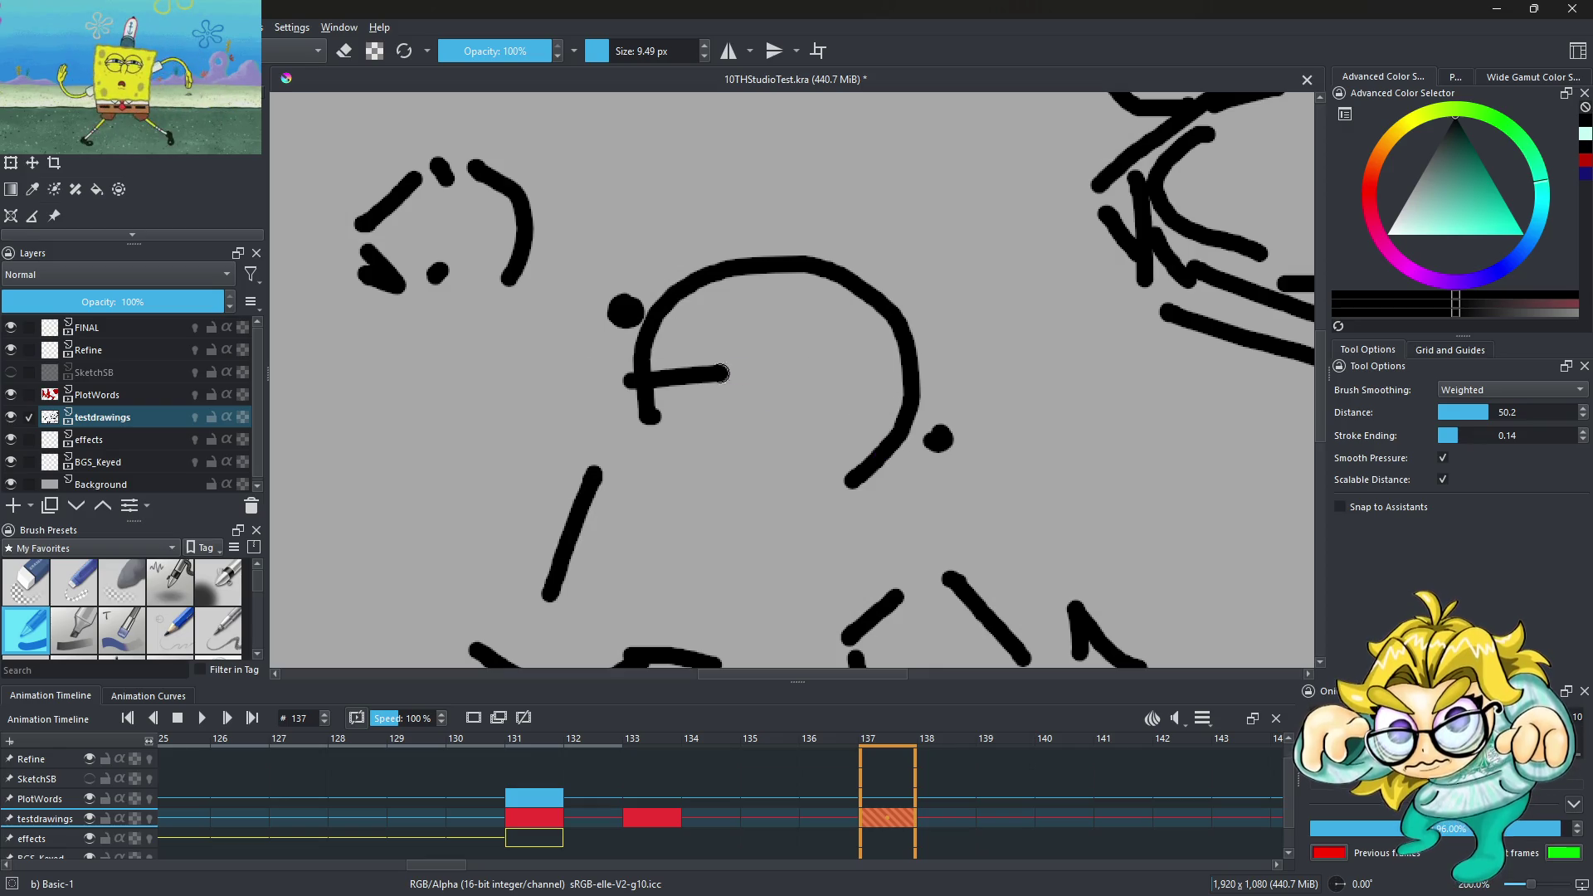
pyautogui.moveTo(651, 378); pyautogui.dragTo(909, 497)
pyautogui.moveTo(639, 384)
pyautogui.mouseDown()
pyautogui.moveTo(593, 400)
pyautogui.moveTo(792, 414)
pyautogui.moveTo(834, 456)
pyautogui.moveTo(883, 415)
pyautogui.mouseUp()
# Add a right-eye dot and a small mark at the head's top-left
pyautogui.moveTo(886, 342); pyautogui.dragTo(869, 355)
pyautogui.moveTo(689, 265); pyautogui.dragTo(701, 295)
pyautogui.scroll(-5, 794, 322)
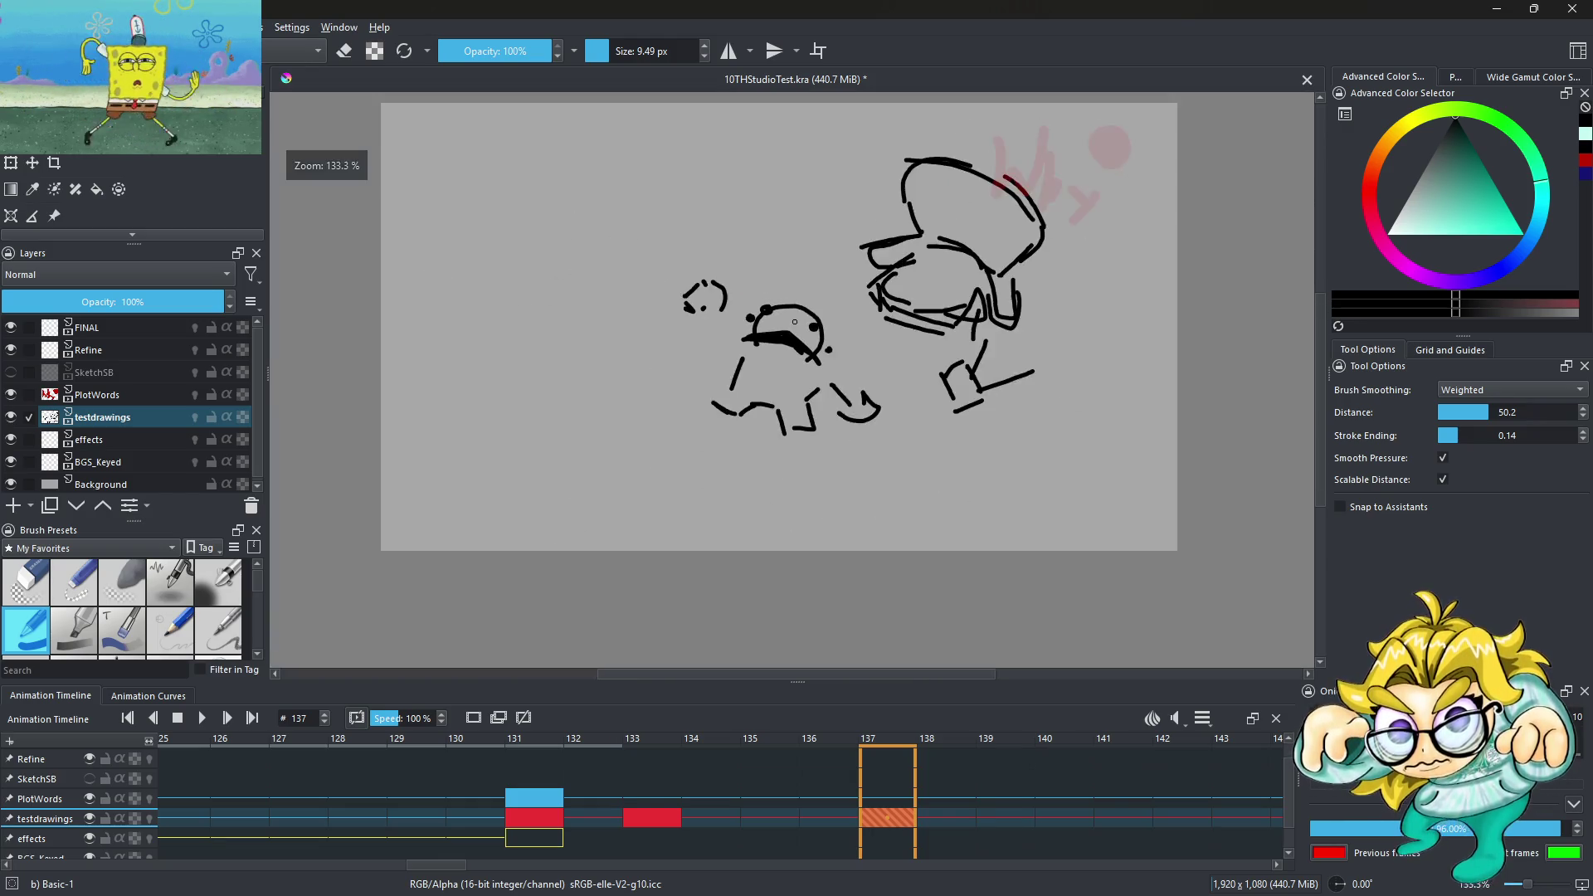
pyautogui.scroll(-4, 794, 321)
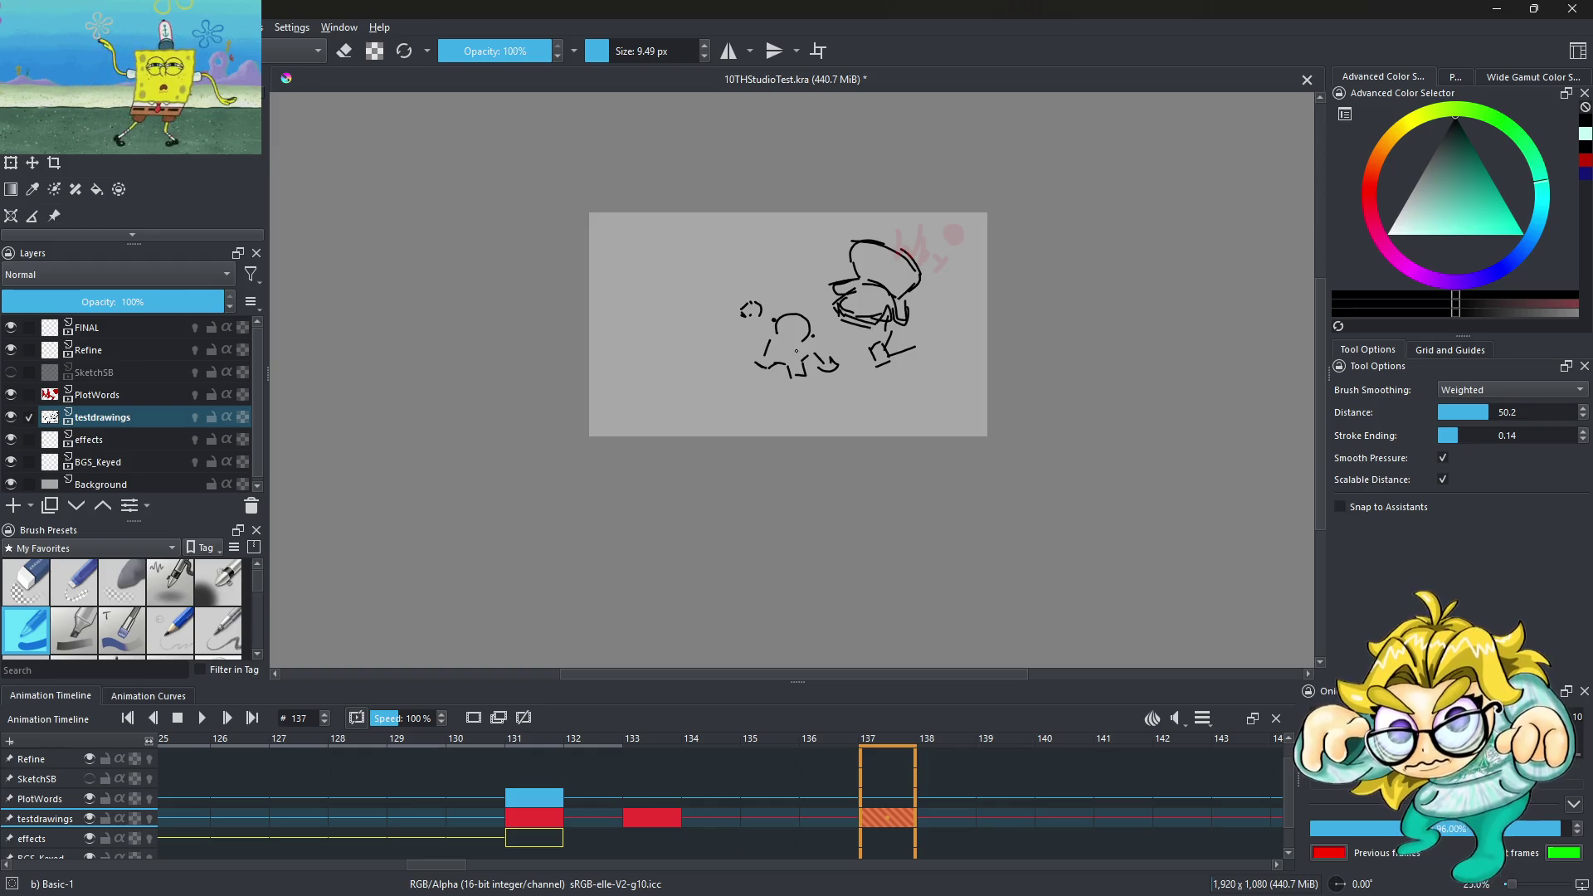
pyautogui.scroll(7, 784, 328)
# Try a large beak stroke inside the head, then undo it along with the stray dot
pyautogui.moveTo(577, 233); pyautogui.dragTo(836, 391)
pyautogui.hotkey('ctrl', 'z')
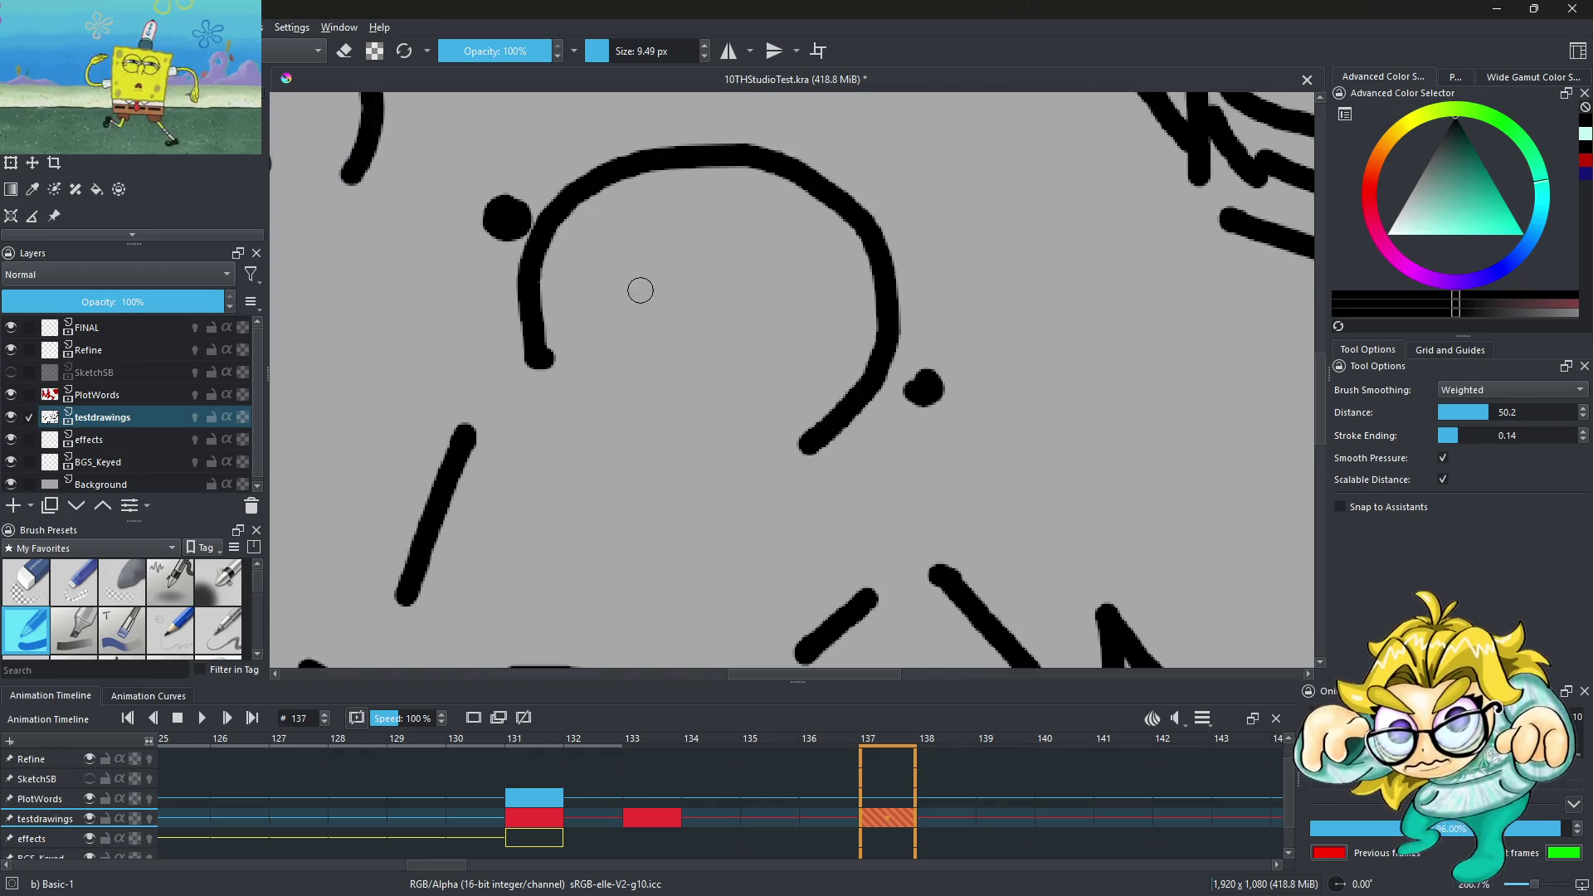
pyautogui.moveTo(497, 312); pyautogui.dragTo(772, 410)
pyautogui.scroll(-4, 772, 410)
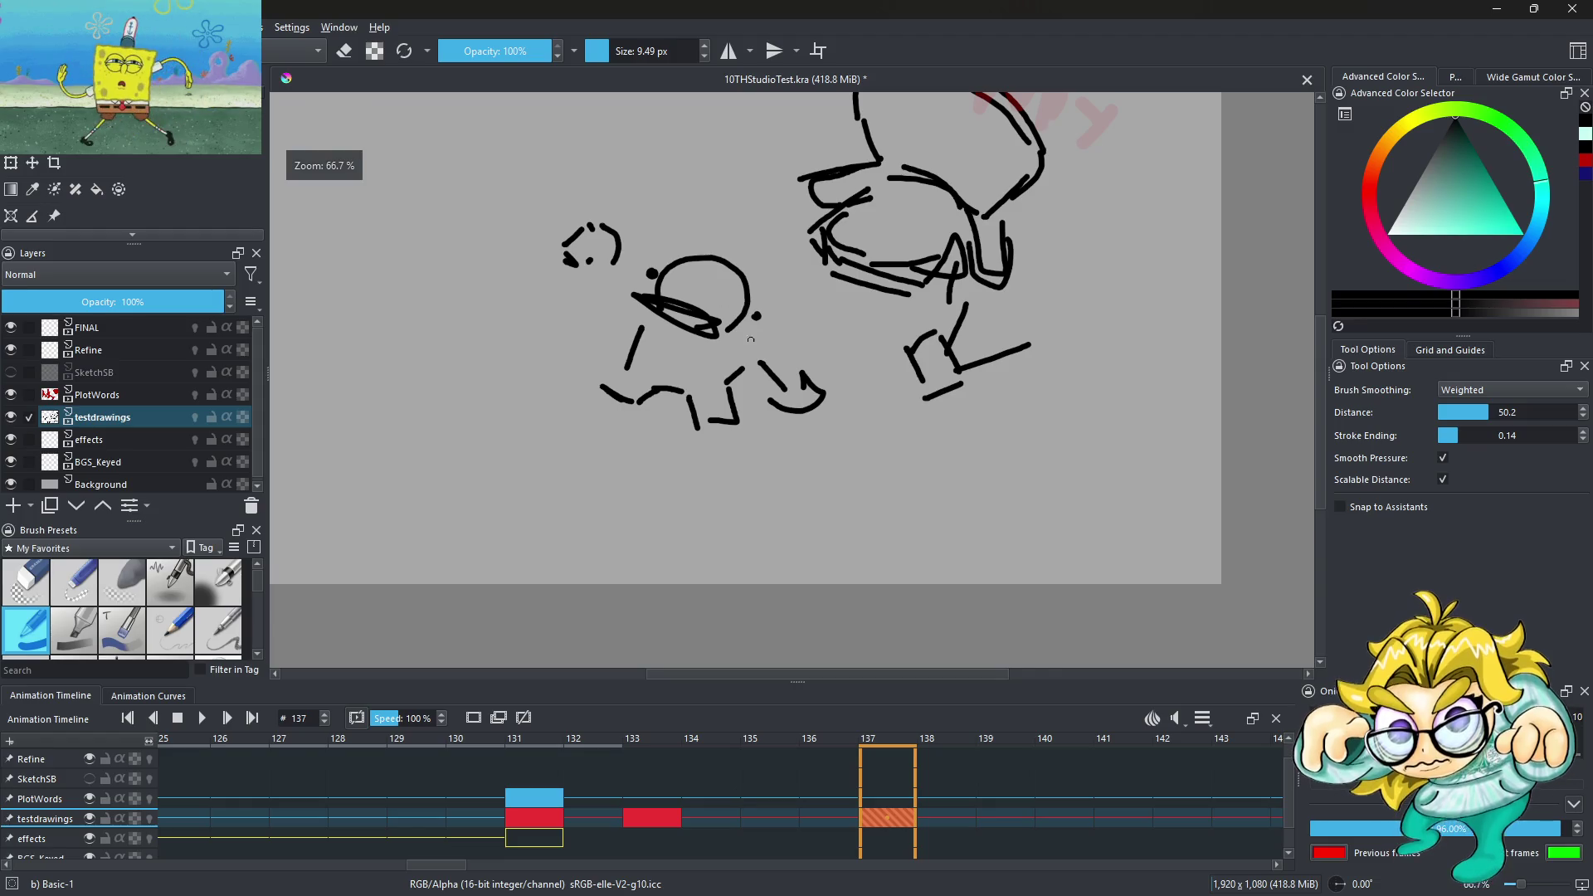
pyautogui.scroll(-2, 724, 308)
pyautogui.scroll(2, 724, 308)
pyautogui.hotkey('ctrl', 'z')
pyautogui.scroll(5, 683, 274)
pyautogui.hotkey('ctrl', 'z')
# Place two eye dots inside the head, discarding the trial beak and side strokes
pyautogui.moveTo(773, 342); pyautogui.dragTo(797, 330)
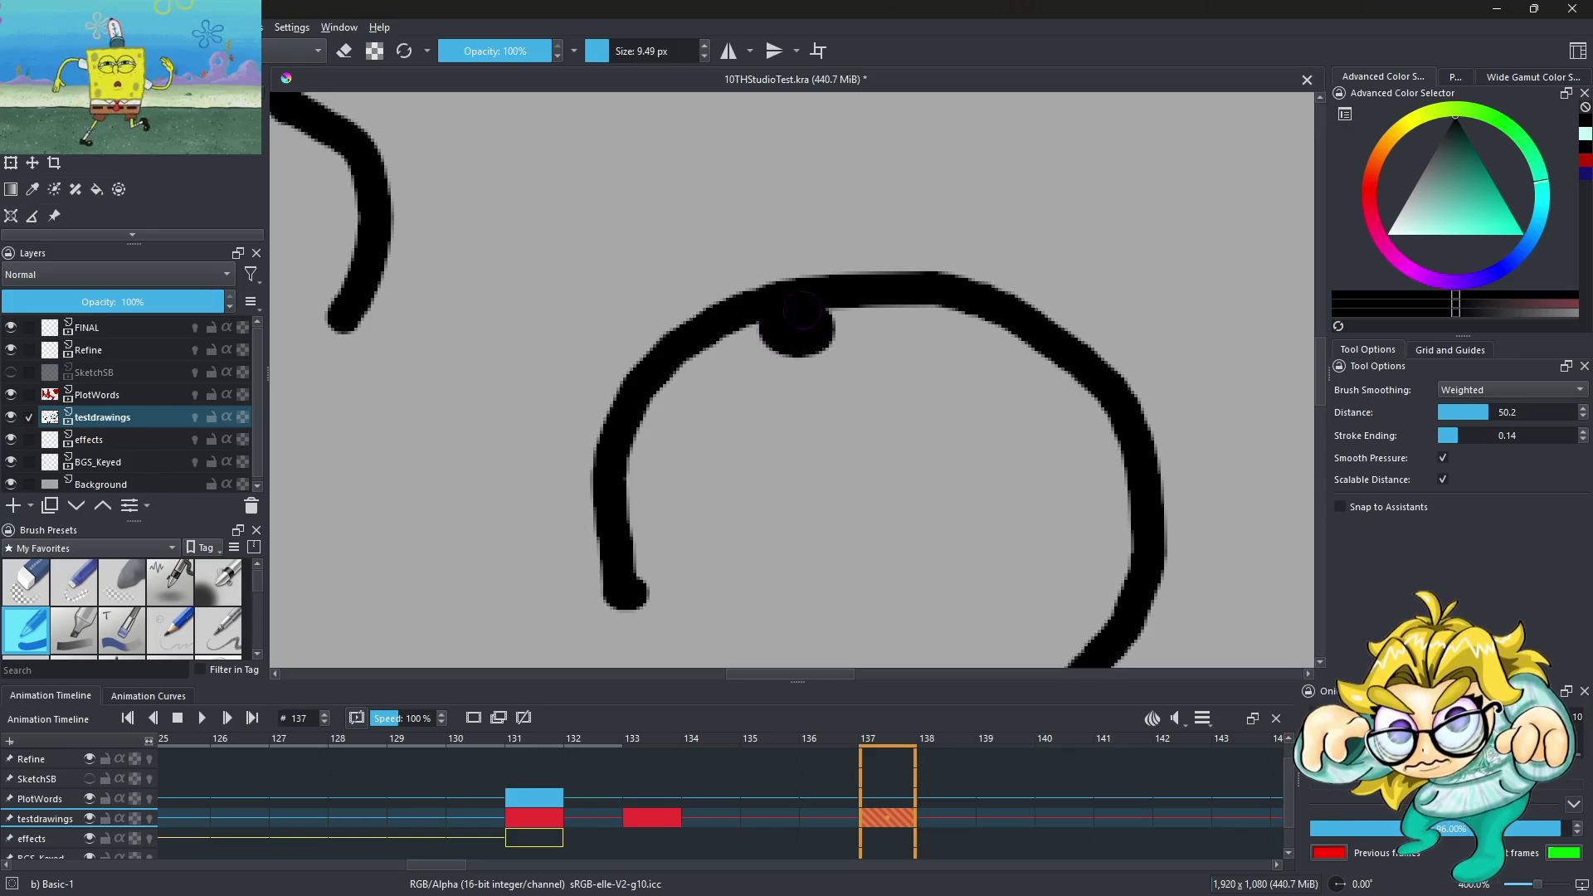
pyautogui.hotkey('ctrl', 'z')
pyautogui.click(801, 341)
pyautogui.click(1098, 536)
pyautogui.moveTo(639, 430)
pyautogui.mouseDown()
pyautogui.moveTo(713, 414)
pyautogui.moveTo(969, 614)
pyautogui.mouseUp()
pyautogui.scroll(-4, 866, 332)
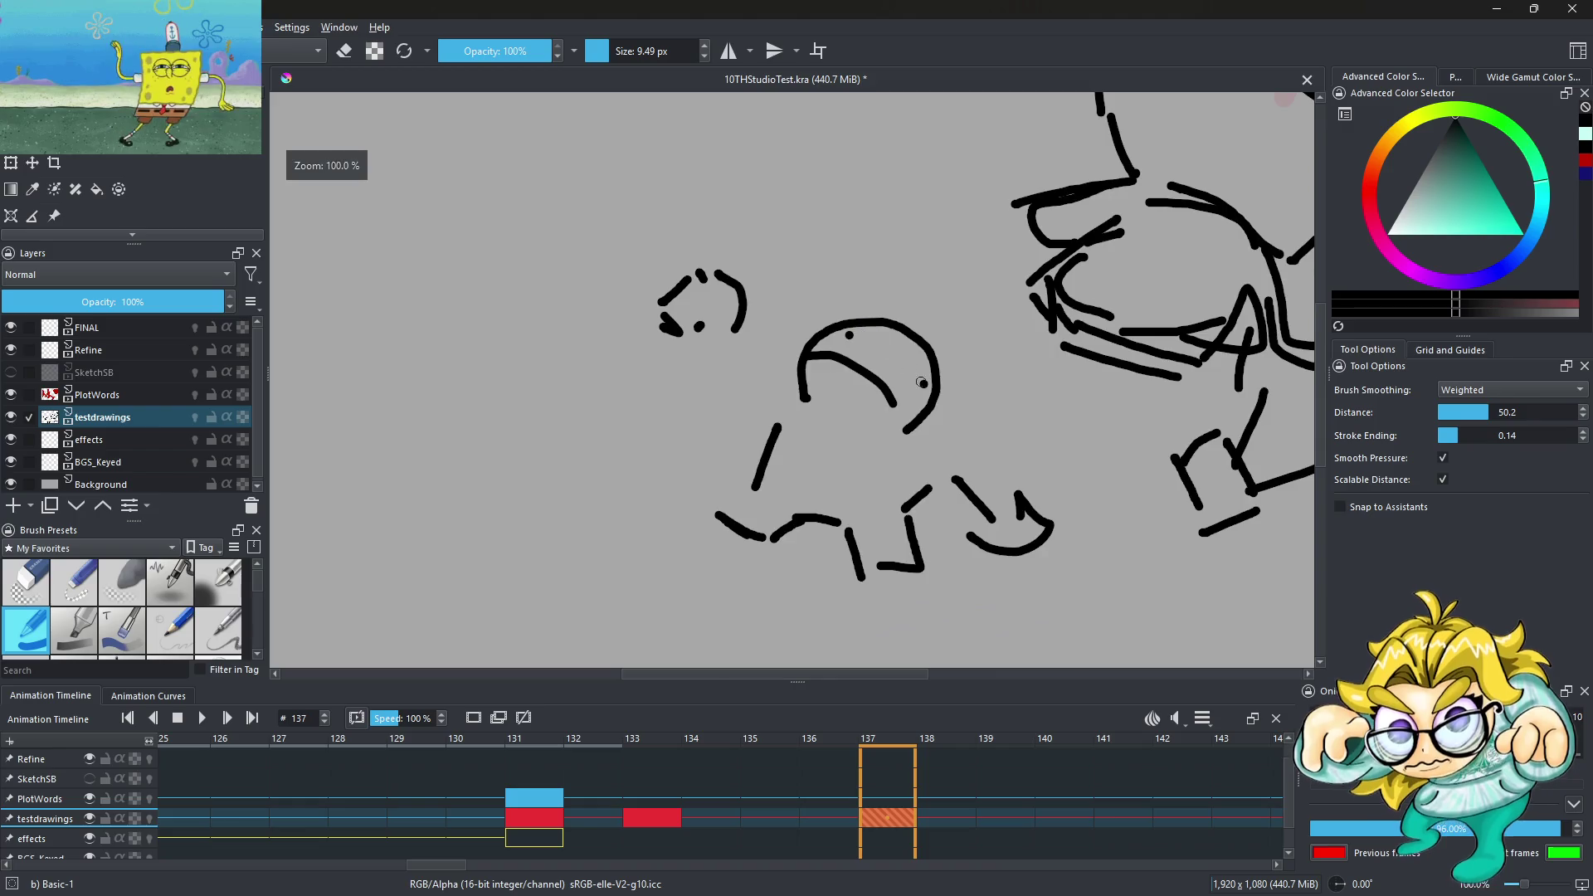
pyautogui.scroll(4, 922, 383)
pyautogui.hotkey('ctrl', 'z')
pyautogui.moveTo(621, 284)
pyautogui.mouseDown()
pyautogui.moveTo(655, 276)
pyautogui.moveTo(842, 397)
pyautogui.mouseUp()
pyautogui.hotkey('ctrl', 'z')
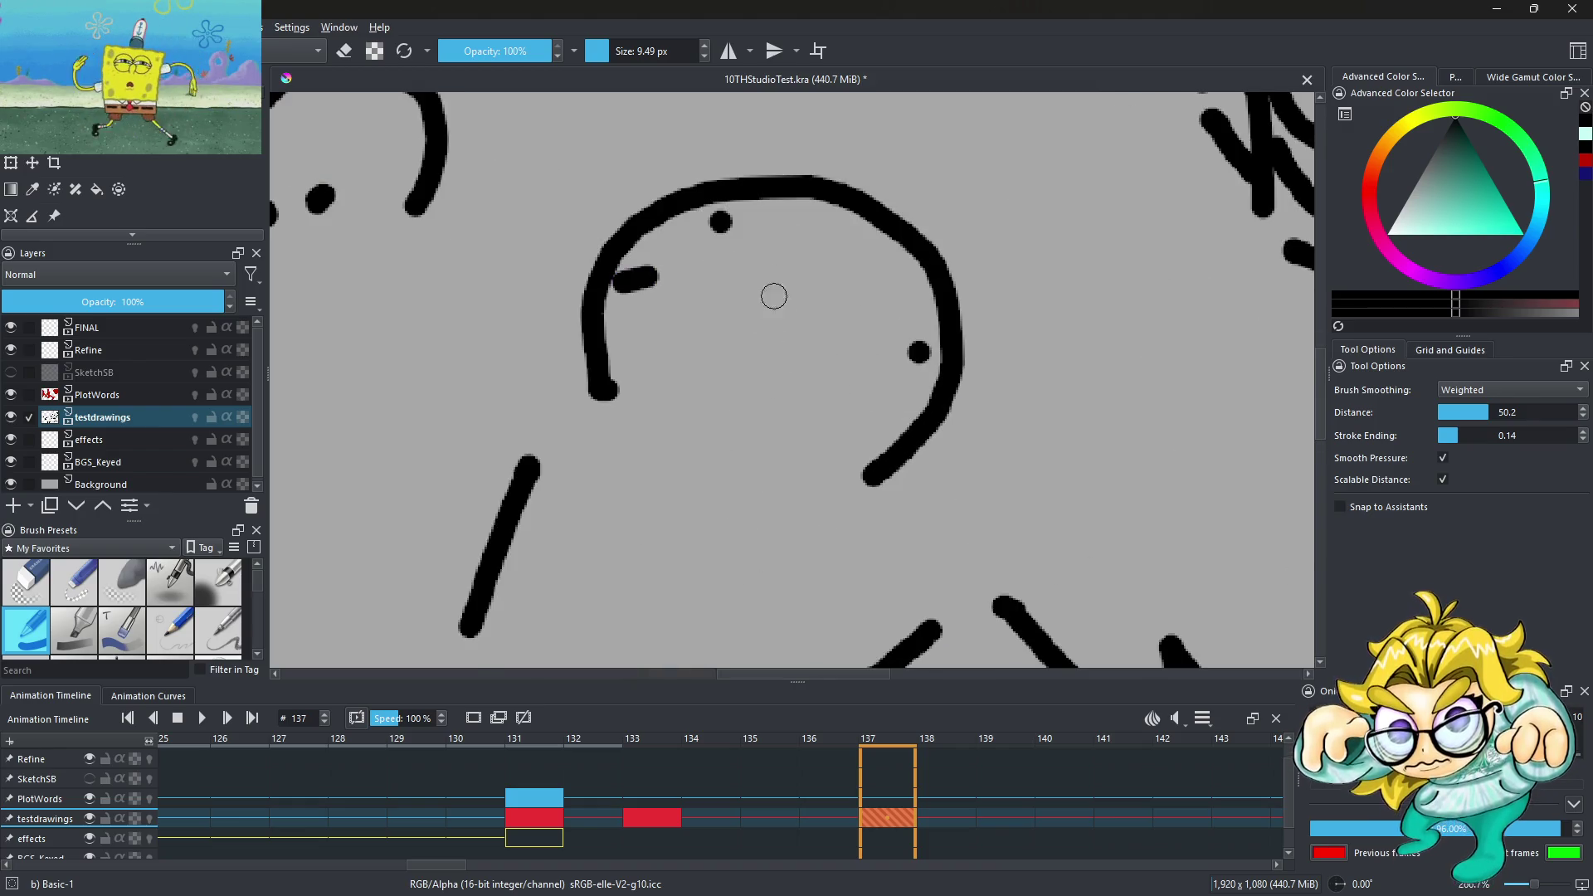
# Halve the brush to 4.74 px and draw a curved beak line from the head's top-left
pyautogui.hotkey('ctrl', 'z')
pyautogui.press('[')
pyautogui.scroll(2, 708, 277)
pyautogui.scroll(2, 708, 277)
pyautogui.moveTo(480, 325); pyautogui.dragTo(880, 321)
pyautogui.hotkey('ctrl', 'z')
pyautogui.scroll(-2, 597, 292)
pyautogui.moveTo(516, 284); pyautogui.dragTo(1071, 519)
pyautogui.scroll(-2, 809, 259)
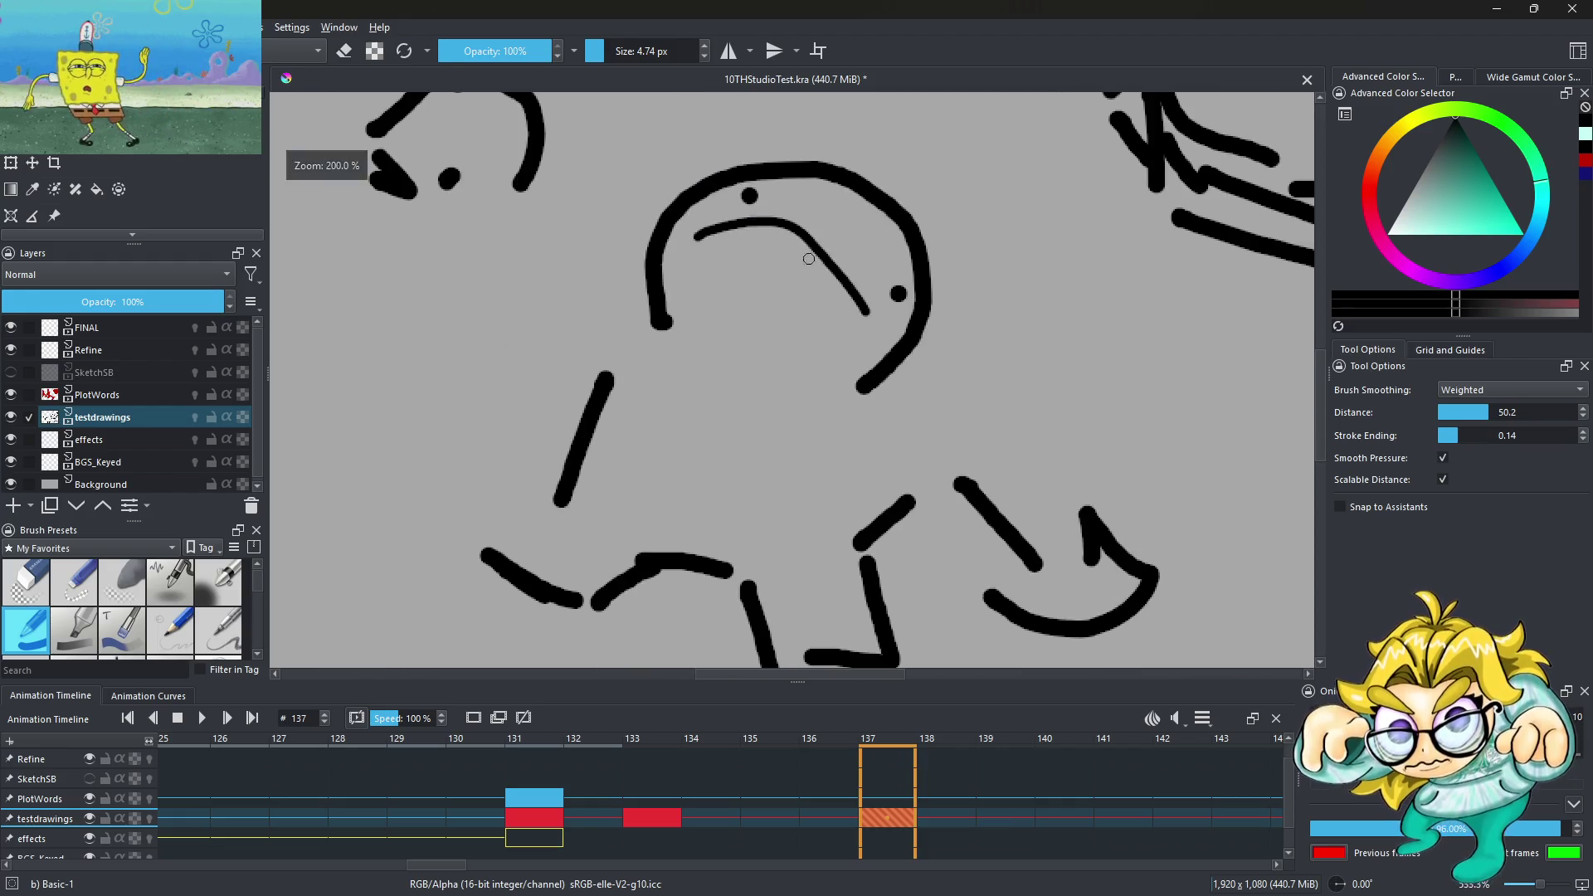
pyautogui.scroll(3, 809, 259)
pyautogui.hotkey('ctrl', 'z')
pyautogui.moveTo(517, 177)
pyautogui.mouseDown()
pyautogui.moveTo(630, 168)
pyautogui.moveTo(842, 224)
pyautogui.moveTo(1042, 535)
pyautogui.moveTo(979, 402)
pyautogui.moveTo(827, 257)
pyautogui.moveTo(531, 183)
pyautogui.moveTo(822, 229)
pyautogui.moveTo(963, 353)
pyautogui.moveTo(863, 249)
pyautogui.mouseUp()
# Draw overlapping ovals inside the helmet with a line across them, after undoing messy loops
pyautogui.scroll(-5, 715, 337)
pyautogui.scroll(1, 714, 337)
pyautogui.moveTo(715, 338)
pyautogui.mouseDown()
pyautogui.moveTo(630, 200)
pyautogui.moveTo(696, 340)
pyautogui.mouseUp()
pyautogui.hotkey('ctrl', 'z')
pyautogui.moveTo(705, 199)
pyautogui.mouseDown()
pyautogui.moveTo(631, 348)
pyautogui.moveTo(708, 202)
pyautogui.mouseUp()
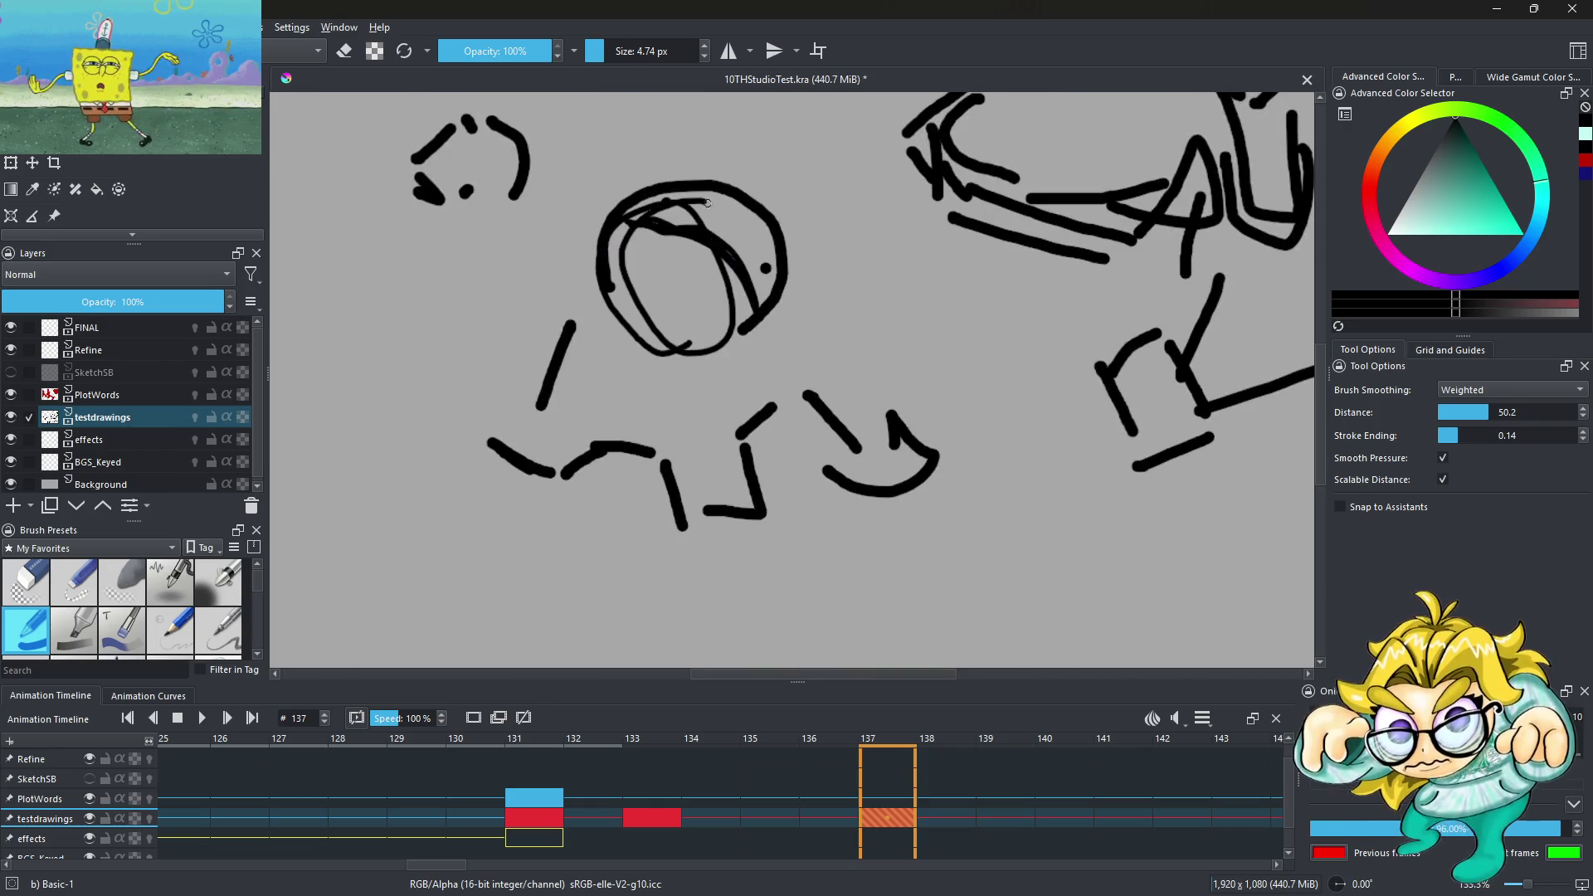
pyautogui.hotkey('ctrl', 'z')
pyautogui.hotkey('ctrl', 'z')
pyautogui.scroll(-2, 722, 249)
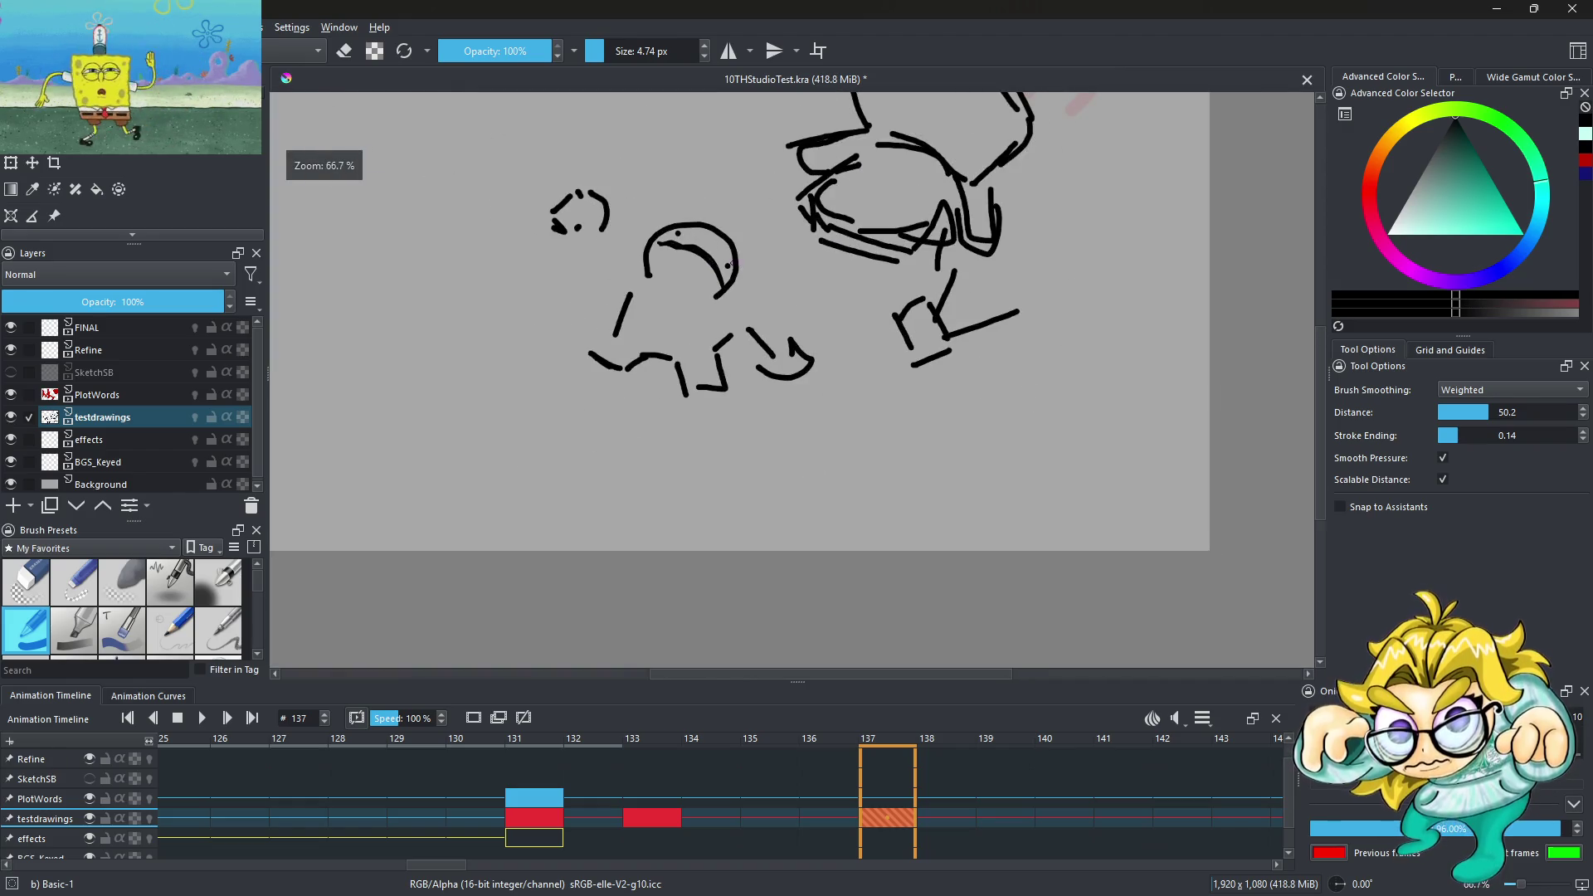
pyautogui.scroll(1, 677, 254)
pyautogui.moveTo(727, 402)
pyautogui.mouseDown()
pyautogui.moveTo(659, 269)
pyautogui.moveTo(597, 282)
pyautogui.moveTo(721, 360)
pyautogui.mouseUp()
pyautogui.hotkey('ctrl', 'z')
pyautogui.moveTo(692, 277)
pyautogui.mouseDown()
pyautogui.moveTo(780, 398)
pyautogui.moveTo(591, 399)
pyautogui.moveTo(755, 324)
pyautogui.moveTo(695, 463)
pyautogui.moveTo(755, 365)
pyautogui.mouseUp()
pyautogui.moveTo(639, 309); pyautogui.dragTo(728, 316)
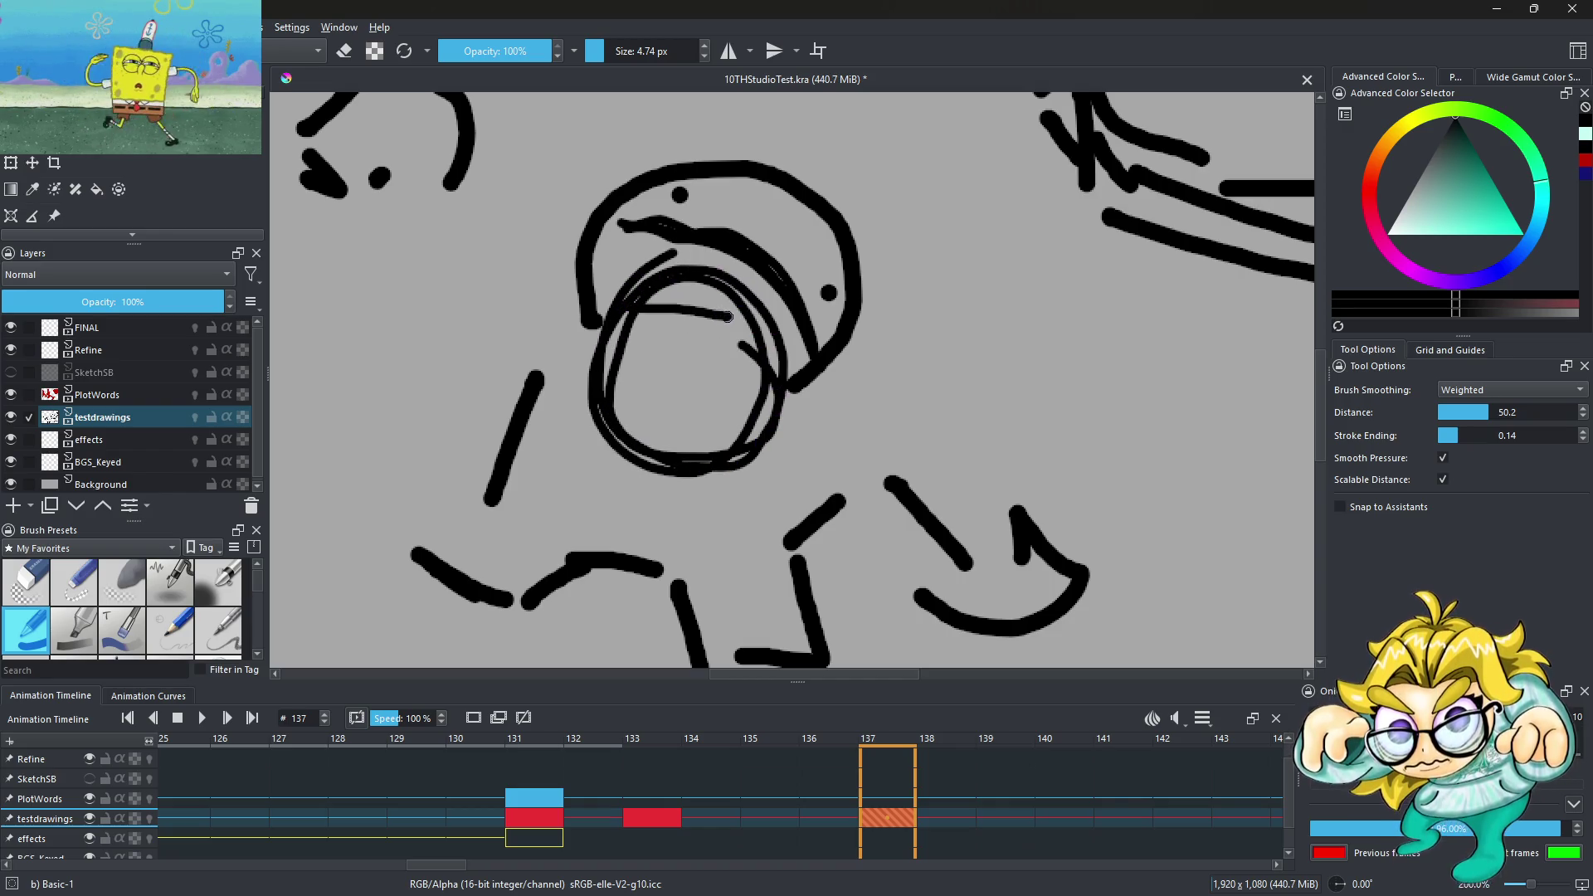
# Draw a horizontal line inside the helmet's lower circle
pyautogui.scroll(-5, 717, 343)
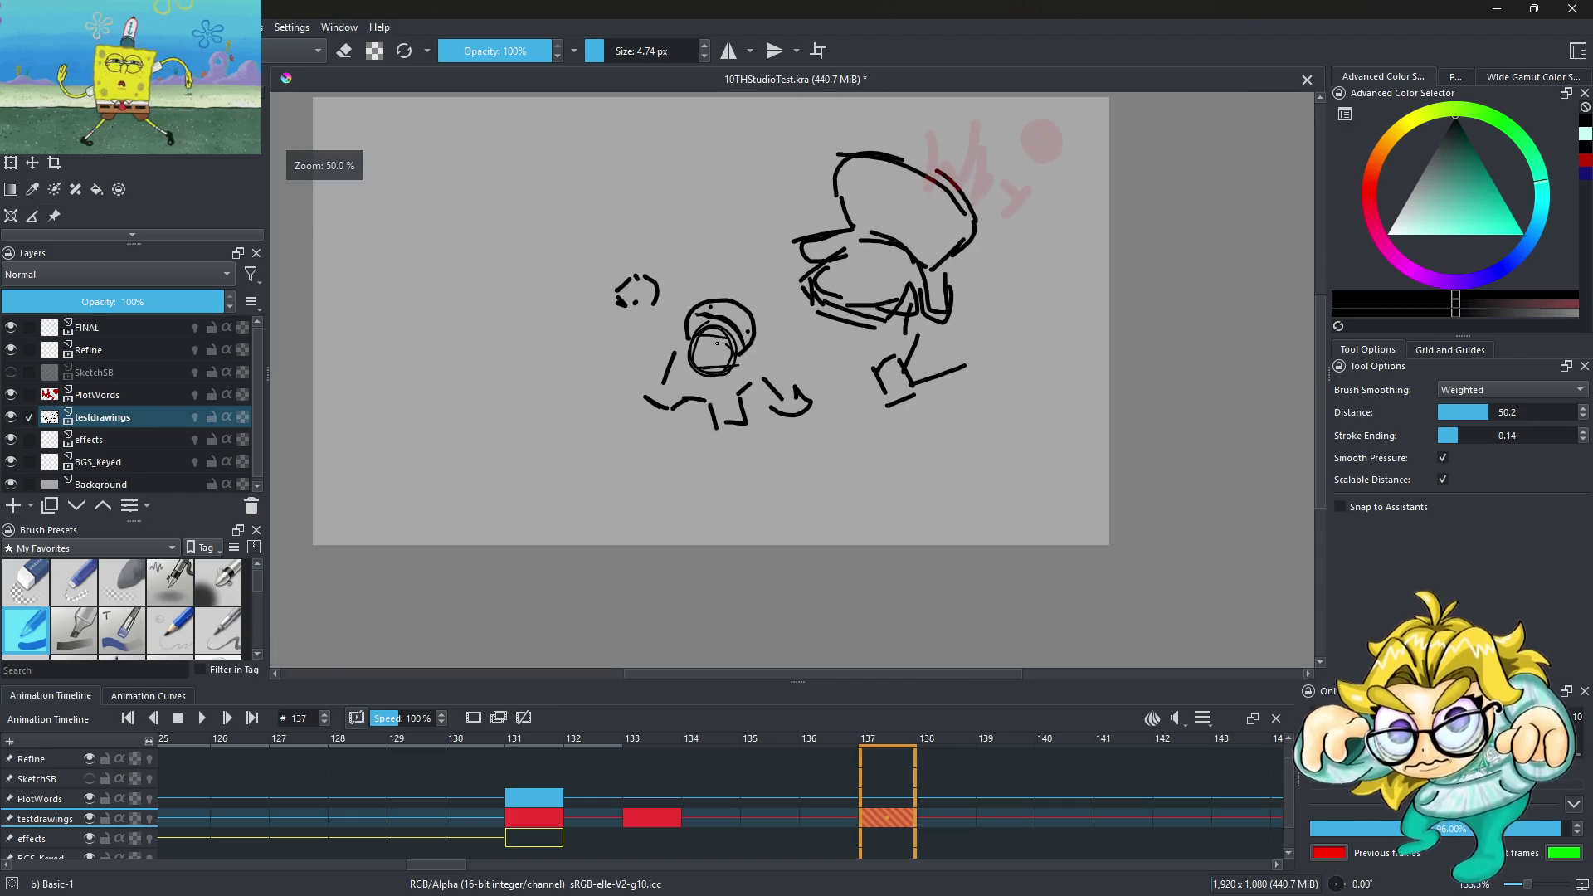
pyautogui.scroll(2, 716, 343)
pyautogui.scroll(2, 717, 343)
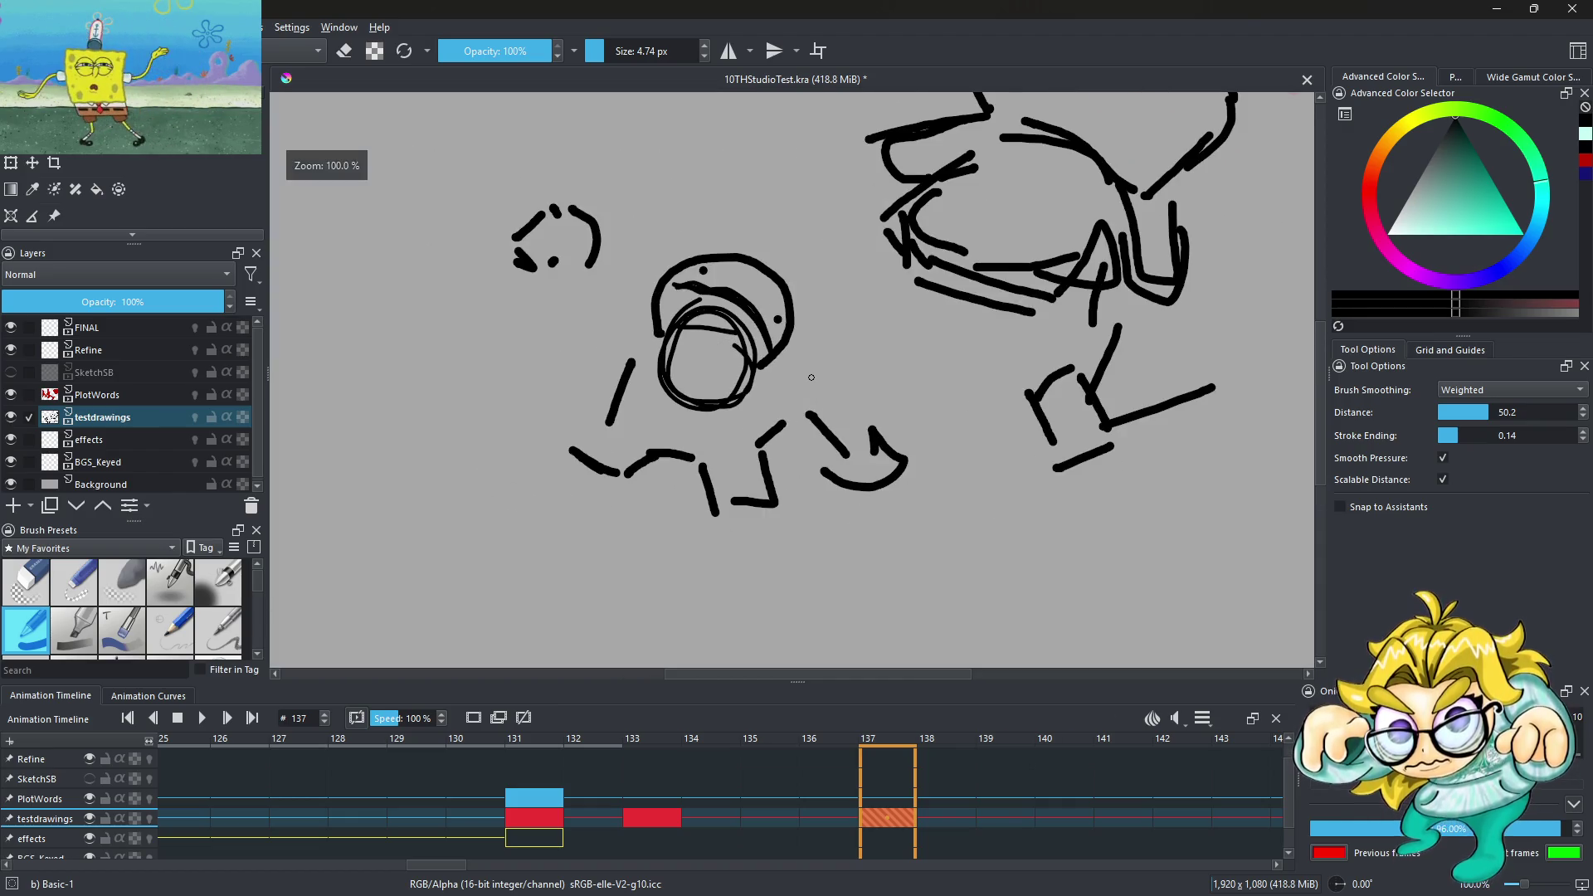
pyautogui.scroll(2, 772, 369)
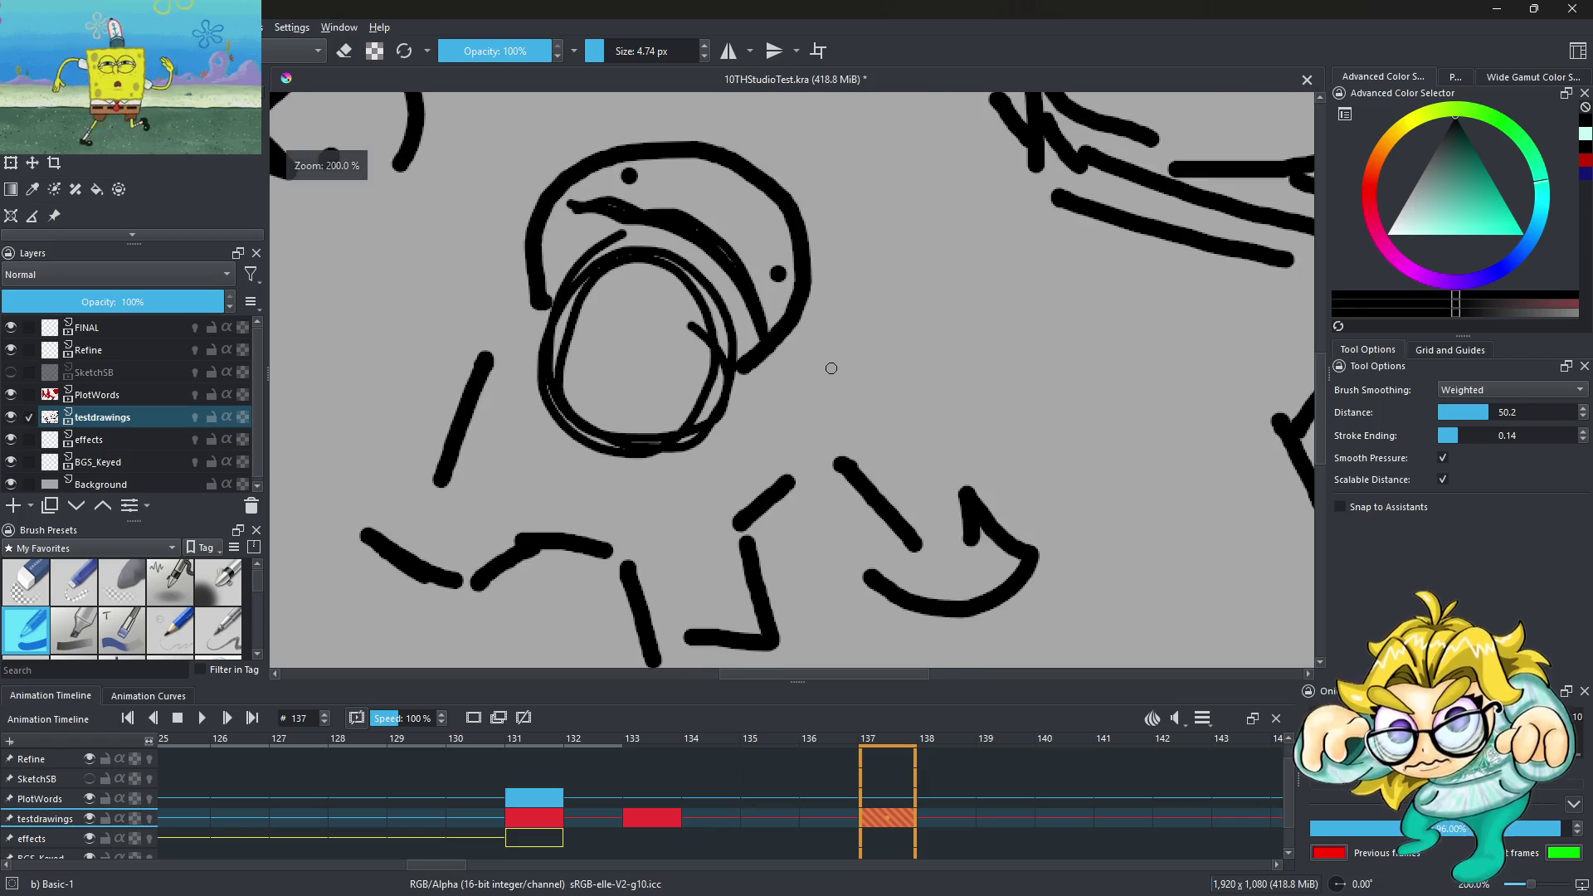
pyautogui.moveTo(581, 423); pyautogui.dragTo(744, 409)
# Draw a long diagonal arm from the helmet down toward the right foot, with a short foot stroke
pyautogui.moveTo(785, 345); pyautogui.dragTo(962, 518)
pyautogui.hotkey('ctrl', 'z')
pyautogui.hotkey('ctrl', 'z')
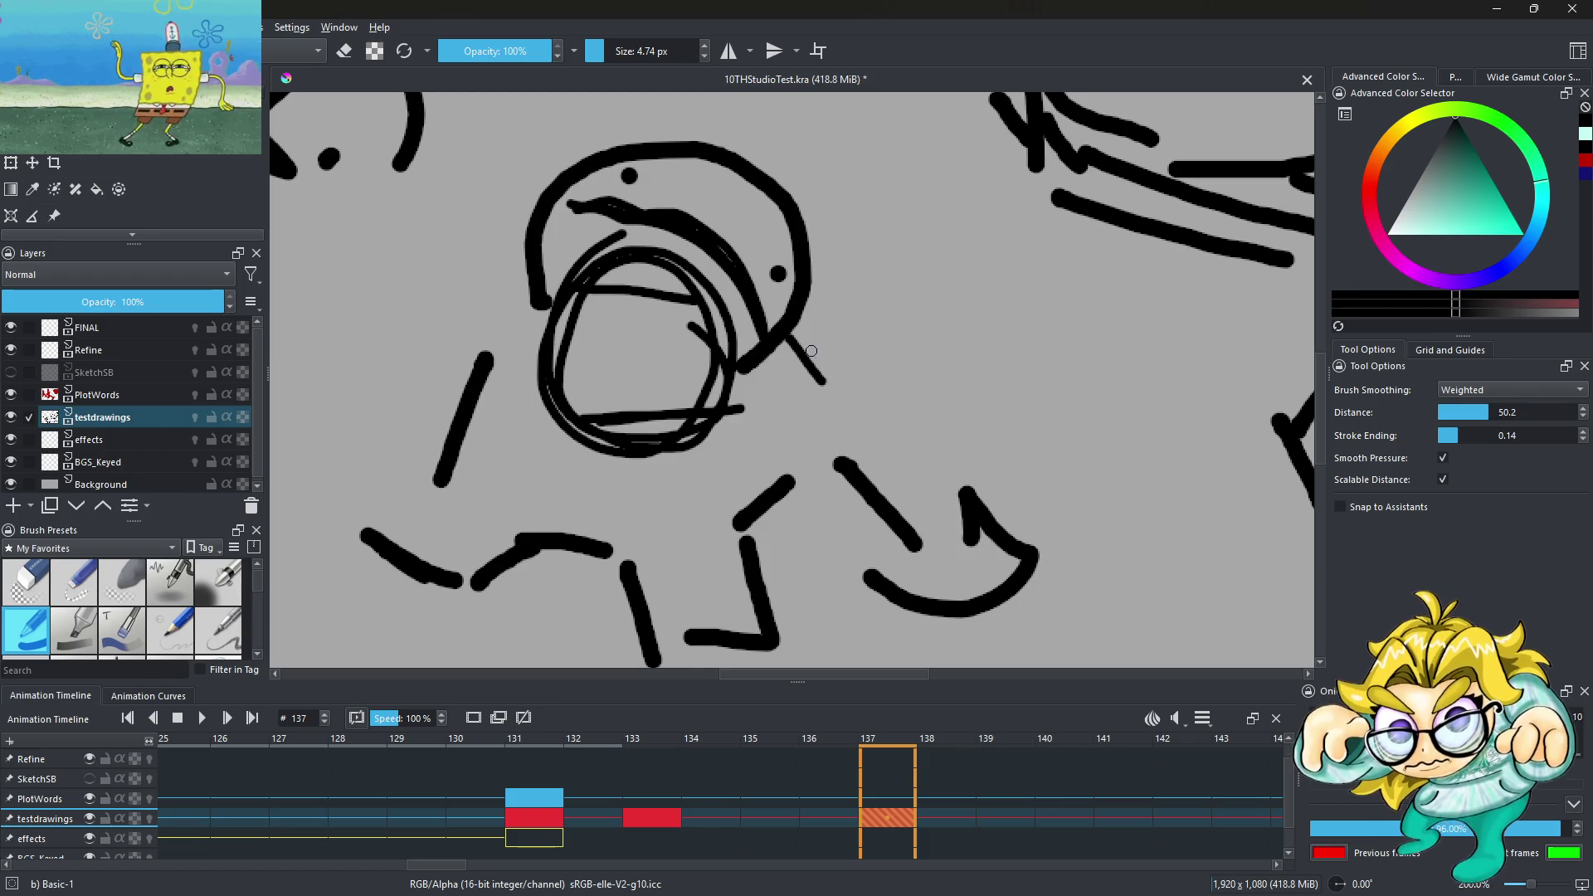
pyautogui.moveTo(817, 336); pyautogui.dragTo(909, 481)
pyautogui.hotkey('ctrl', 'z')
pyautogui.moveTo(782, 336); pyautogui.dragTo(967, 501)
pyautogui.moveTo(815, 479)
pyautogui.mouseDown()
pyautogui.moveTo(771, 504)
pyautogui.moveTo(818, 458)
pyautogui.mouseUp()
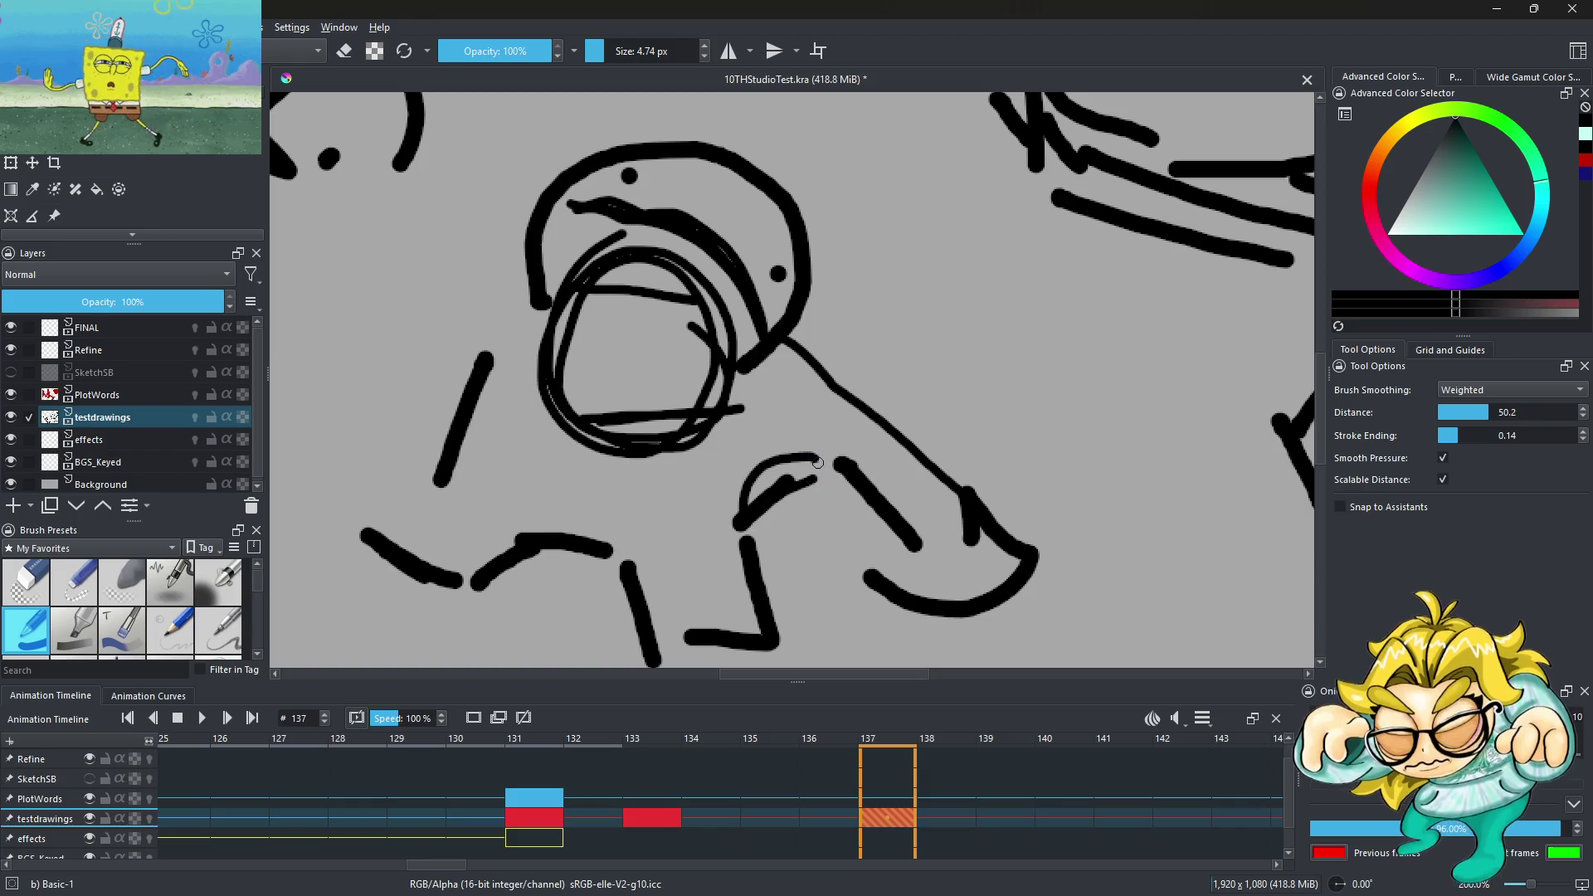
pyautogui.moveTo(409, 271); pyautogui.dragTo(491, 359)
# Add strokes upper-left of the helmet for the raised fist, then check the whole drawing
pyautogui.moveTo(370, 245); pyautogui.dragTo(498, 247)
pyautogui.moveTo(357, 197); pyautogui.dragTo(534, 214)
pyautogui.press('-')
pyautogui.press('-')
pyautogui.press('-')
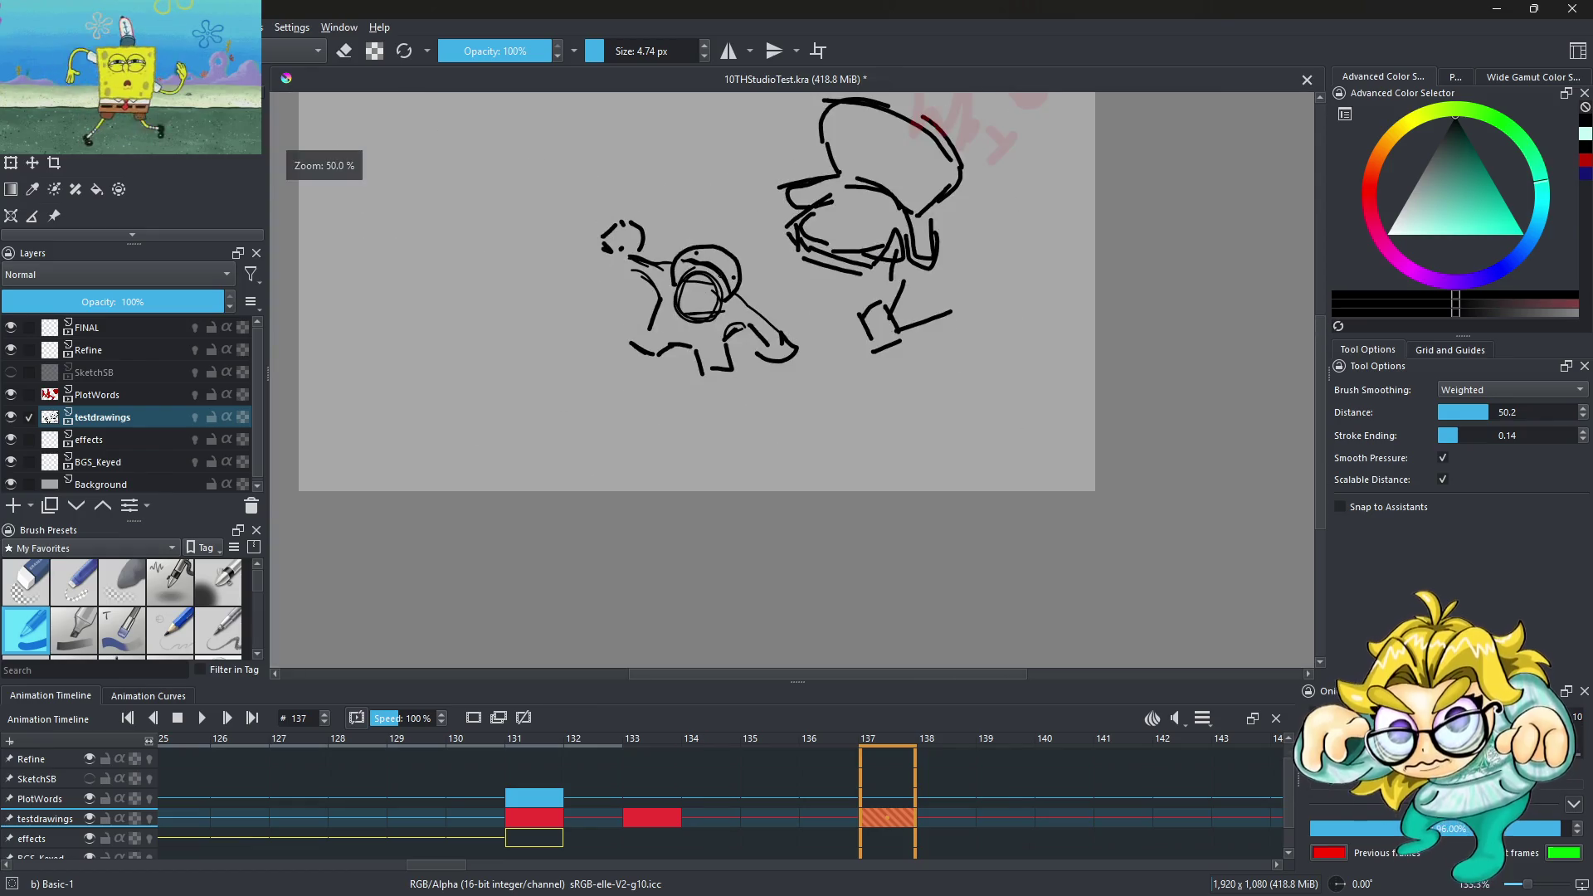
pyautogui.press('1')
pyautogui.press('+')
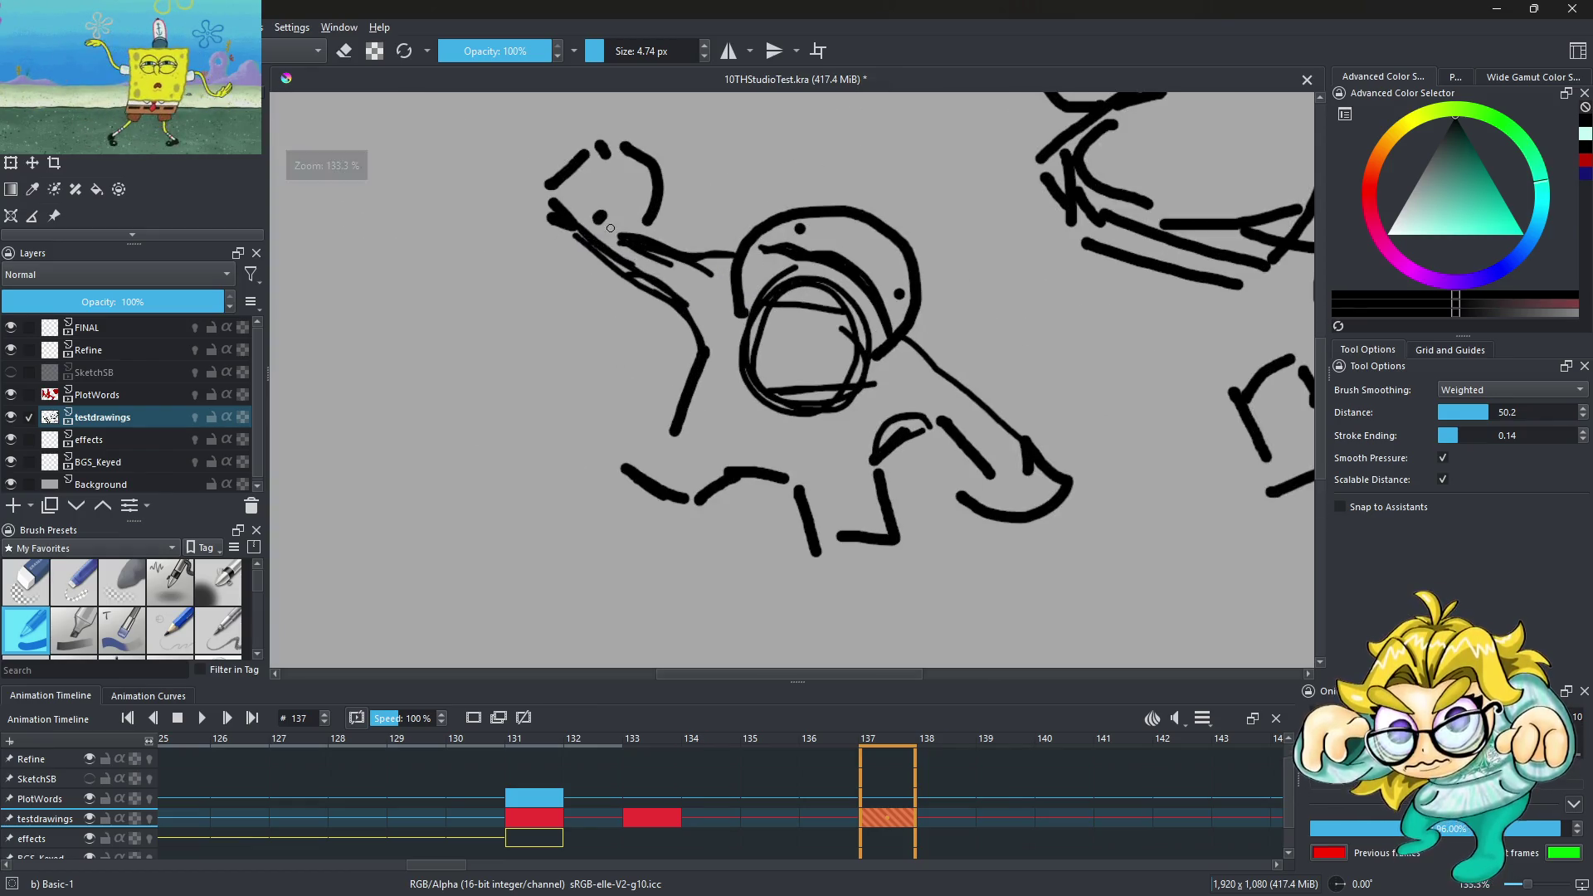
# Draw a curve over the raised fist
pyautogui.moveTo(561, 169)
pyautogui.mouseDown()
pyautogui.moveTo(606, 147)
pyautogui.moveTo(645, 201)
pyautogui.mouseUp()
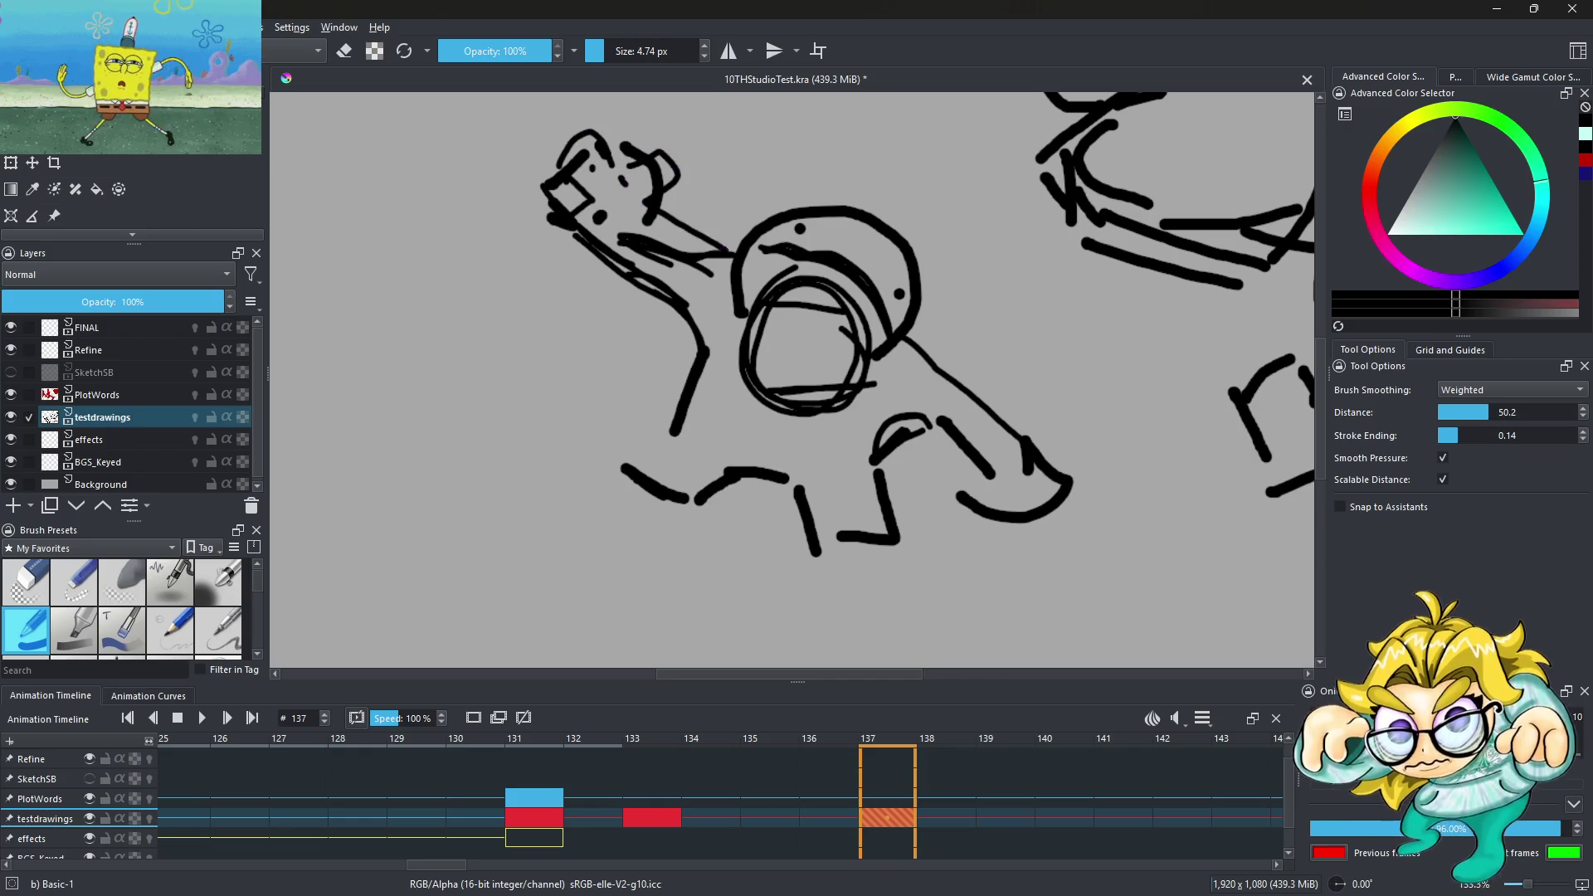
pyautogui.press('-')
pyautogui.press('-')
pyautogui.press('-')
pyautogui.press('+')
pyautogui.press('+')
pyautogui.press('+')
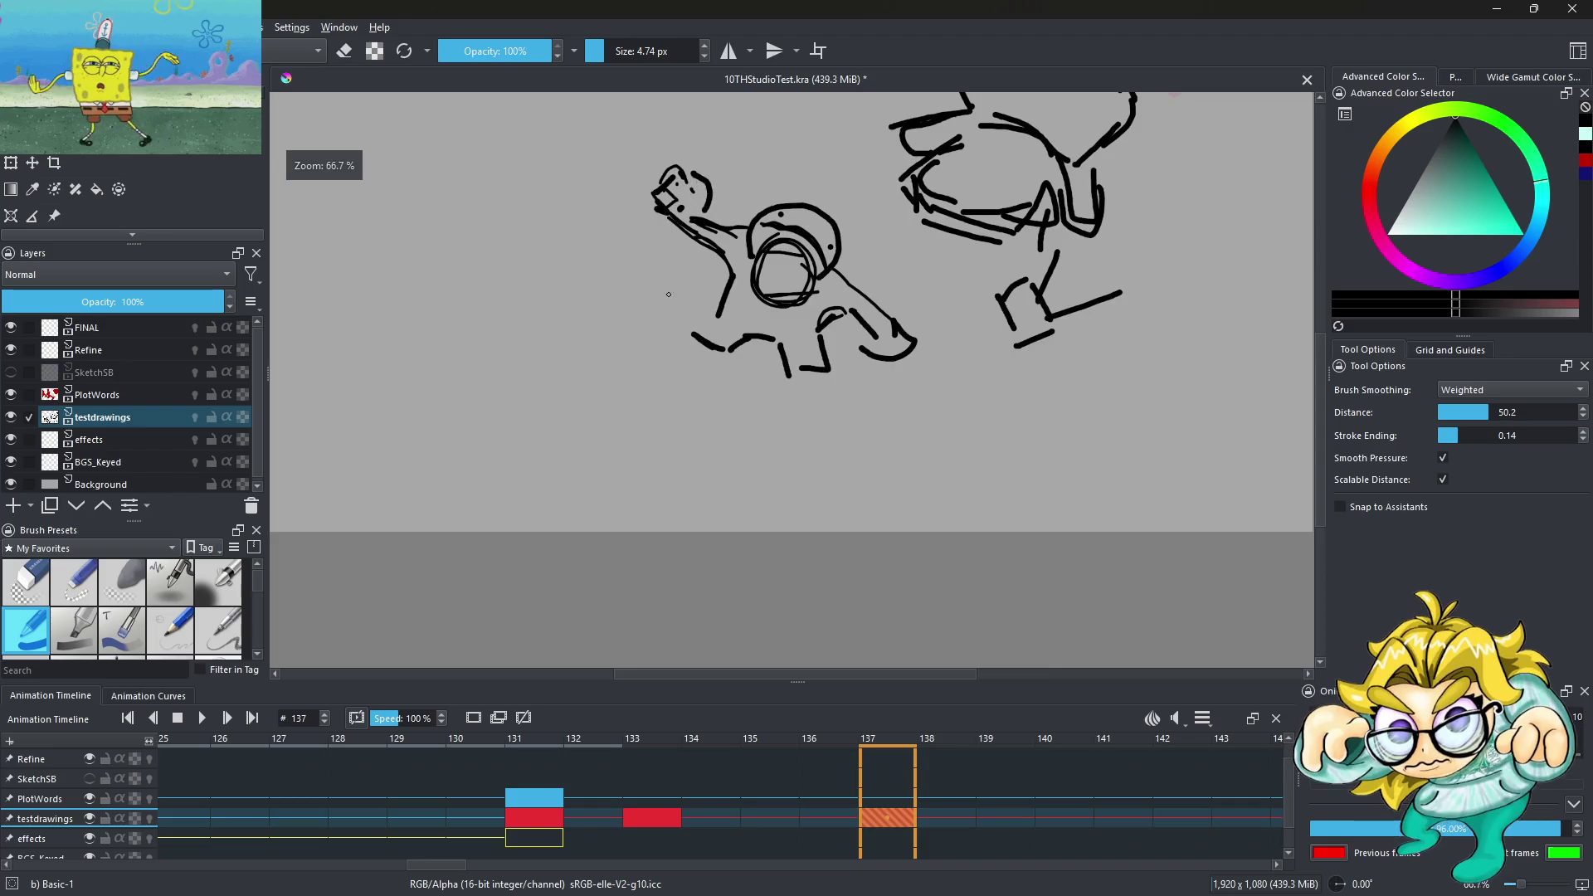
pyautogui.press('+')
pyautogui.press('+')
# Sketch a pointed curve, a short dash and two vertical leg lines on the figure
pyautogui.moveTo(716, 290)
pyautogui.mouseDown()
pyautogui.moveTo(720, 409)
pyautogui.moveTo(766, 287)
pyautogui.mouseUp()
pyautogui.moveTo(769, 316); pyautogui.dragTo(781, 410)
pyautogui.press('-')
pyautogui.press('-')
pyautogui.press('-')
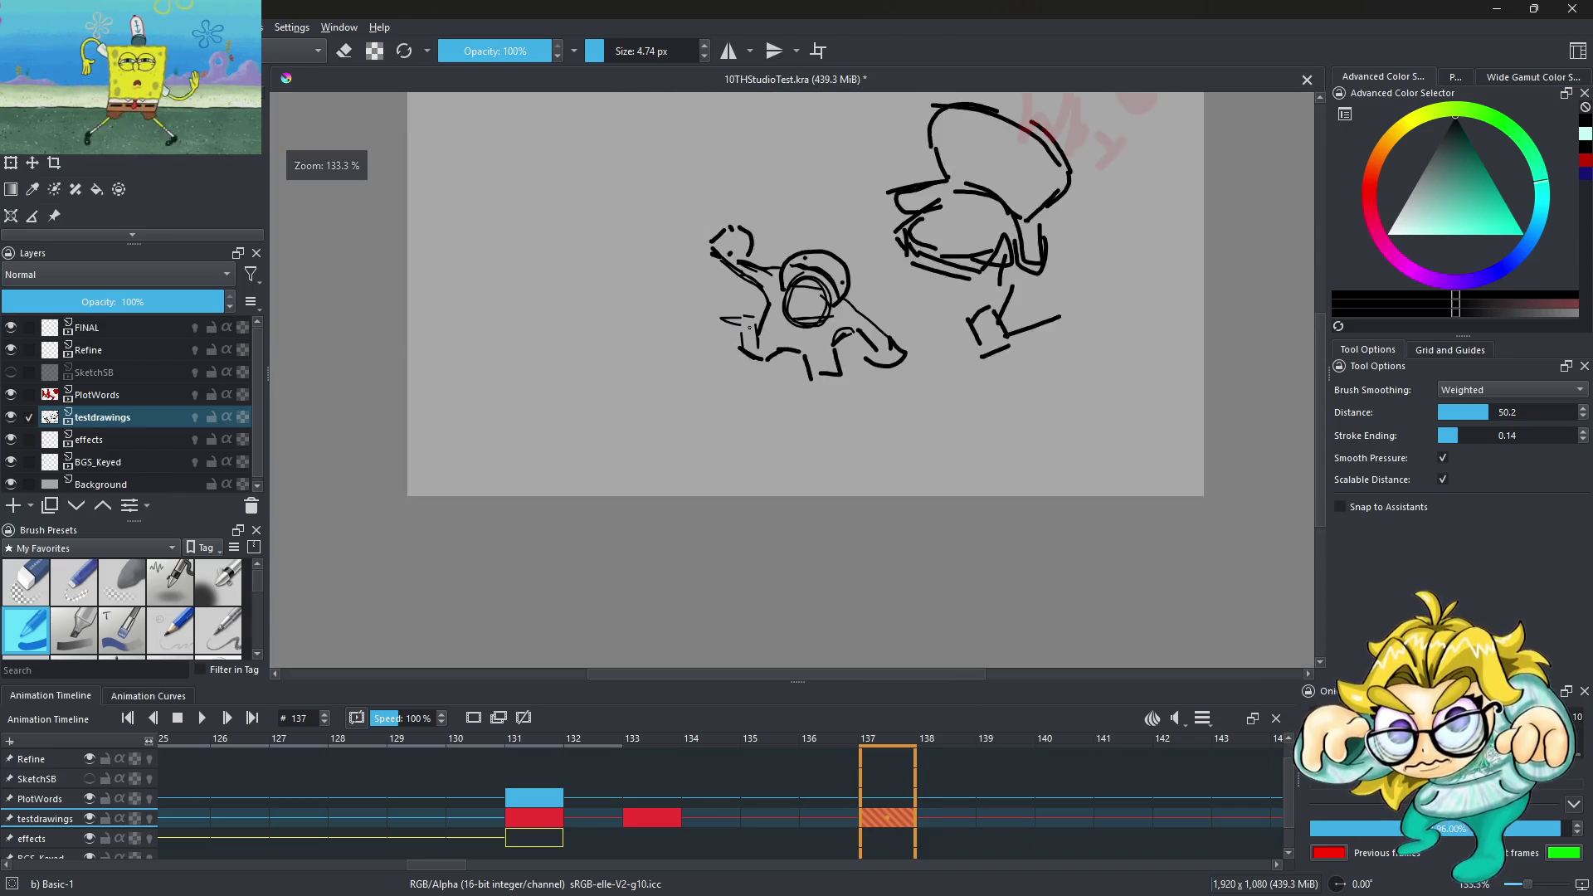
pyautogui.press('+')
pyautogui.press('+')
pyautogui.press('+')
pyautogui.press('+')
# Outline an angular right foot and add a lower-left leg line with curves beneath it
pyautogui.moveTo(902, 352)
pyautogui.mouseDown()
pyautogui.moveTo(930, 337)
pyautogui.moveTo(986, 390)
pyautogui.moveTo(786, 428)
pyautogui.mouseUp()
pyautogui.moveTo(763, 328); pyautogui.dragTo(892, 405)
pyautogui.moveTo(562, 240)
pyautogui.mouseDown()
pyautogui.moveTo(505, 352)
pyautogui.moveTo(655, 365)
pyautogui.moveTo(722, 309)
pyautogui.mouseUp()
pyautogui.moveTo(581, 365); pyautogui.dragTo(674, 318)
pyautogui.press('-')
pyautogui.press('-')
pyautogui.press('-')
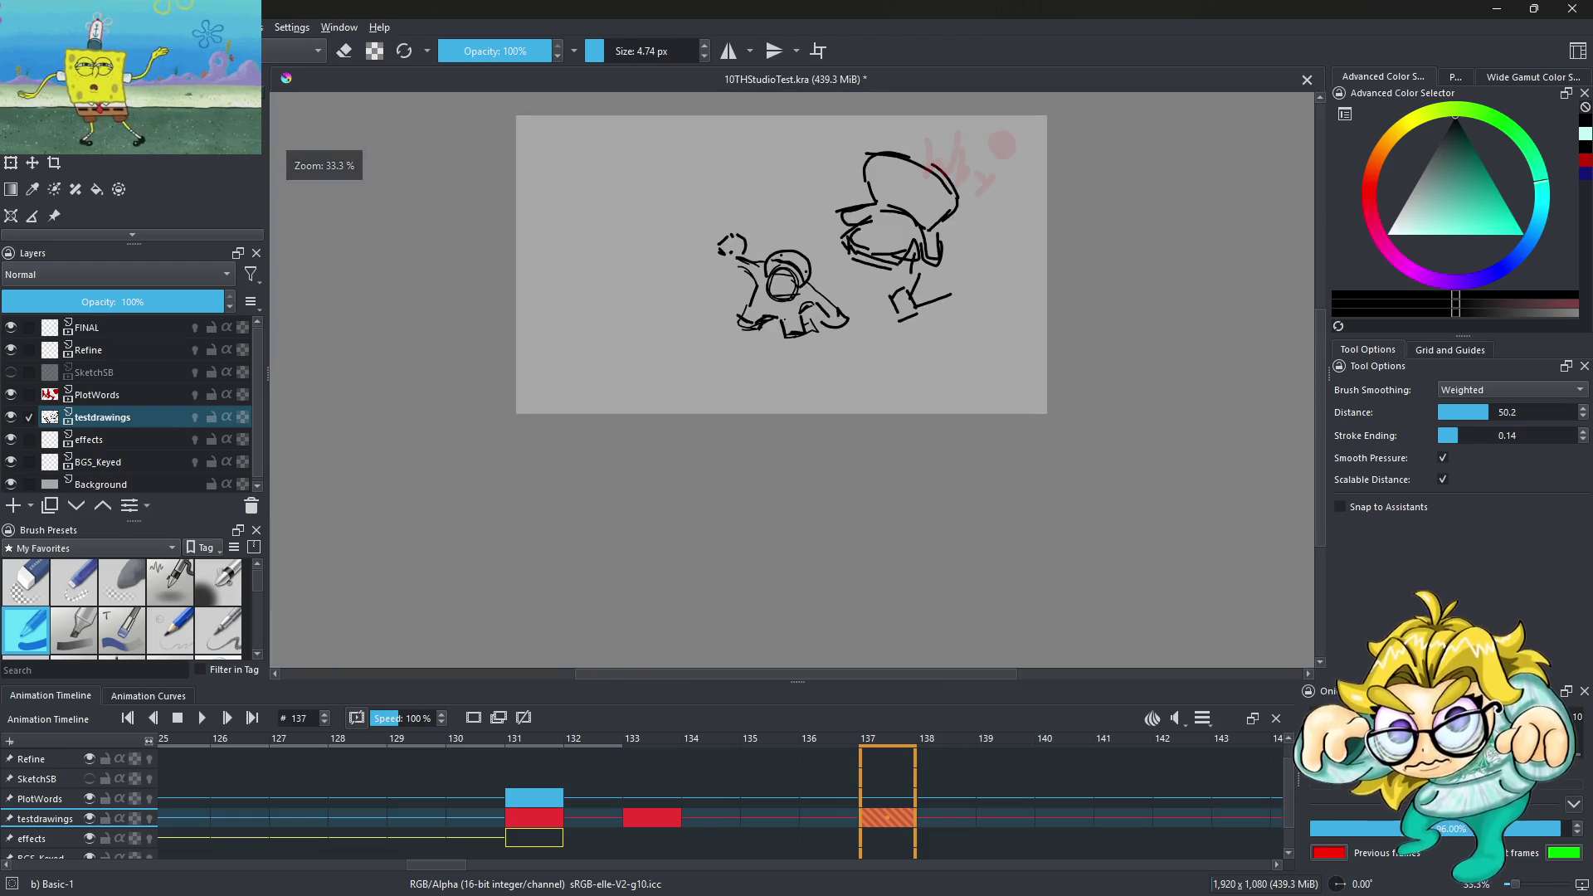
# Replace the two stray lower-left strokes with a redrawn curve and hatching on the lower-left foot
pyautogui.press('+')
pyautogui.press('+')
pyautogui.press('+')
pyautogui.hotkey('ctrl', 'z')
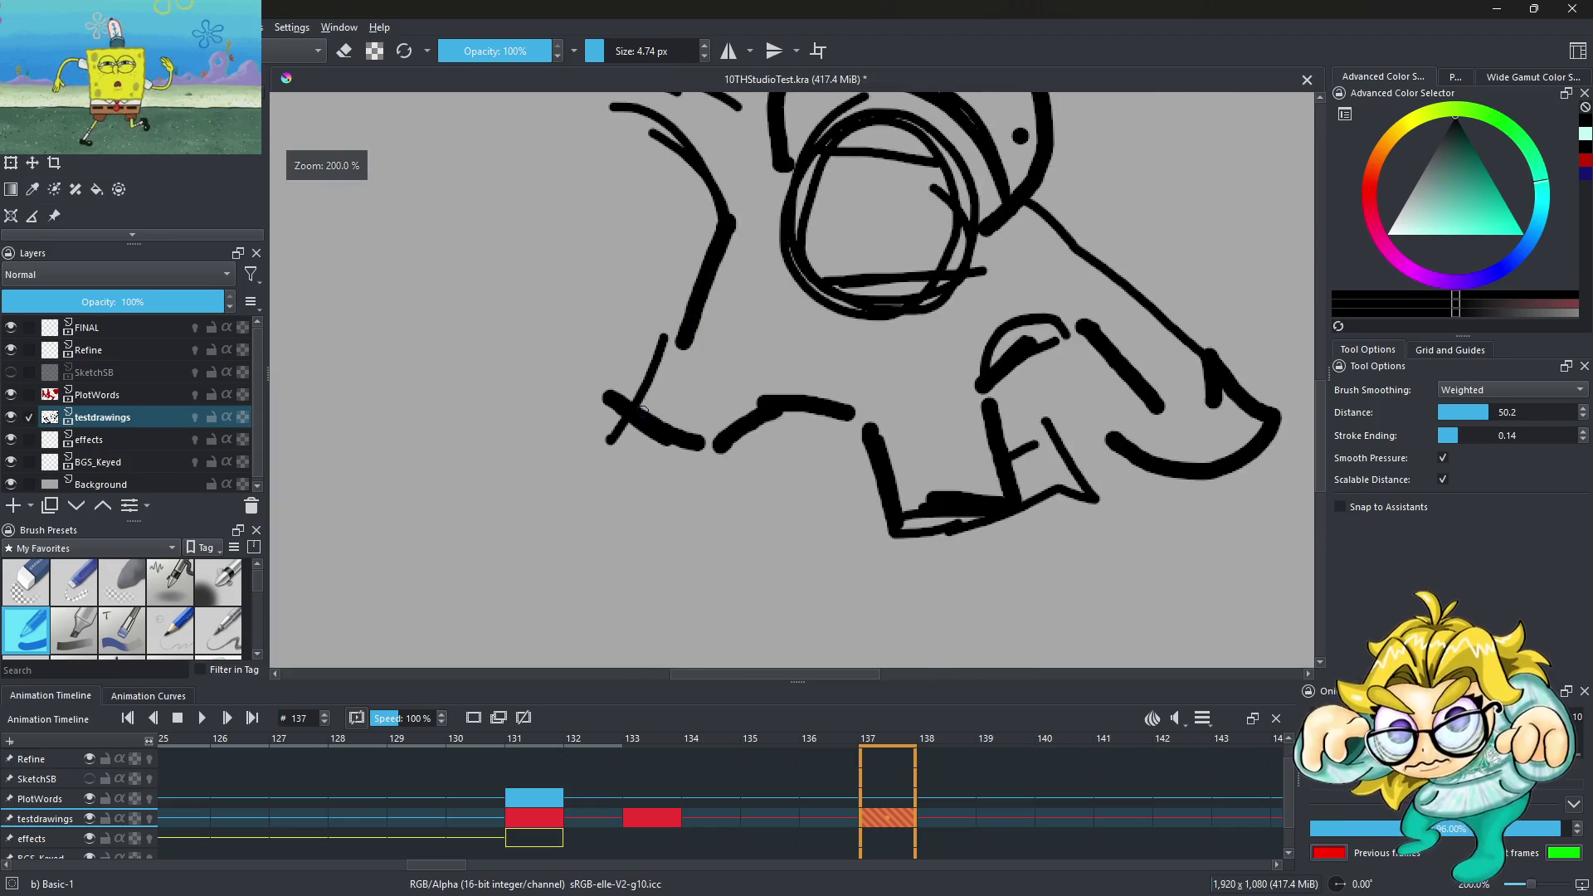
pyautogui.hotkey('ctrl', 'z')
pyautogui.moveTo(645, 436)
pyautogui.mouseDown()
pyautogui.moveTo(660, 477)
pyautogui.moveTo(722, 479)
pyautogui.mouseUp()
pyautogui.moveTo(590, 398)
pyautogui.mouseDown()
pyautogui.moveTo(623, 461)
pyautogui.moveTo(671, 341)
pyautogui.moveTo(647, 365)
pyautogui.mouseUp()
pyautogui.moveTo(693, 510); pyautogui.dragTo(789, 415)
pyautogui.moveTo(706, 473); pyautogui.dragTo(767, 423)
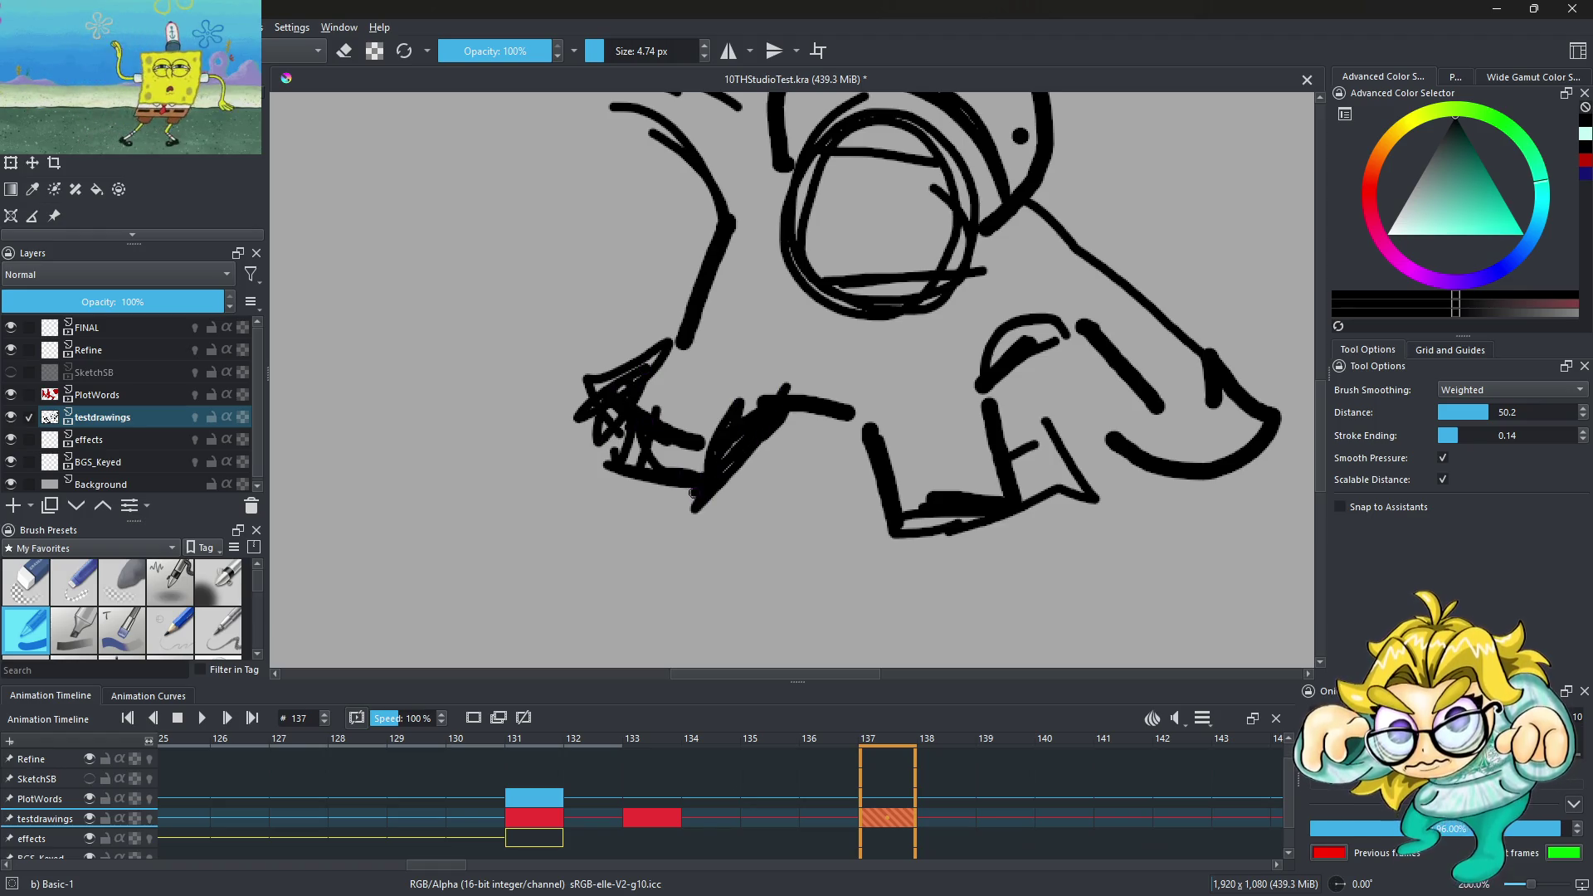
pyautogui.press('-')
pyautogui.press('-')
pyautogui.press('-')
pyautogui.press('-')
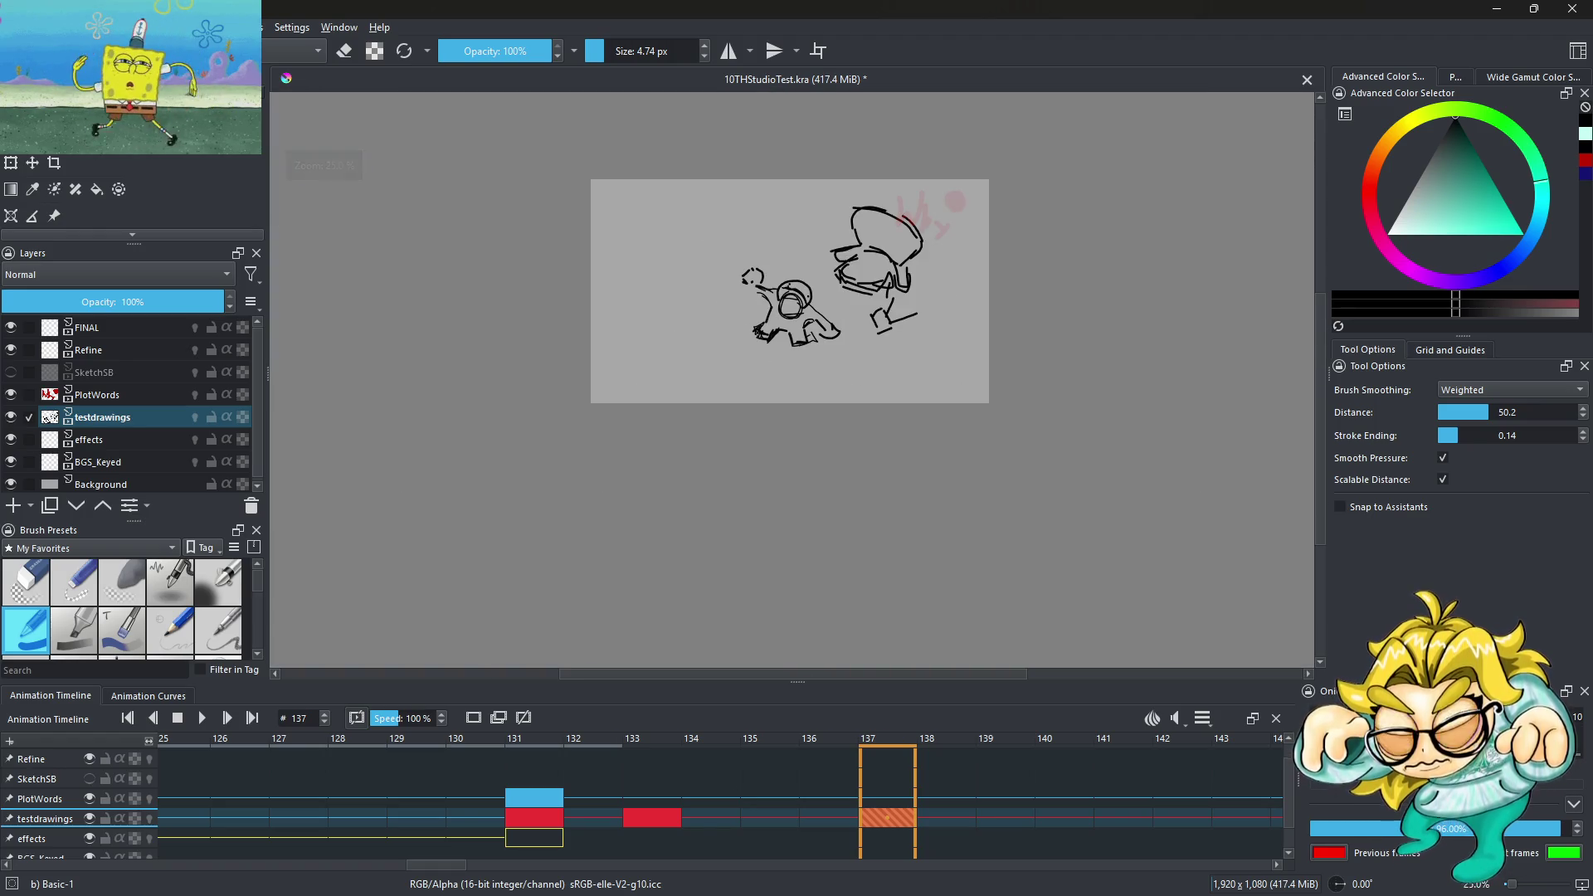
pyautogui.press('+')
pyautogui.press('+')
pyautogui.press('+')
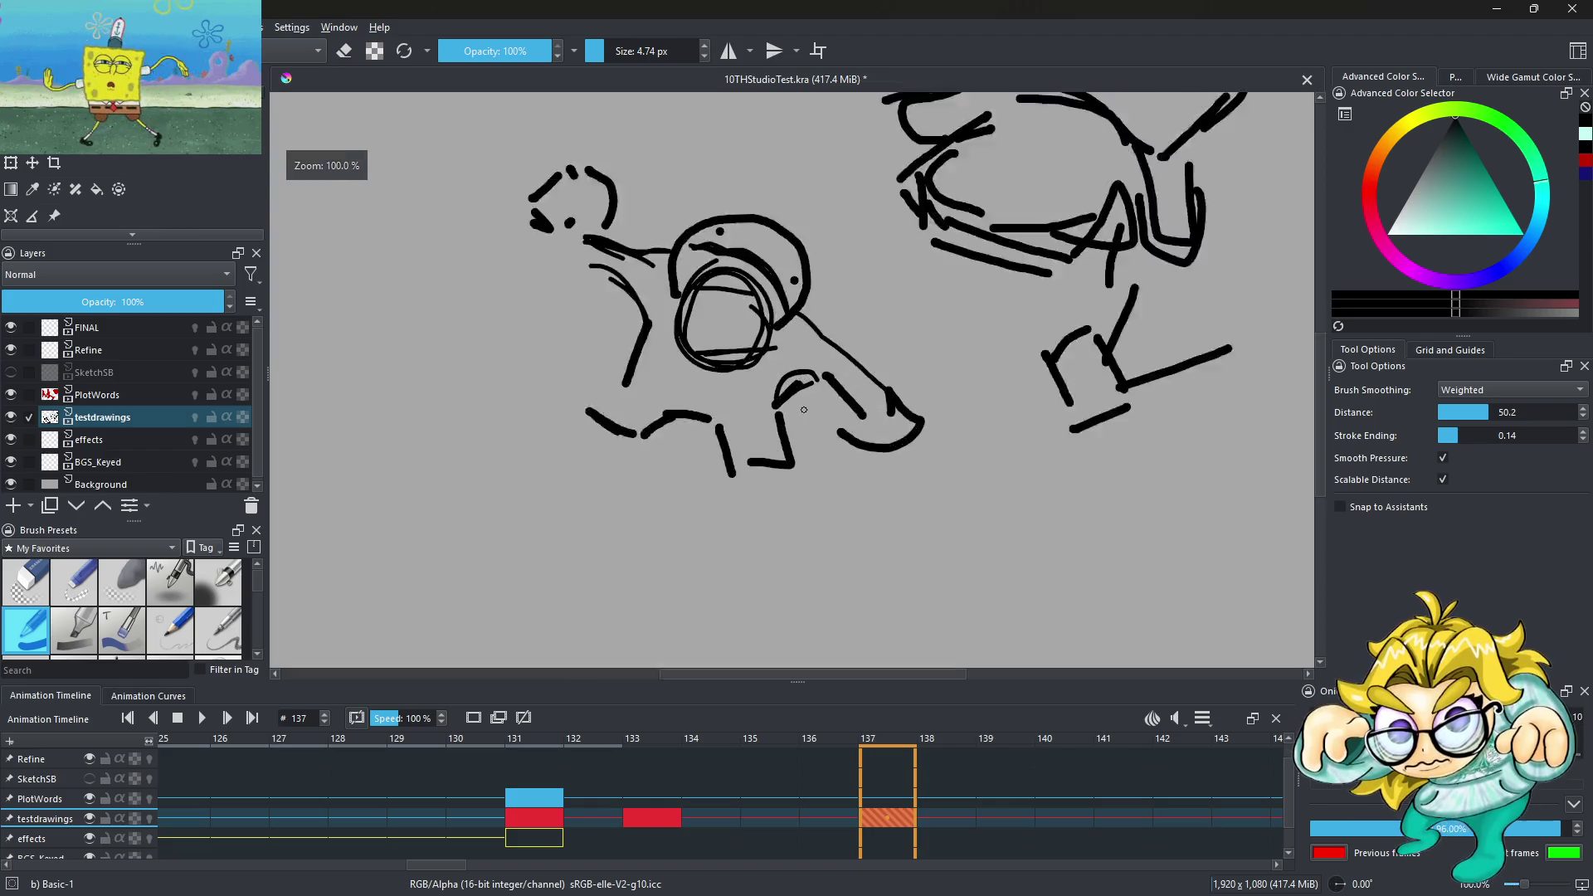
pyautogui.press('+')
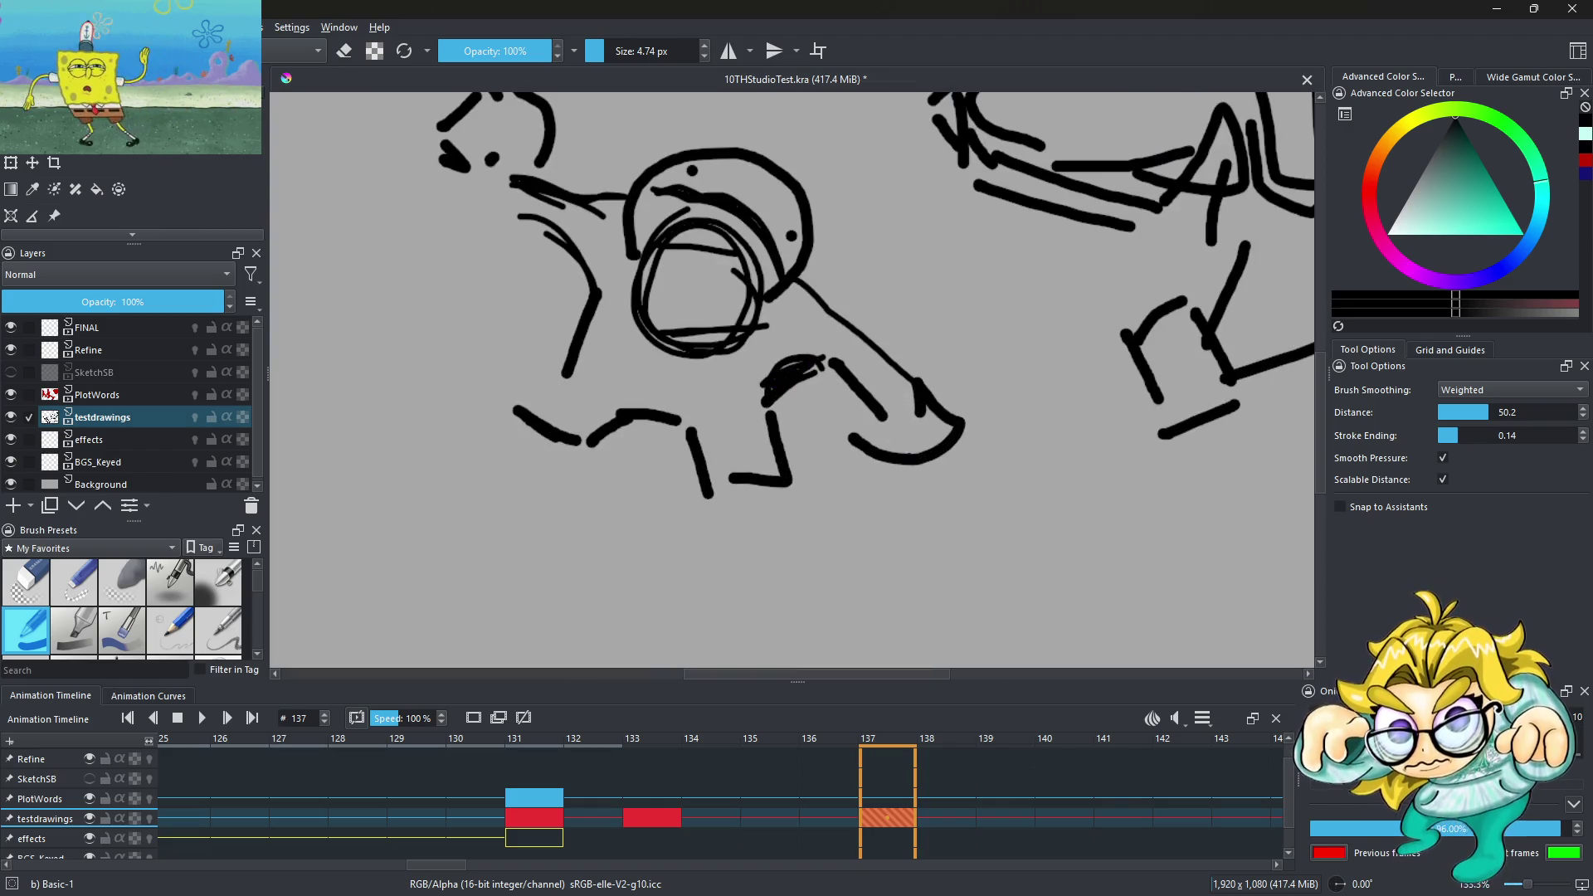
# Redraw the right foot with a new shape after discarding a stroke below it
pyautogui.moveTo(904, 488)
pyautogui.mouseDown()
pyautogui.moveTo(867, 485)
pyautogui.moveTo(984, 476)
pyautogui.mouseUp()
pyautogui.hotkey('ctrl', 'z')
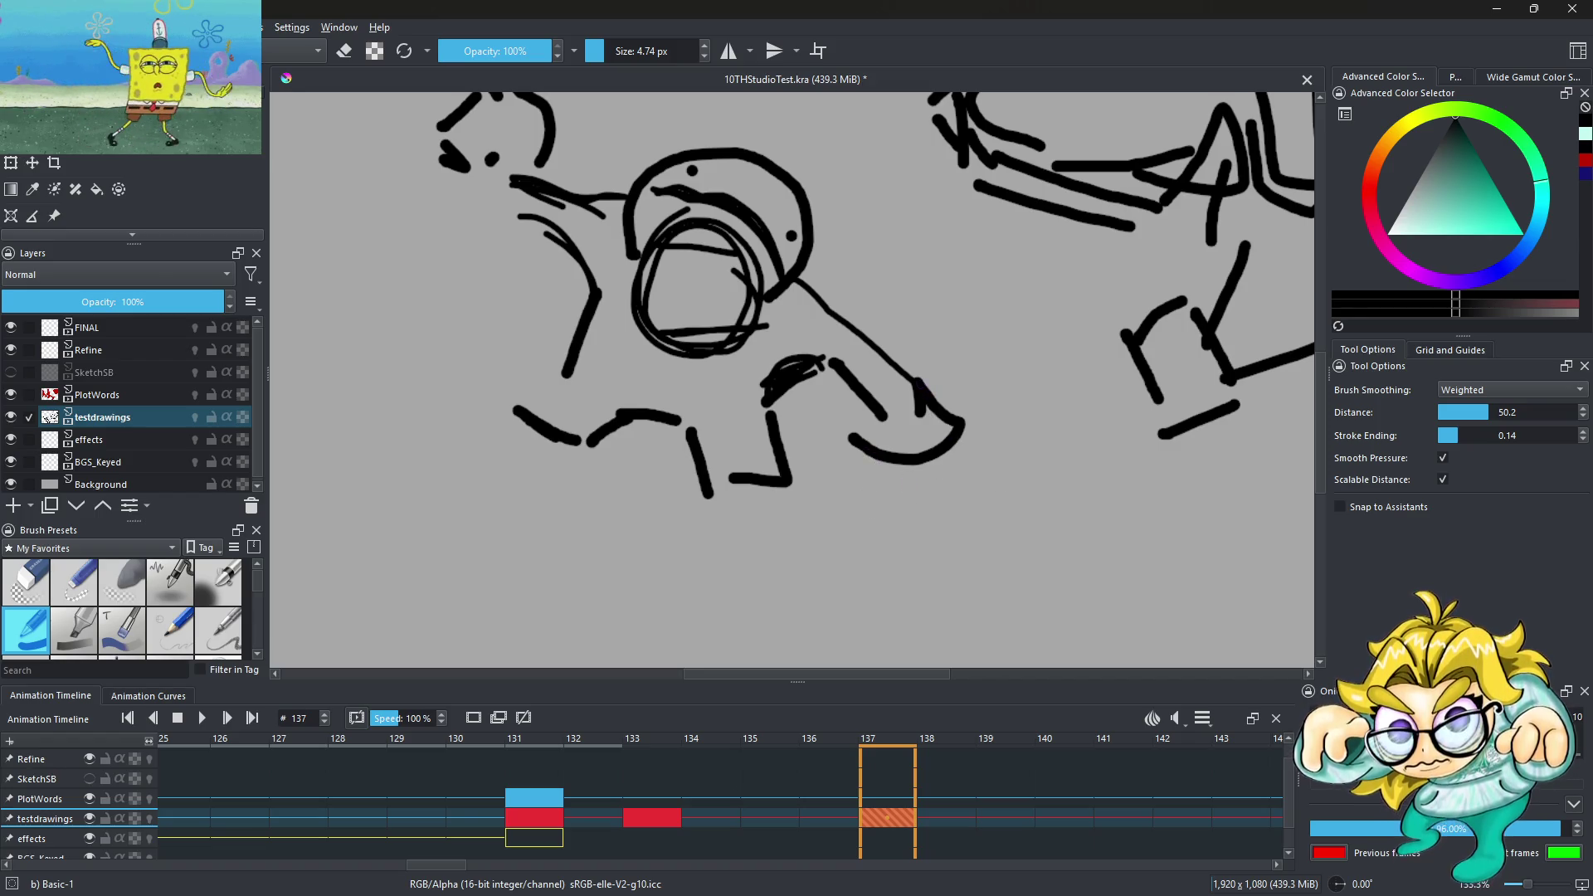
pyautogui.moveTo(1000, 462); pyautogui.dragTo(959, 485)
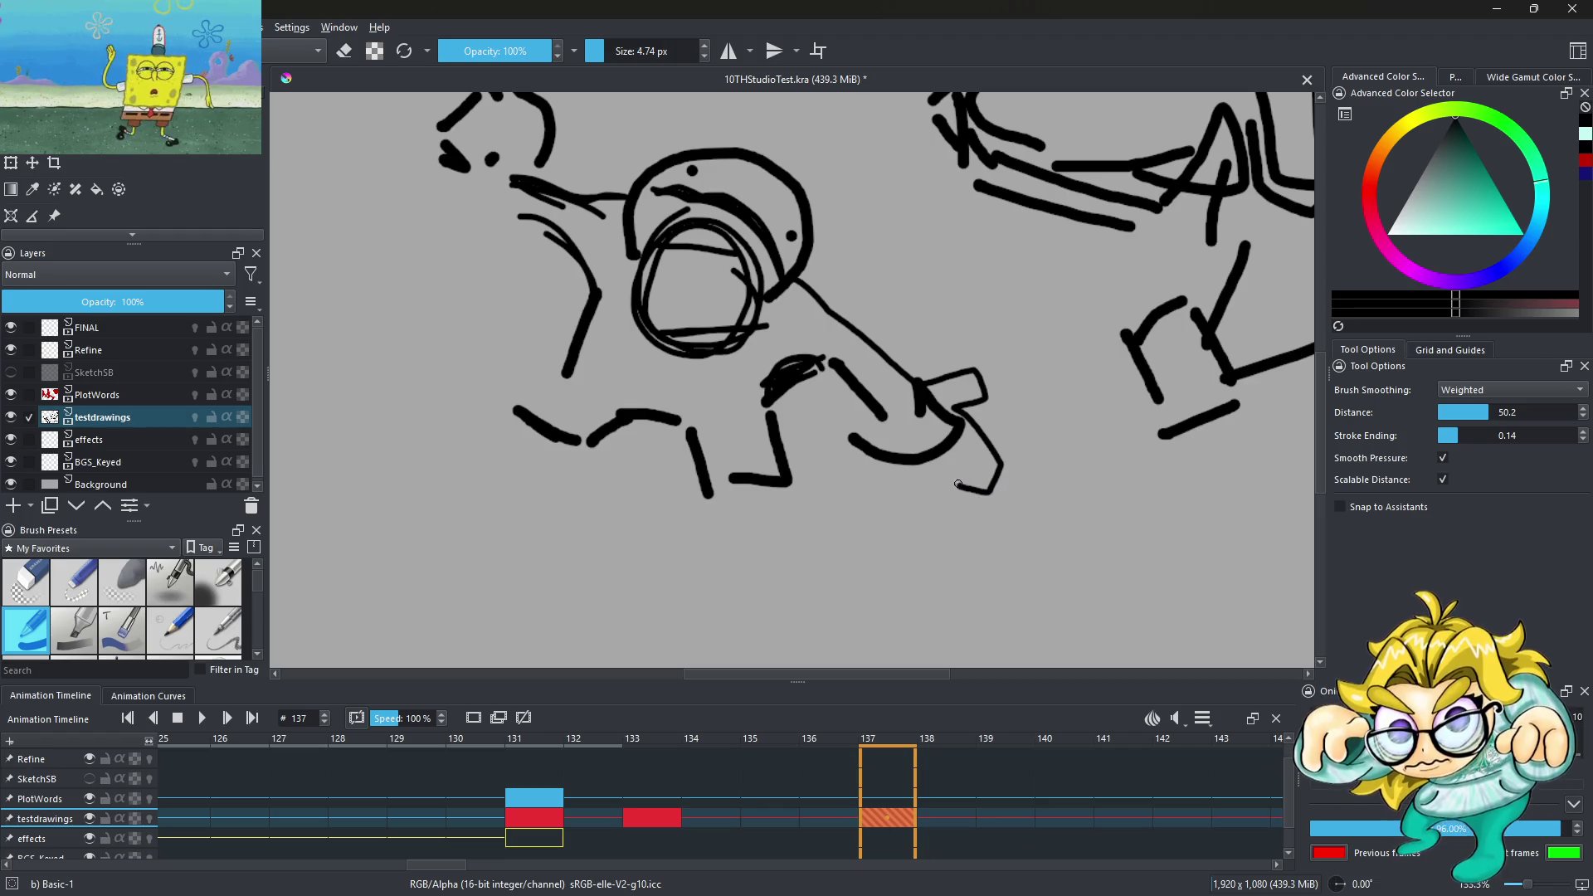
pyautogui.scroll(-3, 788, 273)
pyautogui.scroll(1, 788, 274)
pyautogui.scroll(4, 789, 274)
# Sketch a pointed ear and the snout and jaw at the upper left
pyautogui.moveTo(689, 275)
pyautogui.mouseDown()
pyautogui.moveTo(788, 272)
pyautogui.moveTo(734, 318)
pyautogui.mouseUp()
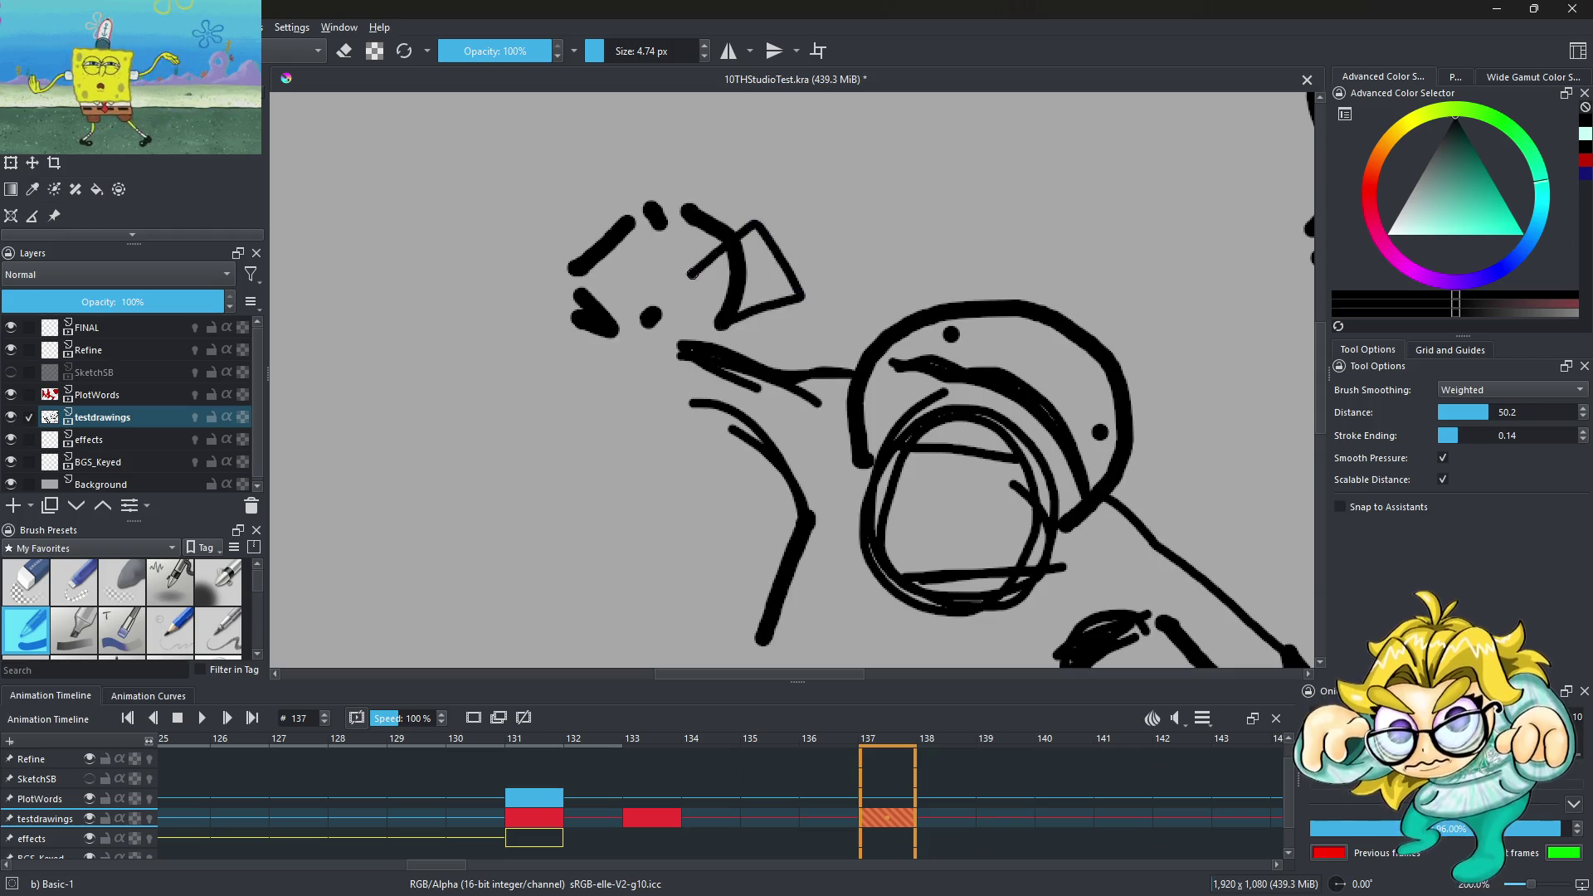
pyautogui.moveTo(614, 226)
pyautogui.mouseDown()
pyautogui.moveTo(558, 253)
pyautogui.moveTo(569, 340)
pyautogui.moveTo(680, 373)
pyautogui.mouseUp()
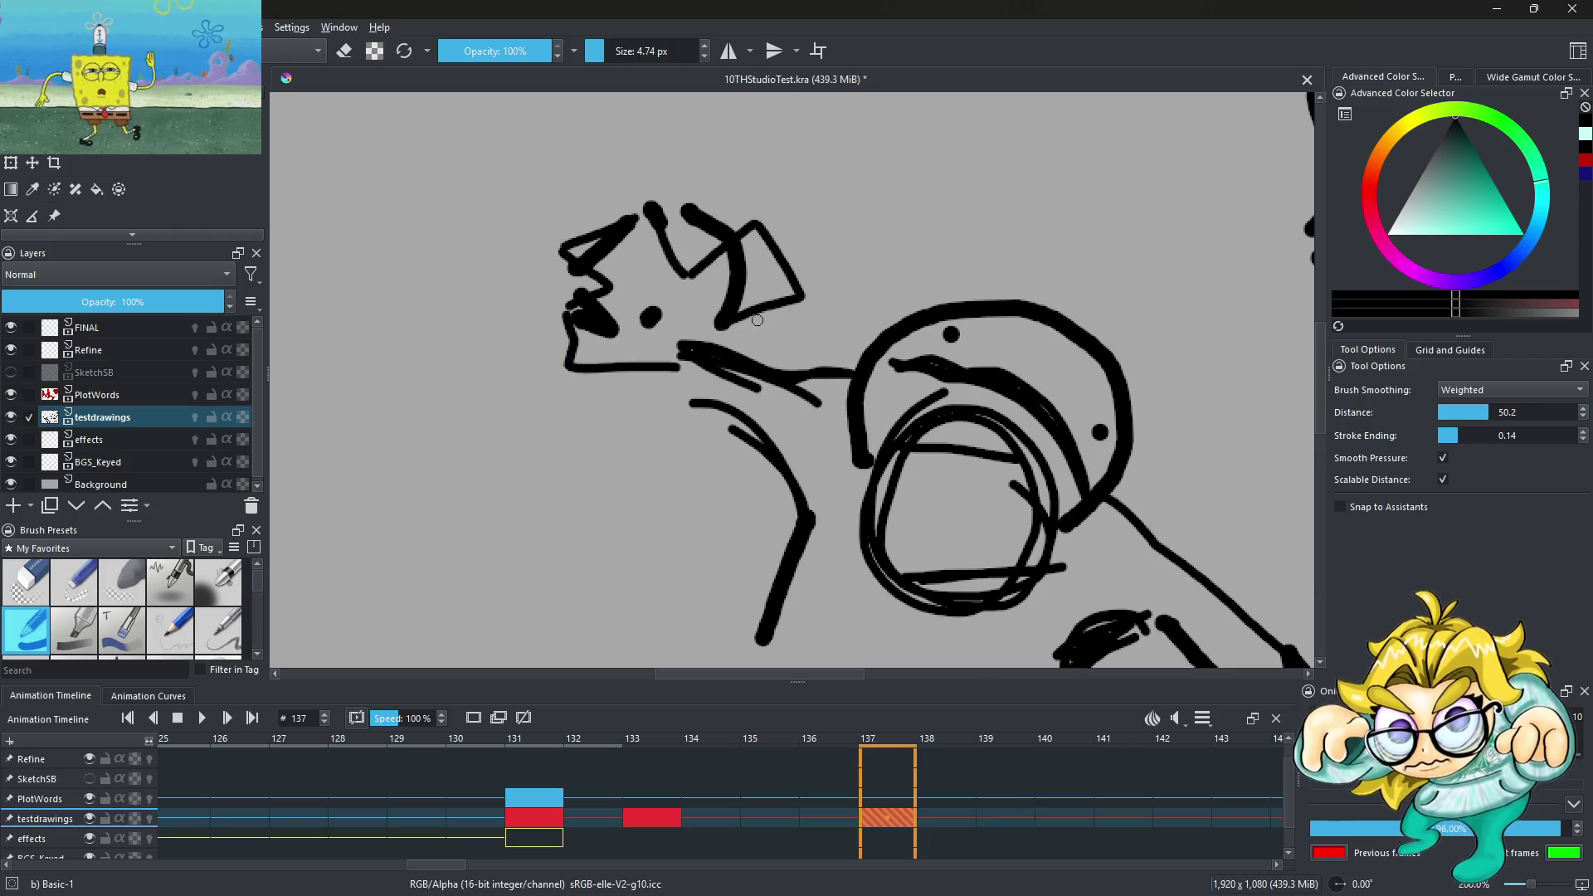
pyautogui.scroll(-4, 772, 315)
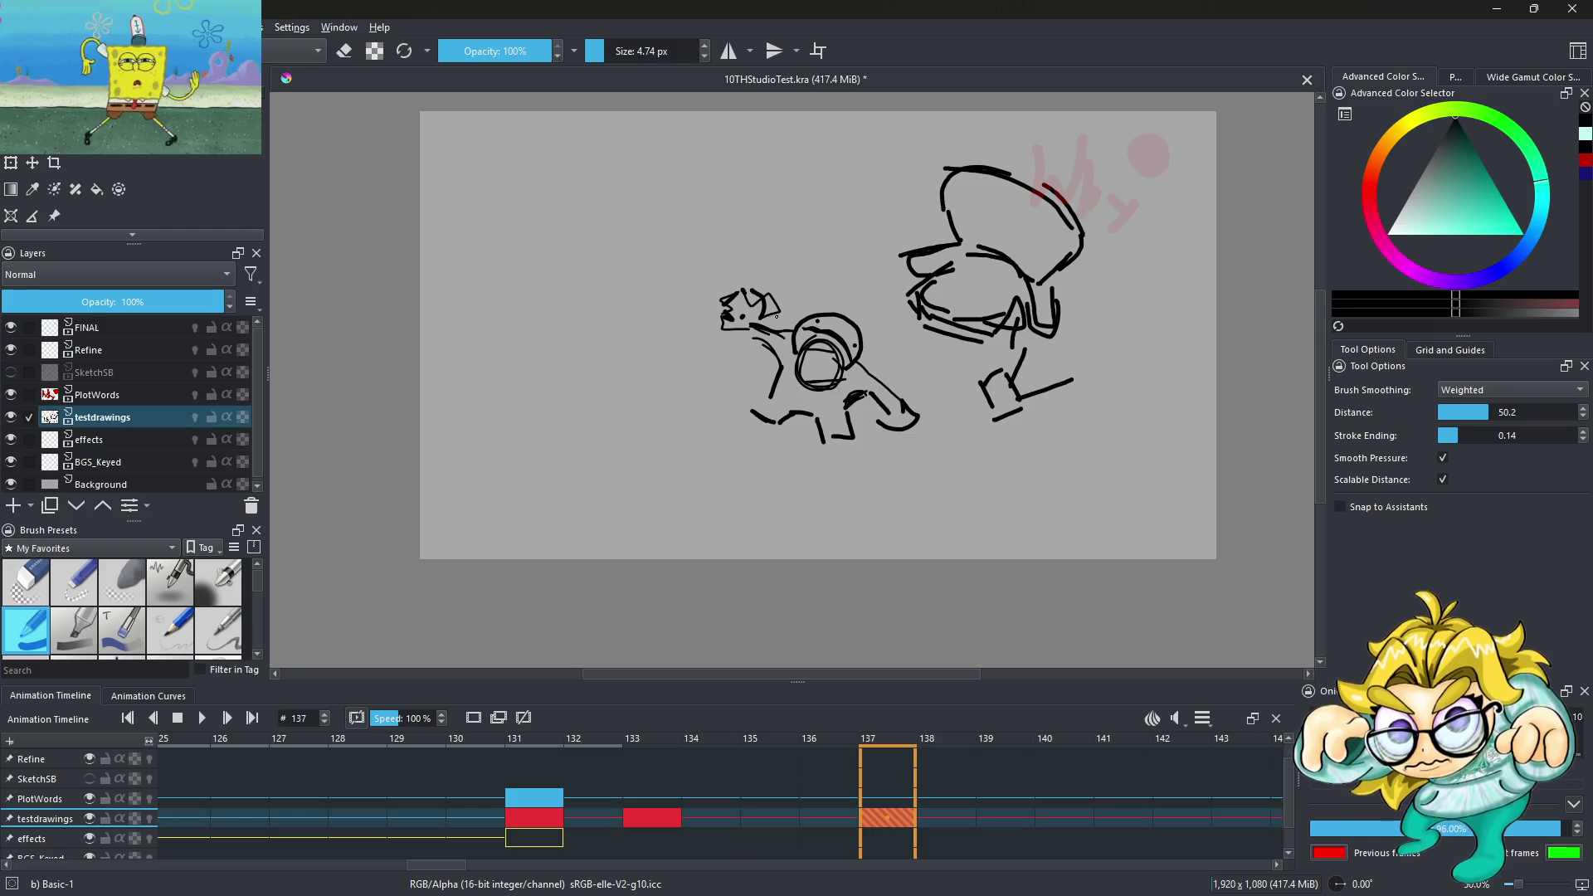
pyautogui.scroll(2, 776, 316)
# Erase the inner helmet circles and the upper-left head strokes
pyautogui.press('e')
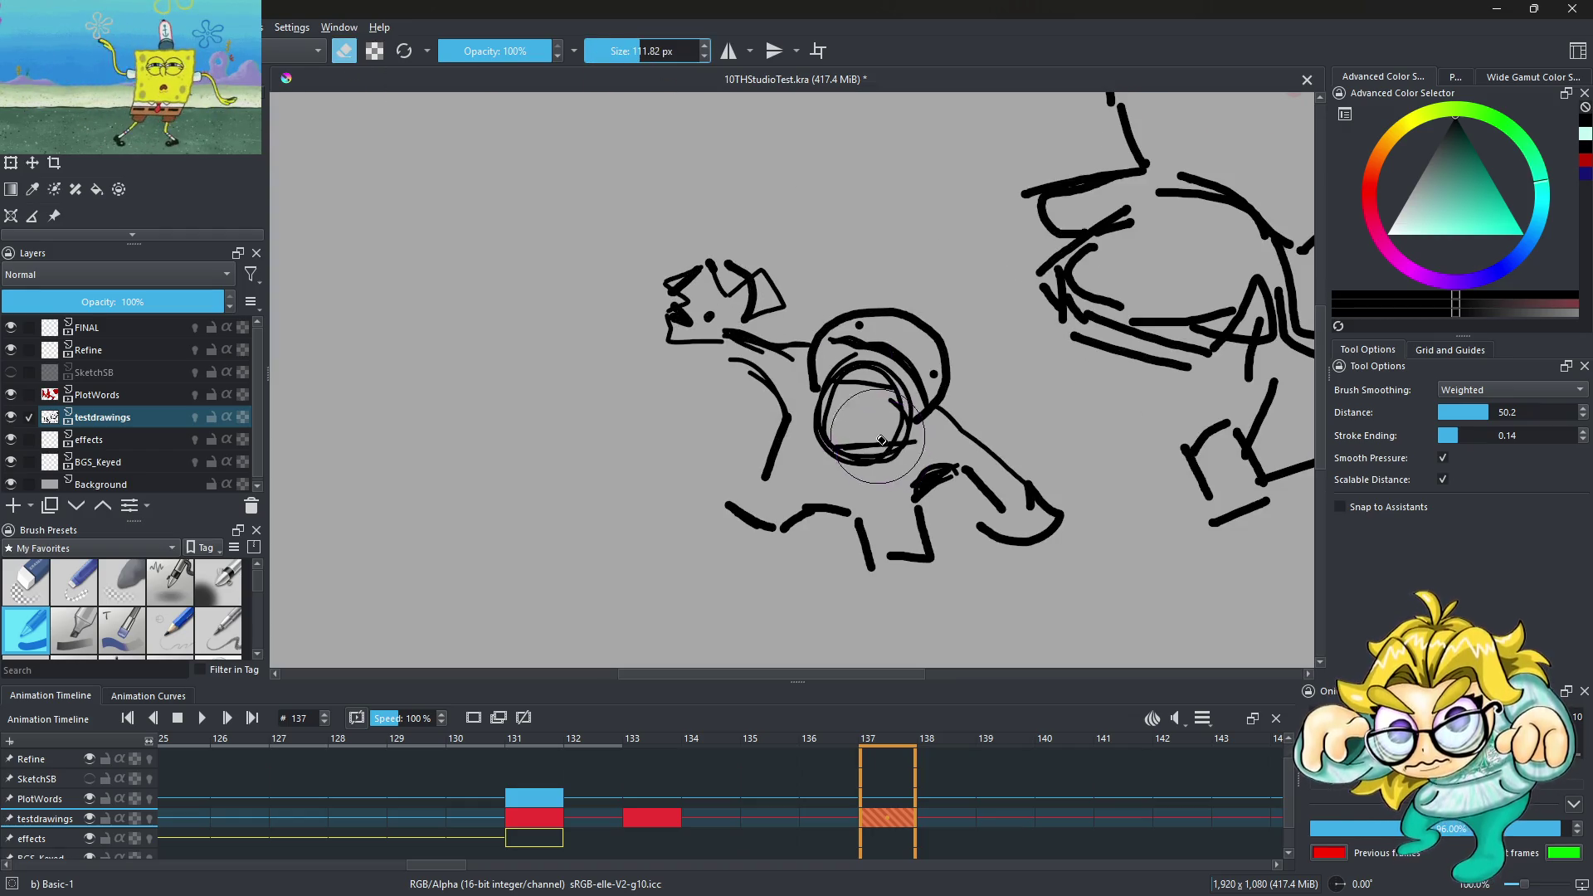
pyautogui.moveTo(881, 440); pyautogui.dragTo(843, 399)
pyautogui.scroll(-4, 816, 452)
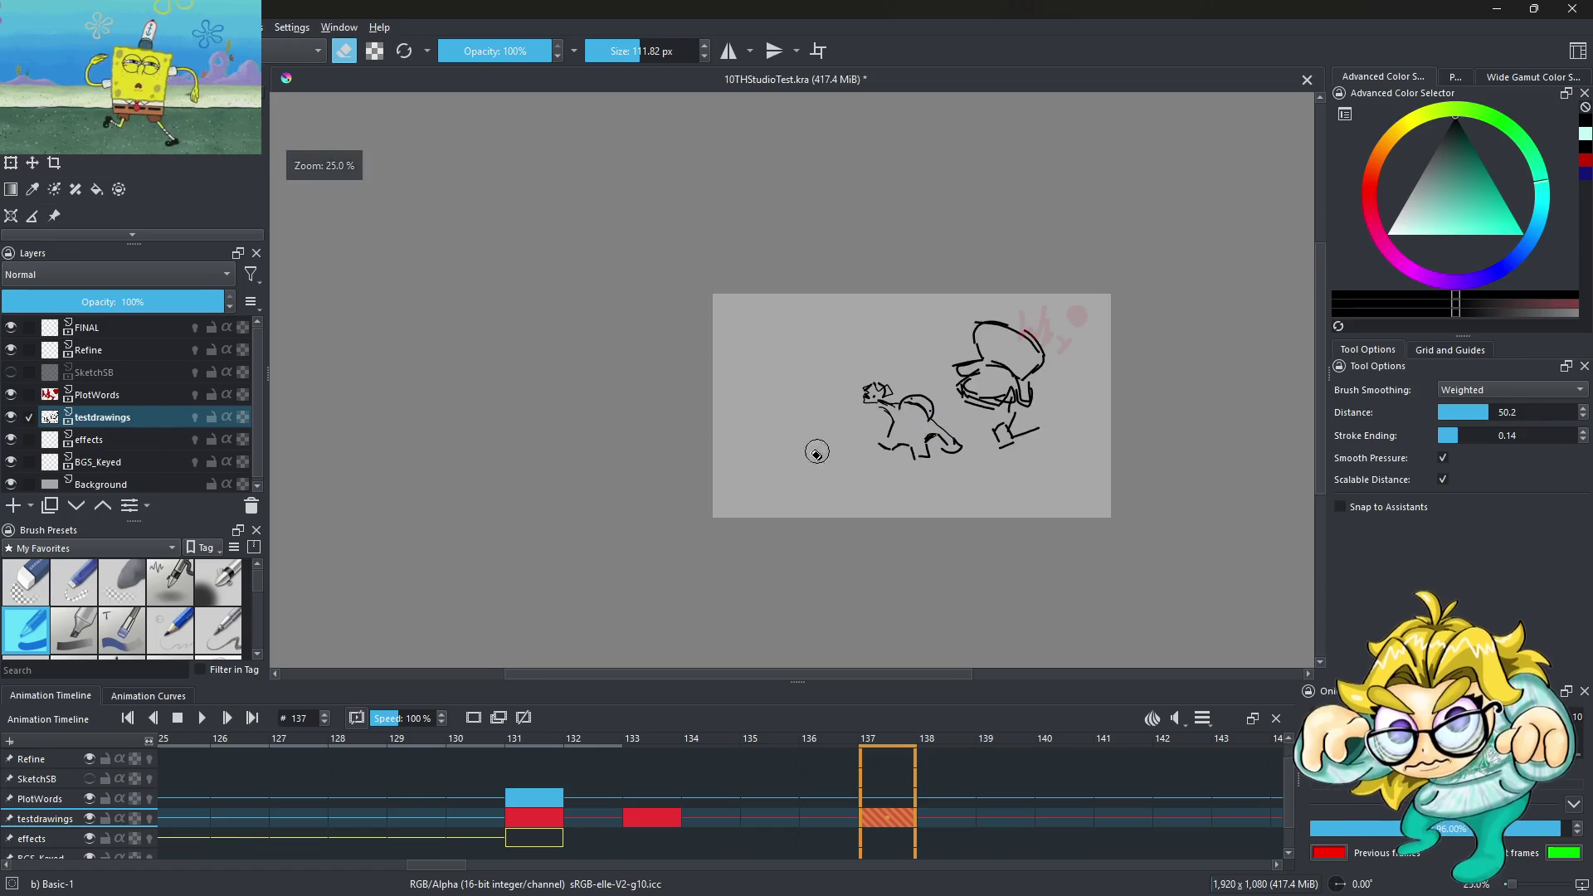
pyautogui.scroll(3, 899, 404)
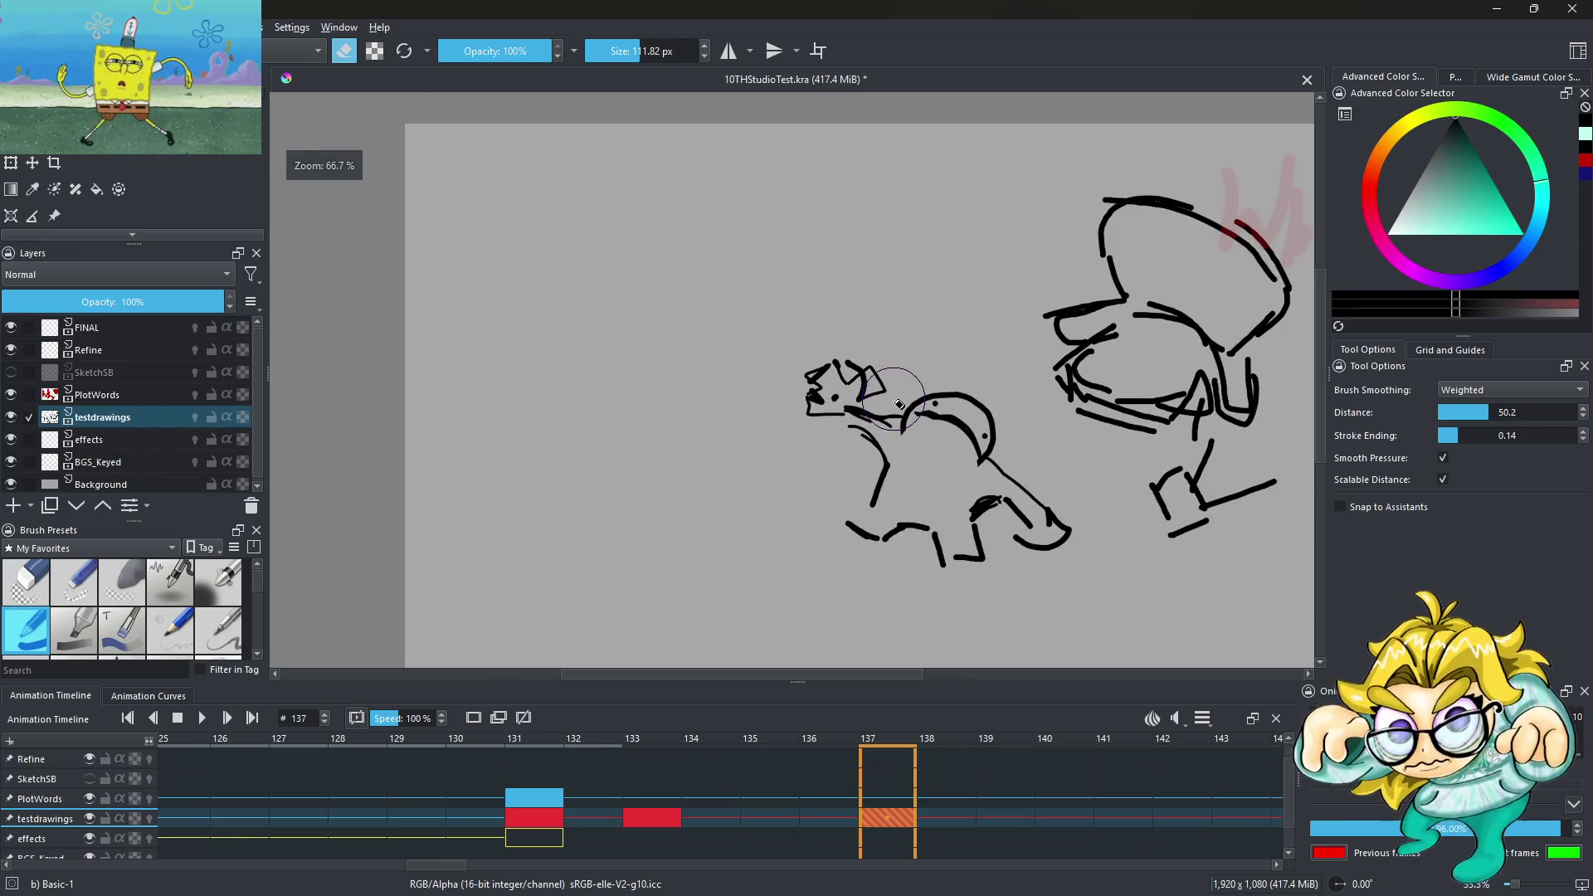
pyautogui.moveTo(864, 368); pyautogui.dragTo(811, 391)
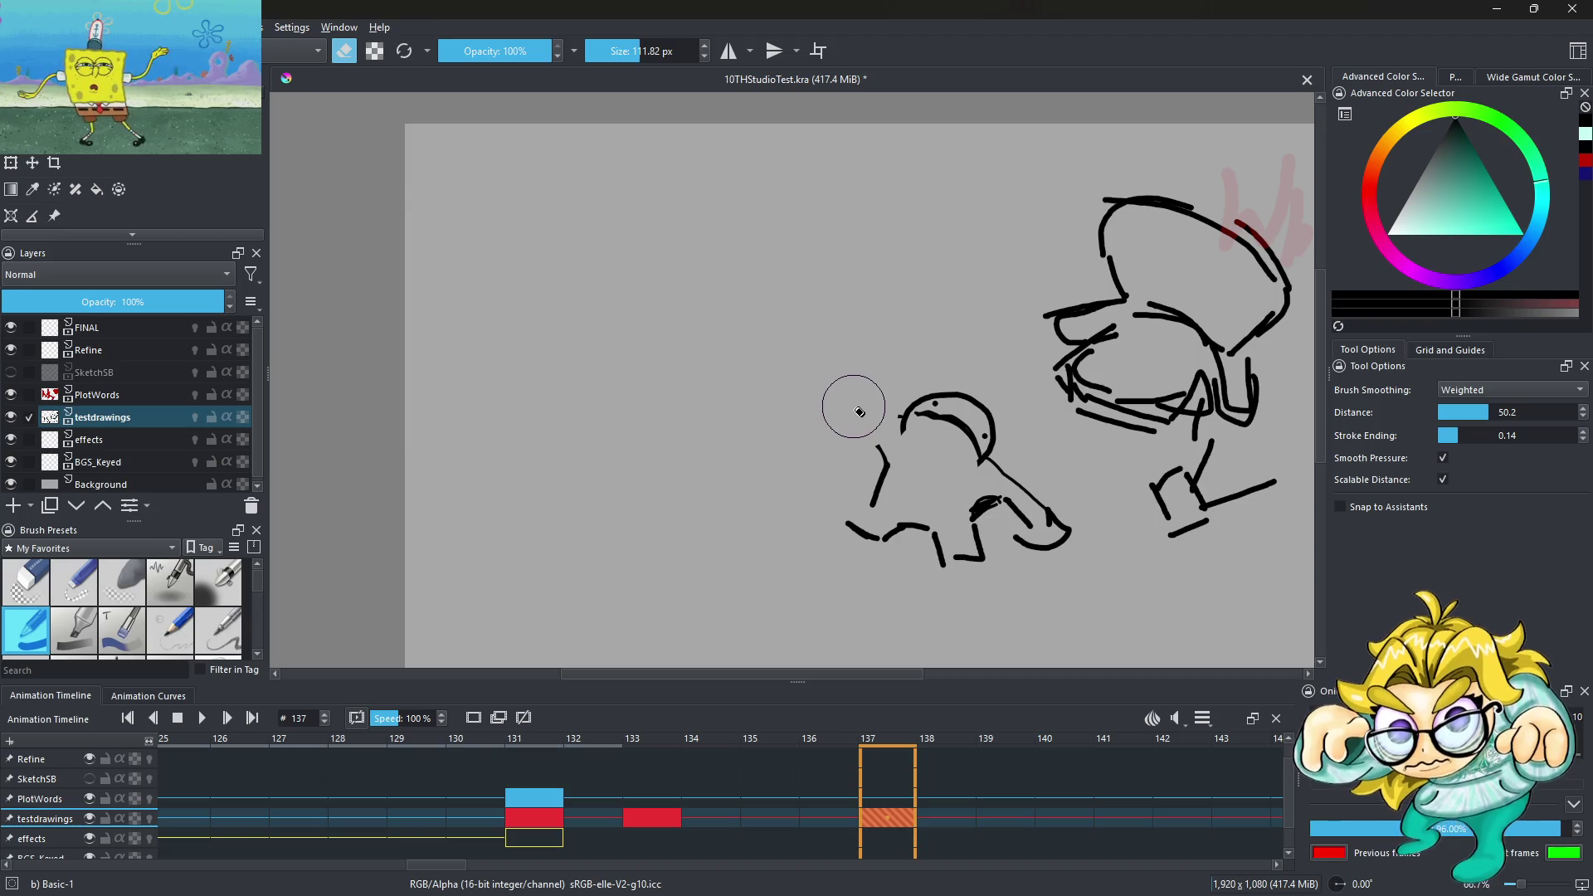
pyautogui.press('e')
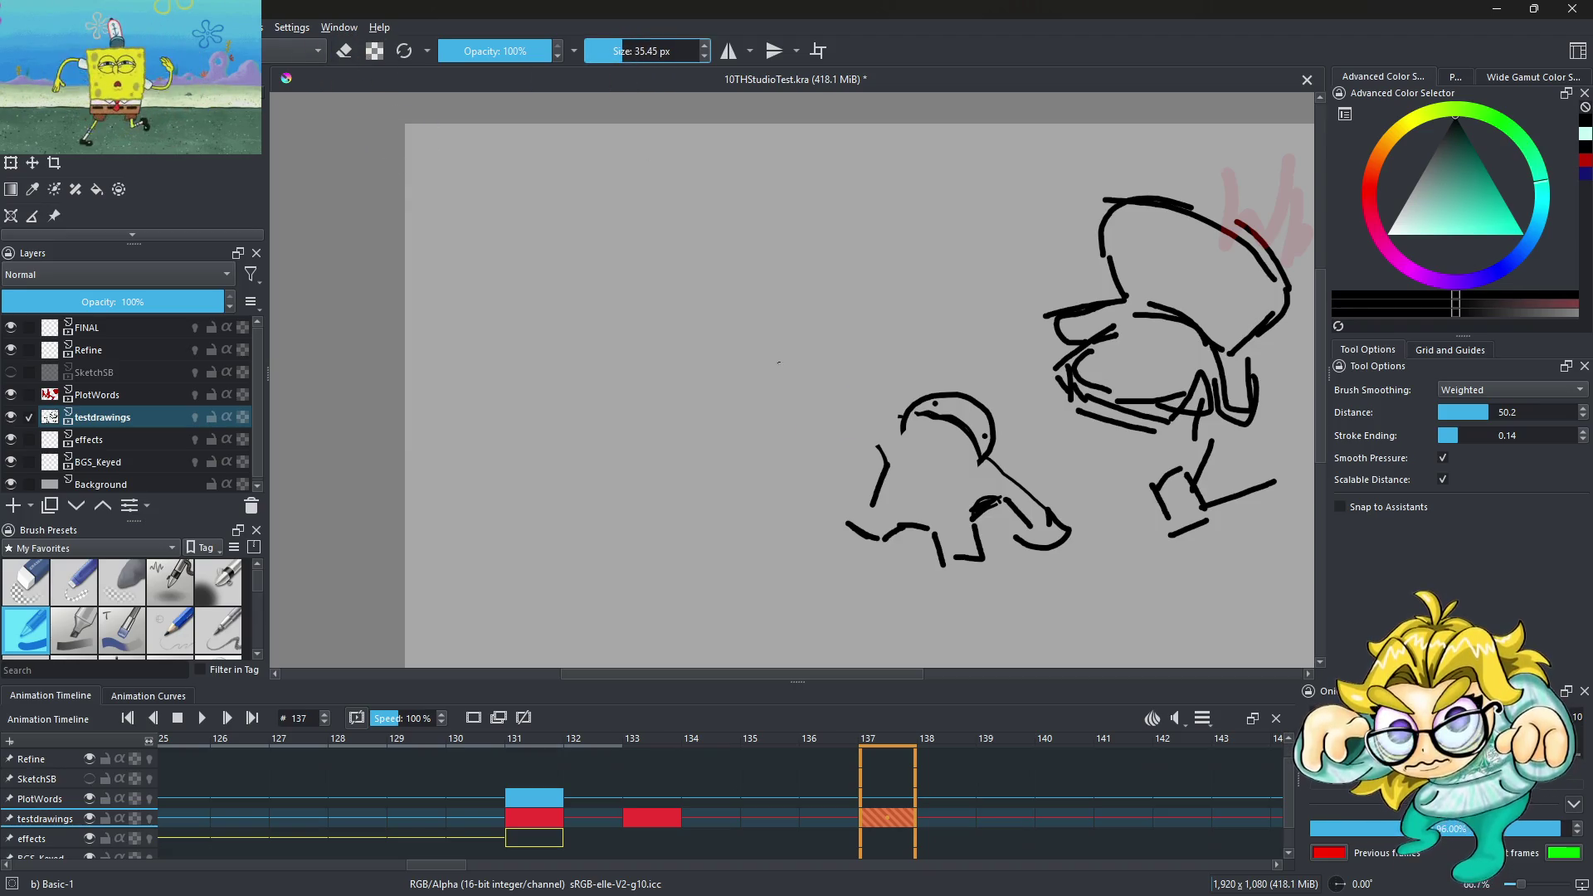
# Shrink the brush and extend the creature's snout with a thick black stroke
pyautogui.scroll(1, 872, 412)
pyautogui.click(614, 51)
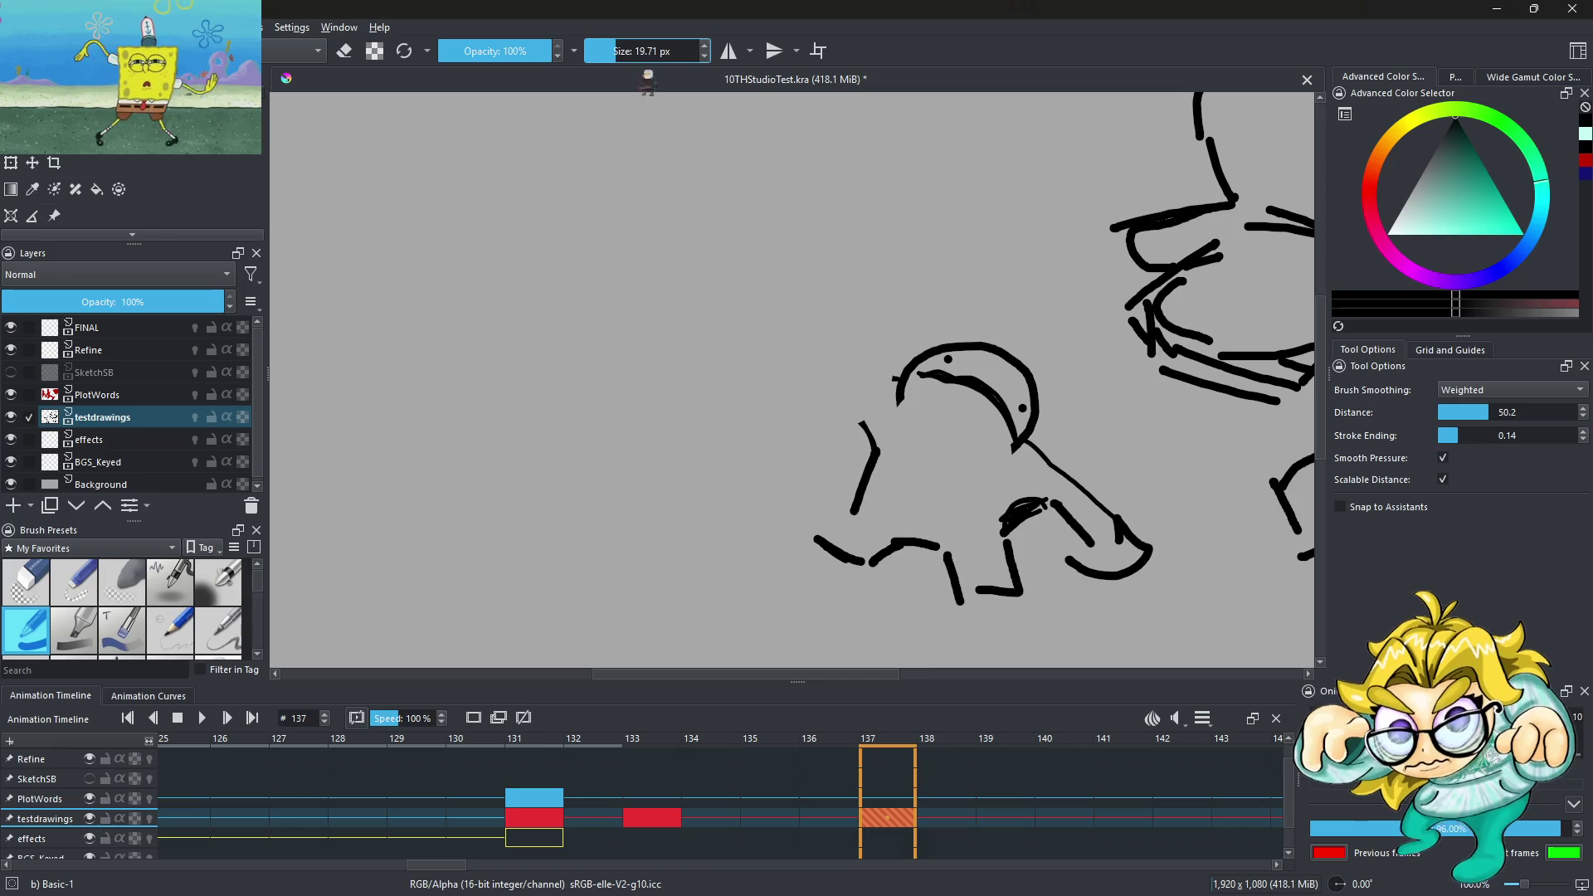
pyautogui.moveTo(898, 384); pyautogui.dragTo(790, 404)
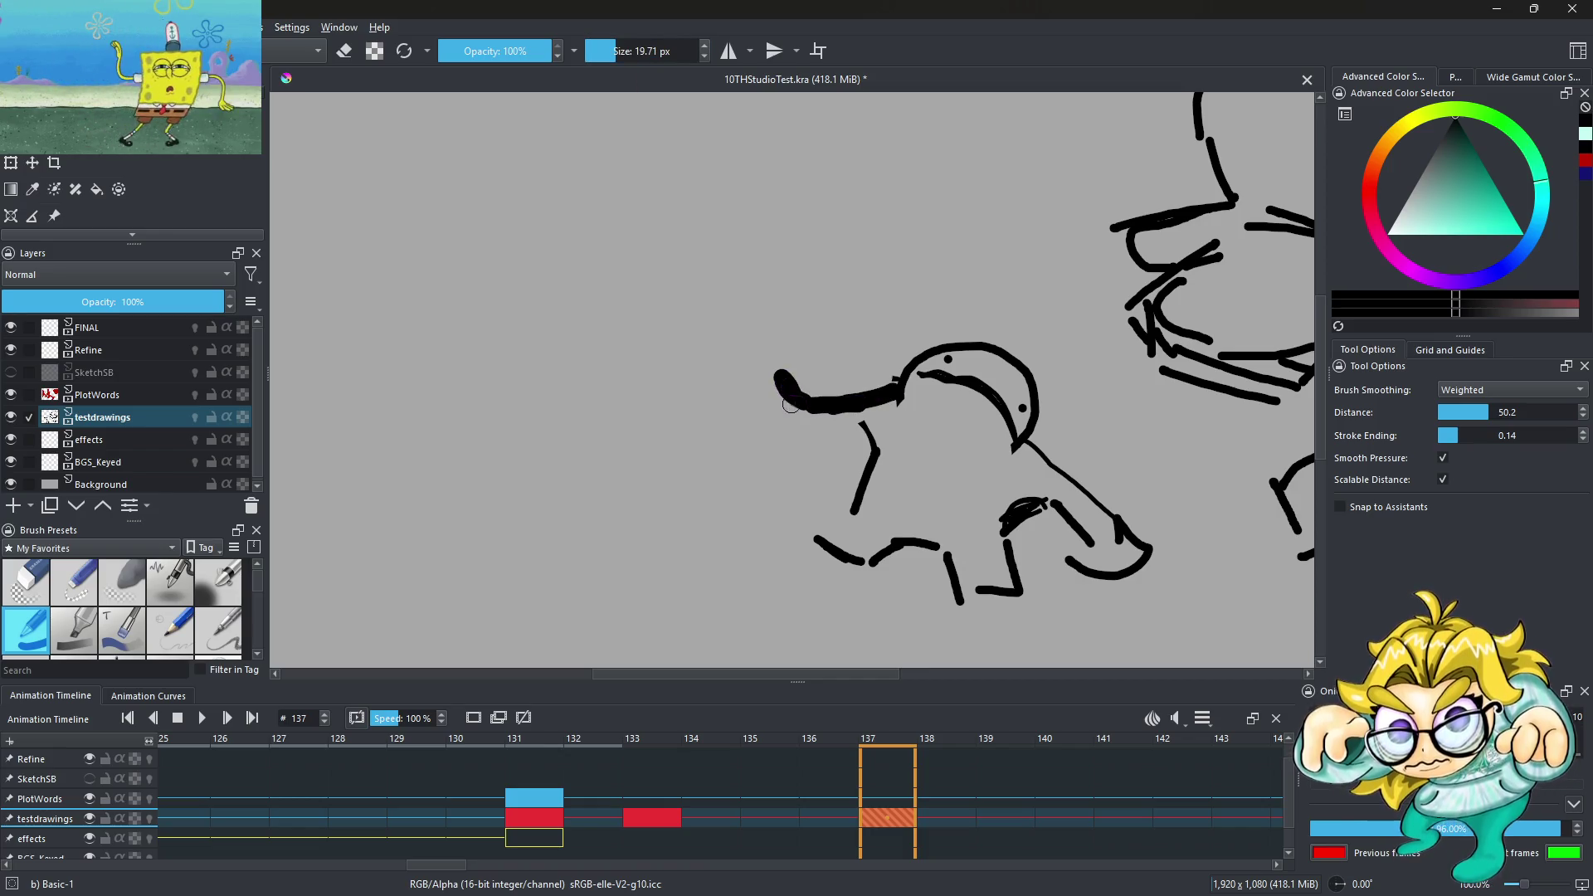
pyautogui.hotkey('ctrl', 'z')
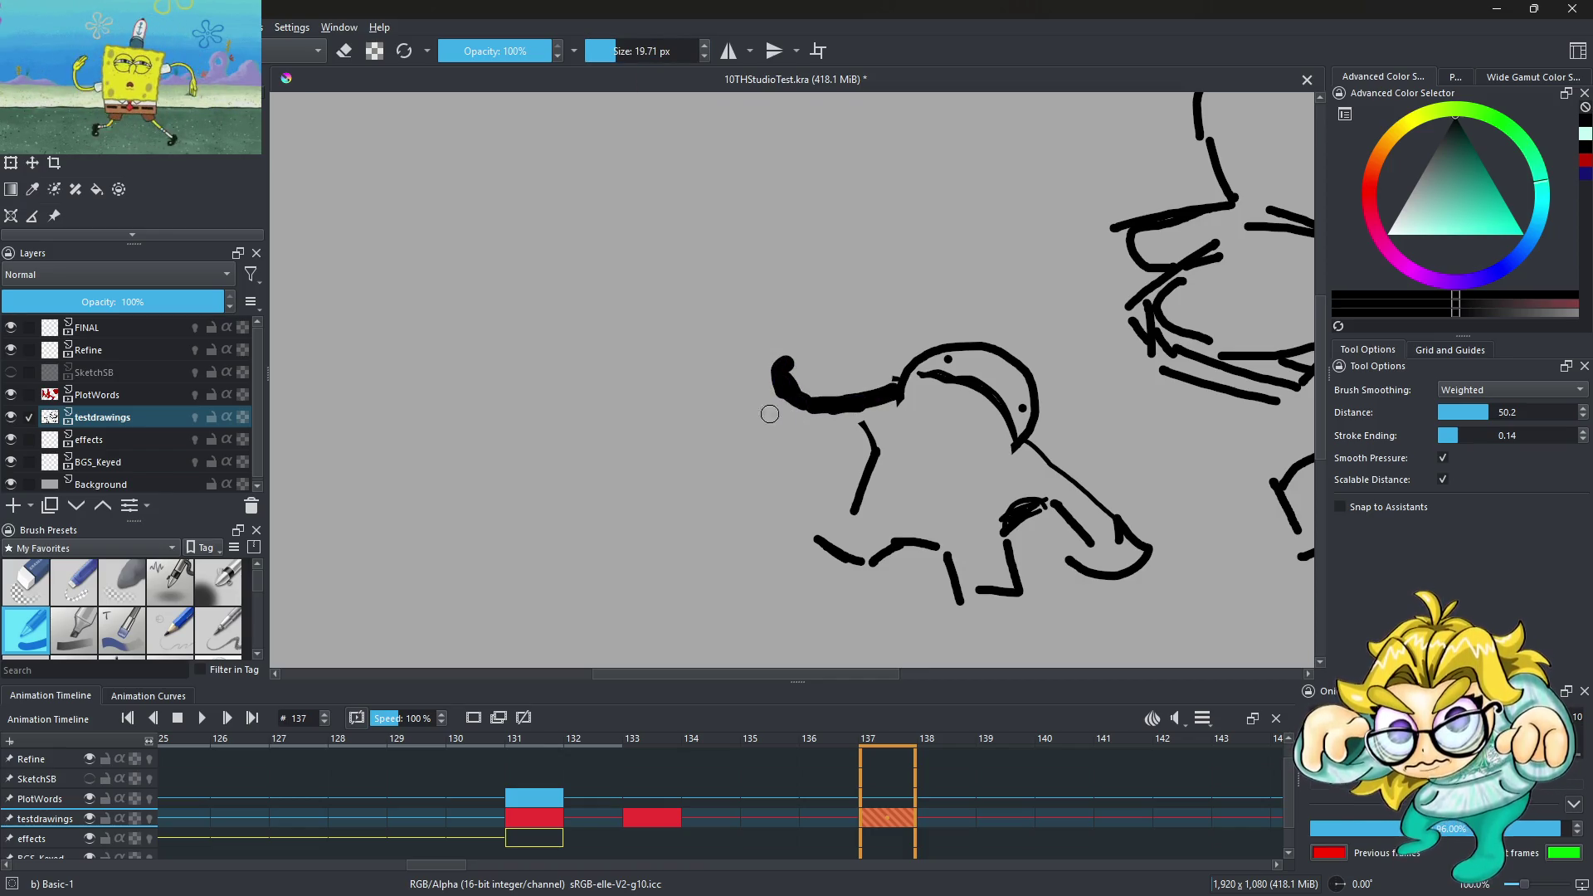
pyautogui.moveTo(724, 374)
pyautogui.mouseDown()
pyautogui.moveTo(768, 396)
pyautogui.moveTo(743, 406)
pyautogui.moveTo(880, 428)
pyautogui.mouseUp()
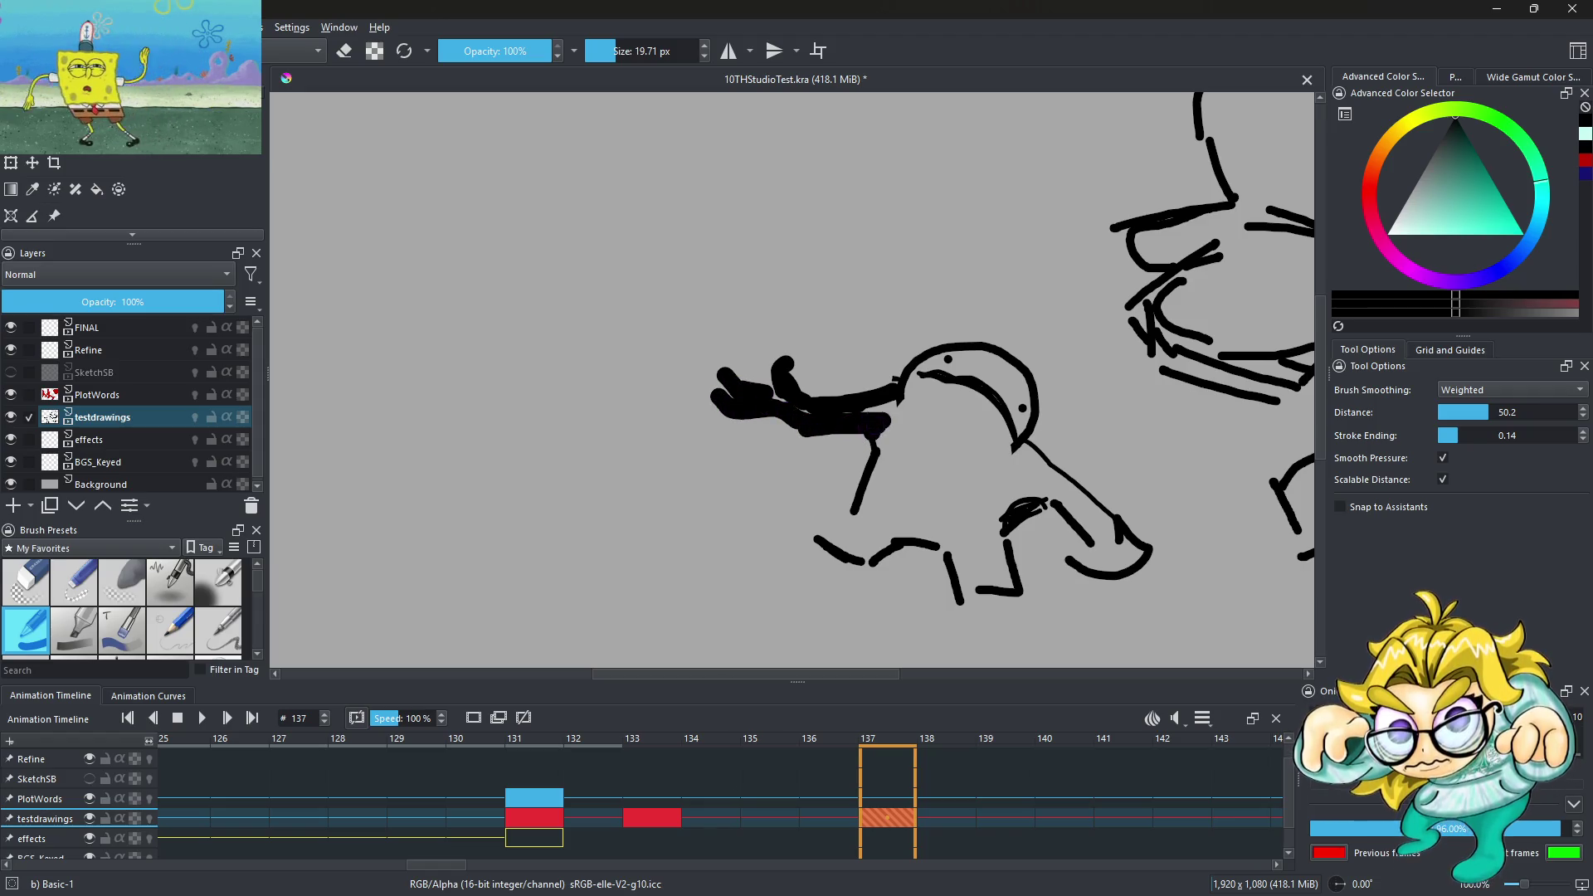
# Thicken the diagonal arm and redraw a bold clawed paw reaching down-right
pyautogui.moveTo(1033, 444)
pyautogui.mouseDown()
pyautogui.moveTo(1105, 537)
pyautogui.moveTo(1075, 580)
pyautogui.mouseUp()
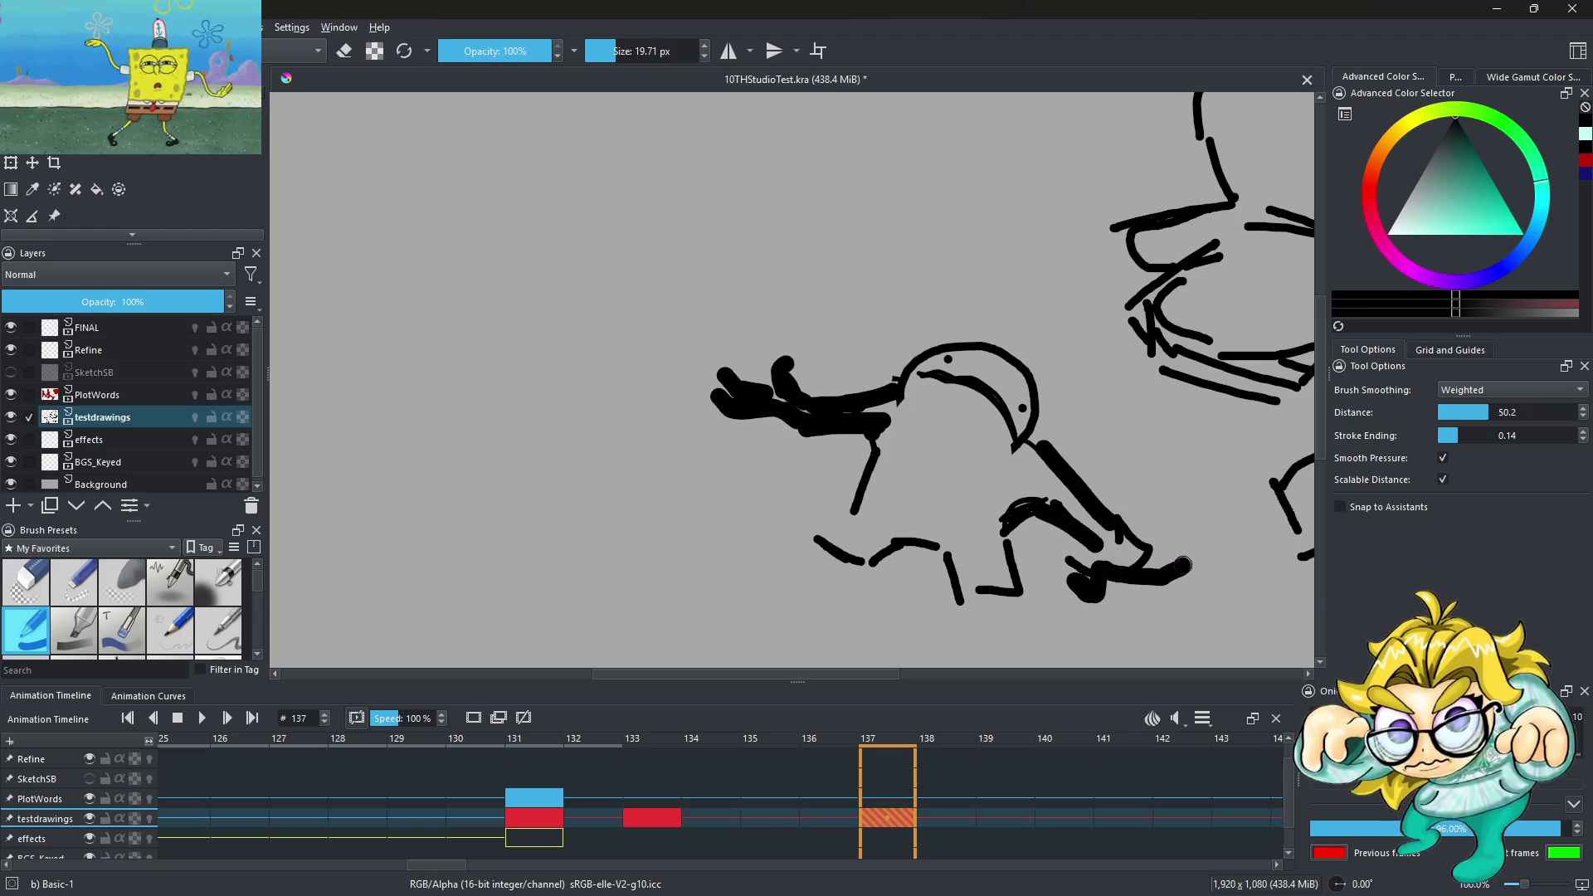
pyautogui.hotkey('ctrl', 'z')
pyautogui.moveTo(1166, 566)
pyautogui.mouseDown()
pyautogui.moveTo(1182, 585)
pyautogui.moveTo(1116, 589)
pyautogui.moveTo(1078, 555)
pyautogui.mouseUp()
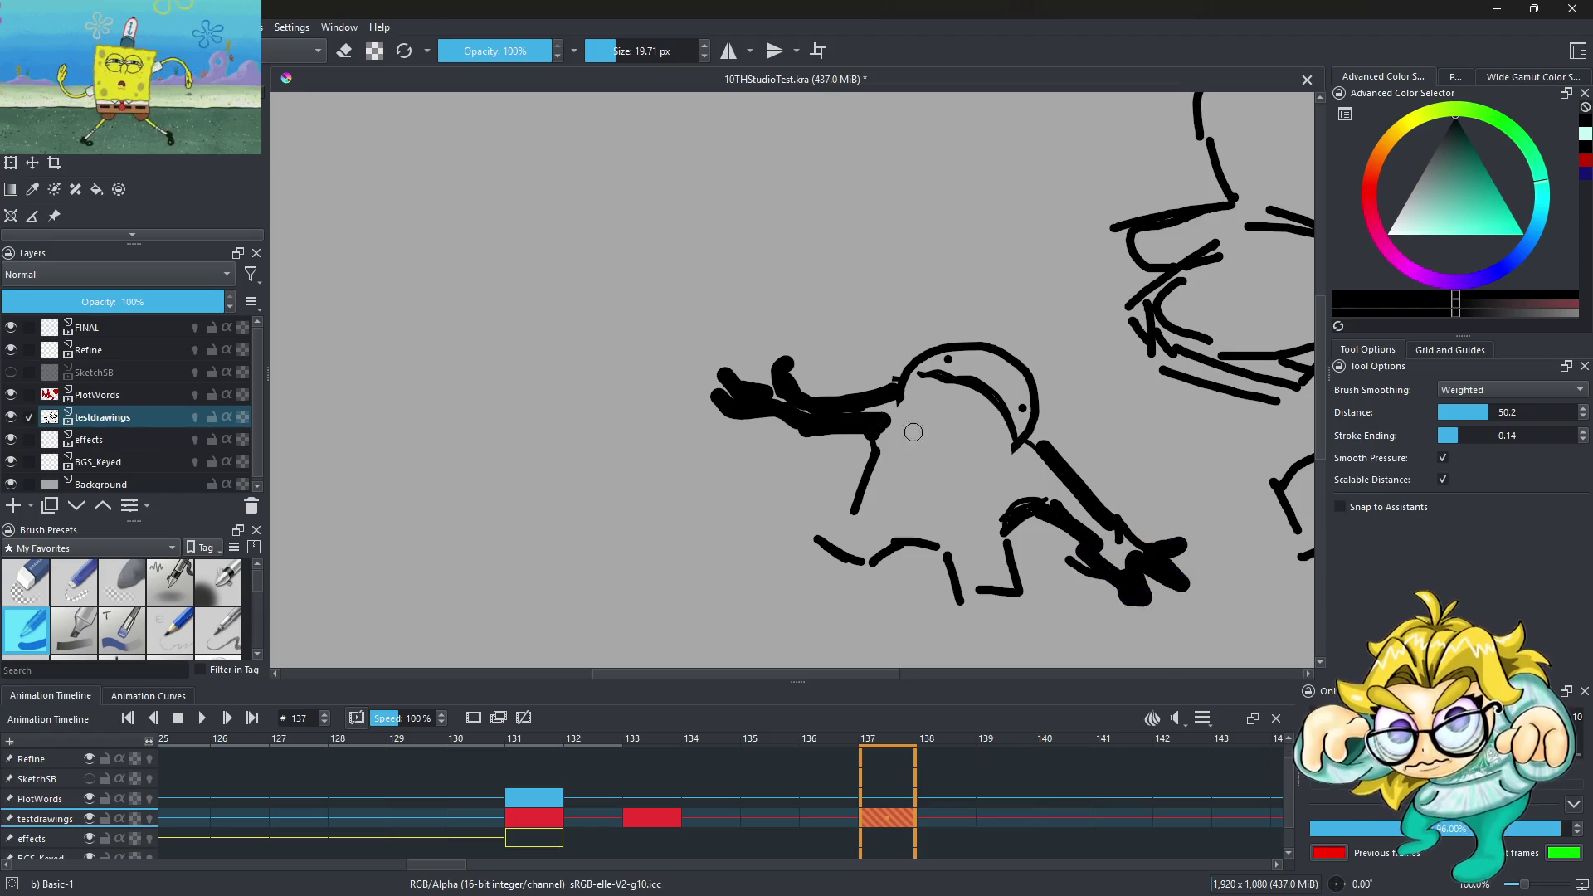
pyautogui.scroll(-3, 852, 481)
pyautogui.scroll(3, 852, 481)
pyautogui.moveTo(867, 448)
pyautogui.mouseDown()
pyautogui.moveTo(819, 563)
pyautogui.moveTo(779, 568)
pyautogui.moveTo(879, 440)
pyautogui.mouseUp()
pyautogui.hotkey('ctrl', 'z')
# Try strokes near the creature's leg and hand, undoing the raised-finger strokes
pyautogui.moveTo(838, 551); pyautogui.dragTo(879, 577)
pyautogui.scroll(-5, 855, 498)
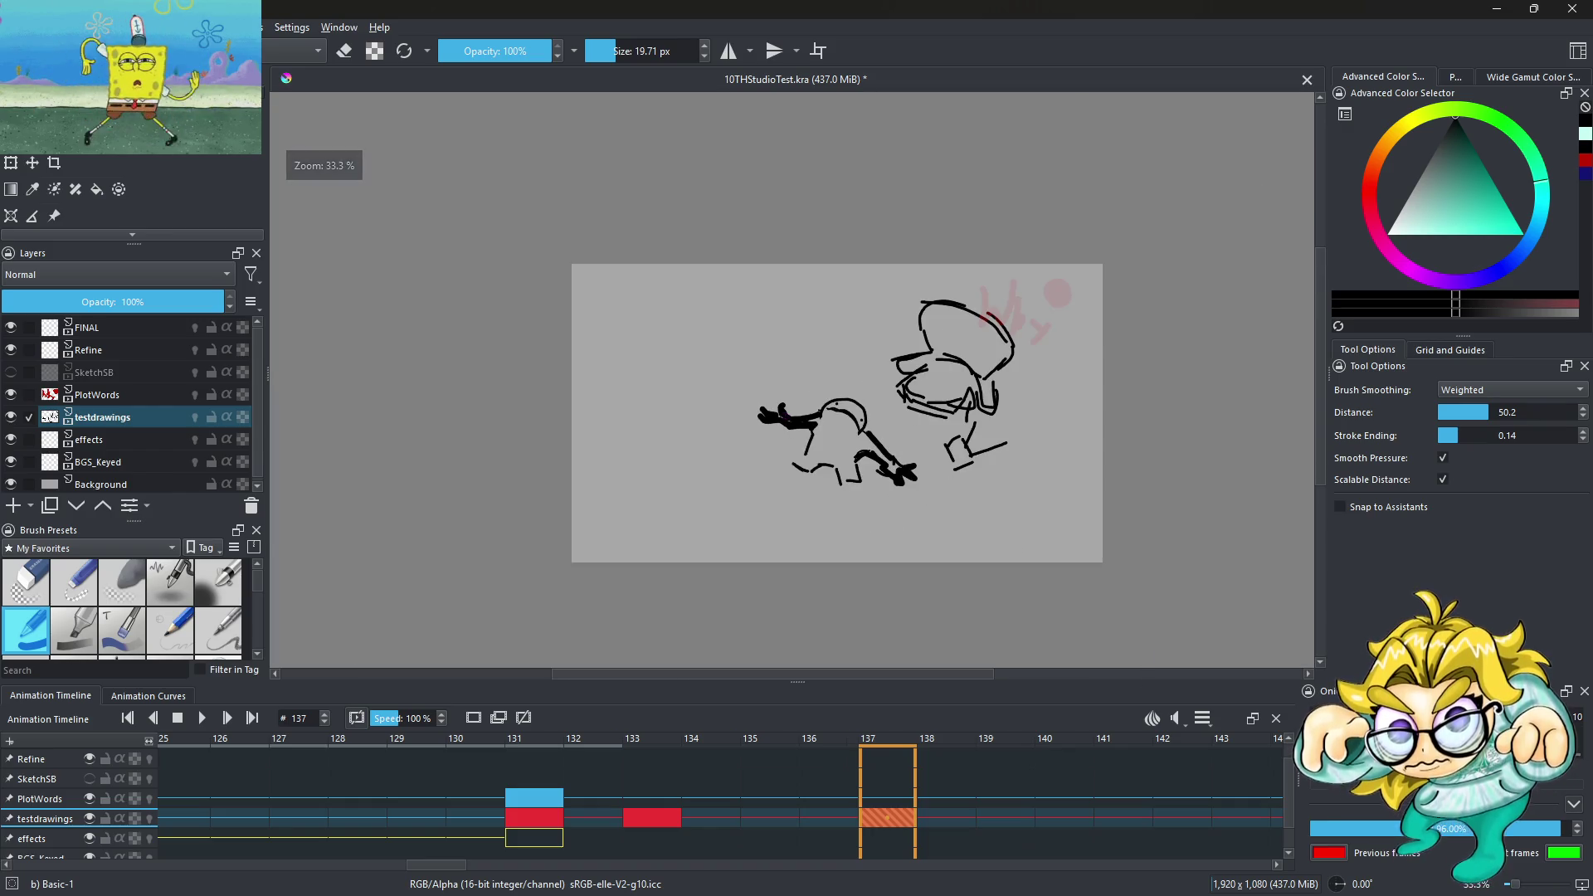
pyautogui.scroll(1, 773, 418)
pyautogui.scroll(1, 773, 417)
pyautogui.moveTo(751, 330)
pyautogui.mouseDown()
pyautogui.moveTo(755, 386)
pyautogui.moveTo(770, 332)
pyautogui.mouseUp()
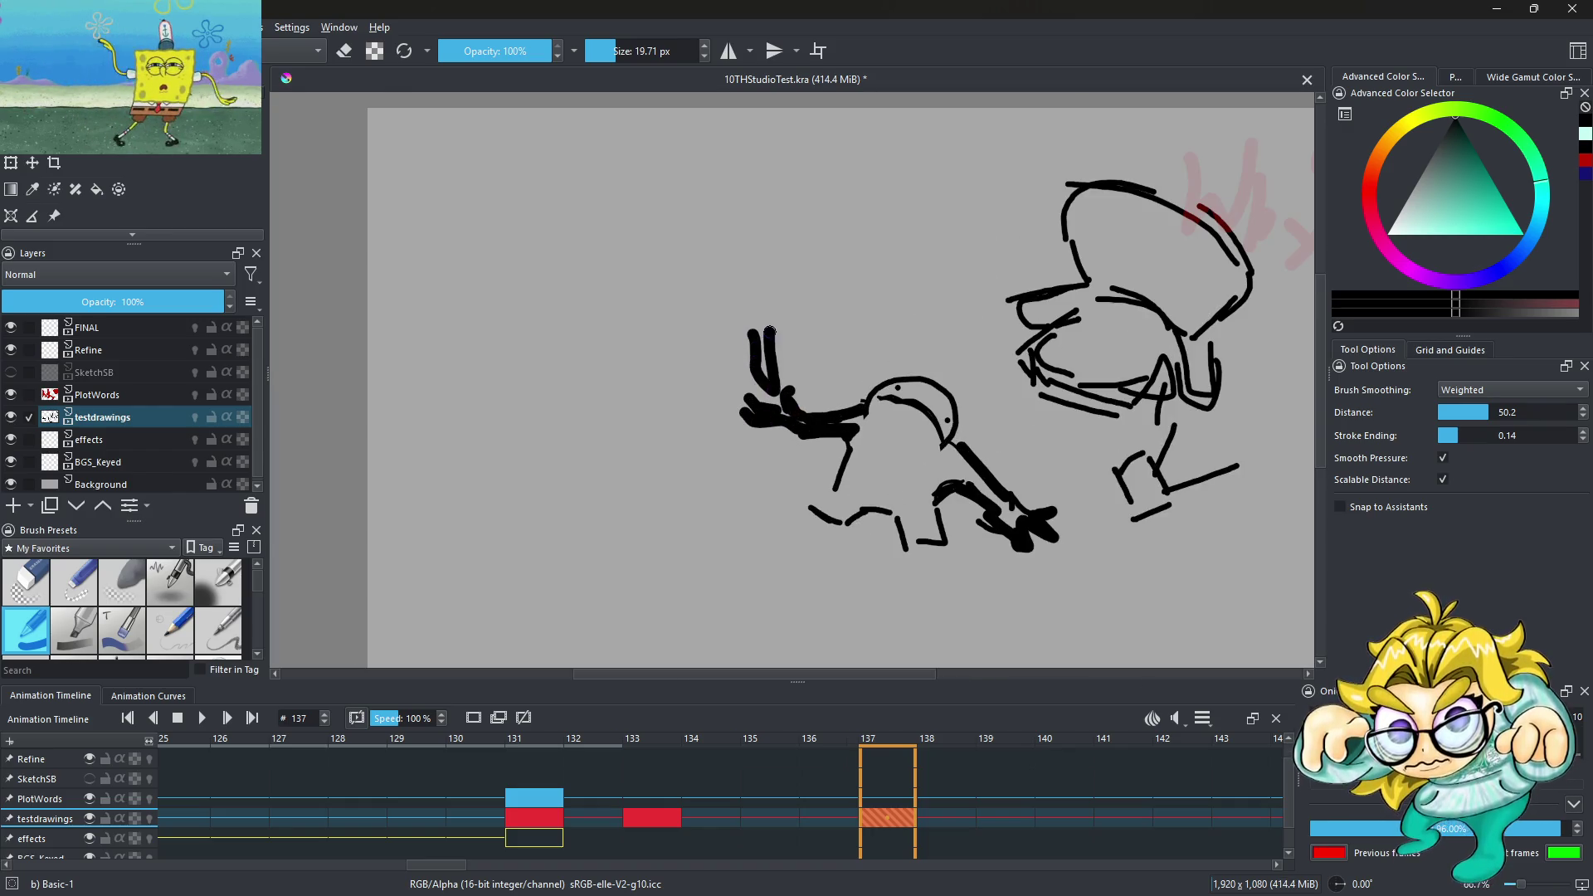
pyautogui.hotkey('ctrl', 'z')
pyautogui.hotkey('ctrl', 'z')
pyautogui.scroll(-2, 829, 431)
pyautogui.scroll(2, 829, 431)
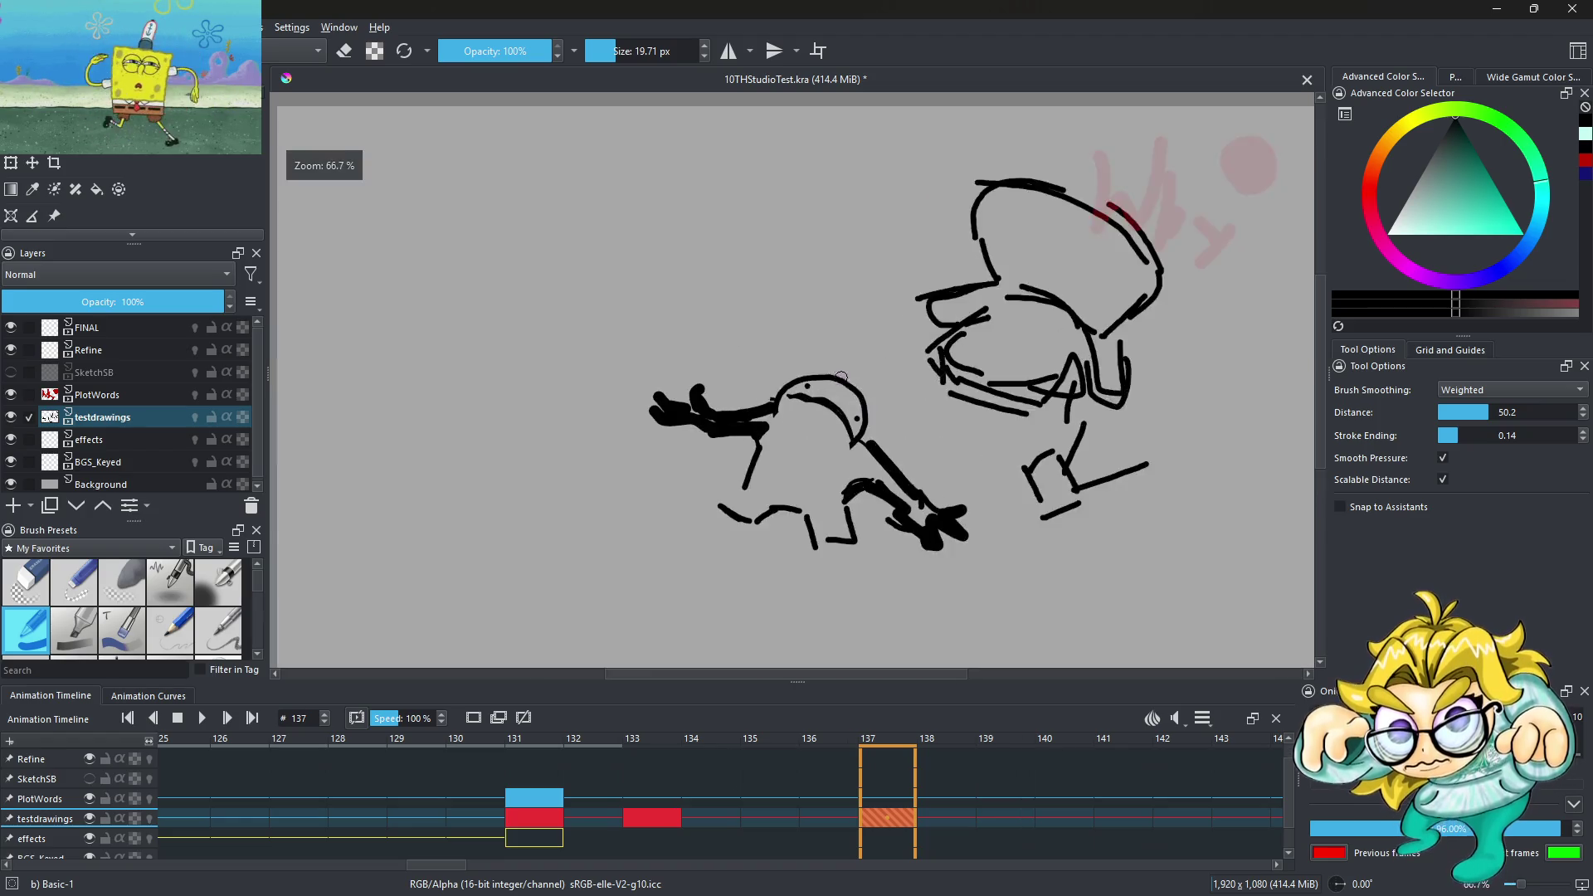
pyautogui.scroll(2, 830, 431)
# Paint a solid black eye inside the head, replacing an undone circle attempt
pyautogui.moveTo(759, 419); pyautogui.dragTo(855, 452)
pyautogui.hotkey('ctrl', 'z')
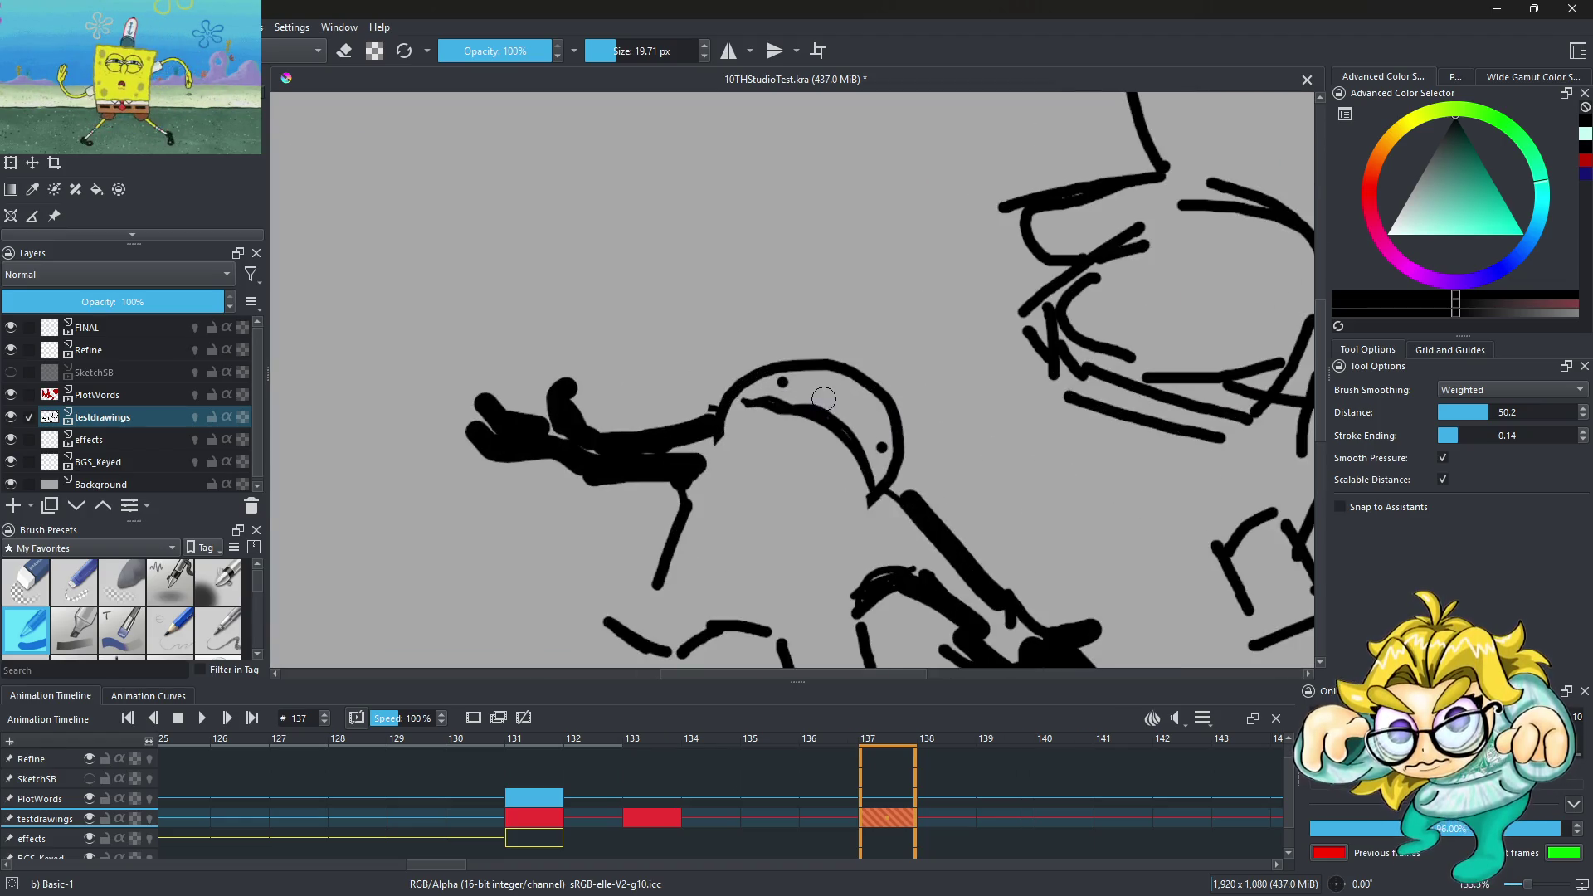
pyautogui.scroll(2, 823, 398)
pyautogui.moveTo(863, 514)
pyautogui.mouseDown()
pyautogui.moveTo(700, 426)
pyautogui.moveTo(757, 432)
pyautogui.mouseUp()
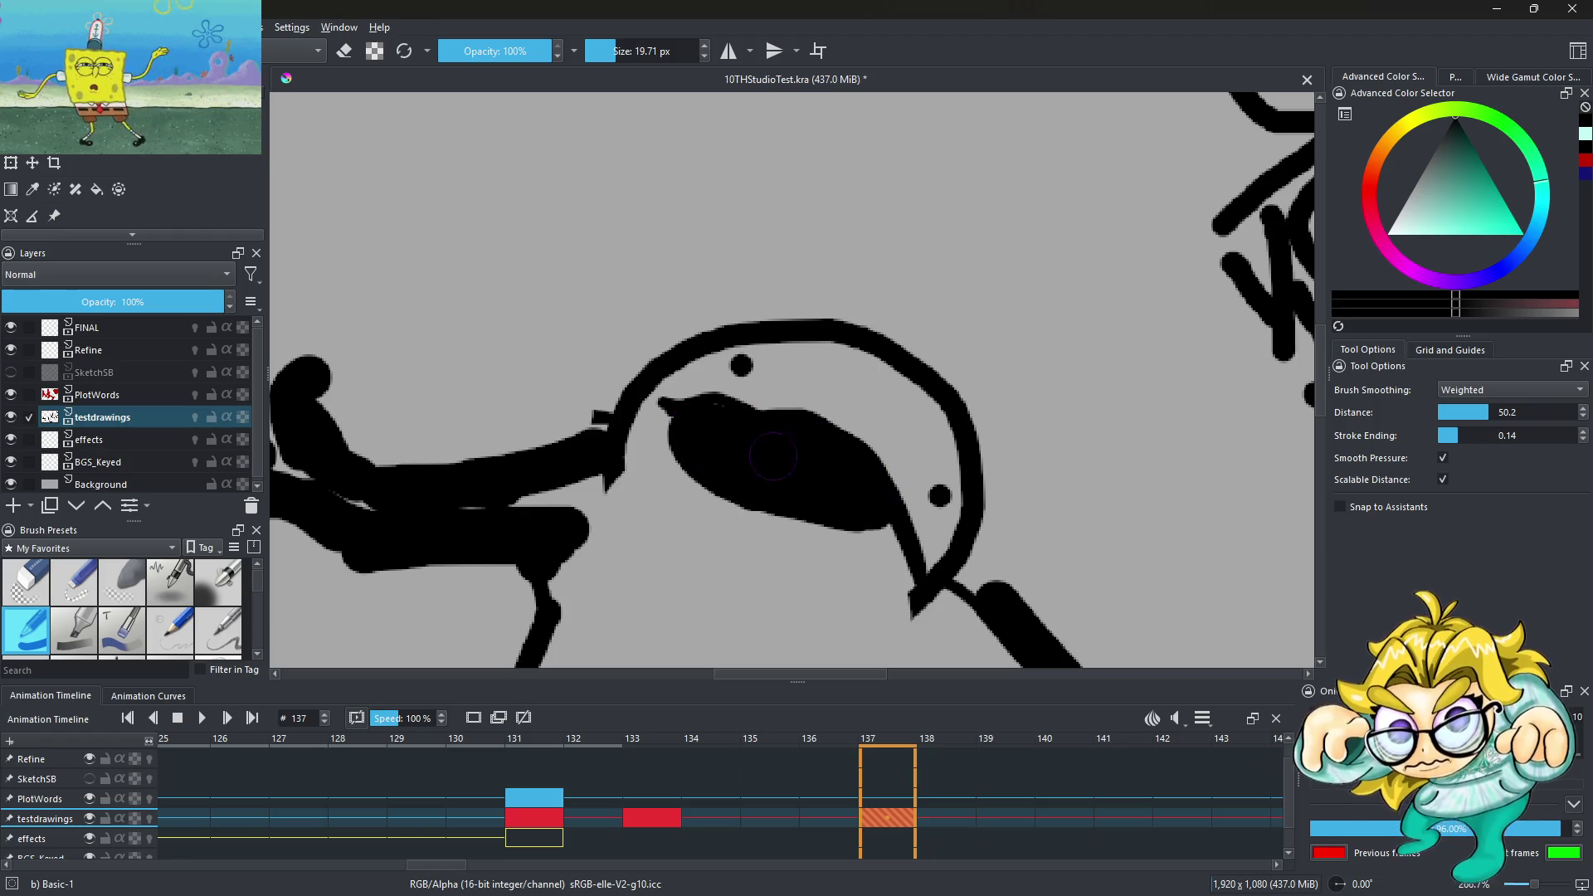
pyautogui.scroll(-2, 773, 455)
pyautogui.scroll(2, 773, 455)
# Switch to a 4.15 px eraser and erase the stray line beside the eye
pyautogui.press('e')
pyautogui.click(604, 55)
pyautogui.moveTo(731, 404)
pyautogui.mouseDown()
pyautogui.moveTo(814, 426)
pyautogui.moveTo(900, 506)
pyautogui.moveTo(928, 581)
pyautogui.mouseUp()
pyautogui.scroll(-5, 890, 516)
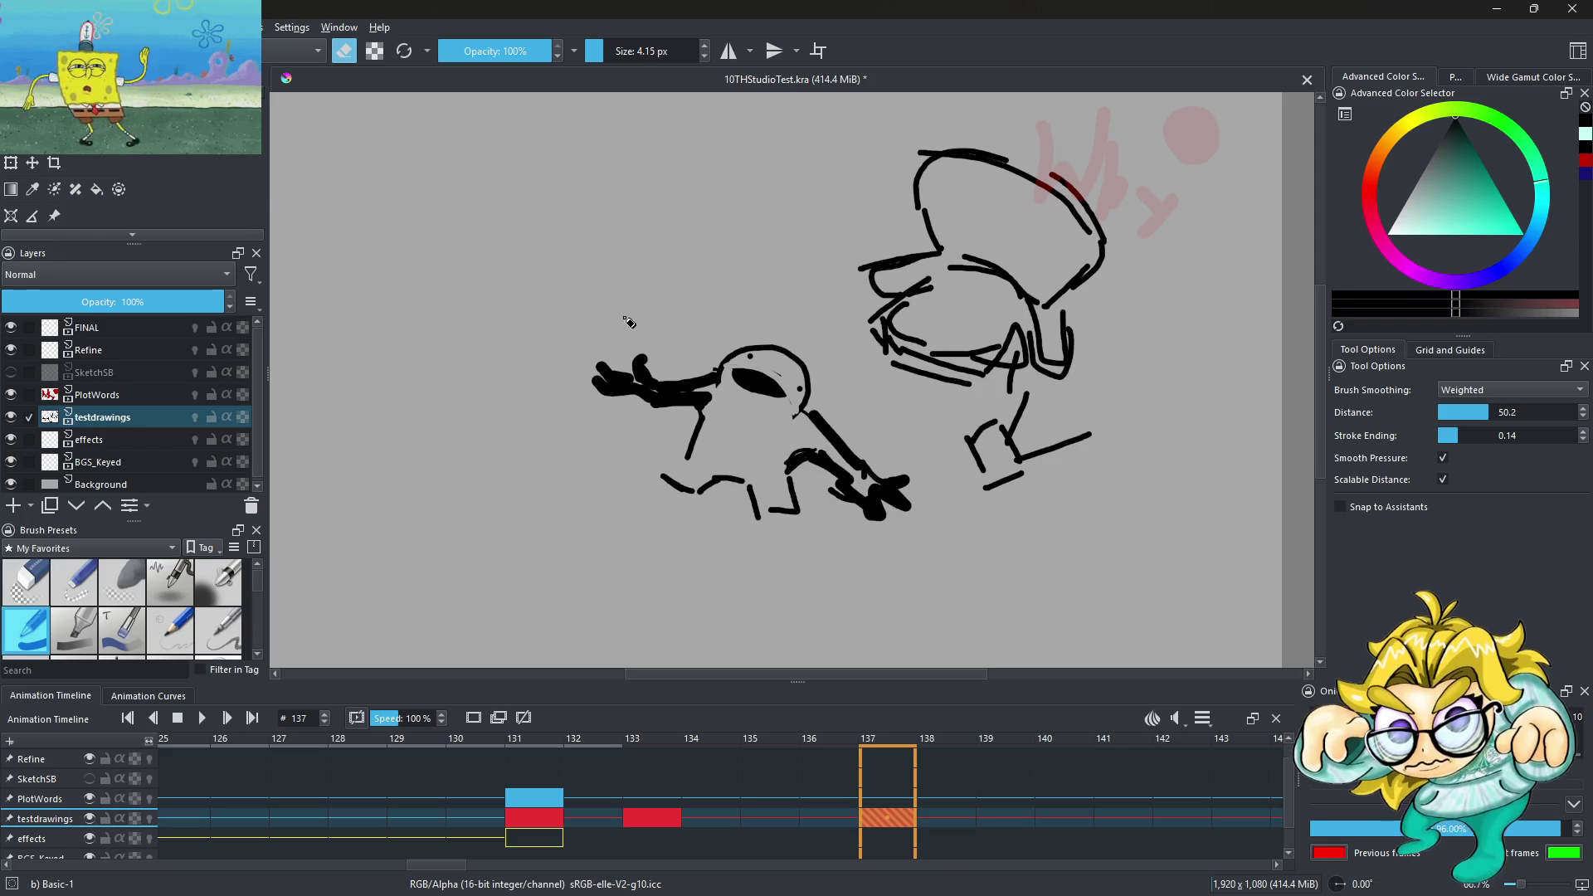
pyautogui.press('e')
pyautogui.scroll(3, 629, 322)
pyautogui.moveTo(814, 284)
pyautogui.mouseDown()
pyautogui.moveTo(823, 390)
pyautogui.moveTo(855, 368)
pyautogui.mouseUp()
pyautogui.moveTo(930, 324); pyautogui.dragTo(920, 363)
pyautogui.moveTo(1029, 287); pyautogui.dragTo(1080, 314)
pyautogui.moveTo(1096, 322); pyautogui.dragTo(1150, 354)
pyautogui.scroll(-4, 995, 287)
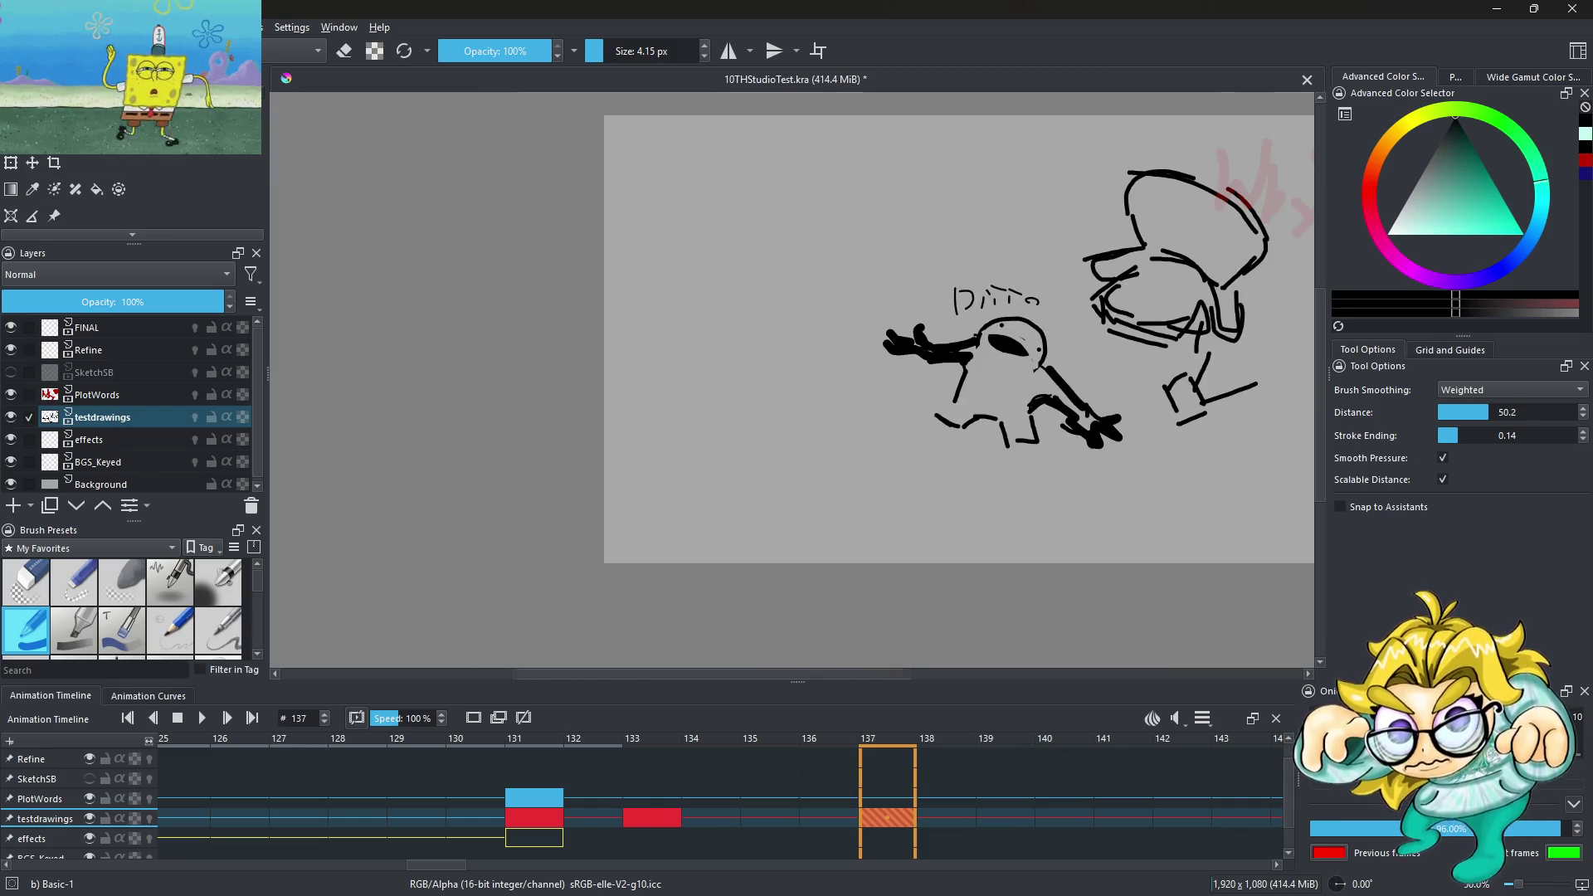
pyautogui.scroll(3, 946, 341)
pyautogui.moveTo(917, 529); pyautogui.dragTo(945, 396)
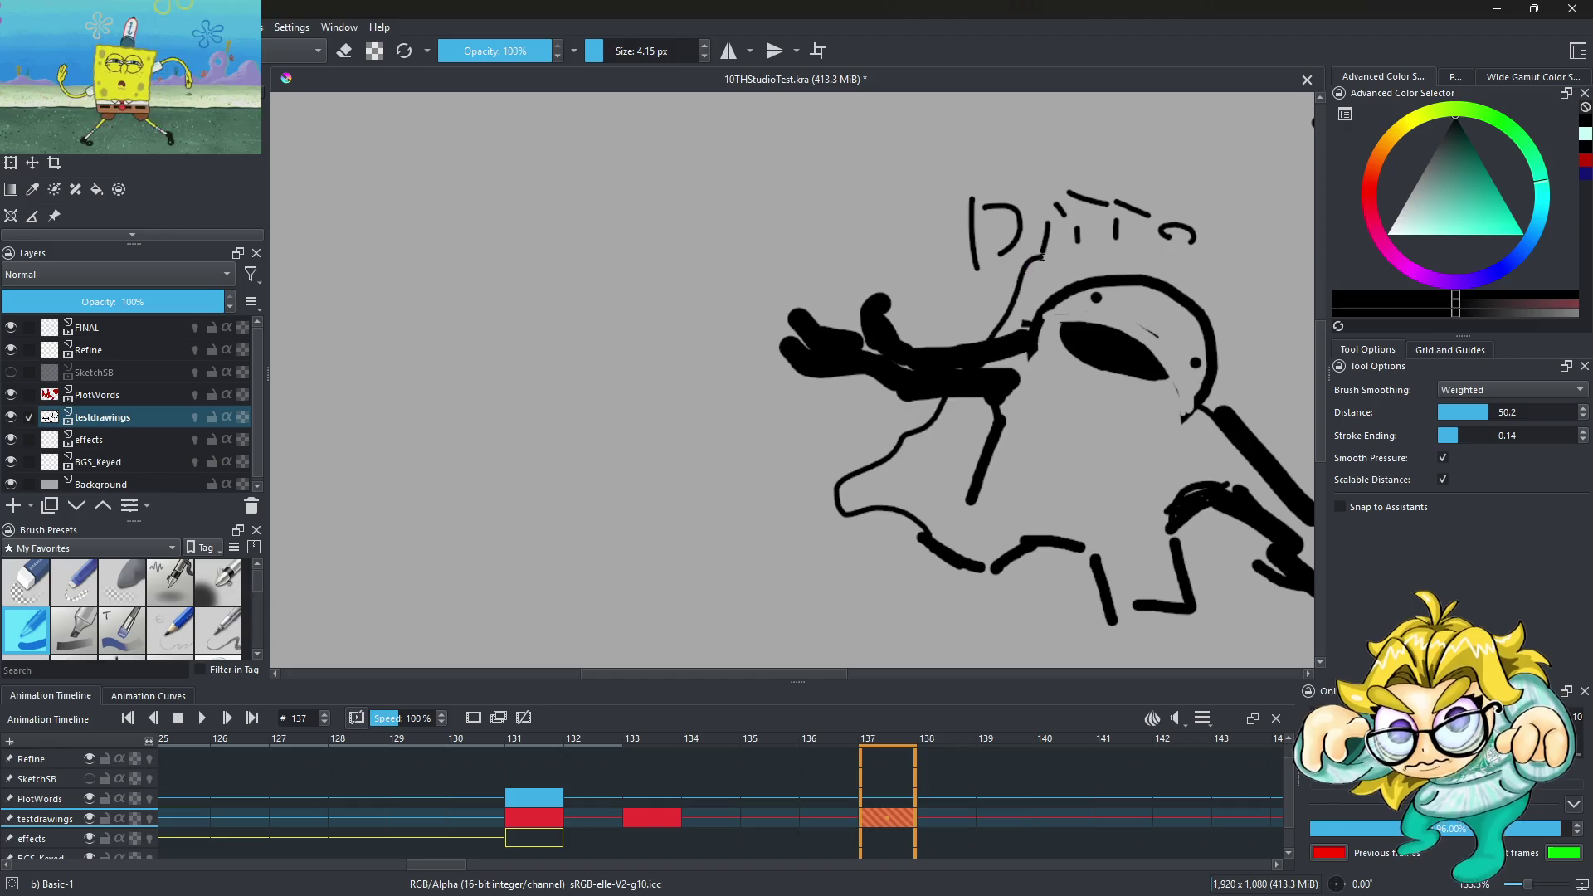
pyautogui.moveTo(1042, 257); pyautogui.dragTo(1234, 306)
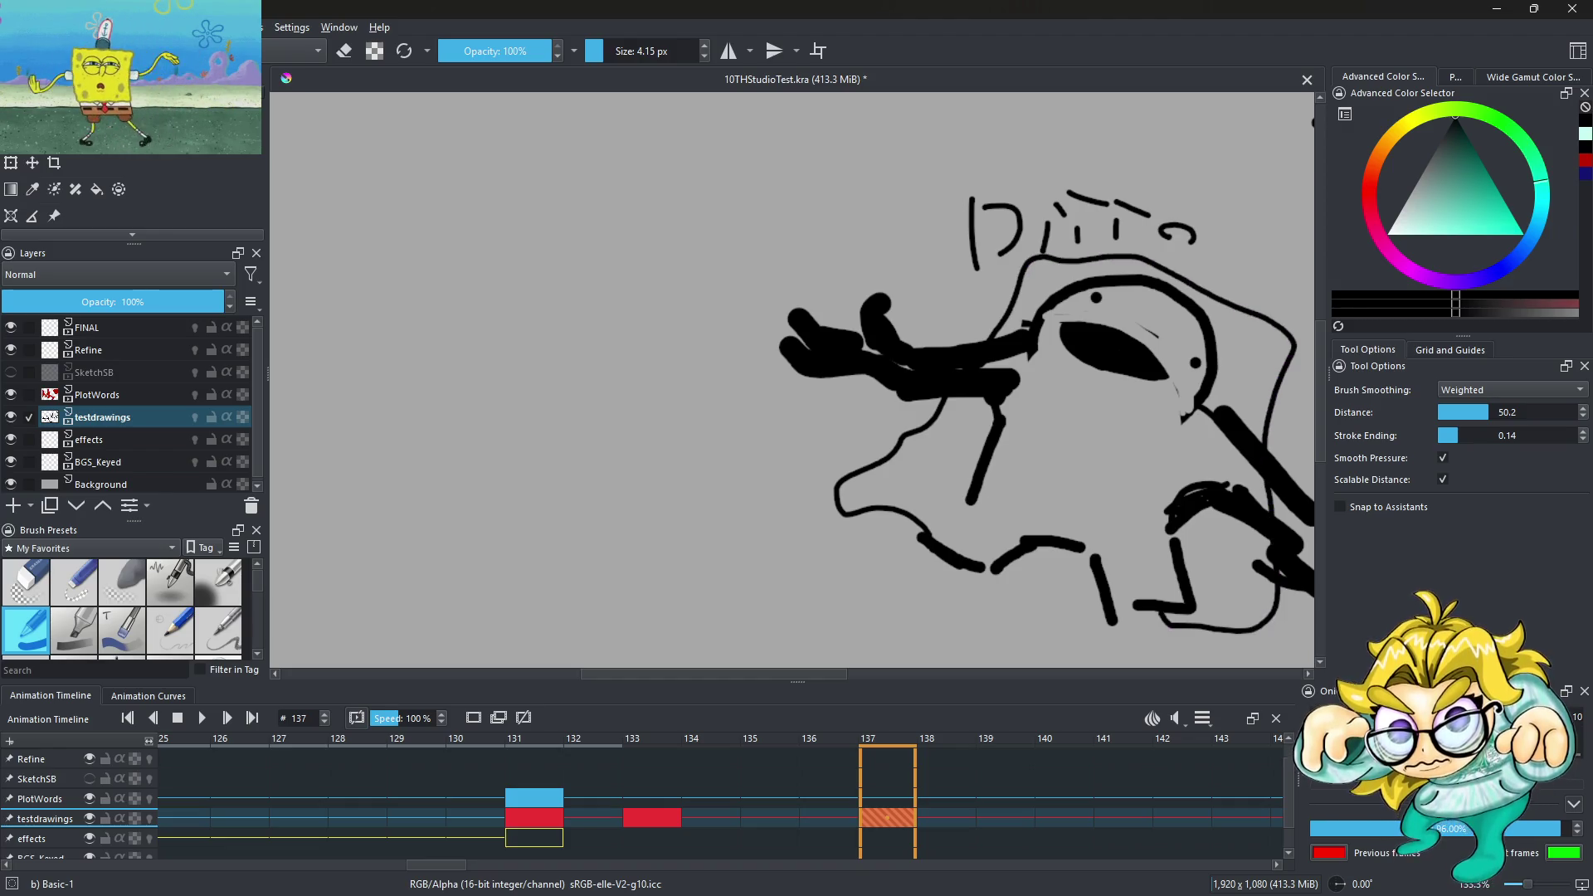
pyautogui.scroll(-3, 949, 354)
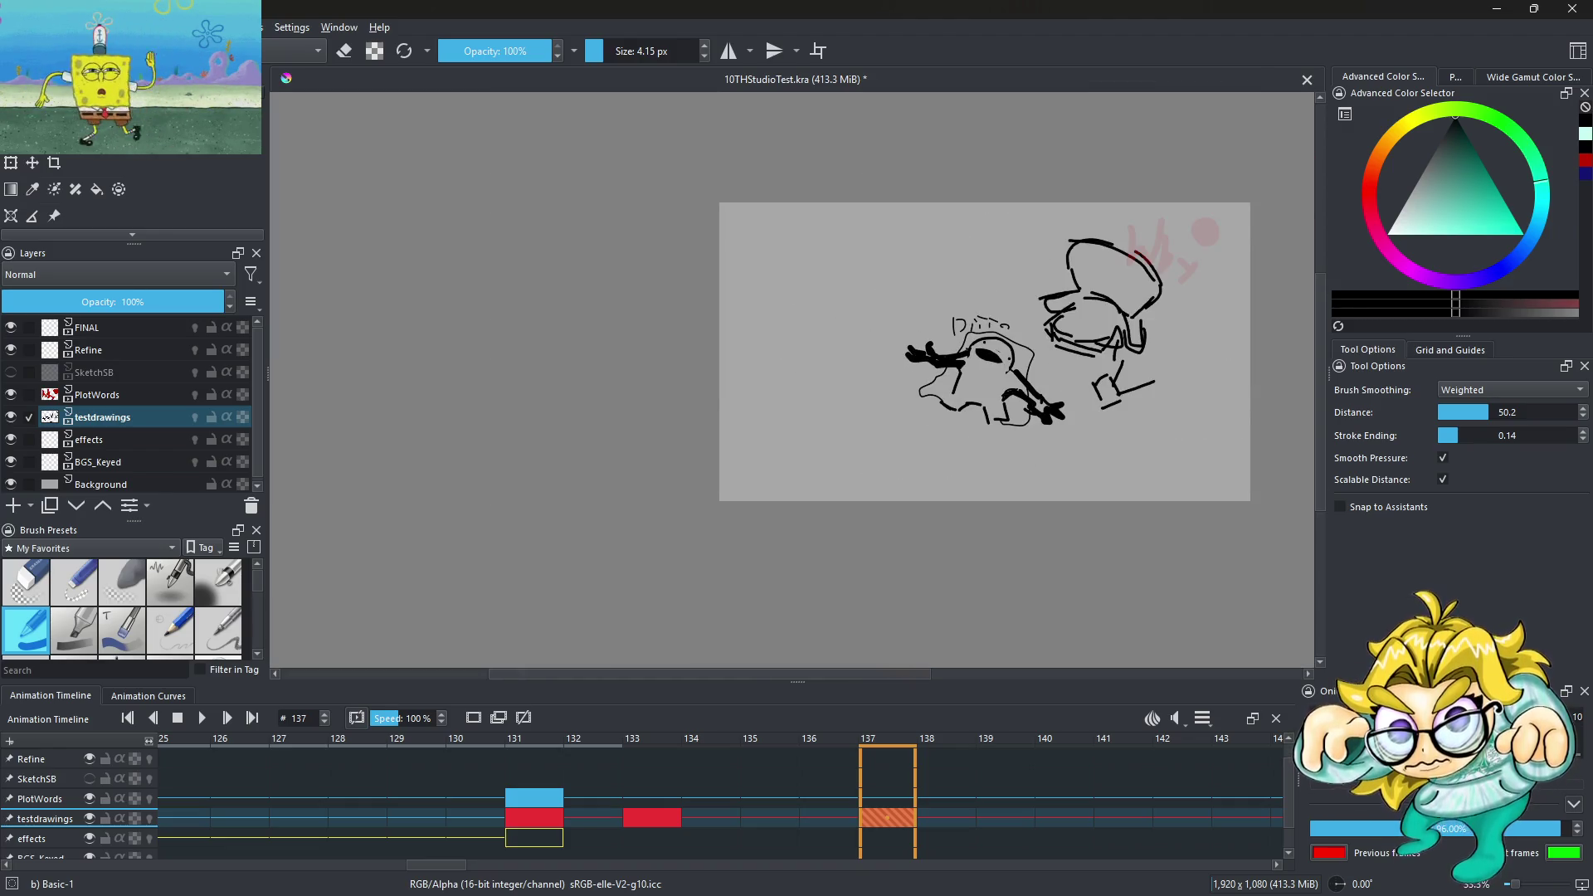
pyautogui.scroll(5, 1048, 350)
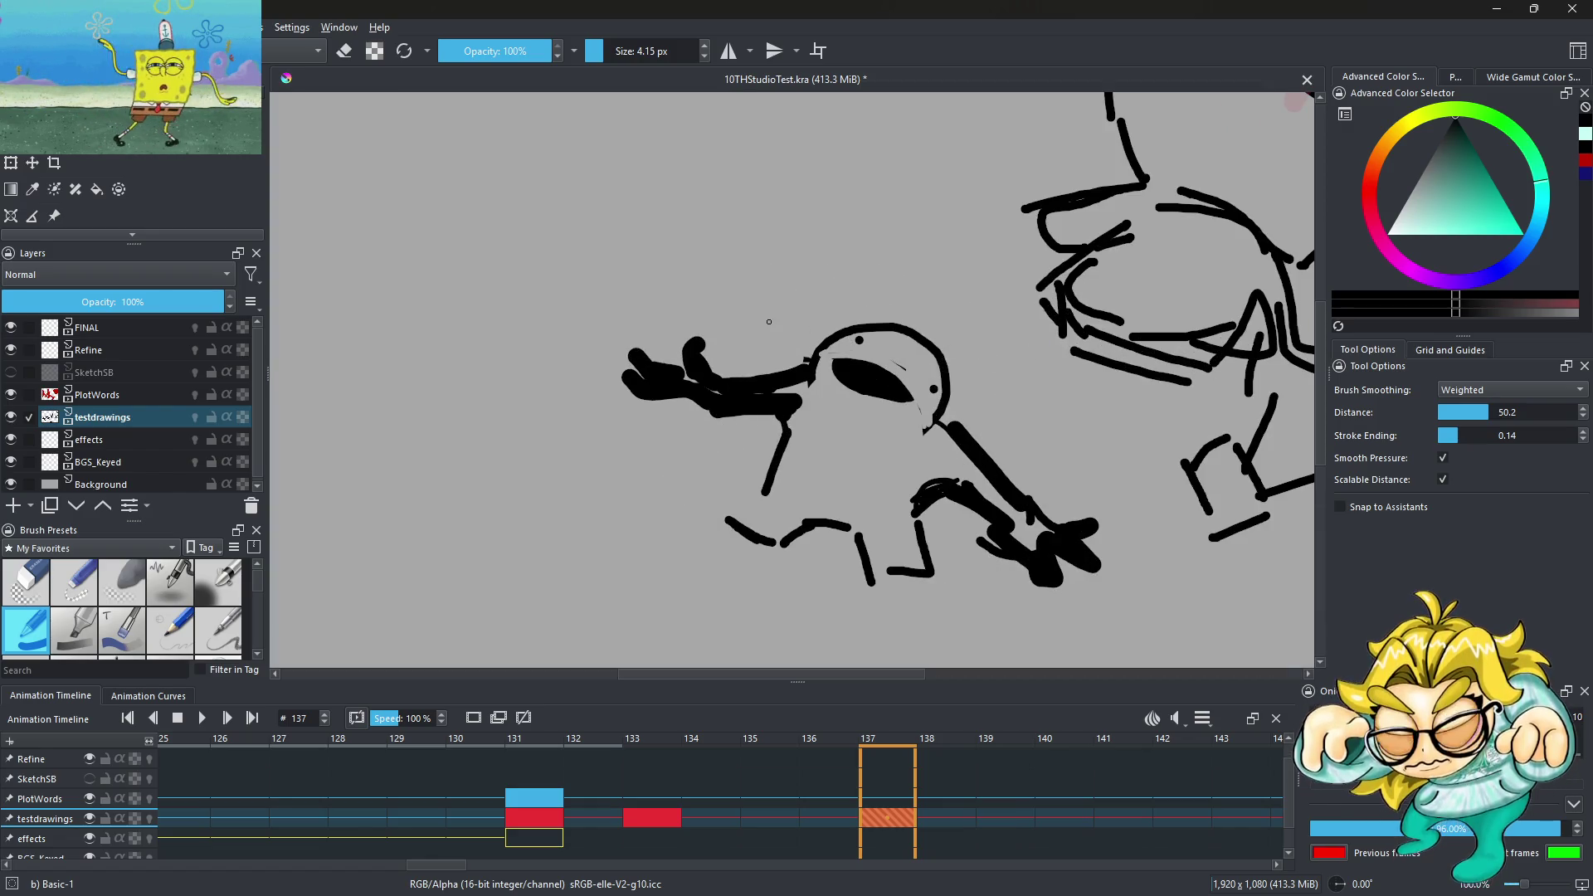
pyautogui.scroll(-4, 770, 321)
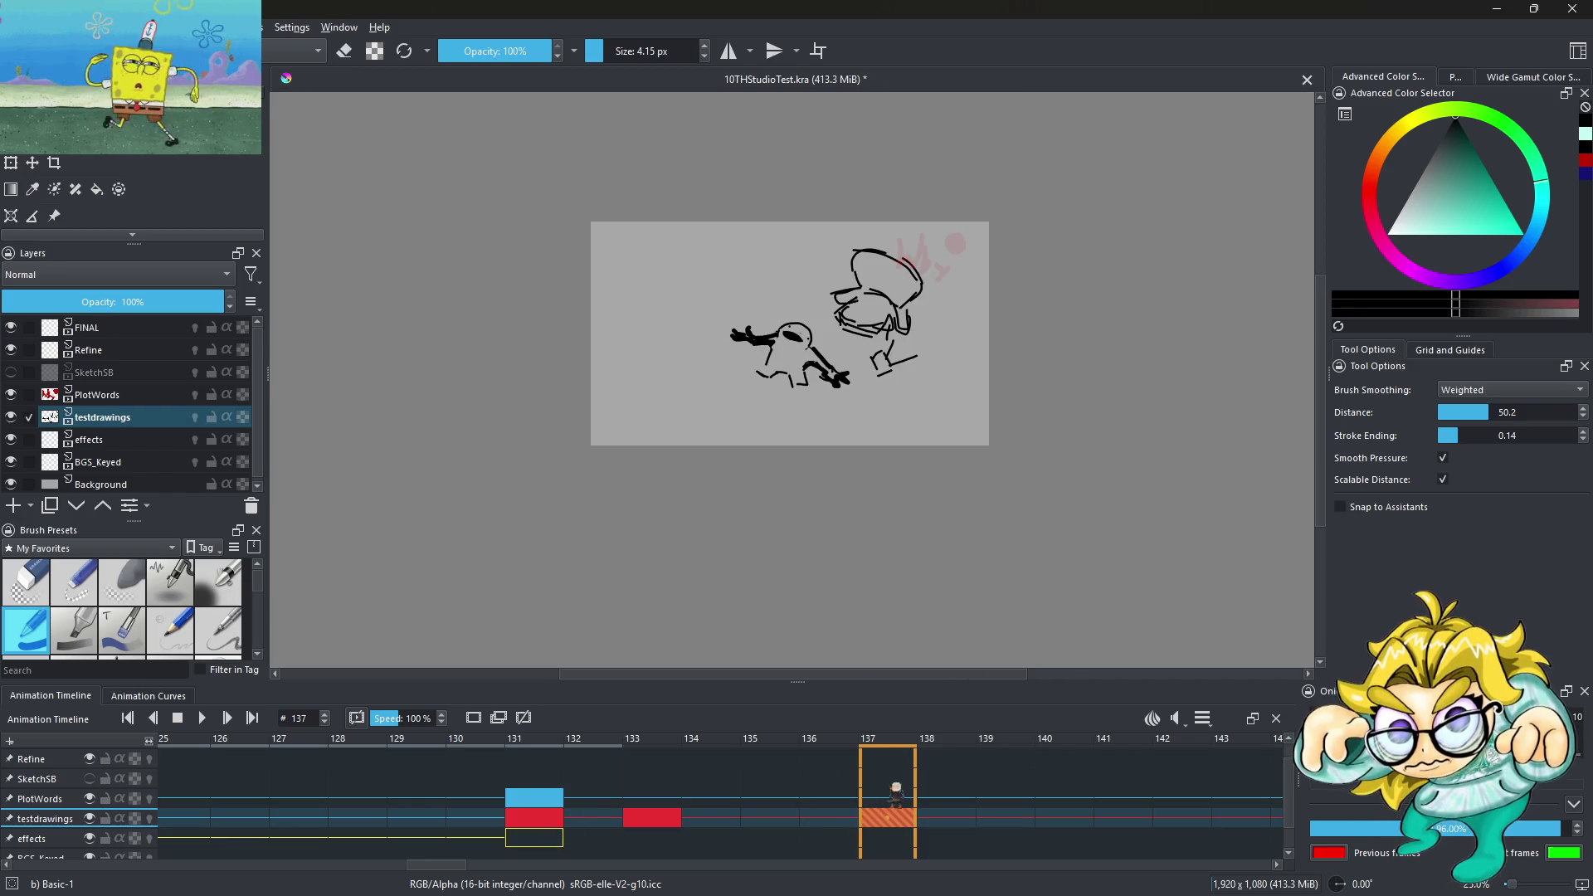
pyautogui.click(562, 798)
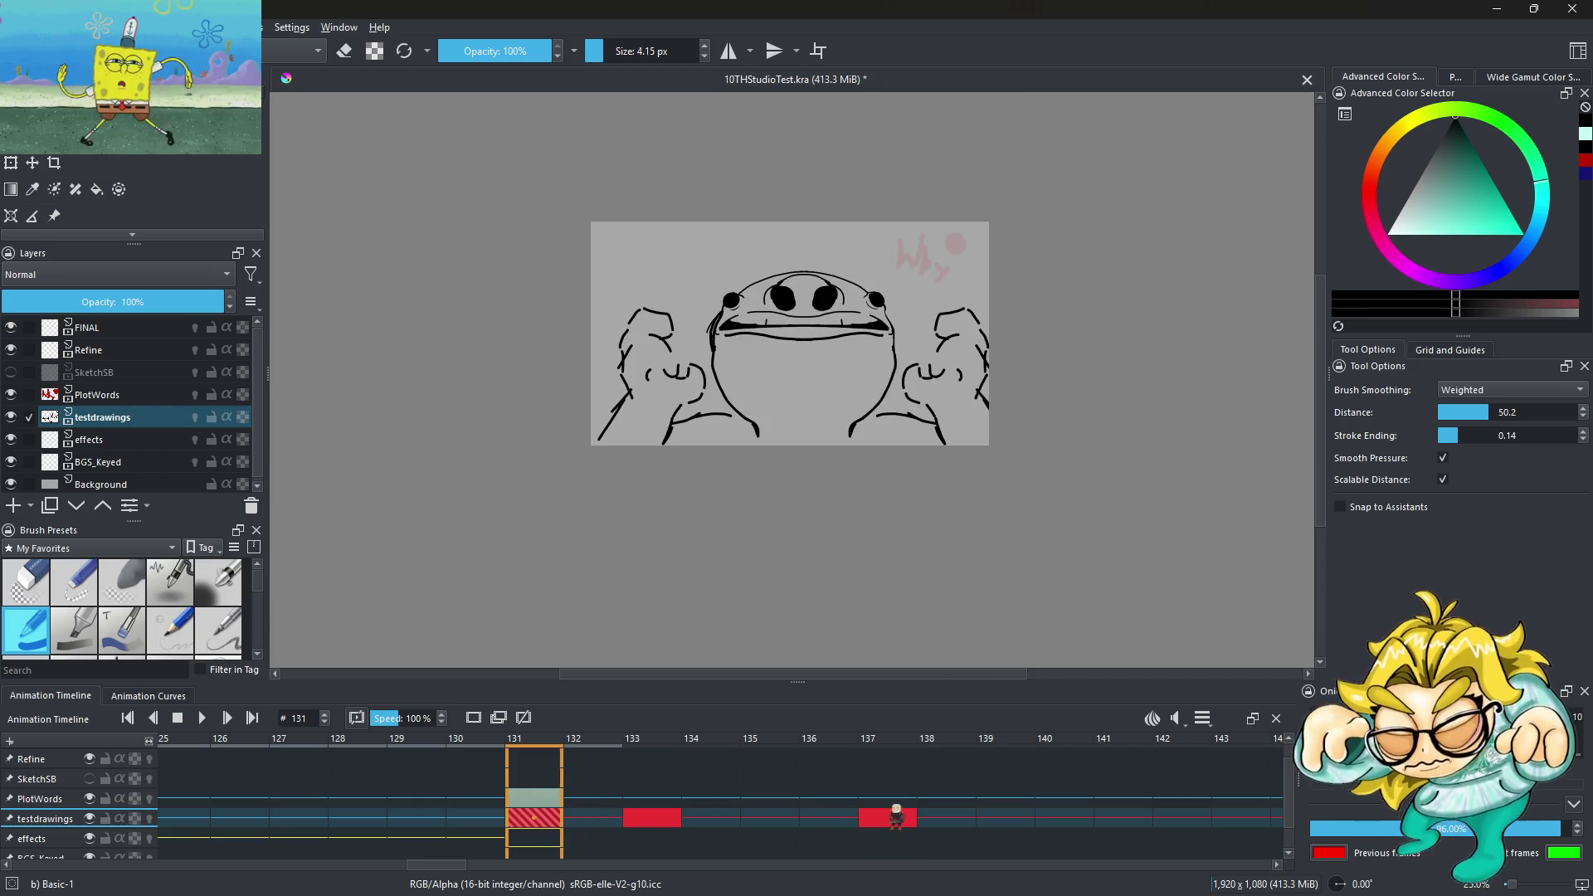
# Create a blank frame at frame 137 on the PlotWords layer
pyautogui.click(892, 798)
pyautogui.rightClick(895, 798)
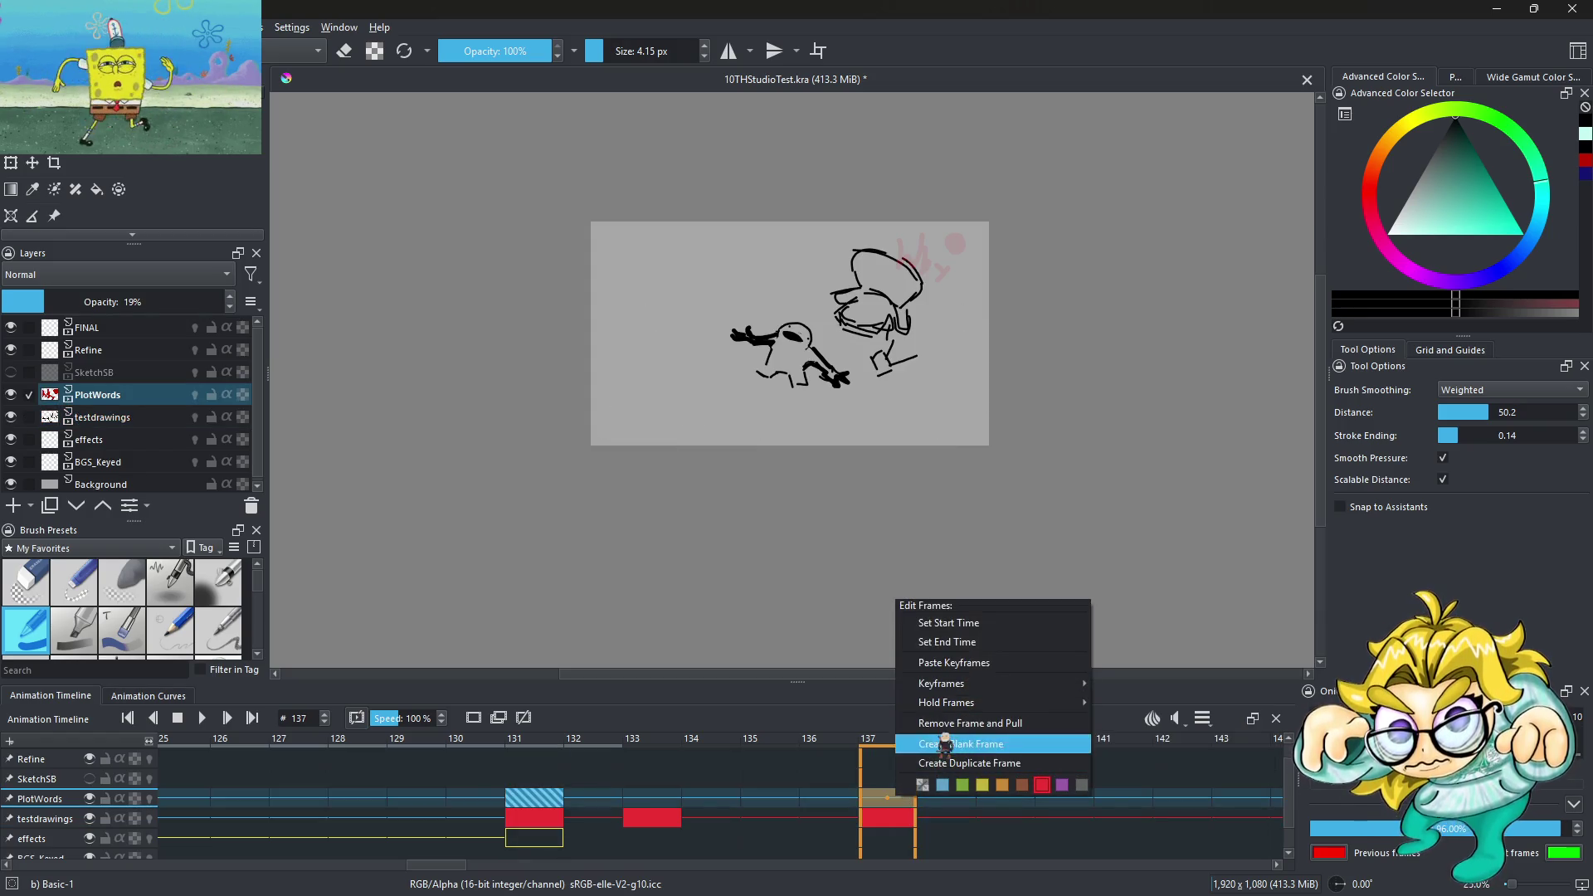
pyautogui.click(954, 744)
# Play the animation from frame 137, step through frames, then return to frame 137
pyautogui.press('space')
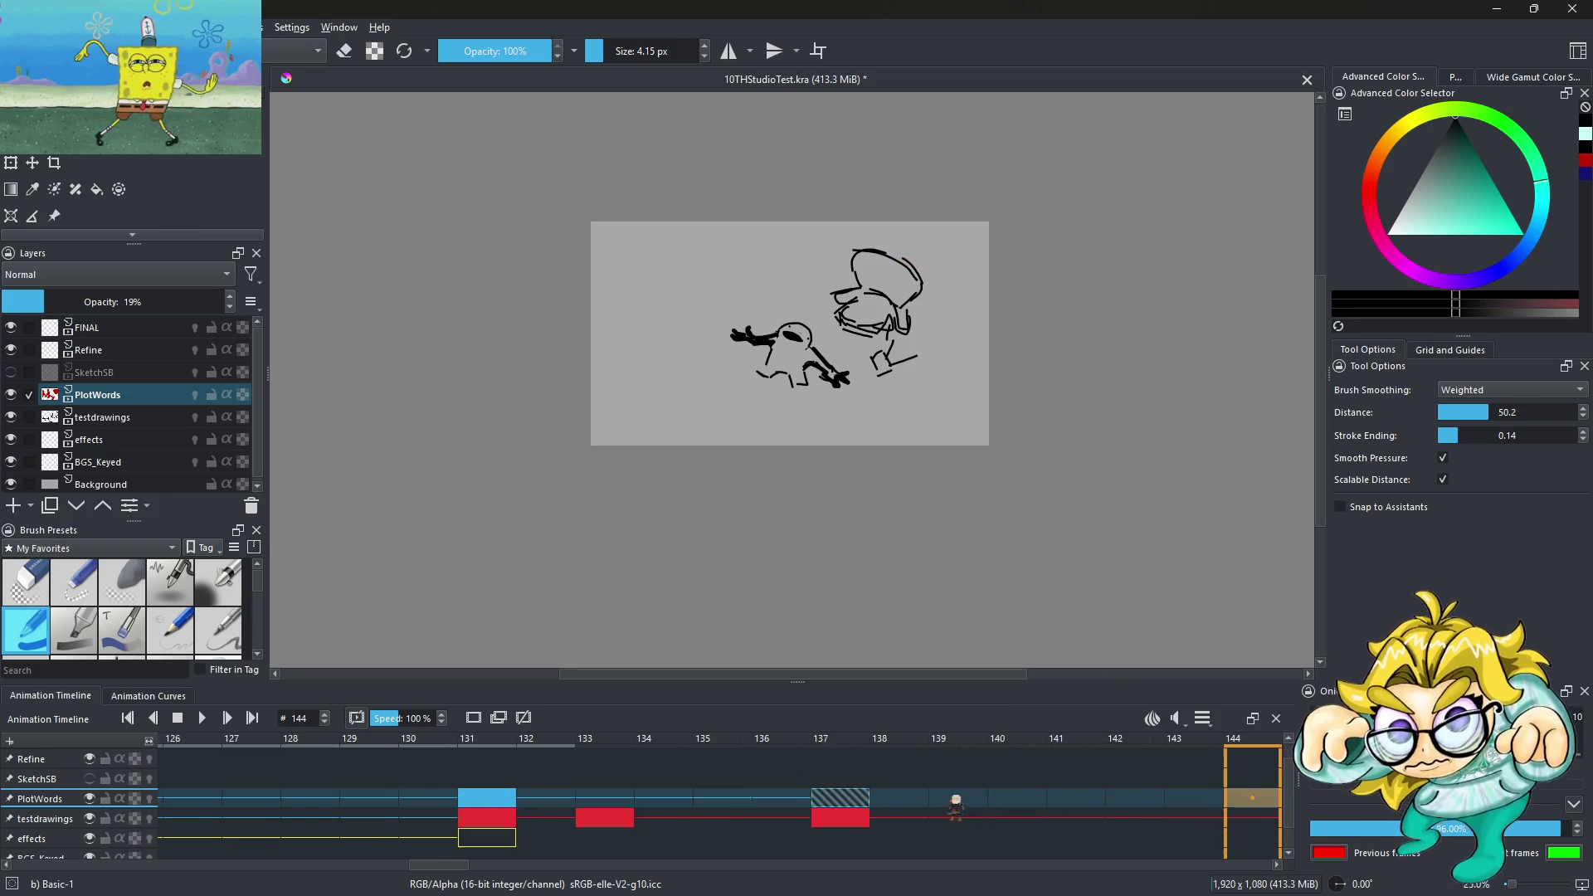
pyautogui.press('Left')
pyautogui.press('Left')
pyautogui.press('Left')
pyautogui.press('Left')
pyautogui.press('Right')
pyautogui.press('Right')
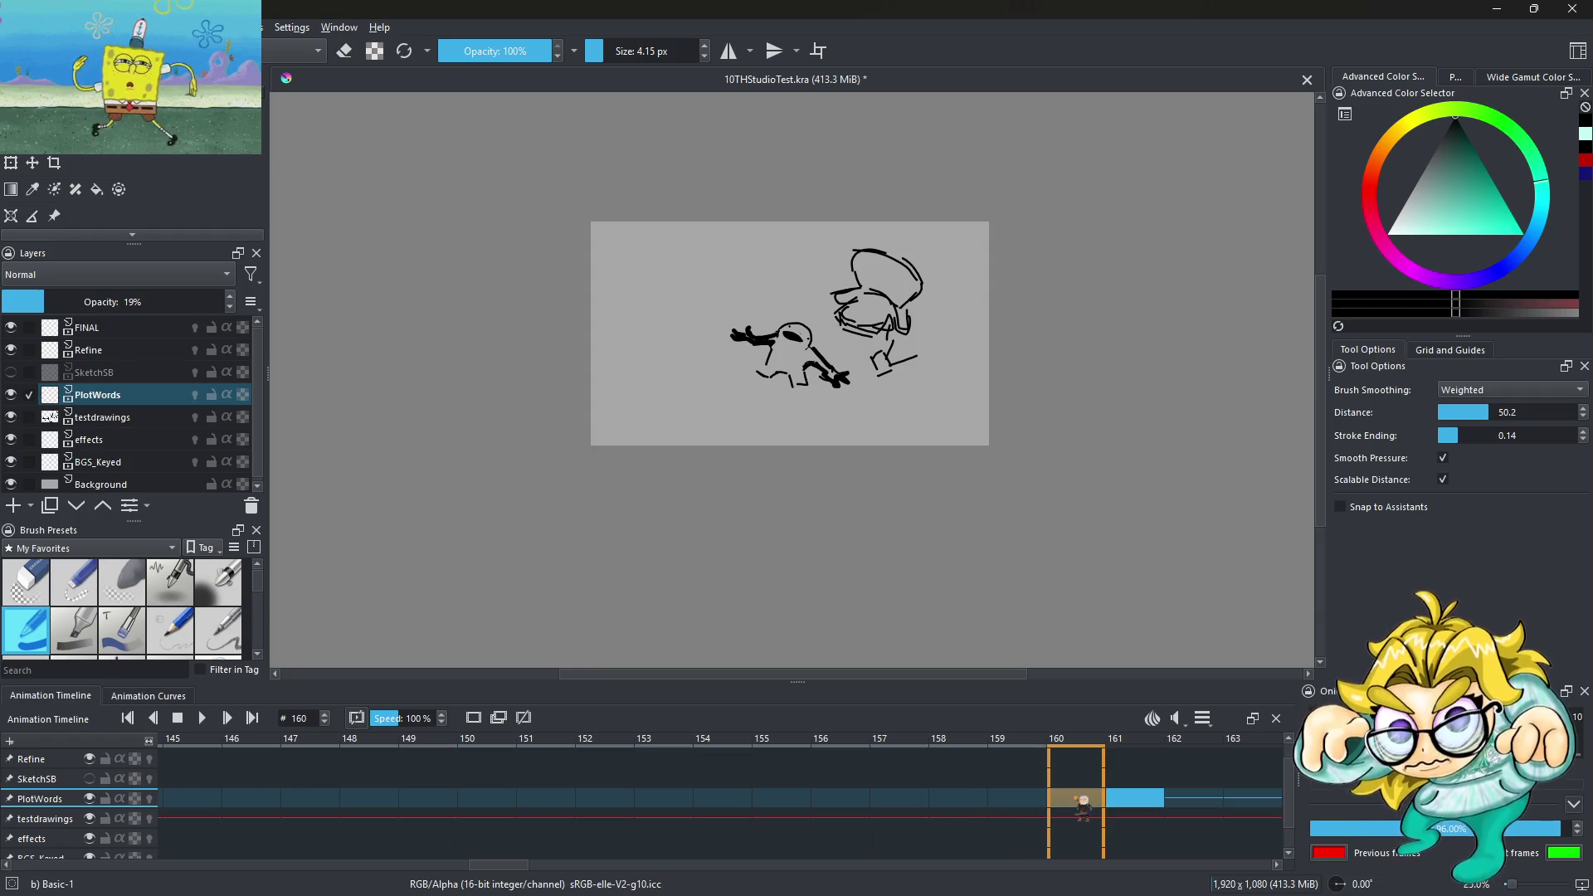
pyautogui.click(561, 804)
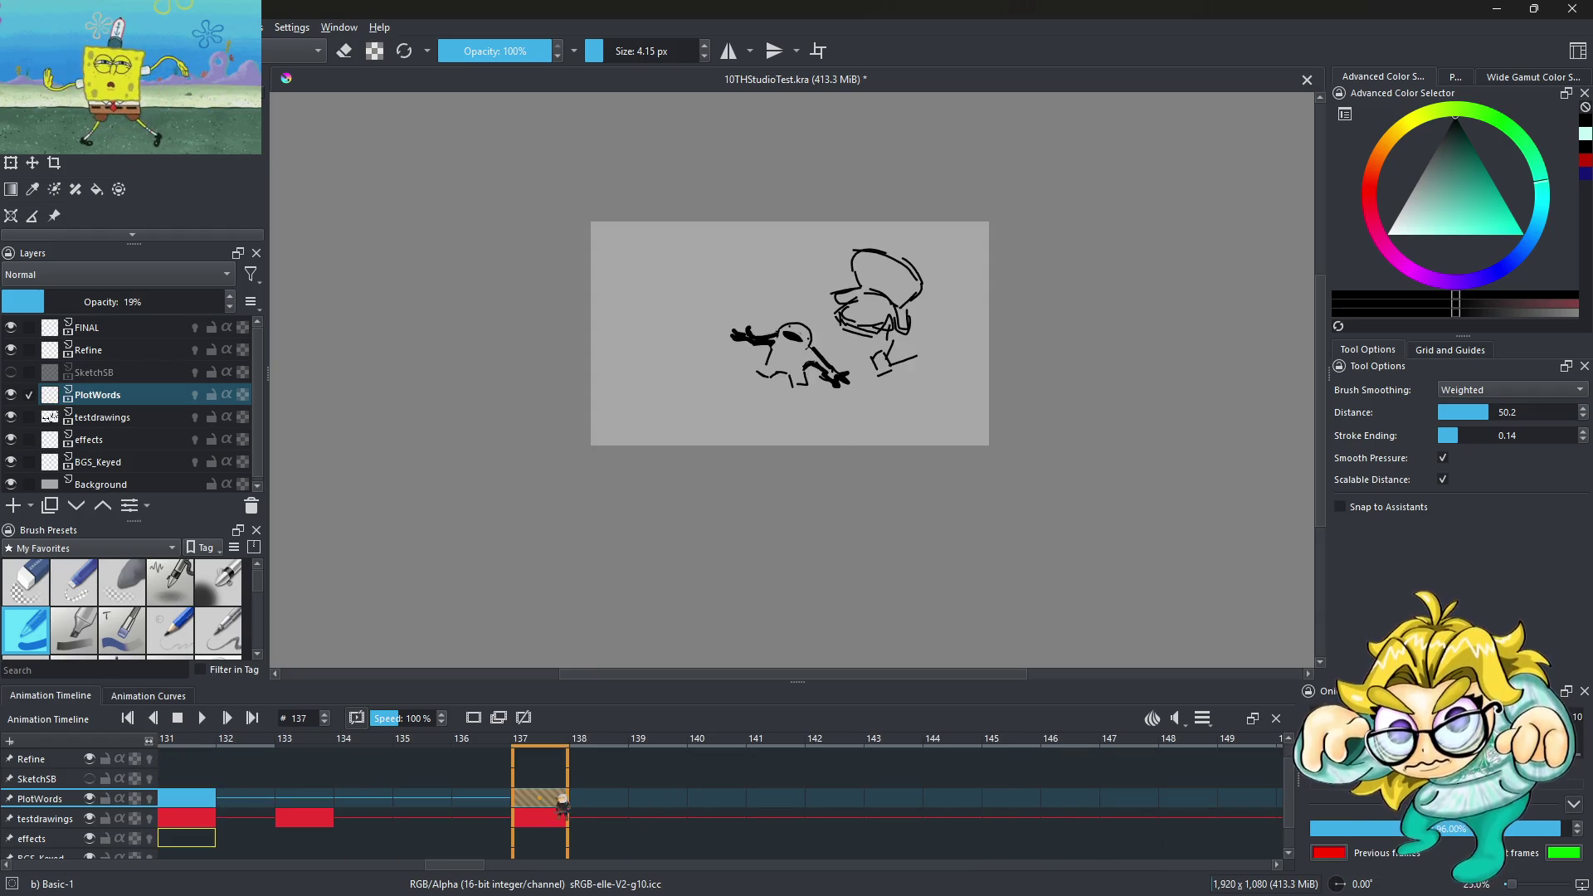
pyautogui.scroll(1, 856, 259)
pyautogui.scroll(2, 856, 258)
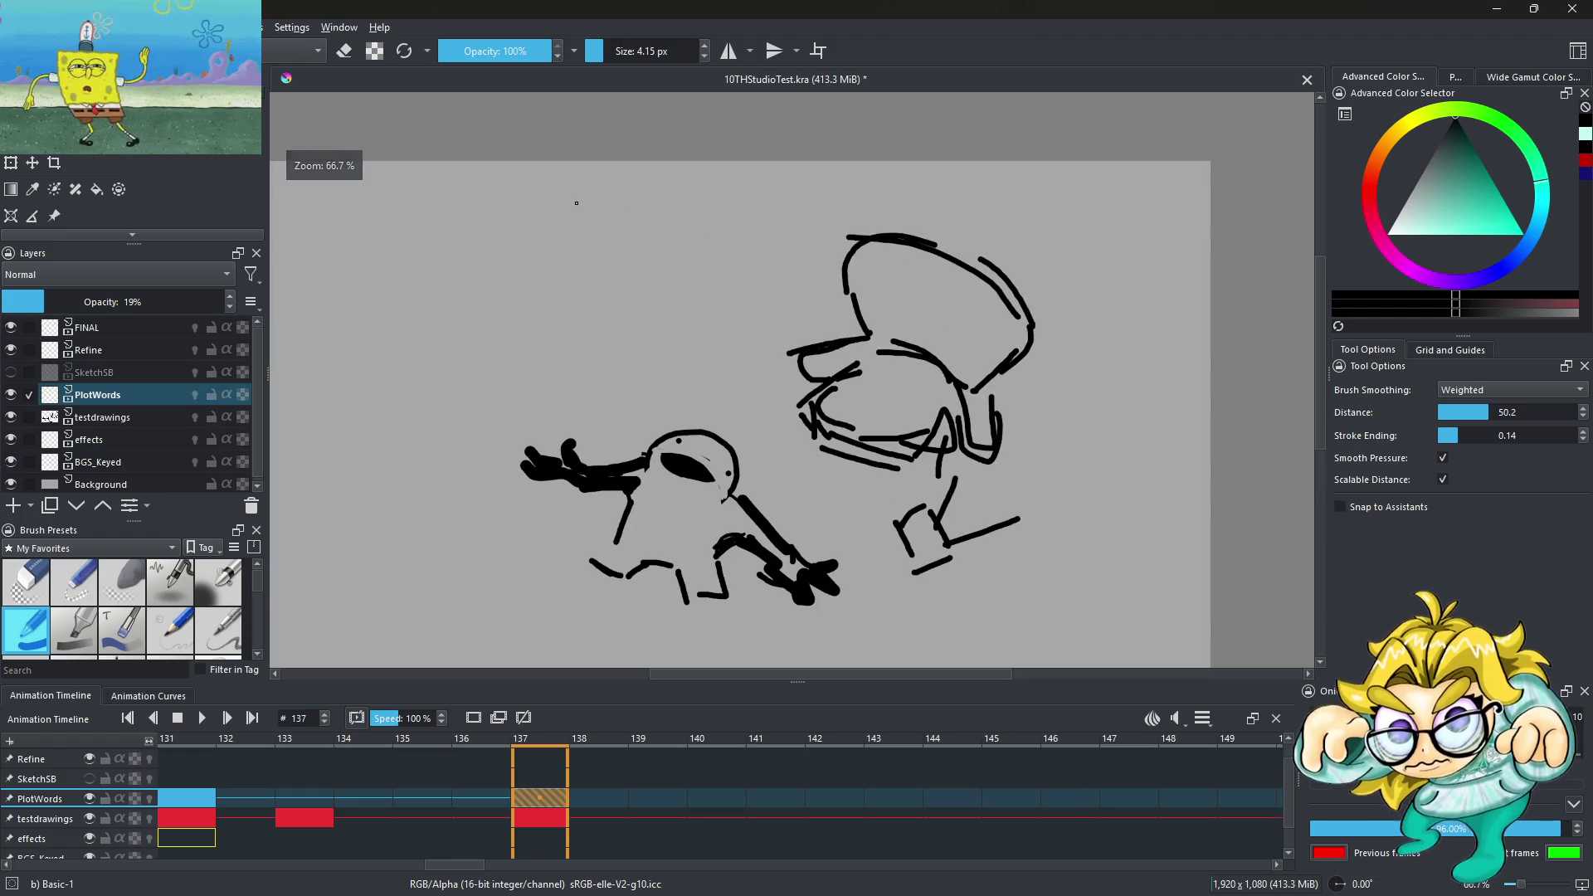
# Handwrite a faint note above the sketch on PlotWords frame 137, then scrub back to frame 130
pyautogui.moveTo(595, 212); pyautogui.dragTo(593, 286)
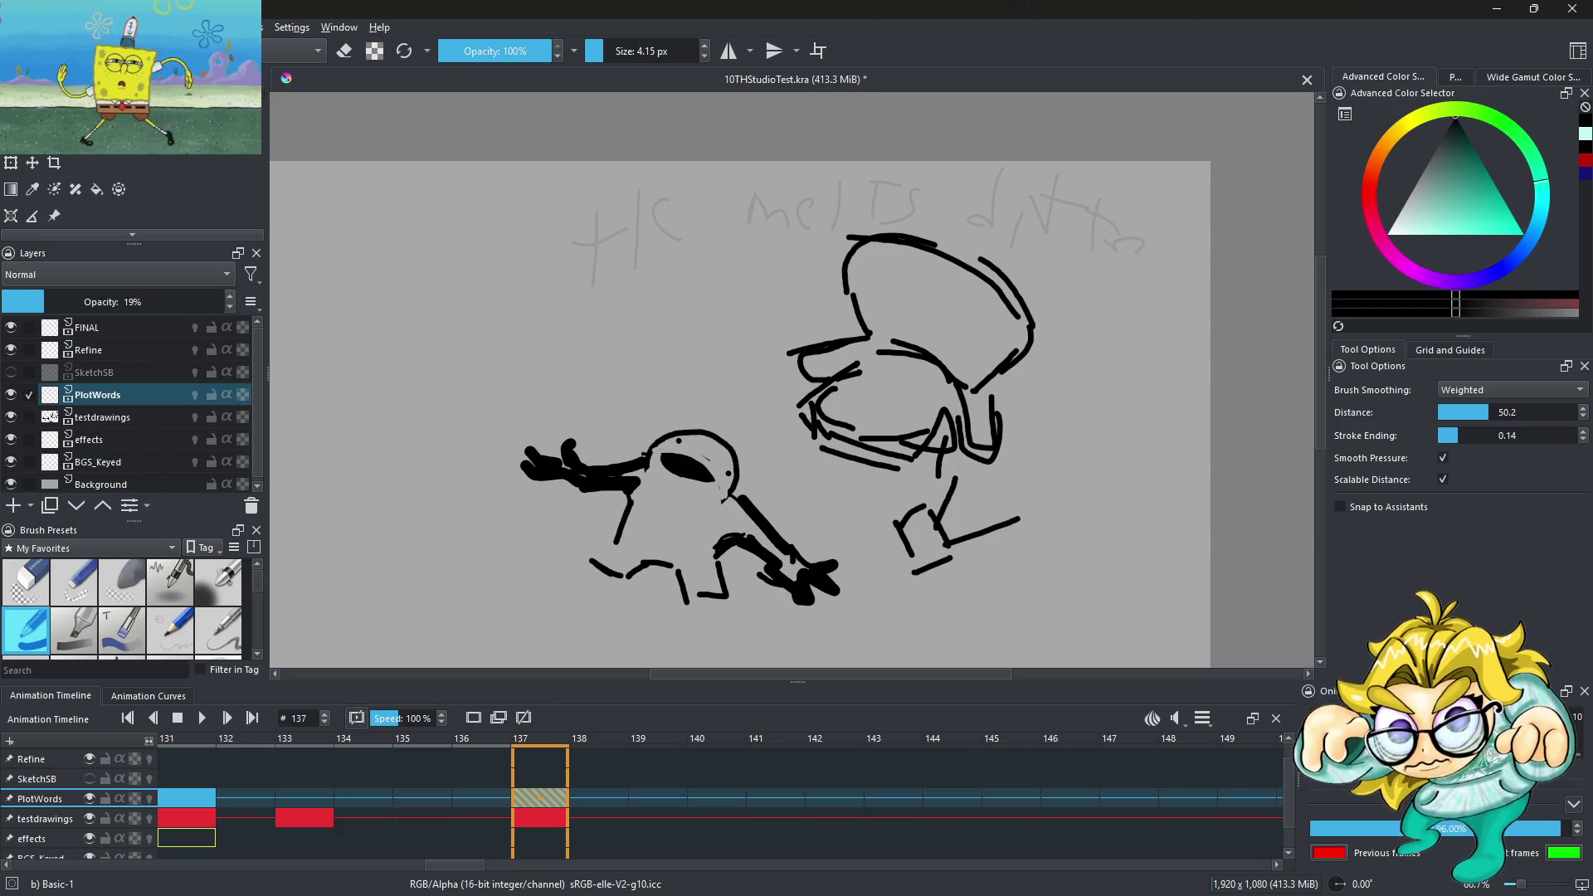
pyautogui.moveTo(666, 734); pyautogui.dragTo(418, 798)
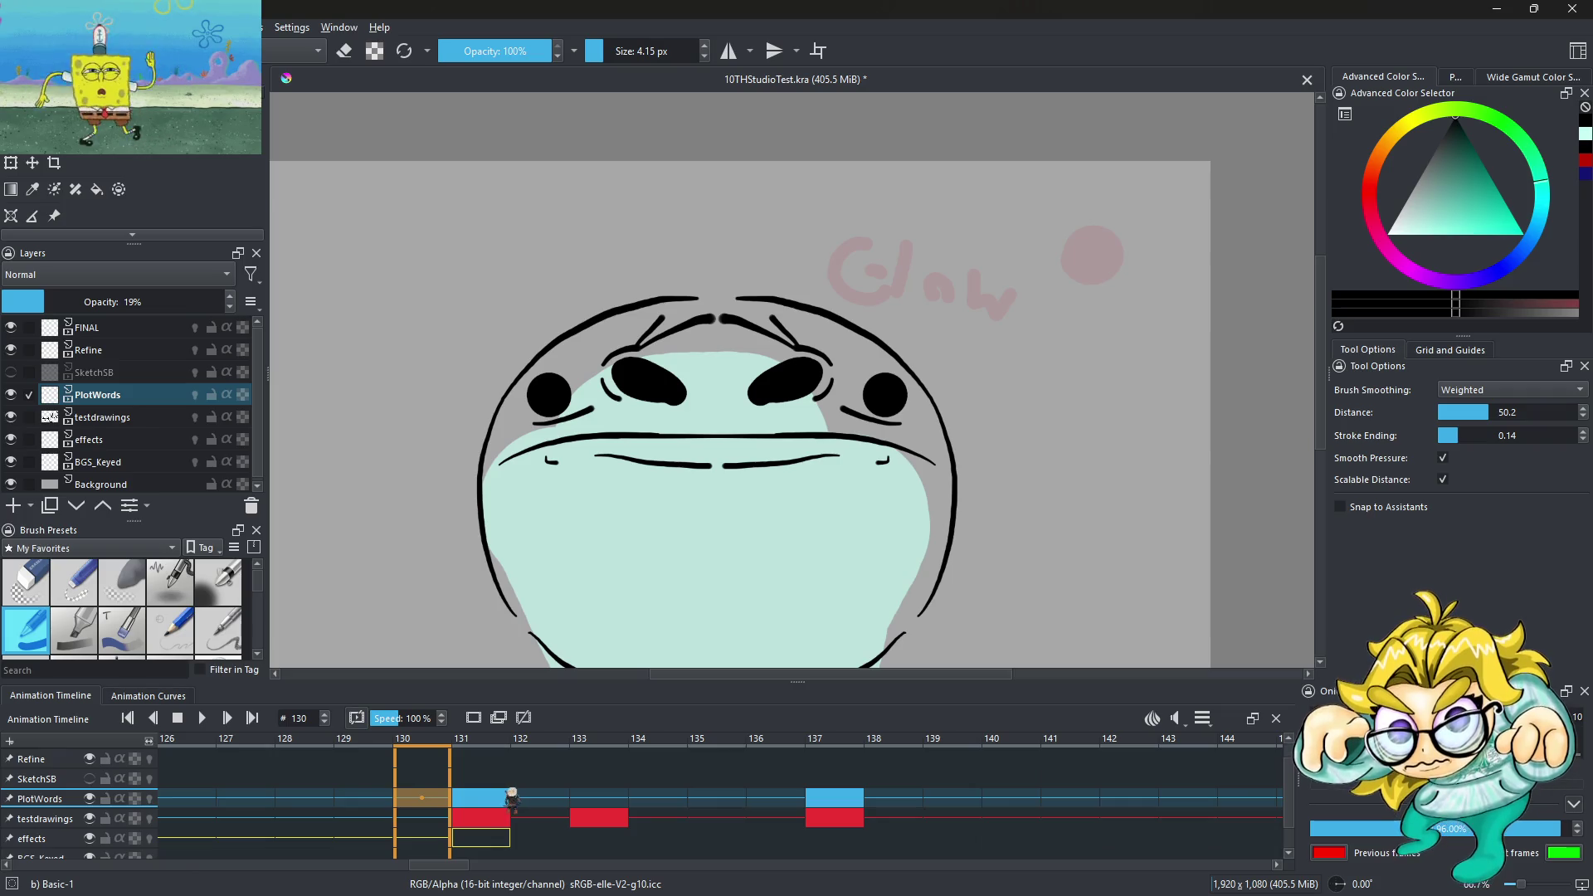
# Play the animation, jump to frame 100, zoom to 25%, and step back to frames 99 and 96
pyautogui.moveTo(393, 827); pyautogui.dragTo(166, 821)
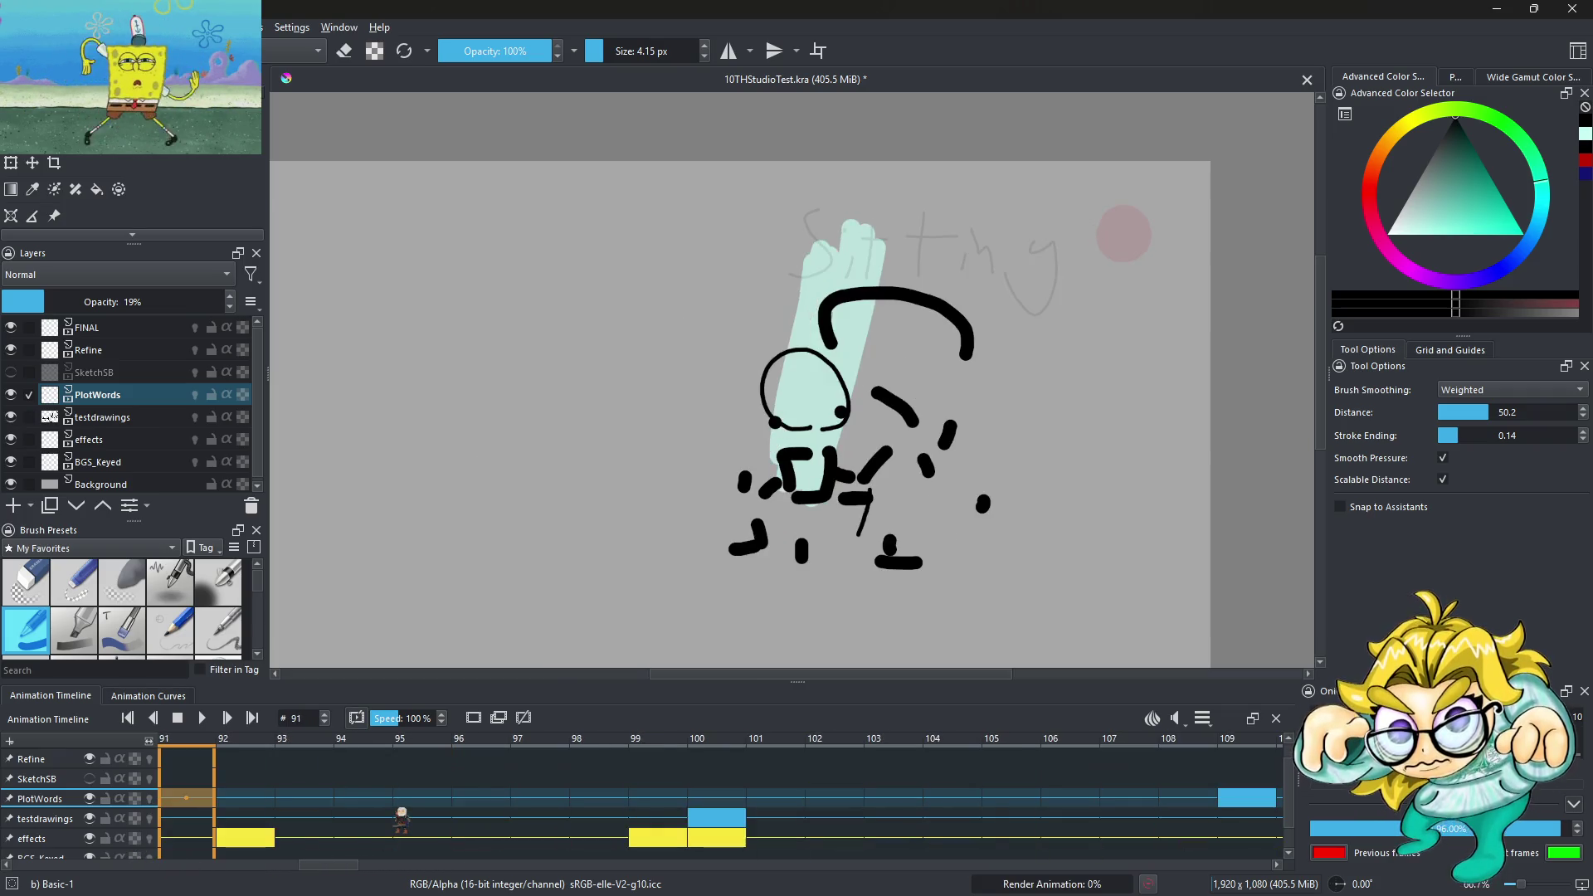
pyautogui.click(206, 719)
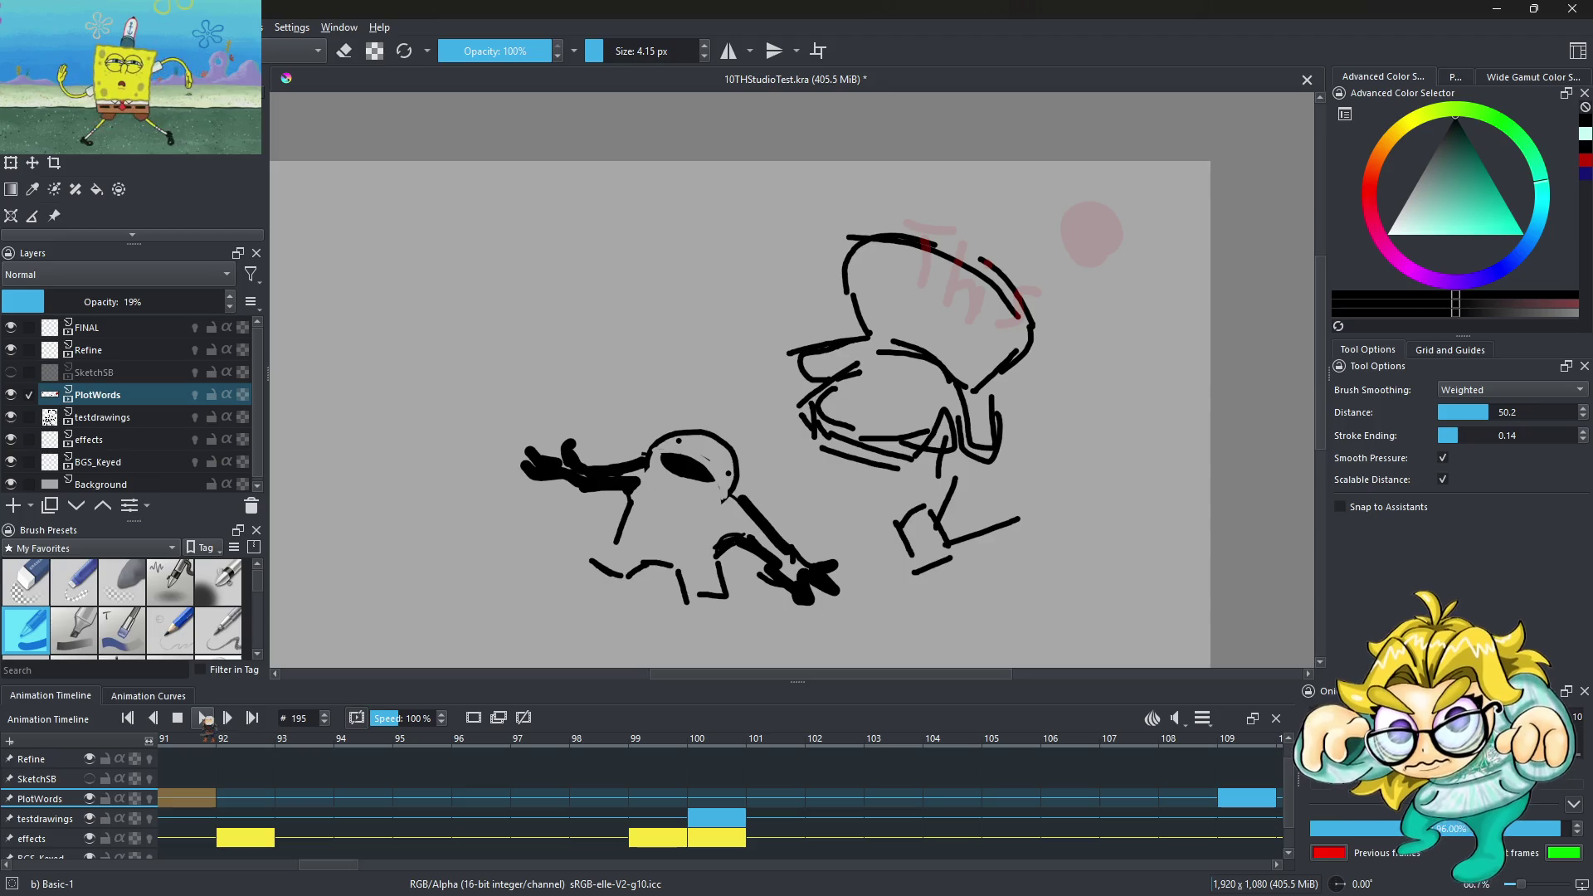
pyautogui.click(728, 822)
pyautogui.press('-')
pyautogui.press('-')
pyautogui.press('-')
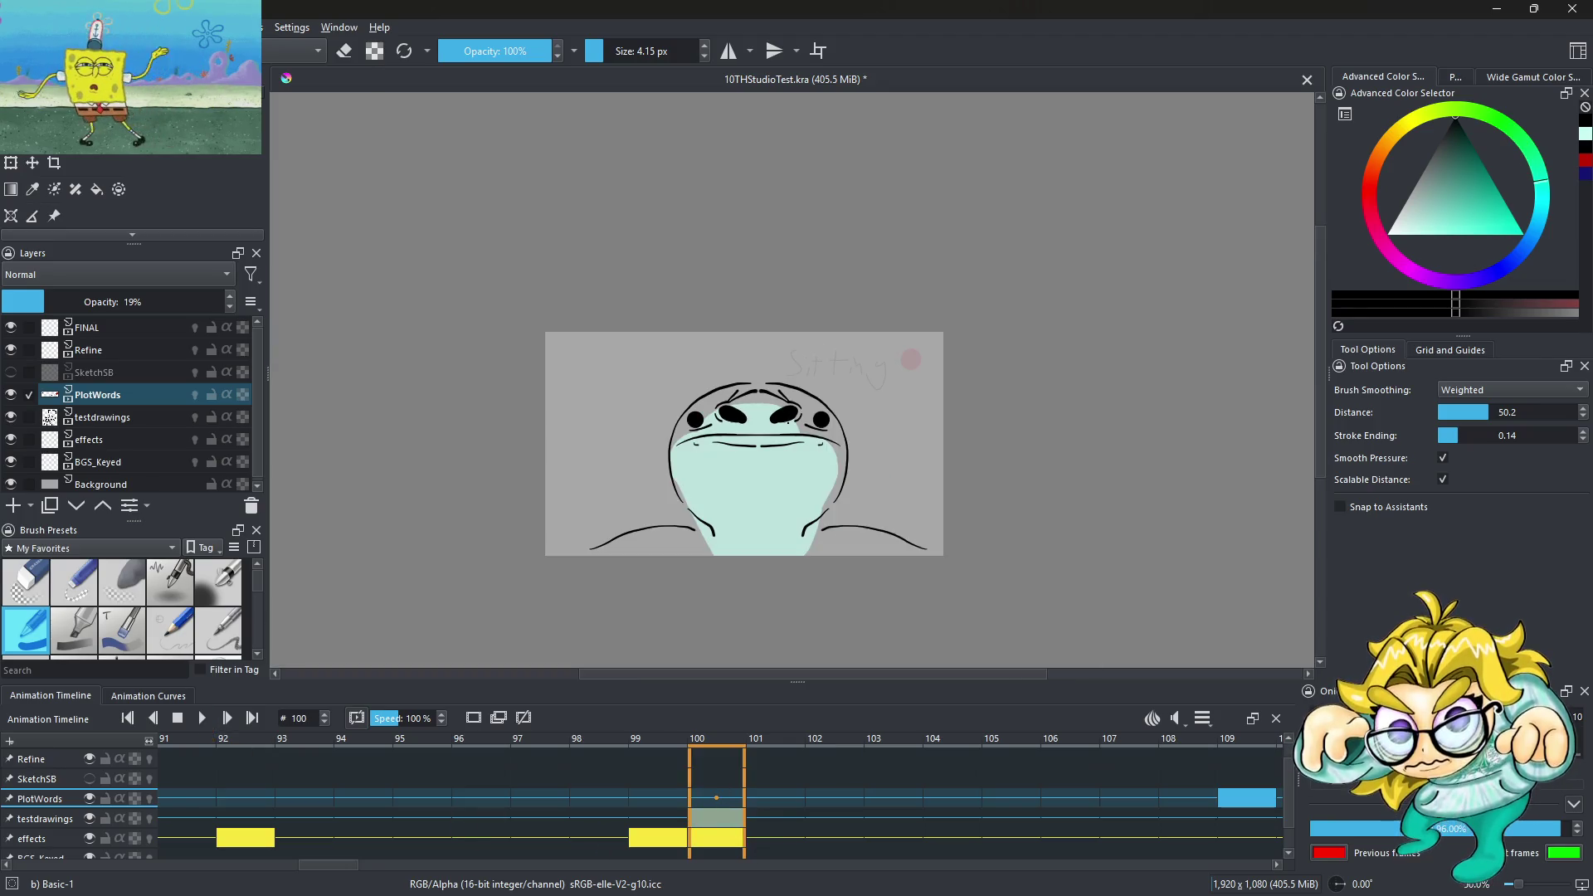
pyautogui.press('+')
pyautogui.press('+')
pyautogui.press('-')
pyautogui.press('-')
pyautogui.press('-')
pyautogui.press('+')
pyautogui.press('+')
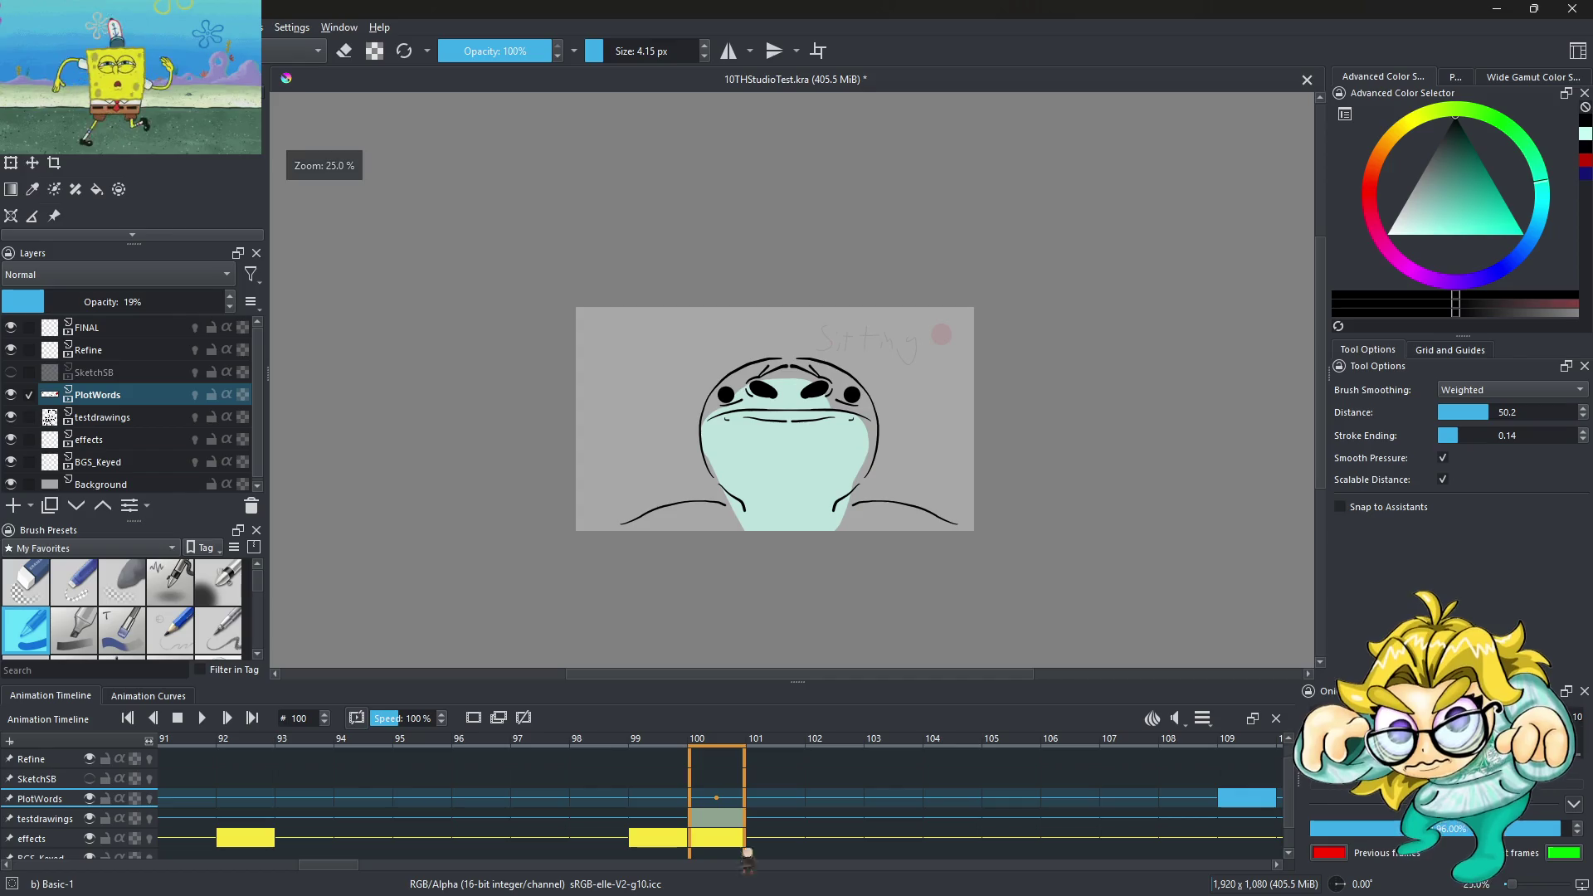
pyautogui.press('Left')
pyautogui.click(498, 820)
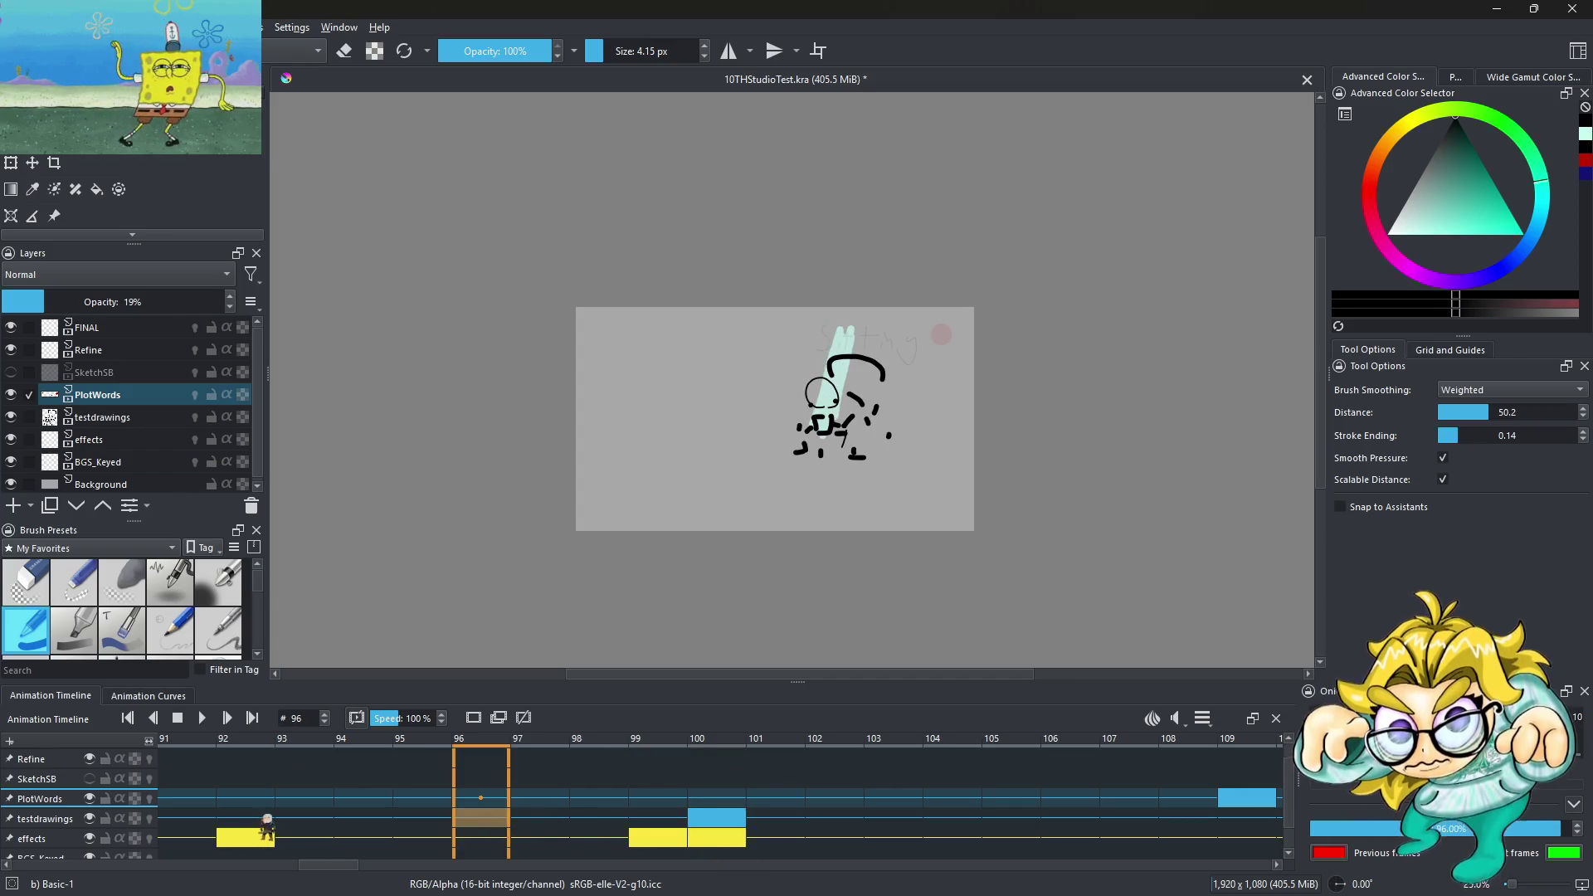
# Toggle PlotWords visibility while checking frame 100, leaving the layer hidden
pyautogui.click(90, 798)
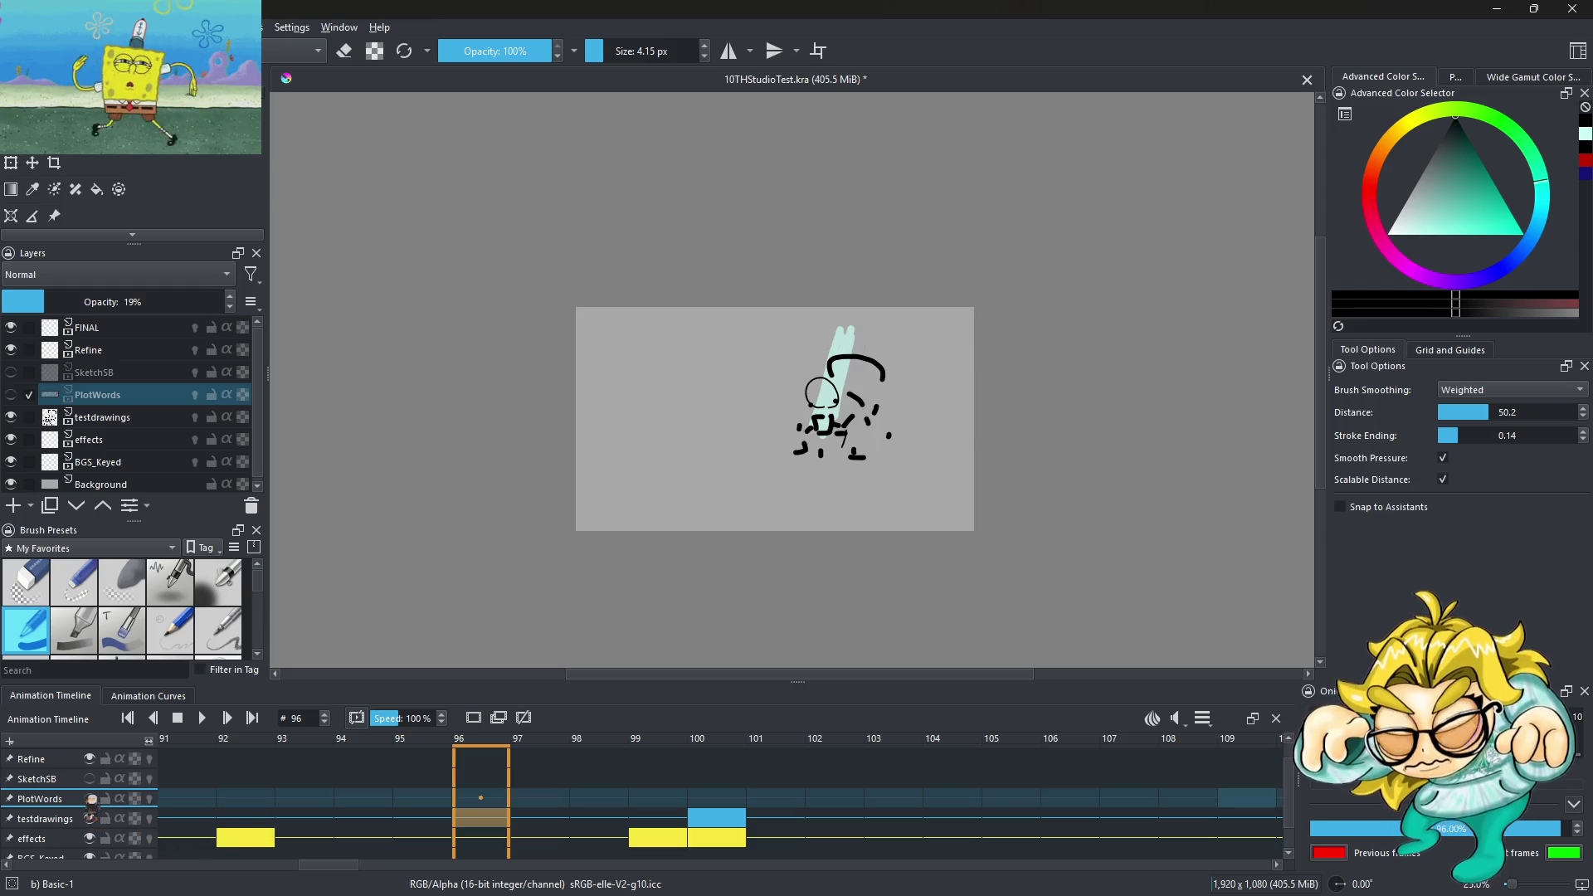
pyautogui.click(90, 798)
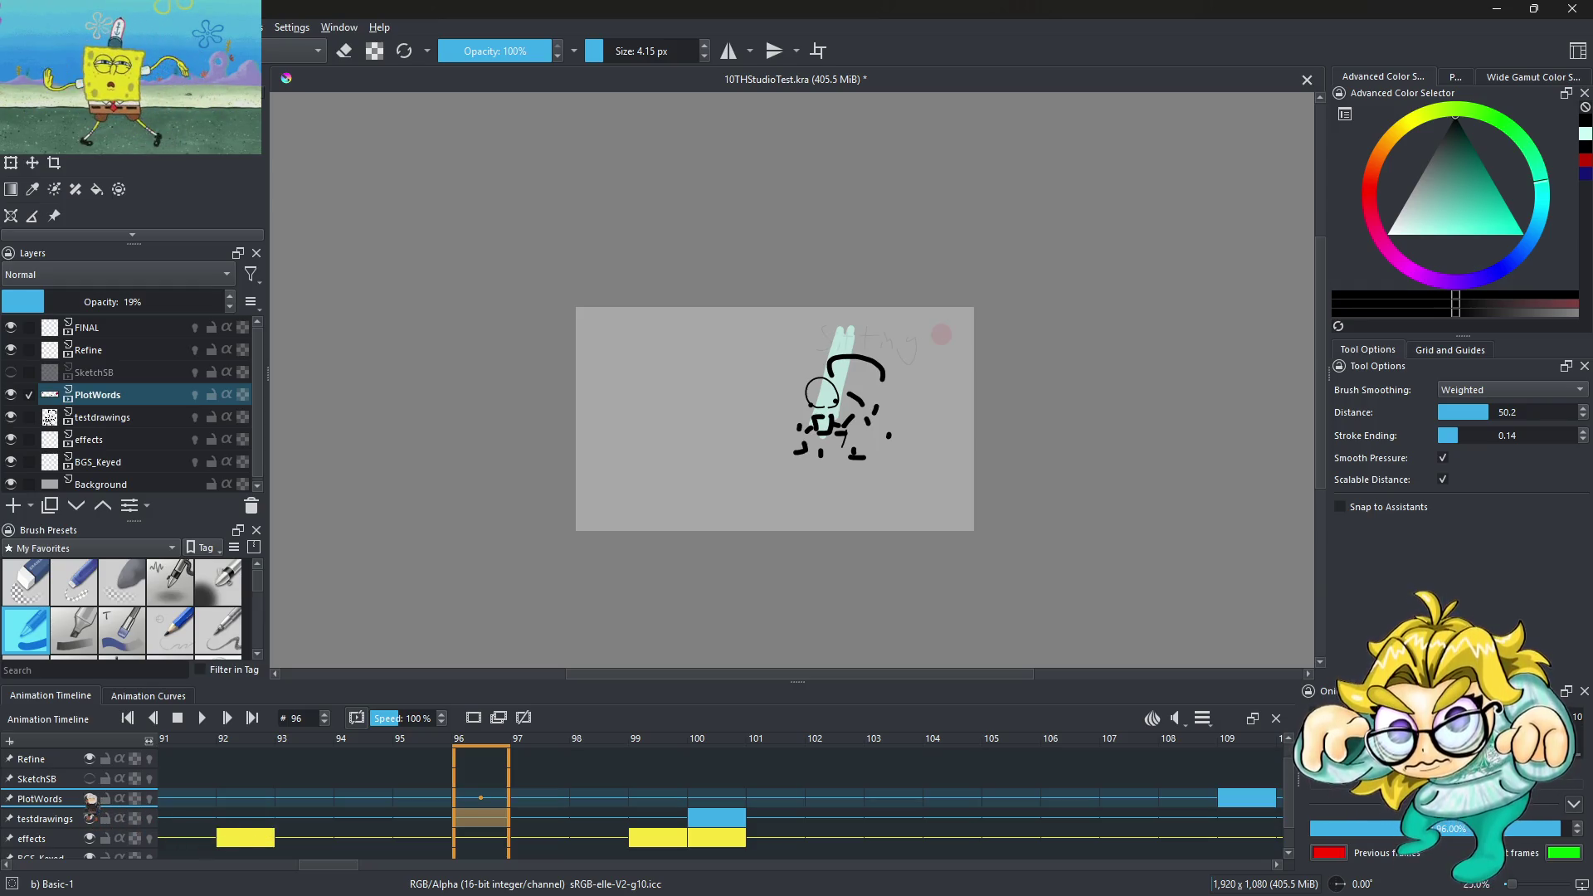
pyautogui.click(736, 820)
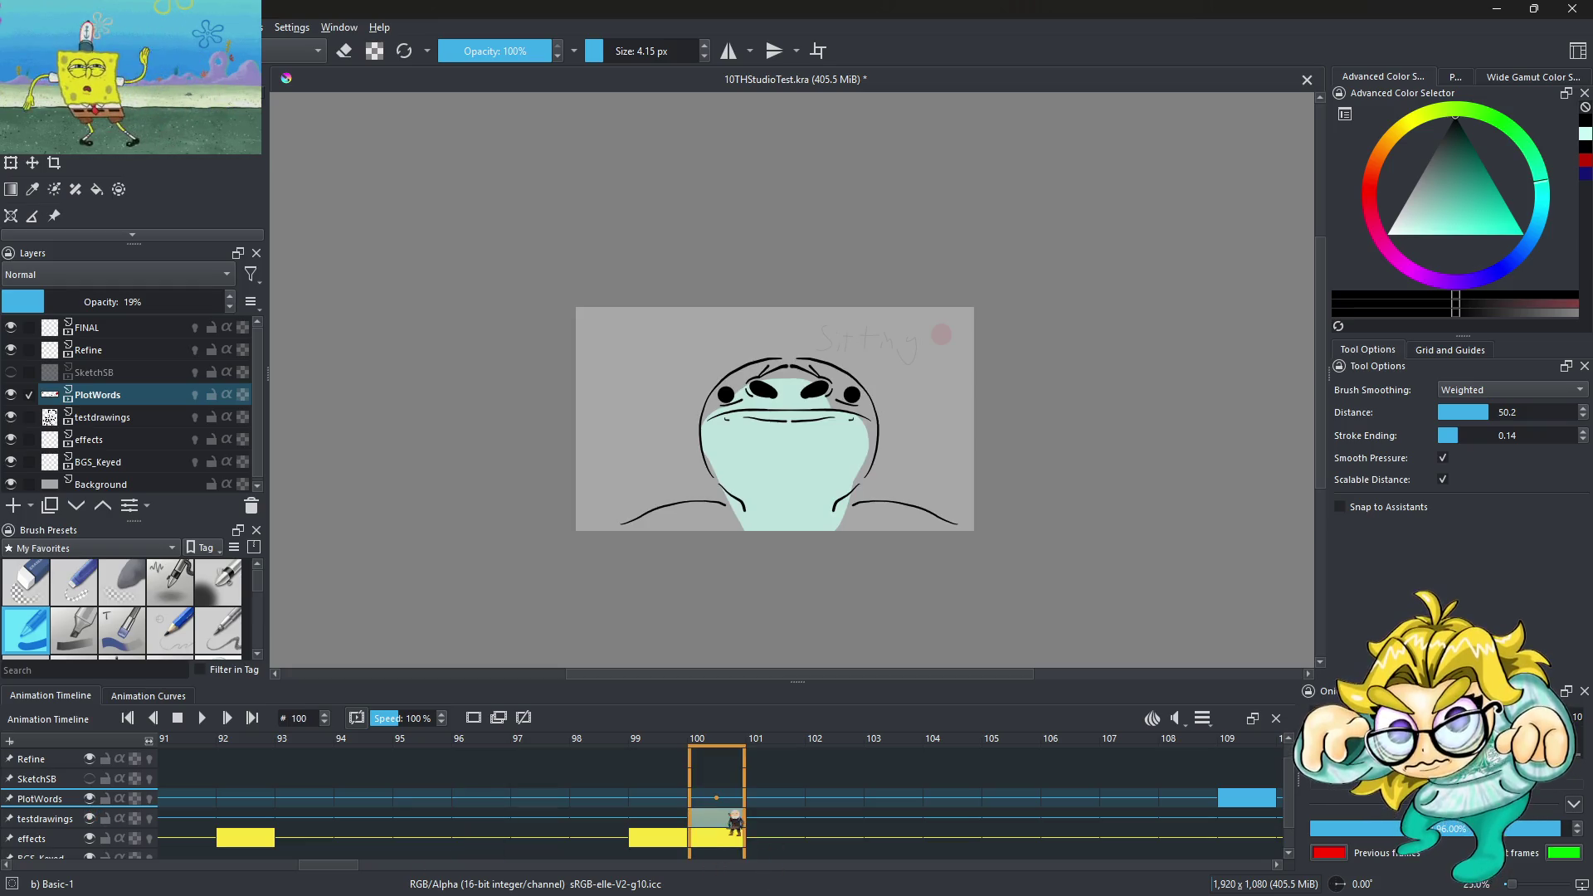
pyautogui.click(90, 798)
# Play the animation from the start, stop at frame 100, then jump to frame 133
pyautogui.press('space')
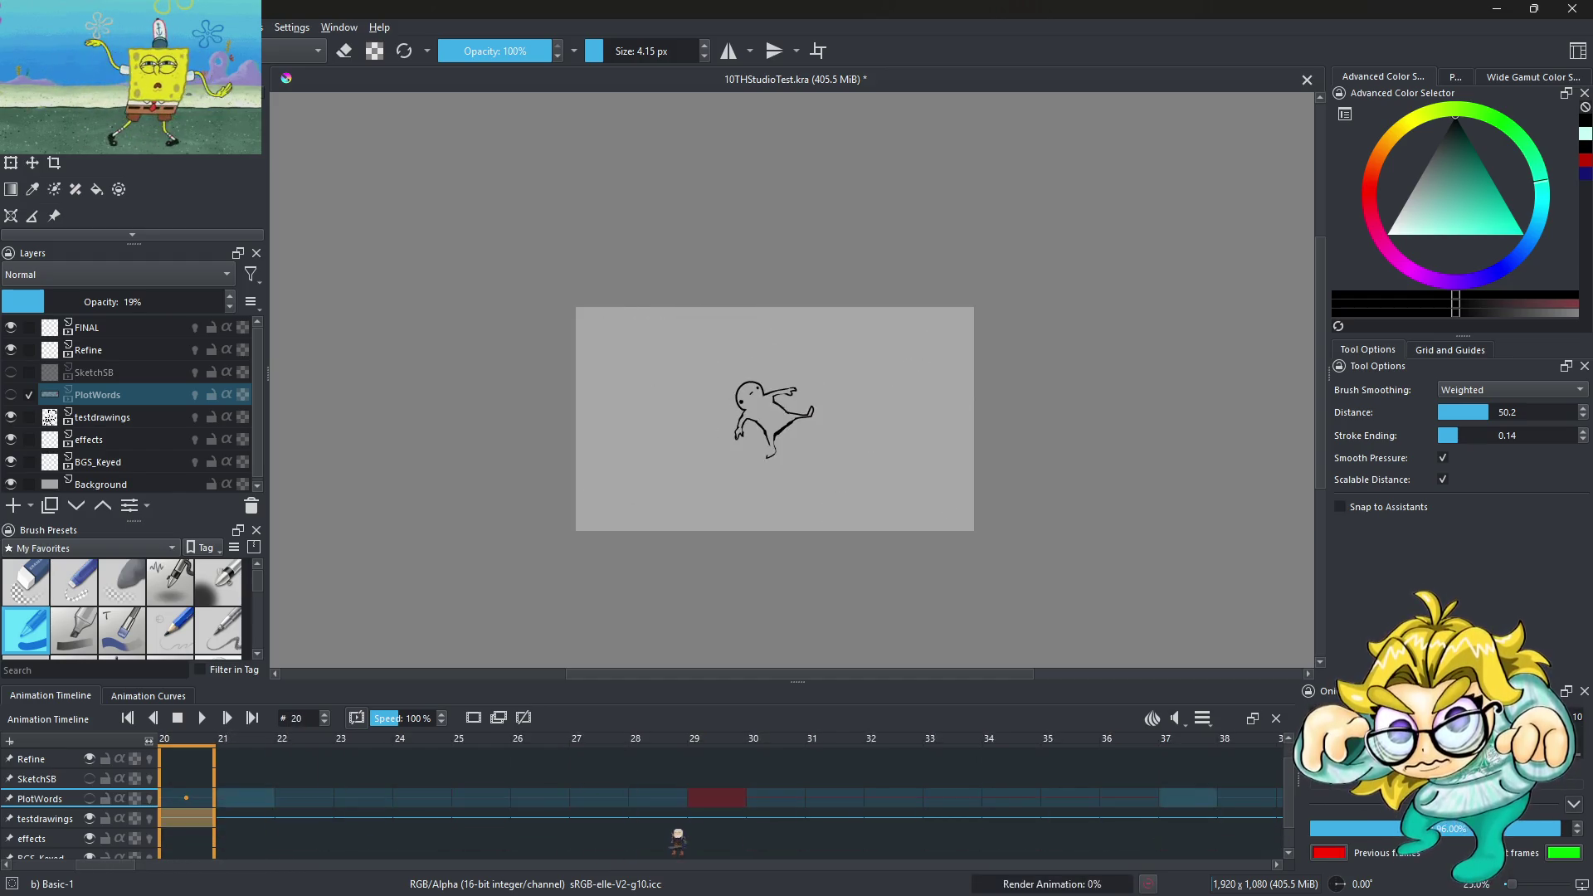
pyautogui.click(201, 719)
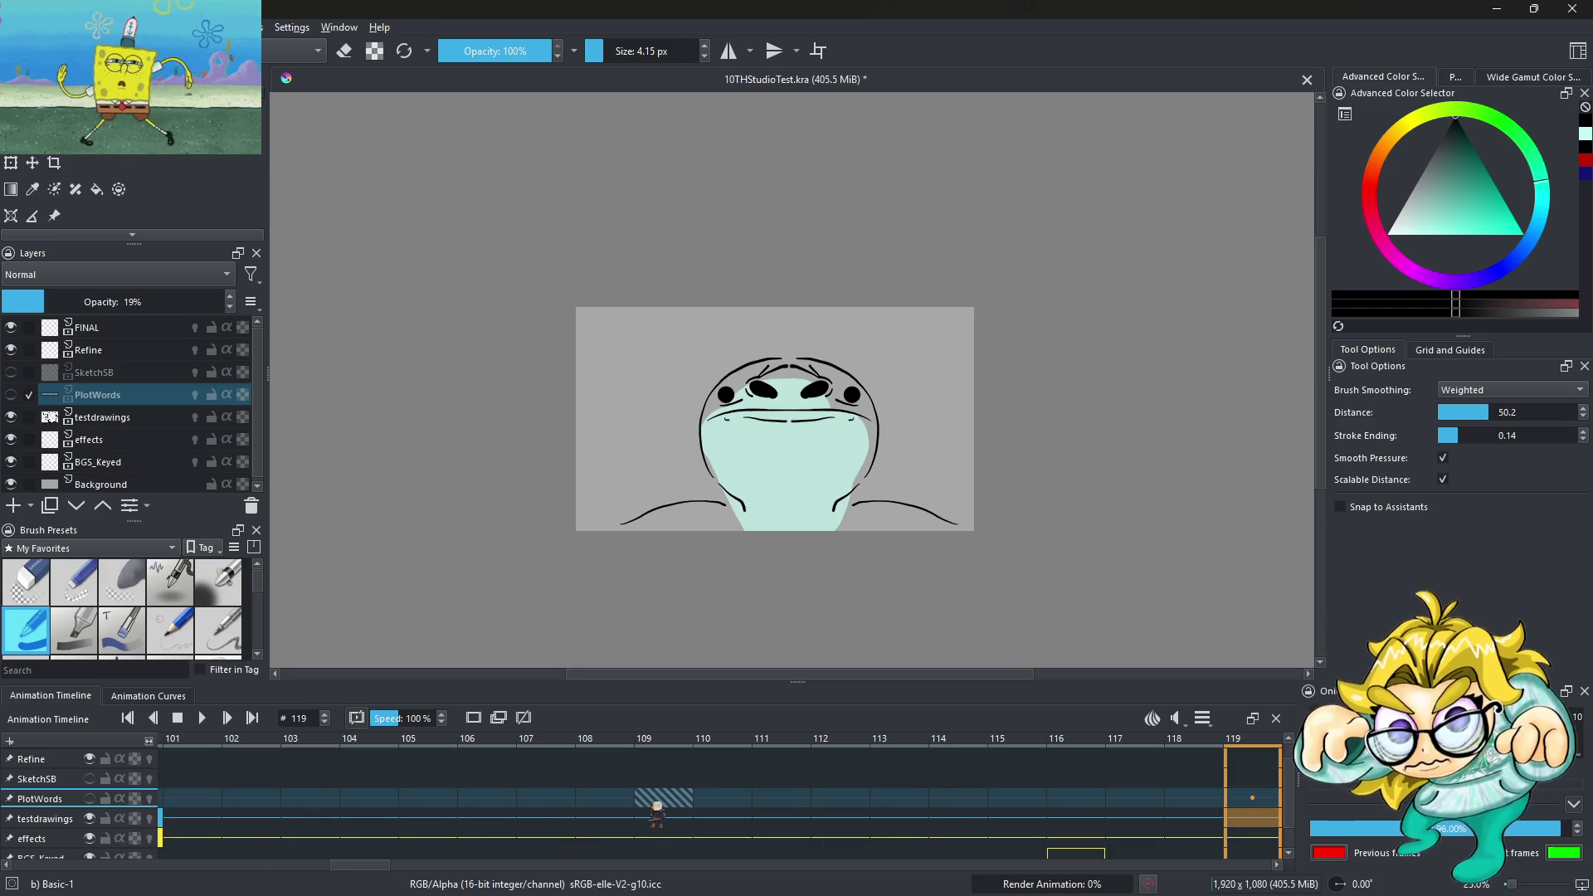
pyautogui.click(203, 718)
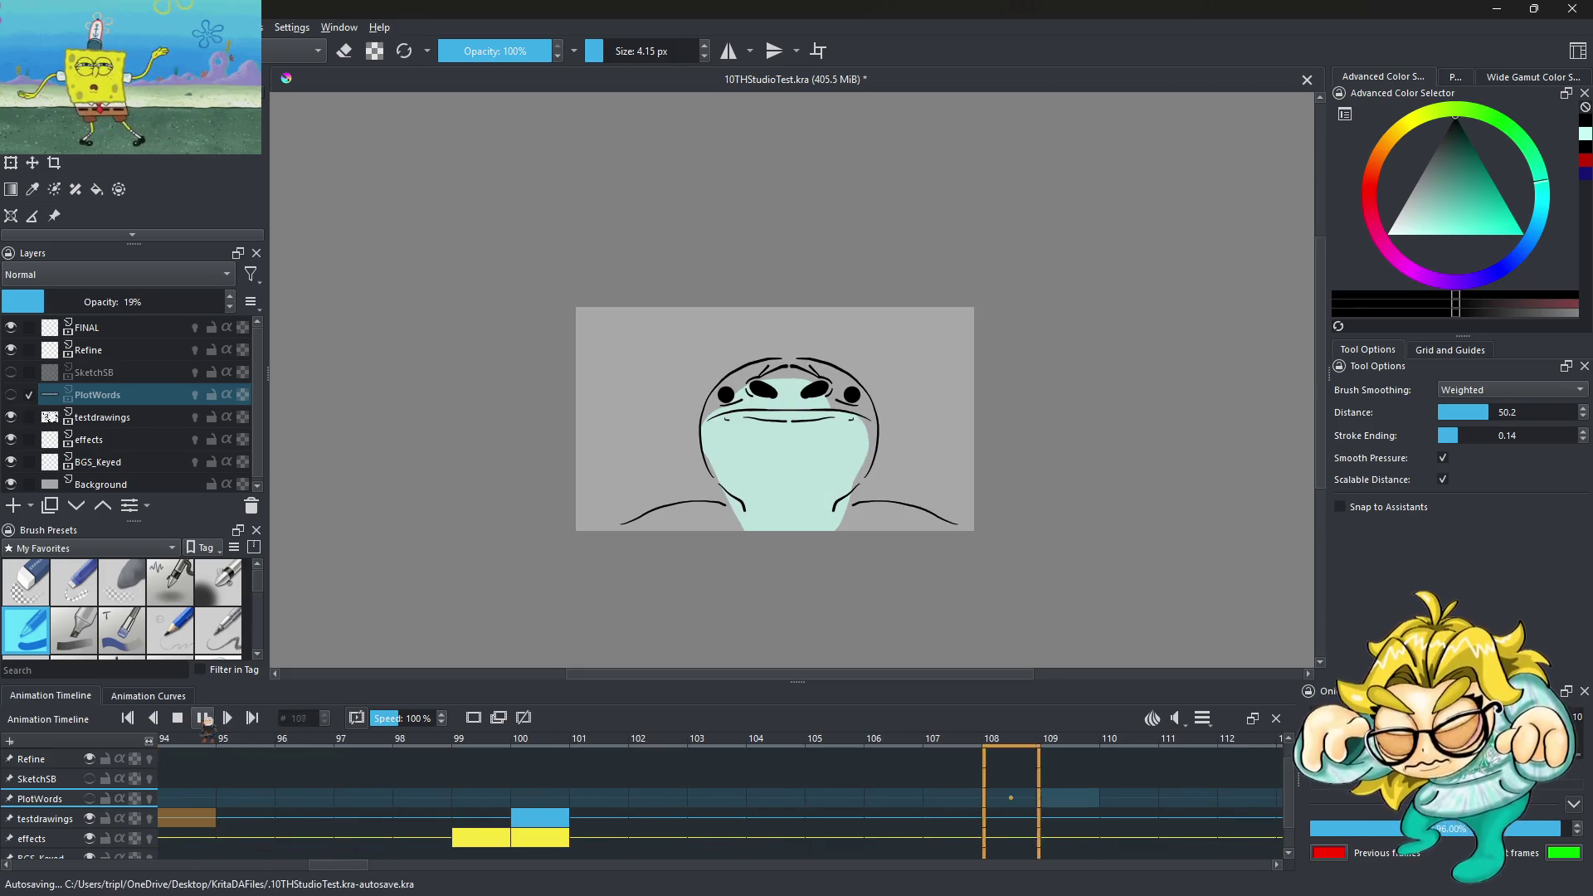
pyautogui.click(203, 718)
pyautogui.click(540, 818)
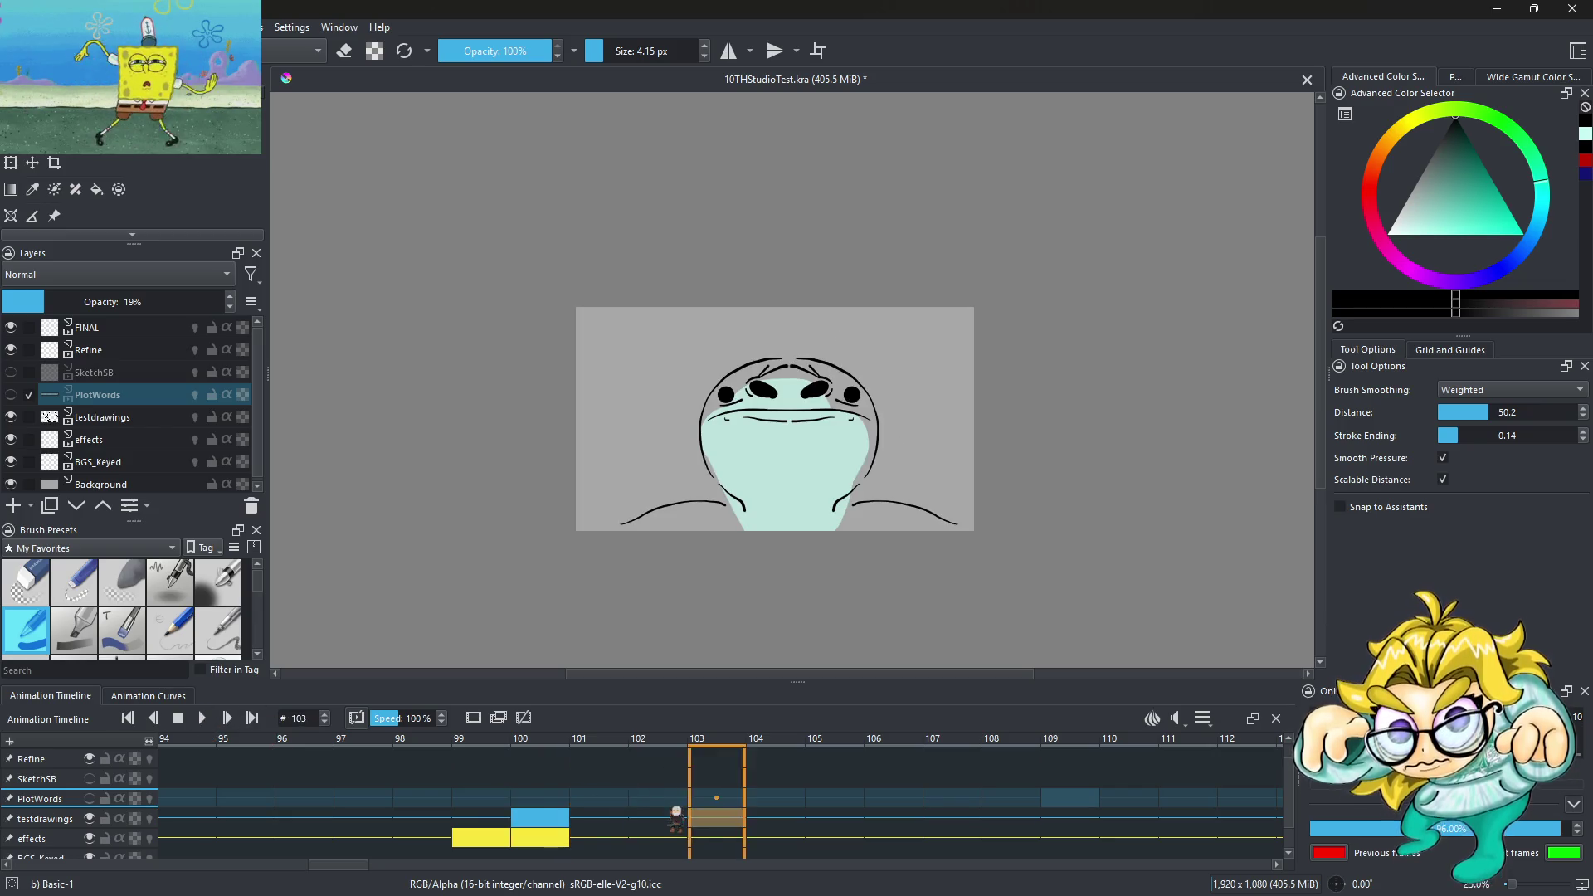
pyautogui.click(618, 817)
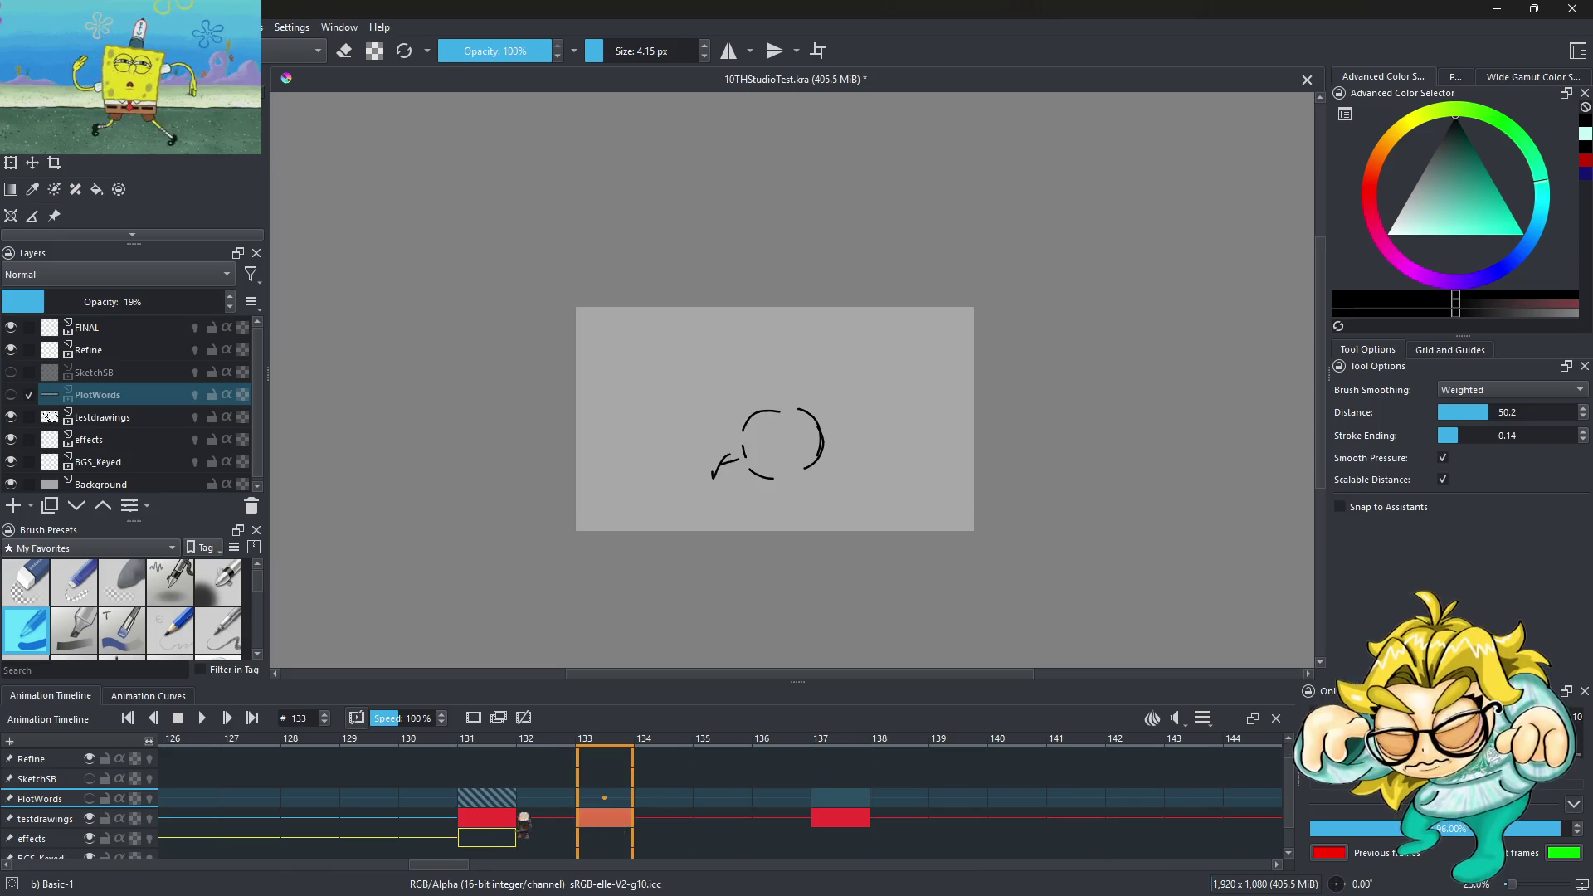
# Move the frame 137 keyframe to 144 and shift the frame 133 keyframe later, then replay
pyautogui.click(497, 820)
pyautogui.click(623, 826)
pyautogui.moveTo(839, 820); pyautogui.dragTo(1242, 825)
pyautogui.moveTo(605, 819); pyautogui.dragTo(856, 826)
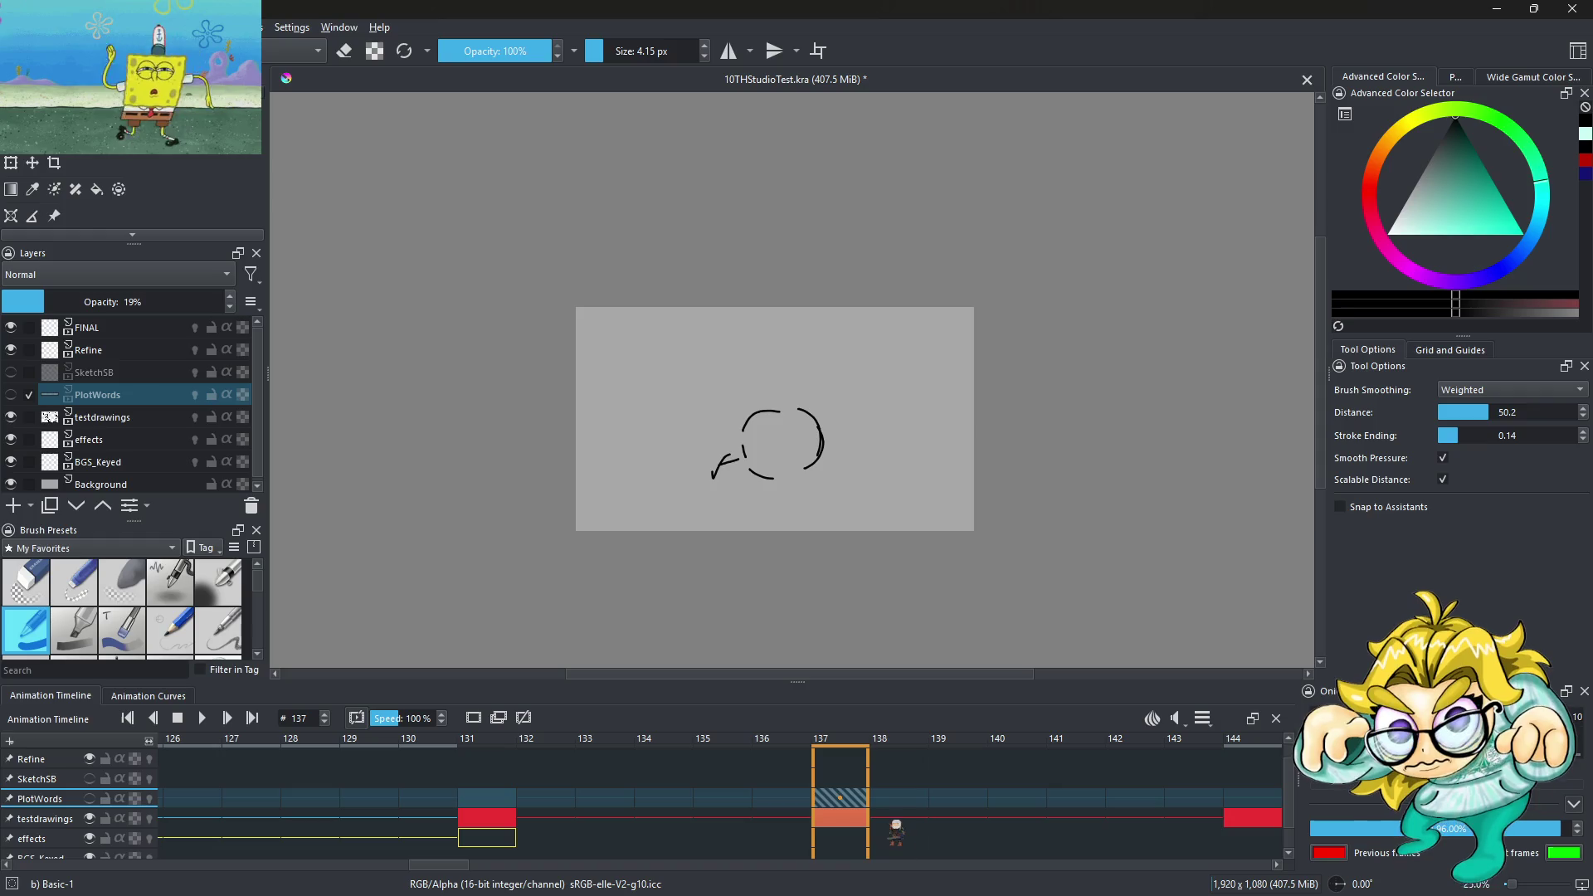
pyautogui.press('space')
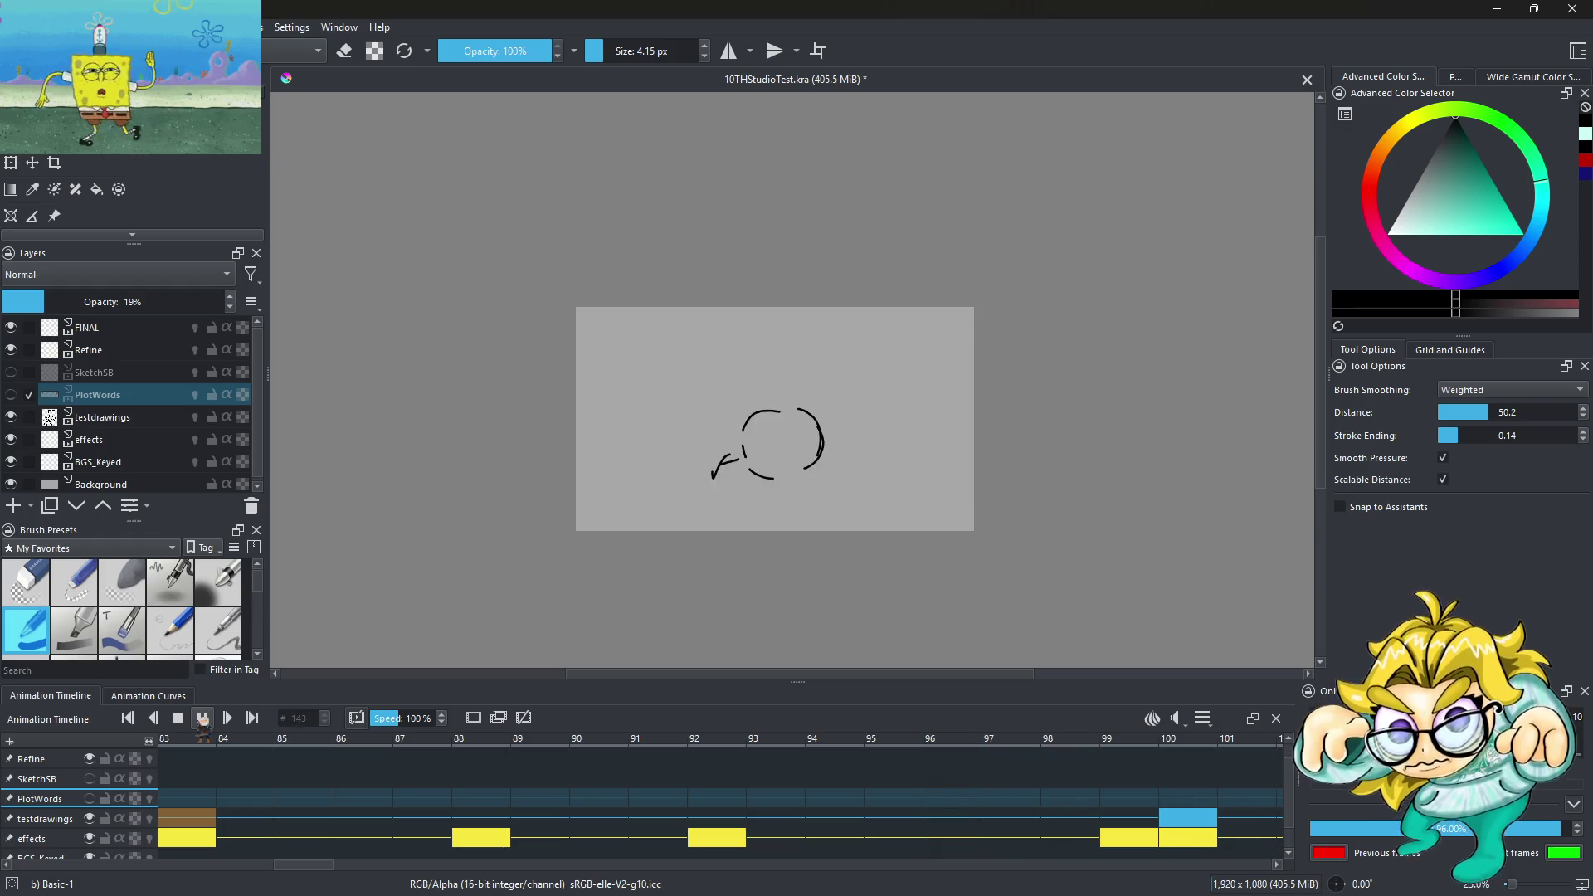
pyautogui.click(203, 718)
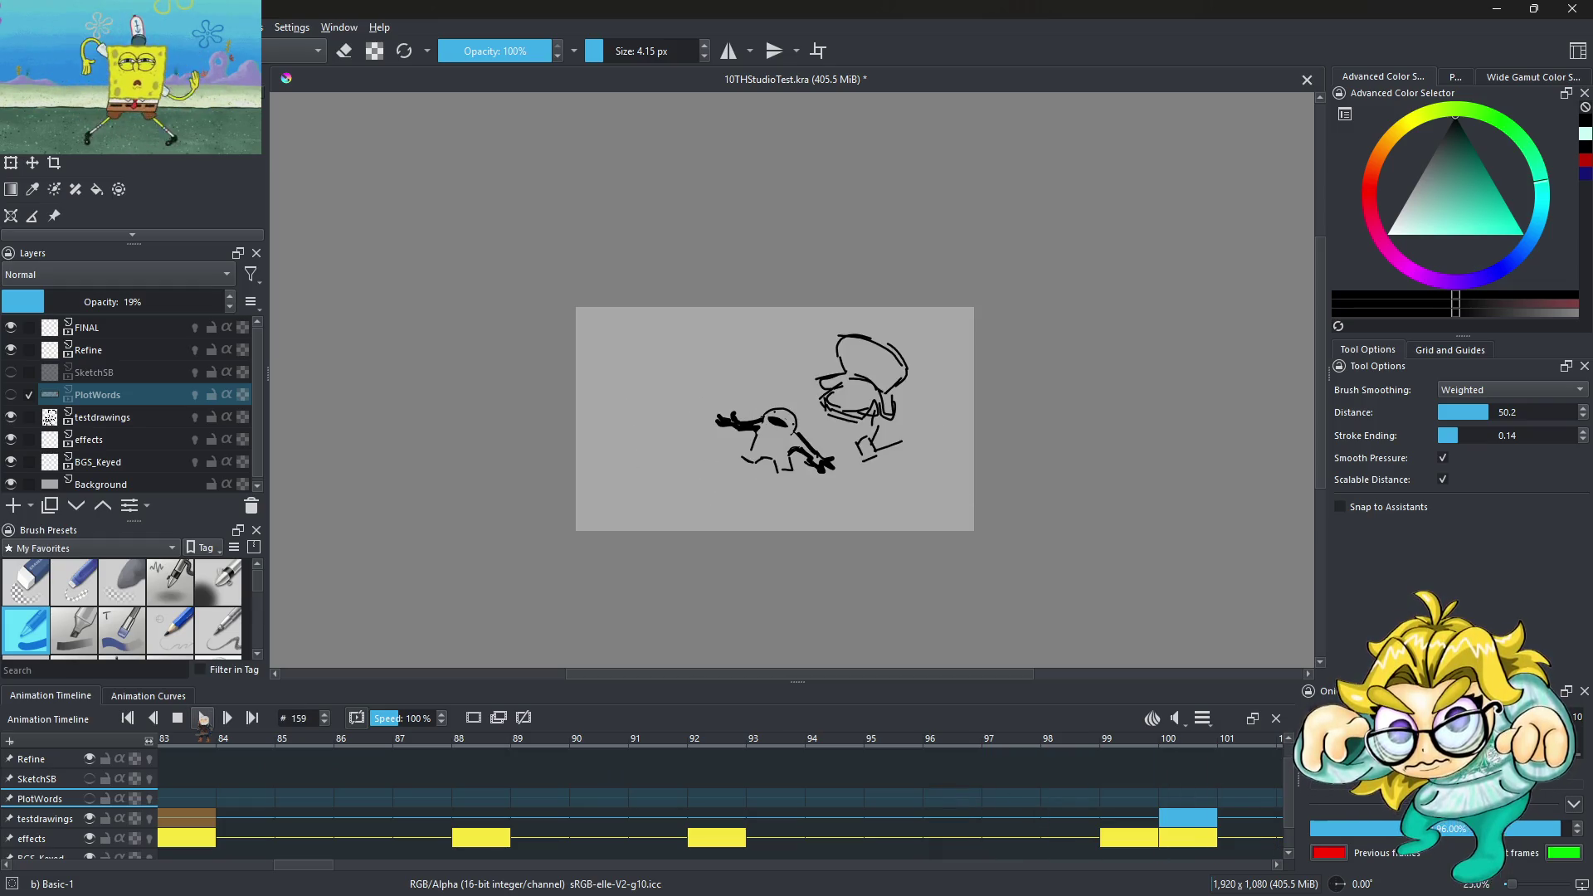
# Play from frame 87, move the frame 144 keyframe back to frame 142, and replay
pyautogui.click(404, 821)
pyautogui.click(203, 718)
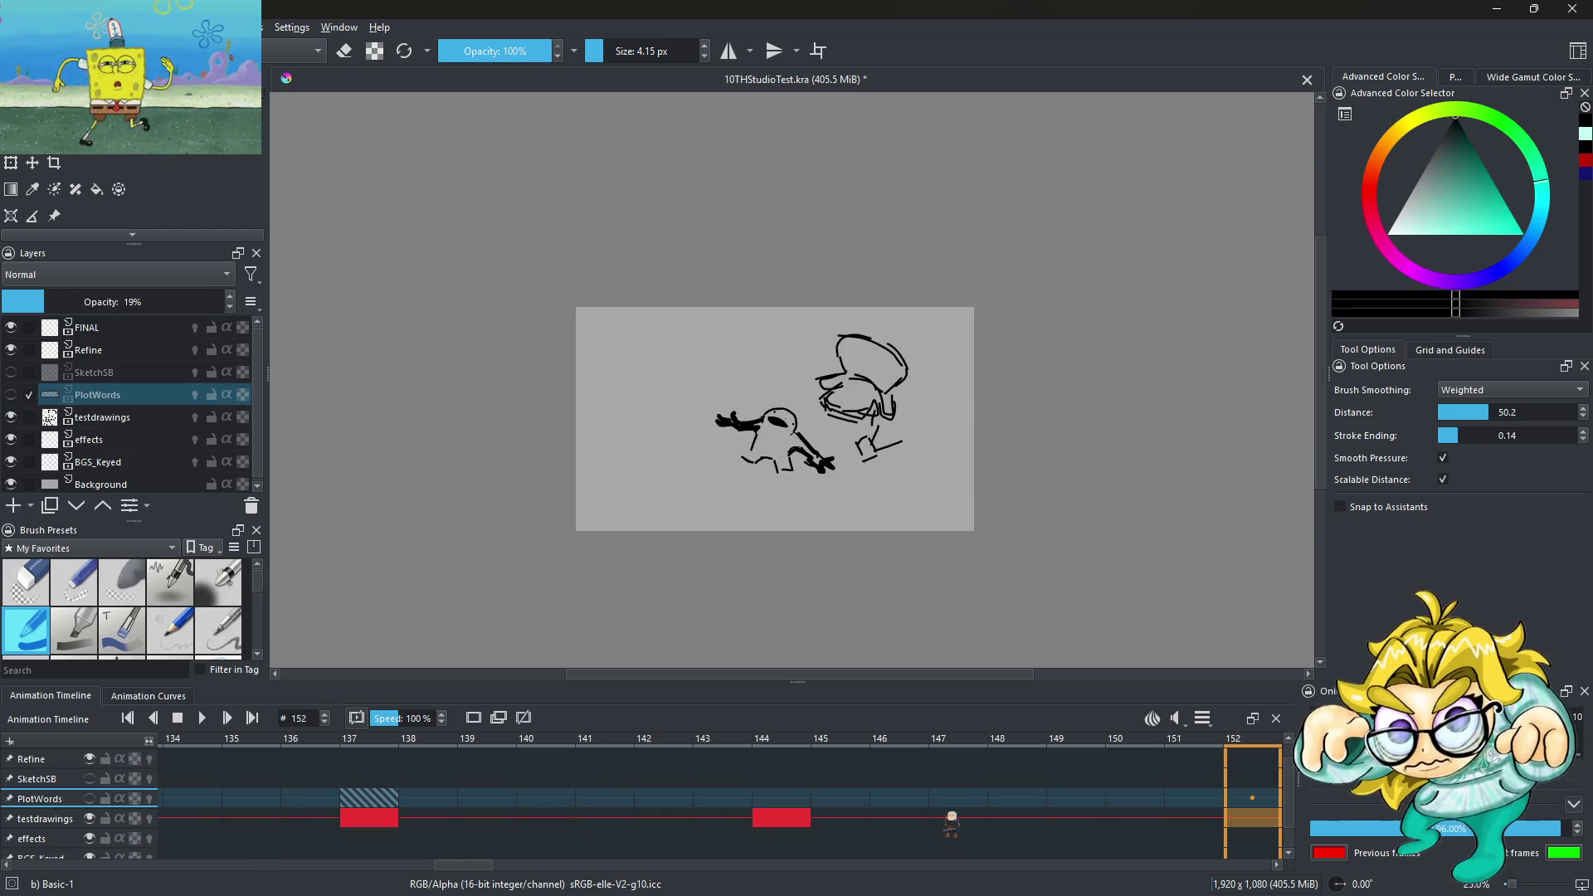
pyautogui.click(730, 821)
pyautogui.click(674, 821)
pyautogui.click(780, 818)
pyautogui.moveTo(780, 818); pyautogui.dragTo(677, 816)
pyautogui.press('Left')
pyautogui.press('Left')
pyautogui.press('Left')
pyautogui.press('Left')
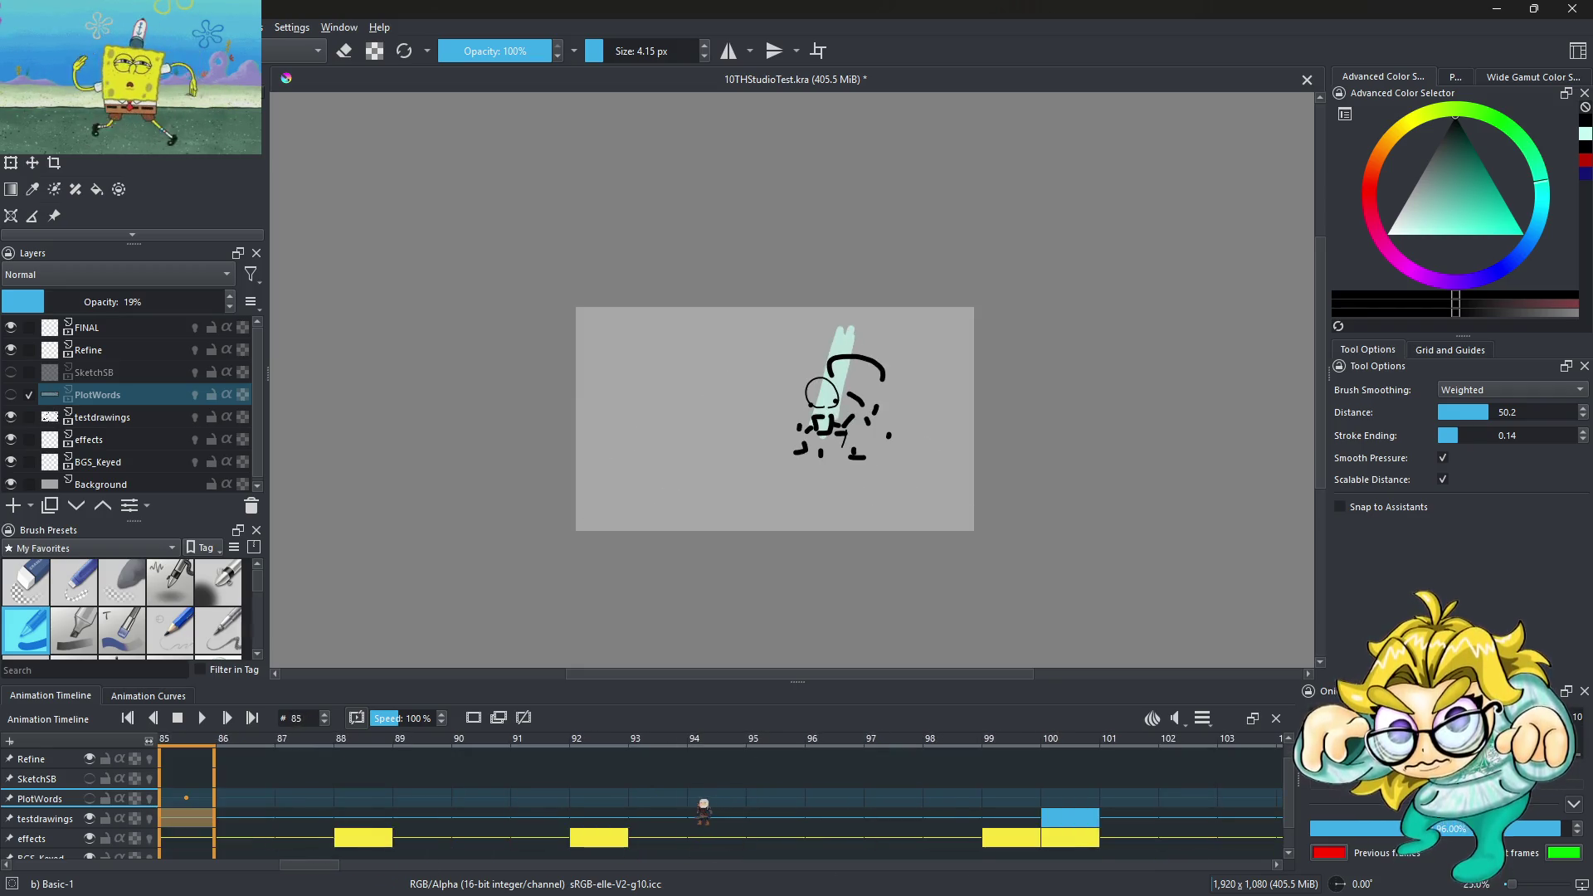
pyautogui.click(202, 718)
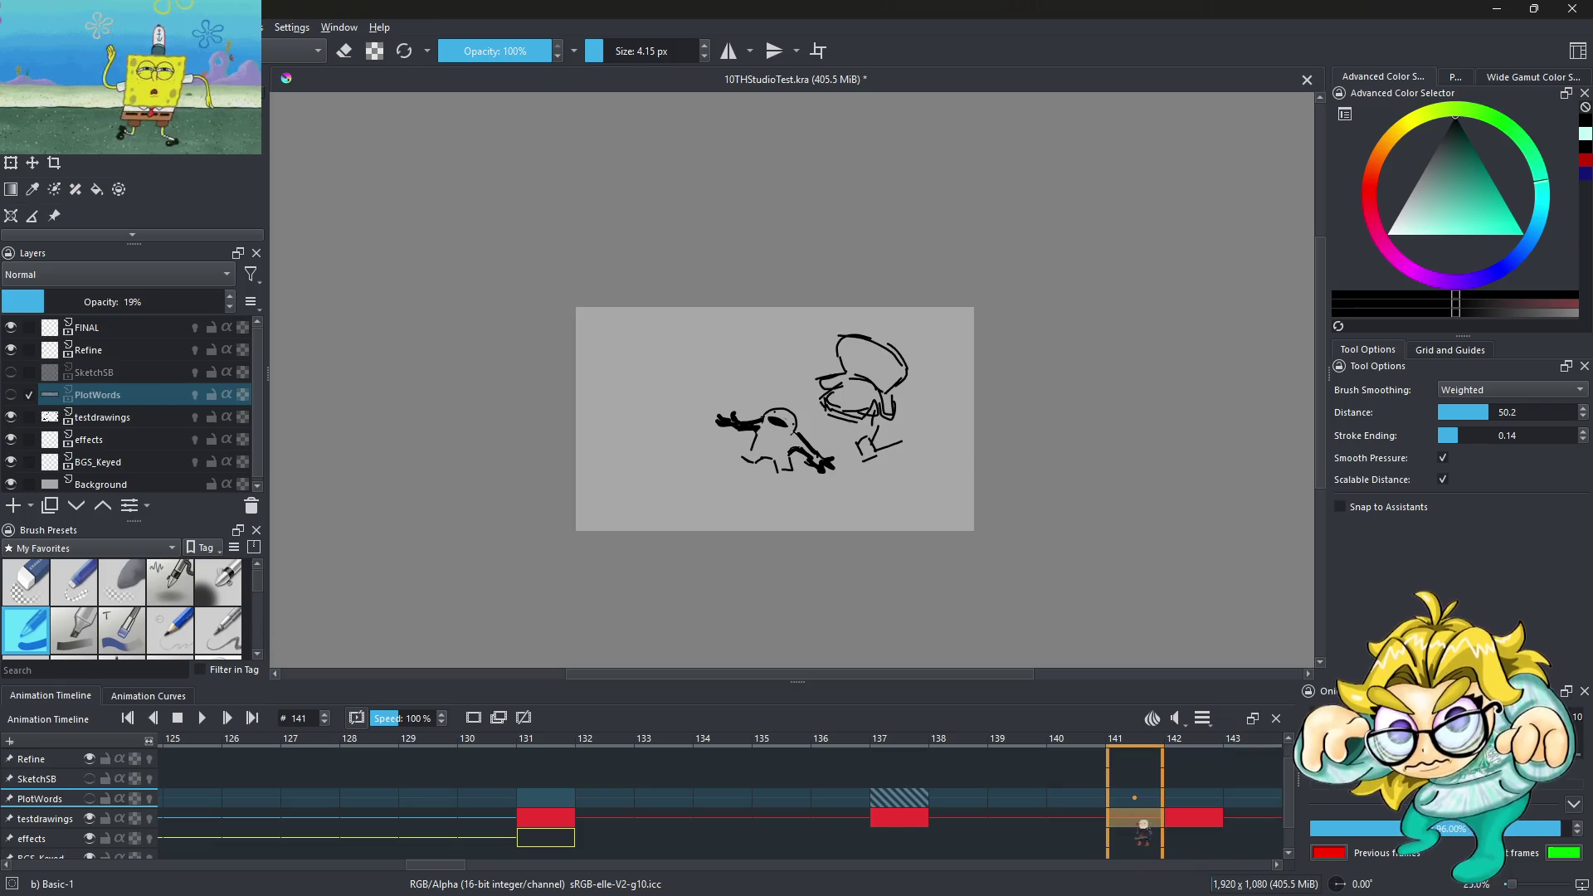
# Move the frame 137 drawing to frame 136, check frames 139–141, and return to frame 103
pyautogui.click(855, 801)
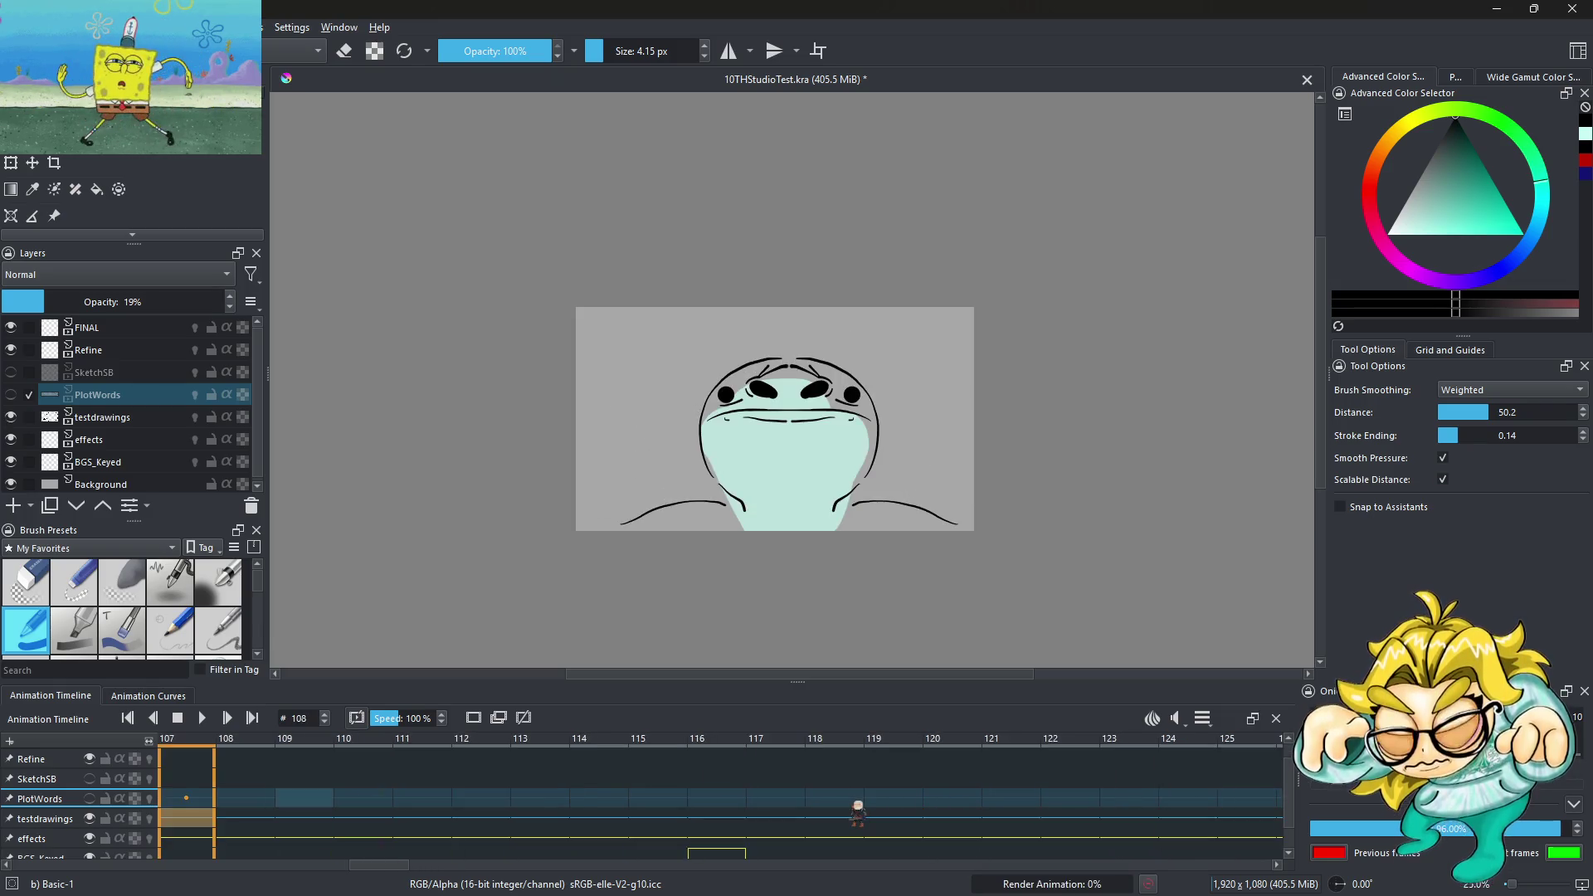
pyautogui.click(208, 718)
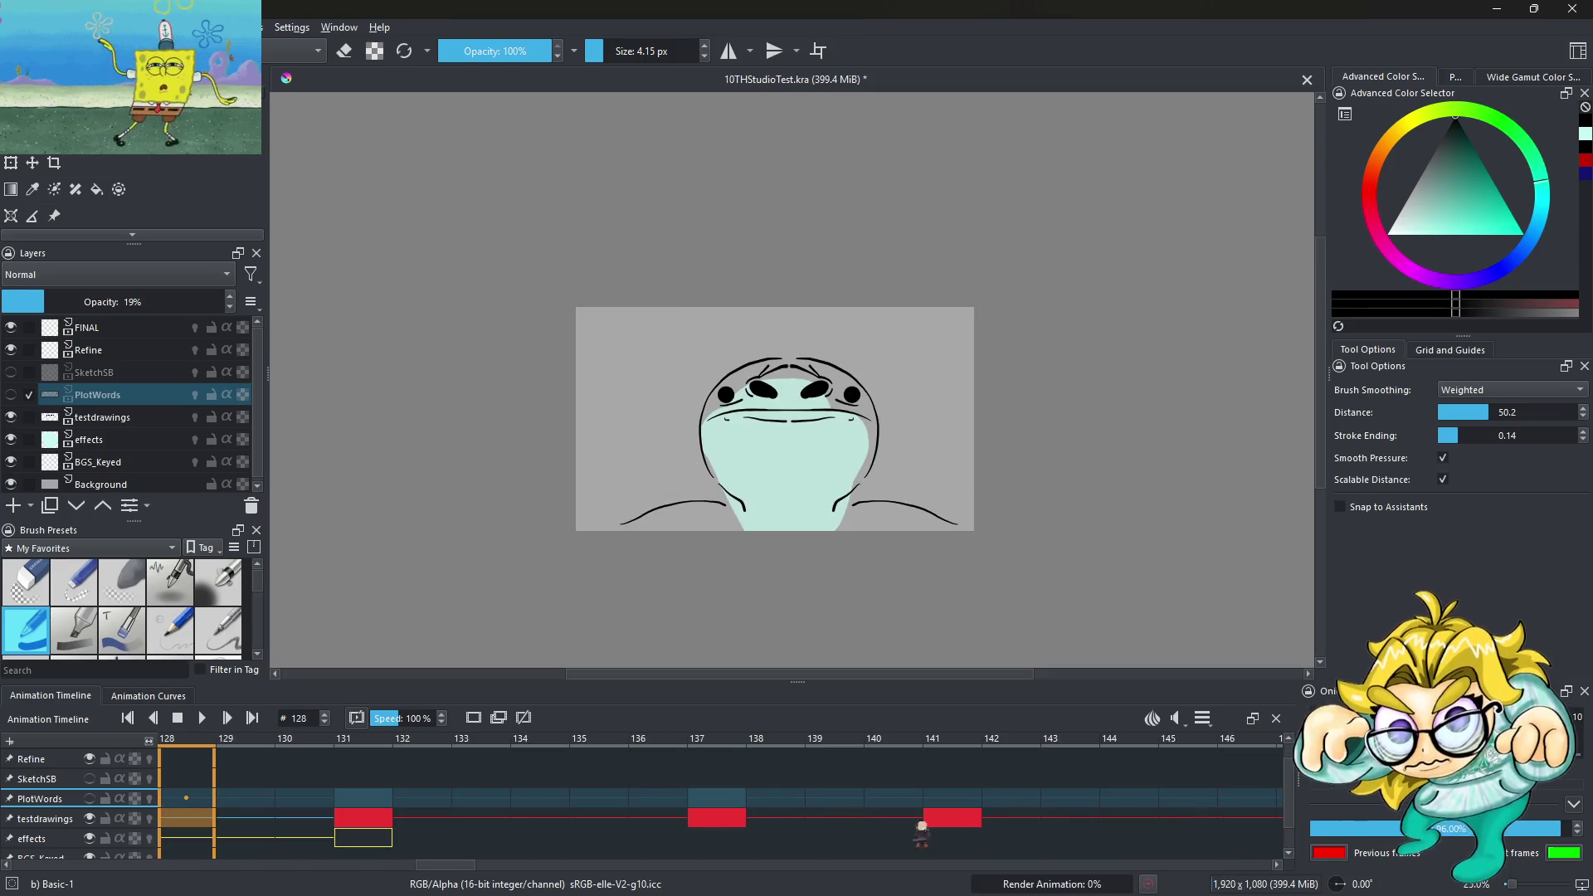
pyautogui.moveTo(718, 821)
pyautogui.mouseDown()
pyautogui.moveTo(621, 814)
pyautogui.moveTo(654, 815)
pyautogui.mouseUp()
pyautogui.moveTo(803, 825); pyautogui.dragTo(925, 811)
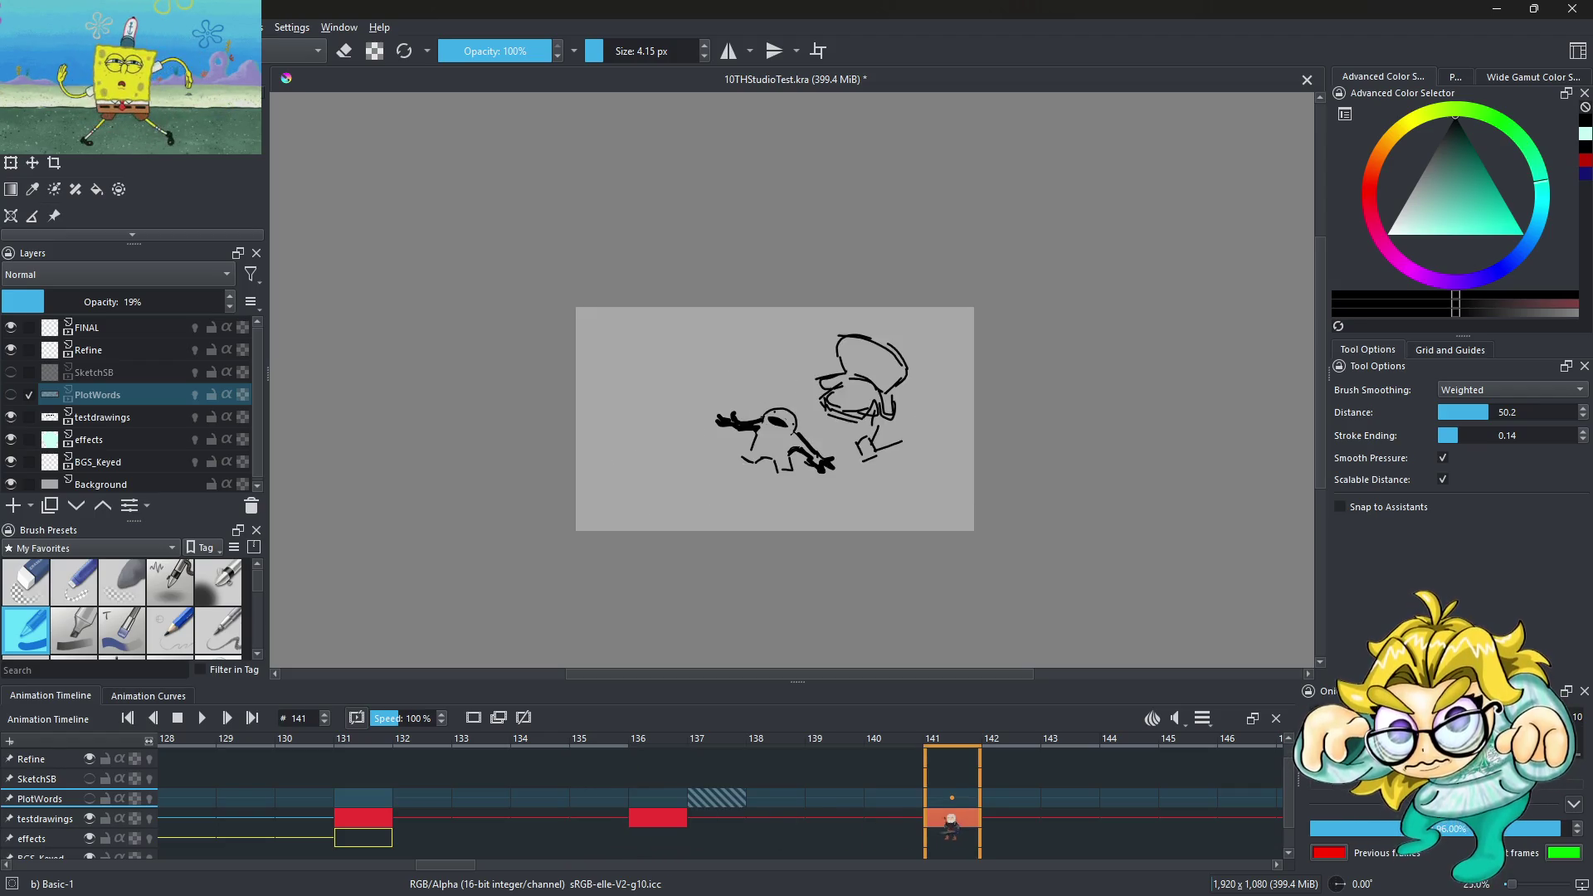
pyautogui.press('Home')
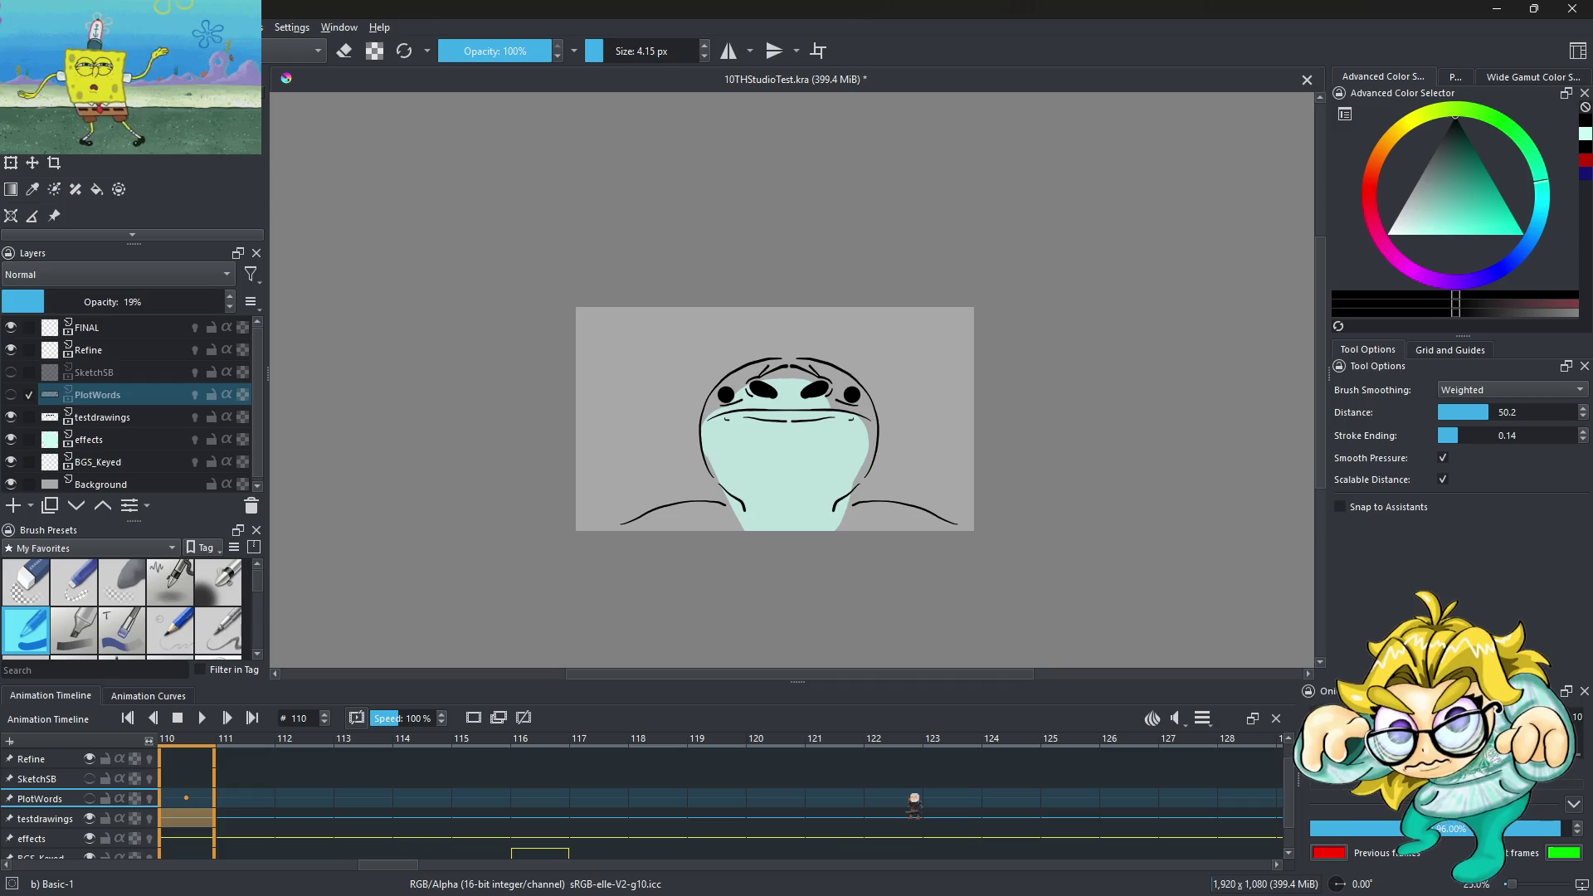
pyautogui.click(1203, 718)
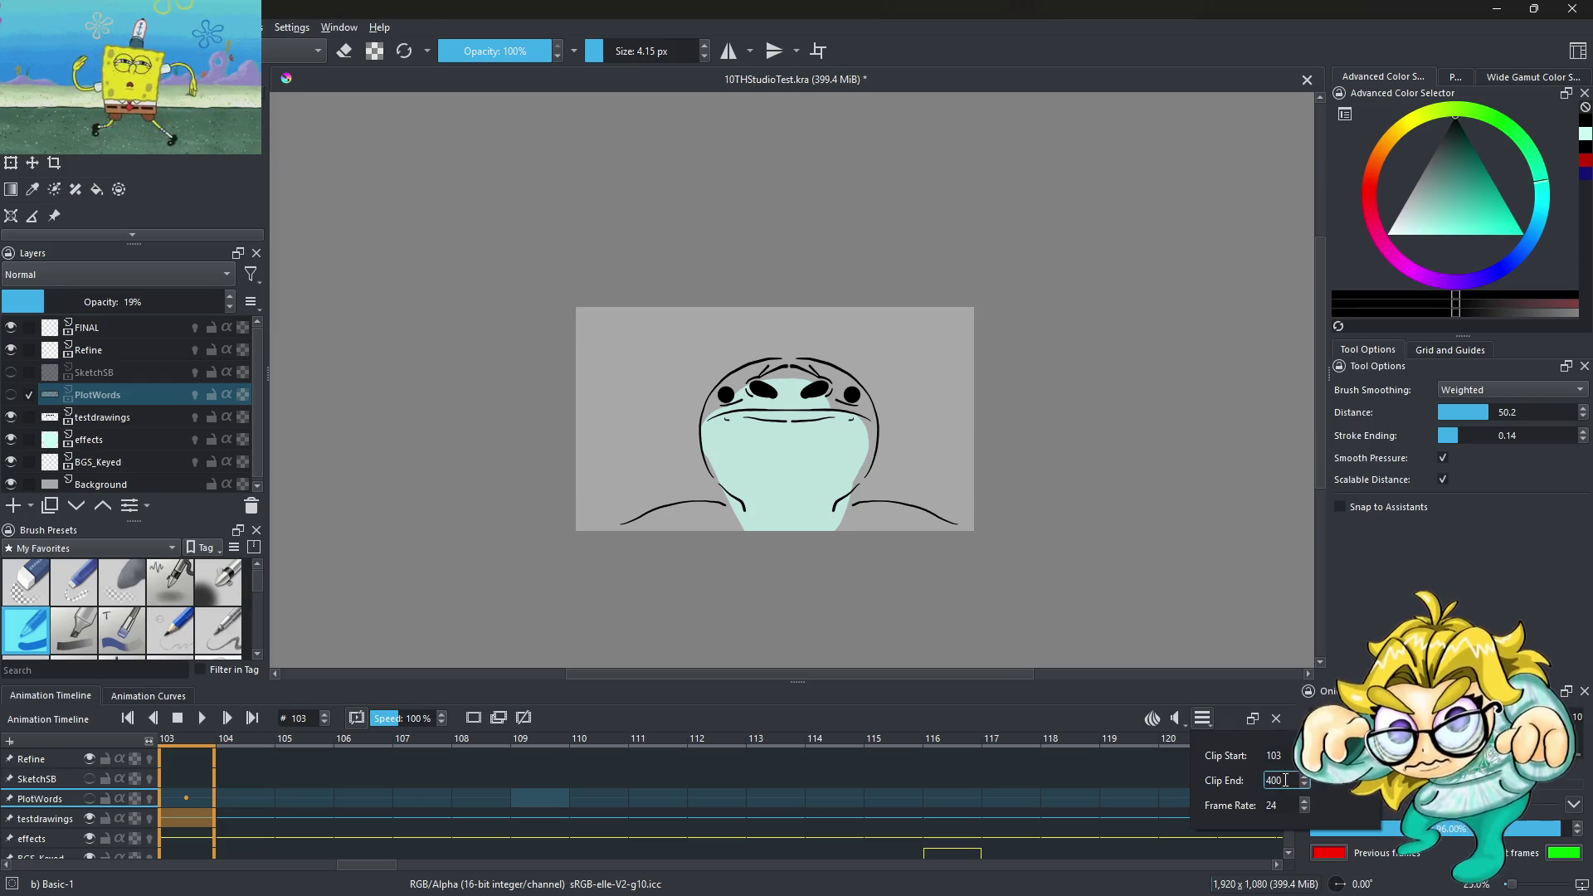
# Set the clip end to frame 130 and play the shortened clip
pyautogui.write('4')
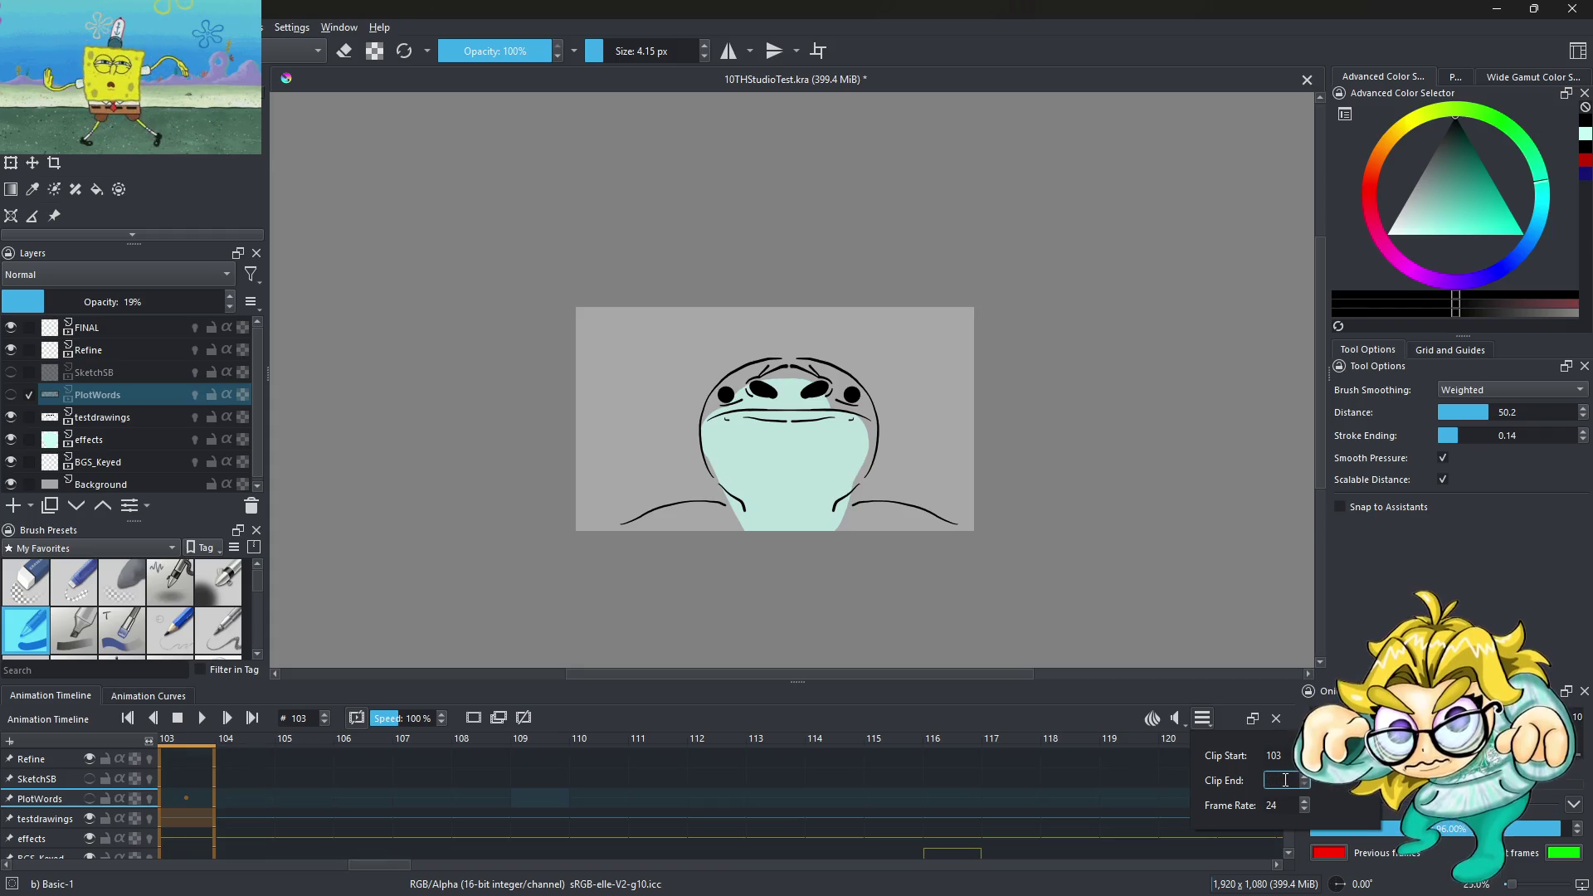
pyautogui.write('0')
pyautogui.press('Return')
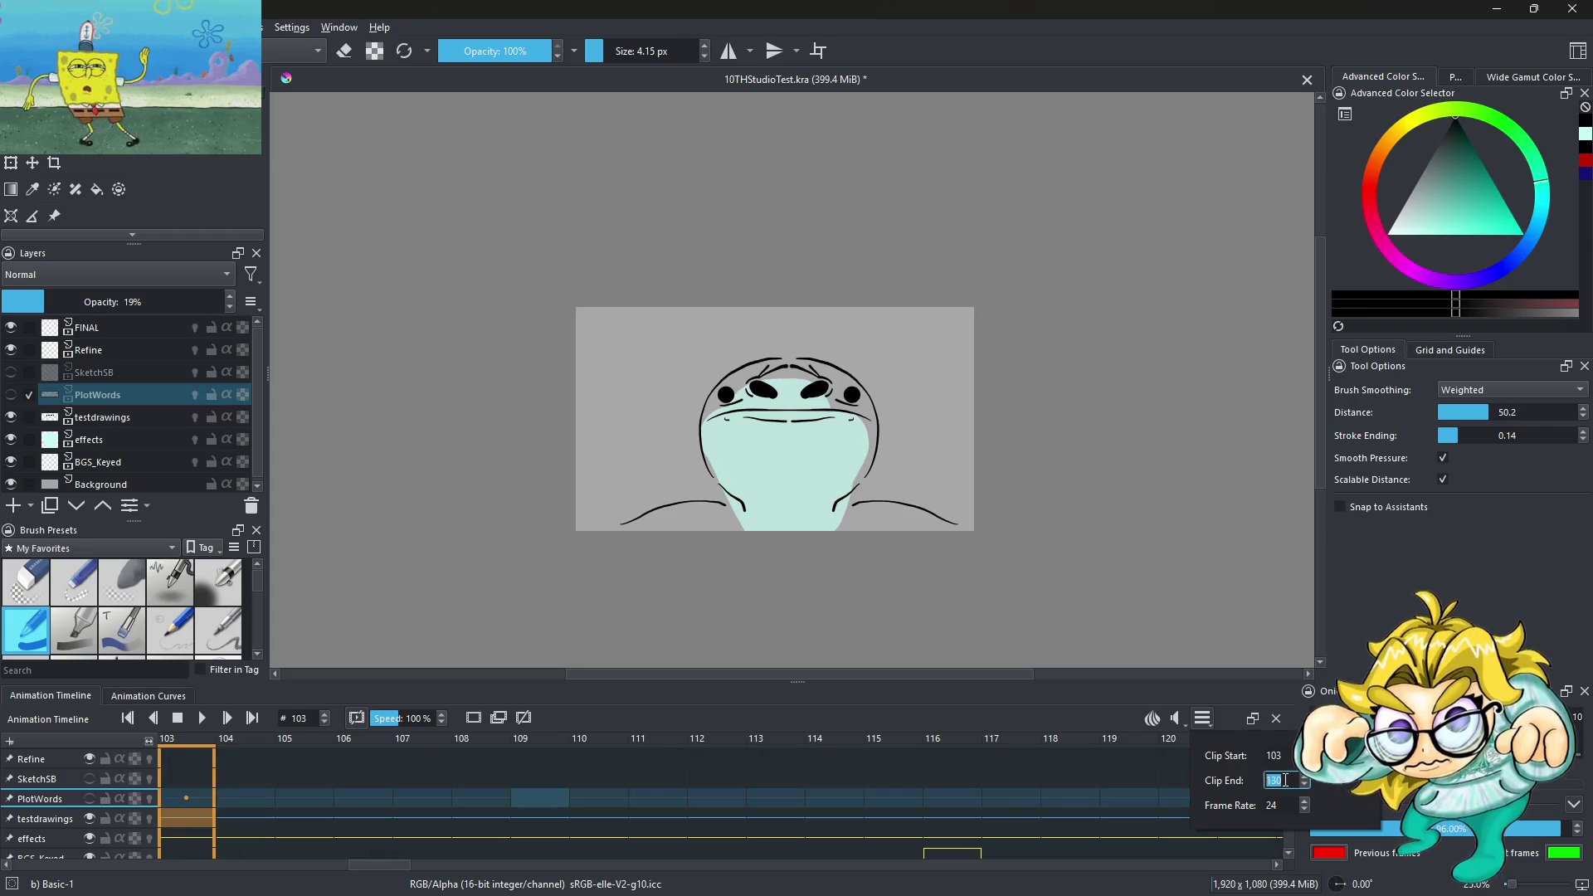
pyautogui.click(587, 712)
pyautogui.click(202, 718)
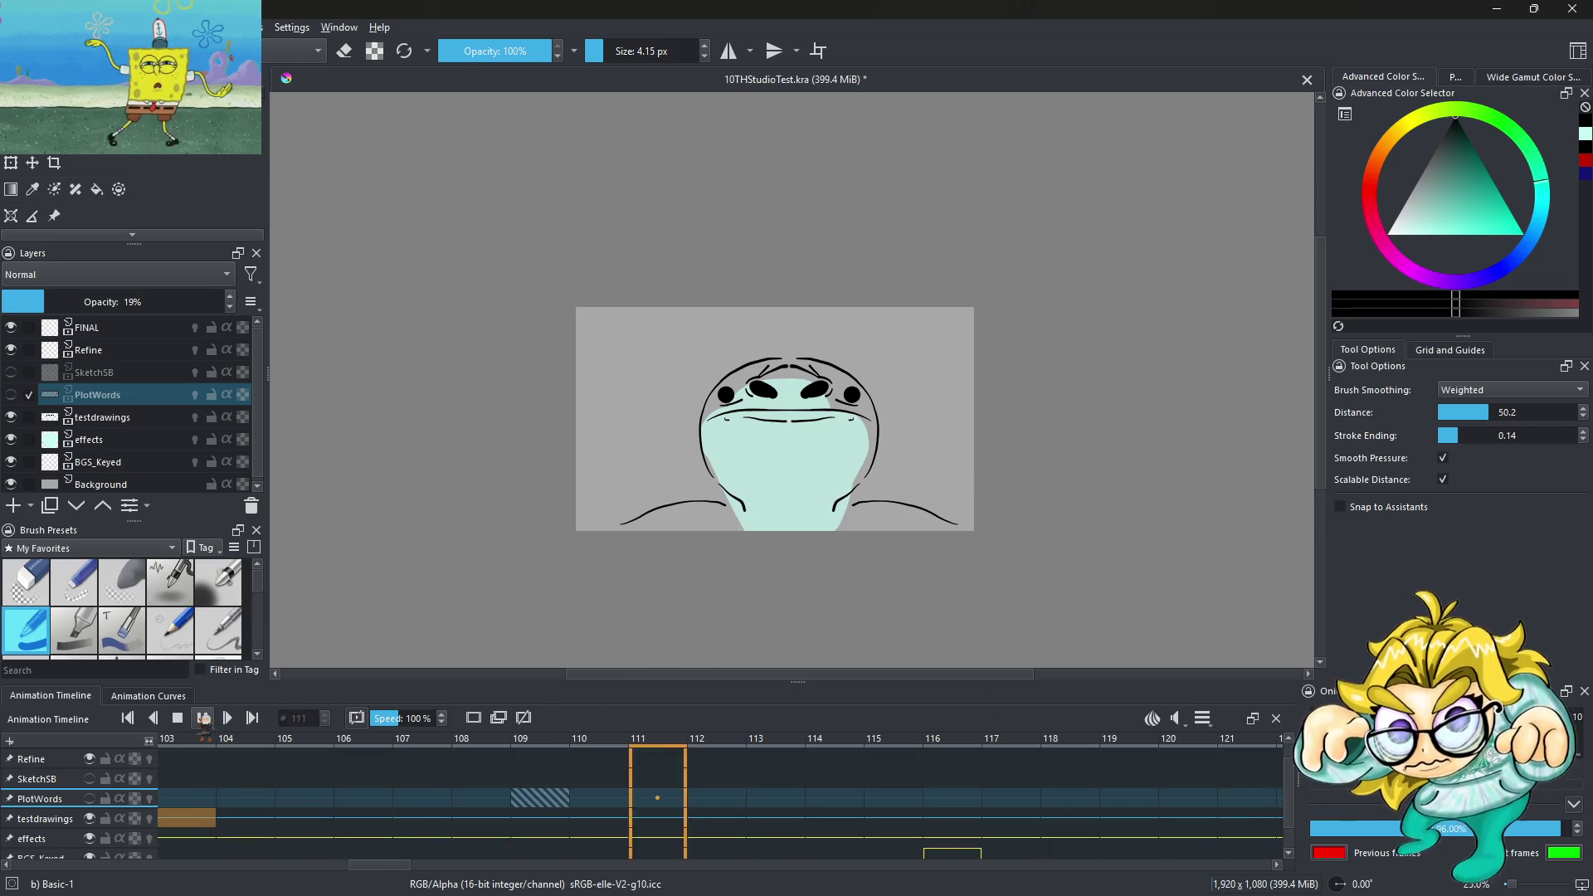
pyautogui.click(204, 718)
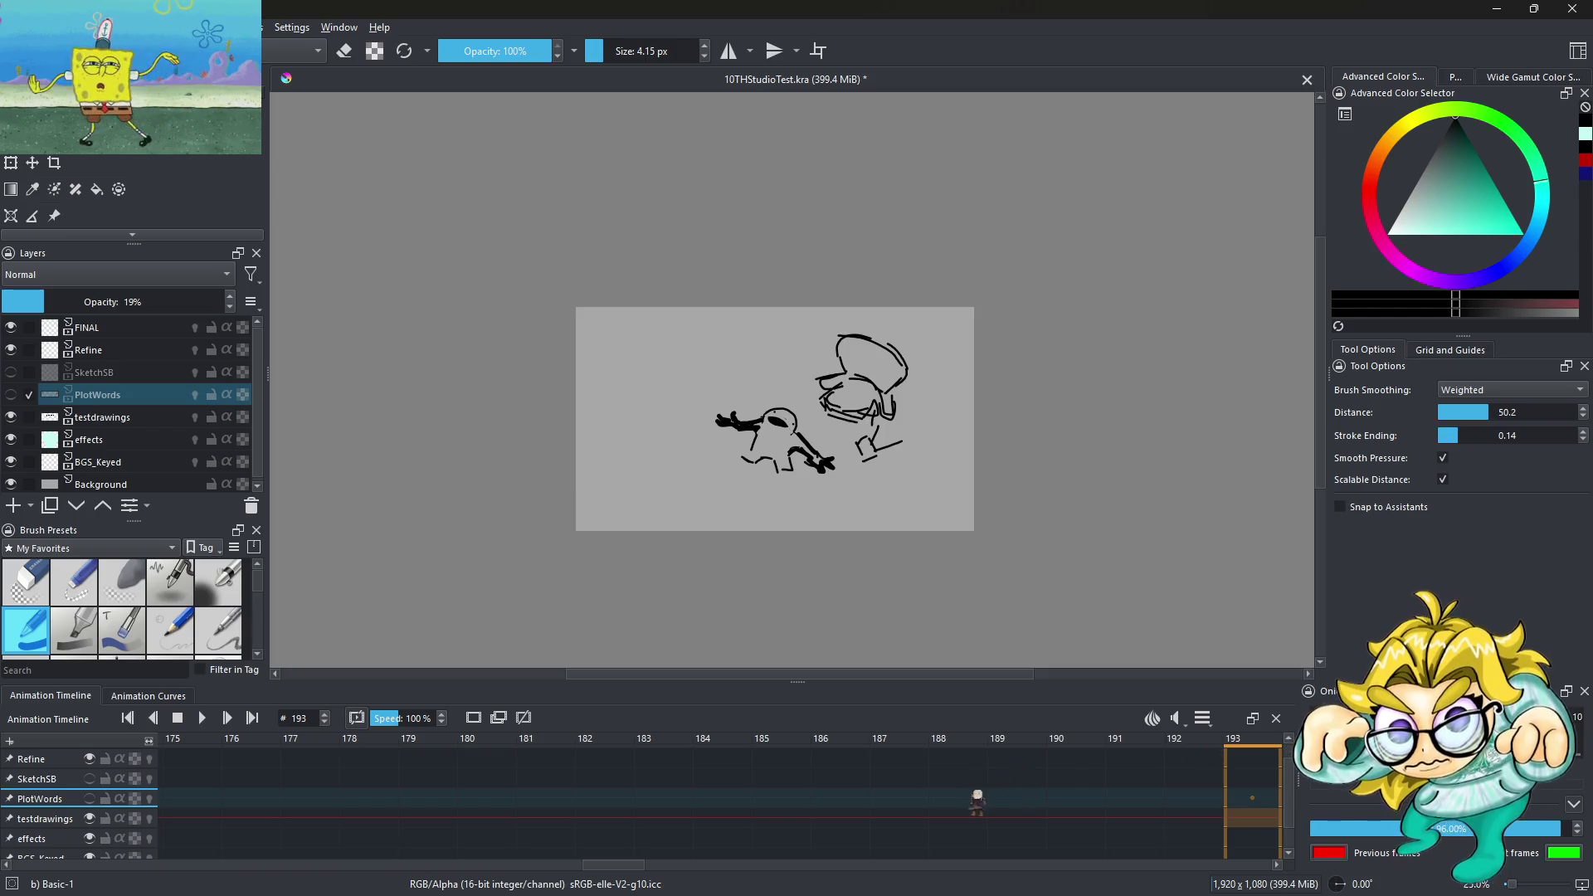
# Extend the clip end to frame 180 and step back toward frame 177
pyautogui.click(1203, 718)
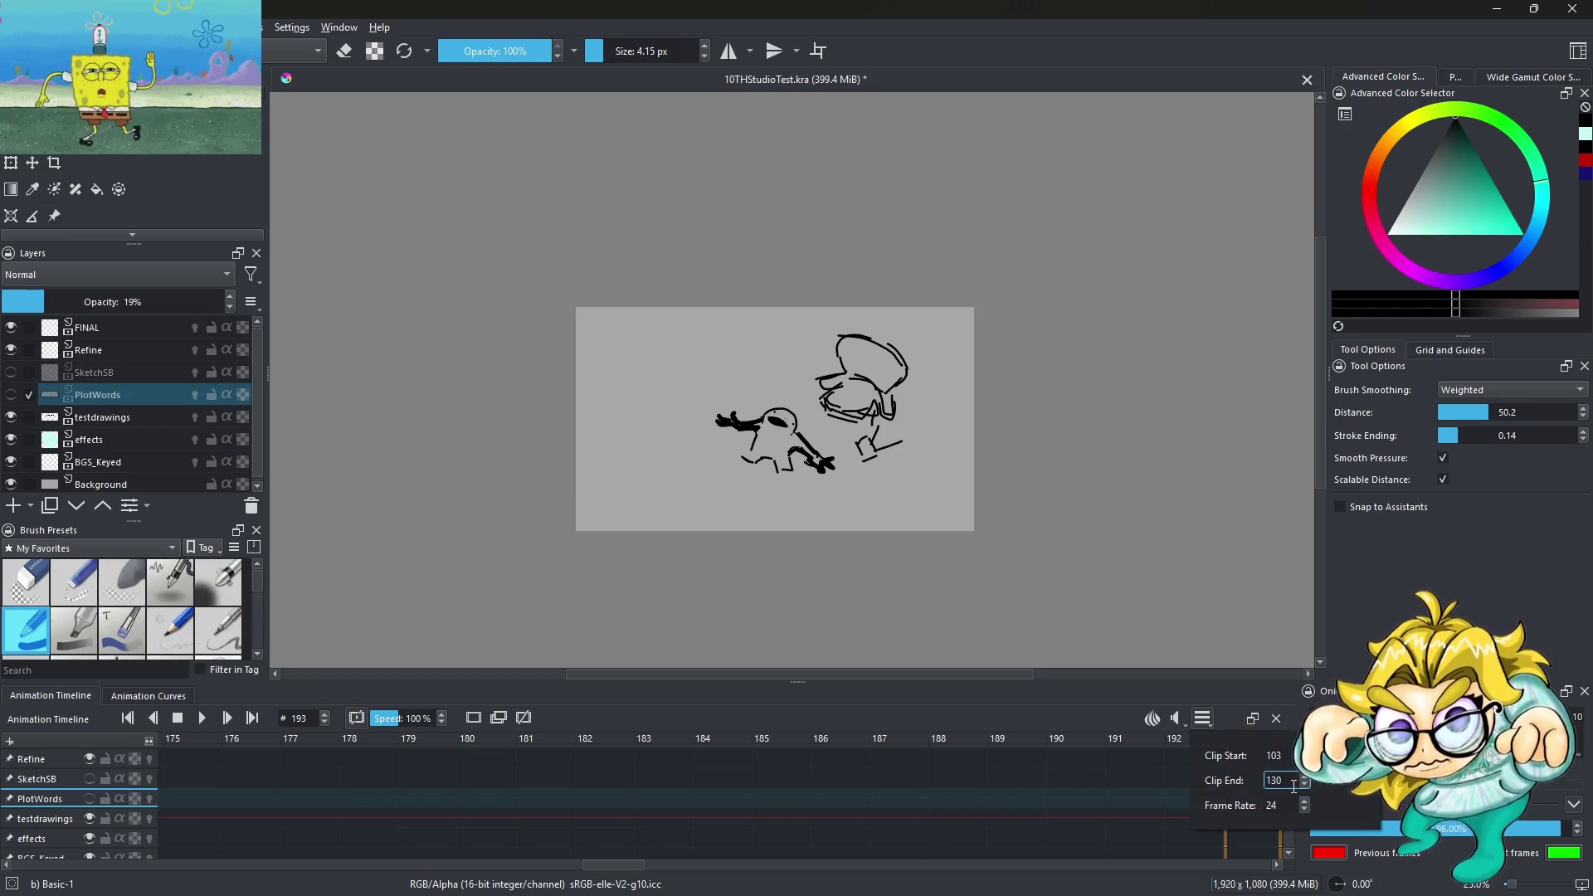
pyautogui.write('180')
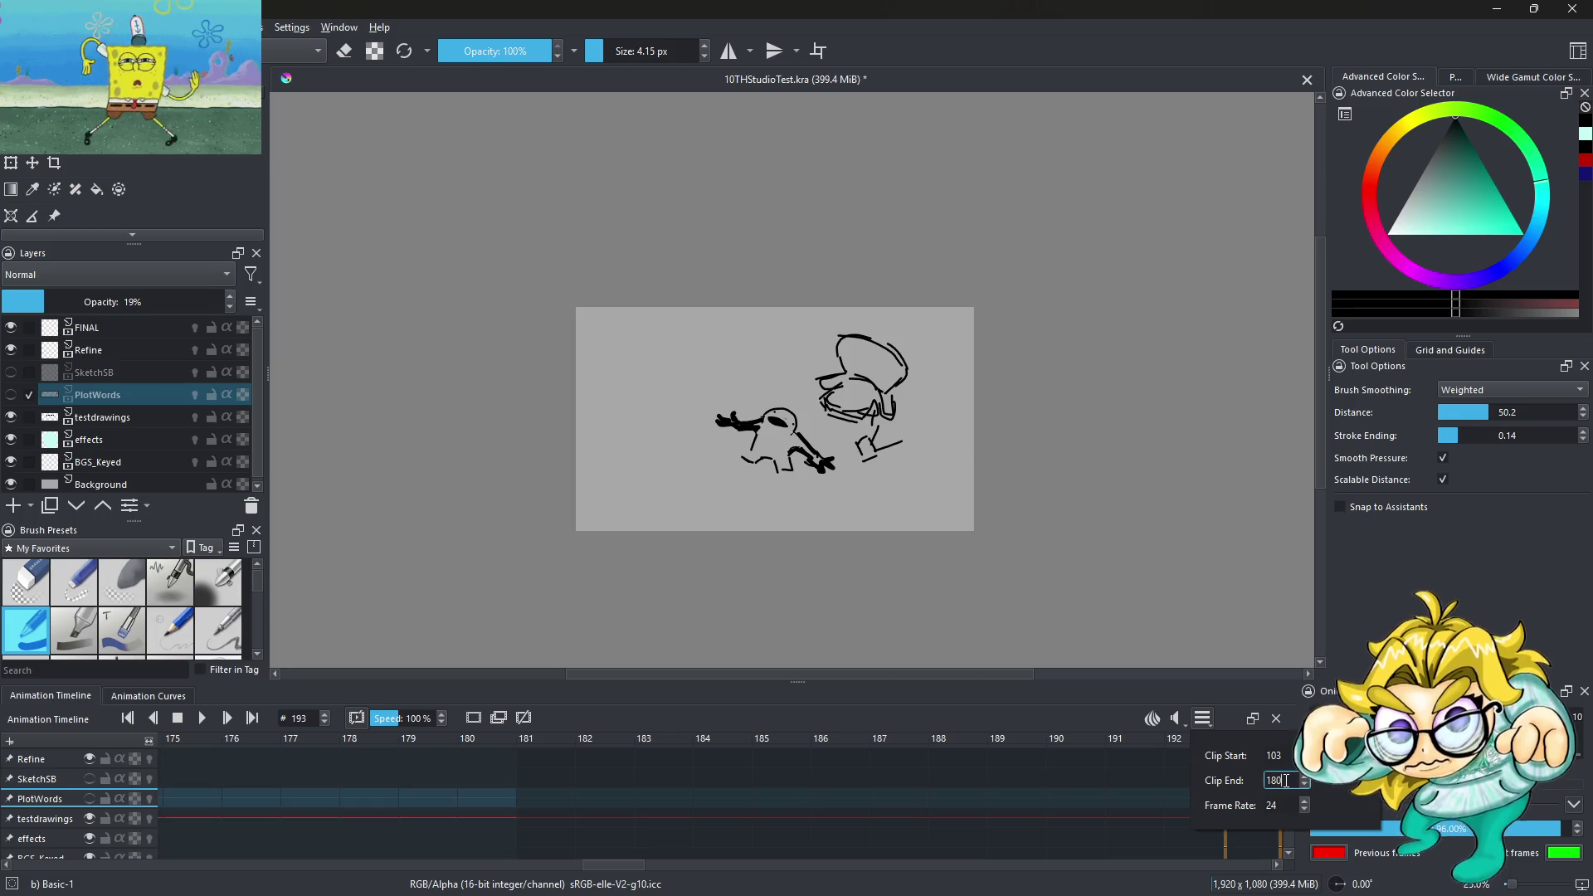
pyautogui.press('Return')
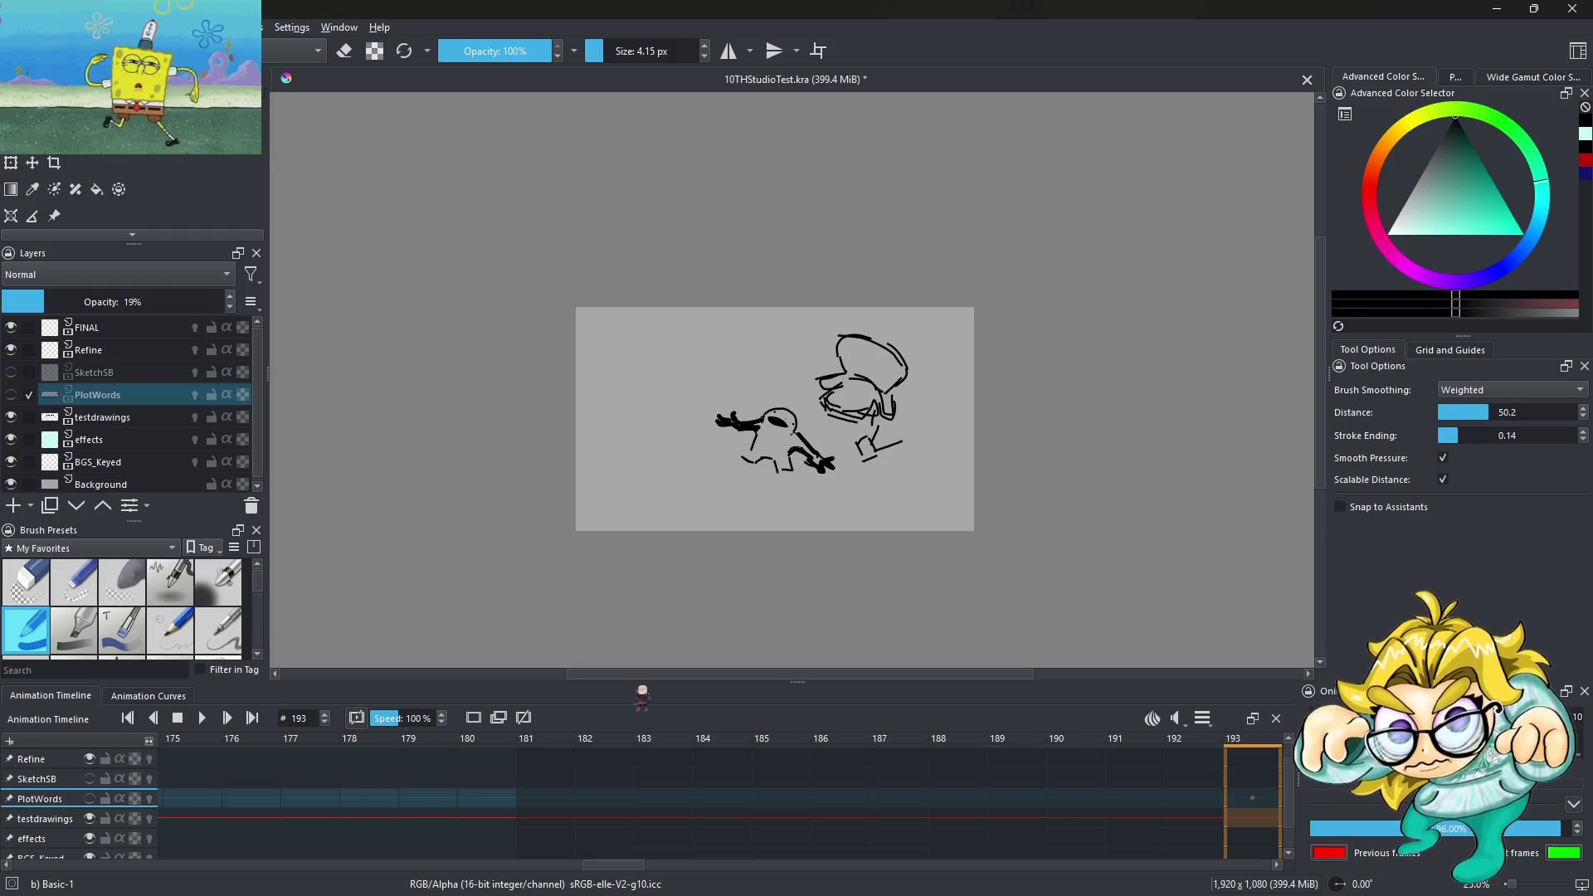
pyautogui.click(148, 695)
pyautogui.click(50, 695)
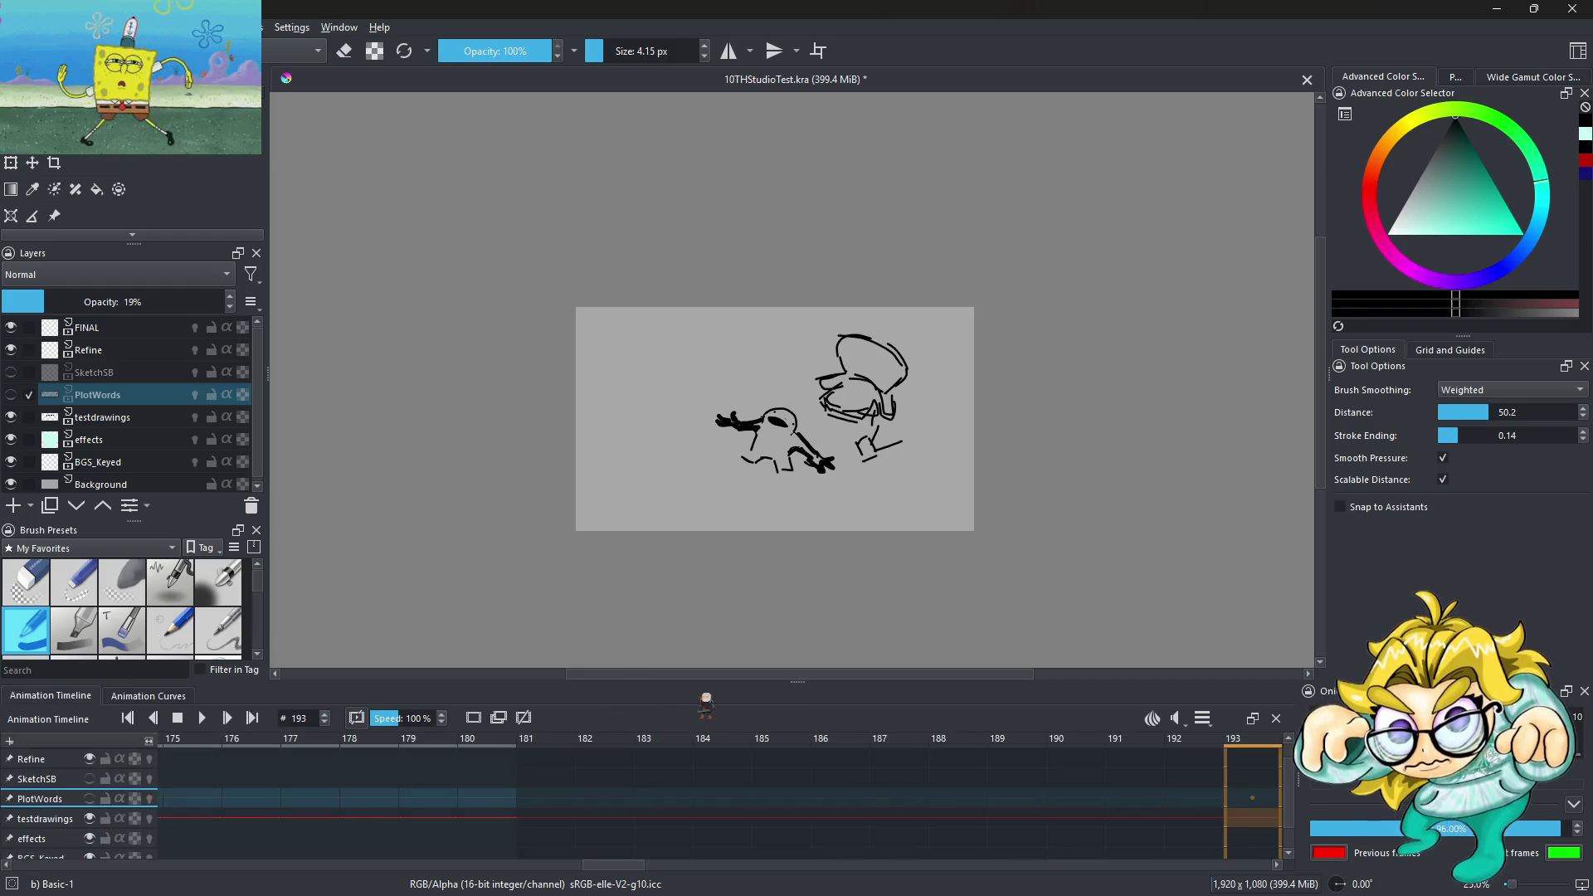
pyautogui.press('Left')
pyautogui.press('Left')
pyautogui.press('Left')
pyautogui.scroll(15, 720, 821)
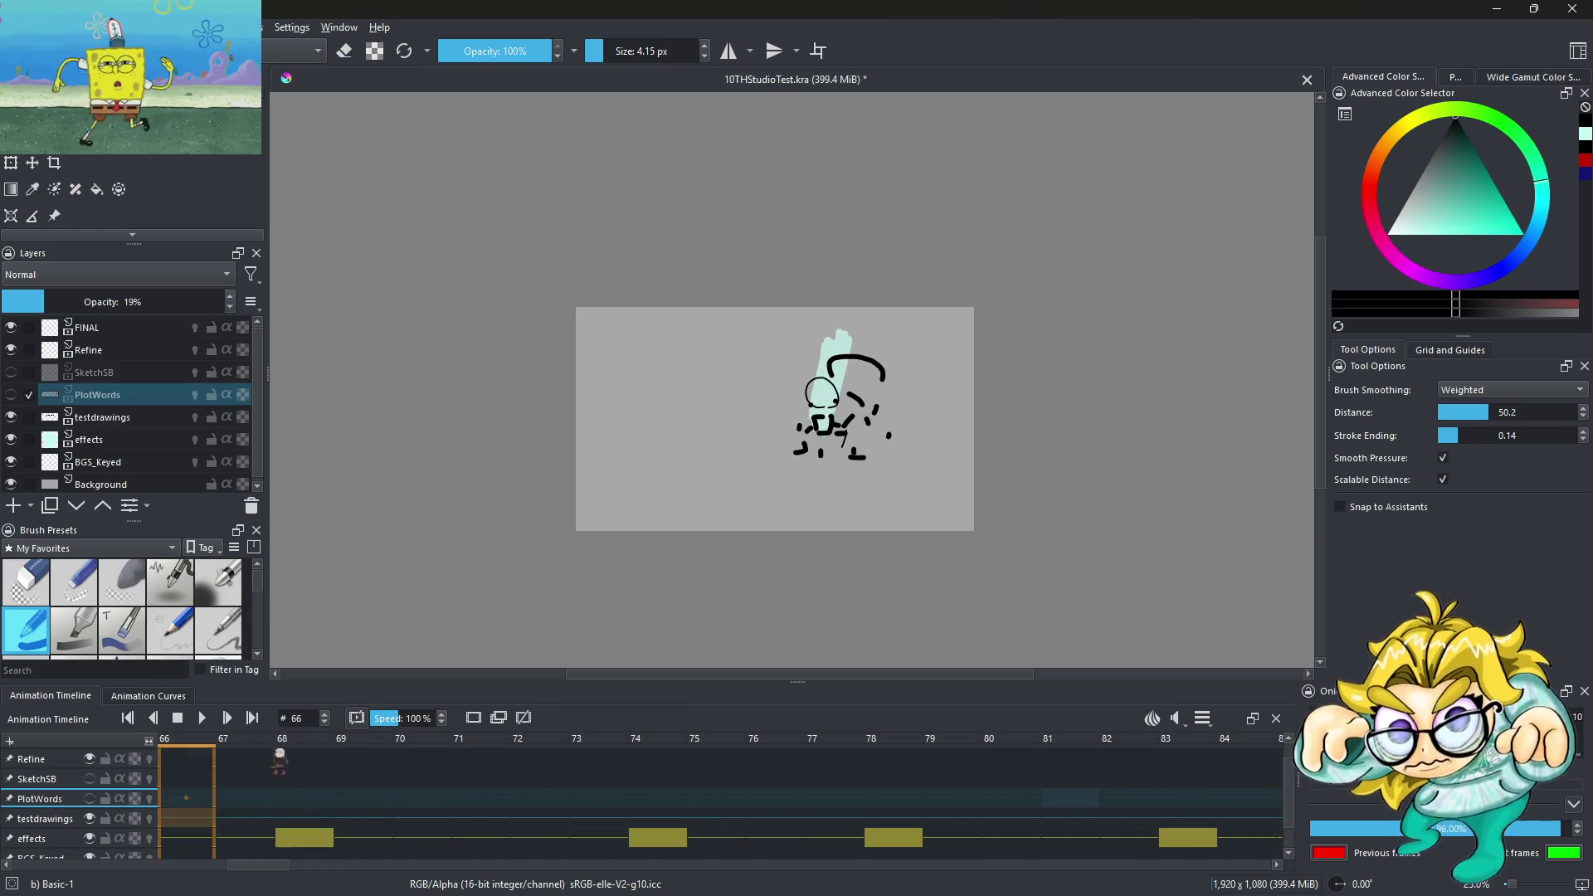
# Play the 103–180 clip twice, stopping on frame 158 with the two-character sketch showing
pyautogui.click(202, 718)
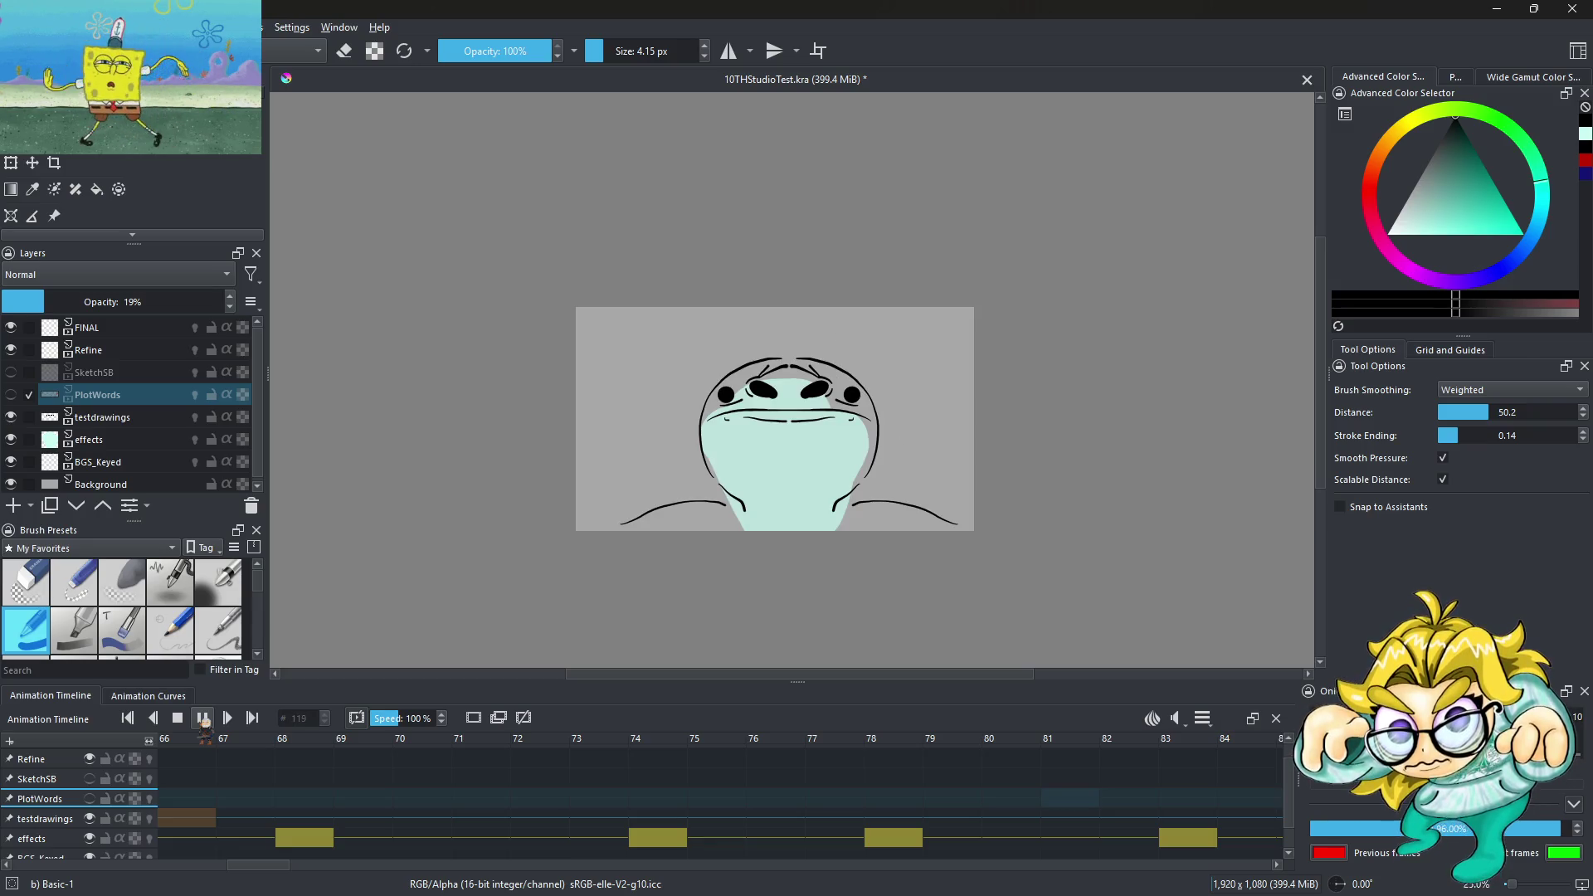
pyautogui.click(203, 719)
pyautogui.scroll(2, 814, 432)
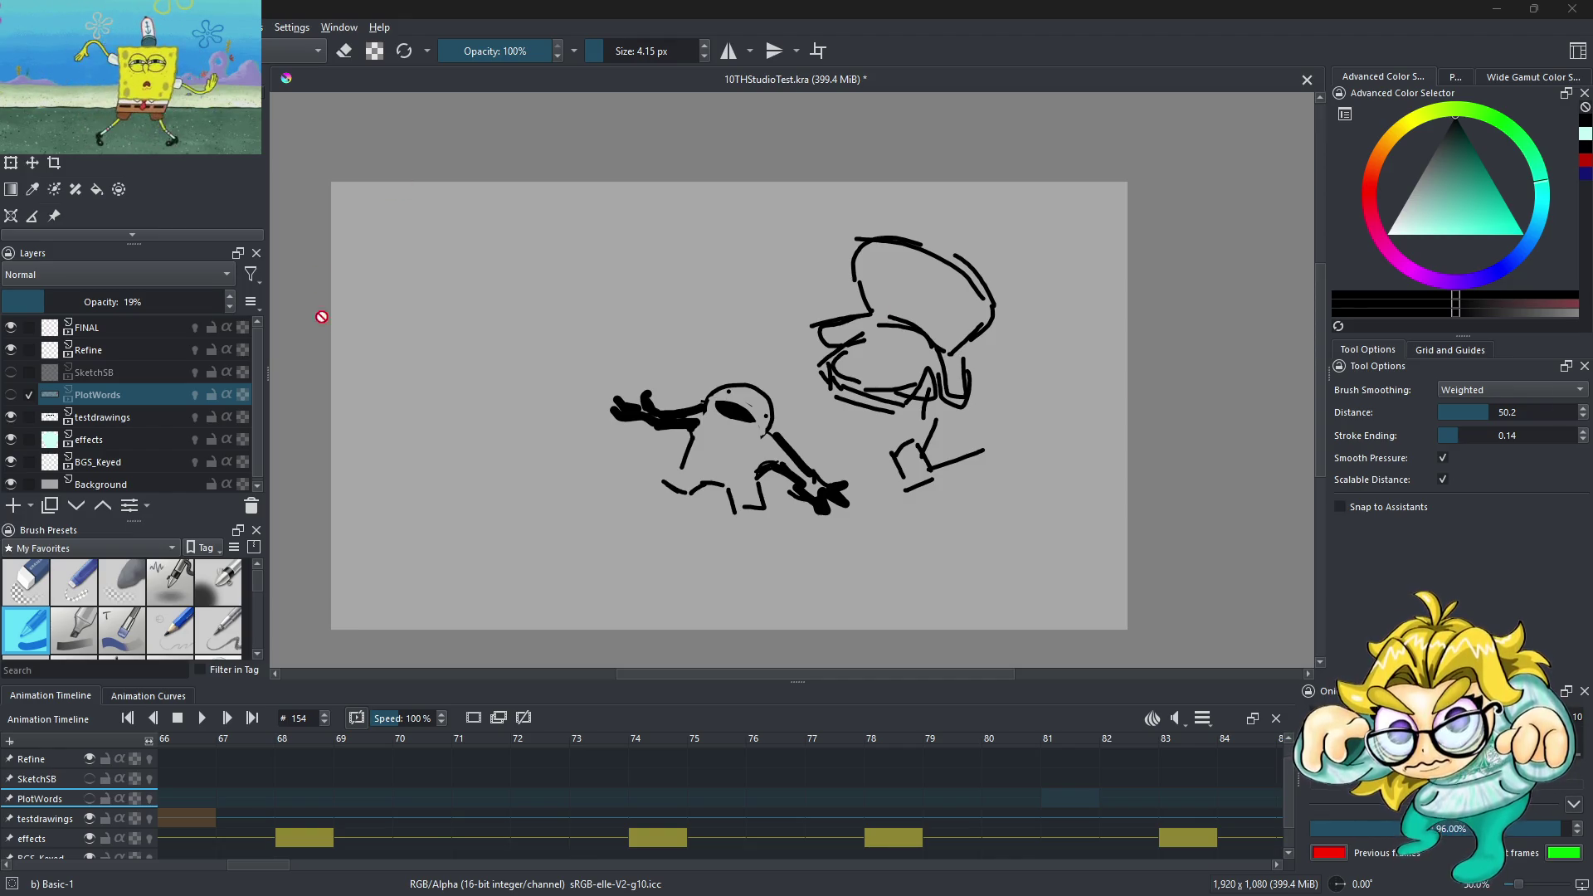
pyautogui.scroll(-2, 598, 366)
pyautogui.scroll(3, 662, 371)
pyautogui.scroll(-2, 662, 371)
pyautogui.scroll(2, 662, 371)
pyautogui.click(202, 717)
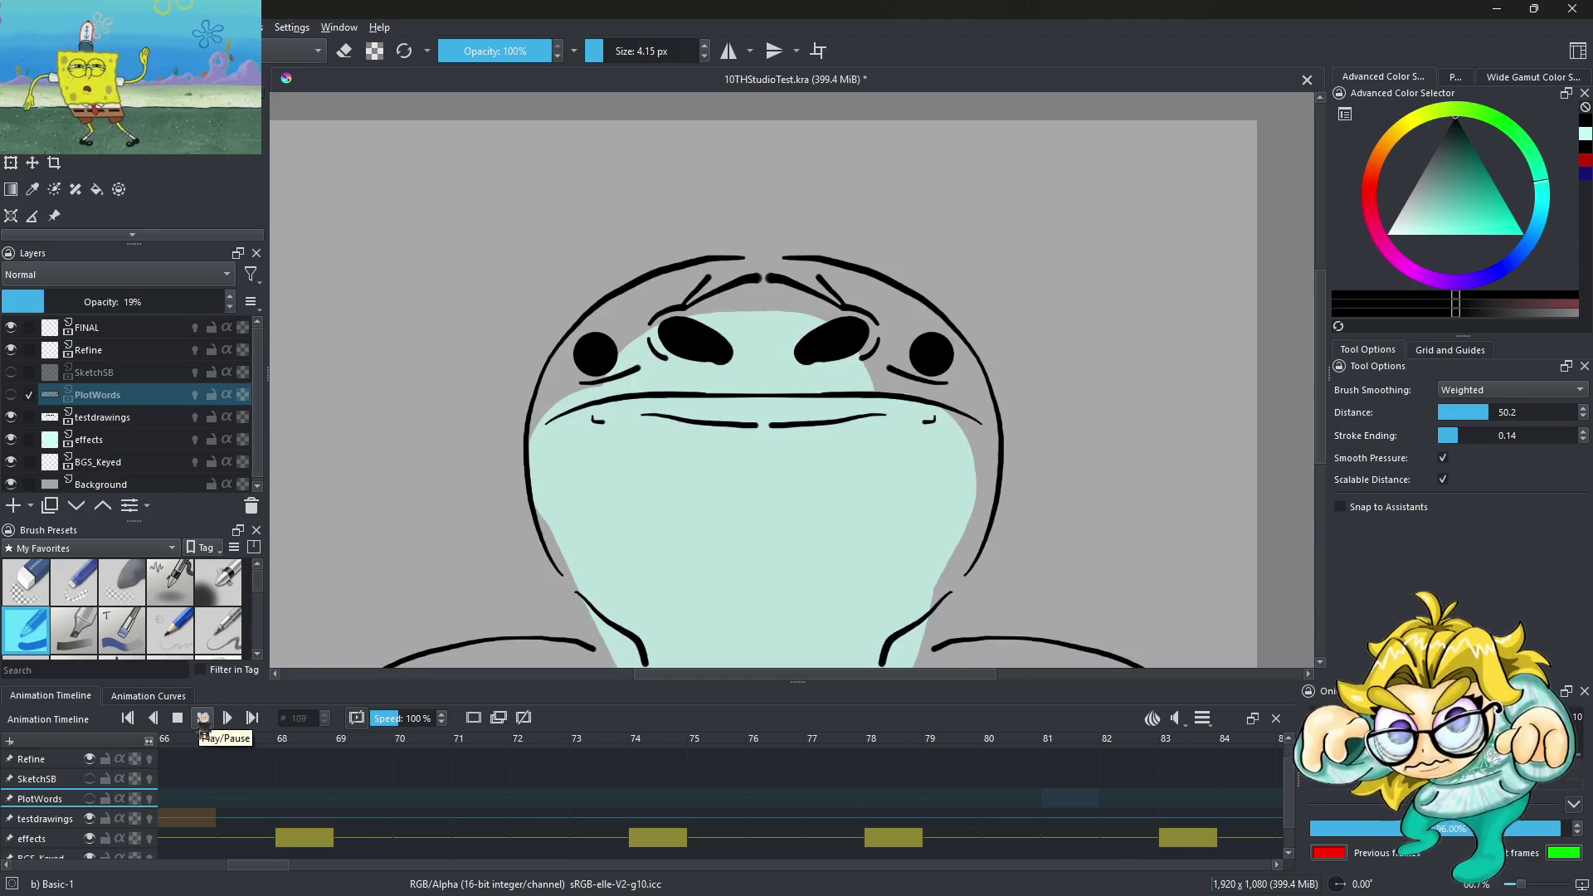
pyautogui.click(203, 719)
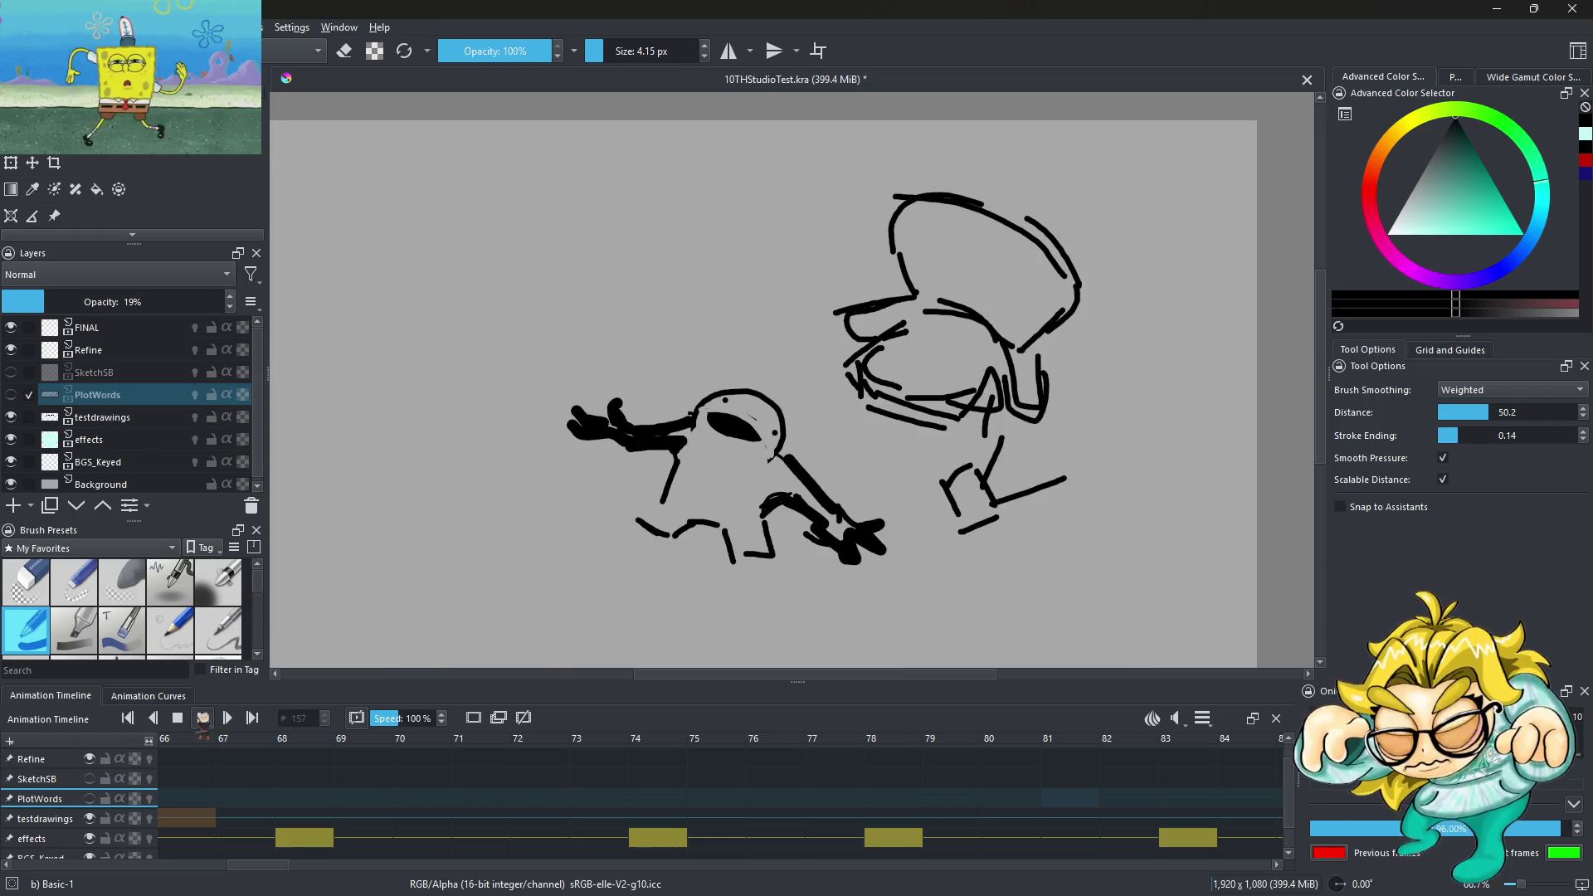
pyautogui.scroll(-2, 850, 428)
pyautogui.scroll(1, 801, 428)
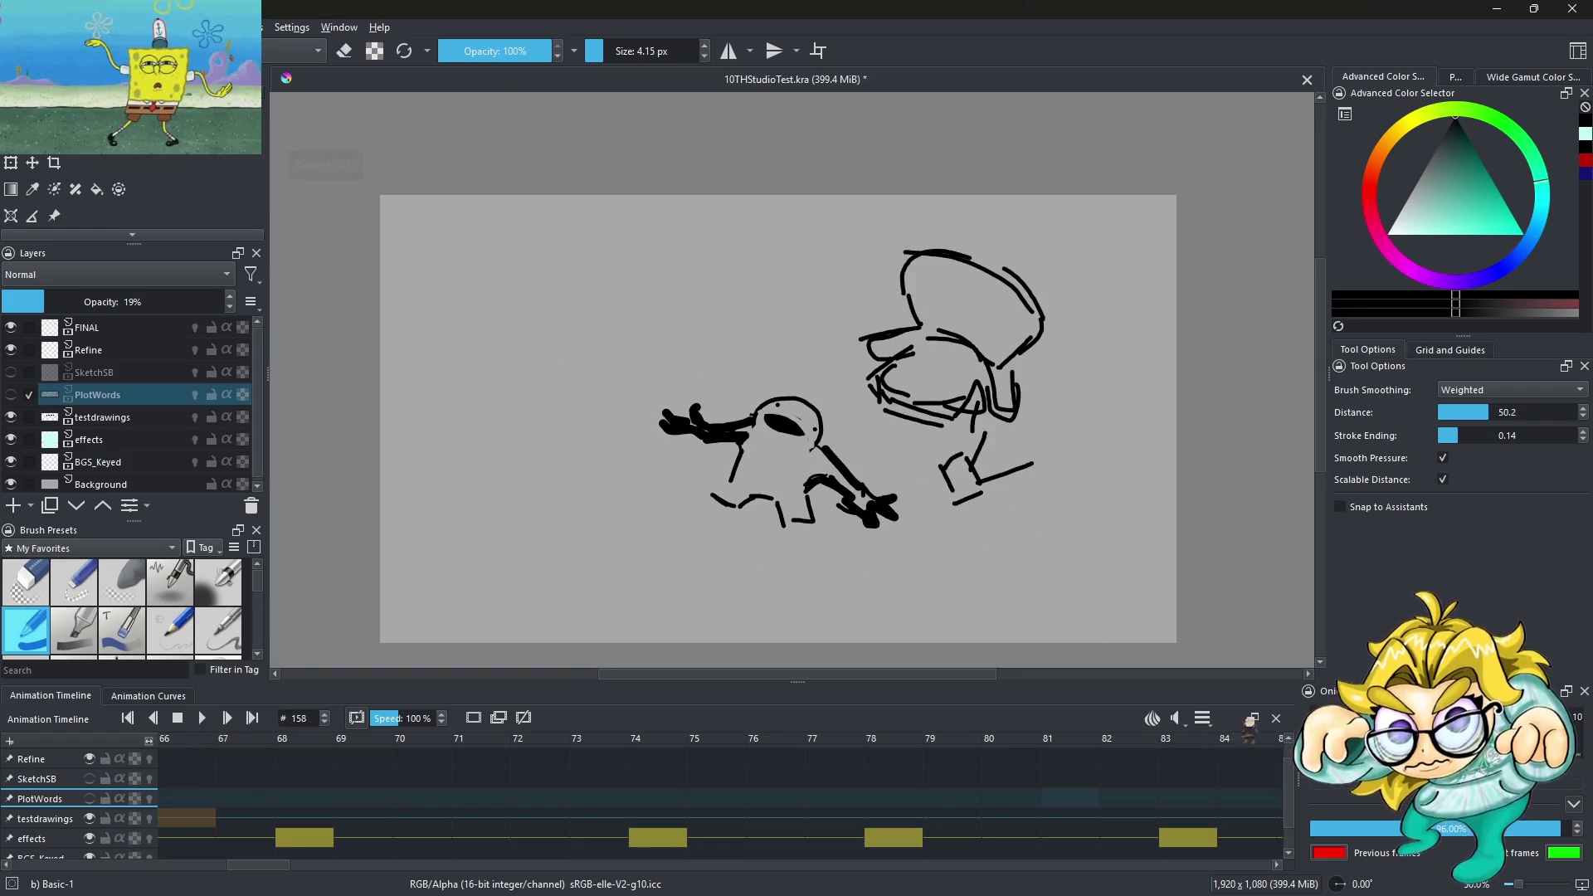
pyautogui.click(1205, 719)
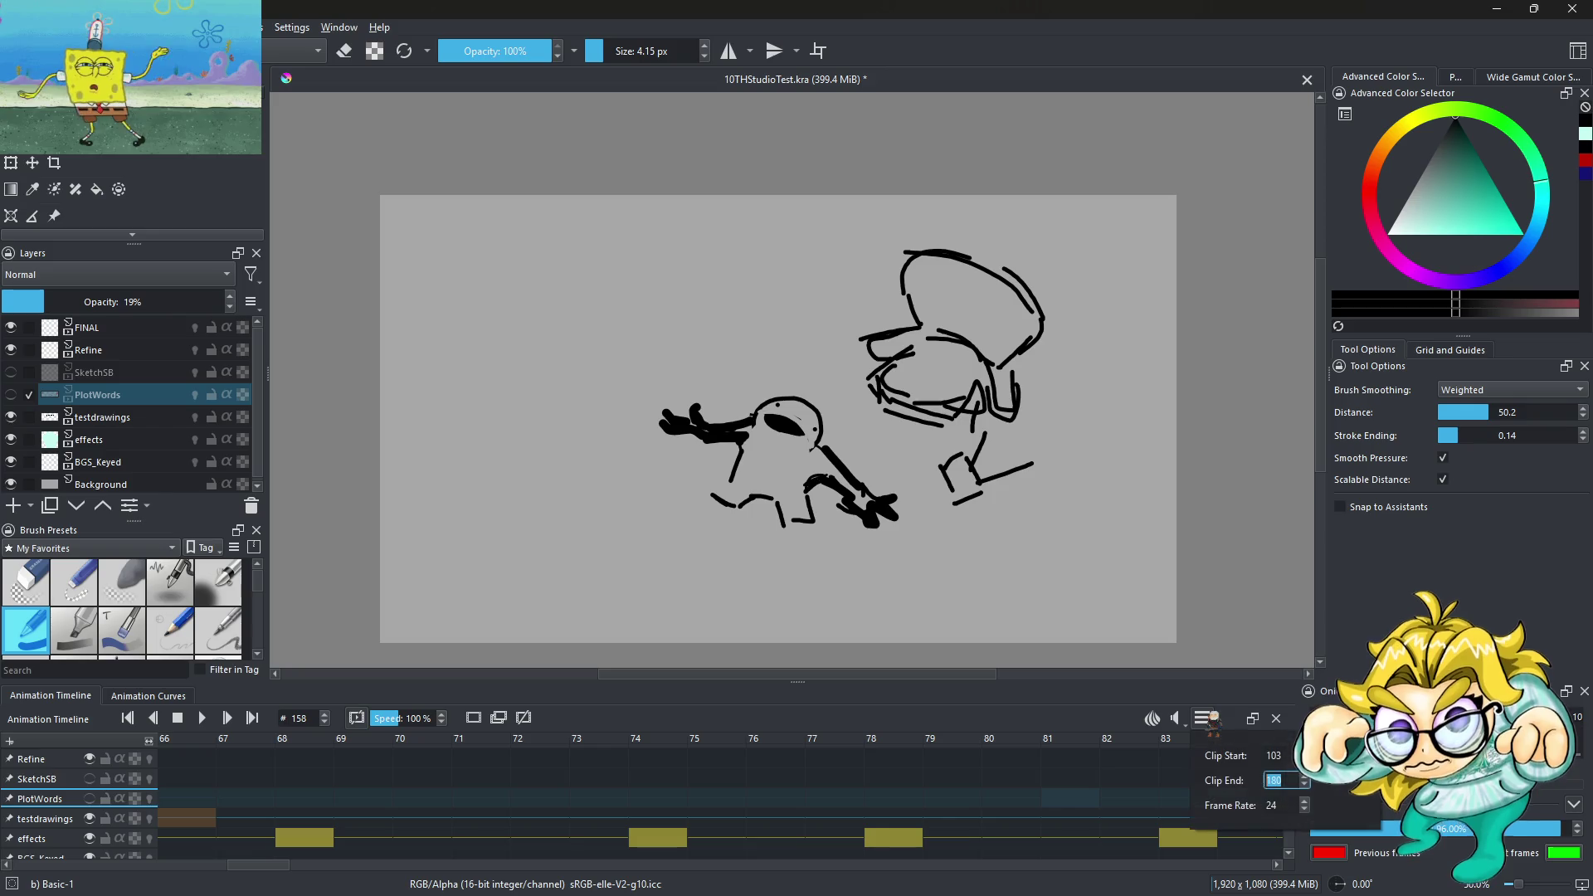
# Reset the clip start to frame 0 and confirm a new clip end value
pyautogui.doubleClick(1278, 754)
pyautogui.press('BackSpace')
pyautogui.write('0')
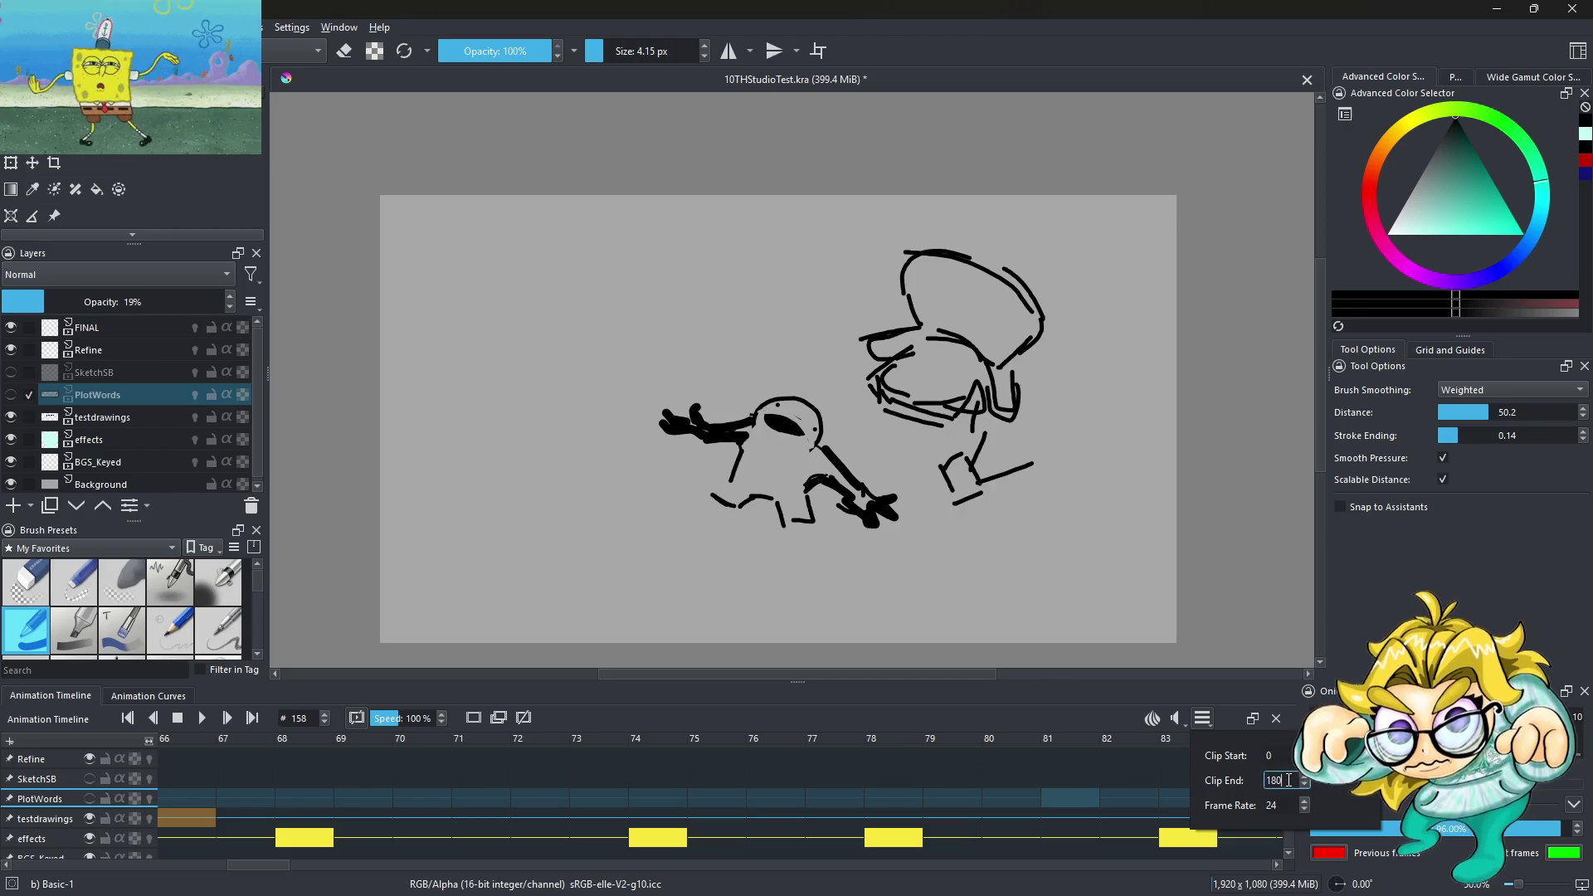
pyautogui.press('BackSpace')
pyautogui.press('BackSpace')
pyautogui.press('BackSpace')
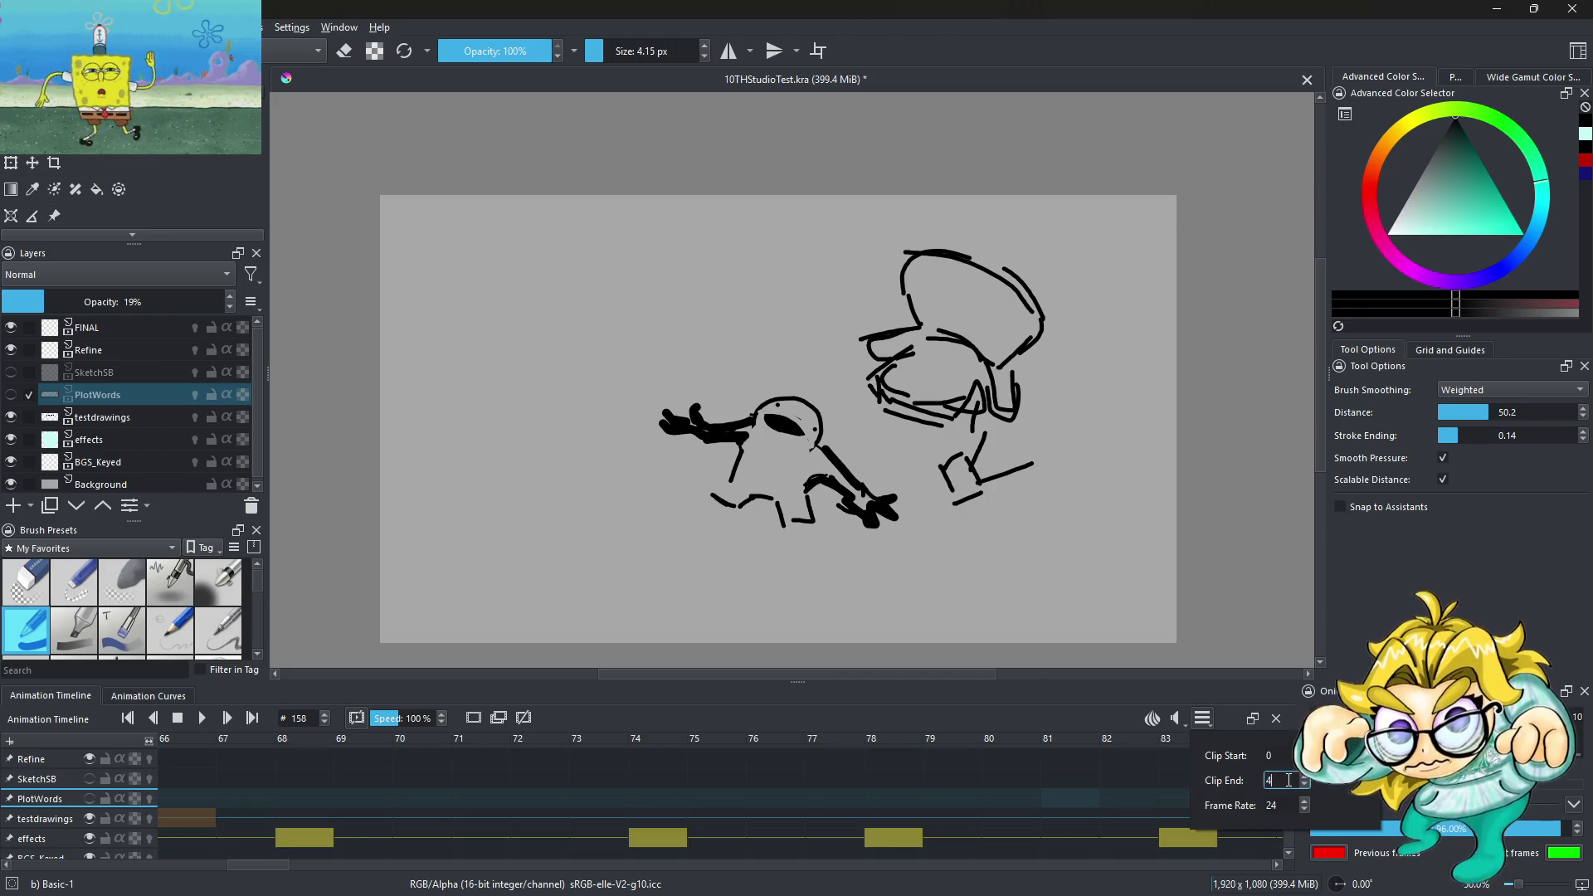
pyautogui.press('Return')
pyautogui.click(820, 148)
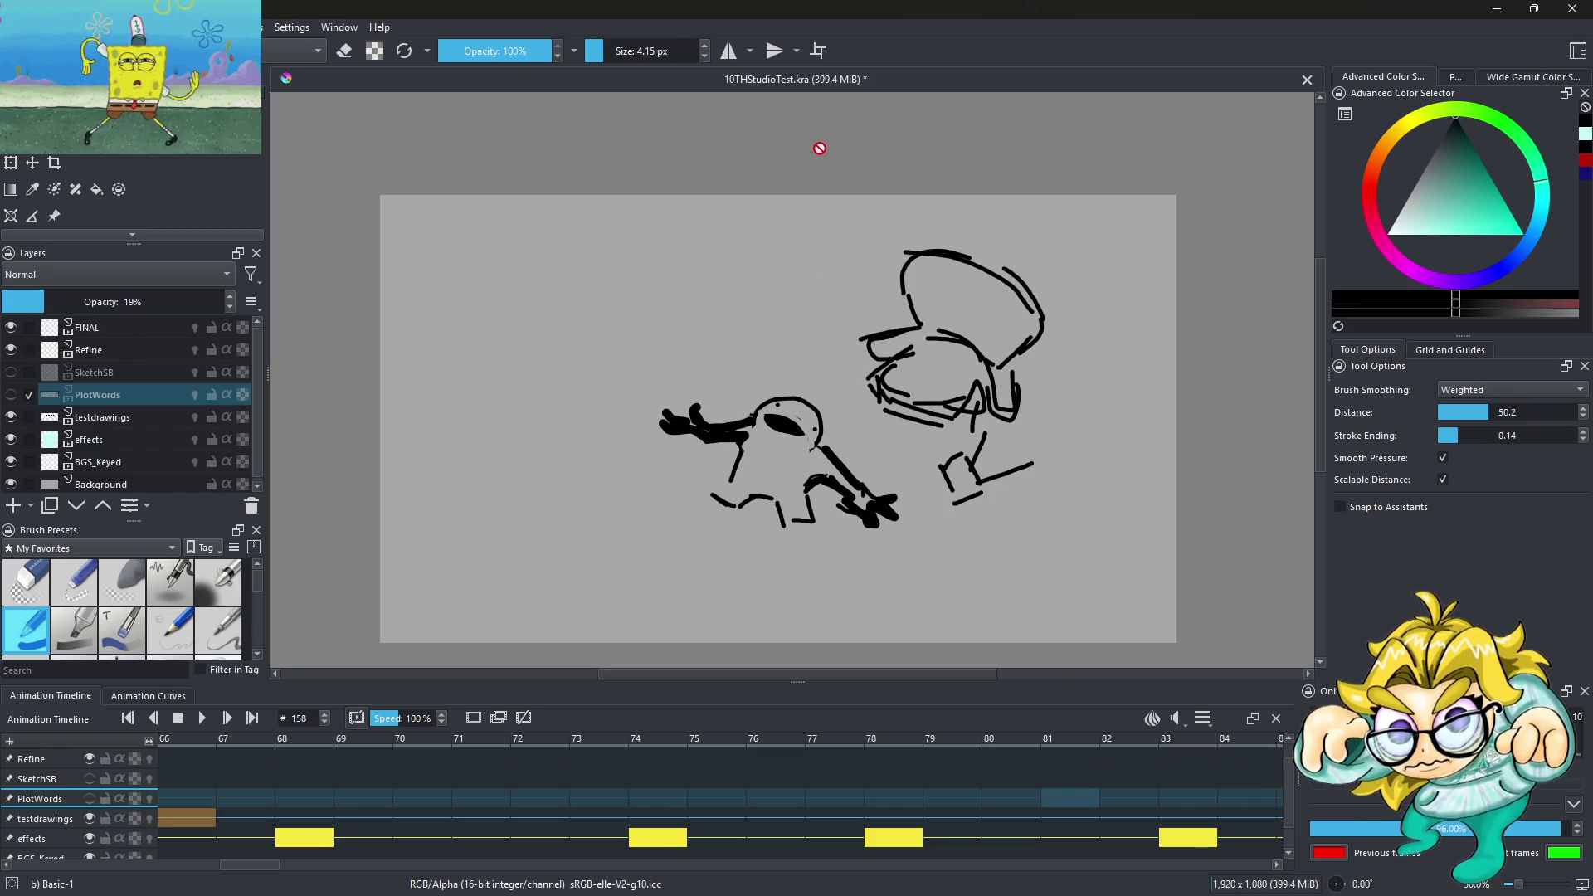
# Play the animation and jump back toward its start
pyautogui.click(820, 147)
pyautogui.click(203, 718)
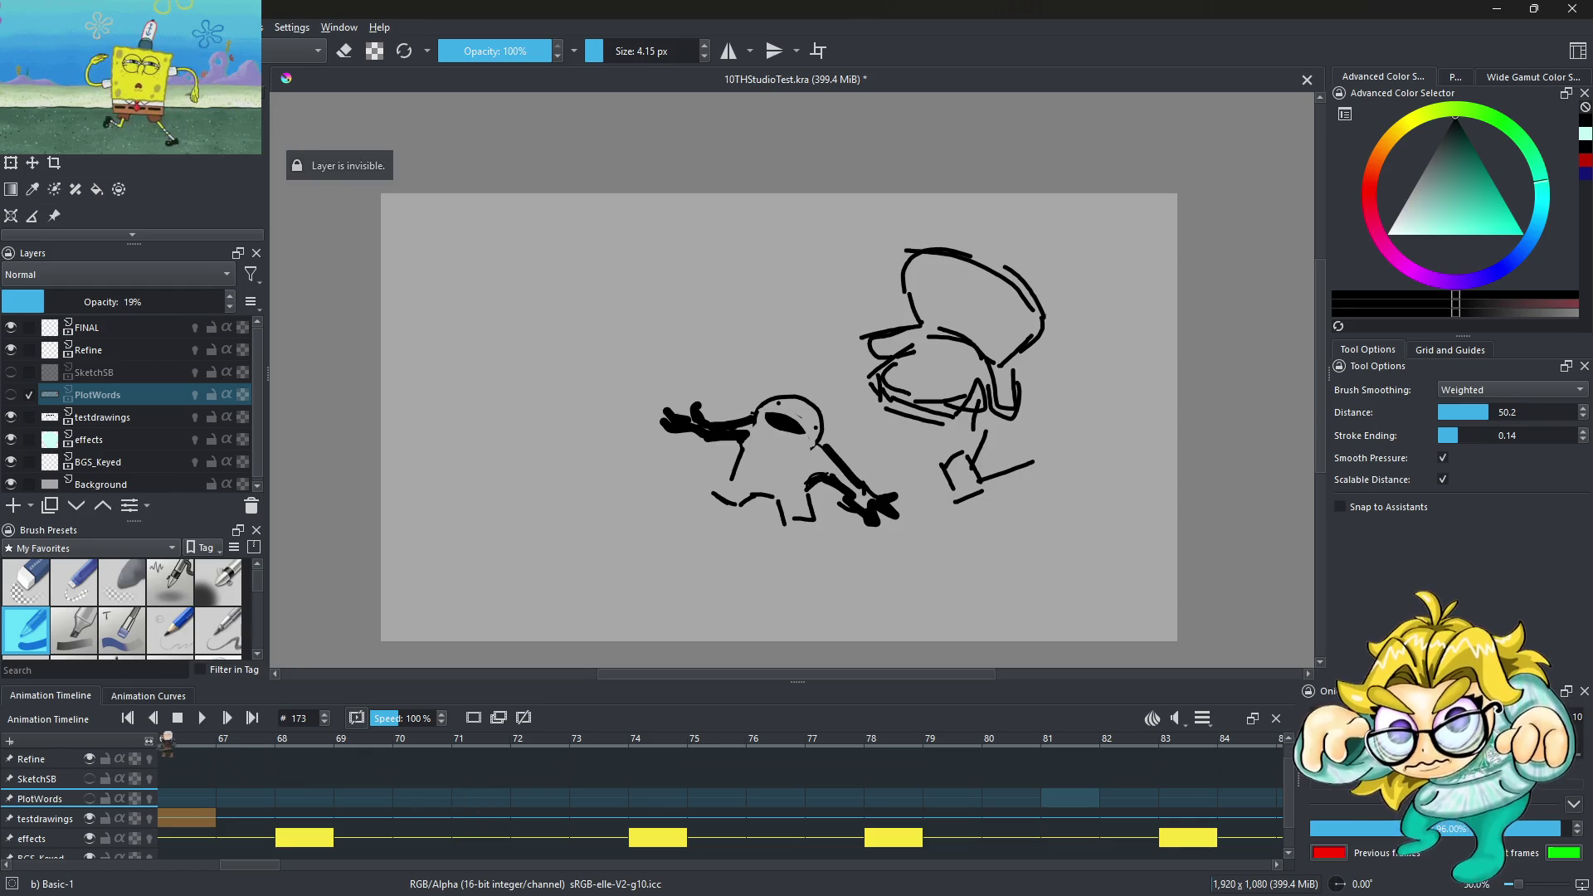
pyautogui.click(127, 718)
pyautogui.click(127, 718)
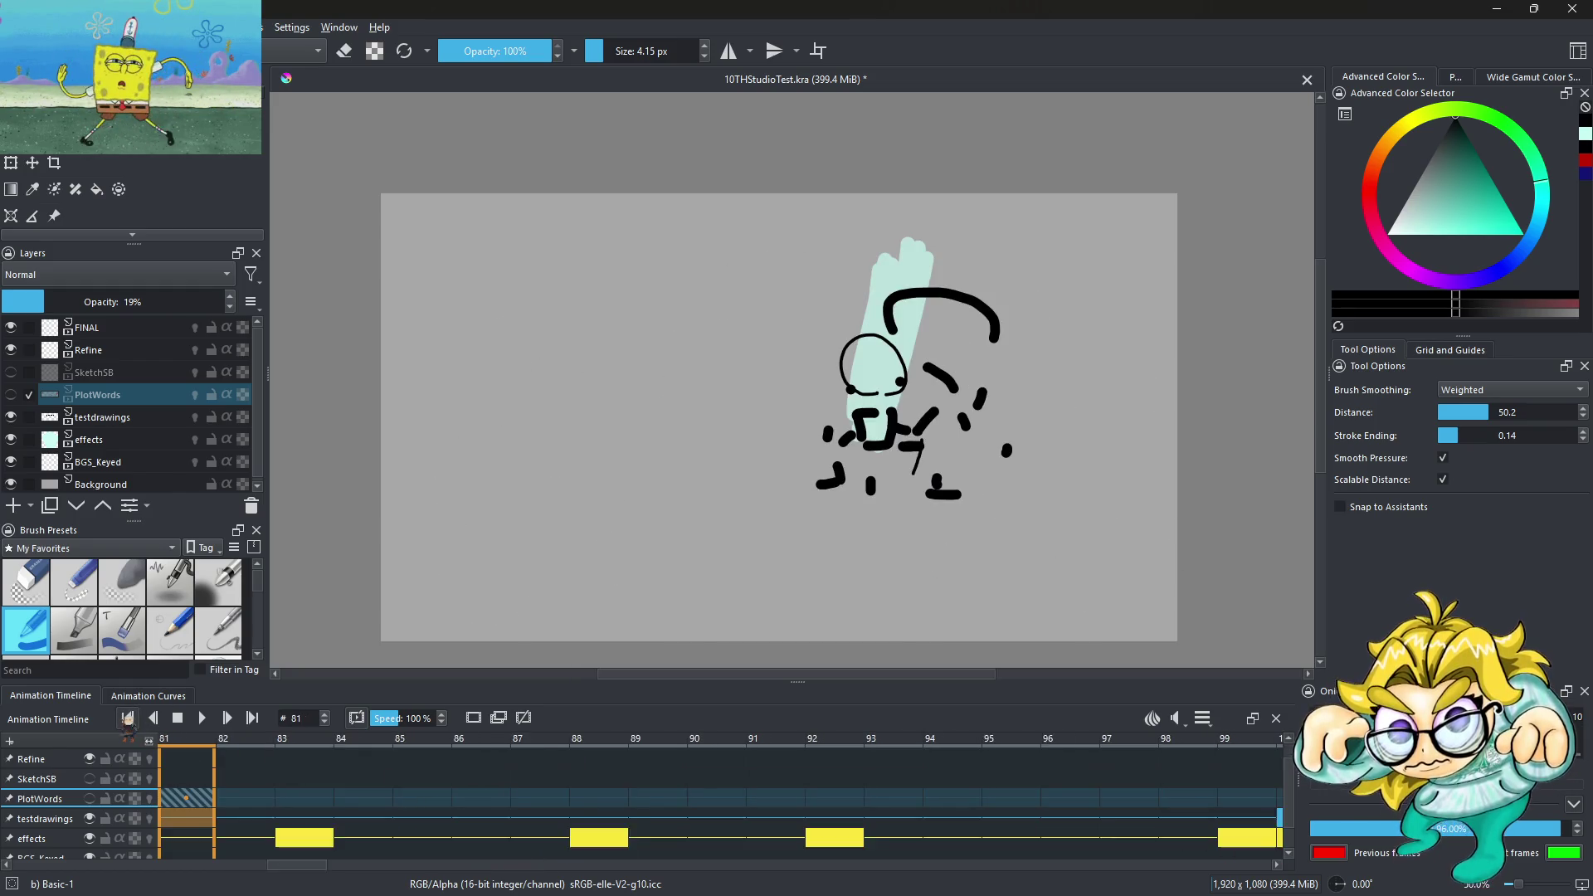
# Play the animation from frame 0, stop it, and return to frame 0
pyautogui.click(127, 719)
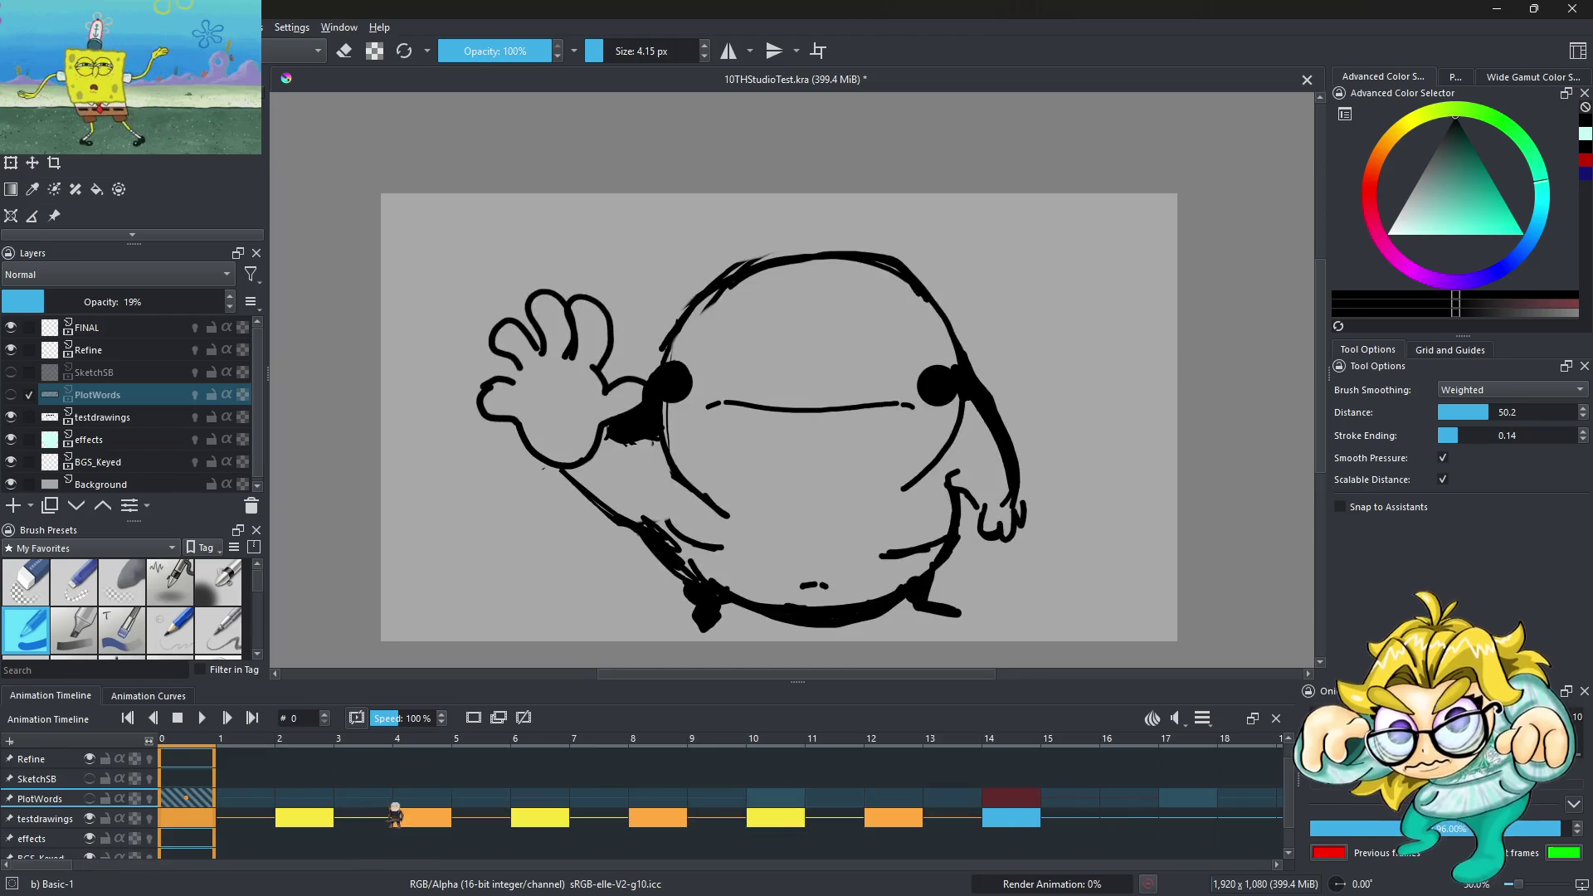
pyautogui.click(203, 719)
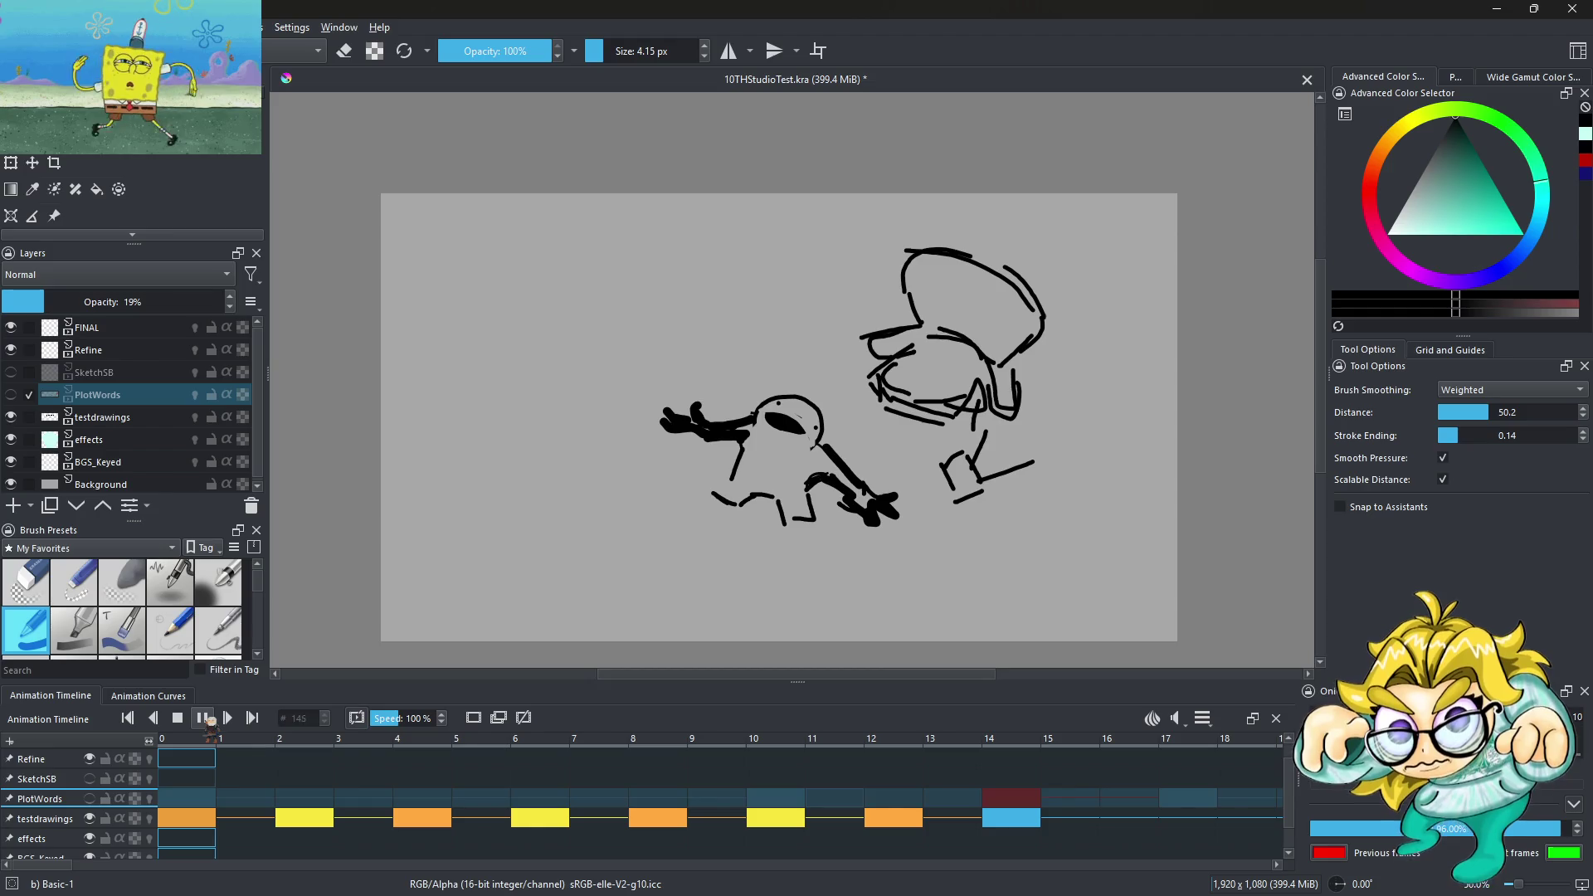
pyautogui.click(203, 719)
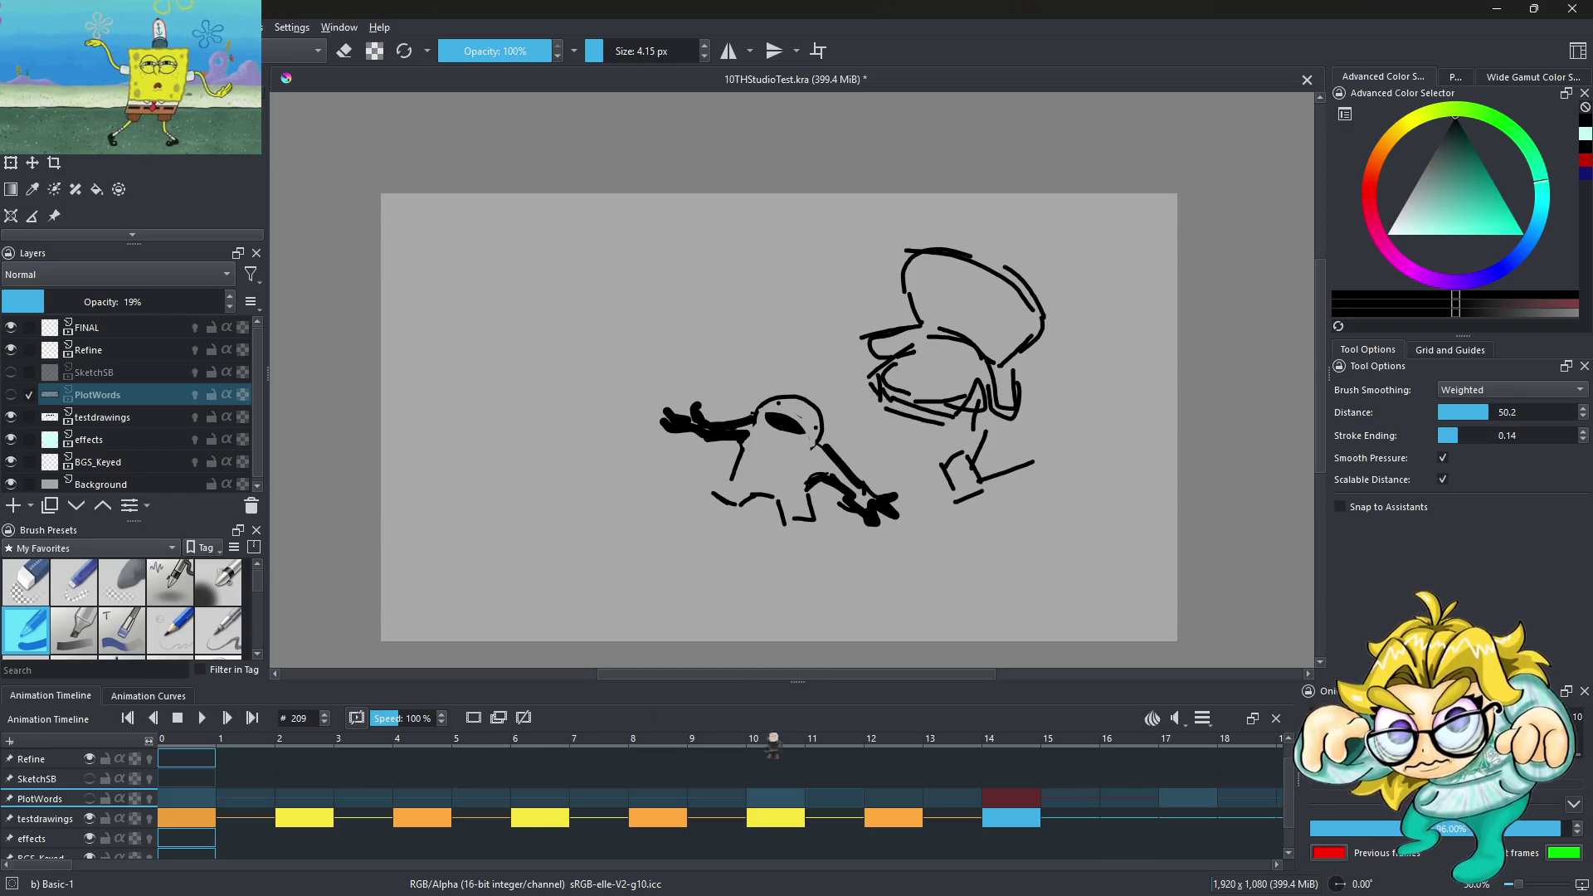
pyautogui.click(774, 824)
pyautogui.click(187, 798)
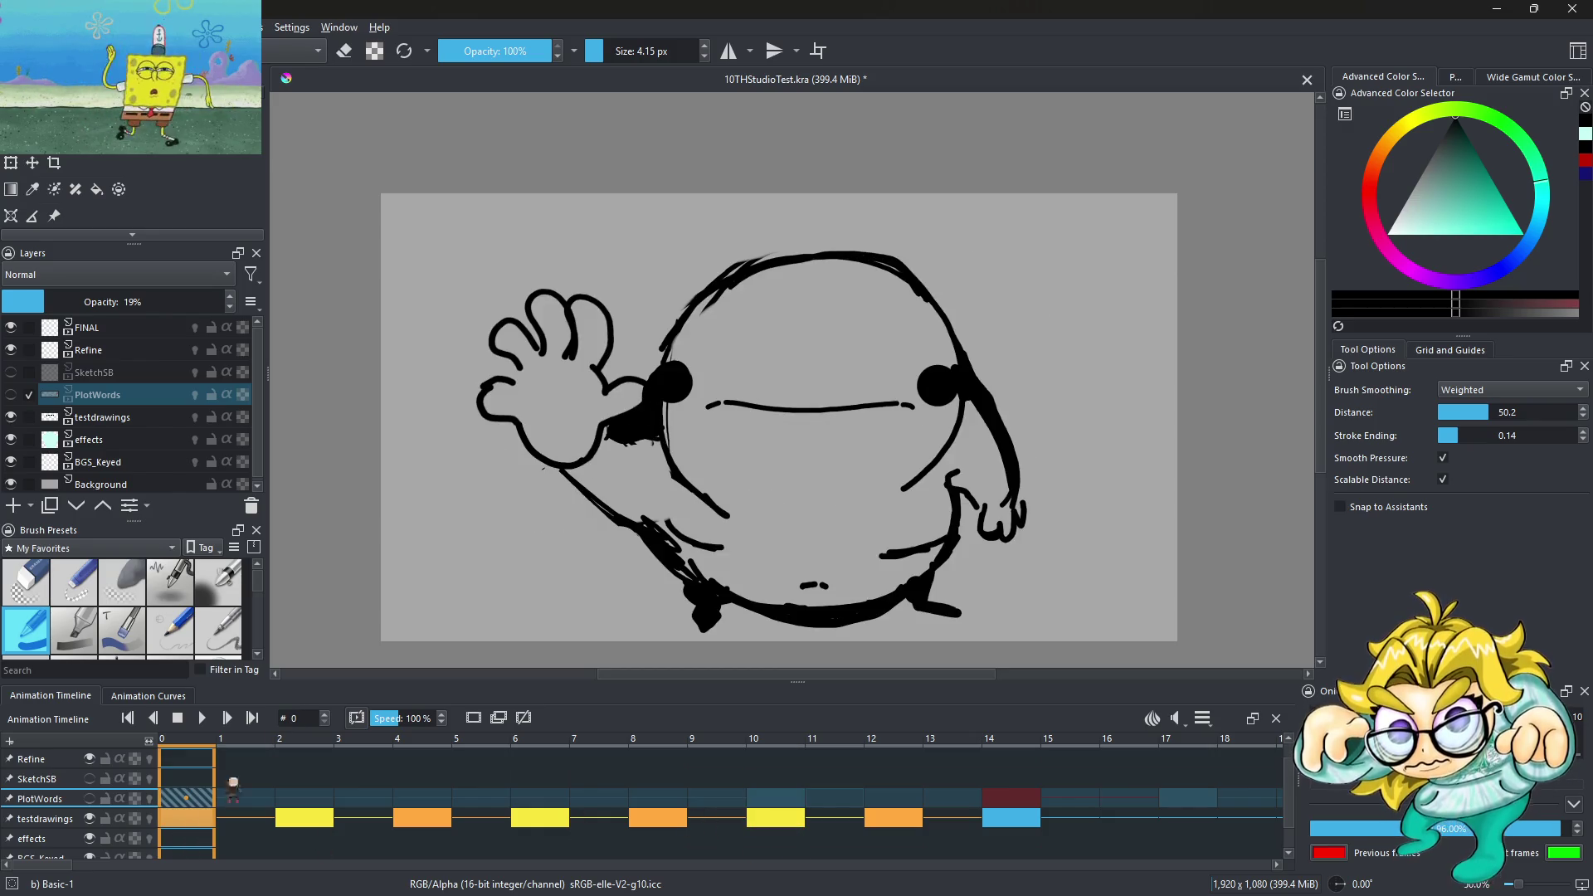
pyautogui.scroll(-2, 721, 323)
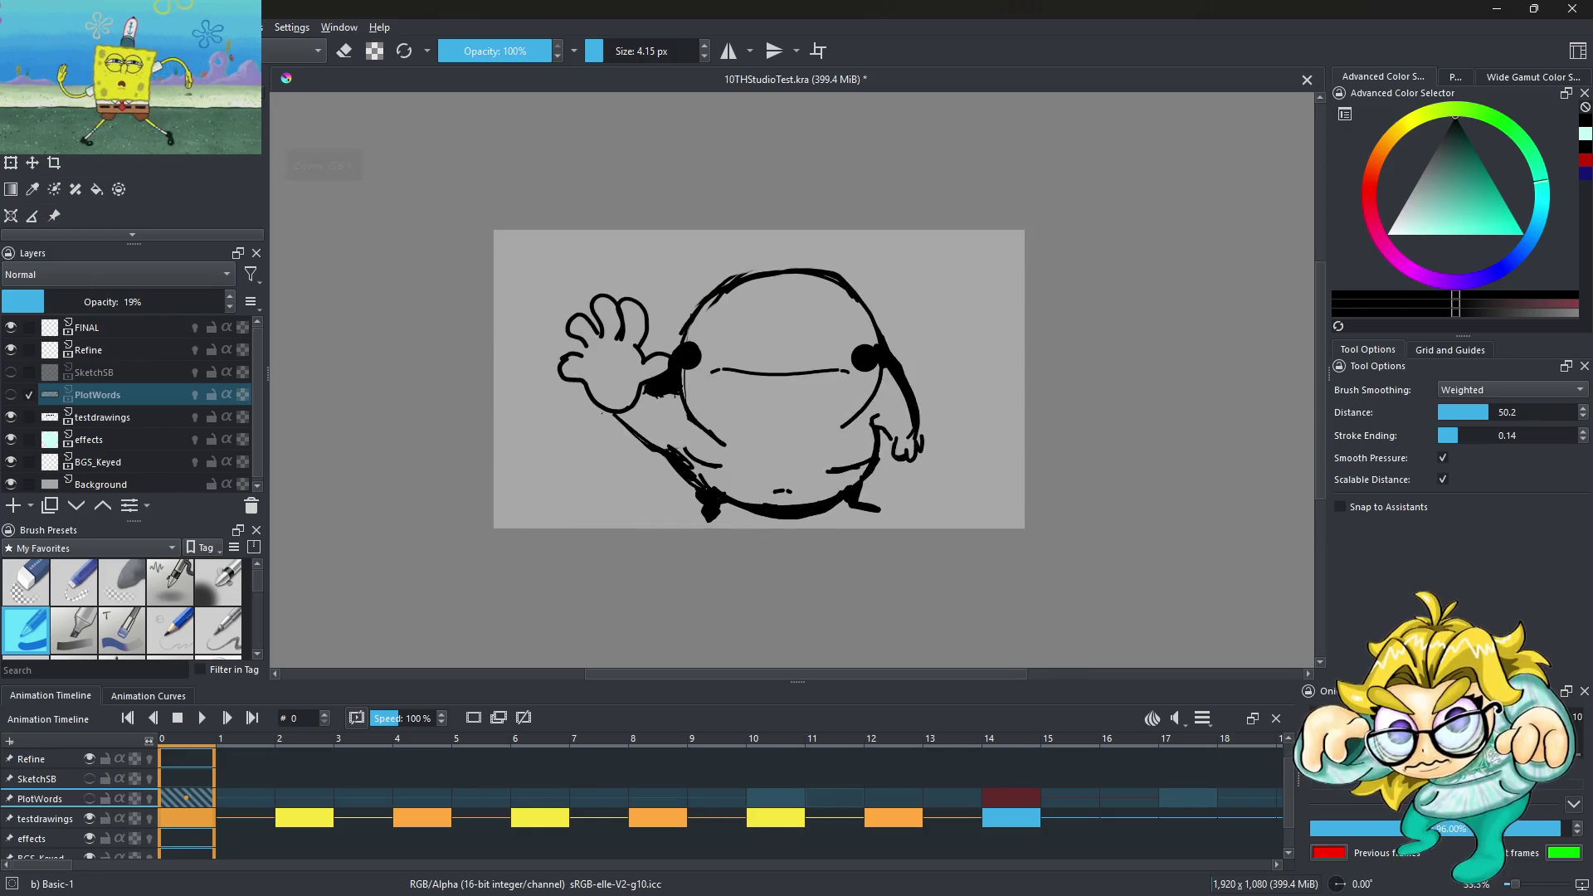
# Save the document via File > Save
pyautogui.click(17, 27)
pyautogui.click(100, 103)
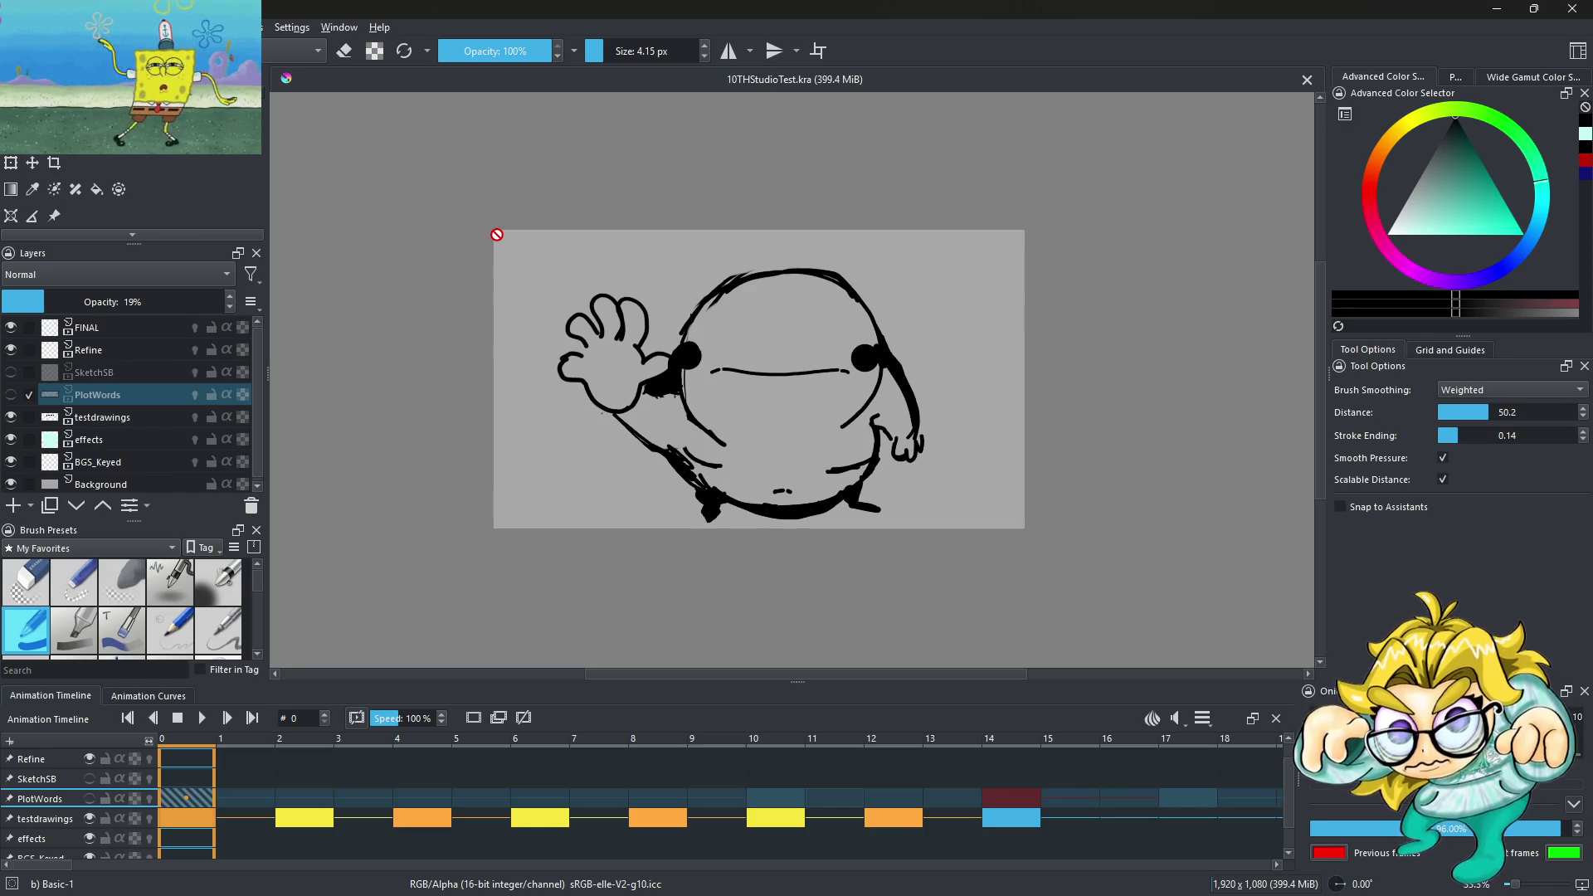
pyautogui.scroll(2, 711, 381)
pyautogui.scroll(-2, 675, 370)
pyautogui.scroll(1, 614, 293)
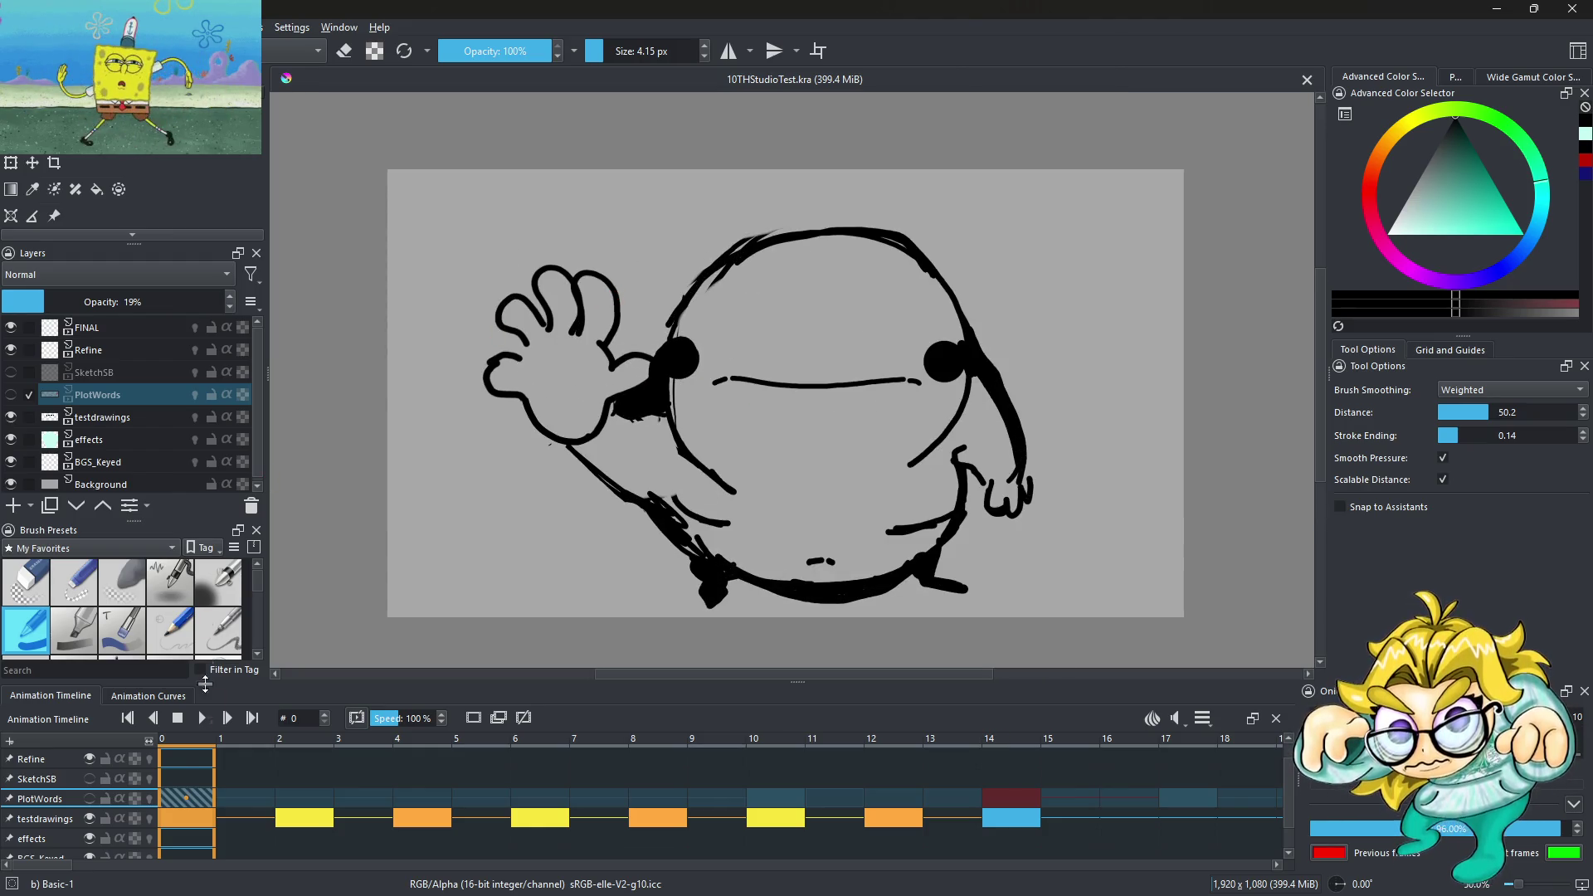
# Replay and stop the animation, then settle on frame 140 with testdrawings as the active layer
pyautogui.click(1011, 798)
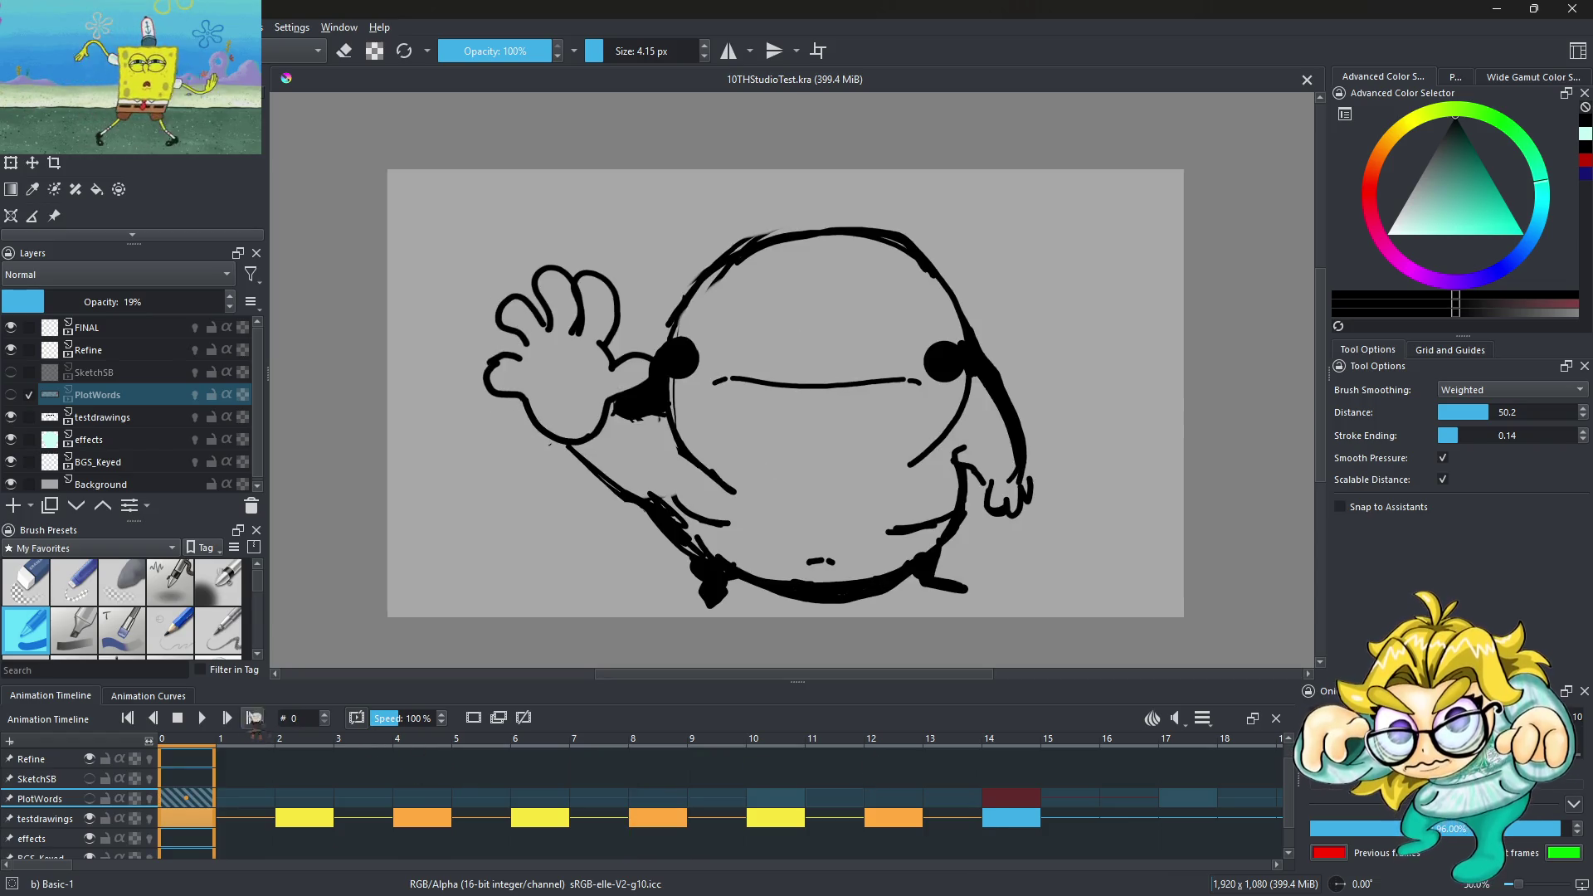
pyautogui.click(201, 719)
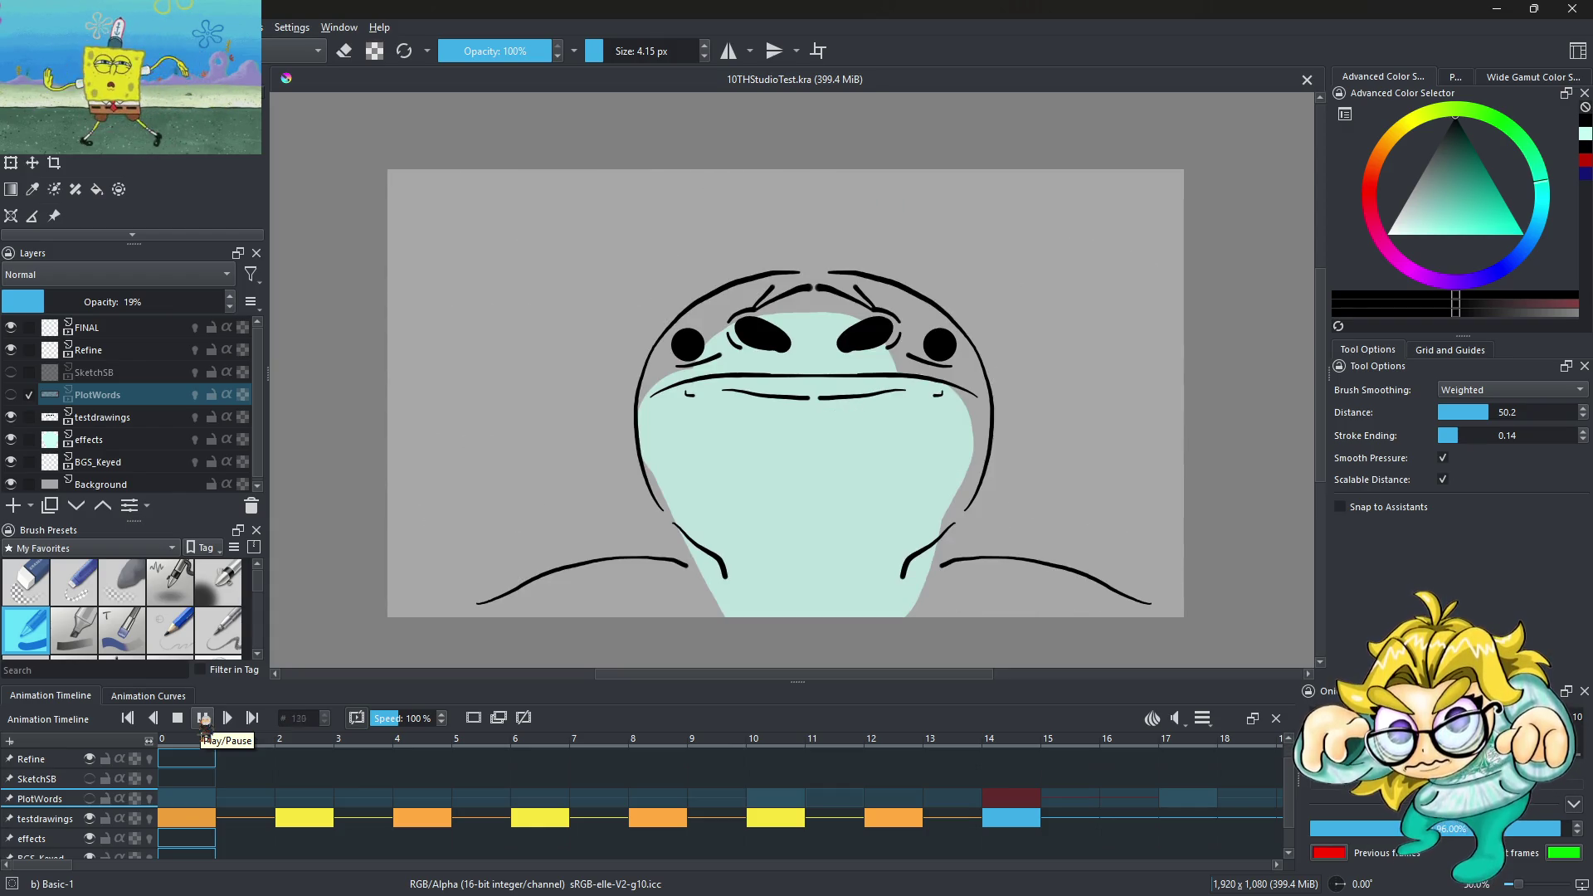
pyautogui.click(204, 718)
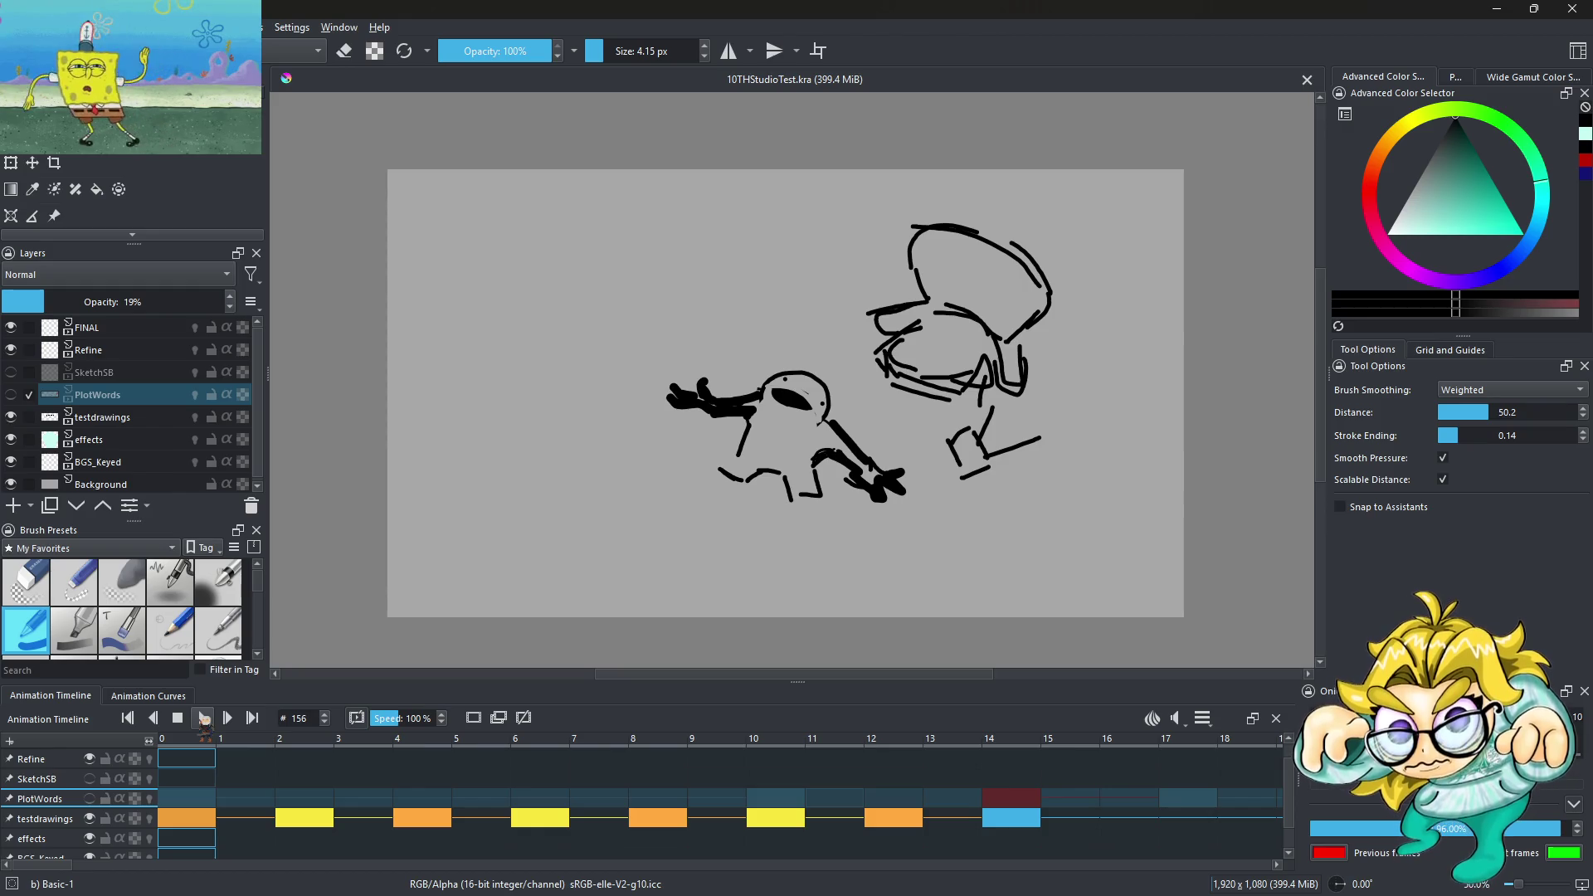
pyautogui.keyDown('ctrl'); pyautogui.scroll(2, 882, 399); pyautogui.keyUp('ctrl')
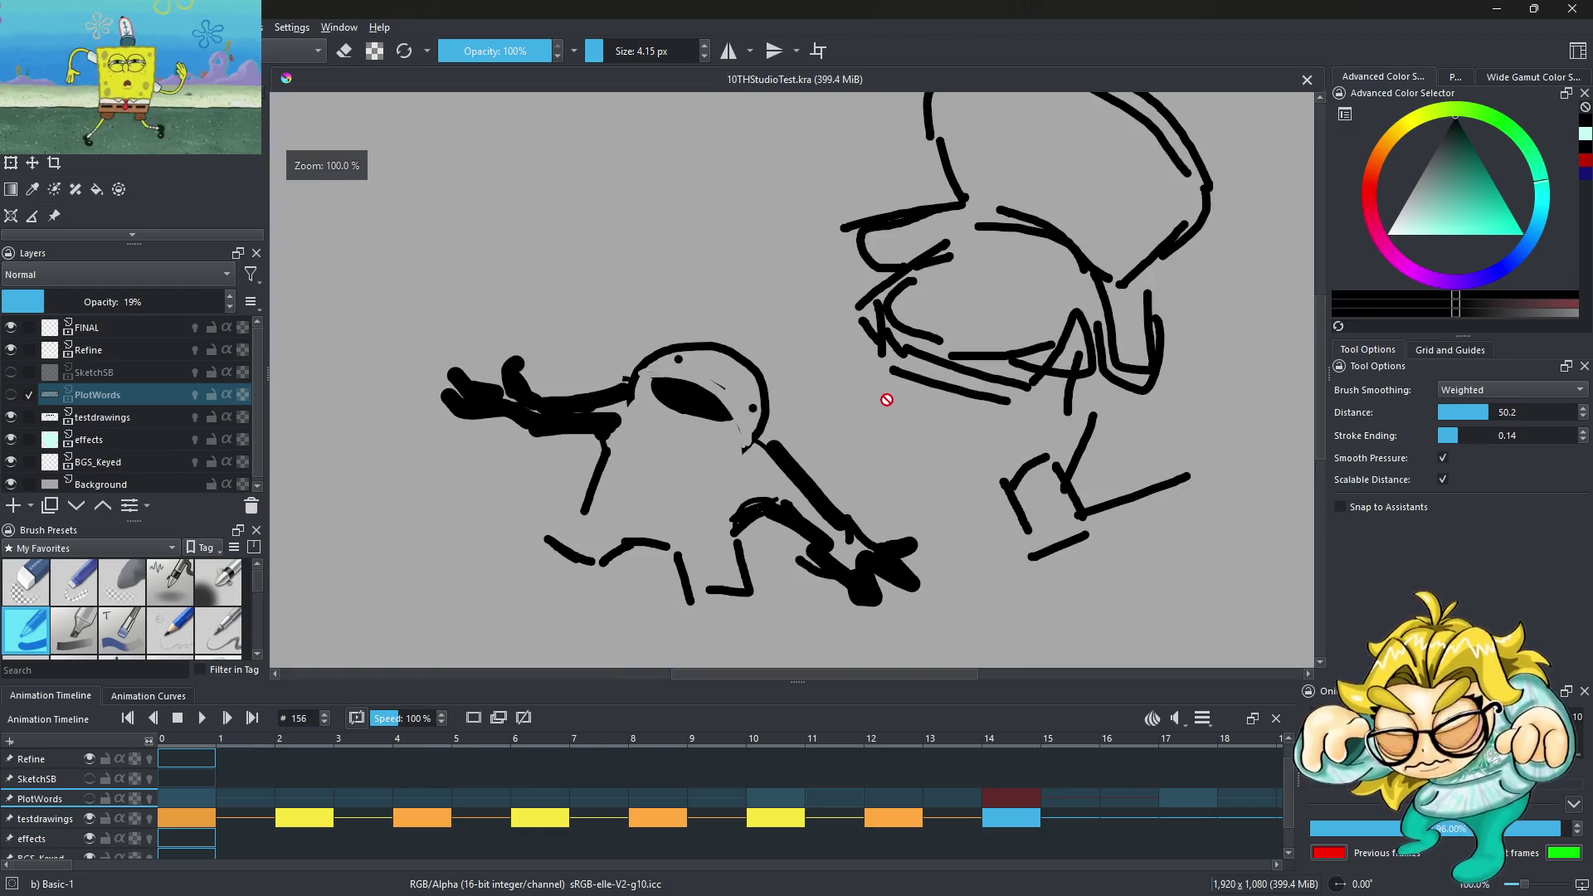
pyautogui.press('Home')
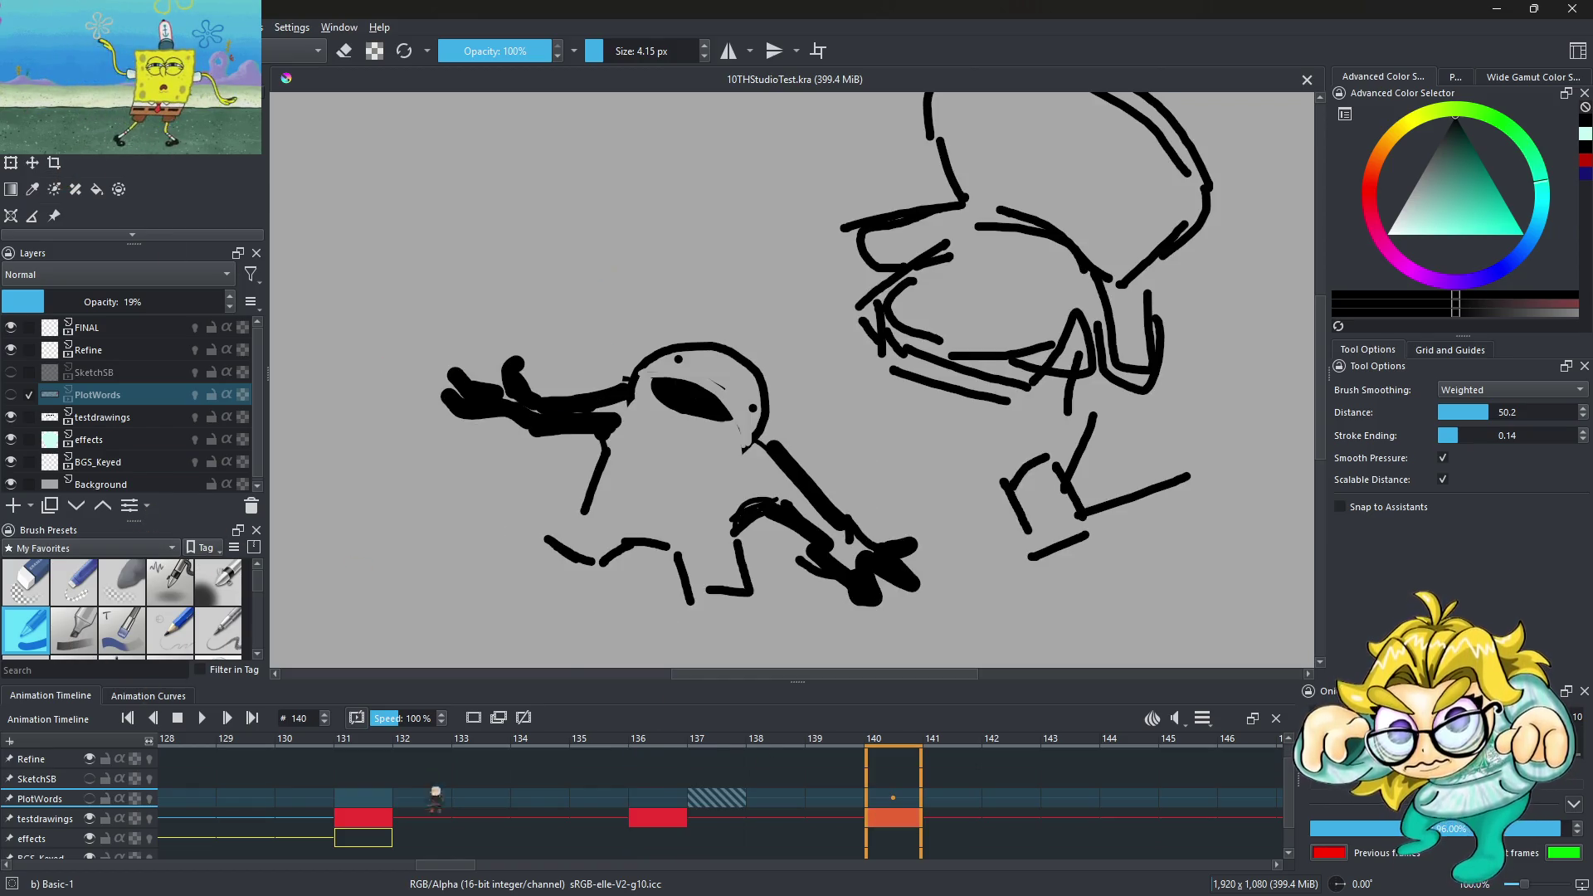
pyautogui.click(61, 819)
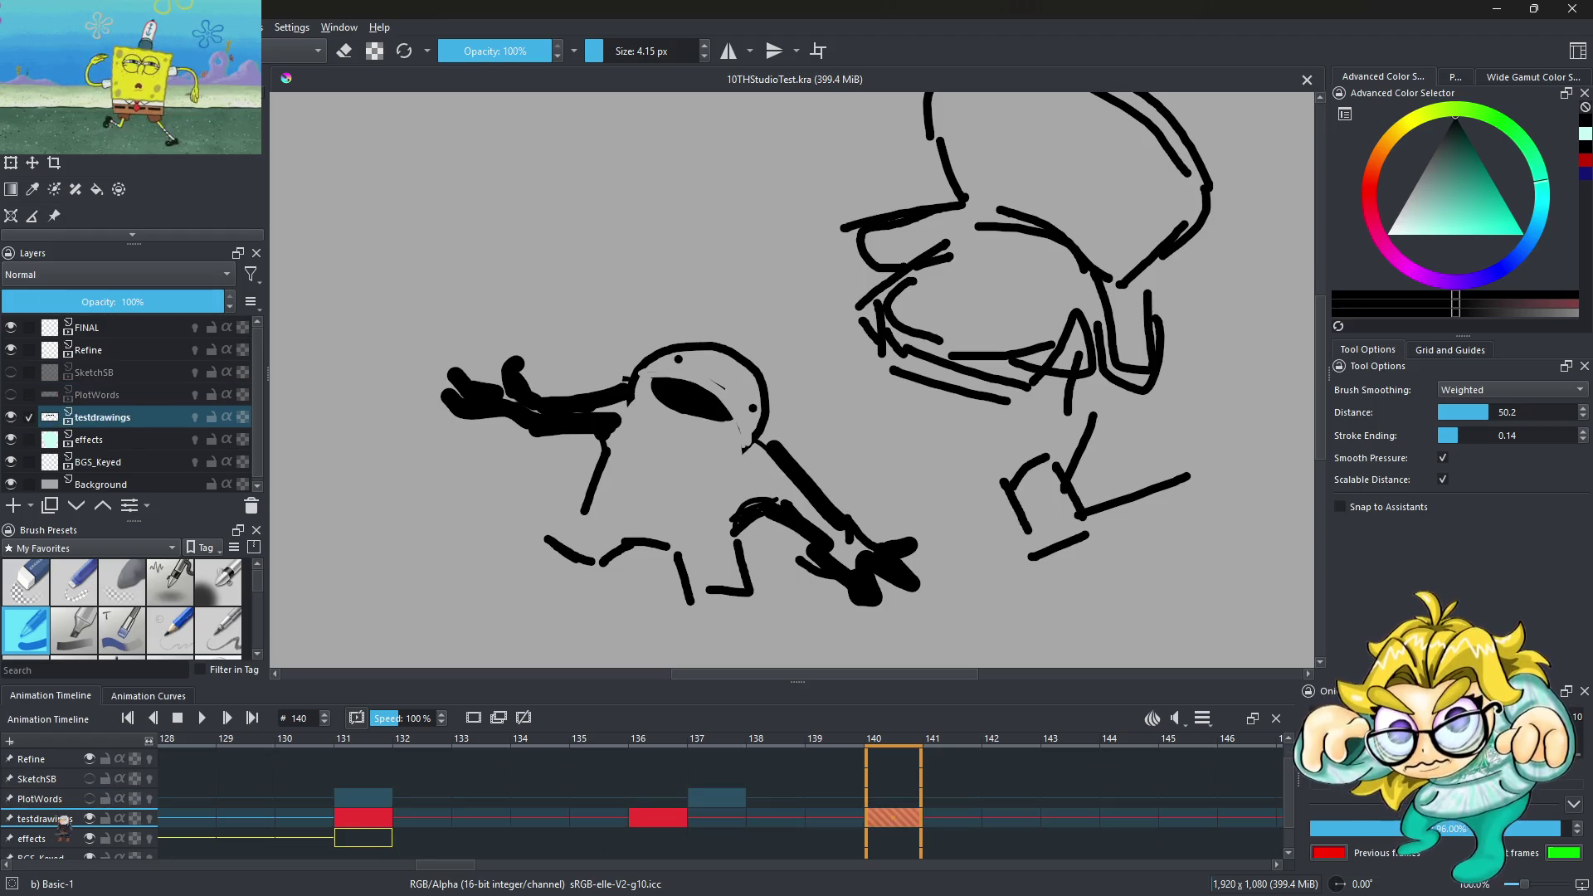
# Draw and undo a small test stroke above the sketch
pyautogui.scroll(2, 594, 349)
pyautogui.scroll(-3, 593, 353)
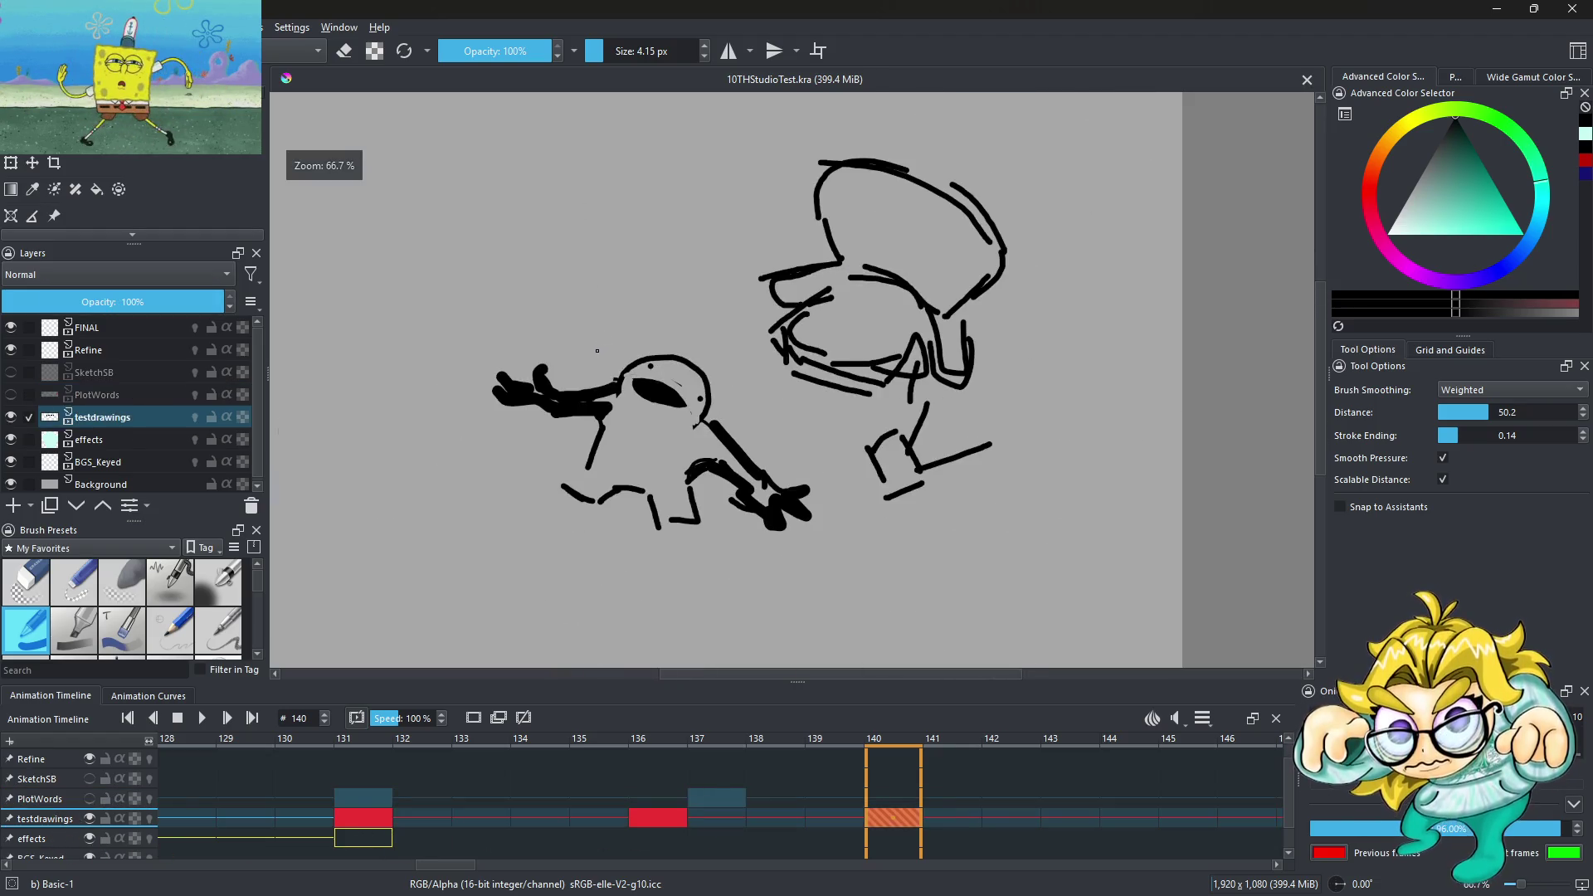
pyautogui.moveTo(549, 297); pyautogui.dragTo(549, 313)
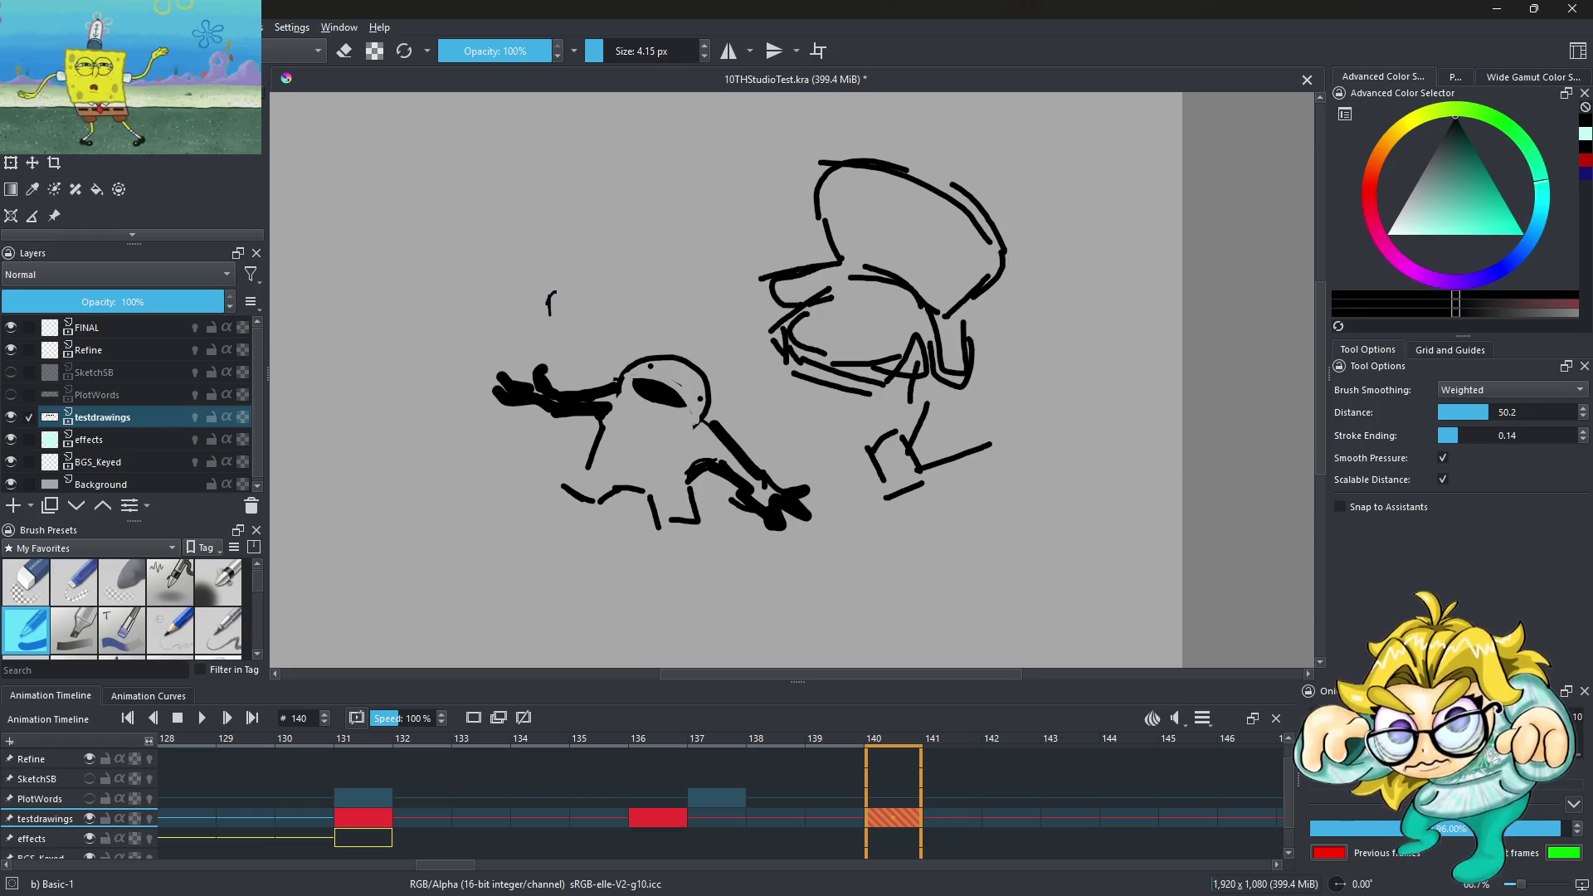
pyautogui.hotkey('ctrl', 'z')
pyautogui.hotkey('ctrl', 'z')
# Hand-letter 'BRB' above the small clawed creature on frame 140
pyautogui.scroll(2, 528, 291)
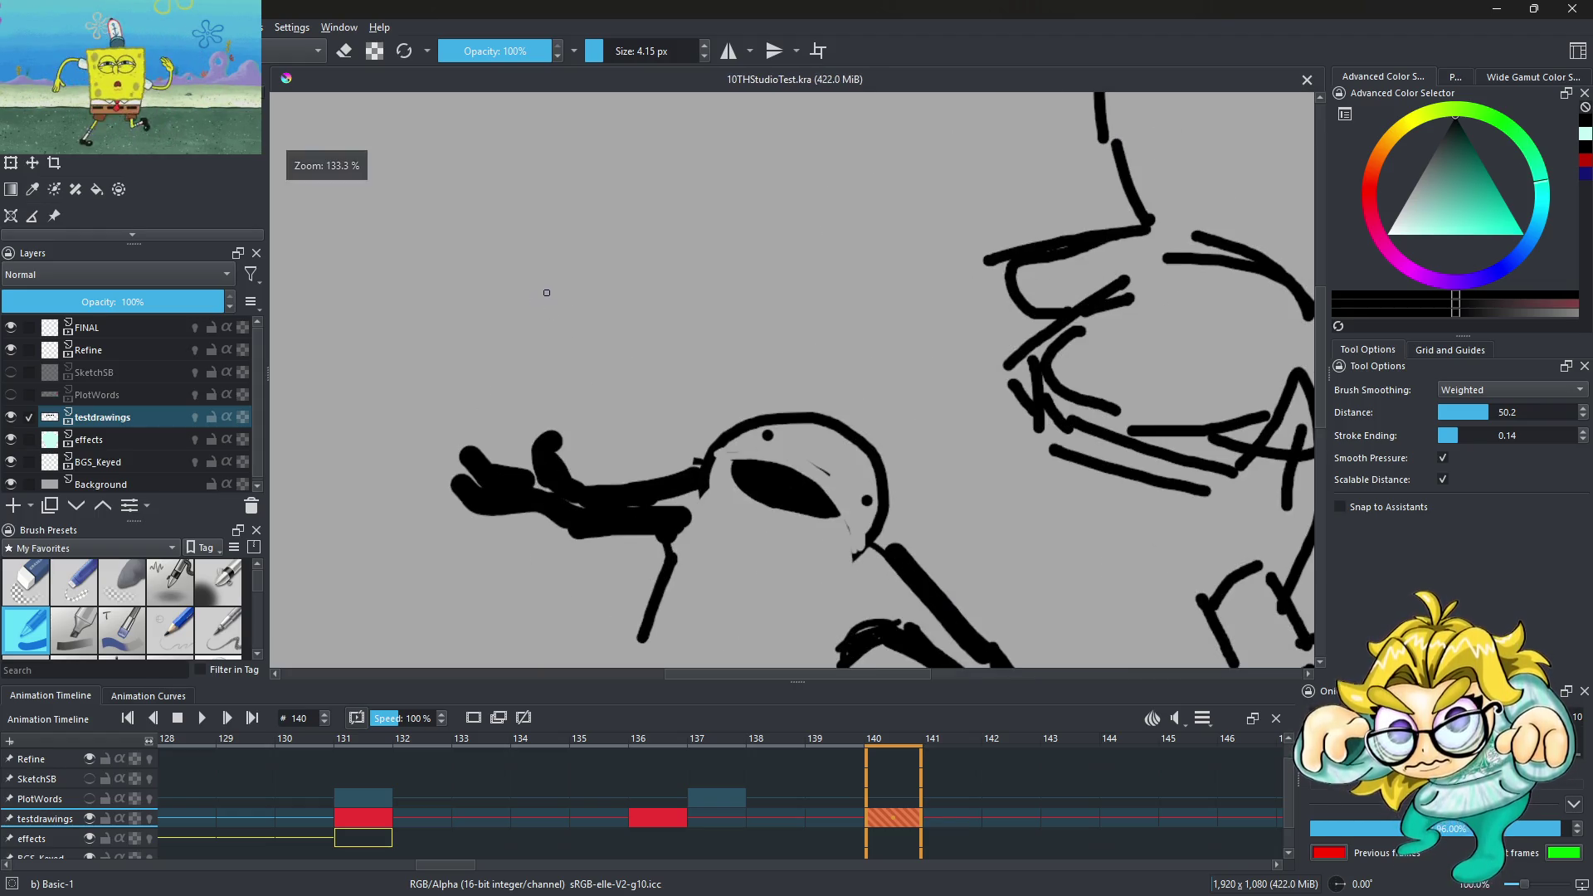
pyautogui.moveTo(535, 278)
pyautogui.mouseDown()
pyautogui.moveTo(548, 365)
pyautogui.moveTo(582, 307)
pyautogui.moveTo(551, 362)
pyautogui.mouseUp()
pyautogui.moveTo(643, 272)
pyautogui.mouseDown()
pyautogui.moveTo(628, 362)
pyautogui.moveTo(713, 245)
pyautogui.moveTo(719, 348)
pyautogui.mouseUp()
pyautogui.moveTo(771, 239)
pyautogui.mouseDown()
pyautogui.moveTo(747, 345)
pyautogui.moveTo(816, 332)
pyautogui.moveTo(753, 347)
pyautogui.mouseUp()
pyautogui.scroll(-1, 747, 315)
pyautogui.scroll(-2, 705, 282)
pyautogui.scroll(1, 689, 263)
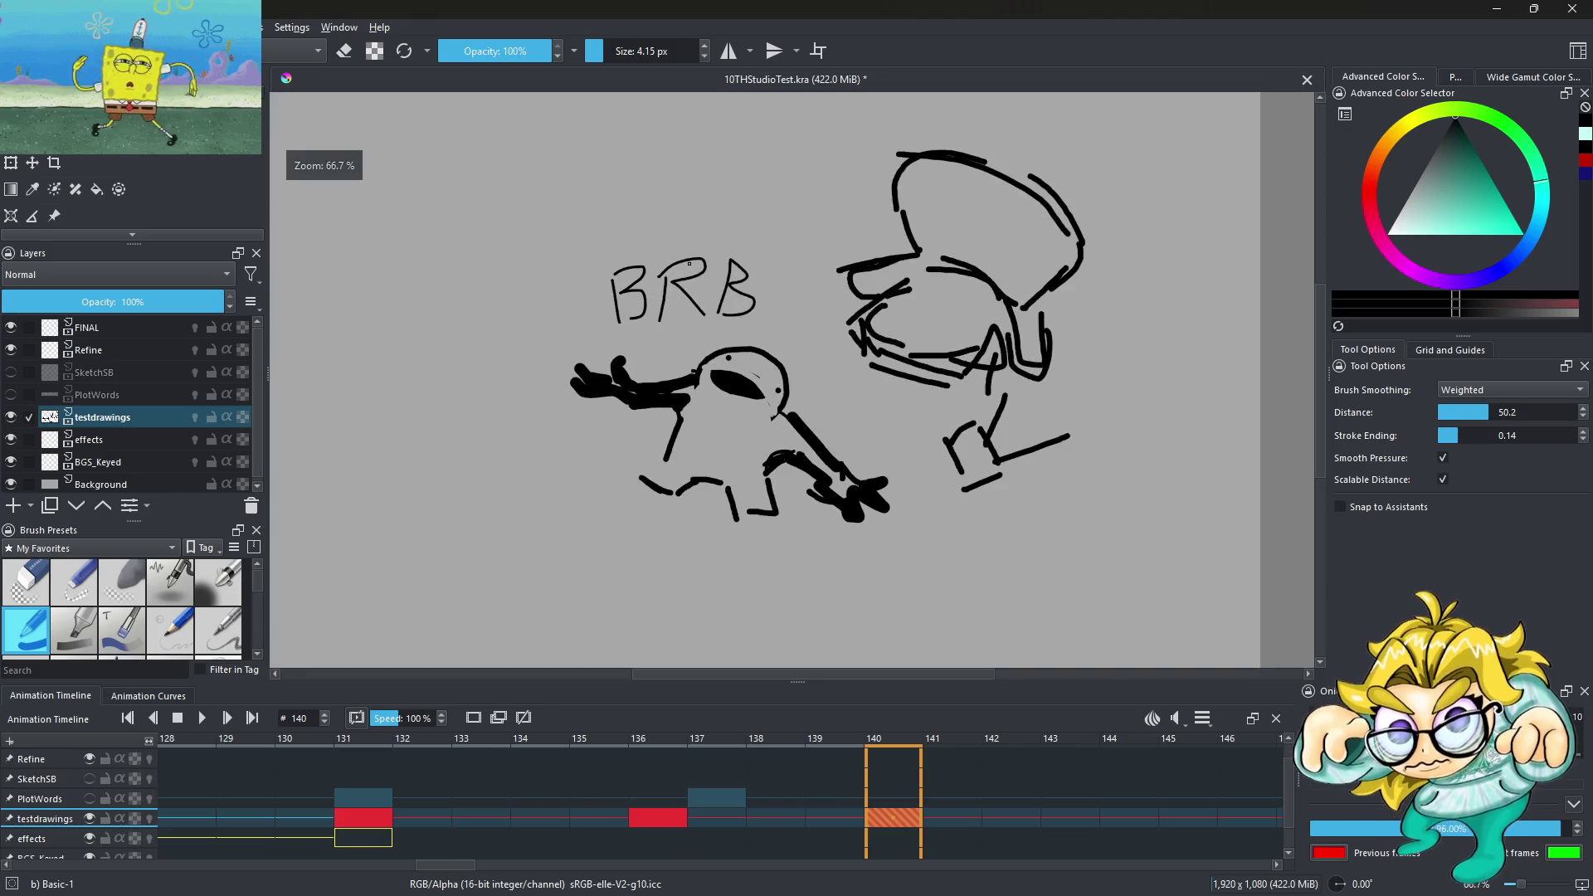
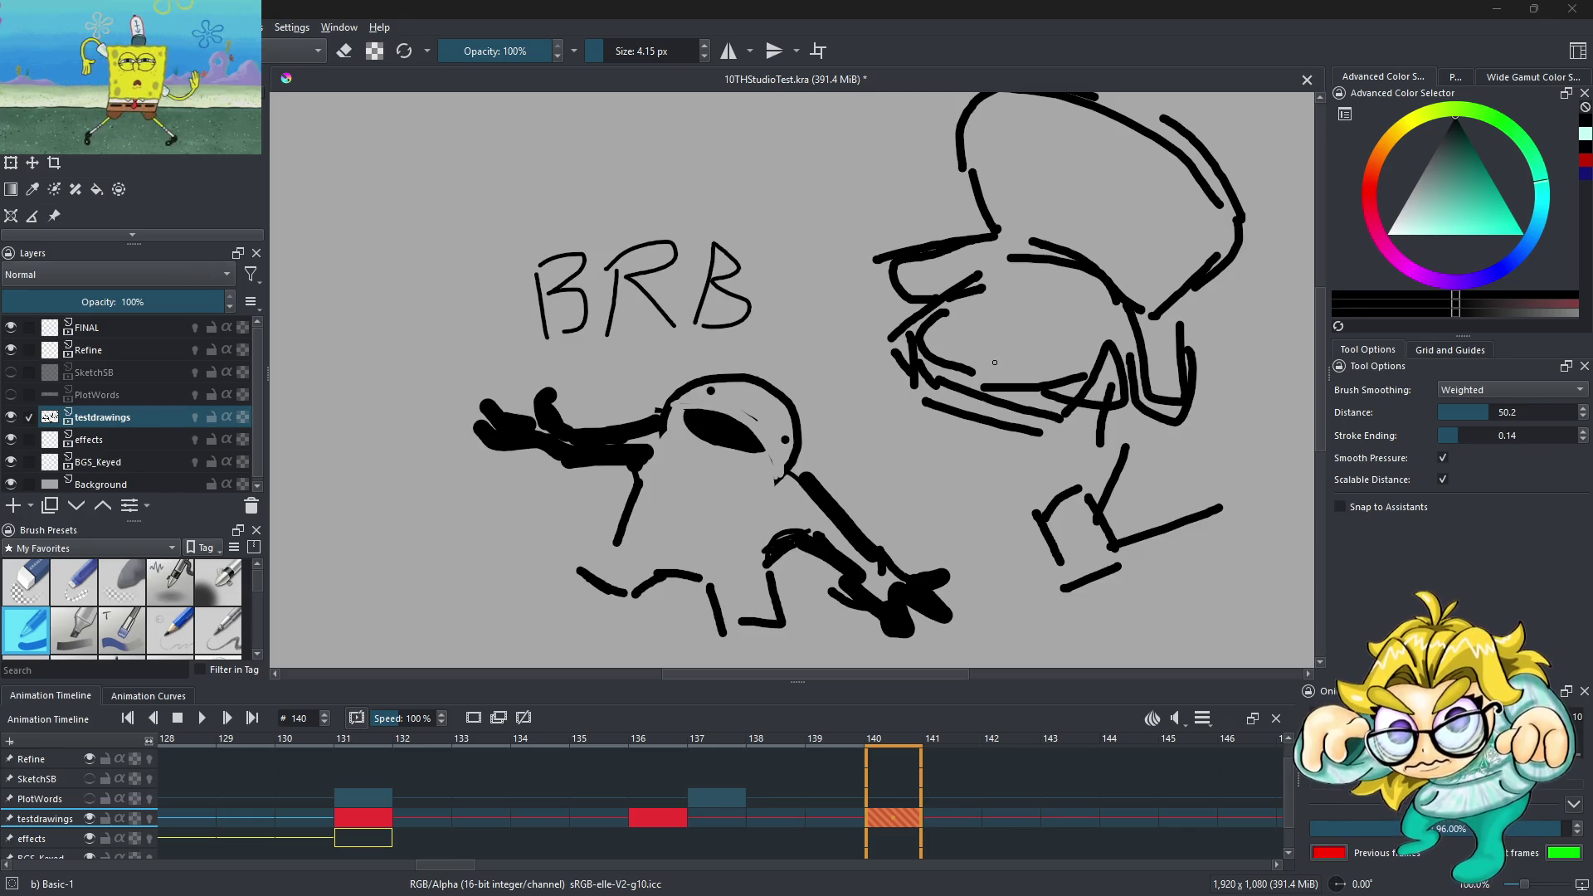
# Undo the BRB lettering on frame 140, keeping the two creature sketches, and view the full canvas
pyautogui.scroll(-2, 720, 464)
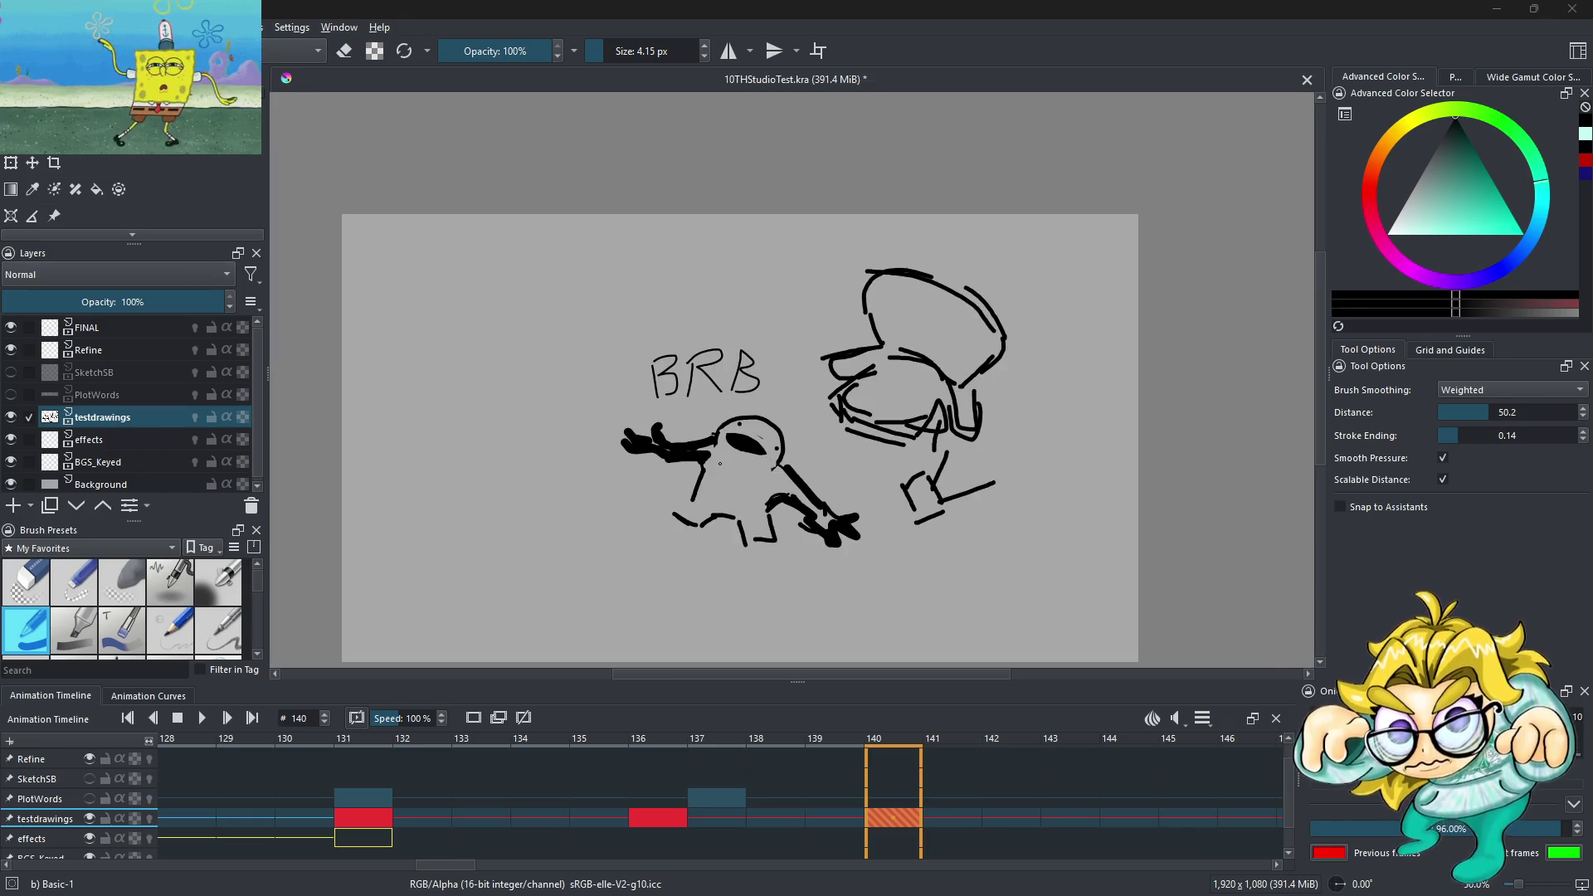
pyautogui.scroll(2, 720, 464)
pyautogui.scroll(-4, 733, 490)
pyautogui.scroll(2, 734, 490)
pyautogui.scroll(1, 734, 490)
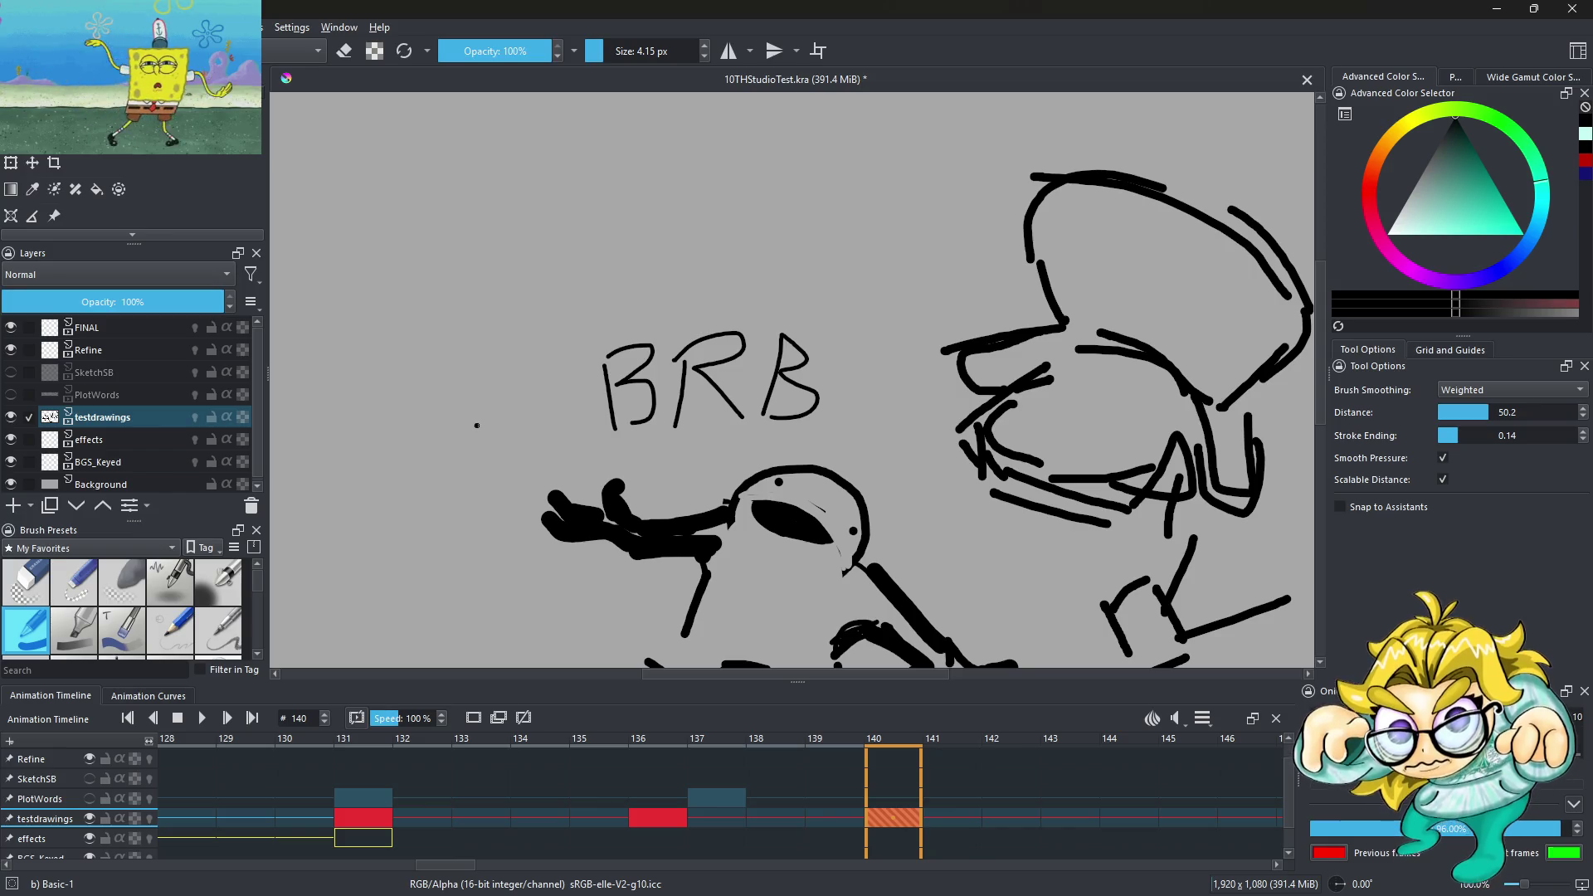
pyautogui.scroll(-2, 589, 399)
pyautogui.hotkey('ctrl', 'z')
pyautogui.hotkey('ctrl', 'z')
pyautogui.hotkey('ctrl', 'z')
pyautogui.hotkey('ctrl', 'z')
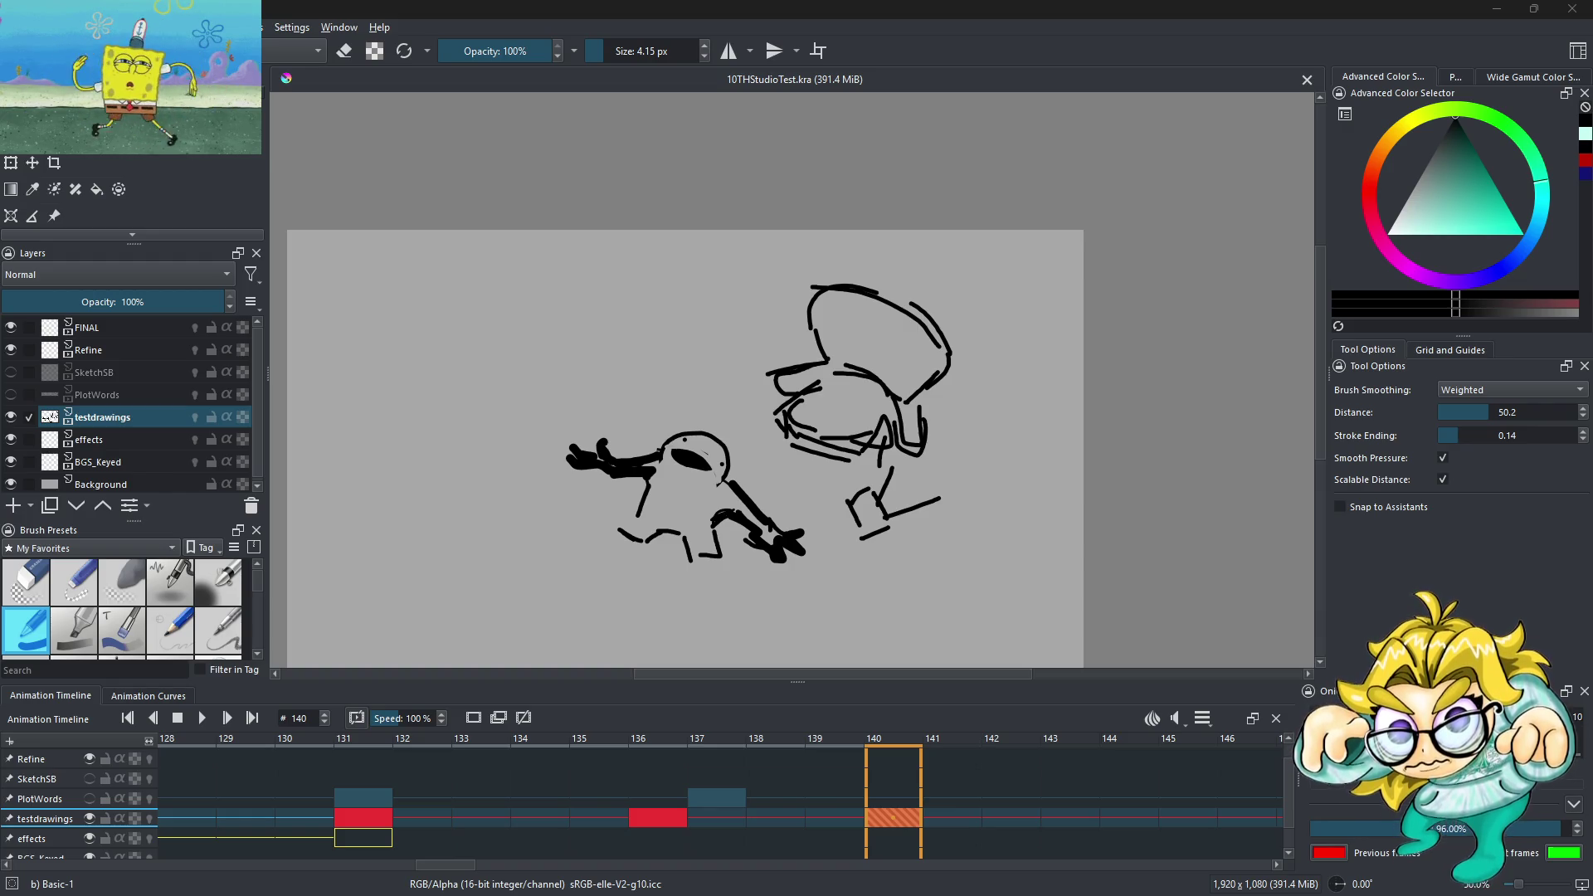
pyautogui.press('-')
pyautogui.press('+')
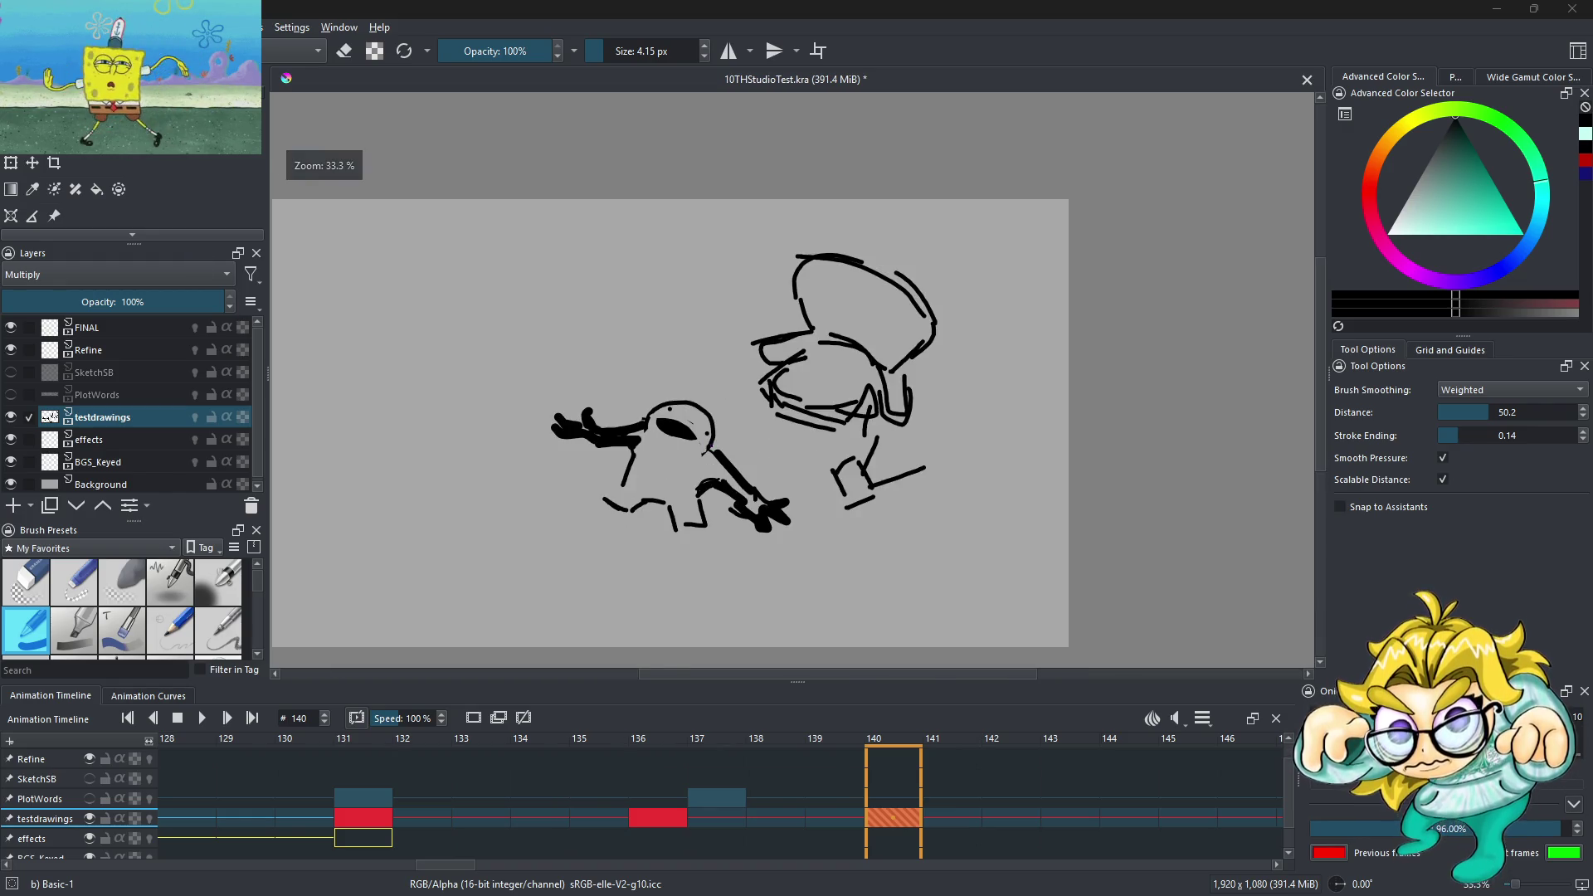
# Compare frame 140 with the circle drawing at frame 136, zoomed out to the whole canvas
pyautogui.click(856, 821)
pyautogui.click(669, 821)
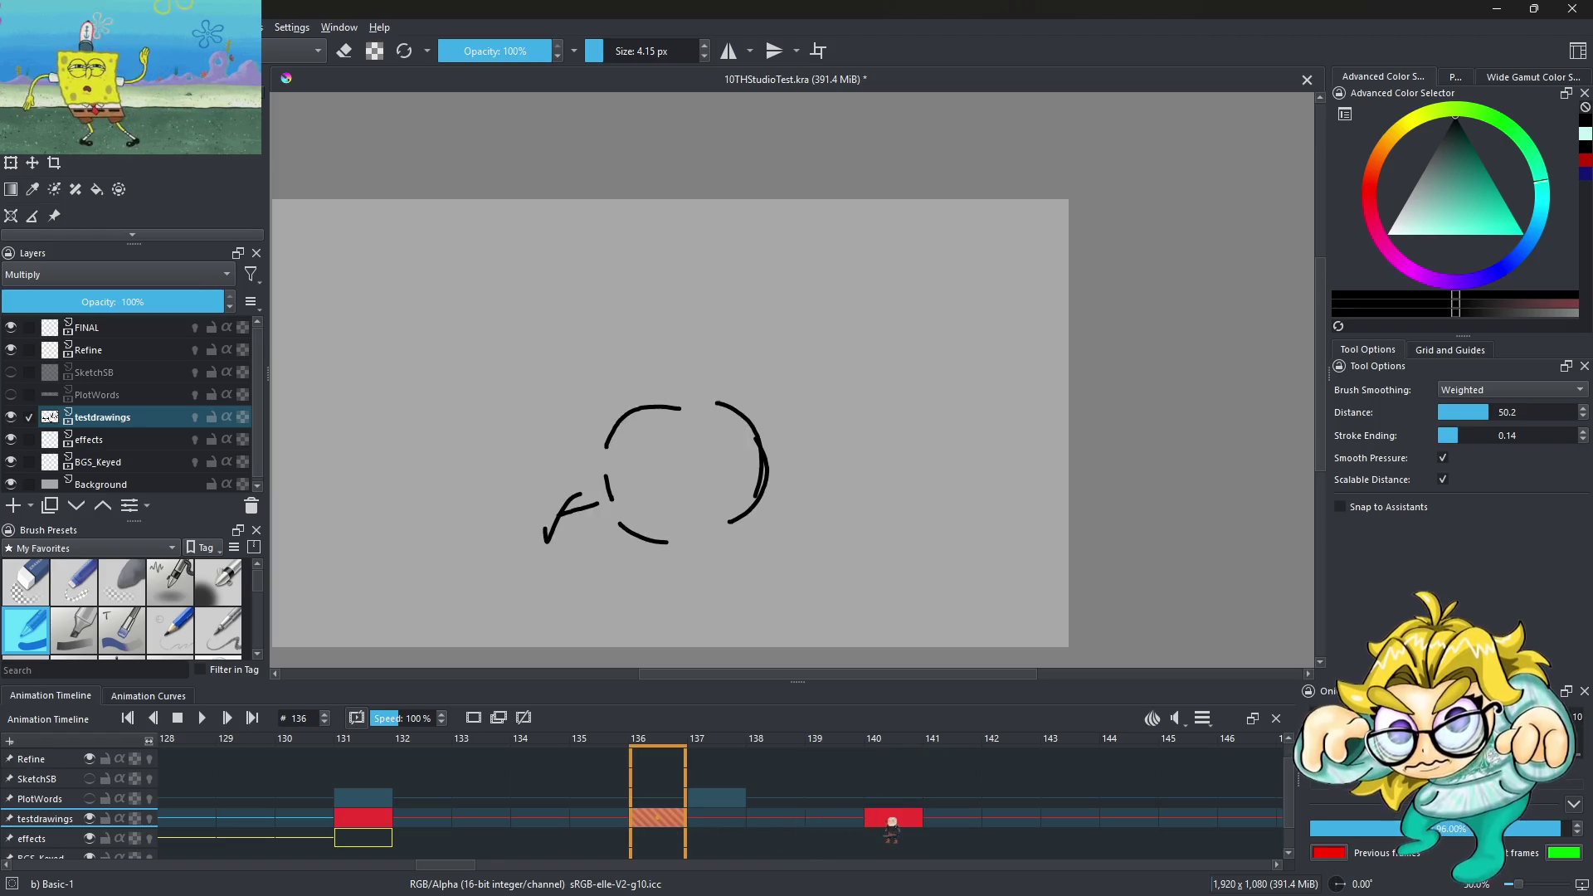
pyautogui.click(892, 822)
pyautogui.press('-')
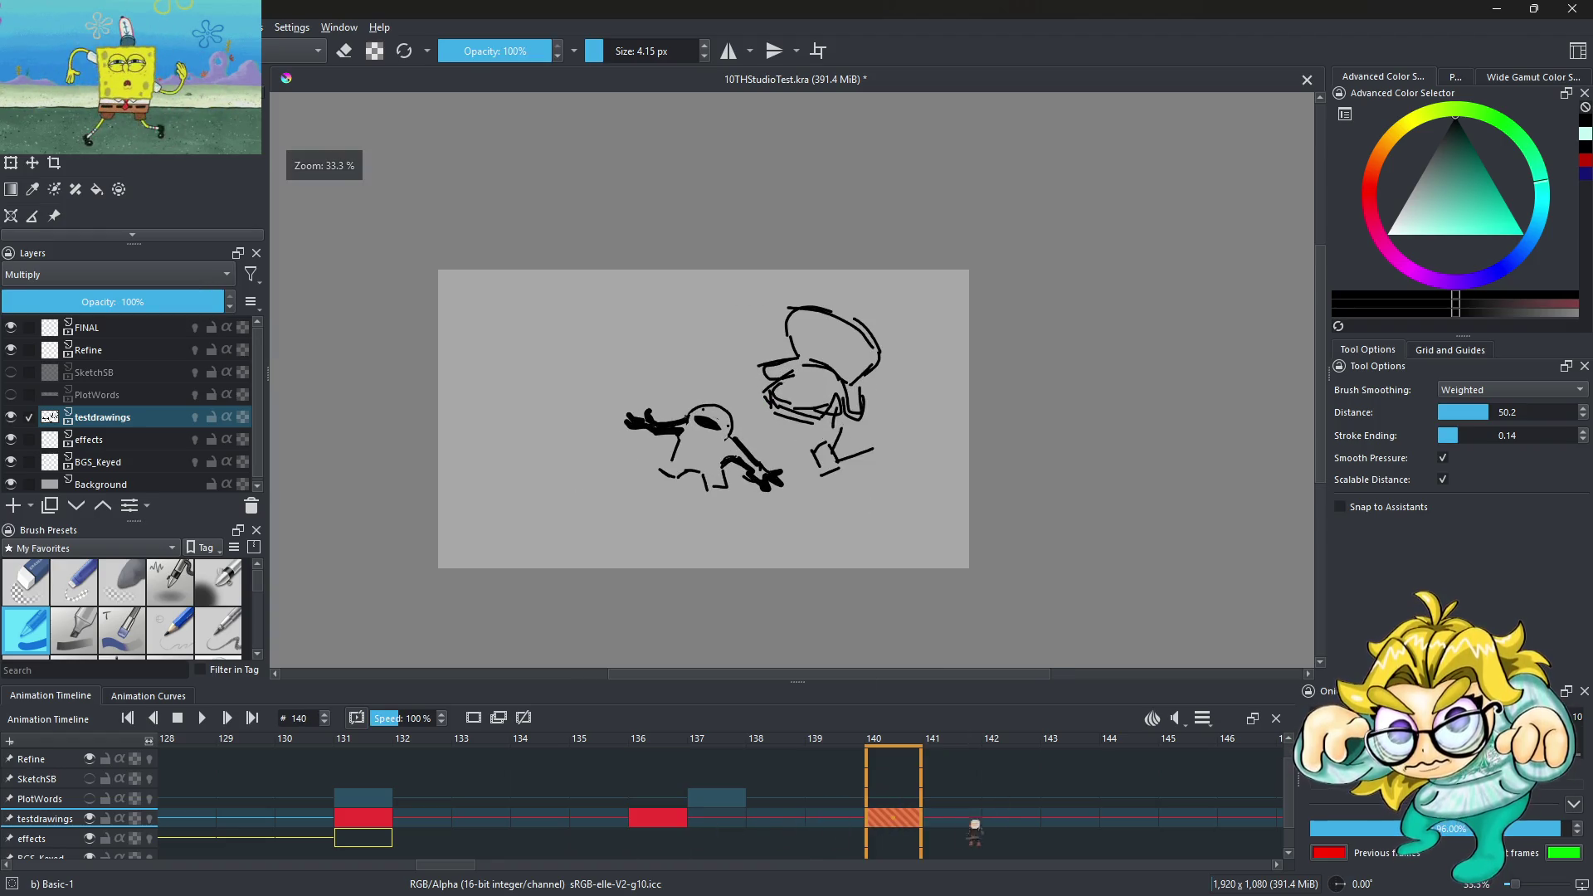
# Create a blank keyframe at frame 141 on testdrawings and turn on its onion skins
pyautogui.click(954, 821)
pyautogui.rightClick(954, 820)
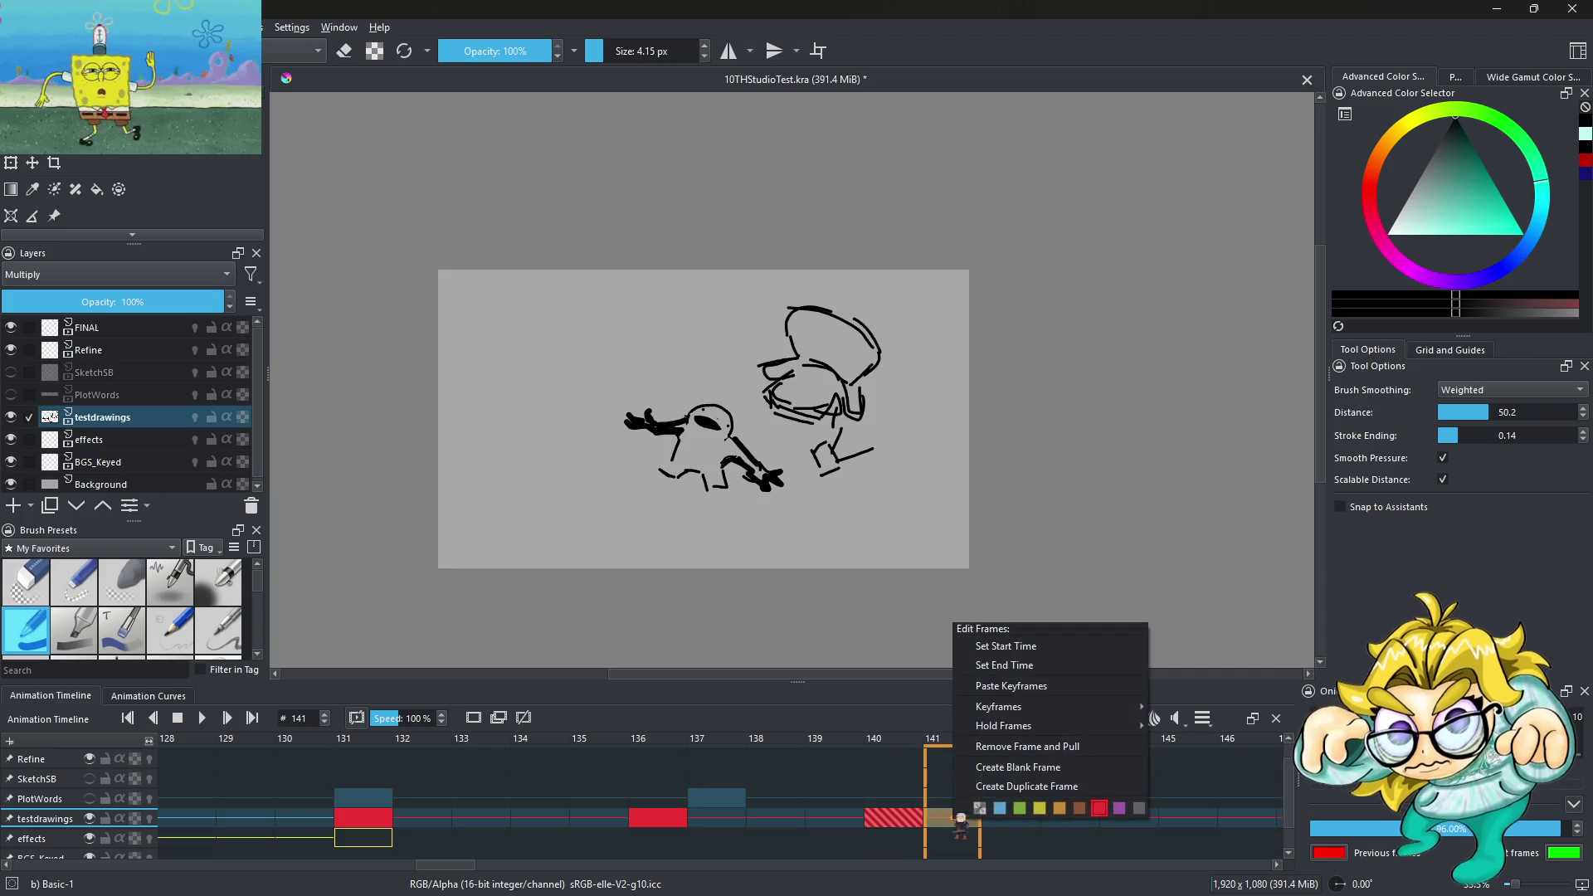
pyautogui.click(1029, 767)
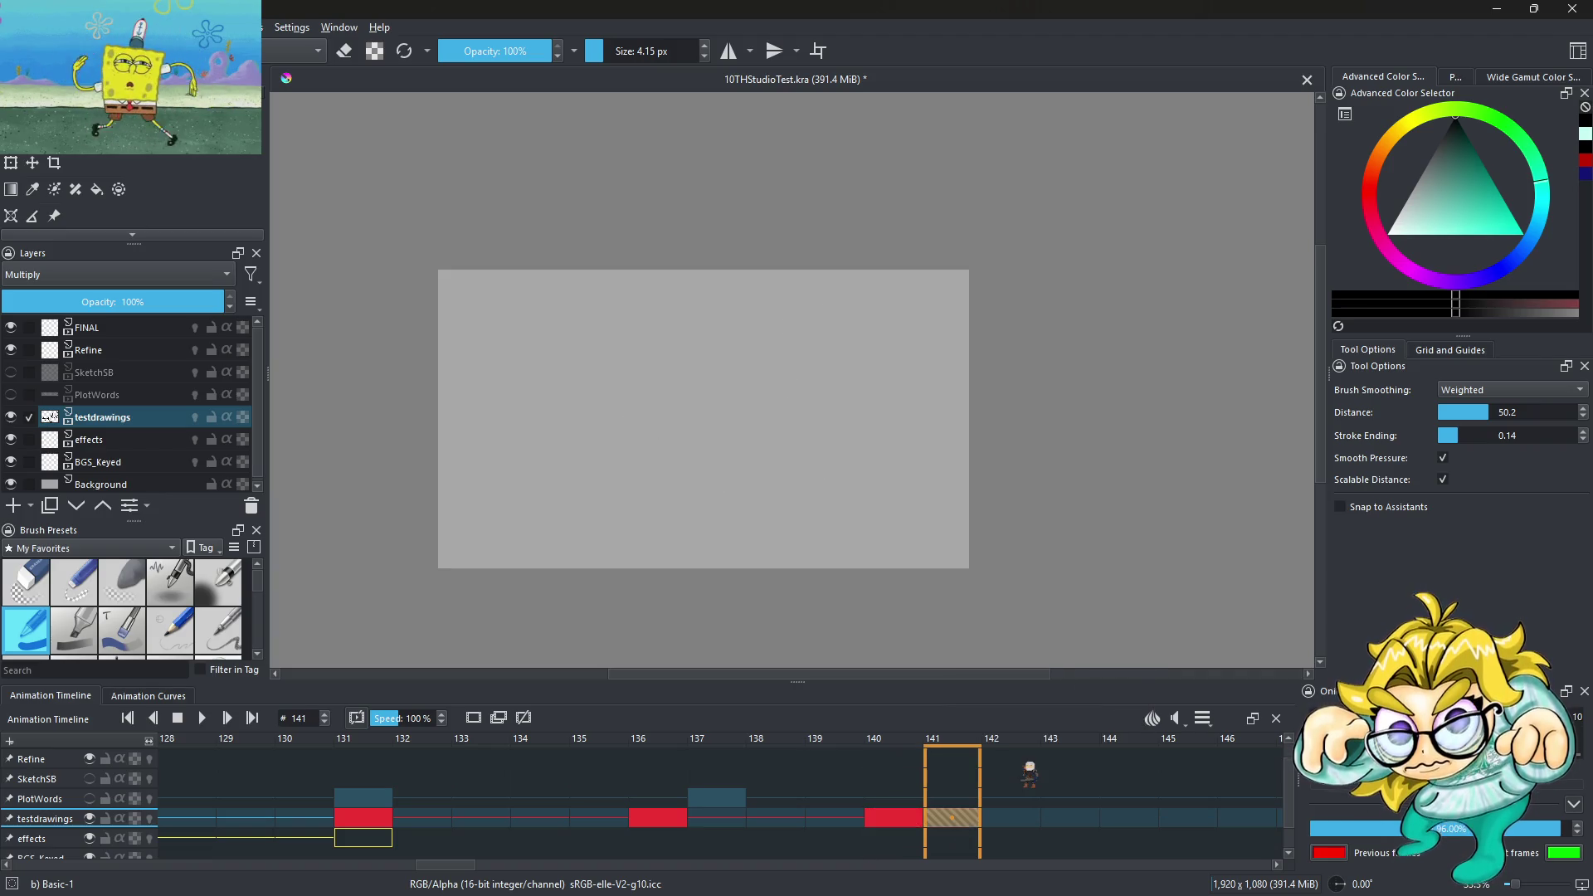
pyautogui.click(150, 818)
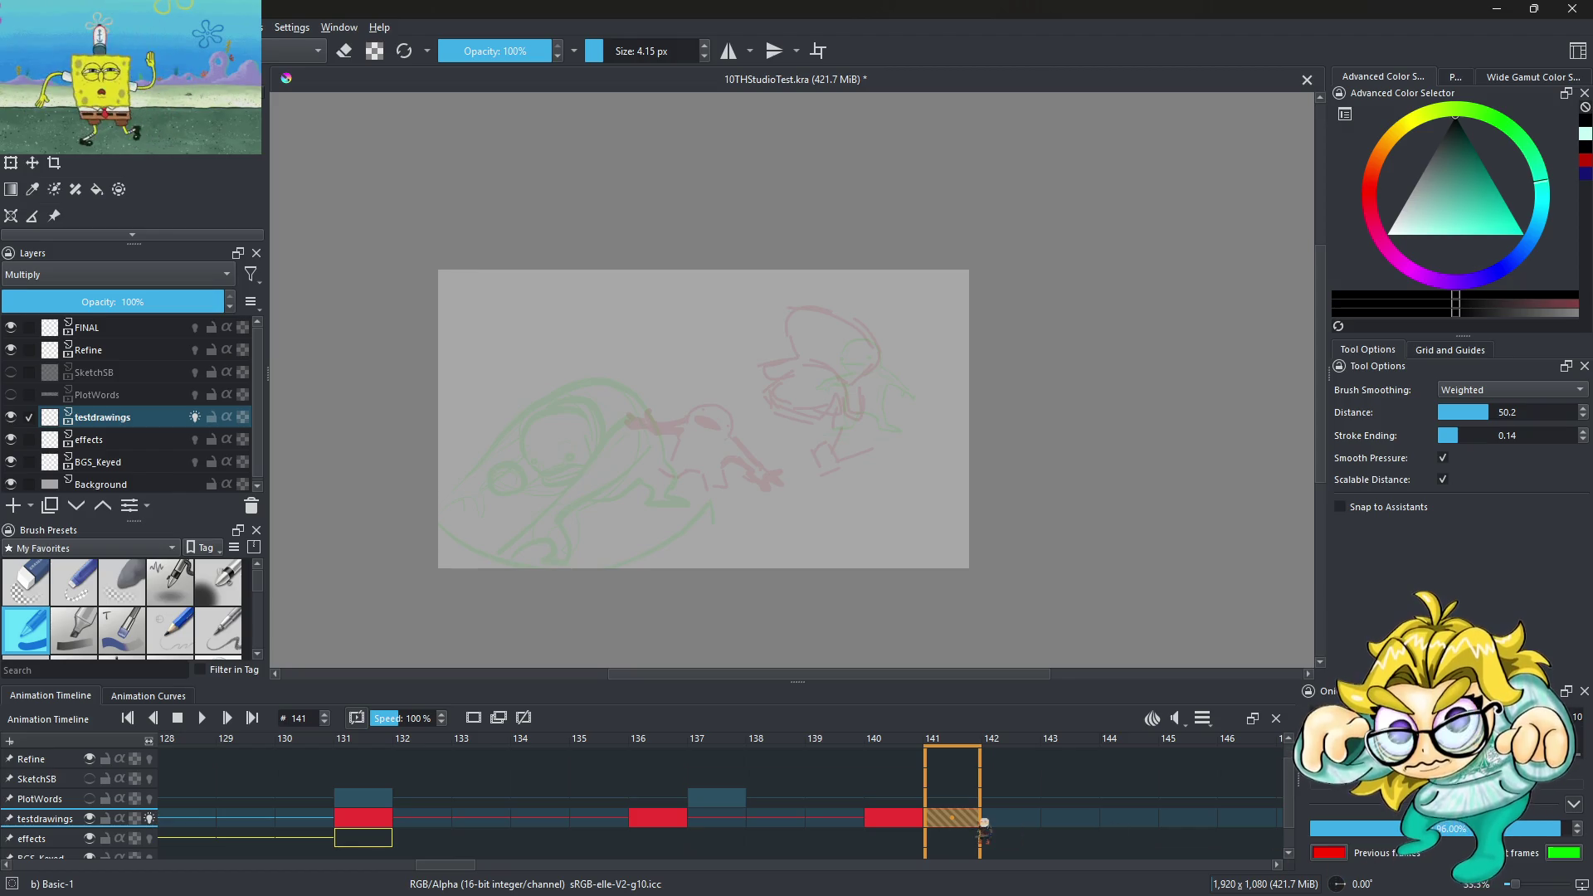
# Draw the flattened mouth curve on frame 141 over the onion-skin ghost
pyautogui.scroll(1, 689, 470)
pyautogui.scroll(1, 689, 470)
pyautogui.scroll(1, 689, 469)
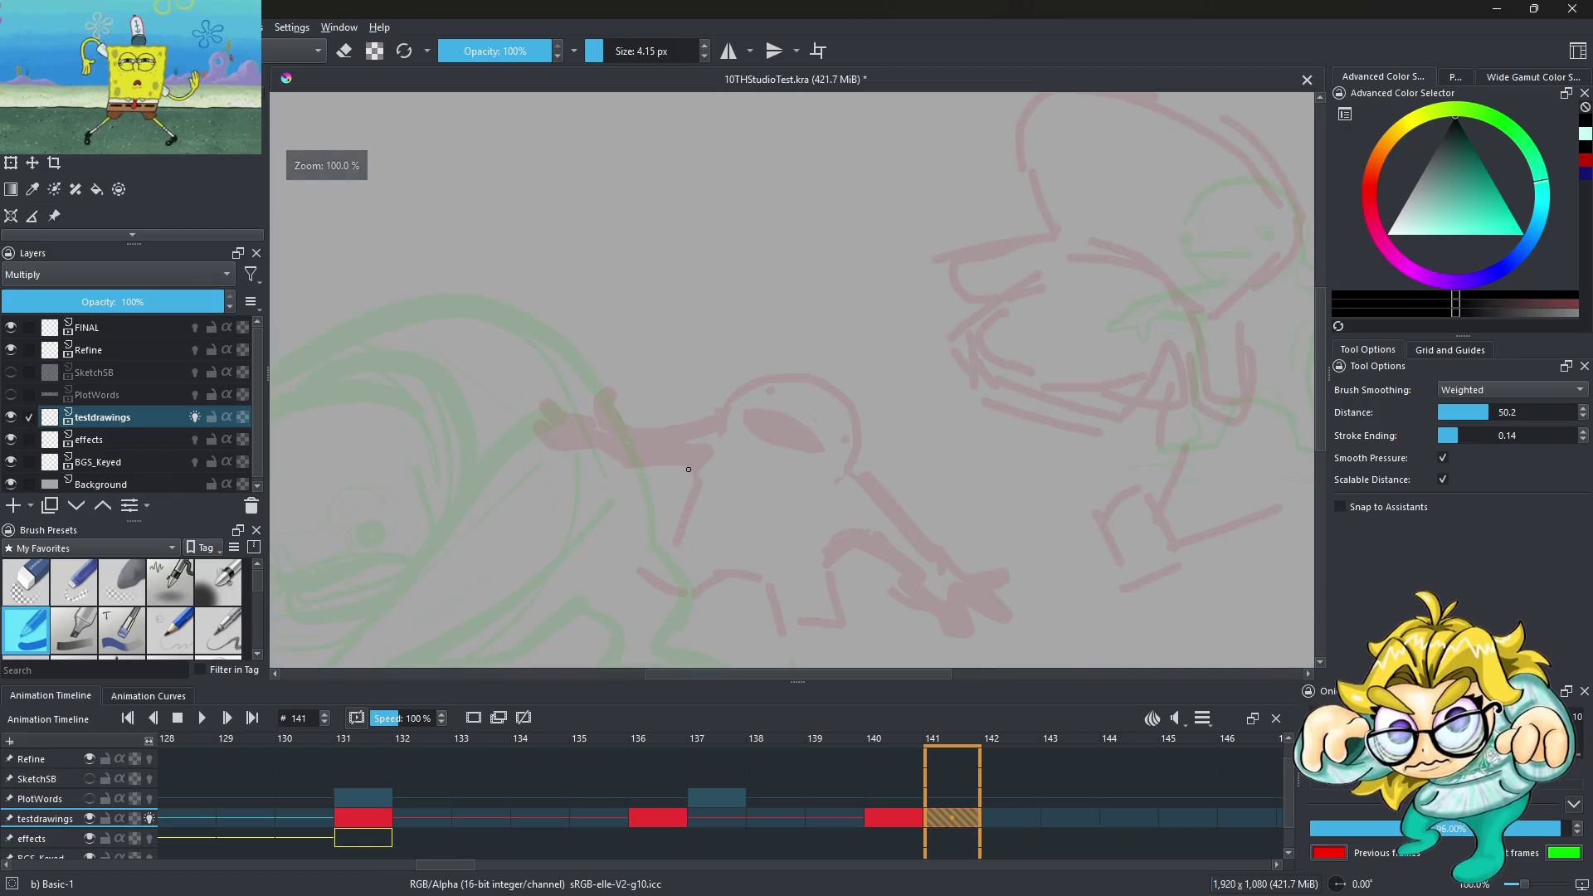
pyautogui.moveTo(636, 471); pyautogui.dragTo(682, 459)
pyautogui.hotkey('ctrl', 'z')
pyautogui.hotkey('ctrl', 'z')
pyautogui.scroll(2, 697, 461)
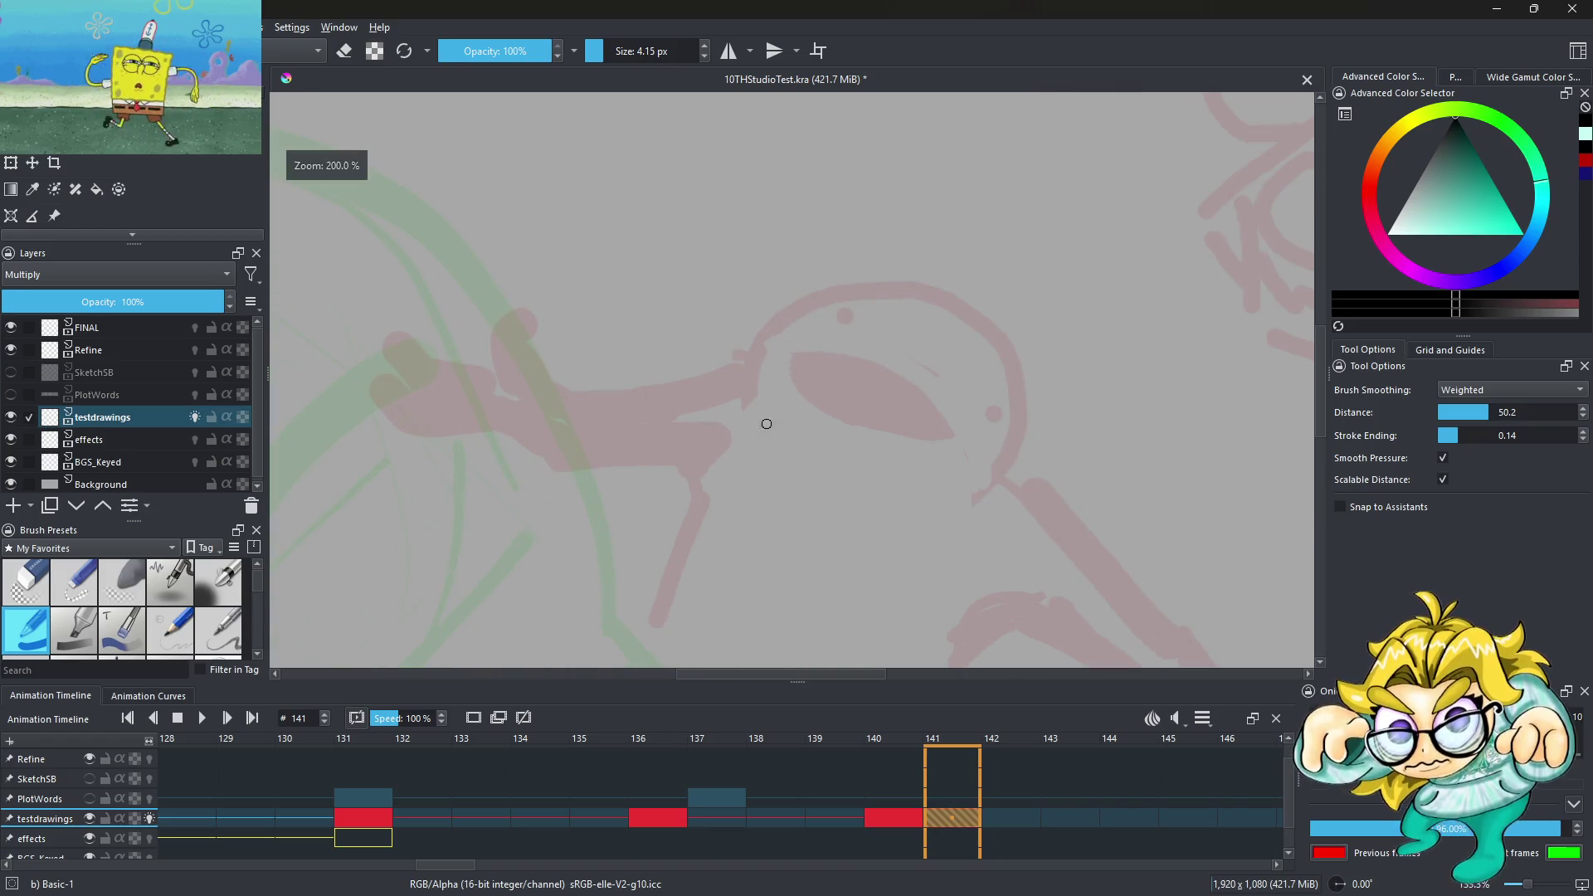
pyautogui.moveTo(772, 366)
pyautogui.mouseDown()
pyautogui.moveTo(950, 384)
pyautogui.moveTo(995, 444)
pyautogui.moveTo(901, 392)
pyautogui.moveTo(772, 370)
pyautogui.mouseUp()
# Paint the eye dot above the mouth and a dot at the mouth's right end
pyautogui.scroll(4, 847, 332)
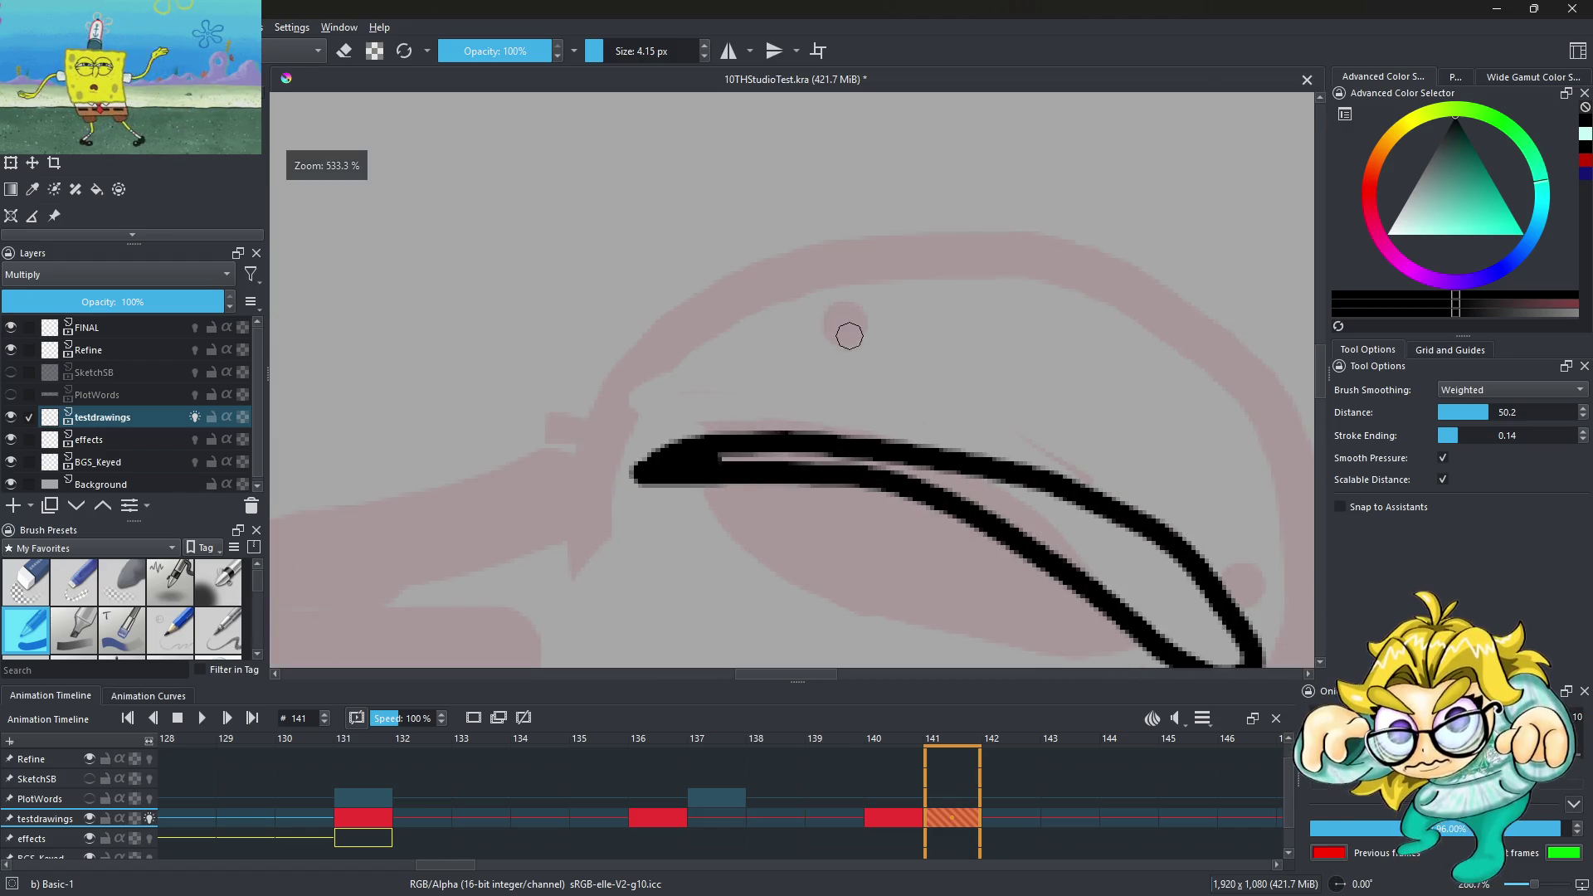
pyautogui.click(828, 326)
pyautogui.hotkey('ctrl', 'z')
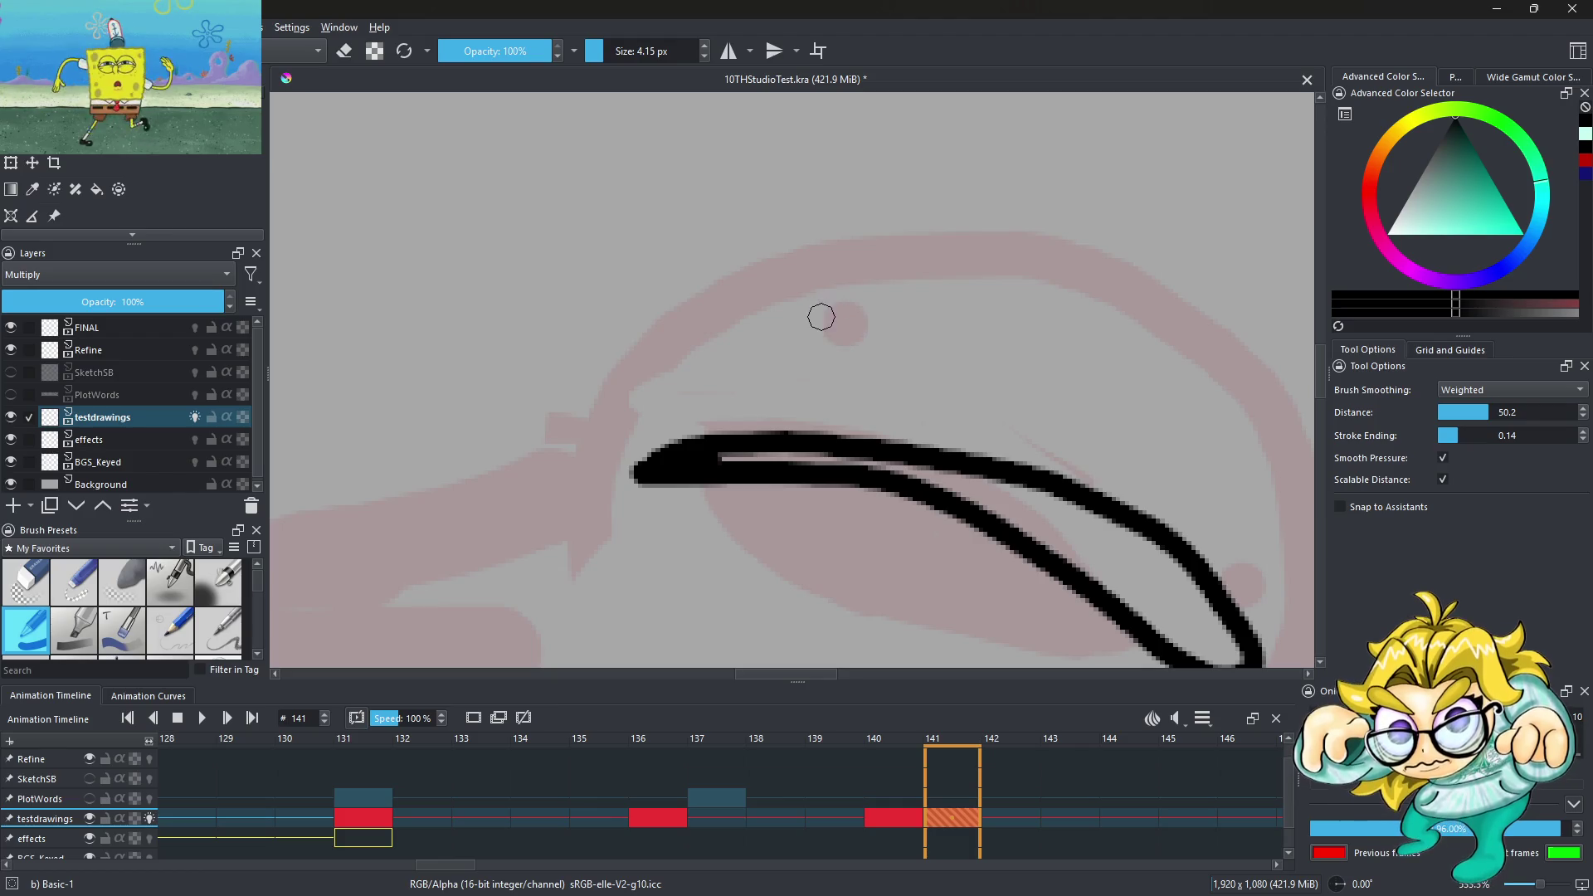
pyautogui.moveTo(804, 329); pyautogui.dragTo(804, 320)
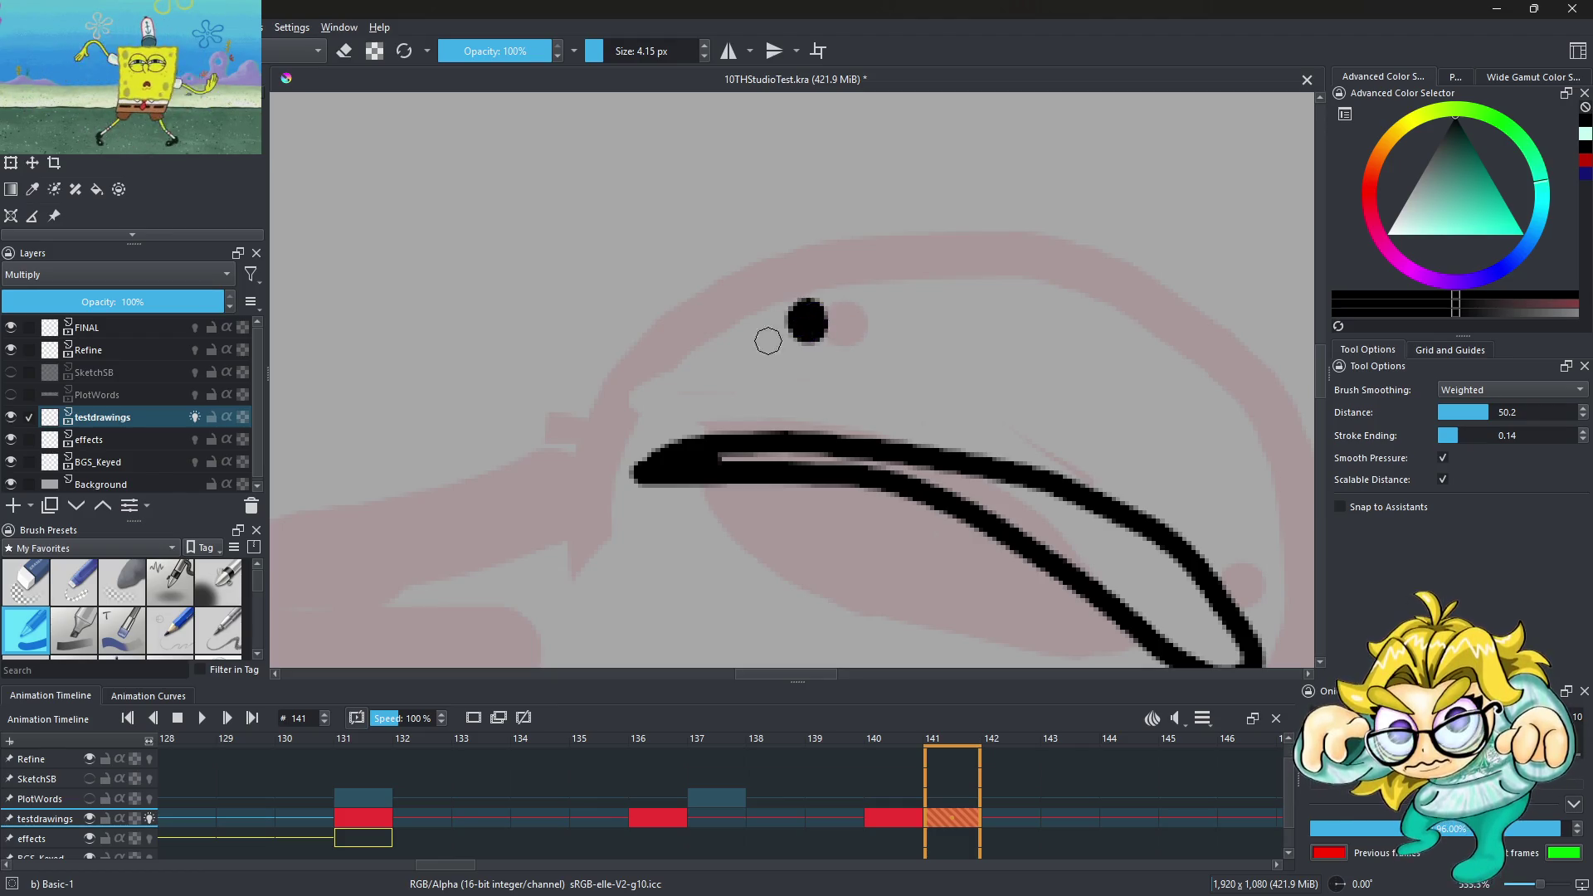
pyautogui.scroll(-5, 885, 398)
pyautogui.scroll(2, 885, 398)
pyautogui.scroll(2, 904, 415)
pyautogui.click(881, 406)
pyautogui.moveTo(881, 406); pyautogui.dragTo(878, 407)
# Flip between frames 140 and 141 to compare the drawings, ending on frame 140
pyautogui.scroll(-4, 732, 309)
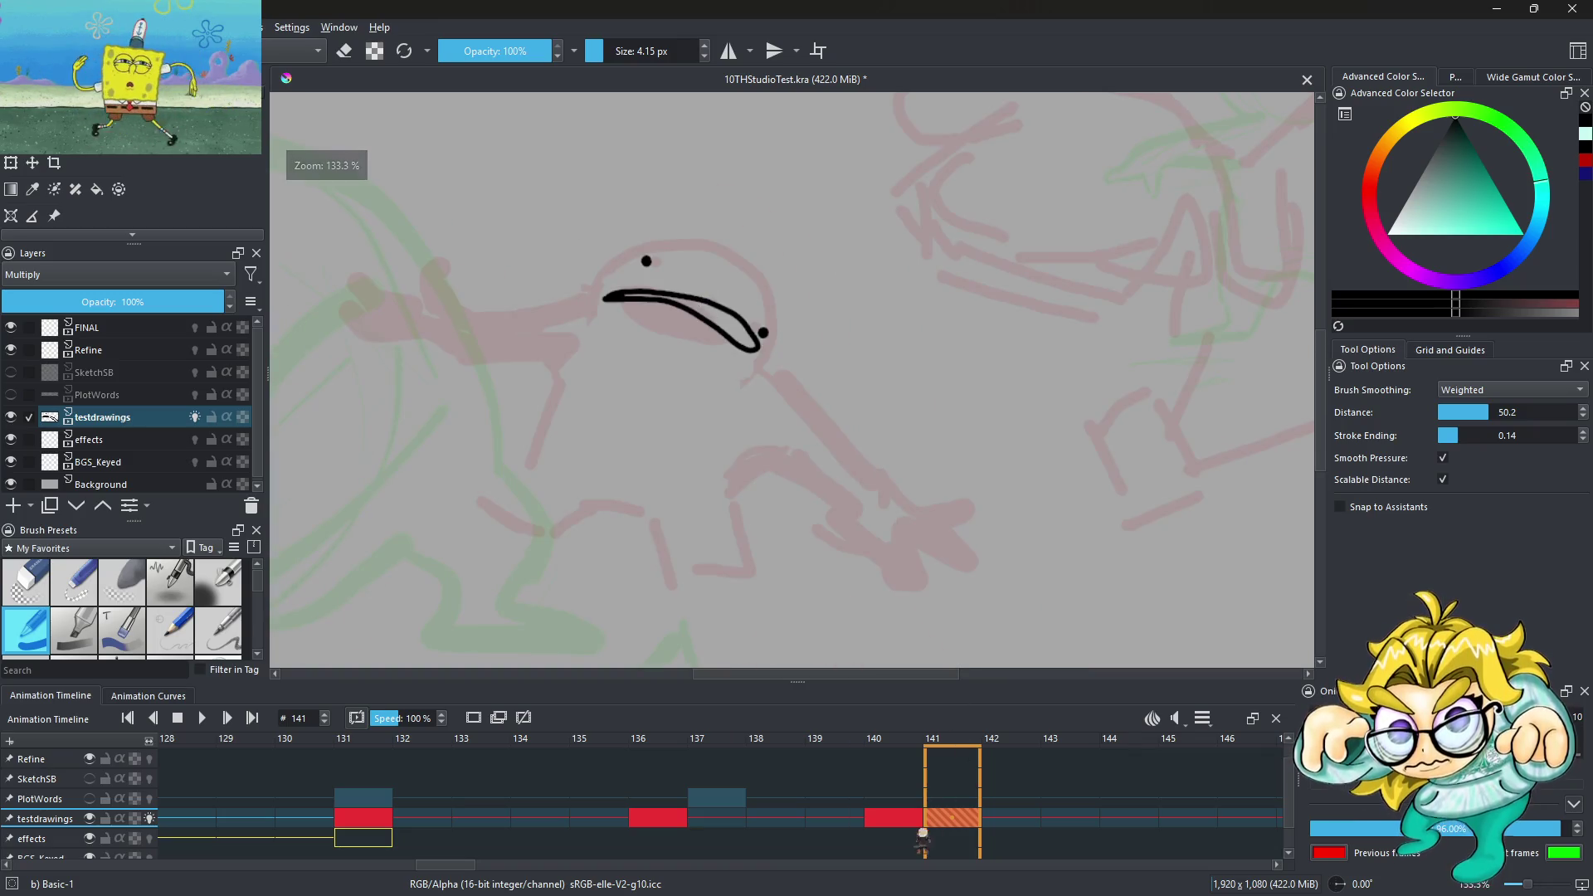
pyautogui.click(905, 817)
pyautogui.press('Right')
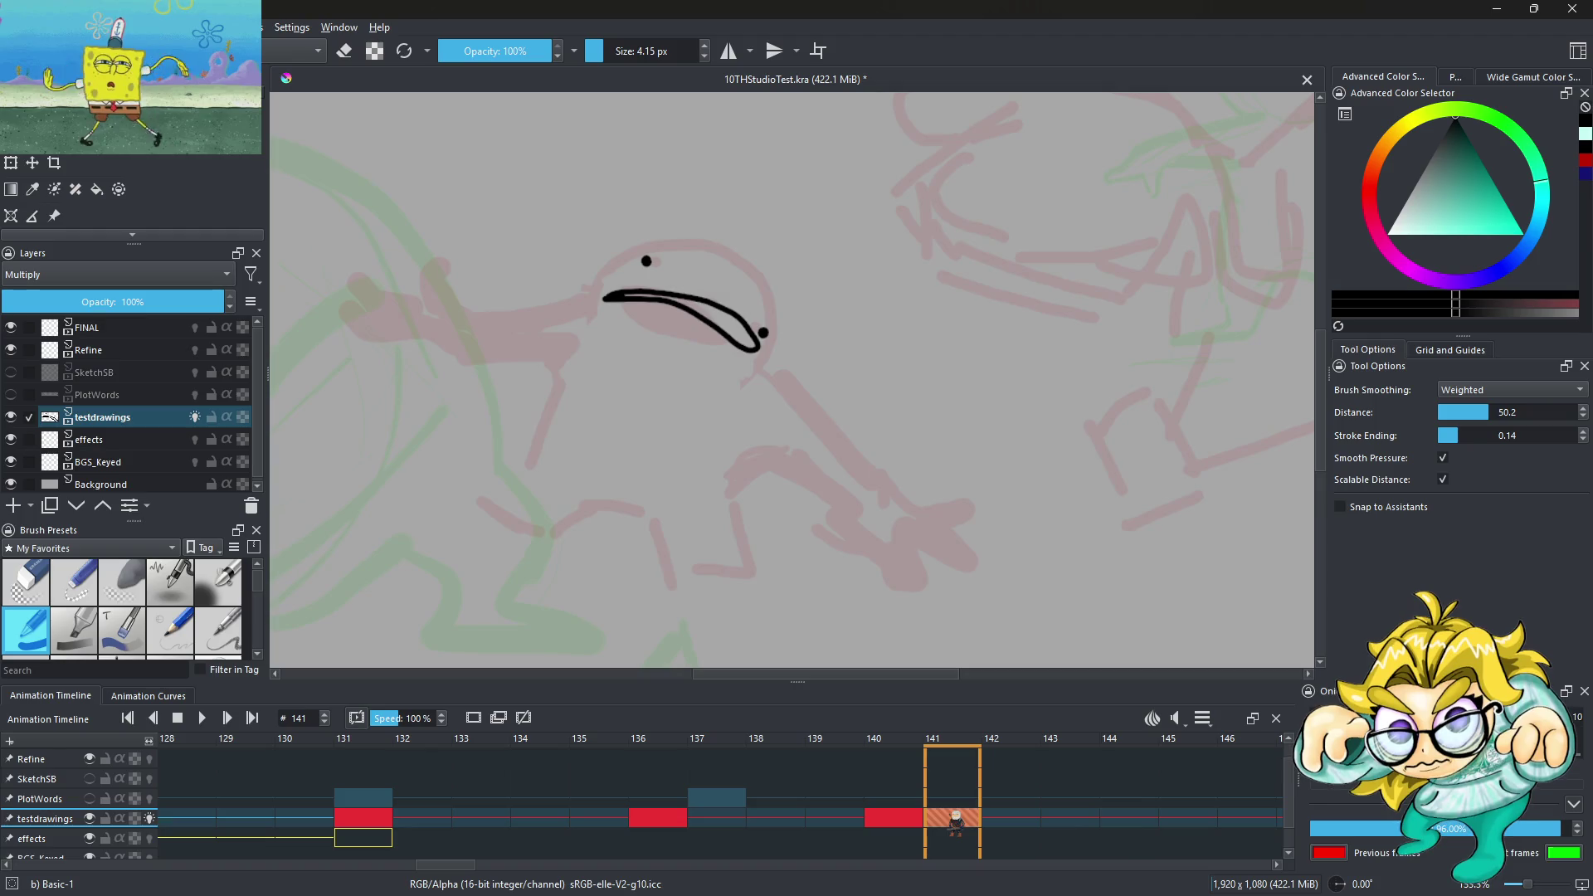
pyautogui.press('Left')
# Outline and fill both ends of frame 140's mouth solid black, extending the right tip
pyautogui.scroll(4, 597, 274)
pyautogui.moveTo(610, 316)
pyautogui.mouseDown()
pyautogui.moveTo(570, 340)
pyautogui.moveTo(610, 389)
pyautogui.mouseUp()
pyautogui.moveTo(985, 526)
pyautogui.mouseDown()
pyautogui.moveTo(1103, 561)
pyautogui.moveTo(878, 373)
pyautogui.mouseUp()
pyautogui.moveTo(598, 344); pyautogui.dragTo(578, 360)
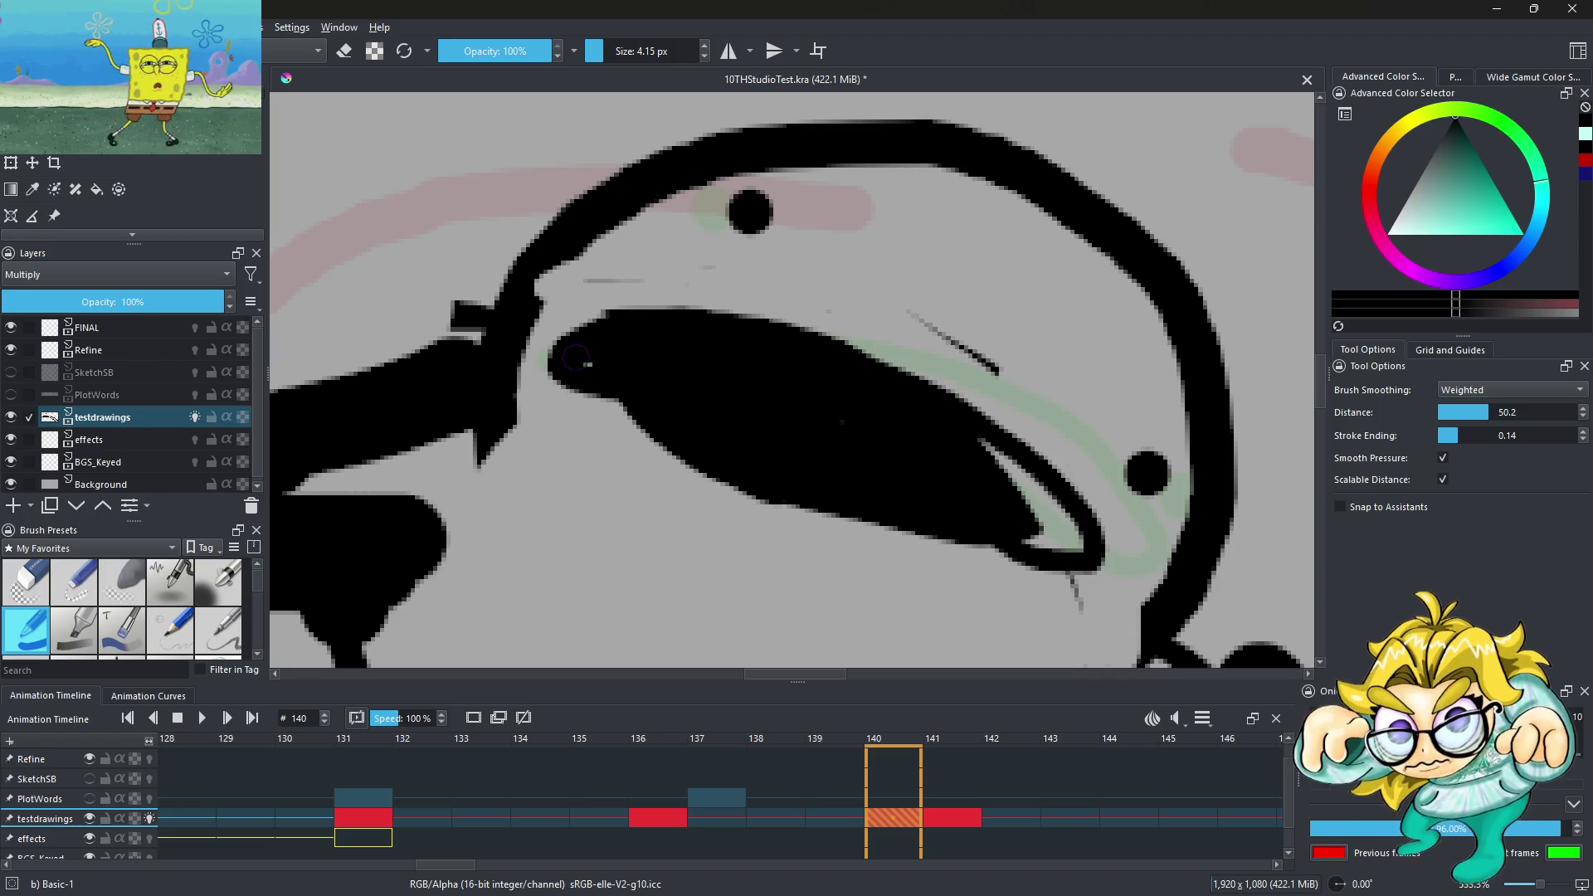
pyautogui.moveTo(1000, 468)
pyautogui.mouseDown()
pyautogui.moveTo(1078, 544)
pyautogui.moveTo(1064, 548)
pyautogui.moveTo(1108, 510)
pyautogui.mouseUp()
pyautogui.moveTo(979, 444)
pyautogui.mouseDown()
pyautogui.moveTo(1095, 519)
pyautogui.moveTo(1062, 546)
pyautogui.mouseUp()
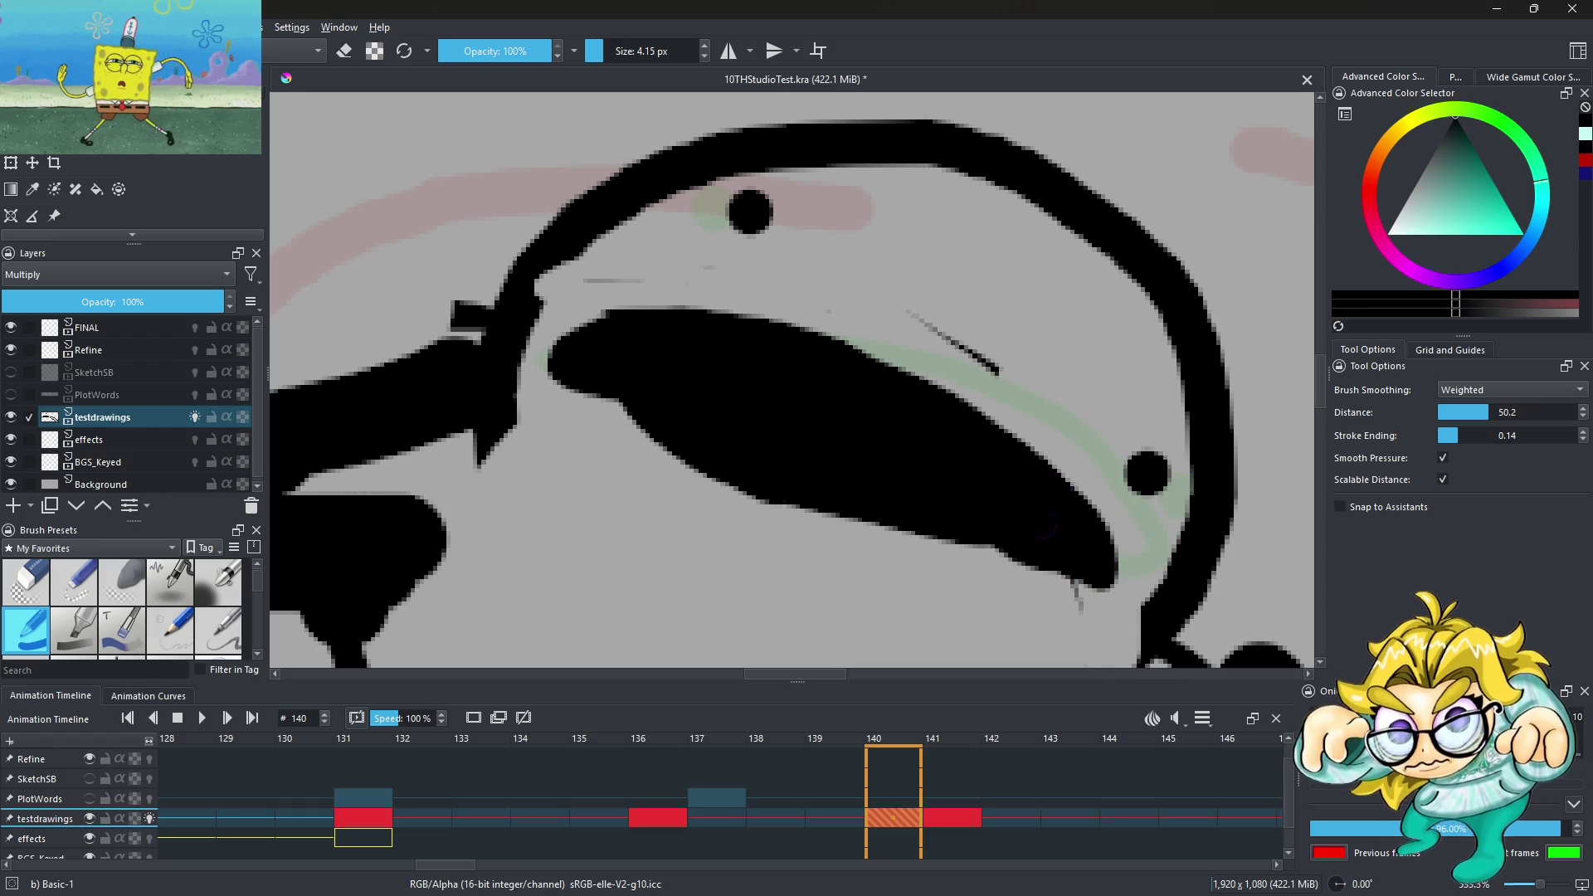
# Erase the mouth's lower edge and bulge, then reduce the brush size to 12.75 px
pyautogui.click(344, 51)
pyautogui.moveTo(570, 416); pyautogui.dragTo(971, 557)
pyautogui.moveTo(1031, 366); pyautogui.dragTo(921, 317)
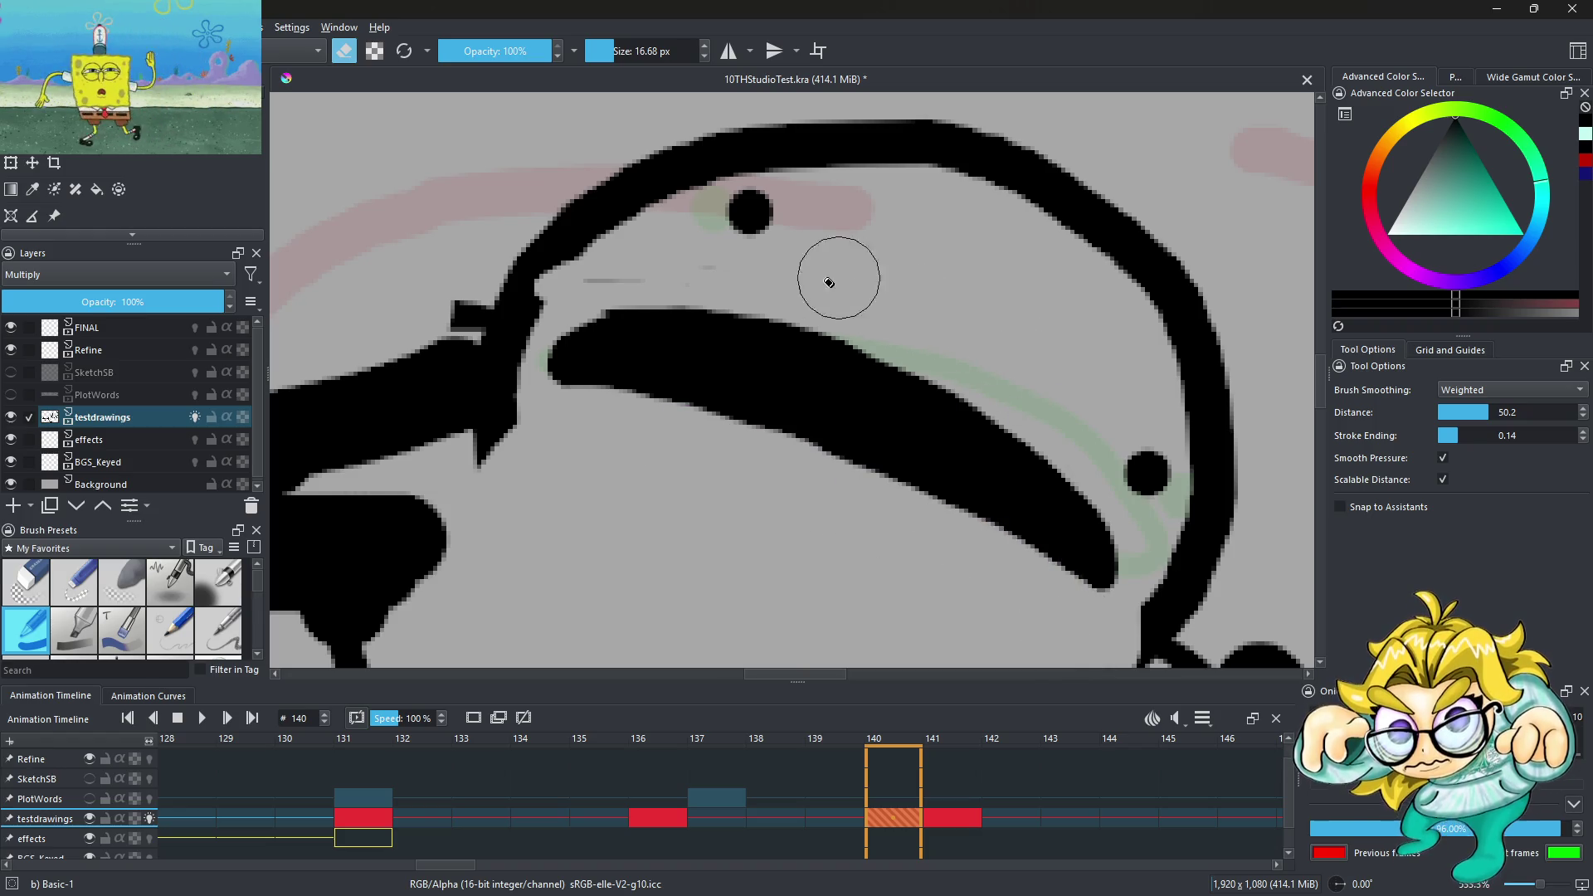
pyautogui.click(612, 51)
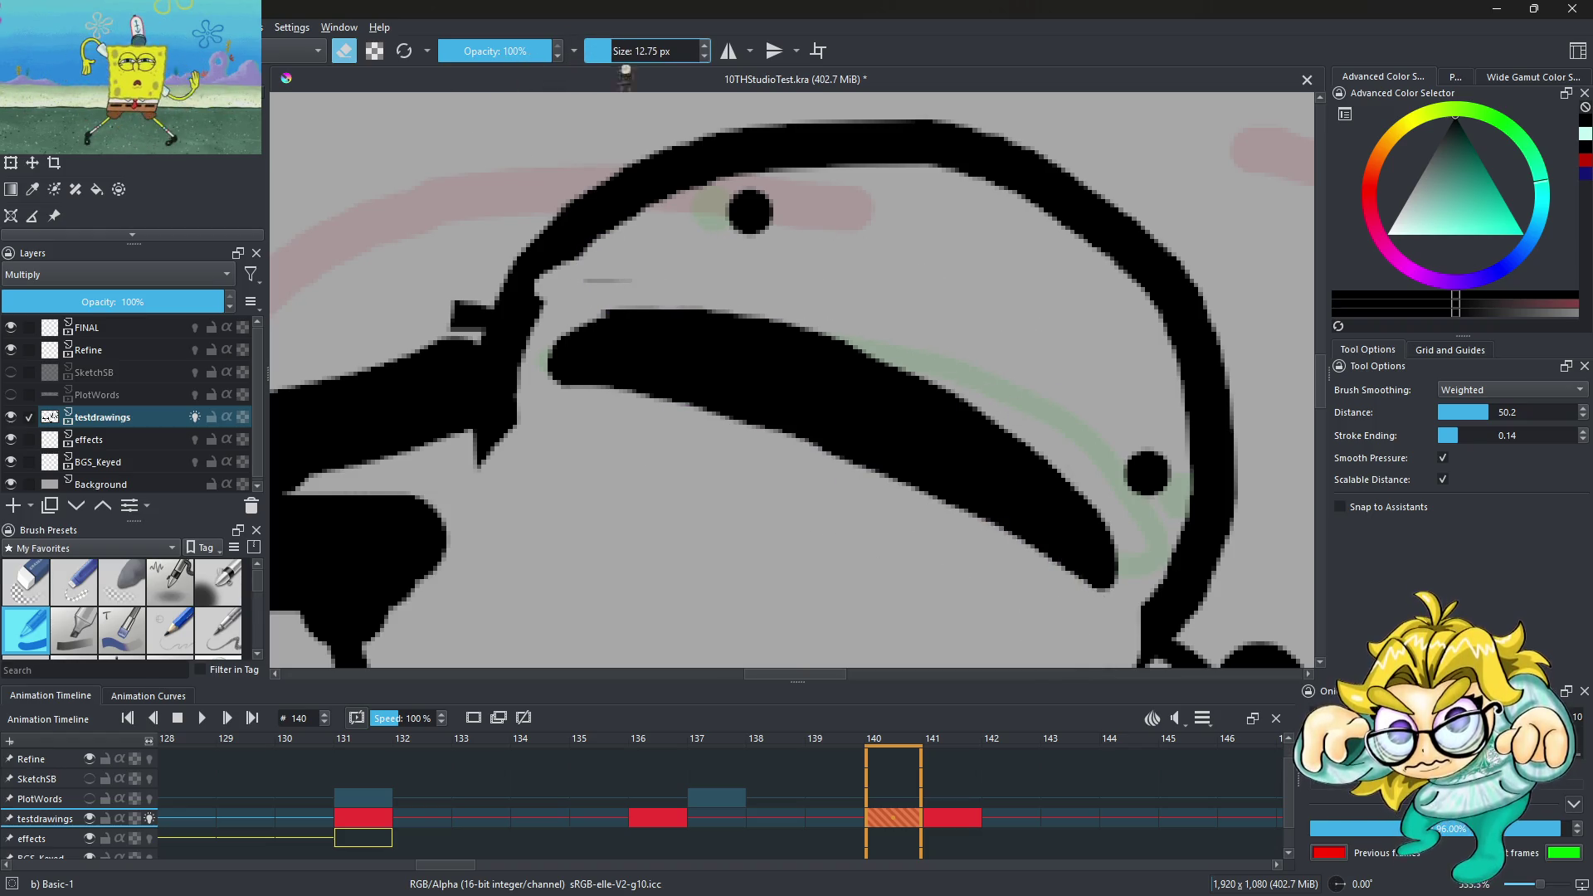
pyautogui.scroll(-3, 597, 245)
pyautogui.scroll(-4, 655, 233)
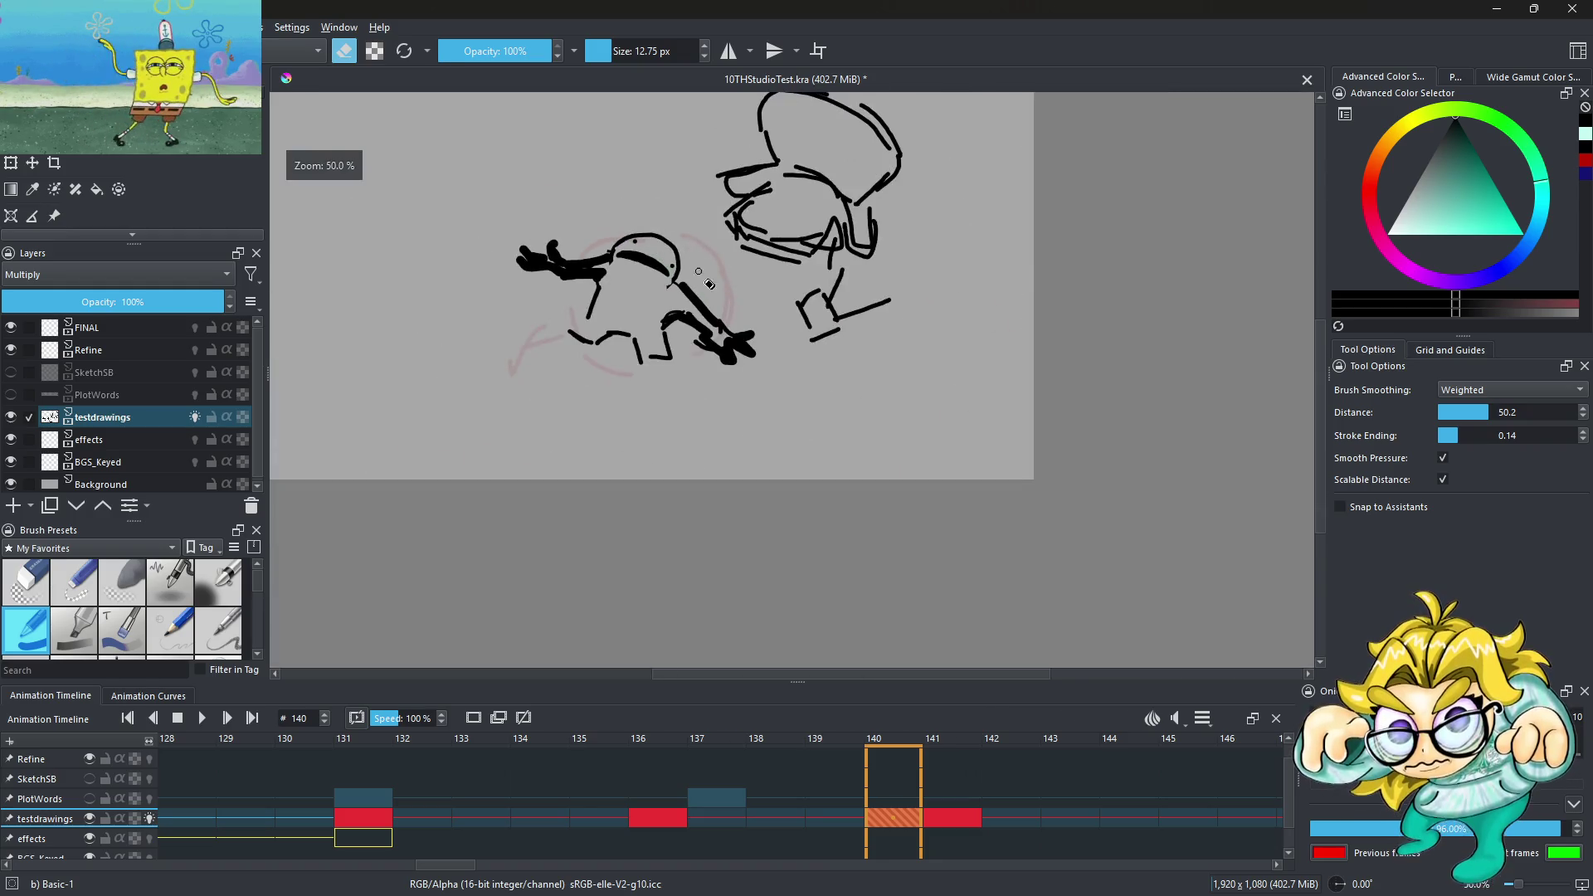
# Flip between frames 141 and 140 to compare the mouth drawings
pyautogui.scroll(1, 662, 249)
pyautogui.click(967, 820)
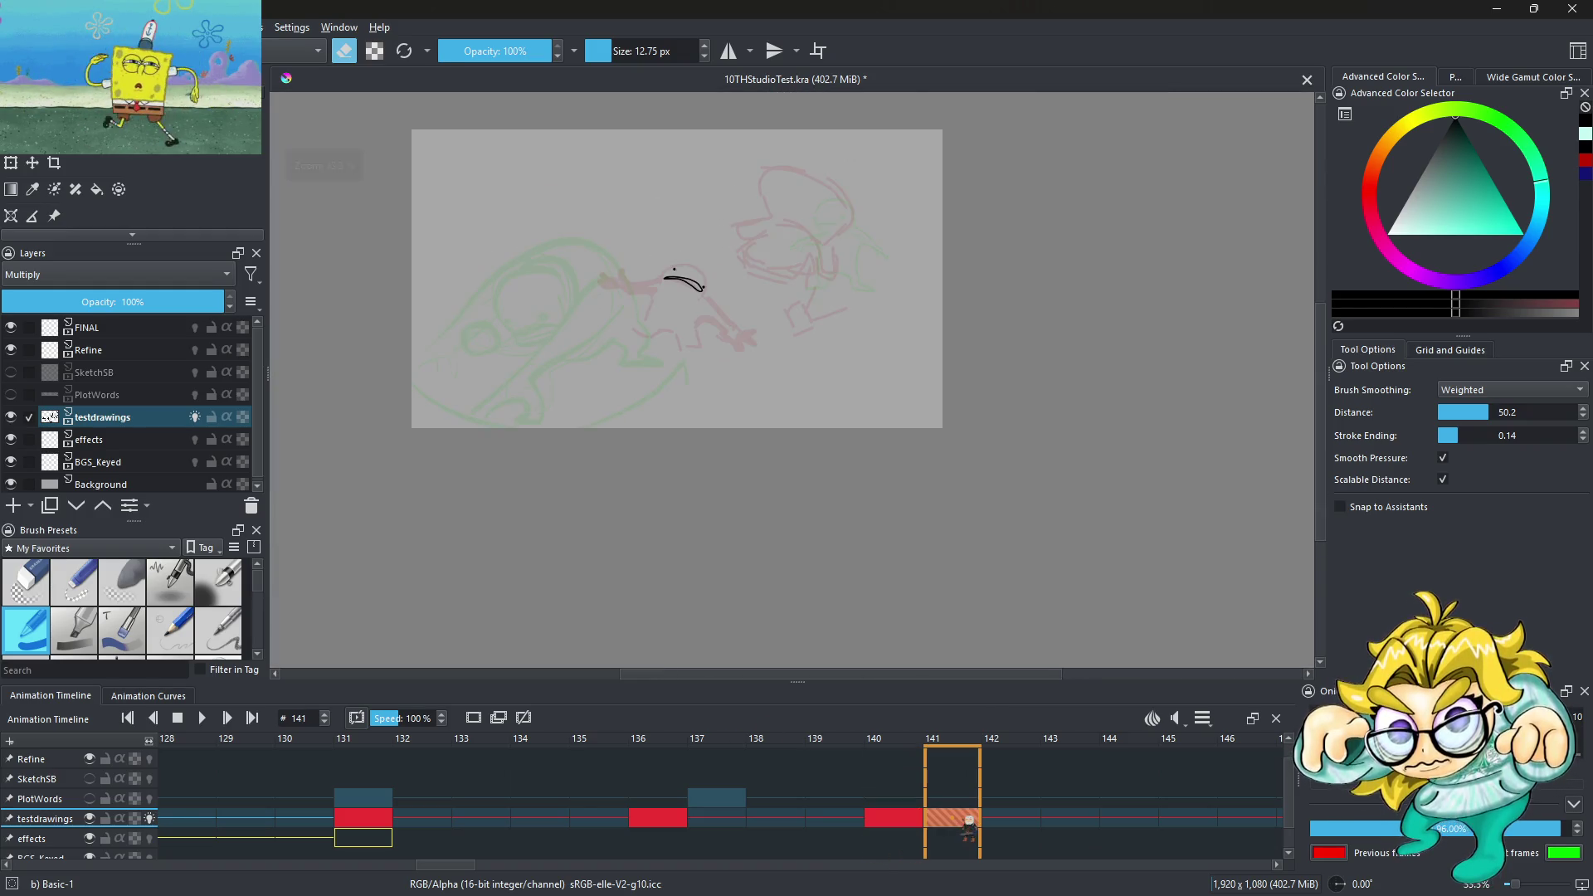
pyautogui.click(906, 819)
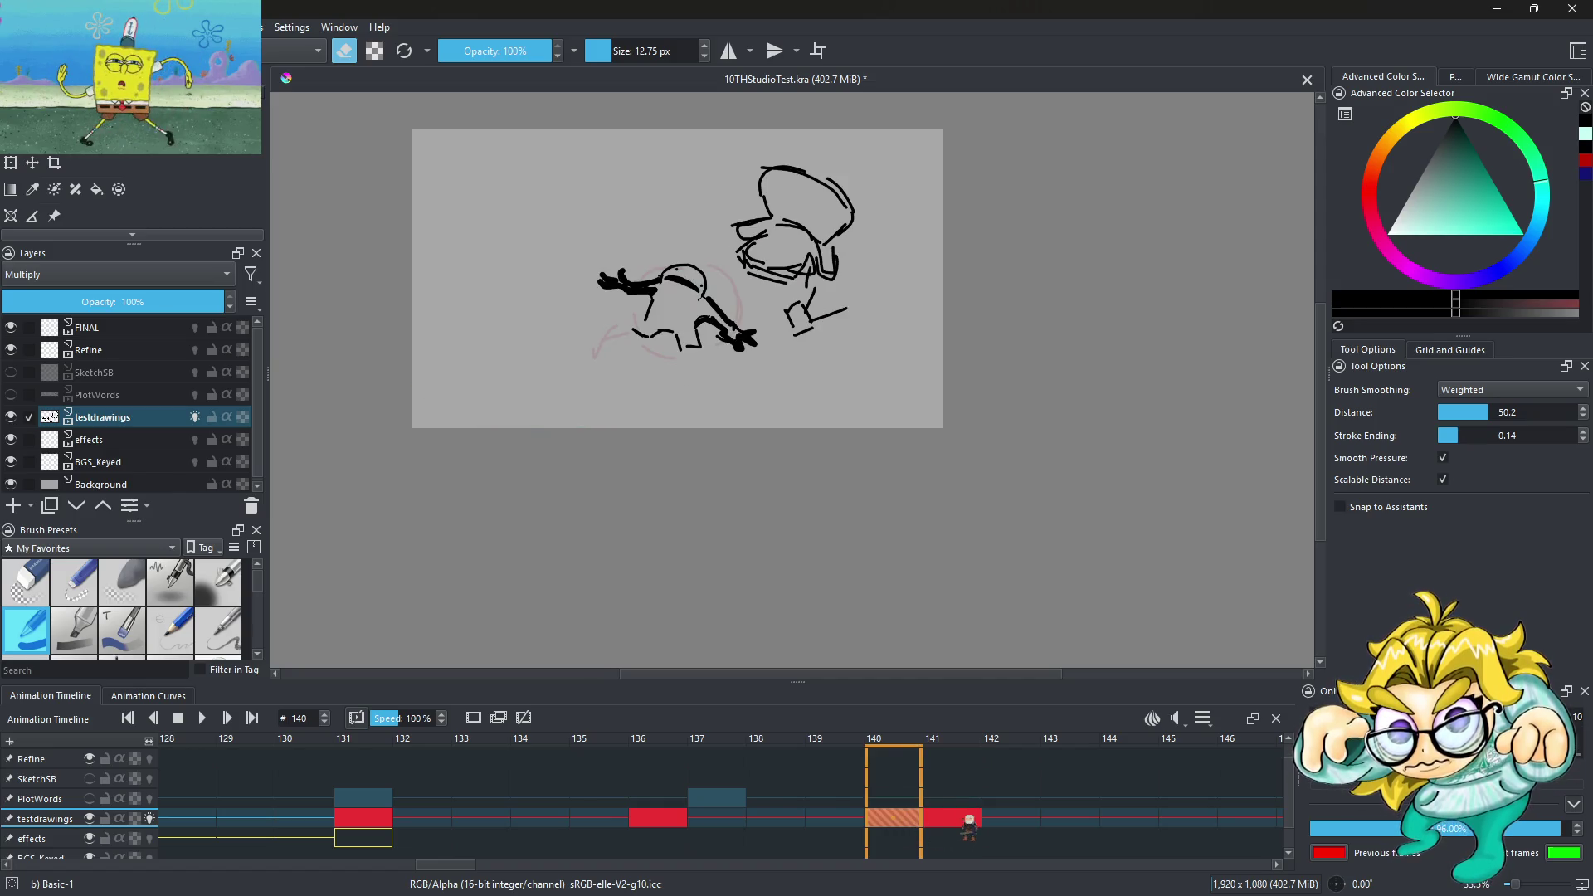
pyautogui.click(966, 819)
pyautogui.scroll(1, 623, 278)
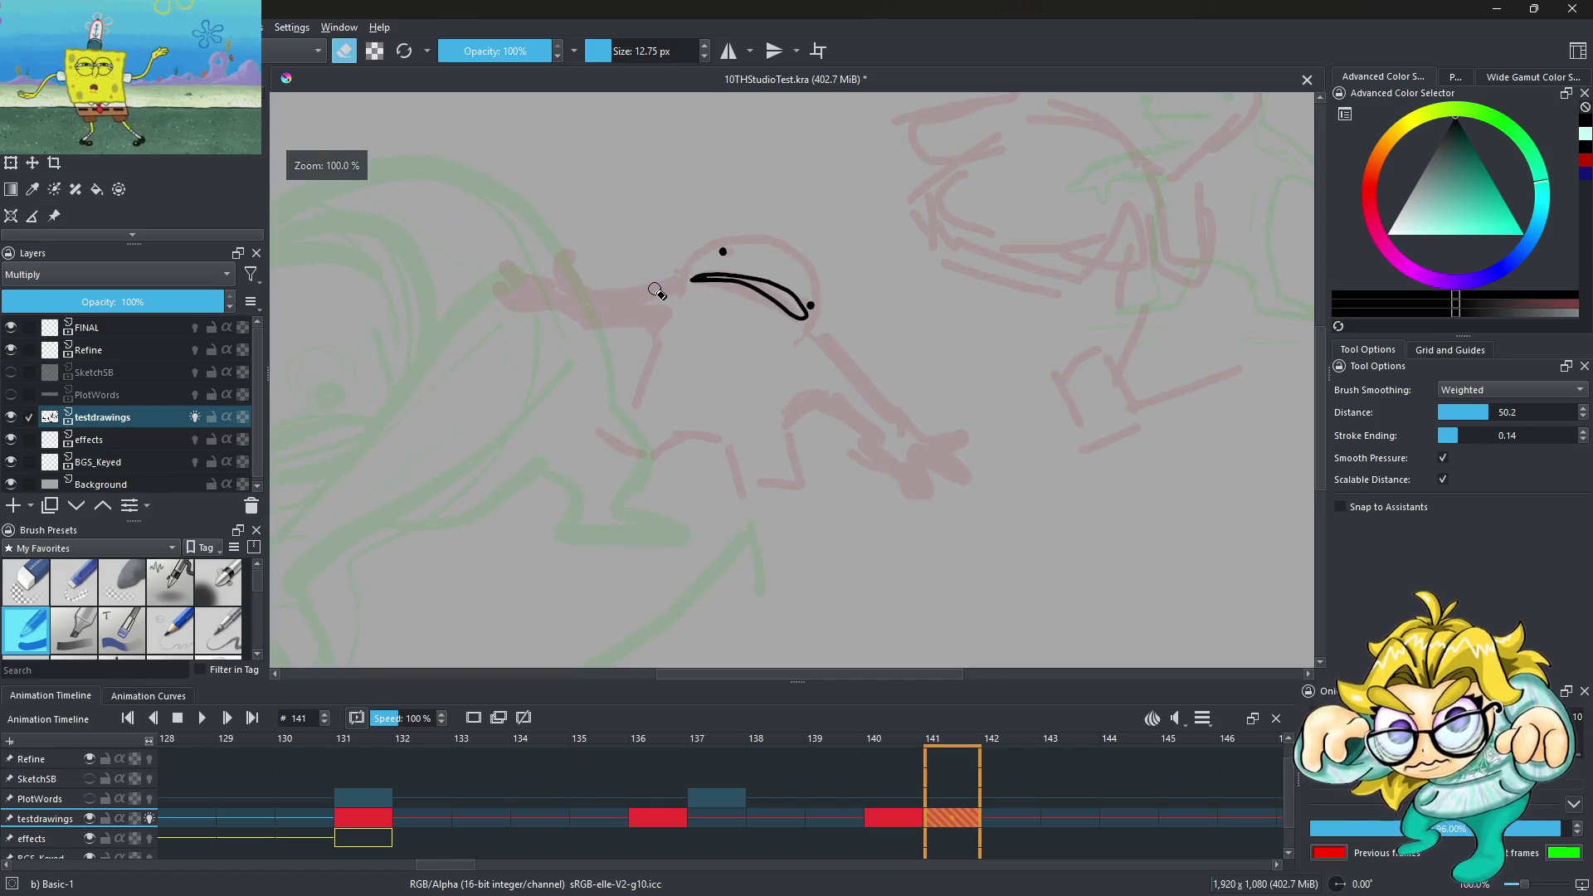
pyautogui.scroll(-2, 655, 291)
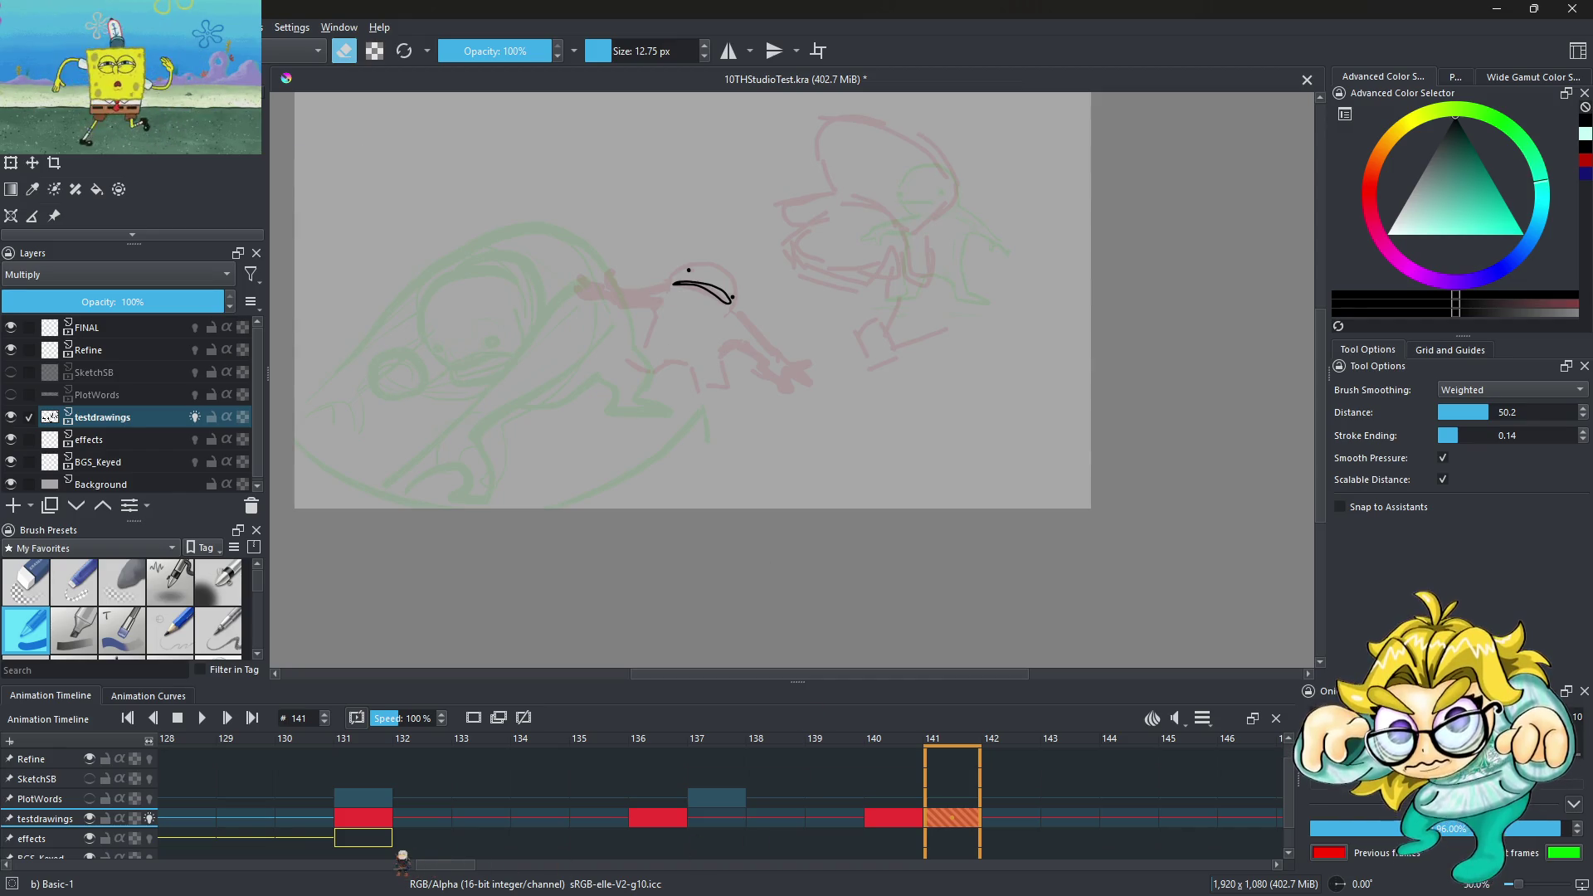
pyautogui.scroll(-1, 53, 839)
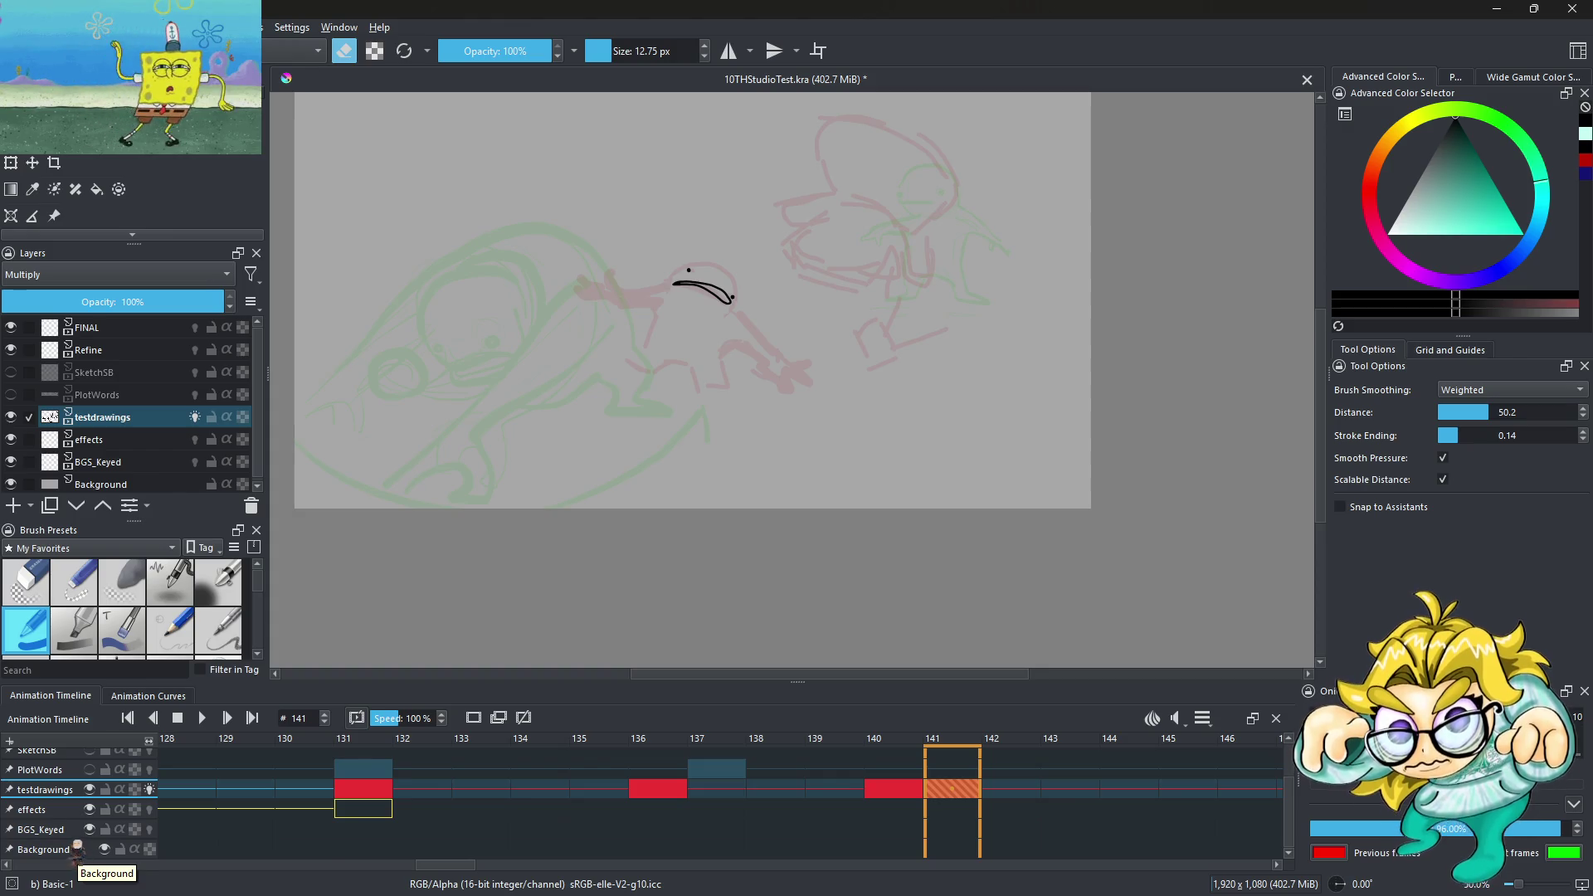
pyautogui.scroll(1, 75, 846)
pyautogui.scroll(-2, 736, 402)
pyautogui.scroll(2, 737, 342)
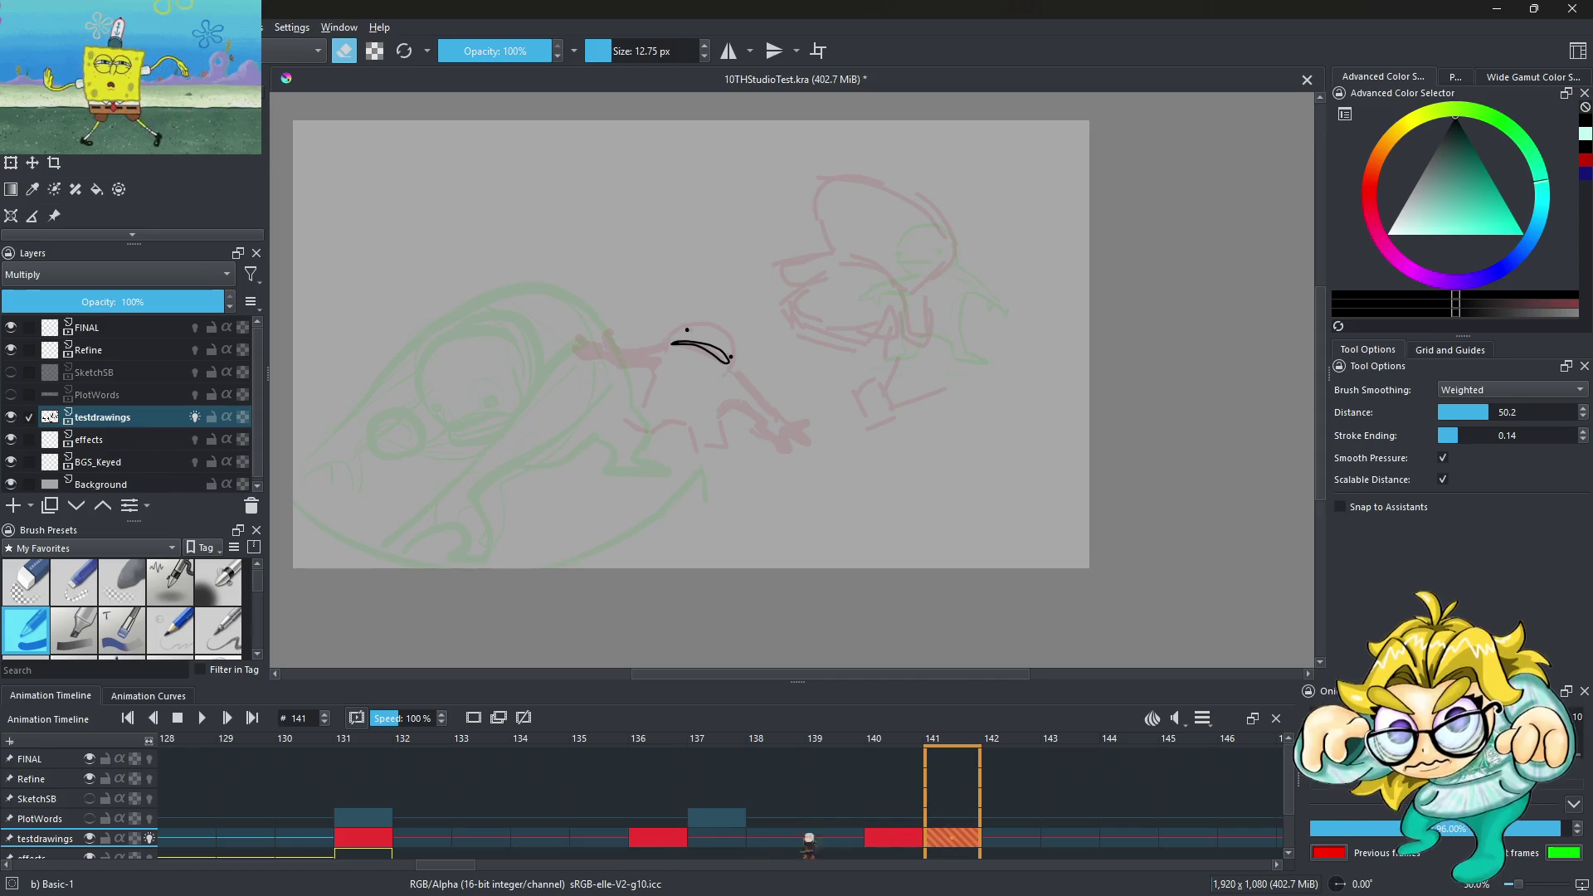
# Back on frame 141, turn eraser mode off and thin the brush to 5.39 px
pyautogui.press('Right')
pyautogui.press('Right')
pyautogui.press('Right')
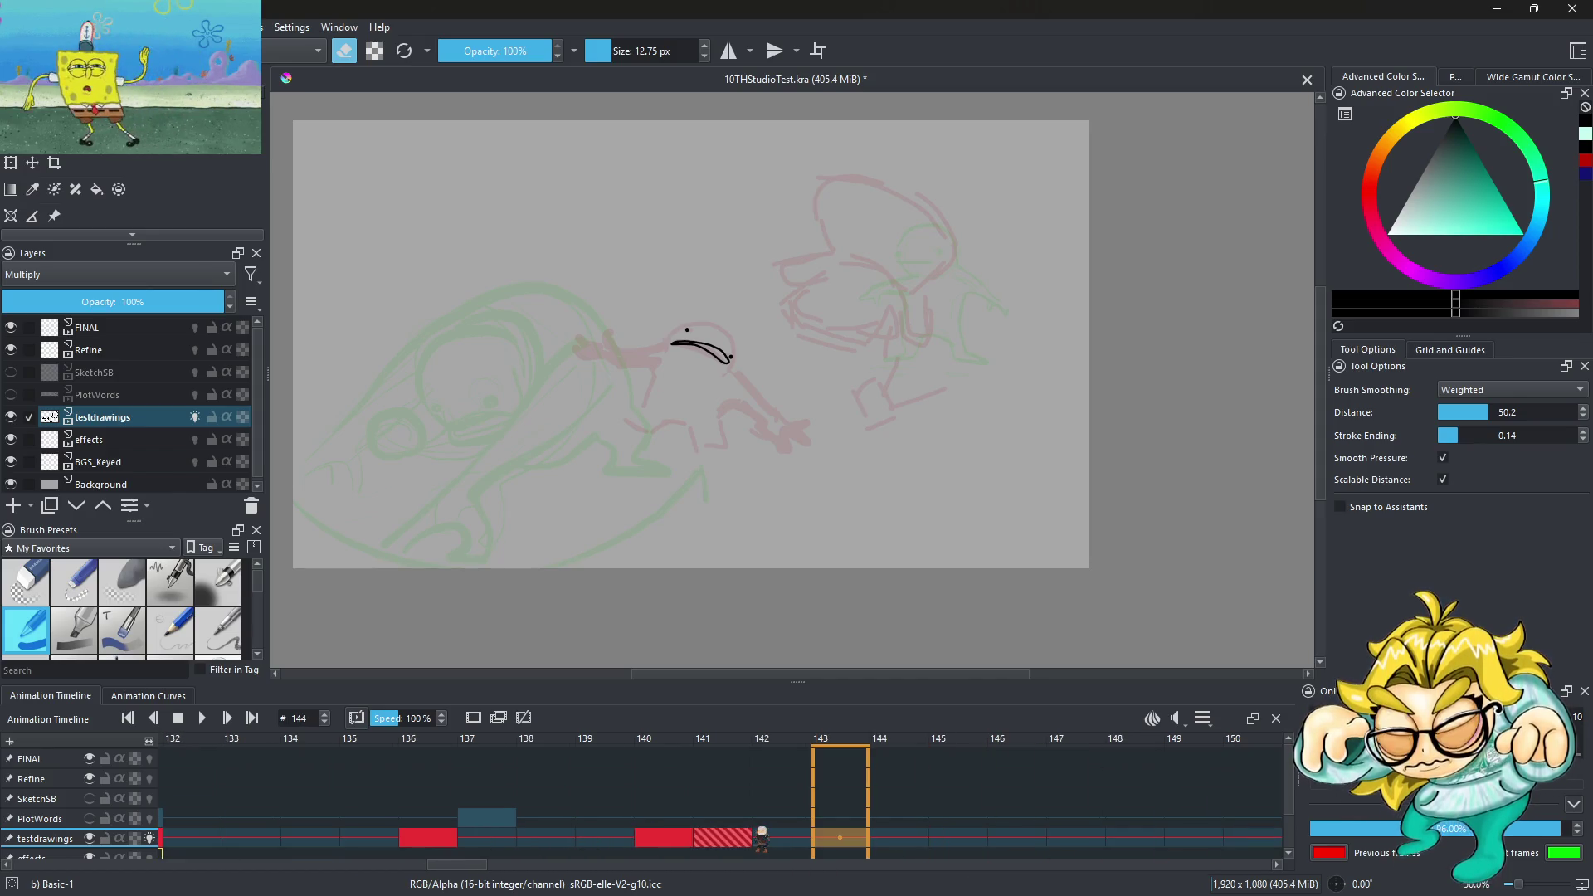
pyautogui.press('Left')
pyautogui.press('Left')
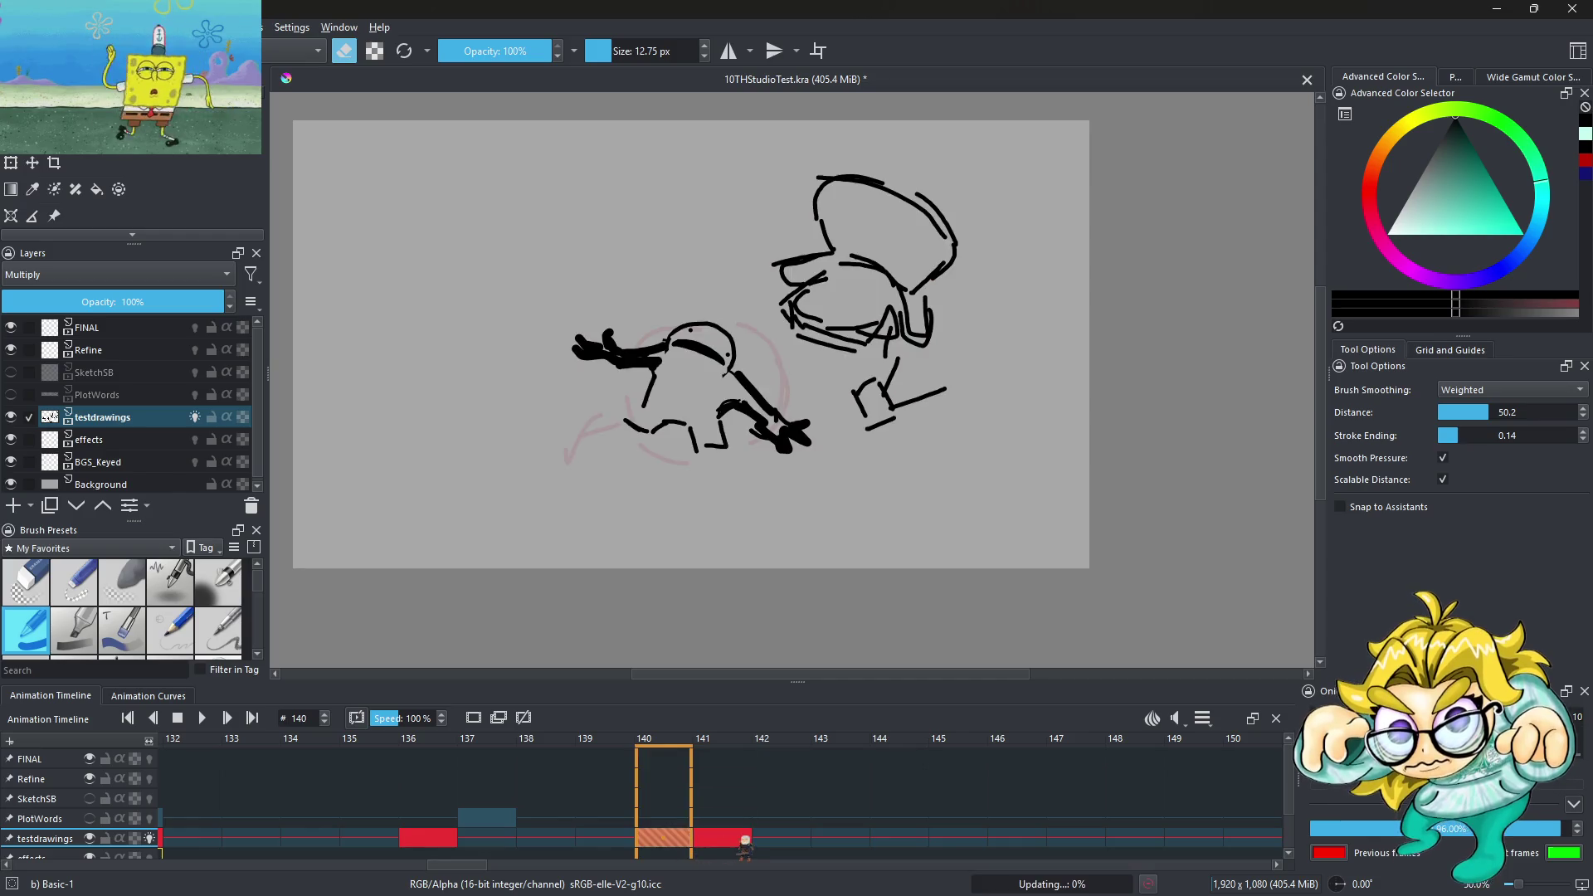
pyautogui.scroll(-4, 742, 355)
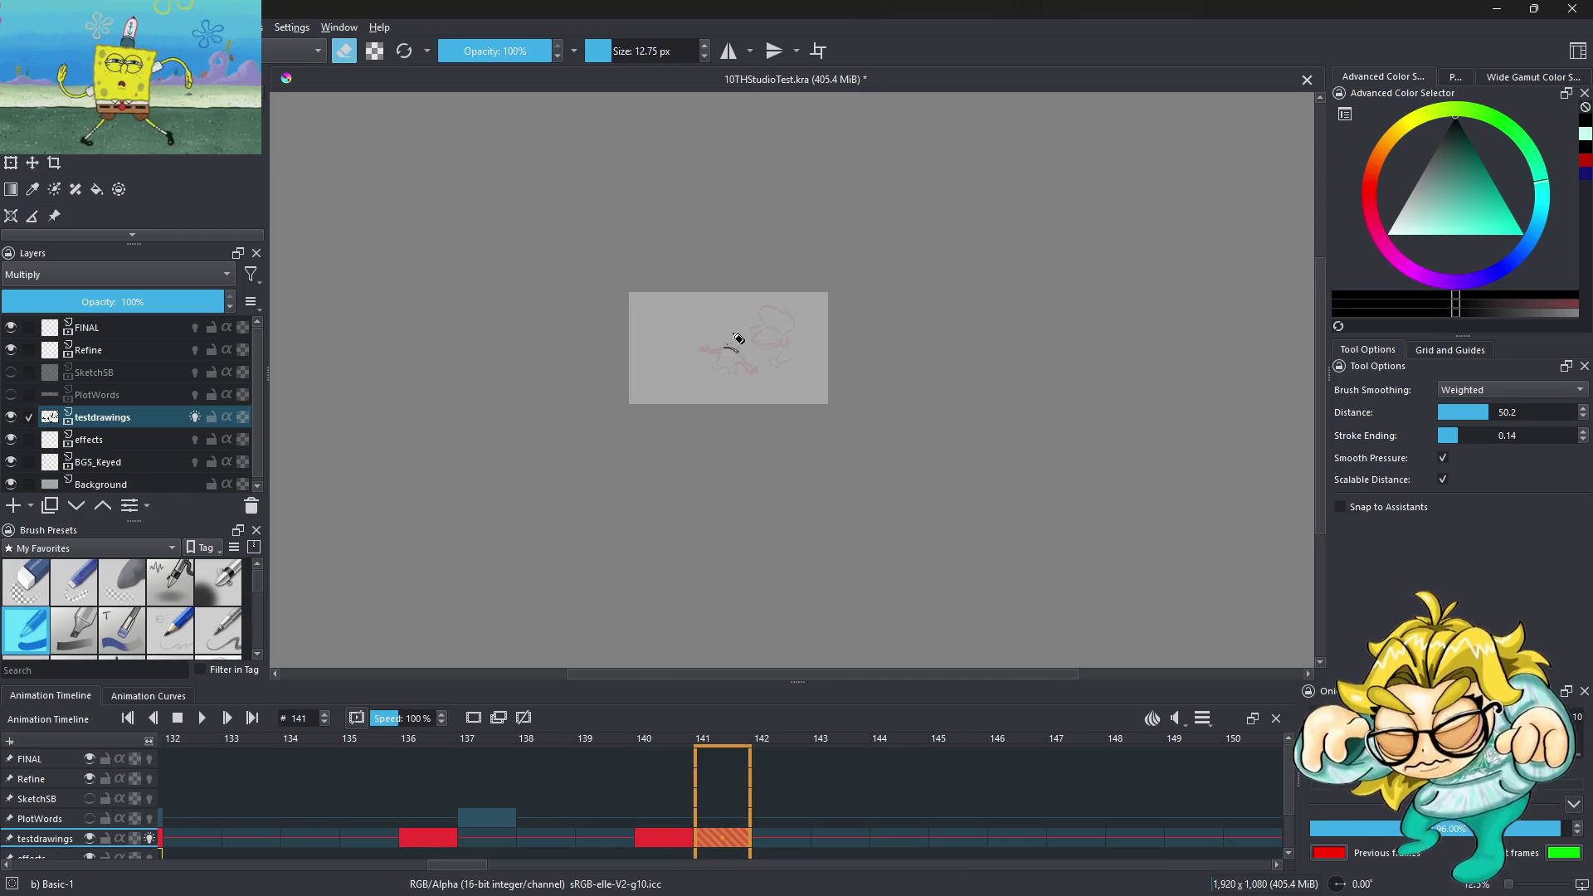
pyautogui.scroll(3, 731, 349)
pyautogui.scroll(2, 714, 316)
pyautogui.scroll(1, 706, 278)
pyautogui.press('e')
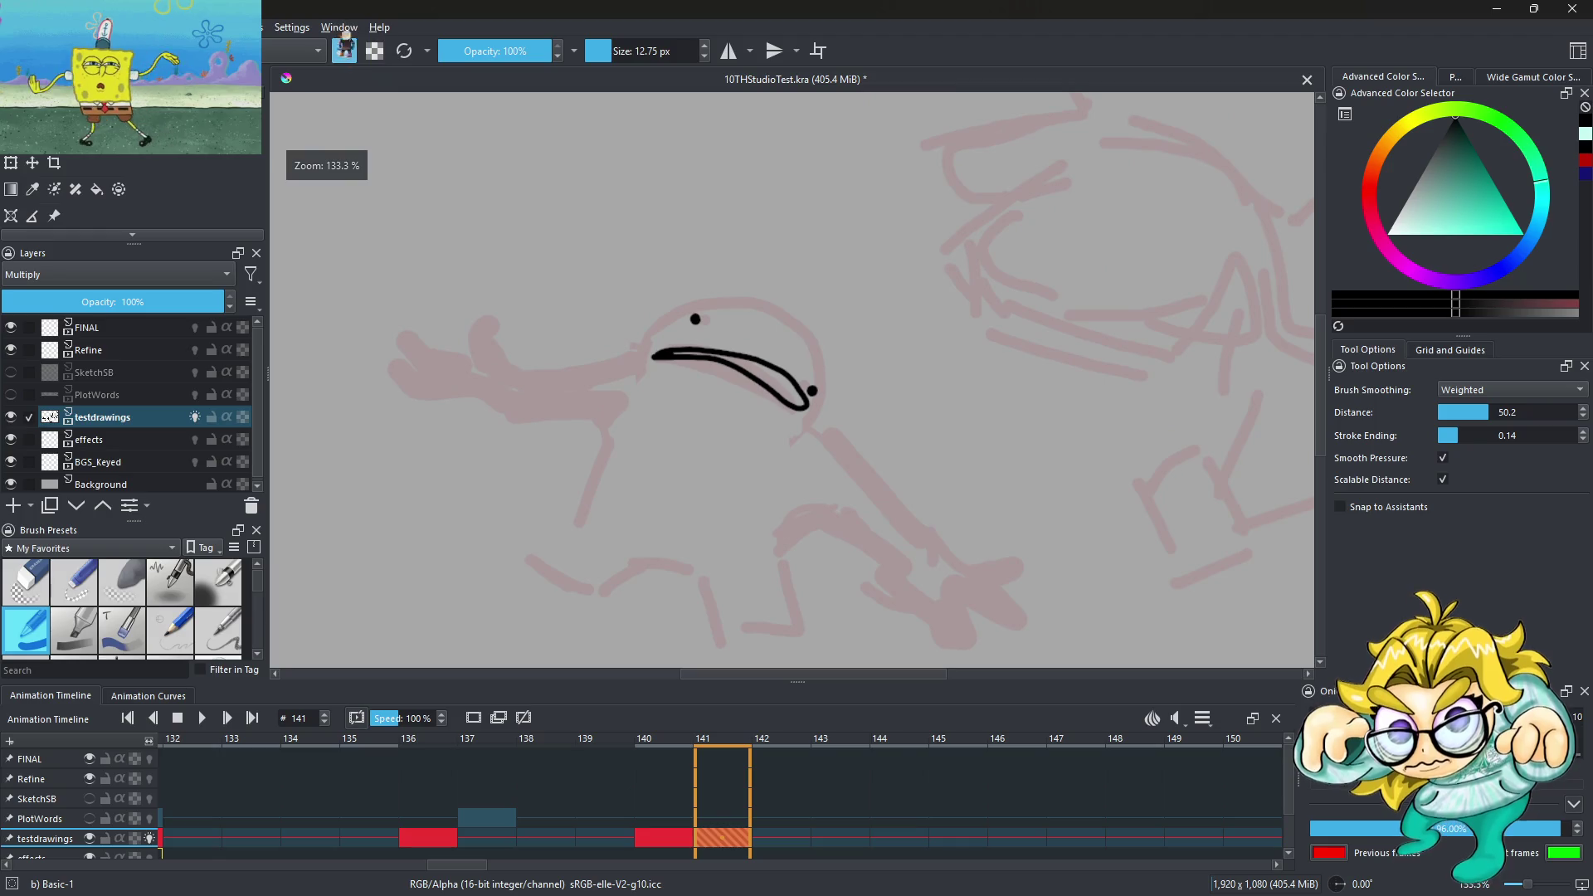
pyautogui.click(600, 52)
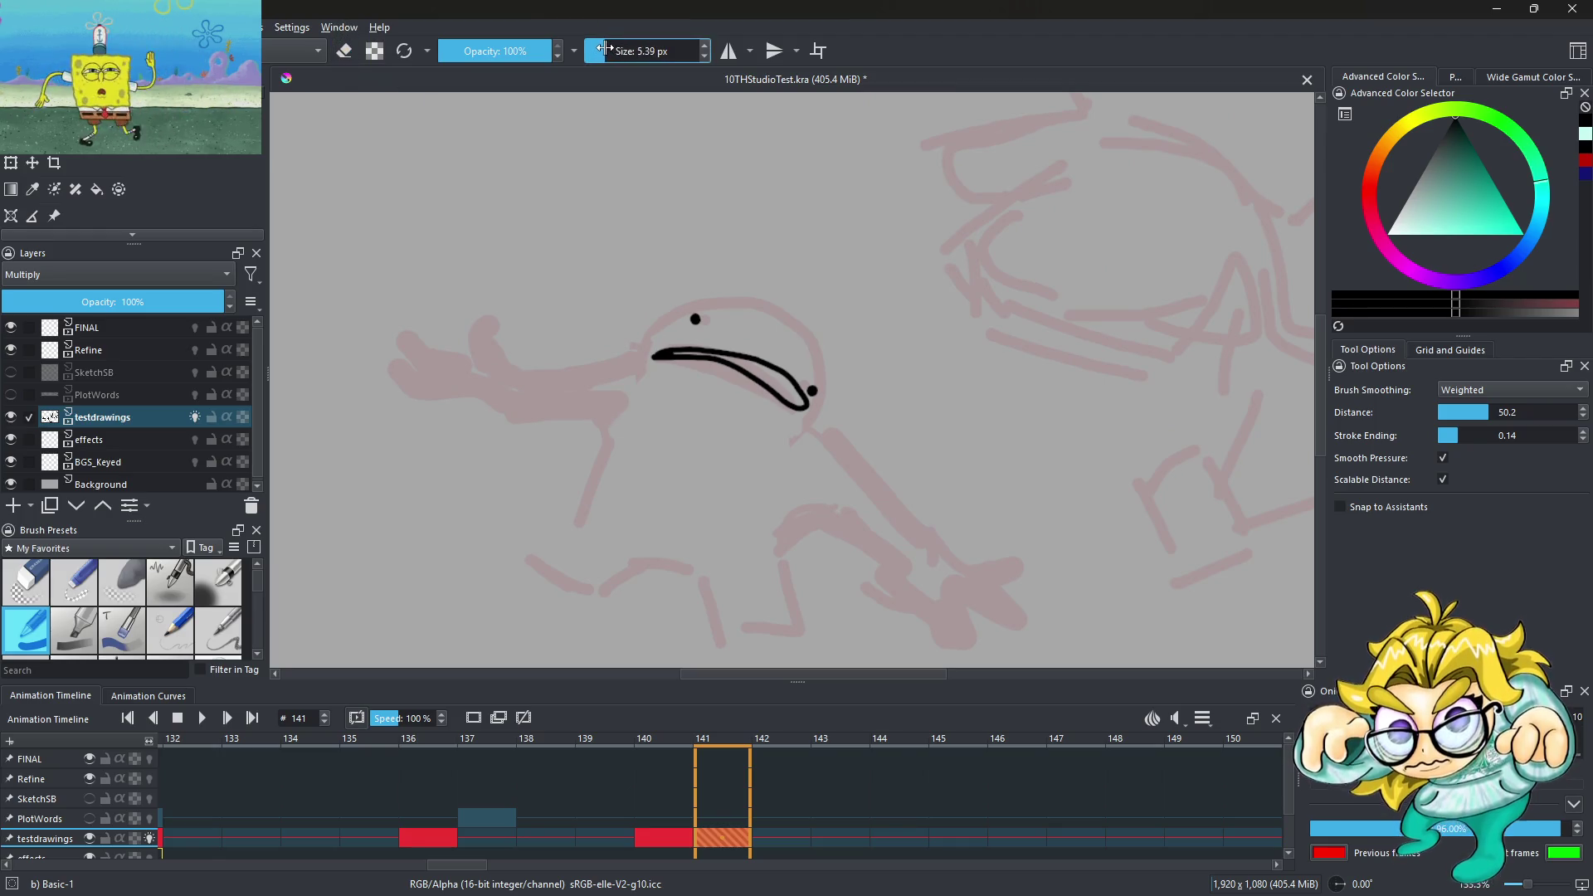
# Draw the top and lower lines of the creature's outstretched left arm on frame 141
pyautogui.scroll(1, 523, 344)
pyautogui.scroll(1, 464, 332)
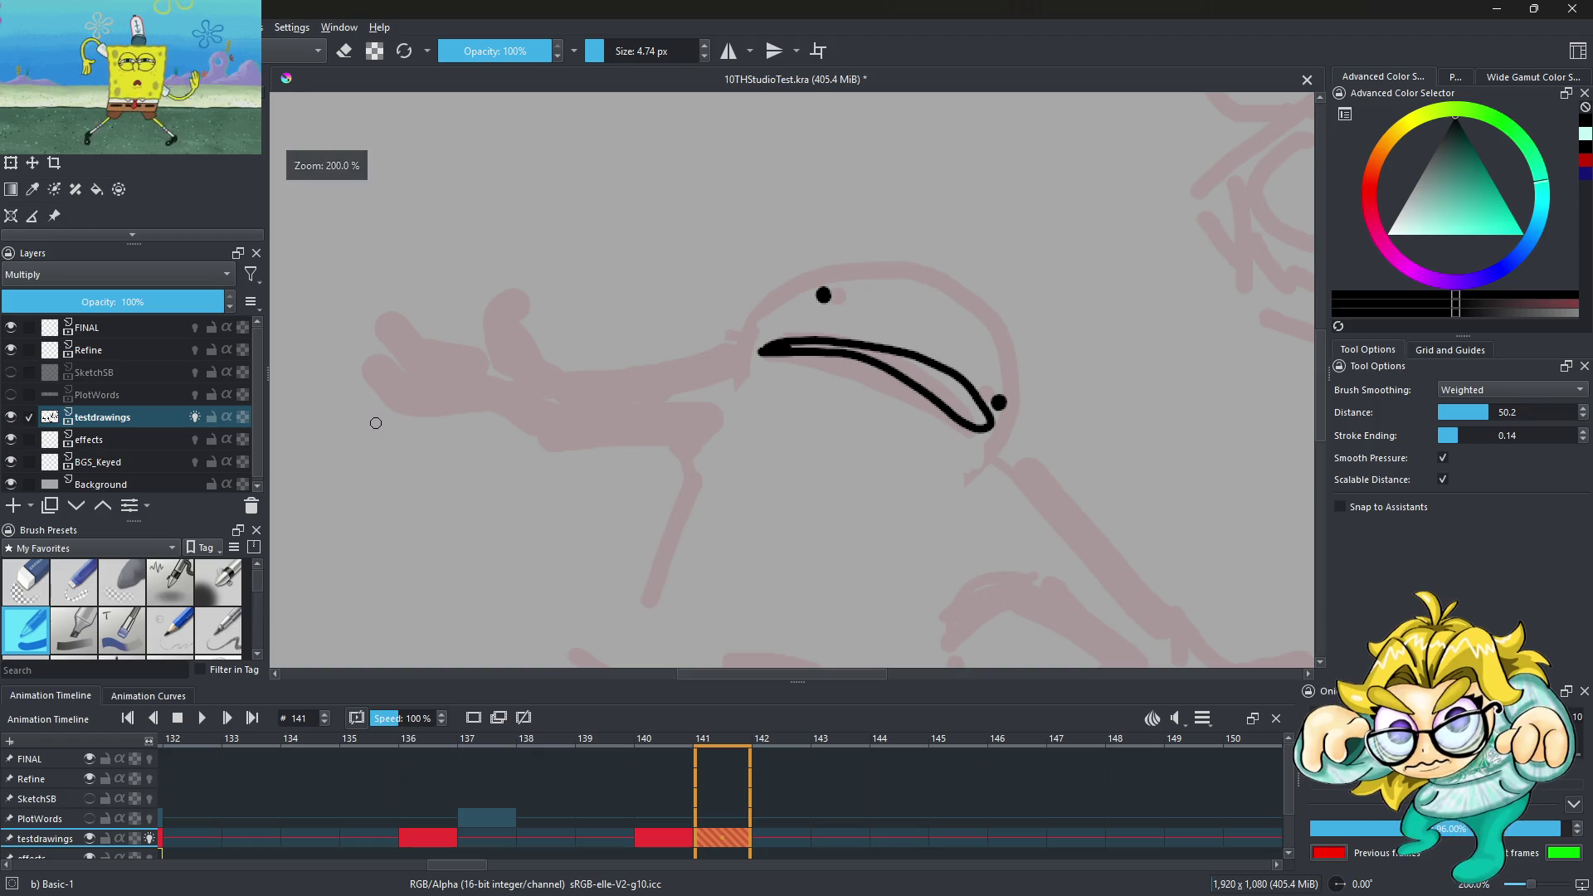
pyautogui.moveTo(394, 415); pyautogui.dragTo(572, 452)
pyautogui.hotkey('ctrl', 'z')
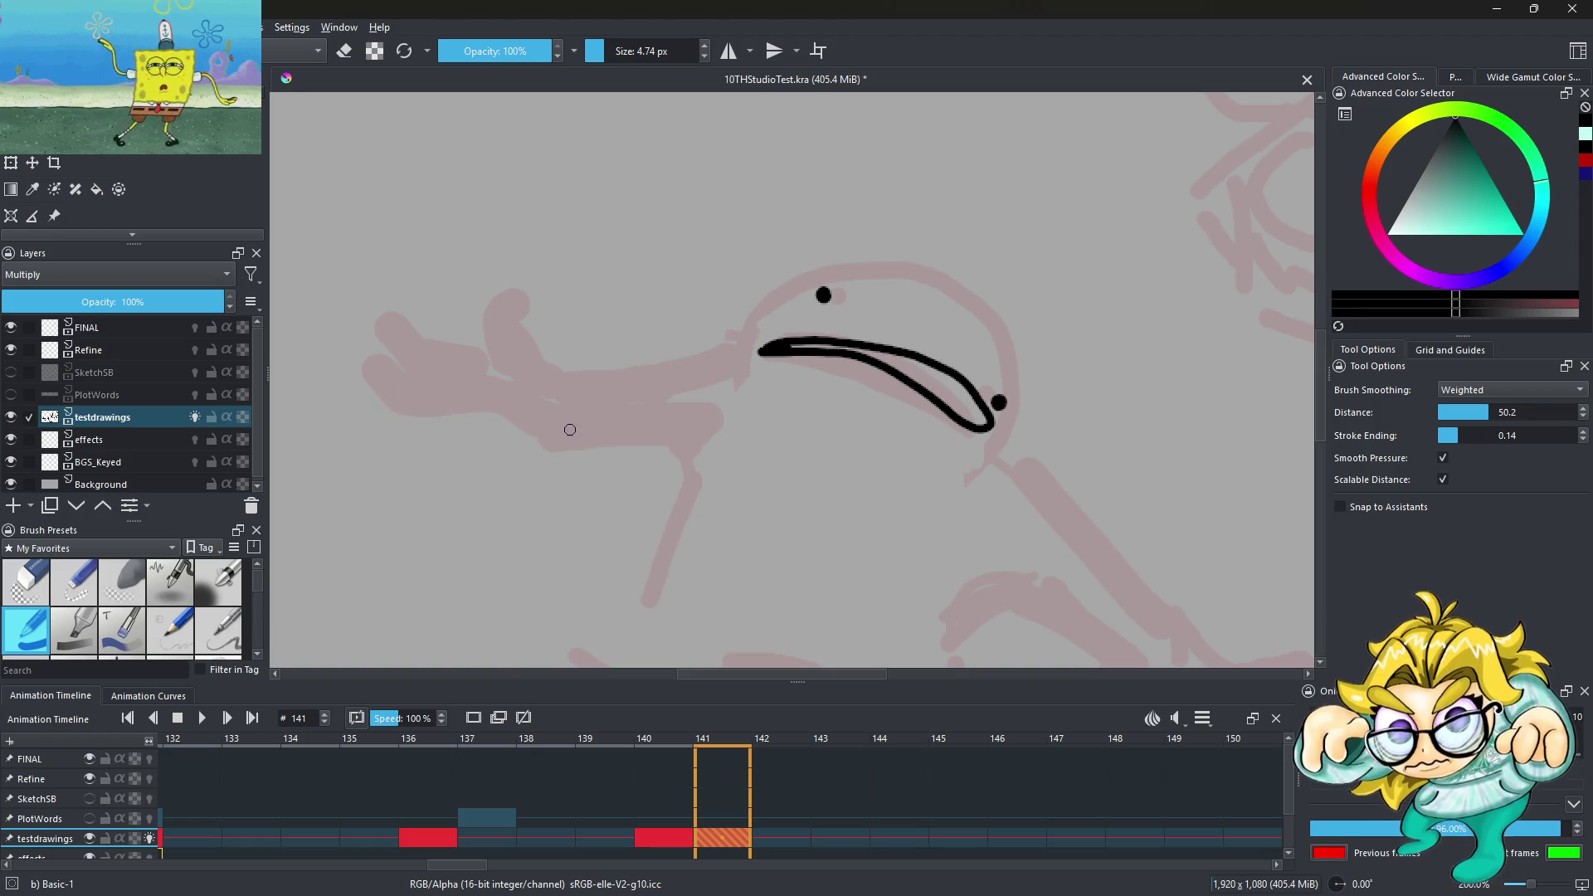
pyautogui.moveTo(518, 357); pyautogui.dragTo(741, 347)
pyautogui.moveTo(477, 404); pyautogui.dragTo(721, 423)
pyautogui.moveTo(756, 330); pyautogui.dragTo(1020, 345)
pyautogui.hotkey('ctrl', 'z')
pyautogui.hotkey('ctrl', 'z')
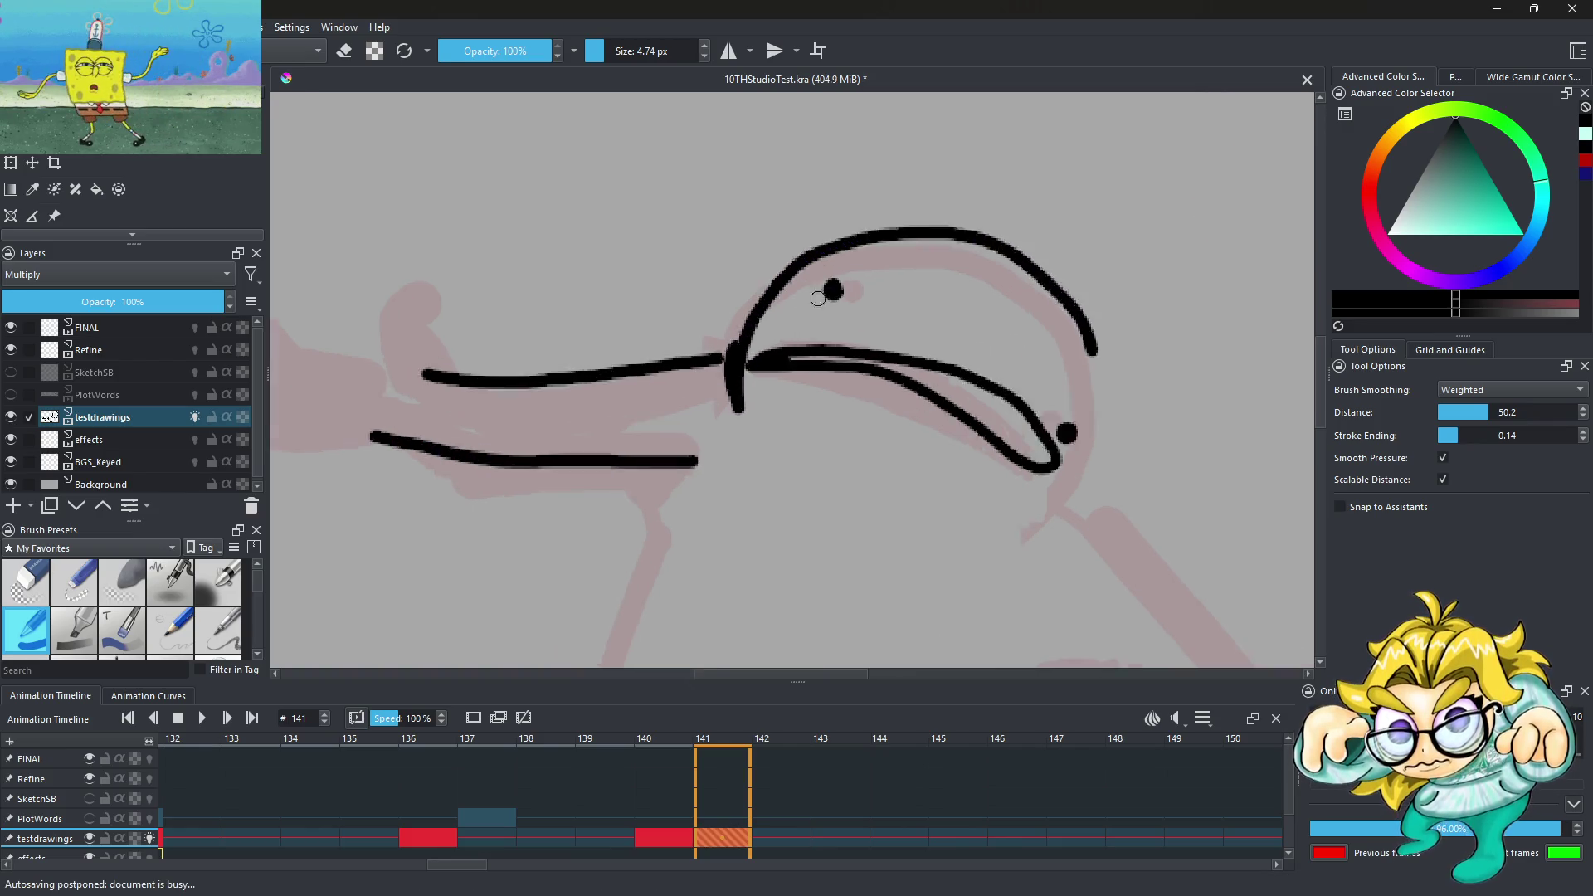
# Draw the rounded head outline and a short stroke beneath it
pyautogui.scroll(2, 819, 300)
pyautogui.moveTo(690, 482)
pyautogui.mouseDown()
pyautogui.moveTo(707, 529)
pyautogui.moveTo(1206, 562)
pyautogui.moveTo(1049, 649)
pyautogui.mouseUp()
pyautogui.press('1')
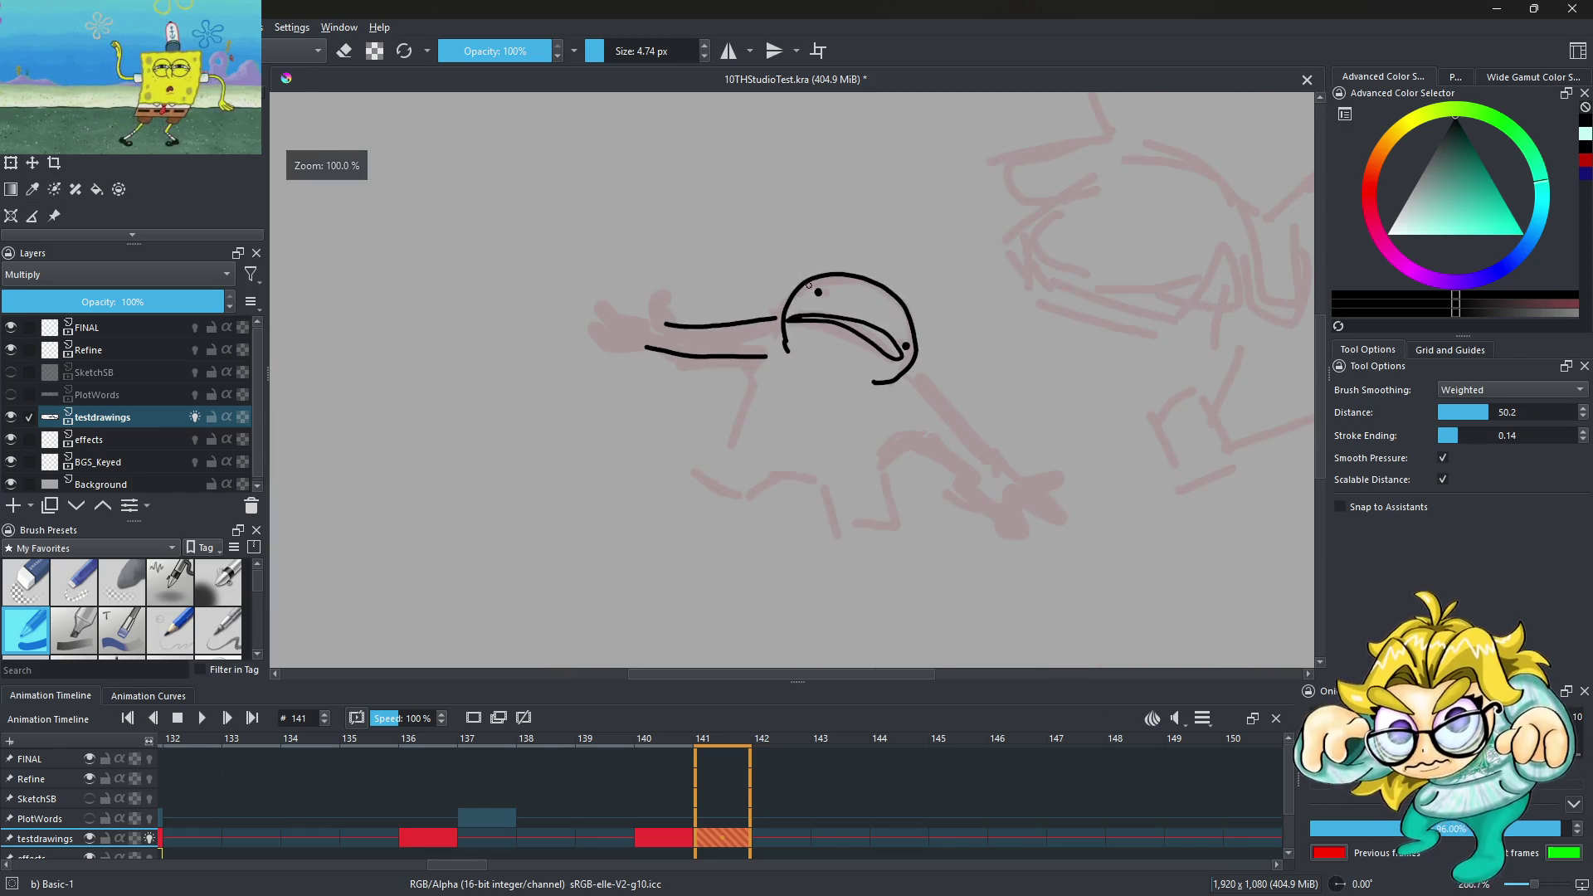
pyautogui.scroll(1, 912, 362)
pyautogui.scroll(1, 830, 361)
pyautogui.scroll(1, 746, 361)
pyautogui.moveTo(678, 388)
pyautogui.mouseDown()
pyautogui.moveTo(676, 359)
pyautogui.moveTo(1048, 440)
pyautogui.moveTo(960, 524)
pyautogui.mouseUp()
pyautogui.press('1')
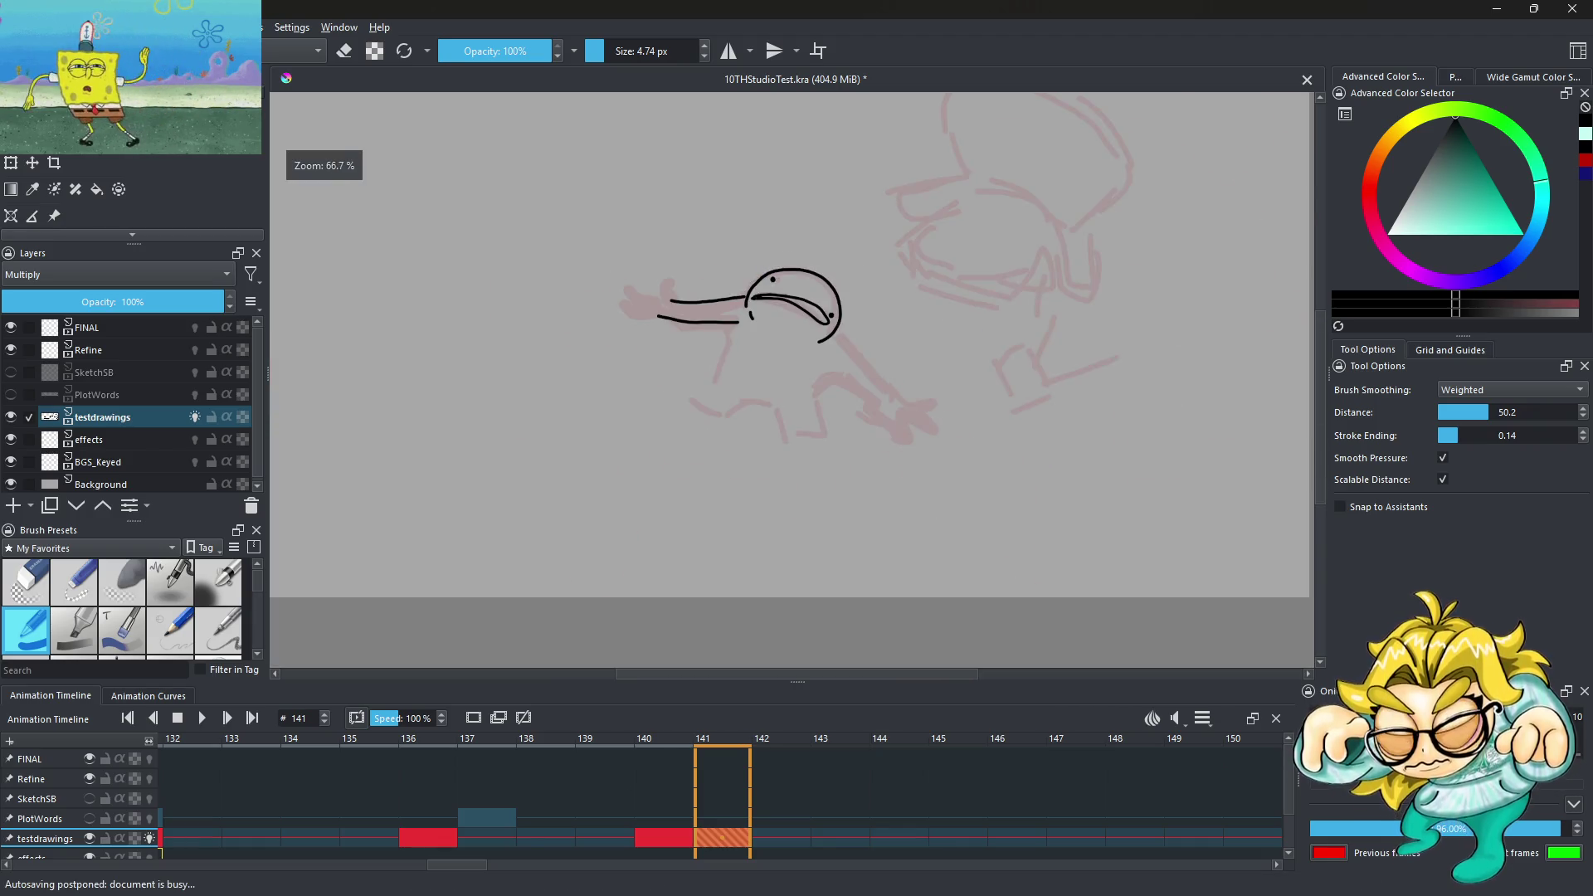
pyautogui.scroll(2, 710, 367)
# Draw the body's left side, close the head's right side, and continue the body outline downward
pyautogui.moveTo(663, 382); pyautogui.dragTo(697, 489)
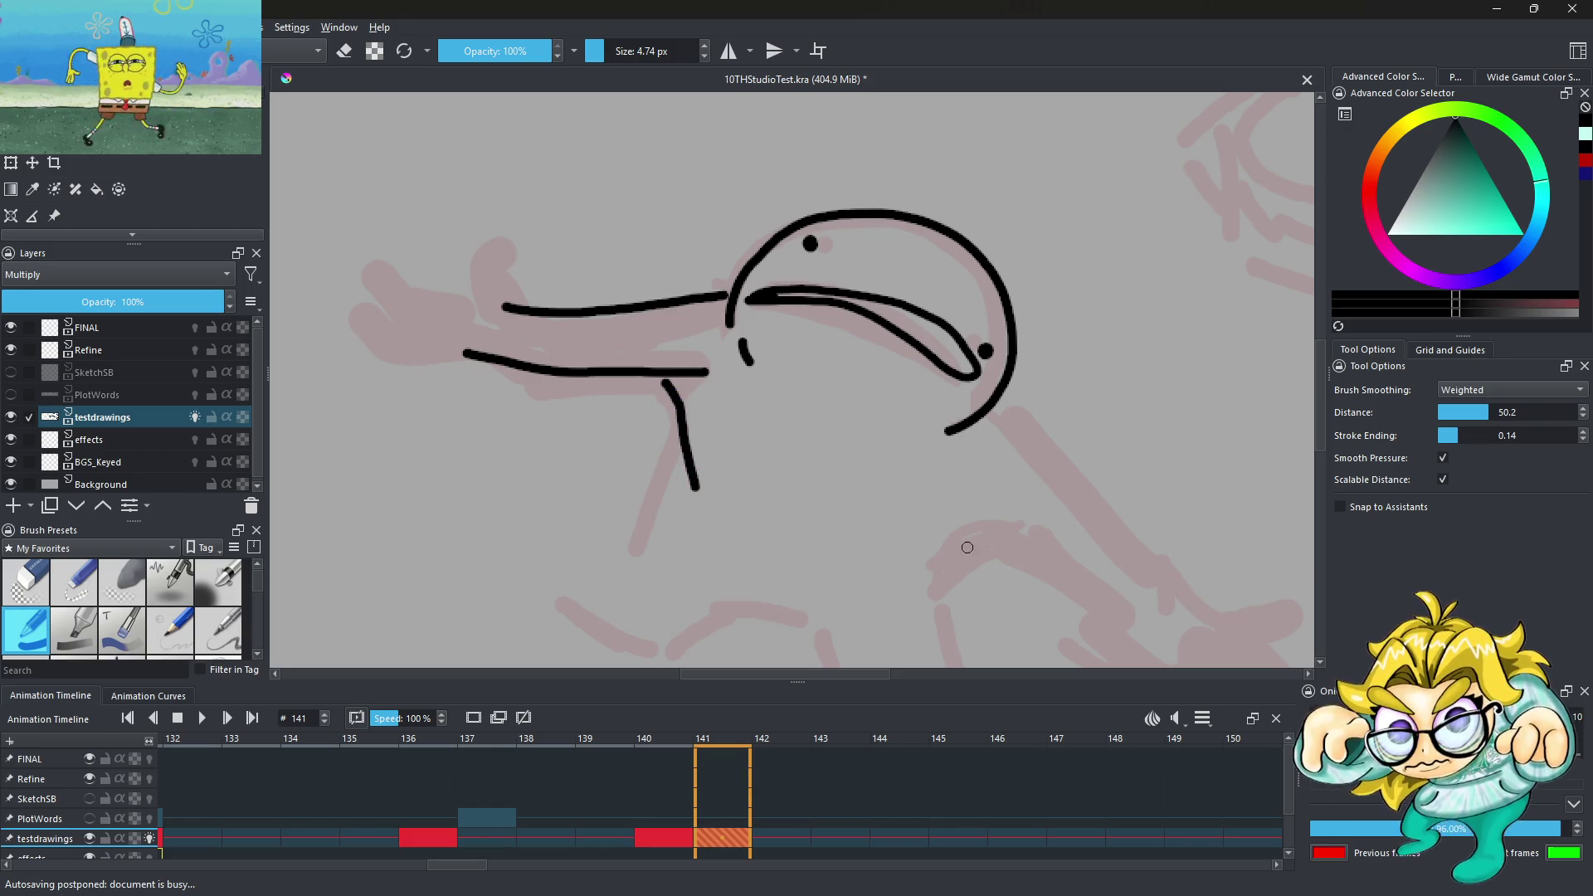
pyautogui.moveTo(901, 590)
pyautogui.mouseDown()
pyautogui.moveTo(962, 544)
pyautogui.moveTo(1029, 547)
pyautogui.moveTo(1063, 577)
pyautogui.mouseUp()
pyautogui.scroll(-3, 708, 339)
pyautogui.scroll(3, 706, 392)
pyautogui.moveTo(718, 341)
pyautogui.mouseDown()
pyautogui.moveTo(645, 487)
pyautogui.moveTo(747, 521)
pyautogui.moveTo(768, 488)
pyautogui.moveTo(828, 505)
pyautogui.moveTo(884, 614)
pyautogui.moveTo(979, 611)
pyautogui.moveTo(987, 452)
pyautogui.mouseUp()
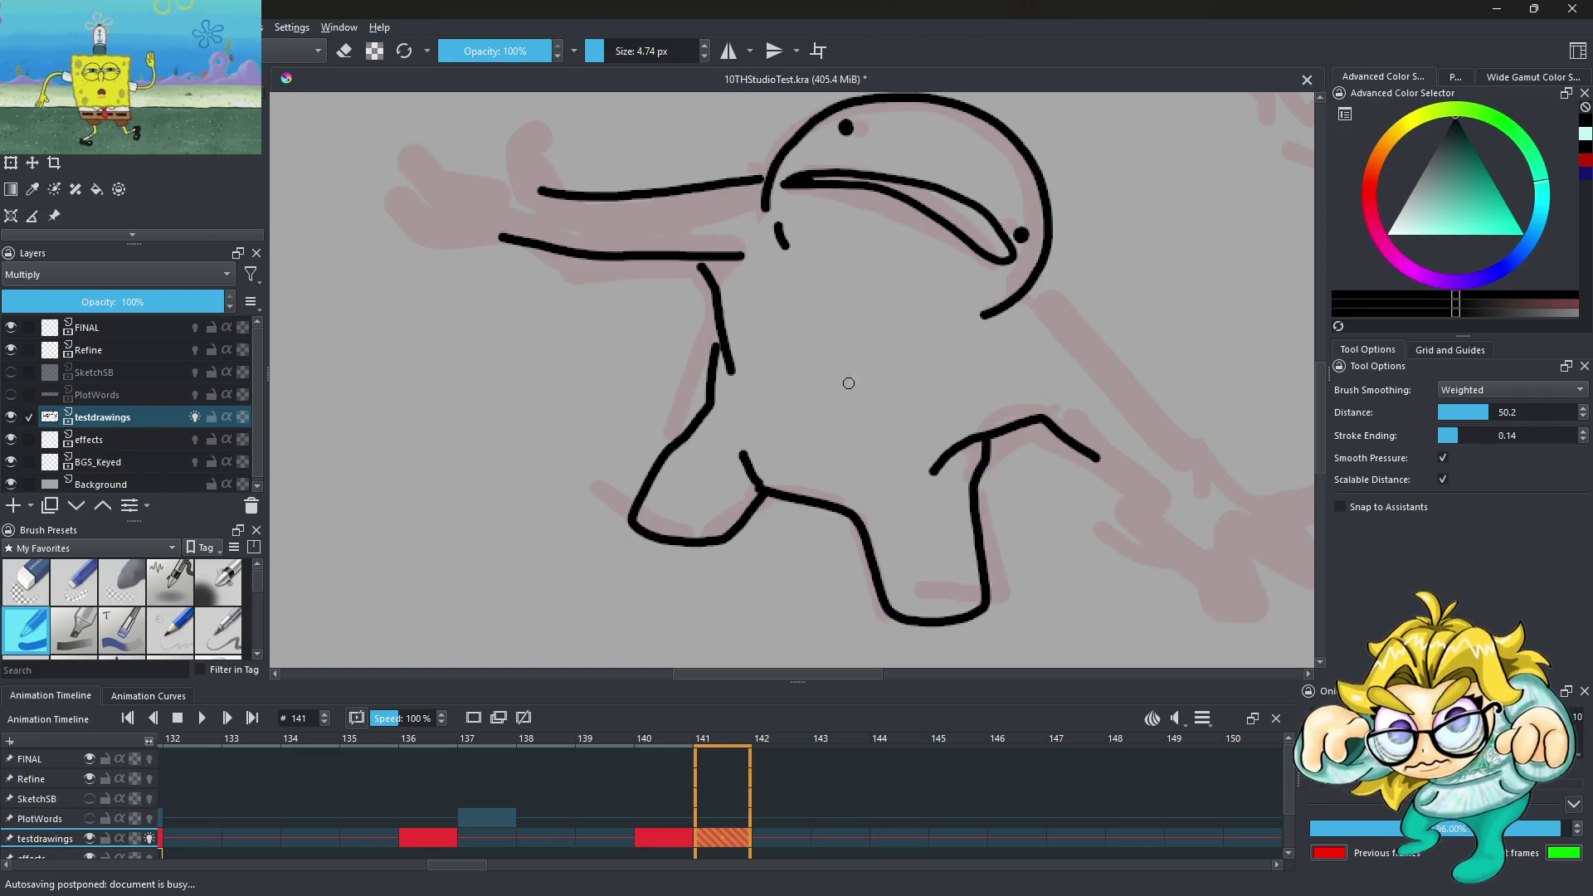
# Try thickening the lower mouth line, then undo the rough fill strokes
pyautogui.scroll(-5, 849, 383)
pyautogui.scroll(3, 830, 365)
pyautogui.scroll(-4, 802, 343)
pyautogui.scroll(2, 803, 343)
pyautogui.scroll(2, 788, 328)
pyautogui.scroll(2, 768, 303)
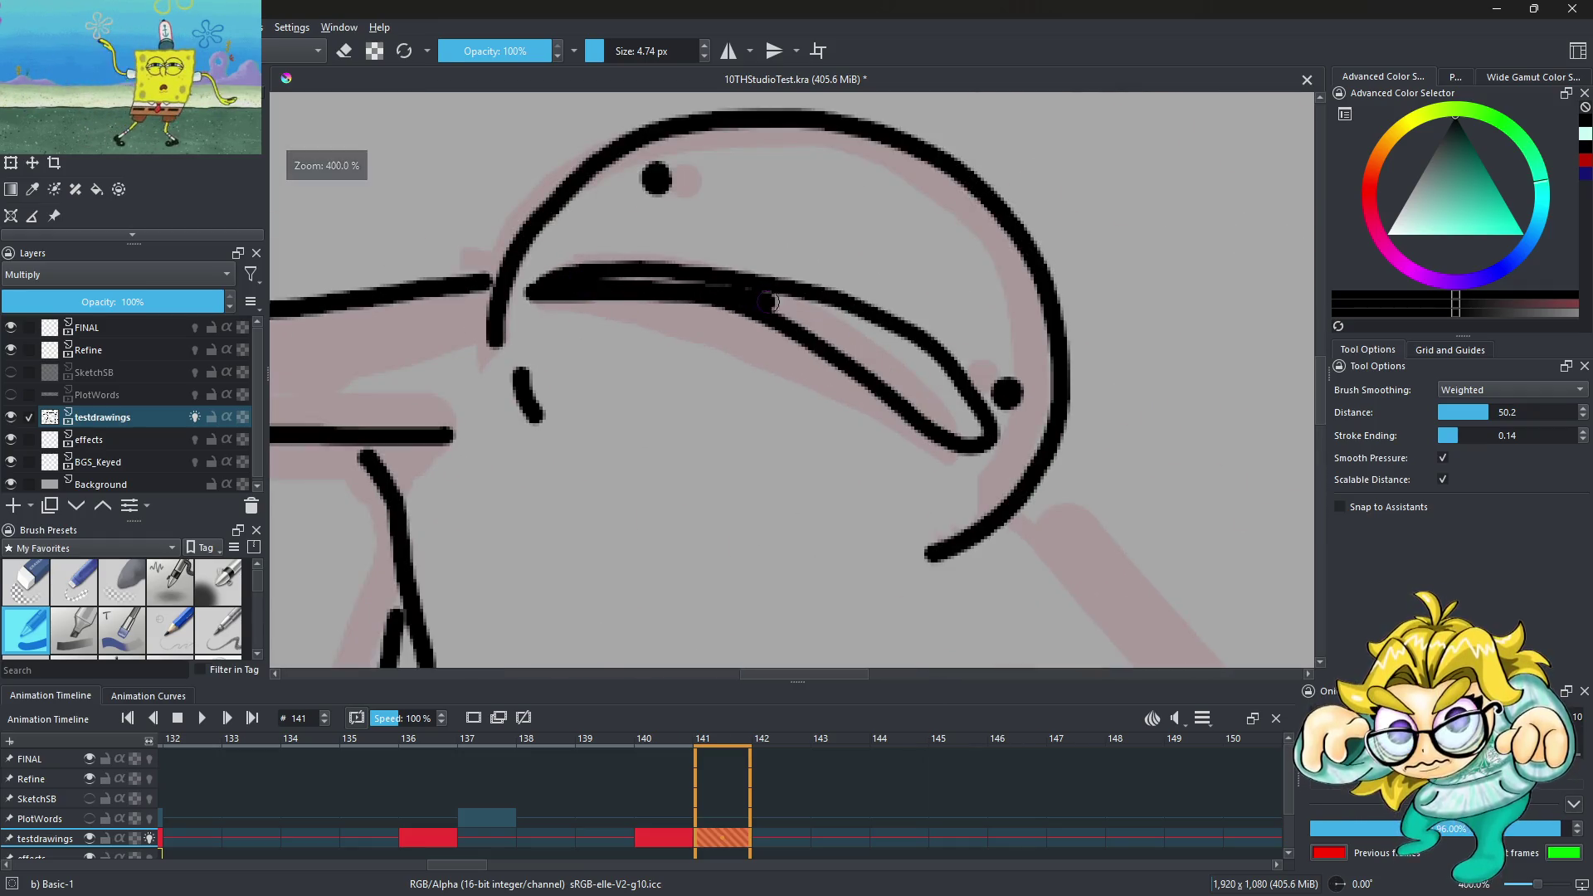
pyautogui.moveTo(768, 303); pyautogui.dragTo(962, 432)
pyautogui.moveTo(821, 319)
pyautogui.mouseDown()
pyautogui.moveTo(952, 399)
pyautogui.moveTo(975, 452)
pyautogui.moveTo(855, 307)
pyautogui.moveTo(589, 261)
pyautogui.moveTo(732, 270)
pyautogui.moveTo(989, 430)
pyautogui.mouseUp()
pyautogui.hotkey('ctrl', 'z')
pyautogui.hotkey('ctrl', 'z')
pyautogui.hotkey('ctrl', 'z')
pyautogui.scroll(-5, 563, 244)
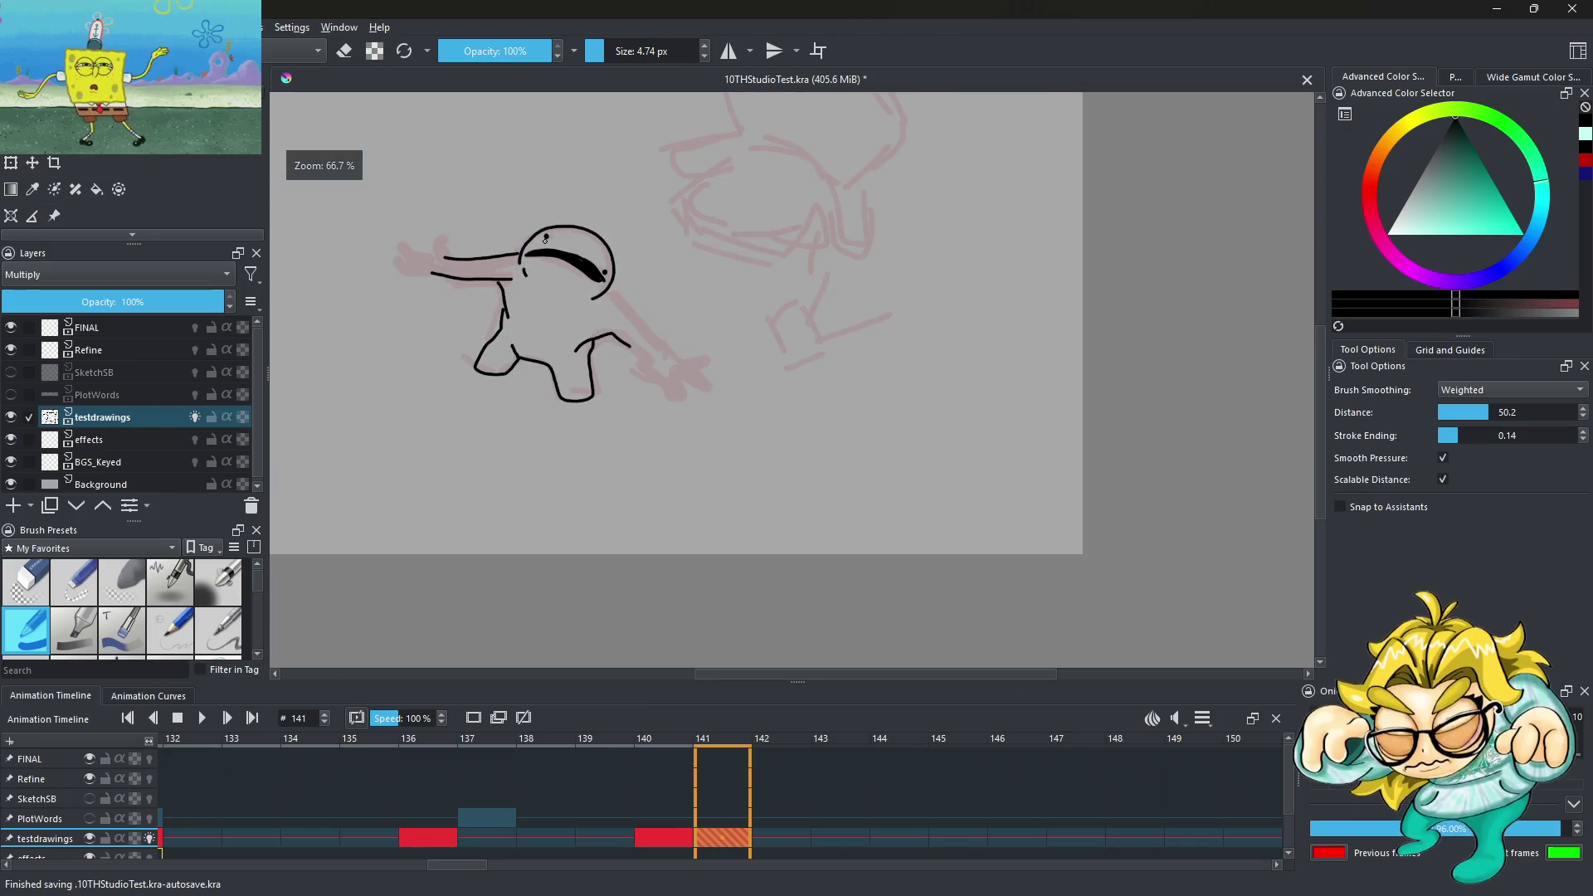
# Repaint the mouth as a solid crescent, filling its inside and closing the upper line gap
pyautogui.scroll(5, 563, 244)
pyautogui.scroll(1, 564, 244)
pyautogui.moveTo(539, 299)
pyautogui.mouseDown()
pyautogui.moveTo(777, 442)
pyautogui.moveTo(674, 355)
pyautogui.moveTo(535, 295)
pyautogui.mouseUp()
pyautogui.moveTo(610, 352); pyautogui.dragTo(784, 473)
pyautogui.scroll(-4, 595, 247)
pyautogui.scroll(5, 526, 251)
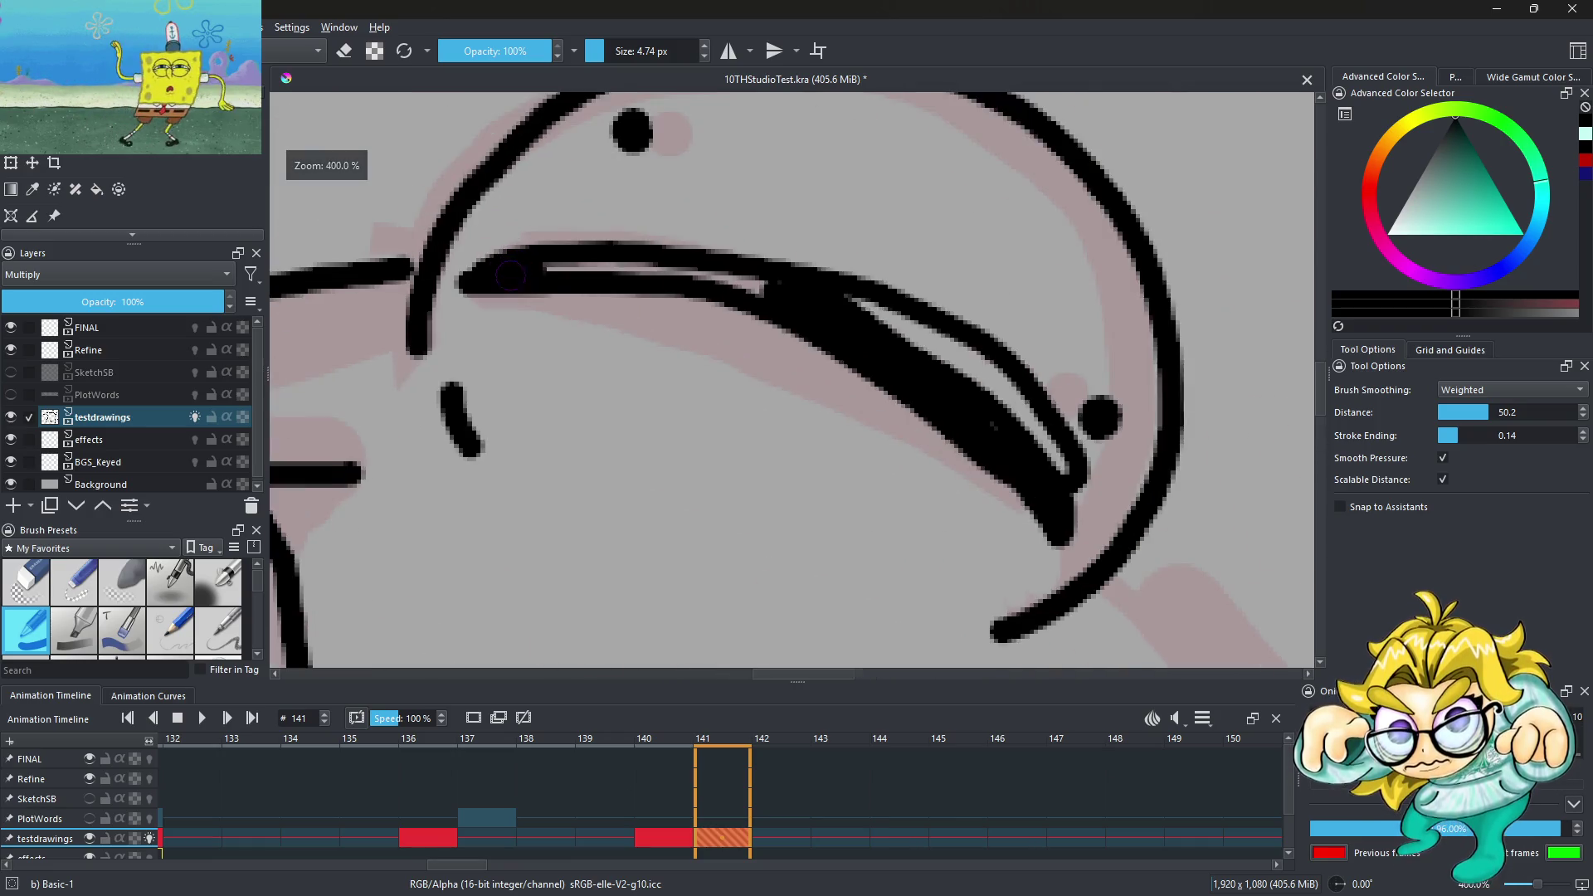
pyautogui.moveTo(535, 262)
pyautogui.mouseDown()
pyautogui.moveTo(772, 291)
pyautogui.moveTo(1084, 508)
pyautogui.moveTo(961, 352)
pyautogui.moveTo(1038, 399)
pyautogui.moveTo(1092, 498)
pyautogui.mouseUp()
# Switch to the eraser, compare frames 140 and 141, and taper the mouth beside the right dot
pyautogui.press('e')
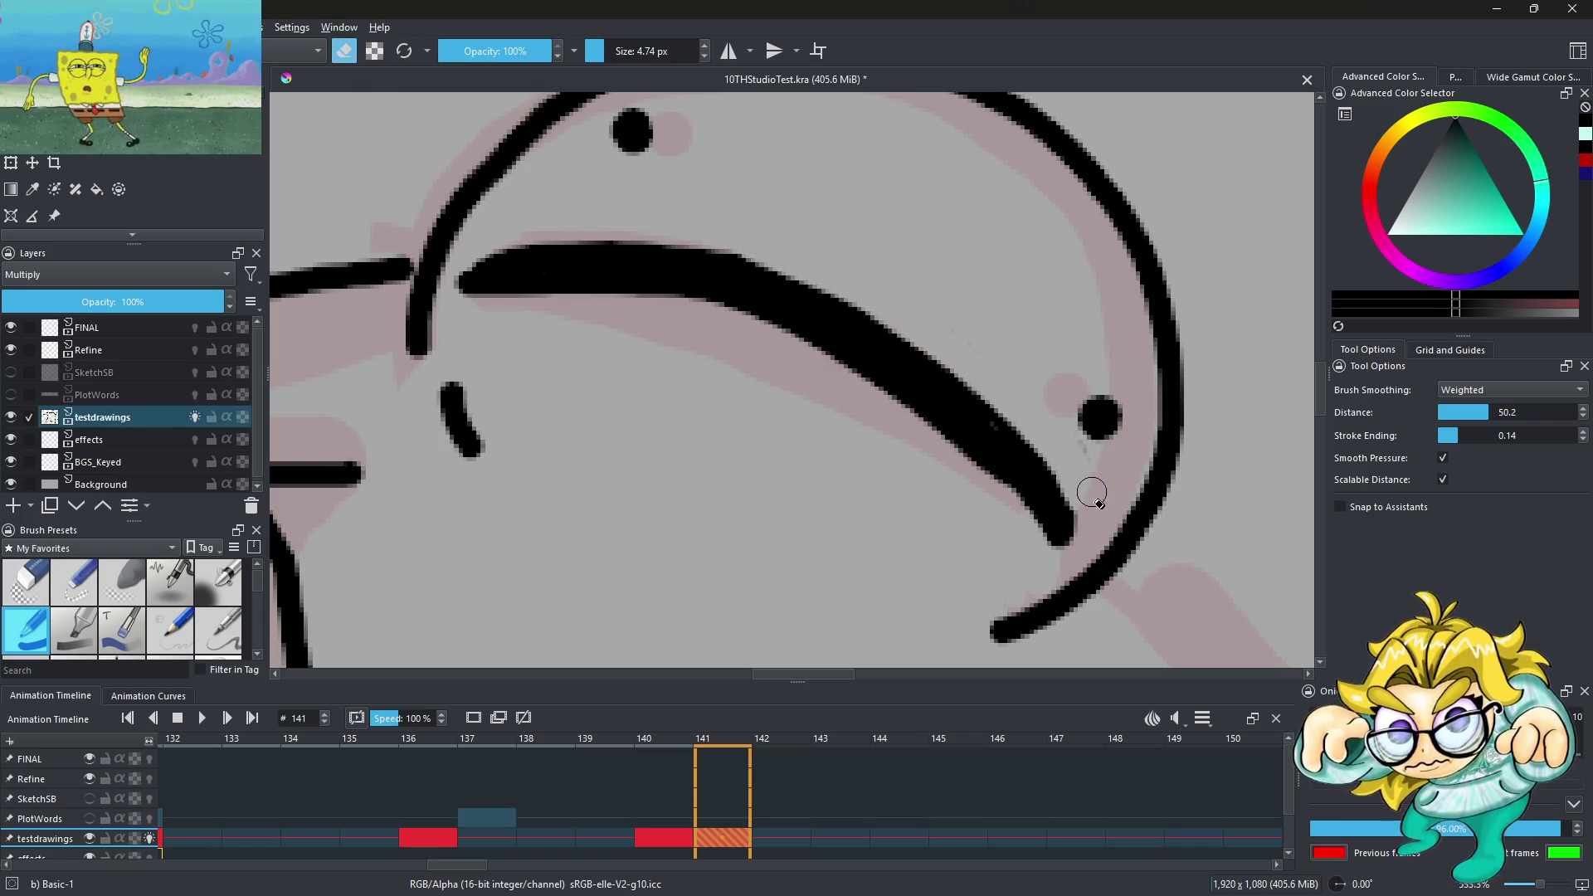
pyautogui.scroll(-3, 892, 448)
pyautogui.scroll(-2, 760, 334)
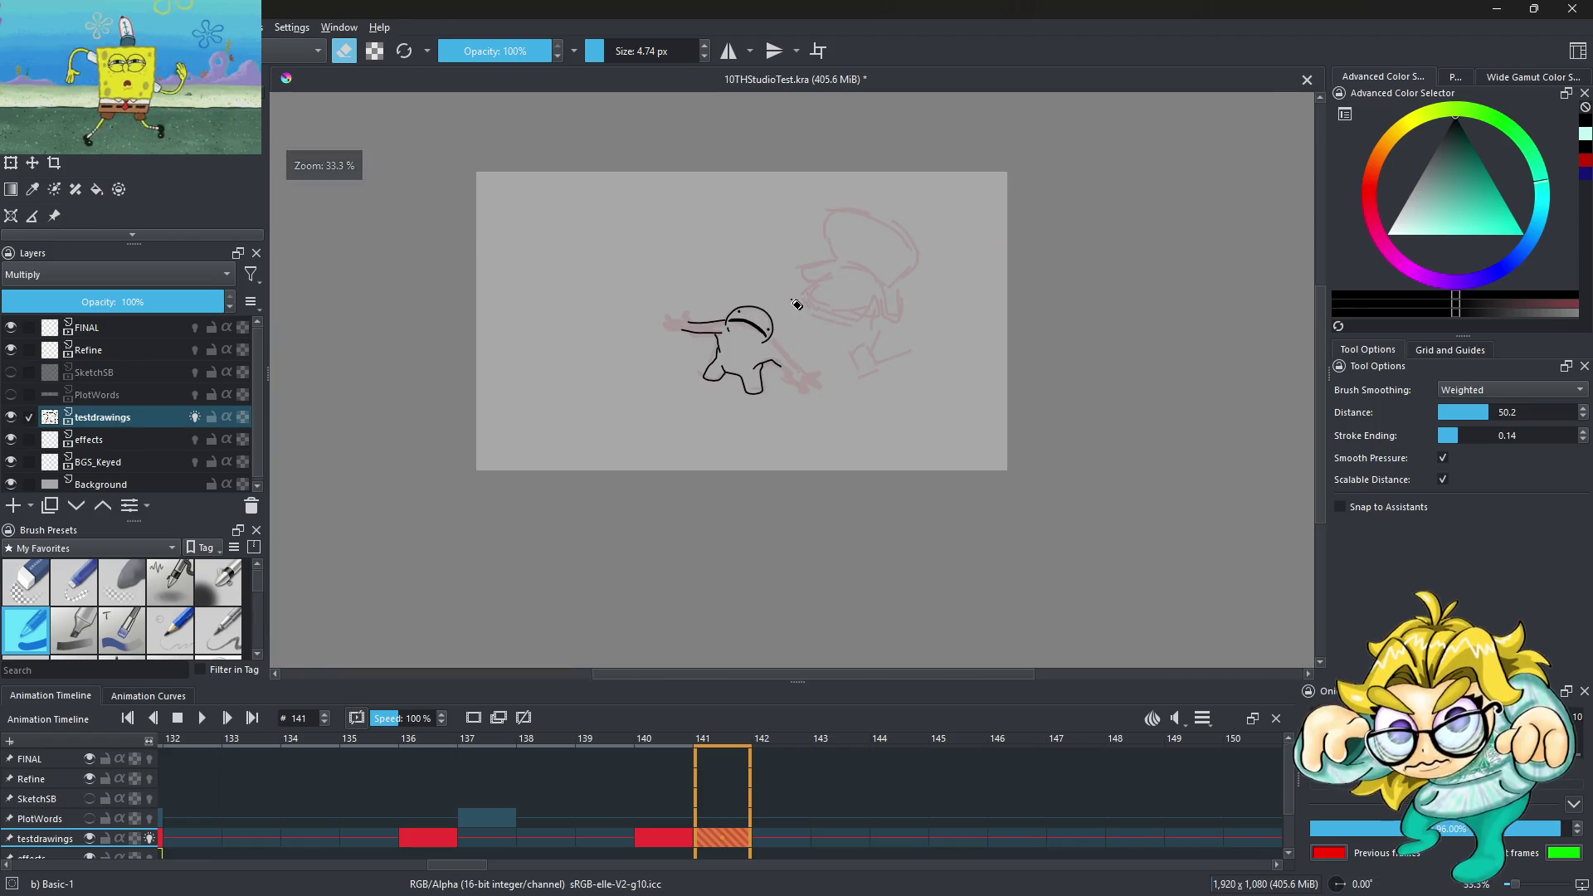
pyautogui.click(735, 845)
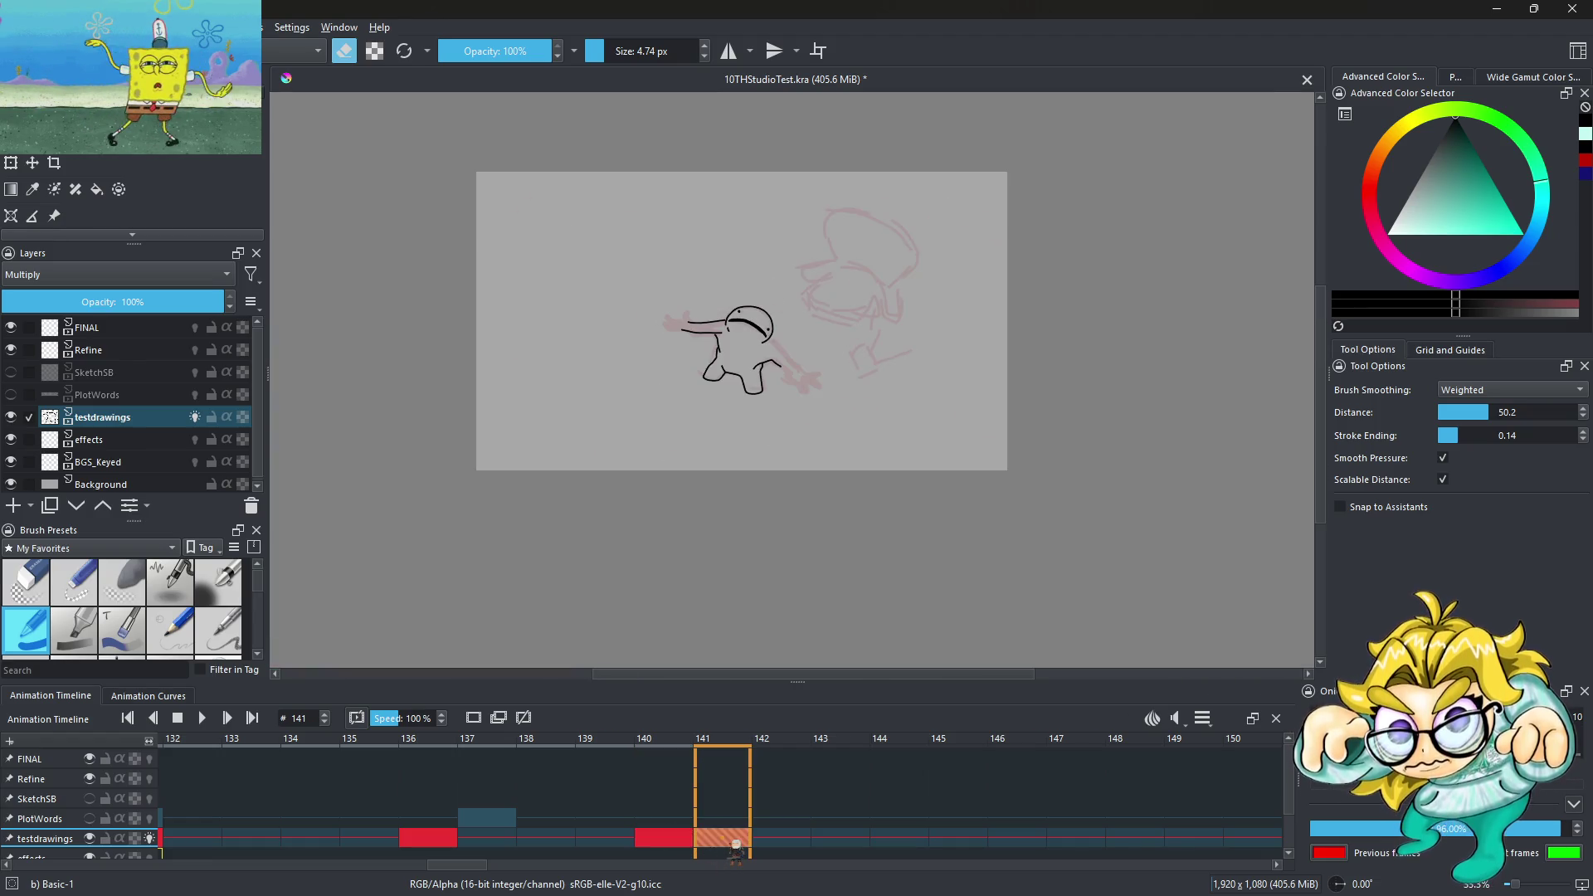
pyautogui.press('Left')
pyautogui.press('Right')
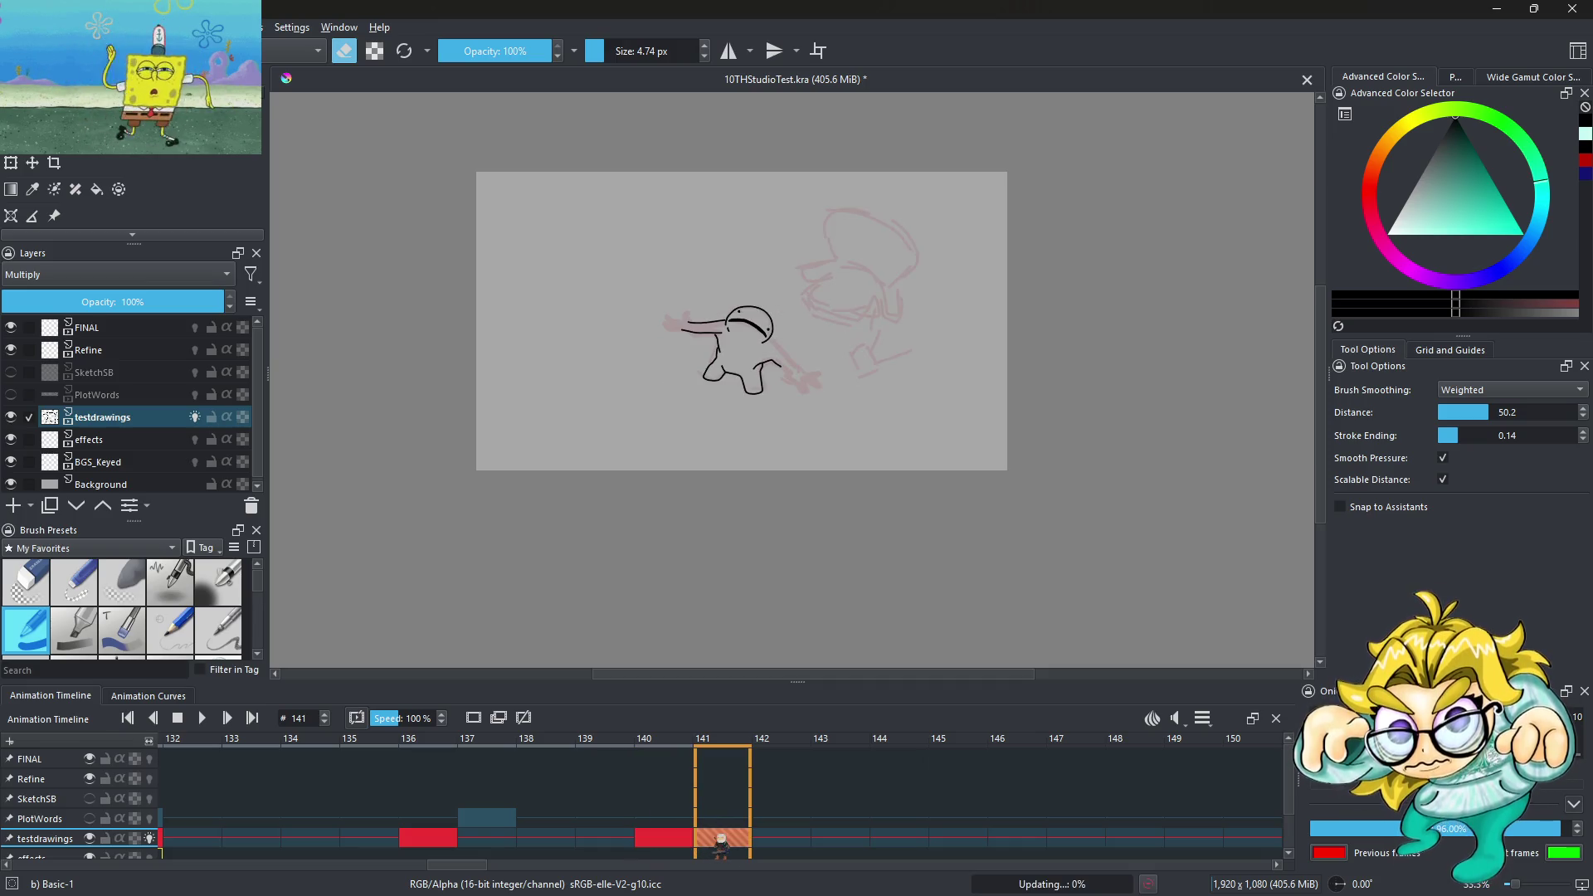
pyautogui.scroll(5, 770, 353)
pyautogui.scroll(2, 730, 390)
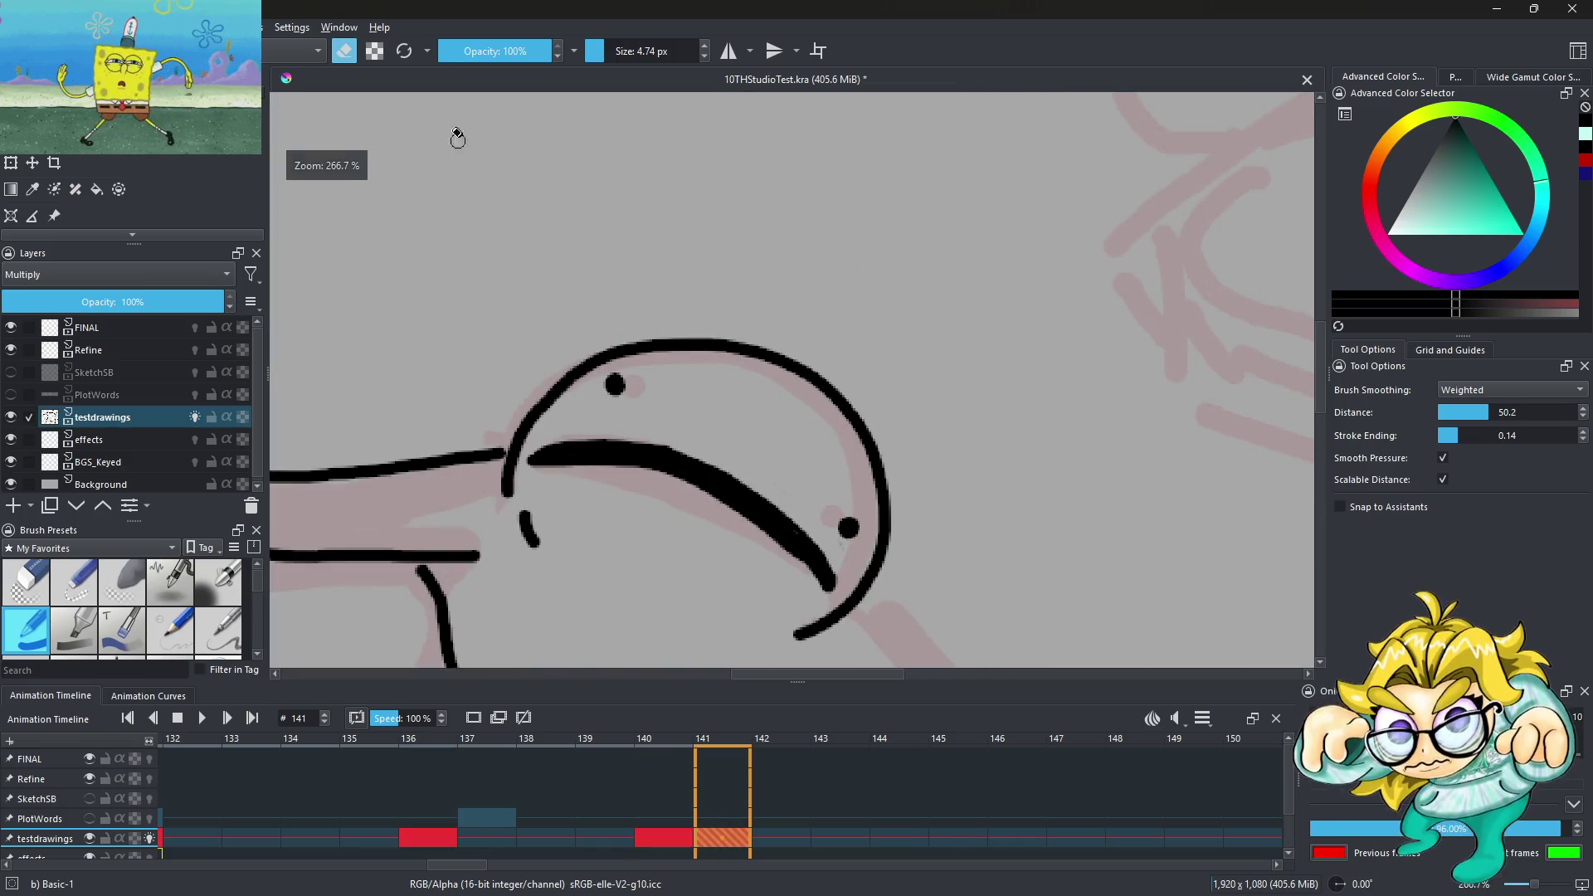
pyautogui.scroll(3, 729, 444)
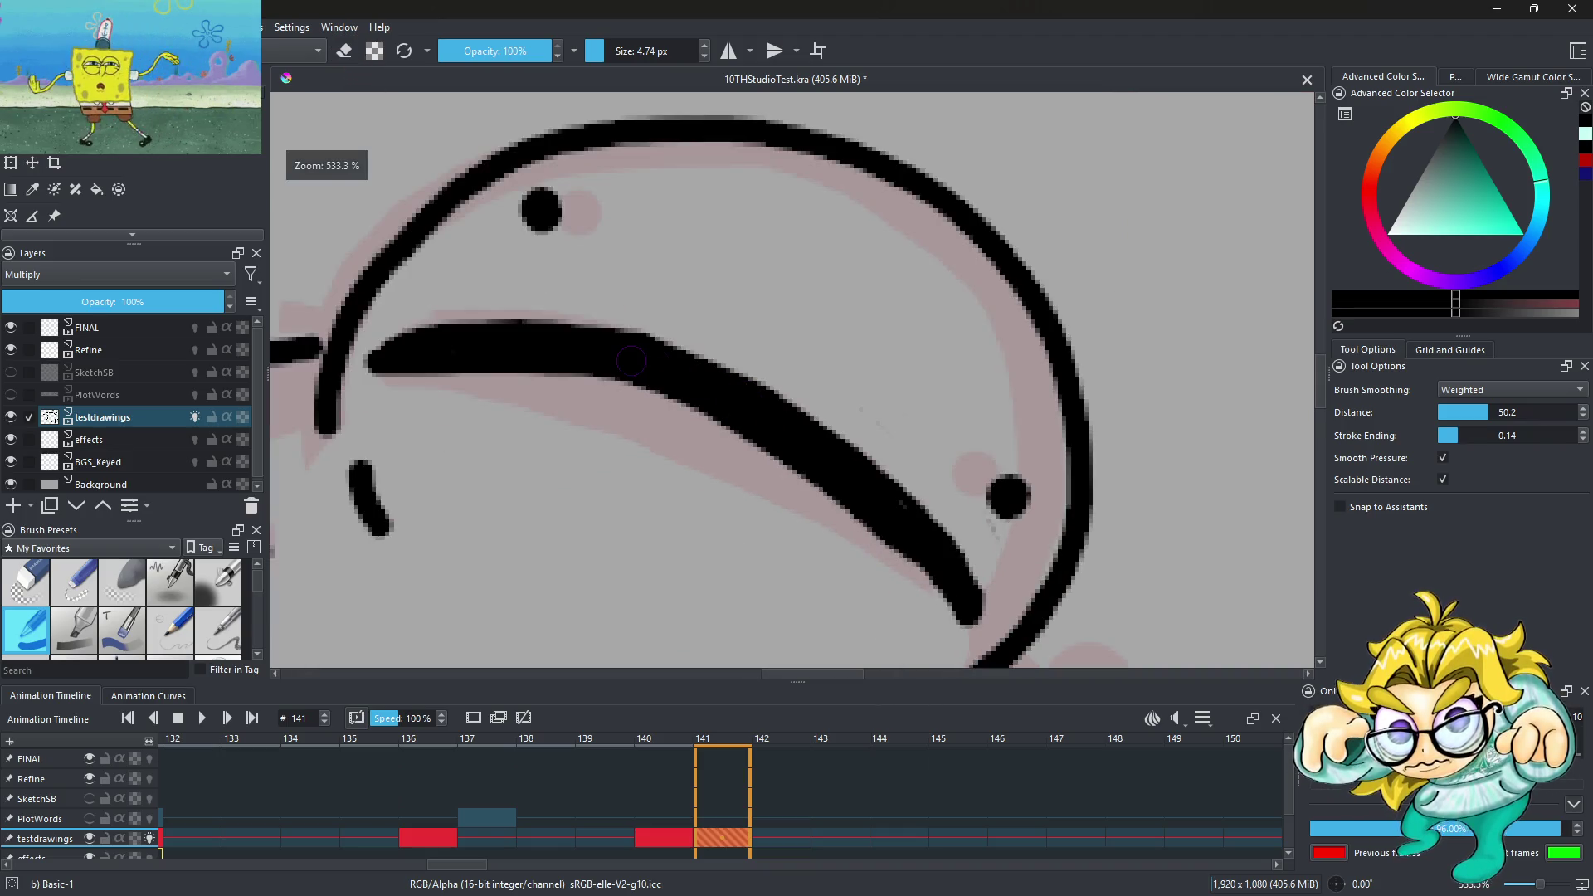
pyautogui.scroll(-2, 1001, 524)
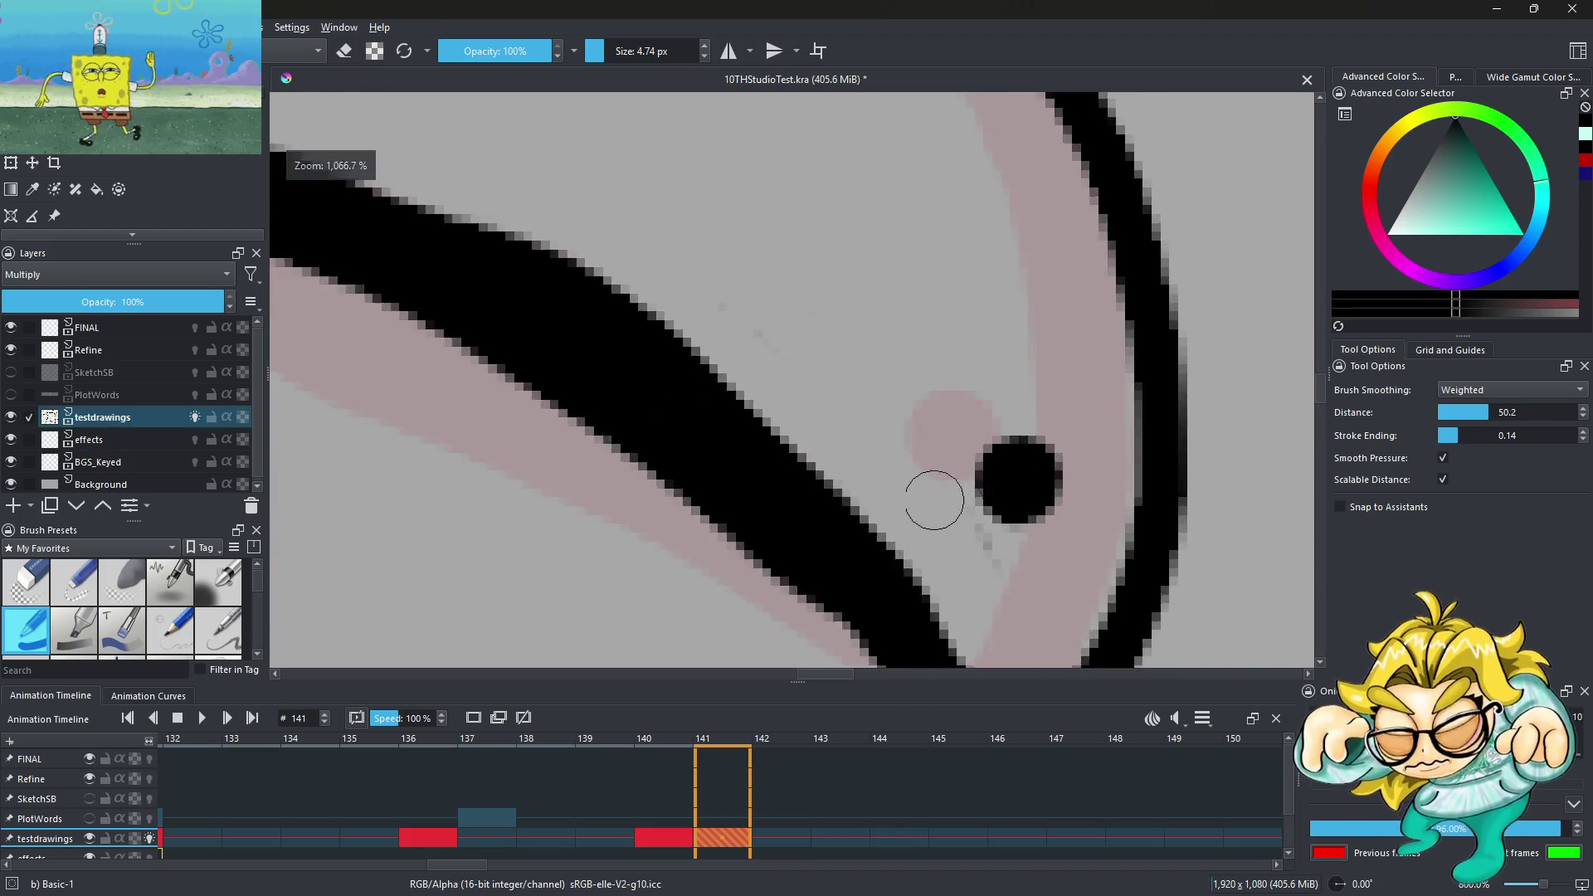
pyautogui.scroll(-2, 930, 494)
pyautogui.scroll(1, 799, 454)
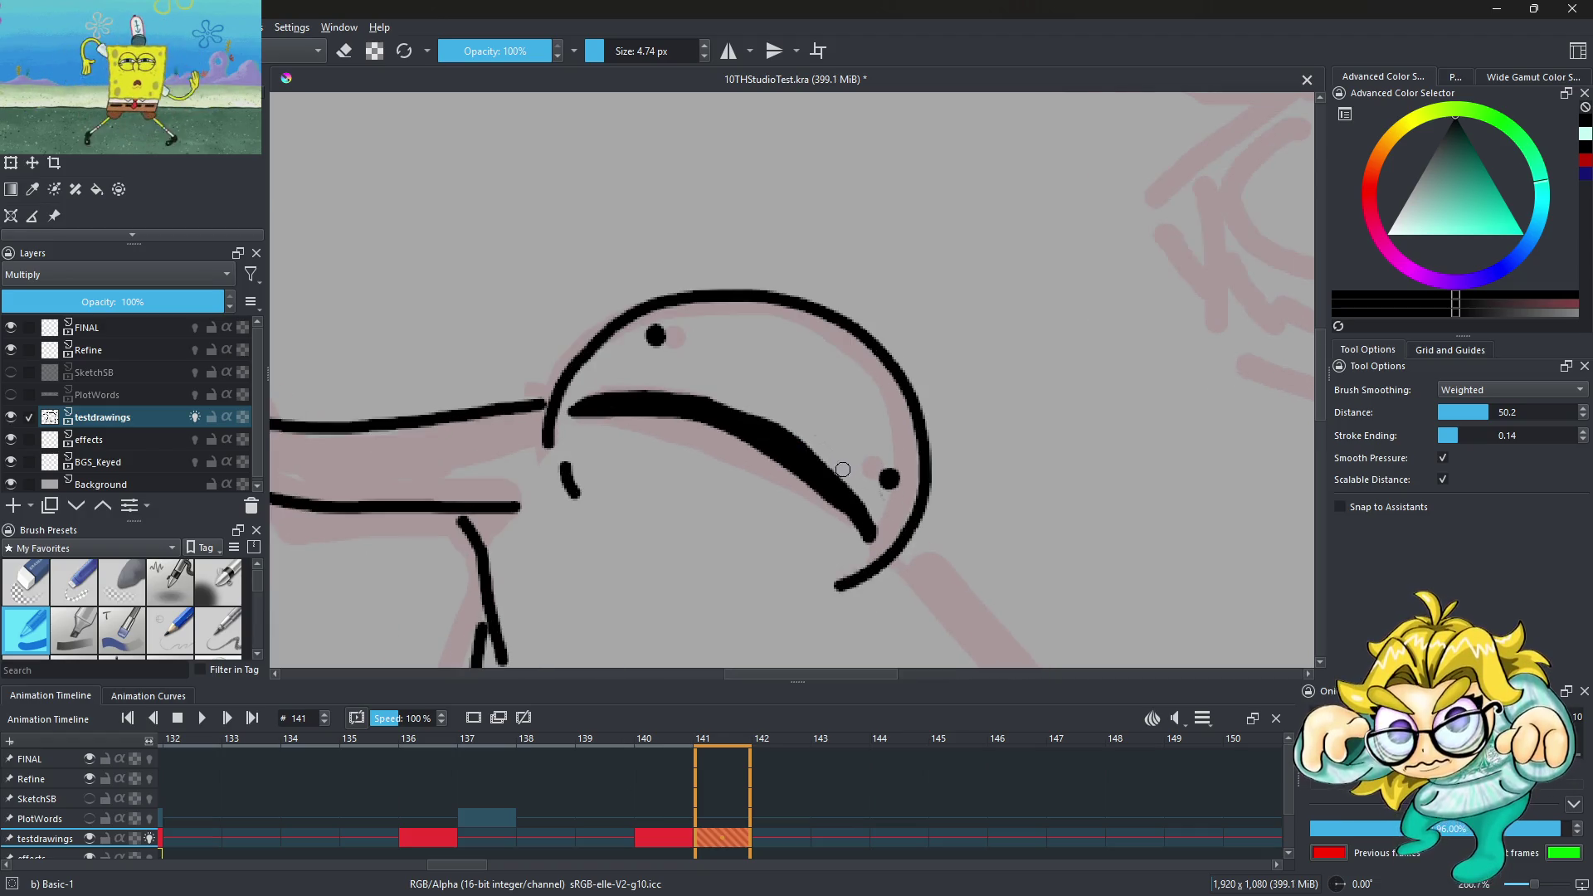
pyautogui.scroll(2, 711, 404)
pyautogui.scroll(-2, 770, 429)
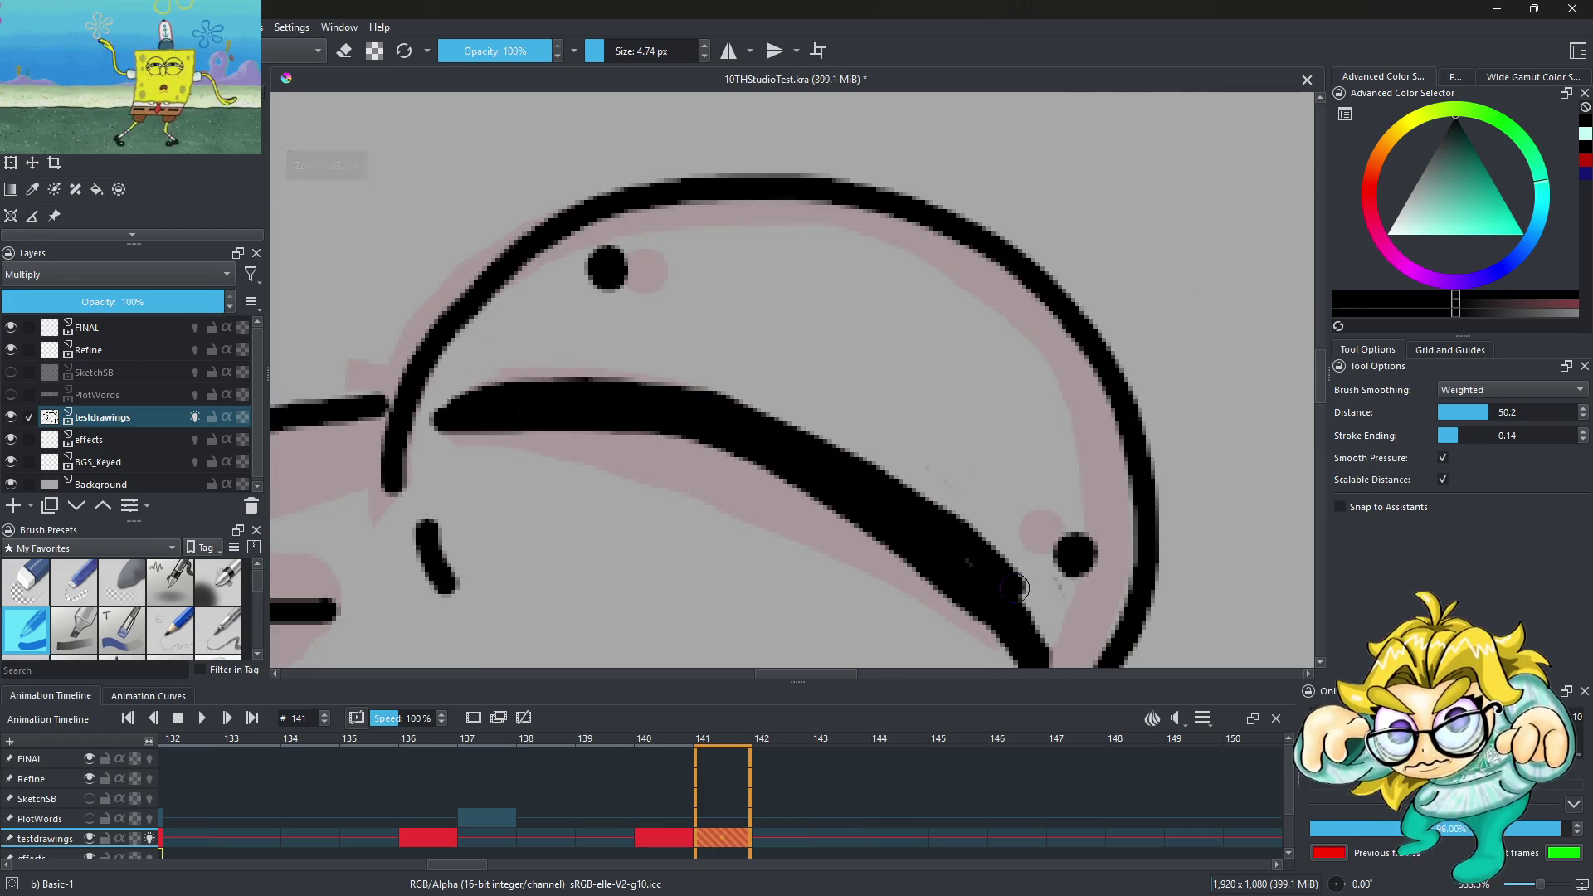
pyautogui.scroll(-3, 796, 407)
pyautogui.scroll(-2, 822, 387)
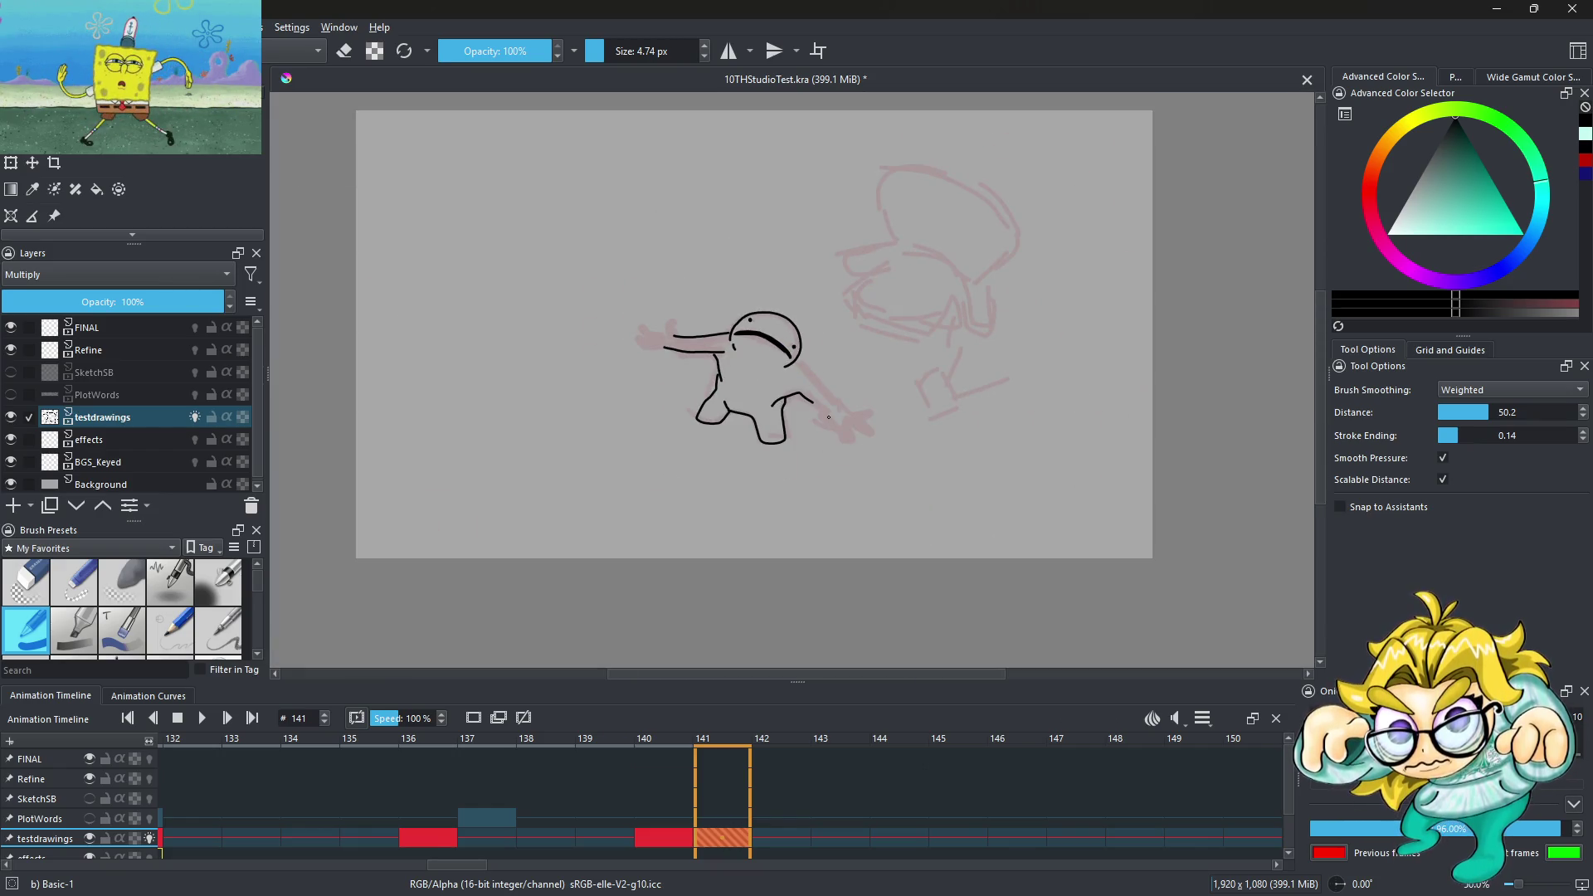
pyautogui.scroll(1, 798, 348)
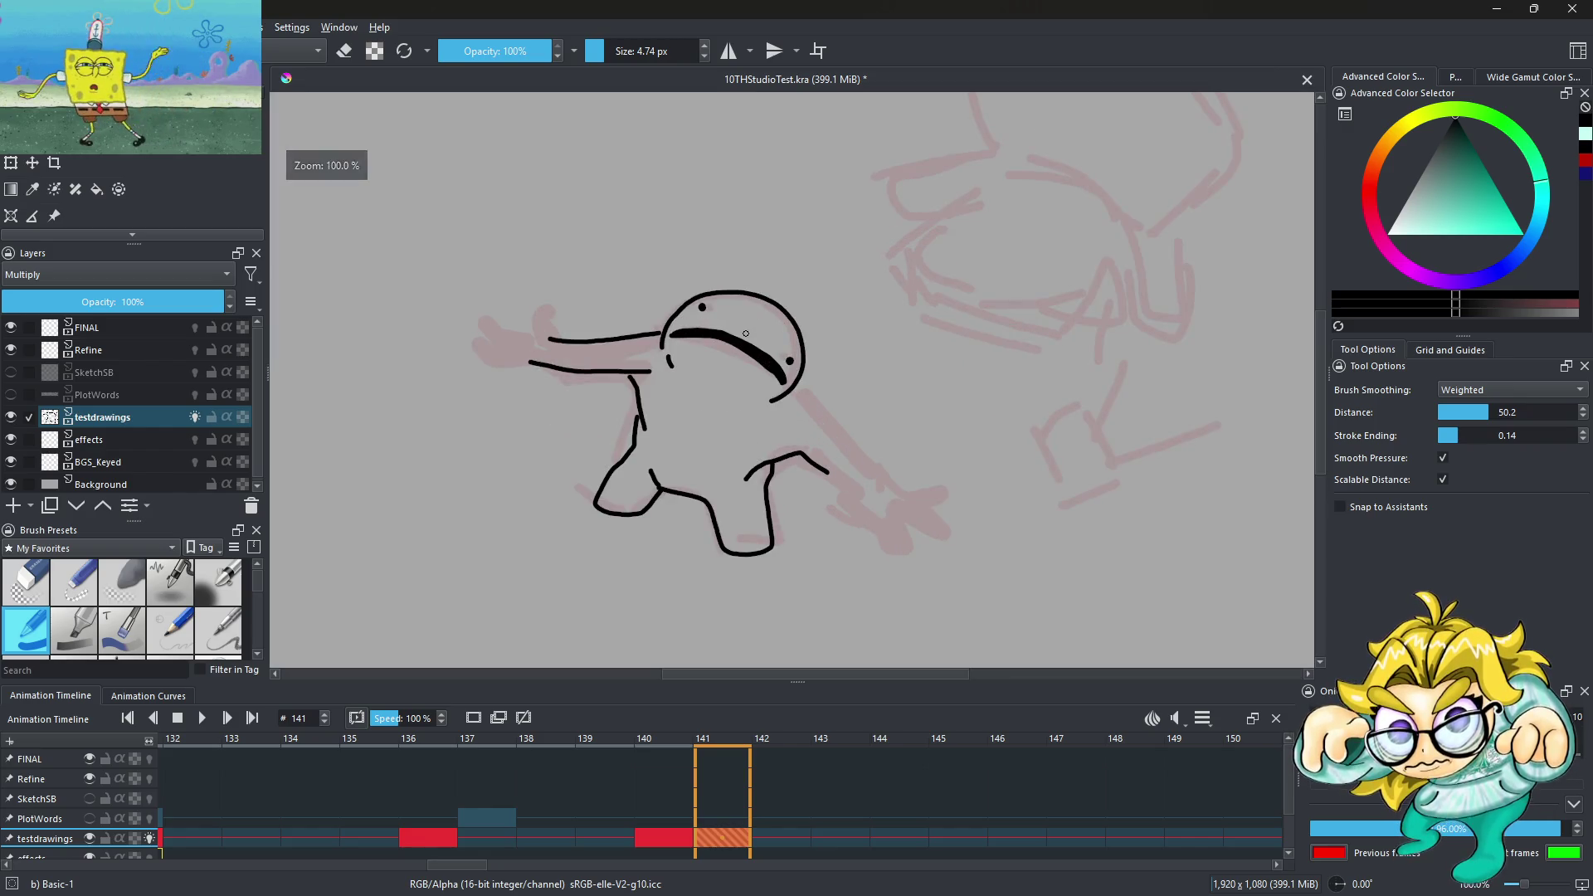
pyautogui.scroll(6, 801, 376)
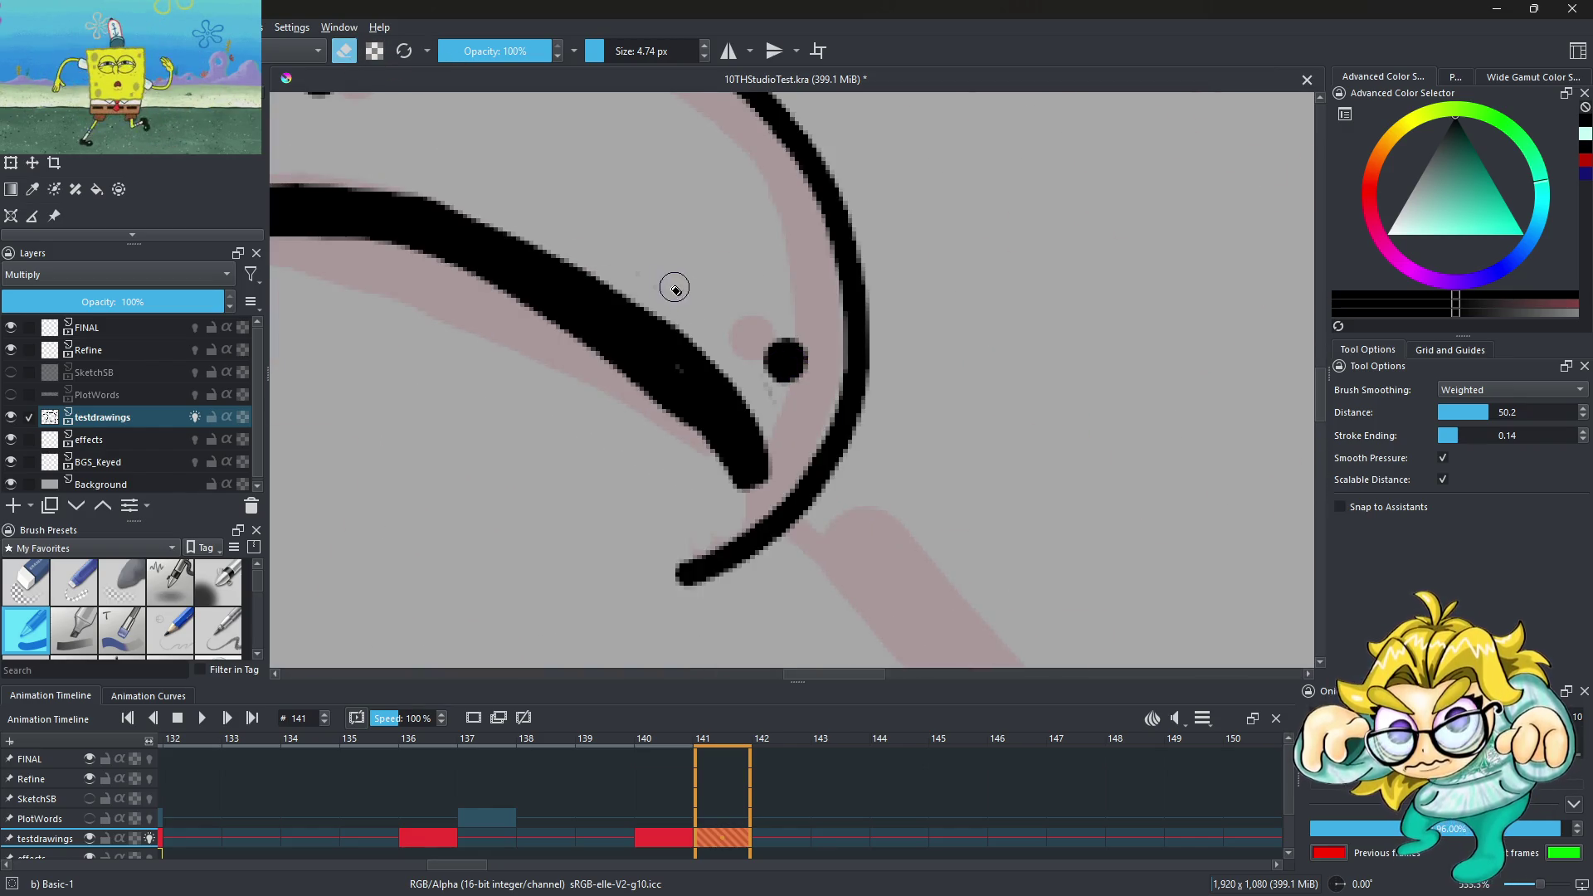
pyautogui.scroll(-4, 779, 381)
pyautogui.scroll(-2, 747, 349)
pyautogui.scroll(2, 747, 348)
pyautogui.scroll(2, 719, 380)
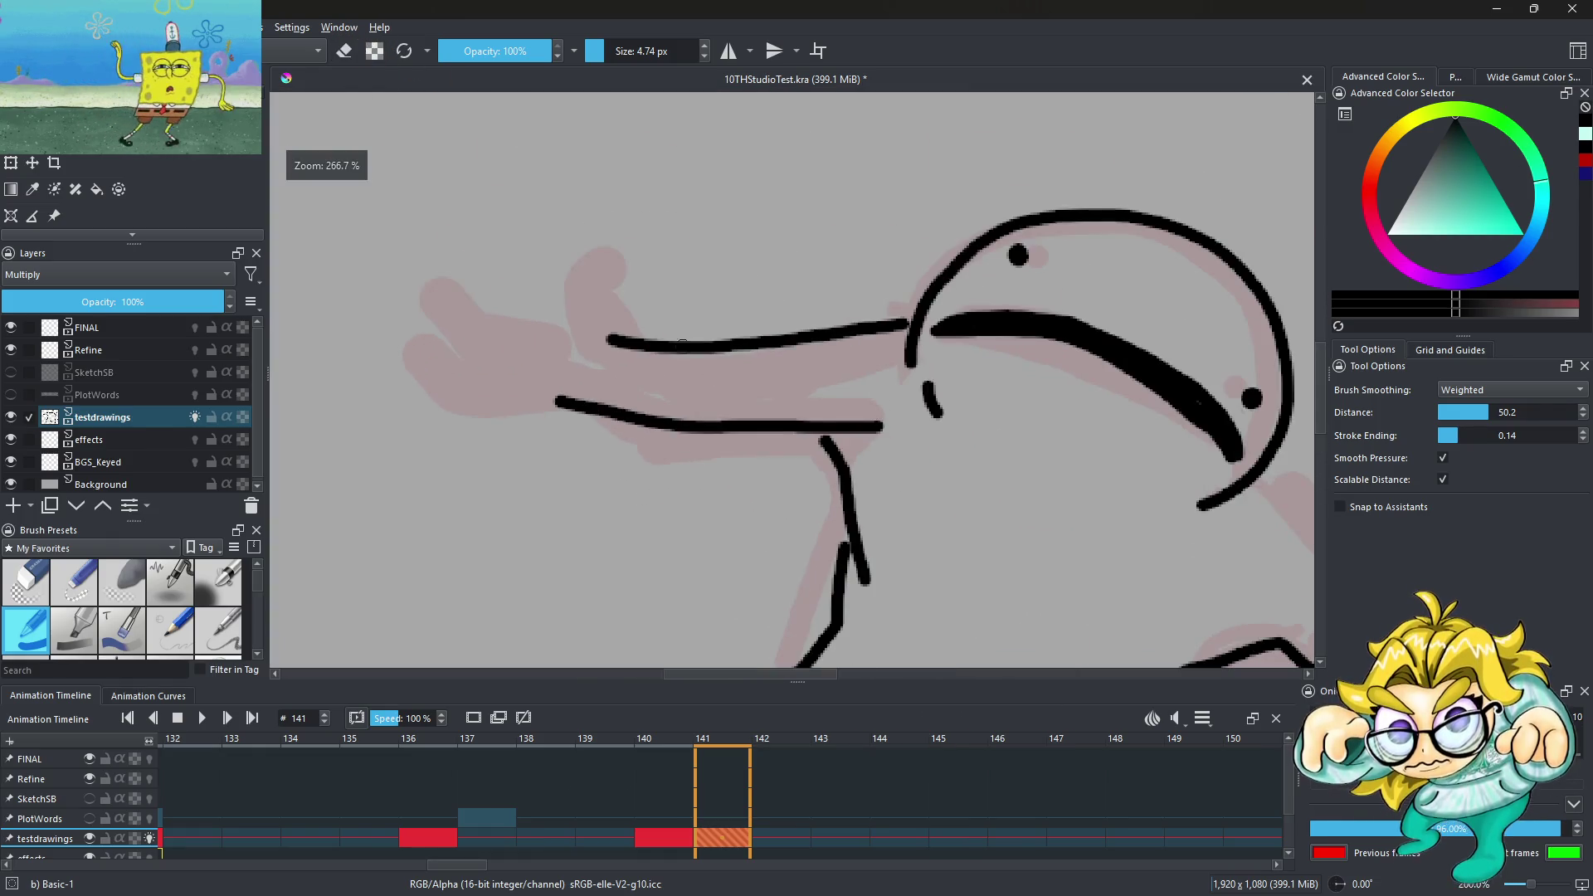
# Draw a thumb at the end of the left arm, undoing two failed finger attempts
pyautogui.moveTo(579, 328)
pyautogui.mouseDown()
pyautogui.moveTo(593, 262)
pyautogui.moveTo(610, 325)
pyautogui.moveTo(480, 288)
pyautogui.mouseUp()
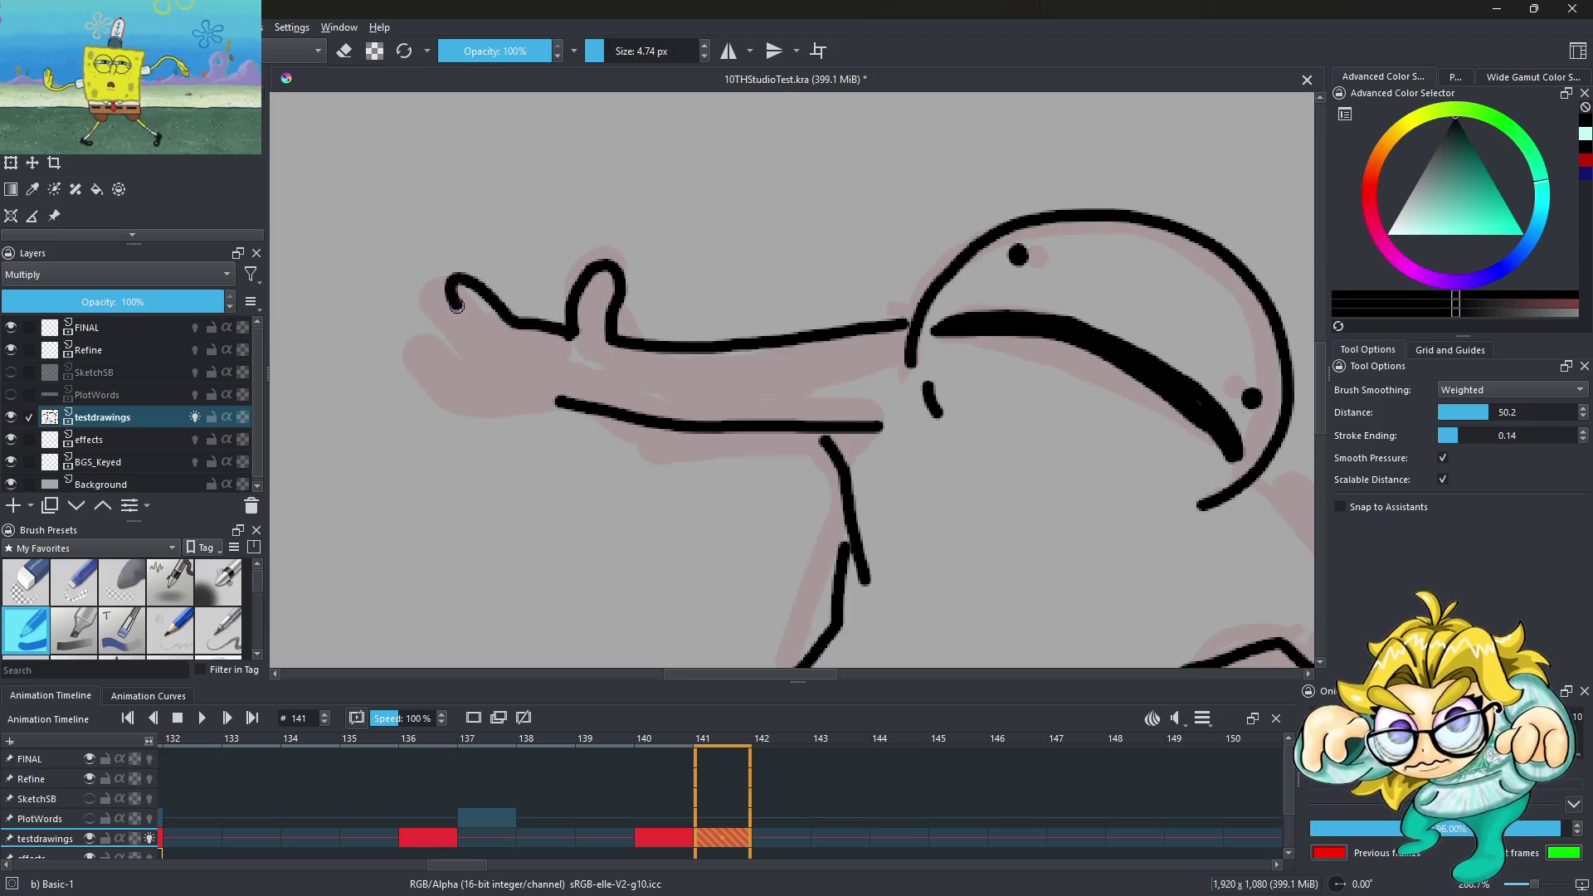
pyautogui.moveTo(436, 353); pyautogui.dragTo(556, 452)
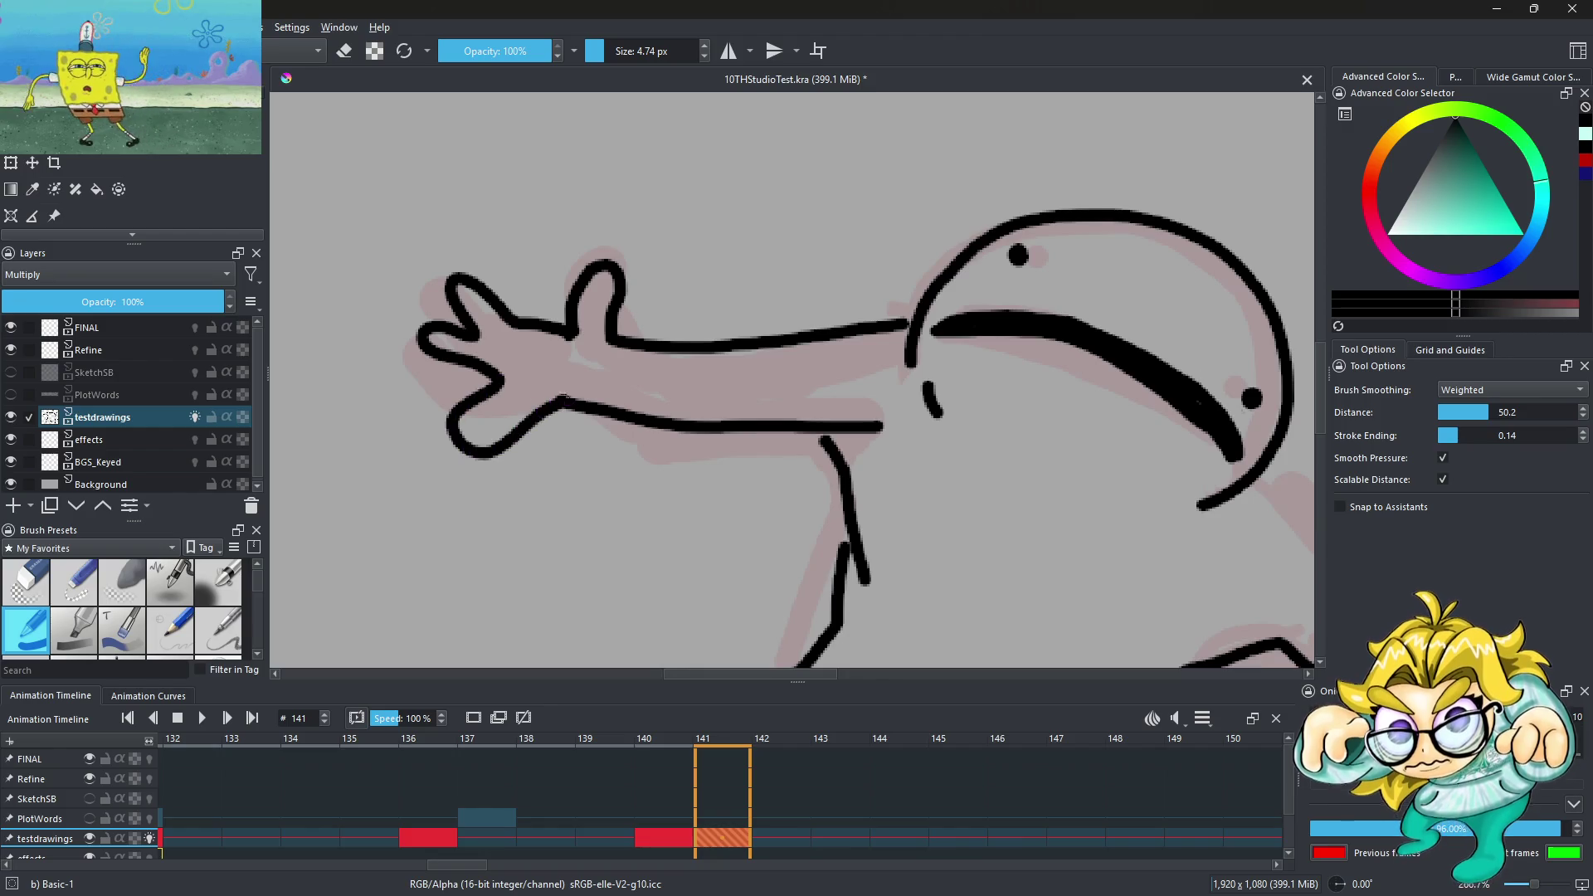
pyautogui.hotkey('ctrl', 'z')
pyautogui.hotkey('ctrl', 'z')
pyautogui.hotkey('ctrl', 'z')
pyautogui.scroll(2, 581, 297)
pyautogui.moveTo(568, 363)
pyautogui.mouseDown()
pyautogui.moveTo(564, 240)
pyautogui.moveTo(659, 249)
pyautogui.moveTo(650, 369)
pyautogui.moveTo(614, 324)
pyautogui.moveTo(626, 231)
pyautogui.moveTo(538, 242)
pyautogui.moveTo(519, 336)
pyautogui.moveTo(432, 340)
pyautogui.moveTo(300, 246)
pyautogui.mouseUp()
pyautogui.hotkey('ctrl', 'z')
# Outline the fingers curling down from the thumb and view the character at 100%
pyautogui.scroll(-4, 347, 284)
pyautogui.scroll(2, 414, 315)
pyautogui.scroll(2, 415, 315)
pyautogui.moveTo(434, 265)
pyautogui.mouseDown()
pyautogui.moveTo(464, 427)
pyautogui.moveTo(332, 390)
pyautogui.moveTo(485, 477)
pyautogui.moveTo(463, 508)
pyautogui.moveTo(477, 585)
pyautogui.moveTo(543, 547)
pyautogui.moveTo(585, 627)
pyautogui.moveTo(604, 554)
pyautogui.moveTo(663, 531)
pyautogui.mouseUp()
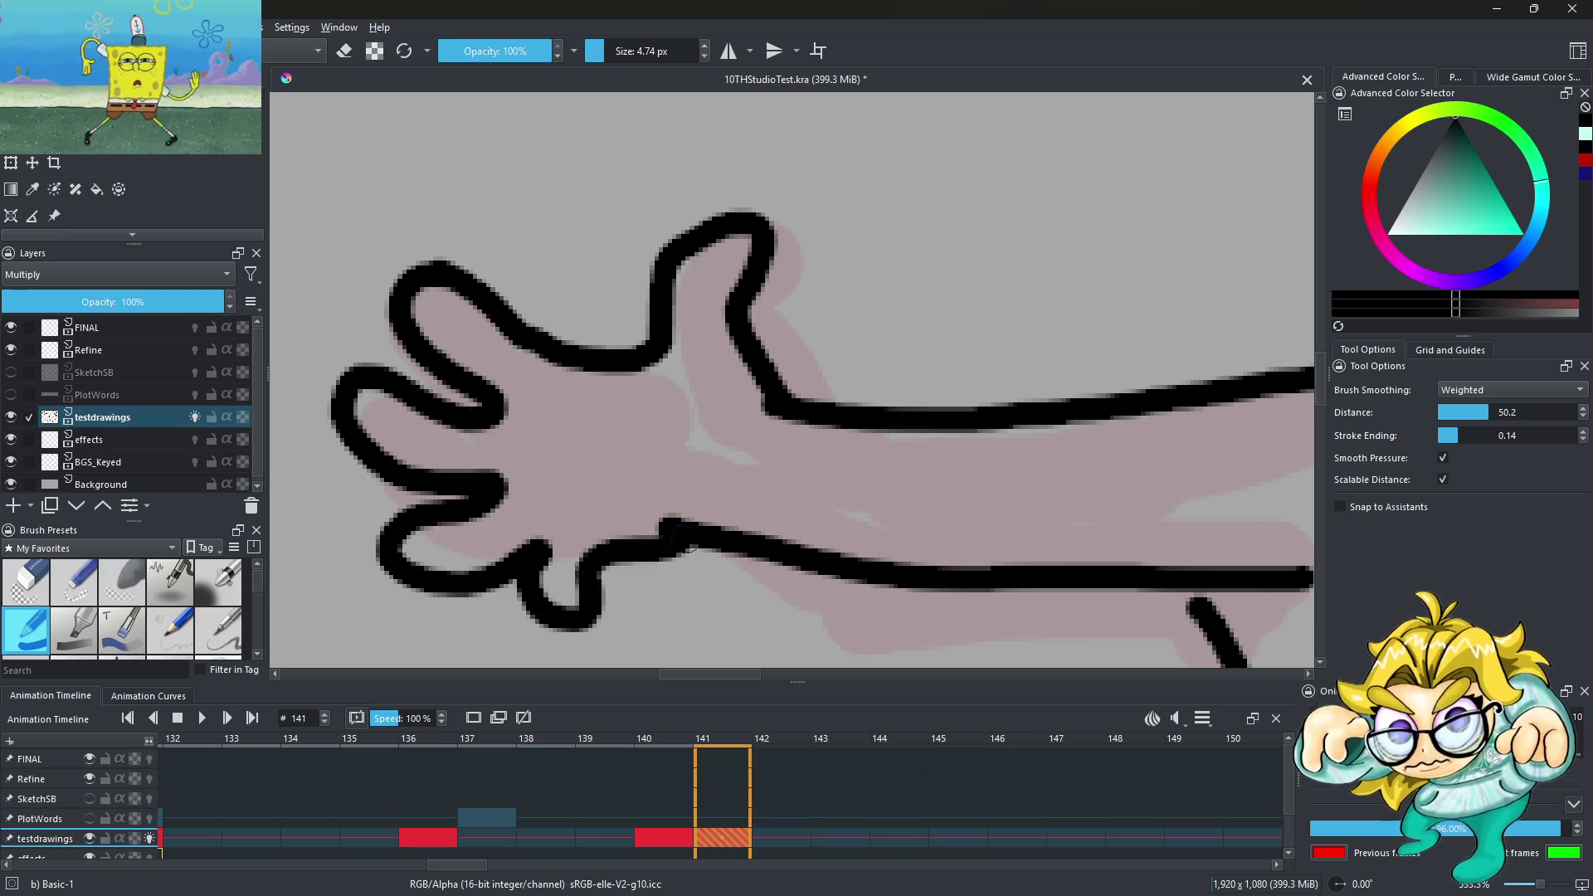
pyautogui.press('1')
pyautogui.scroll(2, 955, 473)
# Draw the outstretched right arm from the head down and around toward the hand
pyautogui.moveTo(863, 357); pyautogui.dragTo(1004, 519)
pyautogui.scroll(-3, 810, 337)
pyautogui.scroll(5, 740, 371)
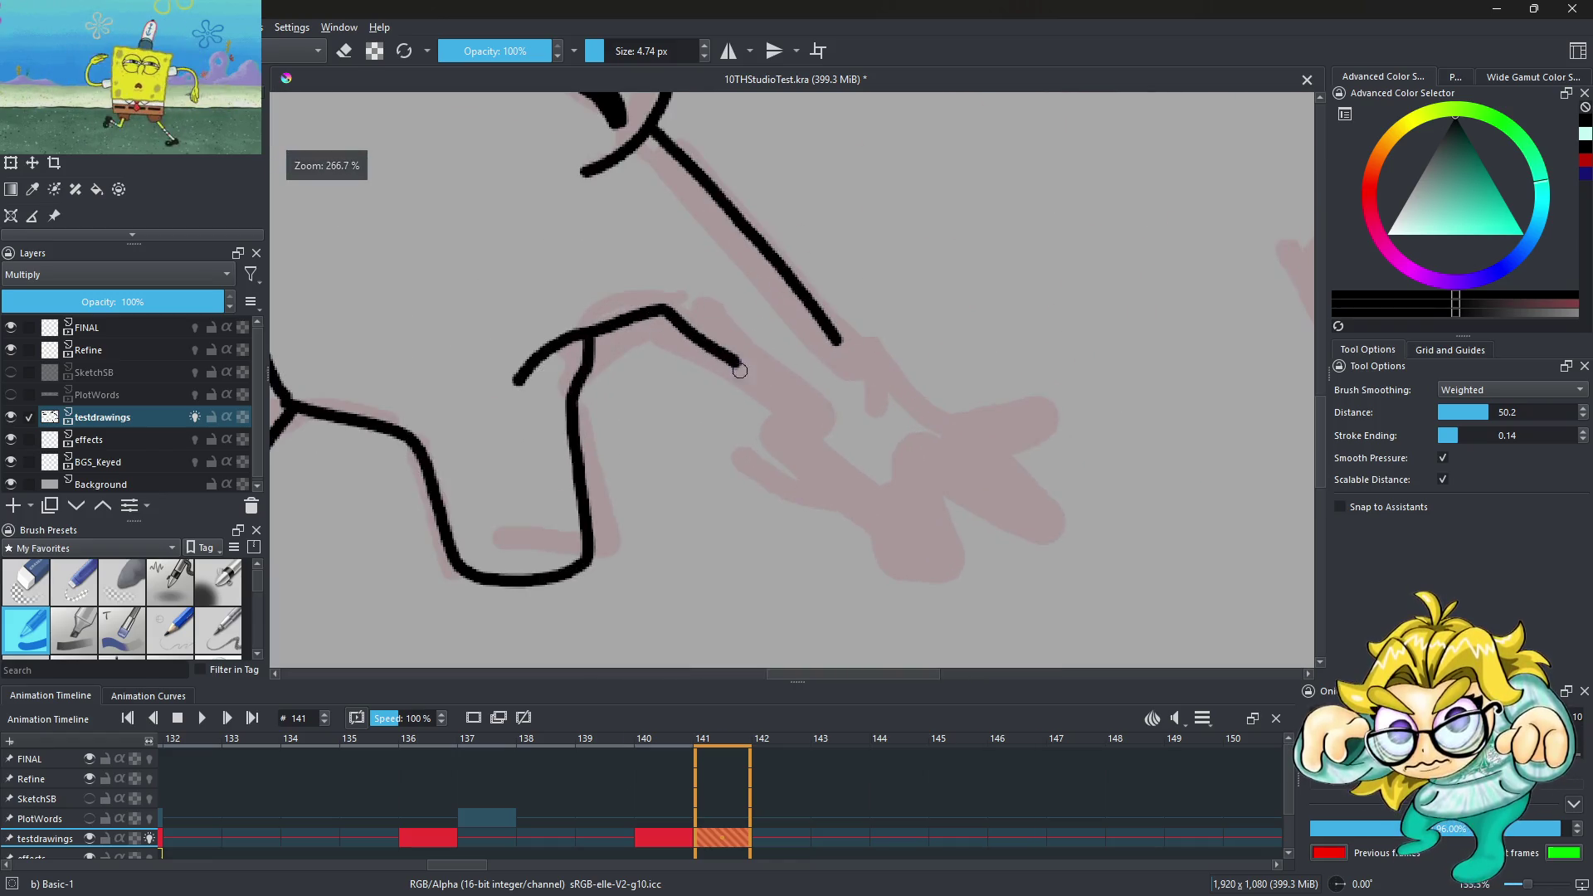
pyautogui.moveTo(732, 365)
pyautogui.mouseDown()
pyautogui.moveTo(818, 455)
pyautogui.moveTo(798, 535)
pyautogui.moveTo(841, 563)
pyautogui.moveTo(969, 585)
pyautogui.moveTo(927, 508)
pyautogui.moveTo(1044, 512)
pyautogui.mouseUp()
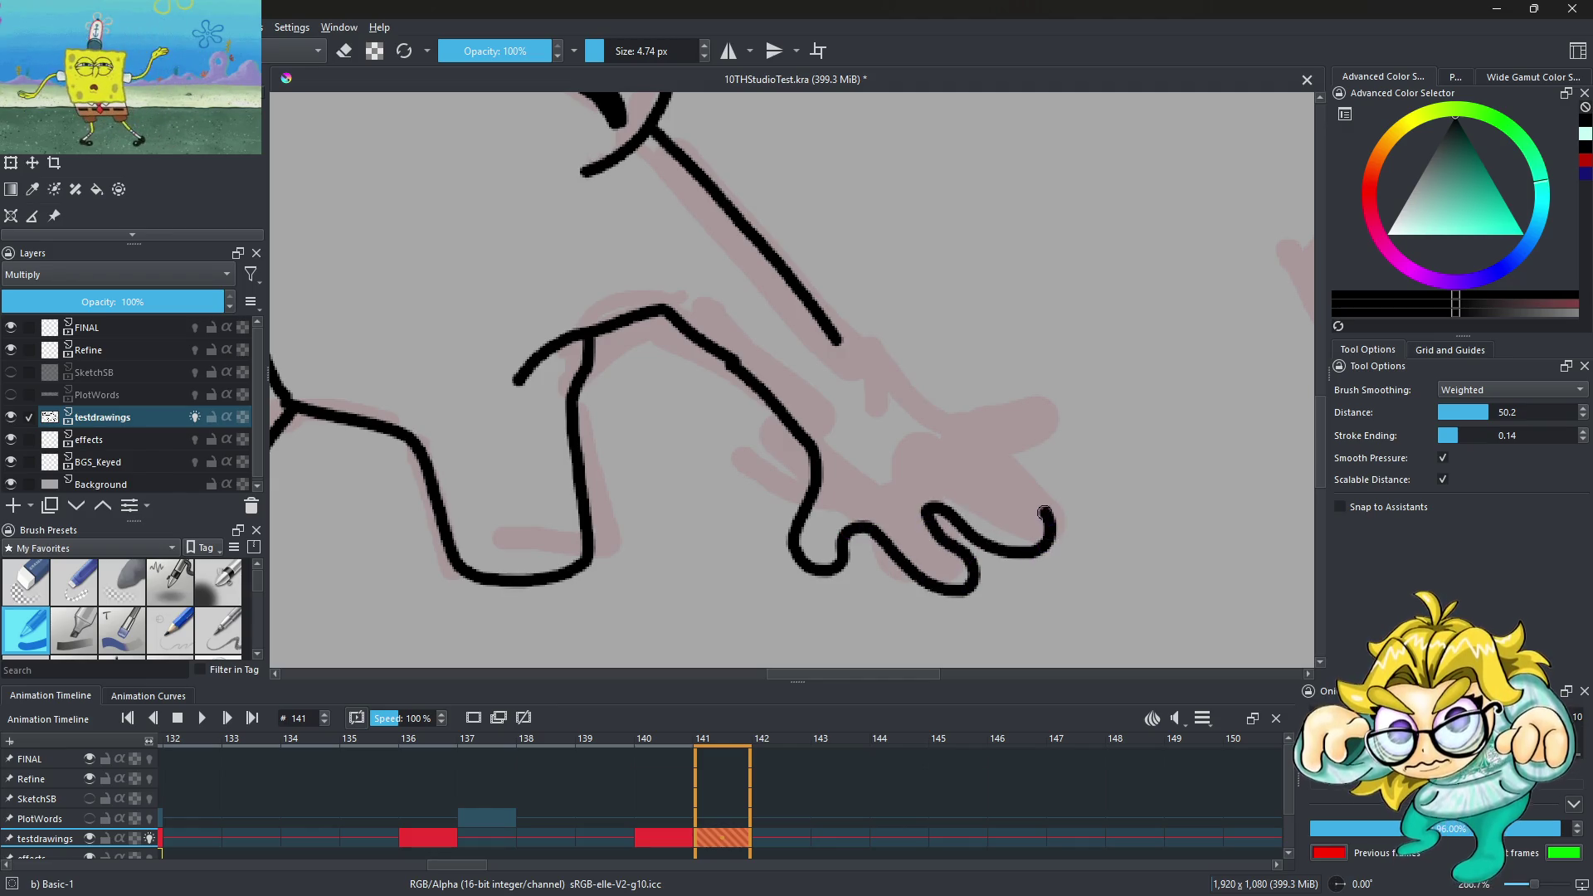
pyautogui.moveTo(966, 459)
pyautogui.mouseDown()
pyautogui.moveTo(1058, 398)
pyautogui.moveTo(942, 383)
pyautogui.moveTo(929, 344)
pyautogui.moveTo(842, 336)
pyautogui.mouseUp()
pyautogui.scroll(-4, 842, 336)
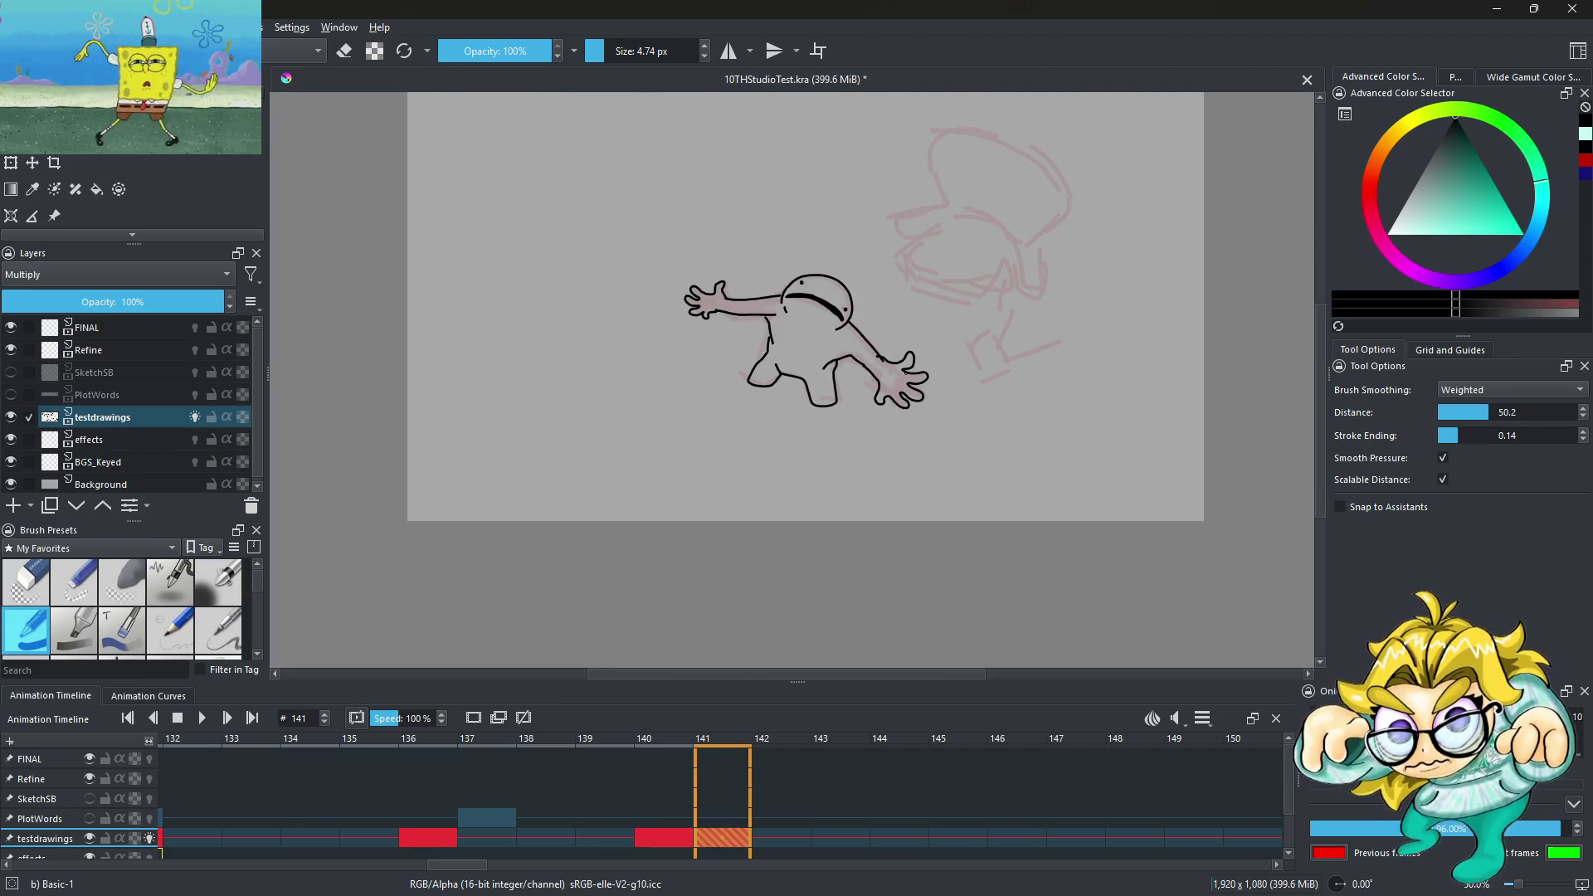
pyautogui.scroll(1, 902, 373)
pyautogui.scroll(2, 902, 372)
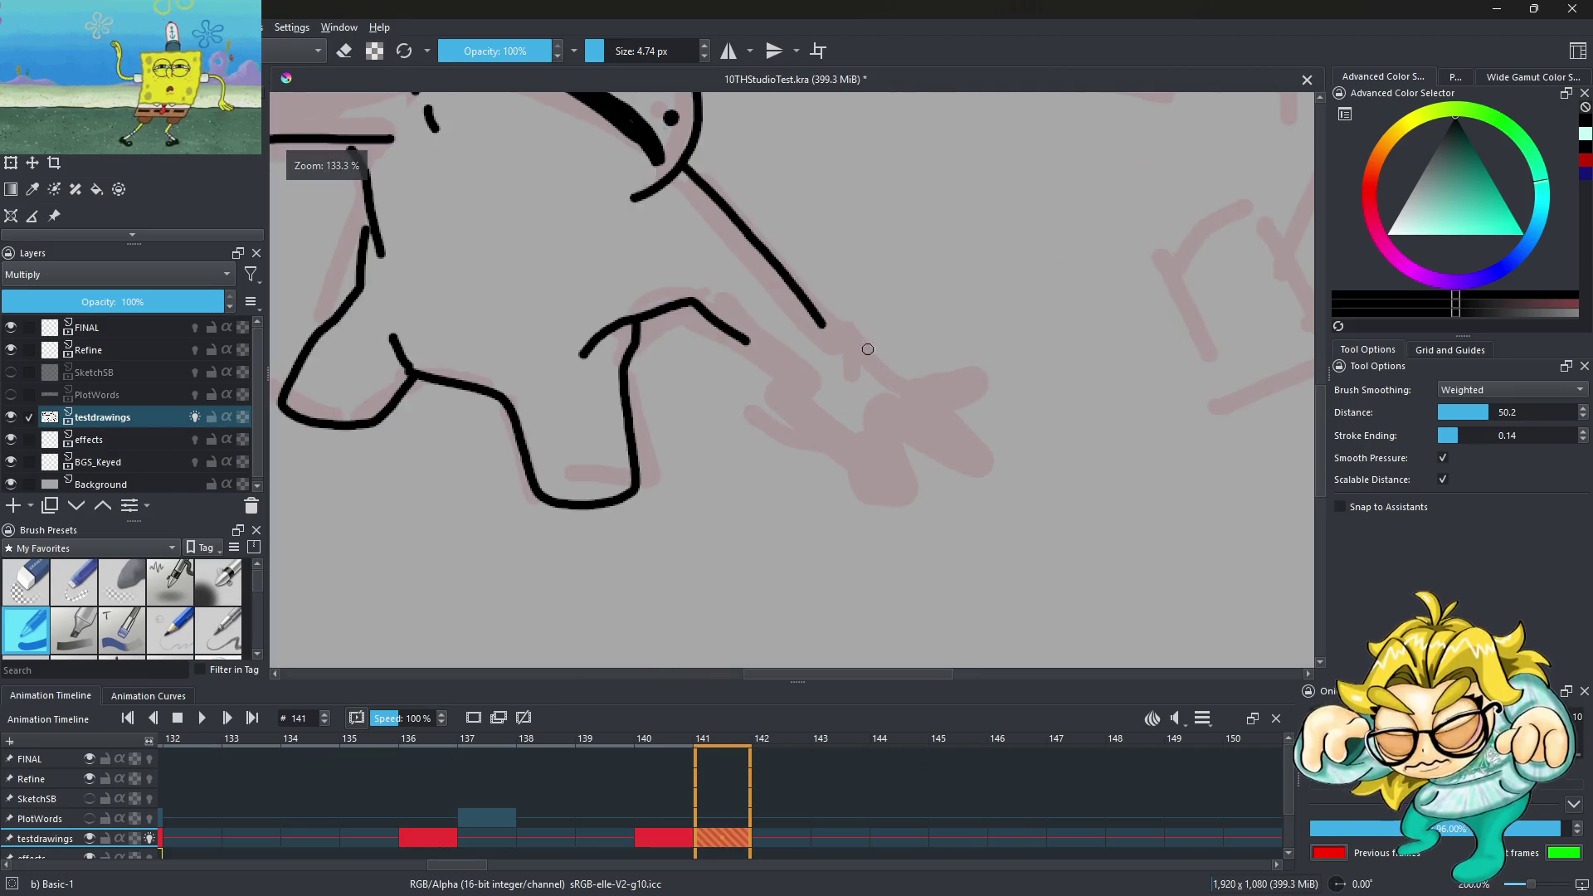
pyautogui.moveTo(819, 325)
pyautogui.mouseDown()
pyautogui.moveTo(872, 349)
pyautogui.moveTo(860, 327)
pyautogui.moveTo(1007, 355)
pyautogui.moveTo(921, 405)
pyautogui.moveTo(971, 448)
pyautogui.moveTo(1077, 484)
pyautogui.moveTo(1006, 524)
pyautogui.mouseUp()
pyautogui.scroll(2, 856, 317)
# Sketch the curled, hooked fingers of the right hand, undoing misdrawn finger strokes
pyautogui.moveTo(892, 502)
pyautogui.mouseDown()
pyautogui.moveTo(958, 524)
pyautogui.moveTo(1000, 593)
pyautogui.moveTo(891, 571)
pyautogui.moveTo(904, 652)
pyautogui.moveTo(872, 555)
pyautogui.mouseUp()
pyautogui.moveTo(740, 523)
pyautogui.mouseDown()
pyautogui.moveTo(789, 573)
pyautogui.moveTo(821, 539)
pyautogui.moveTo(888, 556)
pyautogui.mouseUp()
pyautogui.hotkey('ctrl', 'z')
pyautogui.hotkey('ctrl', 'z')
pyautogui.hotkey('ctrl', 'z')
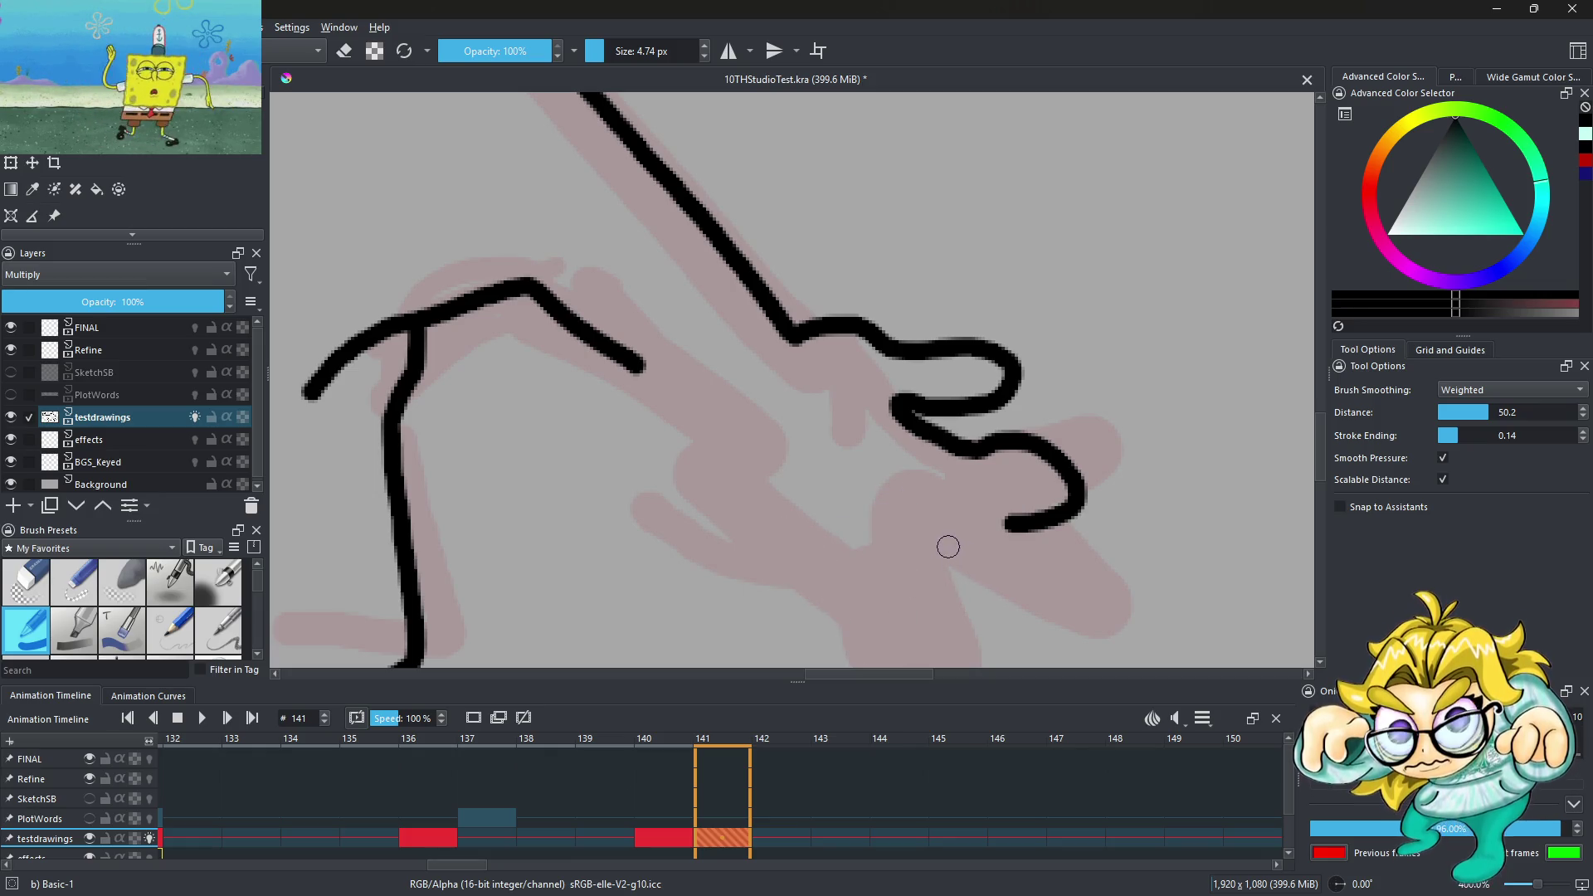
pyautogui.moveTo(887, 473)
pyautogui.mouseDown()
pyautogui.moveTo(1008, 523)
pyautogui.moveTo(930, 585)
pyautogui.moveTo(879, 523)
pyautogui.mouseUp()
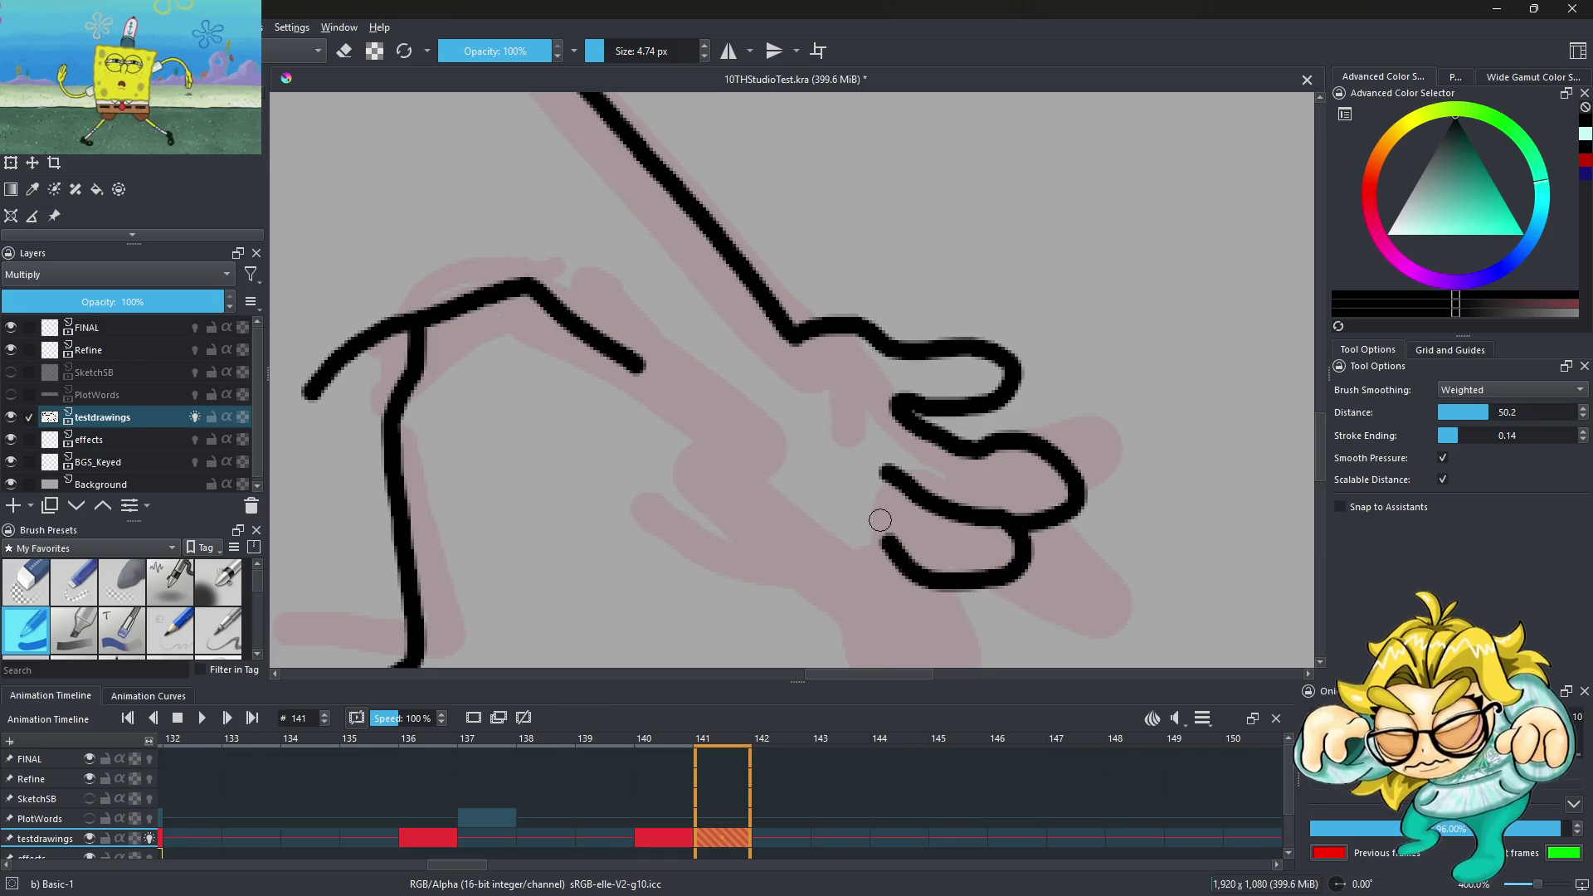
pyautogui.hotkey('ctrl', 'z')
pyautogui.moveTo(929, 585)
pyautogui.mouseDown()
pyautogui.moveTo(905, 514)
pyautogui.moveTo(1008, 548)
pyautogui.moveTo(879, 531)
pyautogui.moveTo(840, 502)
pyautogui.mouseUp()
pyautogui.moveTo(815, 558); pyautogui.dragTo(871, 539)
pyautogui.moveTo(763, 516); pyautogui.dragTo(788, 581)
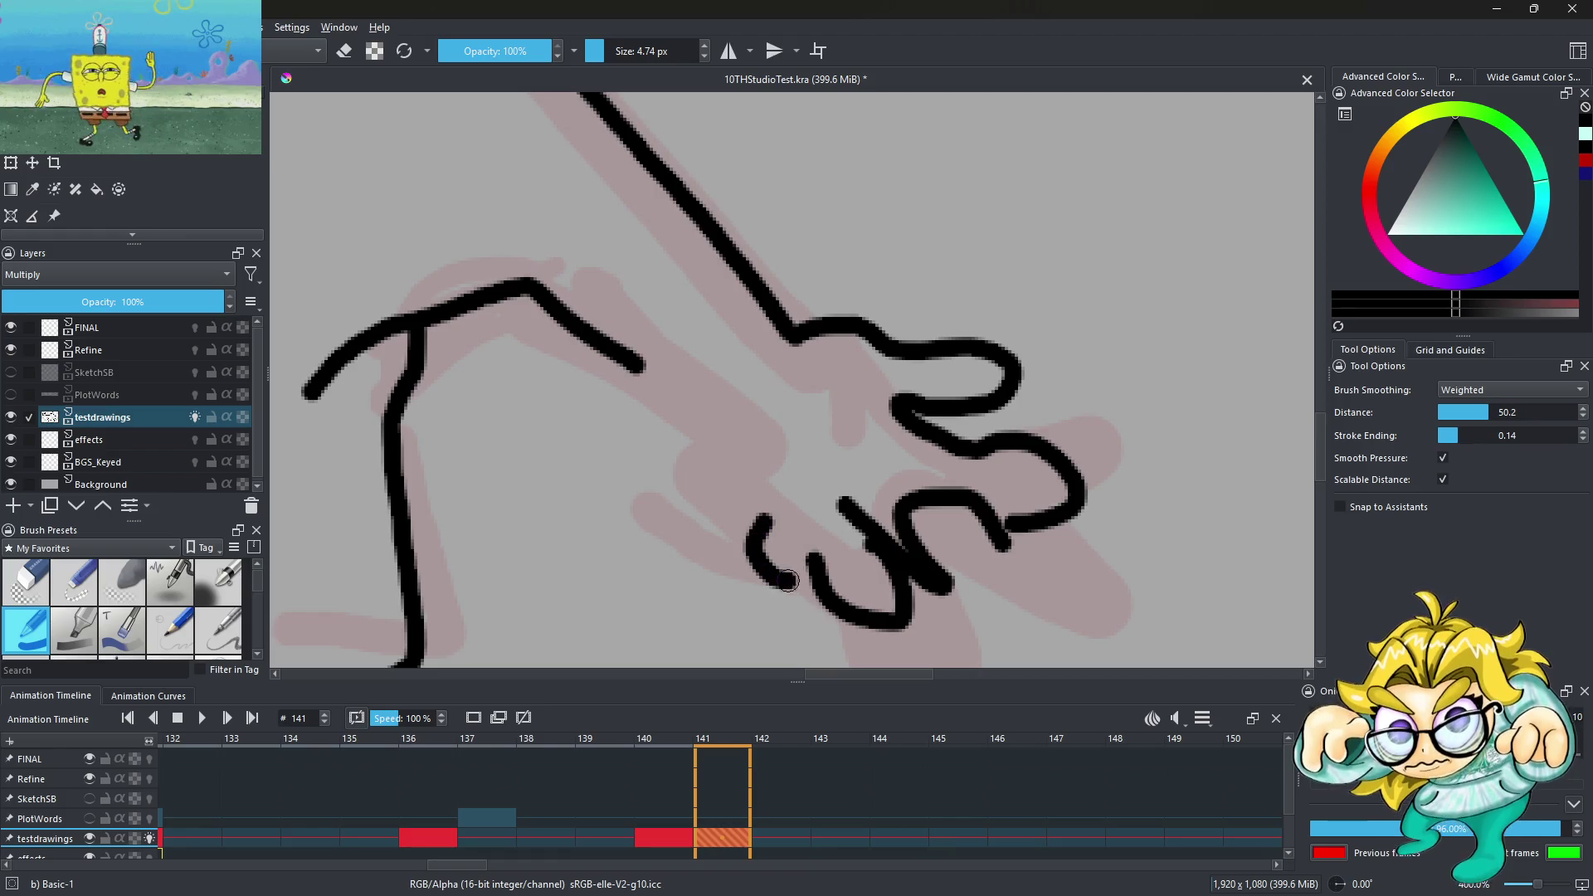
pyautogui.hotkey('ctrl', 'z')
pyautogui.moveTo(959, 593); pyautogui.dragTo(1010, 575)
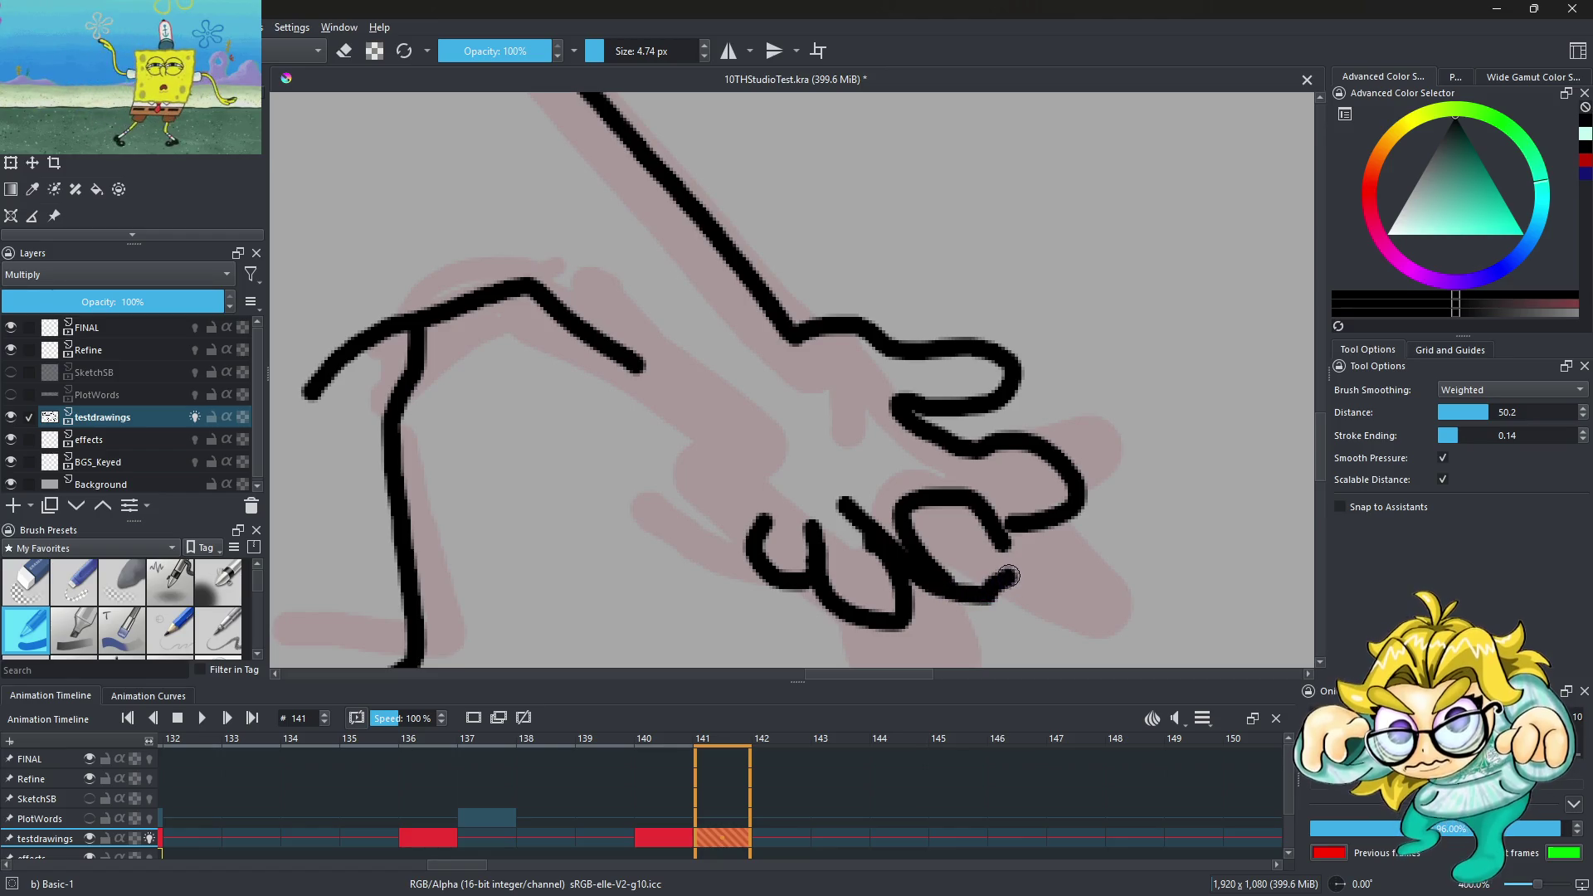
pyautogui.moveTo(768, 524)
pyautogui.mouseDown()
pyautogui.moveTo(714, 477)
pyautogui.moveTo(678, 394)
pyautogui.mouseUp()
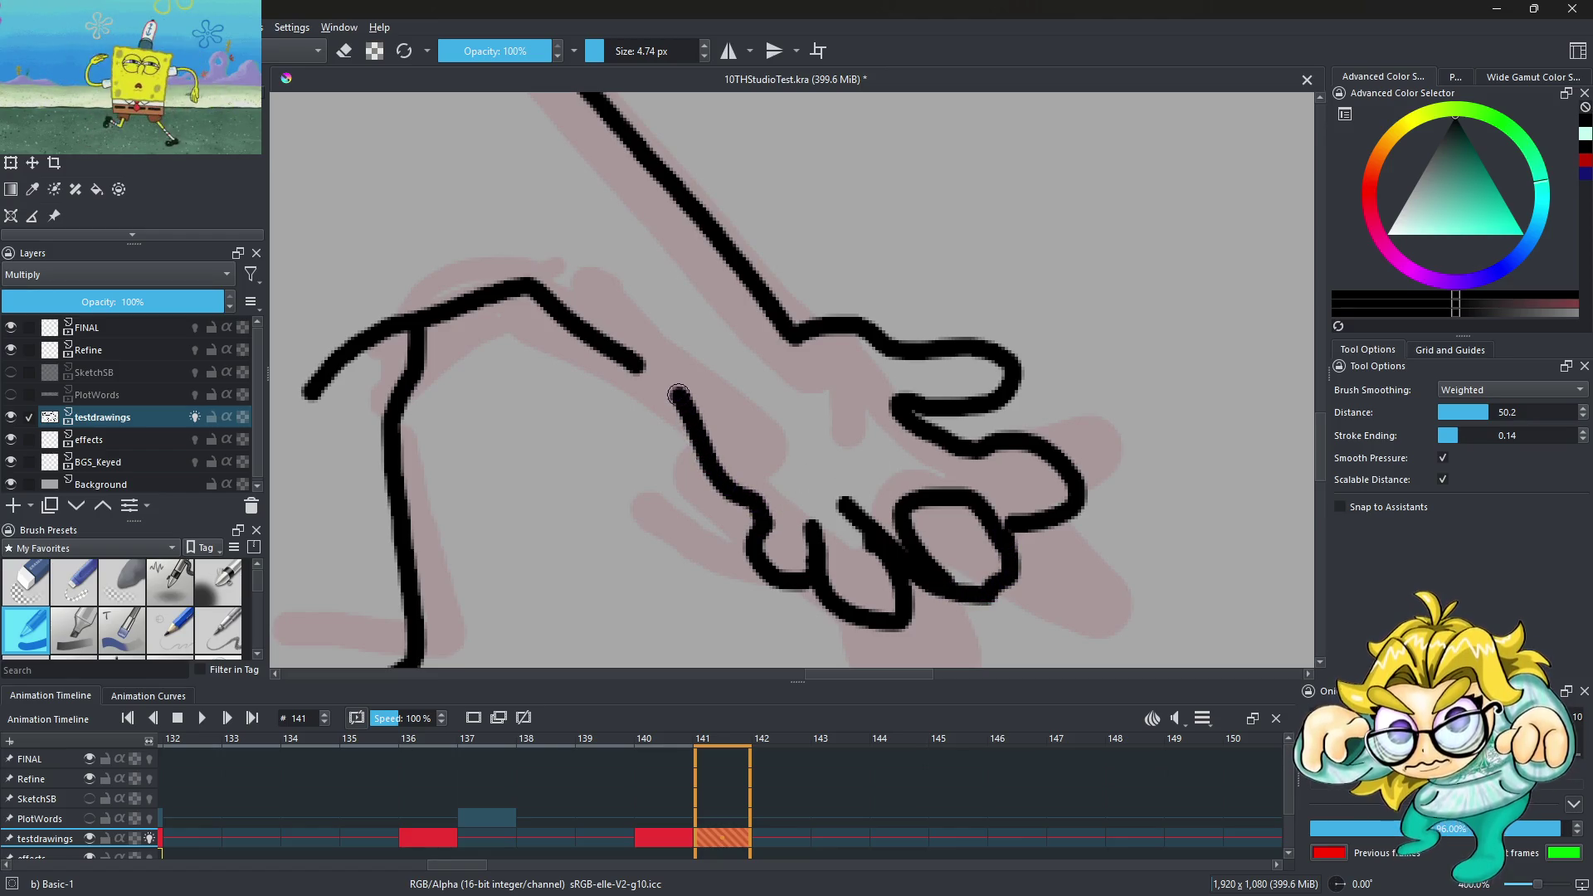
pyautogui.scroll(-5, 714, 368)
pyautogui.scroll(-3, 868, 341)
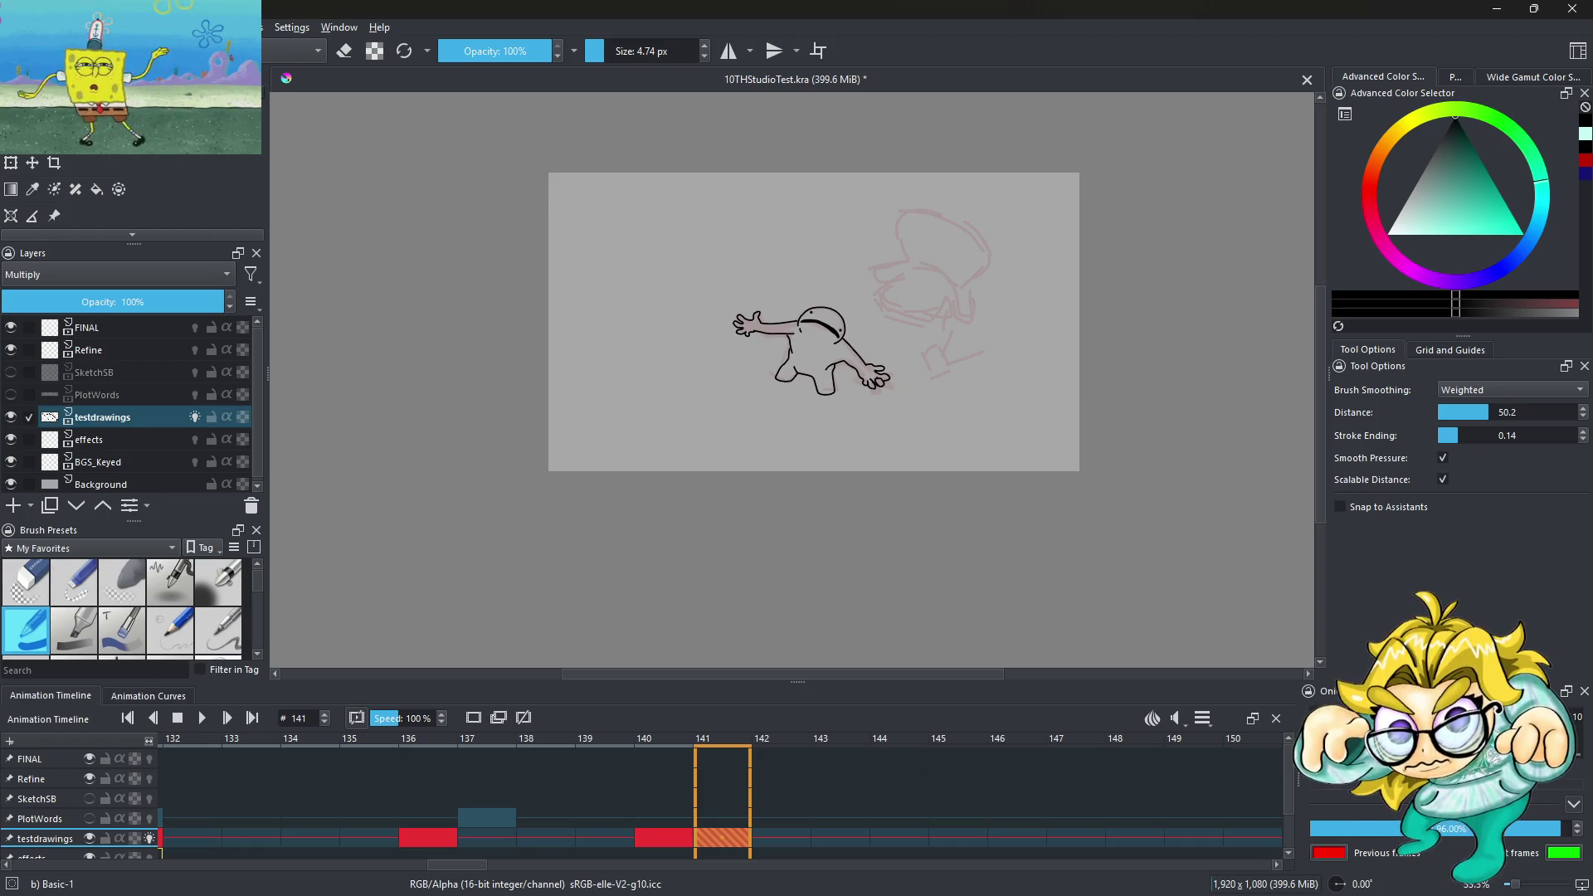
# Erase part of the thumb outline and the thick blob on the finger loop
pyautogui.scroll(3, 863, 377)
pyautogui.scroll(3, 863, 378)
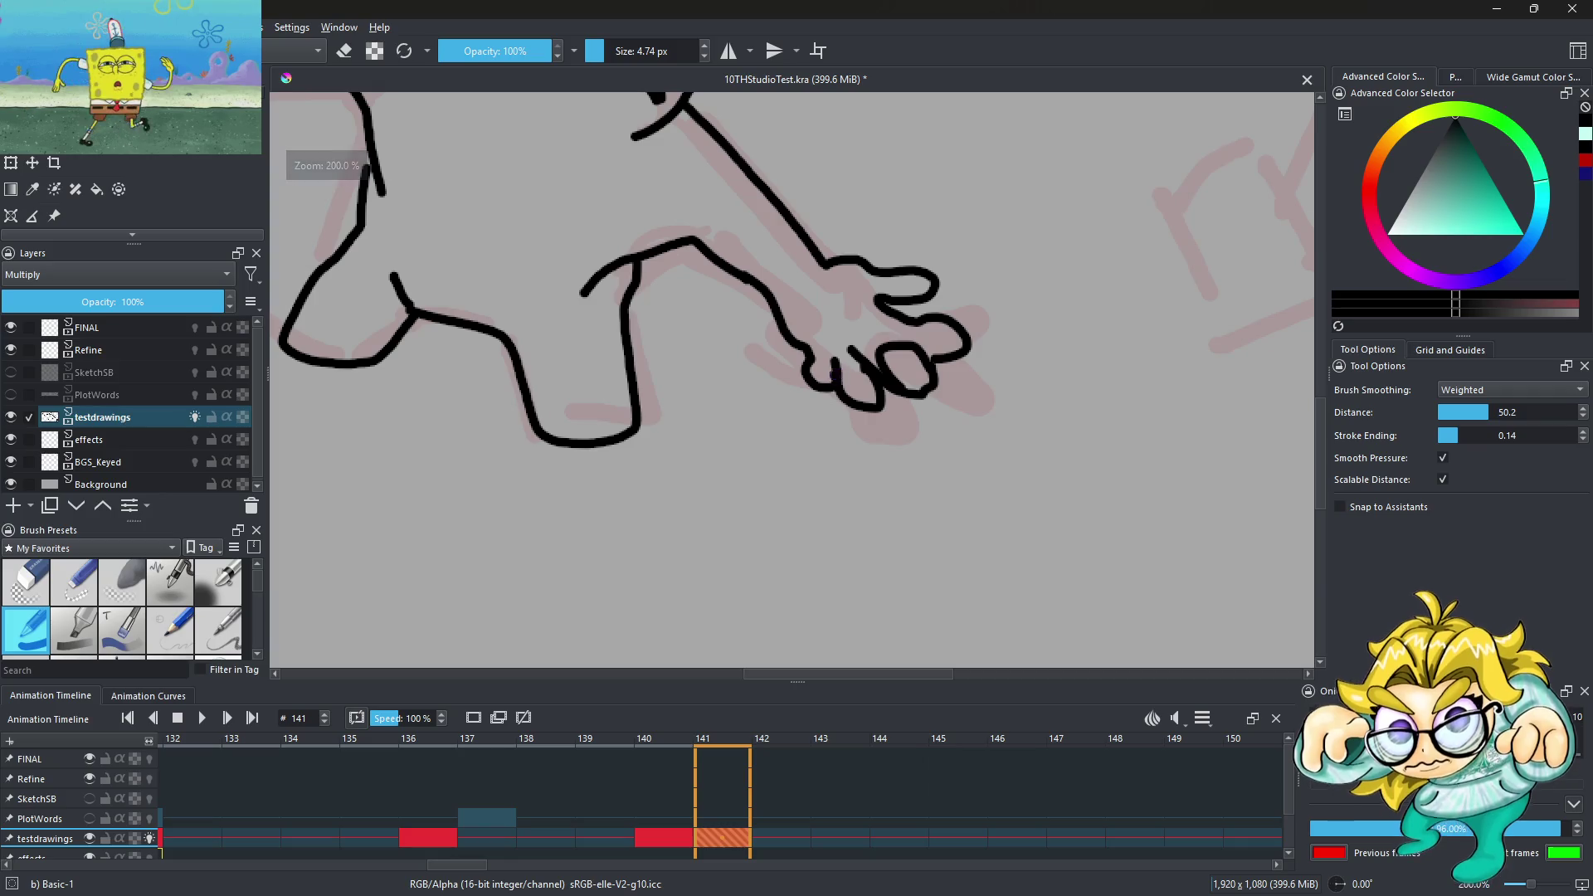
pyautogui.scroll(3, 863, 378)
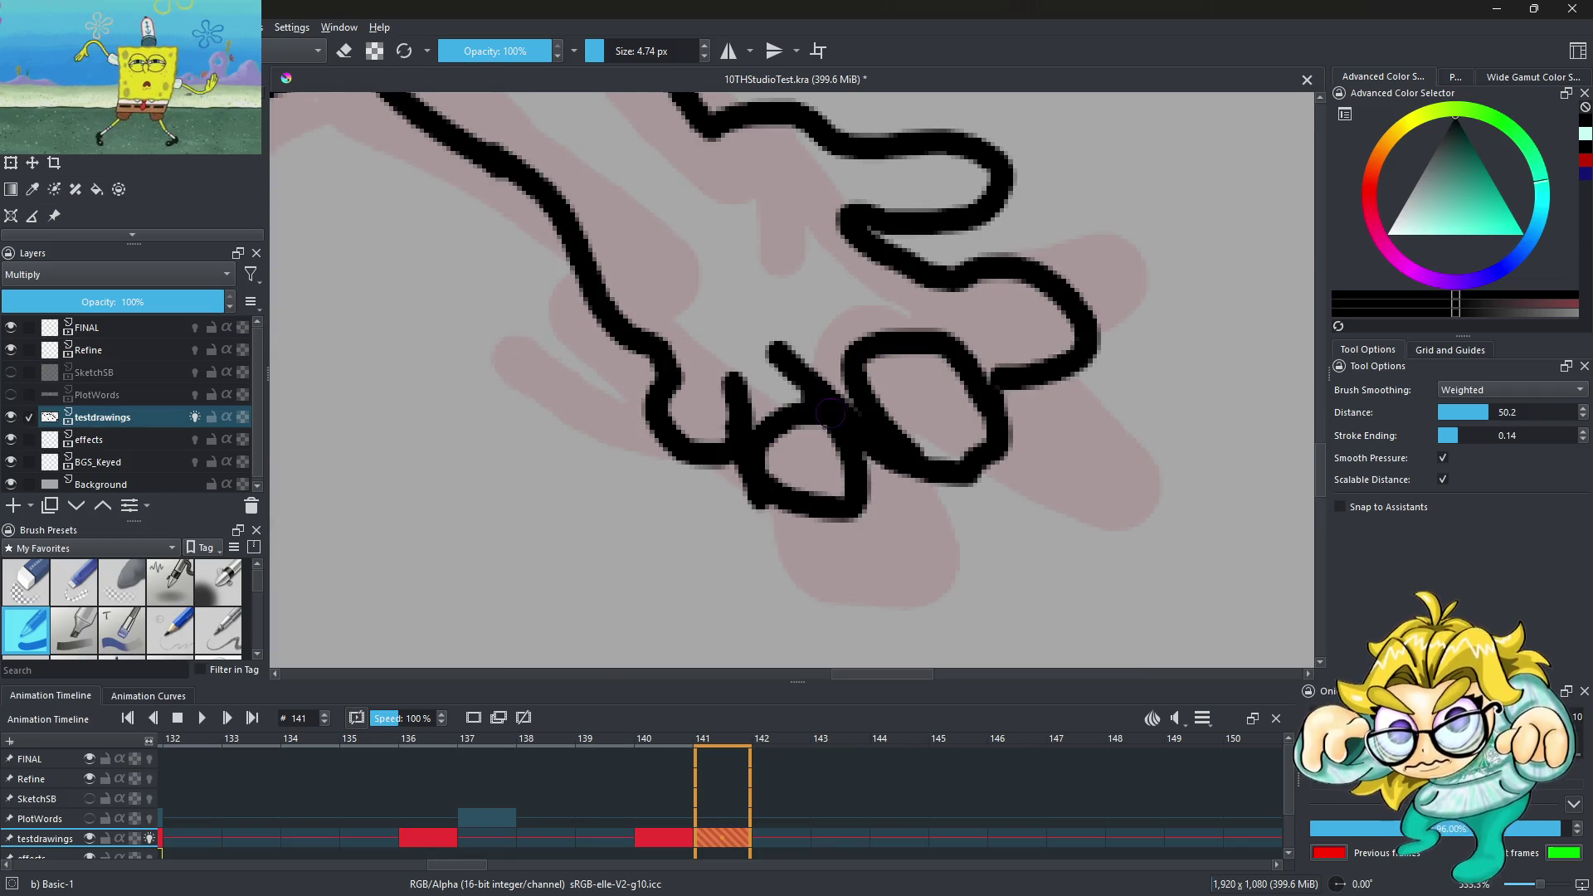
pyautogui.scroll(-3, 670, 363)
pyautogui.scroll(-3, 842, 398)
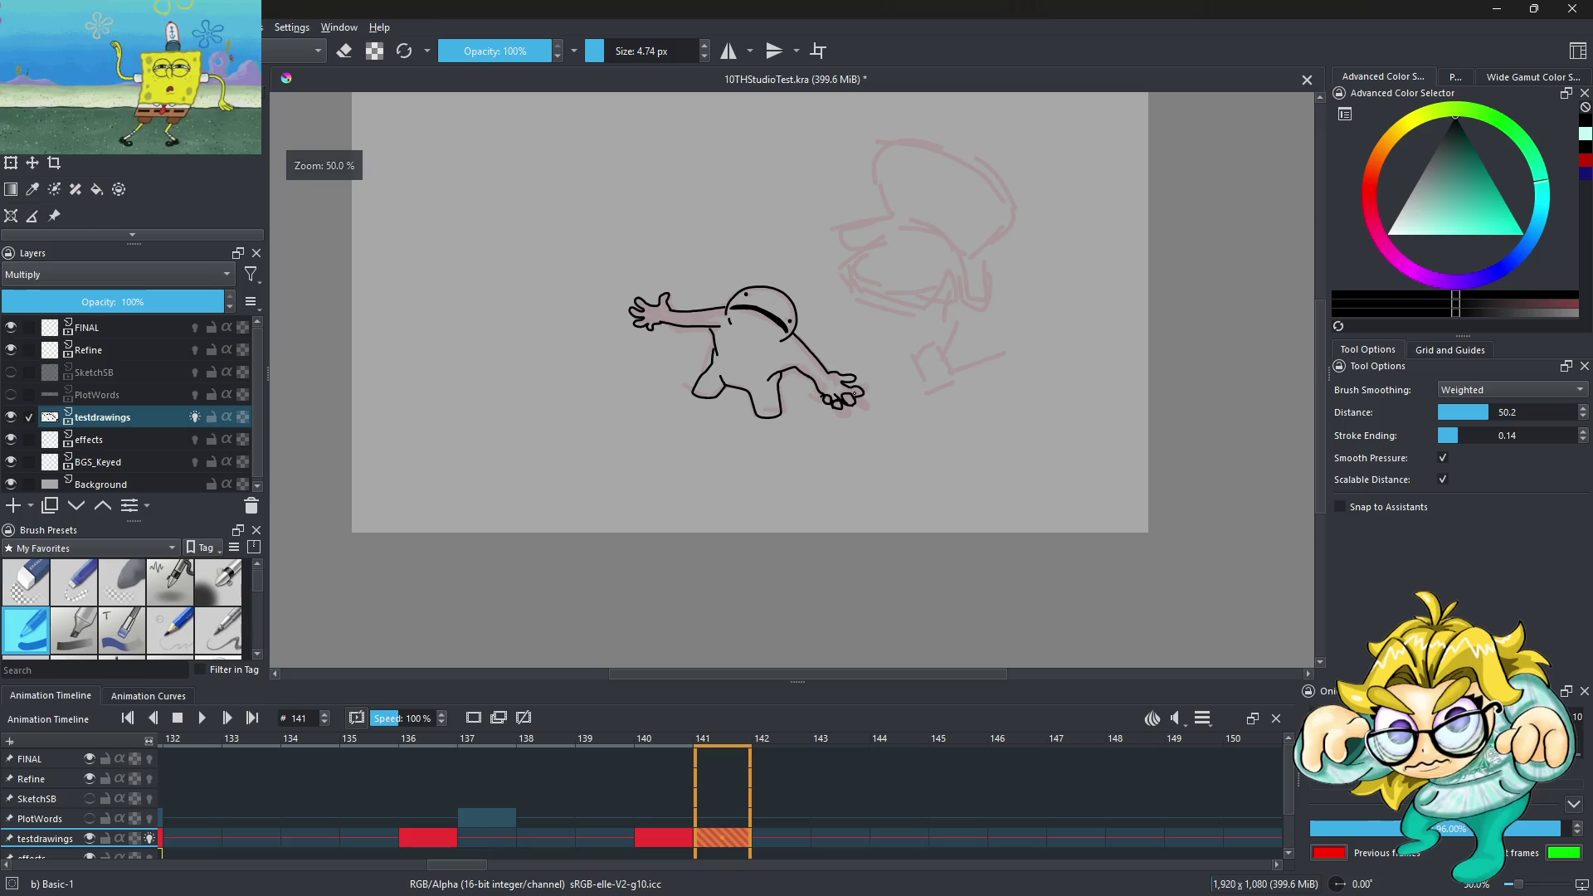
pyautogui.scroll(3, 850, 399)
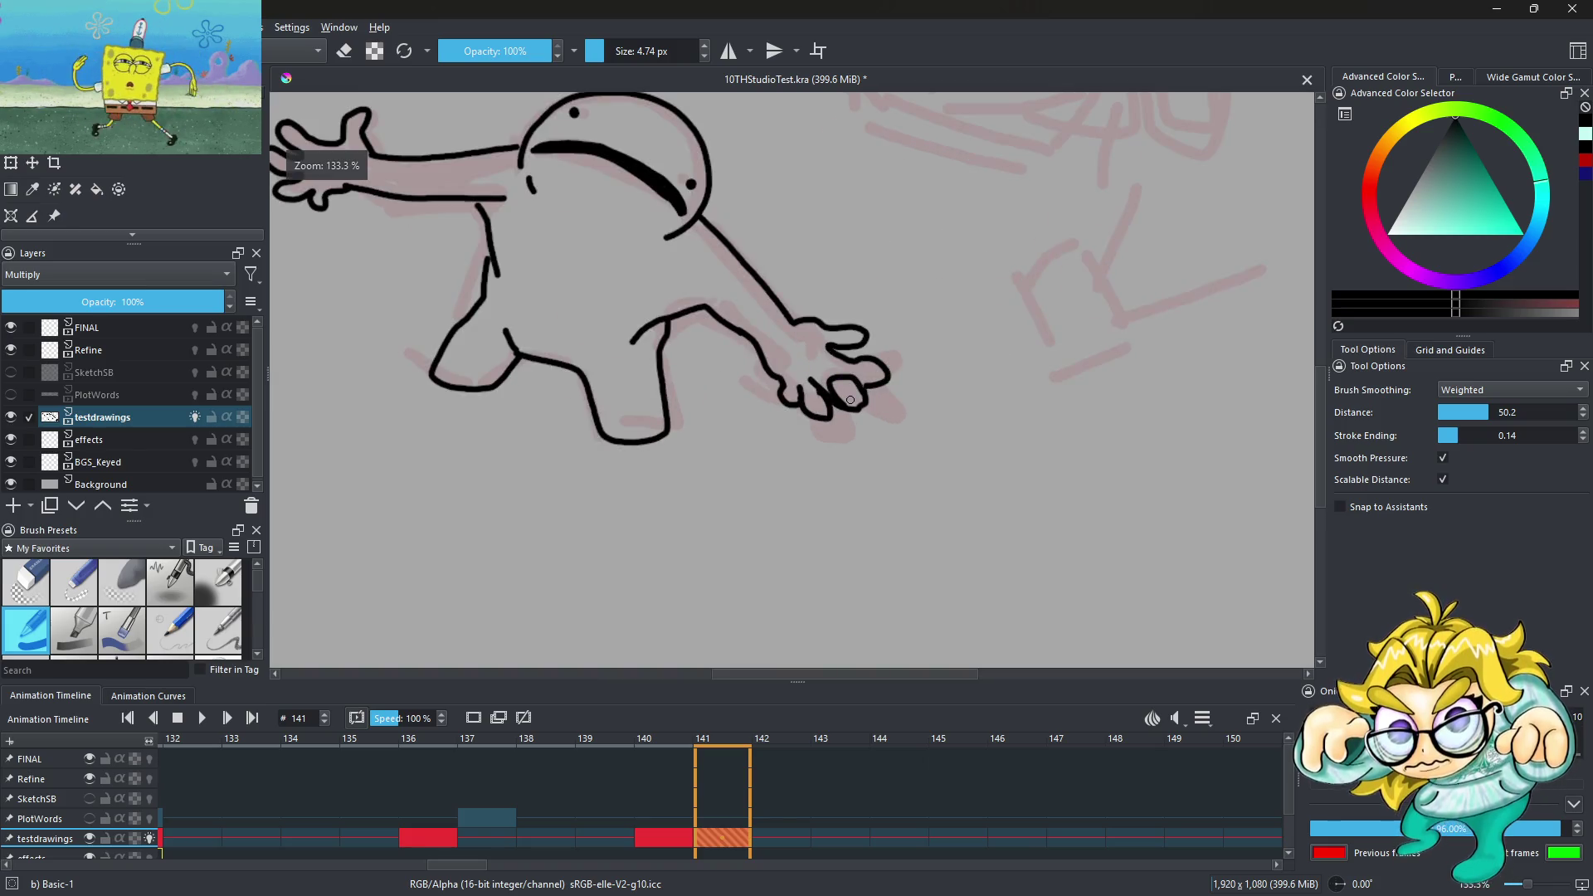
pyautogui.click(345, 51)
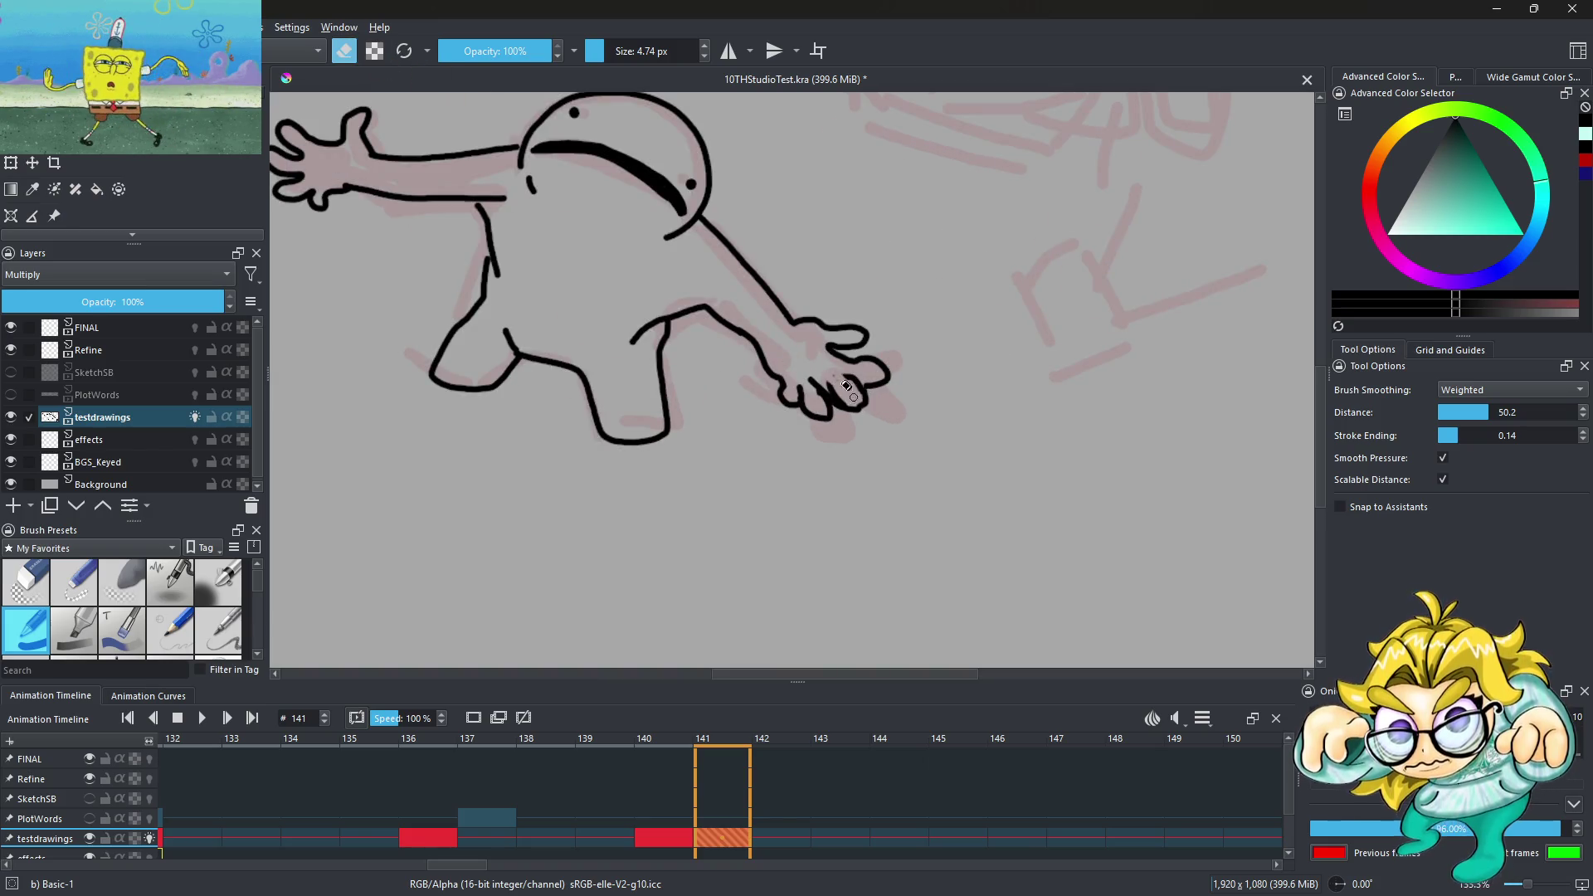
pyautogui.scroll(-3, 872, 390)
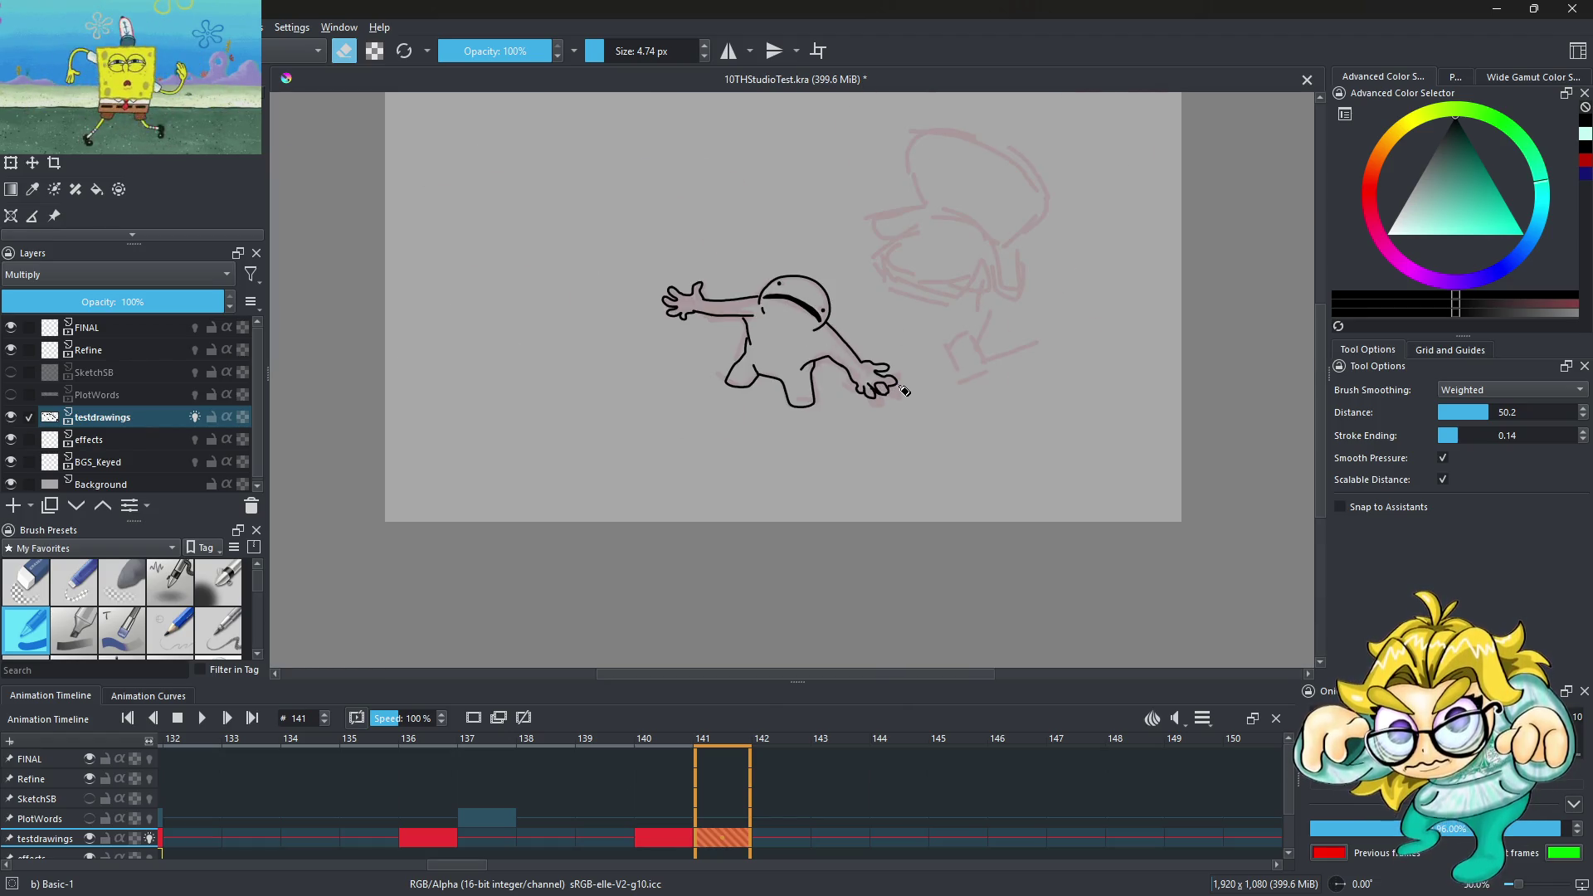
pyautogui.scroll(3, 905, 390)
pyautogui.scroll(3, 905, 390)
pyautogui.moveTo(829, 390)
pyautogui.mouseDown()
pyautogui.moveTo(833, 481)
pyautogui.moveTo(748, 458)
pyautogui.moveTo(855, 497)
pyautogui.mouseUp()
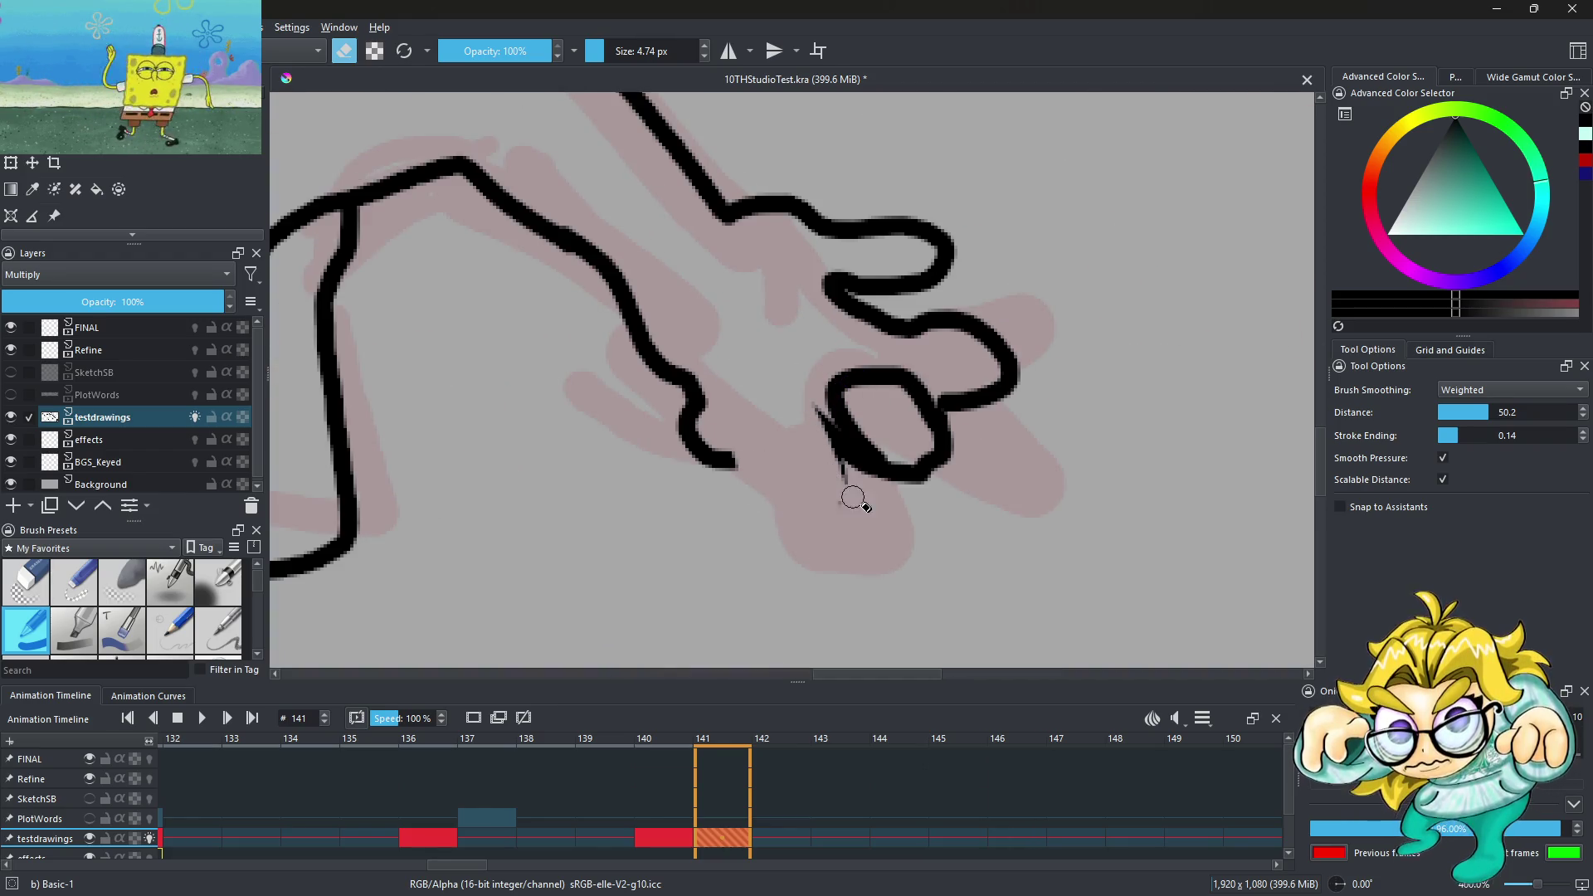
pyautogui.moveTo(809, 392)
pyautogui.mouseDown()
pyautogui.moveTo(846, 498)
pyautogui.moveTo(880, 486)
pyautogui.mouseUp()
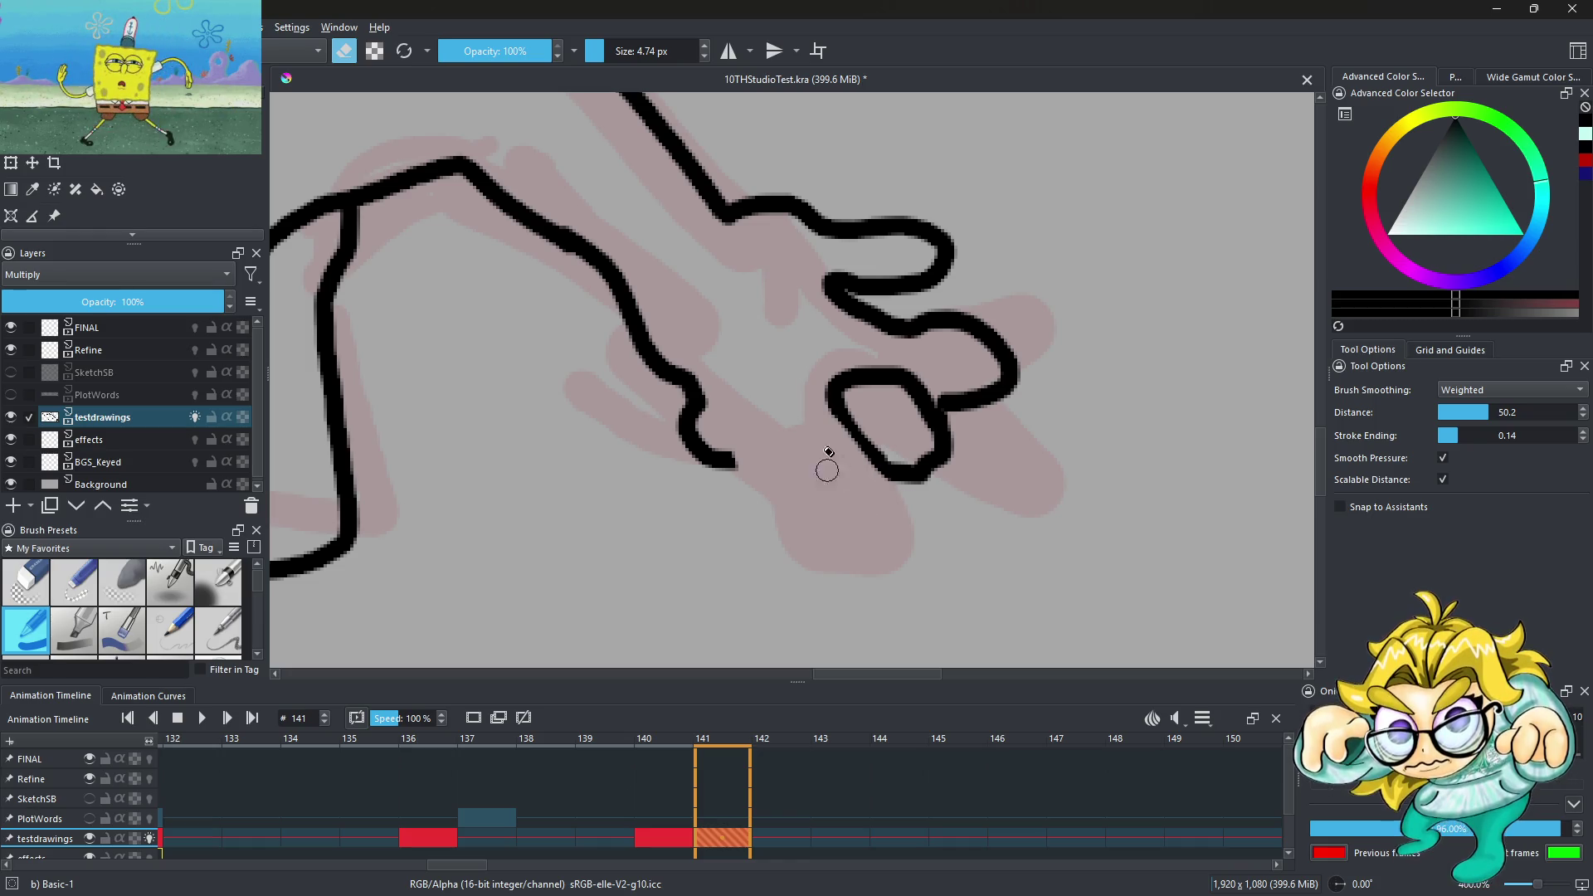
# Redraw cleaner finger loops curling under the hand with the brush, then return to frame 140
pyautogui.press('e')
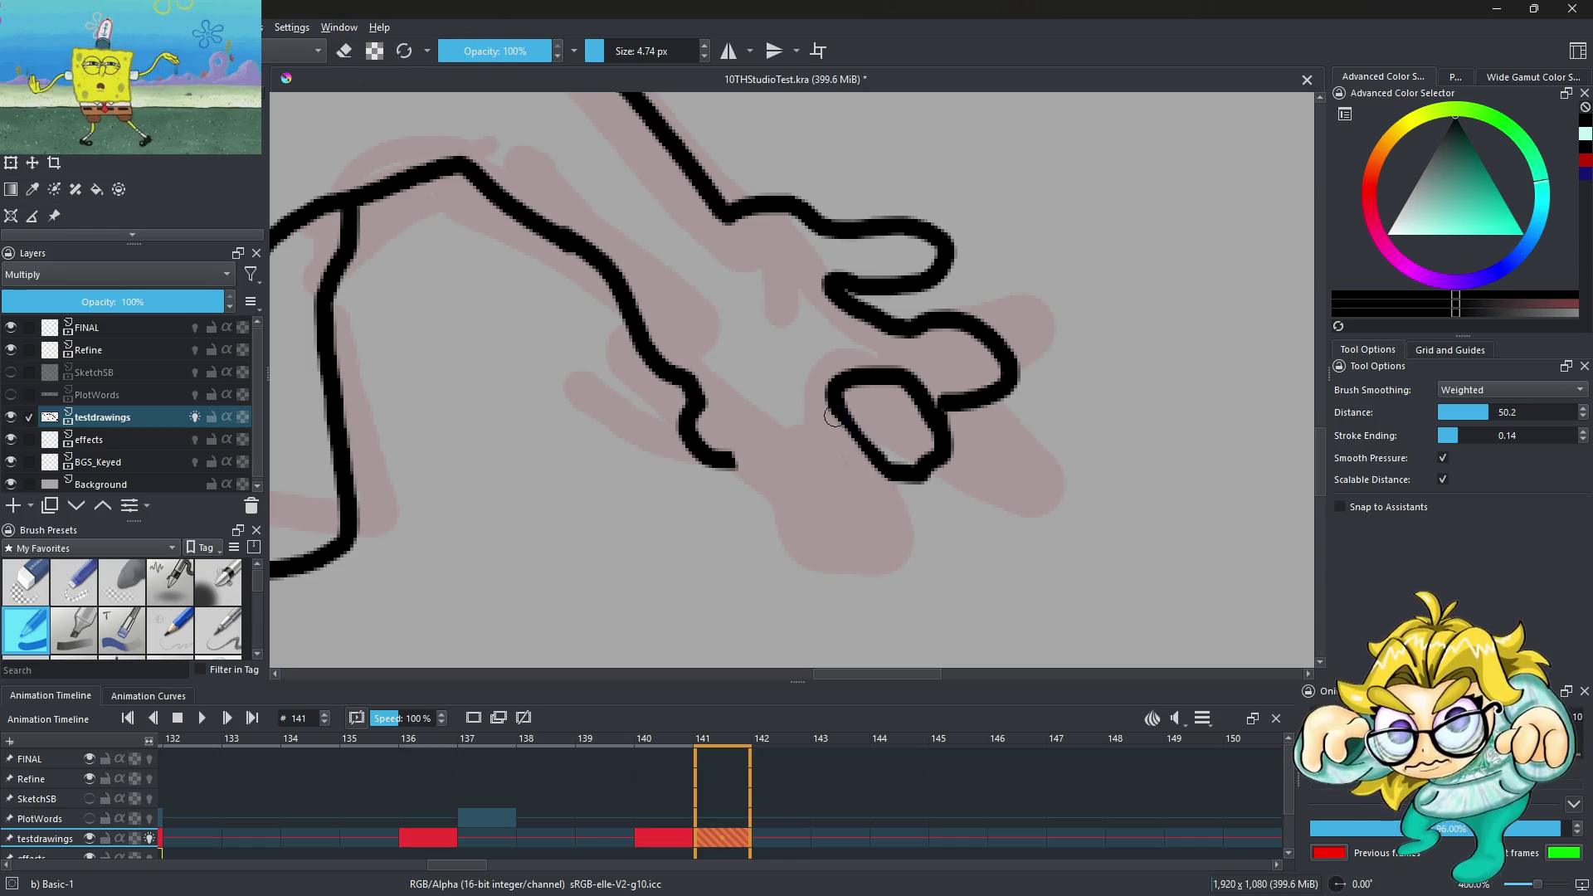
pyautogui.moveTo(795, 456); pyautogui.dragTo(870, 475)
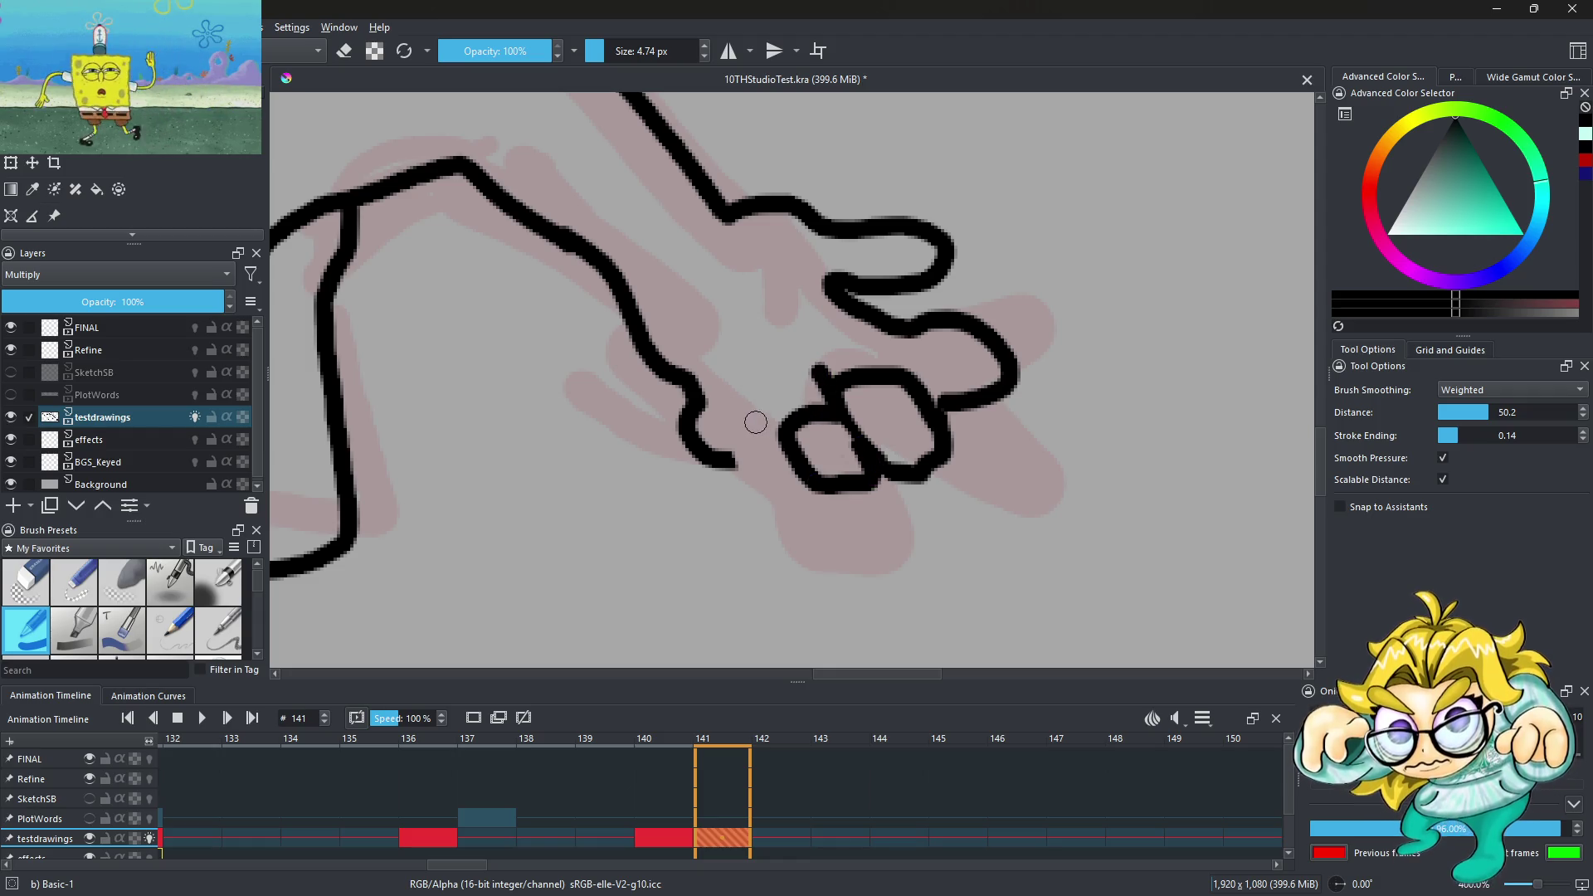
pyautogui.moveTo(684, 406); pyautogui.dragTo(745, 435)
pyautogui.scroll(-3, 803, 408)
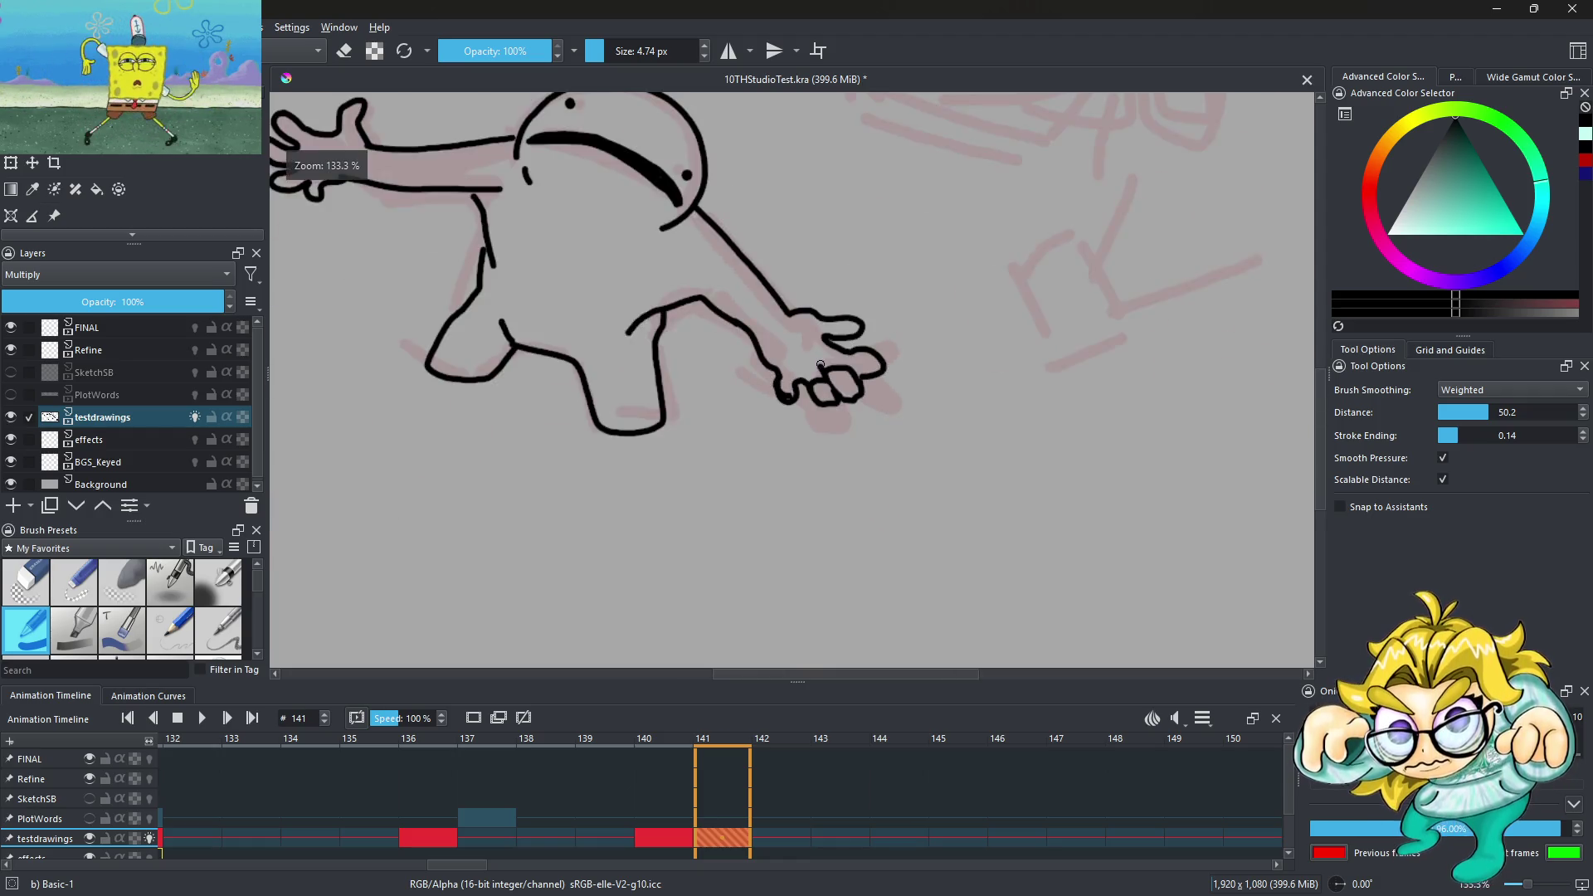
pyautogui.scroll(-3, 809, 390)
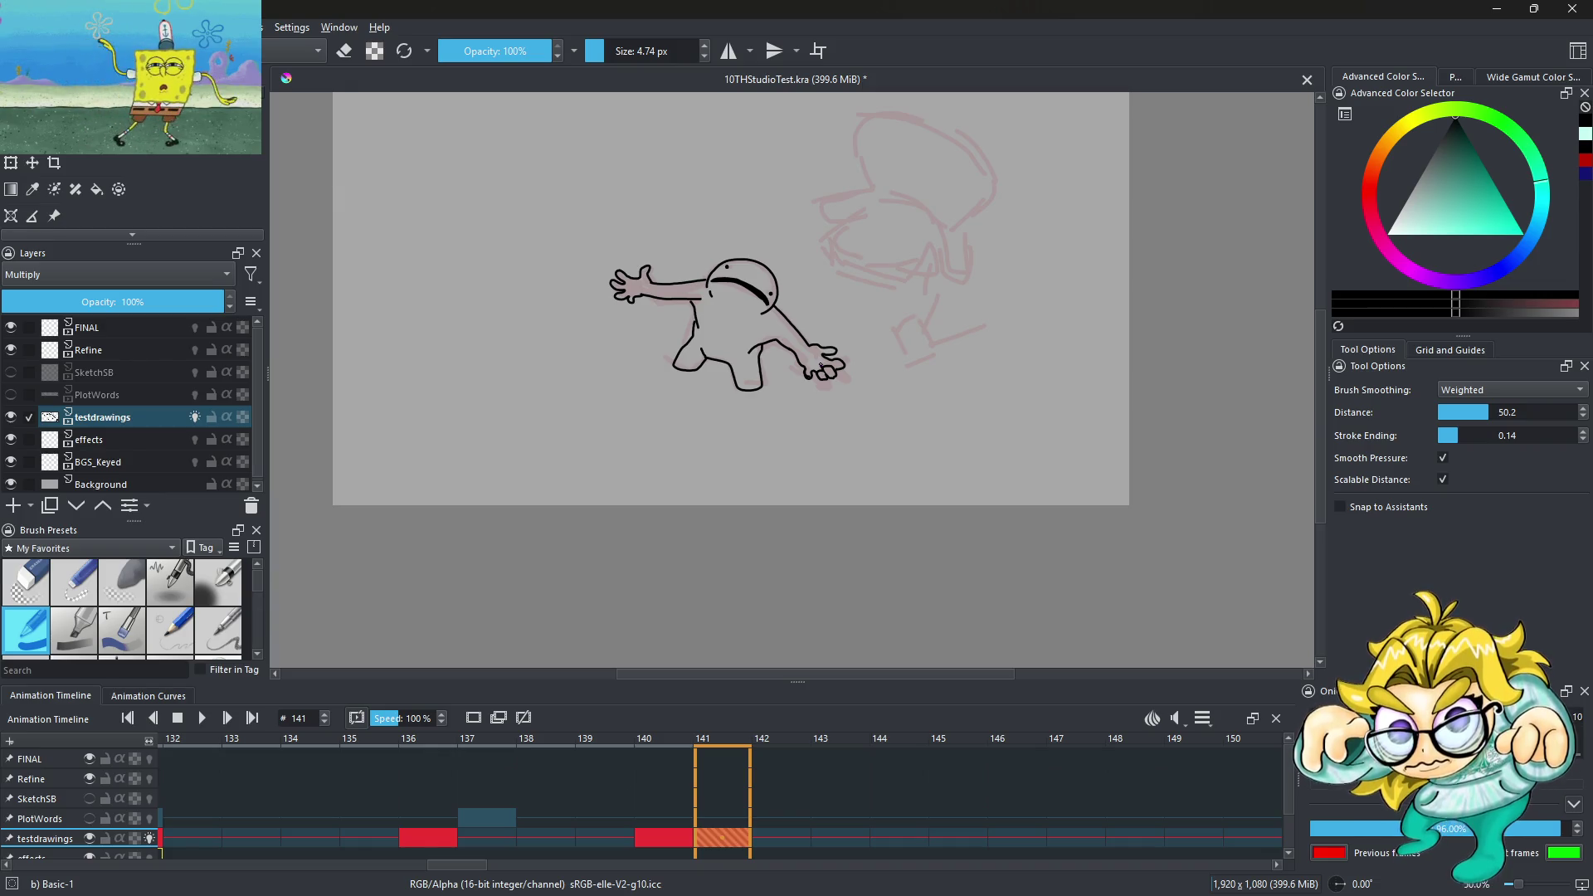
pyautogui.scroll(2, 820, 366)
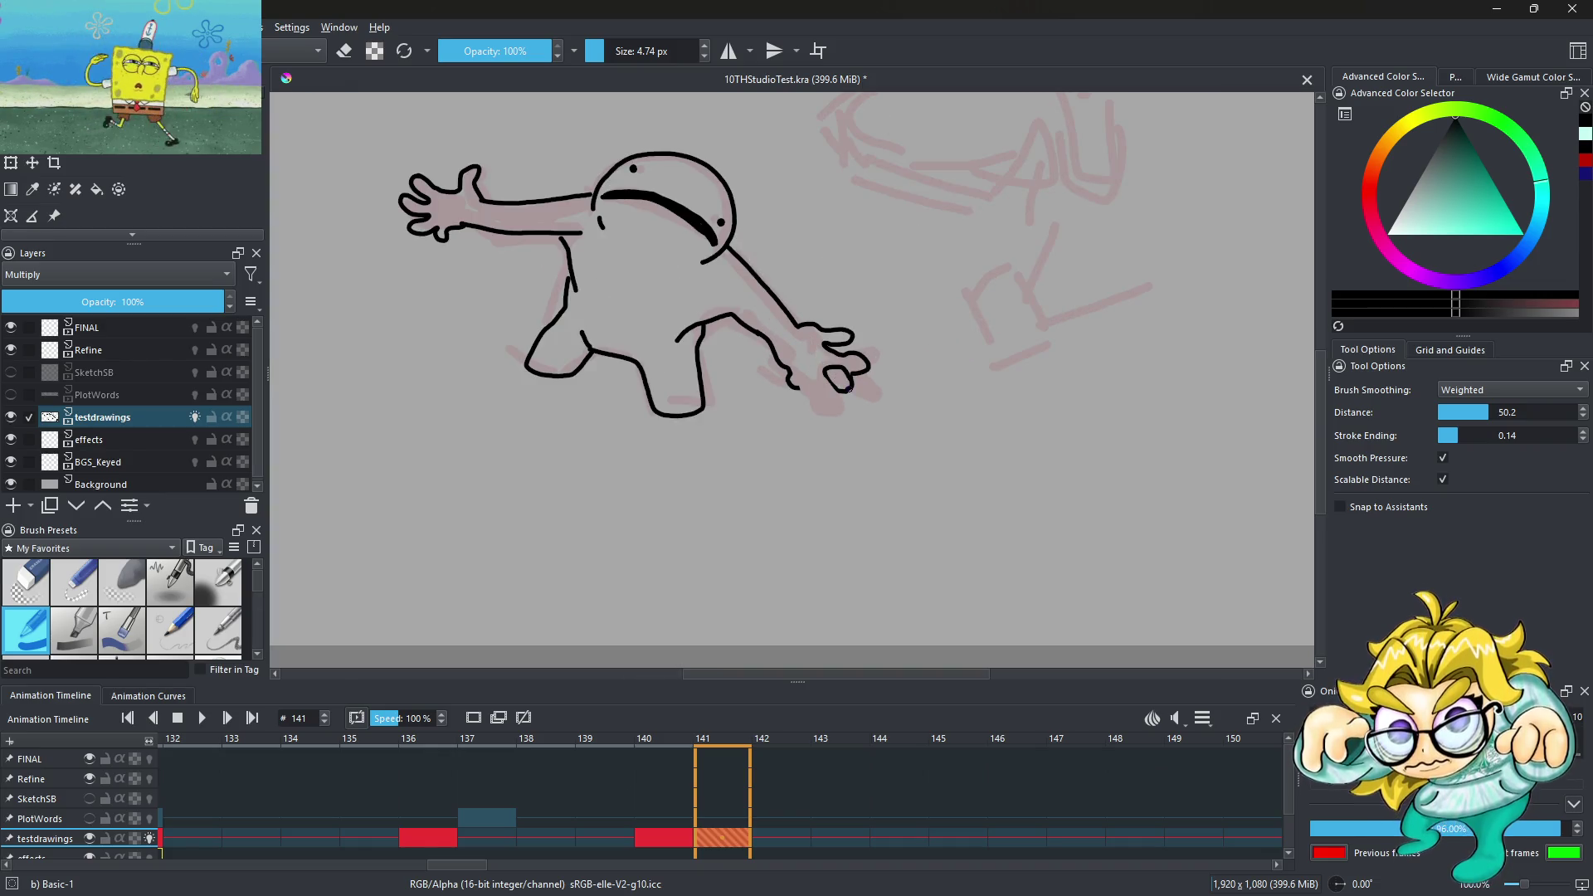
pyautogui.scroll(2, 848, 387)
pyautogui.scroll(2, 703, 403)
pyautogui.moveTo(658, 407)
pyautogui.mouseDown()
pyautogui.moveTo(787, 479)
pyautogui.moveTo(756, 372)
pyautogui.mouseUp()
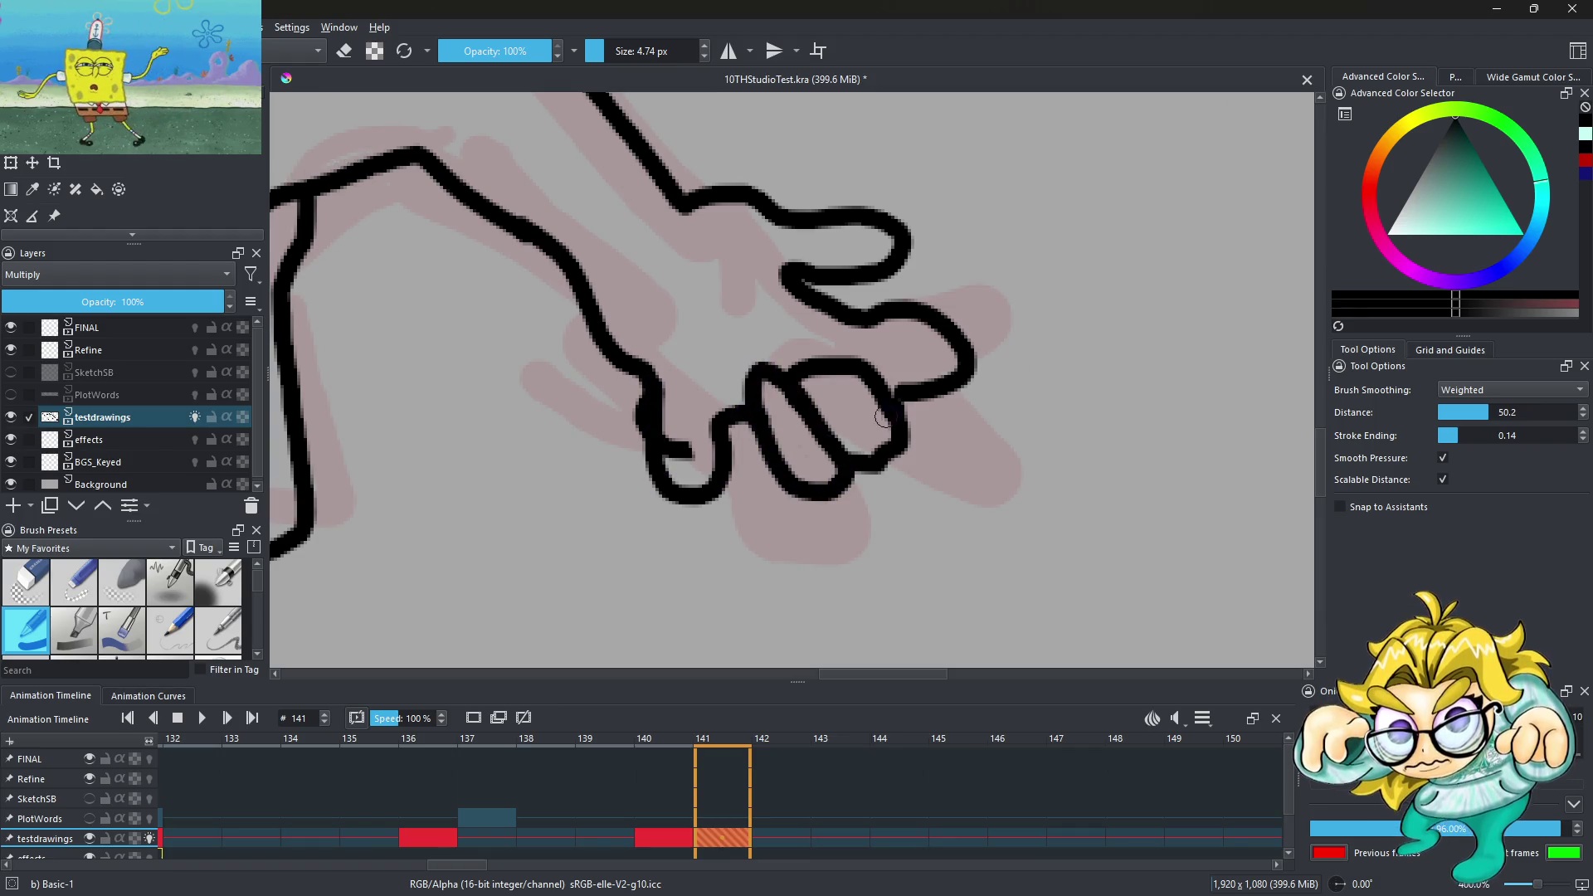
pyautogui.scroll(-4, 883, 417)
pyautogui.scroll(2, 885, 412)
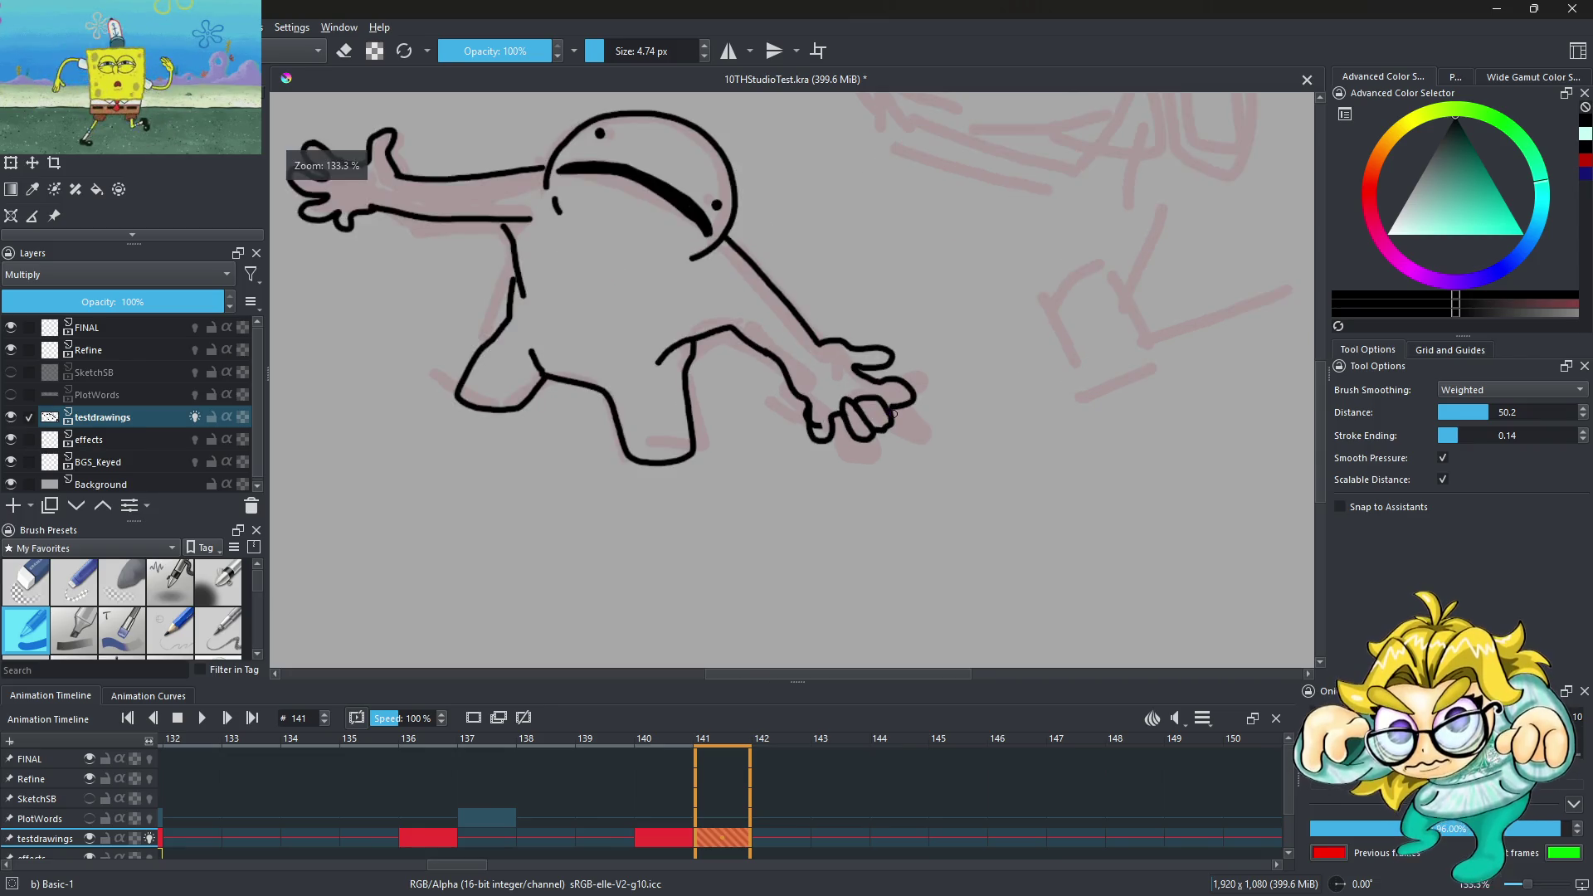
pyautogui.scroll(2, 884, 398)
pyautogui.scroll(-4, 866, 352)
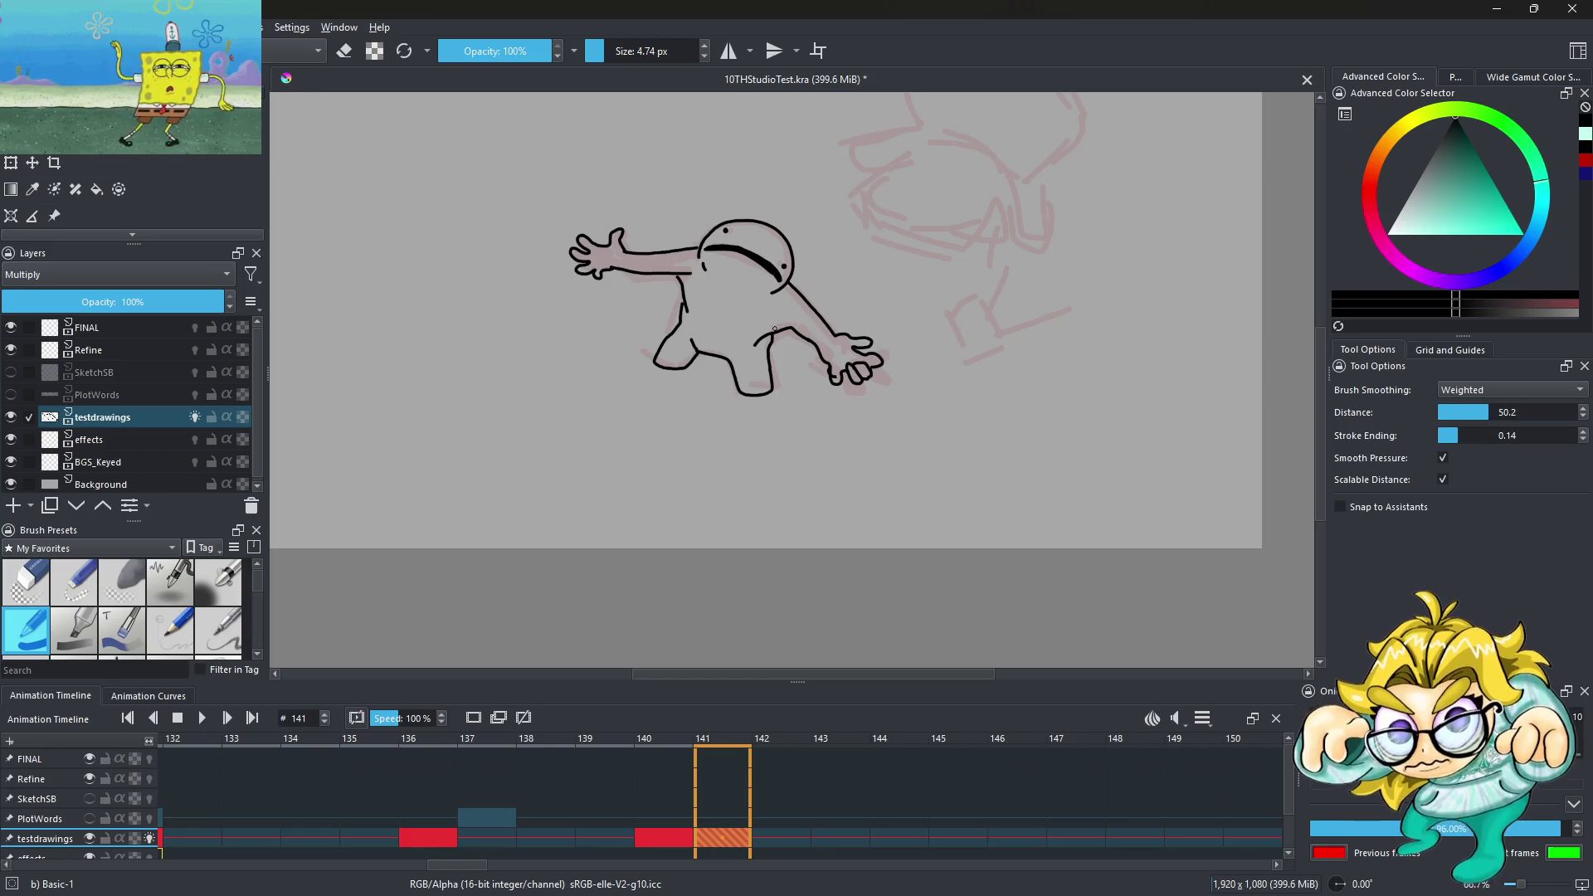
pyautogui.scroll(-4, 774, 330)
pyautogui.scroll(2, 775, 283)
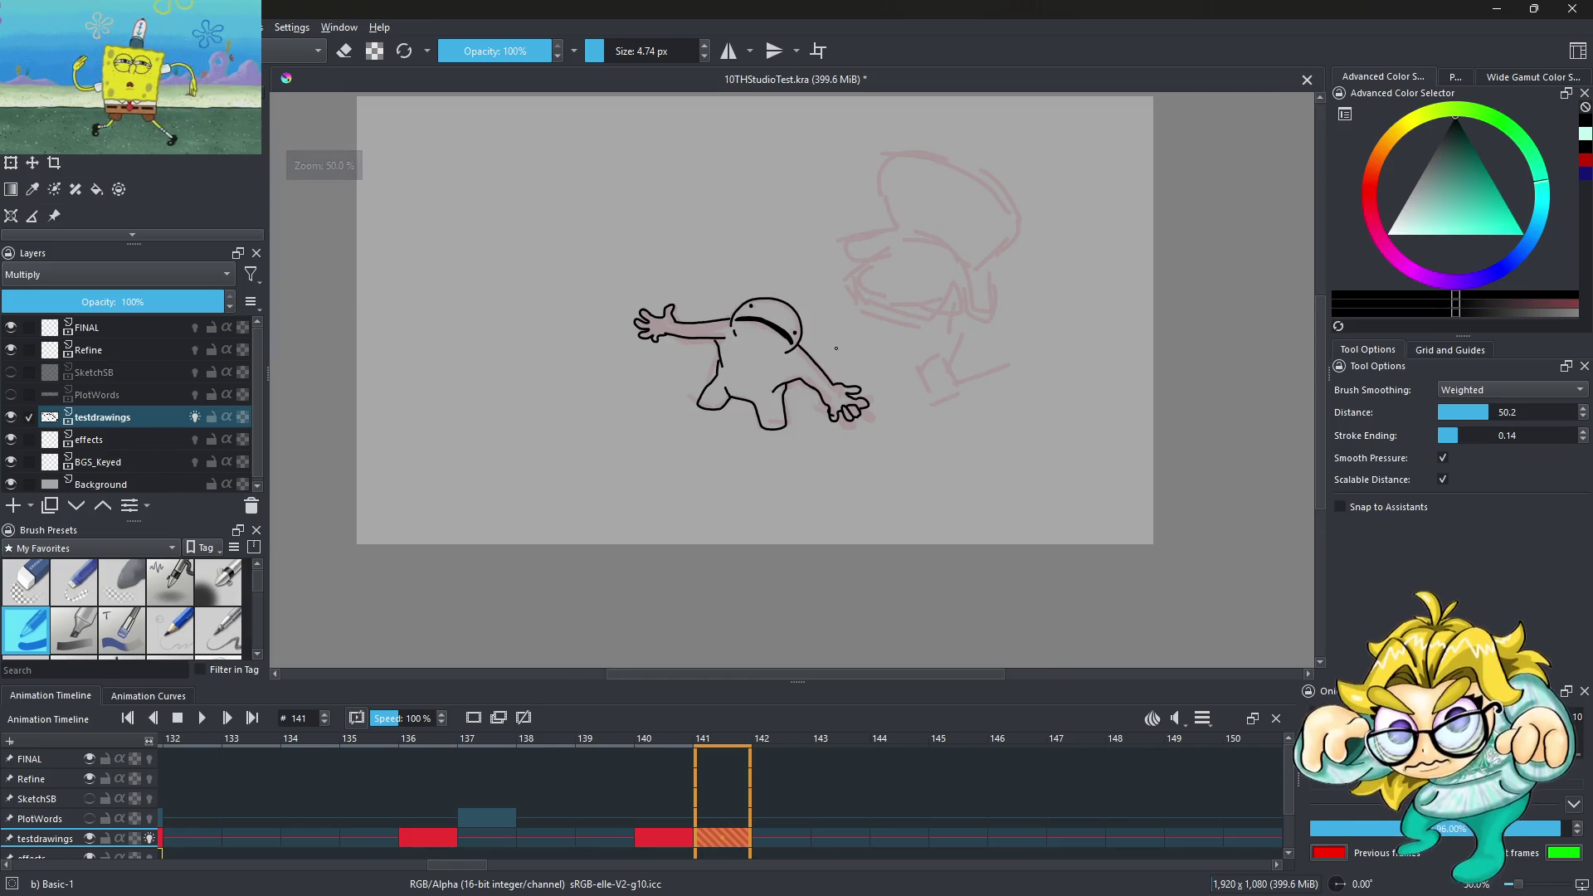
pyautogui.click(687, 840)
# Compare frames 140 and 141, then copy the frame 140 drawing to frame 144
pyautogui.click(724, 839)
pyautogui.click(682, 840)
pyautogui.click(738, 840)
pyautogui.click(676, 839)
pyautogui.rightClick(671, 839)
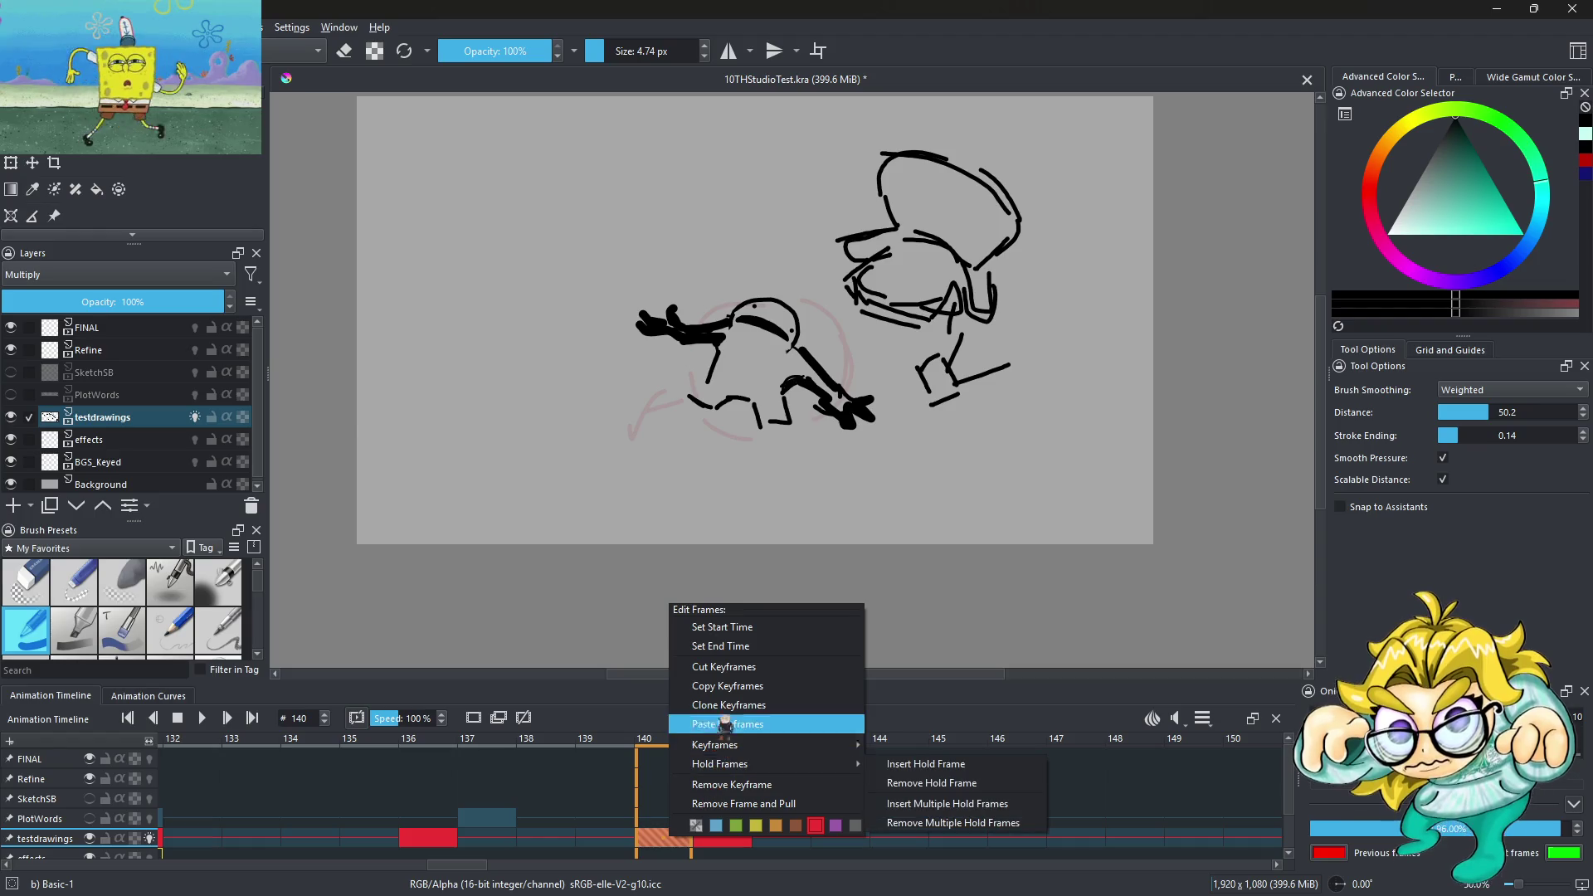
pyautogui.moveTo(719, 763)
pyautogui.click(796, 843)
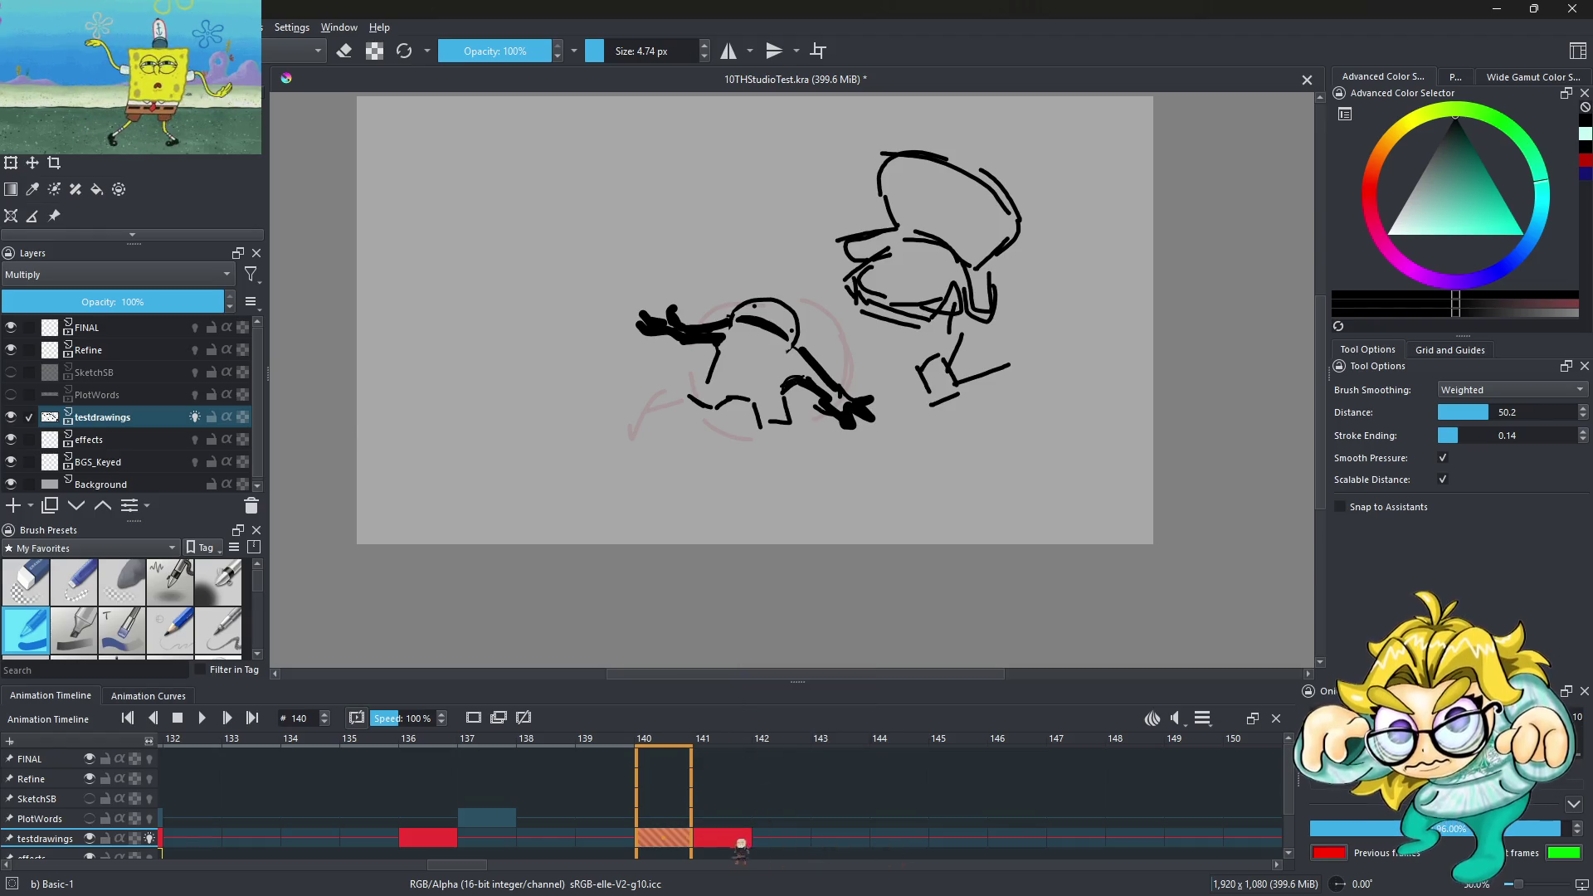
pyautogui.click(740, 841)
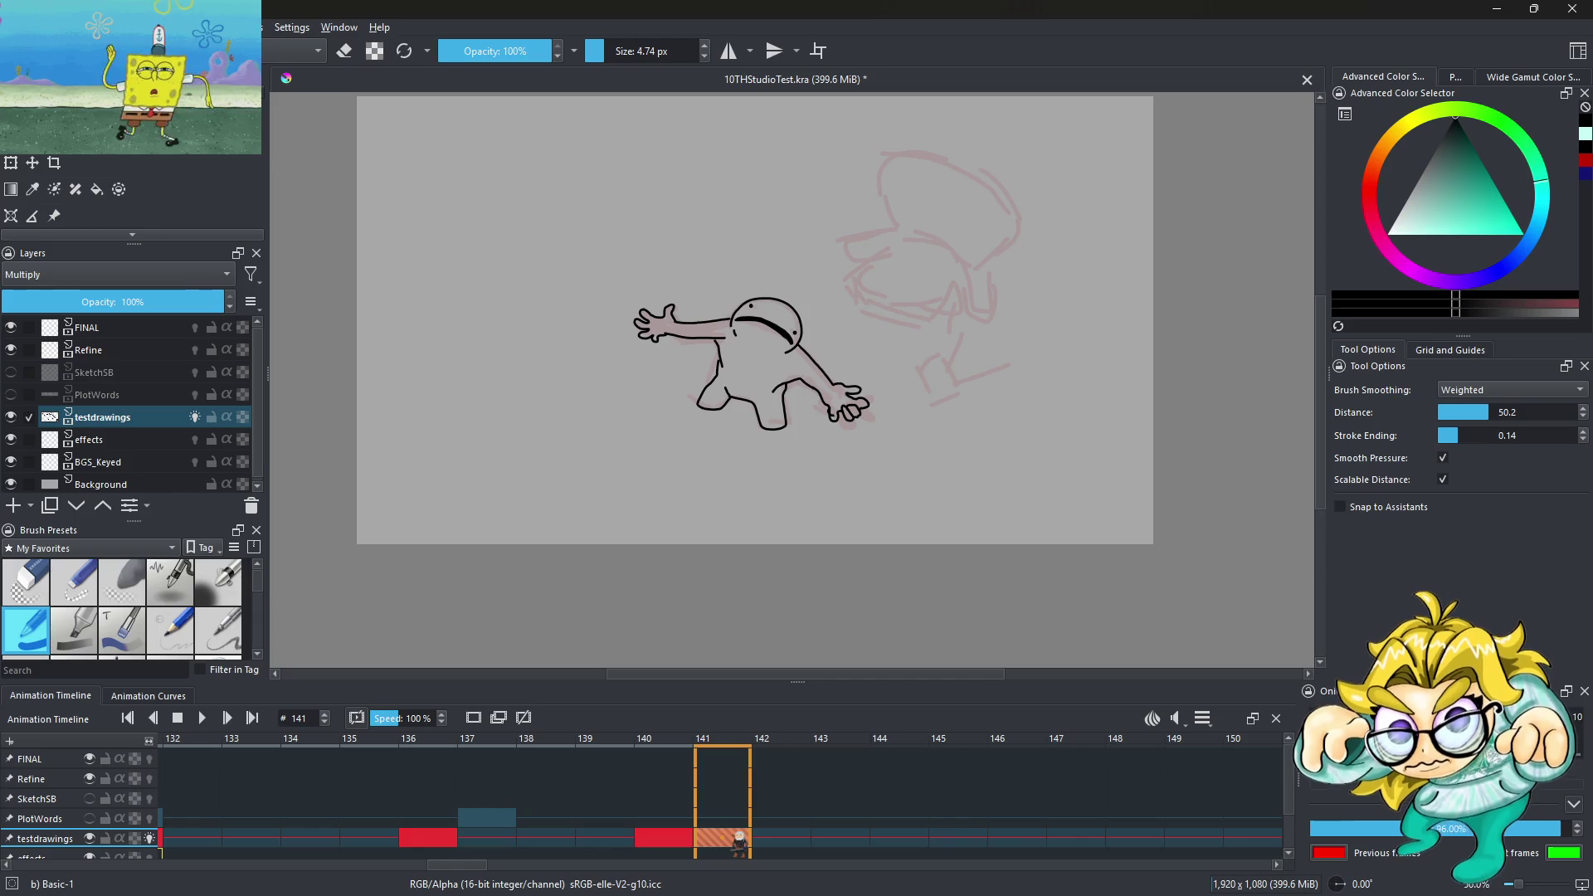
pyautogui.scroll(-2, 754, 408)
pyautogui.scroll(2, 765, 386)
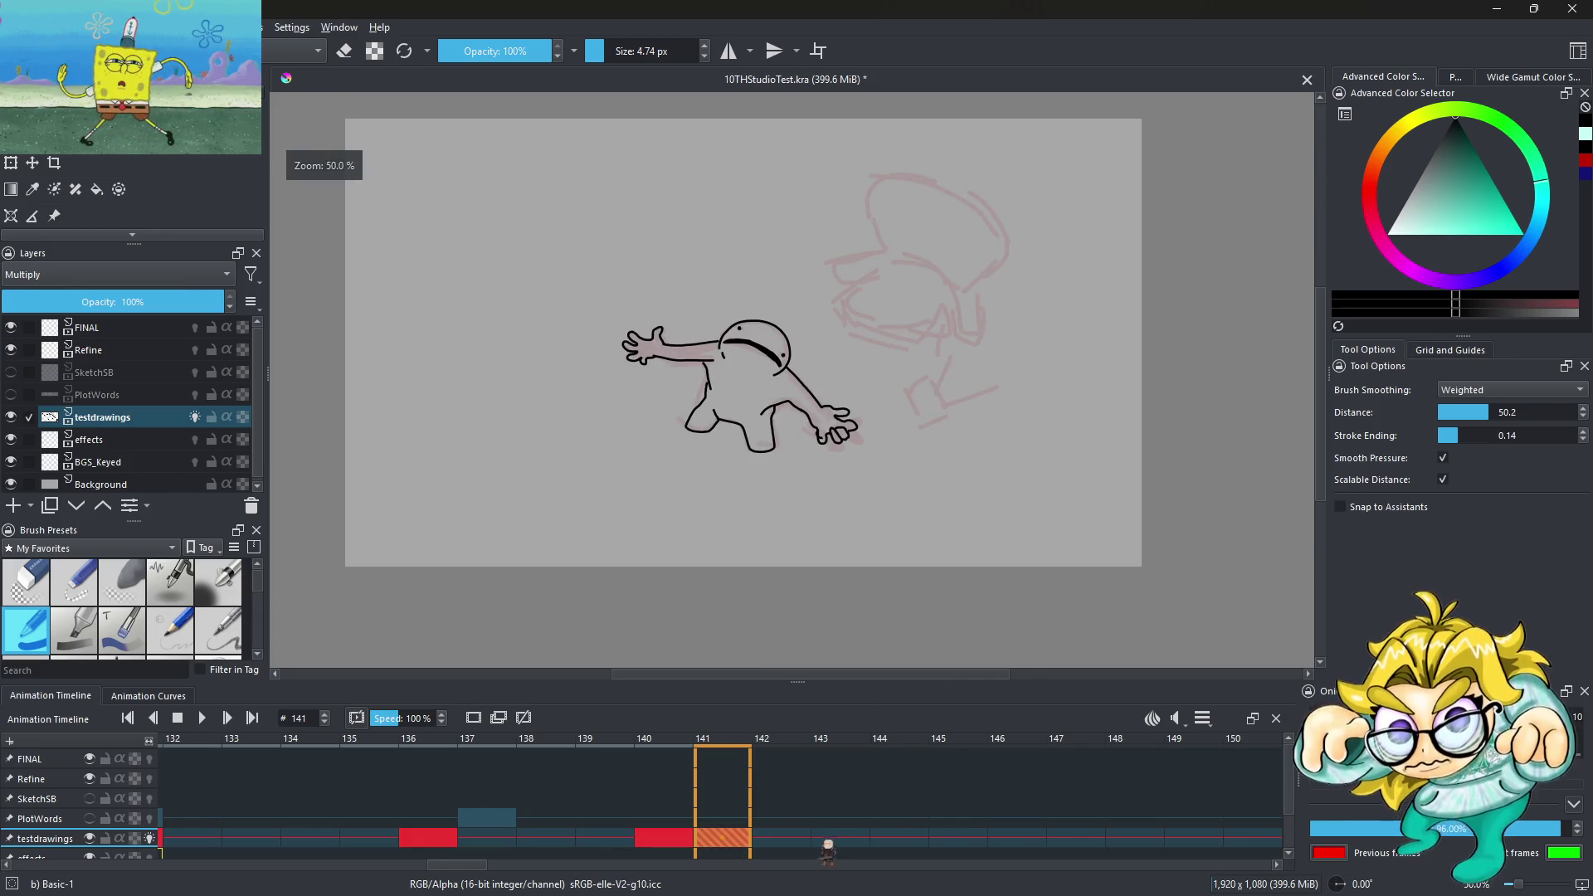
pyautogui.click(897, 838)
pyautogui.rightClick(898, 840)
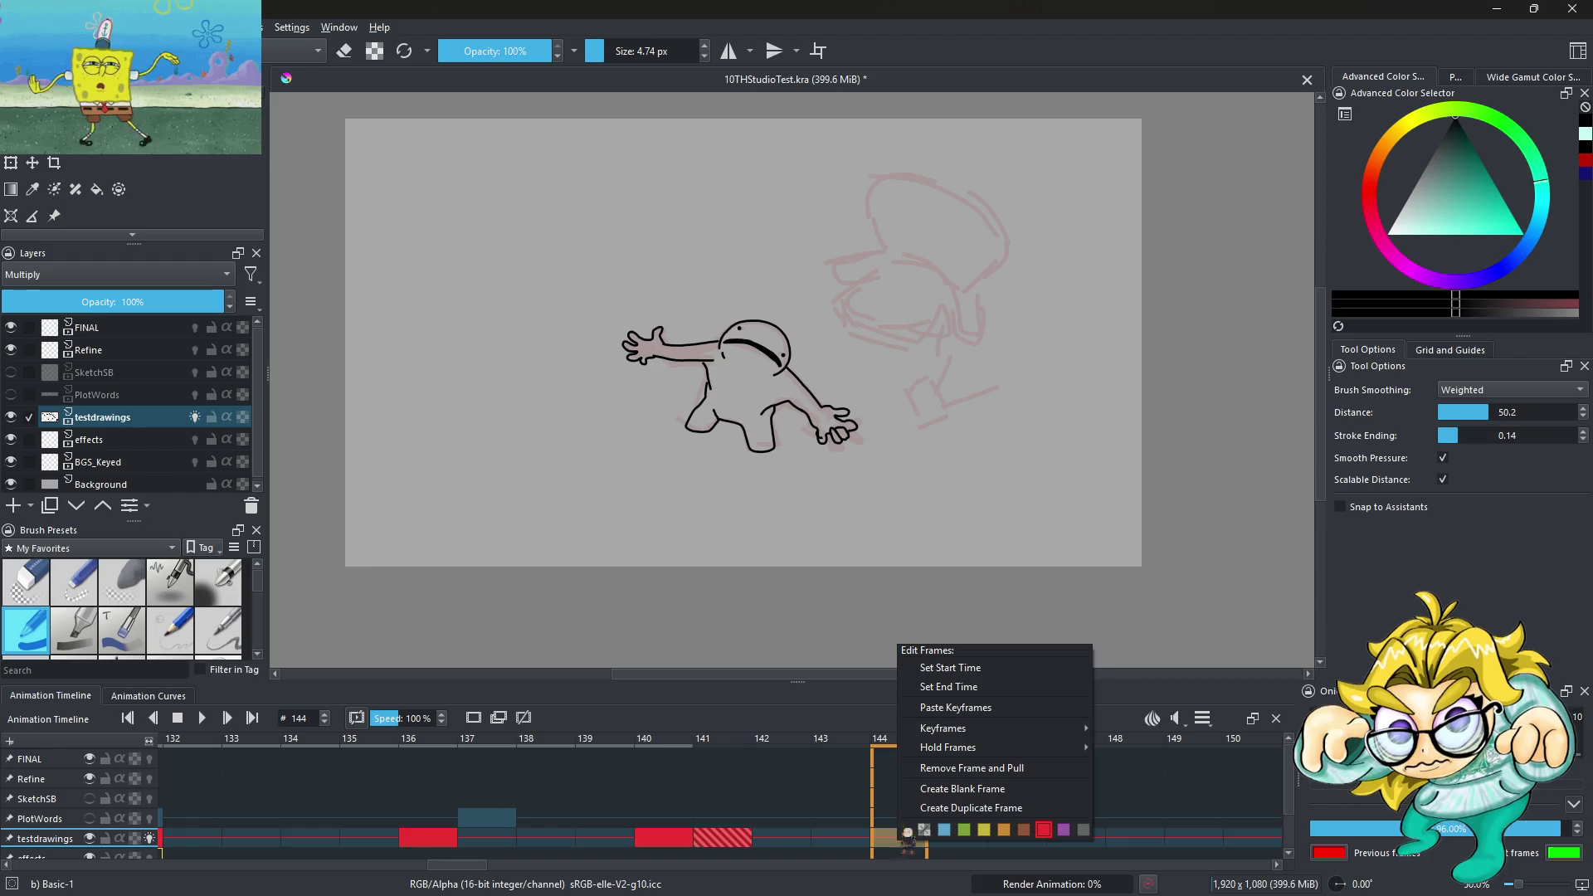
pyautogui.click(963, 708)
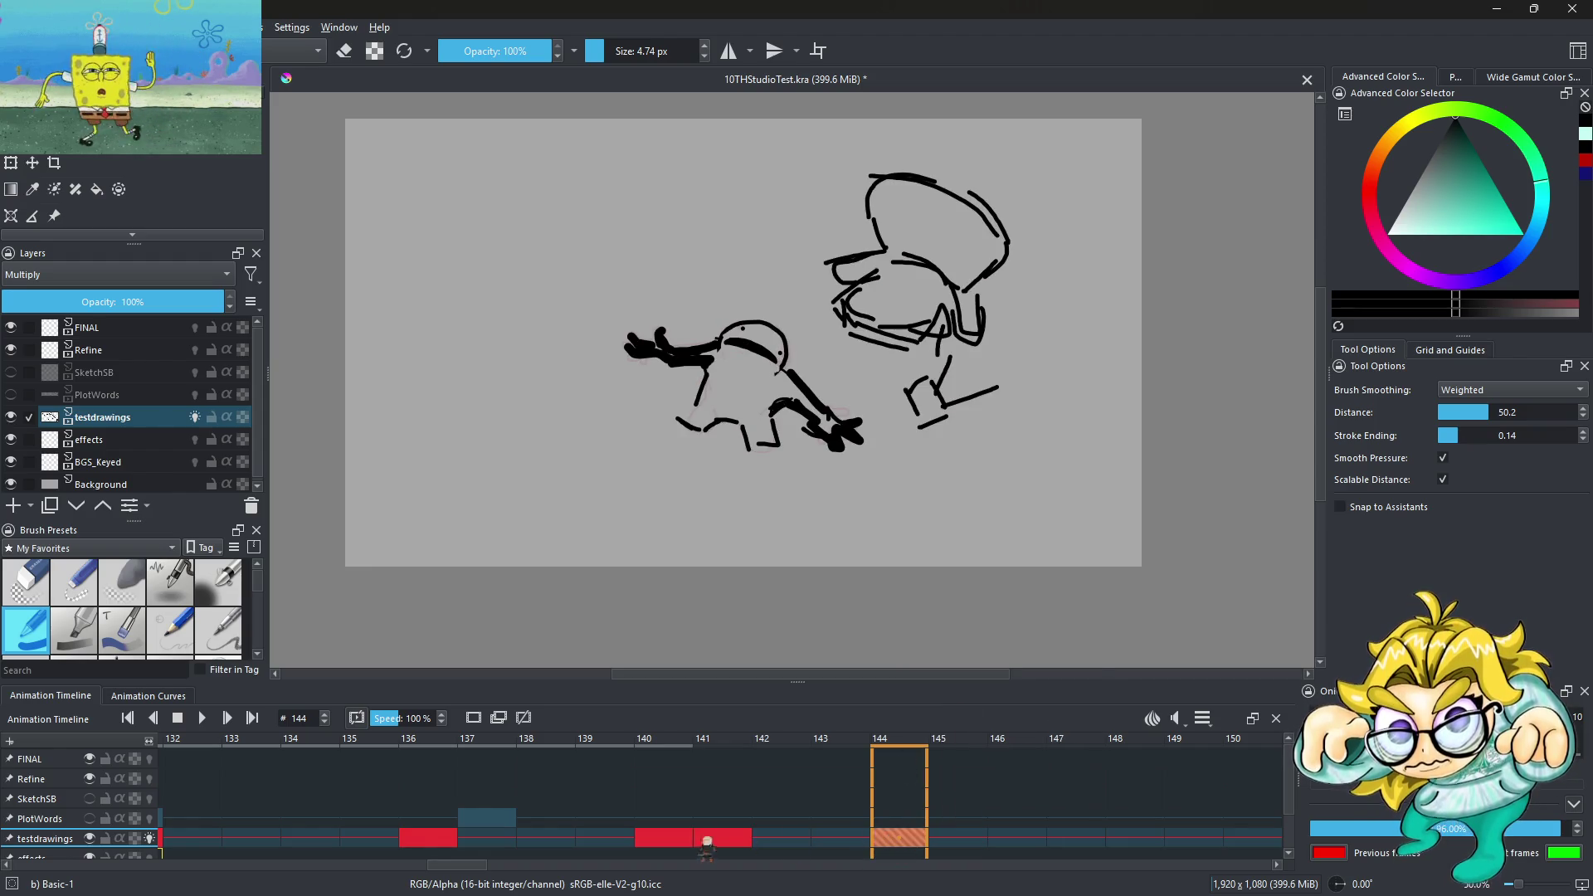
# Paste the copied frame 140 drawing again at frame 149
pyautogui.press('Right')
pyautogui.press('Right')
pyautogui.press('Right')
pyautogui.press('Right')
pyautogui.press('Right')
pyautogui.press('Right')
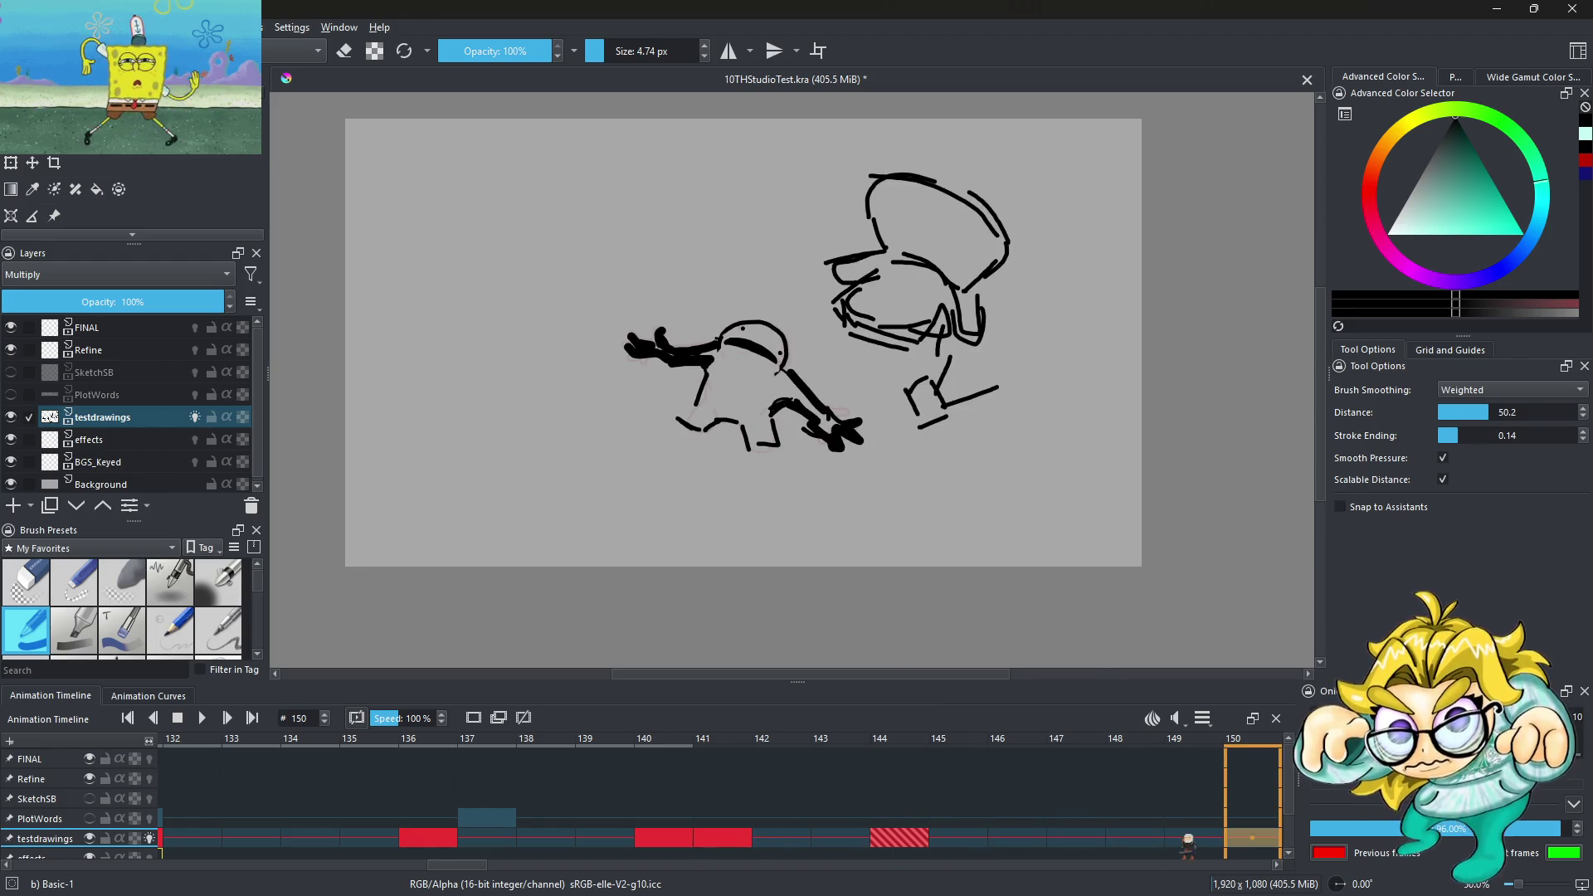
pyautogui.click(1188, 840)
pyautogui.rightClick(1188, 840)
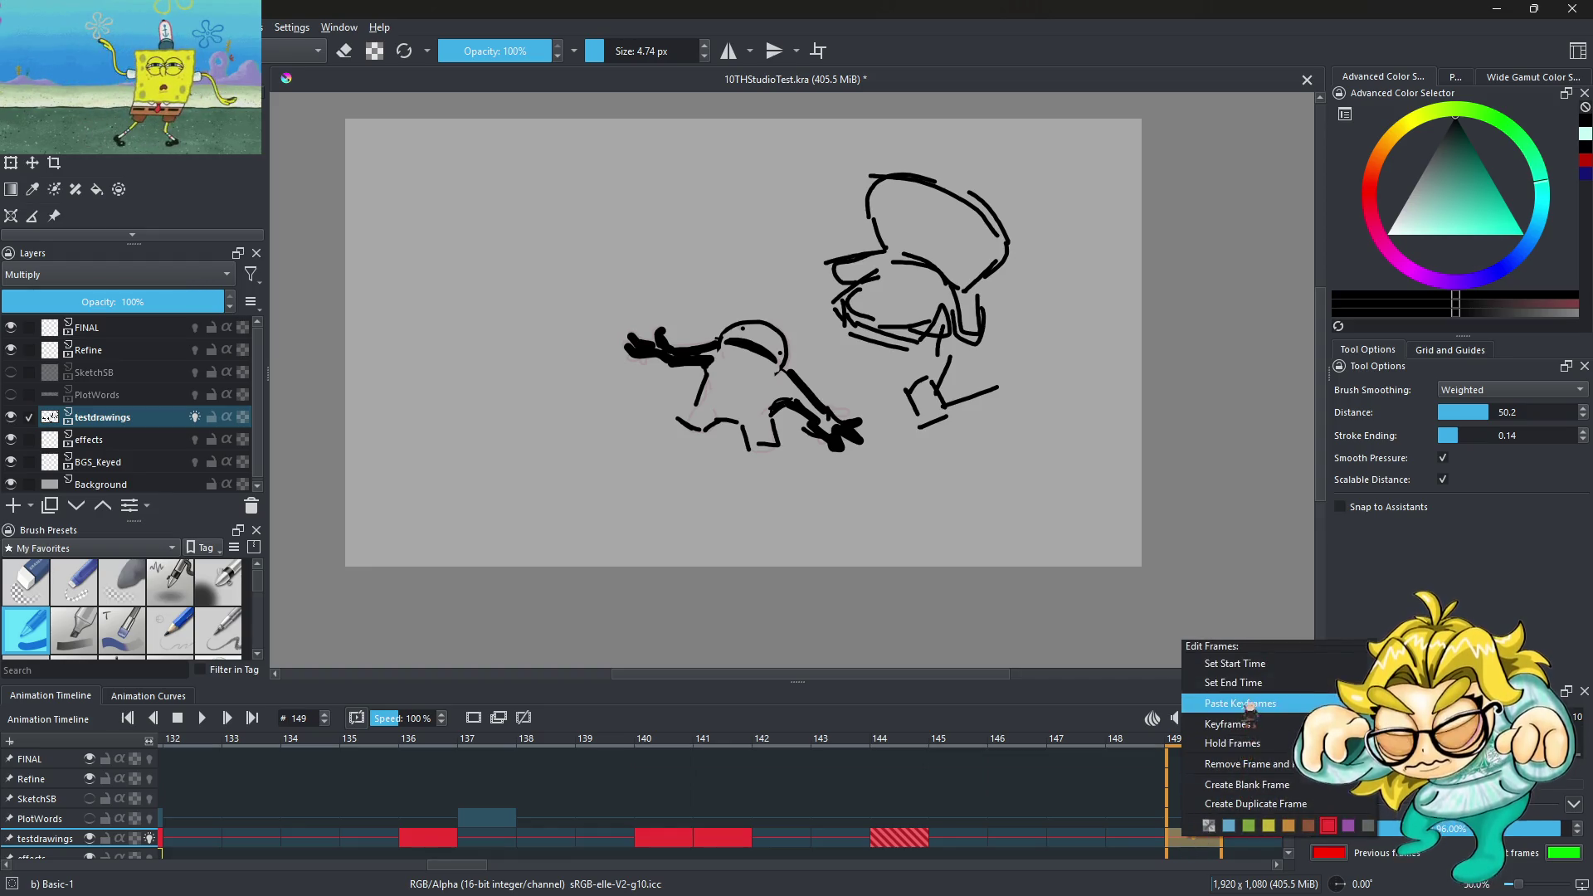
pyautogui.click(1249, 704)
# Copy the inked frame 141 keyframe and paste it at frame 145
pyautogui.click(722, 838)
pyautogui.rightClick(721, 838)
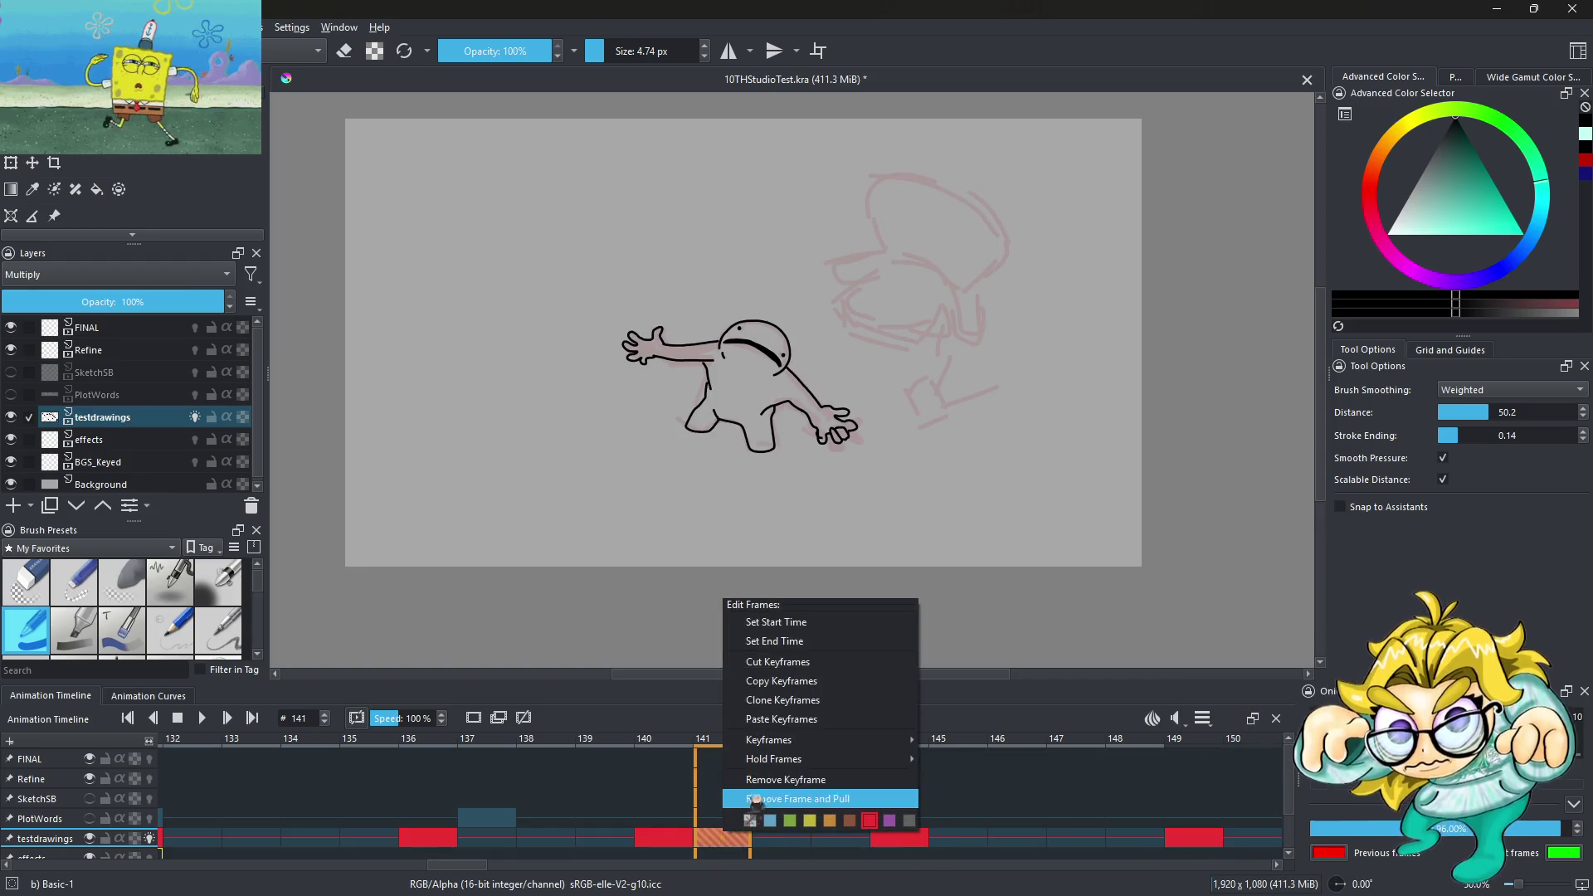
pyautogui.click(776, 681)
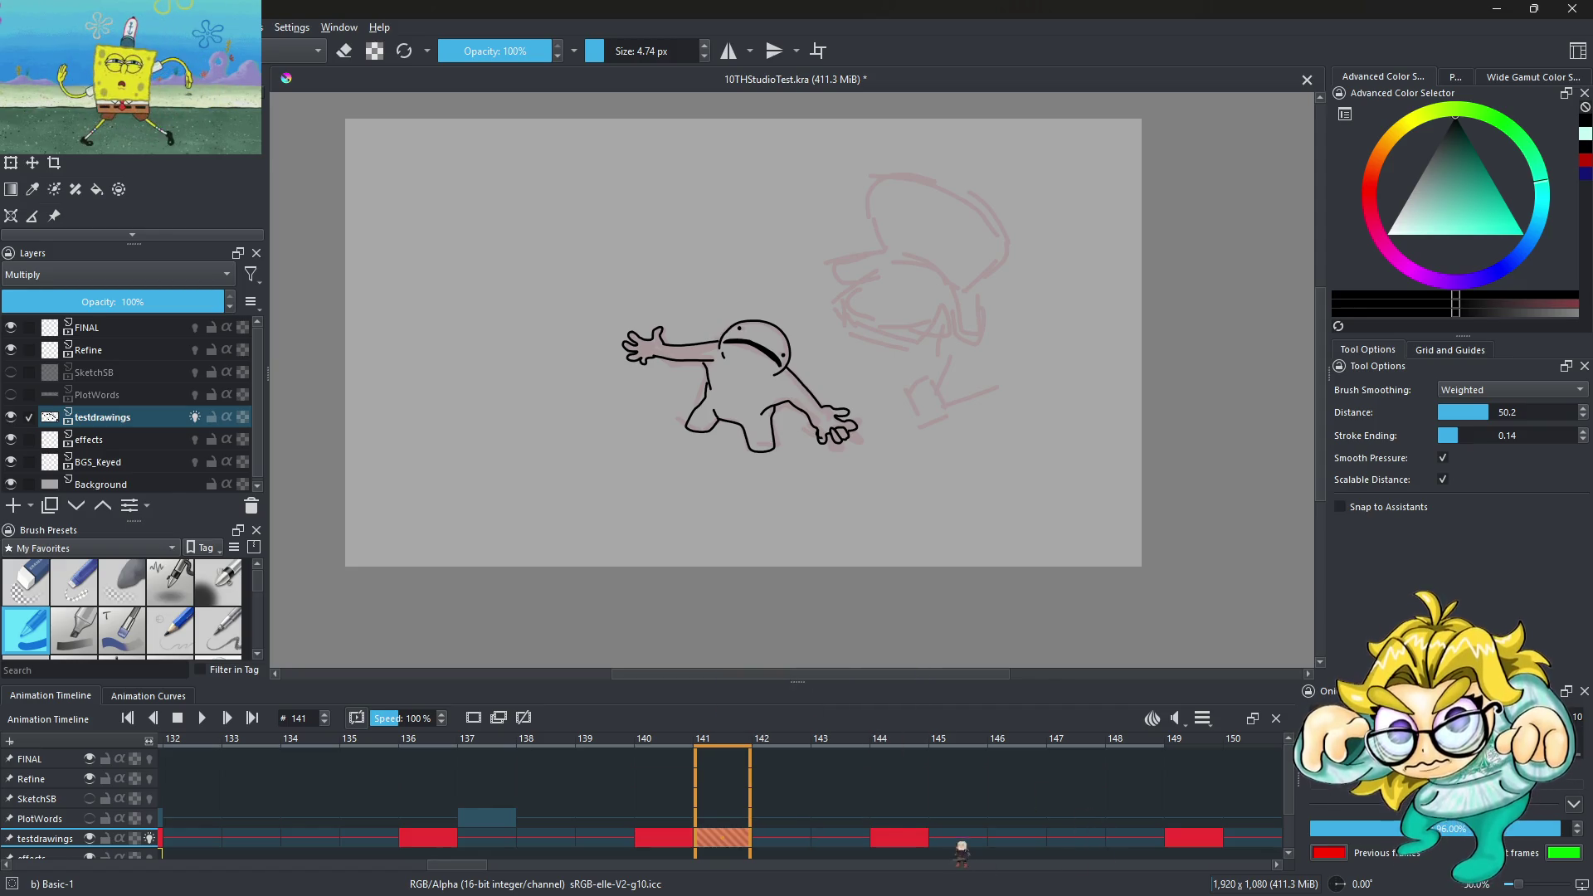
pyautogui.click(960, 840)
pyautogui.rightClick(960, 839)
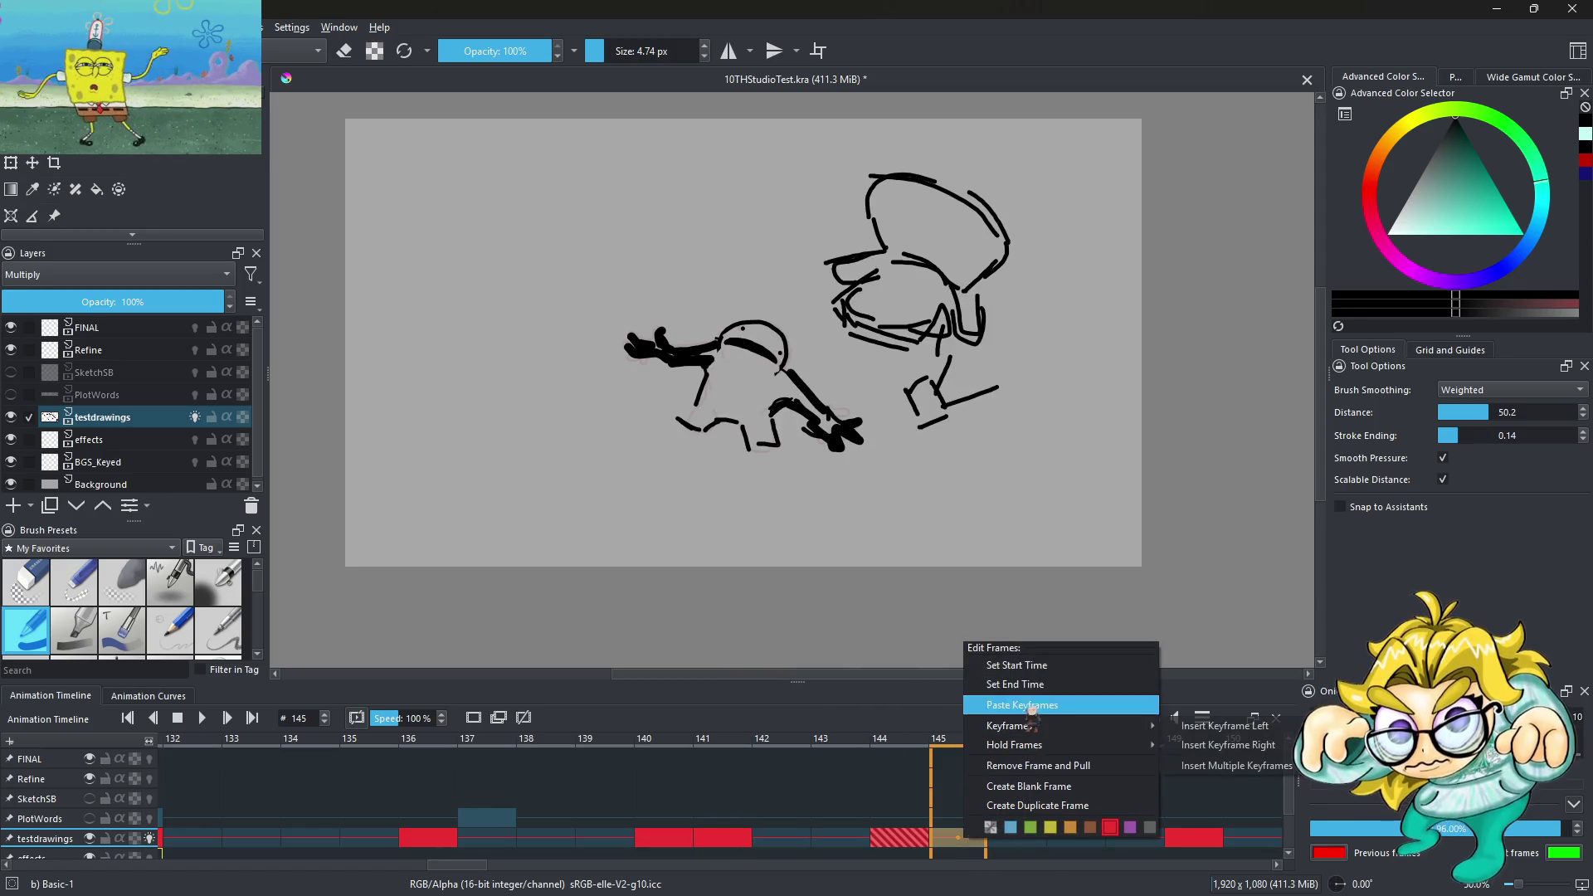
pyautogui.click(1032, 705)
pyautogui.click(1195, 839)
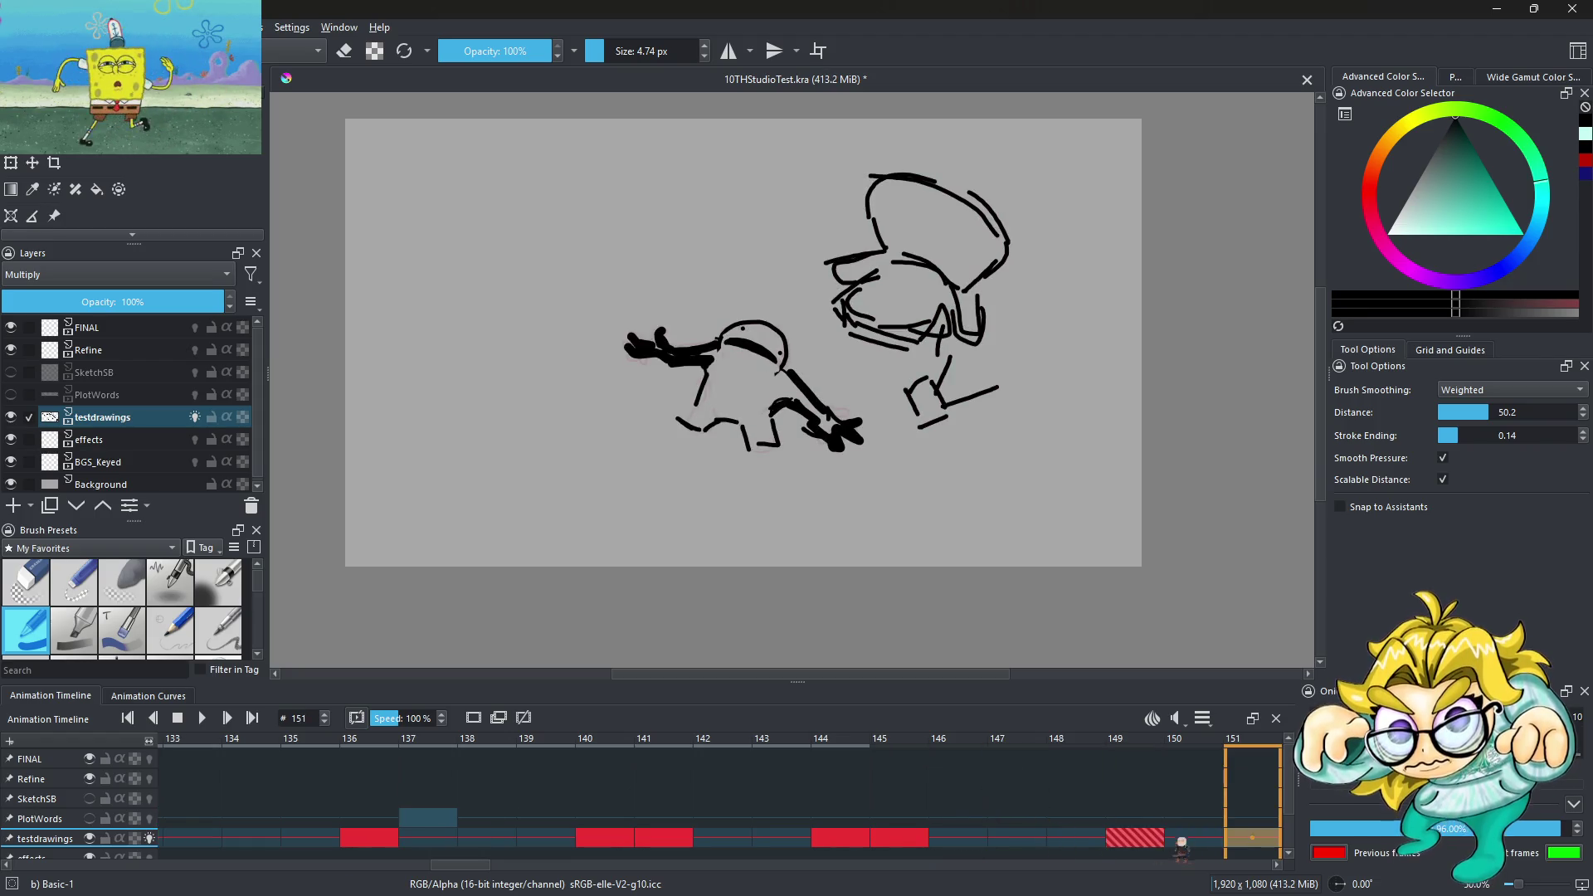
pyautogui.rightClick(1195, 840)
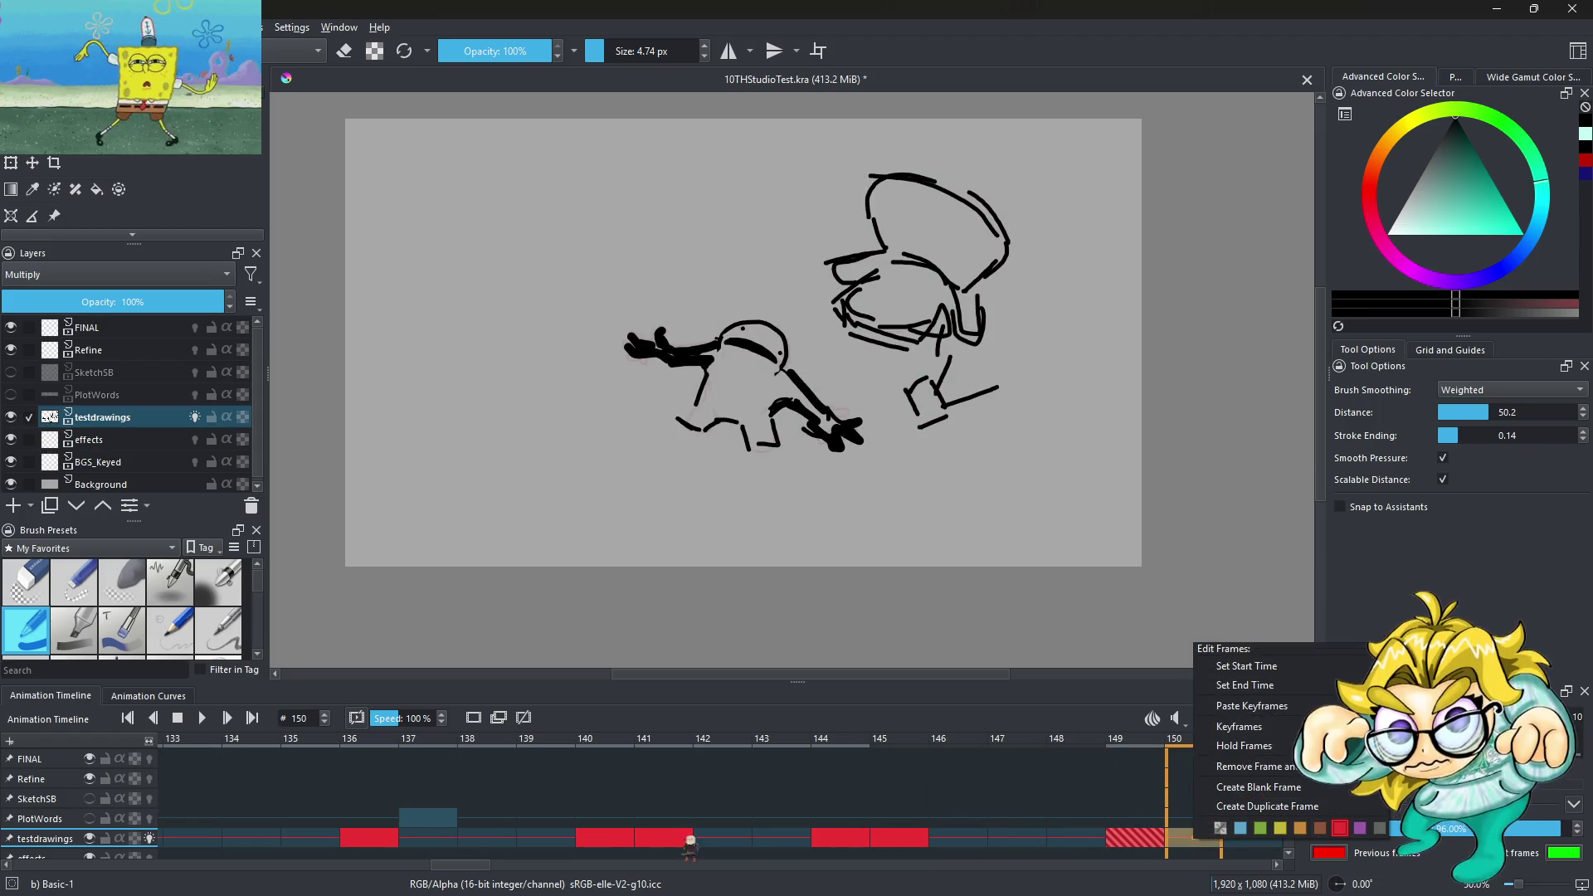
pyautogui.click(605, 840)
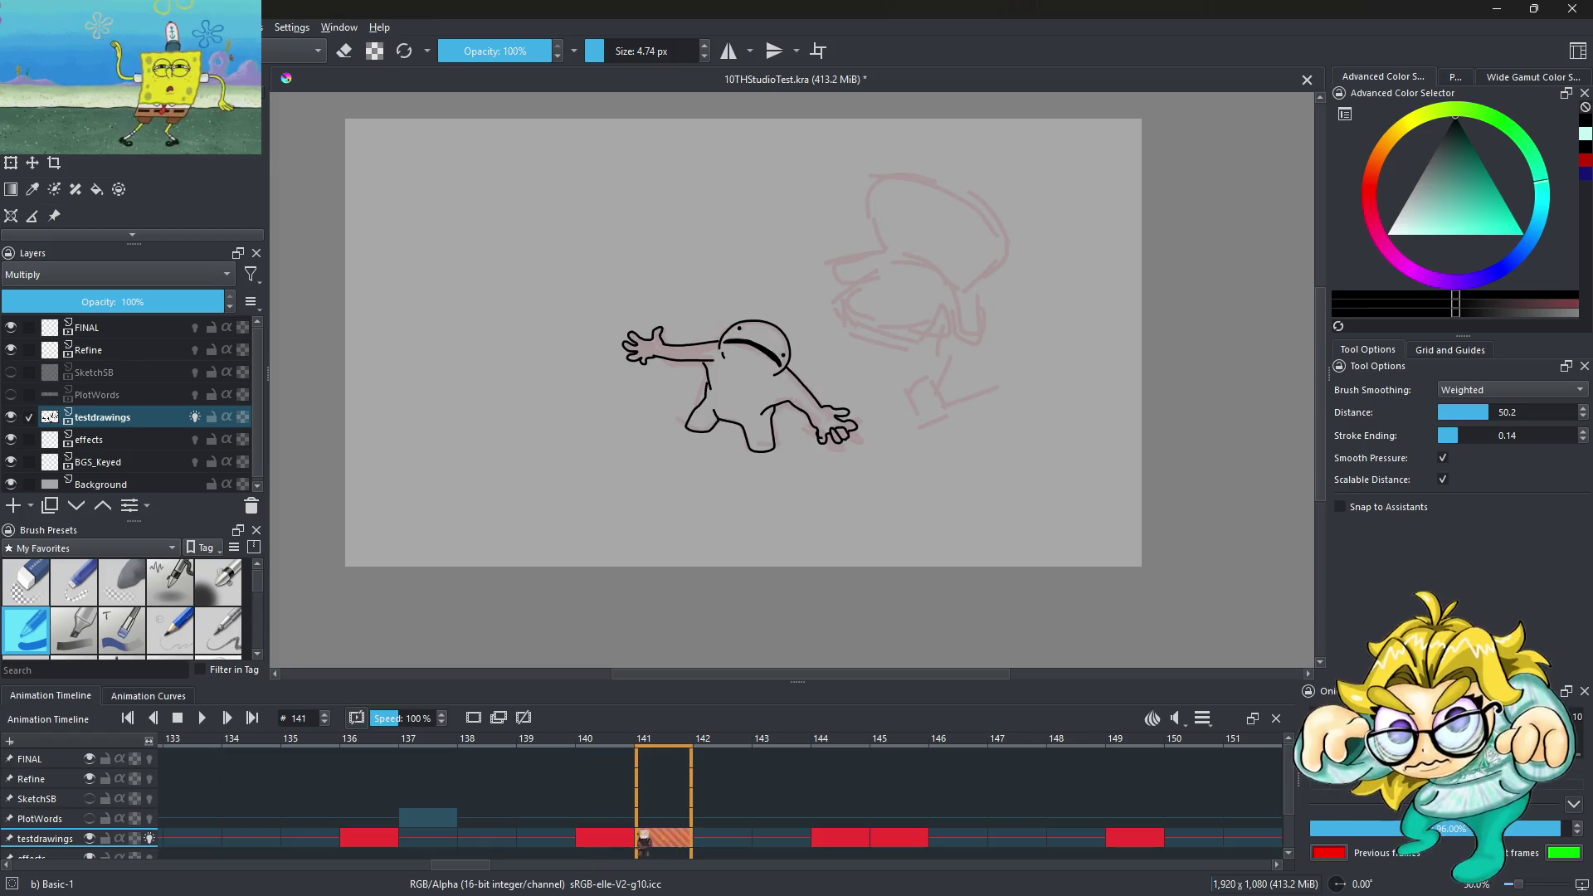
# Move the keyframe at frame 145 to frame 147
pyautogui.click(547, 834)
pyautogui.click(604, 838)
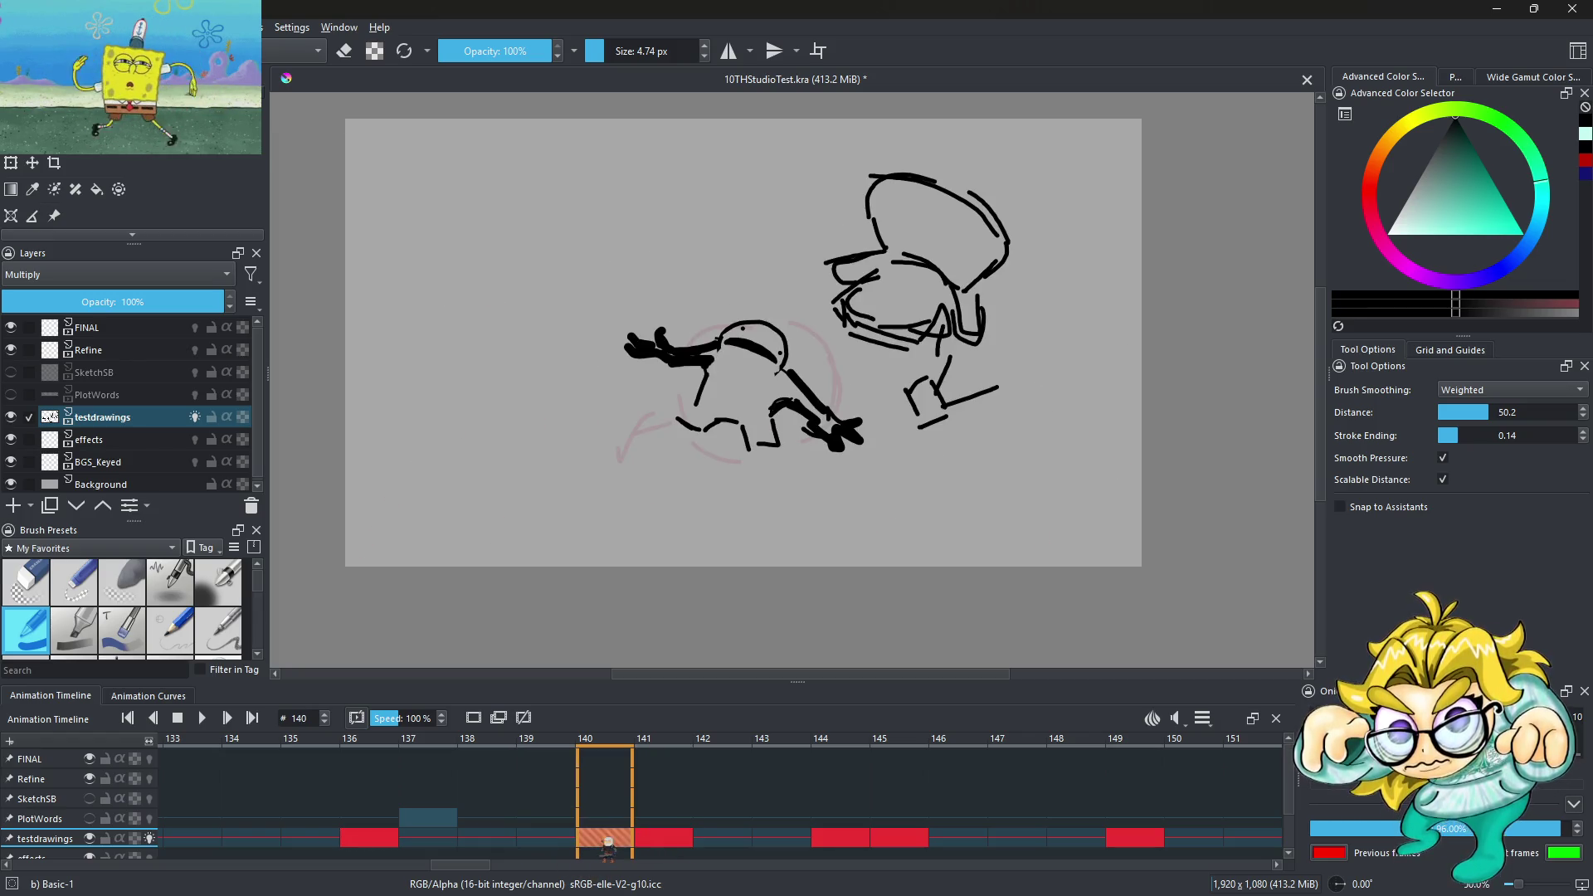
pyautogui.moveTo(662, 838); pyautogui.dragTo(741, 844)
pyautogui.click(899, 838)
pyautogui.click(1018, 838)
pyautogui.click(915, 844)
pyautogui.moveTo(915, 844); pyautogui.dragTo(1014, 844)
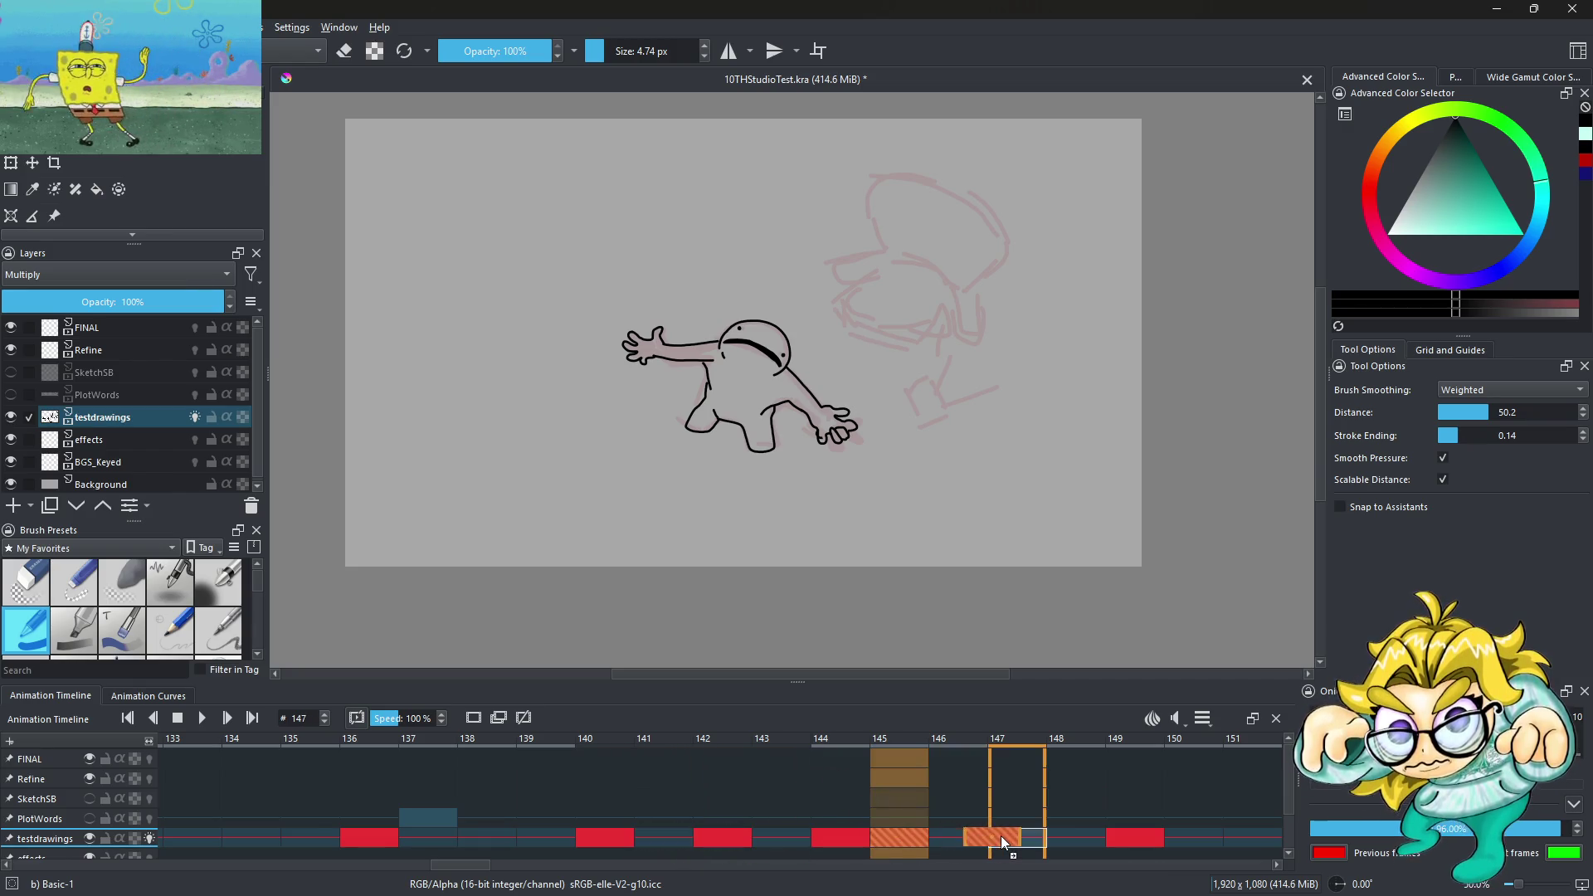
# Colour-label the keyframes at frames 142 and 147 orange
pyautogui.rightClick(712, 840)
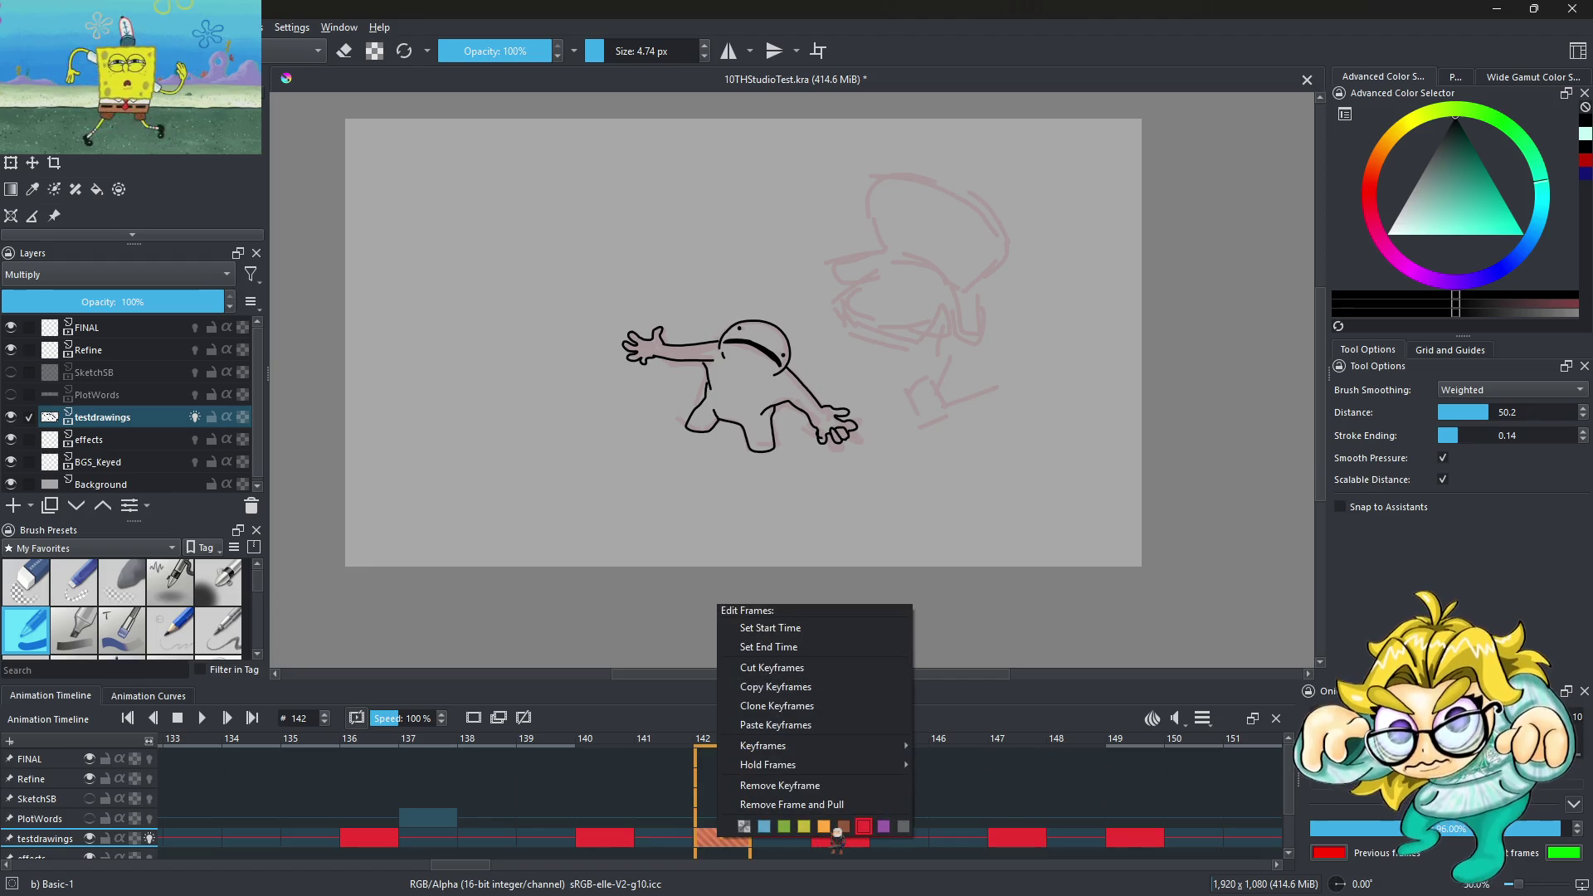
pyautogui.click(1014, 845)
pyautogui.rightClick(1019, 843)
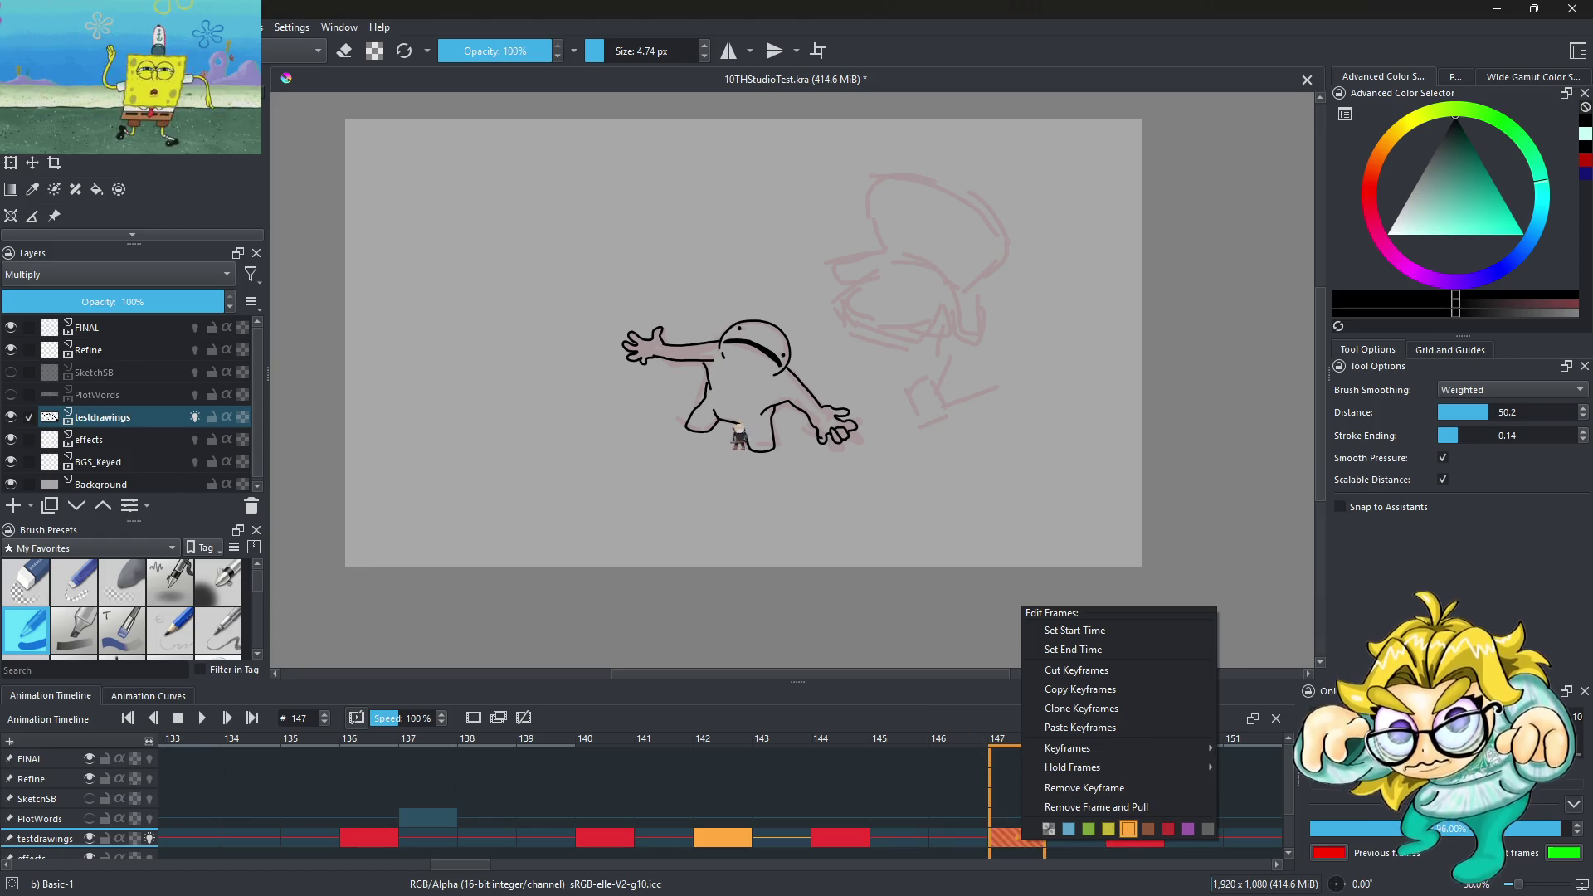
pyautogui.click(969, 843)
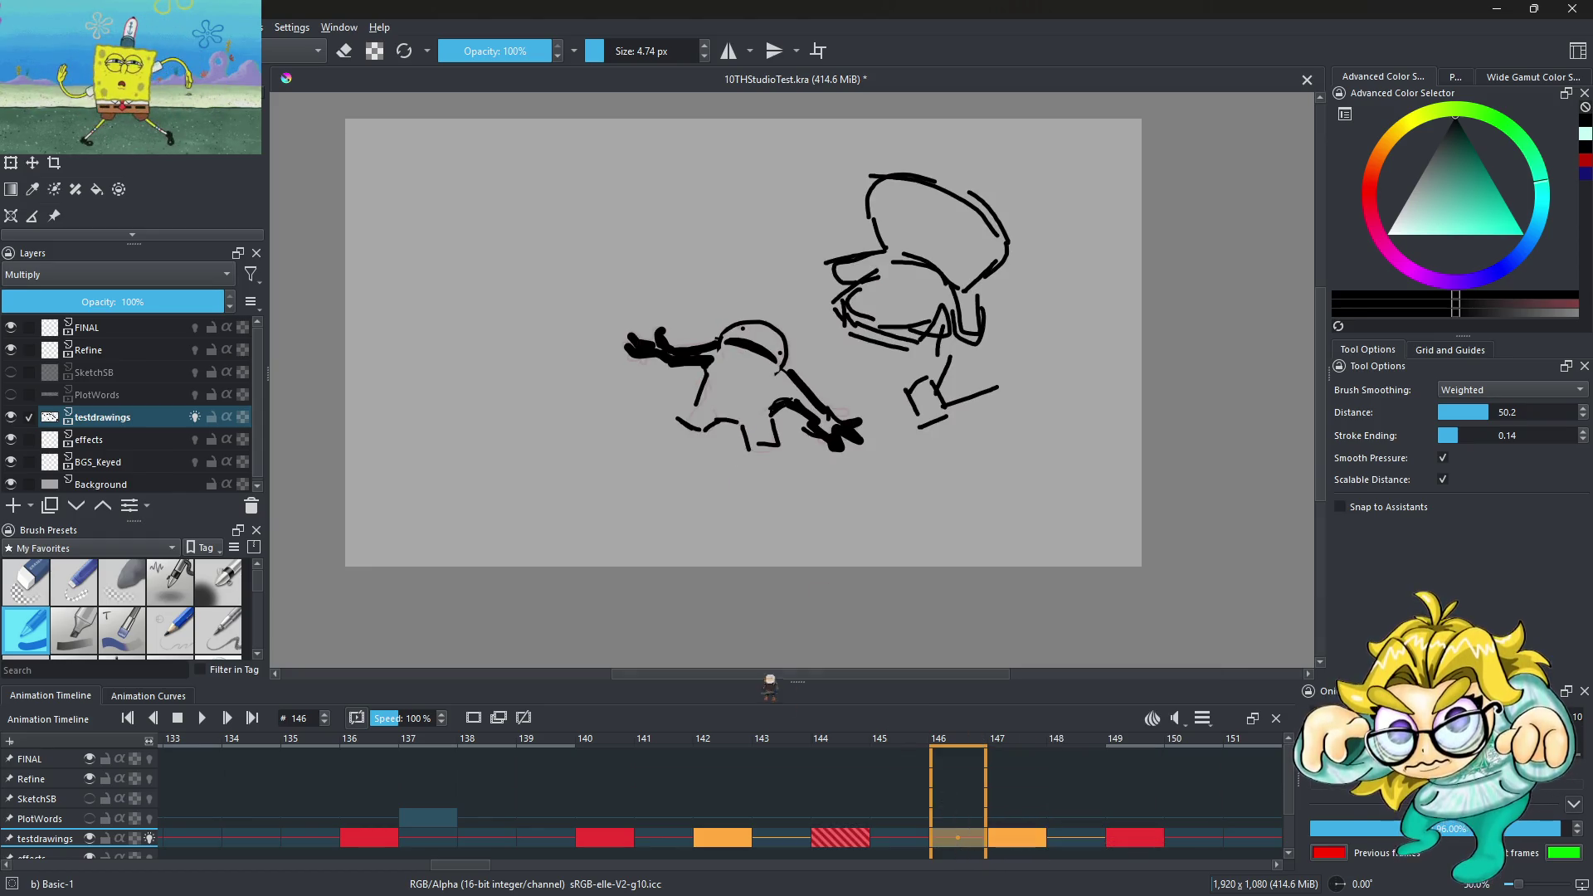
# Retime keyframes: red 149 to 155, orange 147 to 151, red 144 to 146
pyautogui.press('-')
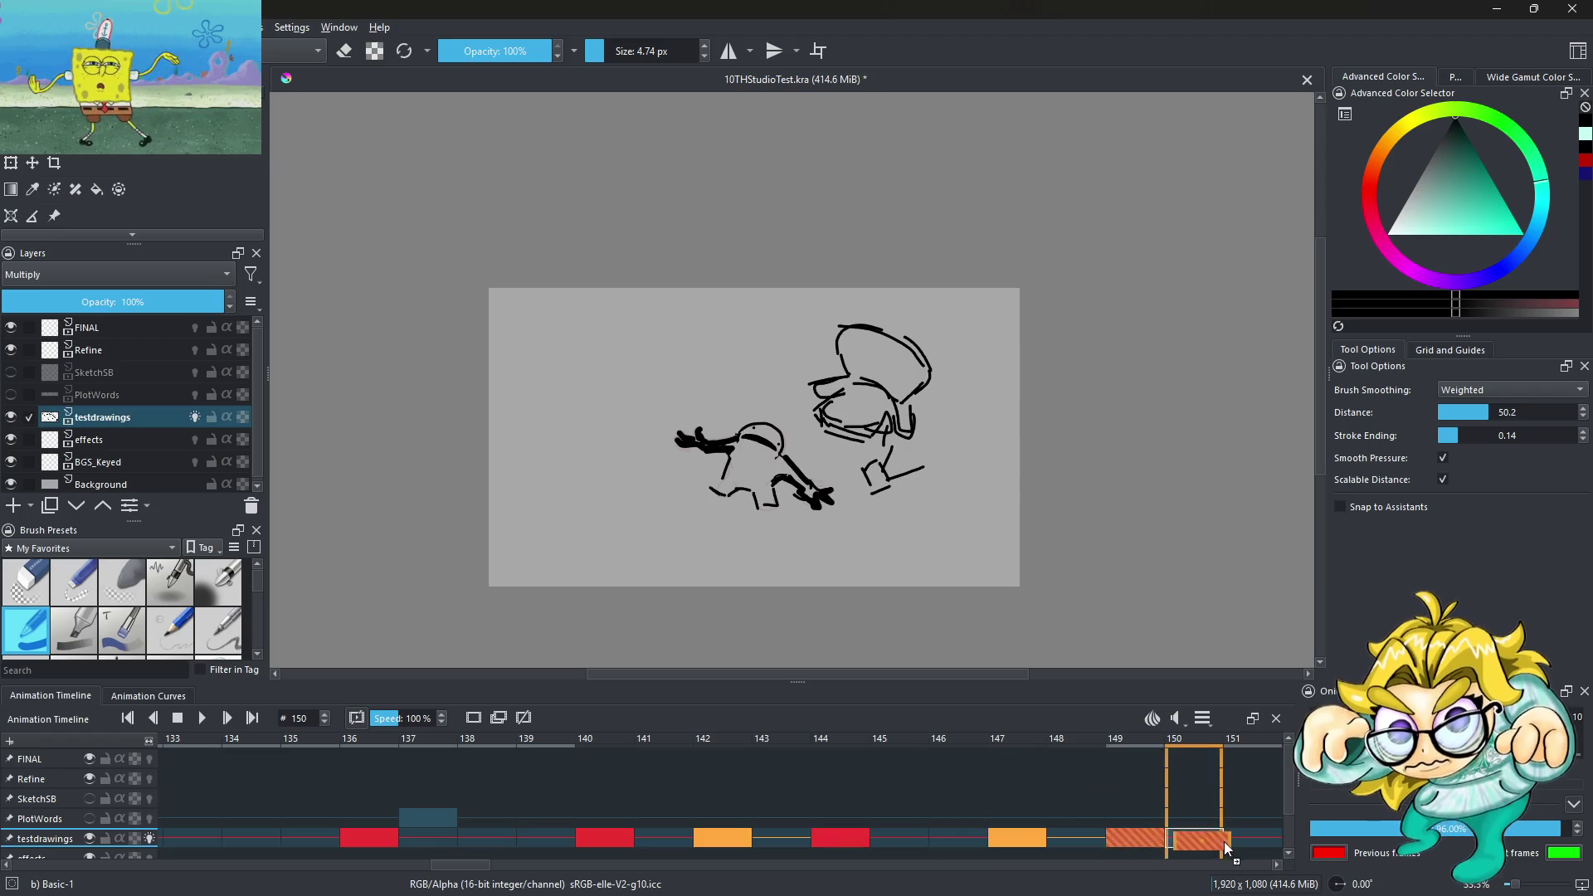
pyautogui.moveTo(1143, 848); pyautogui.dragTo(1253, 840)
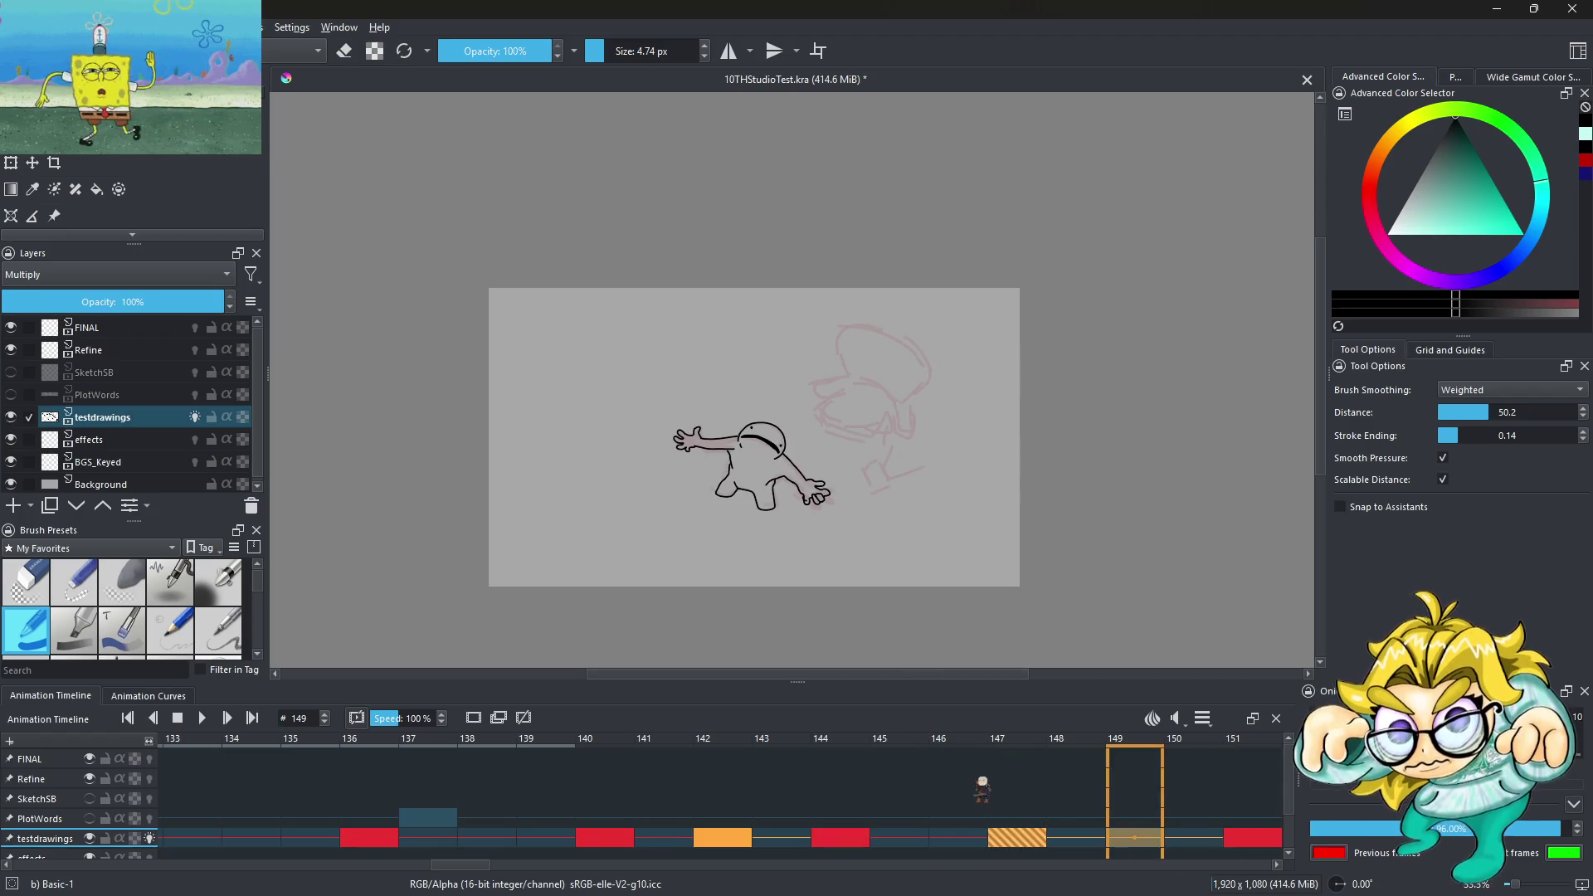
pyautogui.scroll(-5, 993, 805)
pyautogui.moveTo(685, 845); pyautogui.dragTo(899, 840)
pyautogui.click(445, 843)
pyautogui.moveTo(446, 843); pyautogui.dragTo(660, 843)
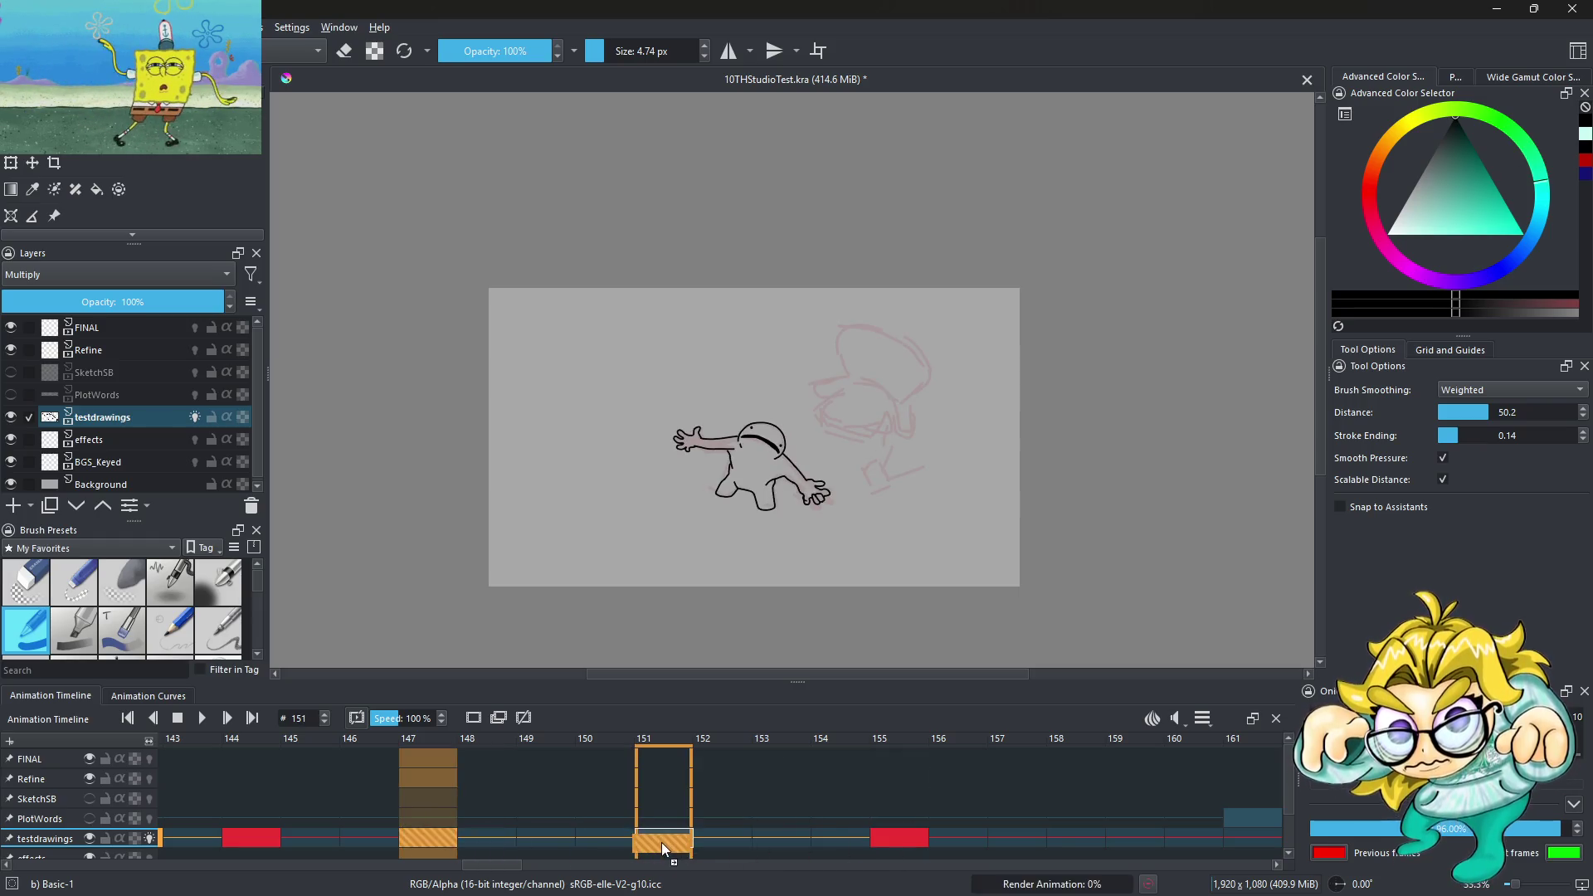
pyautogui.moveTo(251, 838); pyautogui.dragTo(369, 838)
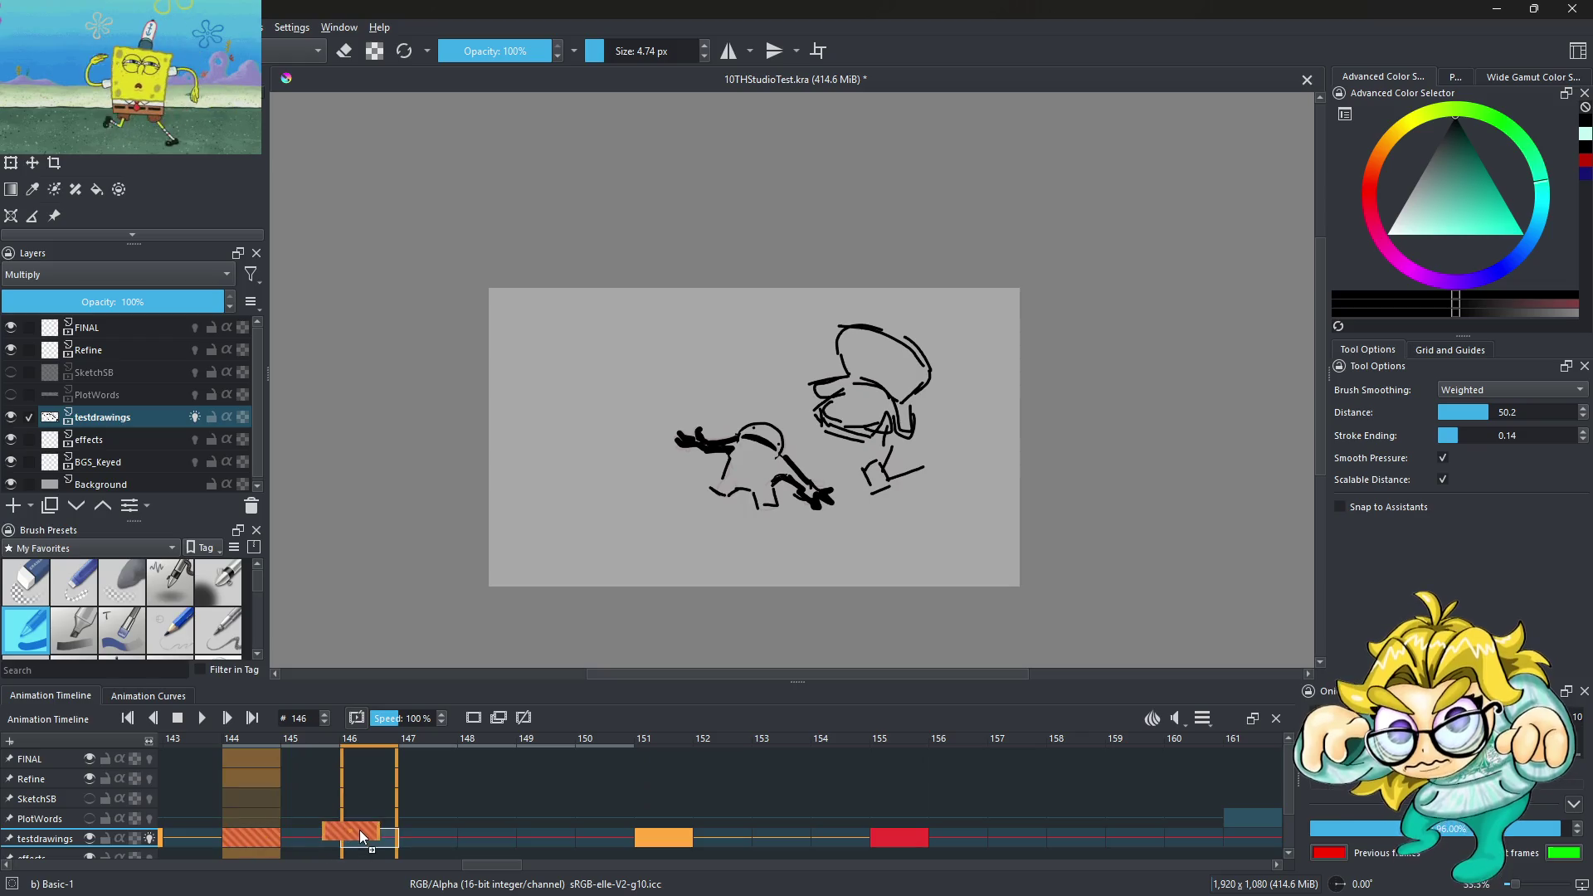
# Shift the keyframe at 146 to 148 and orange 143 to 144, then play back
pyautogui.click(545, 842)
pyautogui.moveTo(538, 845); pyautogui.dragTo(626, 847)
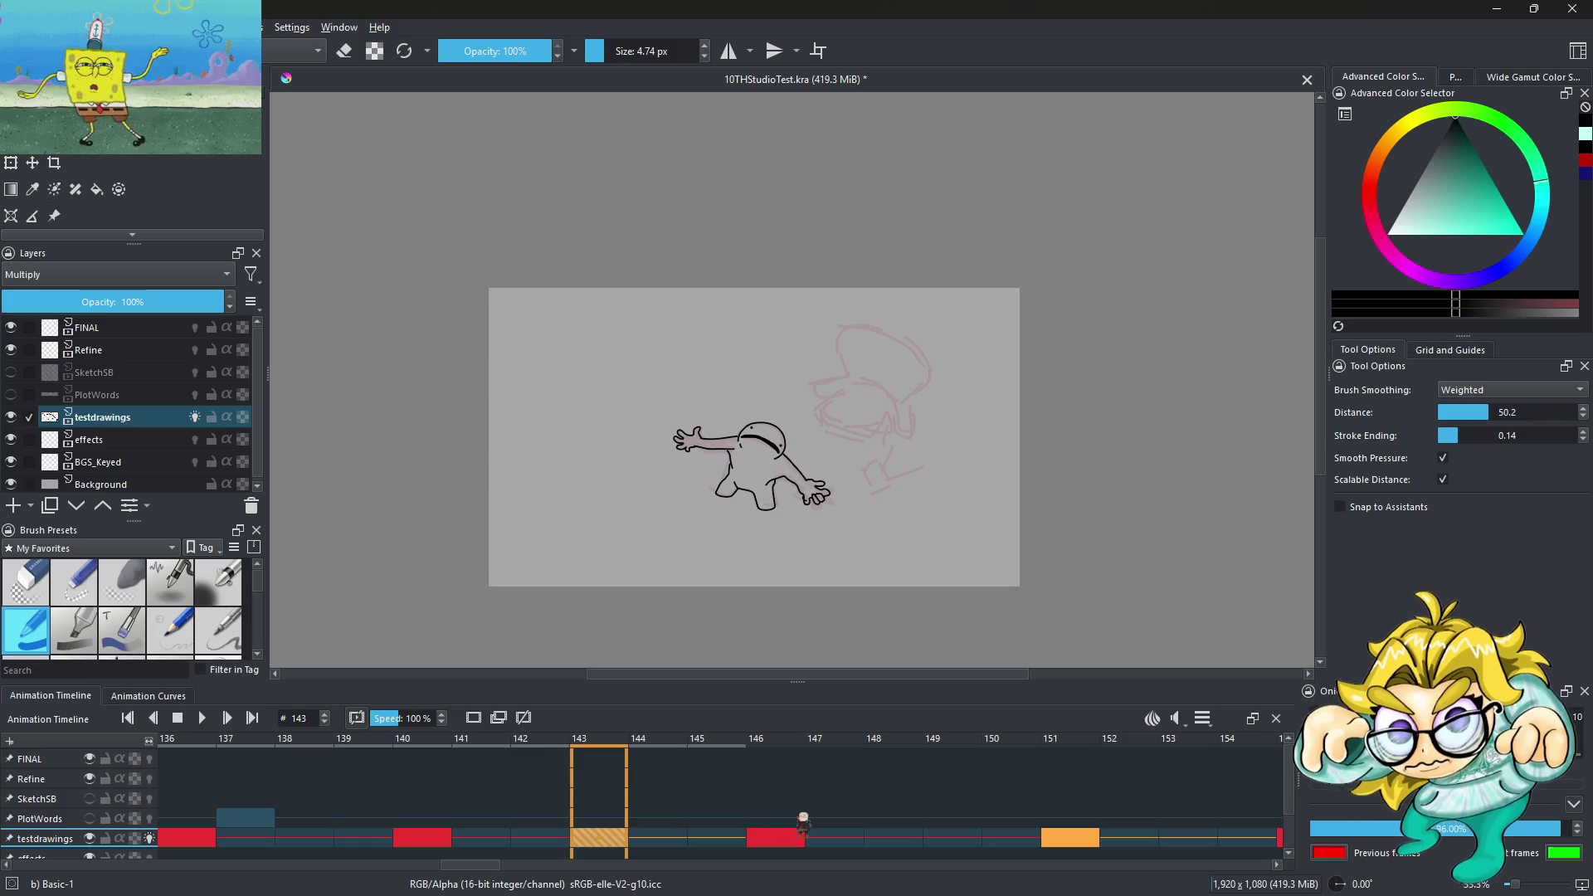
pyautogui.click(790, 838)
pyautogui.moveTo(790, 839); pyautogui.dragTo(871, 843)
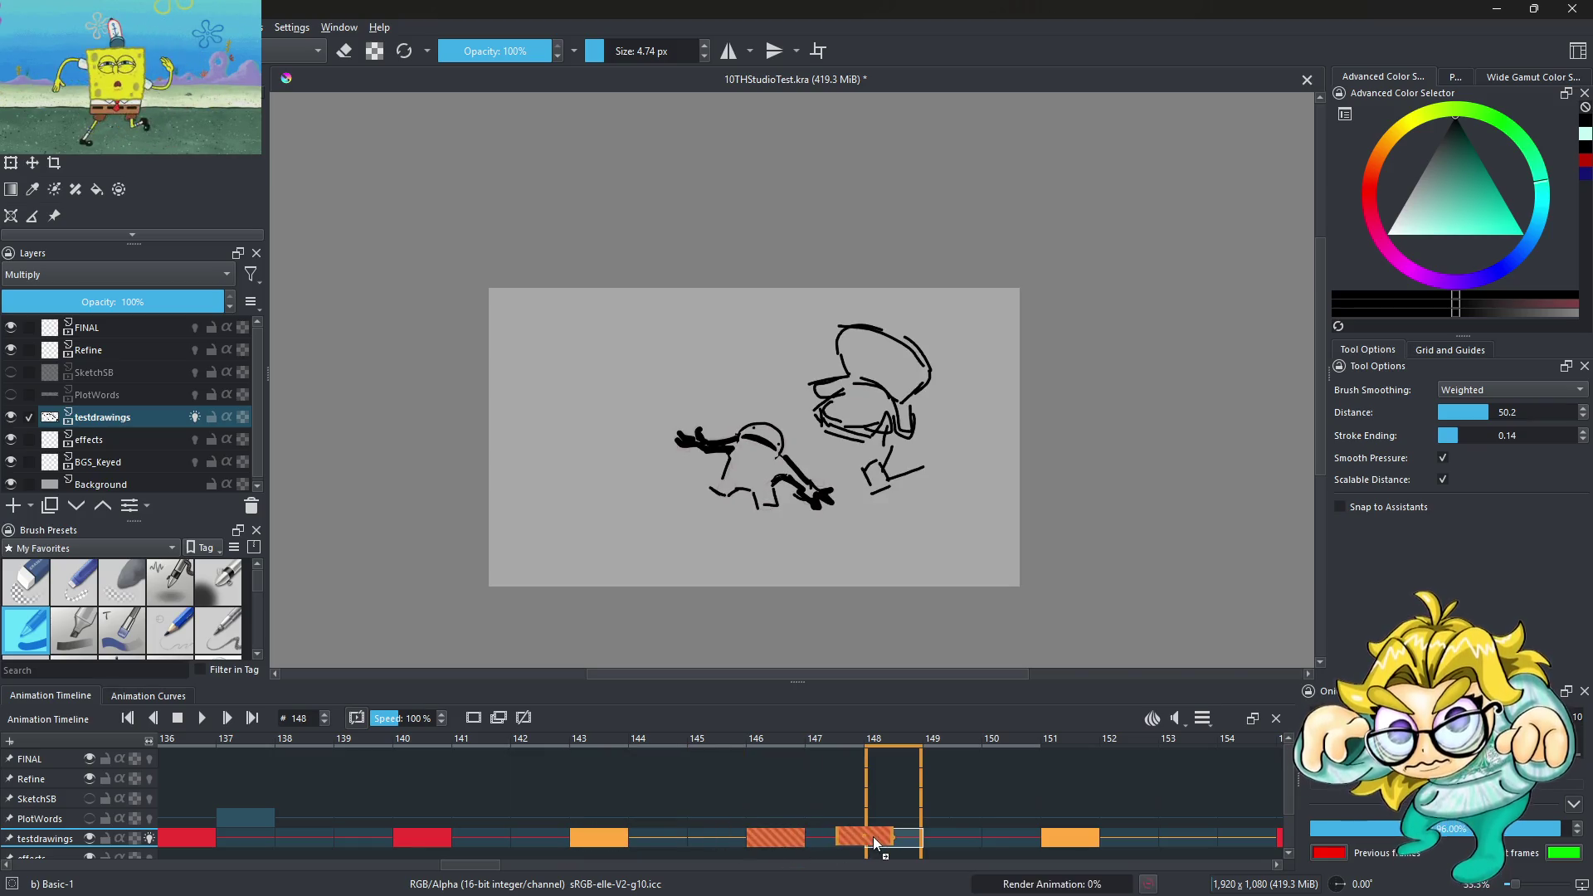
pyautogui.moveTo(597, 840); pyautogui.dragTo(664, 841)
pyautogui.press('space')
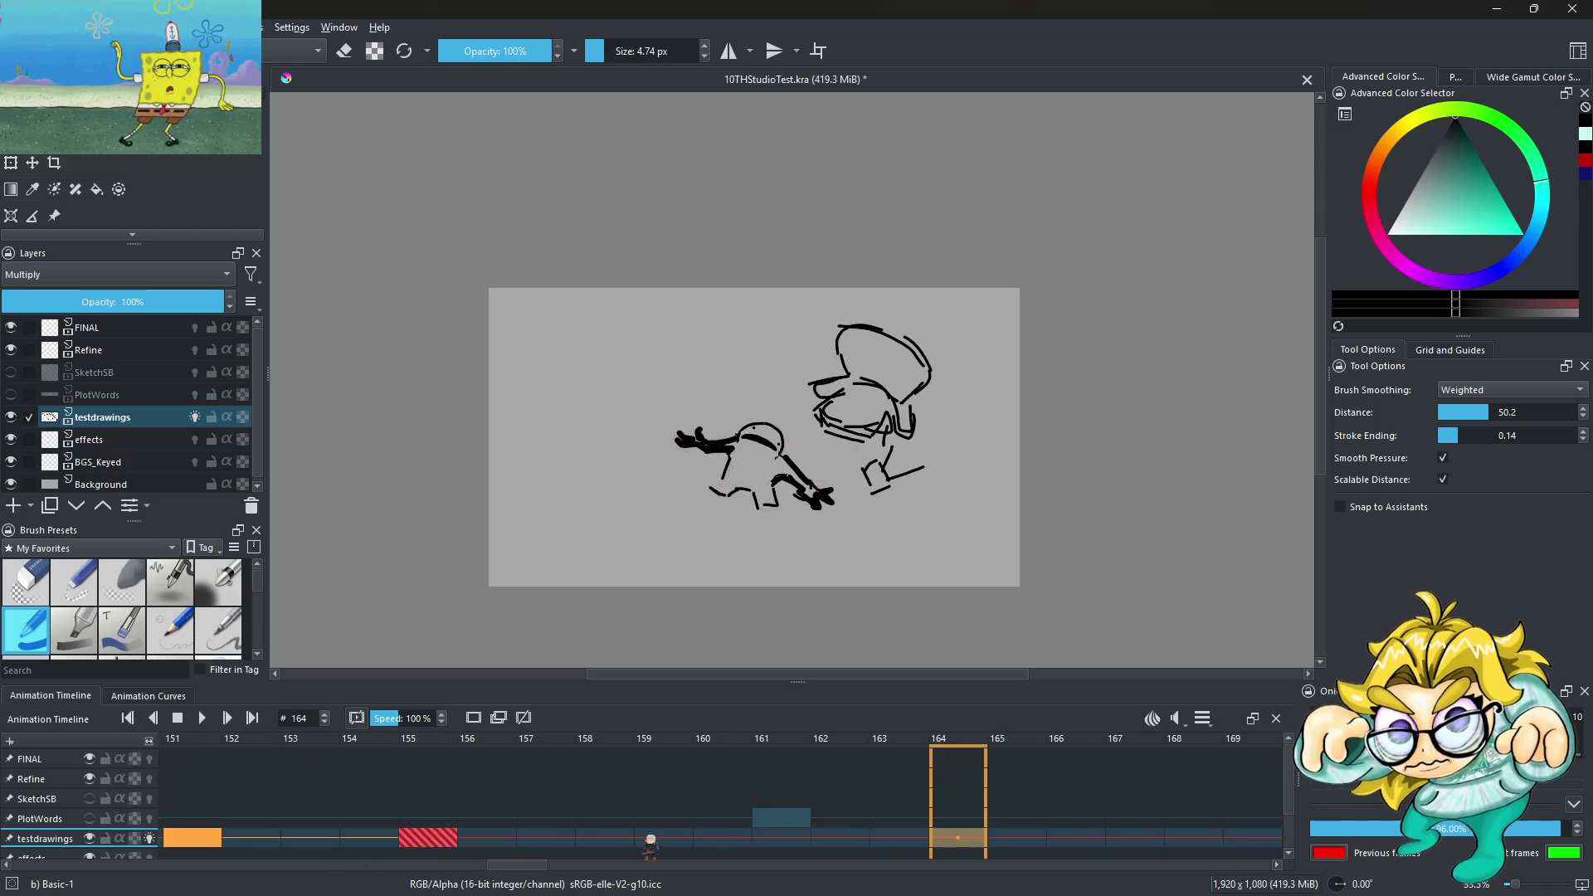
# Undo a stray blank frame created at frame 159
pyautogui.rightClick(646, 838)
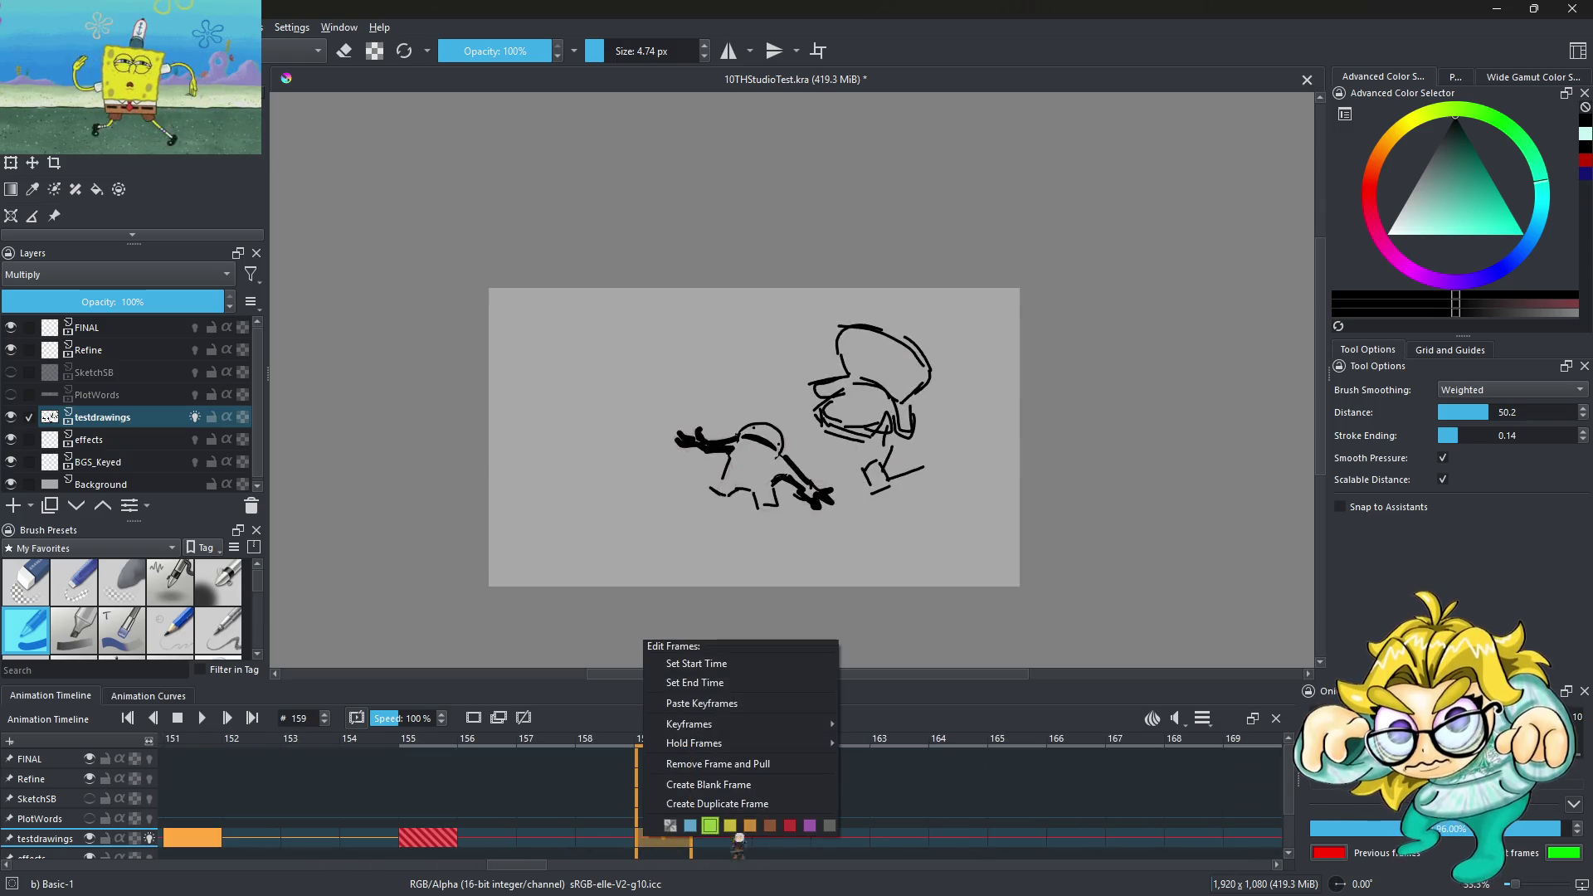
pyautogui.click(626, 842)
pyautogui.rightClick(680, 841)
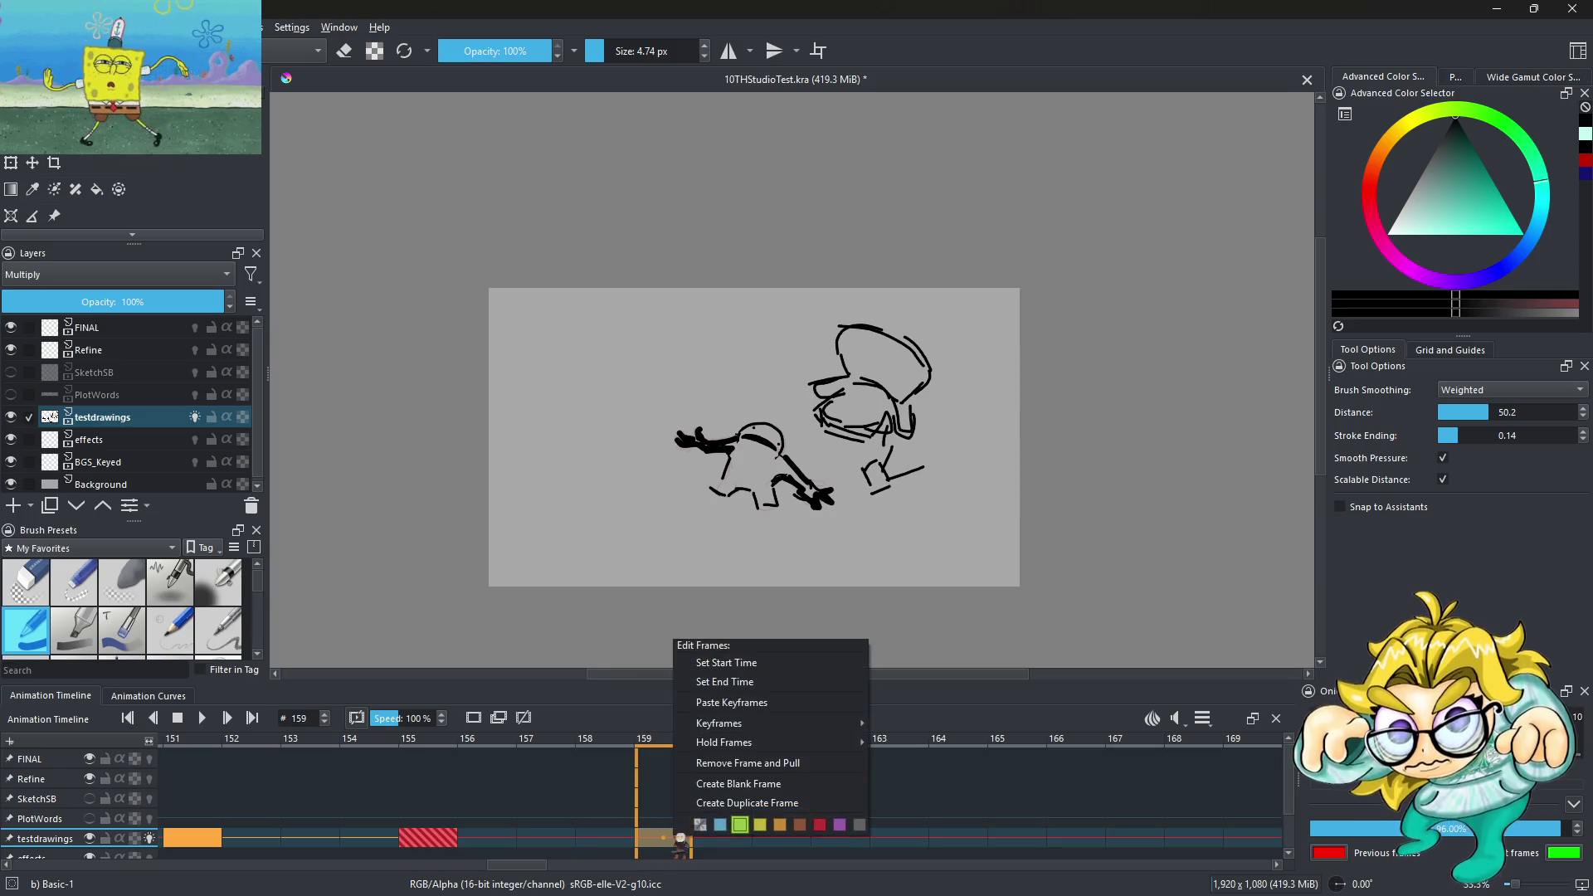
pyautogui.click(757, 785)
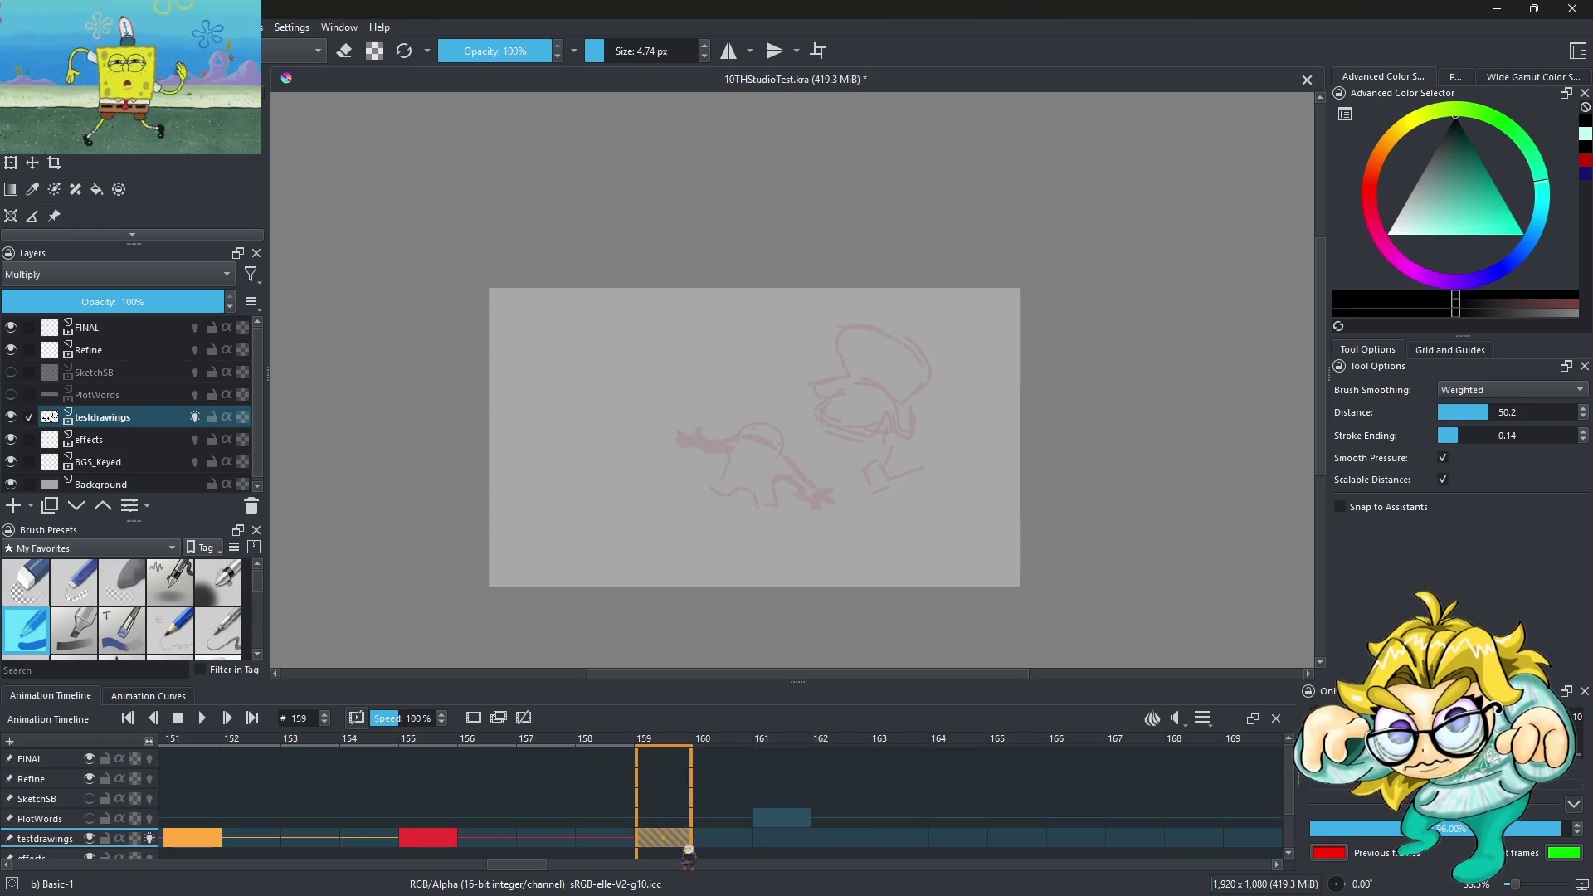
pyautogui.hotkey('ctrl', 'z')
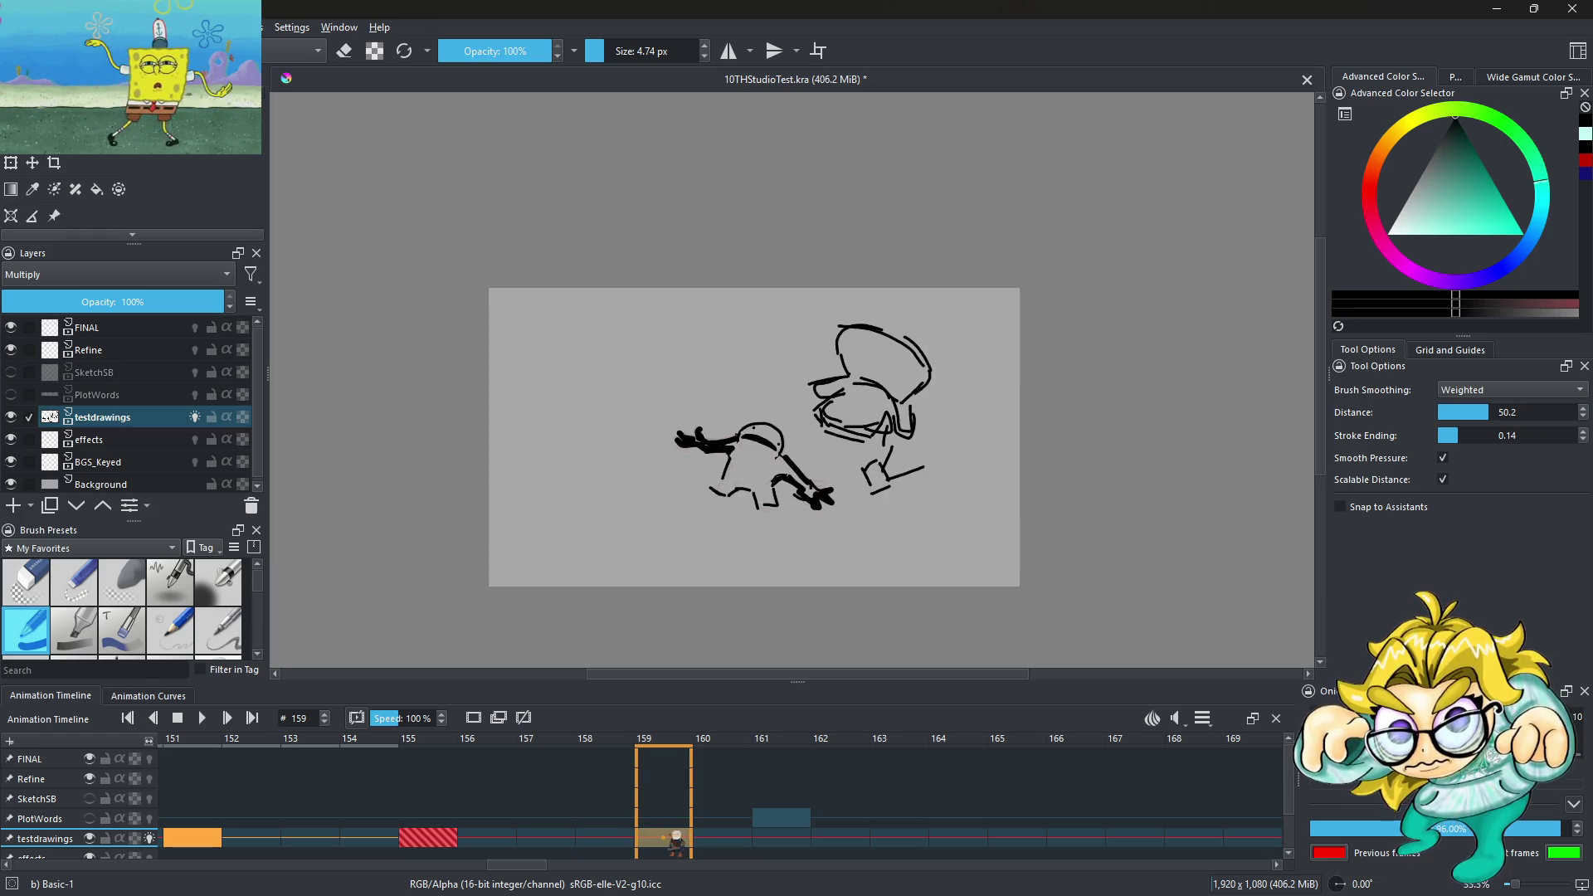
pyautogui.rightClick(676, 839)
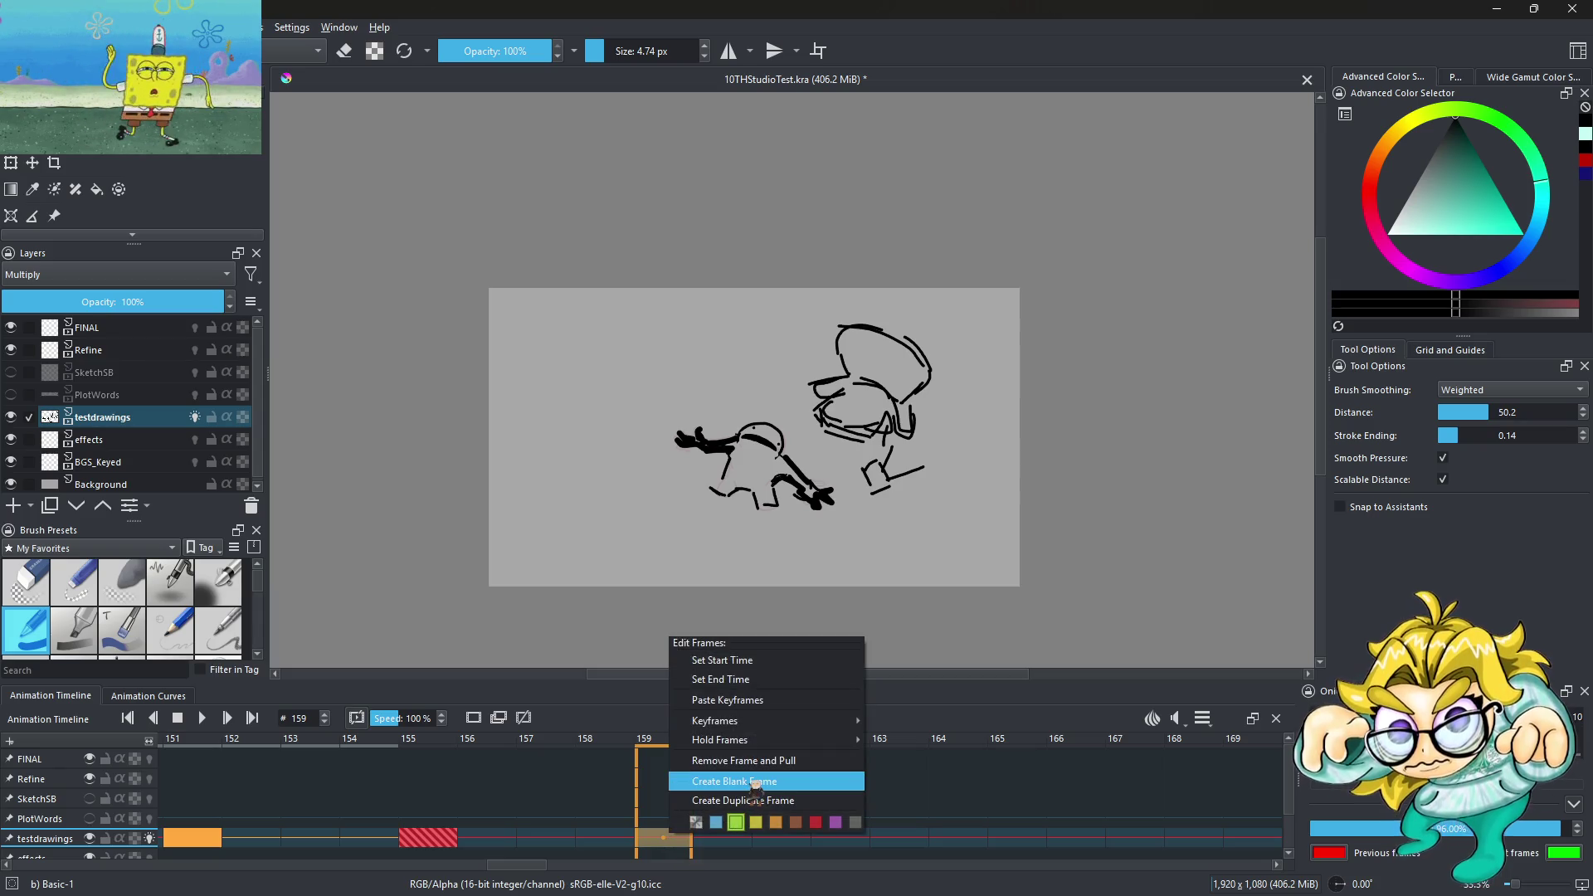
pyautogui.click(737, 701)
# Copy the keyframe at frame 155 and paste it at frame 160
pyautogui.click(453, 840)
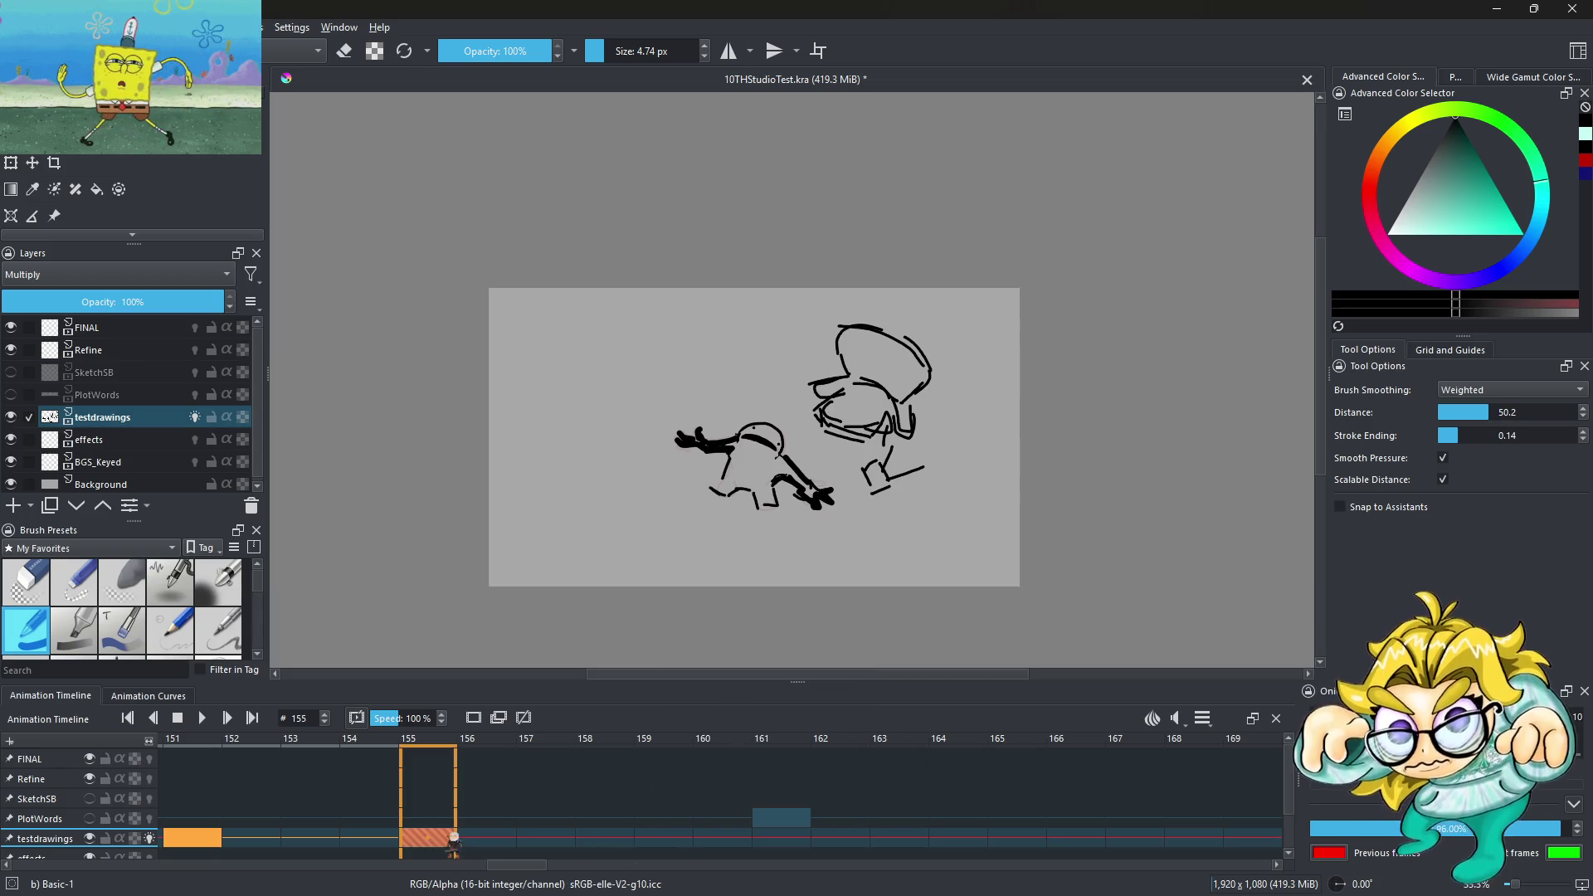
pyautogui.rightClick(454, 840)
pyautogui.click(498, 690)
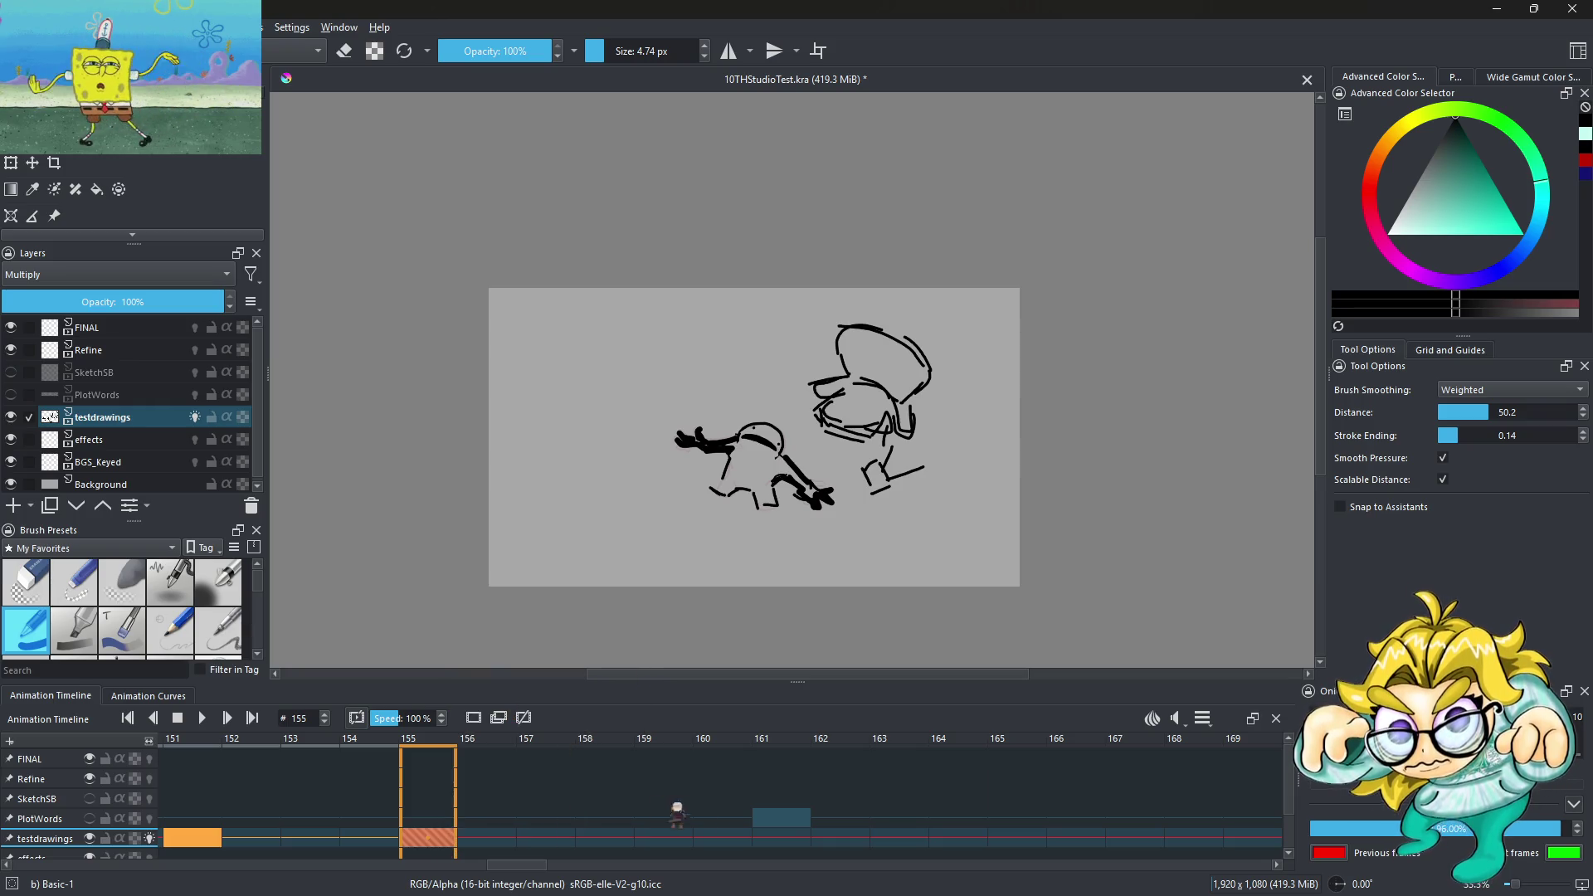
pyautogui.click(718, 839)
pyautogui.rightClick(717, 840)
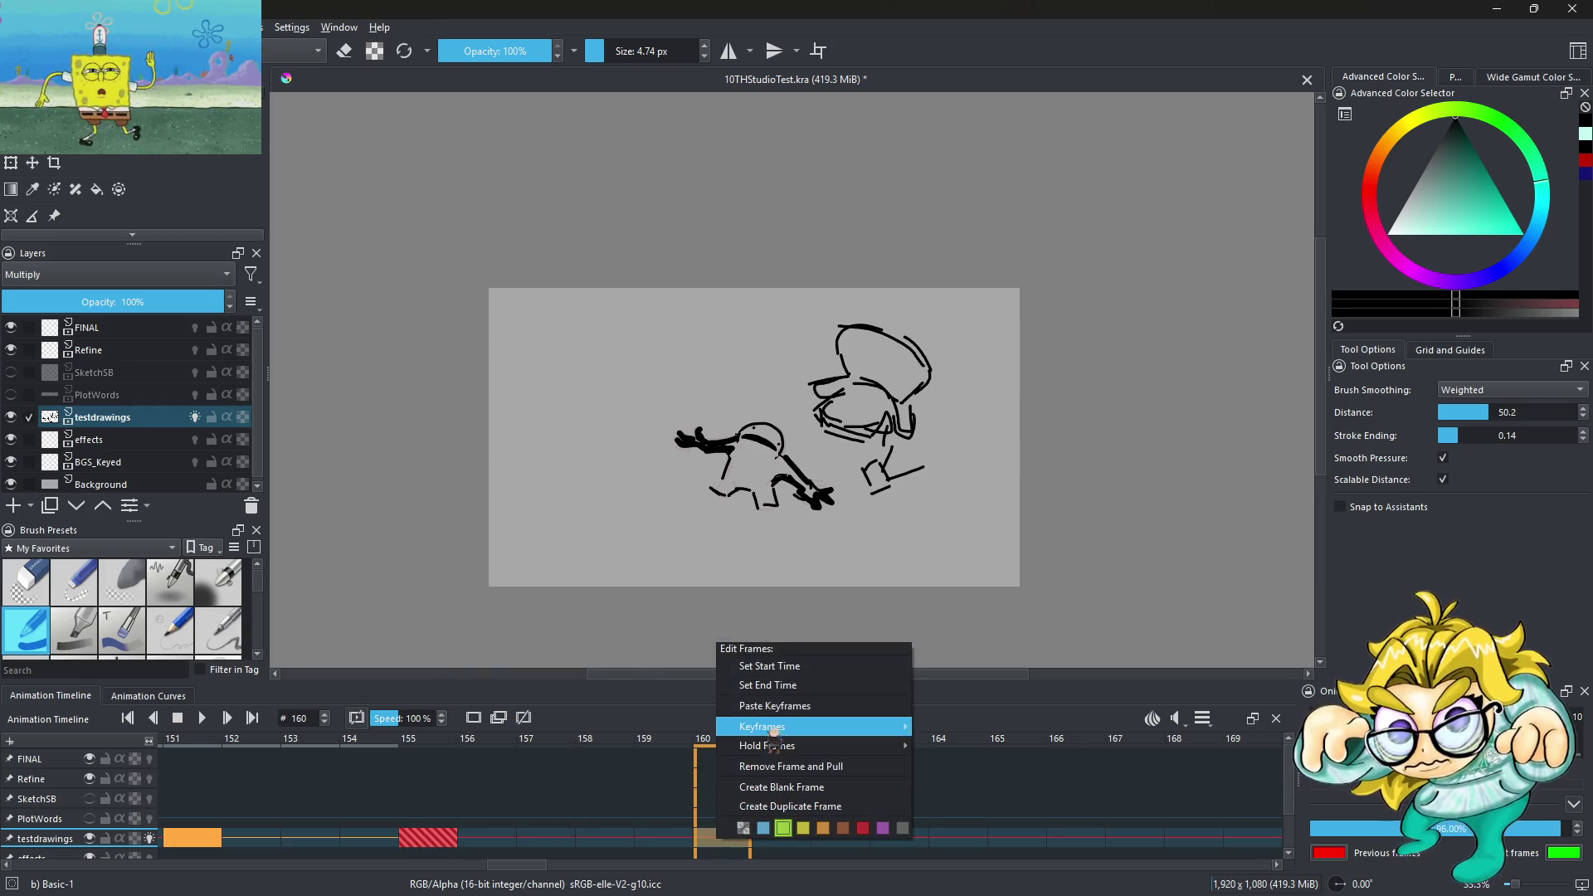
pyautogui.click(772, 706)
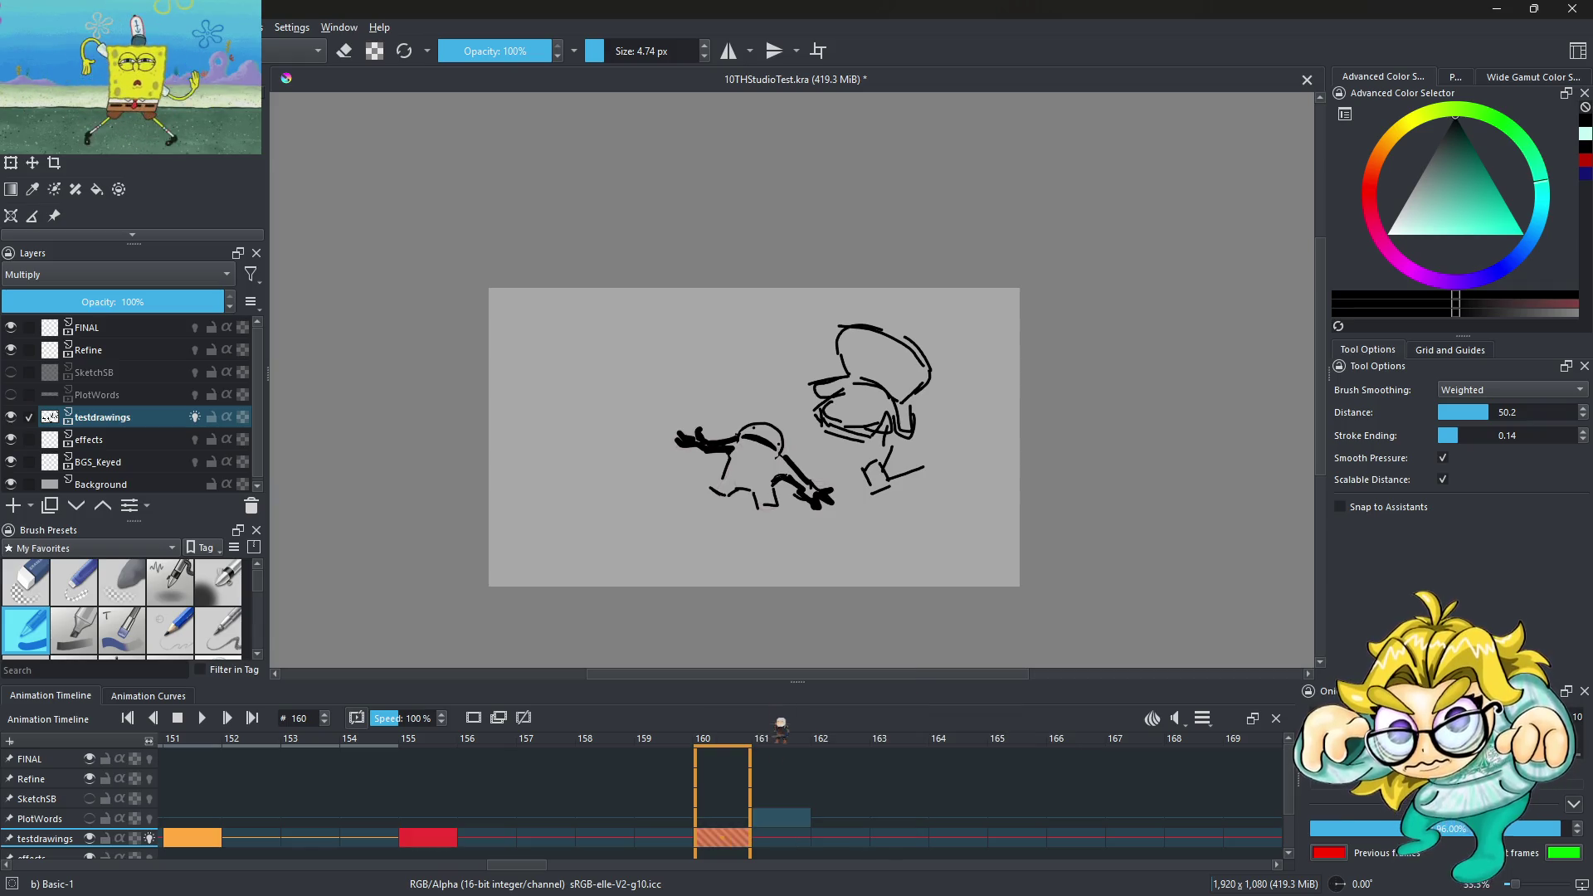
# Erase the smaller left creature on frame 160 with a ~530 px eraser, then resume the brush
pyautogui.press('1')
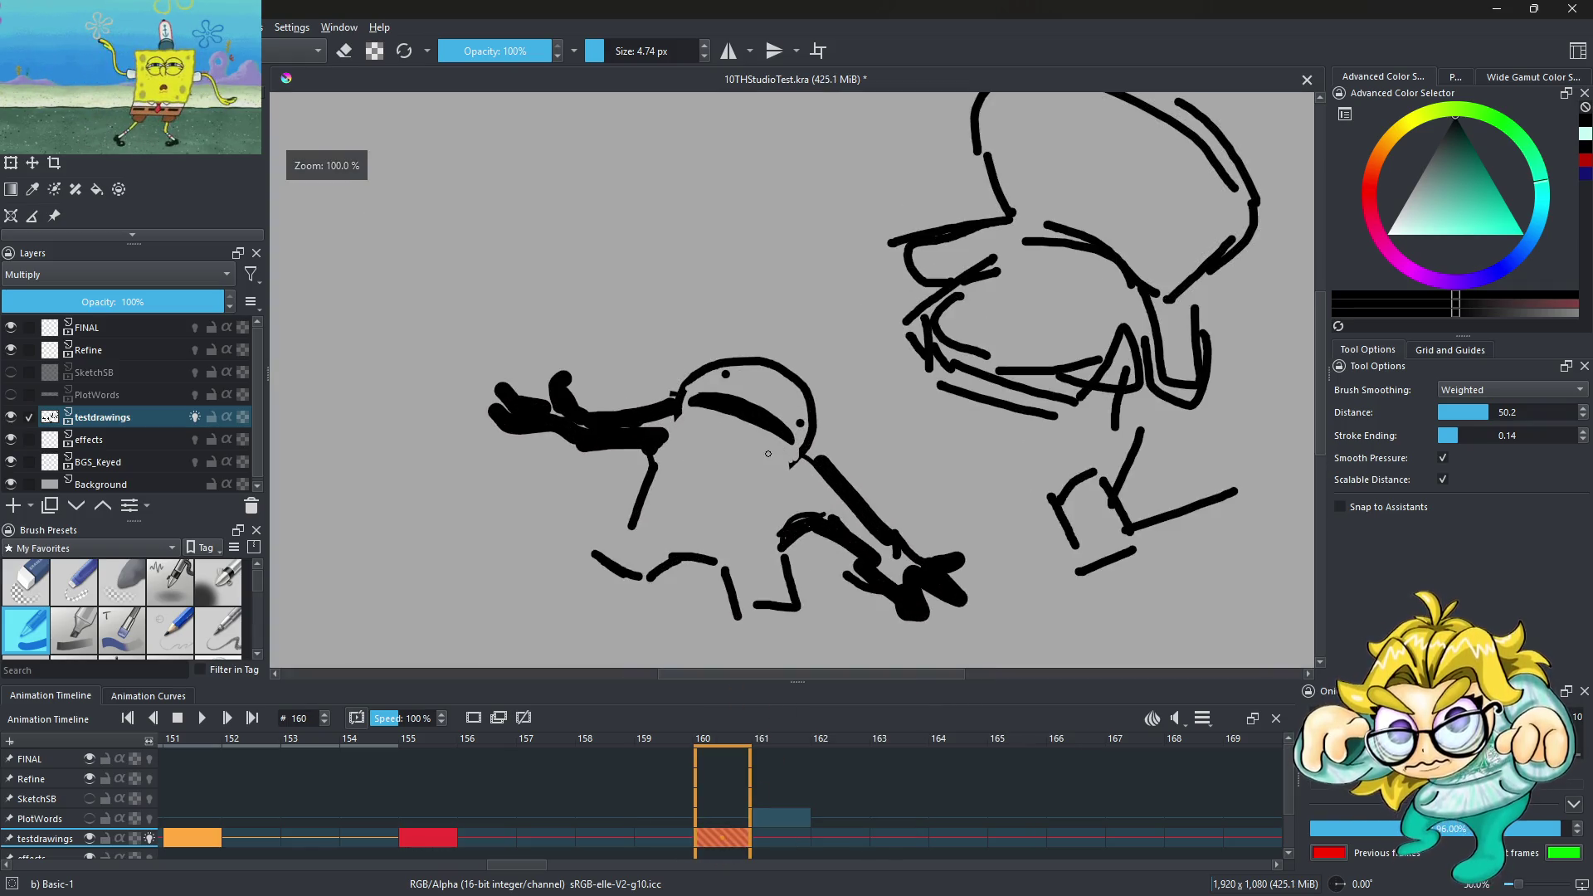
pyautogui.press('e')
pyautogui.moveTo(563, 102); pyautogui.dragTo(711, 137)
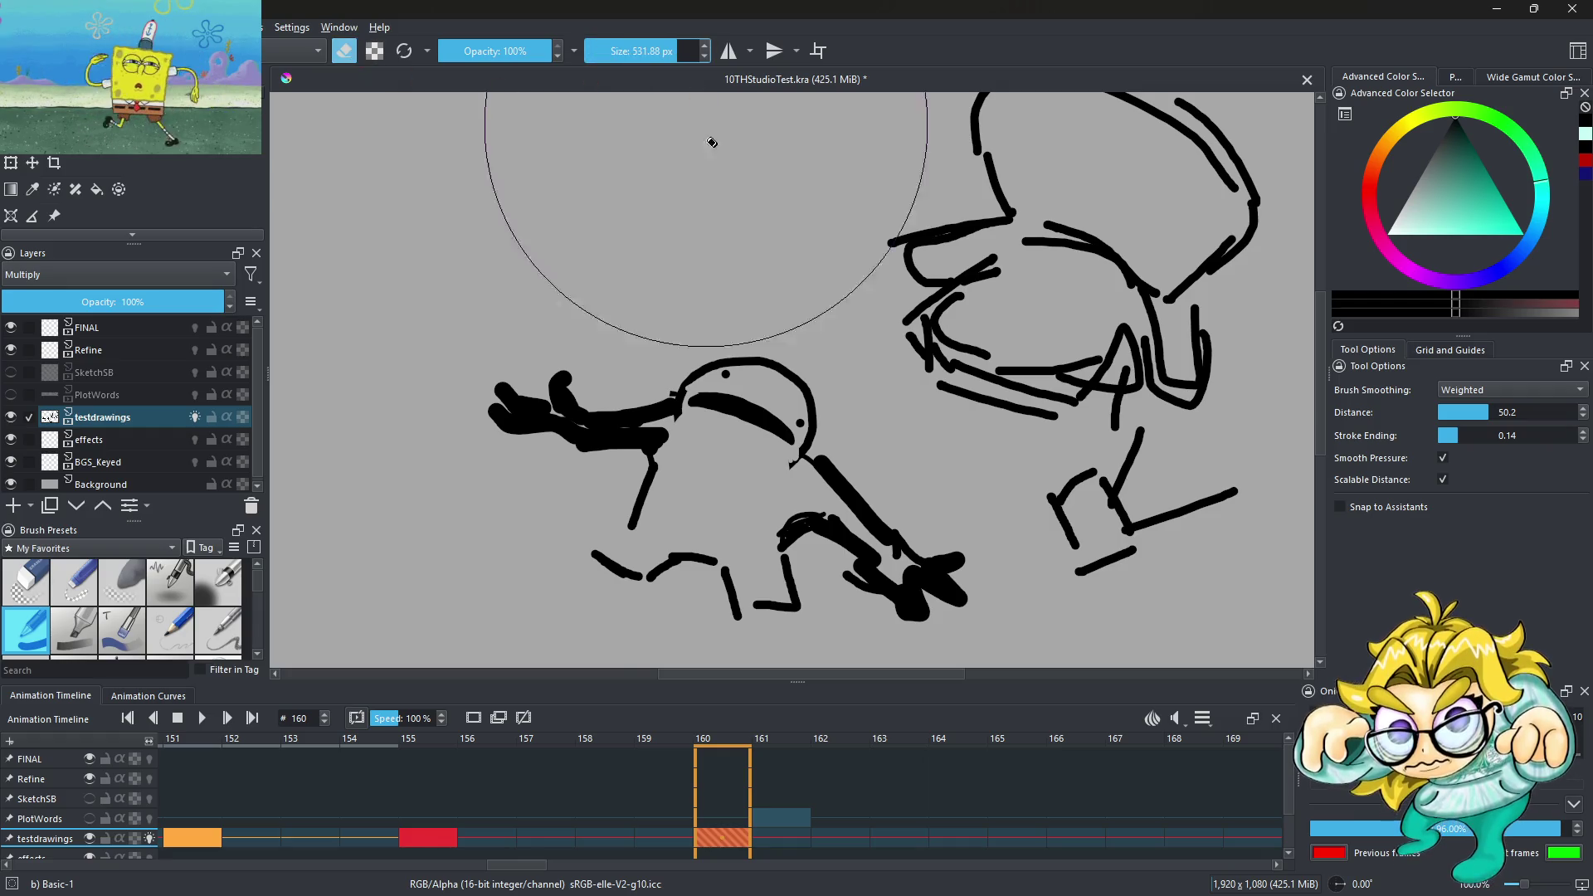
pyautogui.press('-')
pyautogui.press('-')
pyautogui.moveTo(675, 445)
pyautogui.mouseDown()
pyautogui.moveTo(711, 498)
pyautogui.moveTo(640, 456)
pyautogui.mouseUp()
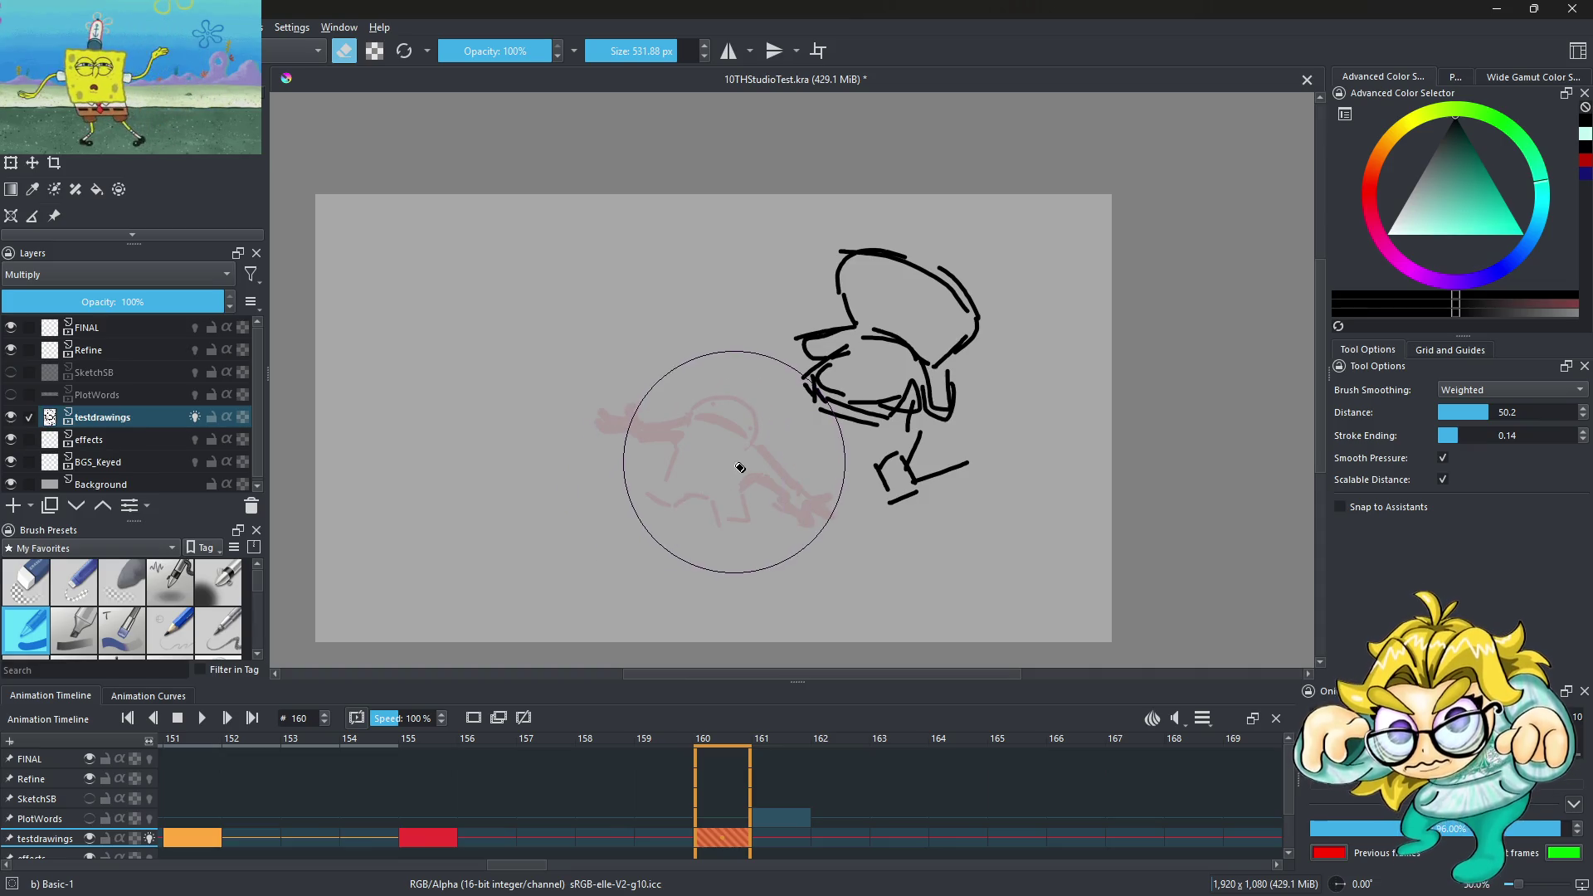
pyautogui.press('e')
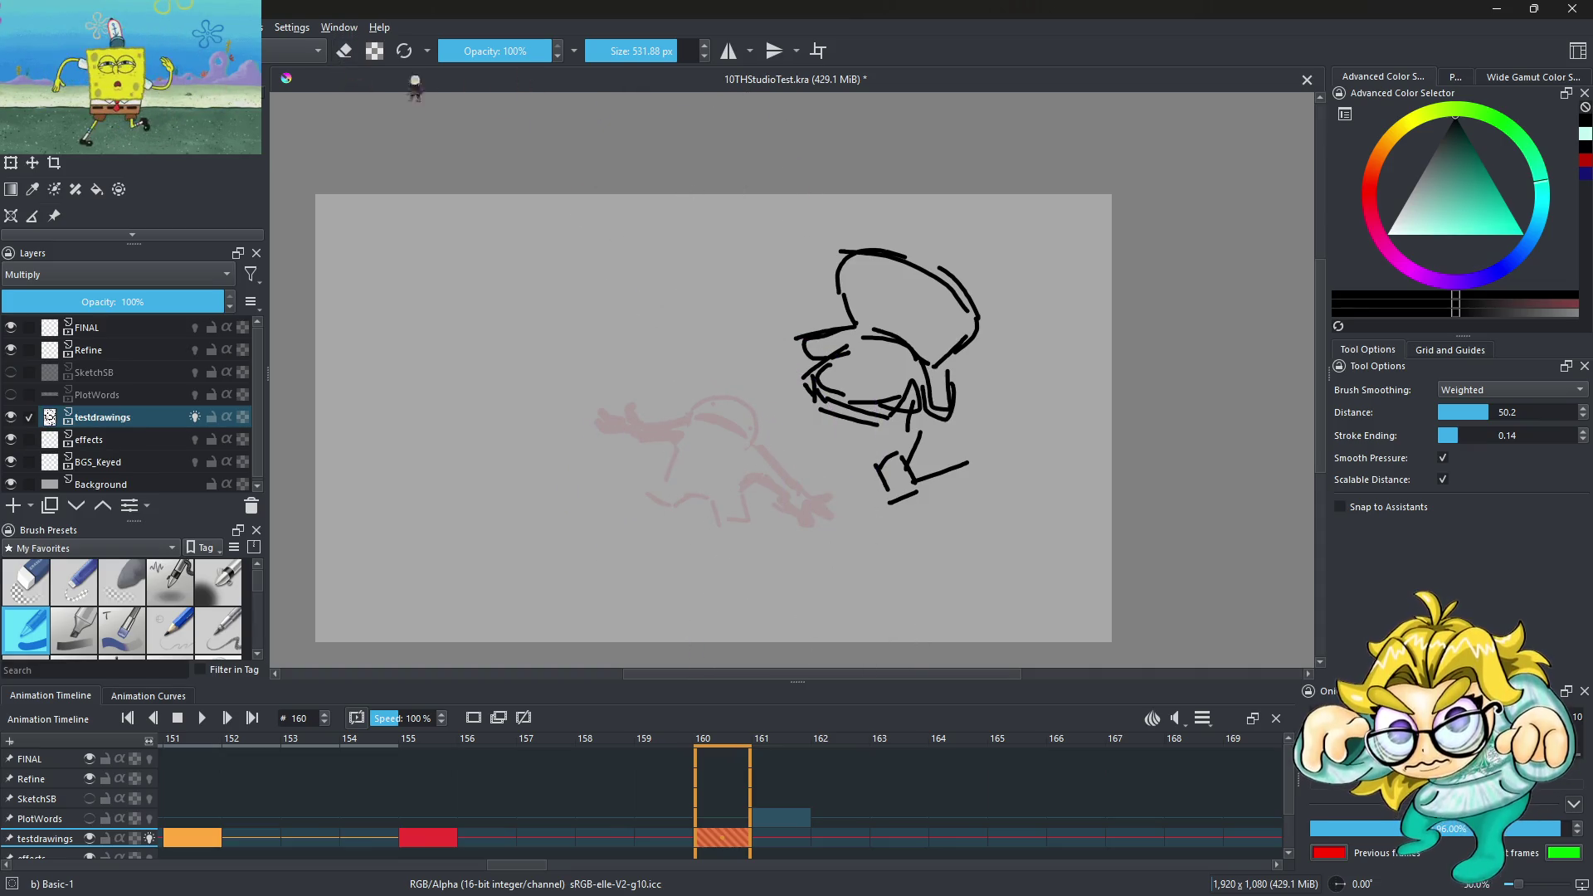
pyautogui.click(681, 844)
pyautogui.press('Right')
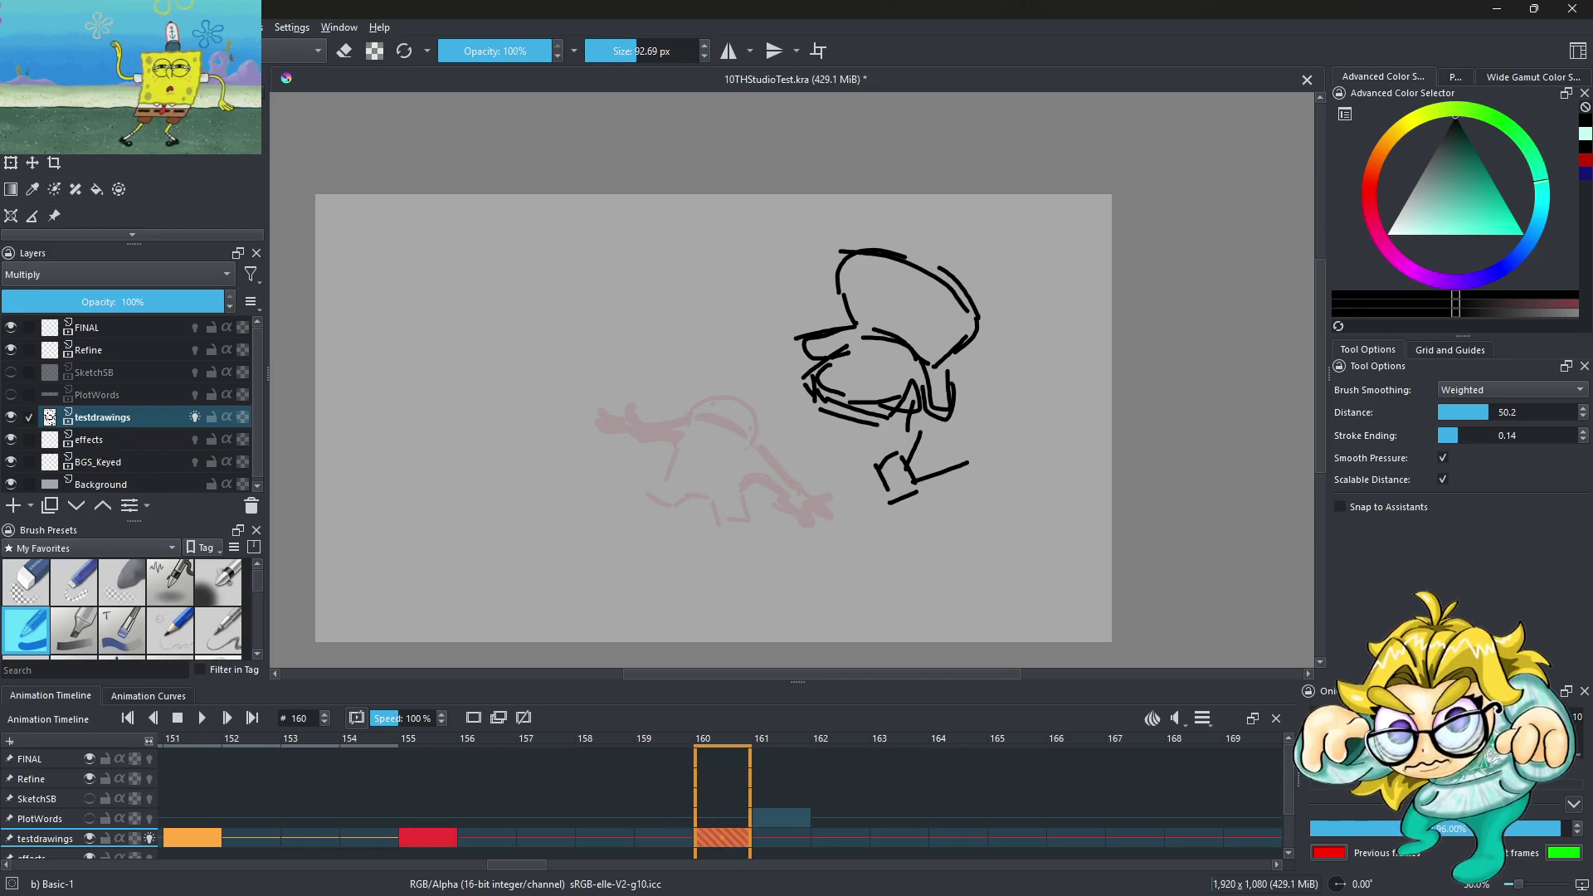
# Thin the brush and sketch the squashed creature's back, top and lower head curve on frame 160
pyautogui.moveTo(645, 51); pyautogui.dragTo(604, 51)
pyautogui.scroll(1, 671, 483)
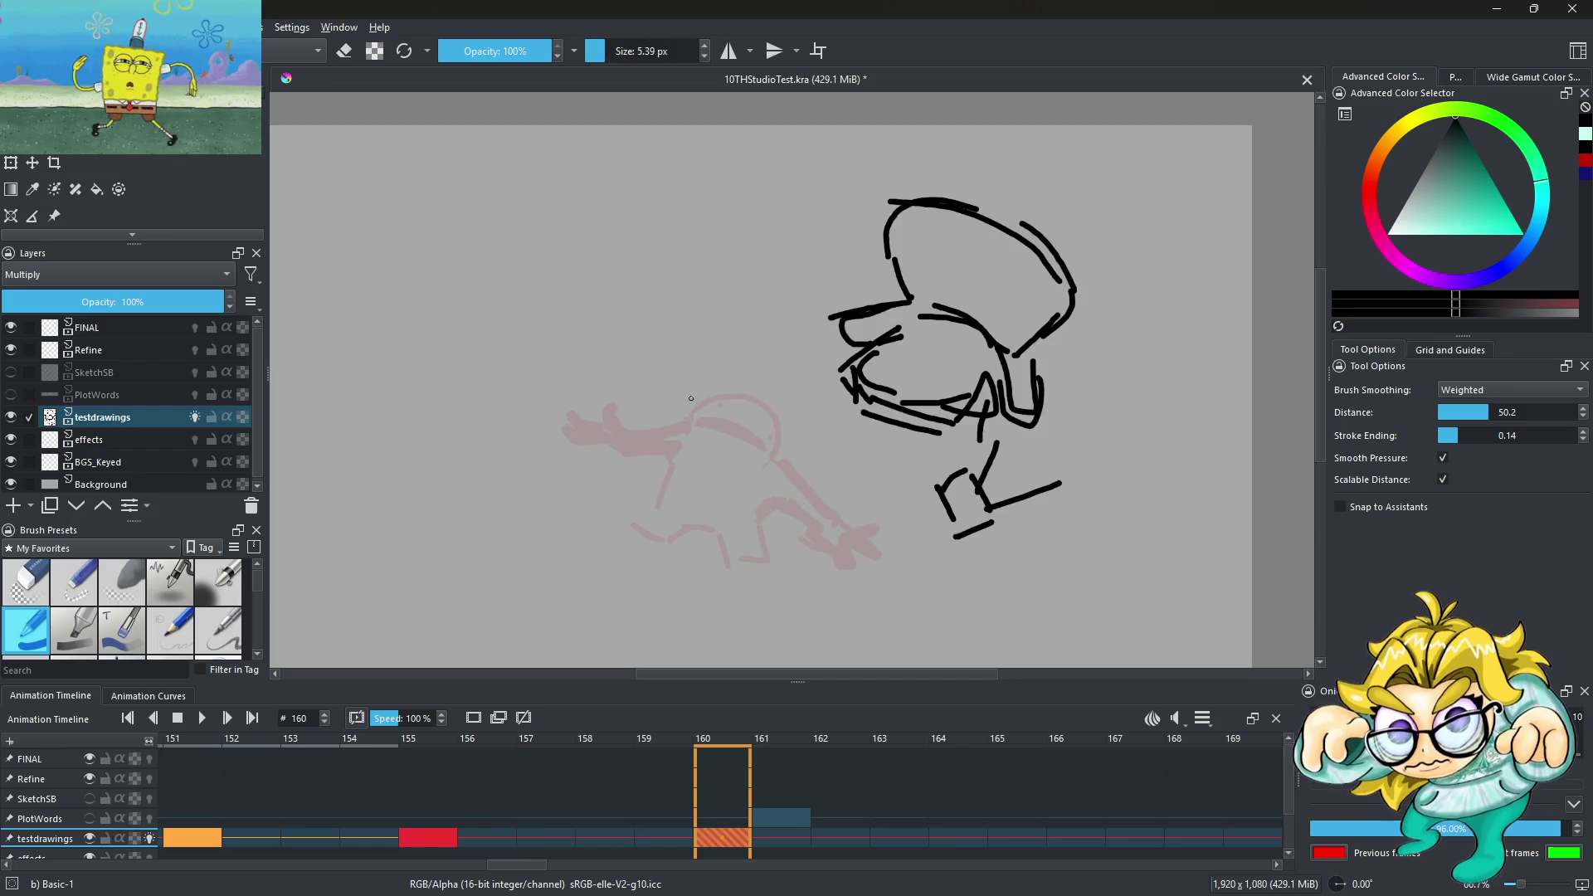
pyautogui.scroll(1, 671, 483)
pyautogui.moveTo(515, 480)
pyautogui.mouseDown()
pyautogui.moveTo(548, 520)
pyautogui.moveTo(591, 498)
pyautogui.mouseUp()
pyautogui.hotkey('ctrl', 'z')
pyautogui.hotkey('ctrl', 'z')
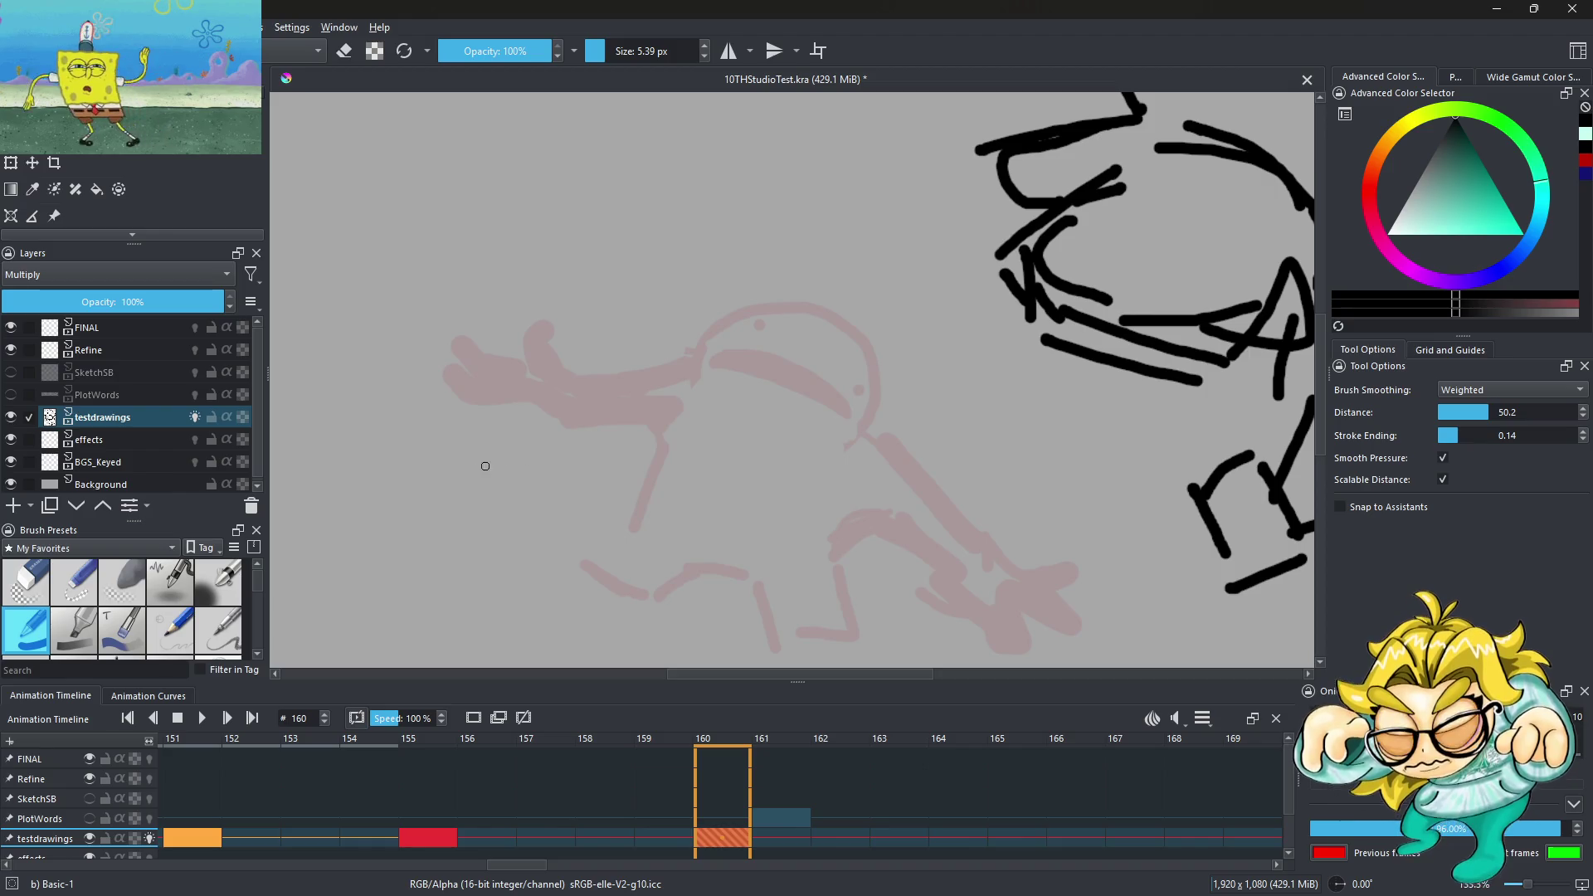
pyautogui.moveTo(515, 446); pyautogui.dragTo(539, 432)
pyautogui.moveTo(522, 504); pyautogui.dragTo(637, 454)
pyautogui.hotkey('ctrl', 'z')
pyautogui.moveTo(516, 474)
pyautogui.mouseDown()
pyautogui.moveTo(571, 474)
pyautogui.moveTo(679, 384)
pyautogui.moveTo(809, 338)
pyautogui.moveTo(861, 384)
pyautogui.mouseUp()
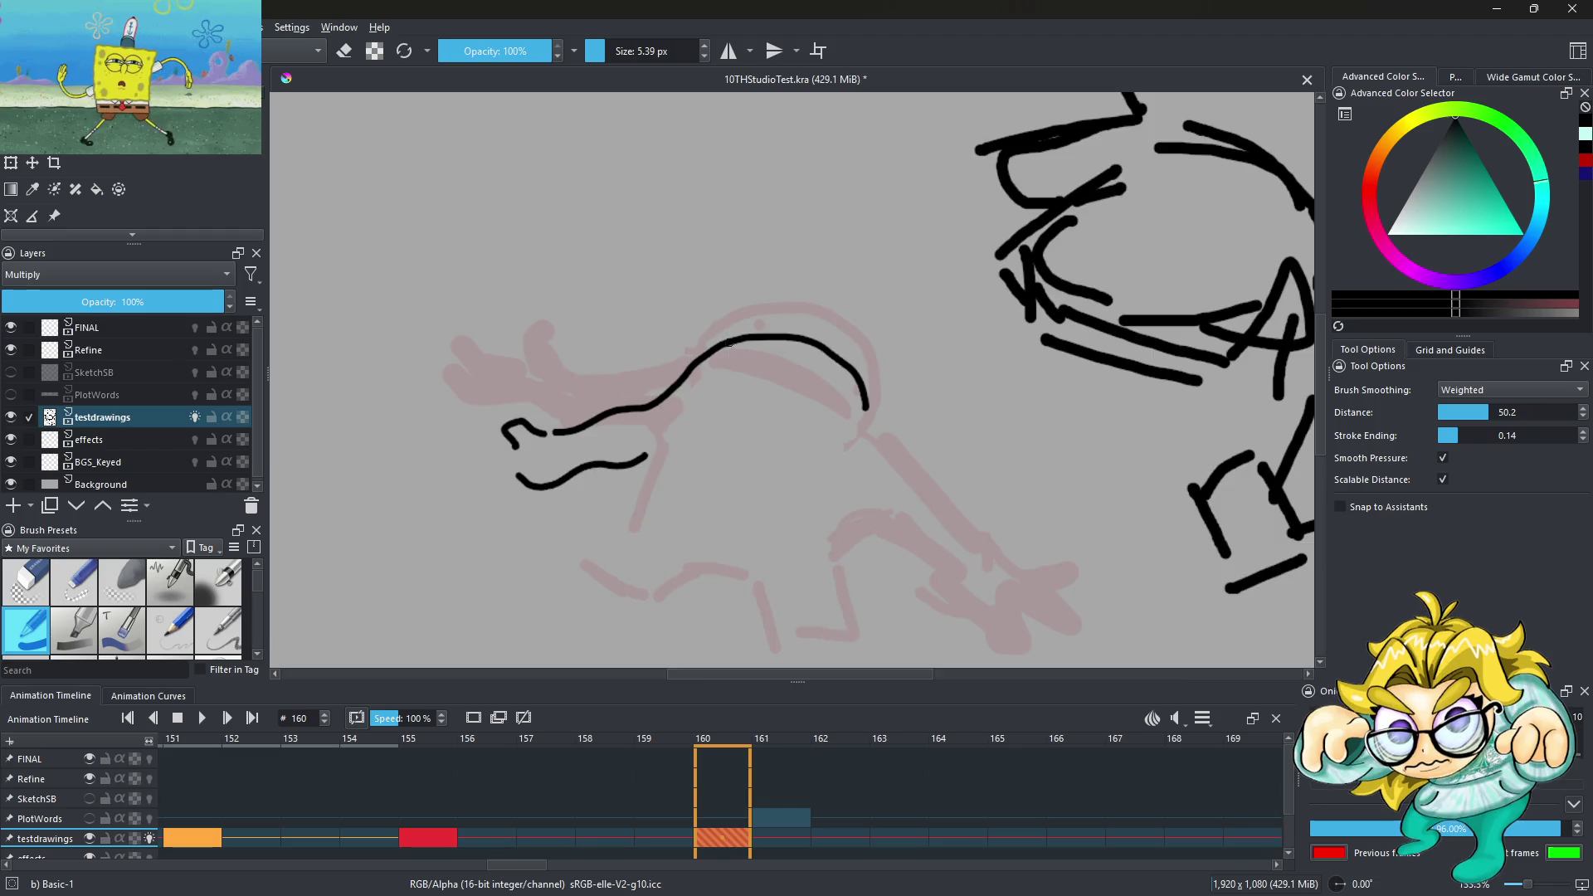
# Add the eye dot and a longer inner mouth curve to the new pose
pyautogui.scroll(2, 729, 343)
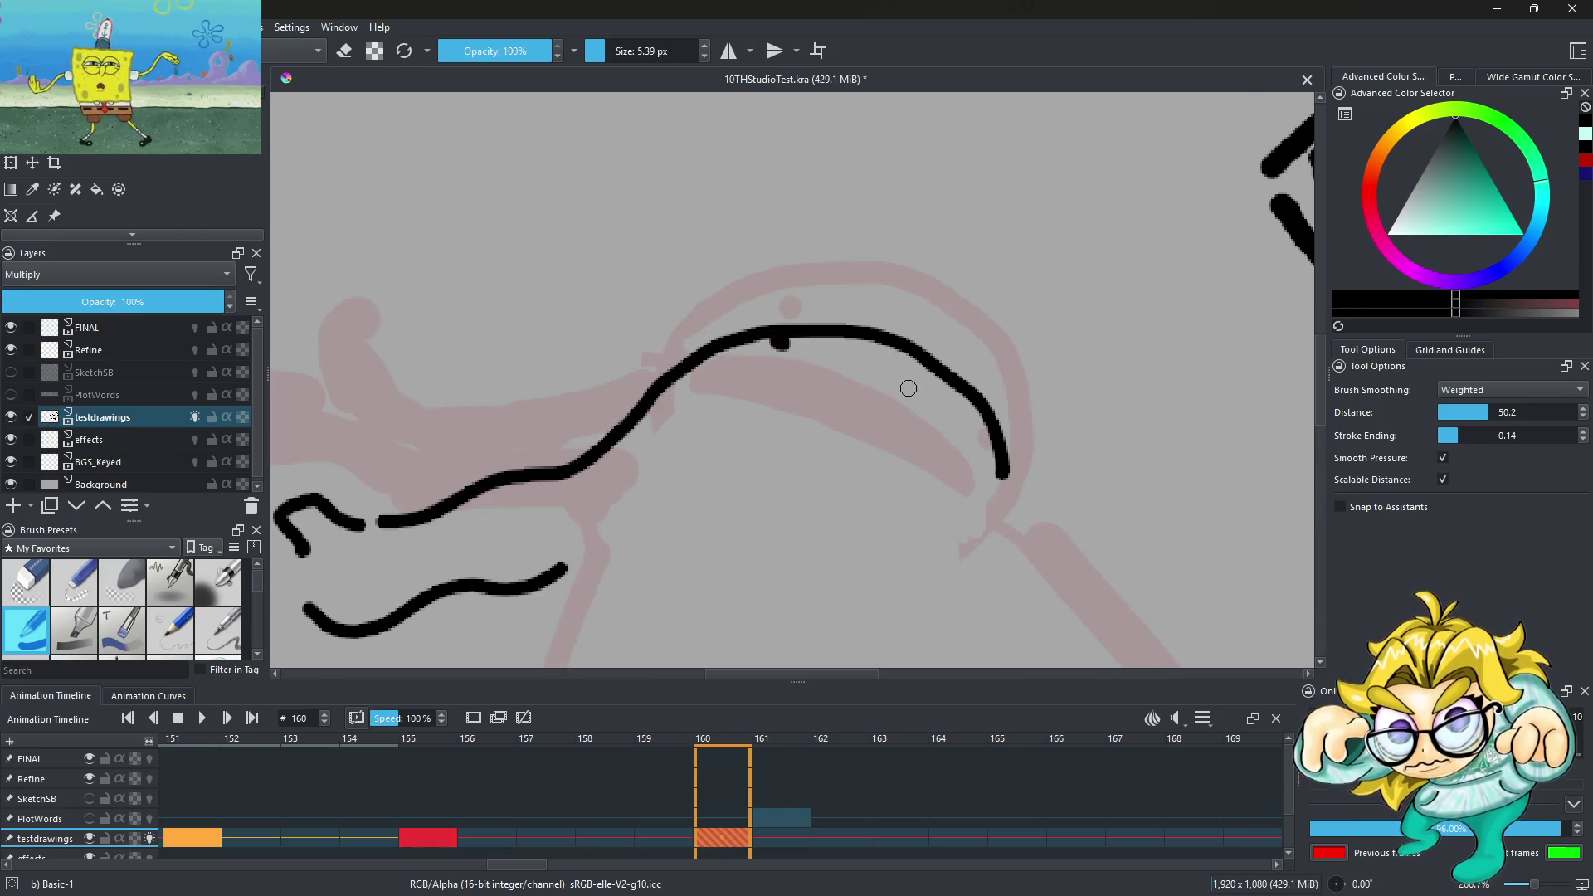
pyautogui.moveTo(969, 415); pyautogui.dragTo(975, 424)
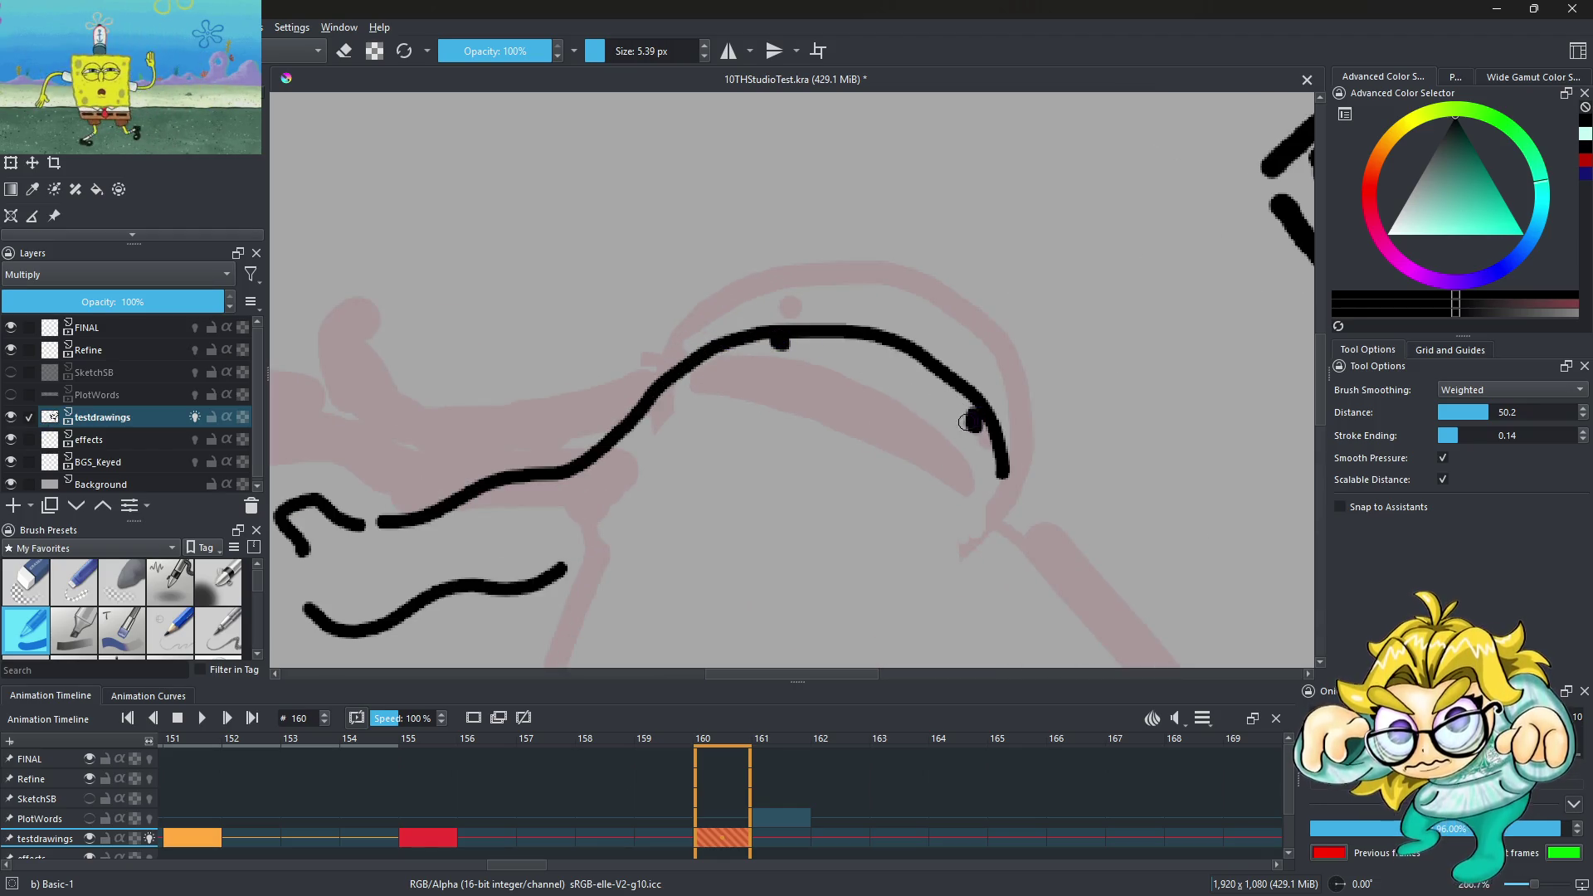
pyautogui.moveTo(681, 423)
pyautogui.mouseDown()
pyautogui.moveTo(788, 380)
pyautogui.moveTo(864, 394)
pyautogui.moveTo(955, 456)
pyautogui.moveTo(976, 503)
pyautogui.mouseUp()
pyautogui.hotkey('ctrl', 'z')
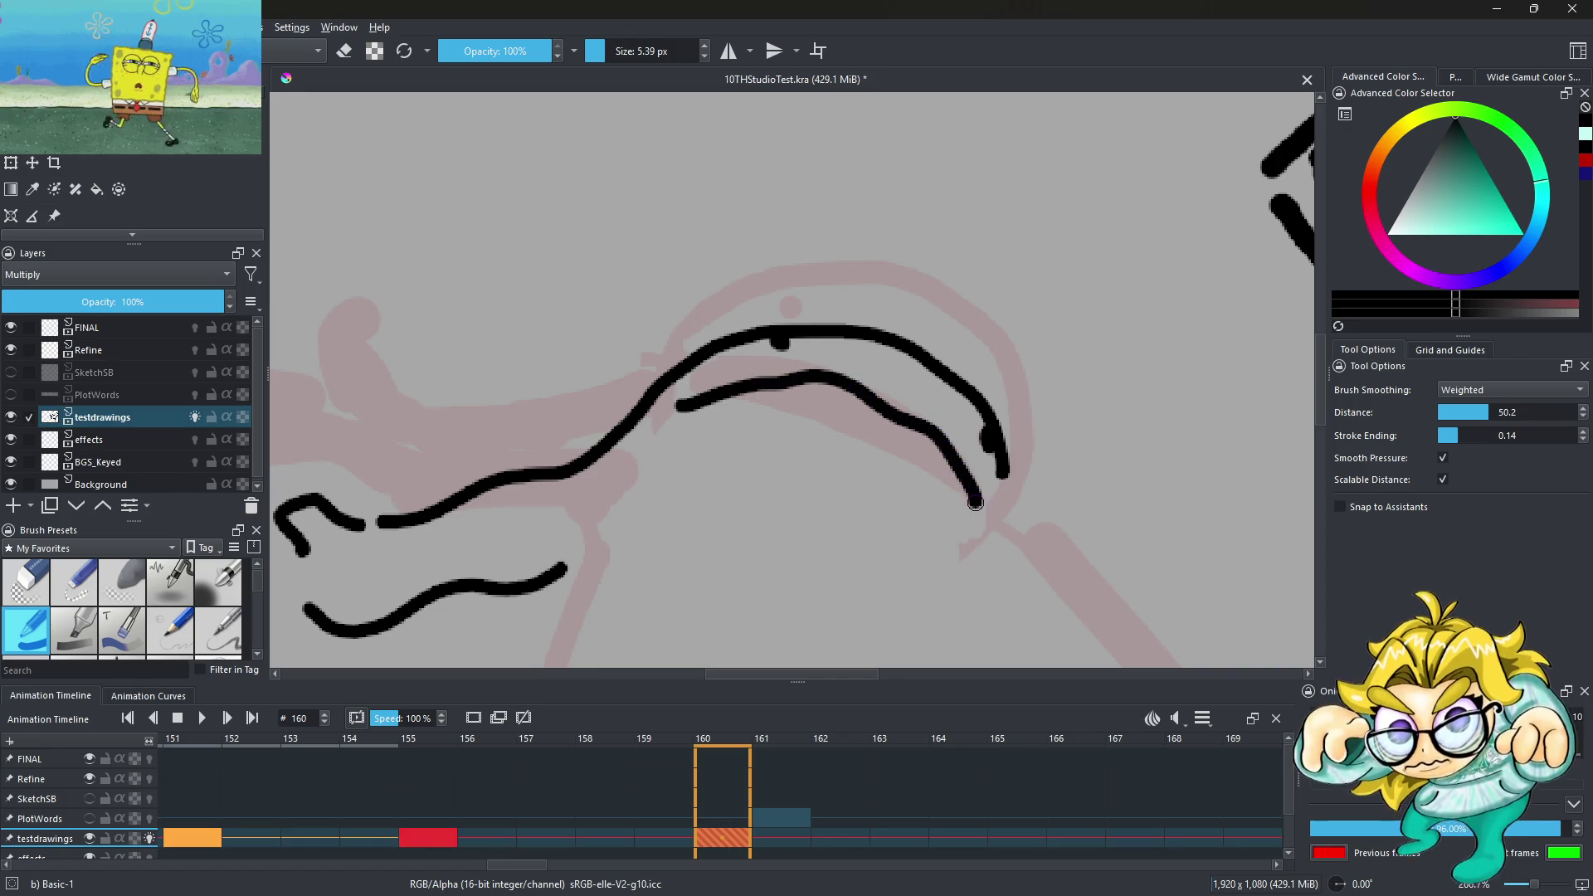
pyautogui.moveTo(900, 426)
pyautogui.mouseDown()
pyautogui.moveTo(834, 395)
pyautogui.moveTo(759, 390)
pyautogui.moveTo(945, 454)
pyautogui.mouseUp()
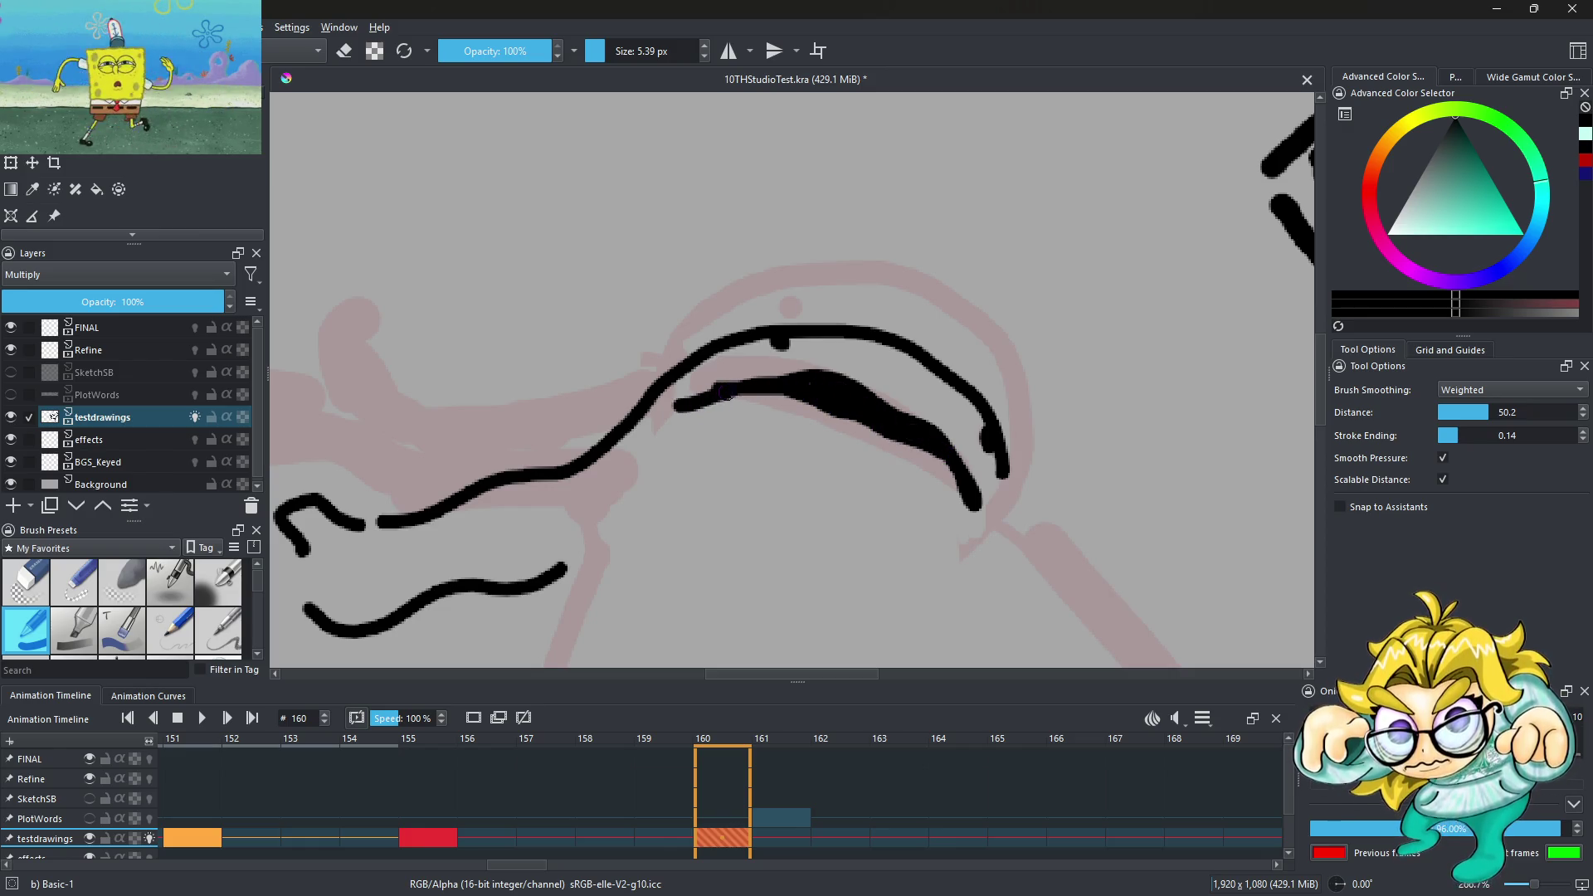
# Extend the creature's right side down to the ground and outline its feet
pyautogui.press('-')
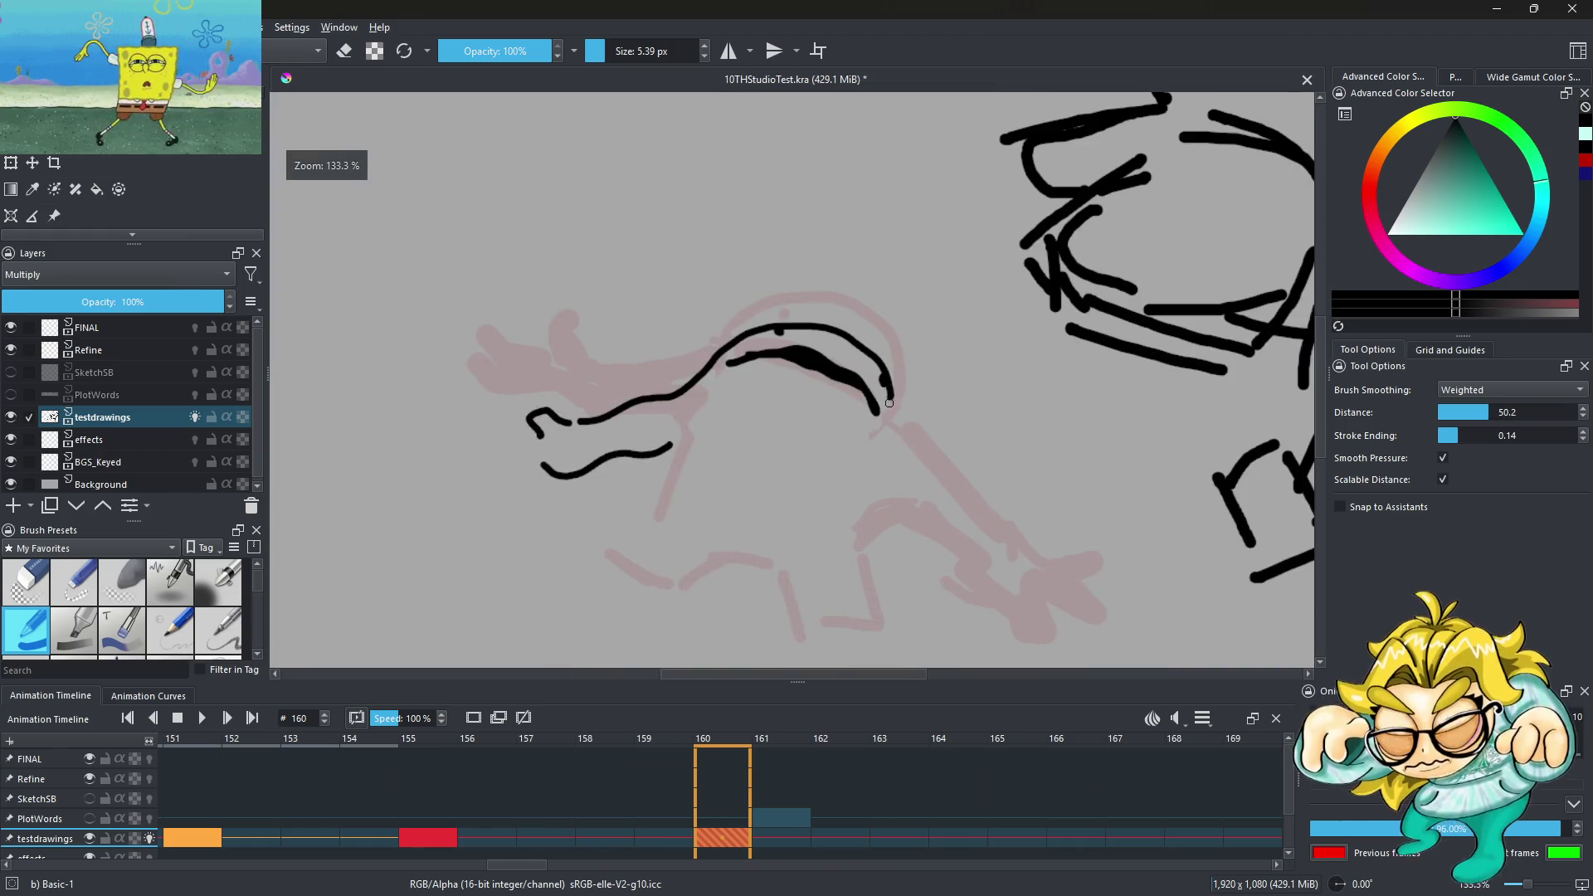
pyautogui.moveTo(886, 383)
pyautogui.mouseDown()
pyautogui.moveTo(892, 455)
pyautogui.moveTo(967, 541)
pyautogui.mouseUp()
pyautogui.moveTo(1011, 609); pyautogui.dragTo(1014, 616)
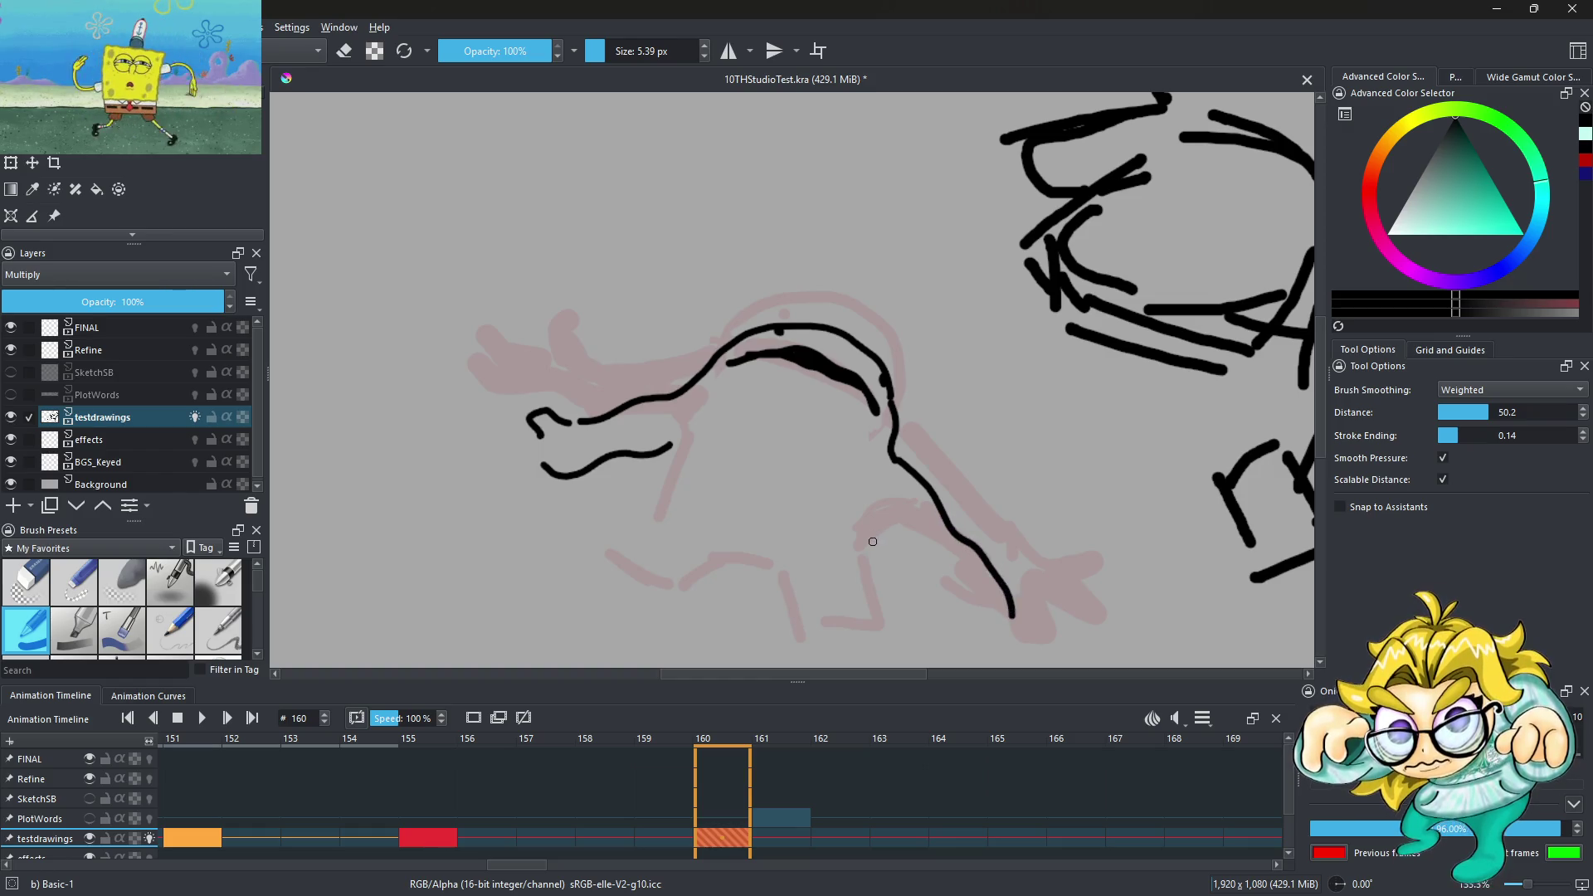
pyautogui.moveTo(866, 535); pyautogui.dragTo(886, 540)
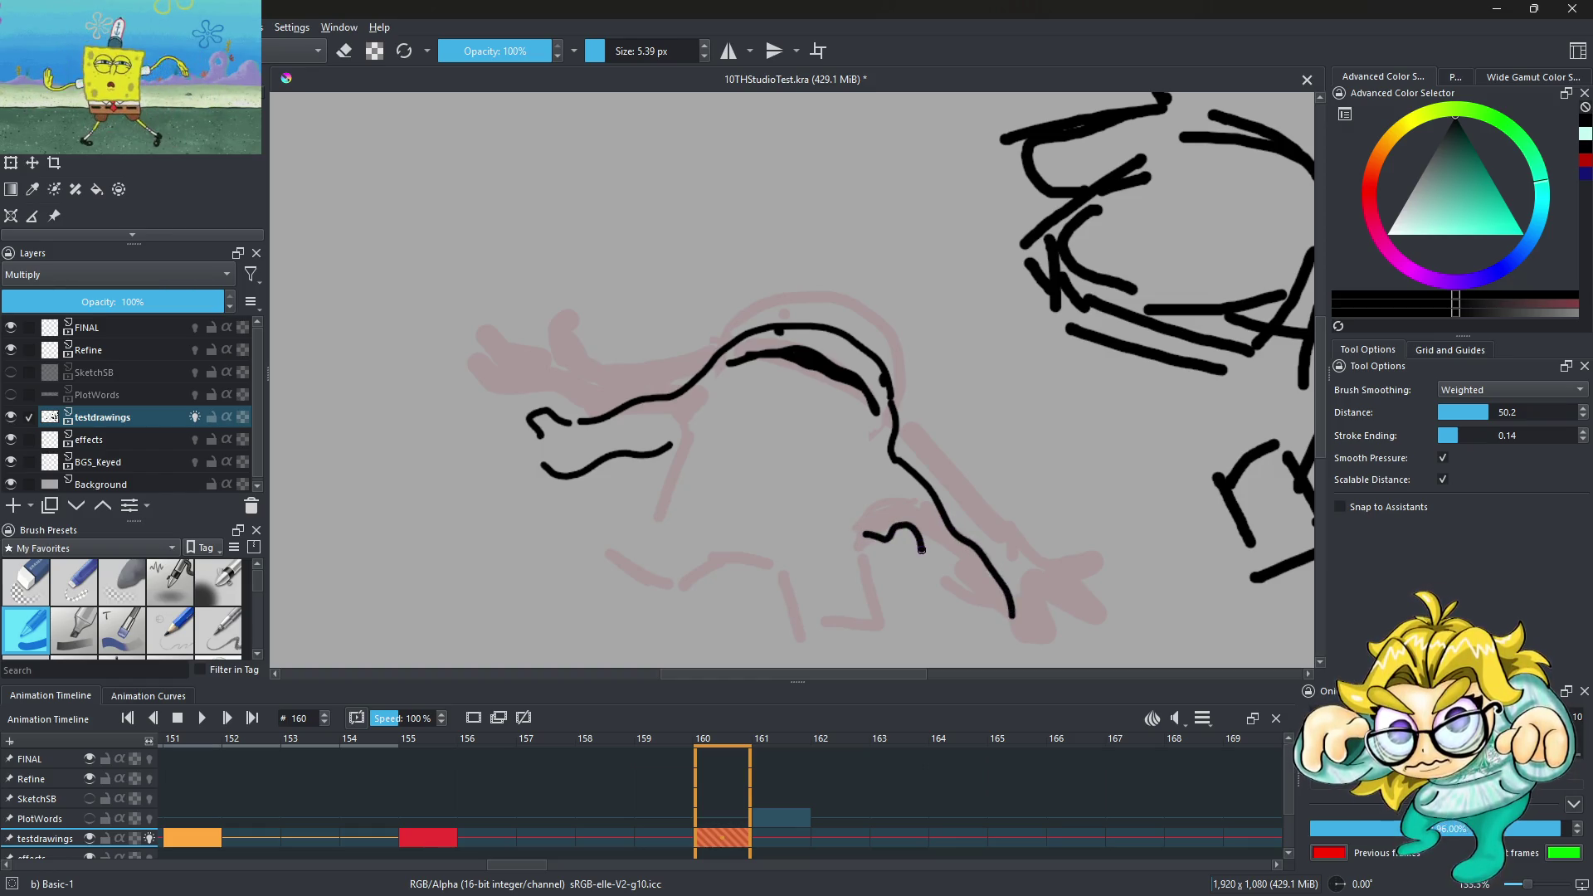
pyautogui.moveTo(952, 583); pyautogui.dragTo(1004, 650)
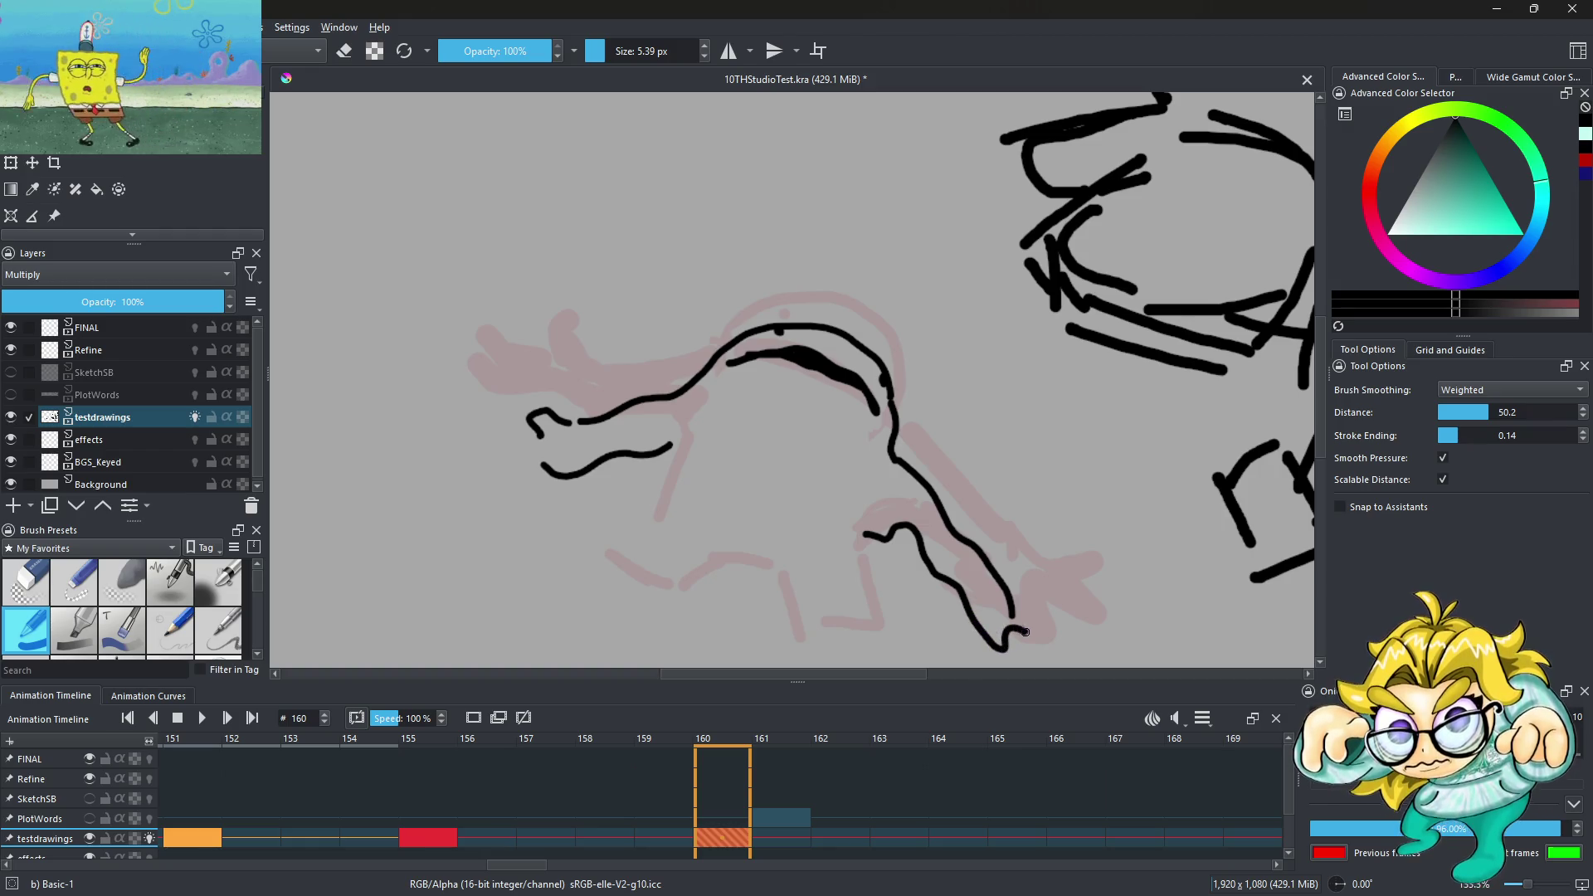
# Draw the creature's left side at 66.7% zoom and redo the body's bottom edge
pyautogui.press('-')
pyautogui.press('+')
pyautogui.moveTo(694, 348)
pyautogui.mouseDown()
pyautogui.moveTo(653, 450)
pyautogui.moveTo(763, 449)
pyautogui.moveTo(871, 415)
pyautogui.mouseUp()
pyautogui.press('-')
pyautogui.press('+')
pyautogui.hotkey('ctrl', 'z')
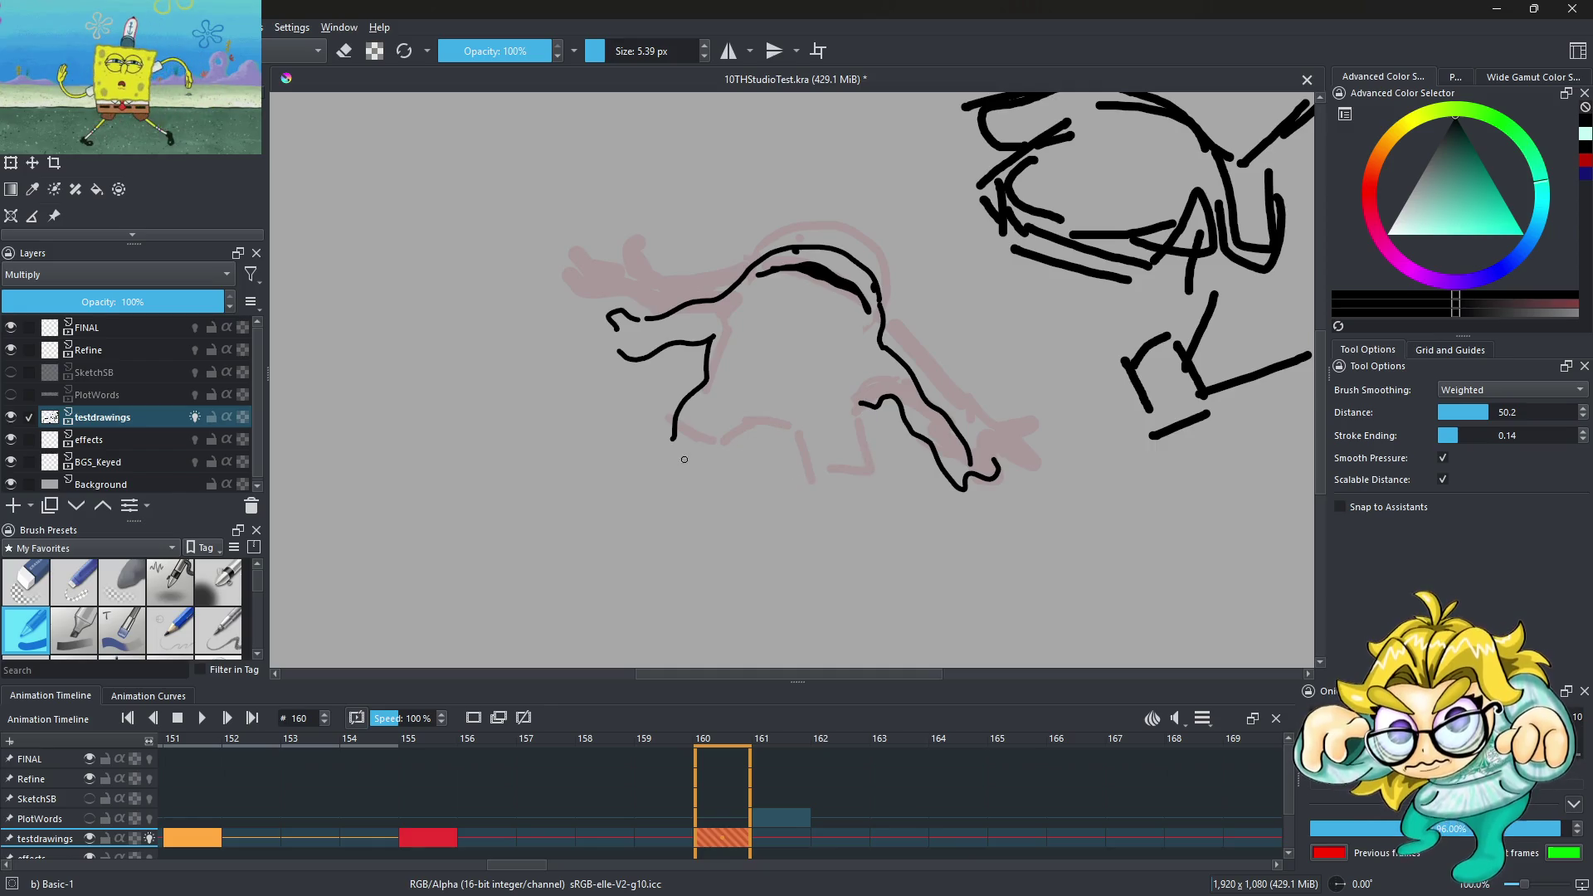
pyautogui.moveTo(776, 447); pyautogui.dragTo(809, 495)
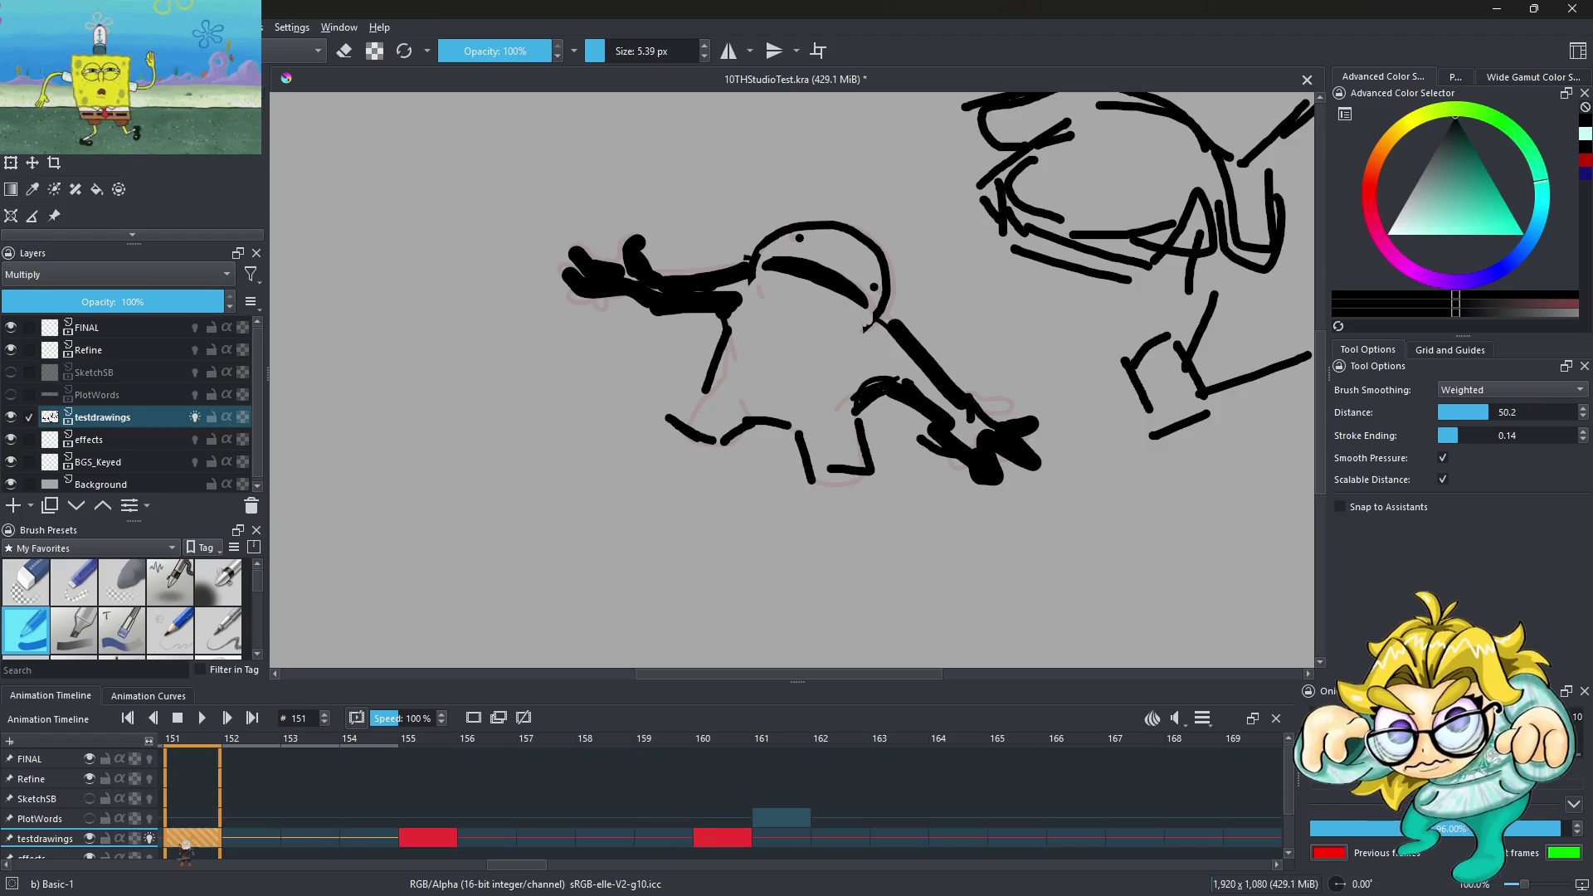
# Select frame 166 on the testdrawings timeline and bring up its frame options
pyautogui.click(722, 839)
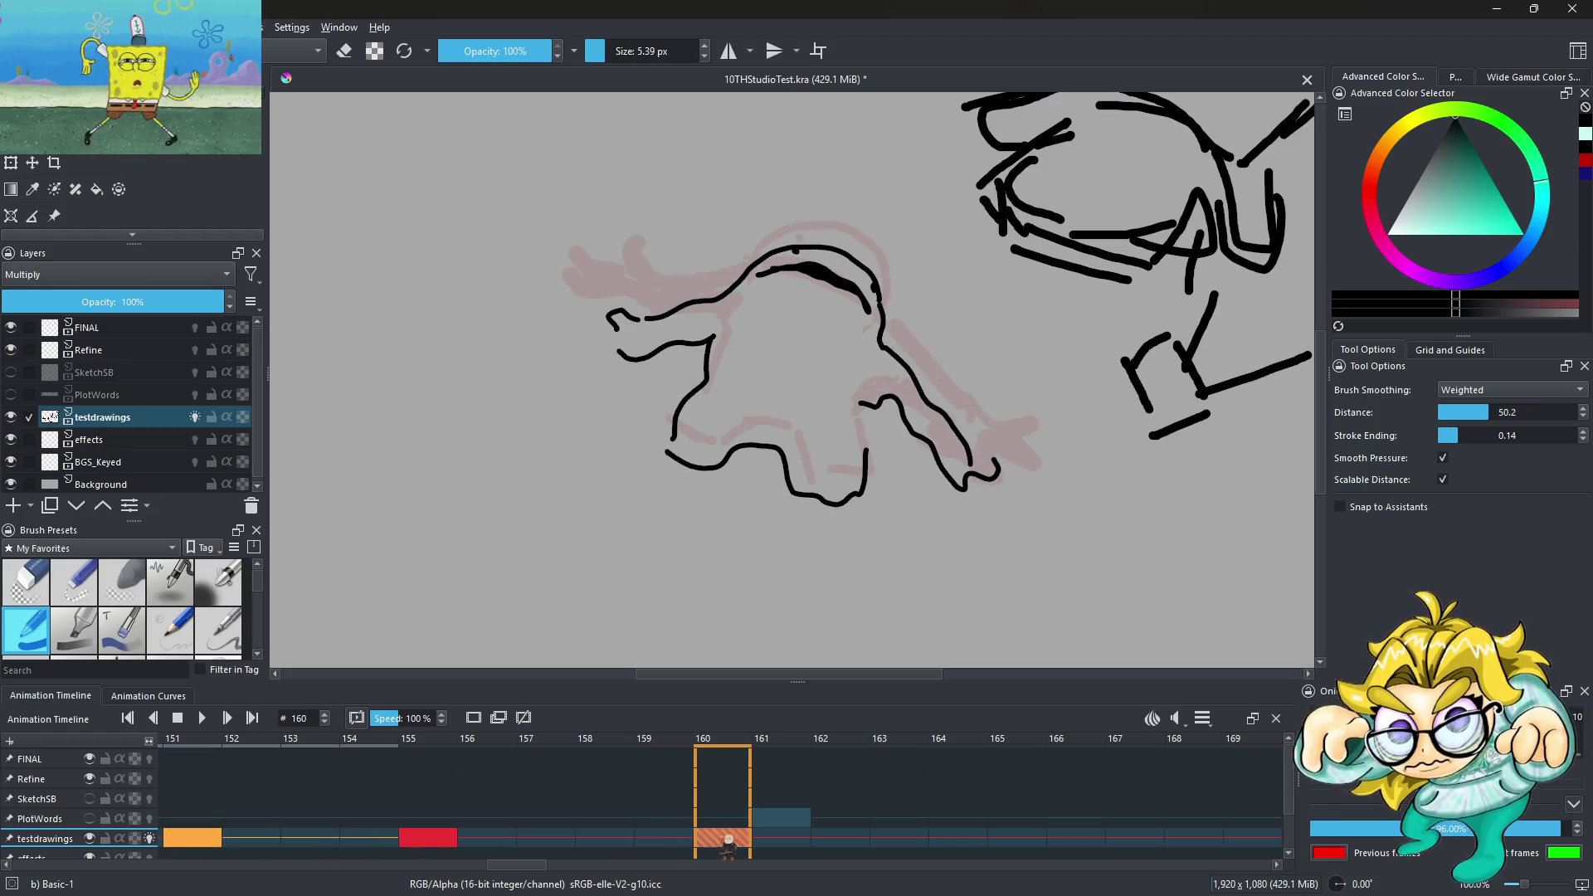
pyautogui.scroll(-2, 1011, 252)
pyautogui.scroll(-2, 1011, 253)
pyautogui.scroll(2, 1010, 252)
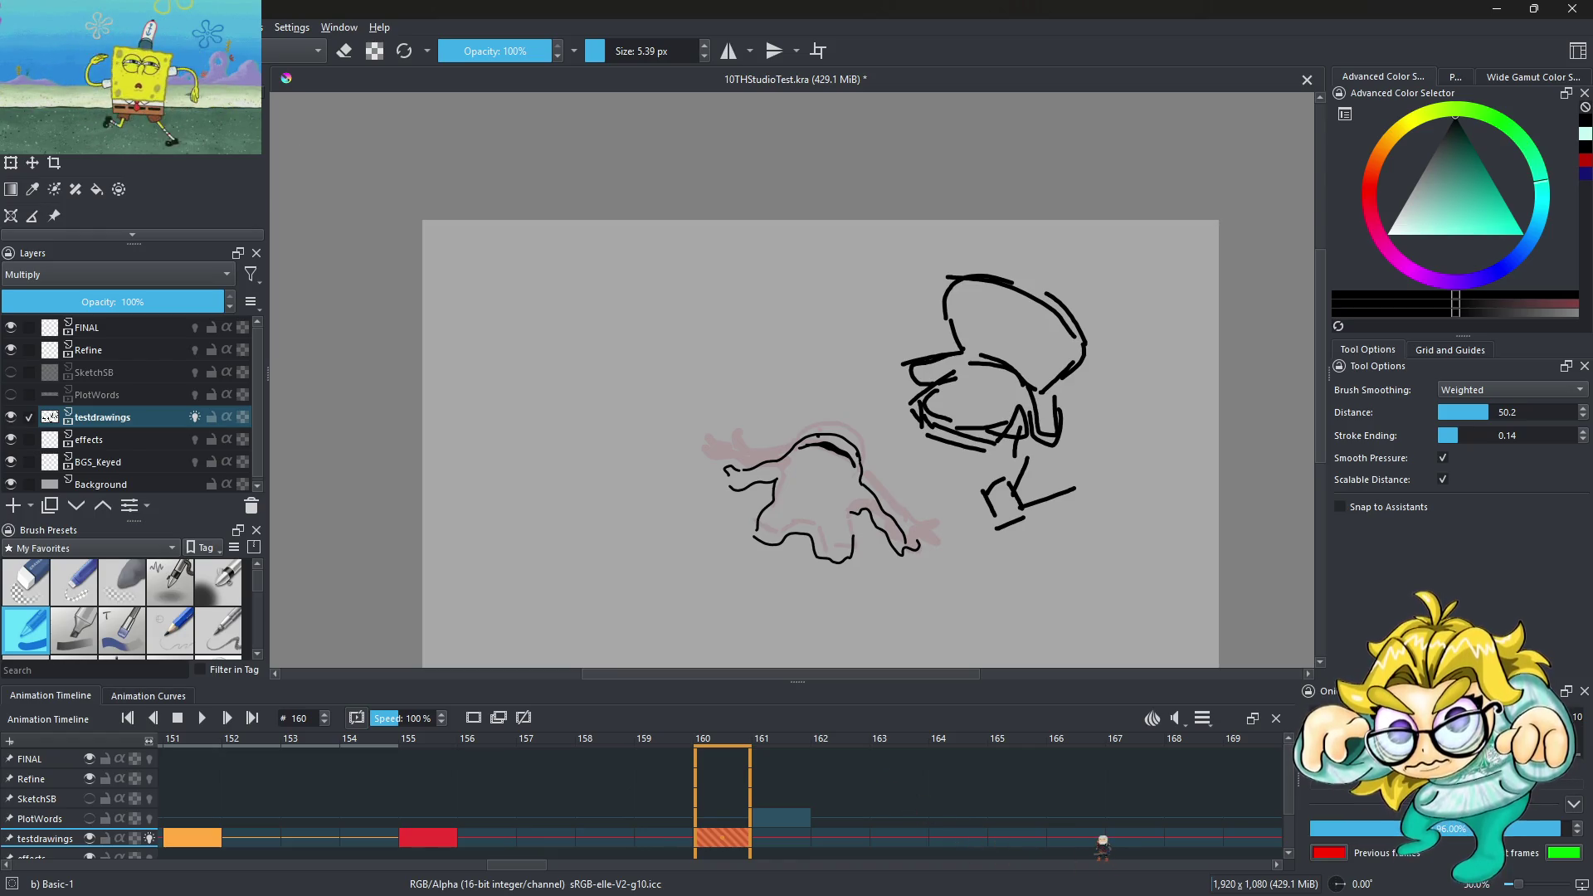
pyautogui.click(1102, 840)
pyautogui.rightClick(1102, 839)
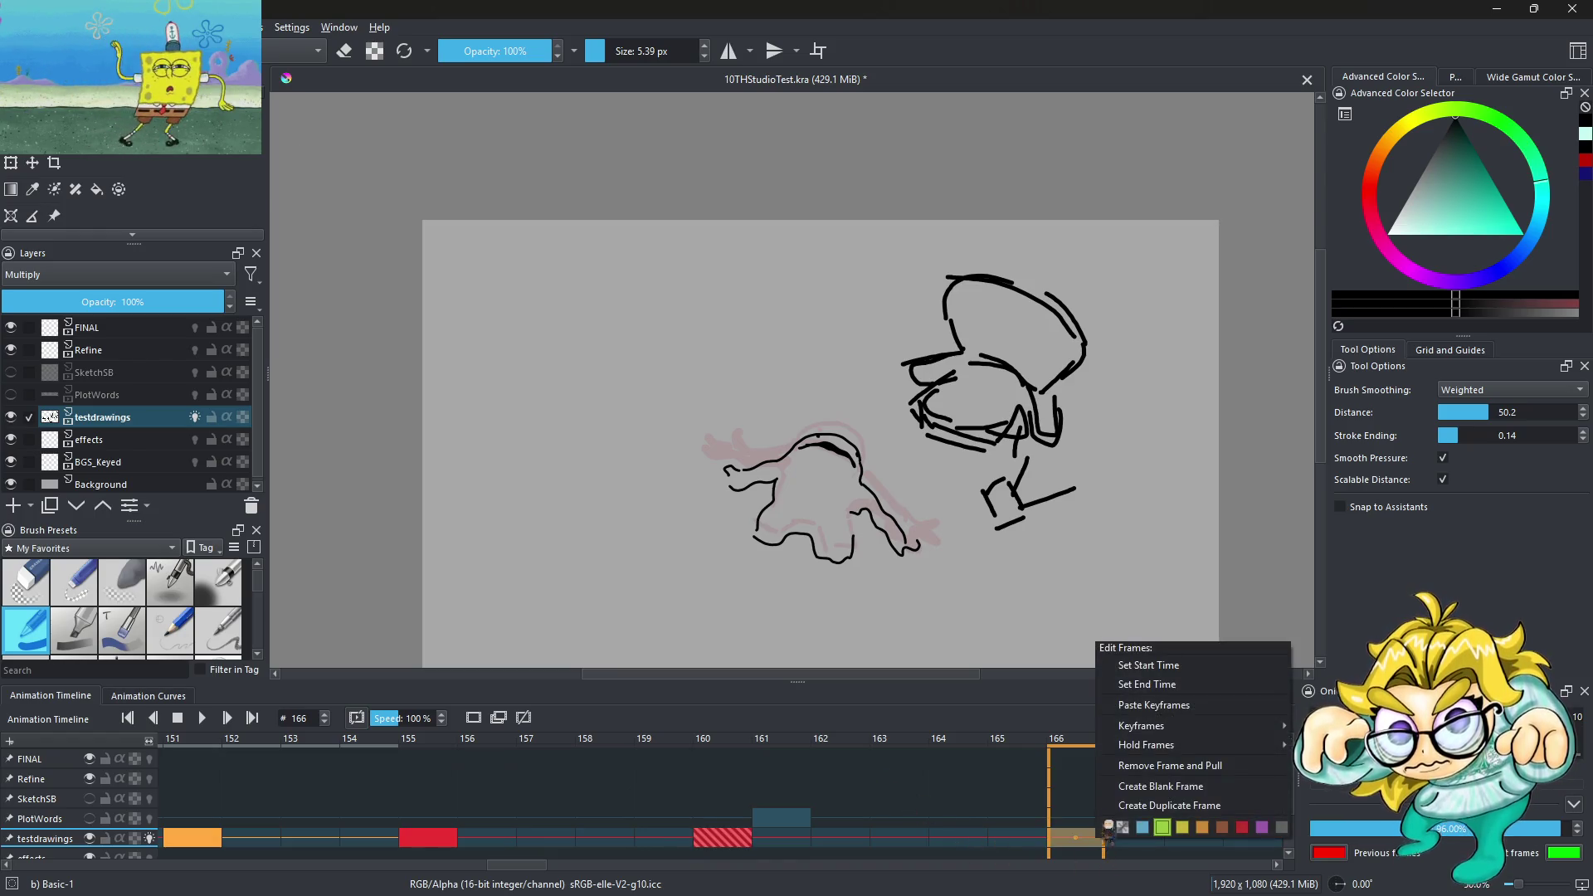
# Create a blank keyframe at frame 166 and begin the creature's back curve
pyautogui.click(1153, 788)
pyautogui.scroll(2, 794, 547)
pyautogui.scroll(2, 794, 547)
pyautogui.moveTo(669, 455)
pyautogui.mouseDown()
pyautogui.moveTo(751, 445)
pyautogui.moveTo(797, 342)
pyautogui.mouseUp()
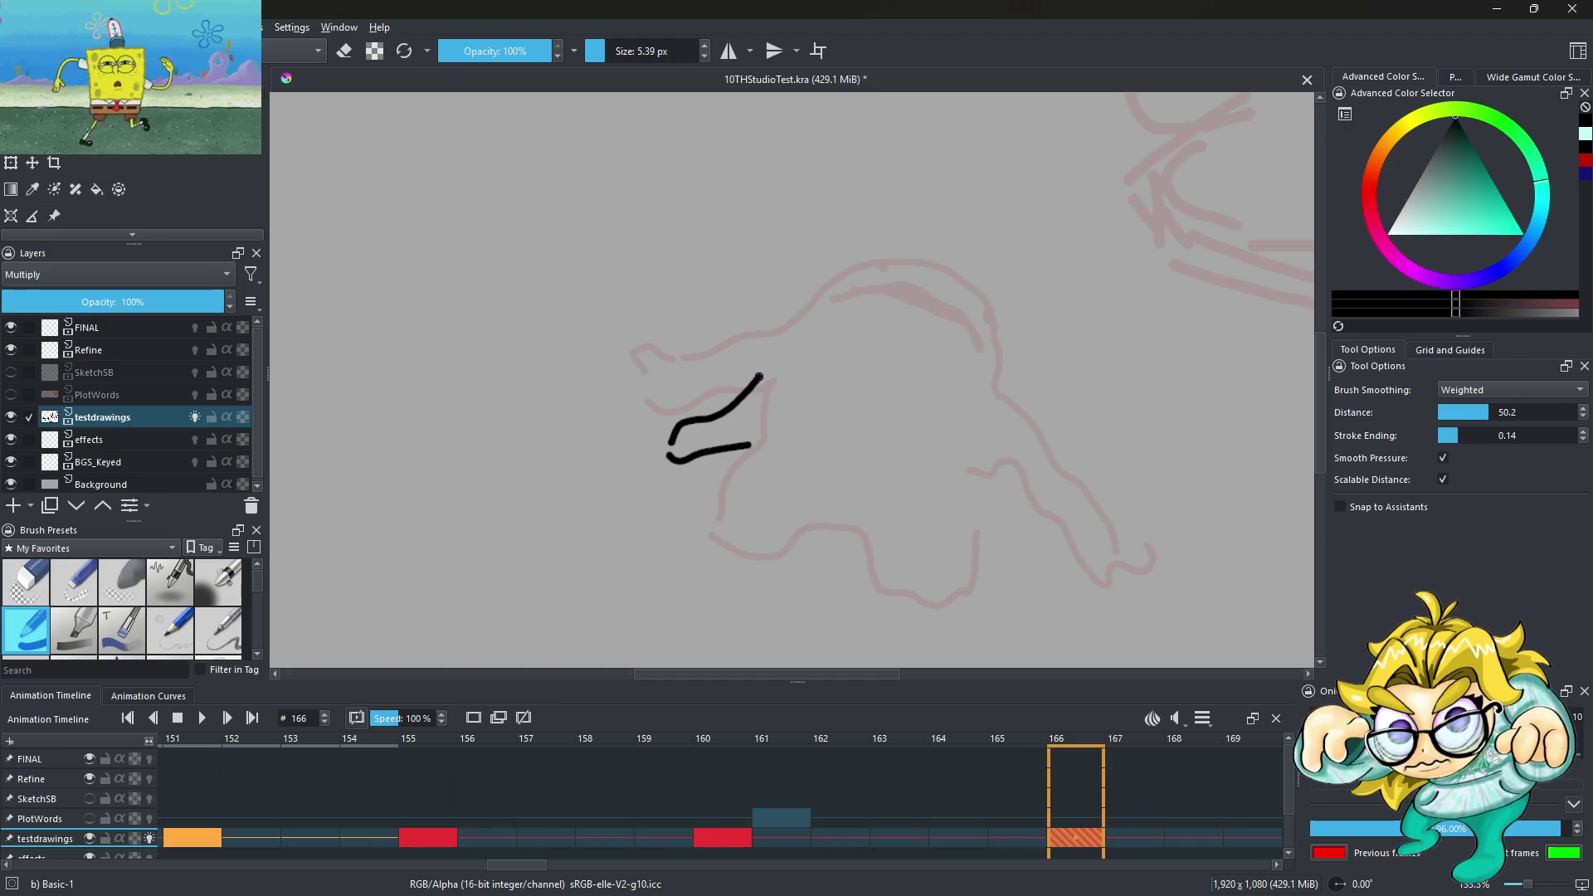
pyautogui.moveTo(883, 307)
pyautogui.mouseDown()
pyautogui.moveTo(938, 313)
pyautogui.moveTo(863, 361)
pyautogui.moveTo(961, 390)
pyautogui.mouseUp()
pyautogui.hotkey('ctrl', 'z')
pyautogui.scroll(3, 897, 311)
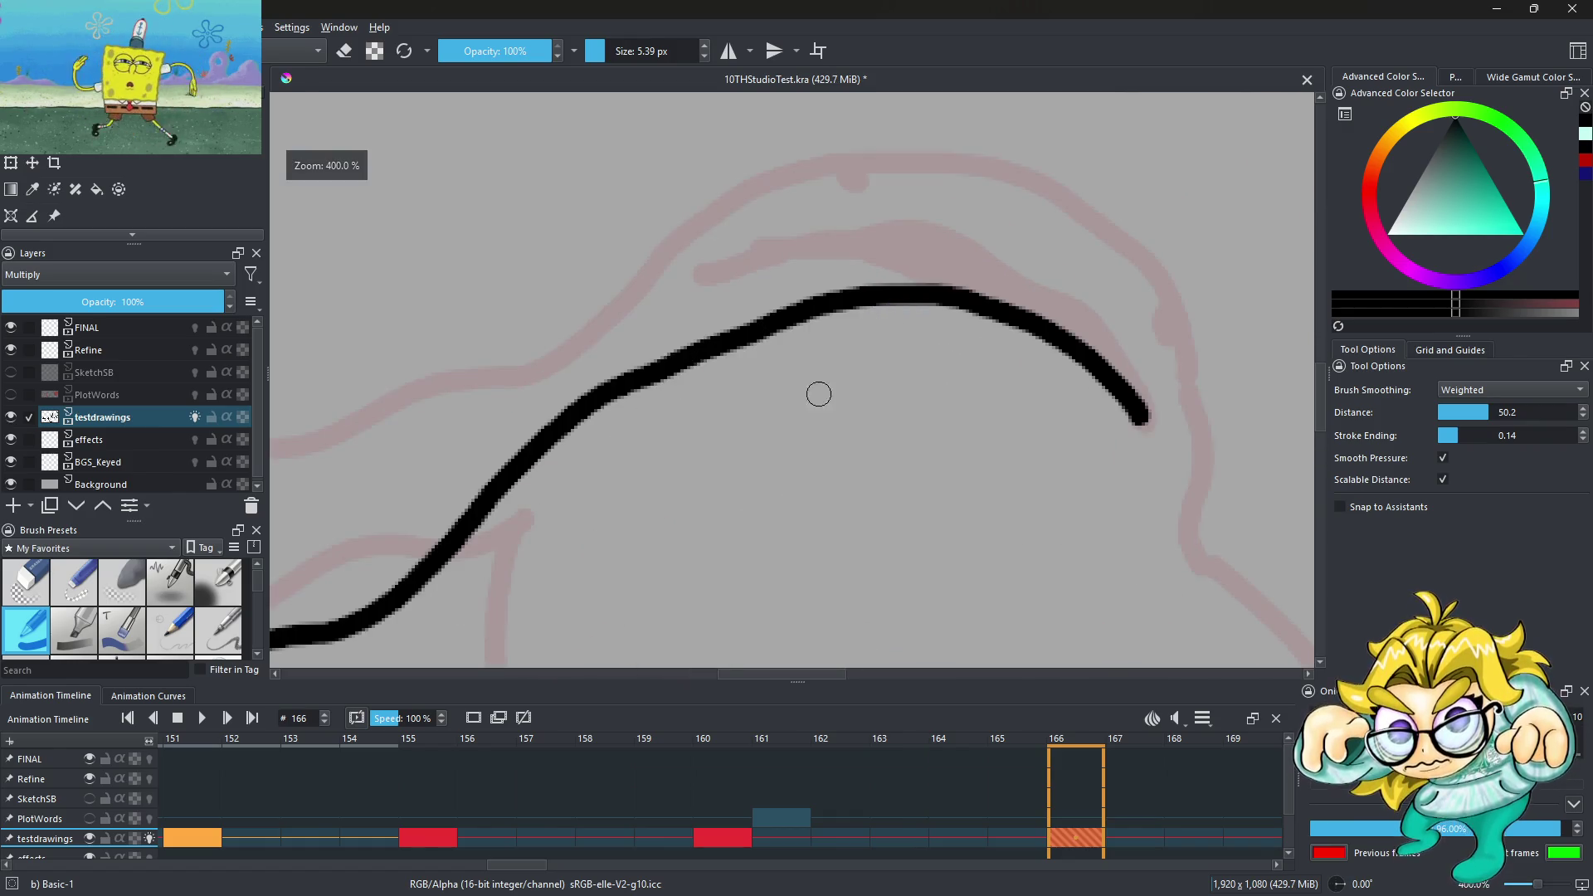
# Draw the flatter arched top, thicken its left end, add an eye dot and extend the right side
pyautogui.moveTo(744, 488)
pyautogui.mouseDown()
pyautogui.moveTo(797, 409)
pyautogui.moveTo(977, 384)
pyautogui.moveTo(1114, 639)
pyautogui.moveTo(1079, 655)
pyautogui.moveTo(1029, 490)
pyautogui.moveTo(938, 415)
pyautogui.moveTo(816, 418)
pyautogui.moveTo(740, 511)
pyautogui.moveTo(747, 435)
pyautogui.moveTo(880, 390)
pyautogui.moveTo(972, 398)
pyautogui.mouseUp()
pyautogui.moveTo(681, 362); pyautogui.dragTo(698, 371)
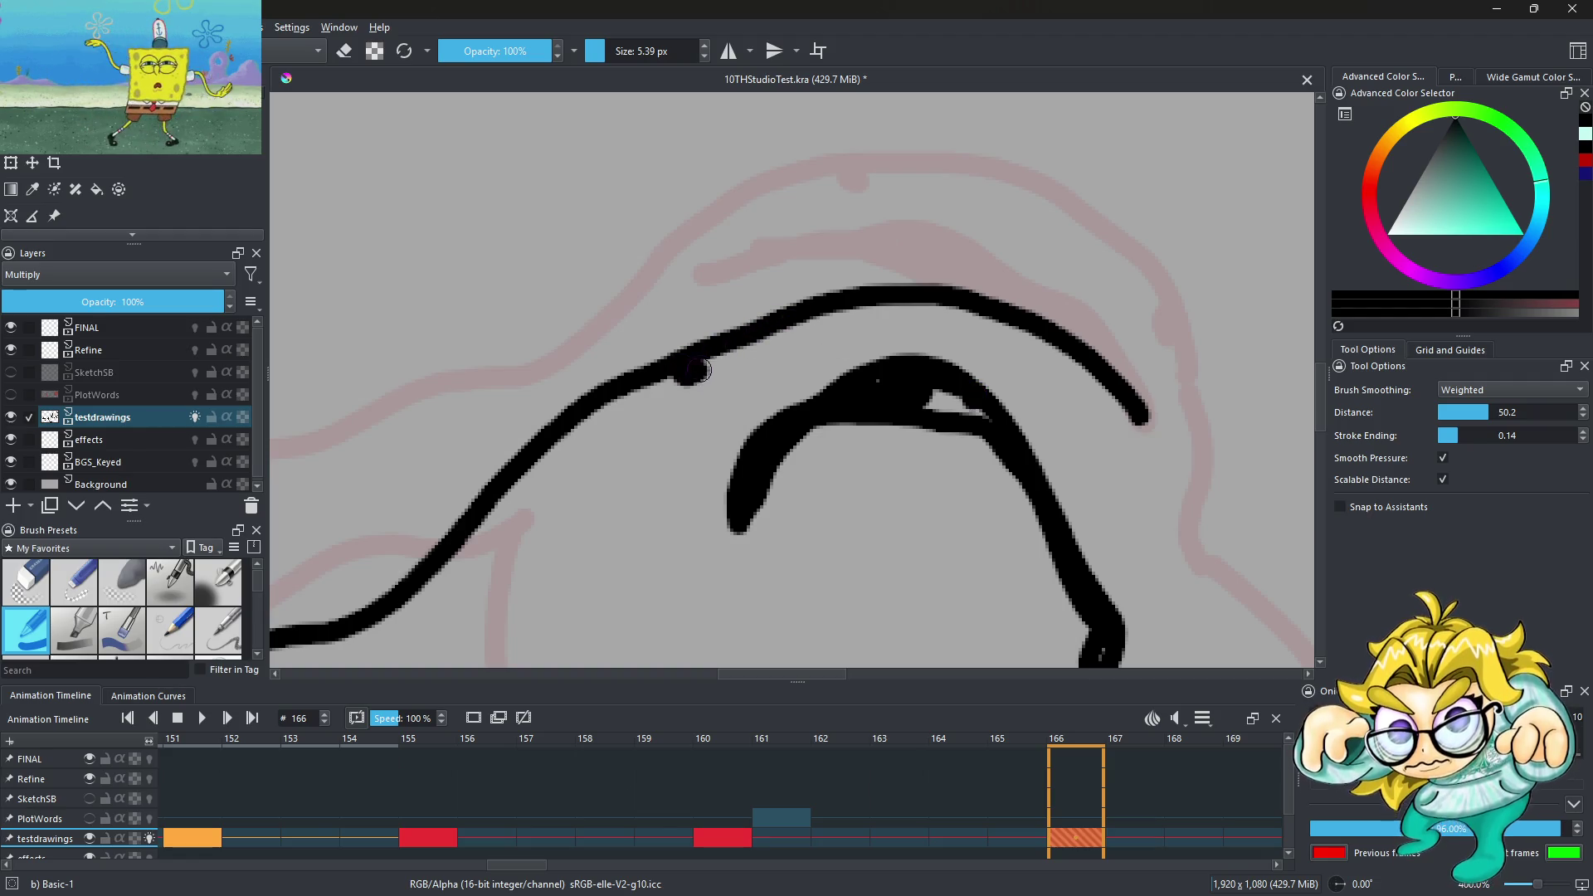
pyautogui.click(1169, 545)
pyautogui.moveTo(1147, 419); pyautogui.dragTo(1249, 612)
# Add the hook, bottom edge and right side down to the ground, then preview playback
pyautogui.press('1')
pyautogui.scroll(-1, 770, 367)
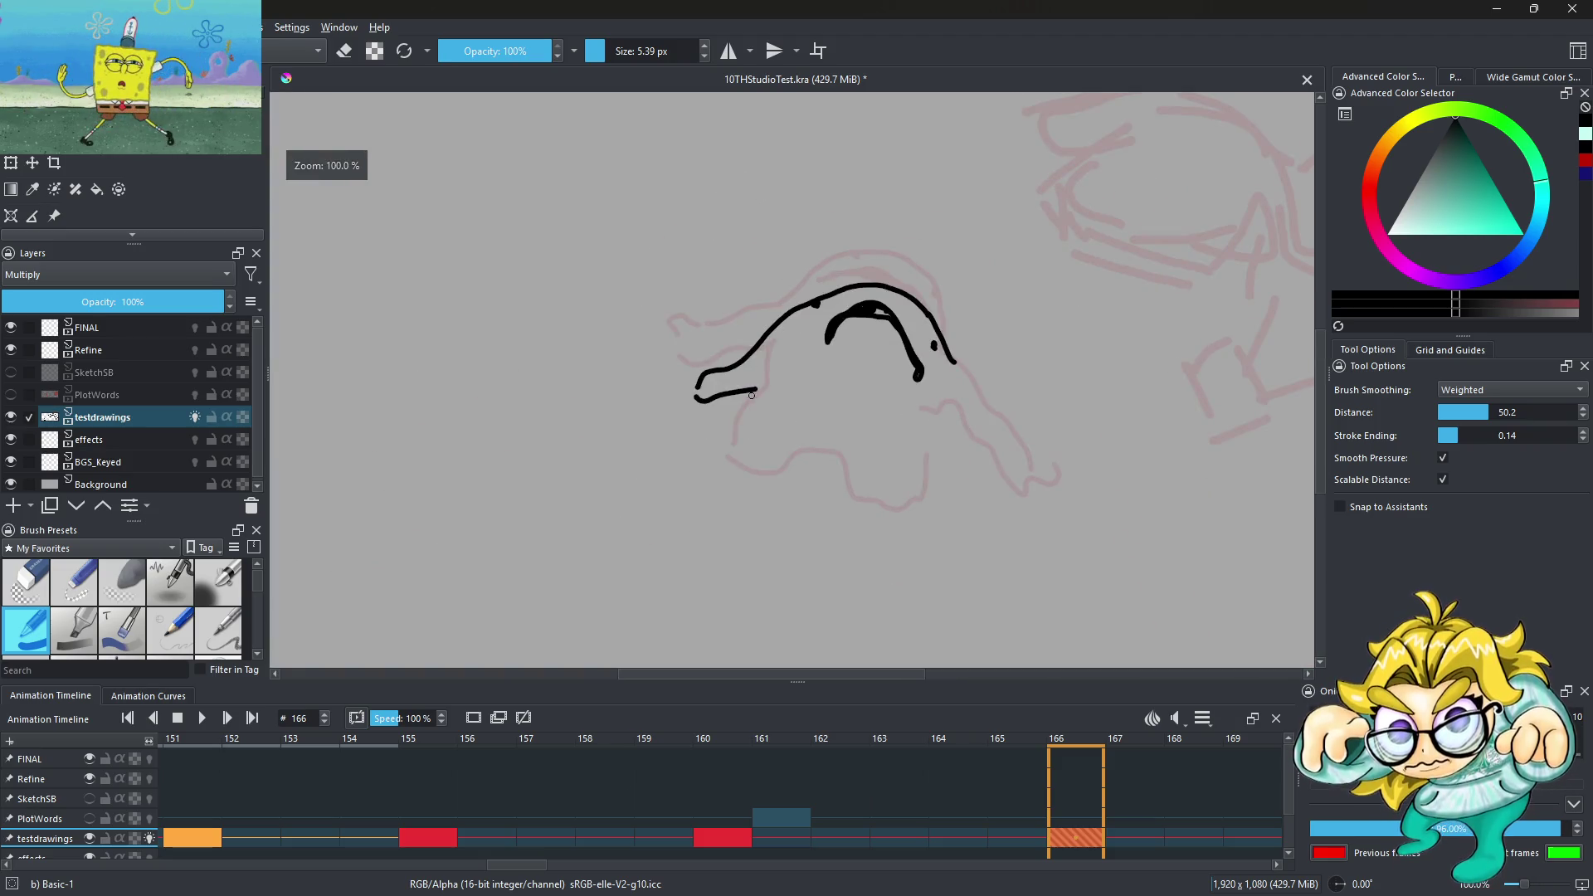
pyautogui.moveTo(754, 390); pyautogui.dragTo(742, 410)
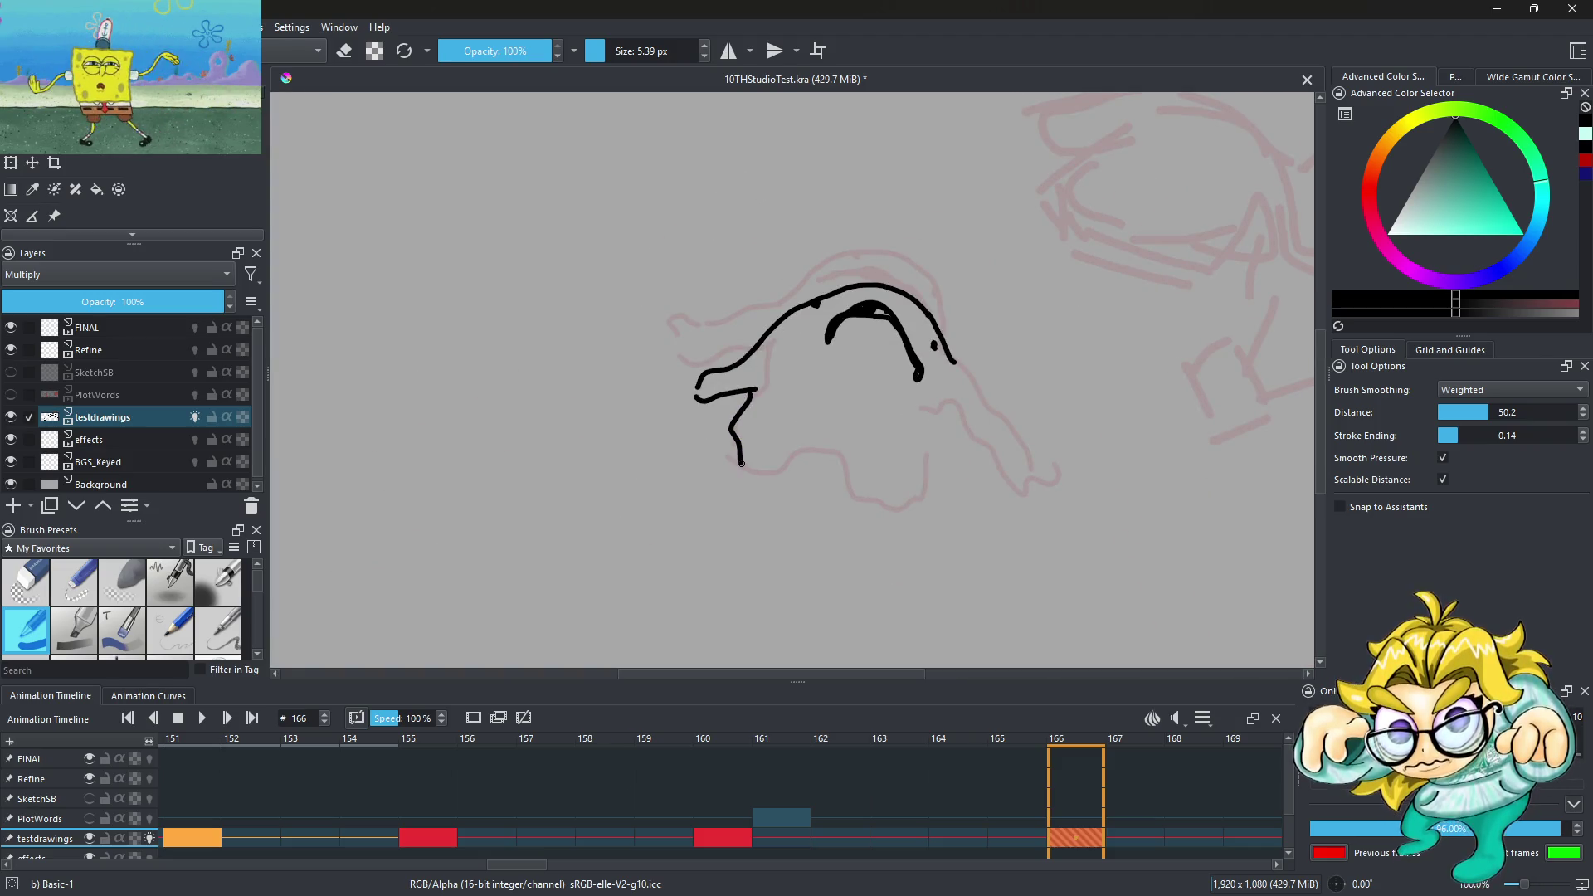
pyautogui.moveTo(818, 481); pyautogui.dragTo(882, 501)
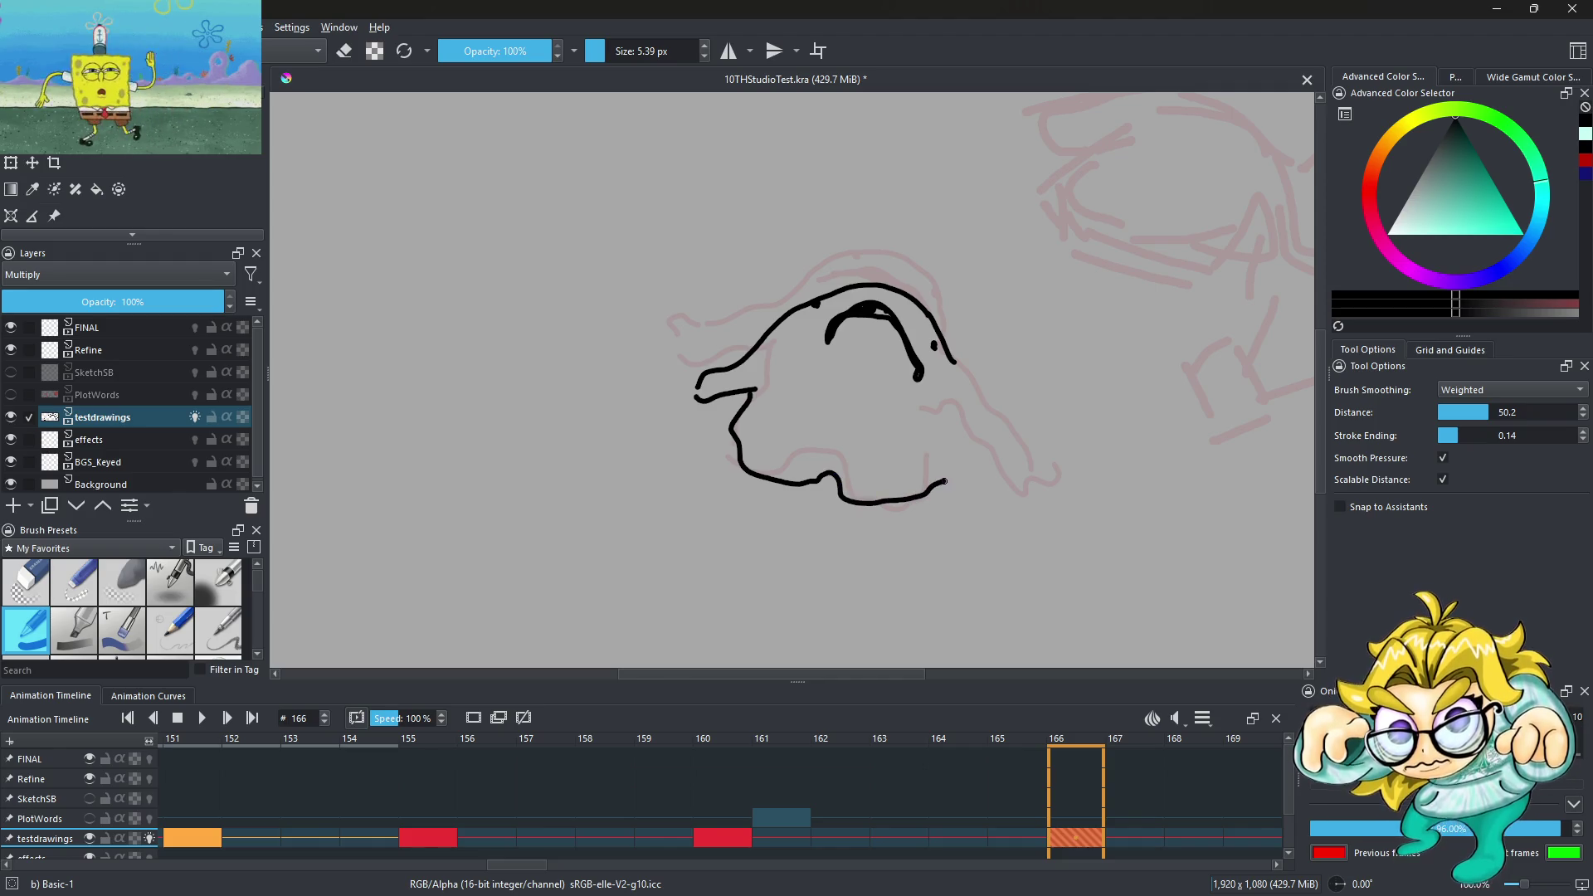
pyautogui.moveTo(975, 465)
pyautogui.mouseDown()
pyautogui.moveTo(1014, 487)
pyautogui.moveTo(976, 386)
pyautogui.mouseUp()
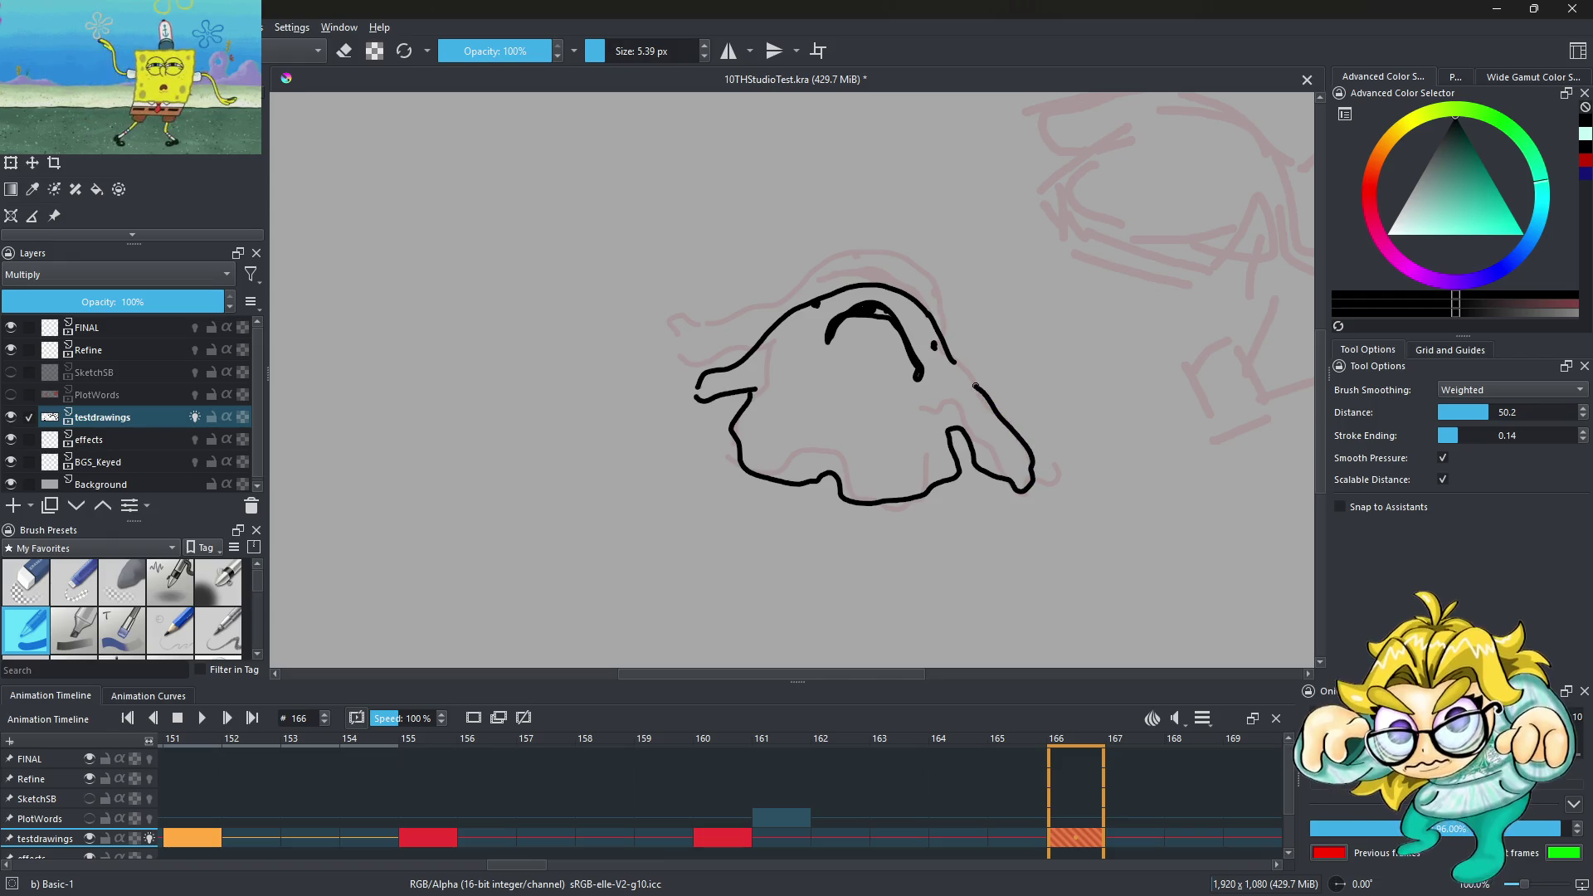
pyautogui.scroll(-3, 794, 353)
pyautogui.press('space')
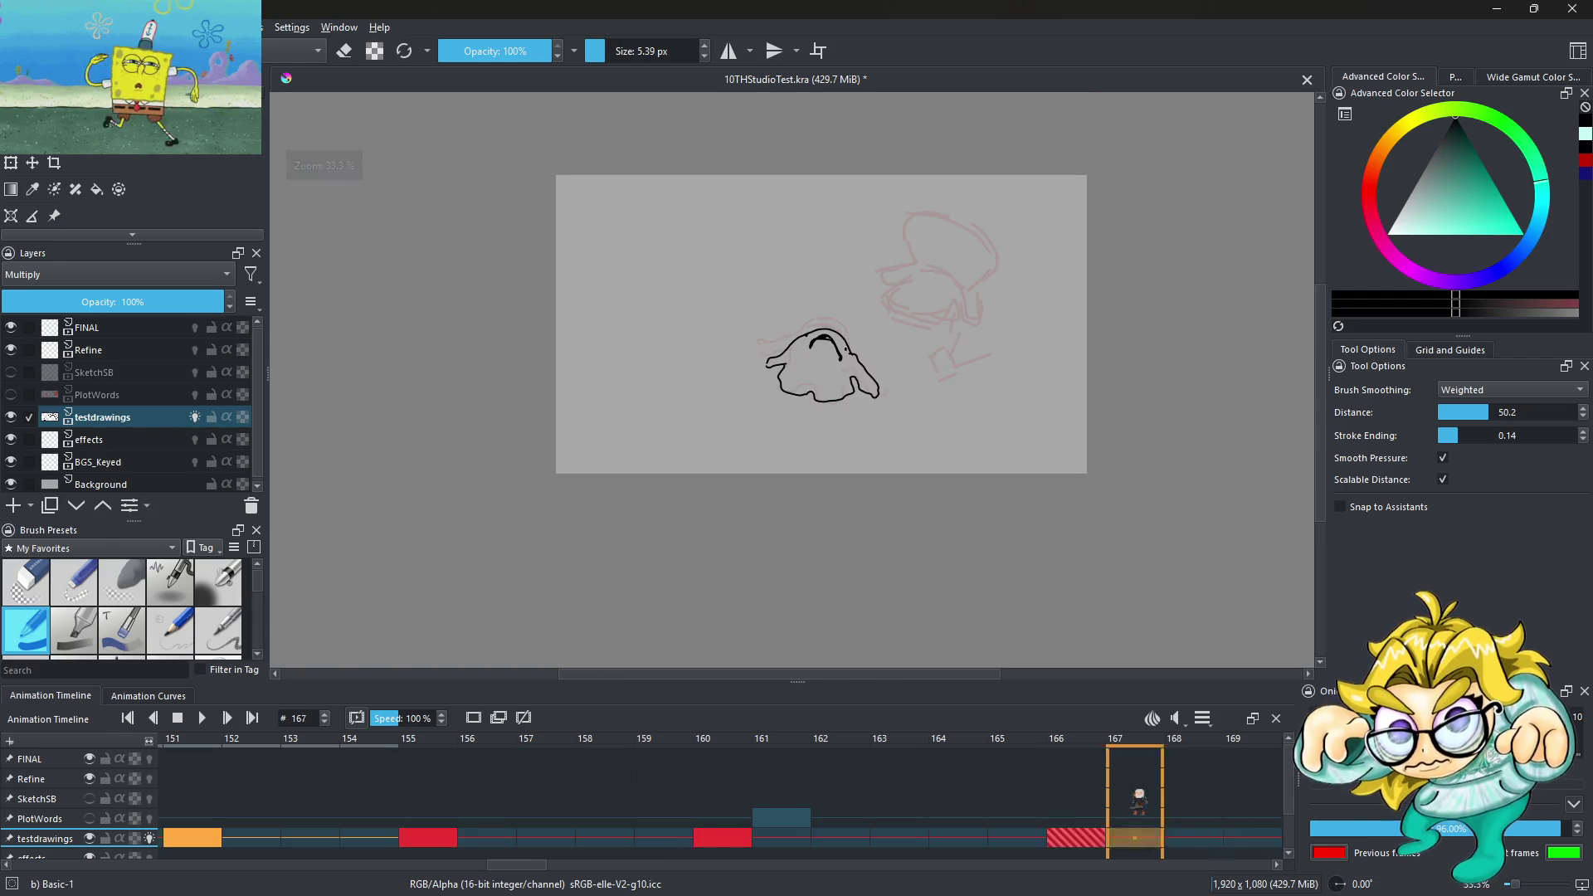
# Add a blank keyframe at frame 171 on testdrawings
pyautogui.click(900, 838)
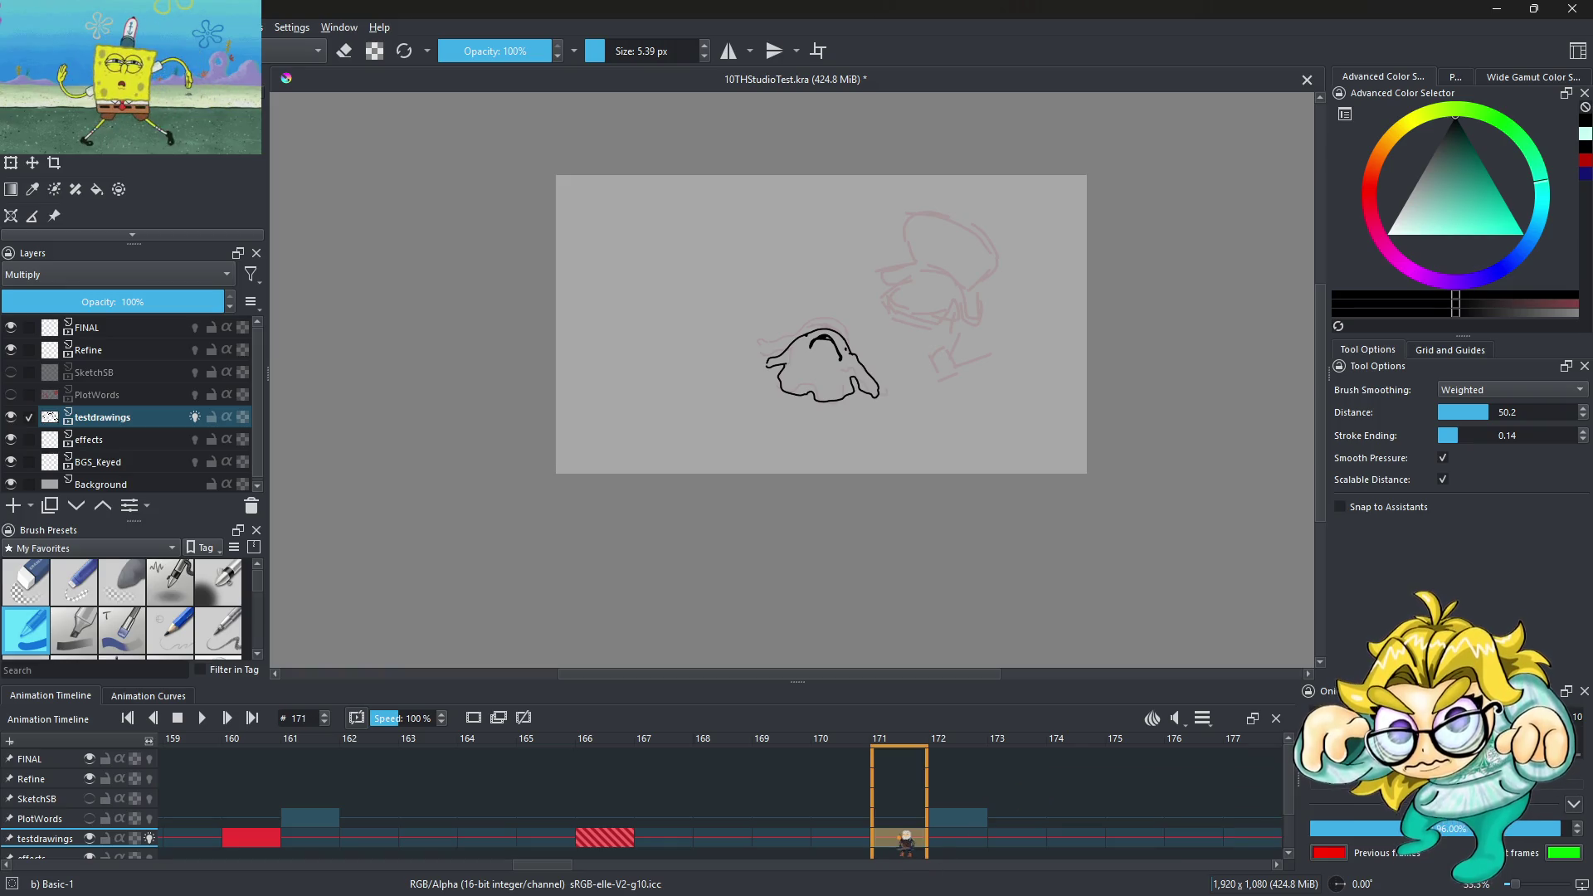
pyautogui.rightClick(900, 838)
pyautogui.click(963, 776)
pyautogui.scroll(2, 840, 464)
pyautogui.scroll(2, 803, 366)
# Draw the wide low mound's left slope, top arch, eye dot and bottom edge
pyautogui.moveTo(643, 445)
pyautogui.mouseDown()
pyautogui.moveTo(871, 285)
pyautogui.moveTo(1020, 363)
pyautogui.moveTo(1064, 462)
pyautogui.mouseUp()
pyautogui.moveTo(842, 334); pyautogui.dragTo(906, 337)
pyautogui.scroll(3, 895, 323)
pyautogui.click(934, 342)
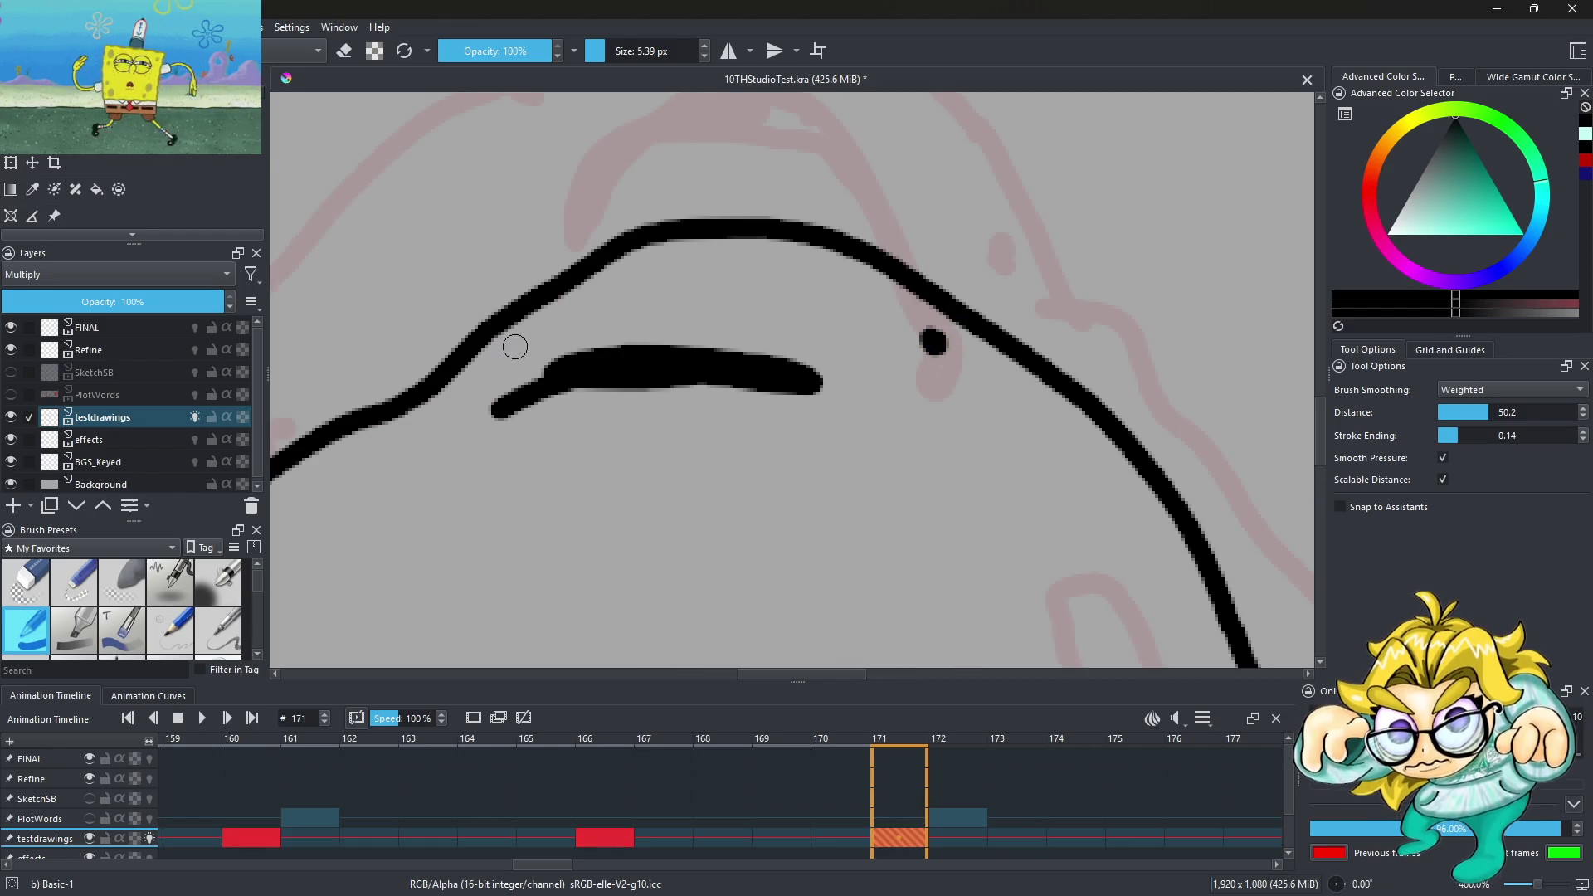
pyautogui.scroll(-5, 644, 319)
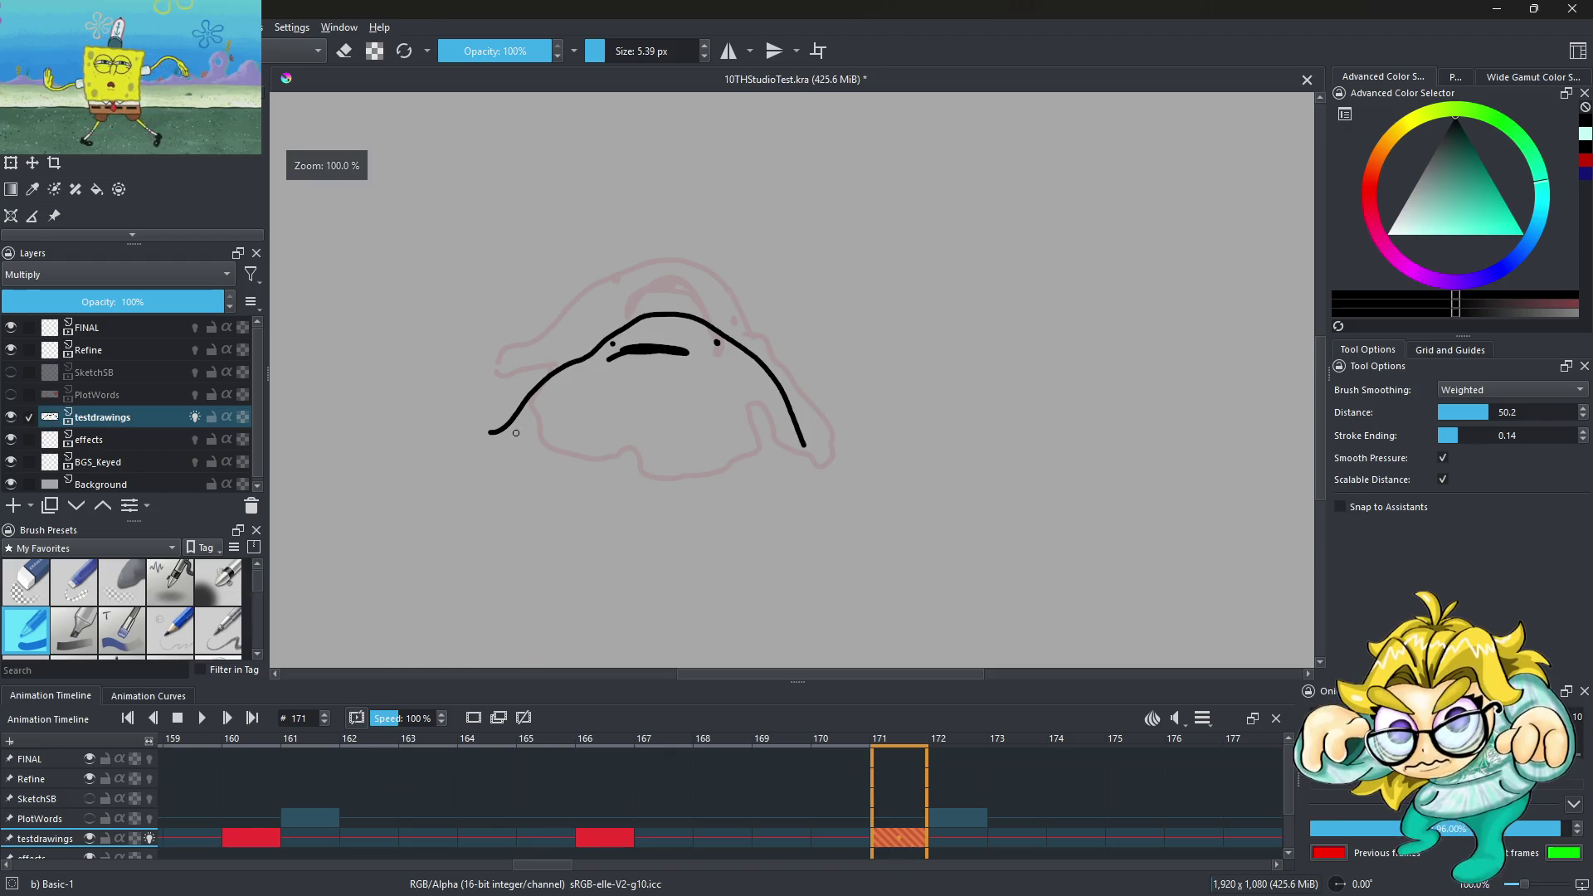
pyautogui.moveTo(604, 480)
pyautogui.mouseDown()
pyautogui.moveTo(751, 470)
pyautogui.moveTo(775, 452)
pyautogui.mouseUp()
pyautogui.scroll(-2, 810, 453)
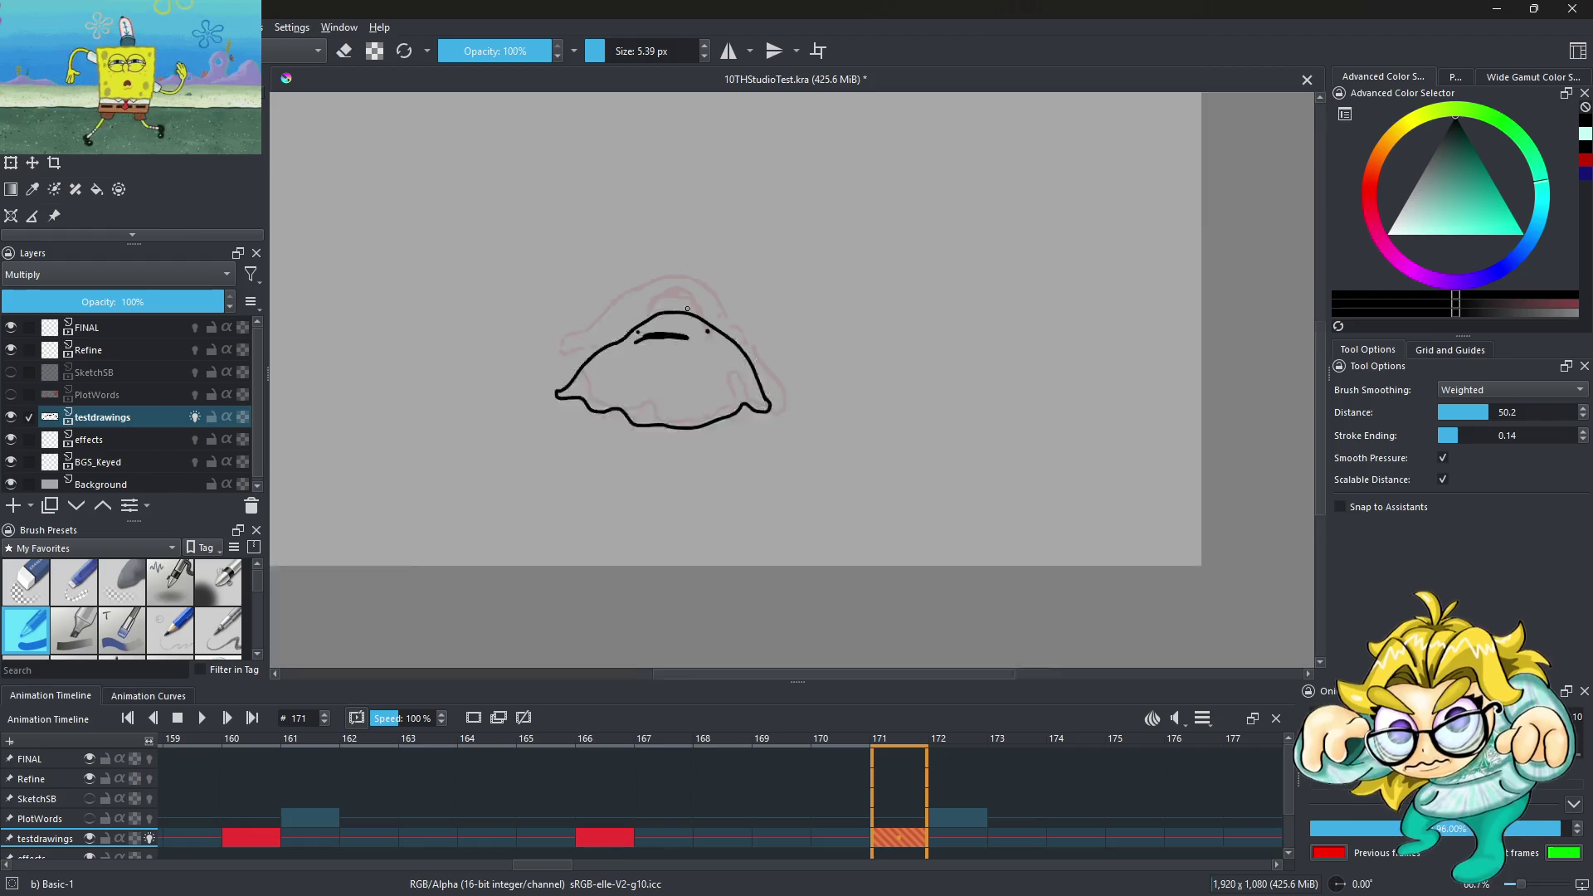
pyautogui.scroll(-3, 811, 453)
pyautogui.scroll(3, 811, 453)
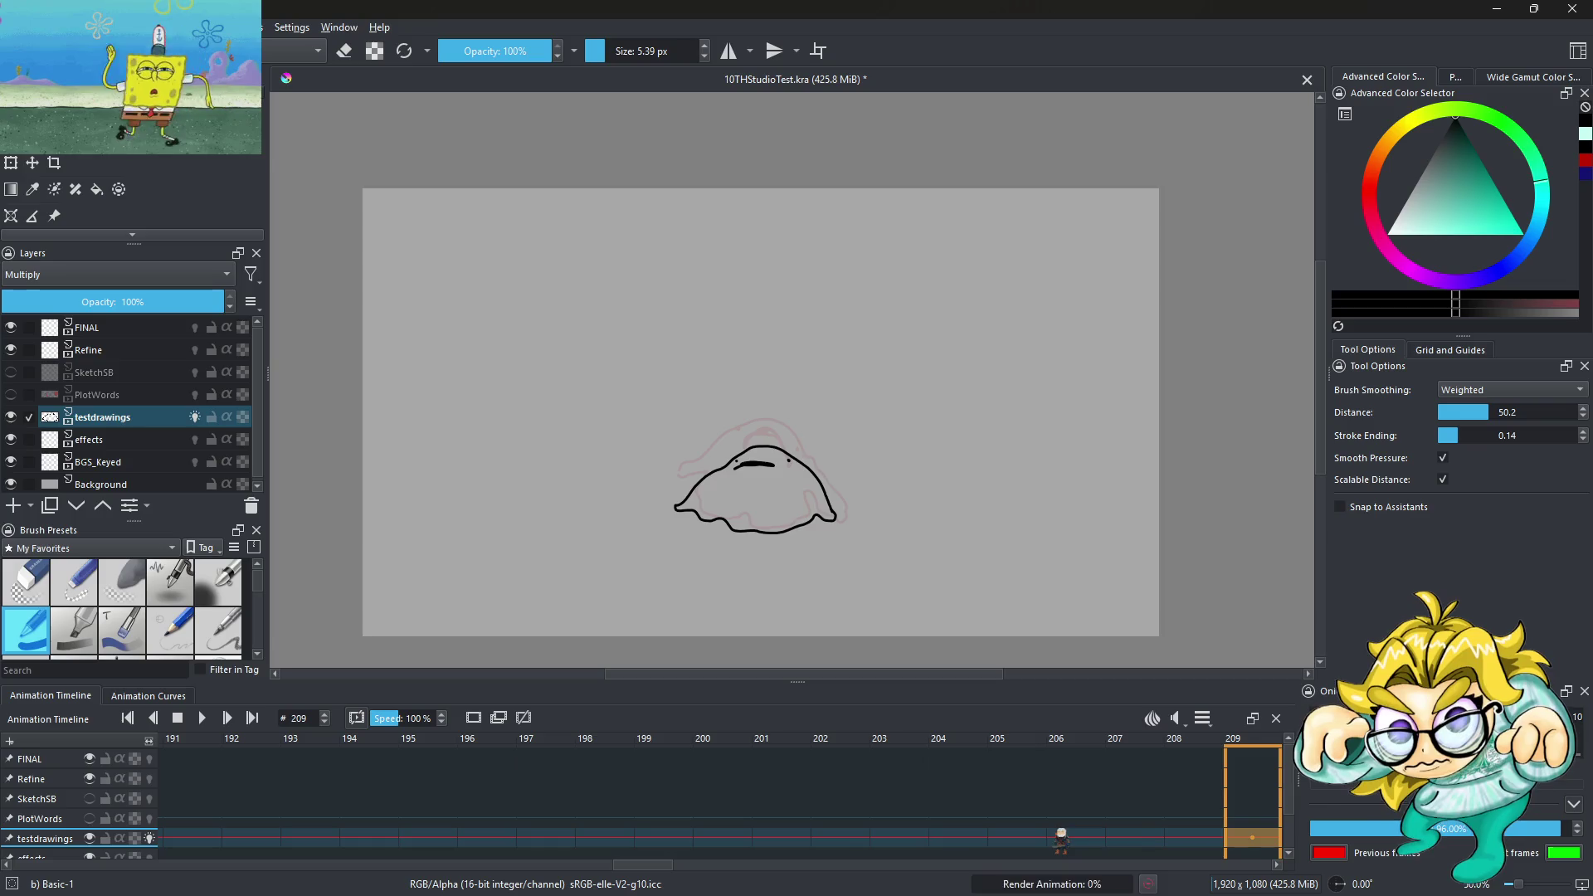
# Replace frame 209 with a blank frame and try a first blob outline, then undo it
pyautogui.rightClick(1253, 838)
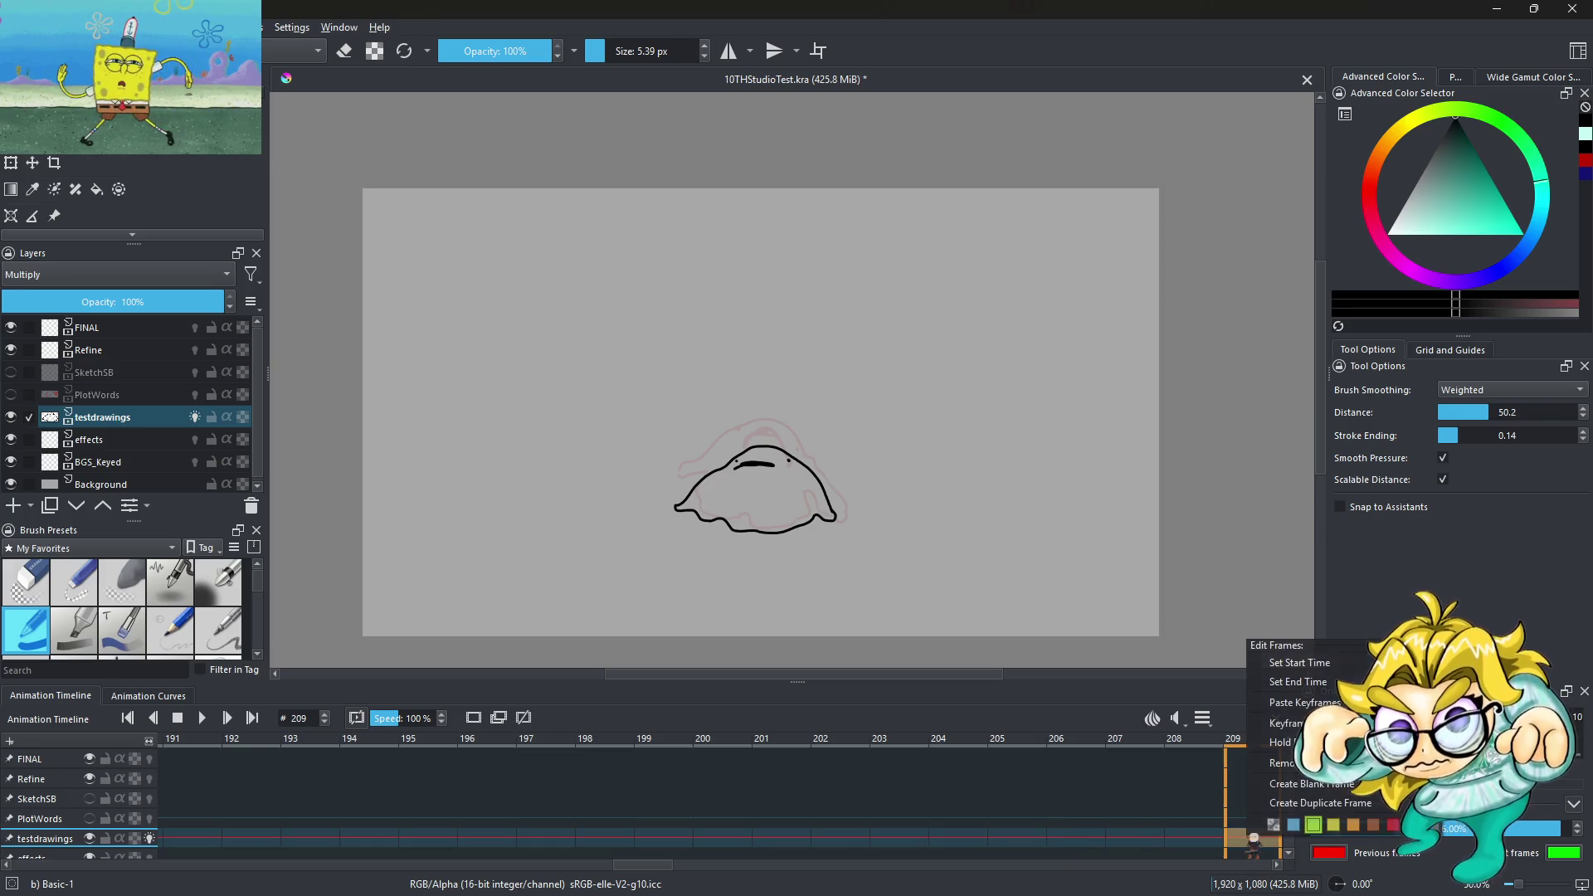
pyautogui.click(1328, 730)
pyautogui.scroll(2, 705, 500)
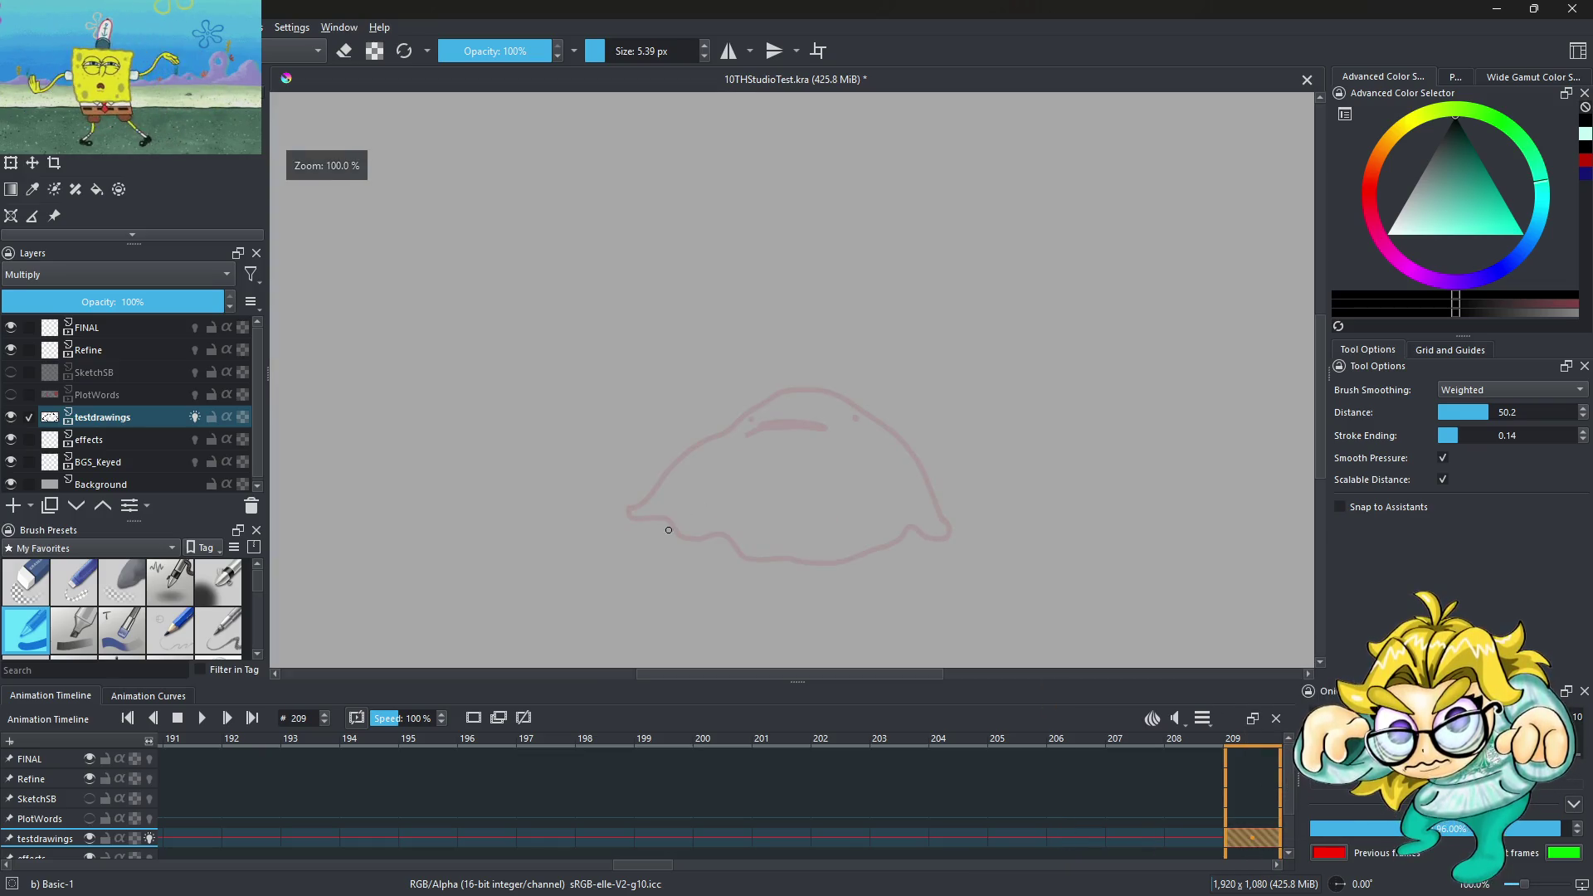
pyautogui.moveTo(659, 531); pyautogui.dragTo(816, 455)
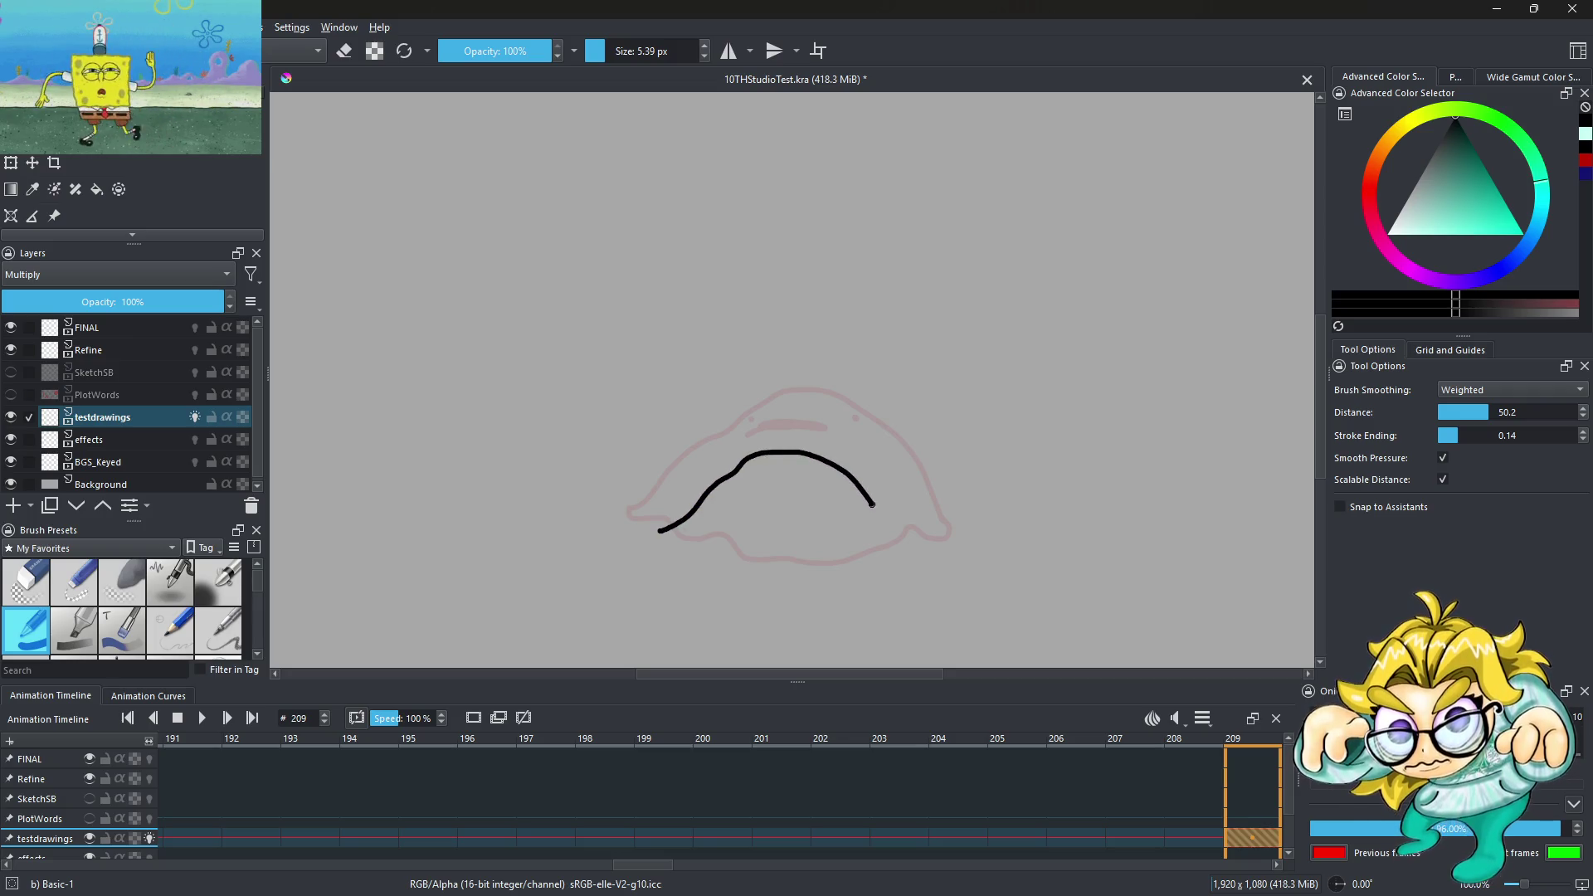
pyautogui.moveTo(871, 561); pyautogui.dragTo(769, 569)
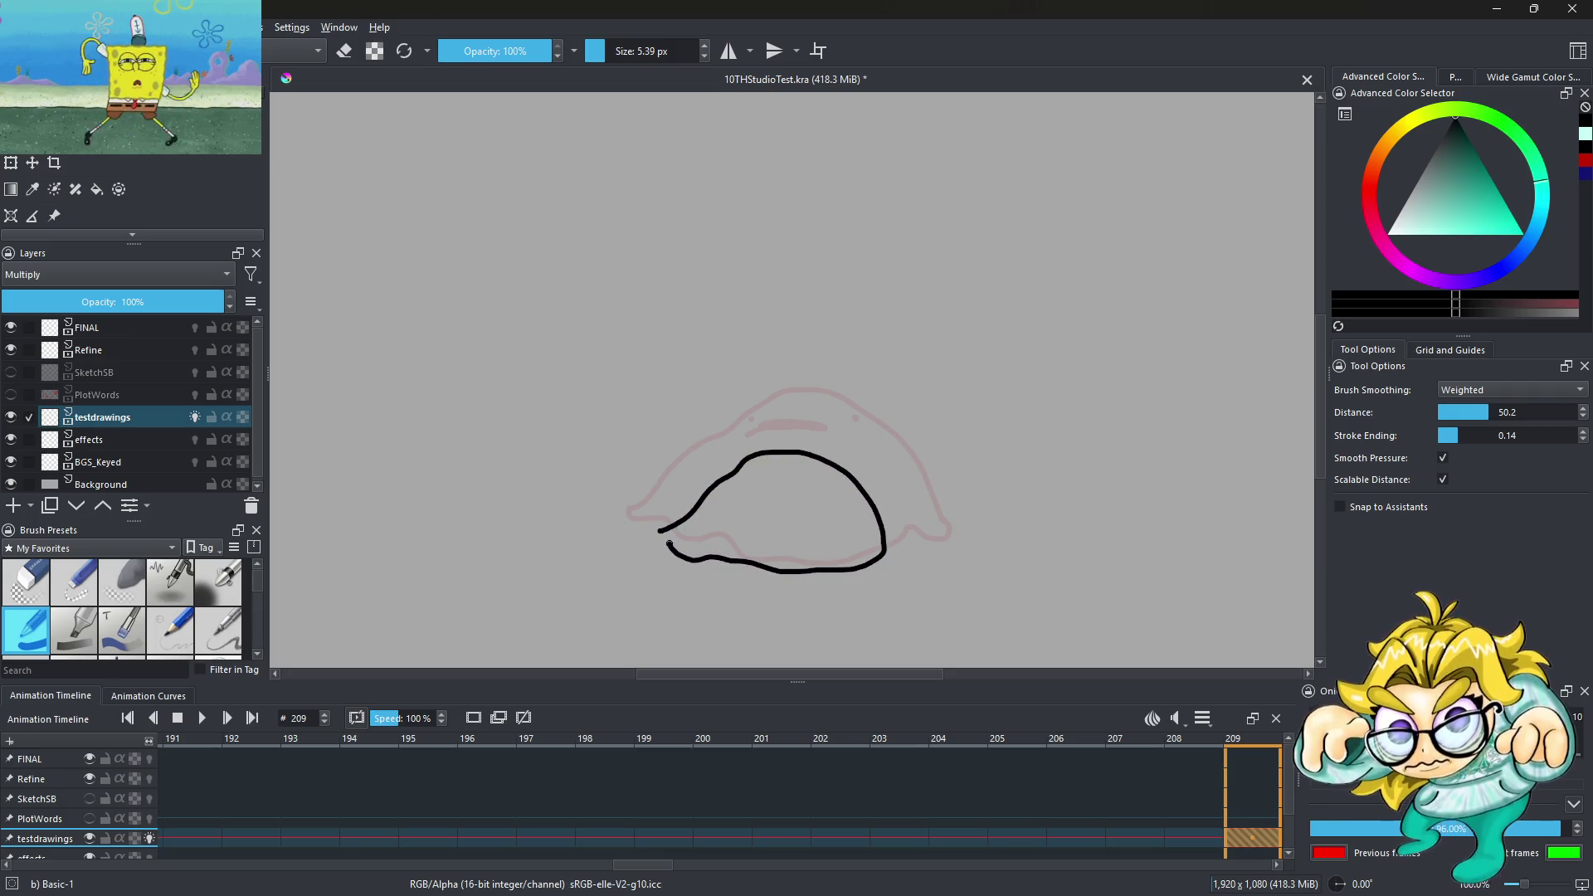
pyautogui.hotkey('ctrl', 'z')
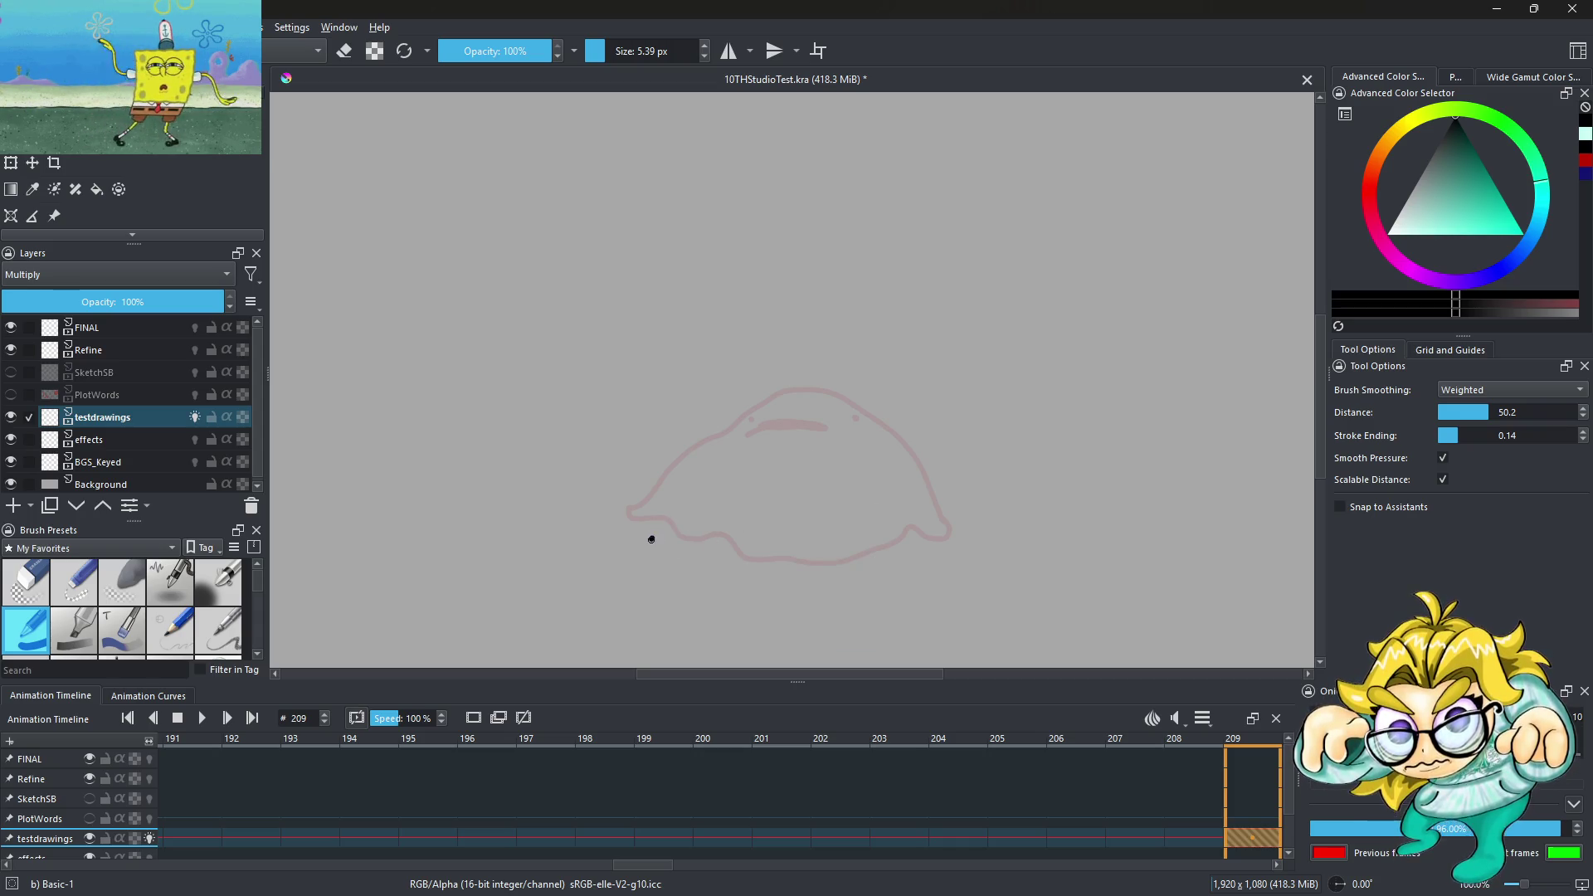
# Redraw the wider blob's sides and bottom, add a short mouth line, and start playback
pyautogui.moveTo(765, 424); pyautogui.dragTo(831, 430)
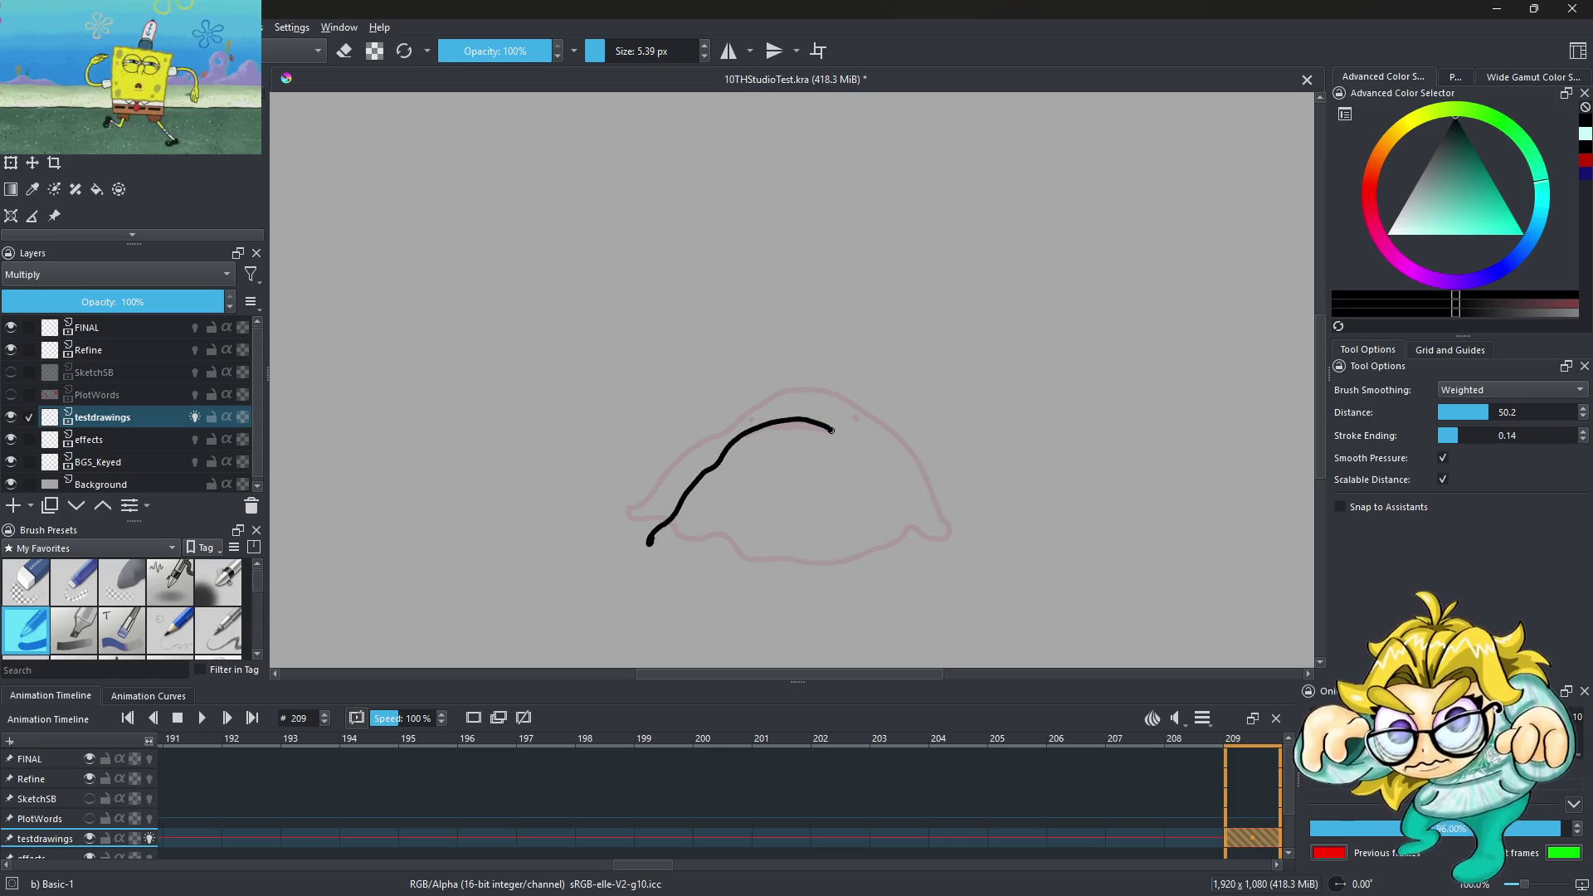
pyautogui.moveTo(898, 512)
pyautogui.mouseDown()
pyautogui.moveTo(923, 546)
pyautogui.moveTo(843, 564)
pyautogui.mouseUp()
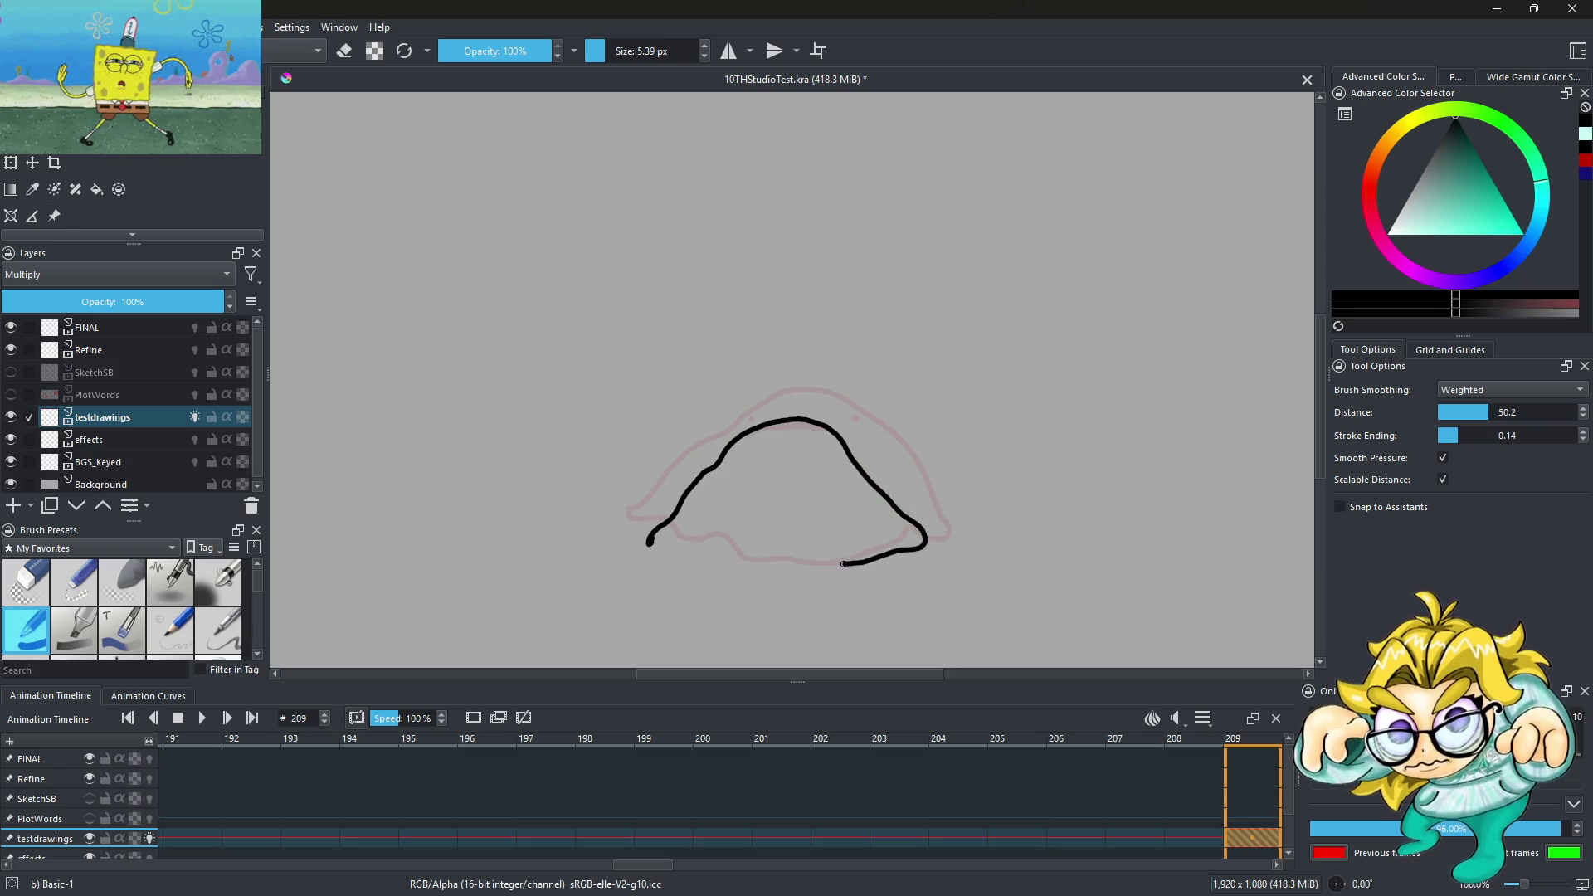
pyautogui.scroll(3, 751, 491)
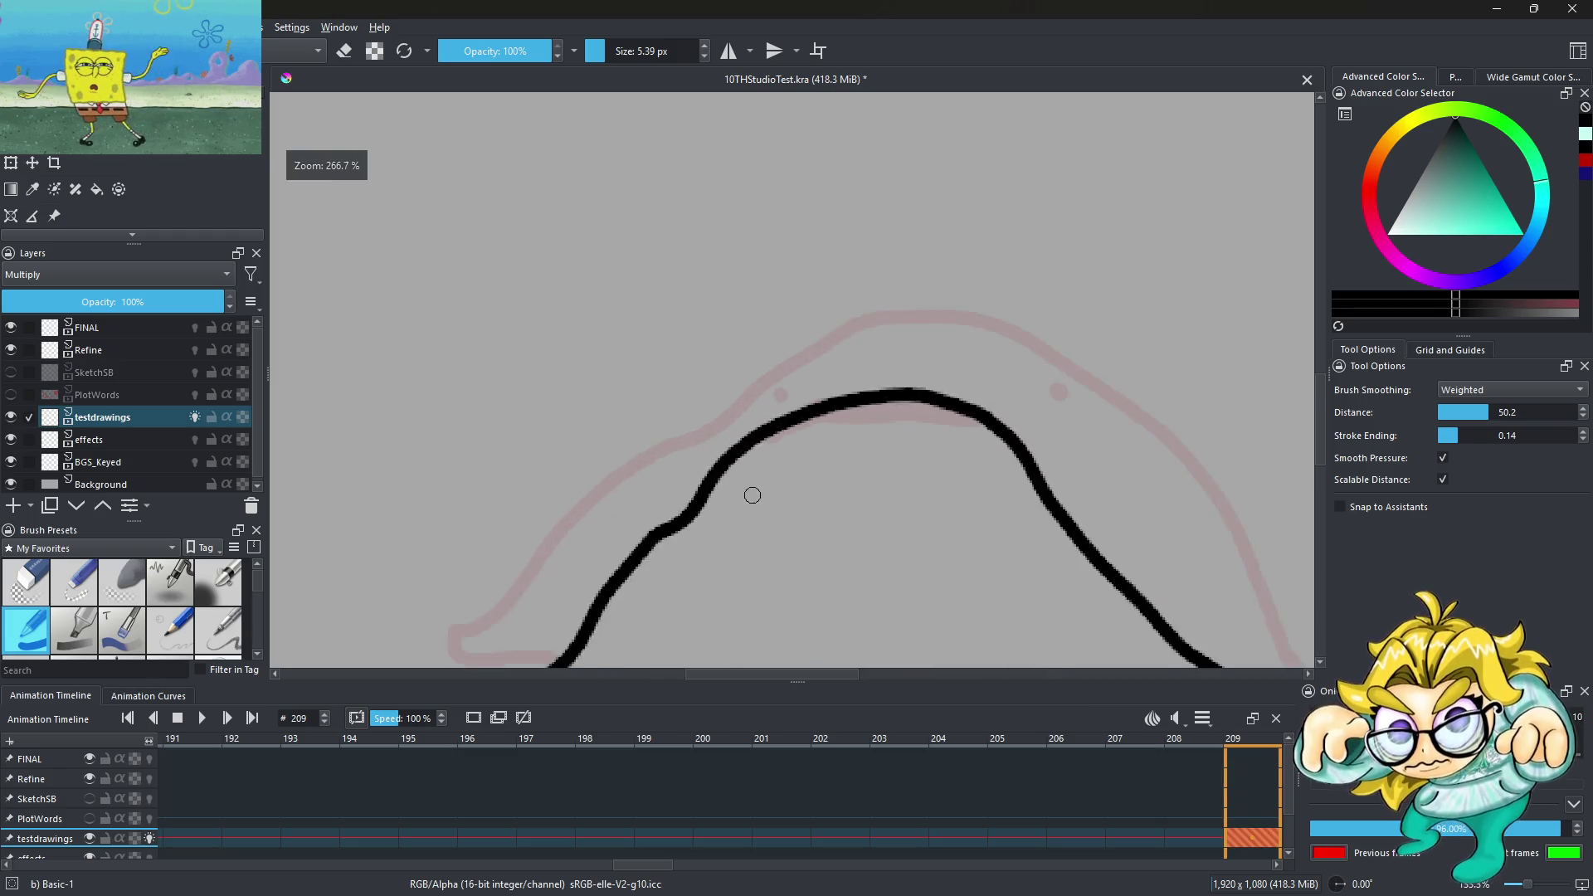
pyautogui.scroll(2, 750, 491)
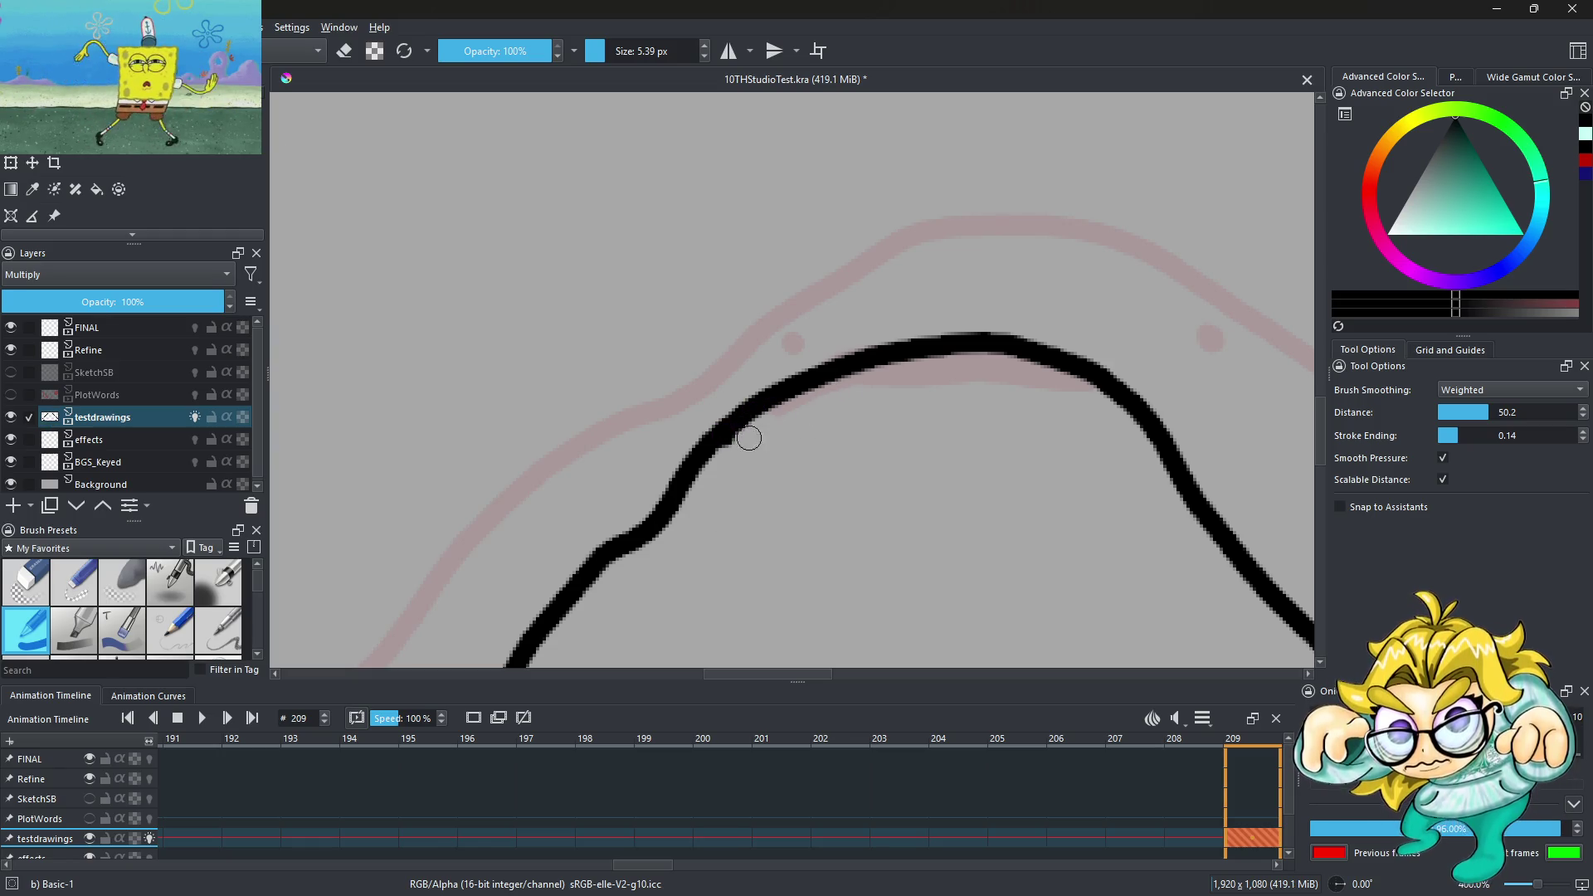
pyautogui.moveTo(816, 452); pyautogui.dragTo(888, 453)
pyautogui.scroll(-3, 1081, 458)
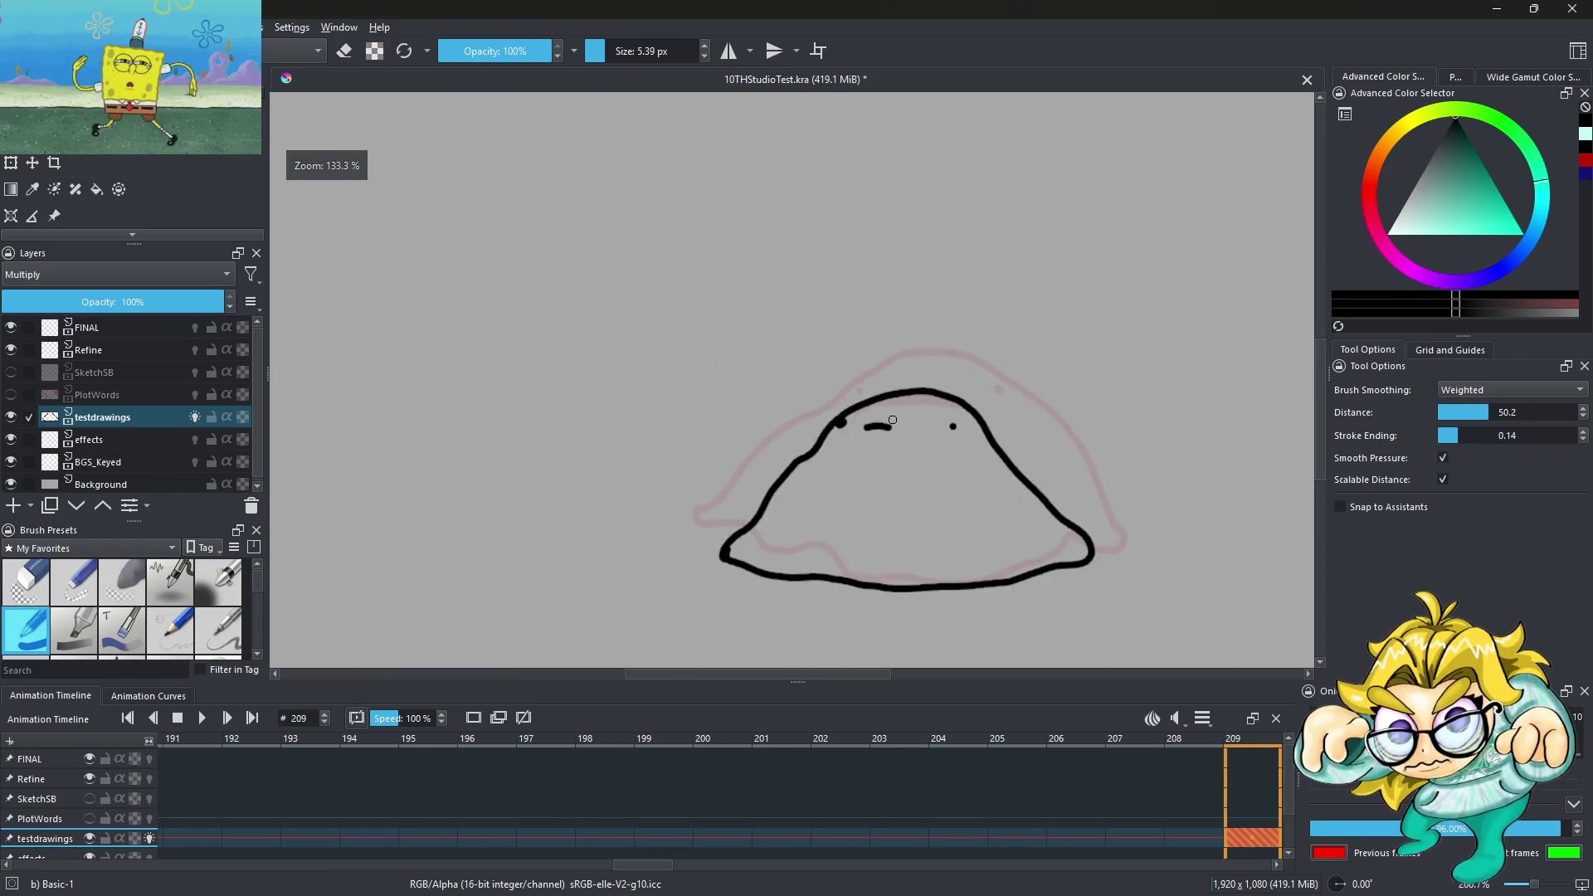
pyautogui.scroll(-2, 1082, 458)
pyautogui.scroll(-2, 1081, 458)
pyautogui.scroll(1, 1081, 458)
pyautogui.press('space')
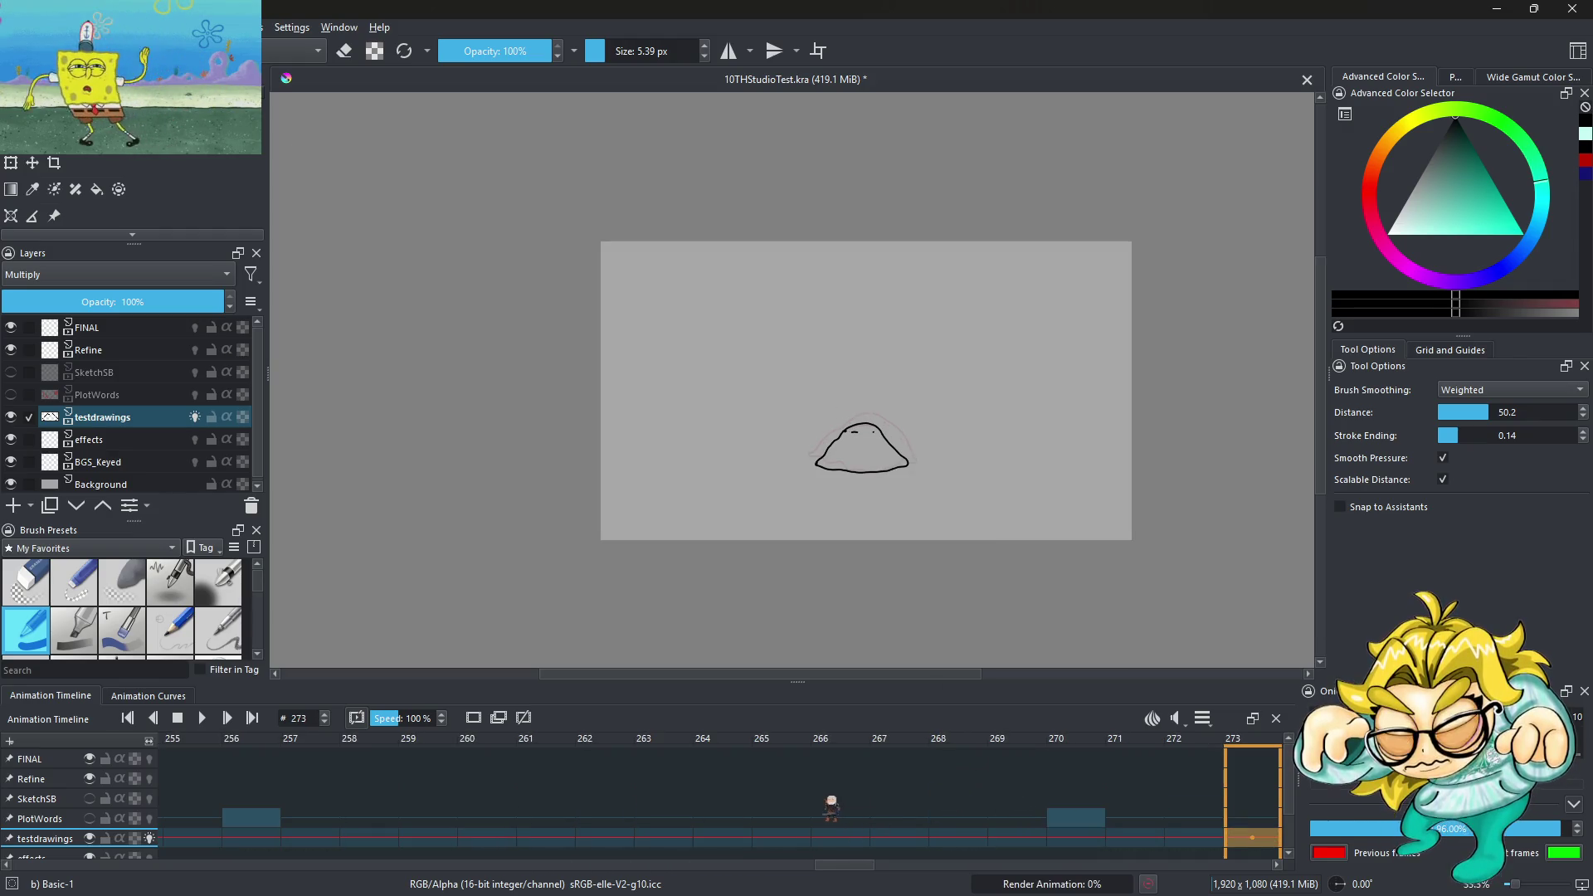
# Play and stop the blob animation, briefly checking the timeline playback settings
pyautogui.moveTo(856, 871); pyautogui.dragTo(719, 865)
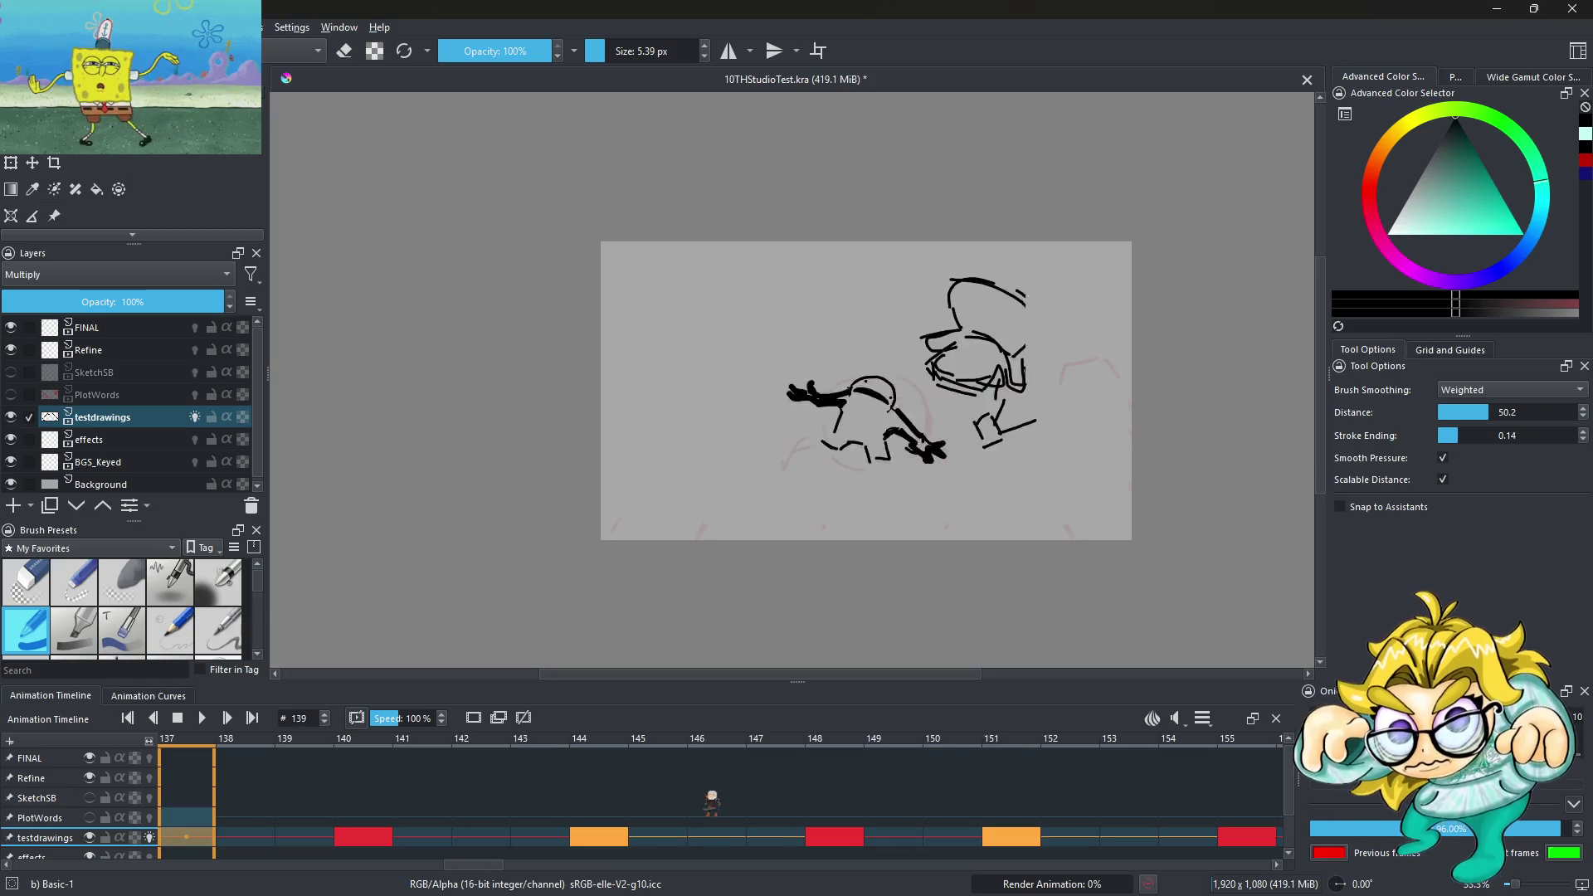
pyautogui.press('space')
pyautogui.click(202, 718)
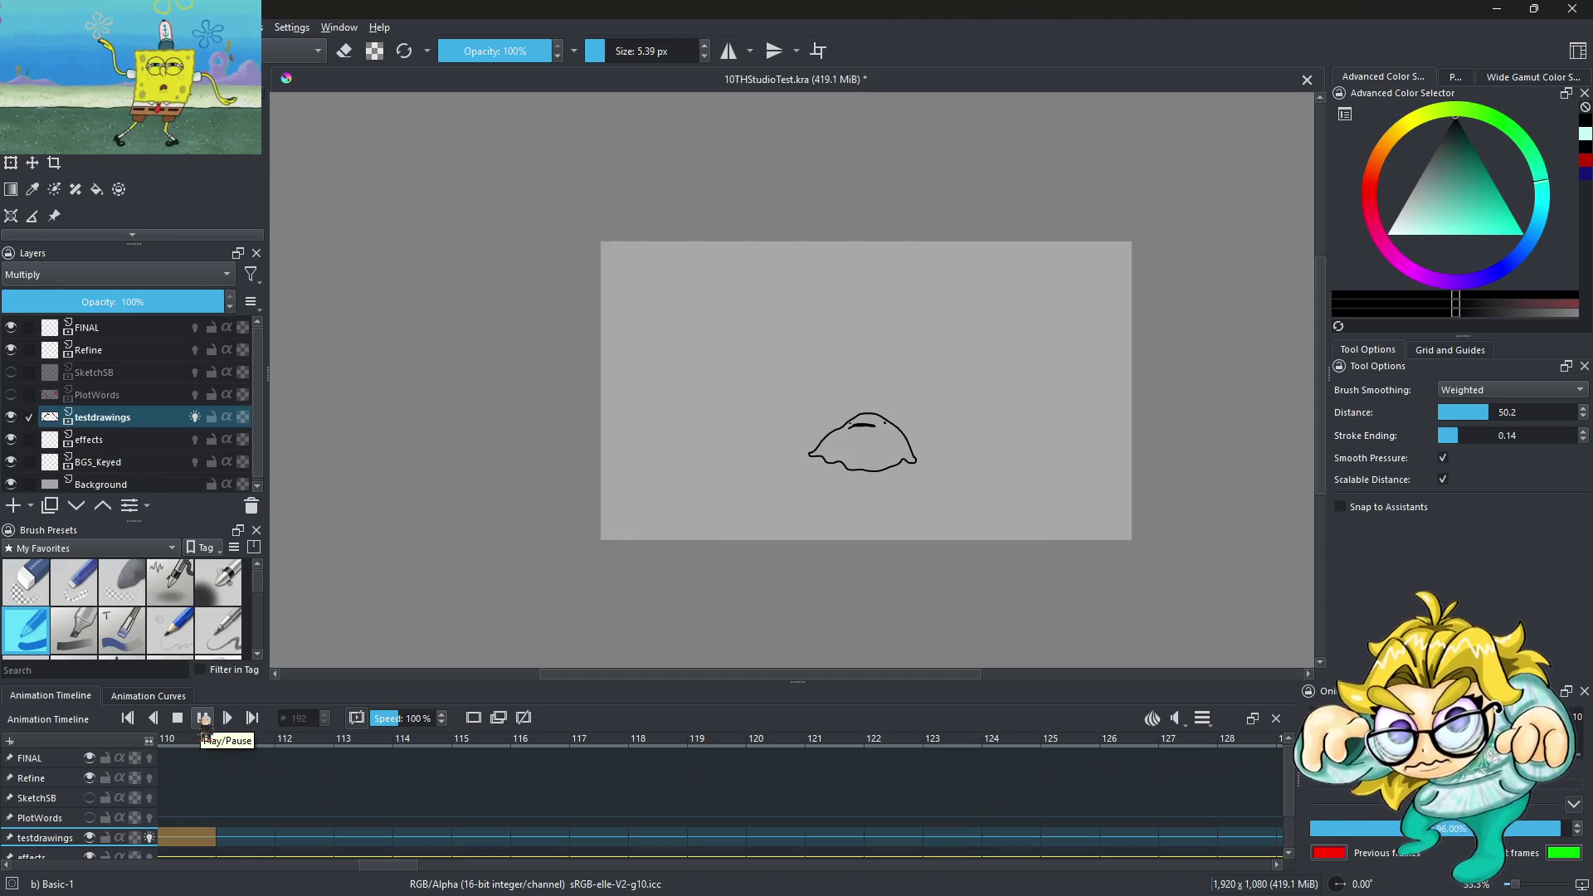
pyautogui.click(204, 718)
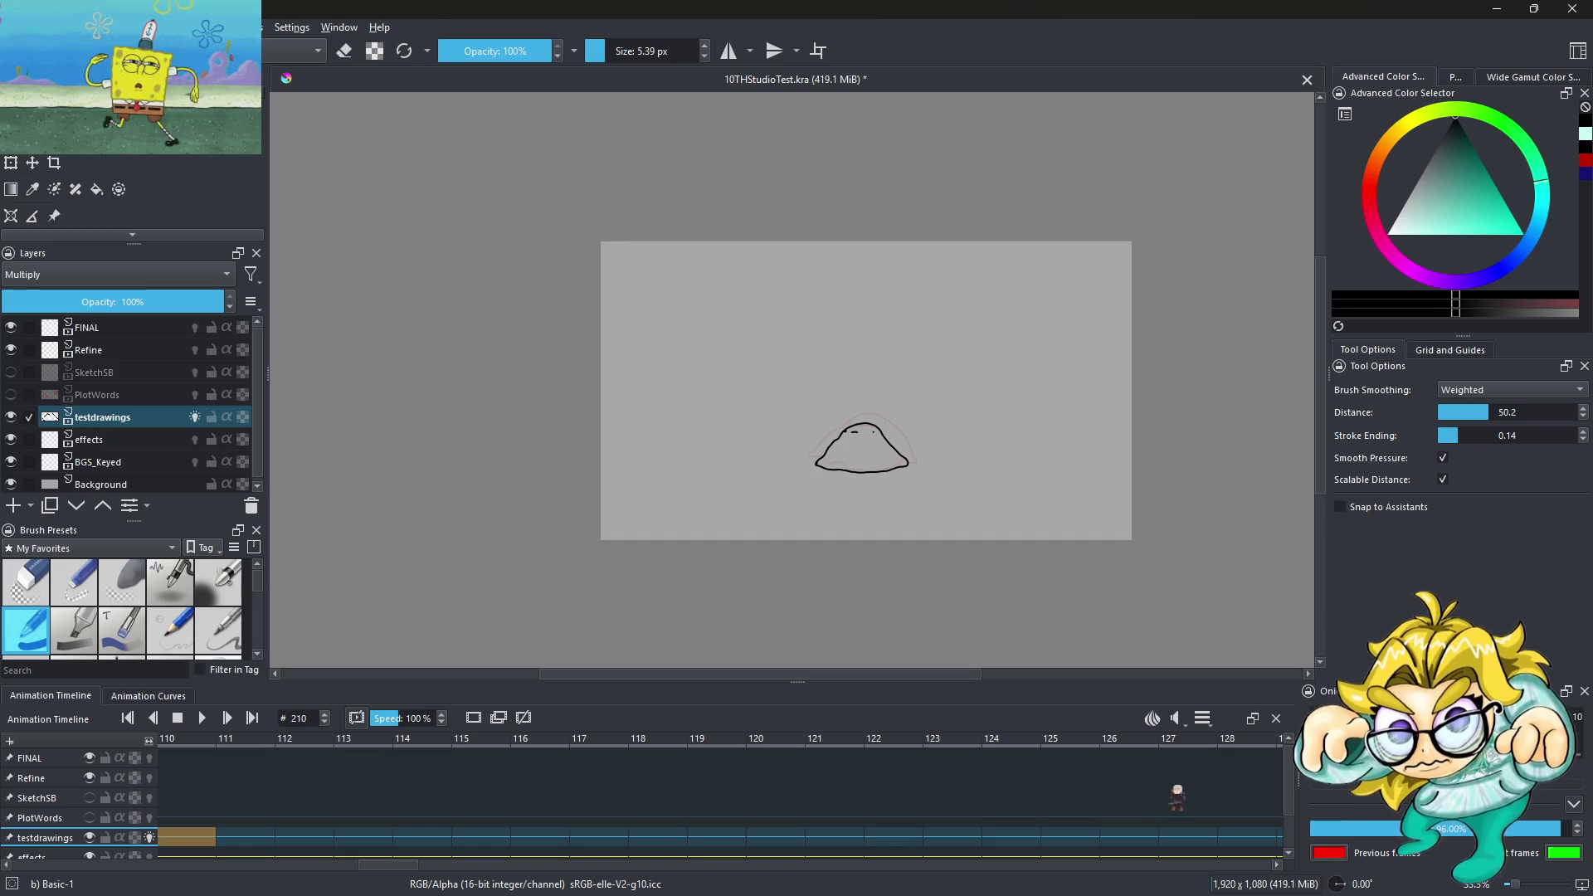
pyautogui.click(1205, 718)
pyautogui.click(1208, 719)
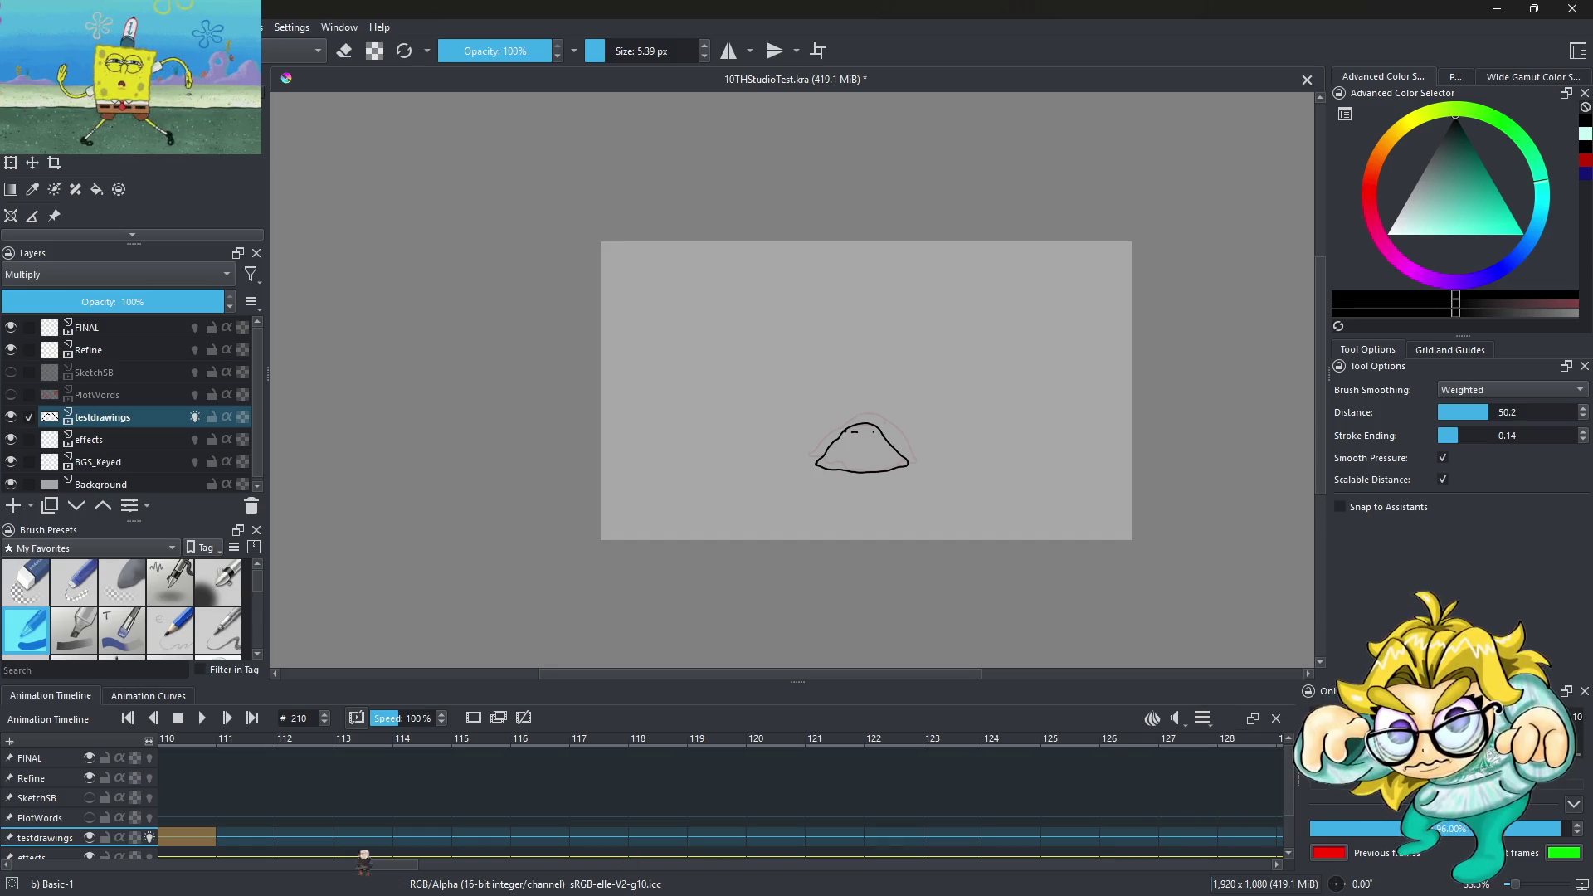
# Replay the animation from frame 111 and stop on the frame-166 blob drawing
pyautogui.click(343, 840)
pyautogui.click(265, 840)
pyautogui.click(204, 718)
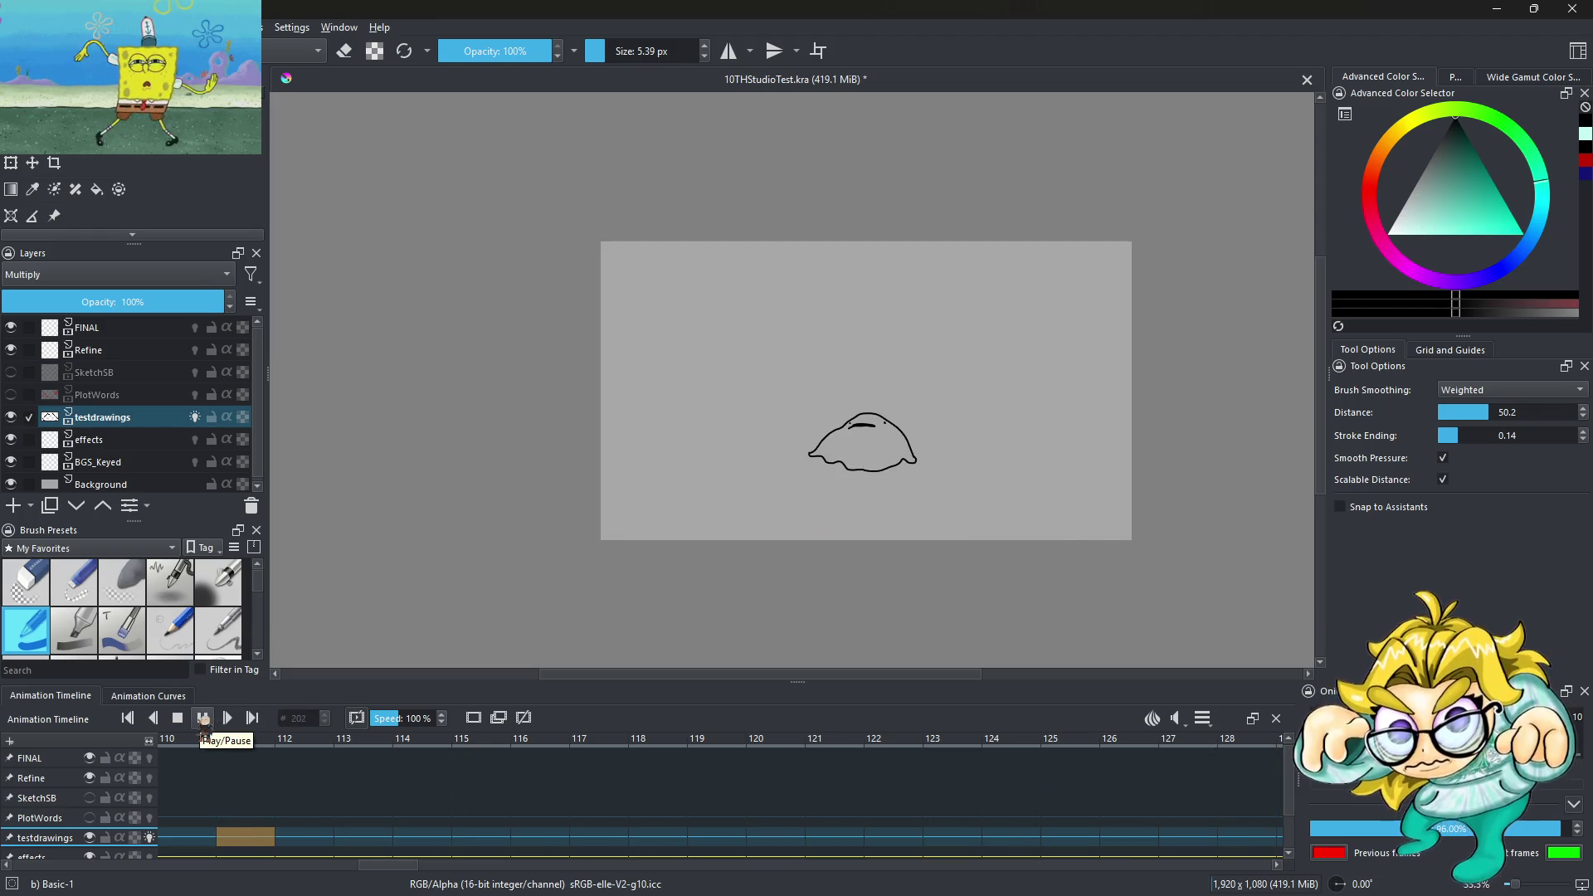
pyautogui.click(203, 719)
pyautogui.click(203, 718)
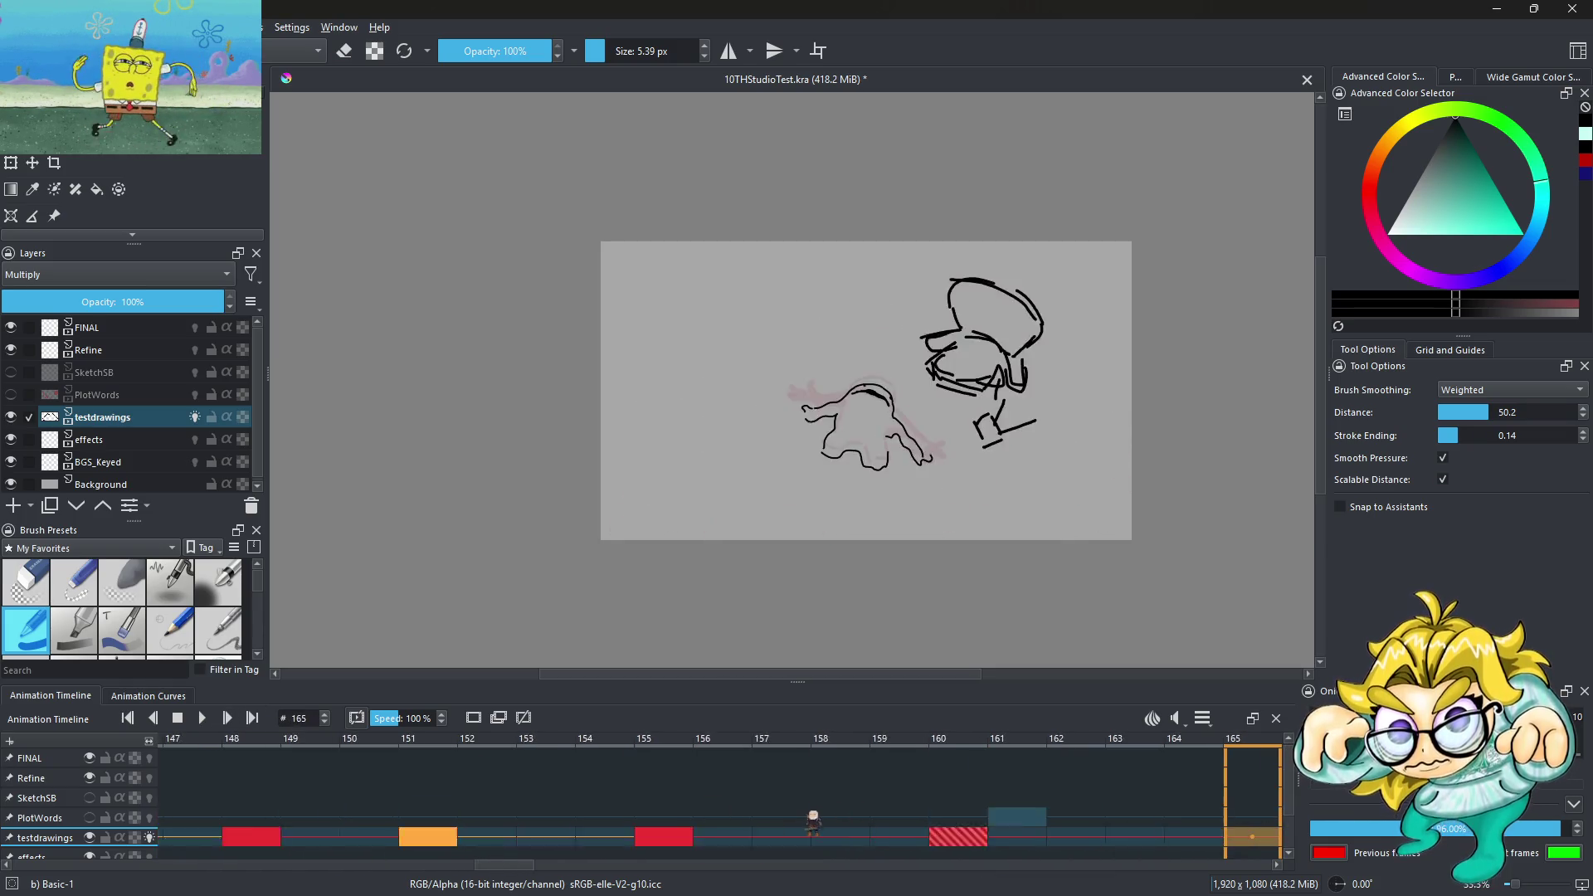
pyautogui.click(514, 838)
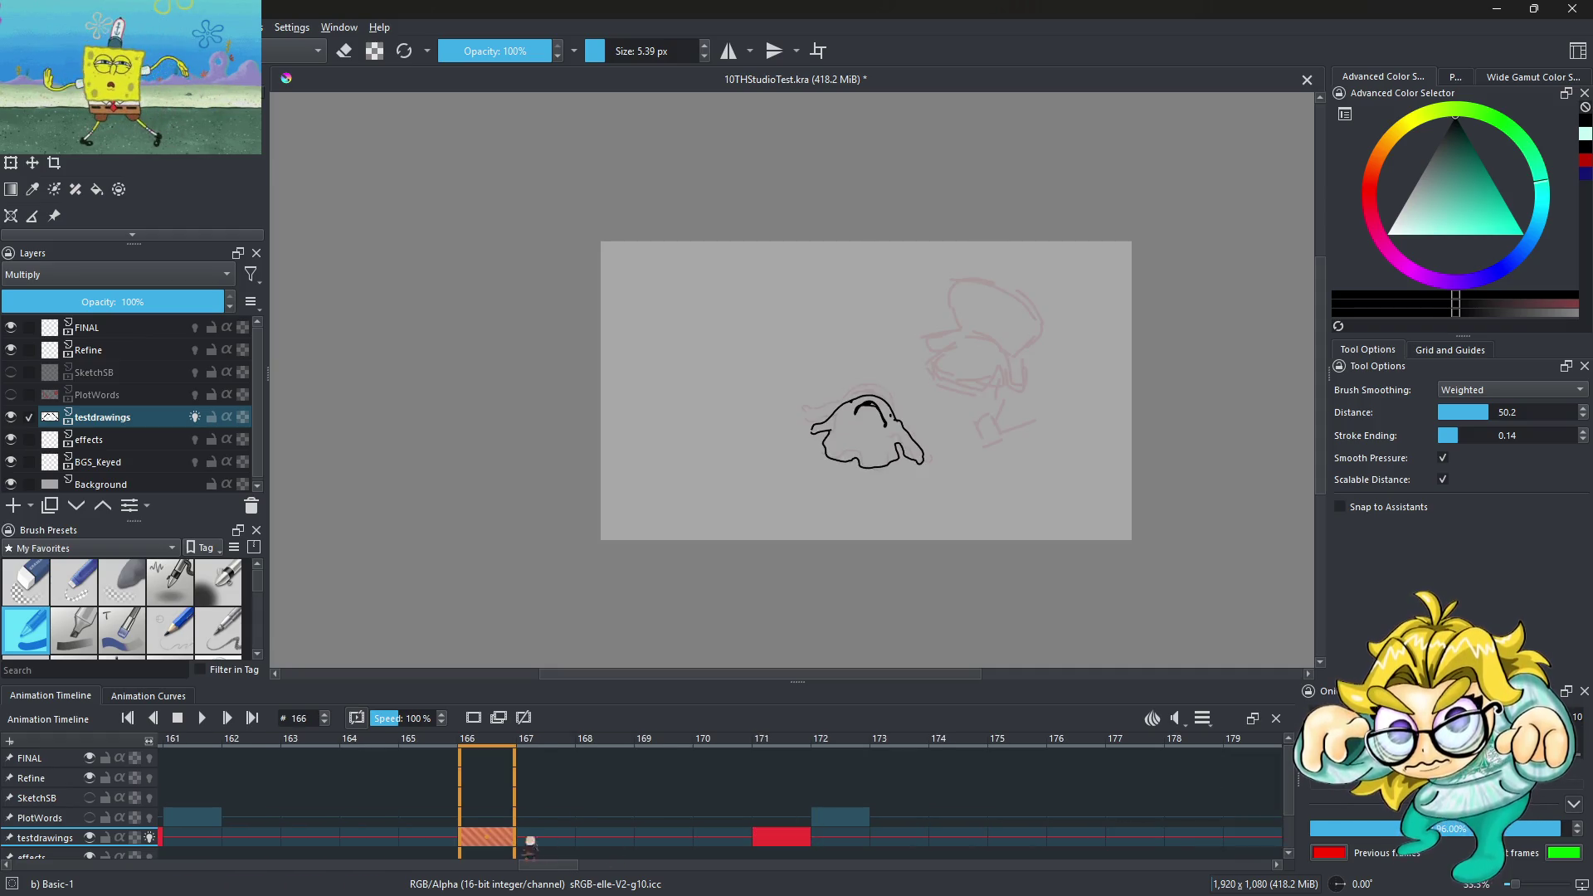
# Preview the frame-178 drawing, then move the frame-204 keyframe to frame 188
pyautogui.click(1135, 838)
pyautogui.click(1194, 838)
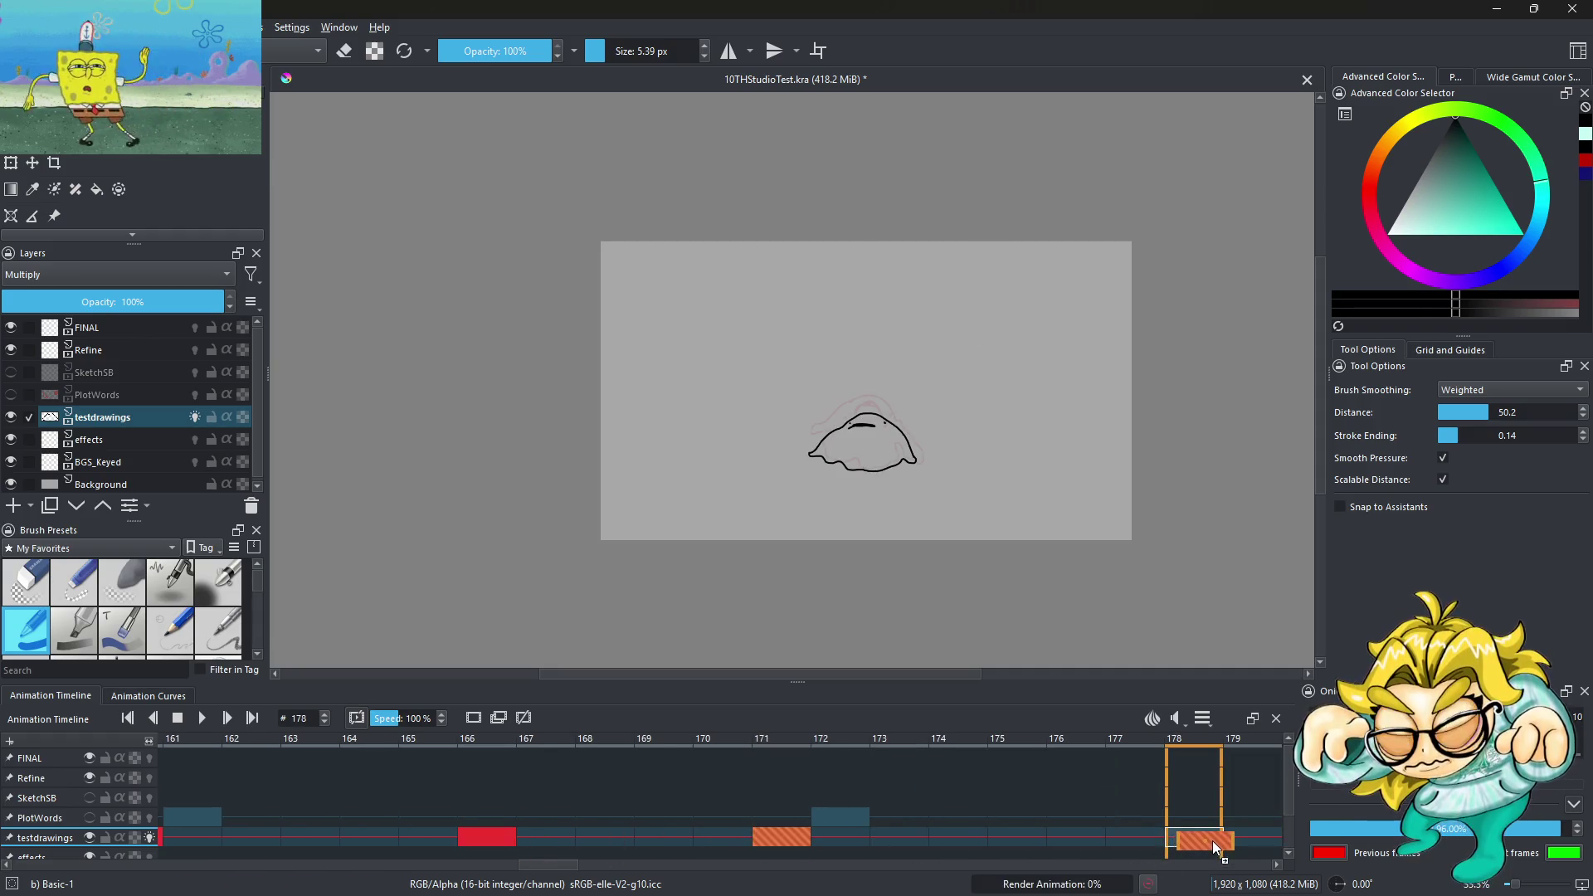
pyautogui.press('space')
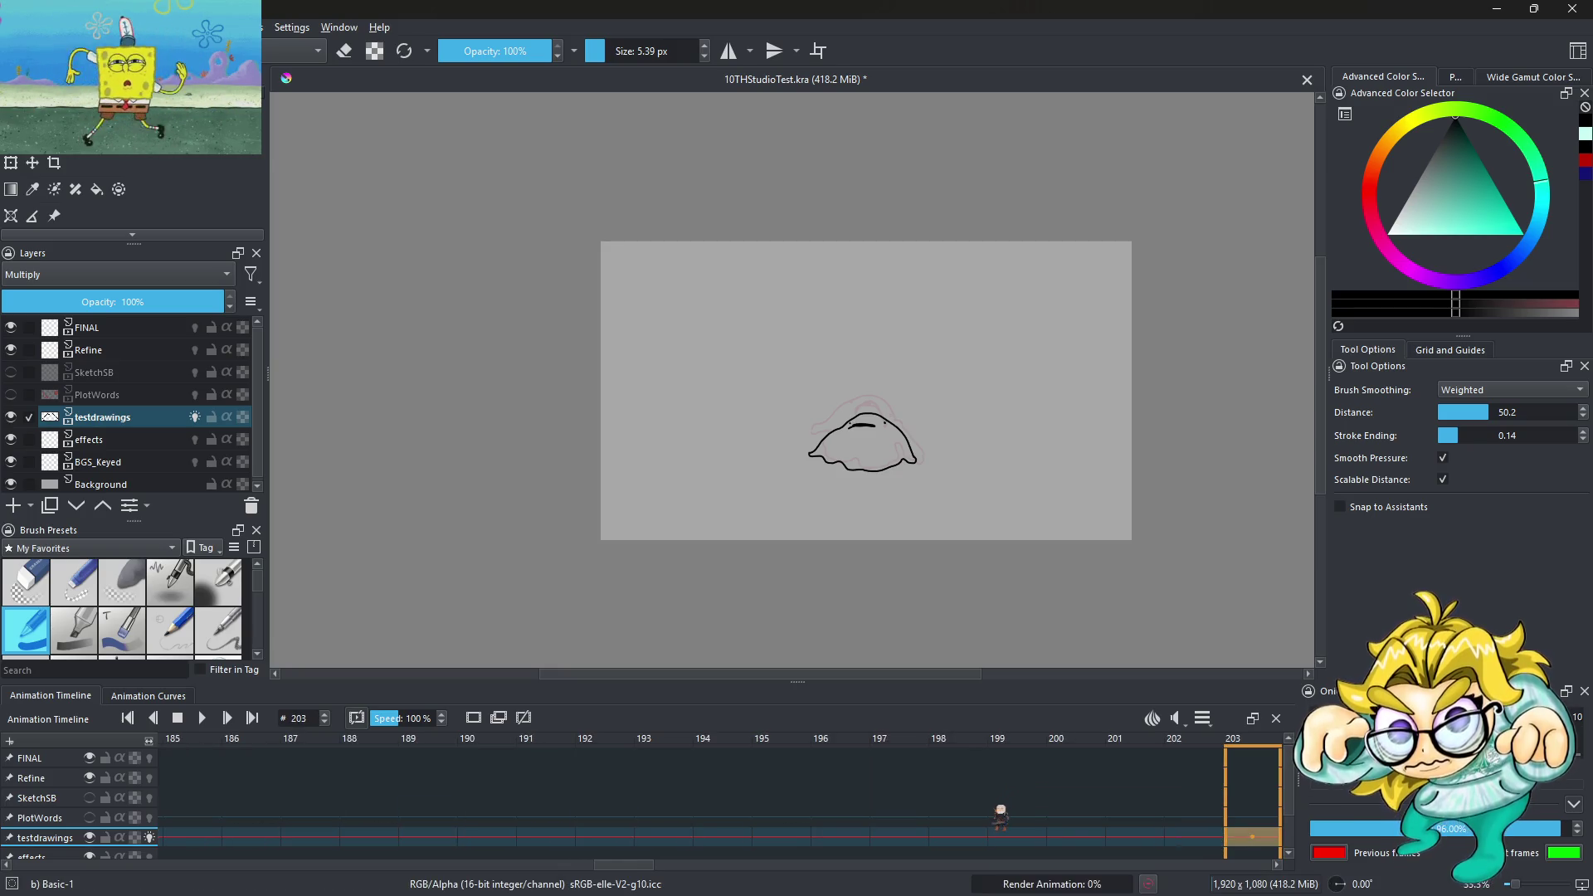
pyautogui.click(232, 840)
pyautogui.click(582, 792)
pyautogui.scroll(20, 580, 797)
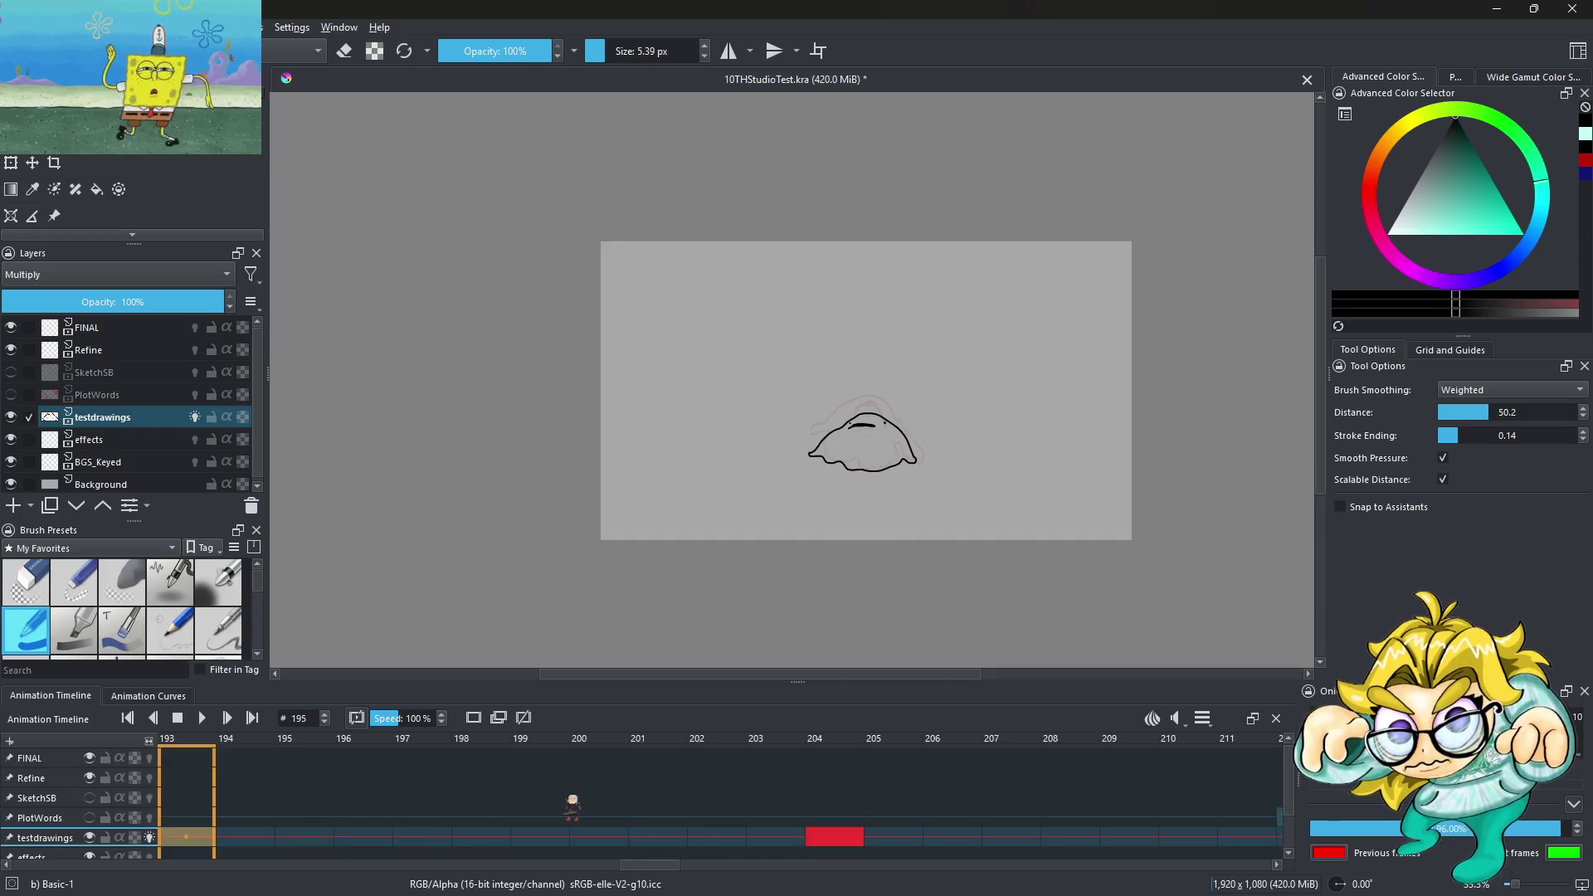
pyautogui.moveTo(1127, 863); pyautogui.dragTo(204, 837)
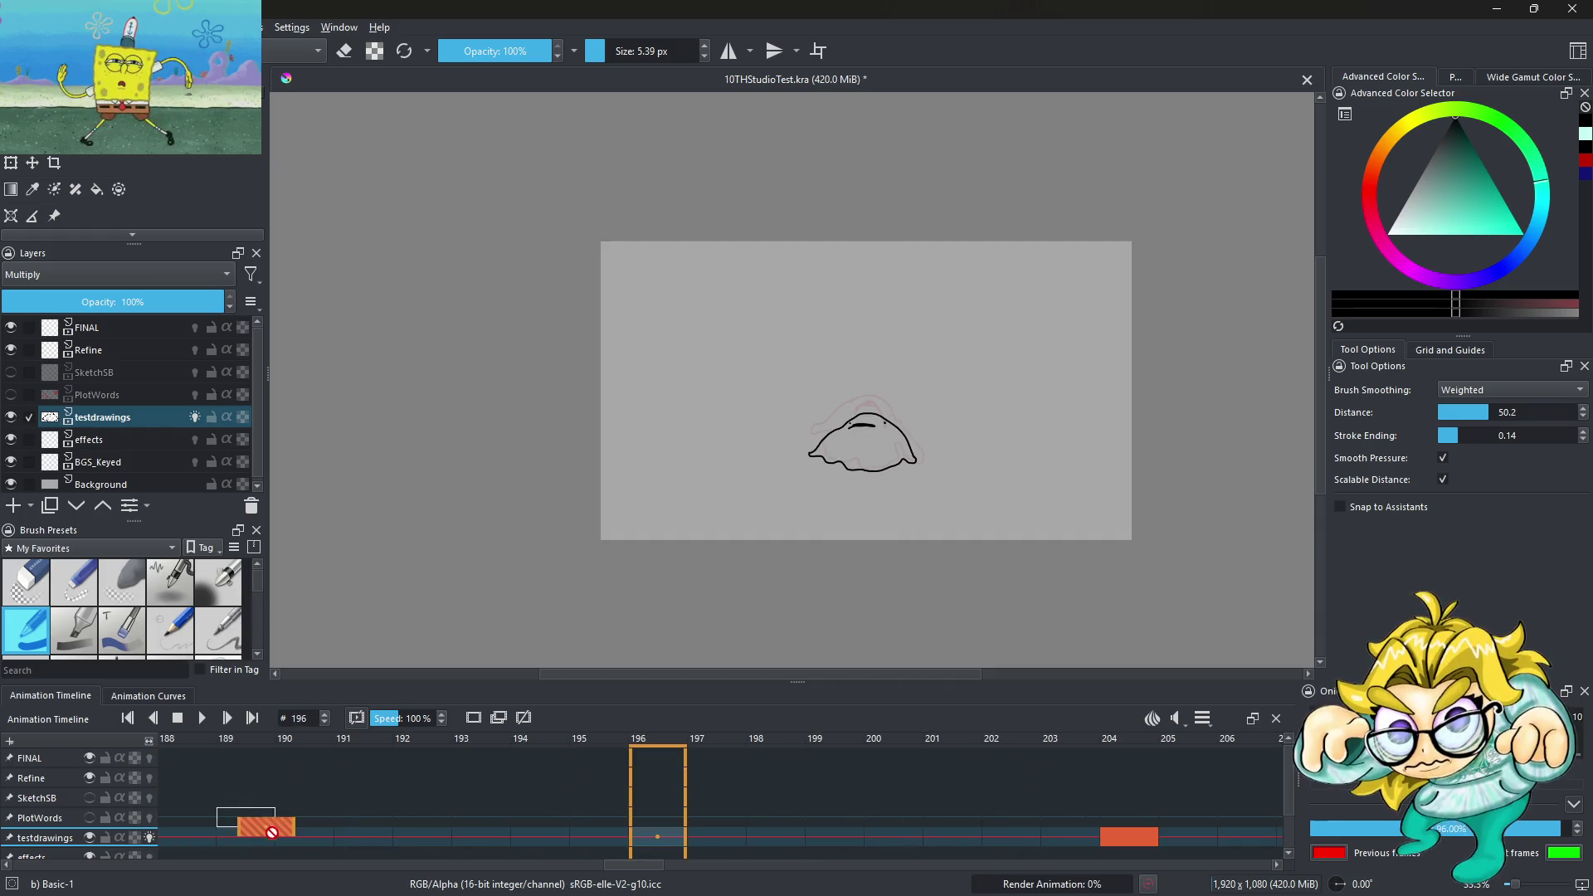
# Play the animation from frame 119 twice to check the new timing
pyautogui.scroll(15, 594, 794)
pyautogui.scroll(15, 602, 797)
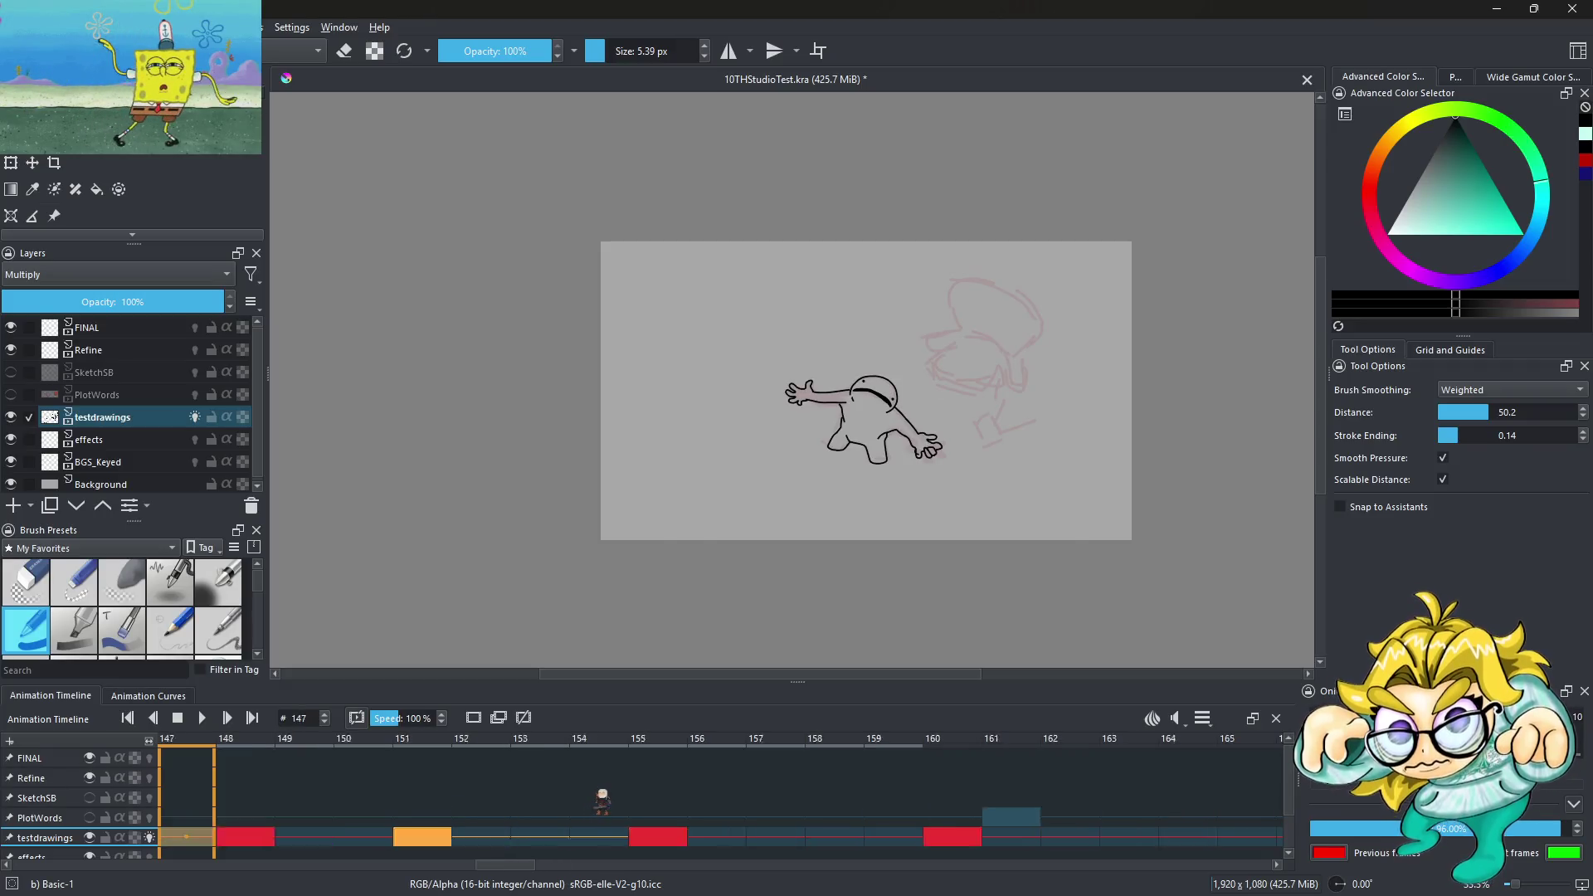
pyautogui.scroll(20, 604, 797)
pyautogui.scroll(19, 605, 797)
pyautogui.click(204, 719)
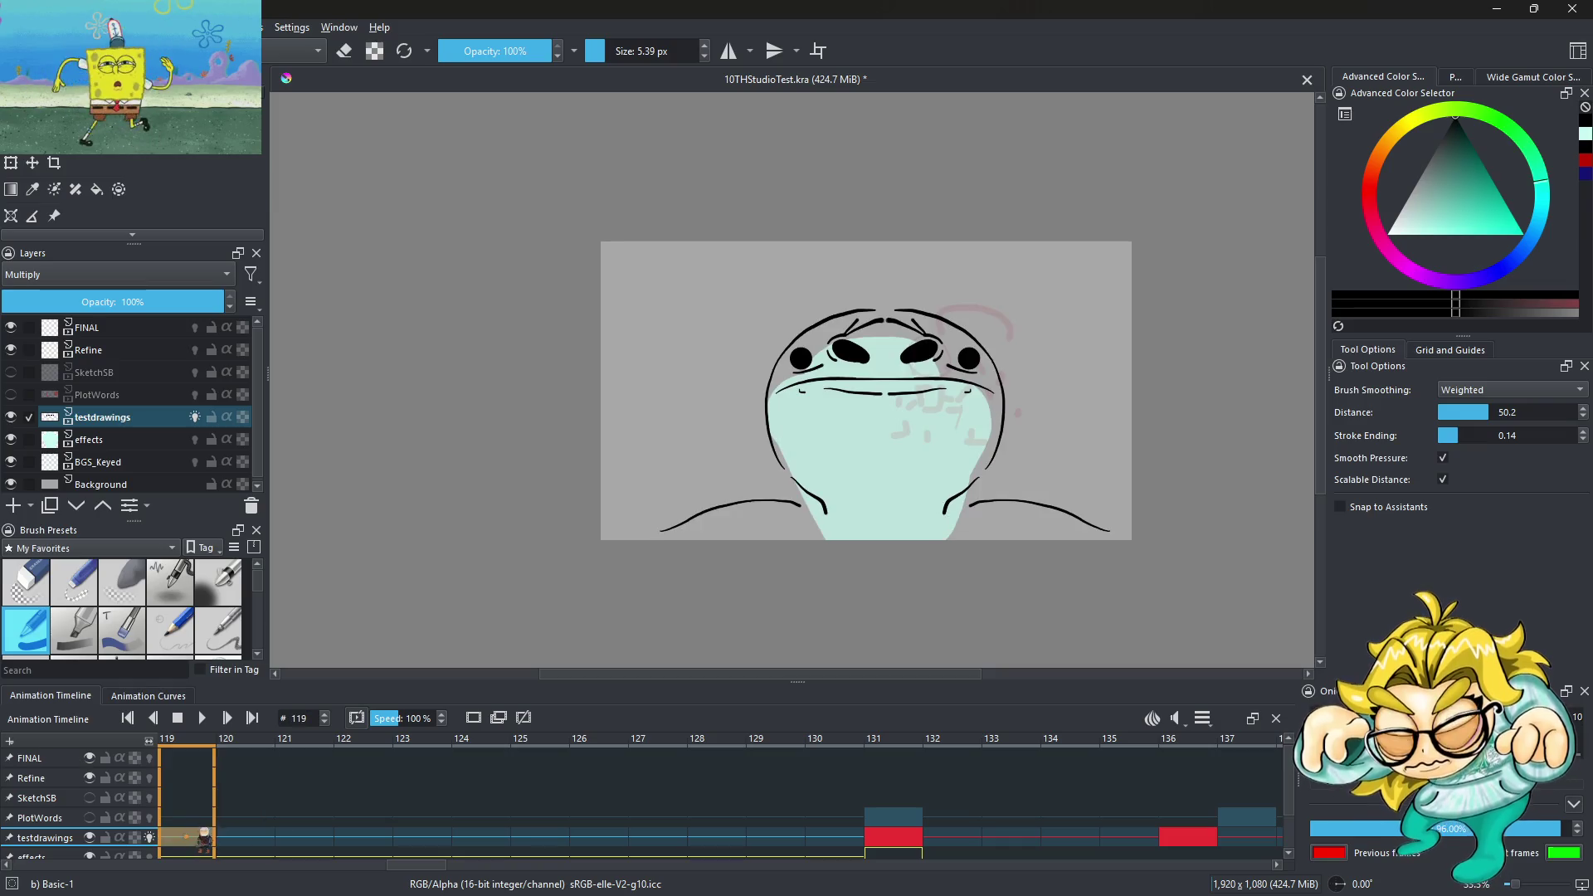
pyautogui.click(199, 719)
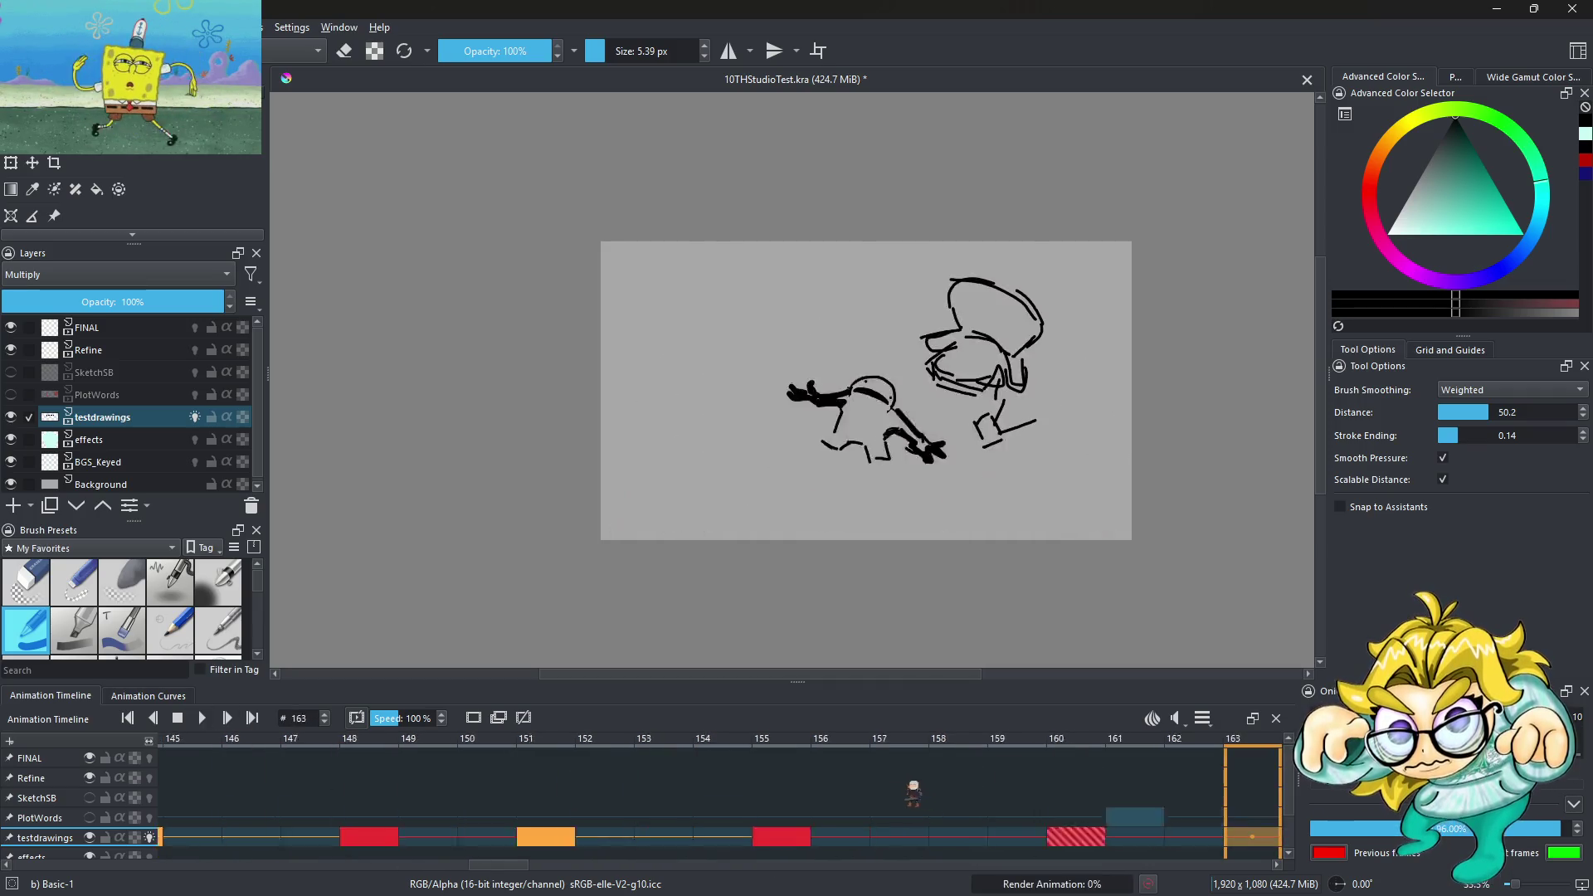
# Move the frame-178 keyframe to 174, replay, and shift the 188 keyframe a few frames earlier
pyautogui.click(902, 834)
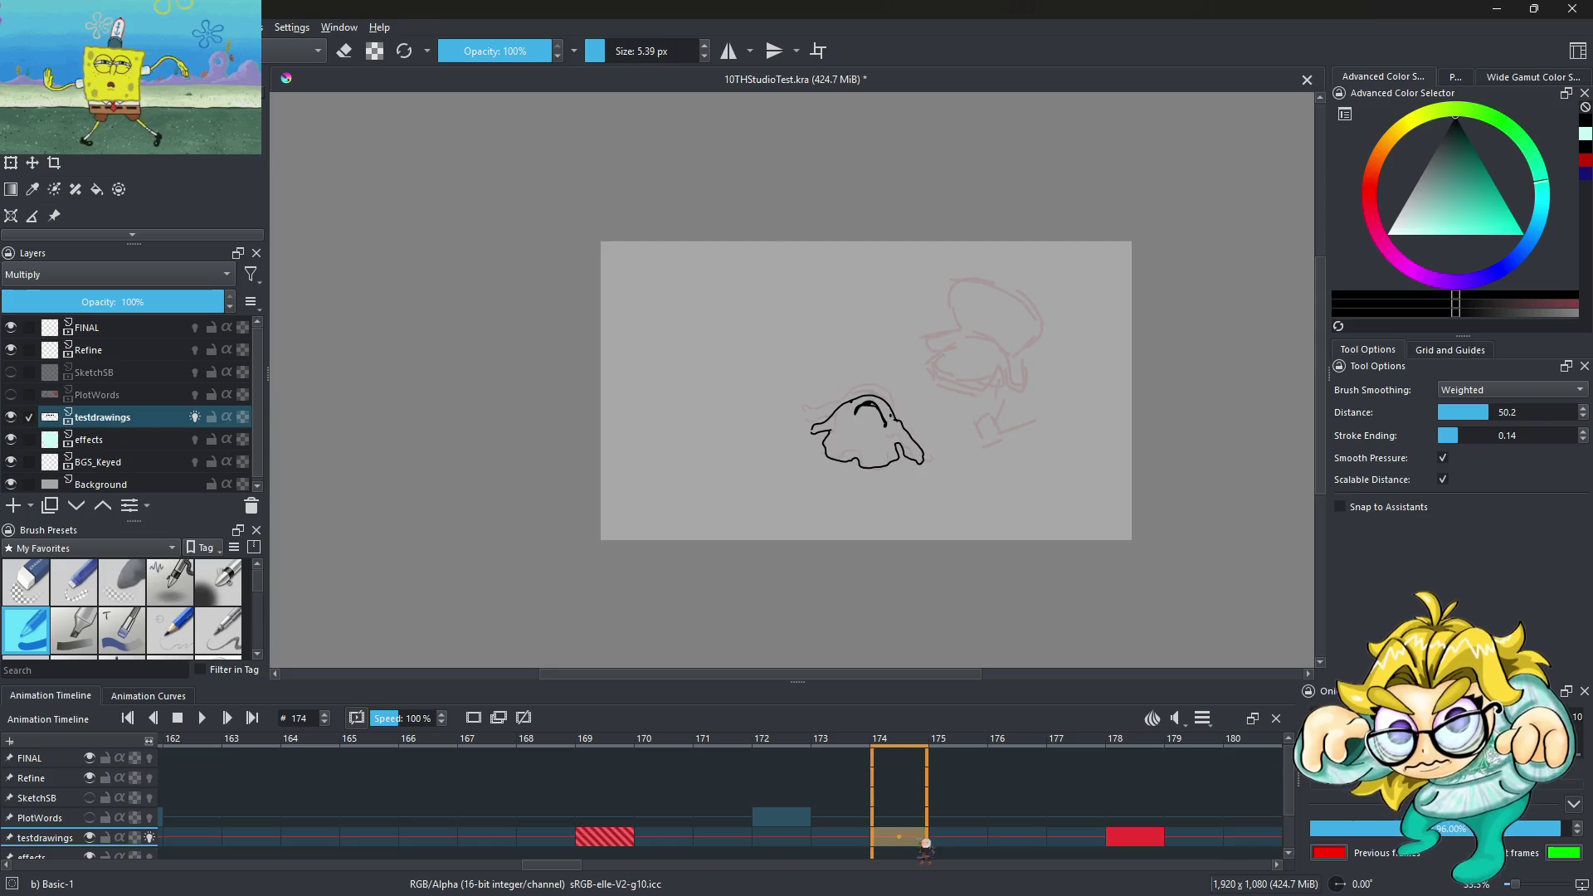
pyautogui.click(983, 840)
pyautogui.moveTo(1136, 842); pyautogui.dragTo(900, 836)
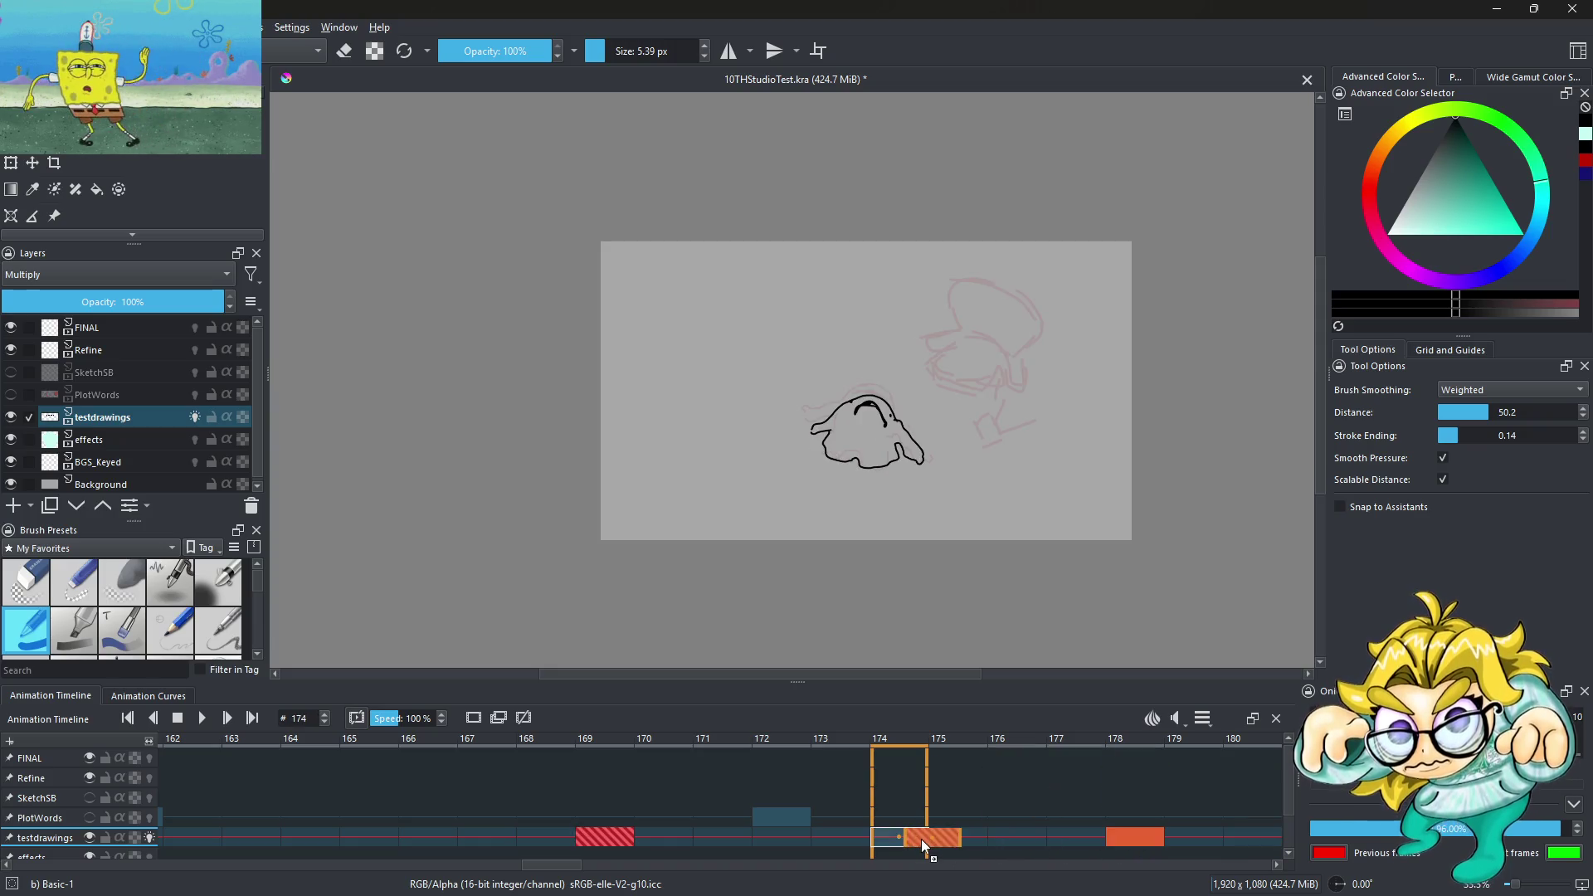
pyautogui.press('space')
pyautogui.moveTo(427, 837); pyautogui.dragTo(209, 839)
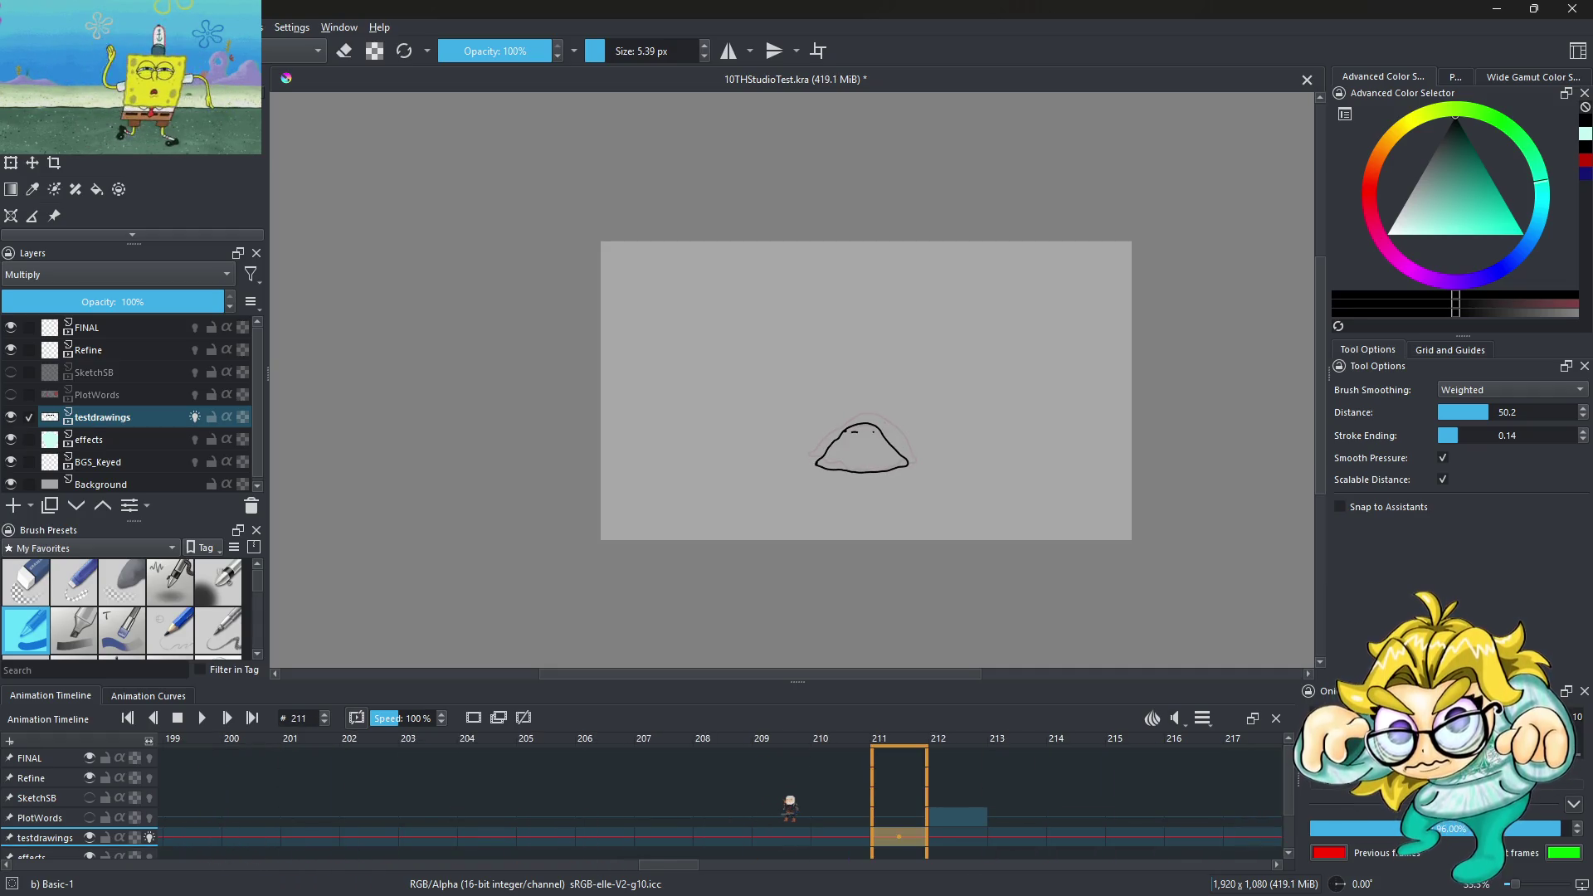
# Set up the testdrawings keyframe at frame 211 from the timeline frame options
pyautogui.click(954, 843)
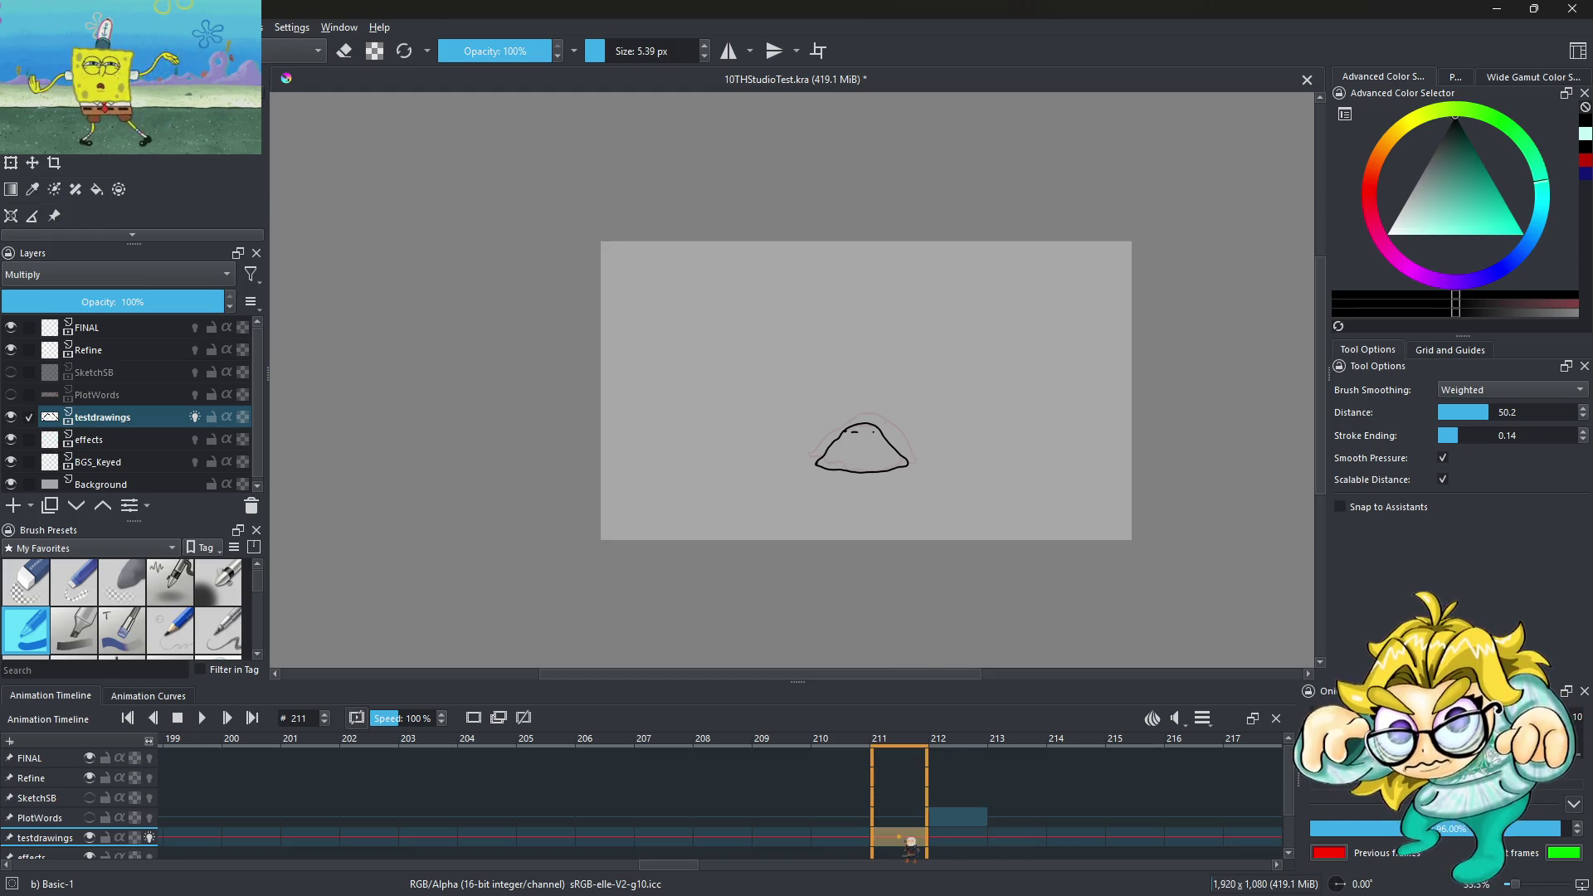
pyautogui.rightClick(904, 840)
pyautogui.click(976, 794)
pyautogui.scroll(5, 857, 473)
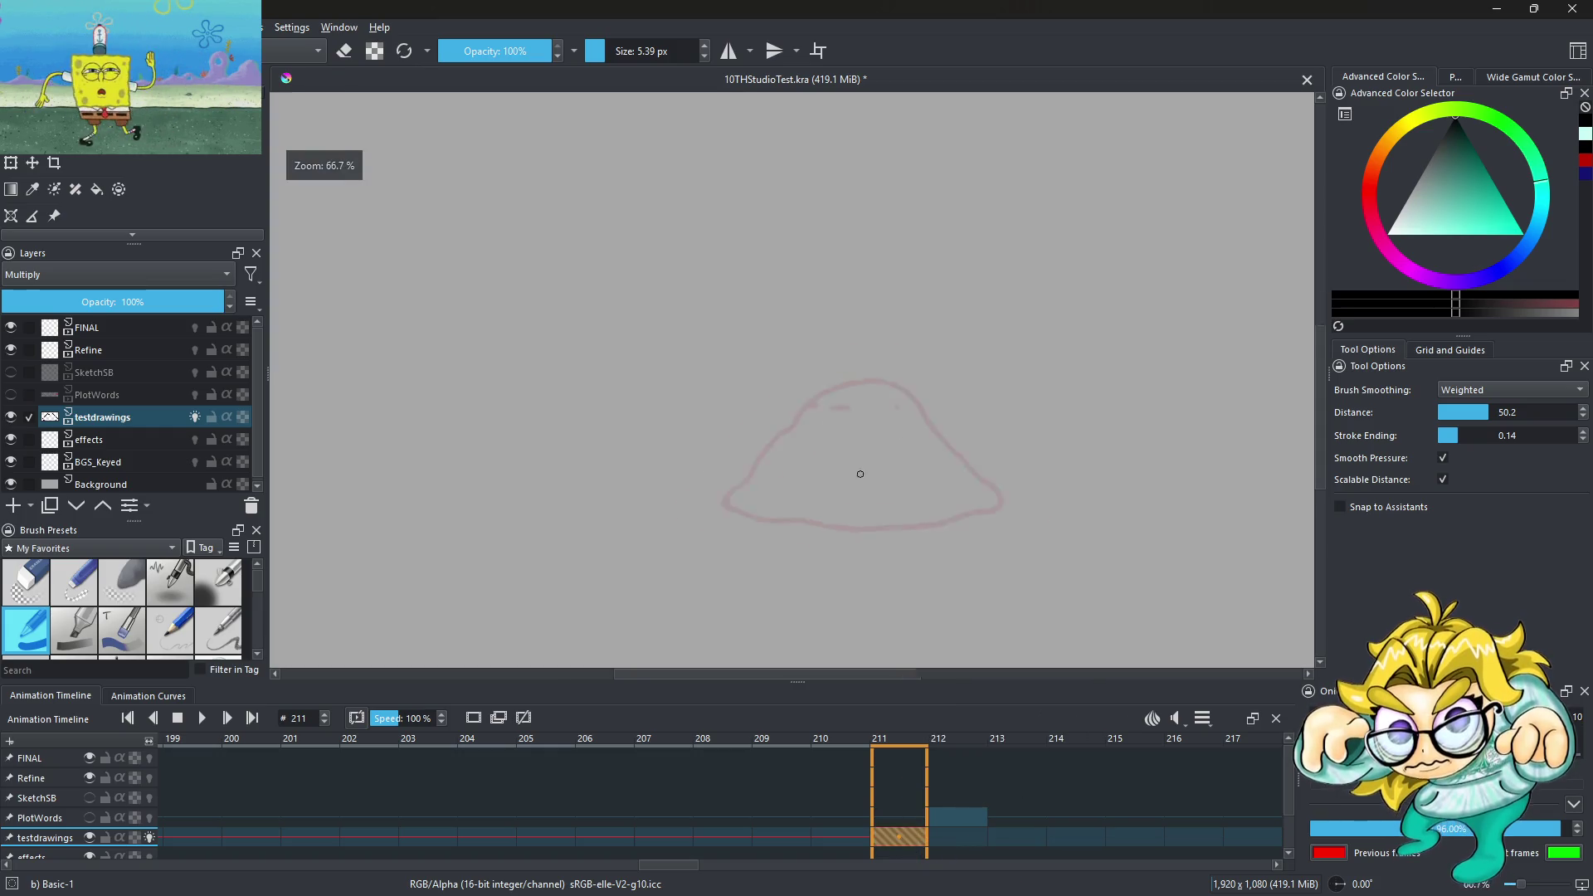
# Draw the flattened blob, swap its flat mouth for a small 'o', and replay
pyautogui.moveTo(771, 520); pyautogui.dragTo(848, 480)
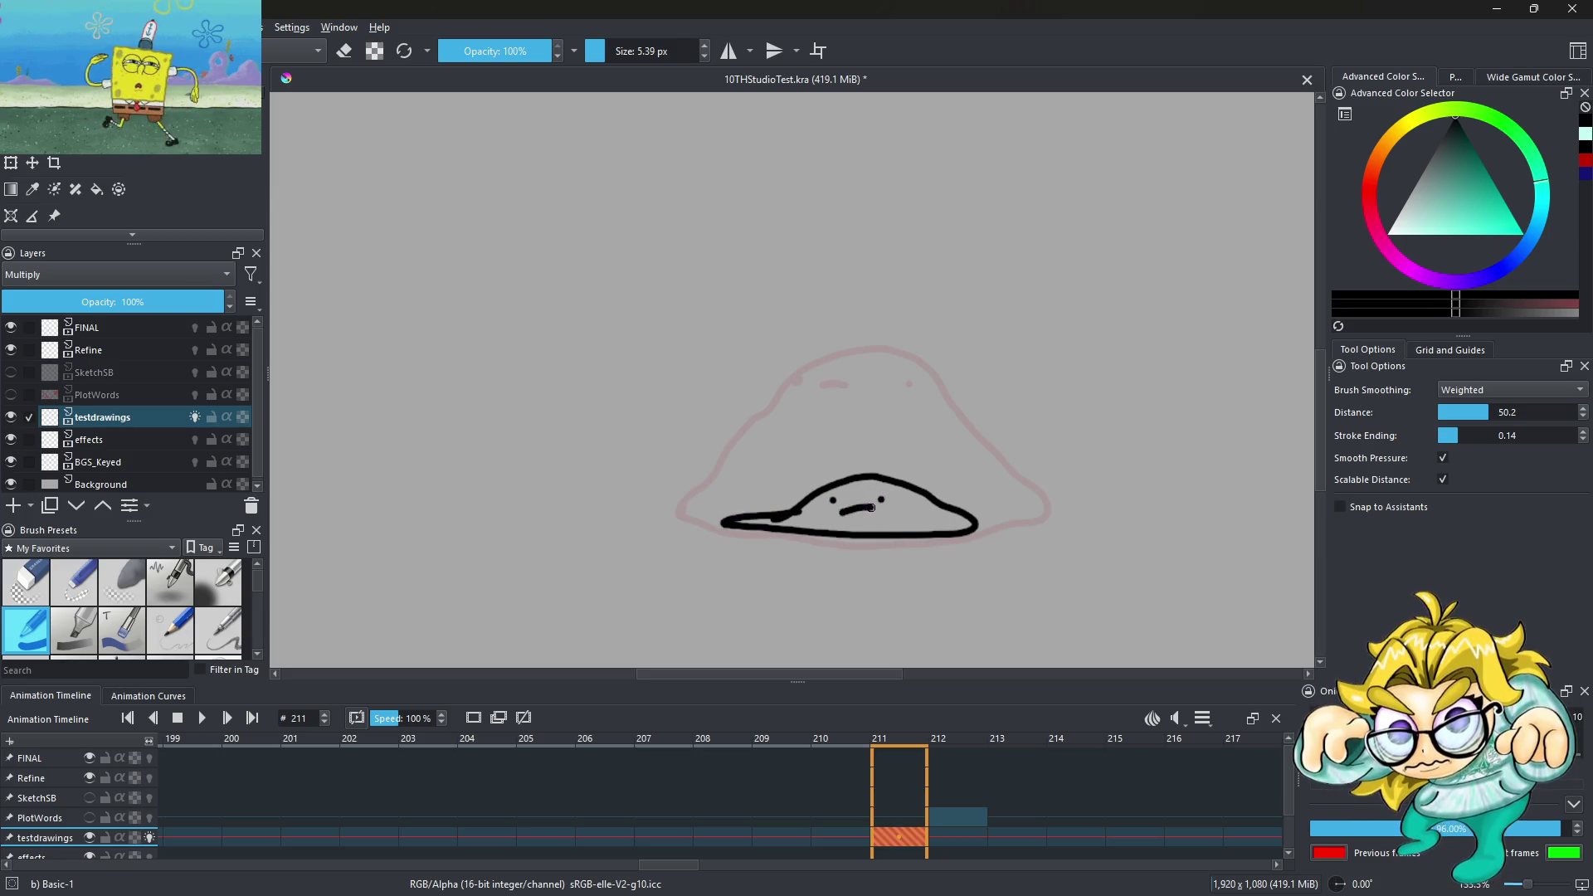
pyautogui.hotkey('ctrl', 'z')
pyautogui.scroll(3, 865, 536)
pyautogui.scroll(3, 913, 529)
pyautogui.moveTo(730, 440); pyautogui.dragTo(788, 457)
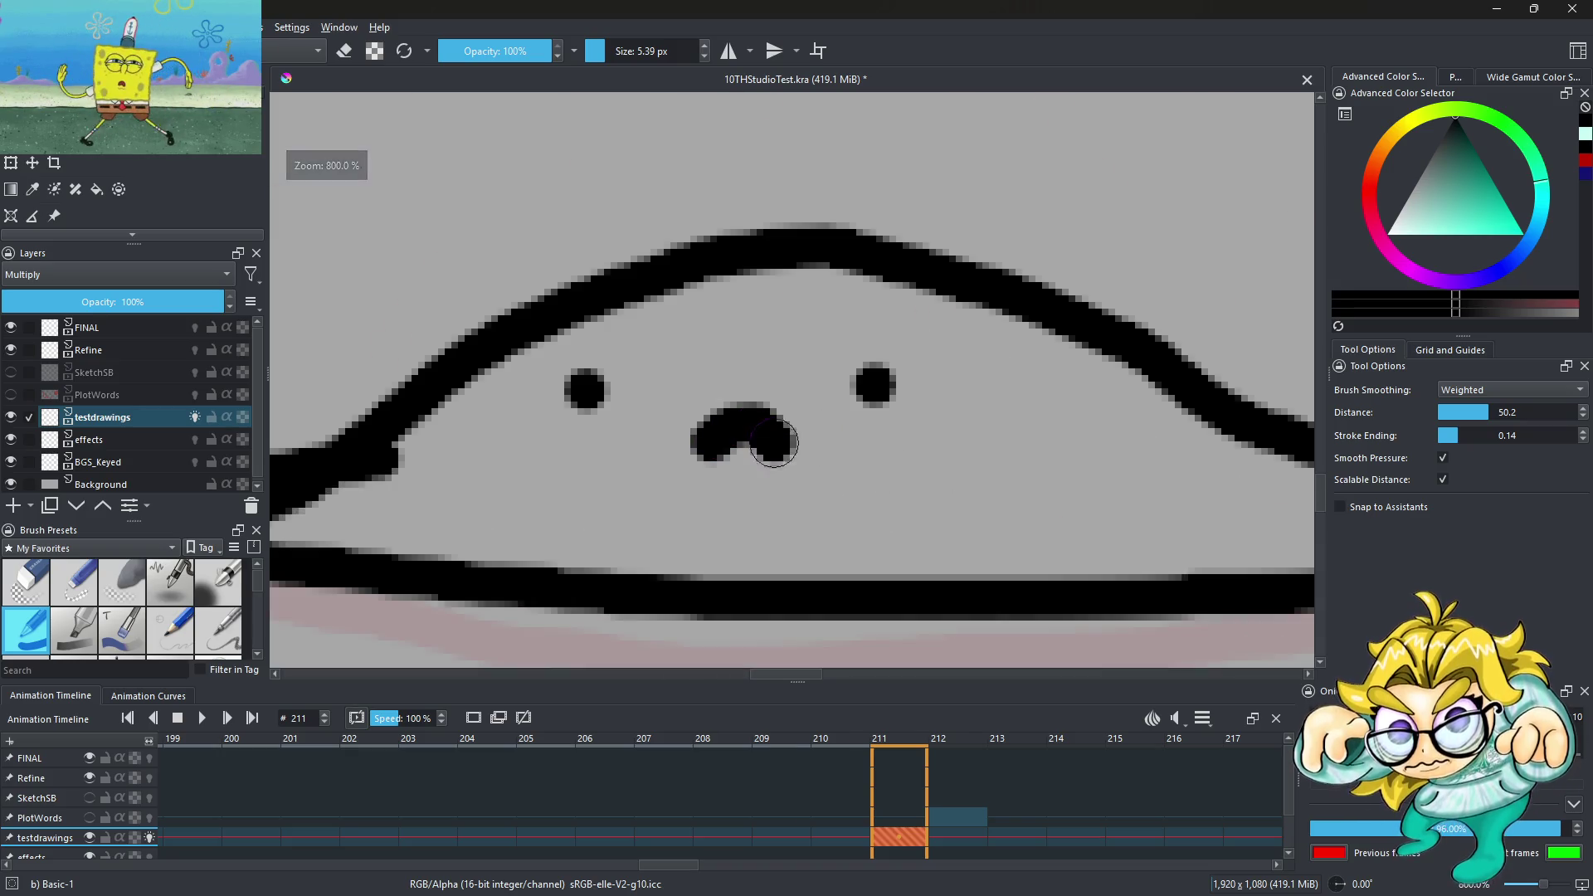
pyautogui.scroll(-10, 811, 461)
pyautogui.press('space')
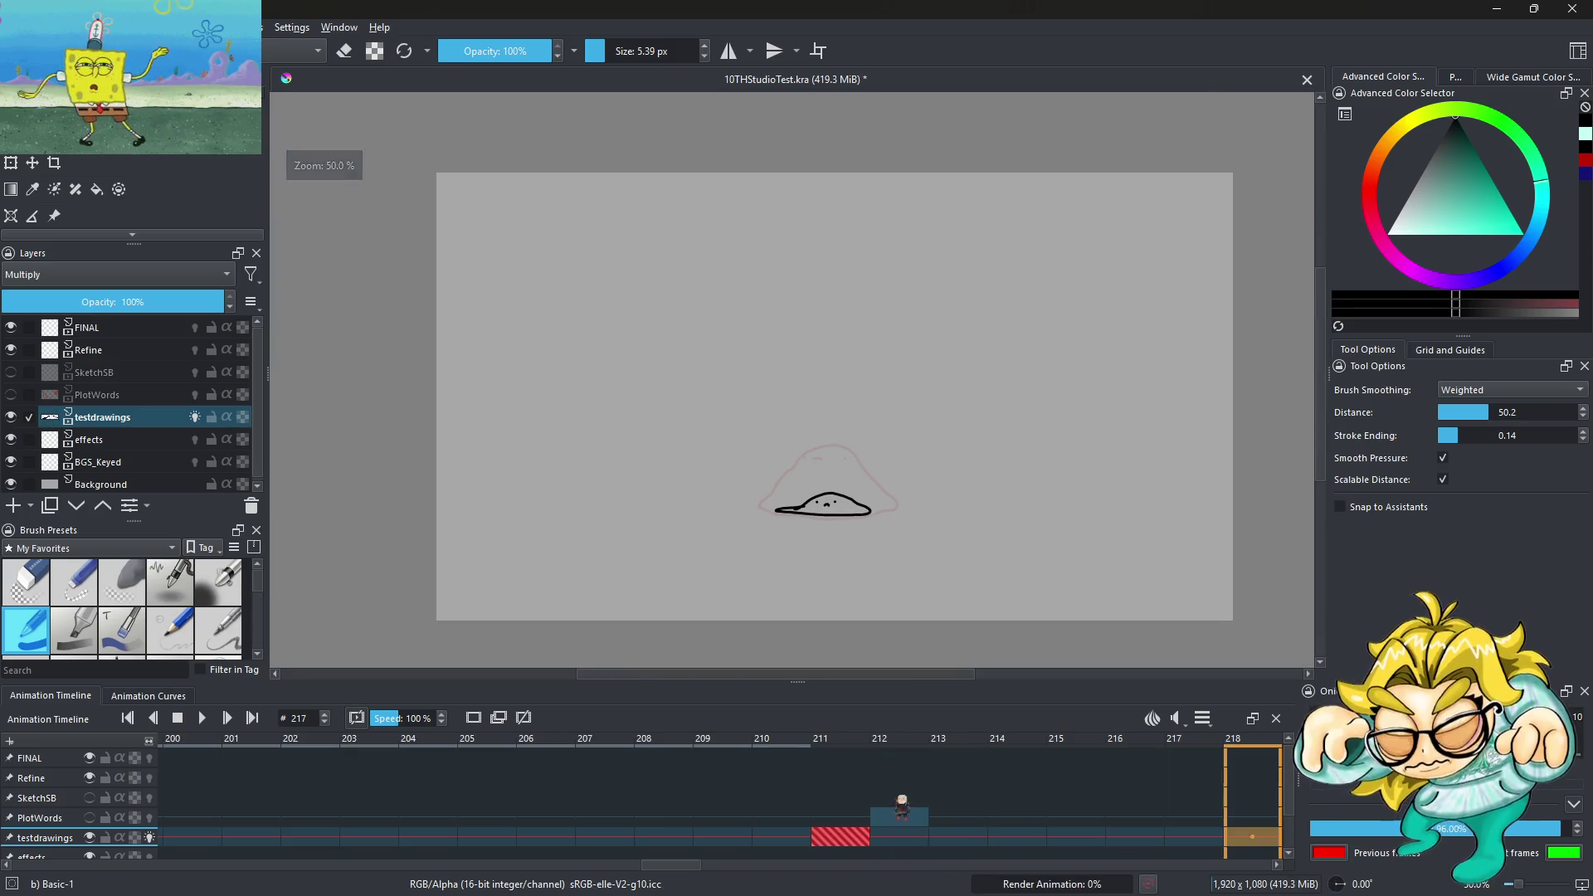
# Turn off onion skin and drag late keyframes earlier, to frames 188, 176 and 182
pyautogui.click(150, 838)
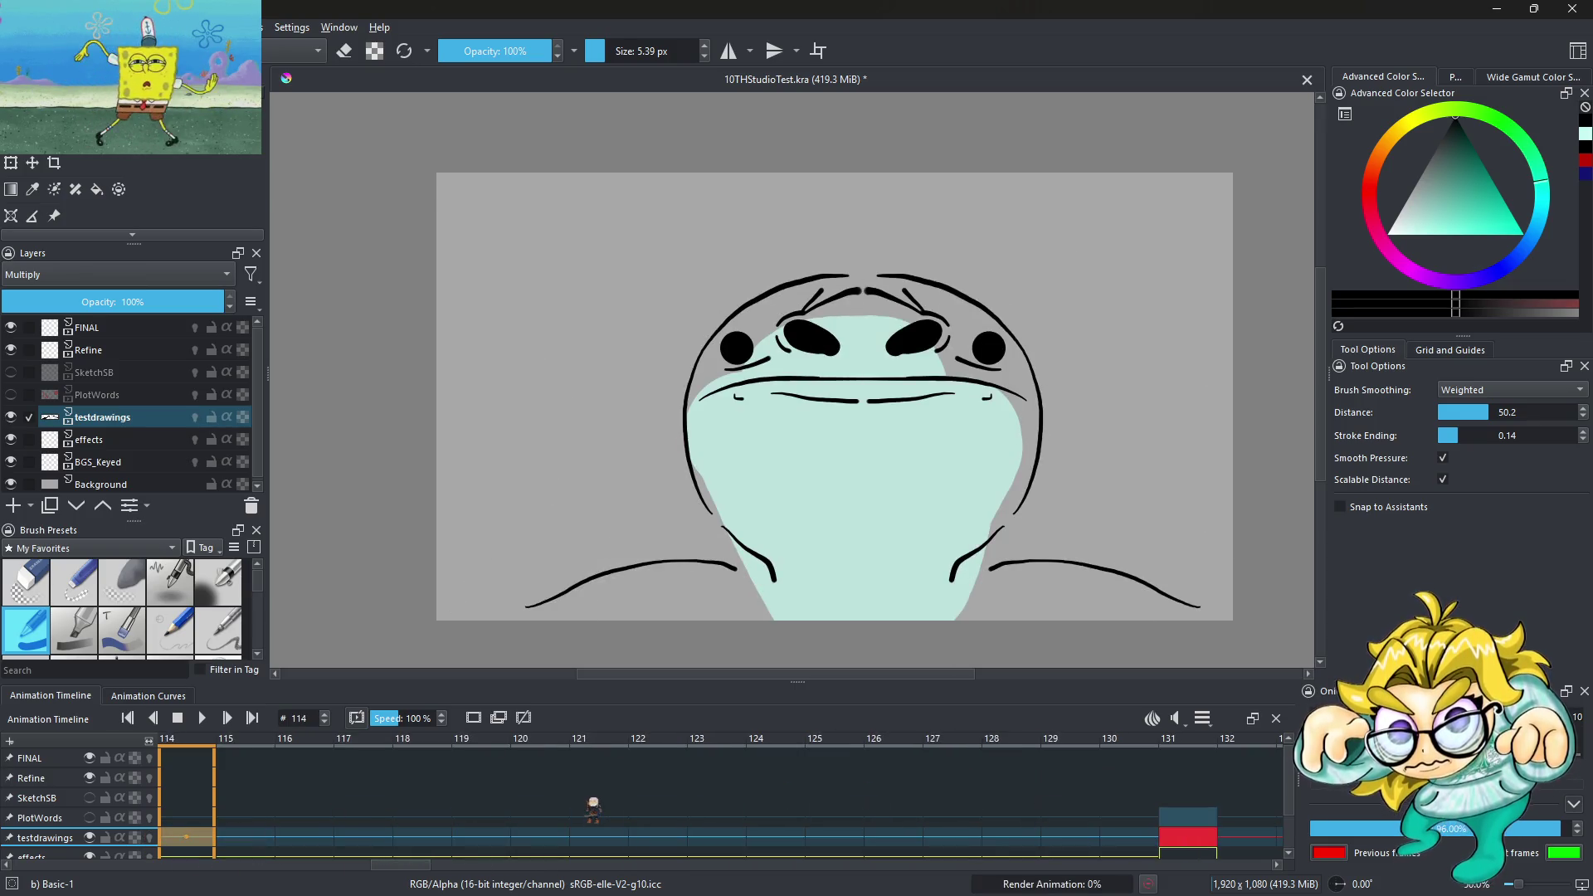
pyautogui.click(204, 719)
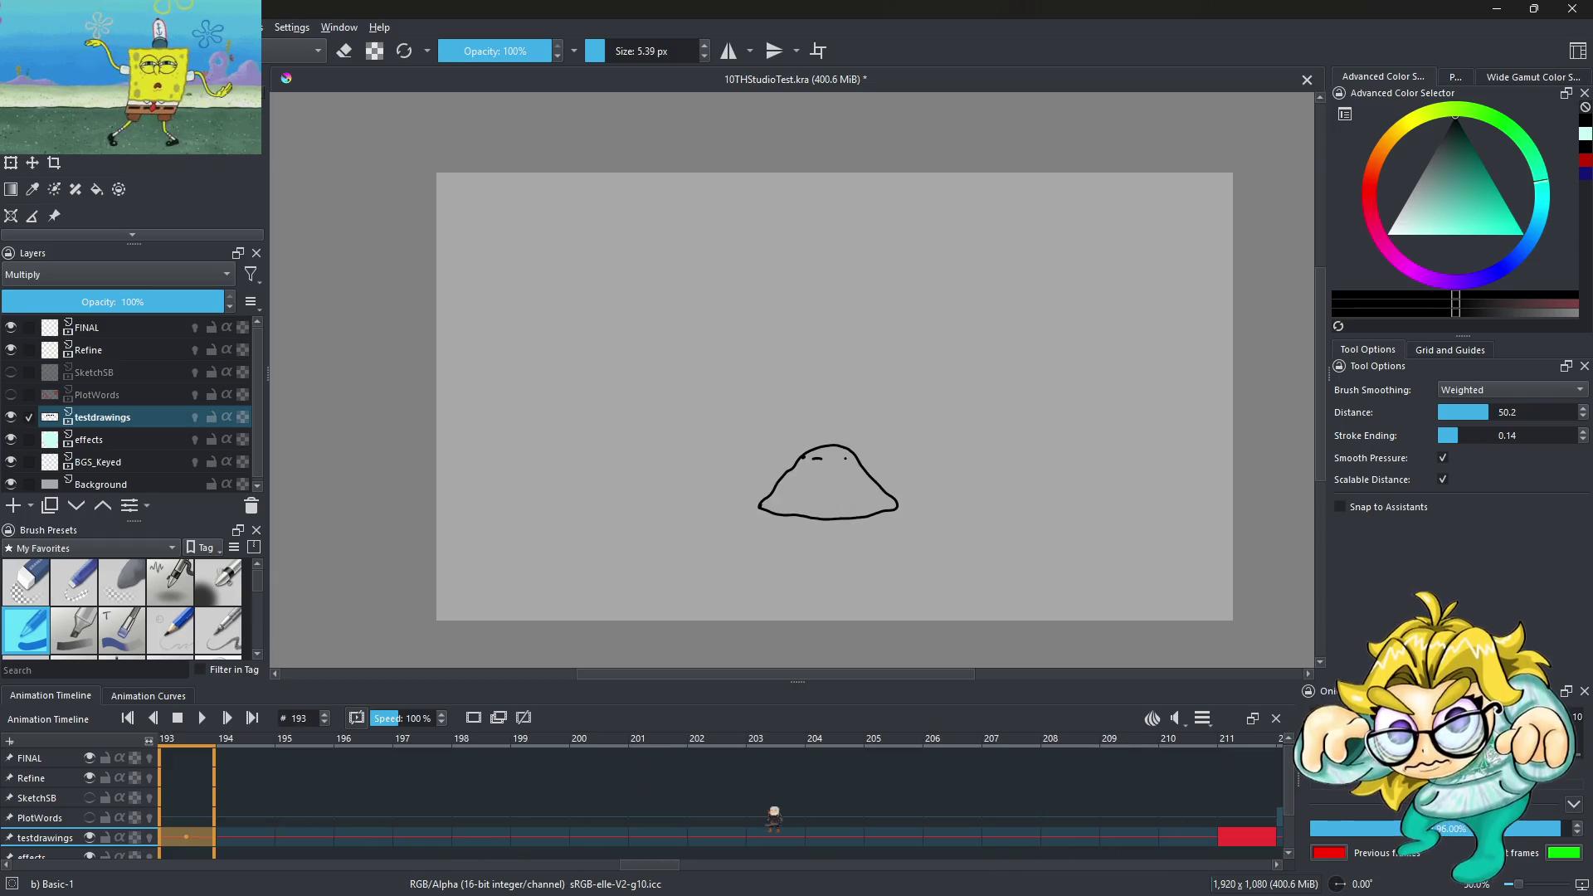
pyautogui.moveTo(1245, 836)
pyautogui.mouseDown()
pyautogui.moveTo(197, 845)
pyautogui.moveTo(241, 828)
pyautogui.mouseUp()
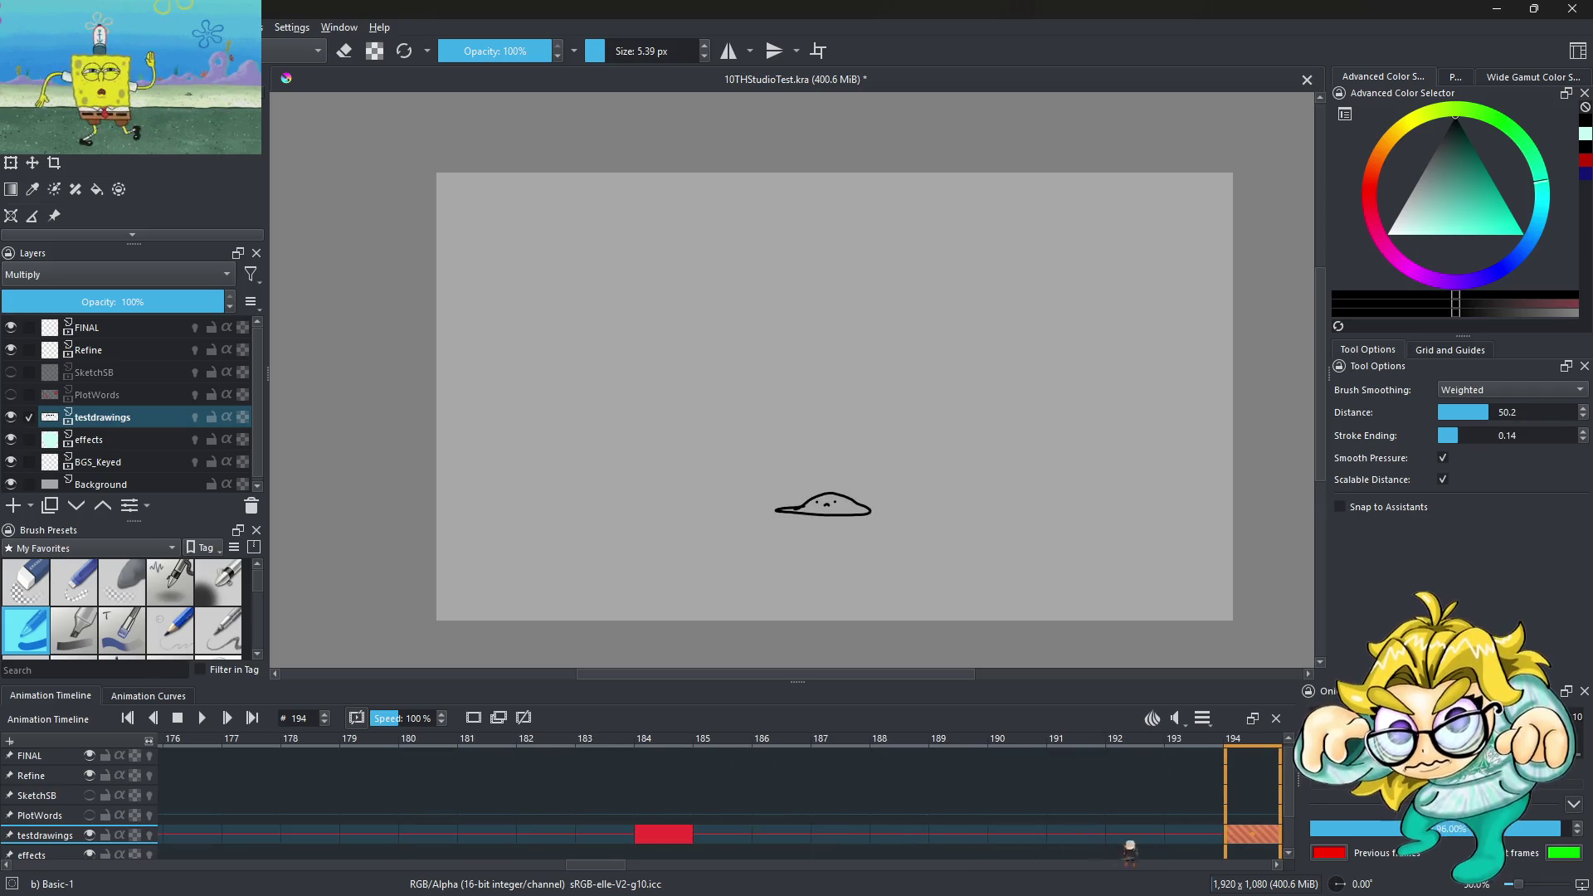
pyautogui.moveTo(1253, 834); pyautogui.dragTo(904, 829)
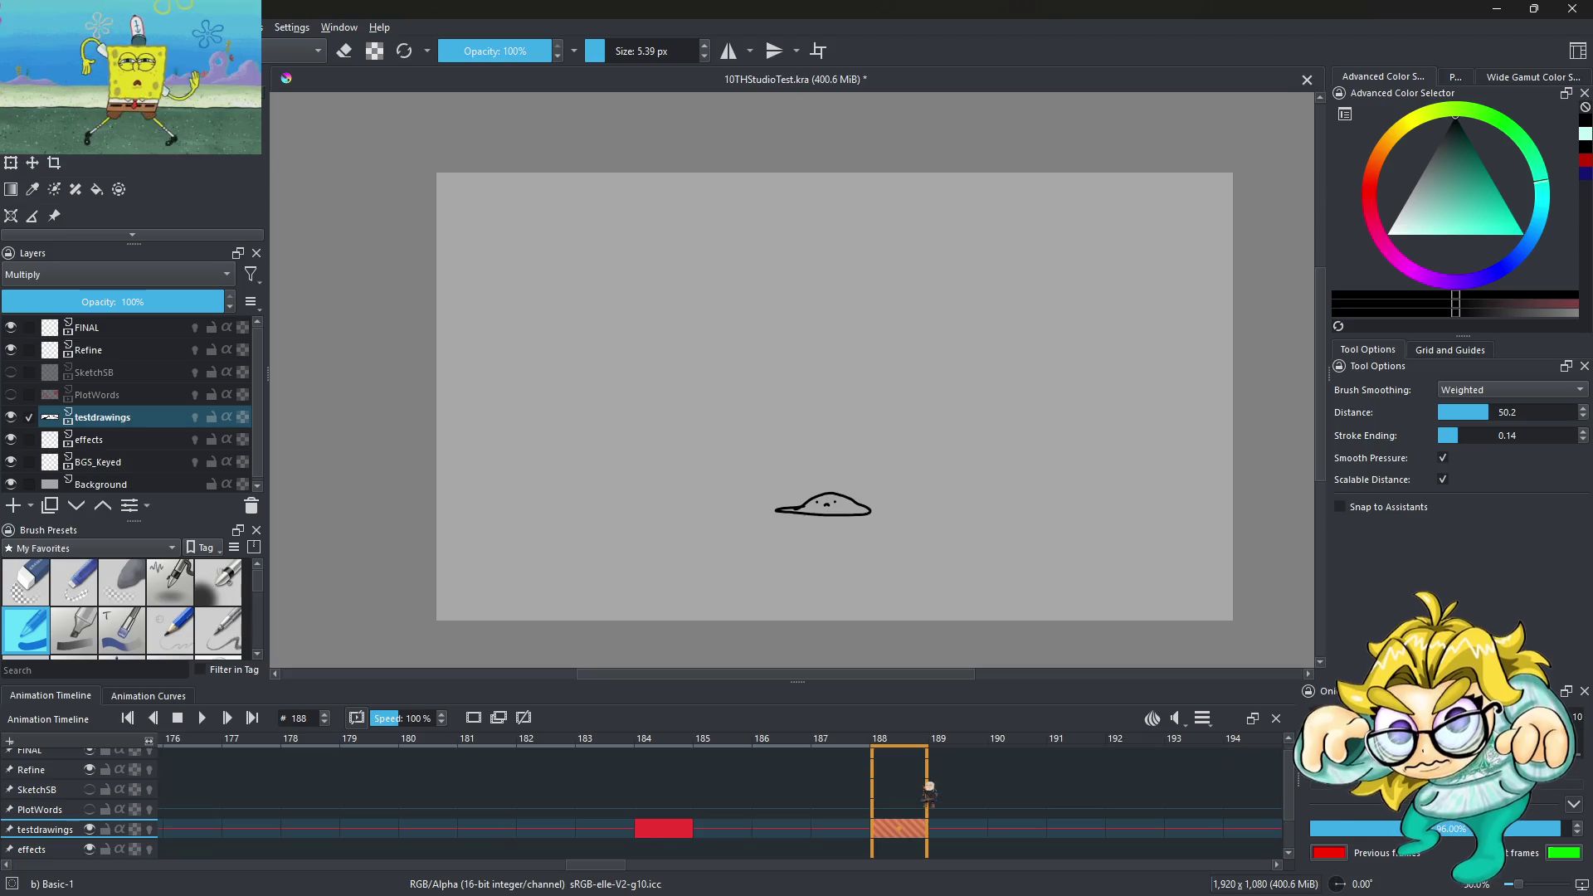
pyautogui.moveTo(668, 828)
pyautogui.mouseDown()
pyautogui.moveTo(237, 833)
pyautogui.moveTo(575, 784)
pyautogui.mouseUp()
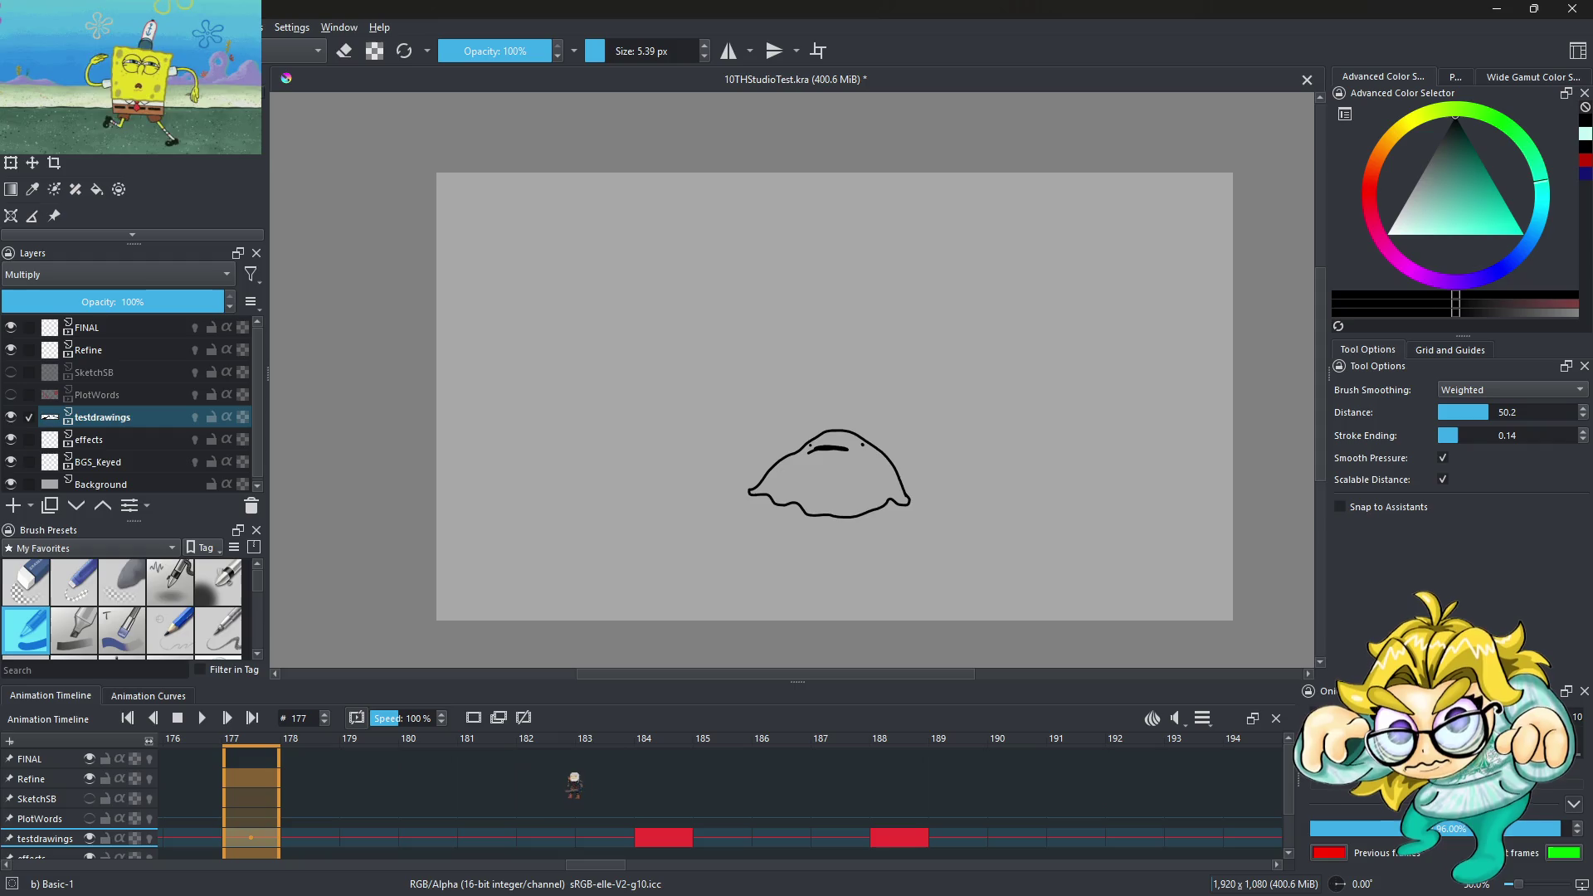
pyautogui.moveTo(673, 834); pyautogui.dragTo(308, 845)
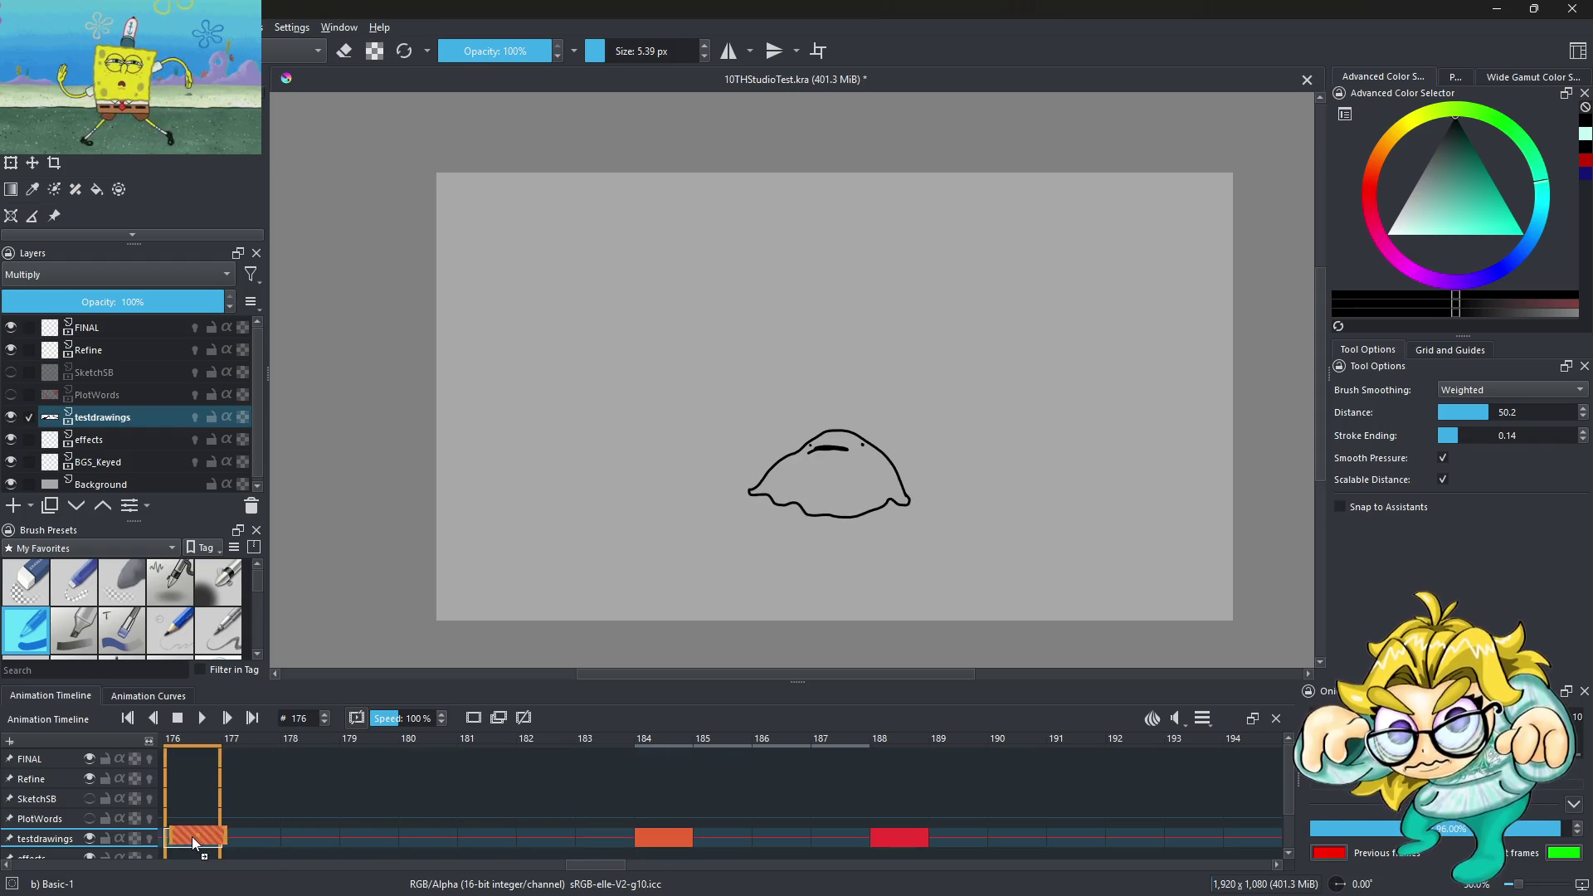
pyautogui.moveTo(899, 837); pyautogui.dragTo(543, 847)
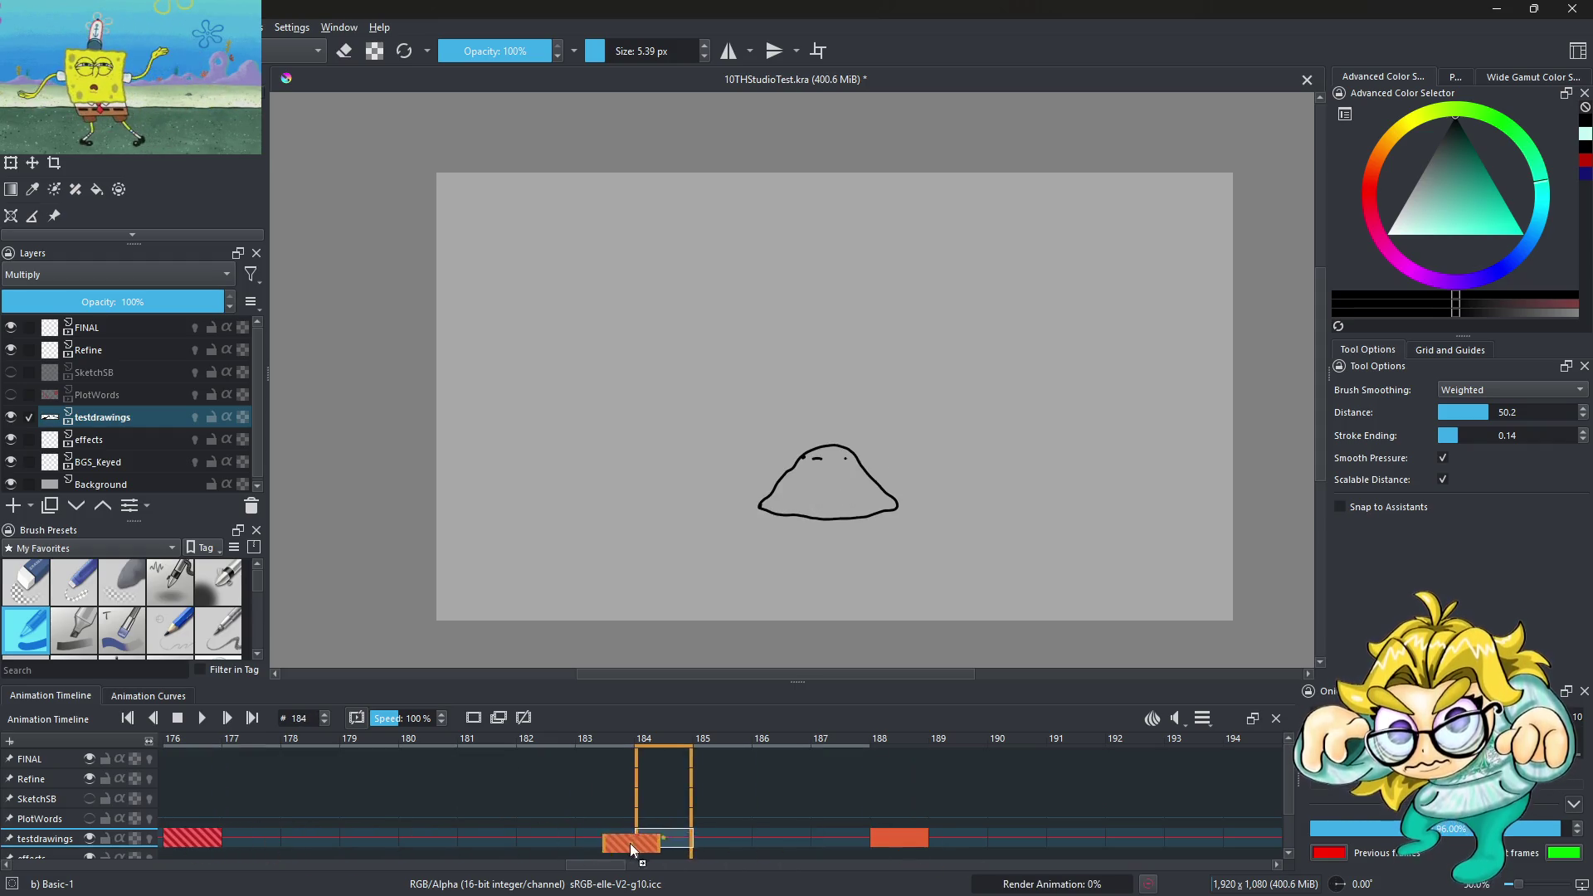
# Replay, place a keyframe at 178, and move the frame-182 keyframe to 185
pyautogui.press('space')
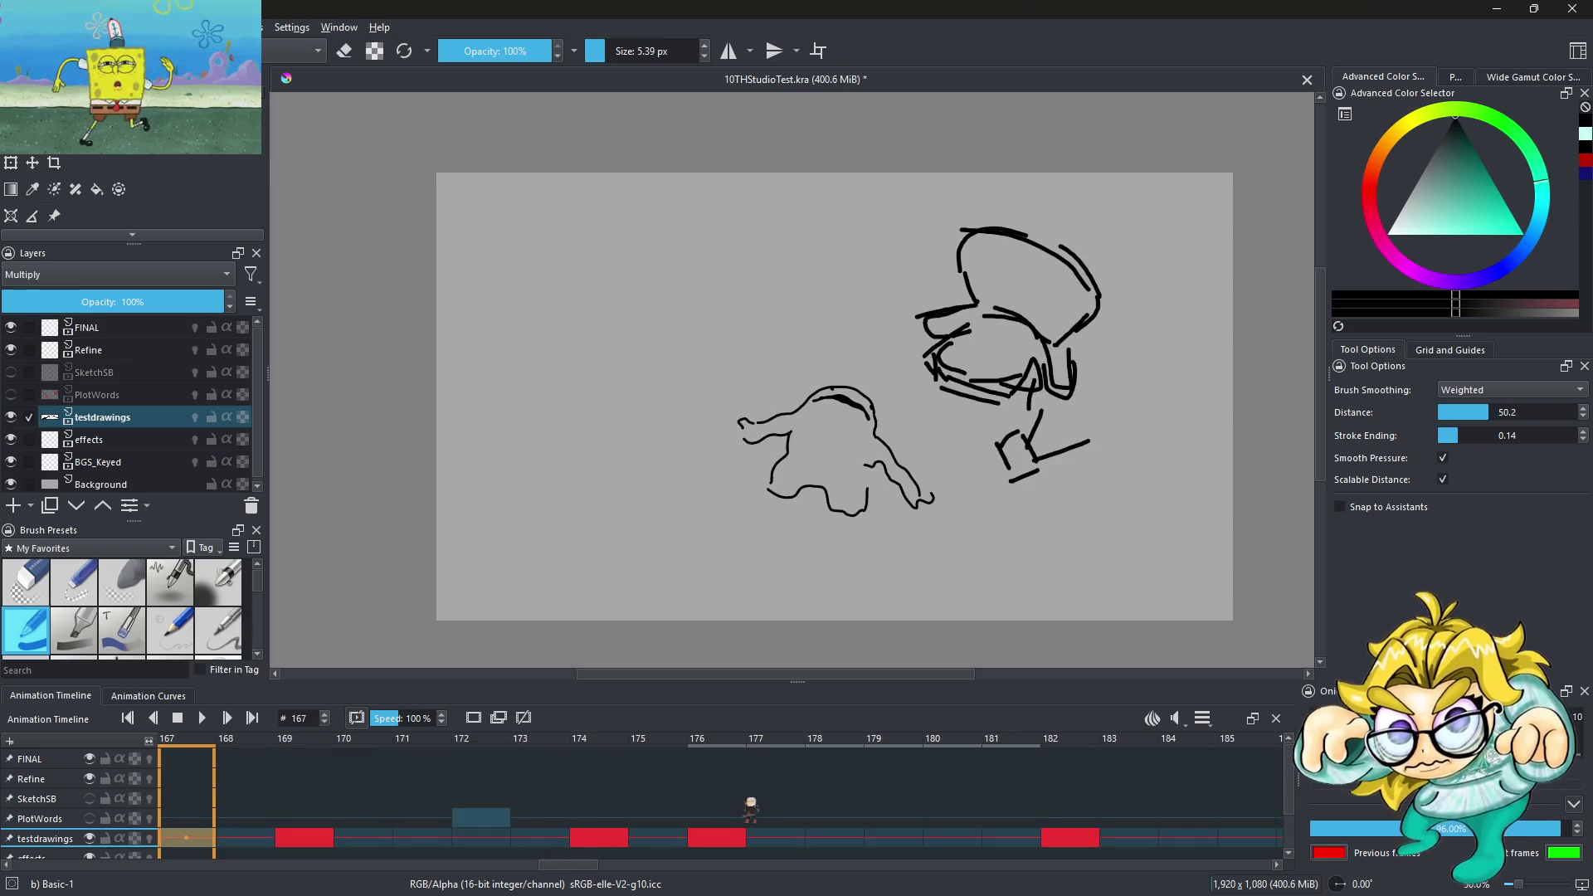
pyautogui.click(814, 840)
pyautogui.moveTo(814, 841); pyautogui.dragTo(820, 838)
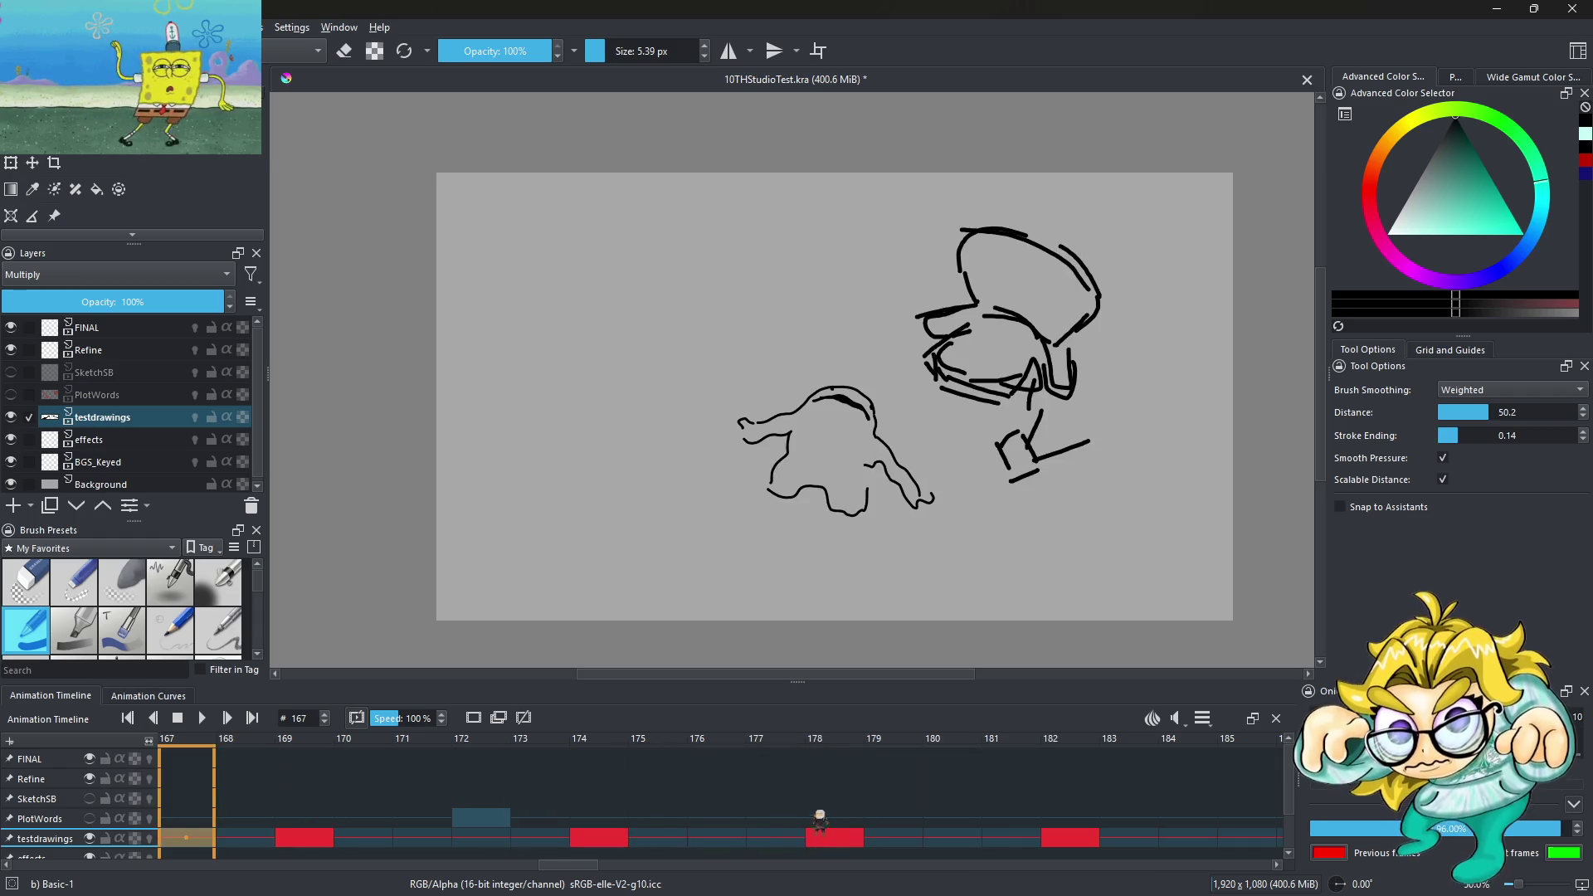
pyautogui.press('space')
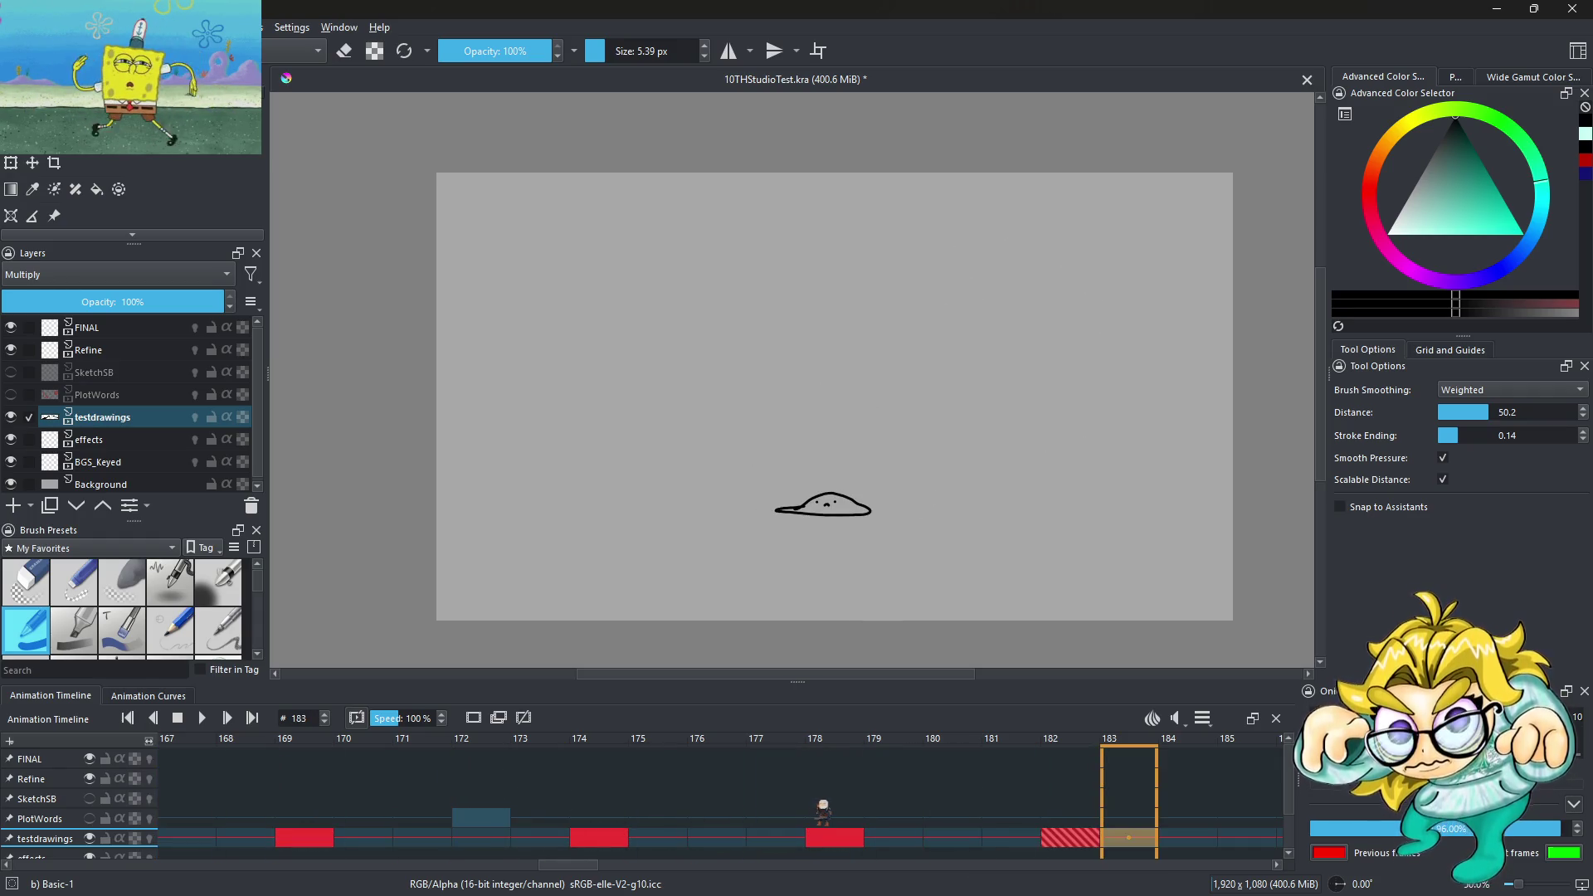
pyautogui.press('Left')
pyautogui.press('Left')
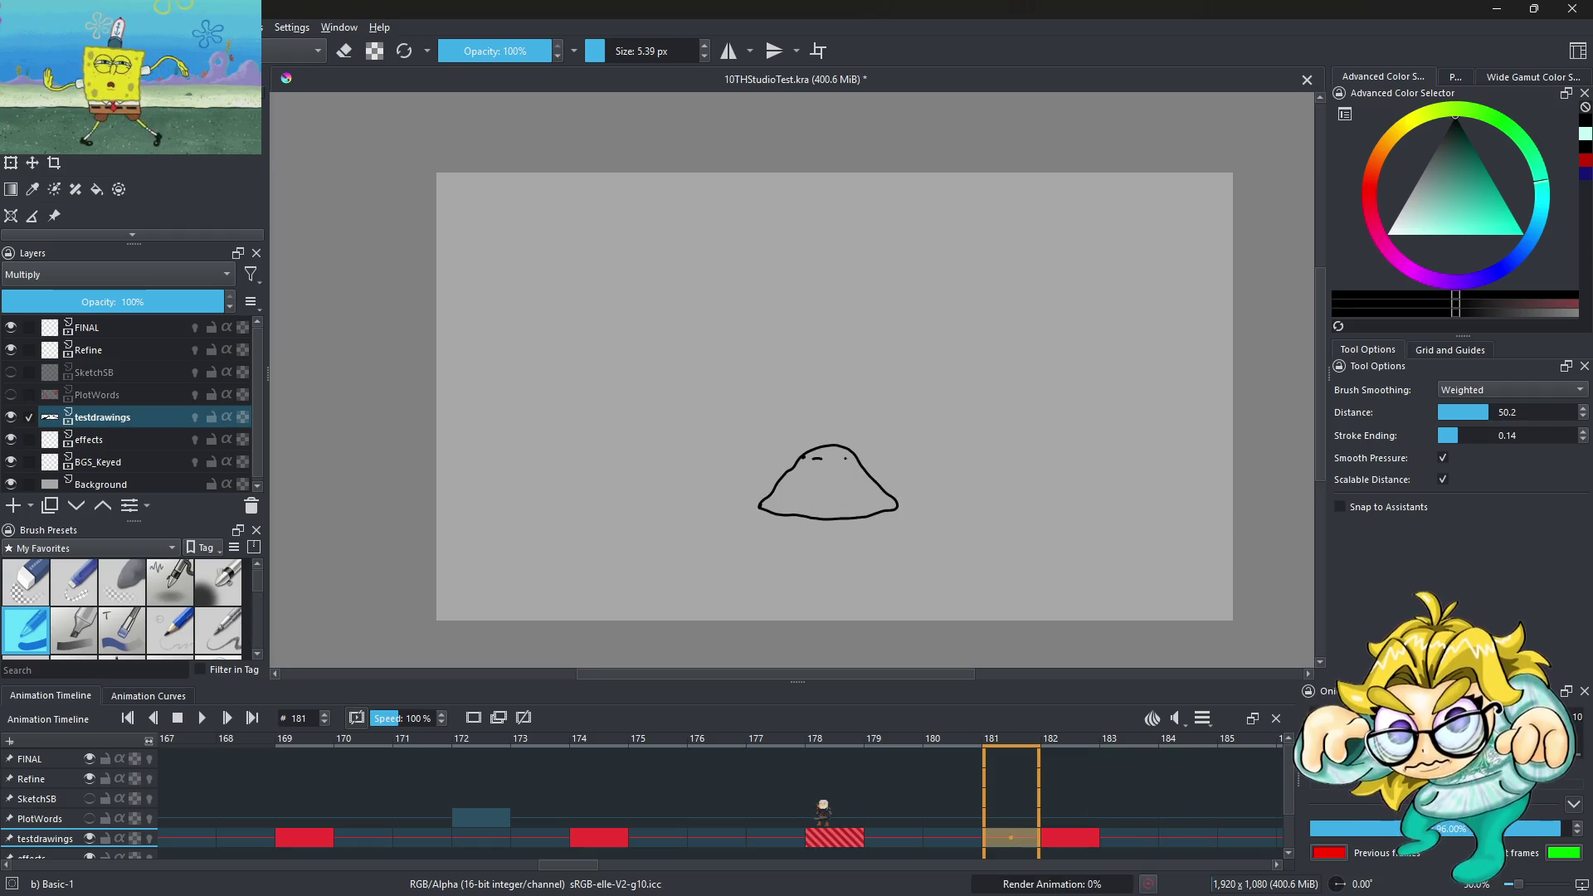
pyautogui.click(1078, 841)
pyautogui.moveTo(1078, 840); pyautogui.dragTo(1248, 839)
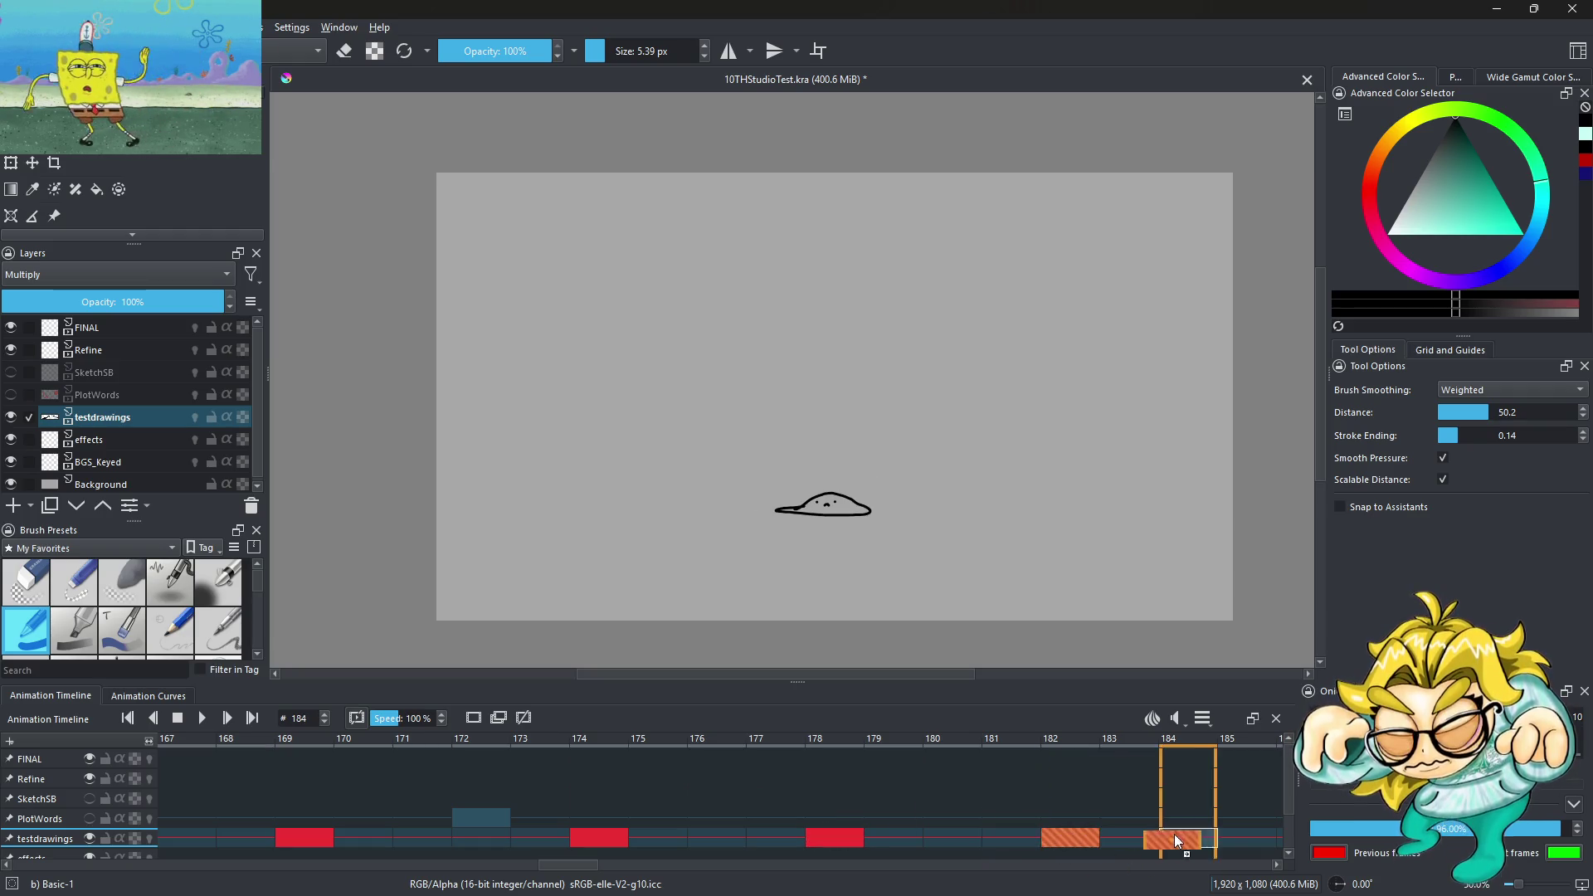
# Insert a blank frame at 182 on testdrawings and turn on onion skin
pyautogui.rightClick(1074, 840)
pyautogui.click(1132, 793)
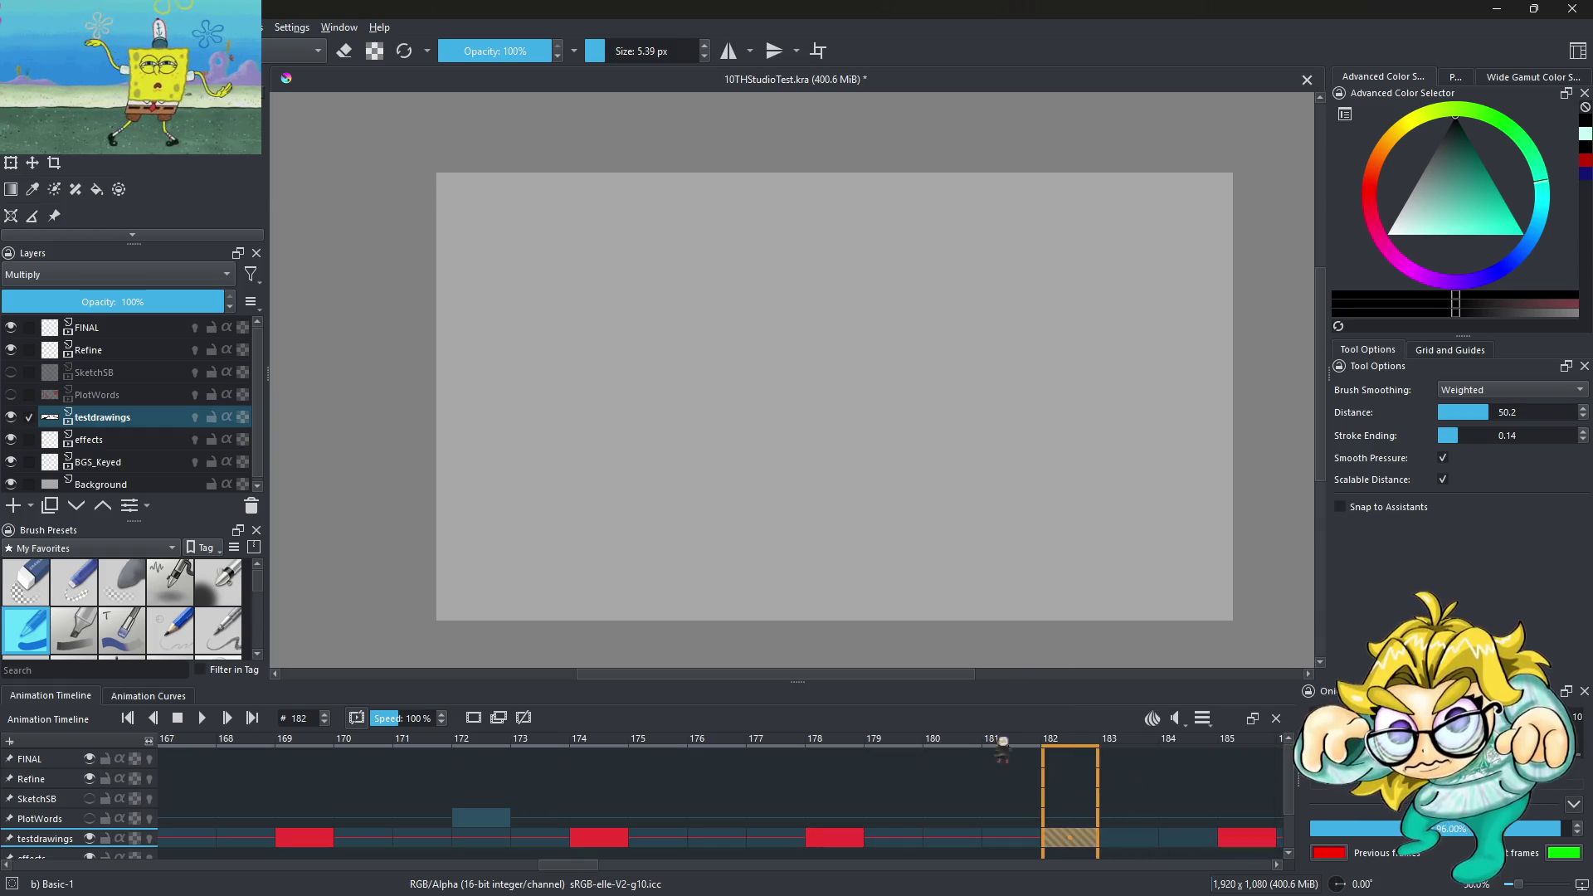
pyautogui.click(150, 839)
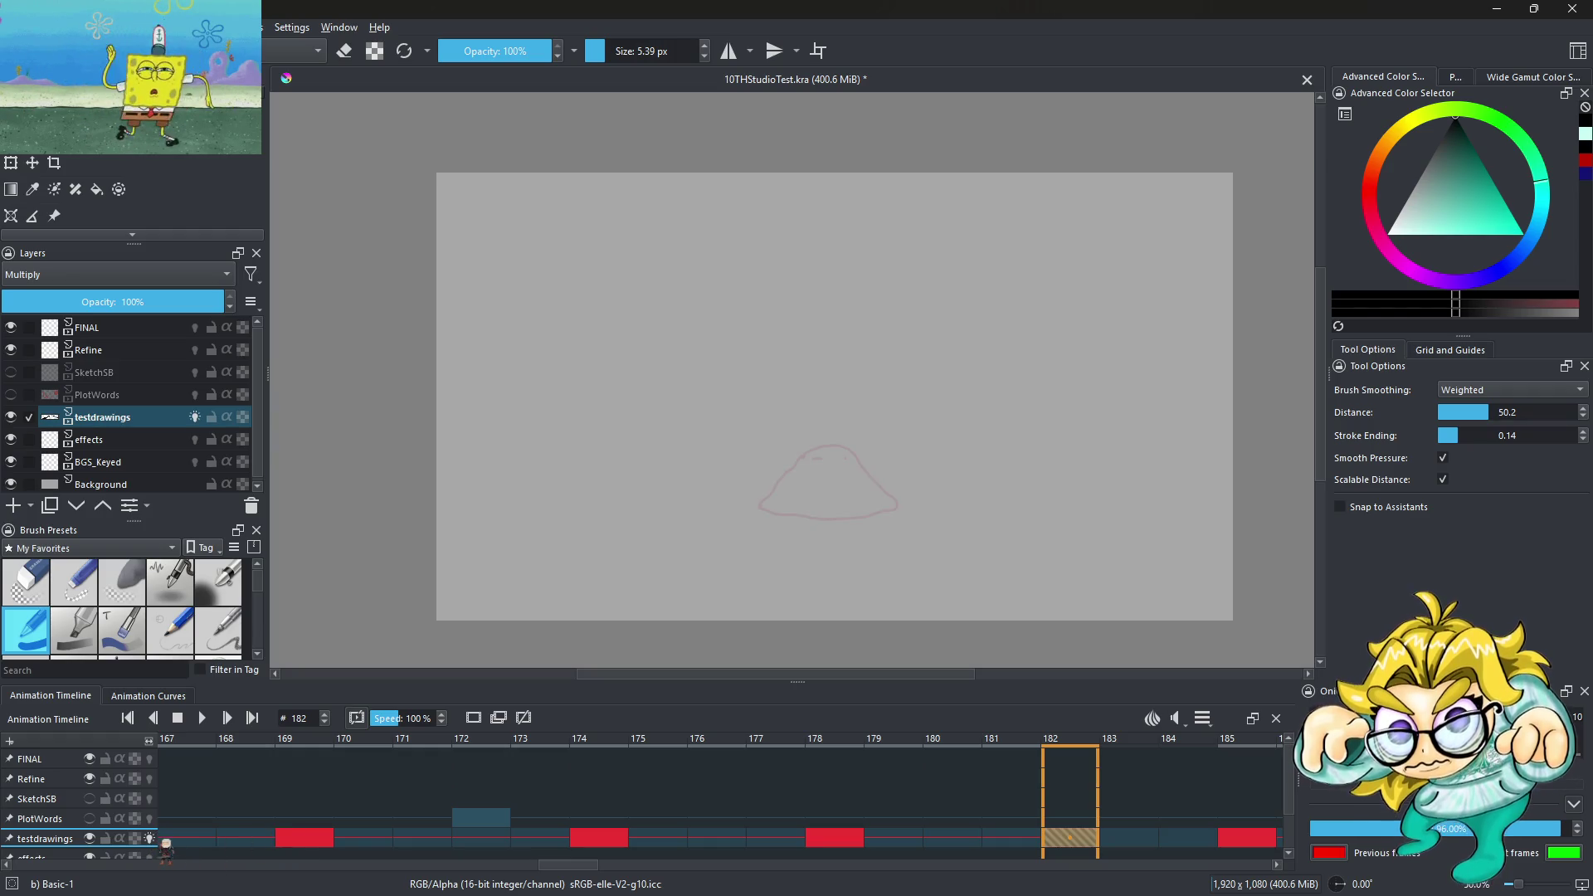
# Draw a wider, squashed blob with a frown over the onion-skin ghost
pyautogui.scroll(2, 839, 505)
pyautogui.scroll(2, 512, 487)
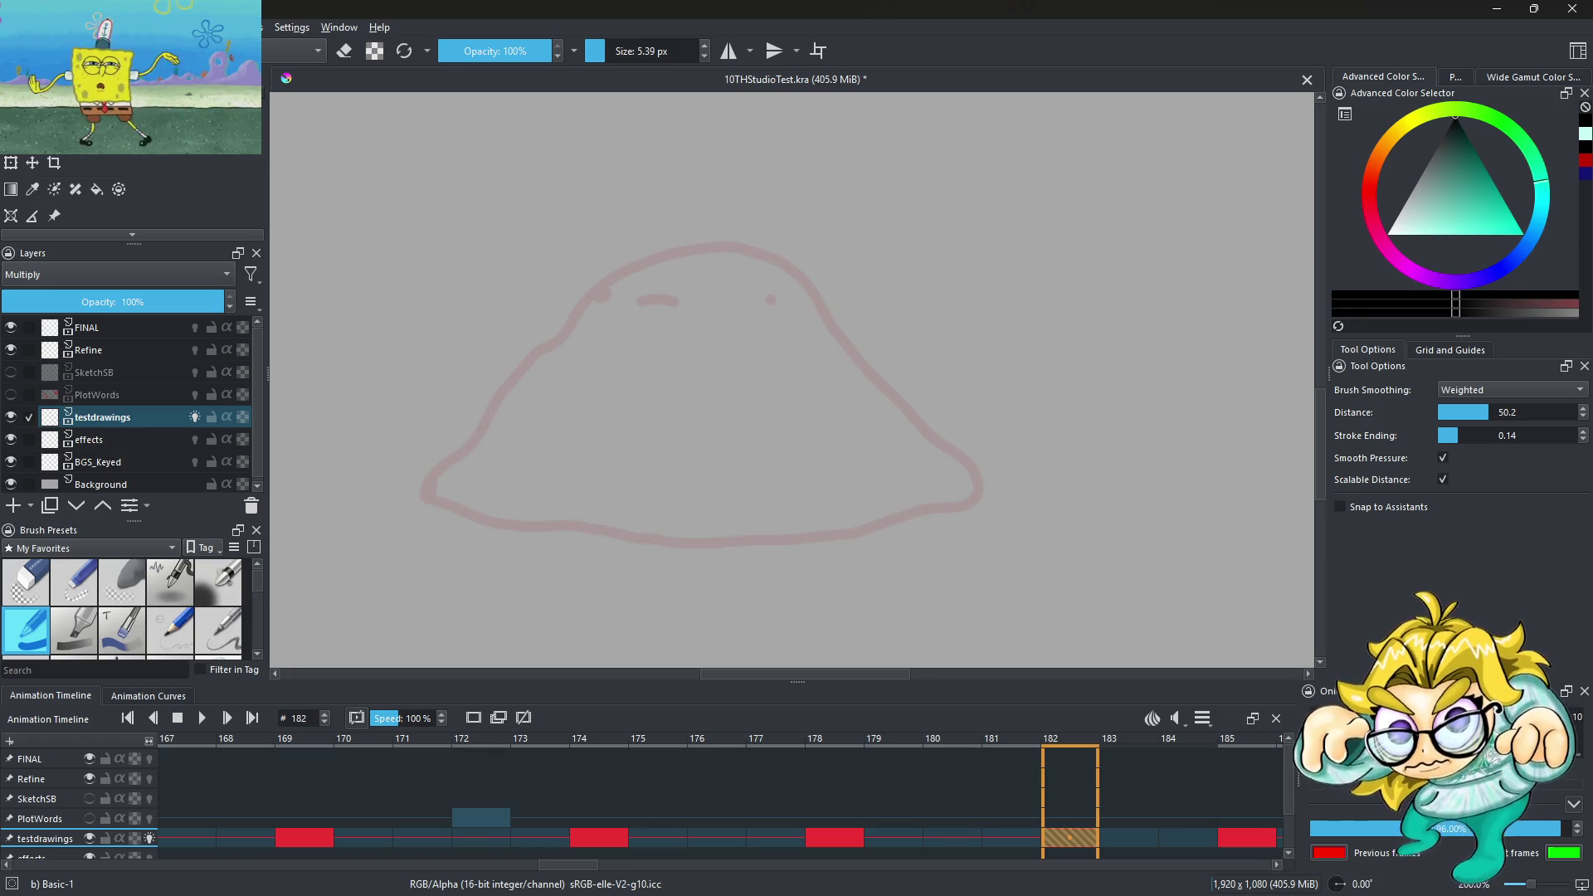
pyautogui.moveTo(470, 496)
pyautogui.mouseDown()
pyautogui.moveTo(676, 367)
pyautogui.moveTo(839, 366)
pyautogui.moveTo(924, 490)
pyautogui.moveTo(853, 533)
pyautogui.moveTo(604, 537)
pyautogui.mouseUp()
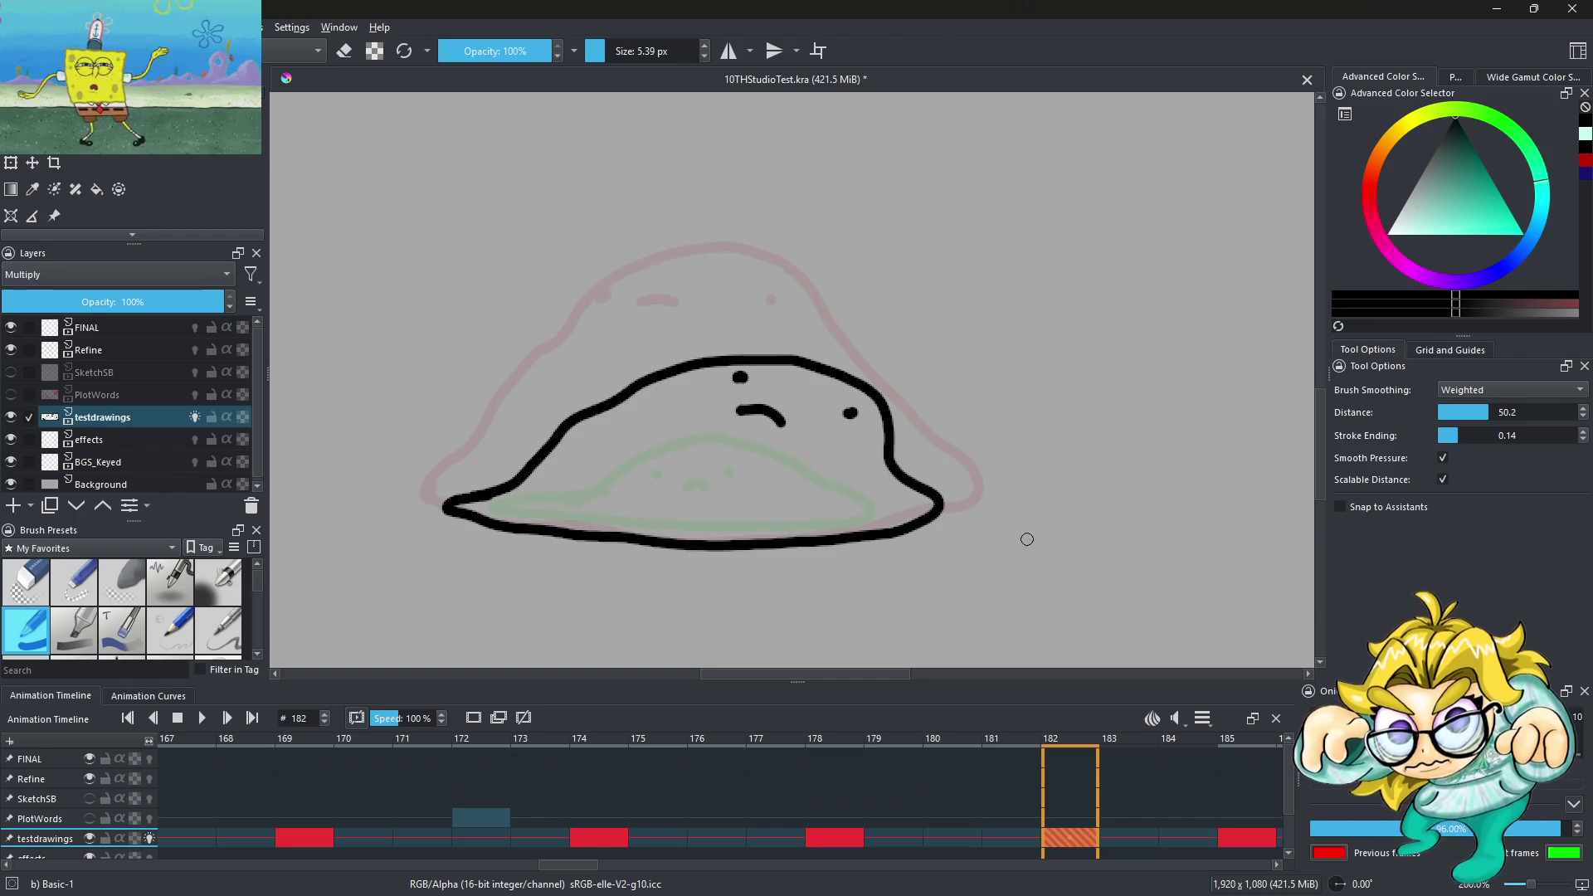
pyautogui.scroll(-4, 723, 470)
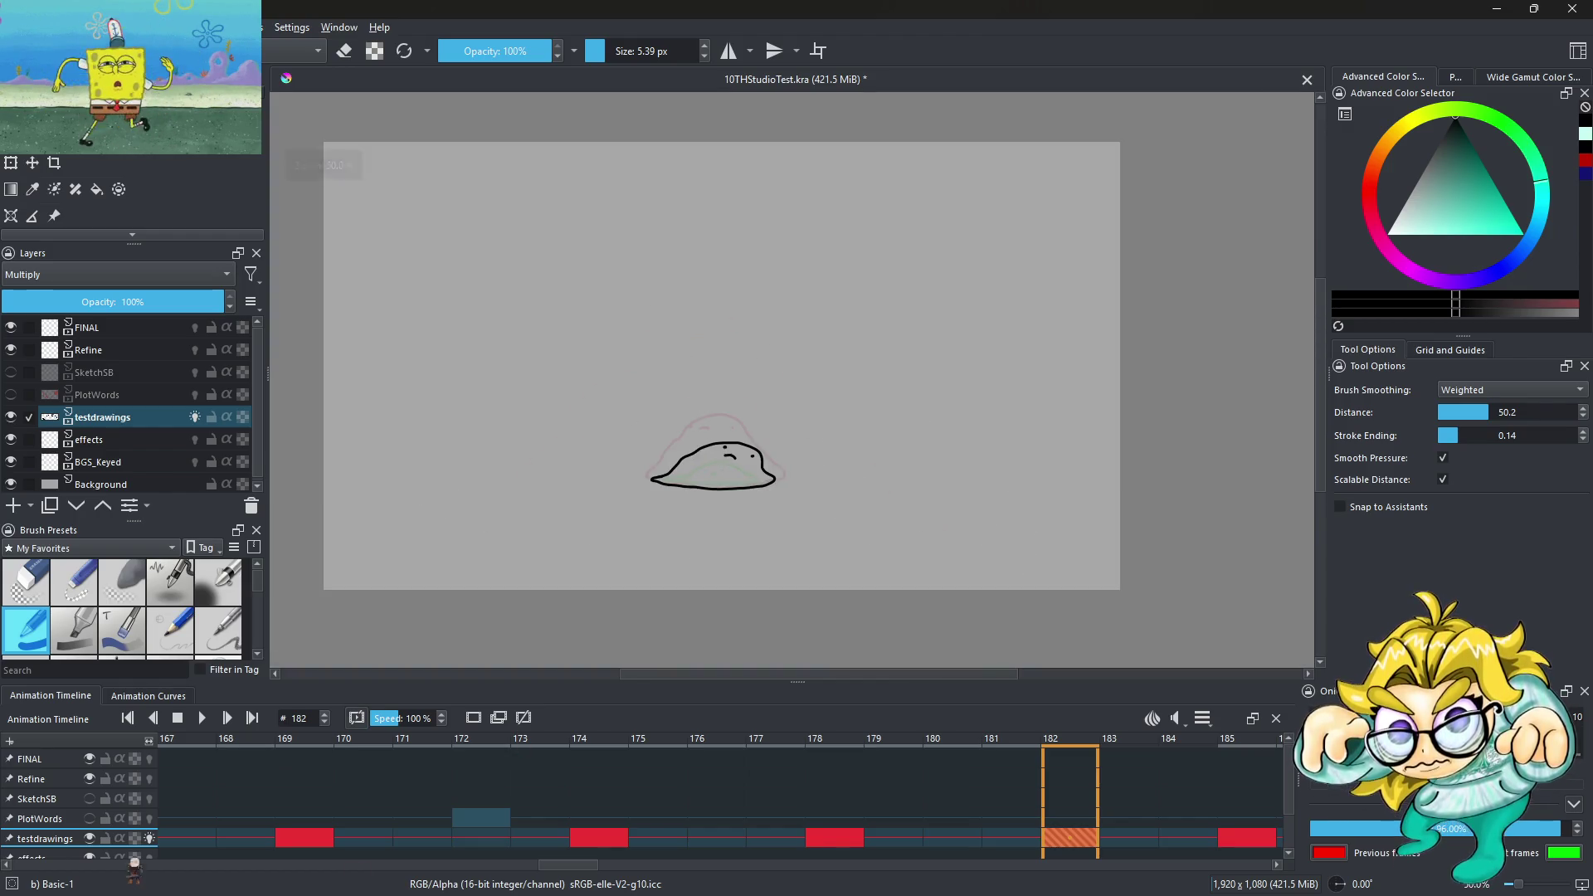
pyautogui.scroll(-2, 871, 461)
pyautogui.scroll(1, 822, 465)
pyautogui.scroll(2, 824, 440)
pyautogui.press('.')
pyautogui.press('.')
pyautogui.press('space')
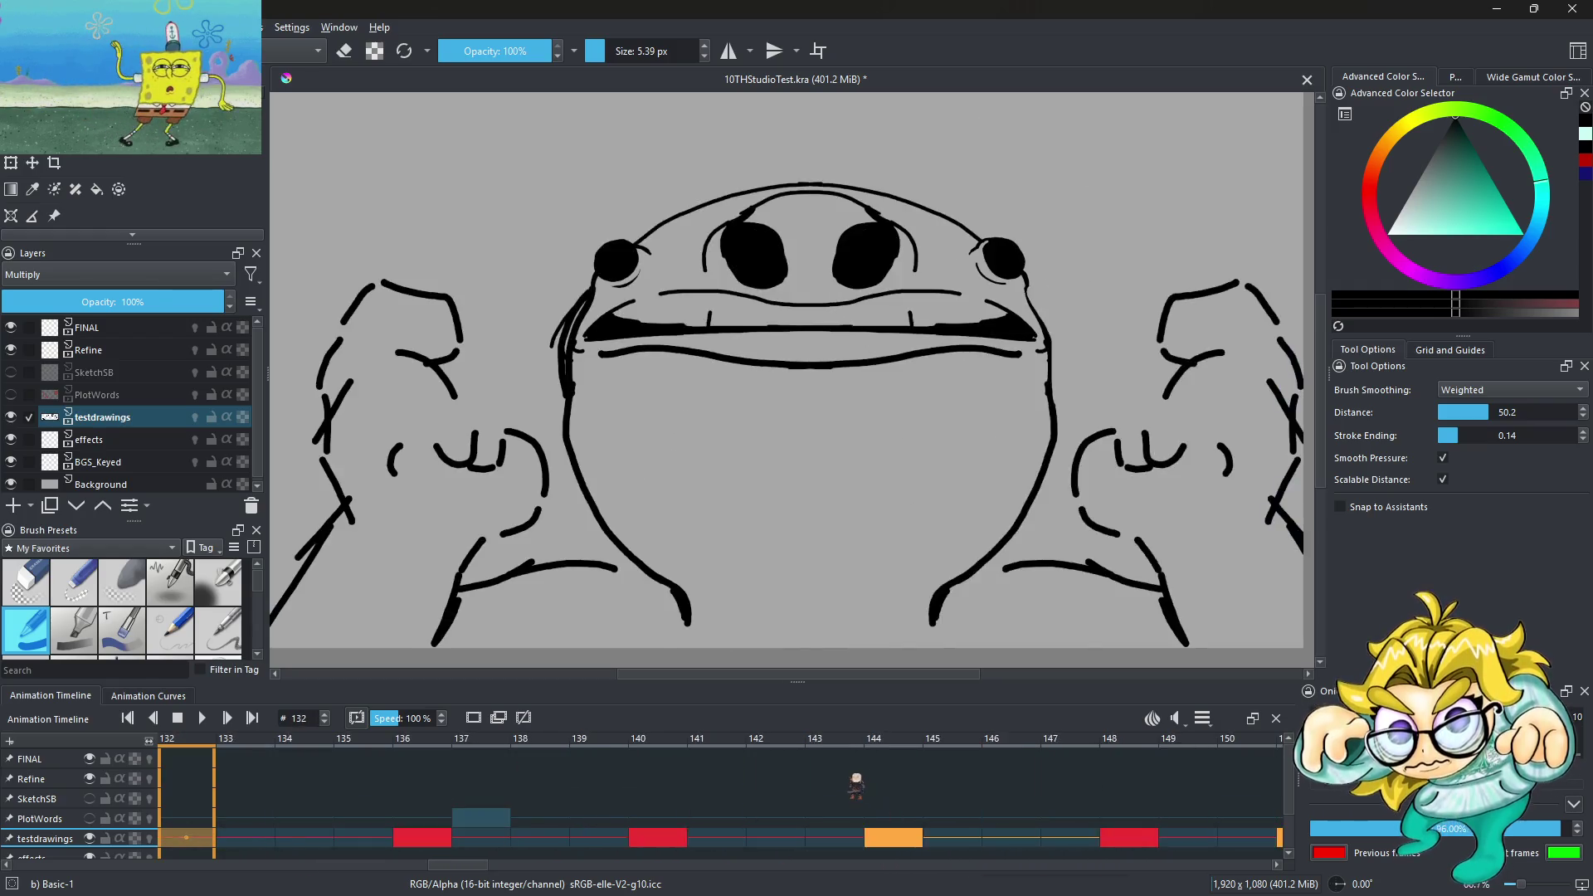
pyautogui.scroll(-3, 759, 427)
pyautogui.scroll(-1, 759, 427)
pyautogui.scroll(3, 759, 427)
pyautogui.scroll(-2, 759, 427)
pyautogui.scroll(2, 782, 426)
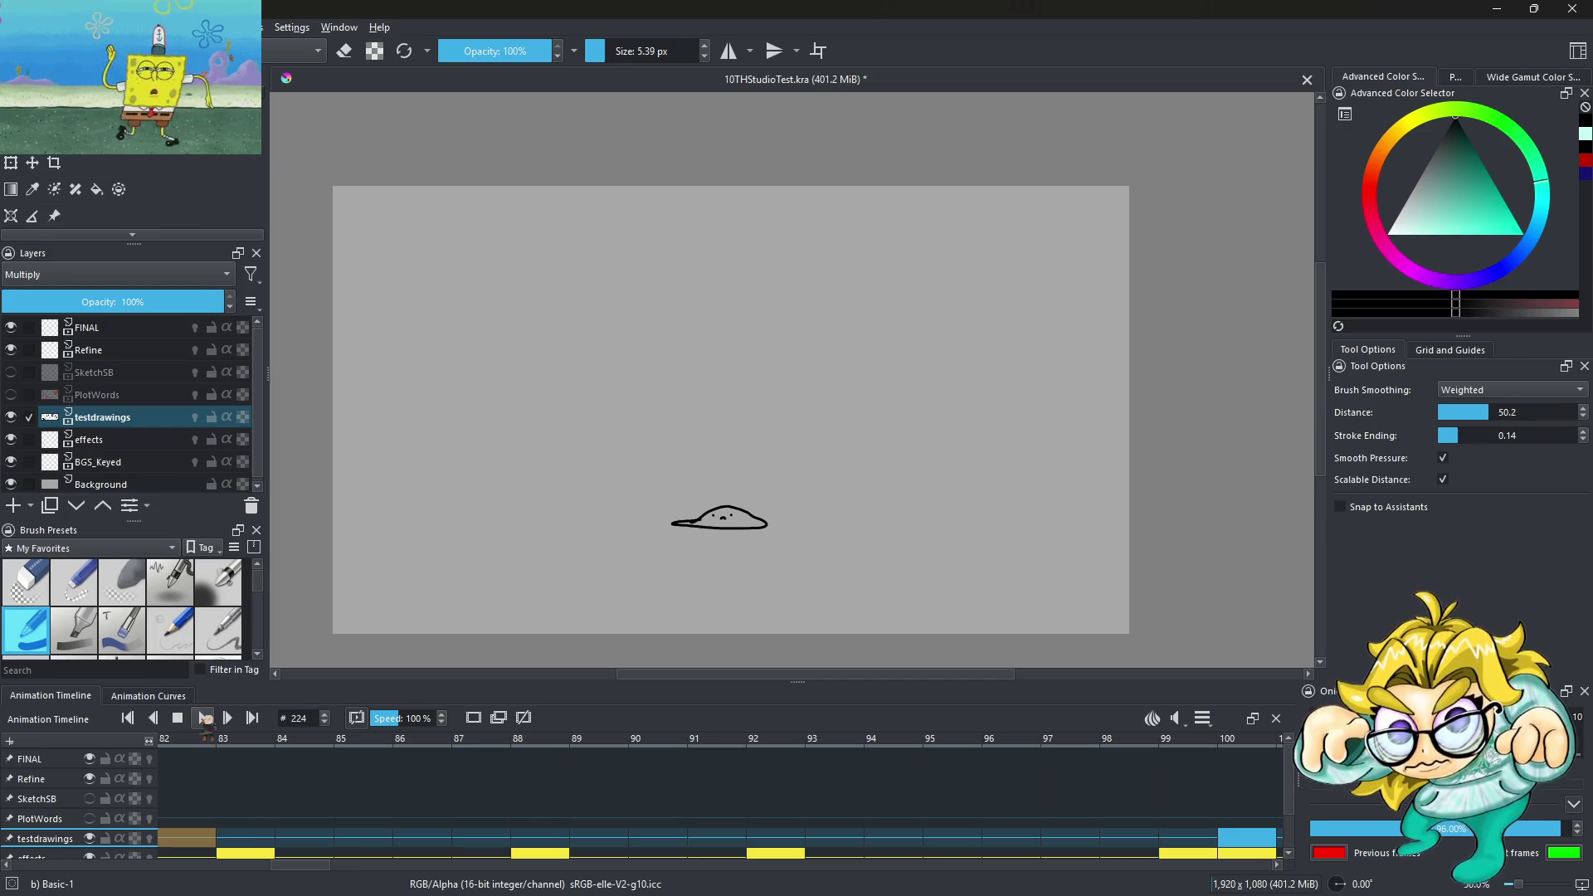
pyautogui.click(331, 840)
pyautogui.click(200, 719)
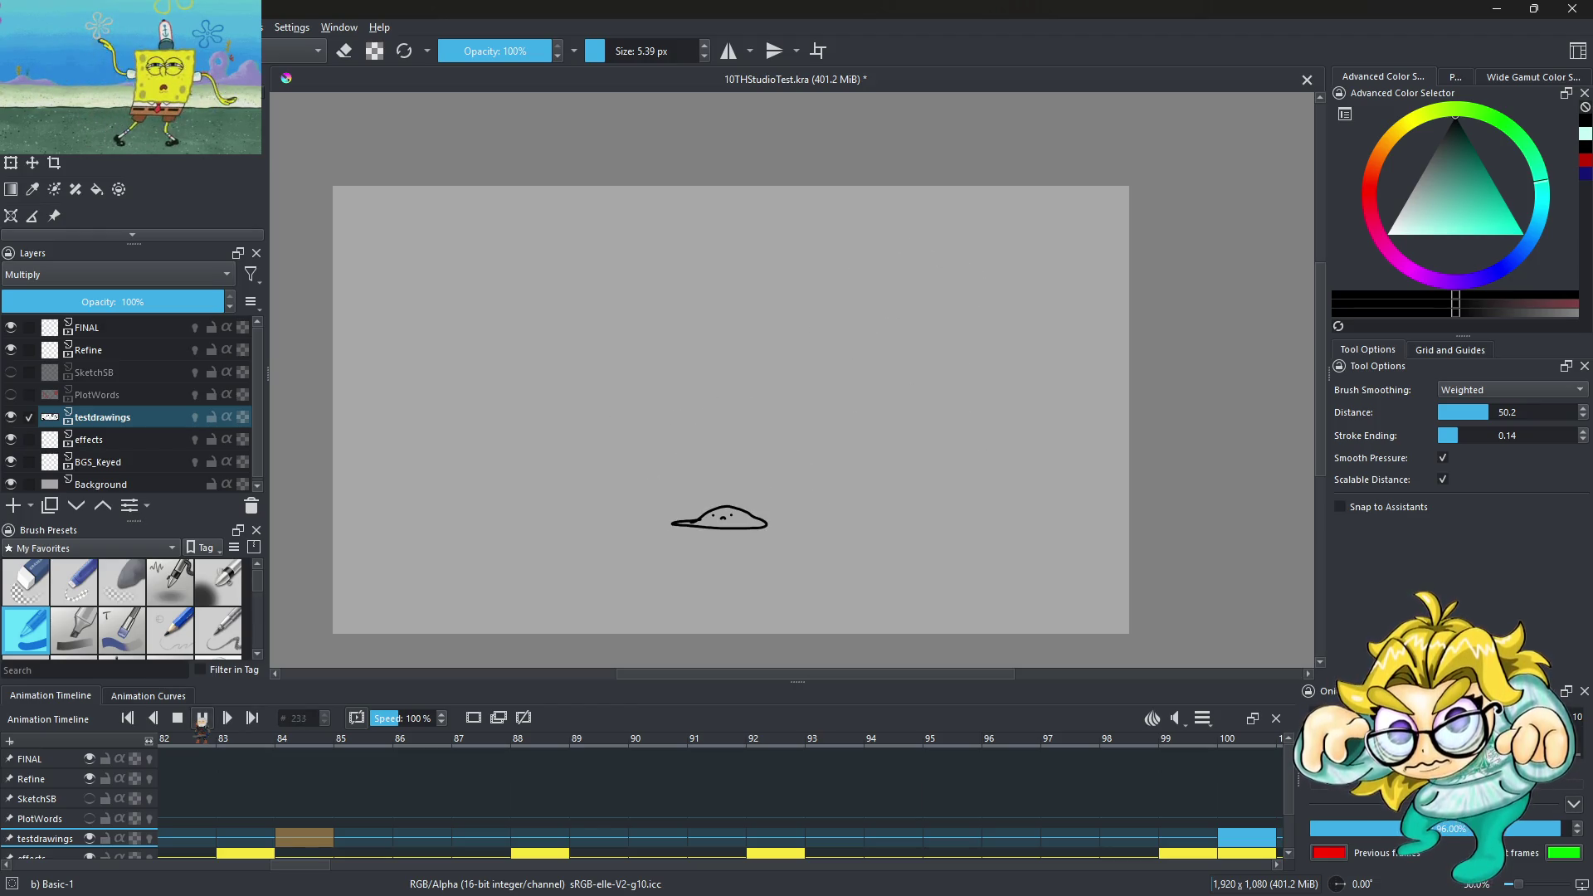
pyautogui.click(423, 839)
pyautogui.click(202, 719)
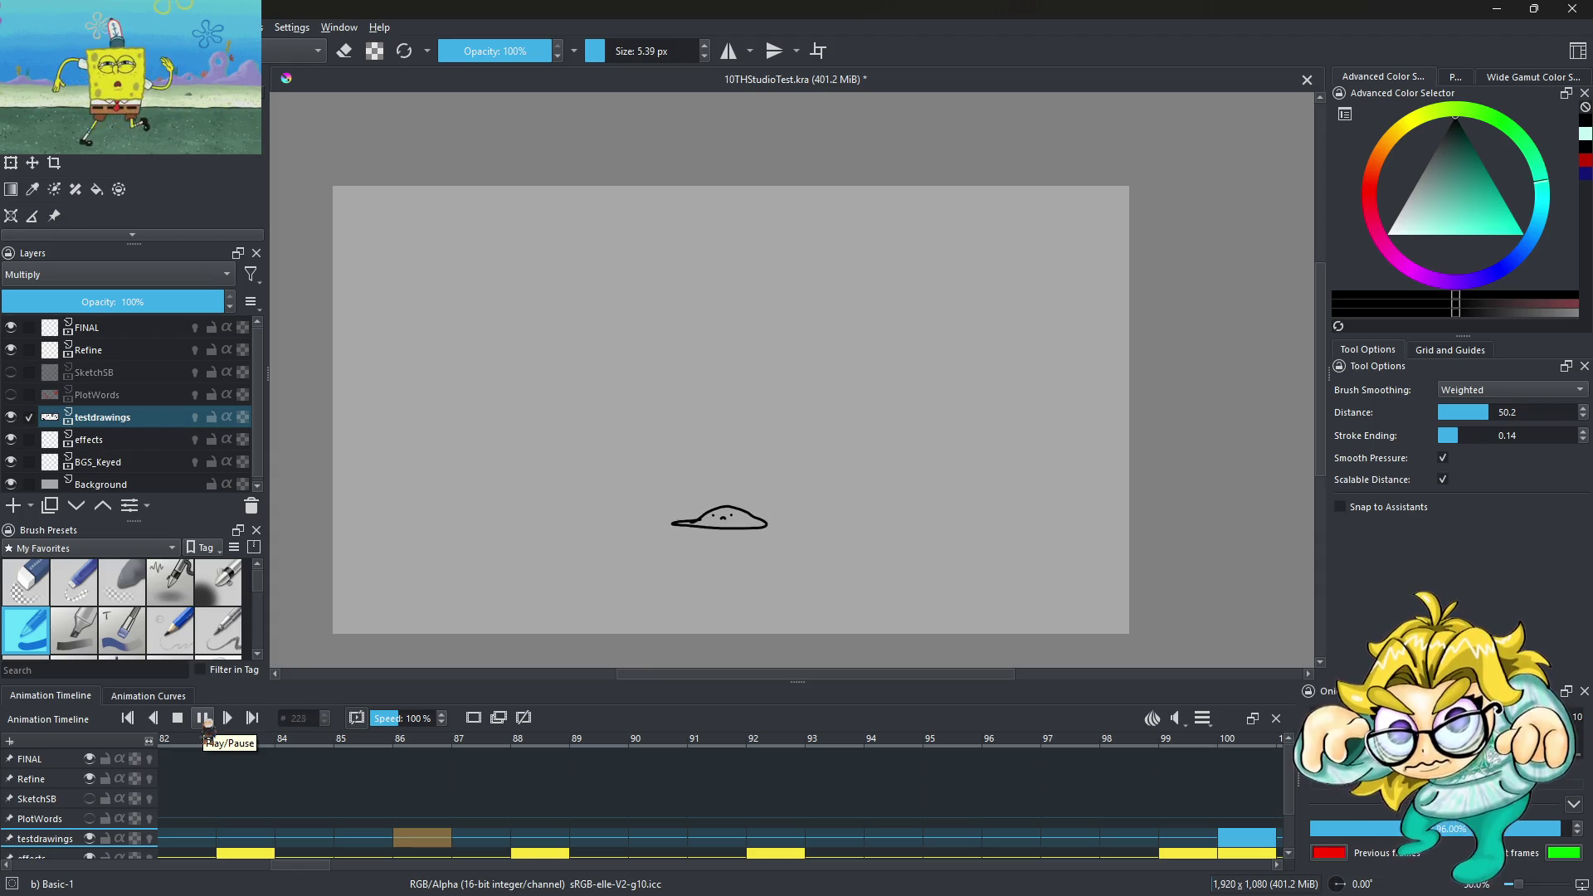
pyautogui.click(204, 722)
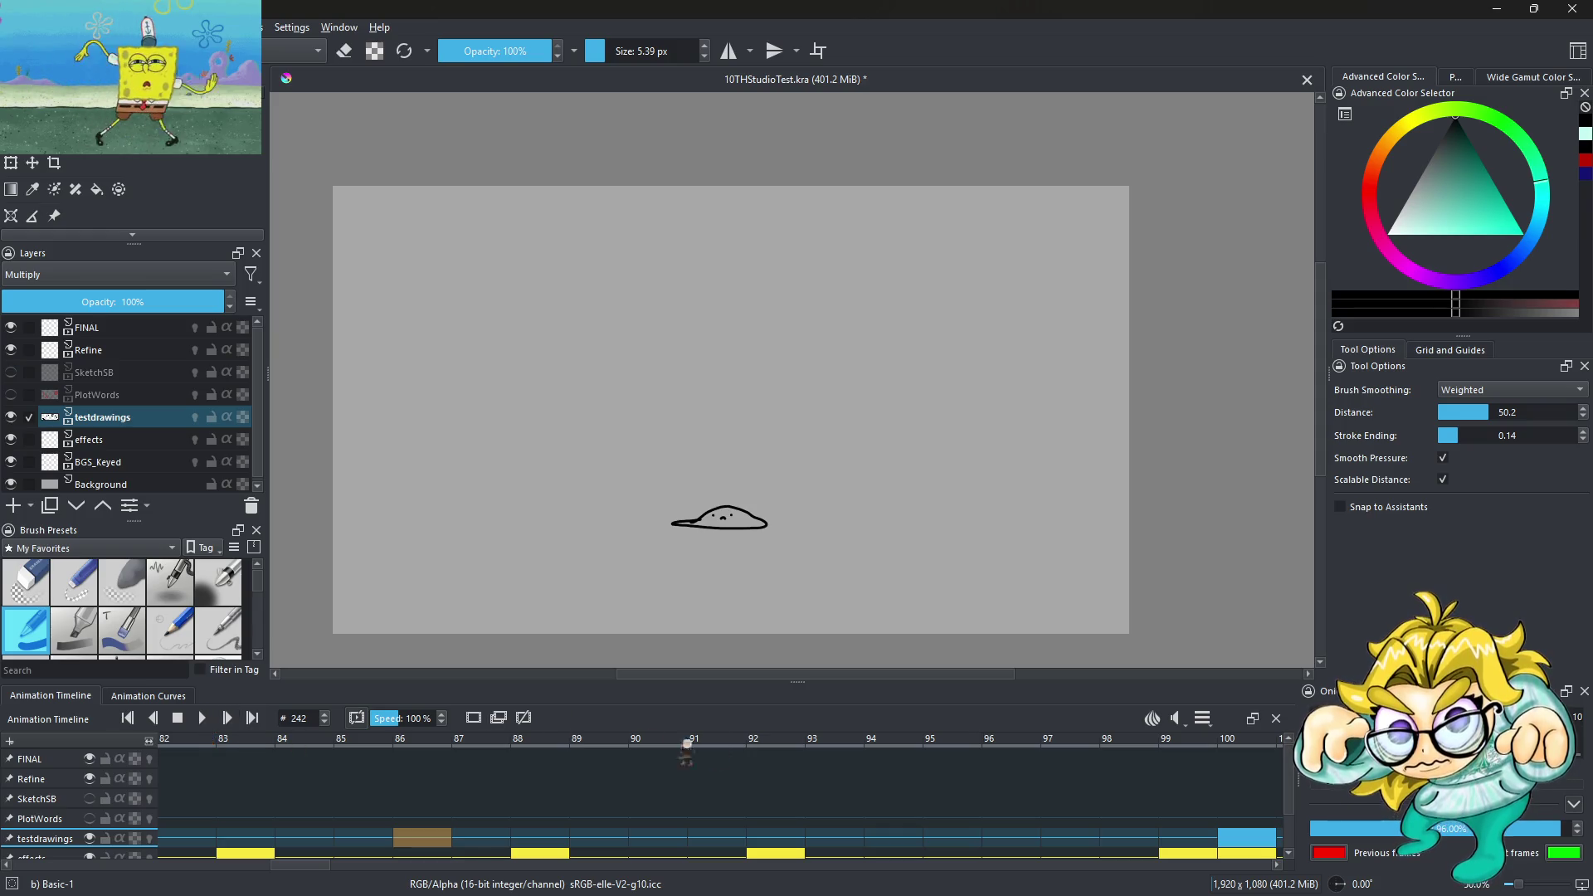
pyautogui.moveTo(655, 738); pyautogui.dragTo(1253, 739)
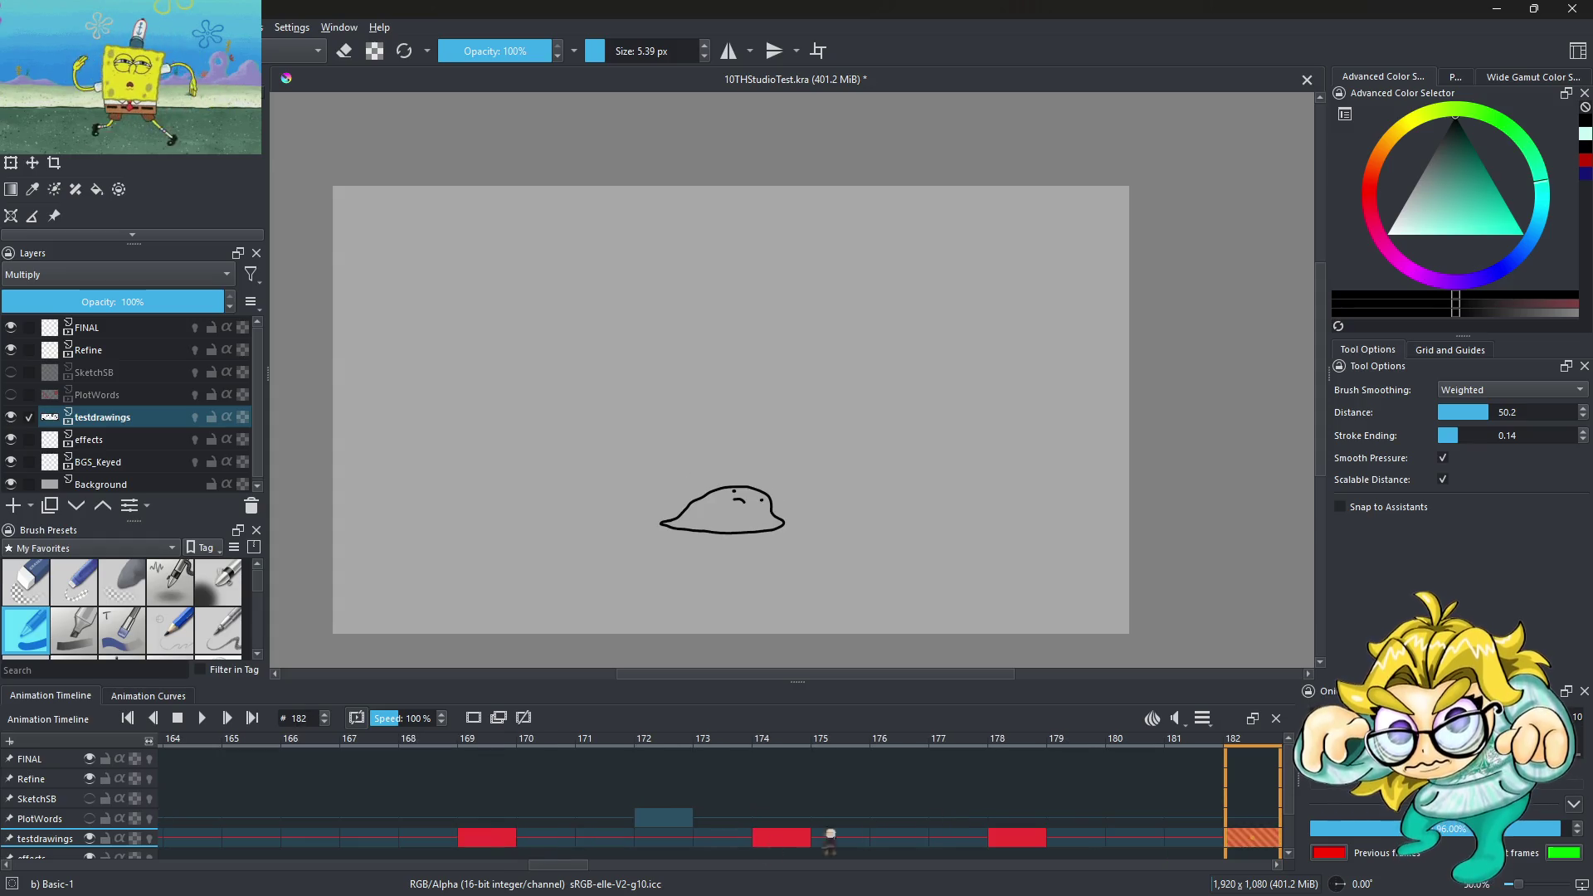
# Compare the drawings on frames 169, 168 and 165
pyautogui.click(502, 839)
pyautogui.click(428, 839)
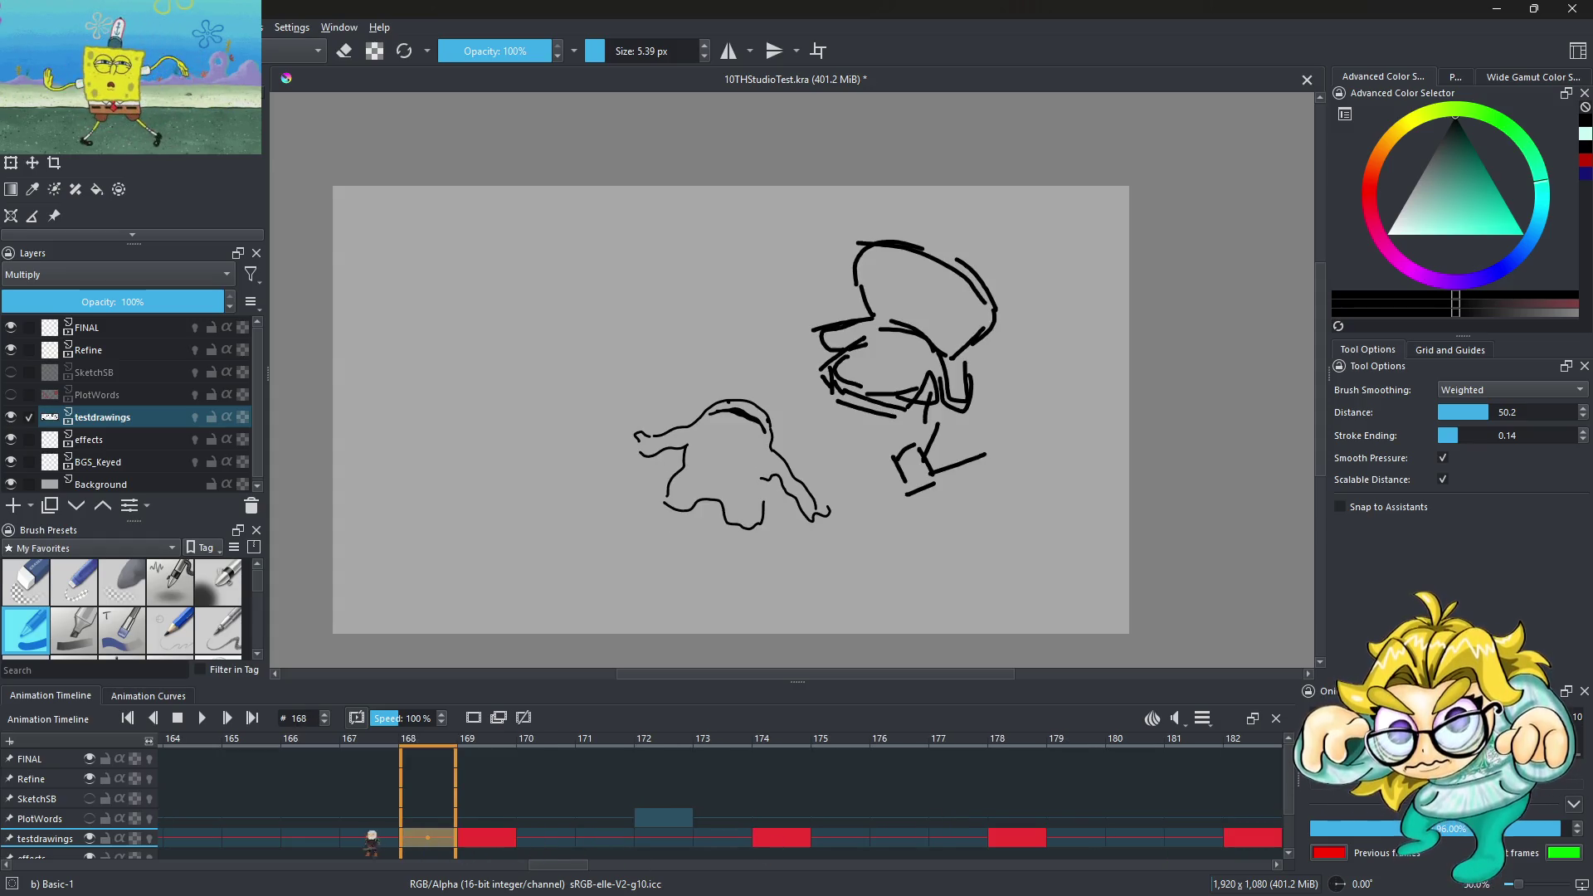
pyautogui.click(490, 840)
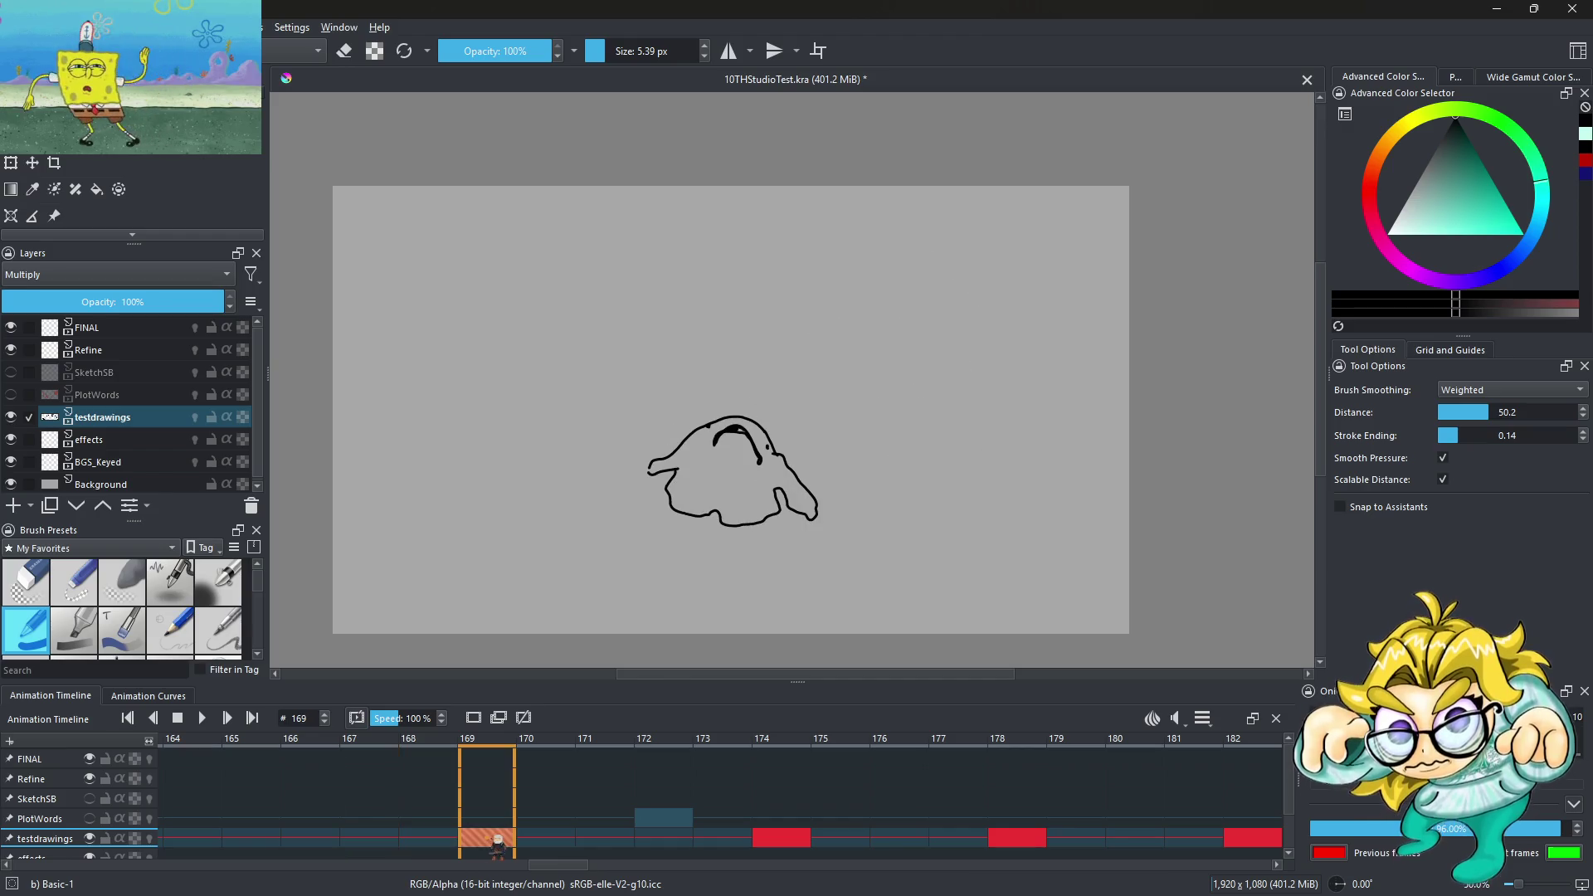
pyautogui.click(330, 838)
pyautogui.click(243, 840)
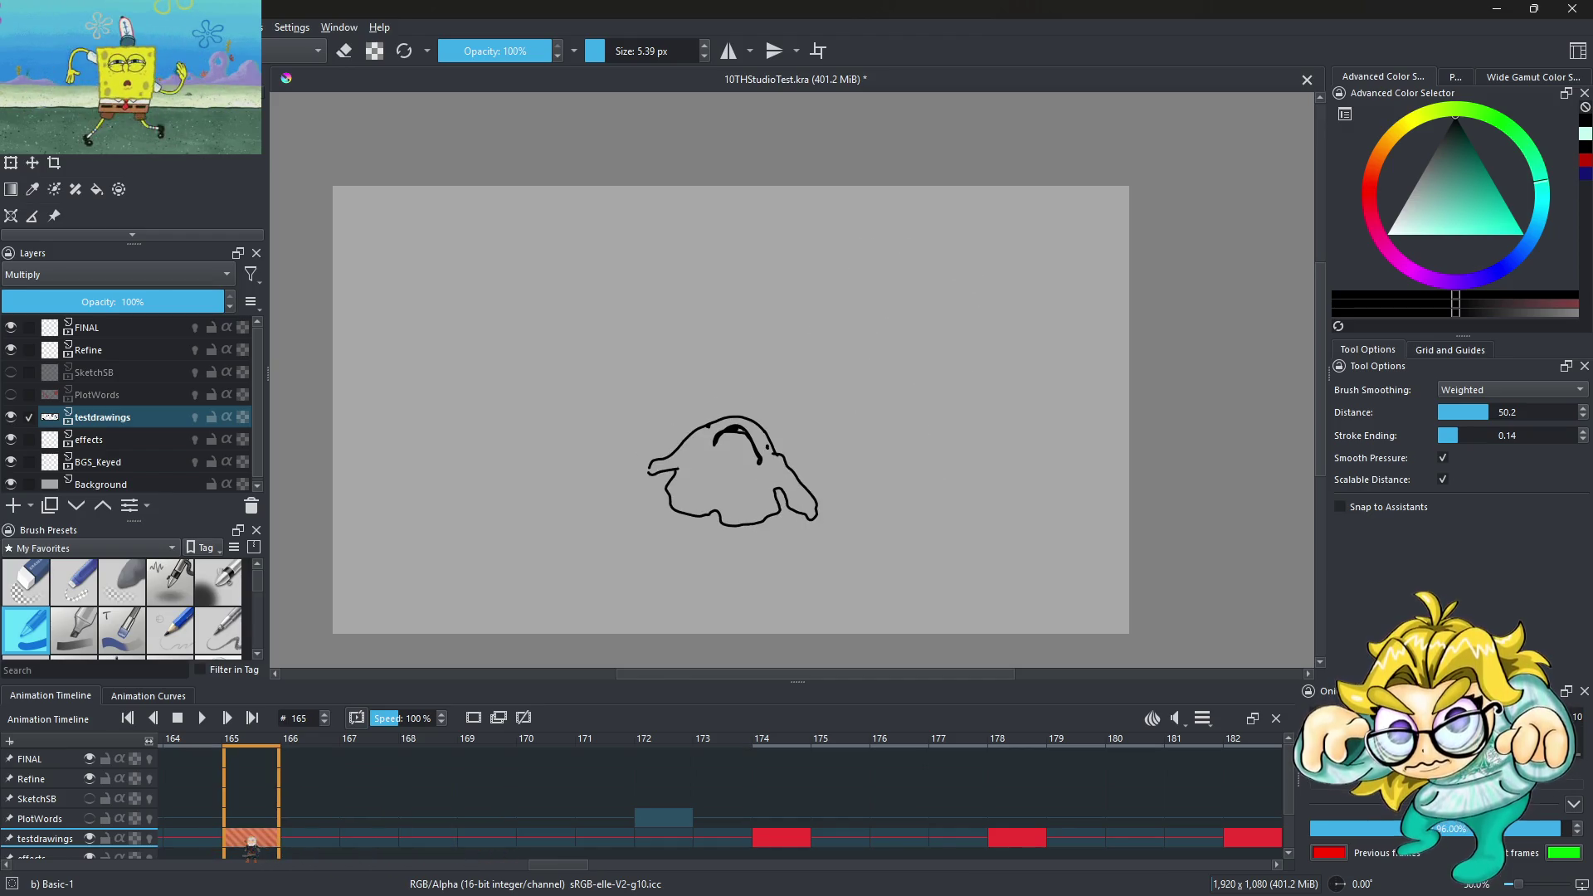
# Shift the keyframes at 174, 178 and 182 two frames earlier, to 172, 176 and 180
pyautogui.moveTo(782, 838); pyautogui.dragTo(664, 838)
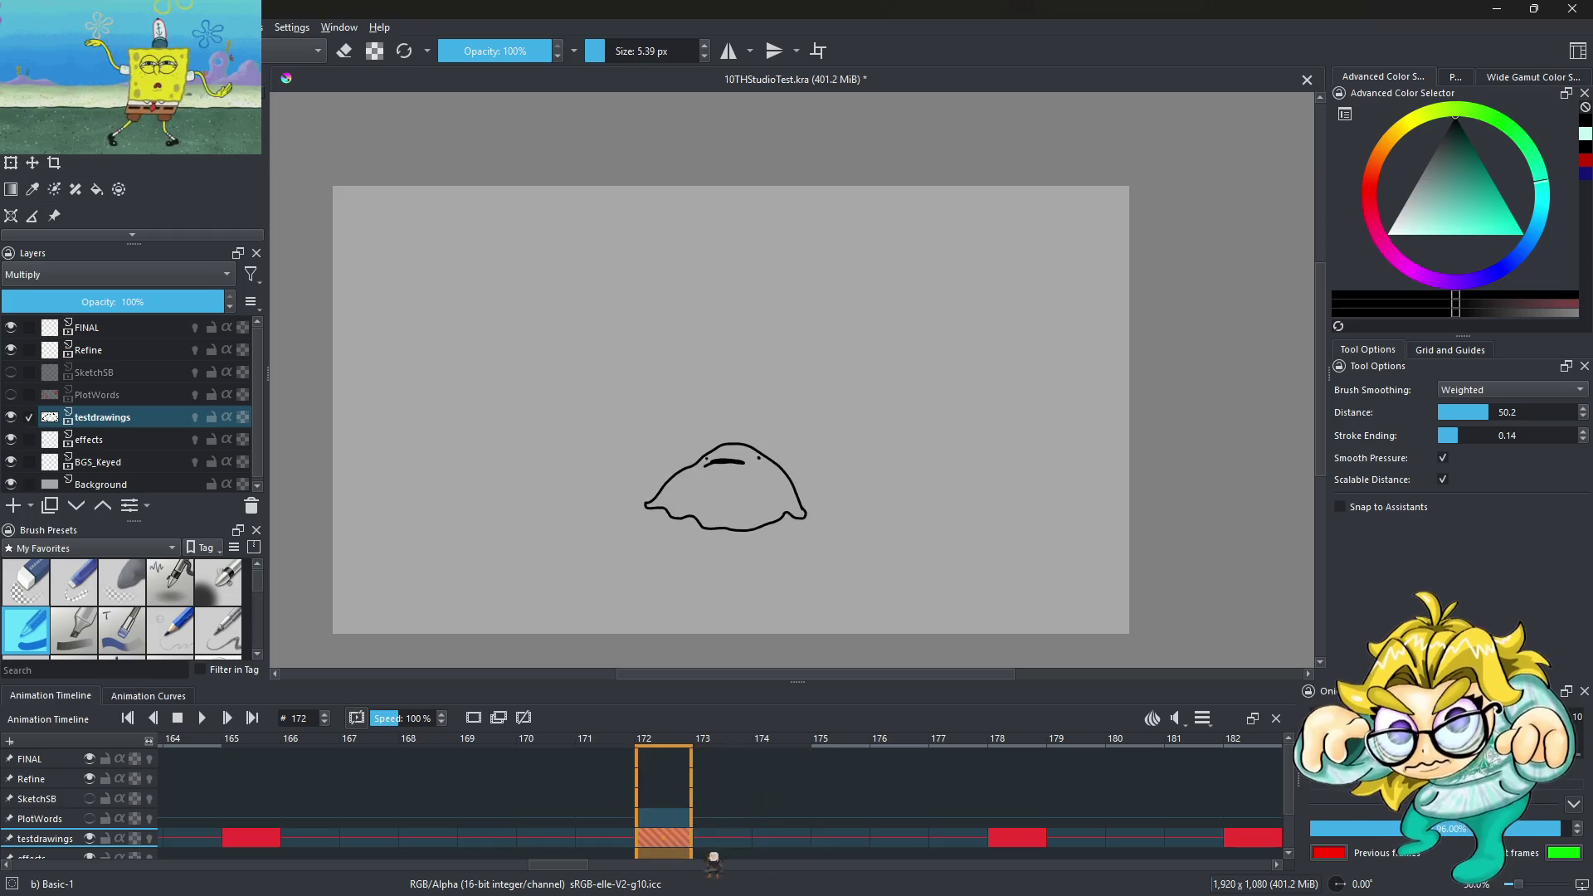
pyautogui.moveTo(1019, 840); pyautogui.dragTo(909, 840)
pyautogui.moveTo(1258, 838); pyautogui.dragTo(866, 840)
pyautogui.scroll(-10, 1095, 829)
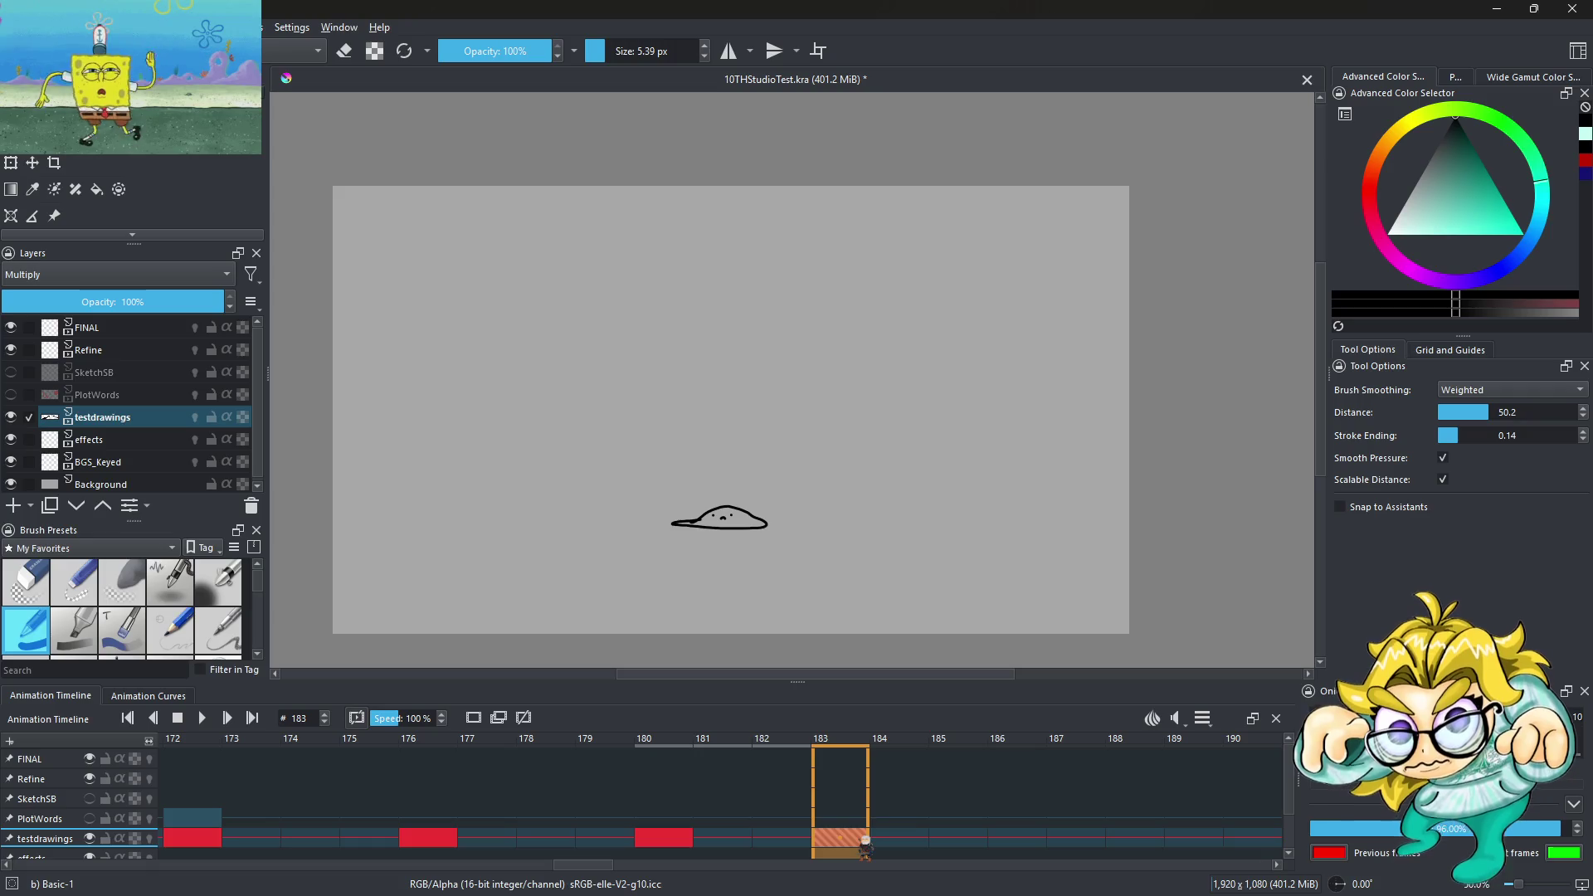
pyautogui.click(1014, 840)
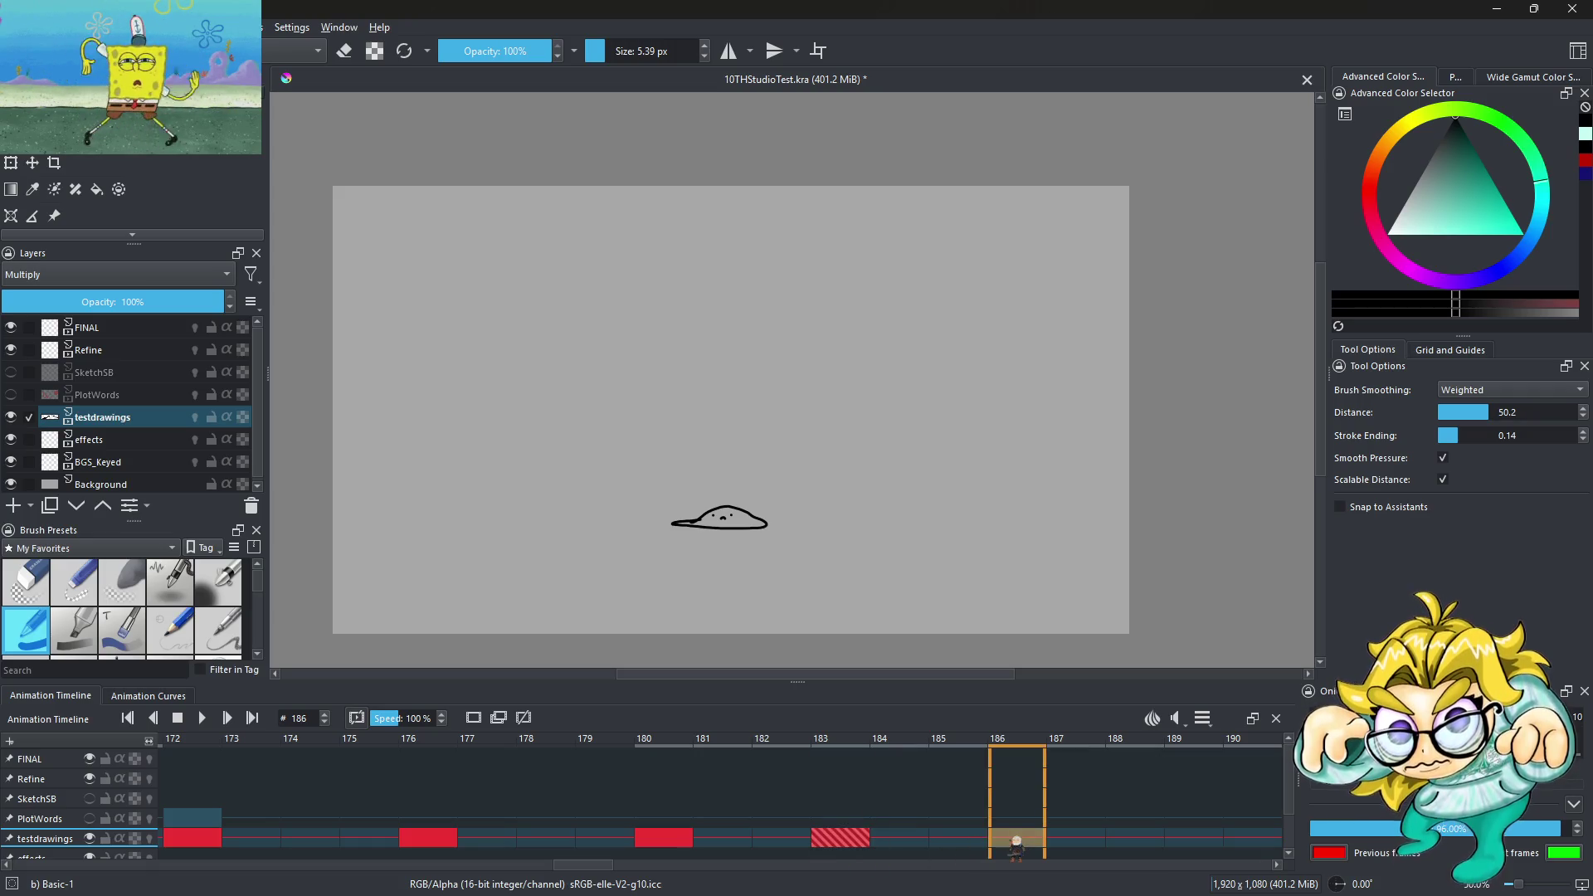
pyautogui.rightClick(1032, 843)
# On a blank frame 186 with onion skins, draw a flattened puddle blob with eye dots and frown
pyautogui.click(1087, 787)
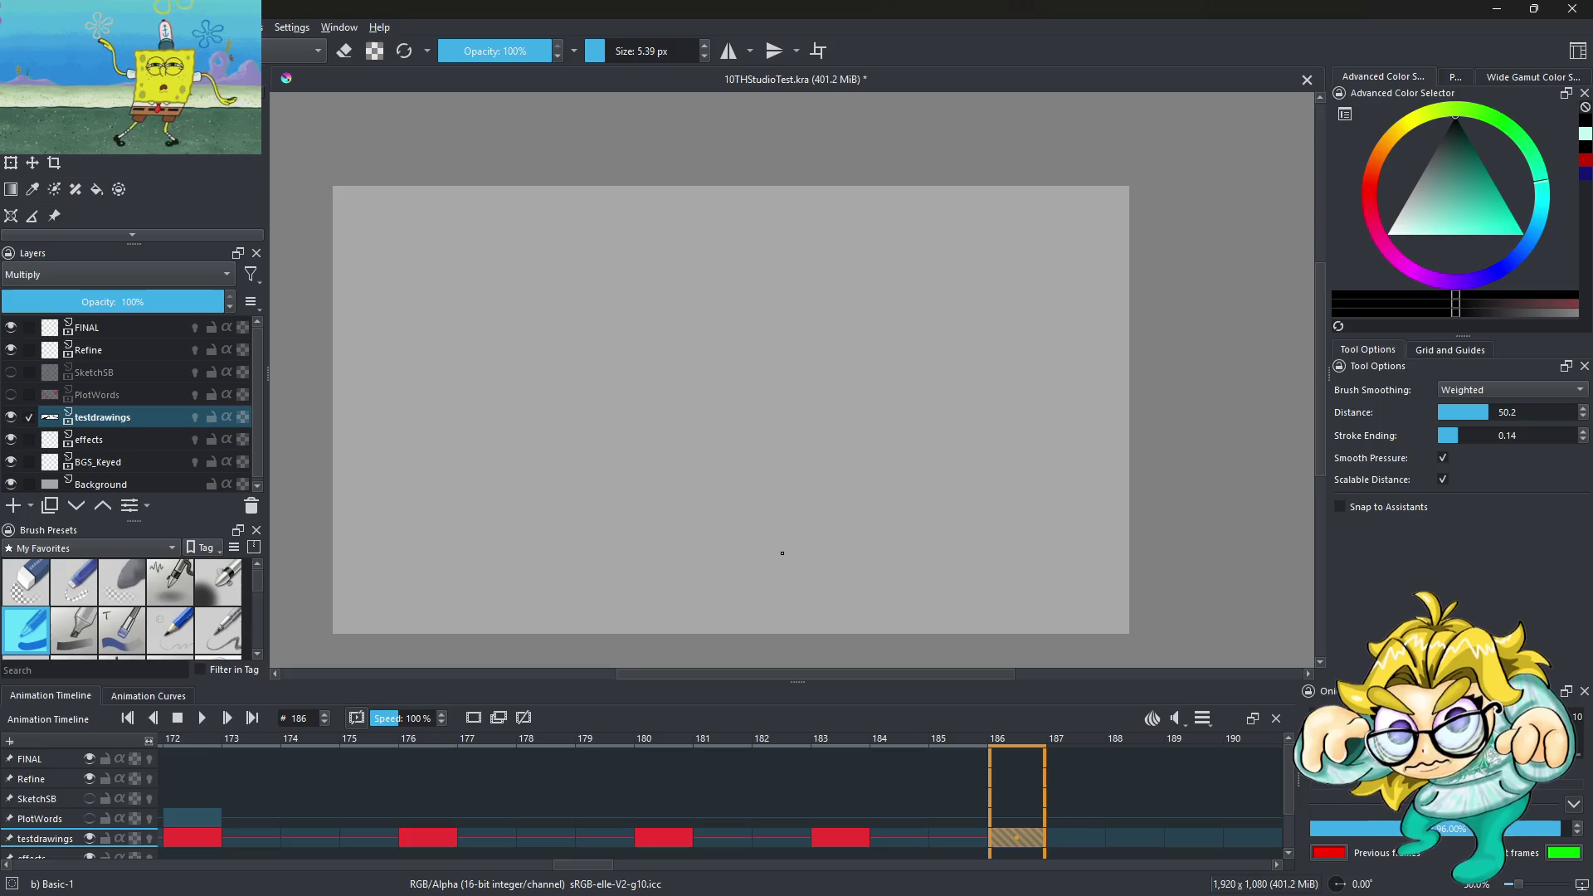
pyautogui.scroll(3, 737, 531)
pyautogui.click(958, 838)
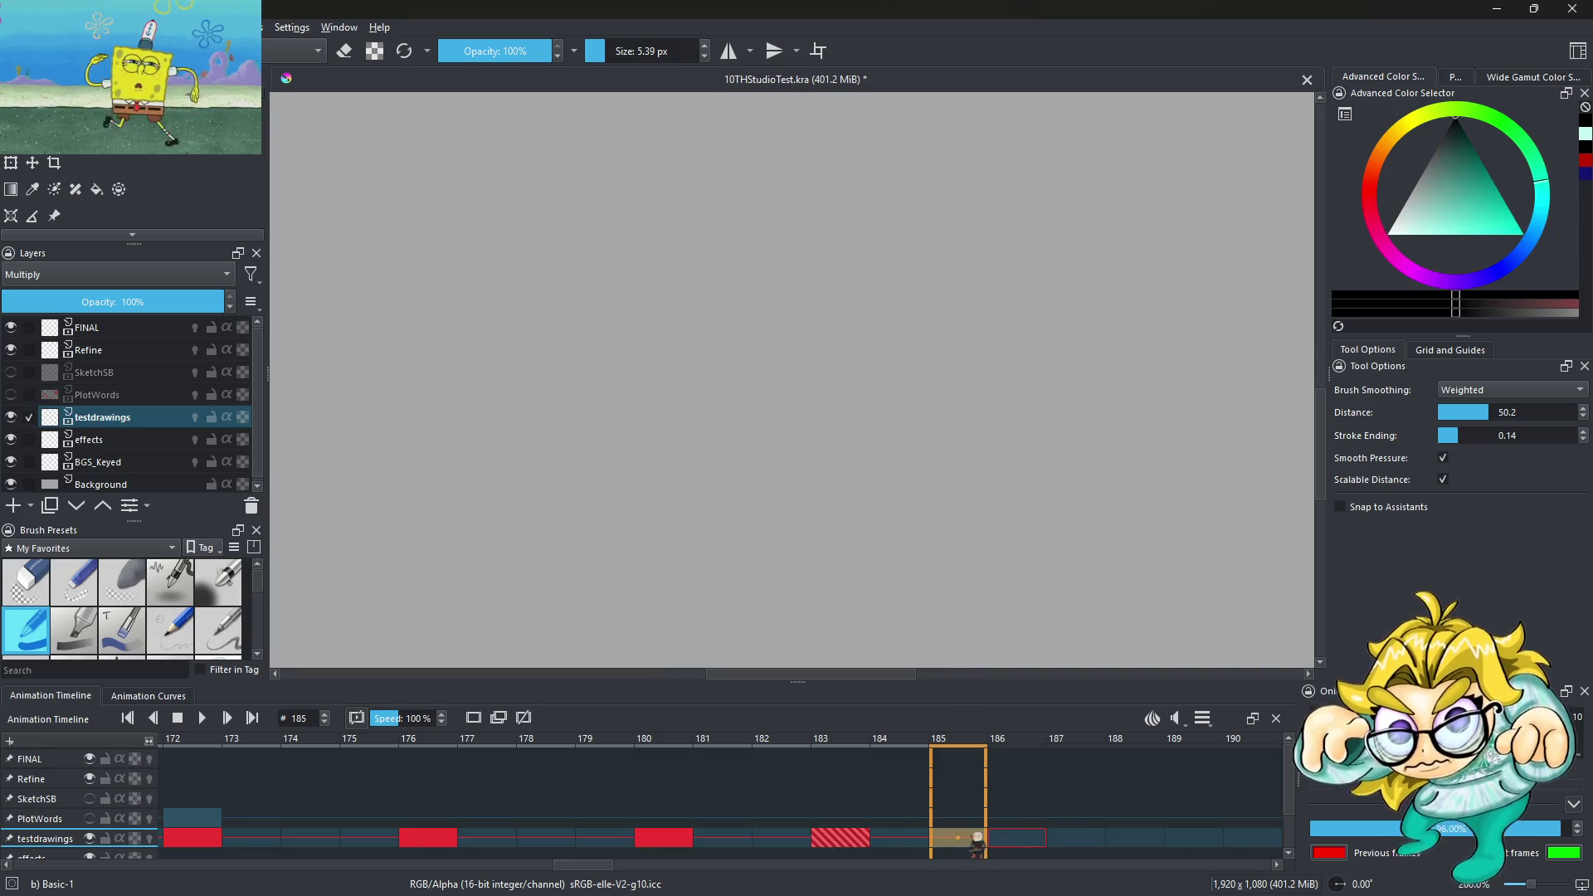
pyautogui.click(1013, 839)
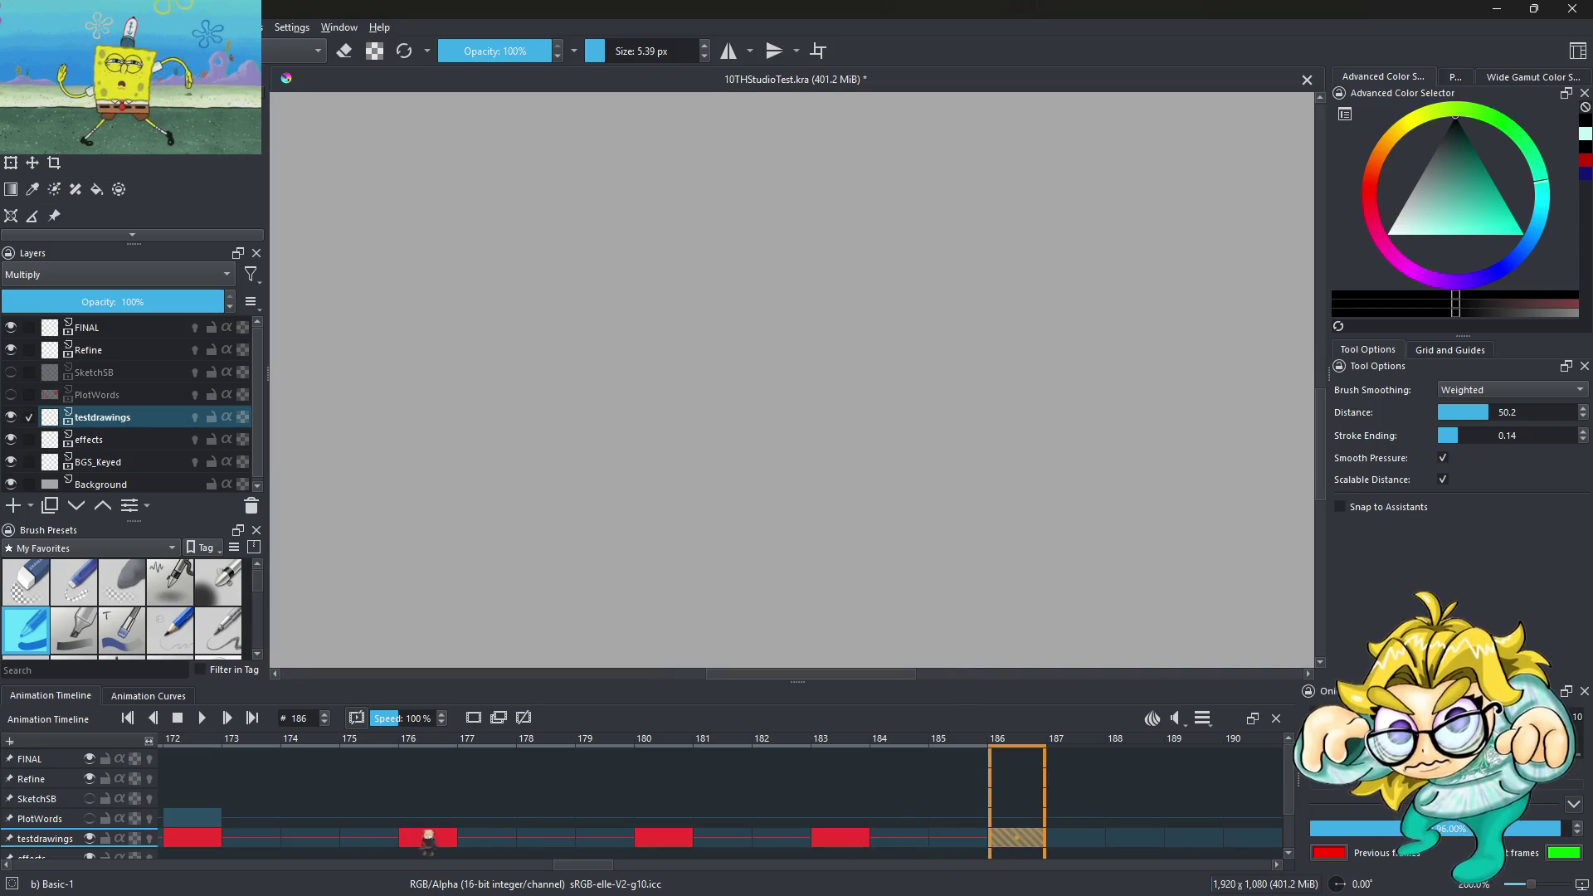
pyautogui.click(150, 838)
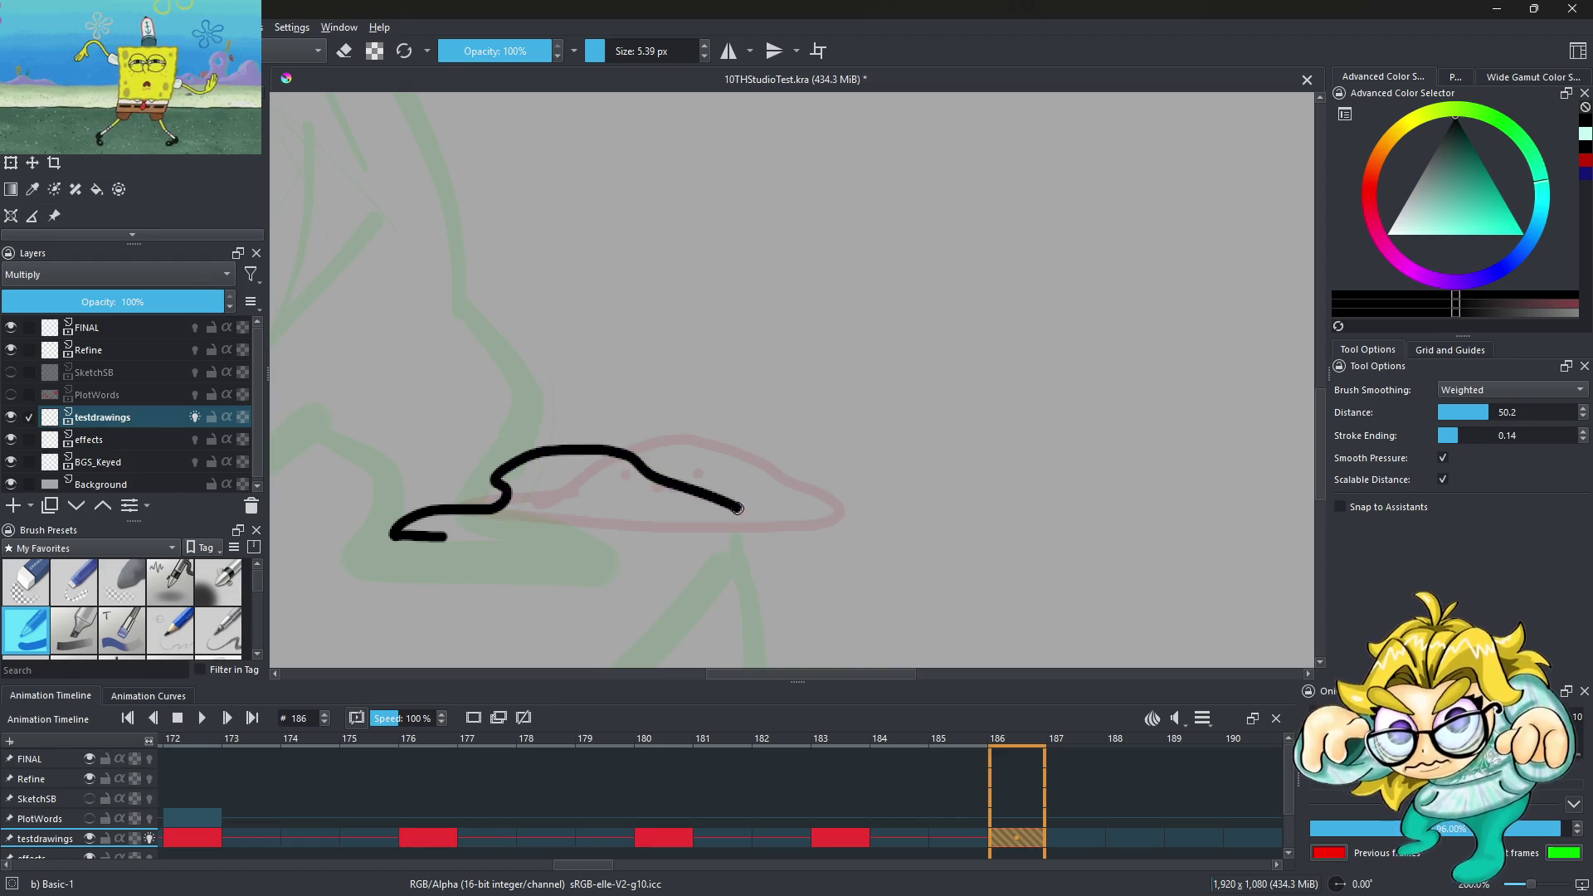
pyautogui.hotkey('ctrl', 'z')
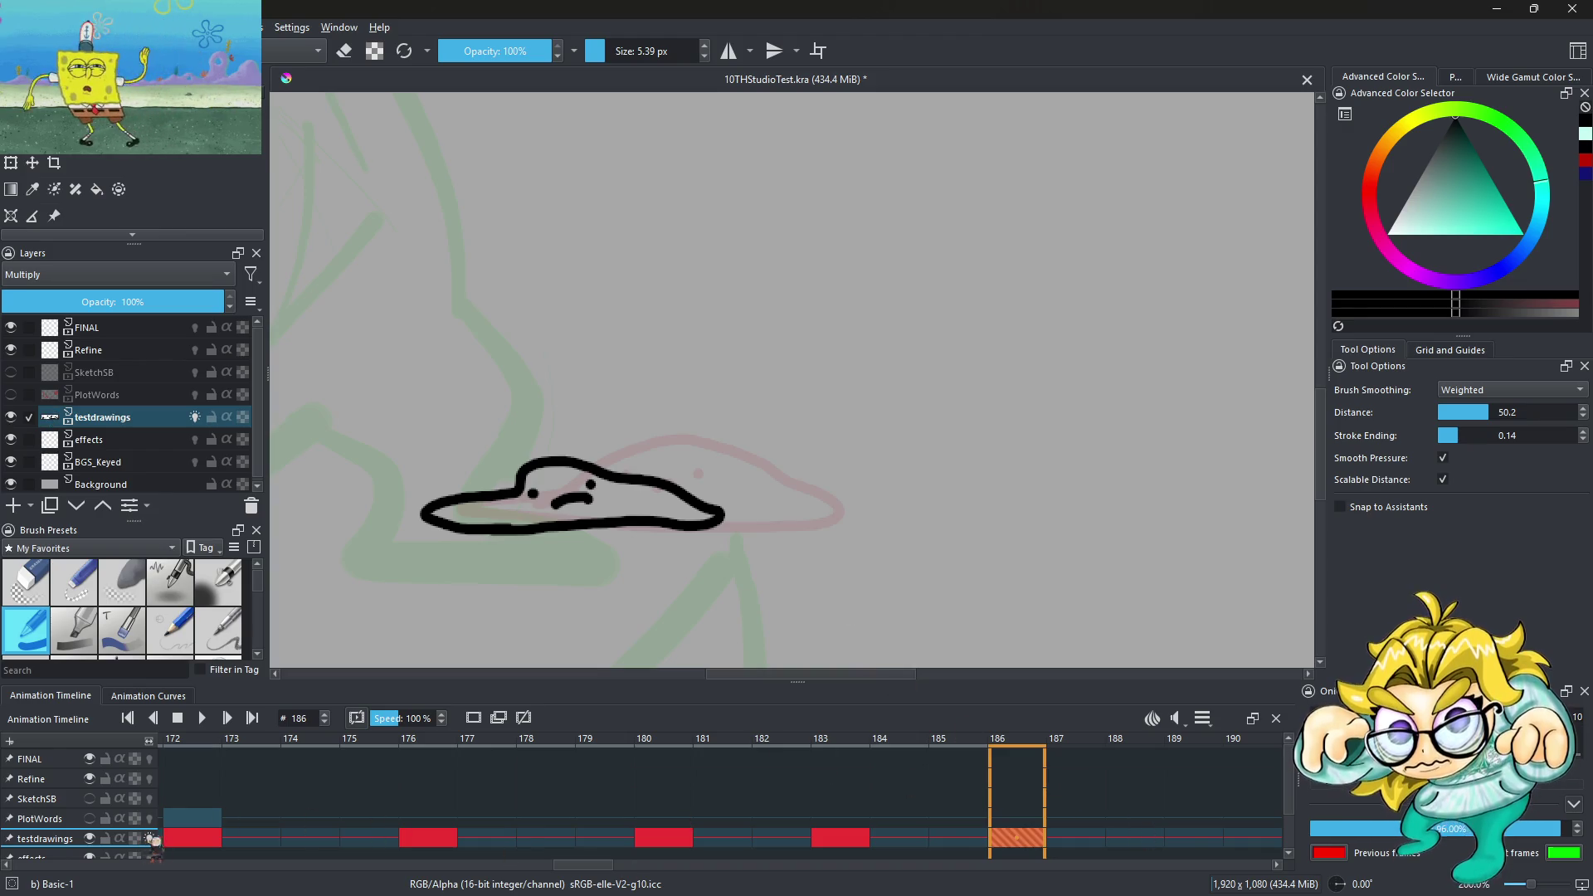
pyautogui.press('-')
pyautogui.press('-')
pyautogui.press('-')
pyautogui.press('-')
pyautogui.press('-')
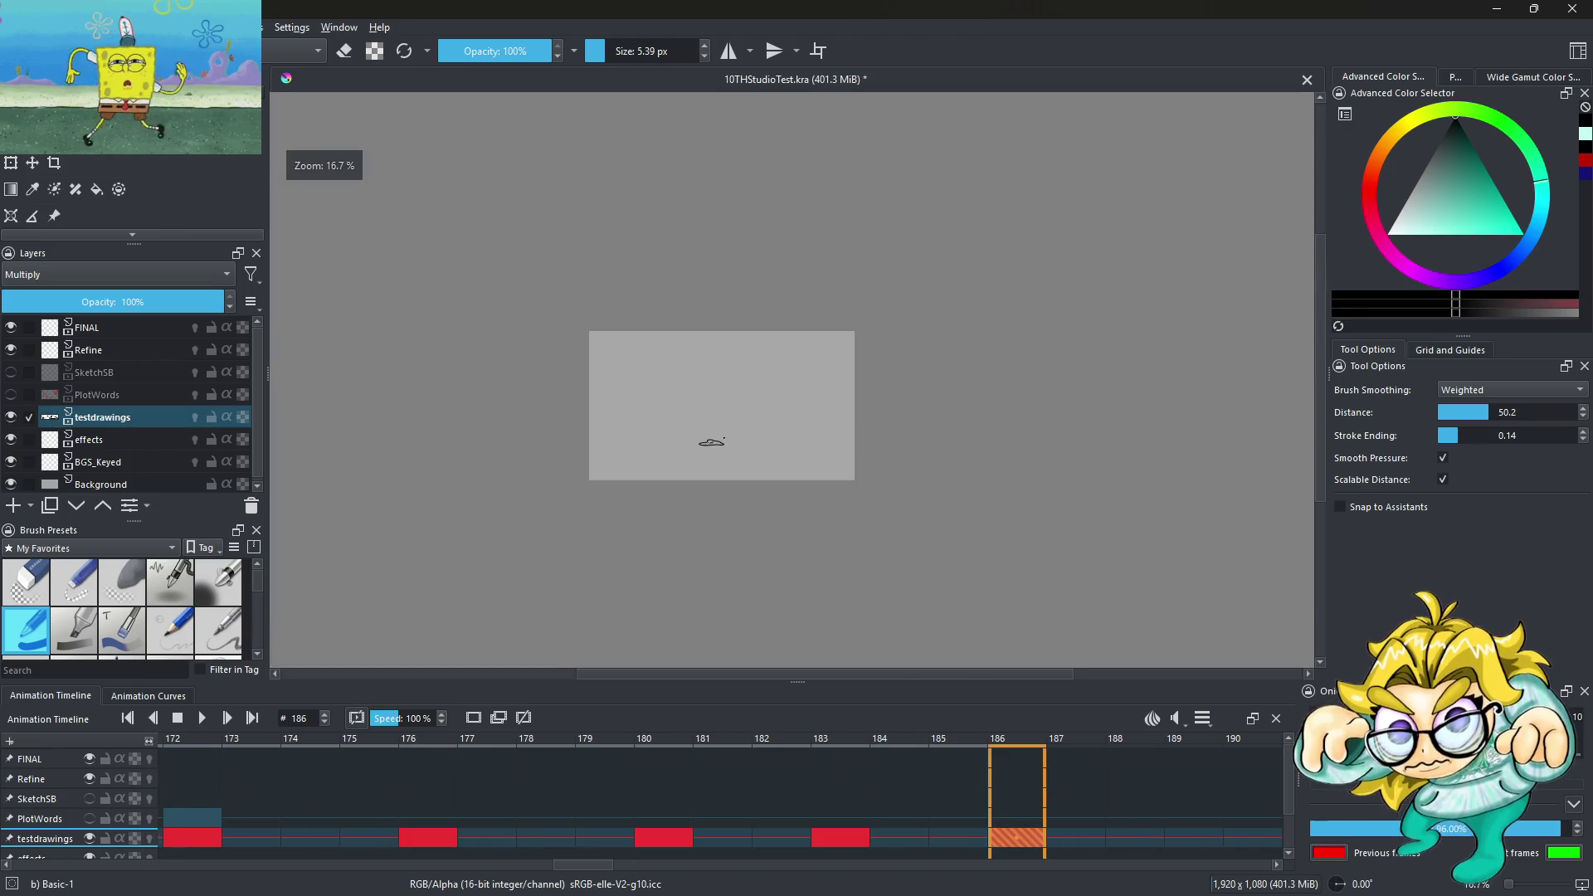
# Play back the animation to check the squash timing
pyautogui.click(858, 839)
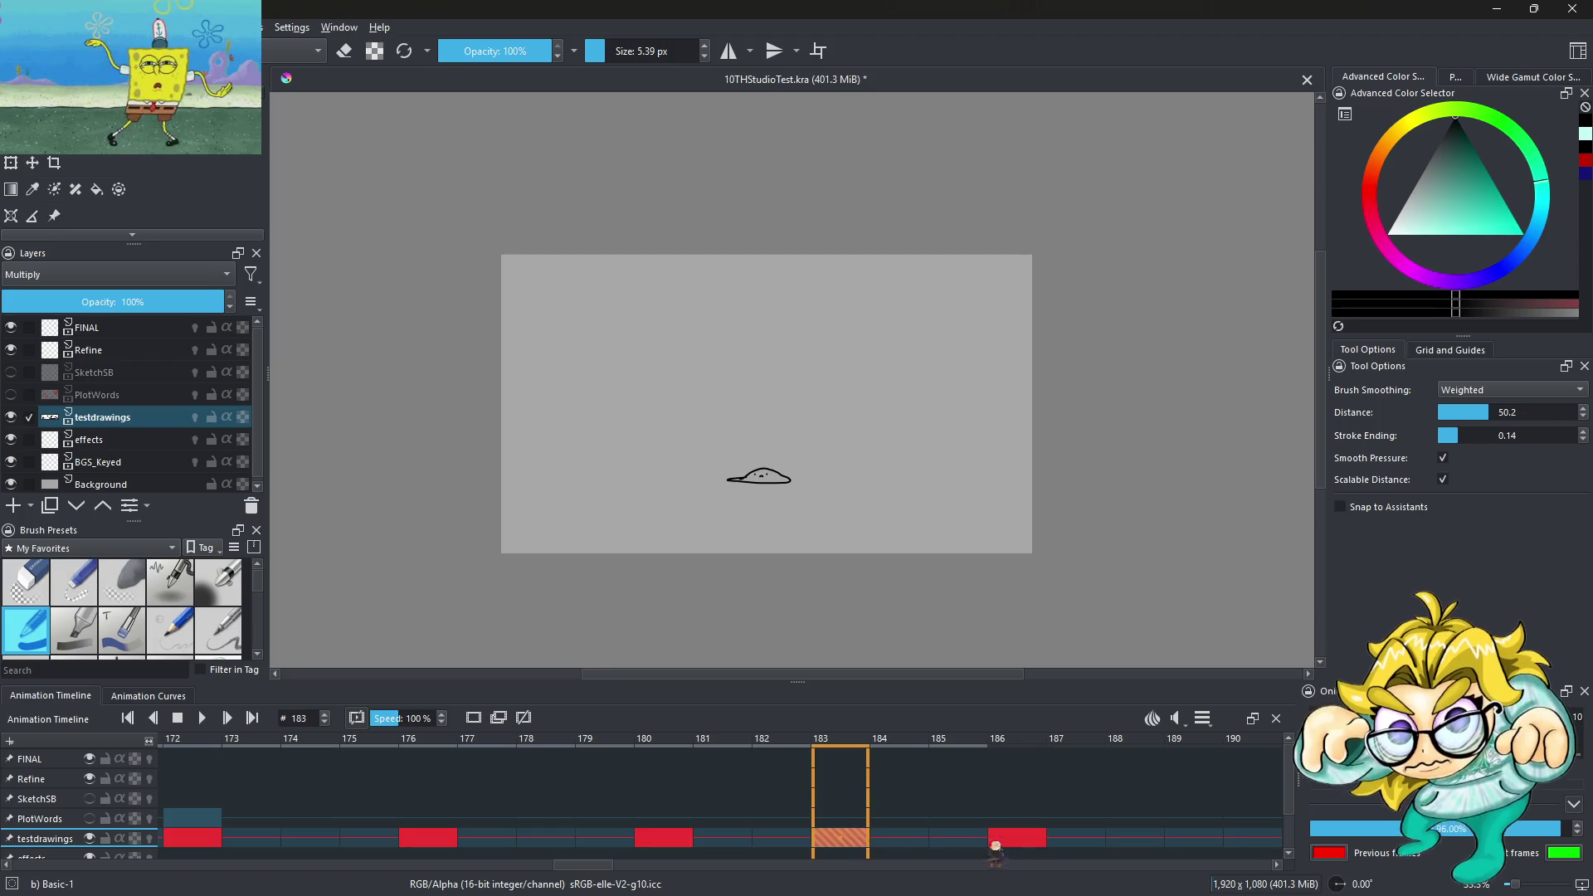
pyautogui.press('space')
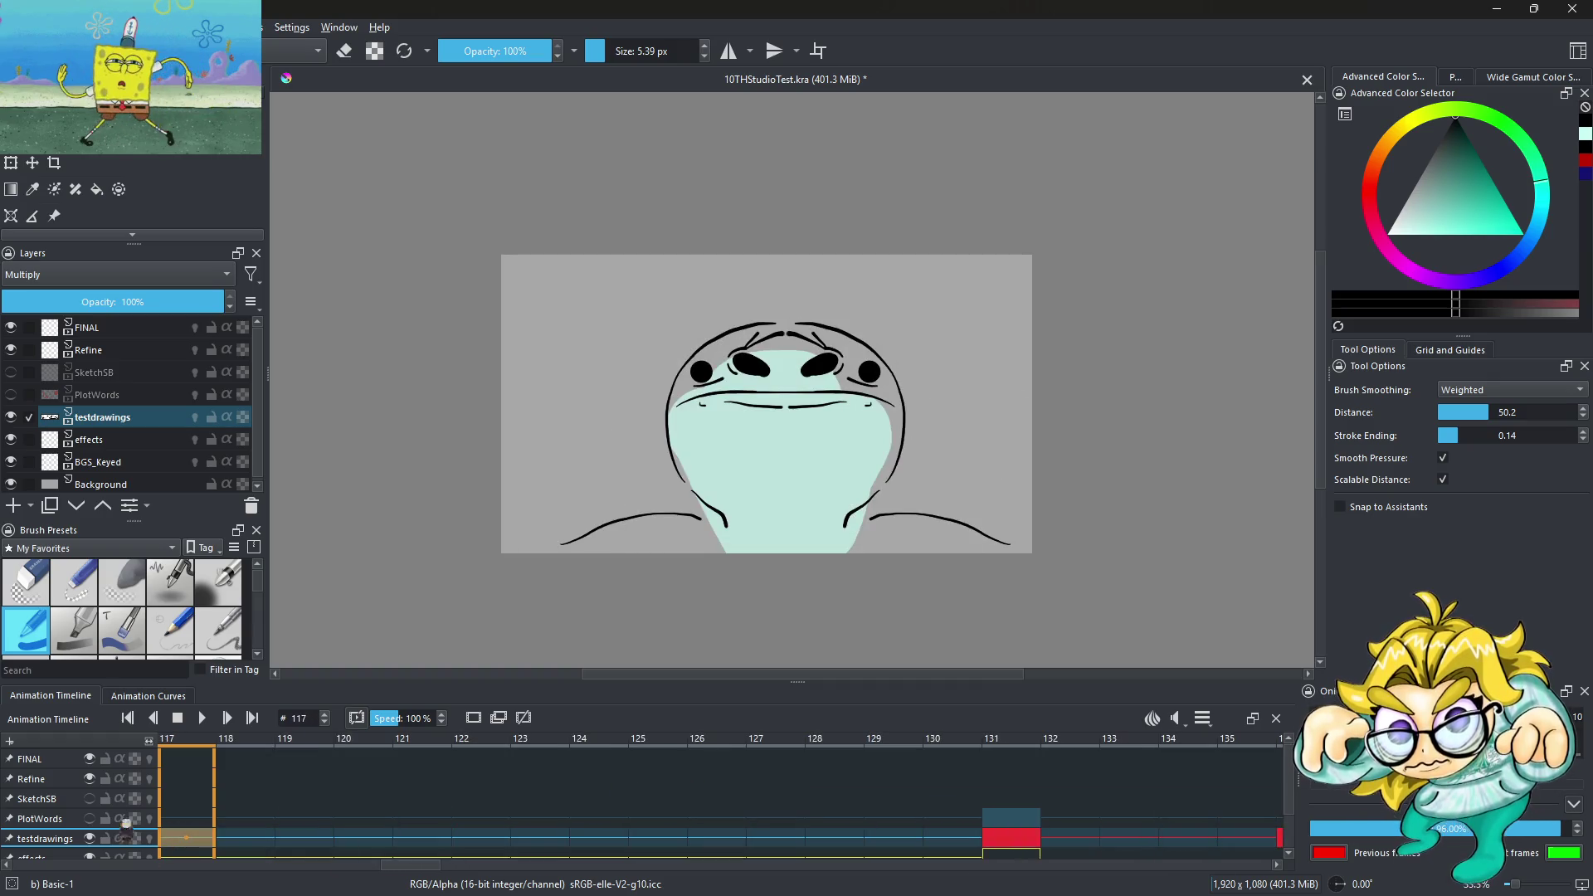
pyautogui.click(200, 720)
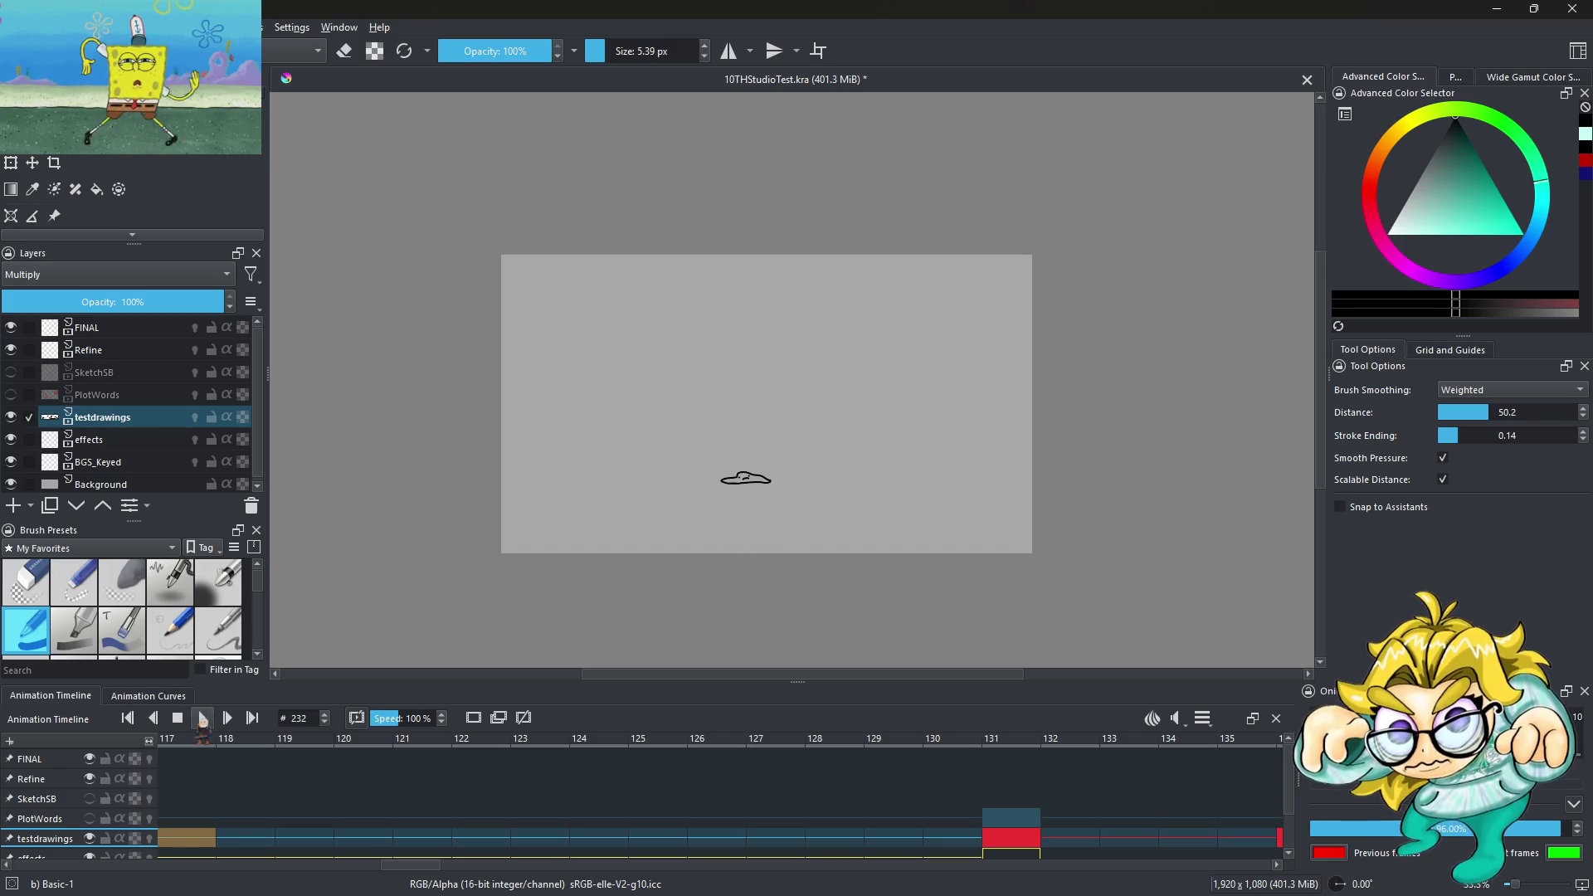
pyautogui.click(360, 834)
pyautogui.click(200, 718)
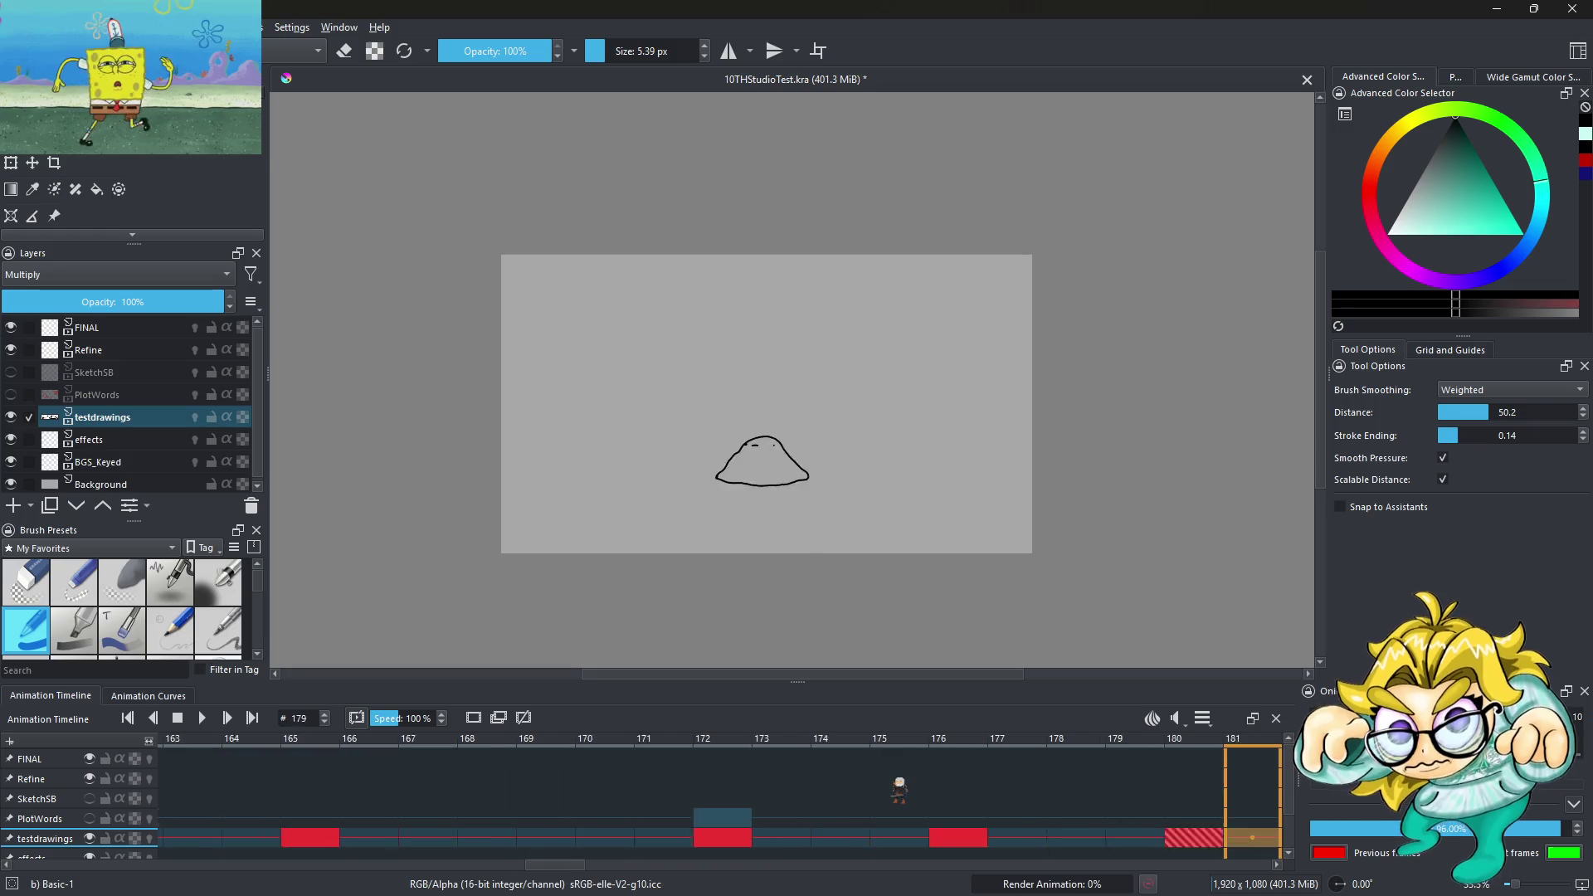
# Move keyframes 172→174, 180→178, 183→181 and the last flattened blob to 184
pyautogui.click(490, 840)
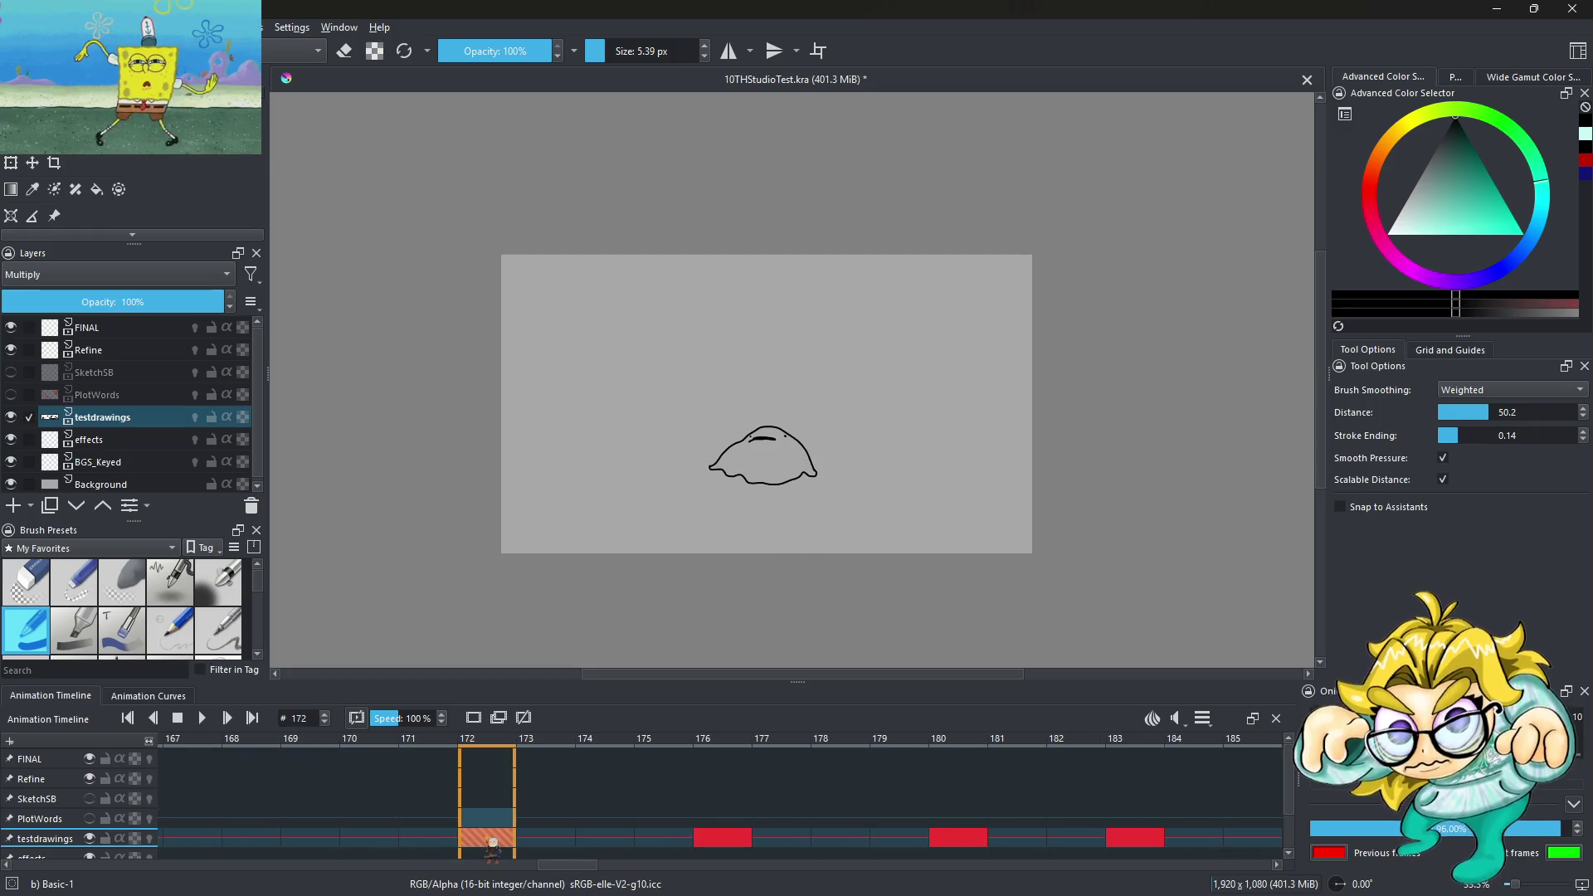
pyautogui.moveTo(495, 839); pyautogui.dragTo(605, 838)
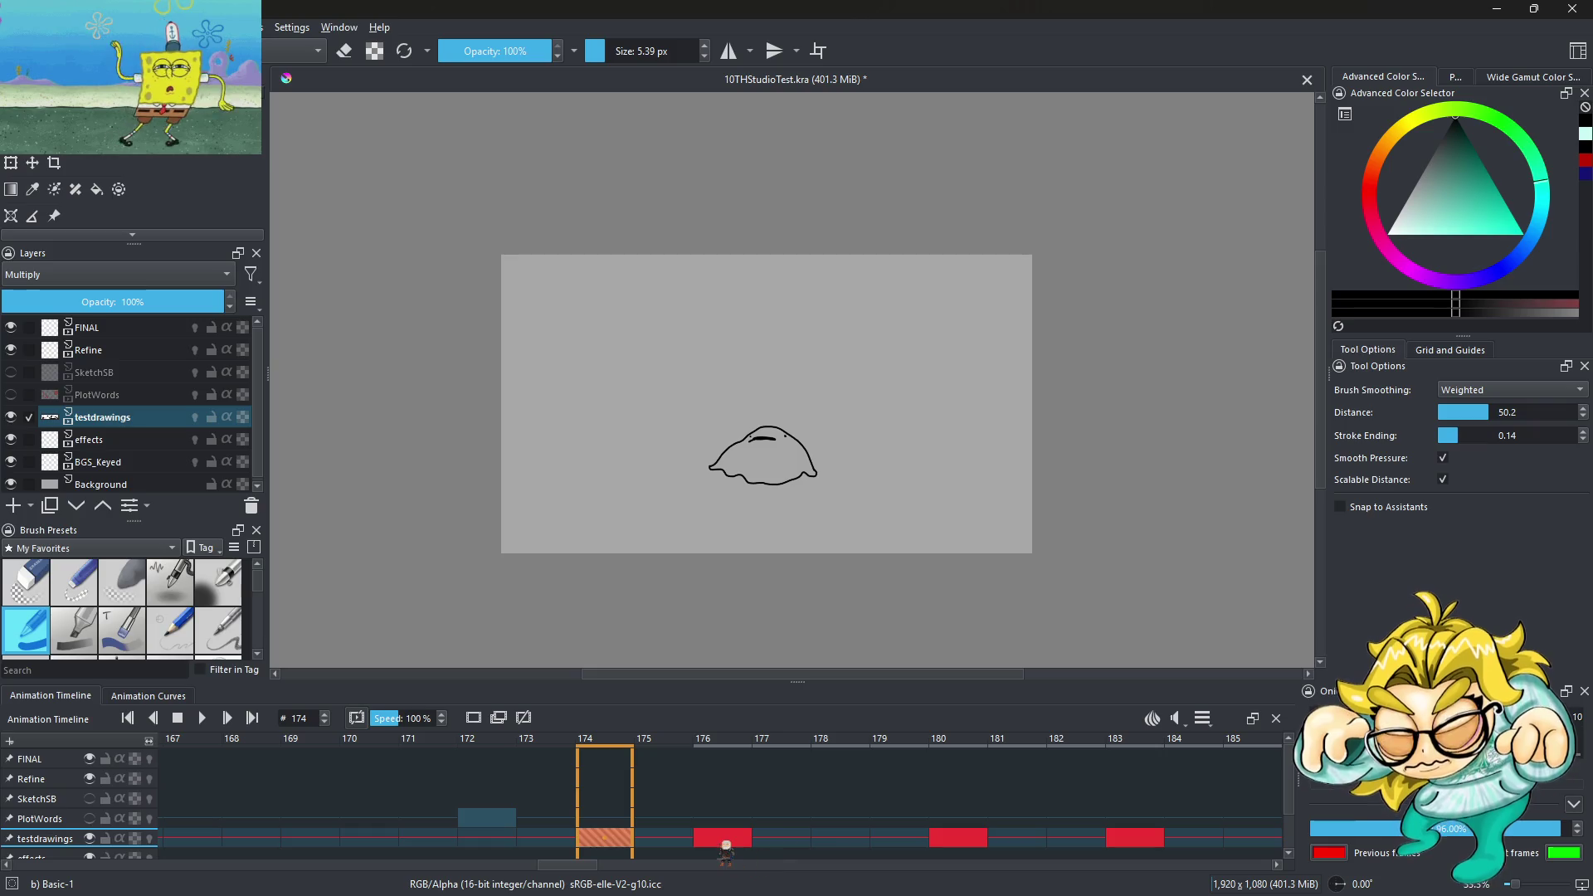
pyautogui.moveTo(958, 838); pyautogui.dragTo(840, 840)
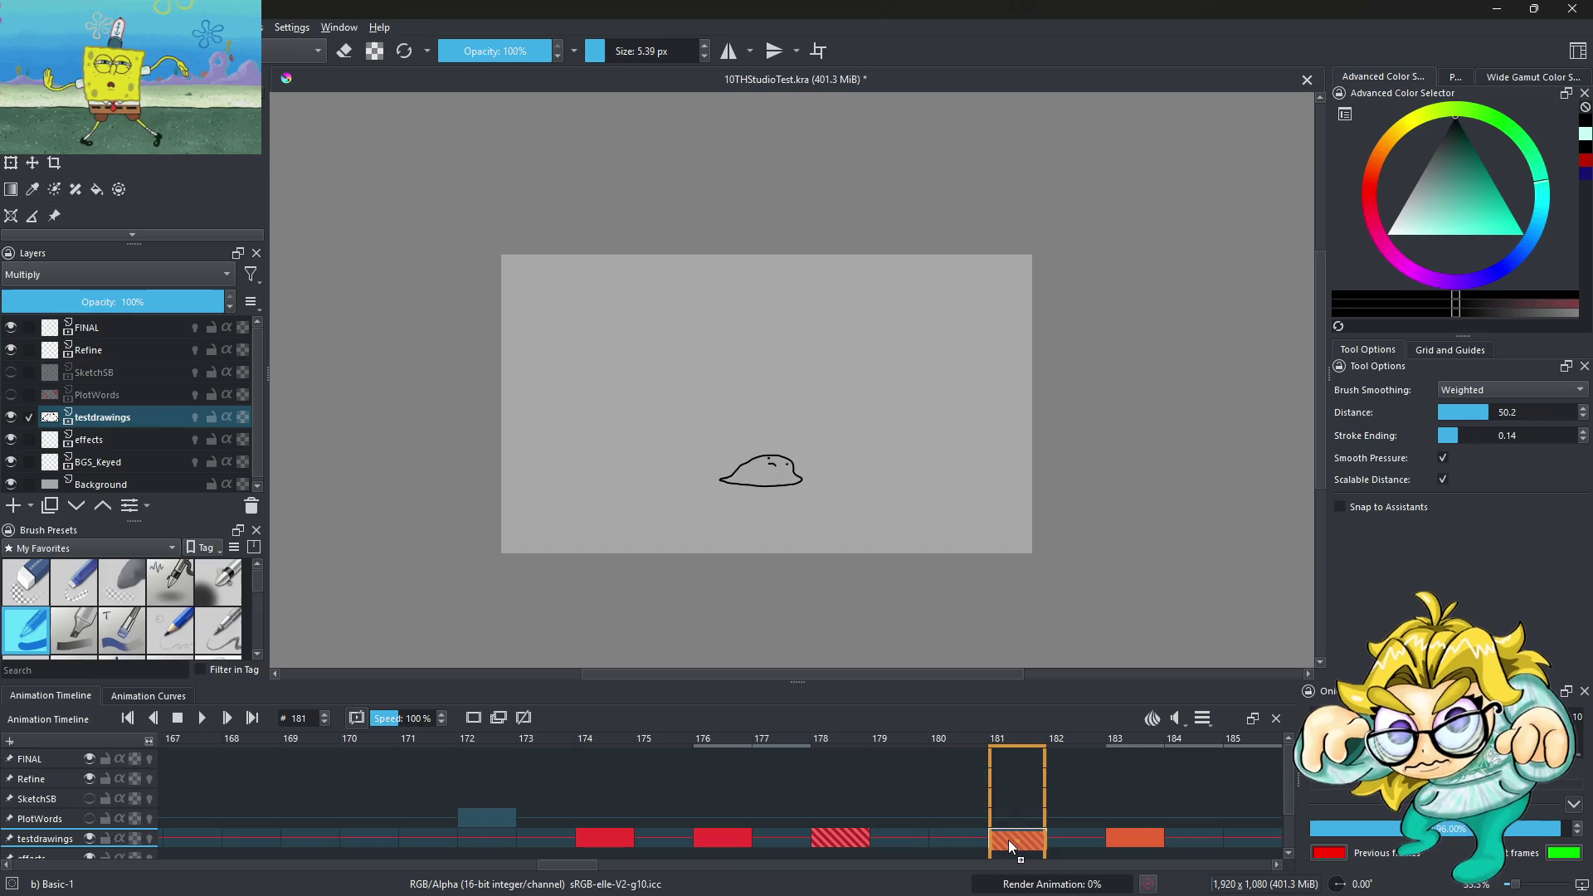
pyautogui.moveTo(1132, 839); pyautogui.dragTo(1035, 840)
pyautogui.moveTo(1252, 840); pyautogui.dragTo(890, 834)
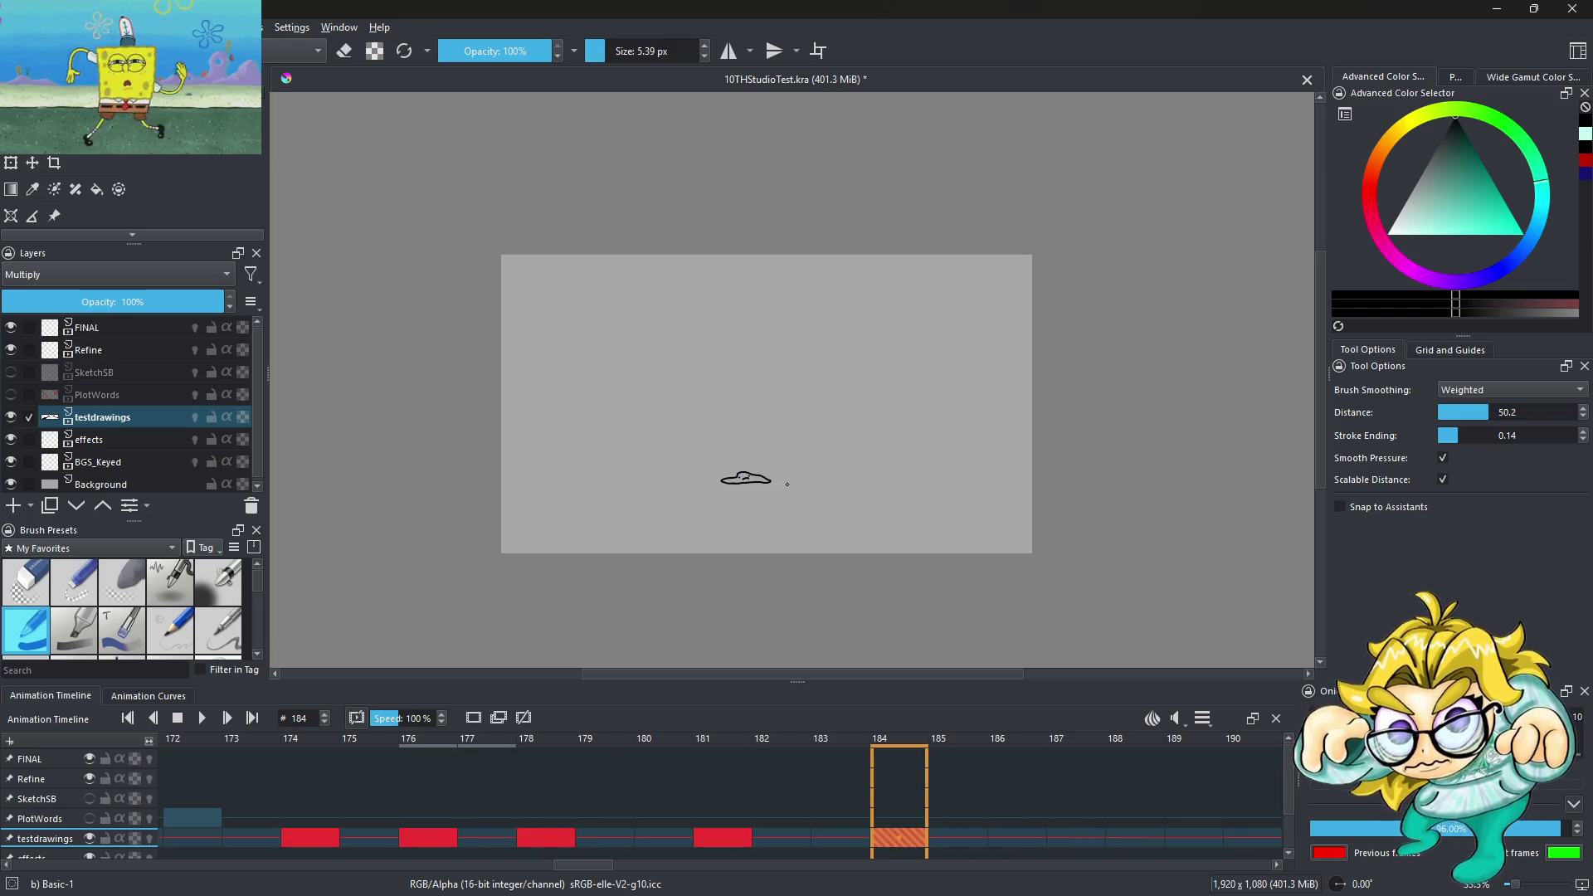
pyautogui.scroll(3, 787, 483)
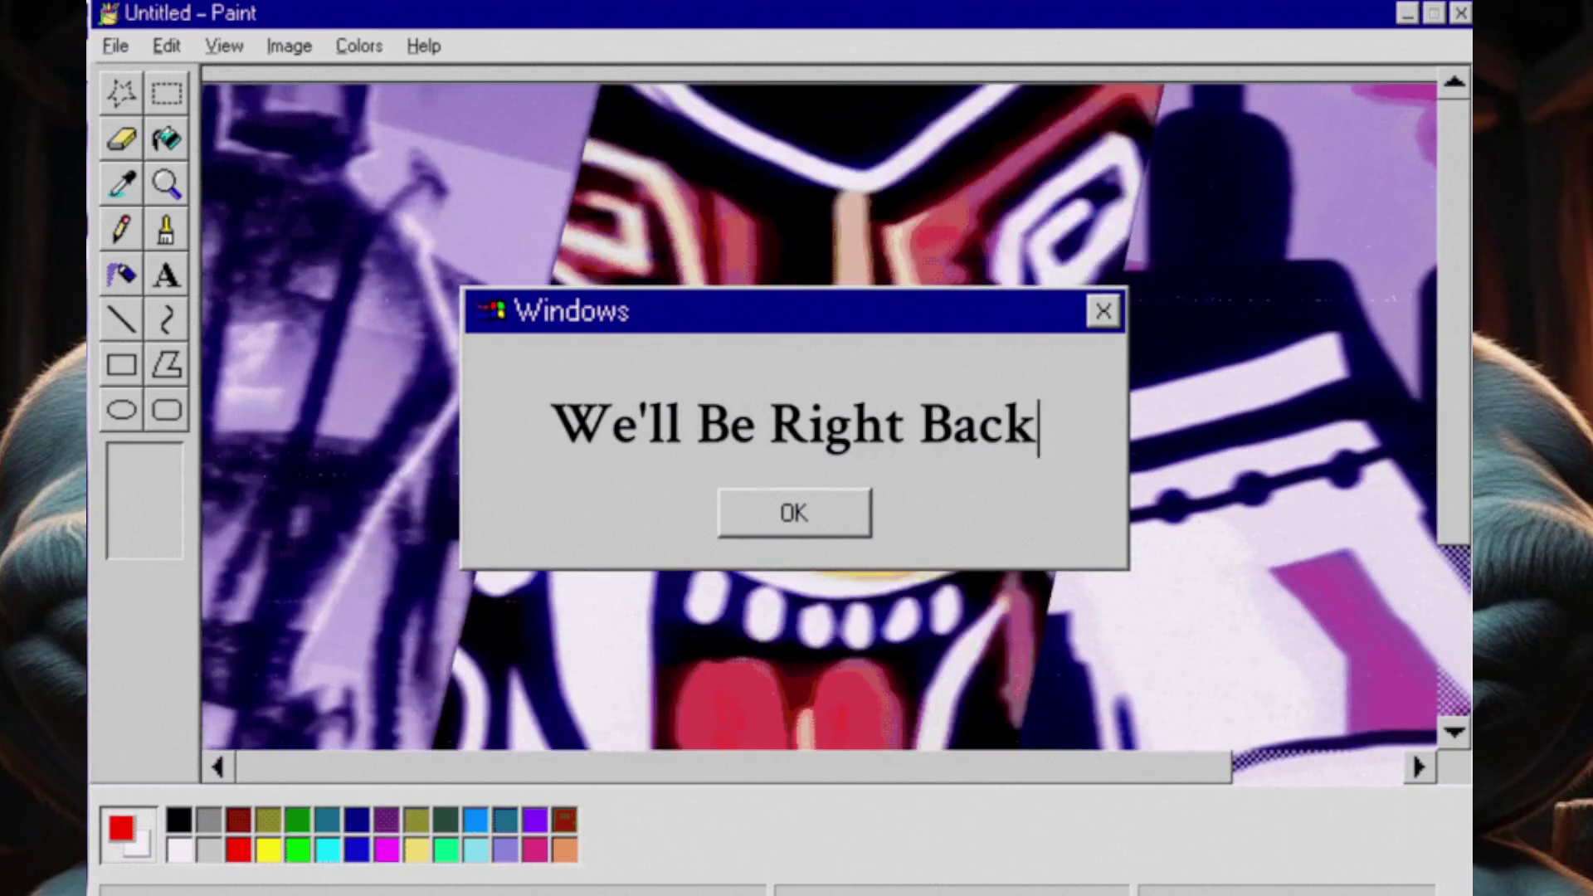
pyautogui.scroll(-2, 745, 472)
pyautogui.scroll(-1, 745, 471)
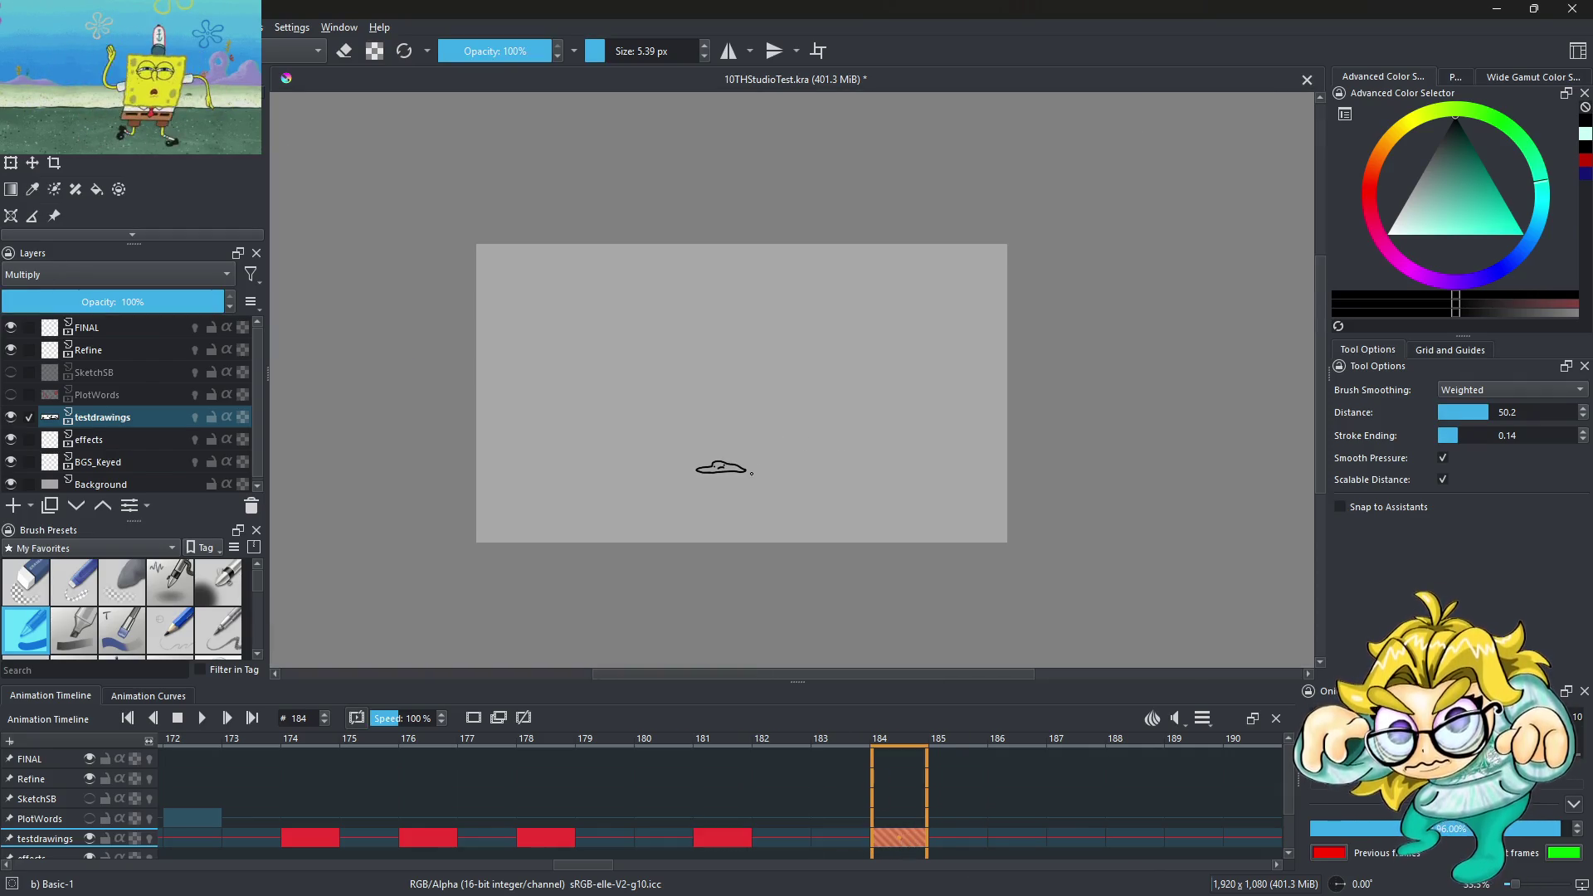
# Freehand-select the flattened blob on frame 184 and transform it slightly to the right
pyautogui.scroll(3, 737, 486)
pyautogui.scroll(1, 738, 487)
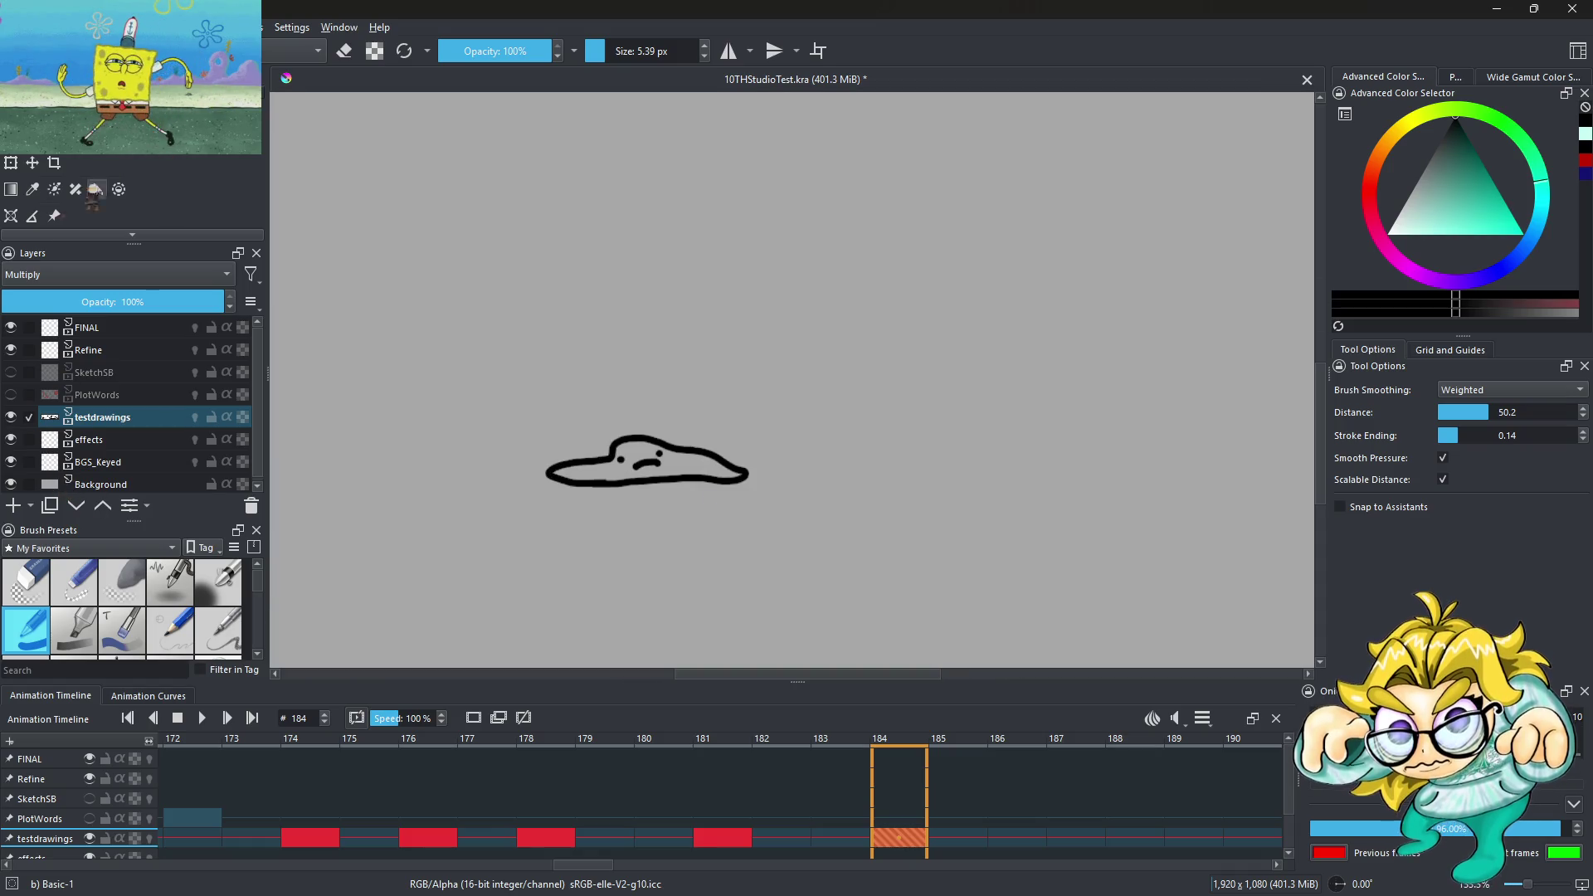
pyautogui.scroll(-2, 82, 212)
pyautogui.click(76, 204)
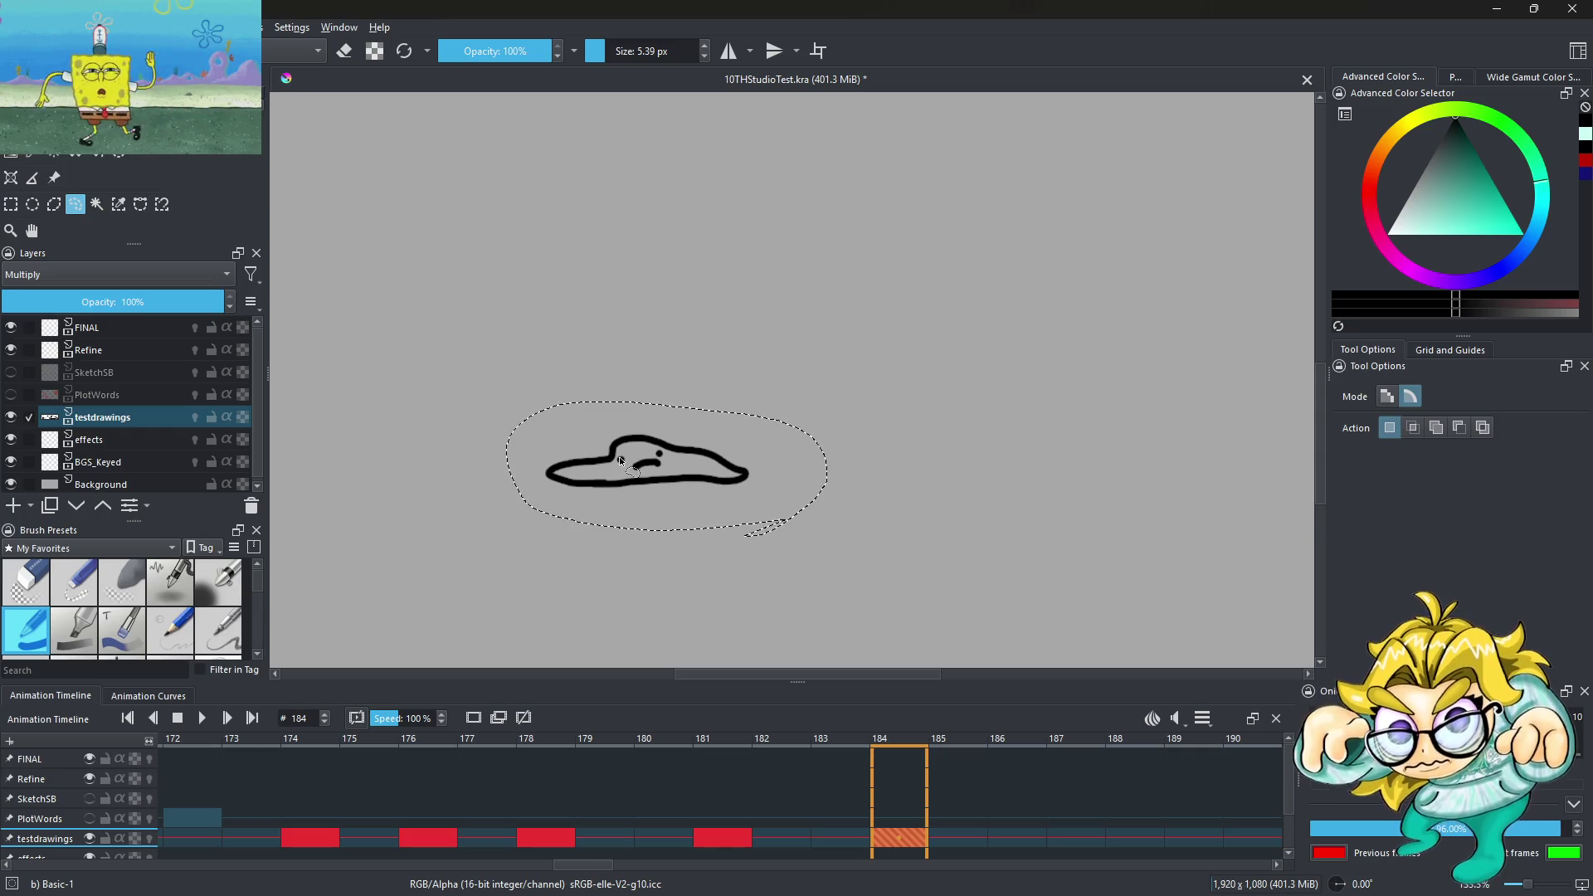
pyautogui.hotkey('ctrl', 't')
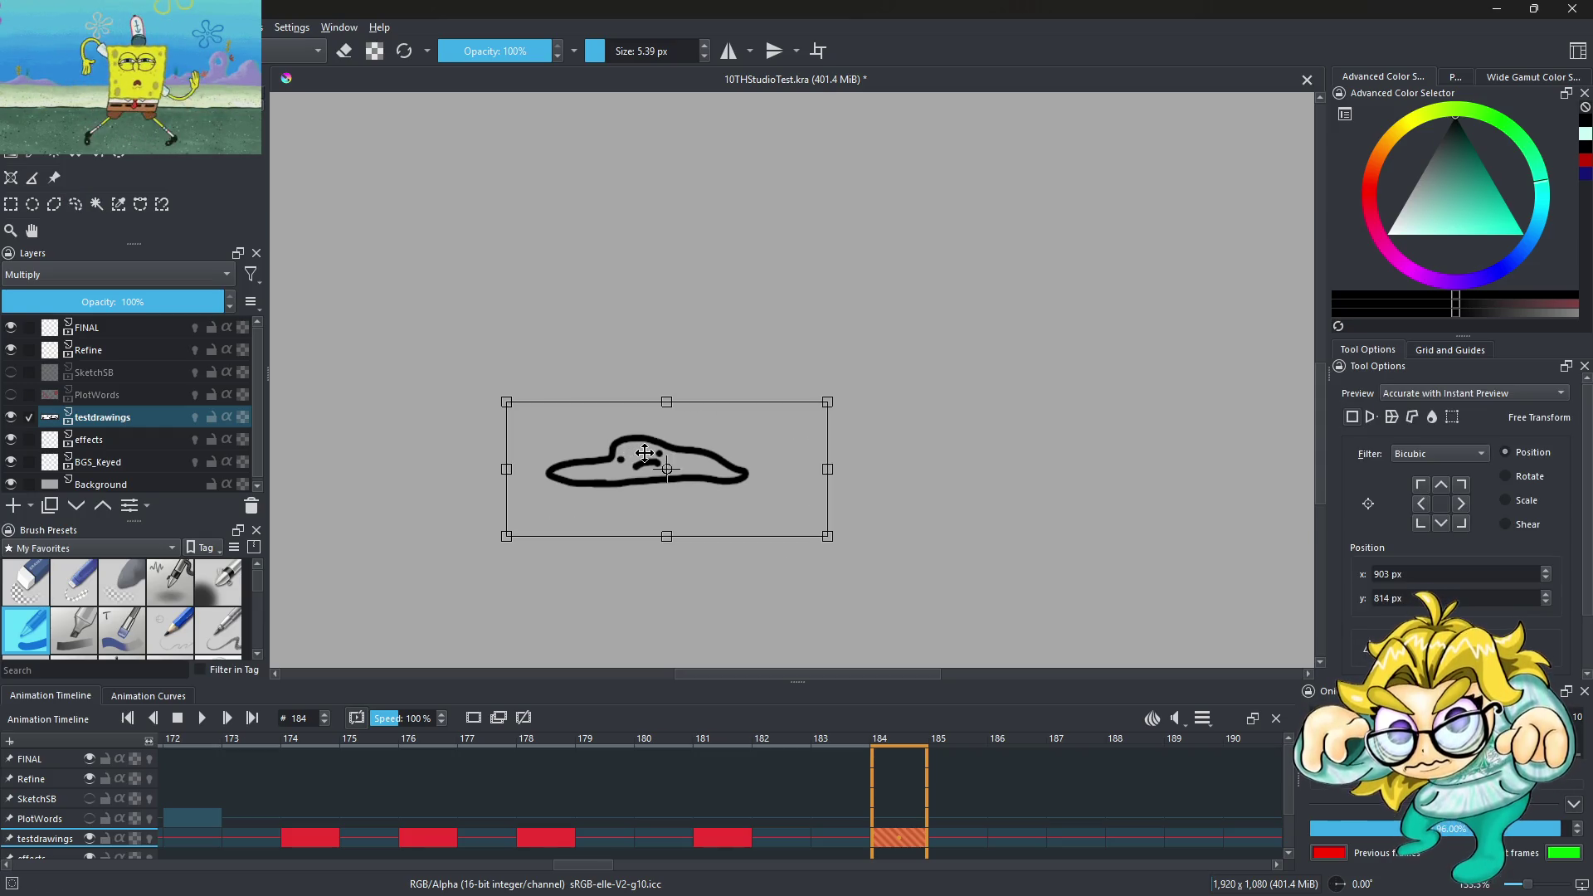
pyautogui.moveTo(644, 453)
pyautogui.mouseDown()
pyautogui.moveTo(684, 450)
pyautogui.moveTo(674, 461)
pyautogui.mouseUp()
pyautogui.hotkey('ctrl', 'z')
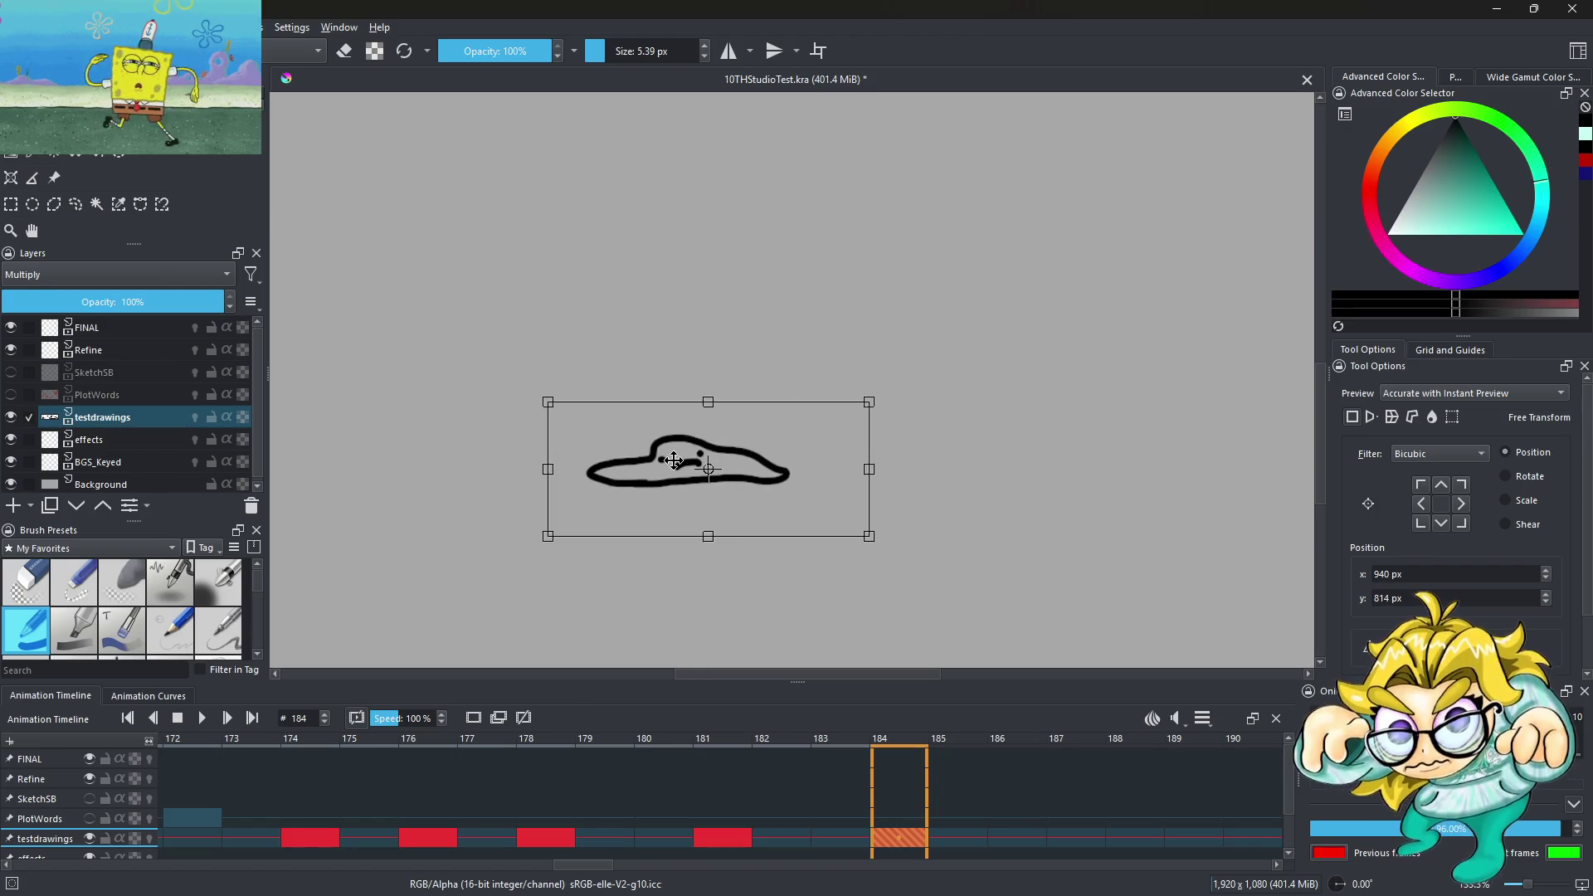
pyautogui.click(846, 840)
pyautogui.click(900, 839)
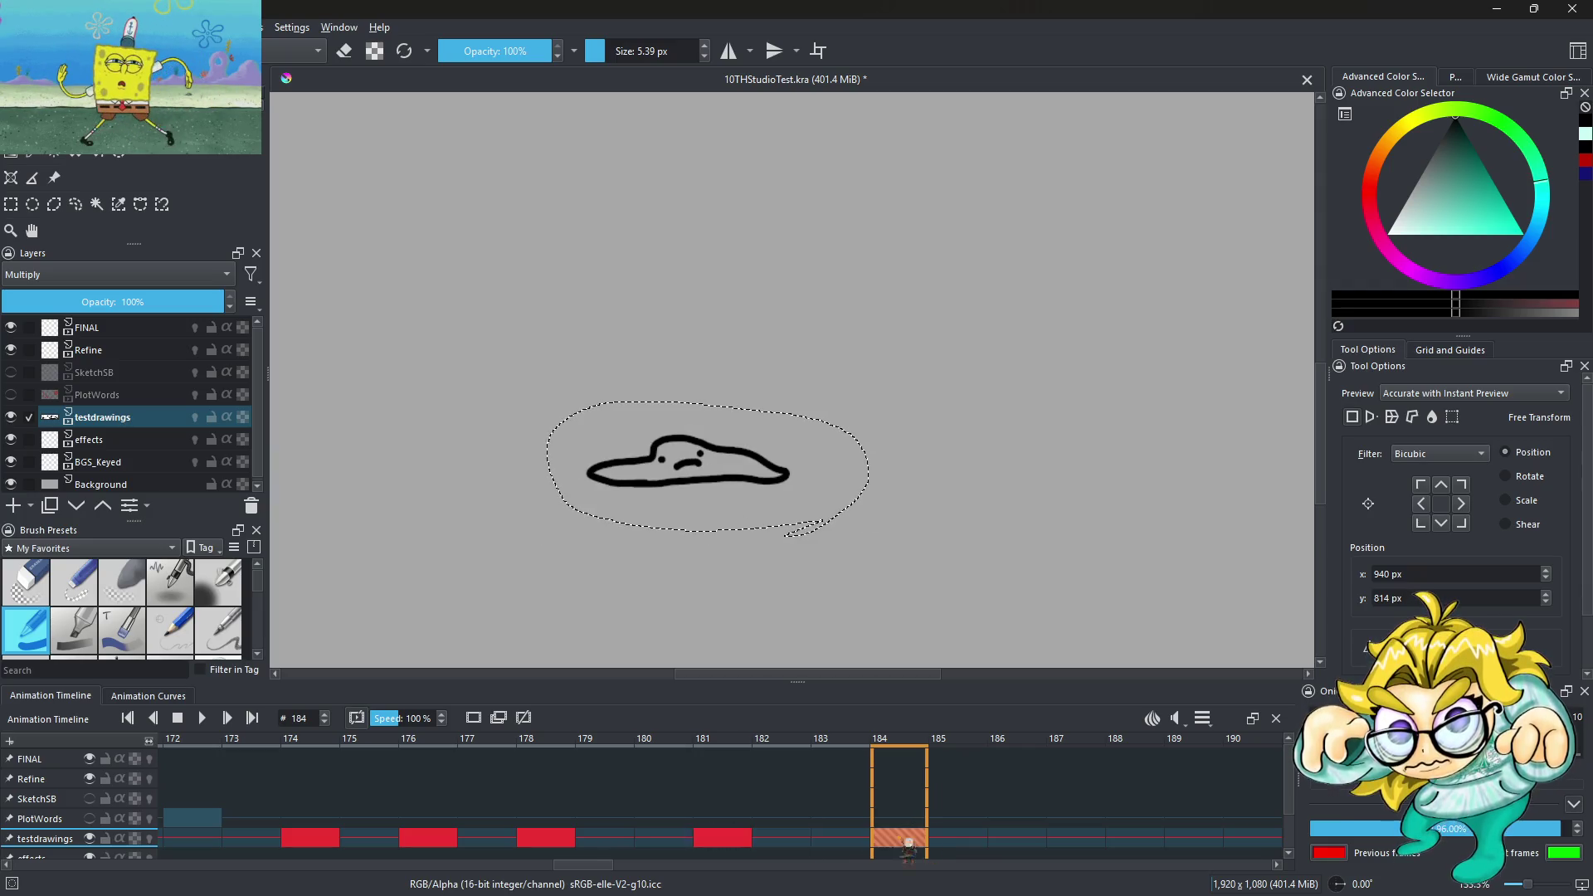
# Play the animation to check the shifted blob
pyautogui.scroll(-3, 734, 474)
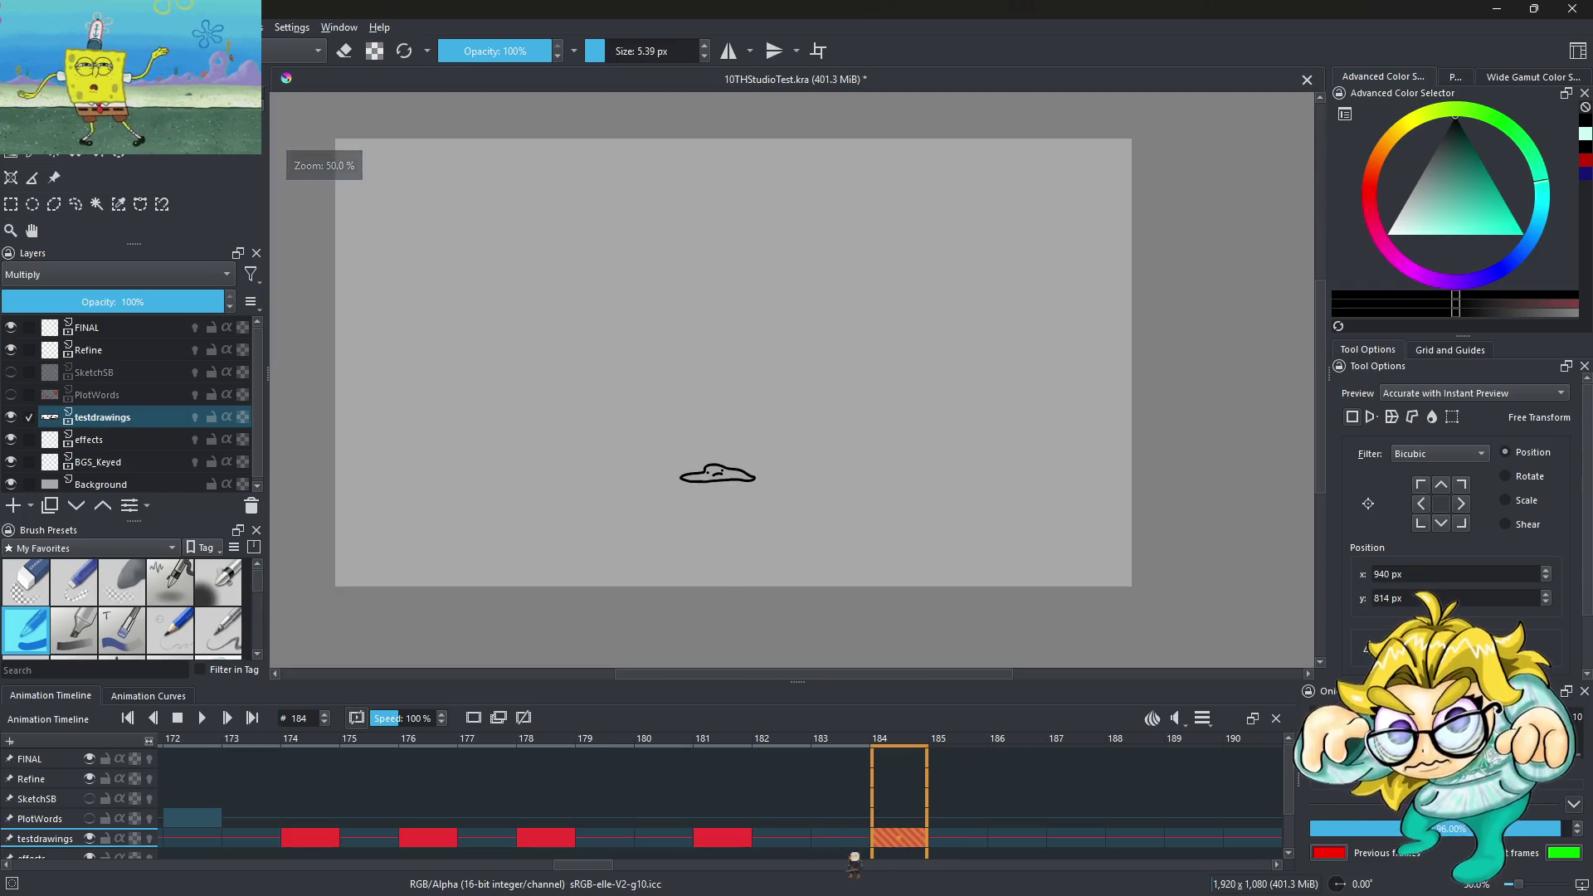
pyautogui.click(858, 840)
pyautogui.press('space')
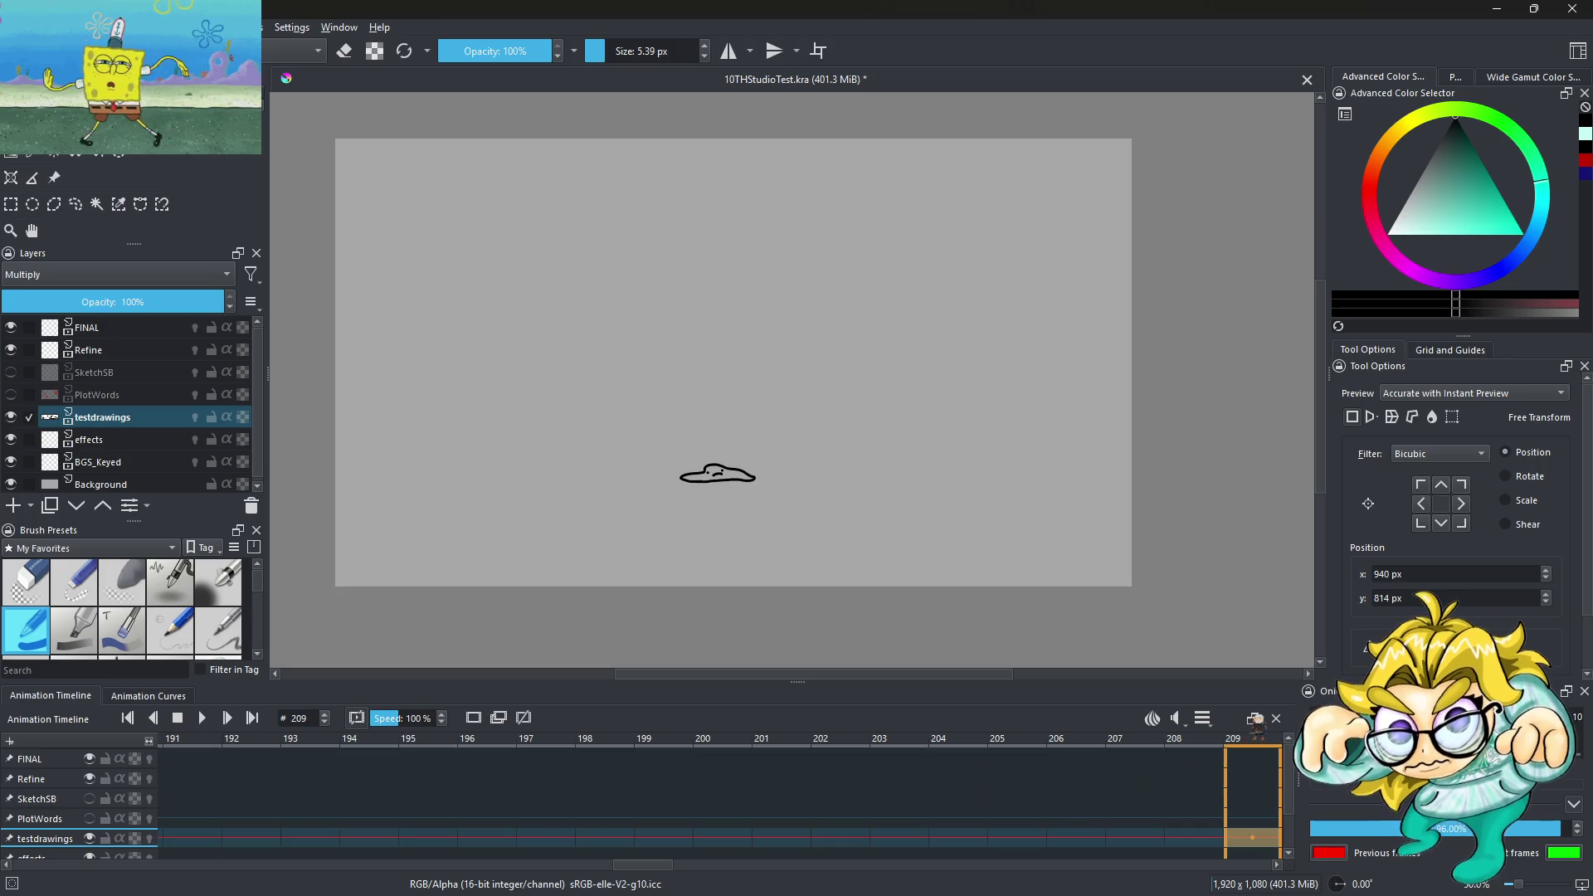
# Set the playback range's Clip End to 209 and play the shortened clip
pyautogui.click(1204, 721)
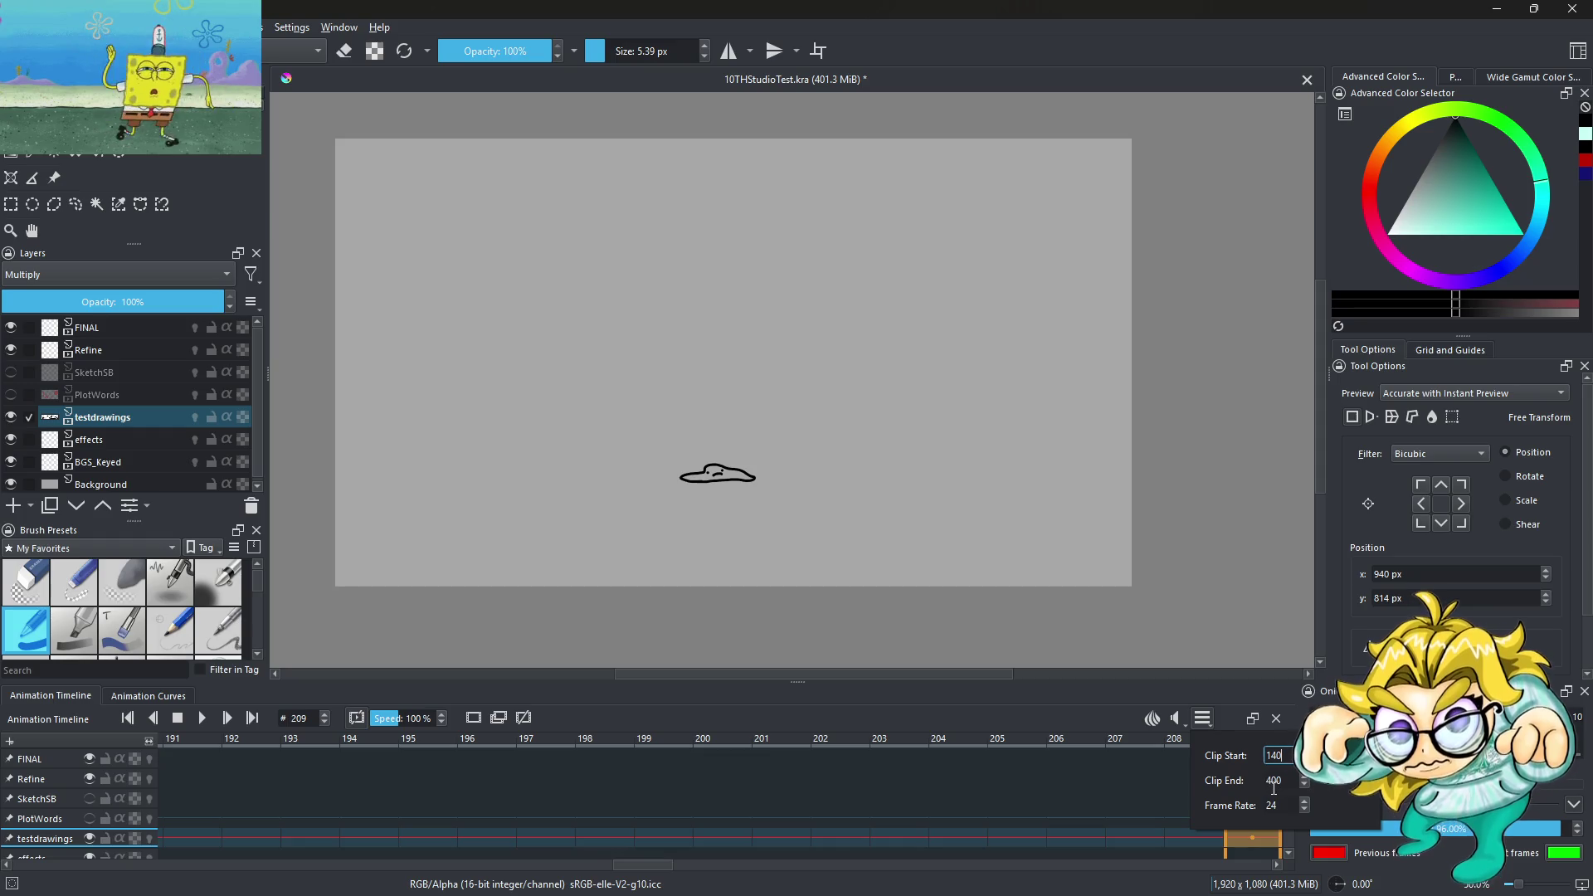
pyautogui.press('BackSpace')
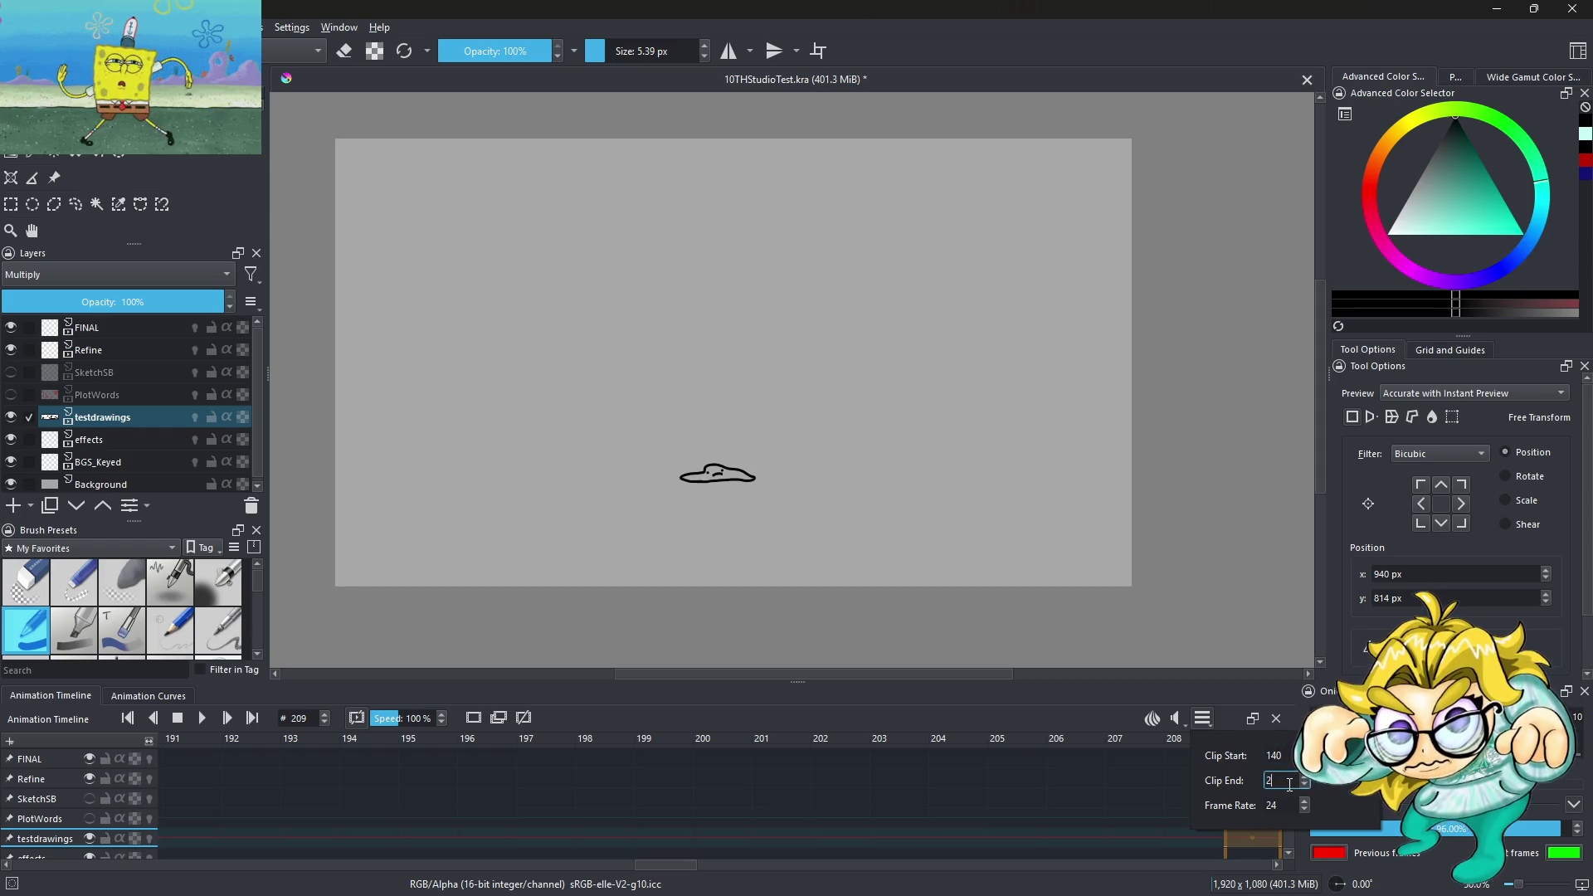
pyautogui.write('09')
pyautogui.press('Return')
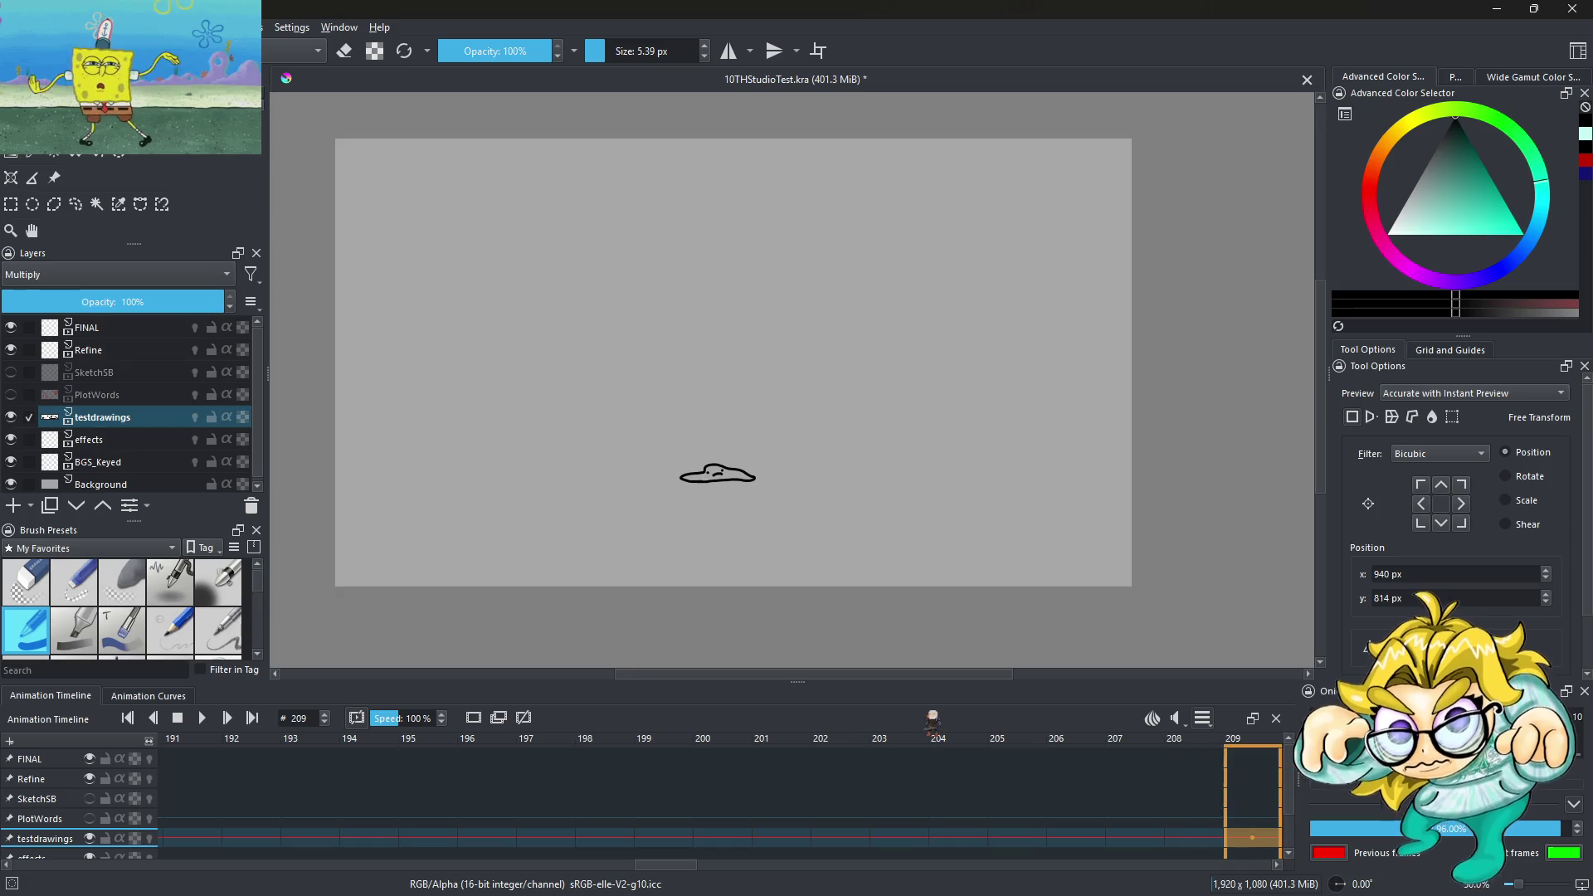
pyautogui.click(204, 718)
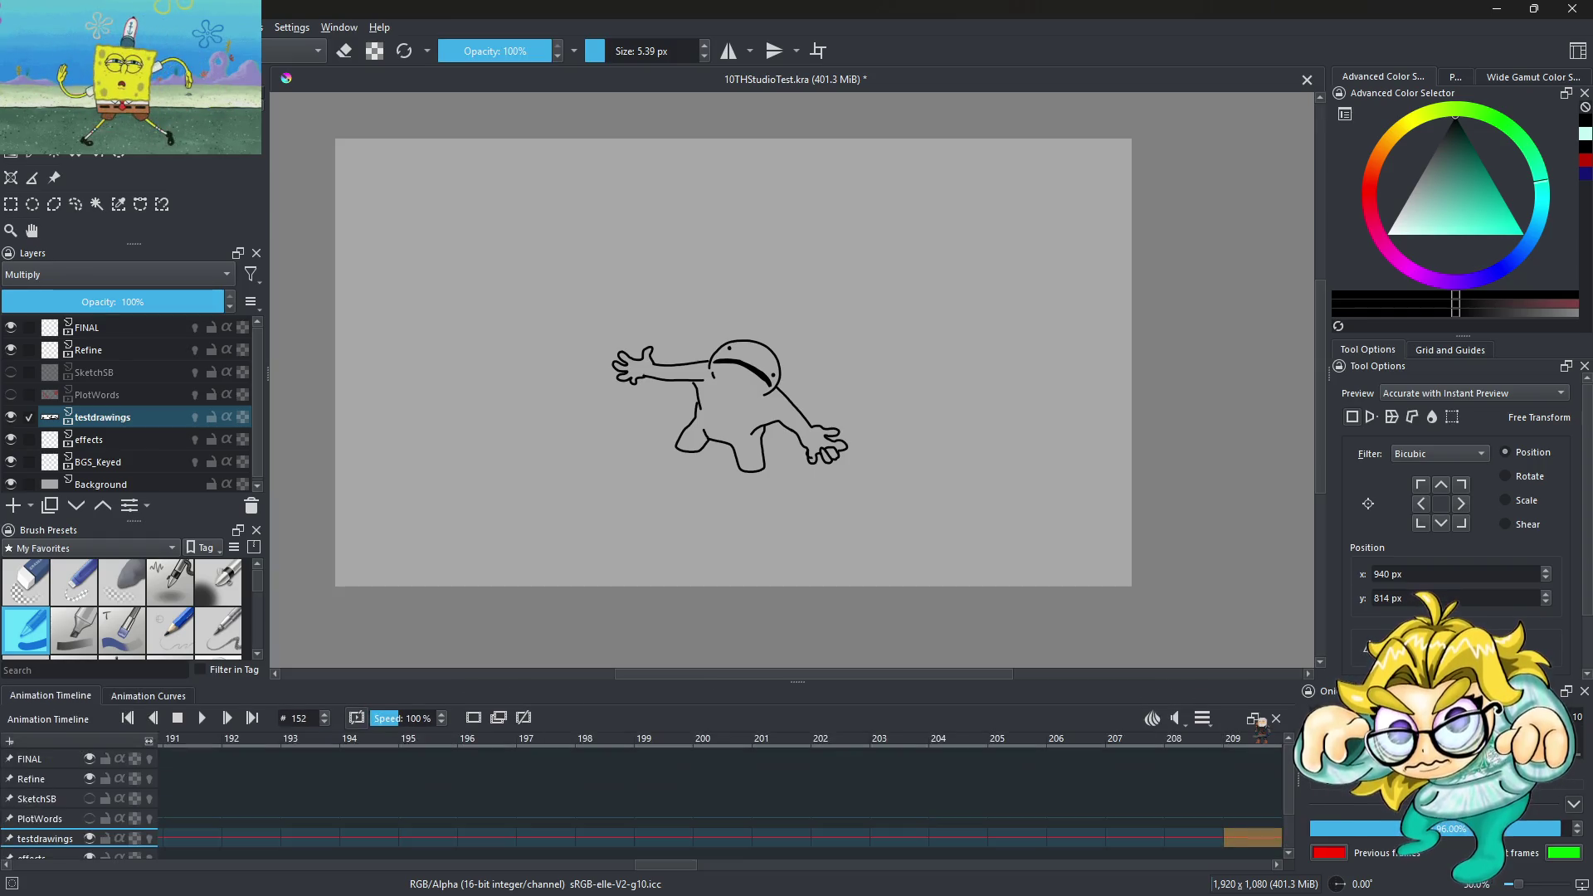
# Adjust the Clip Start in the playback range and replay, stopping on frame 202
pyautogui.click(1205, 719)
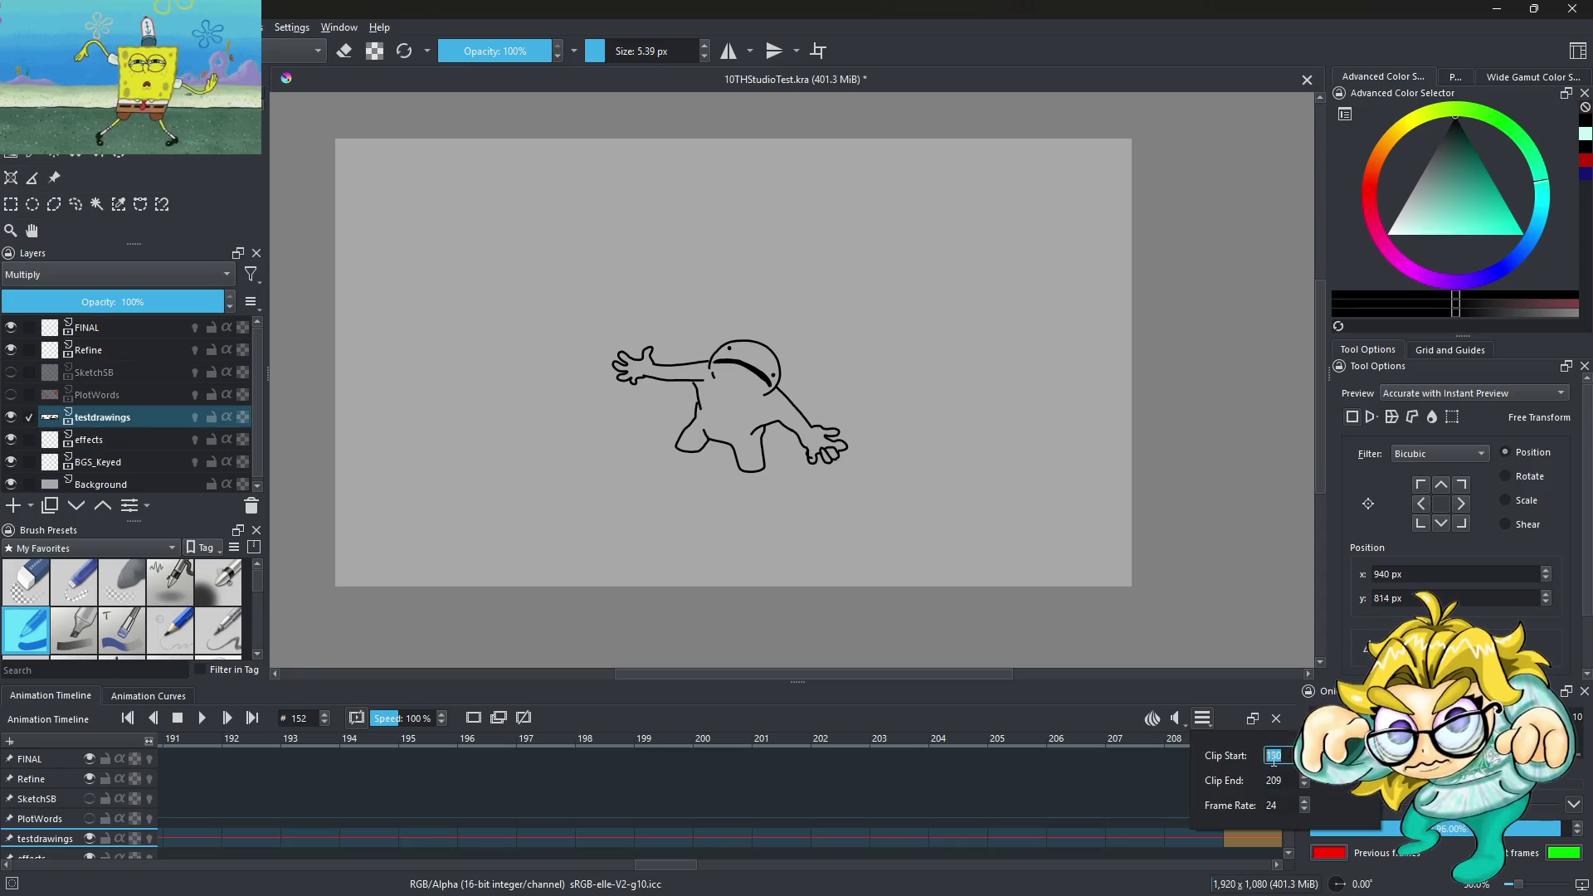
pyautogui.press('Return')
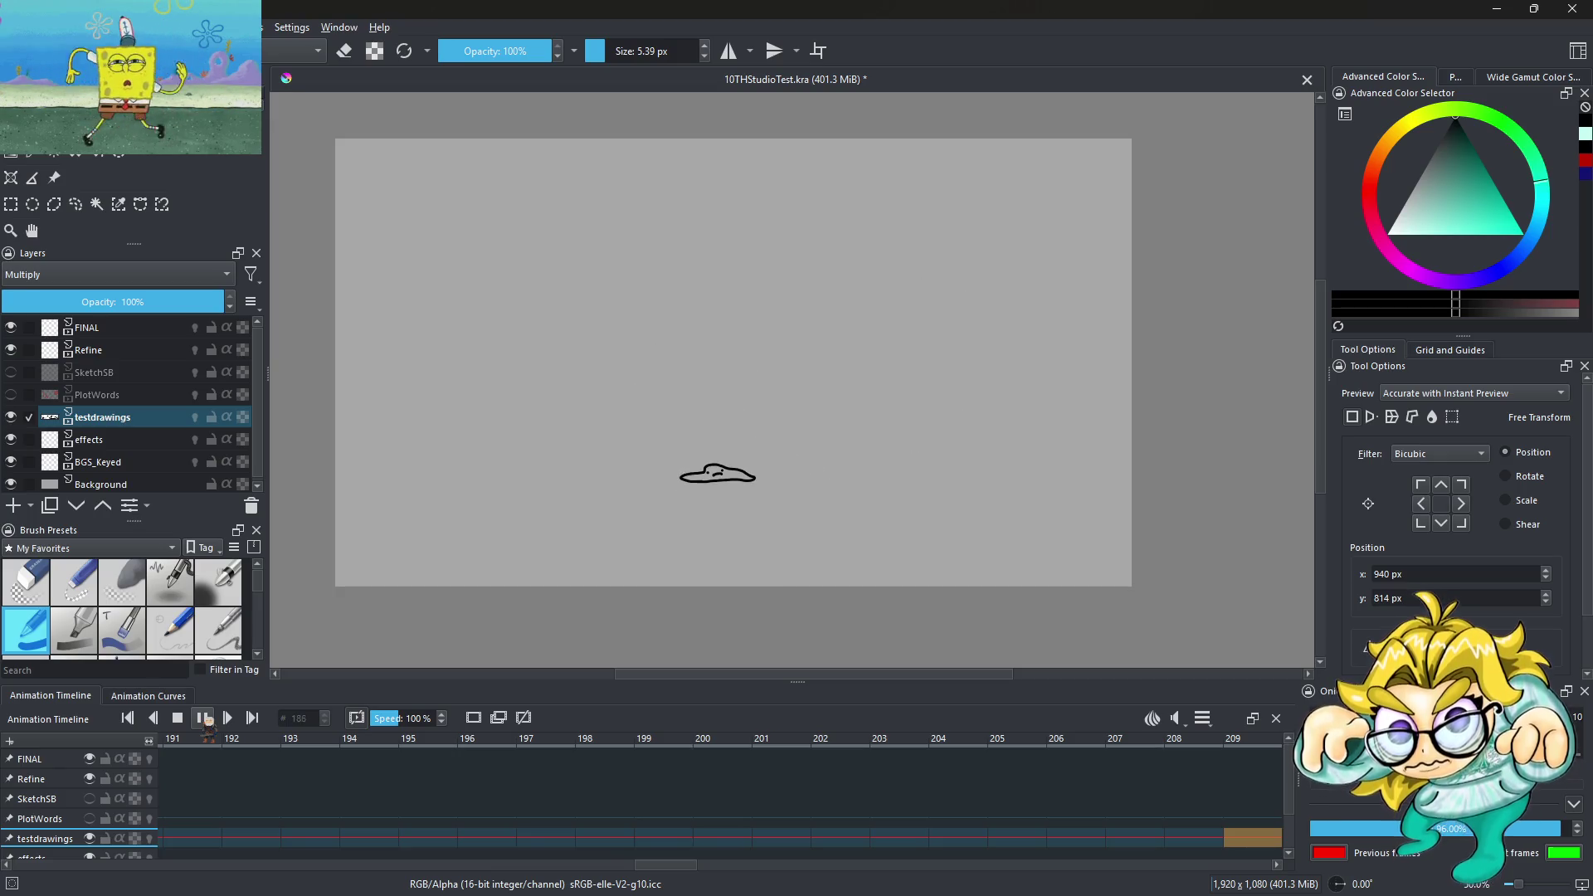
pyautogui.click(203, 719)
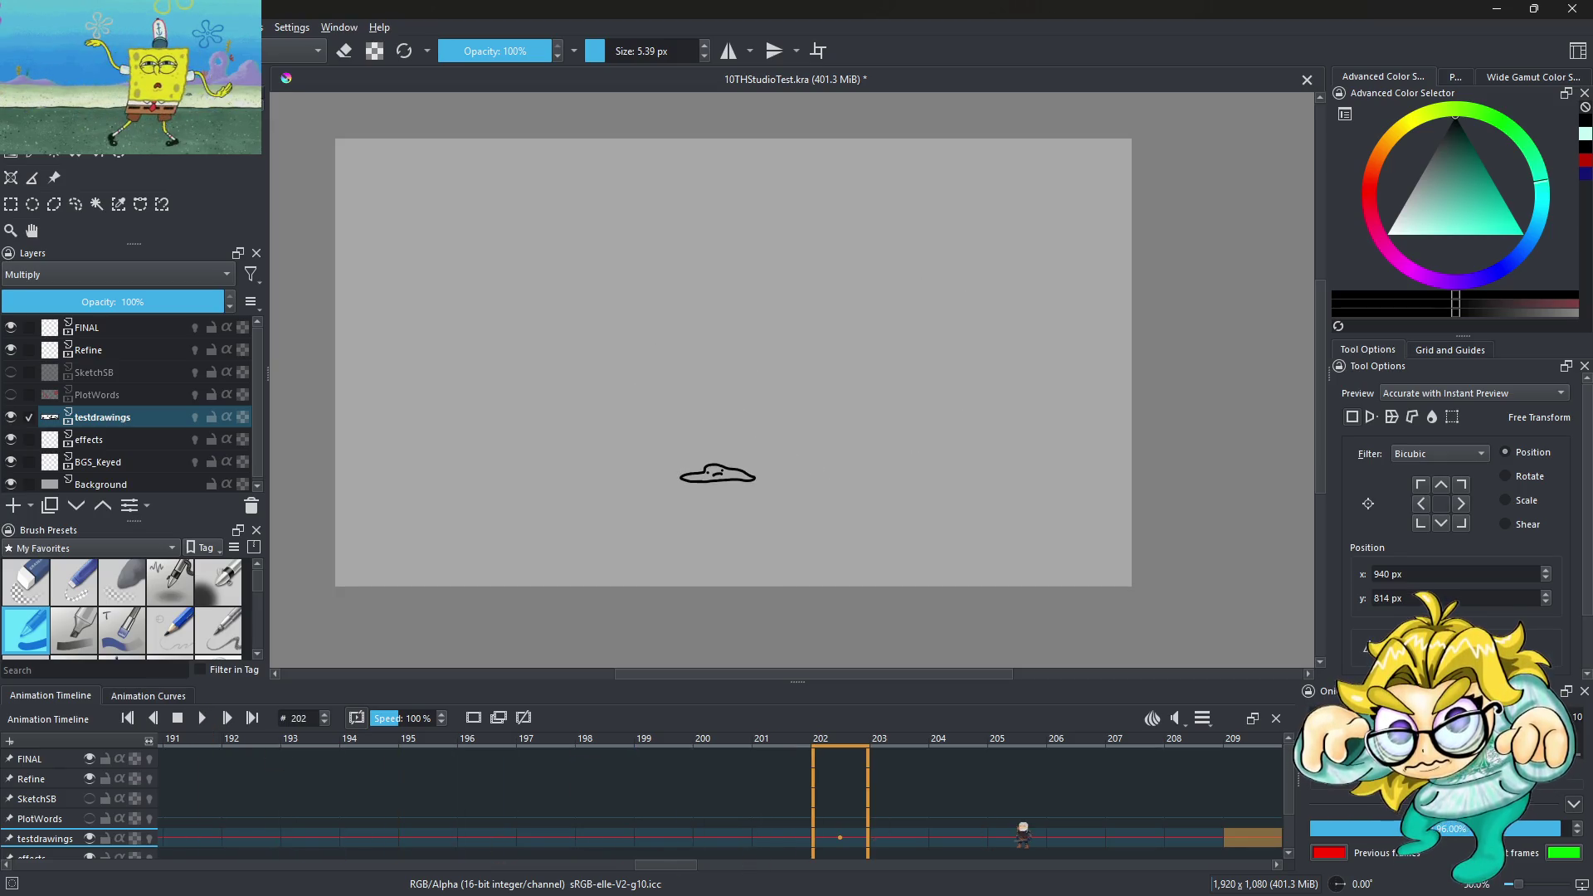
# Narrow the frame 184 puddle blob by pulling the top-right handle inward and nudge it right
pyautogui.scroll(10, 1008, 822)
pyautogui.scroll(14, 1004, 820)
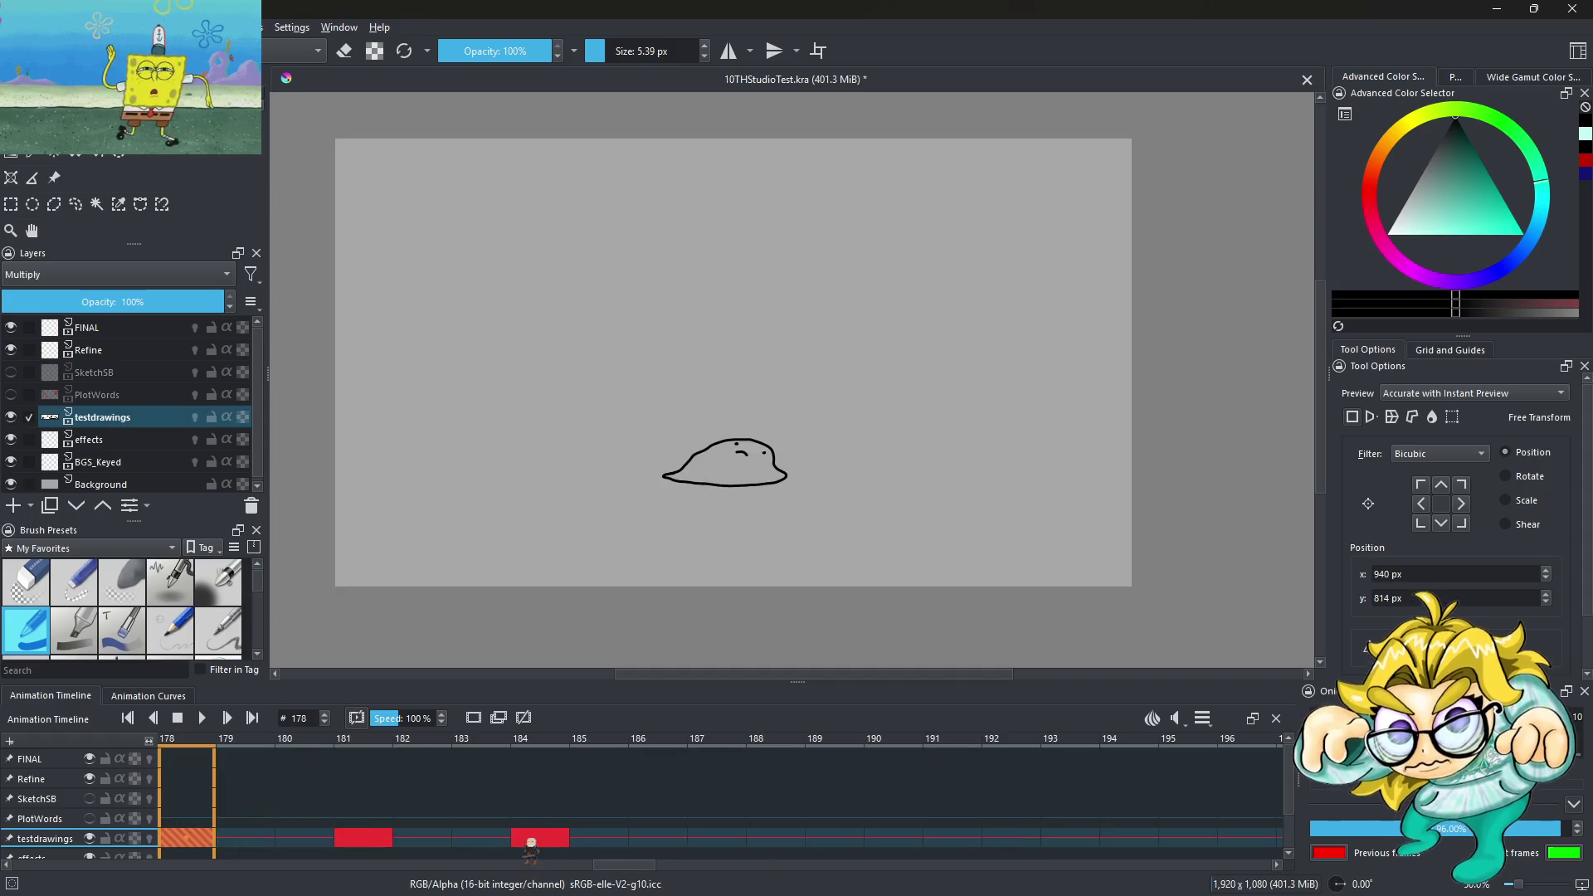
pyautogui.click(569, 830)
pyautogui.click(724, 479)
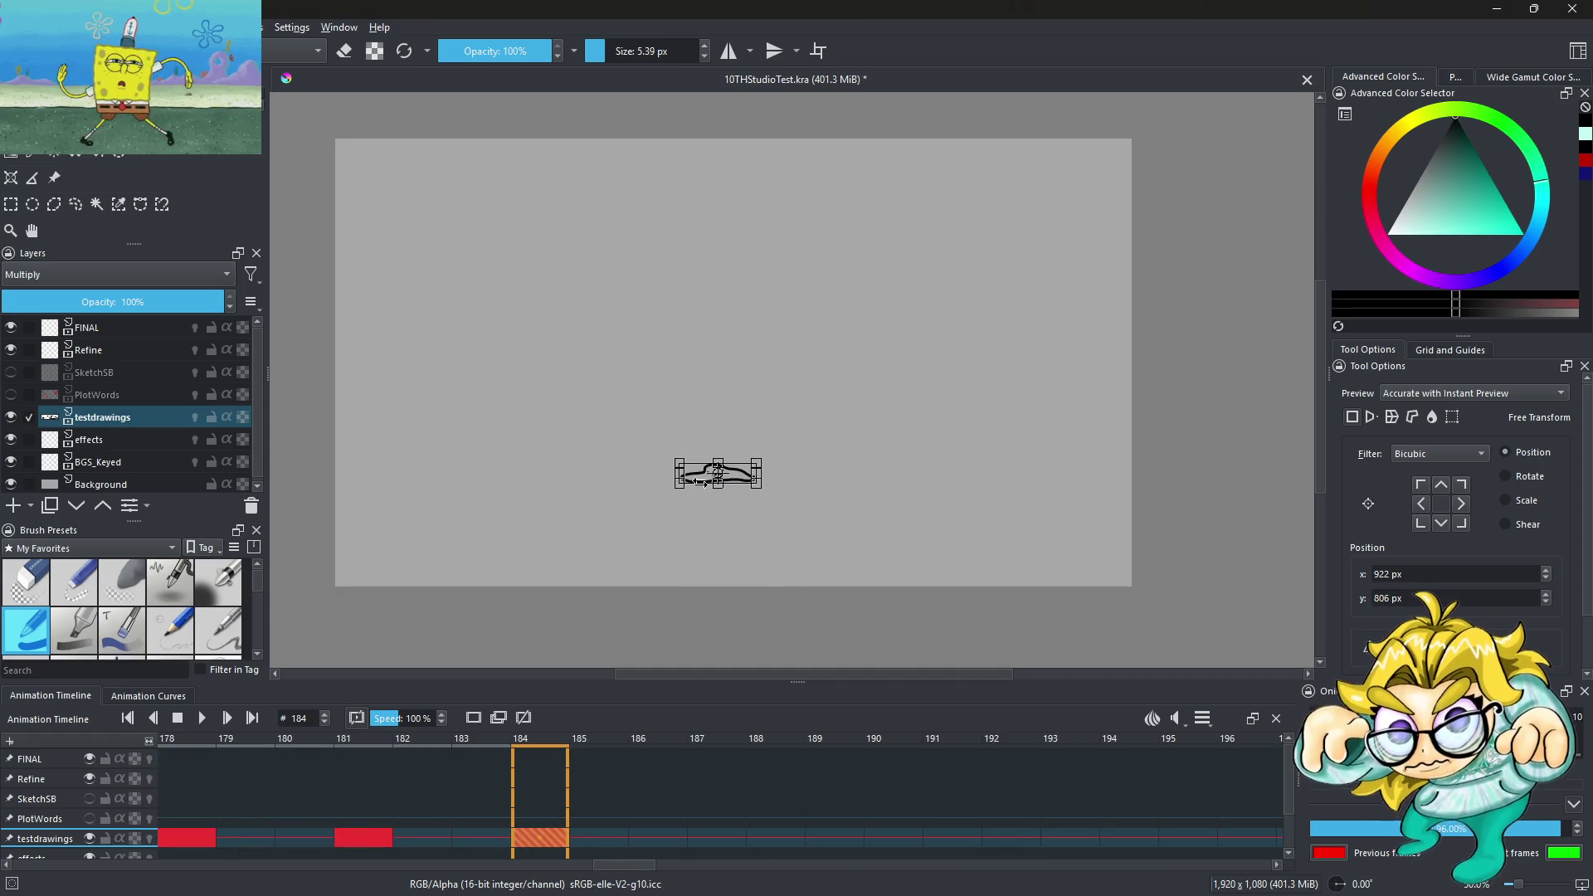
pyautogui.scroll(1, 705, 479)
pyautogui.scroll(1, 706, 479)
pyautogui.scroll(1, 706, 480)
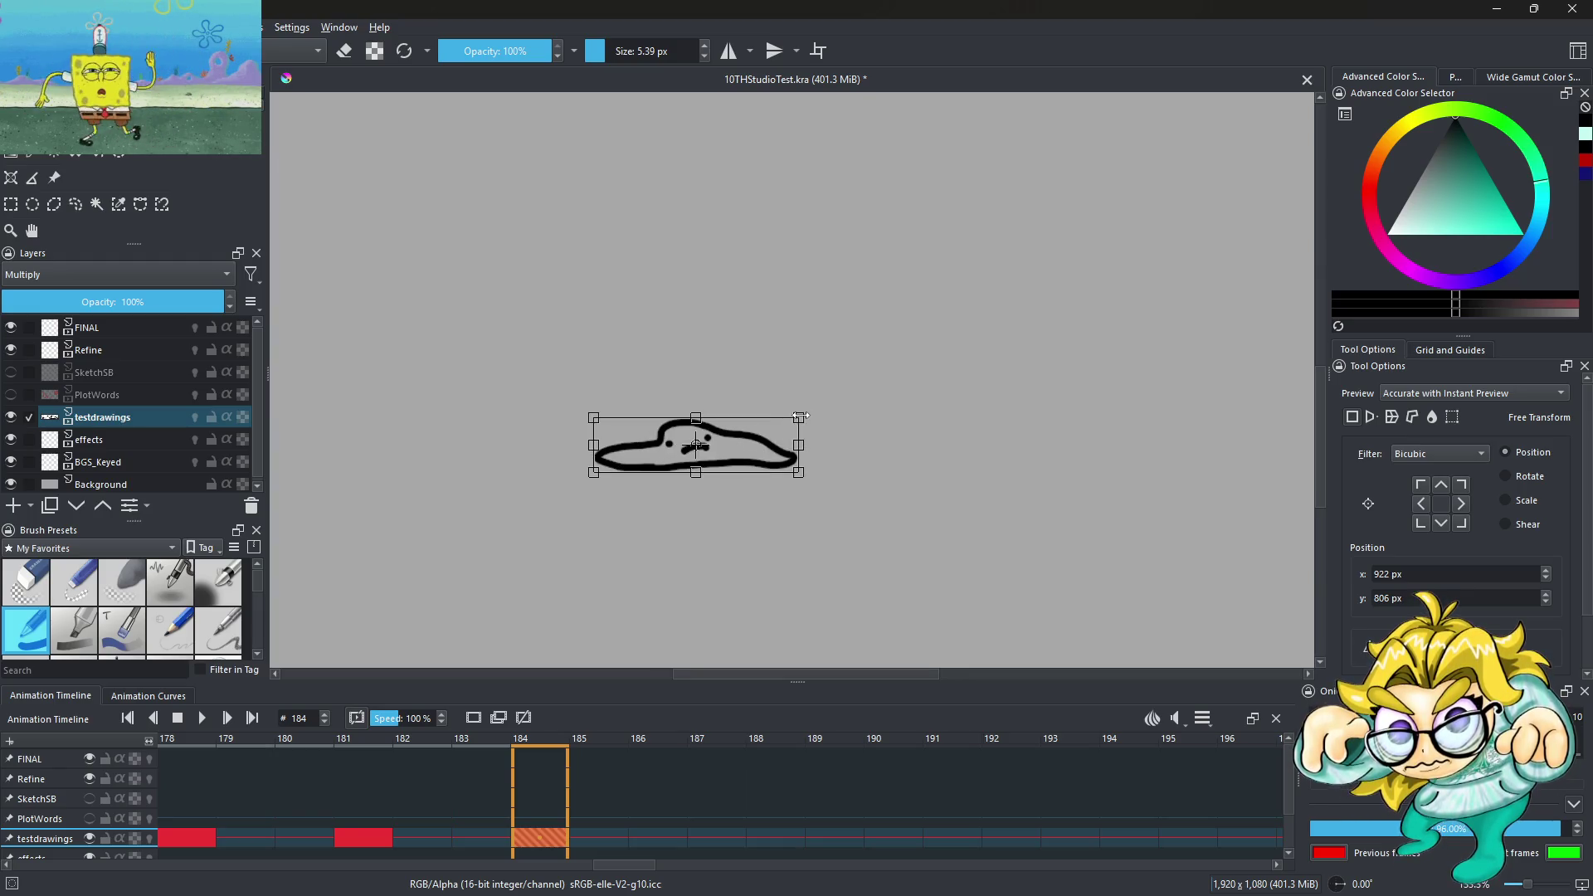
pyautogui.moveTo(799, 416); pyautogui.dragTo(714, 443)
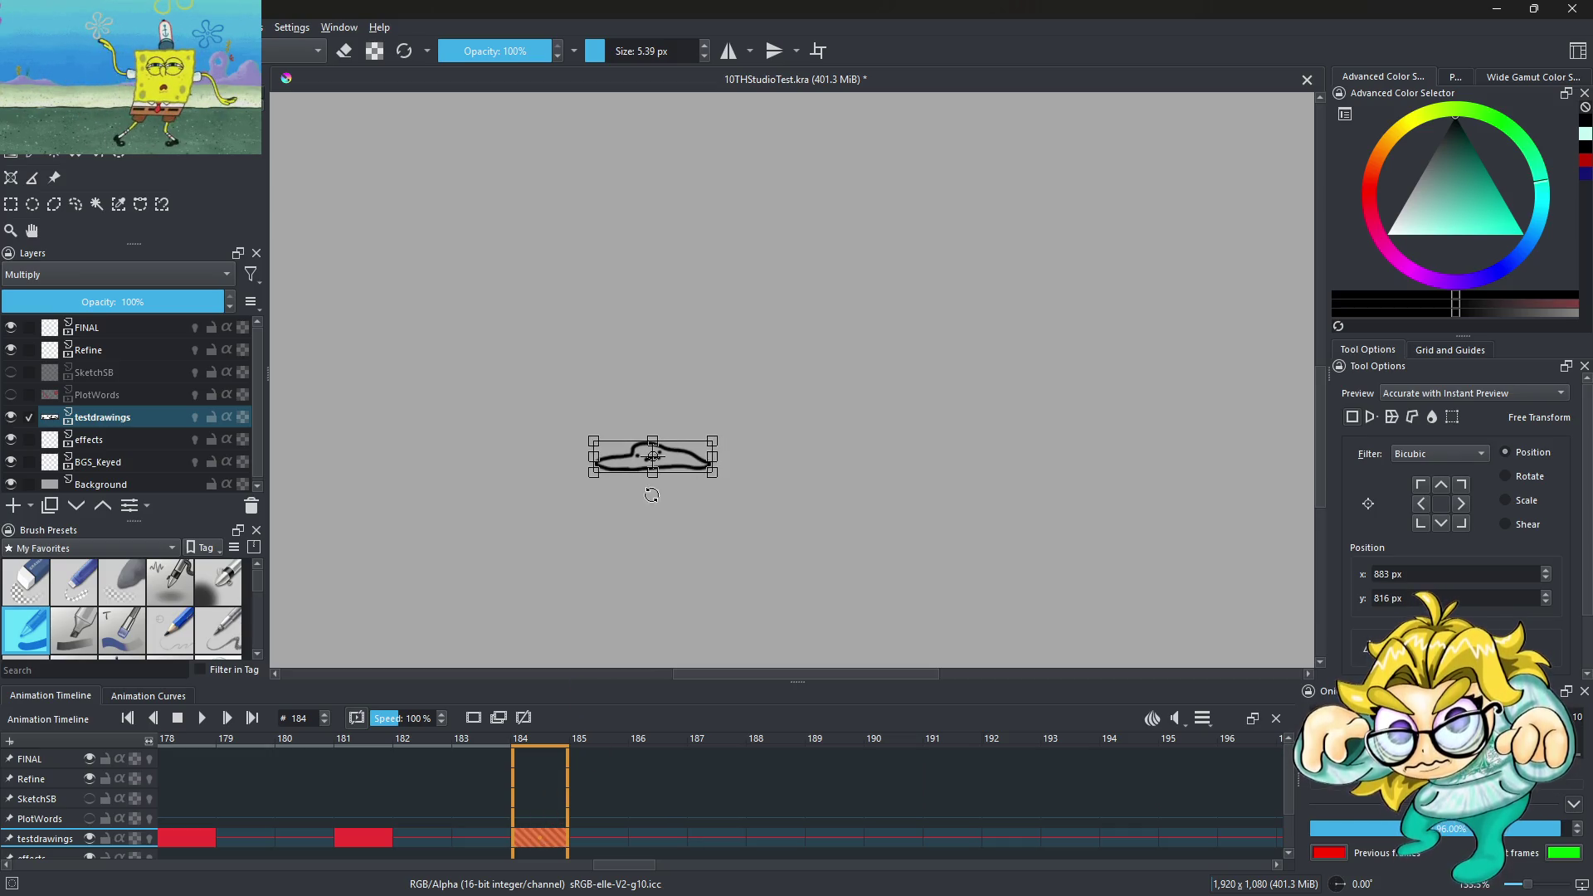
pyautogui.moveTo(682, 461); pyautogui.dragTo(707, 457)
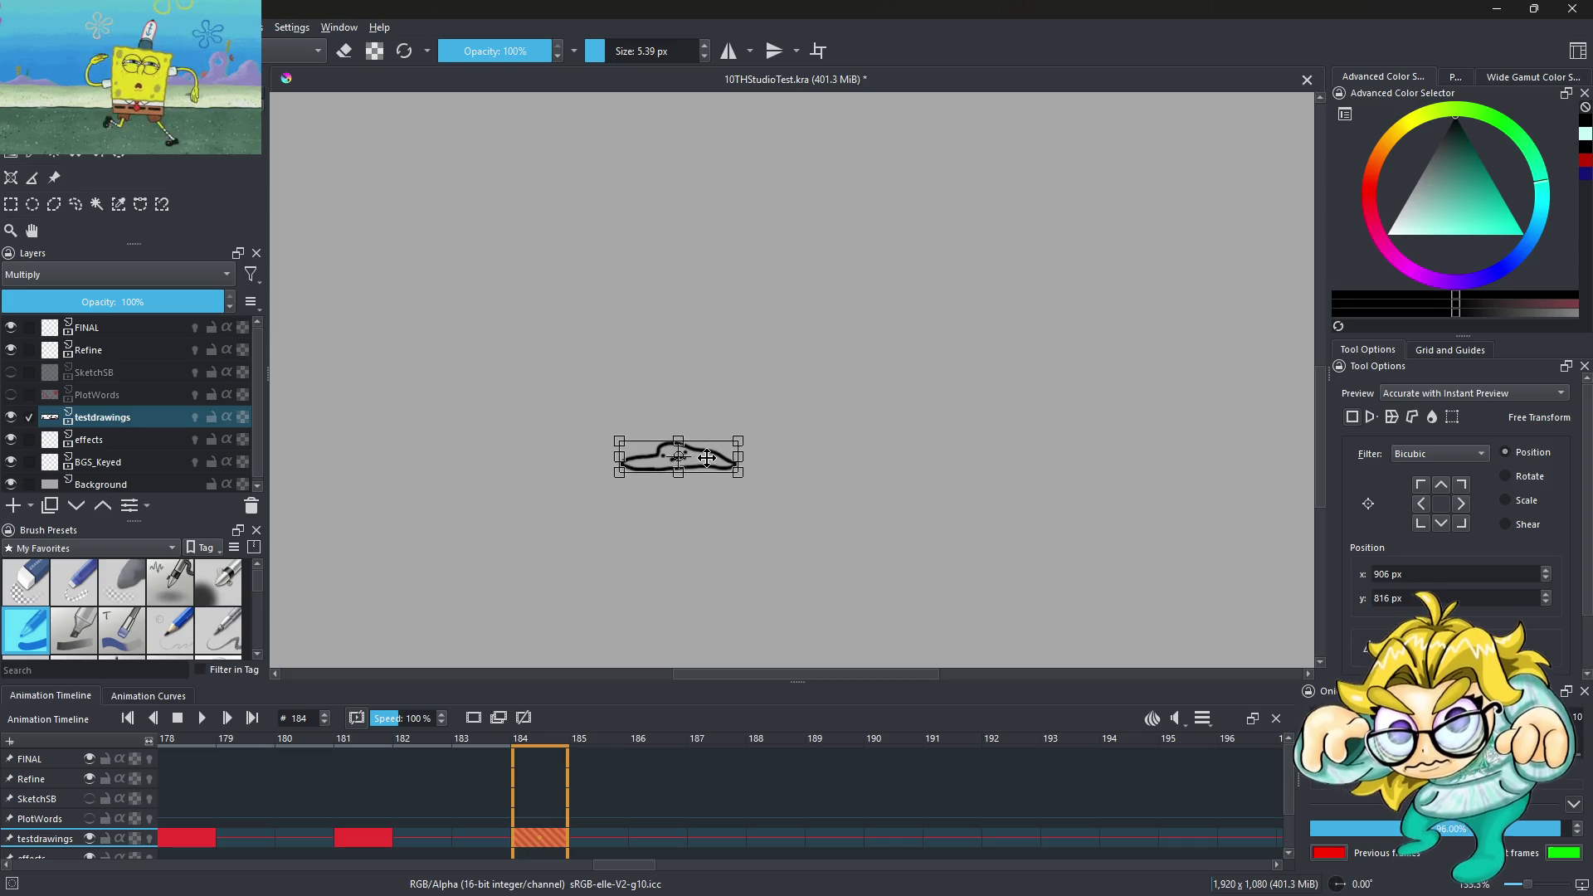
pyautogui.press('Return')
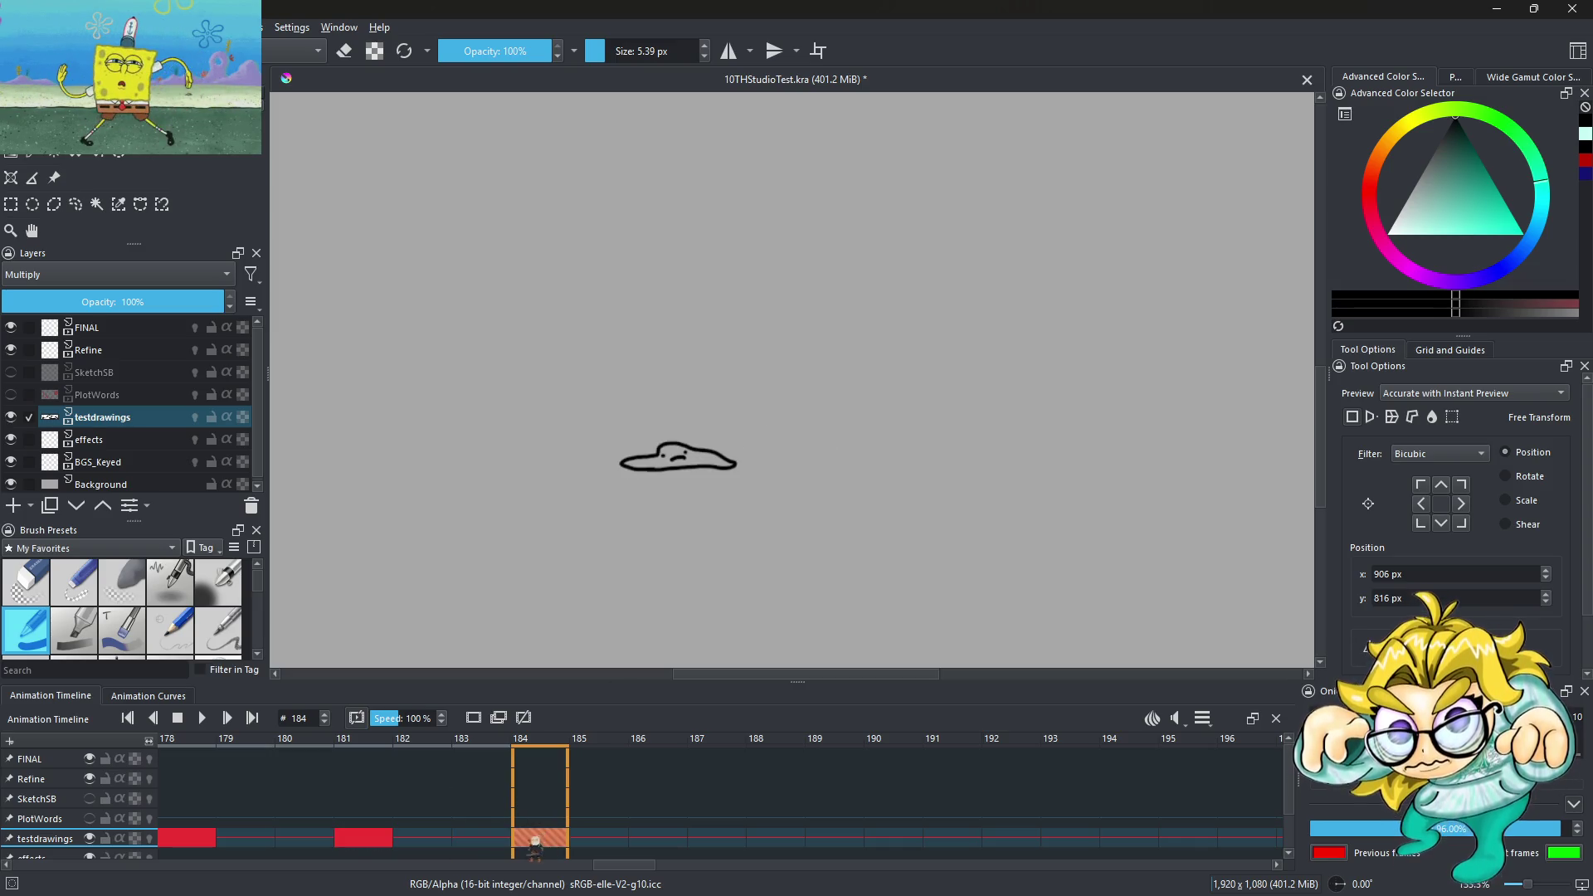
pyautogui.scroll(-4, 764, 434)
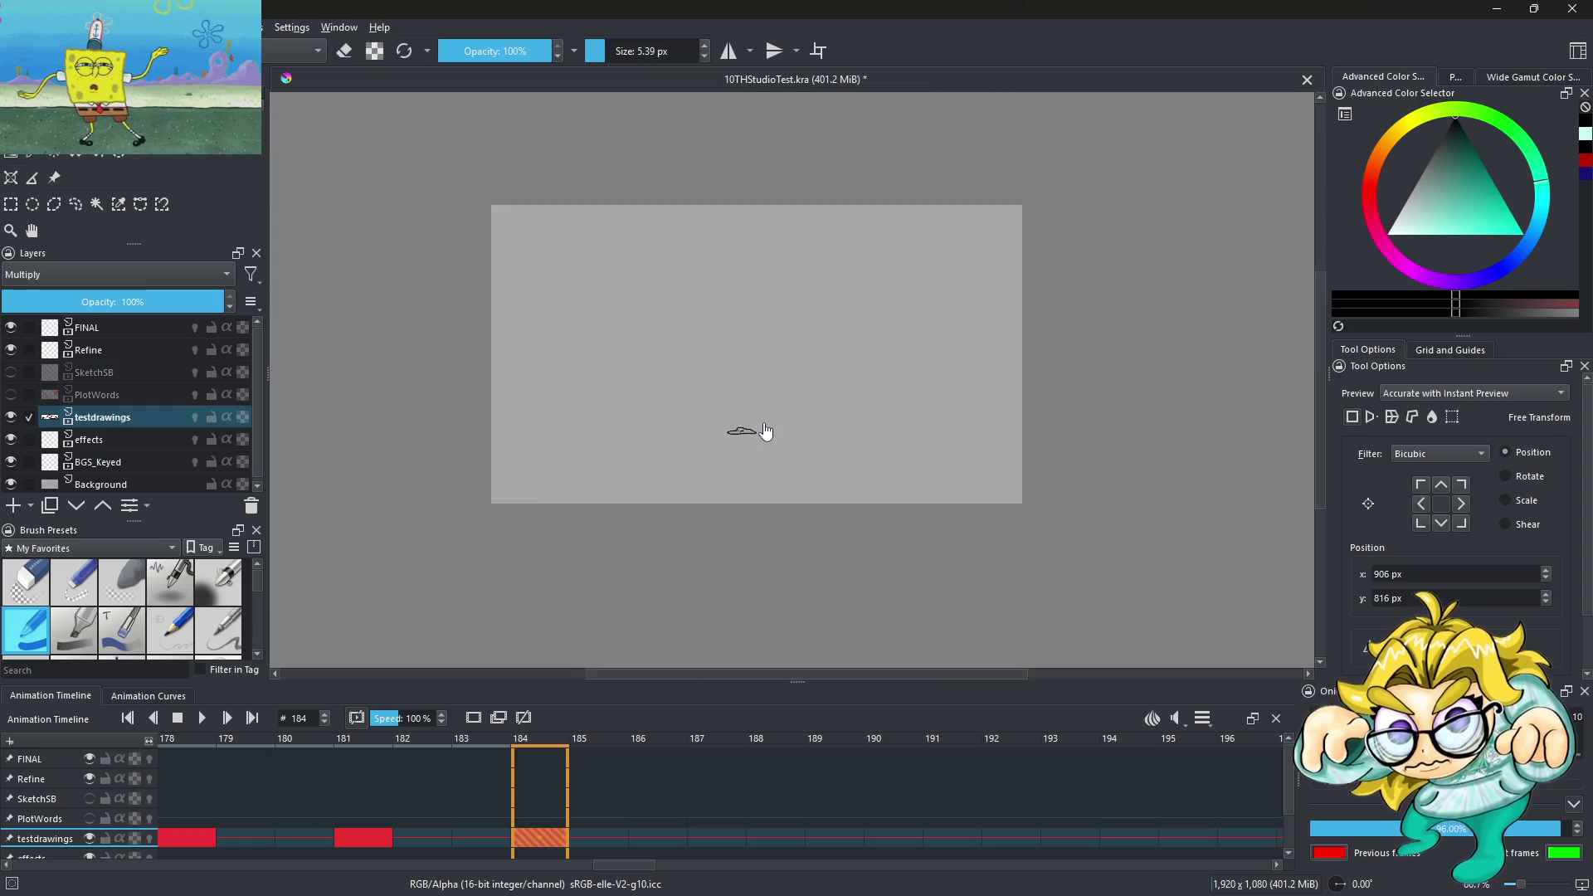
pyautogui.scroll(-1, 775, 391)
pyautogui.scroll(2, 770, 374)
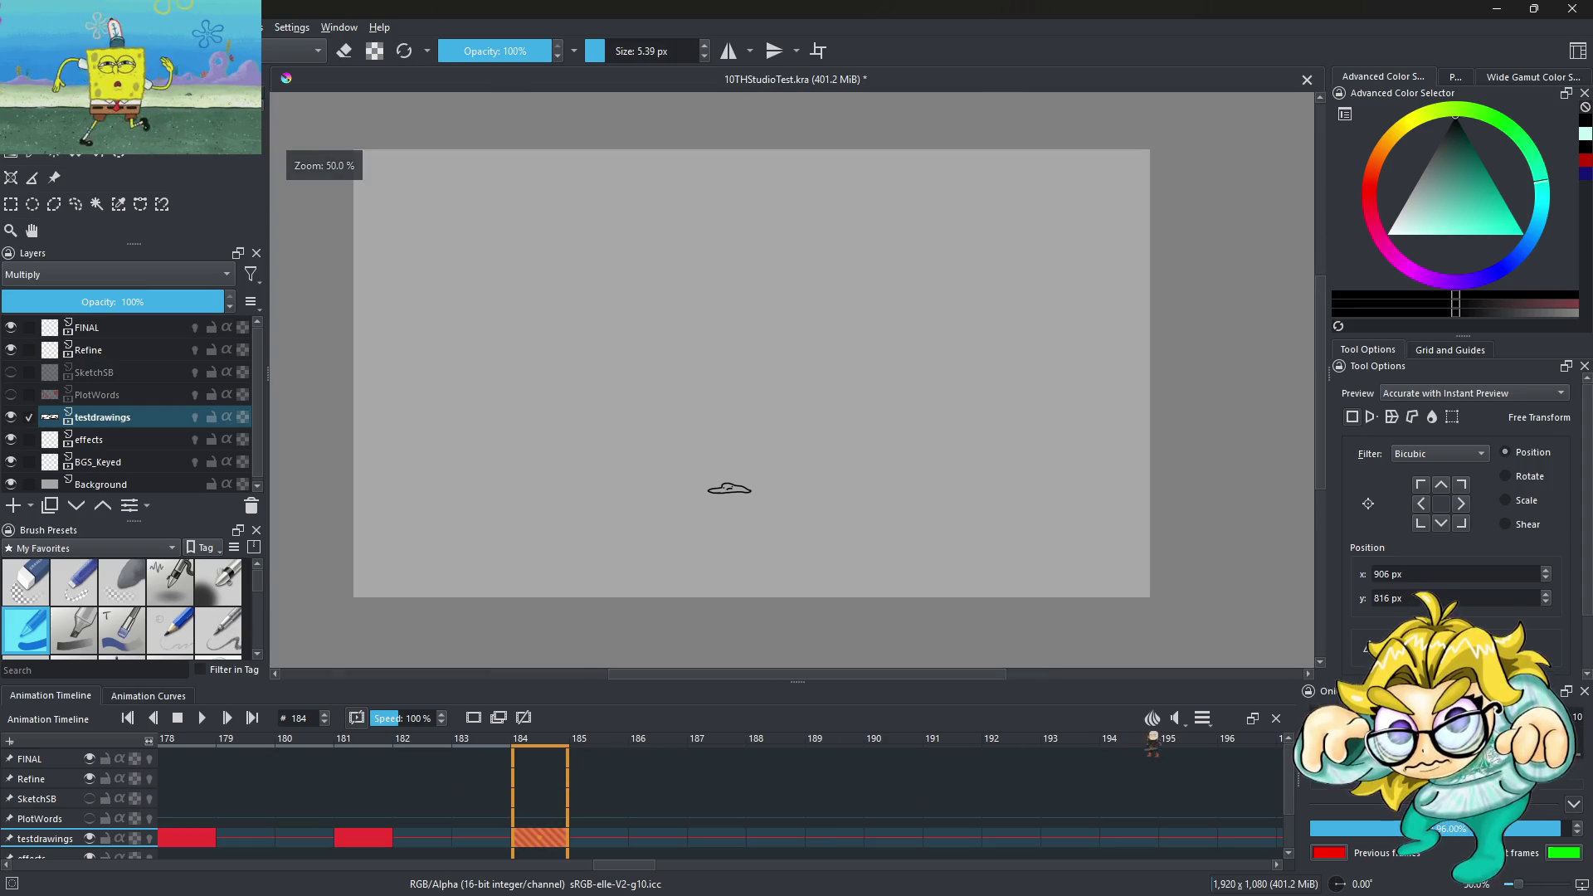
# Review the timing and move the frame 165 drawing to frame 168
pyautogui.click(207, 718)
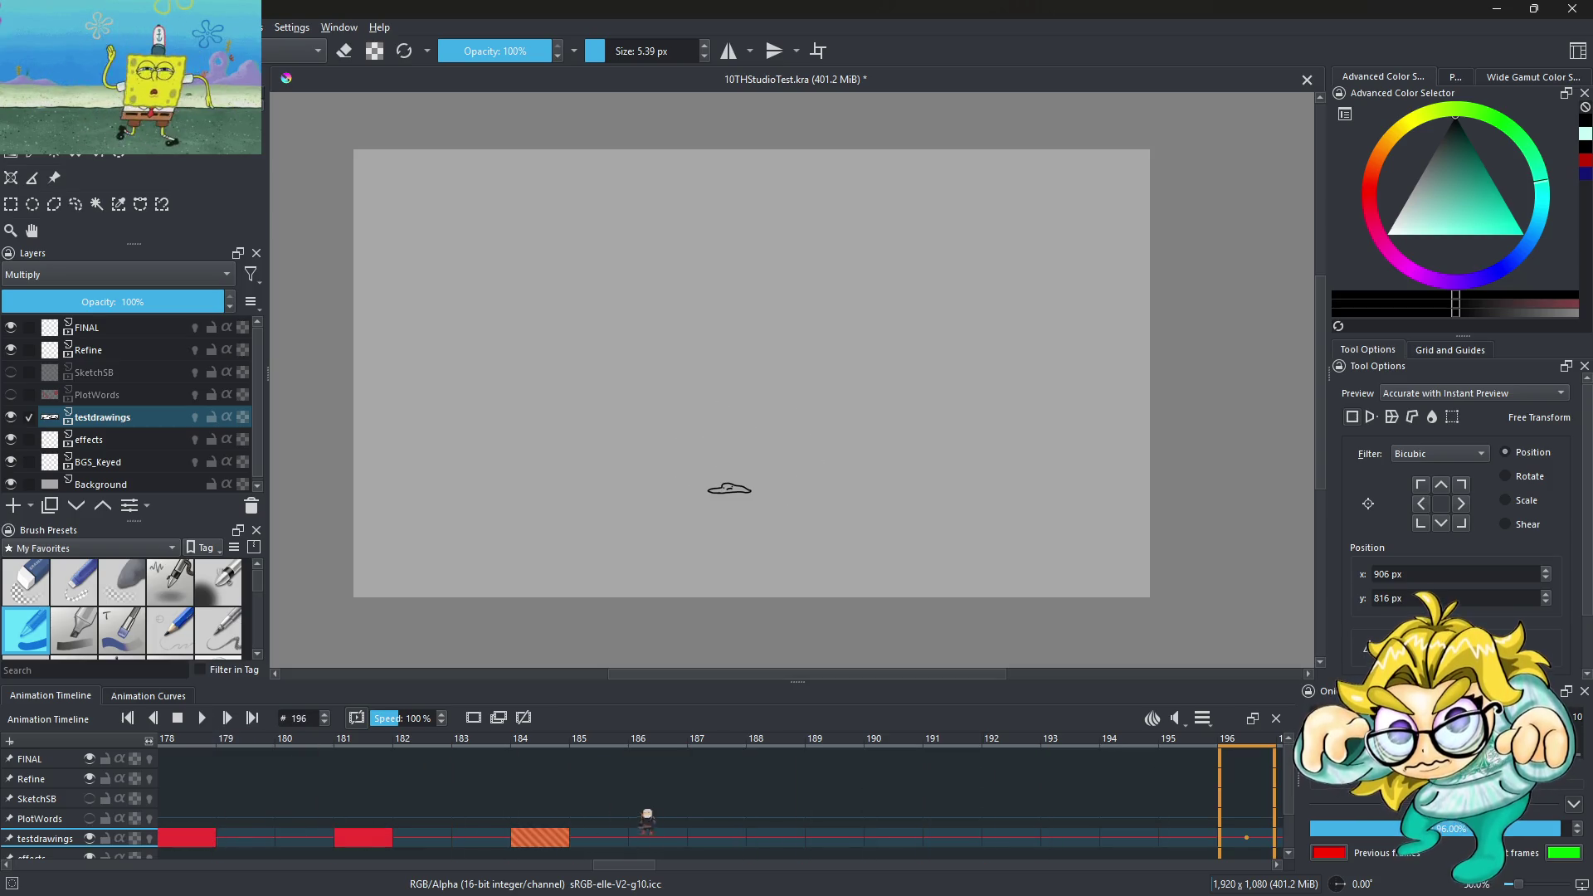
pyautogui.press('Left')
pyautogui.press('Left')
pyautogui.press('Left')
pyautogui.press('Left')
pyautogui.press('Left')
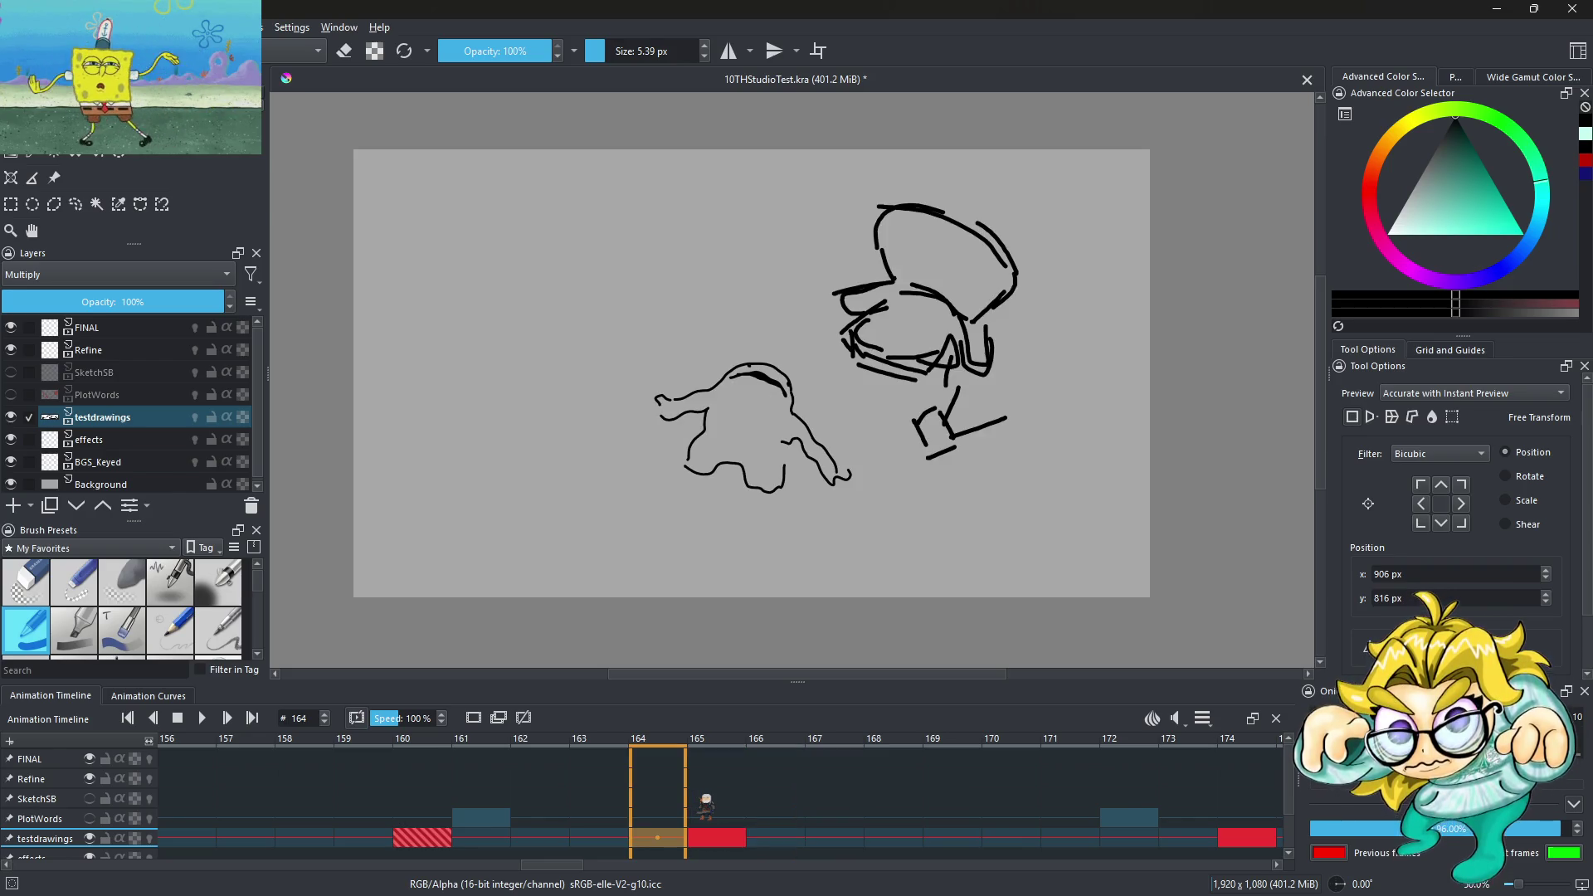
pyautogui.press('Right')
pyautogui.moveTo(730, 842); pyautogui.dragTo(889, 834)
pyautogui.press('Left')
pyautogui.press('Left')
pyautogui.press('Left')
pyautogui.press('Home')
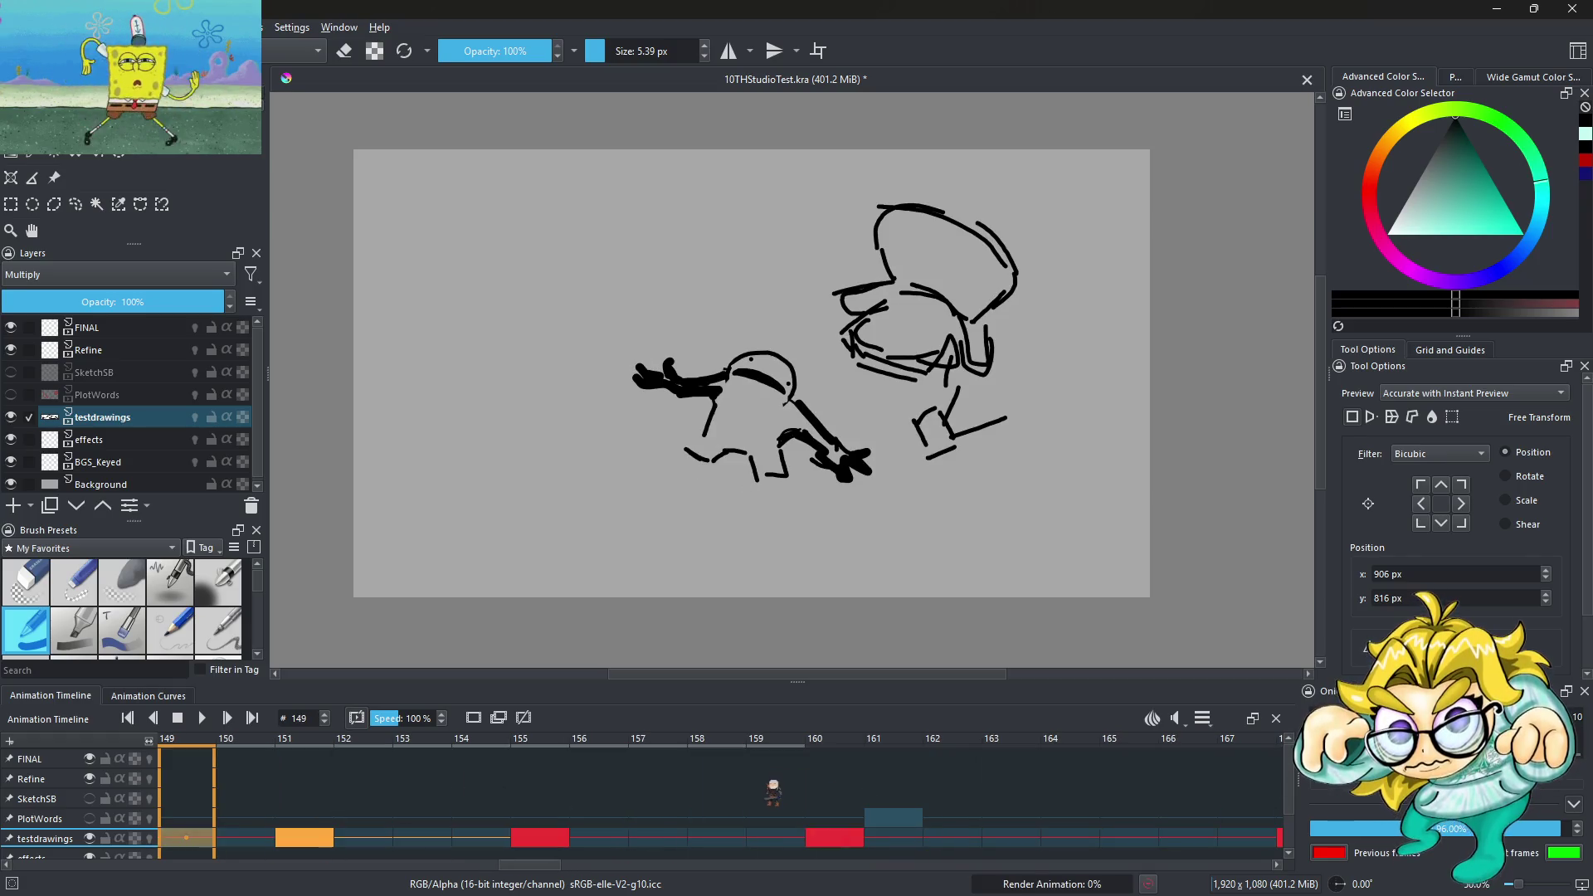
# Replay the animation and move the frame 167 keyframe to frame 170
pyautogui.click(205, 719)
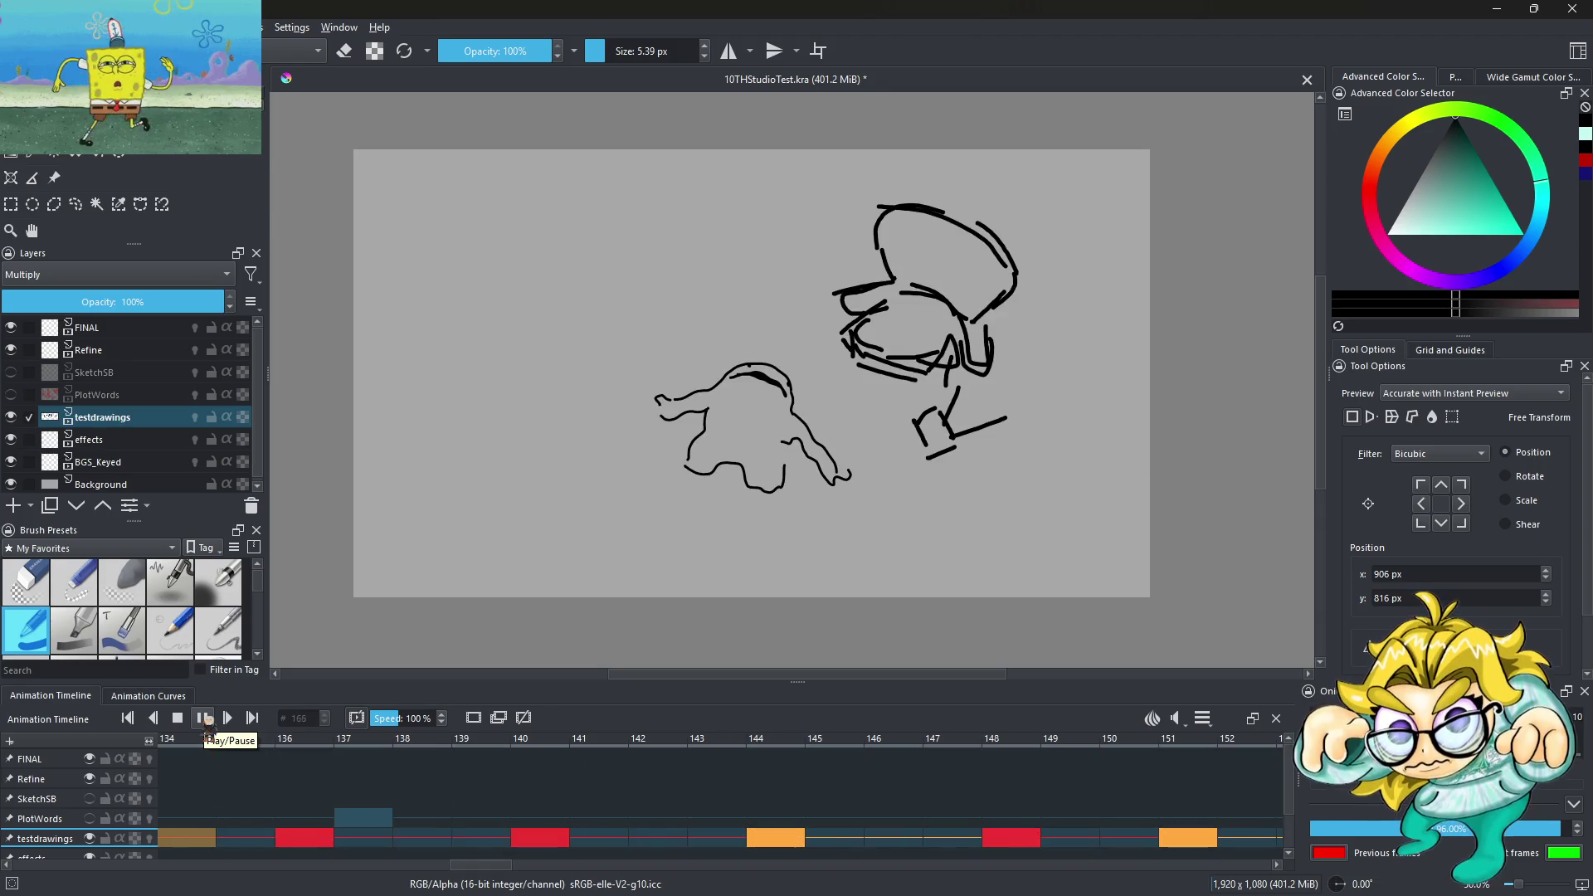
pyautogui.click(698, 838)
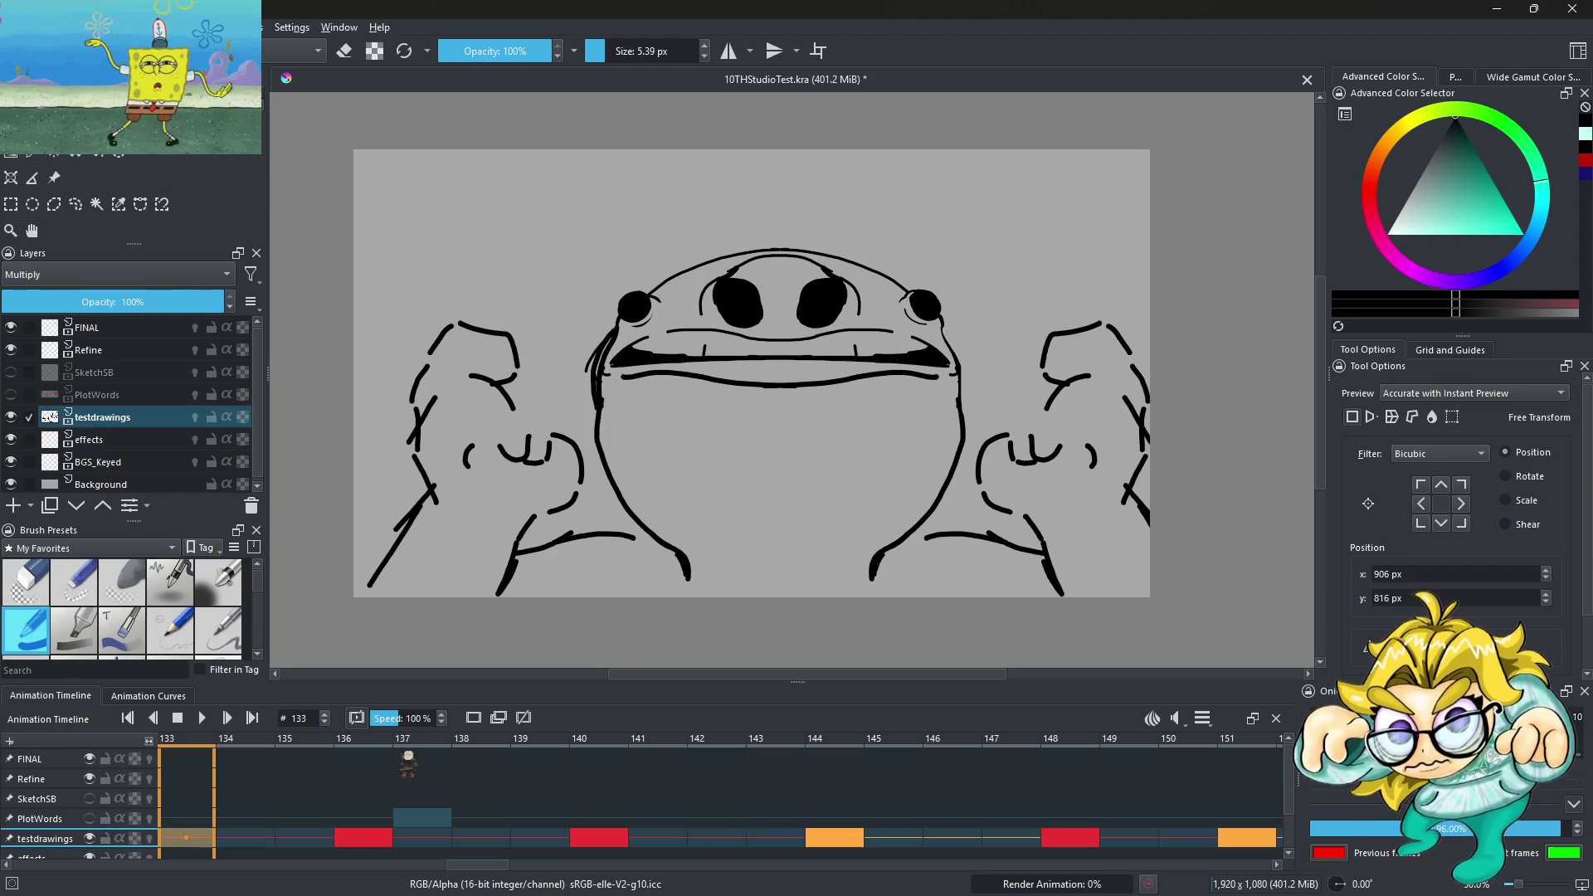
pyautogui.click(204, 718)
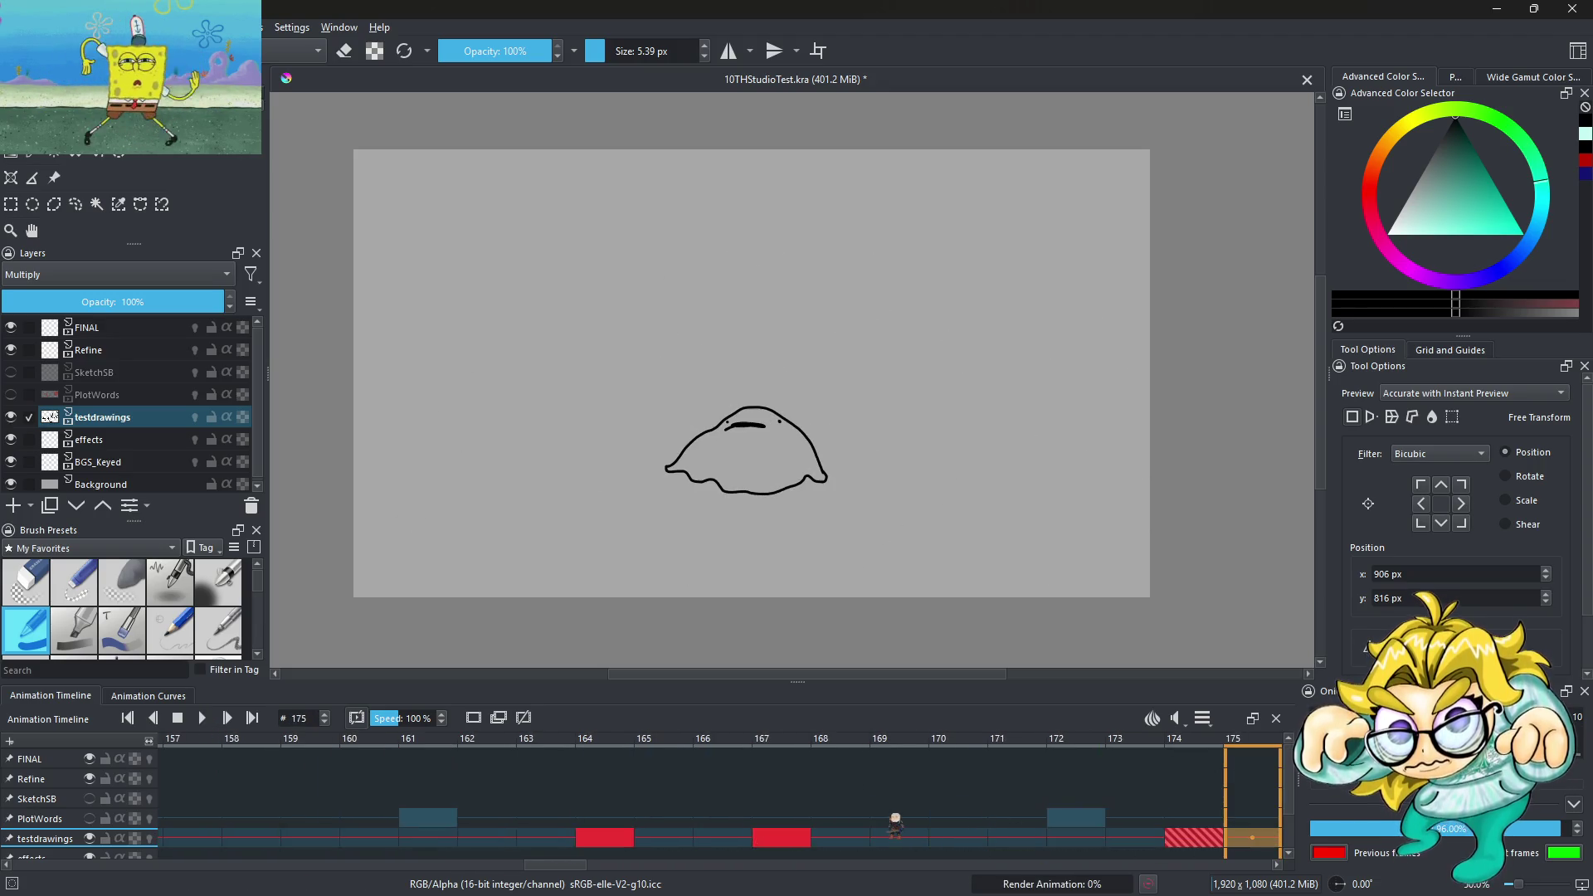
pyautogui.moveTo(794, 838); pyautogui.dragTo(959, 838)
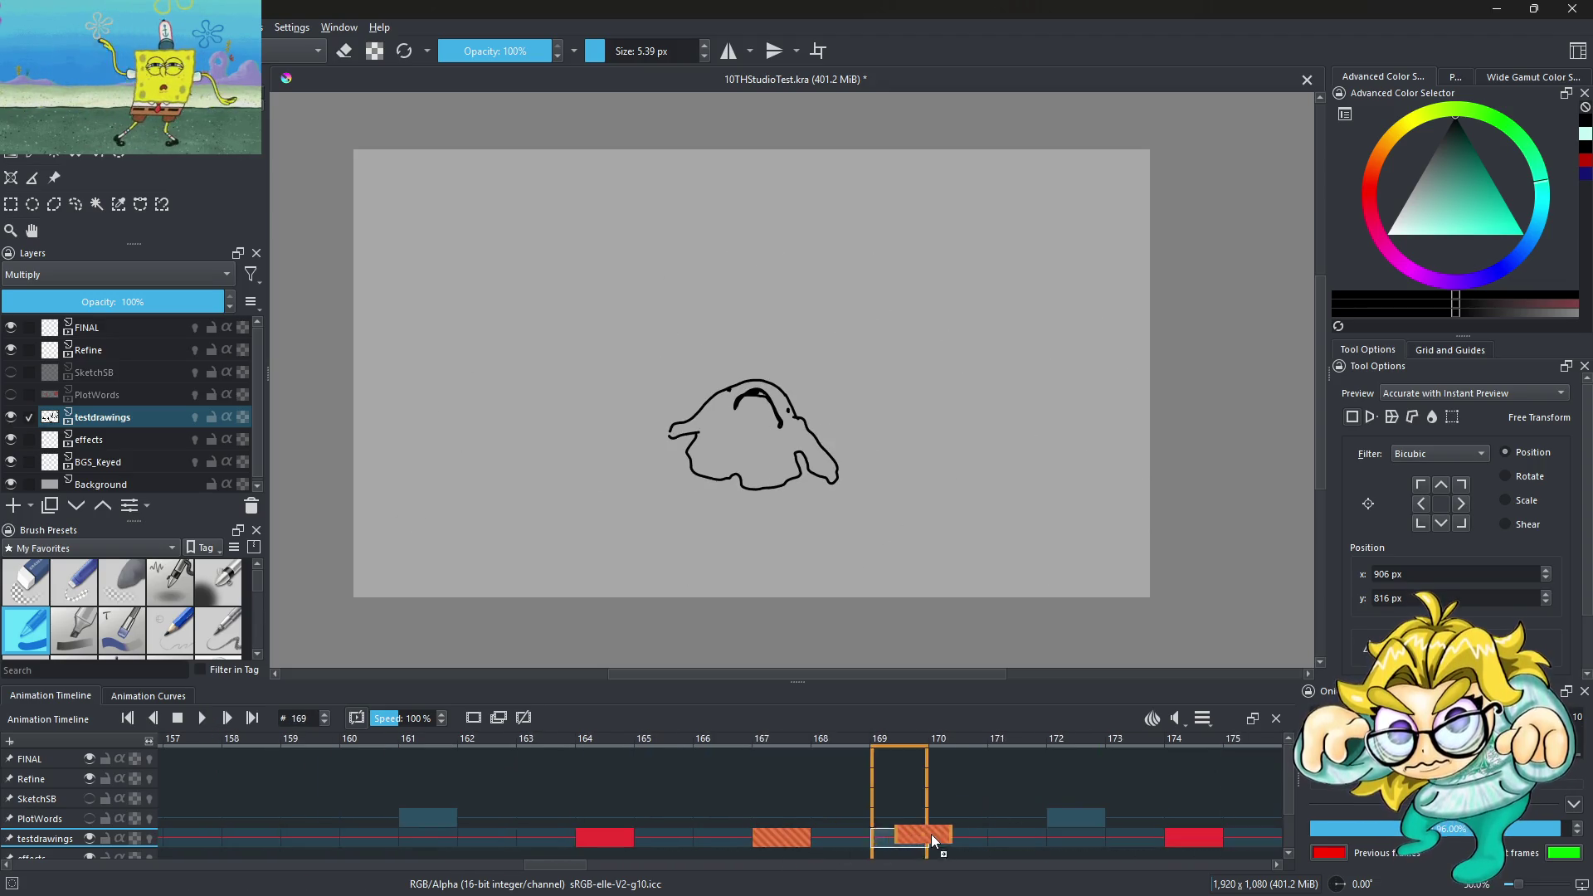
# Move the frame 164 keyframe to 167 and play back the retimed section
pyautogui.moveTo(613, 838); pyautogui.dragTo(816, 838)
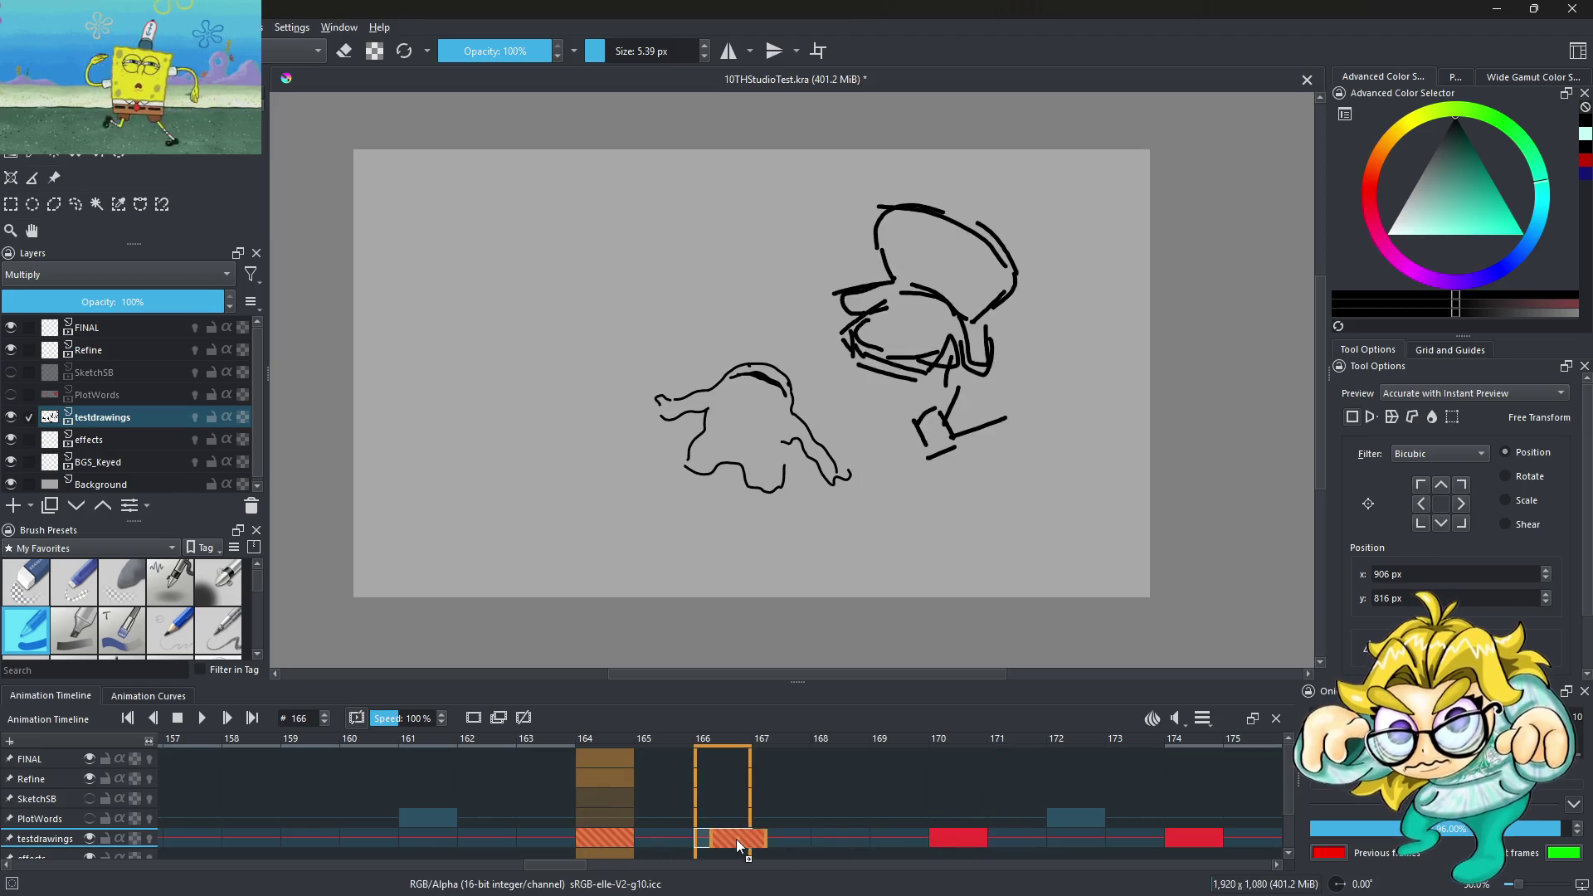
pyautogui.press('space')
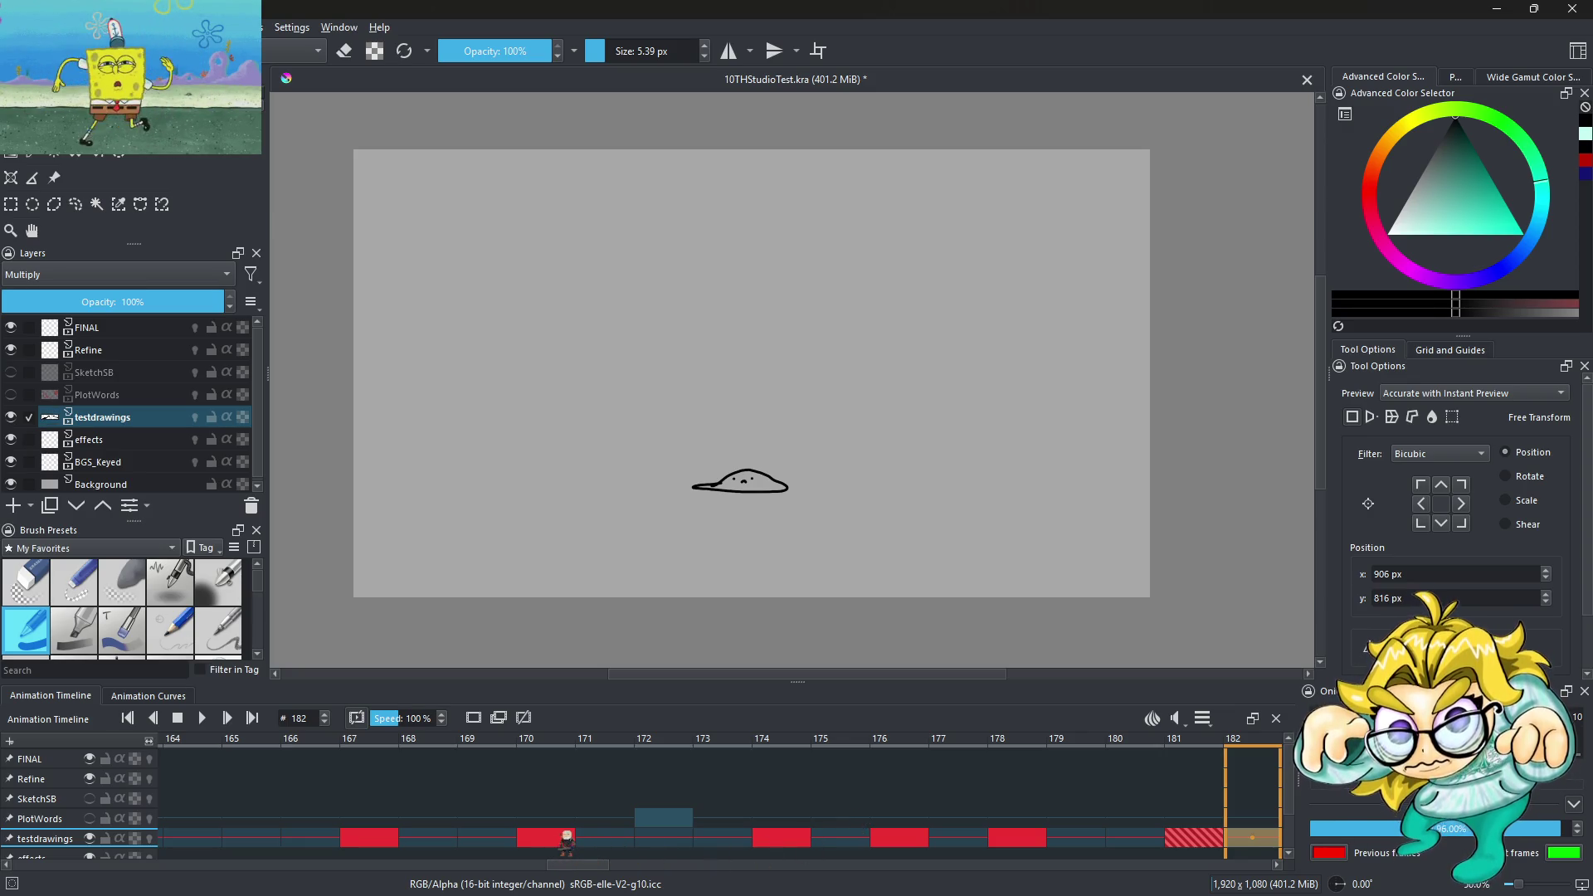
pyautogui.click(566, 838)
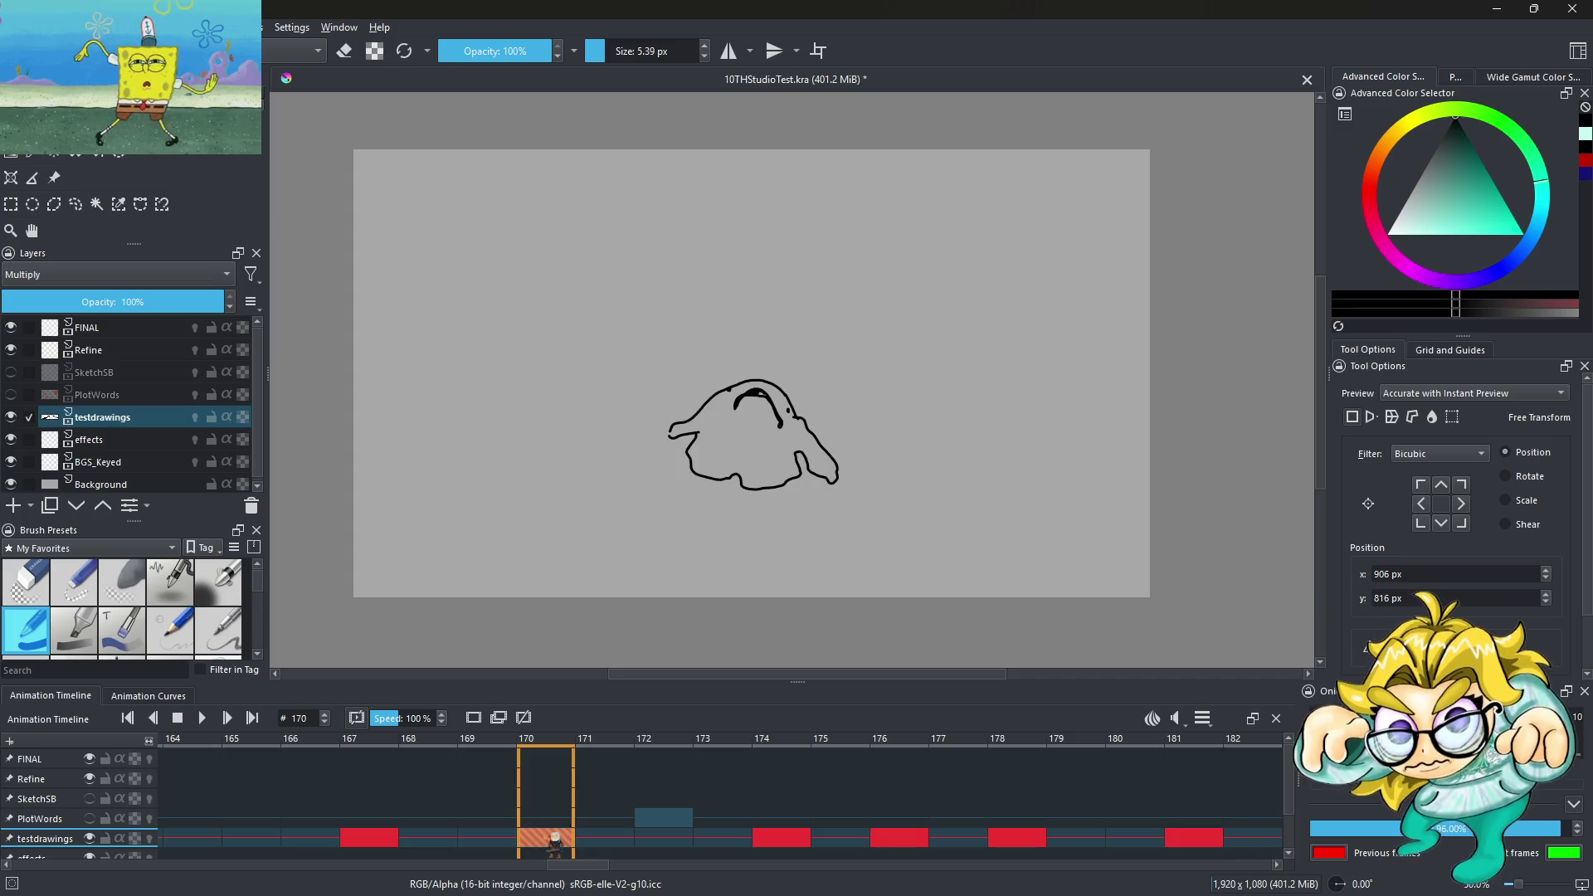
pyautogui.click(602, 840)
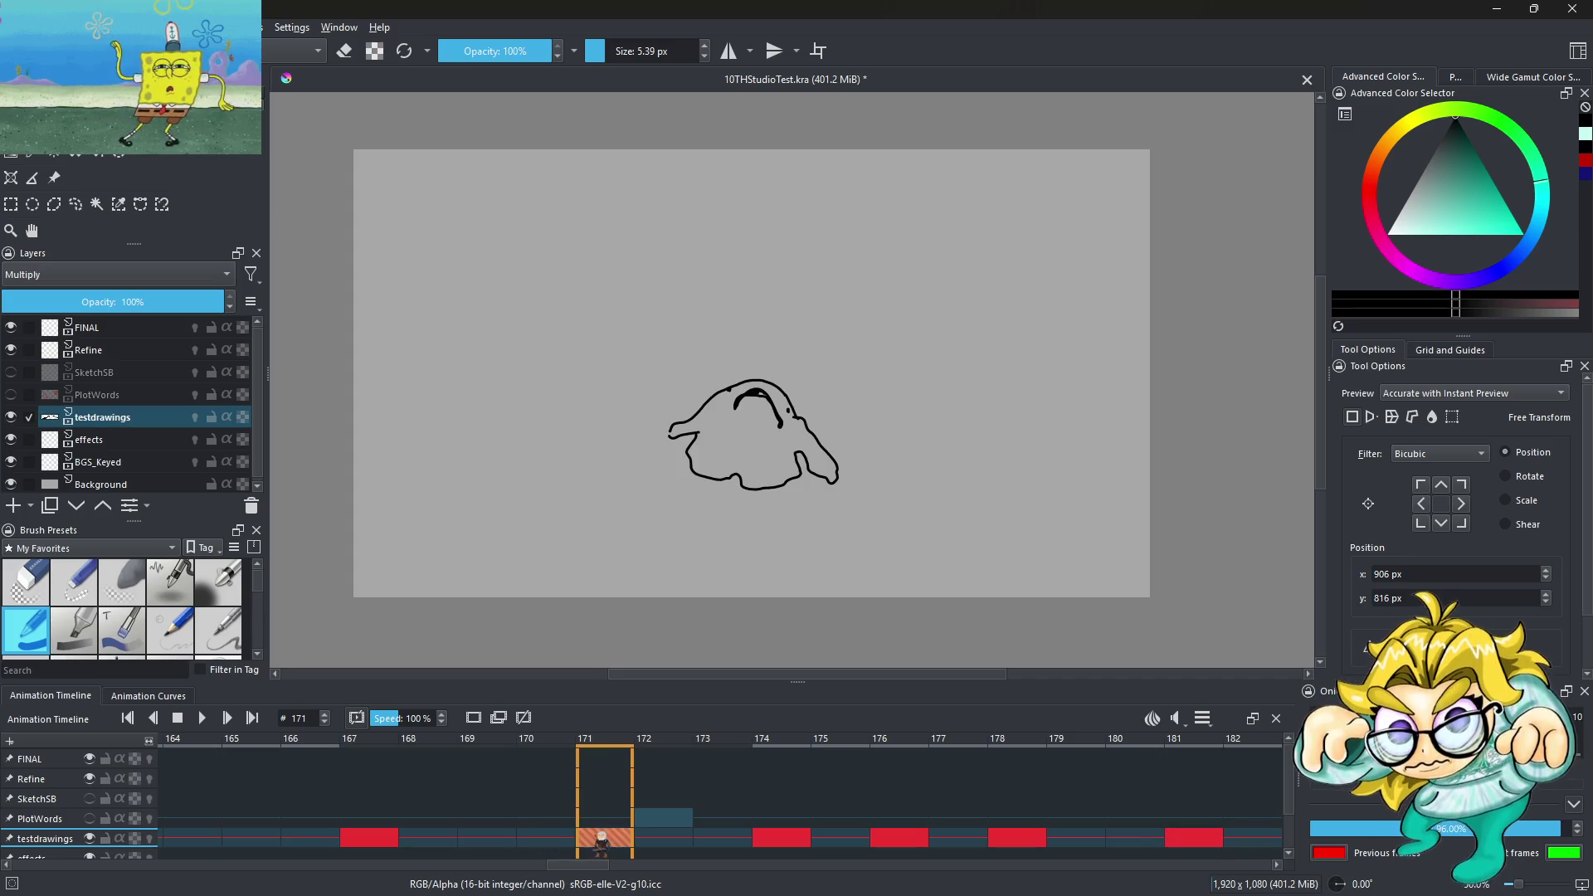
pyautogui.press('space')
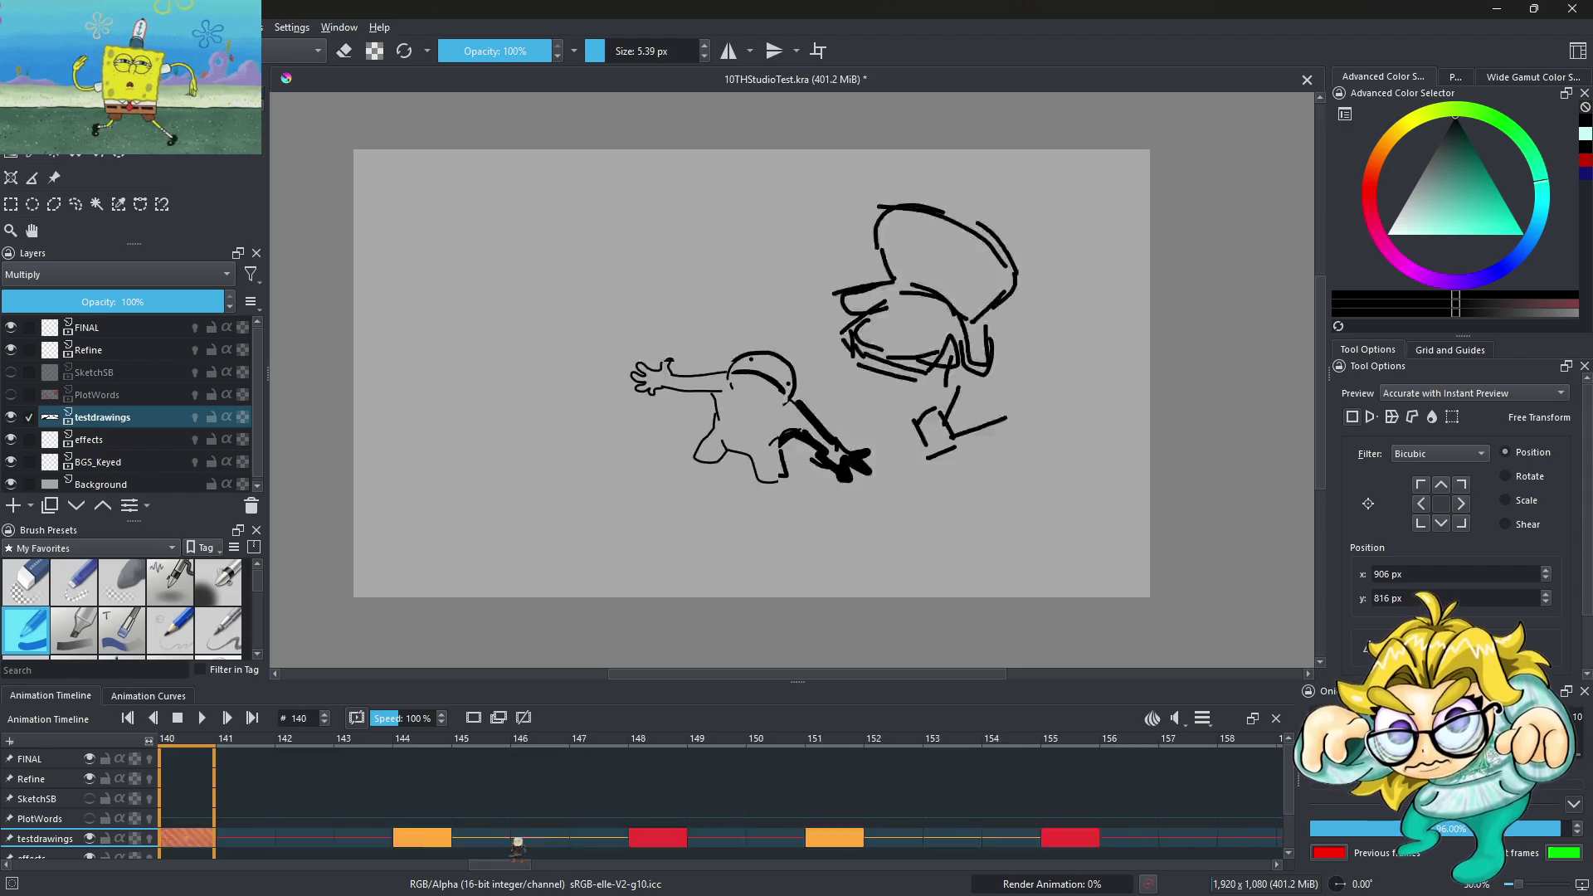
pyautogui.click(203, 718)
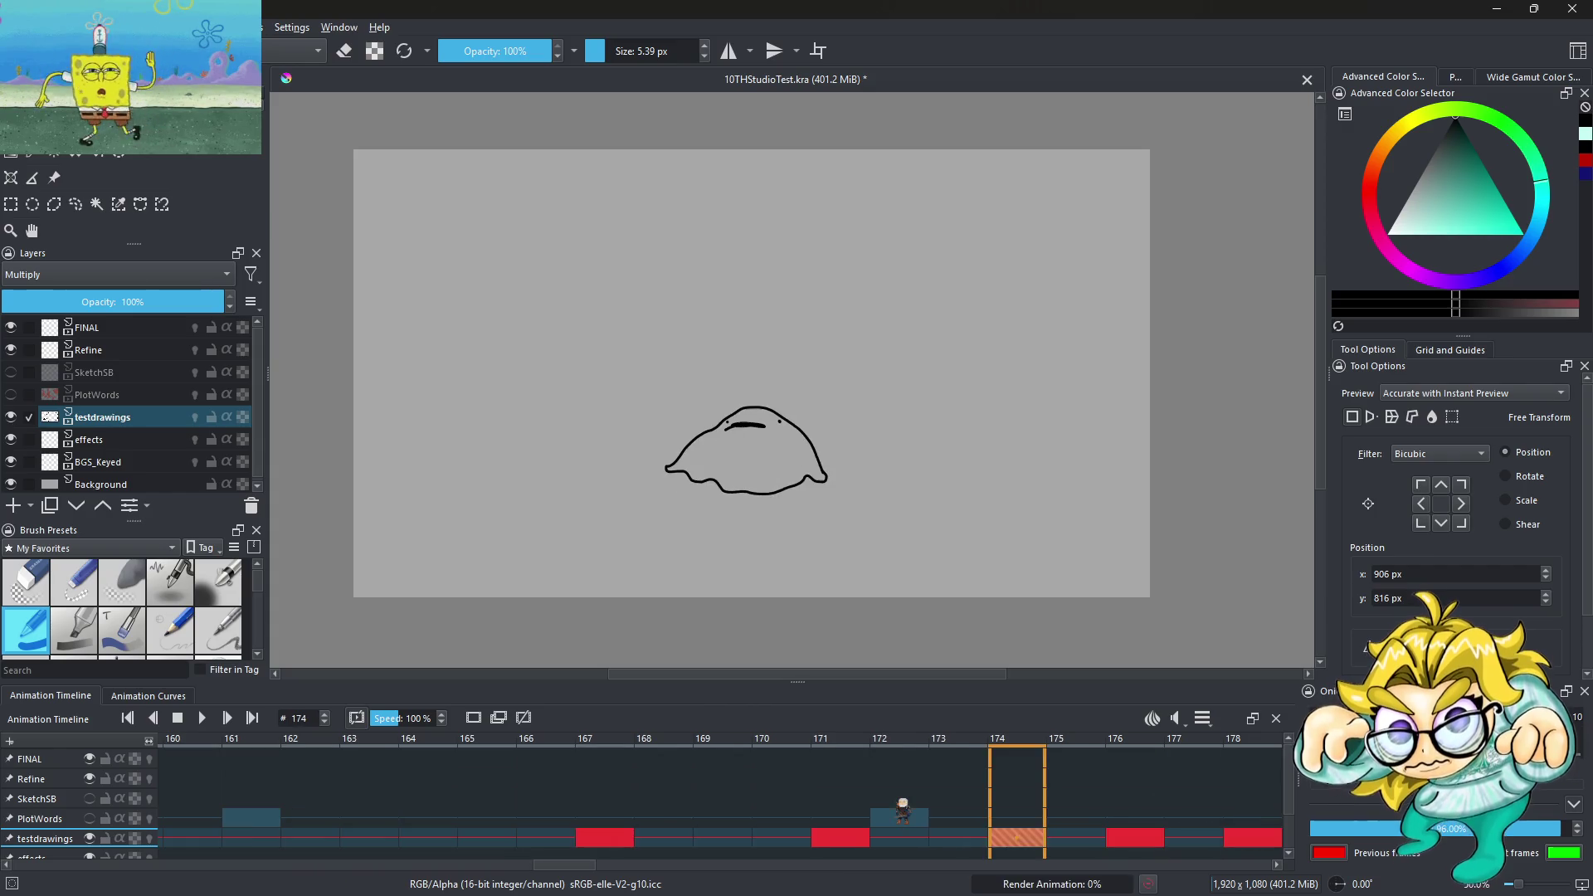
# Move the frame 167 keyframe to 169 and replay to check the spacing
pyautogui.moveTo(605, 838); pyautogui.dragTo(717, 838)
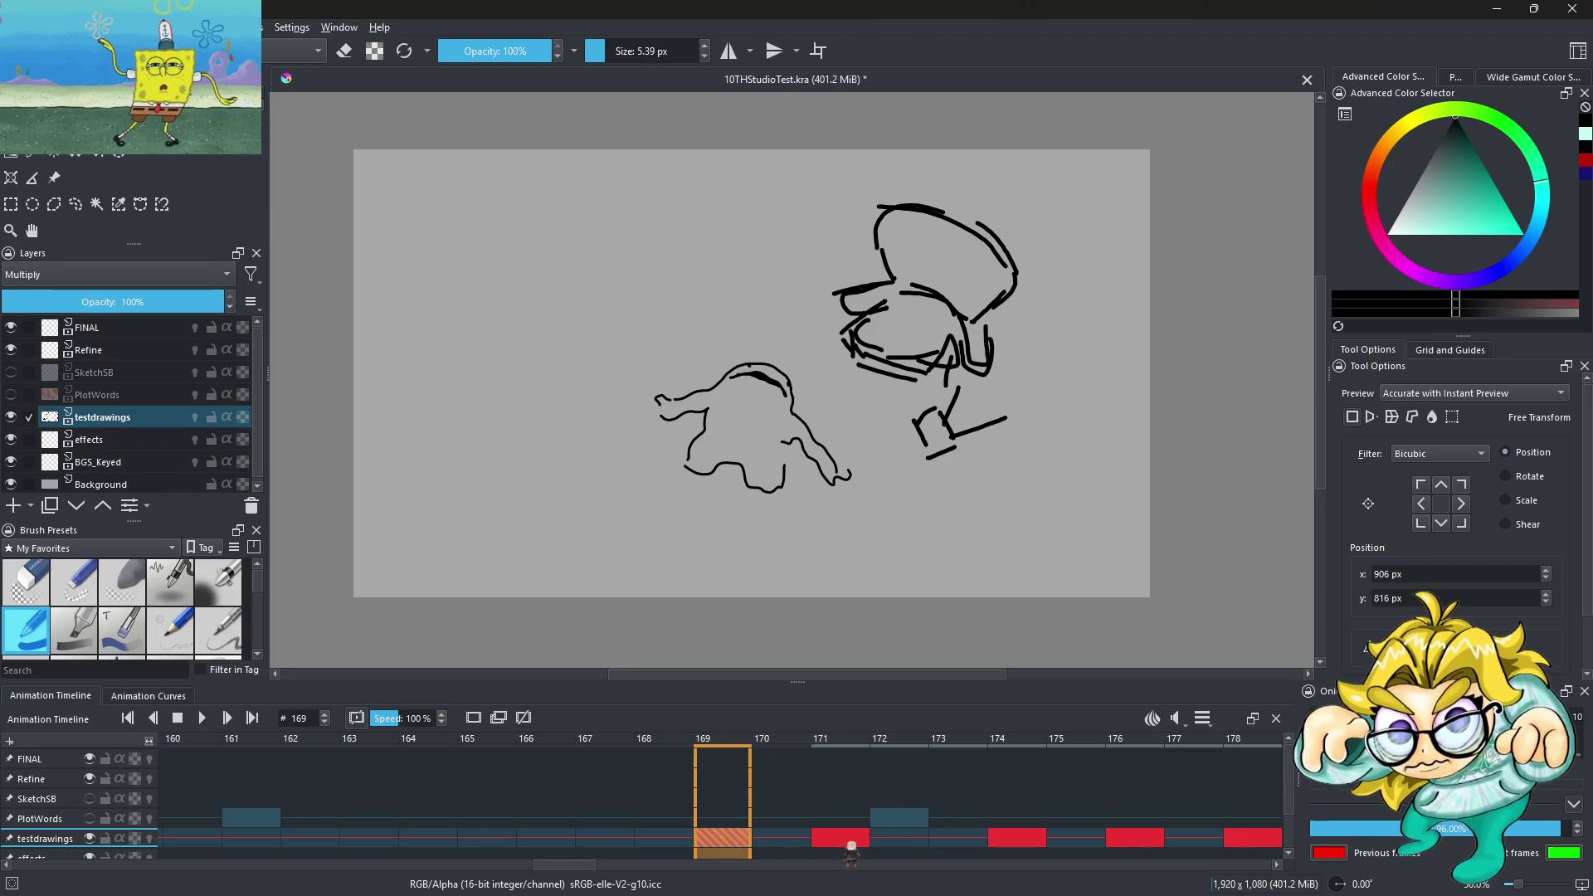
pyautogui.moveTo(839, 838); pyautogui.dragTo(900, 839)
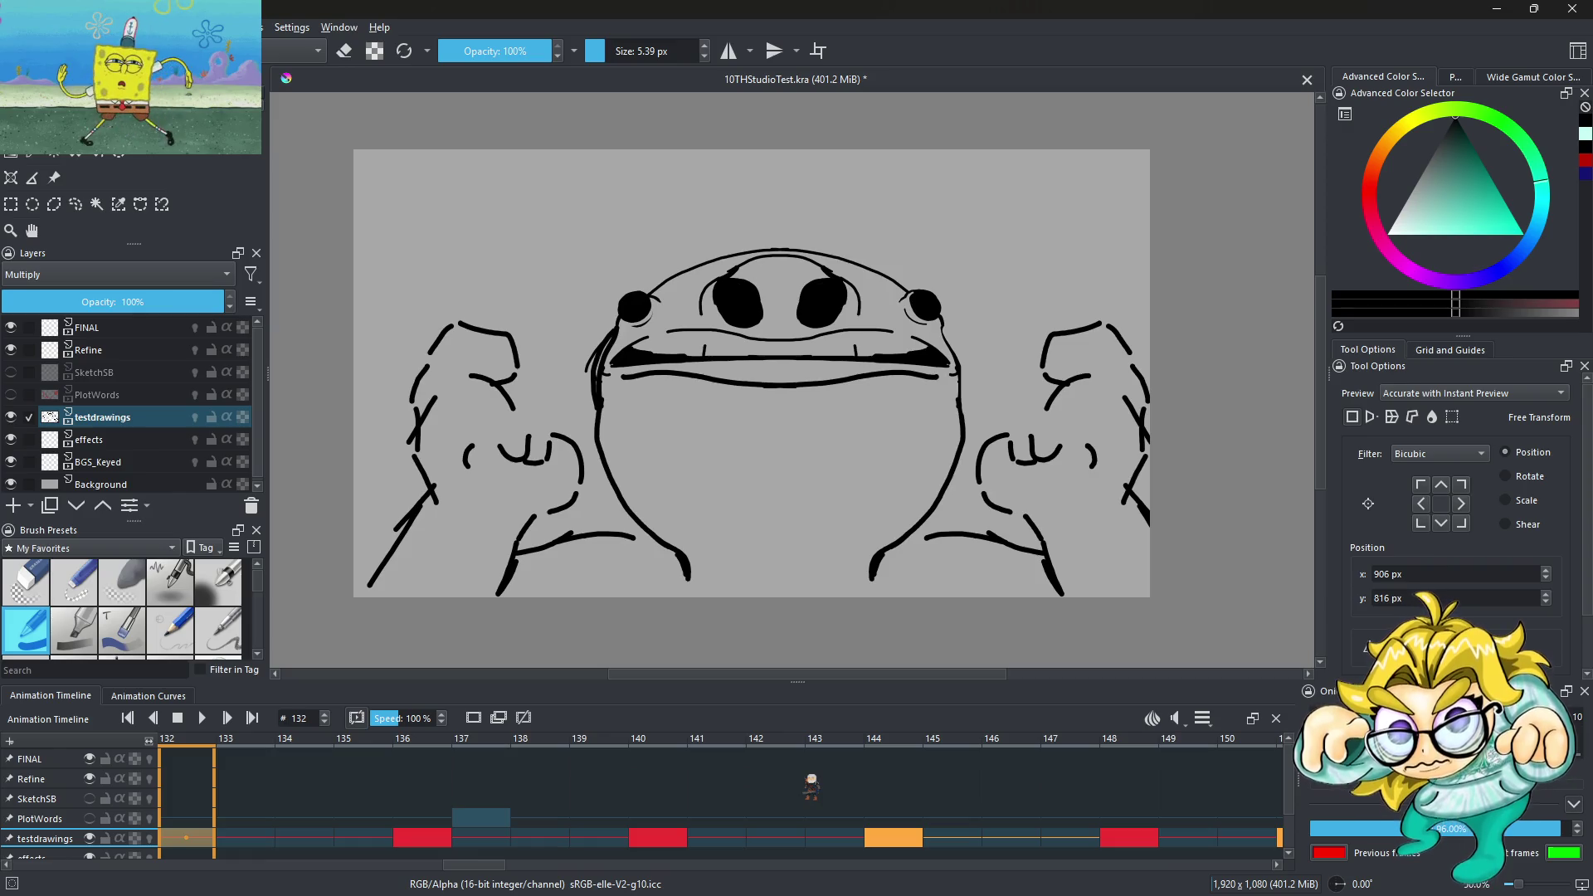
pyautogui.click(203, 719)
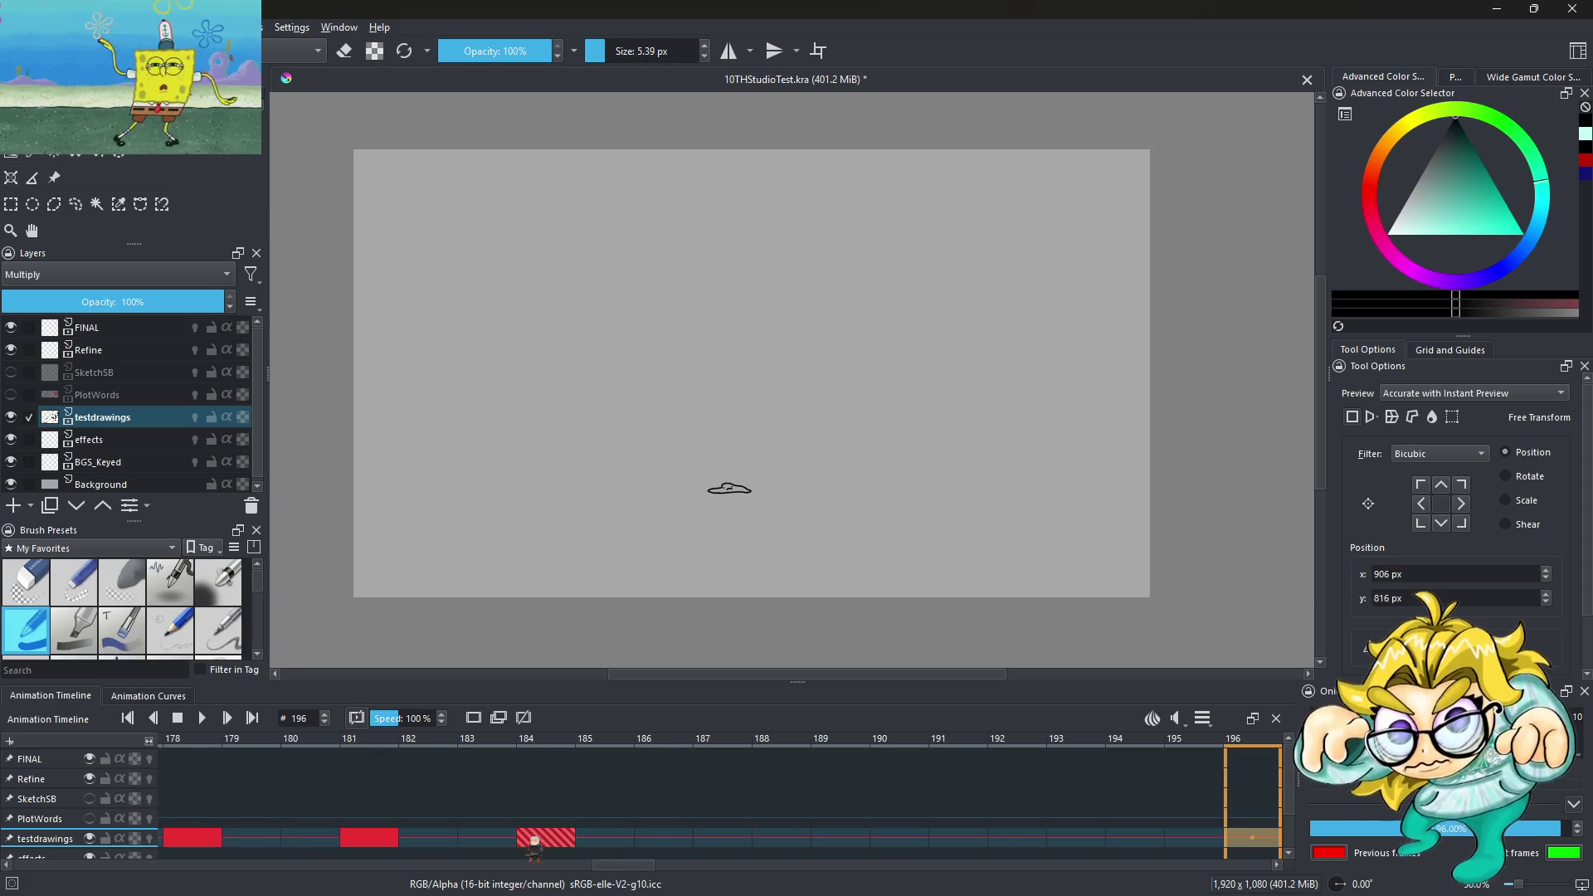
# Move the flattened-blob keyframe from 184 to 183, then view frames 181 and 178
pyautogui.moveTo(534, 838); pyautogui.dragTo(488, 838)
pyautogui.click(369, 838)
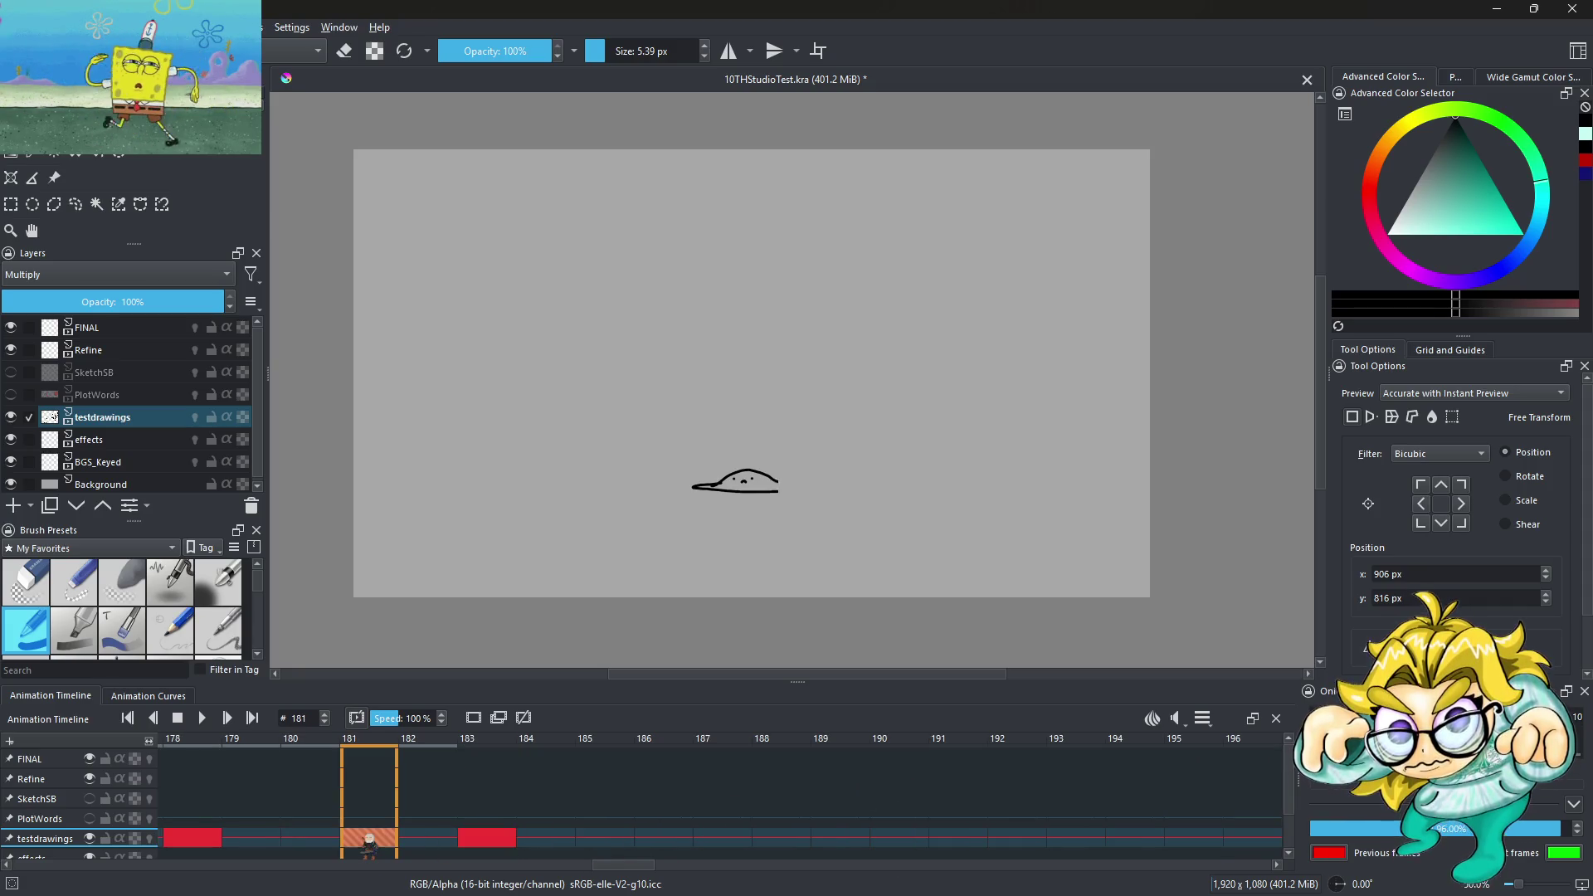
pyautogui.click(220, 840)
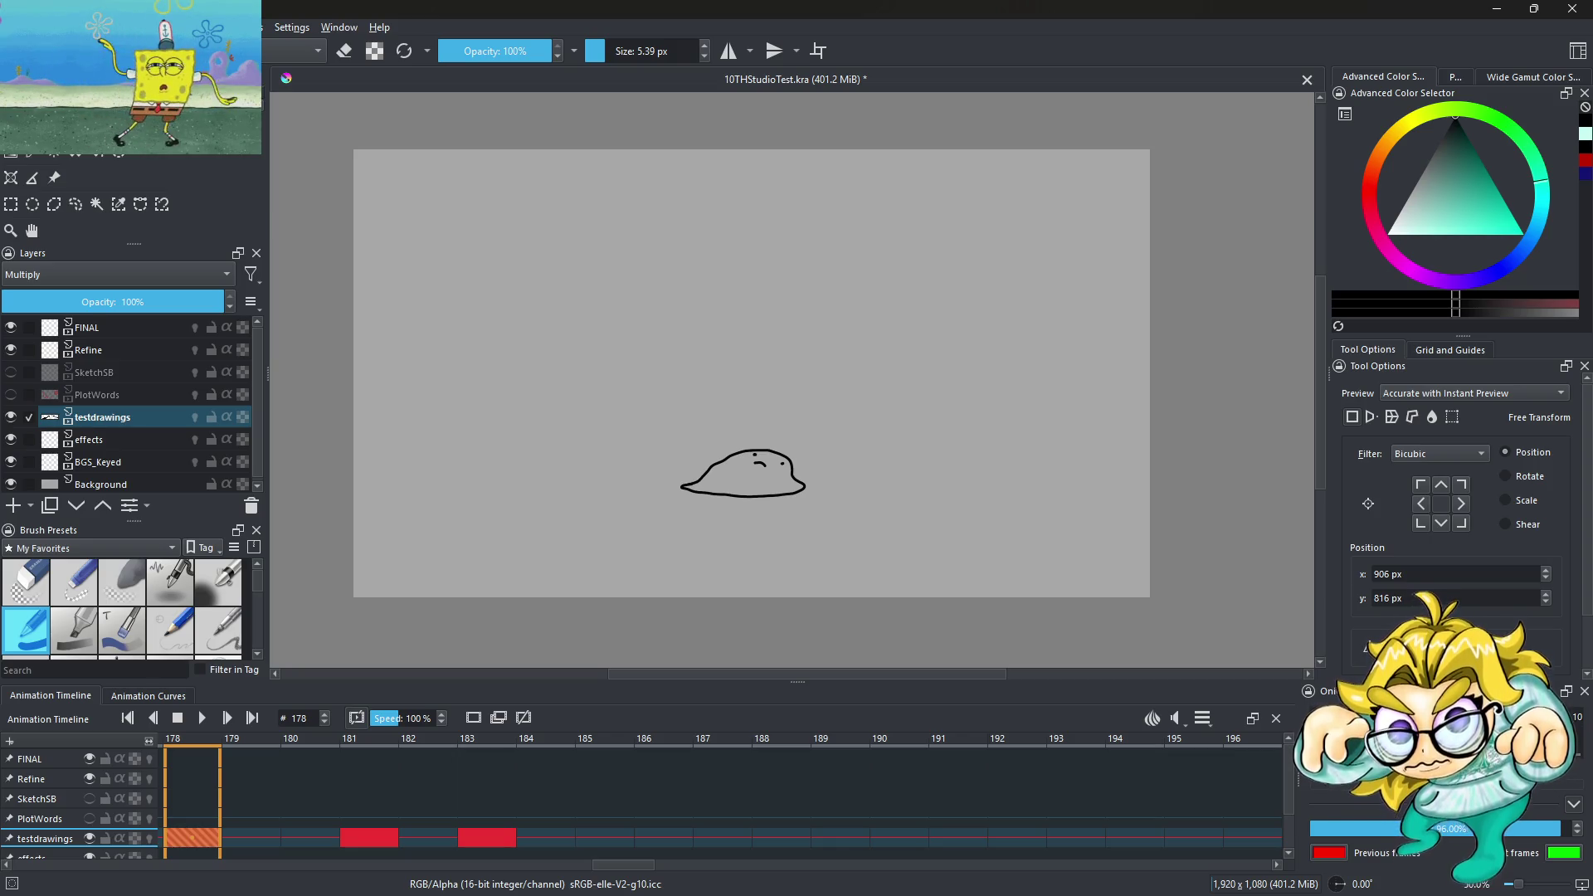
# Scrub back and forth through the timeline to review the retimed squash frames
pyautogui.scroll(5, 457, 832)
pyautogui.scroll(7, 457, 832)
pyautogui.scroll(6, 457, 832)
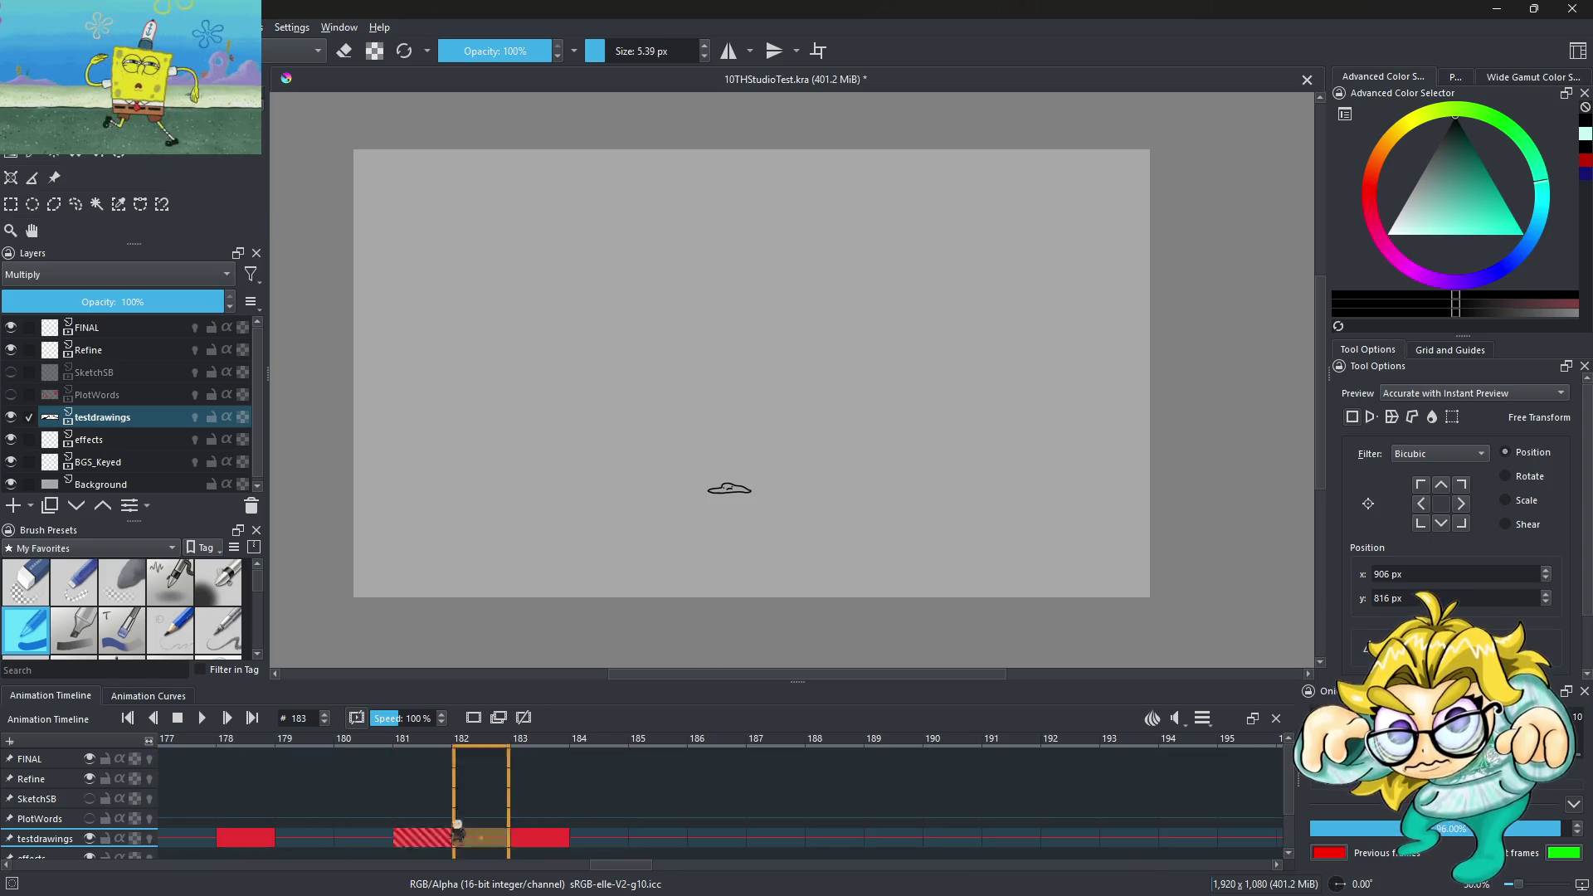
pyautogui.scroll(7, 457, 832)
pyautogui.scroll(10, 457, 832)
pyautogui.scroll(12, 457, 832)
pyautogui.scroll(6, 457, 832)
pyautogui.scroll(10, 457, 833)
pyautogui.scroll(-17, 457, 832)
pyautogui.scroll(10, 458, 832)
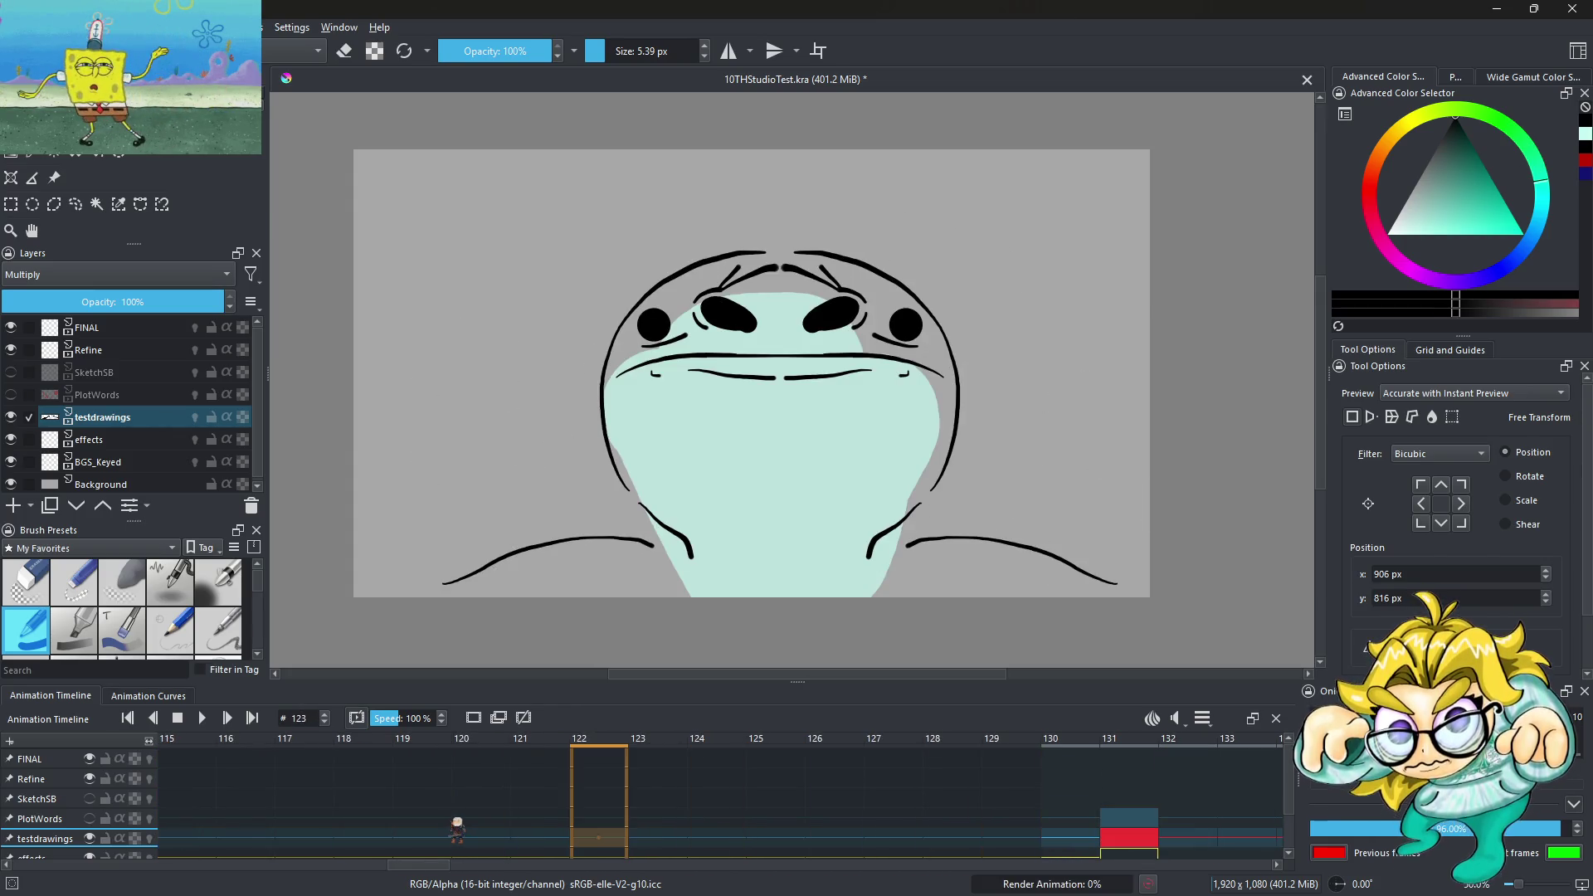
pyautogui.scroll(-4, 457, 832)
pyautogui.scroll(-11, 457, 832)
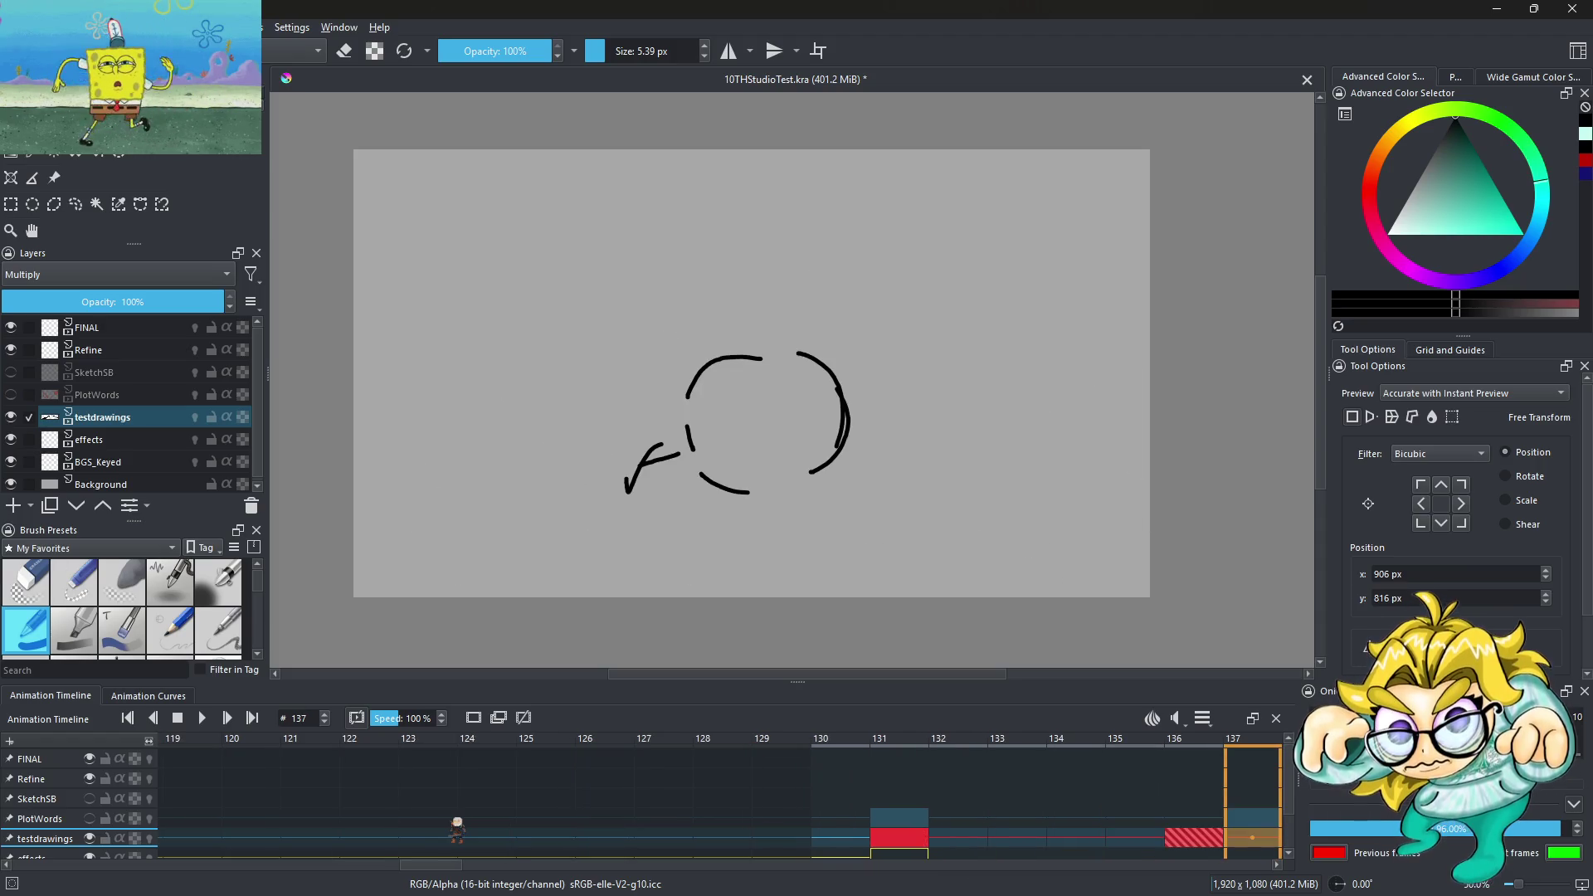
pyautogui.scroll(-2, 457, 832)
pyautogui.scroll(-5, 457, 830)
pyautogui.scroll(-6, 457, 830)
pyautogui.scroll(-6, 457, 829)
pyautogui.scroll(-5, 457, 830)
pyautogui.scroll(-5, 457, 830)
pyautogui.scroll(-13, 457, 830)
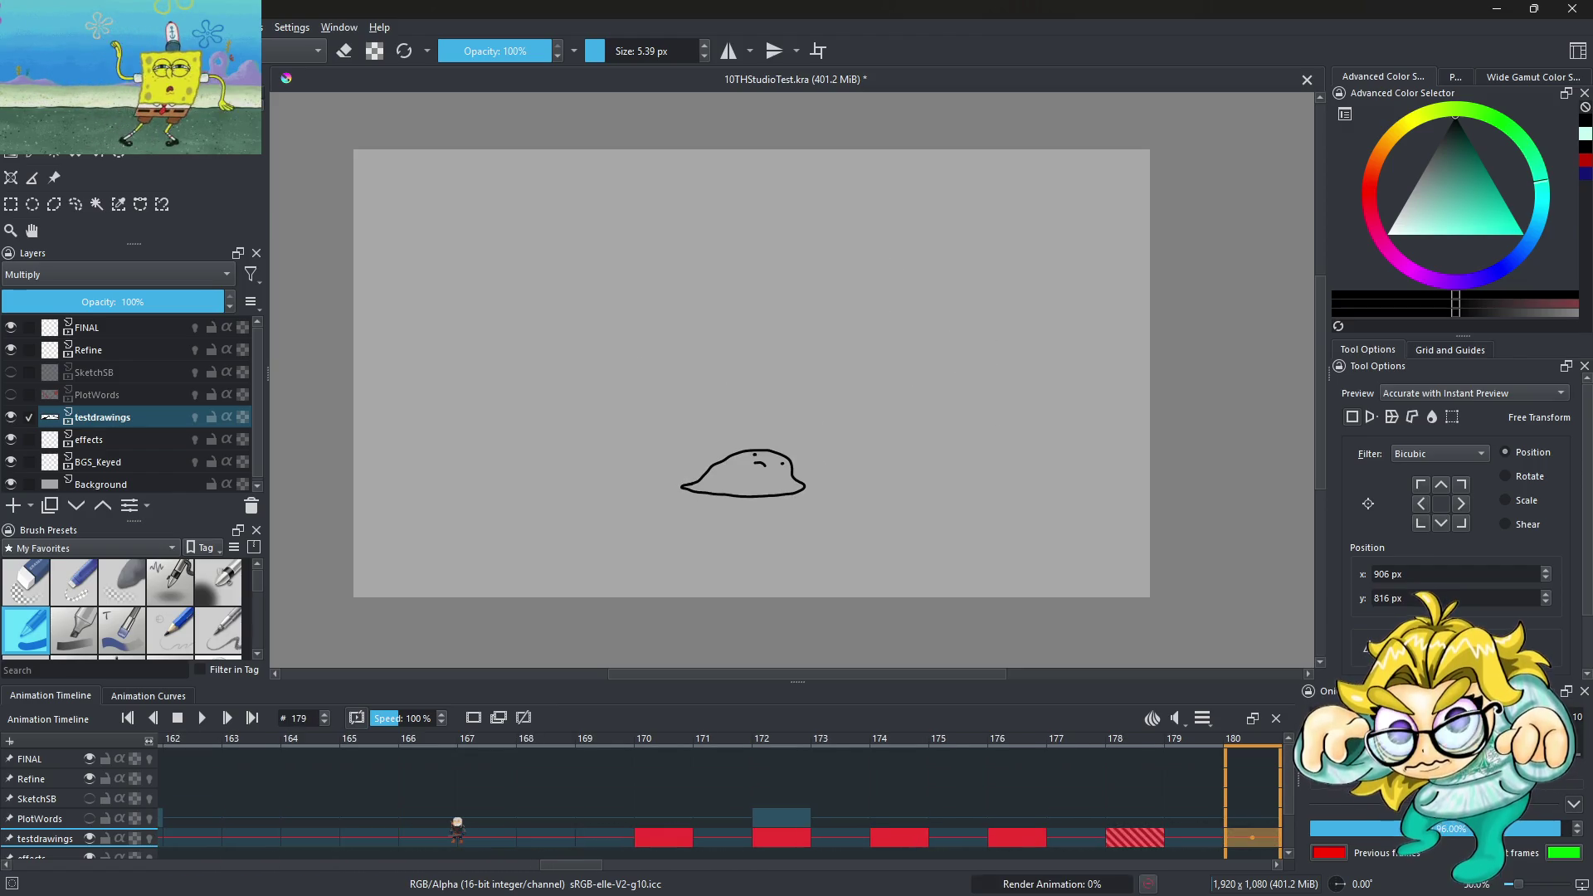
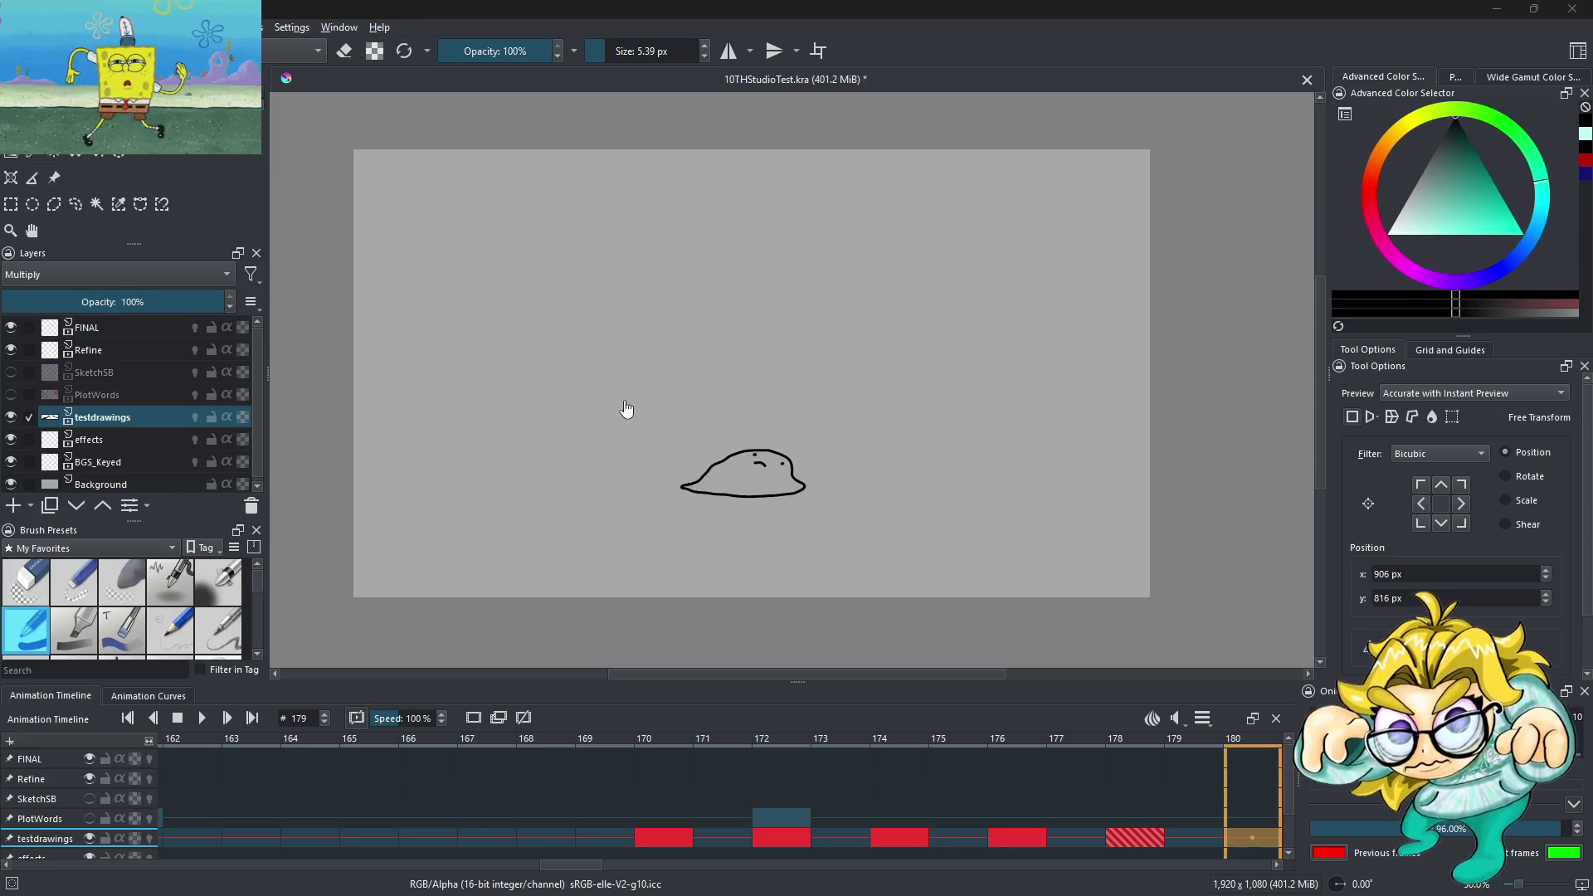
# Play the testdrawings animation, pausing once to look at a frame before resuming
pyautogui.scroll(-2, 659, 498)
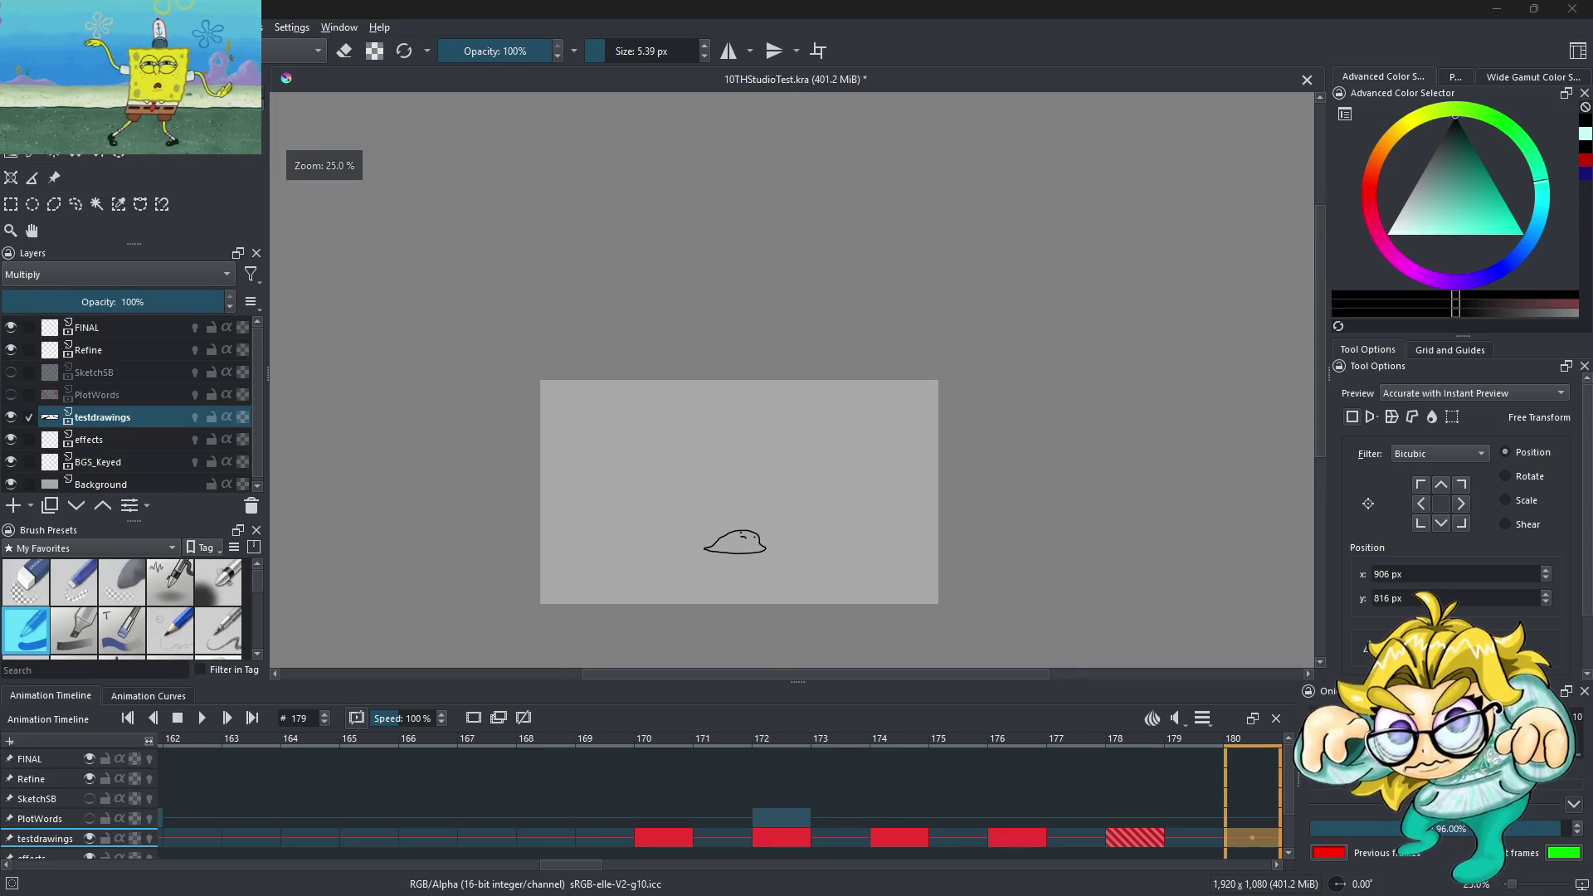
pyautogui.scroll(-3, 810, 487)
pyautogui.scroll(3, 822, 490)
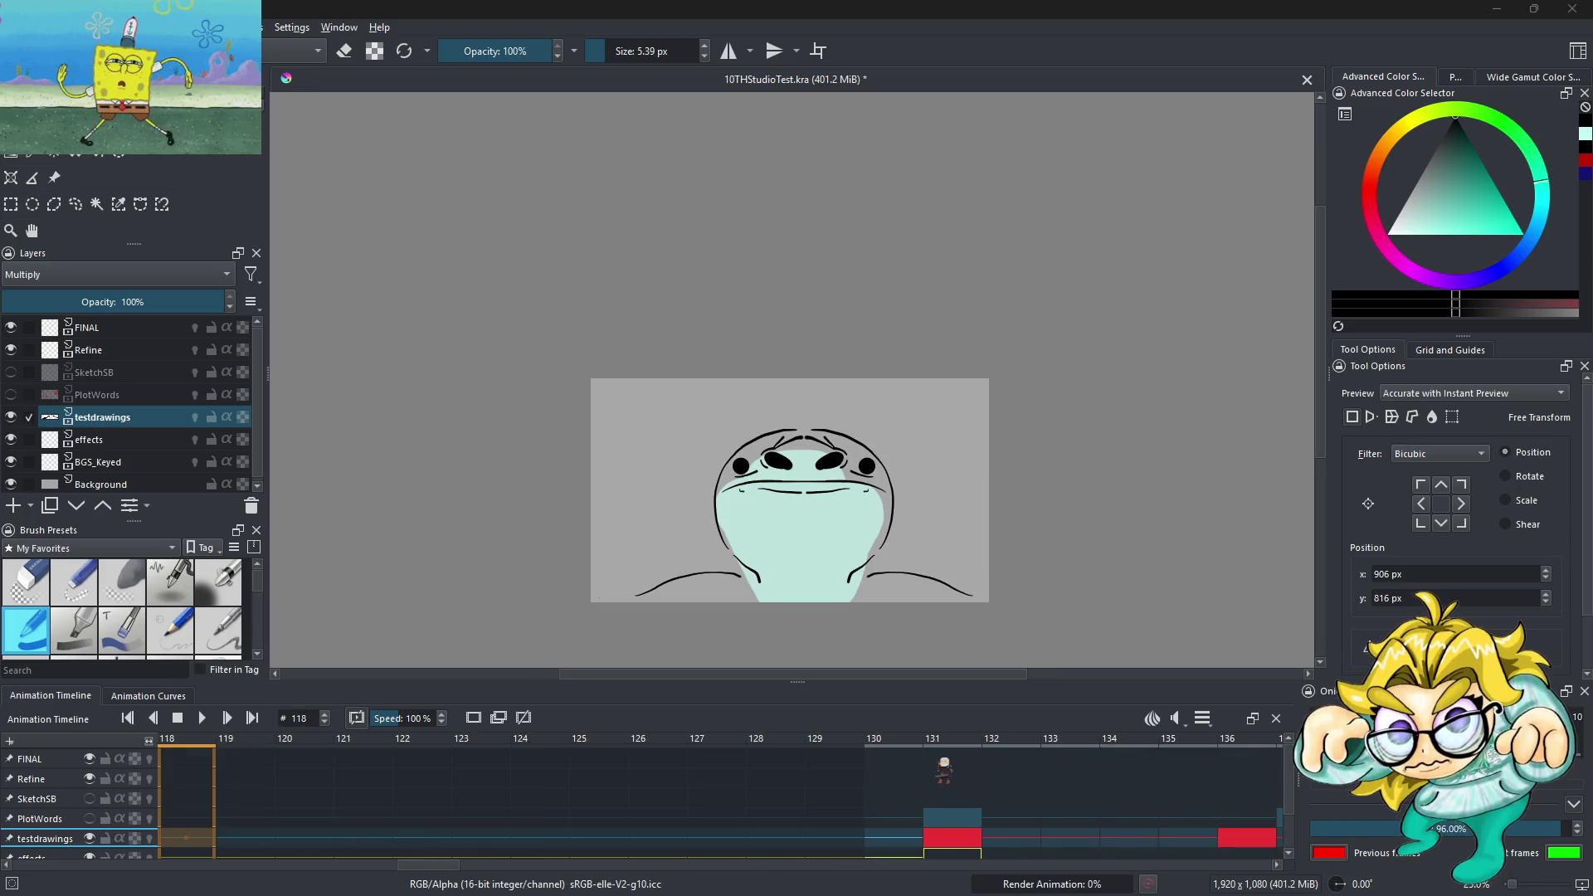
pyautogui.scroll(-1, 942, 514)
pyautogui.scroll(5, 941, 514)
pyautogui.scroll(-4, 996, 581)
pyautogui.scroll(2, 991, 585)
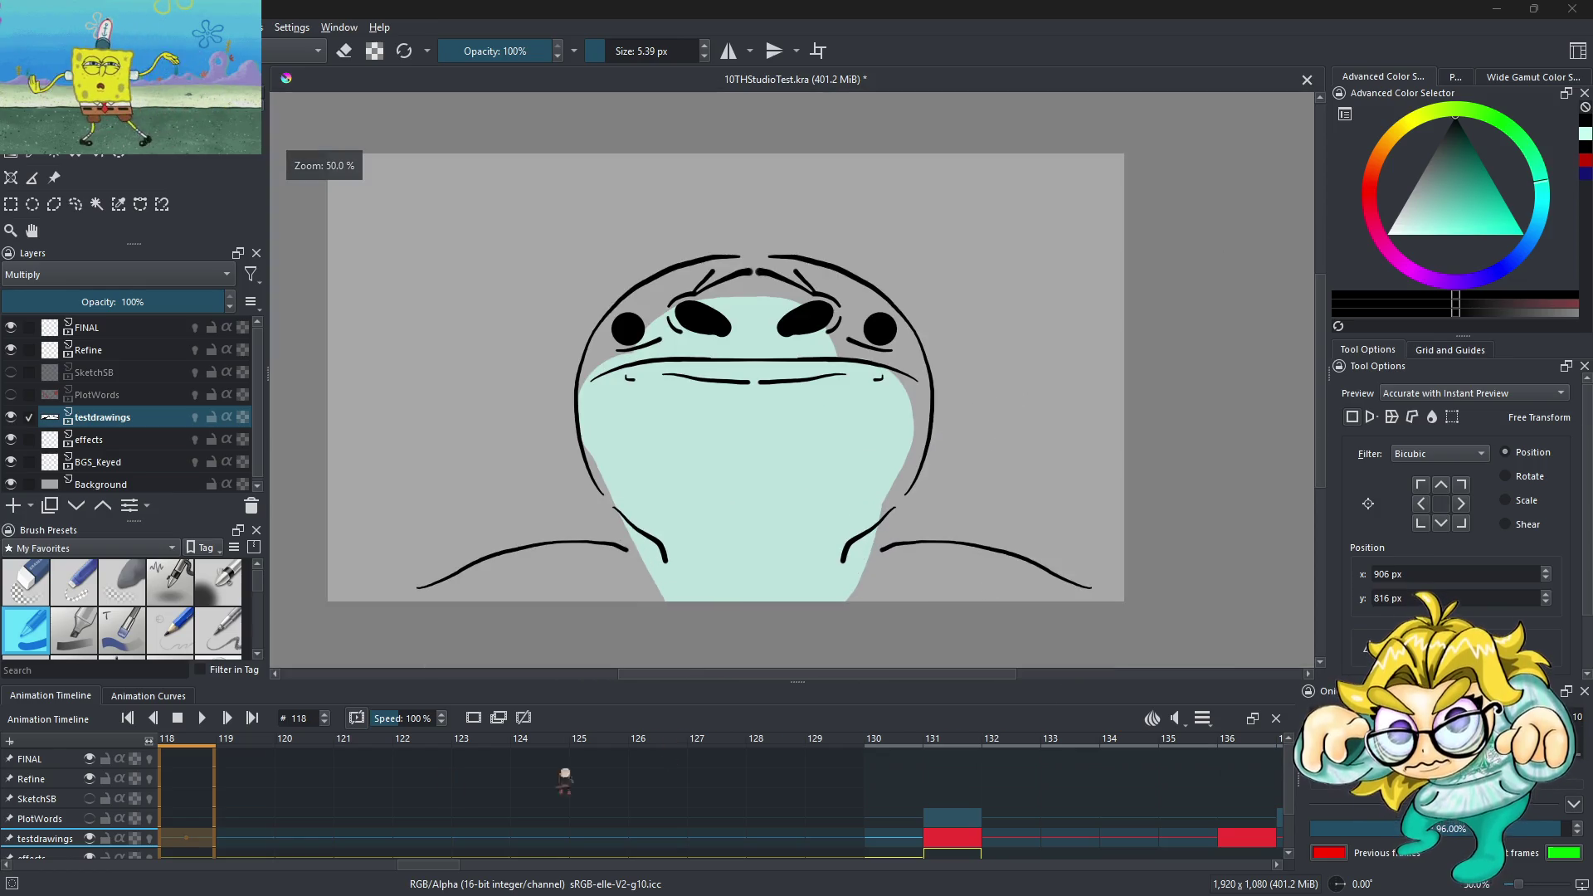
pyautogui.click(202, 718)
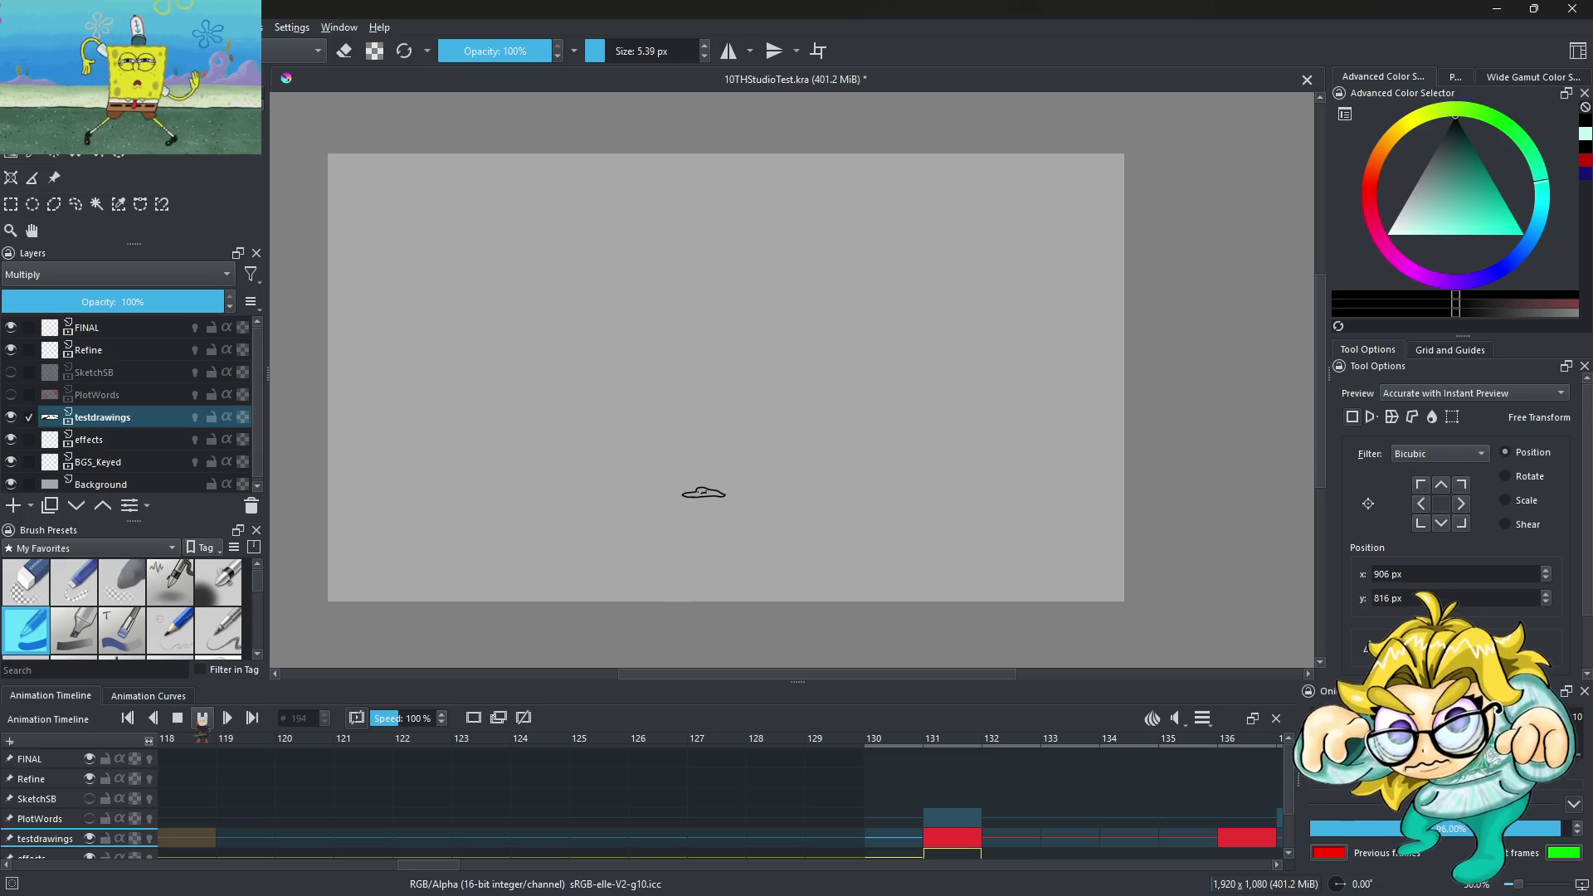
pyautogui.click(202, 718)
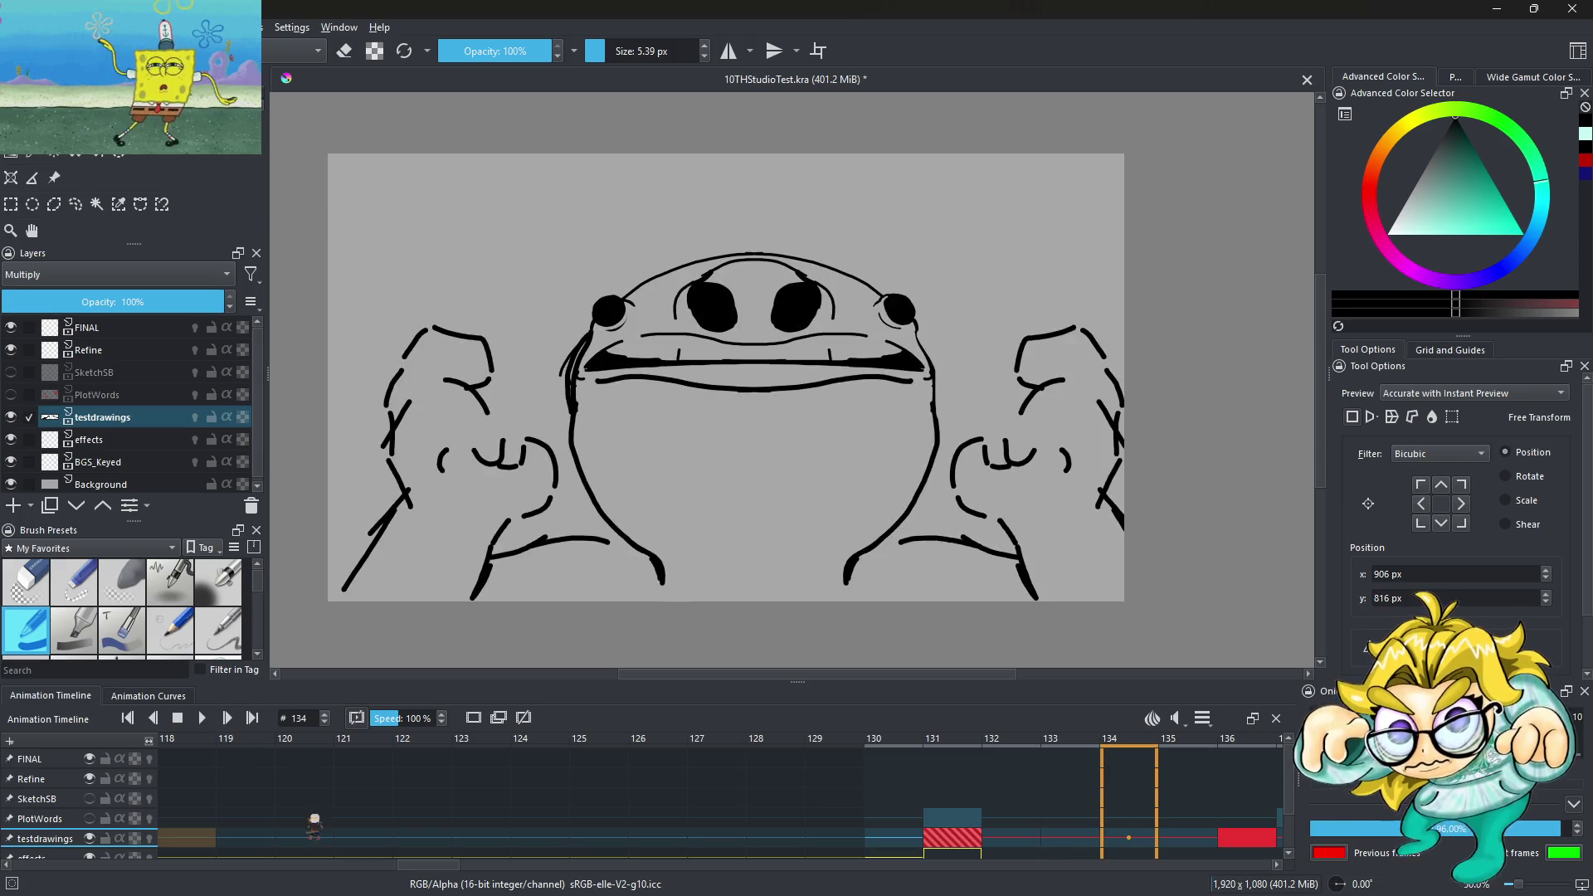
pyautogui.click(199, 718)
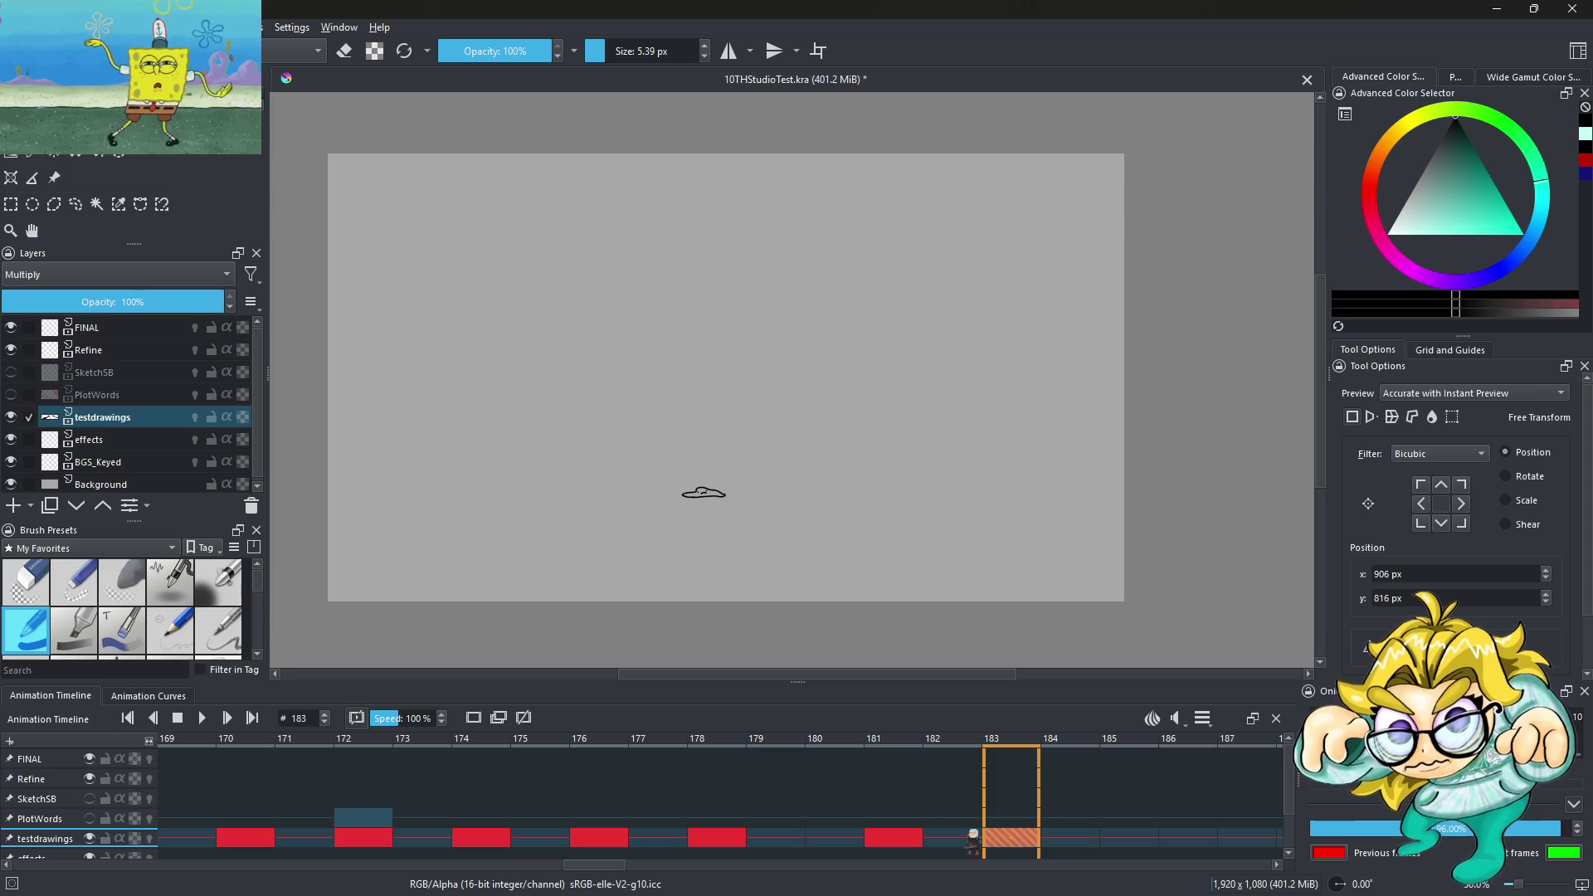
# Copy the flattened-blob keyframe on frame 183, remove it, and replay from two frames earlier
pyautogui.rightClick(1006, 837)
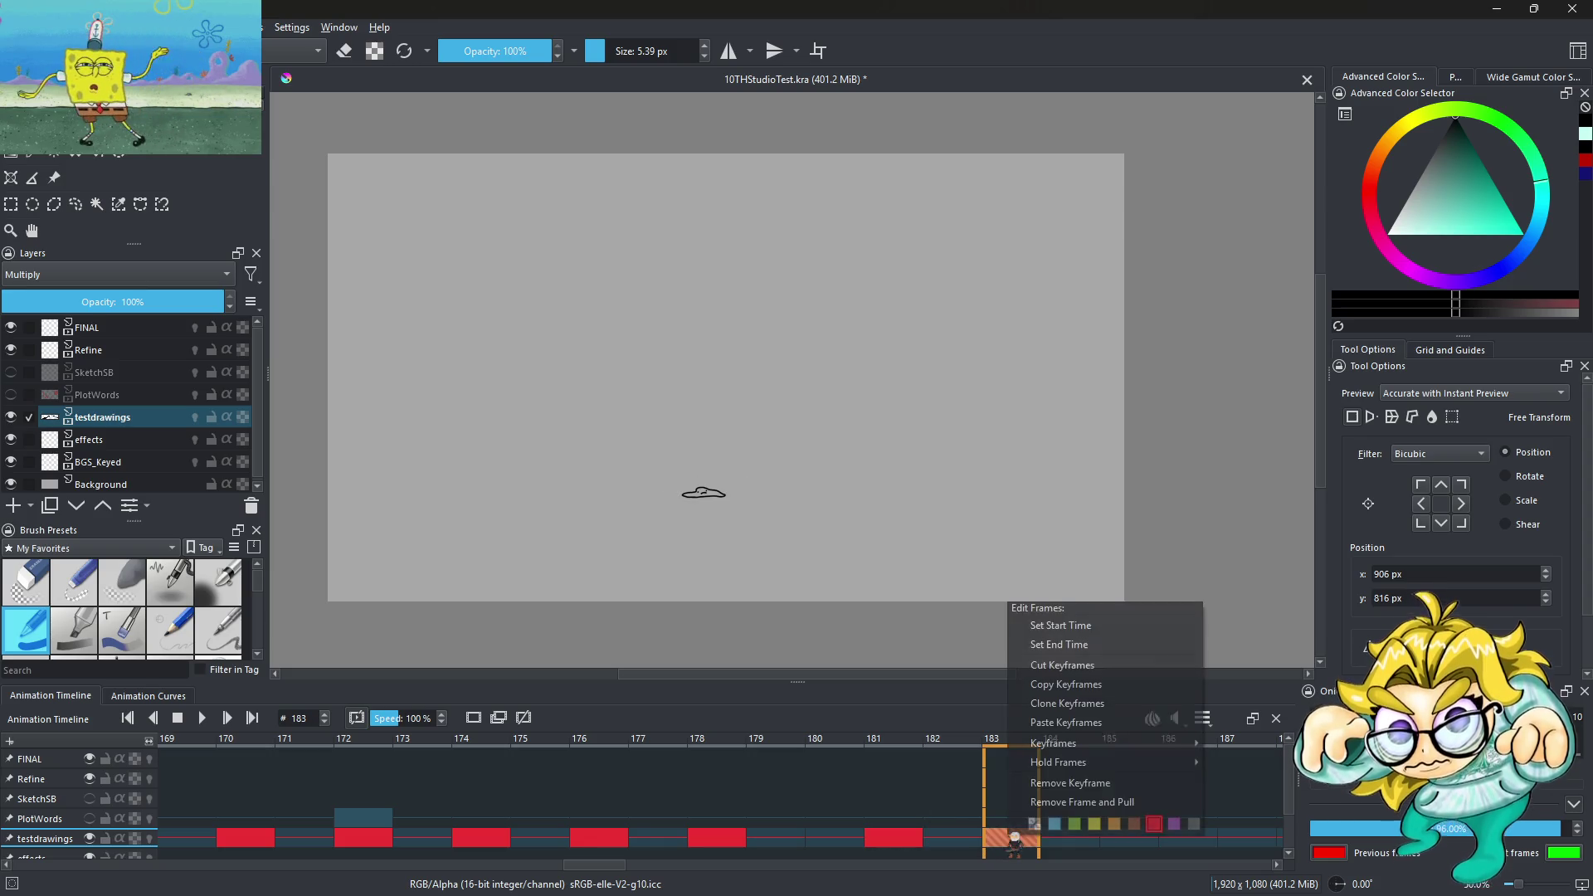
pyautogui.click(1094, 686)
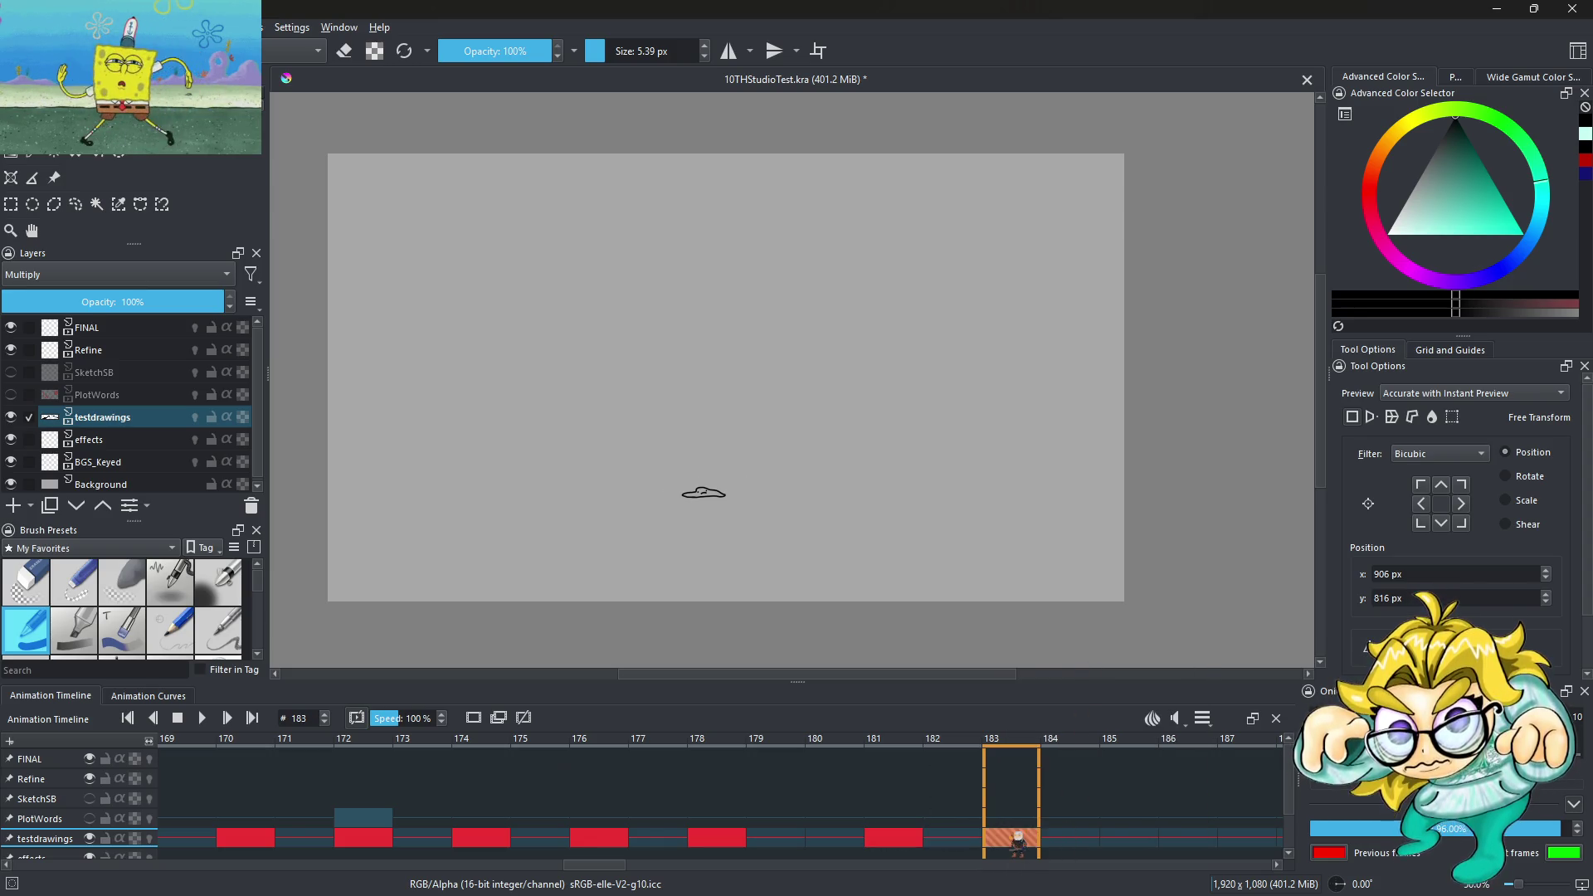
pyautogui.rightClick(1009, 838)
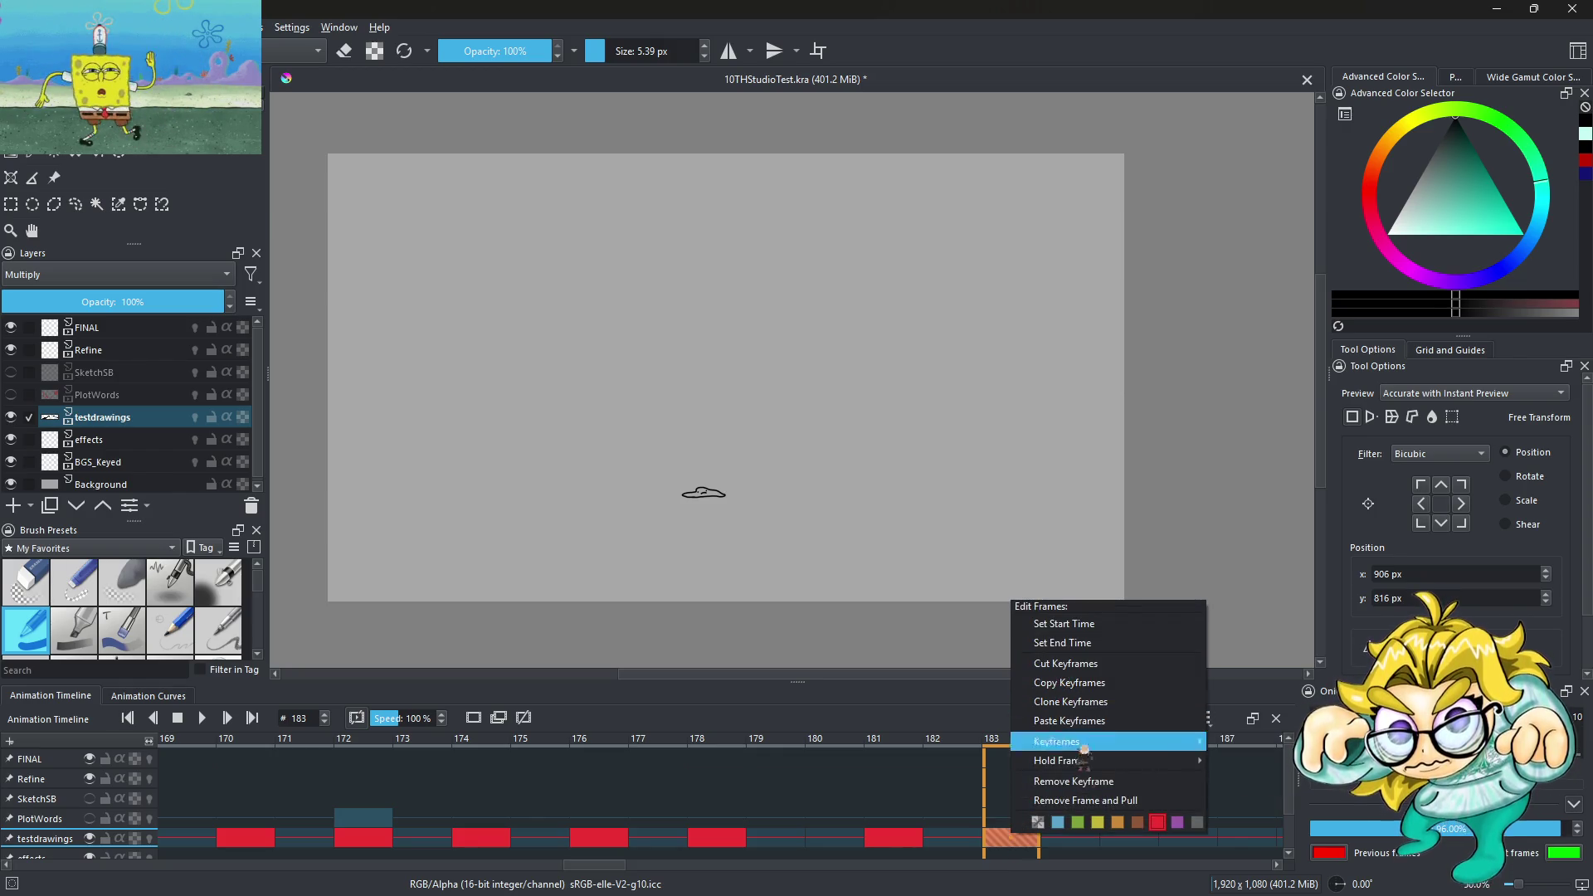
pyautogui.click(1092, 784)
pyautogui.press('Left')
pyautogui.press('Left')
pyautogui.press('Left')
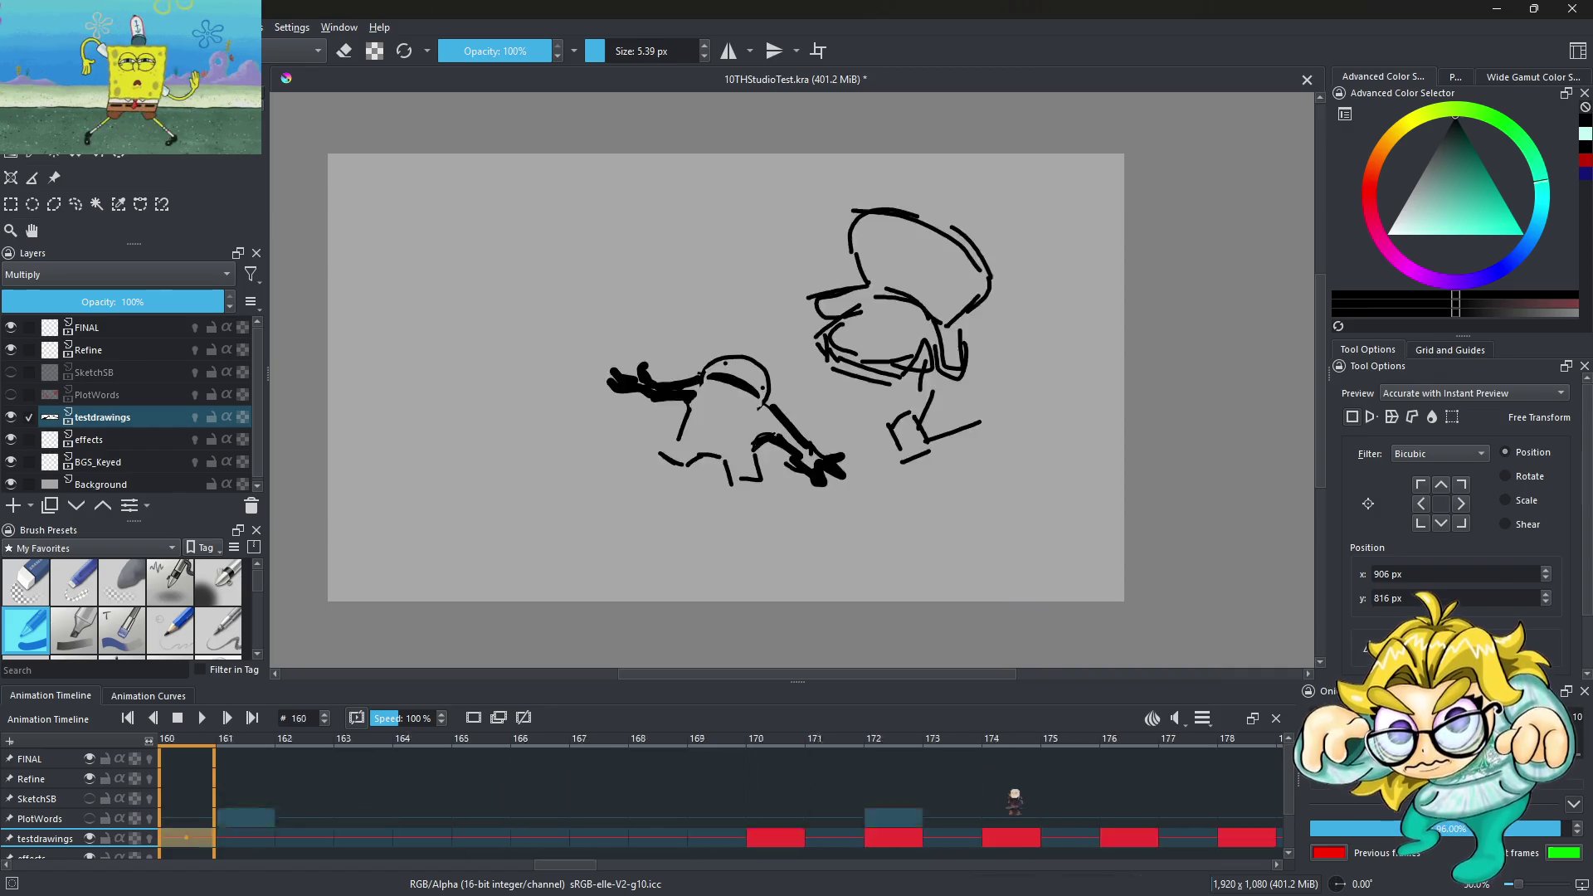
pyautogui.press('Left')
pyautogui.press('Left')
pyautogui.press('Left')
pyautogui.click(205, 718)
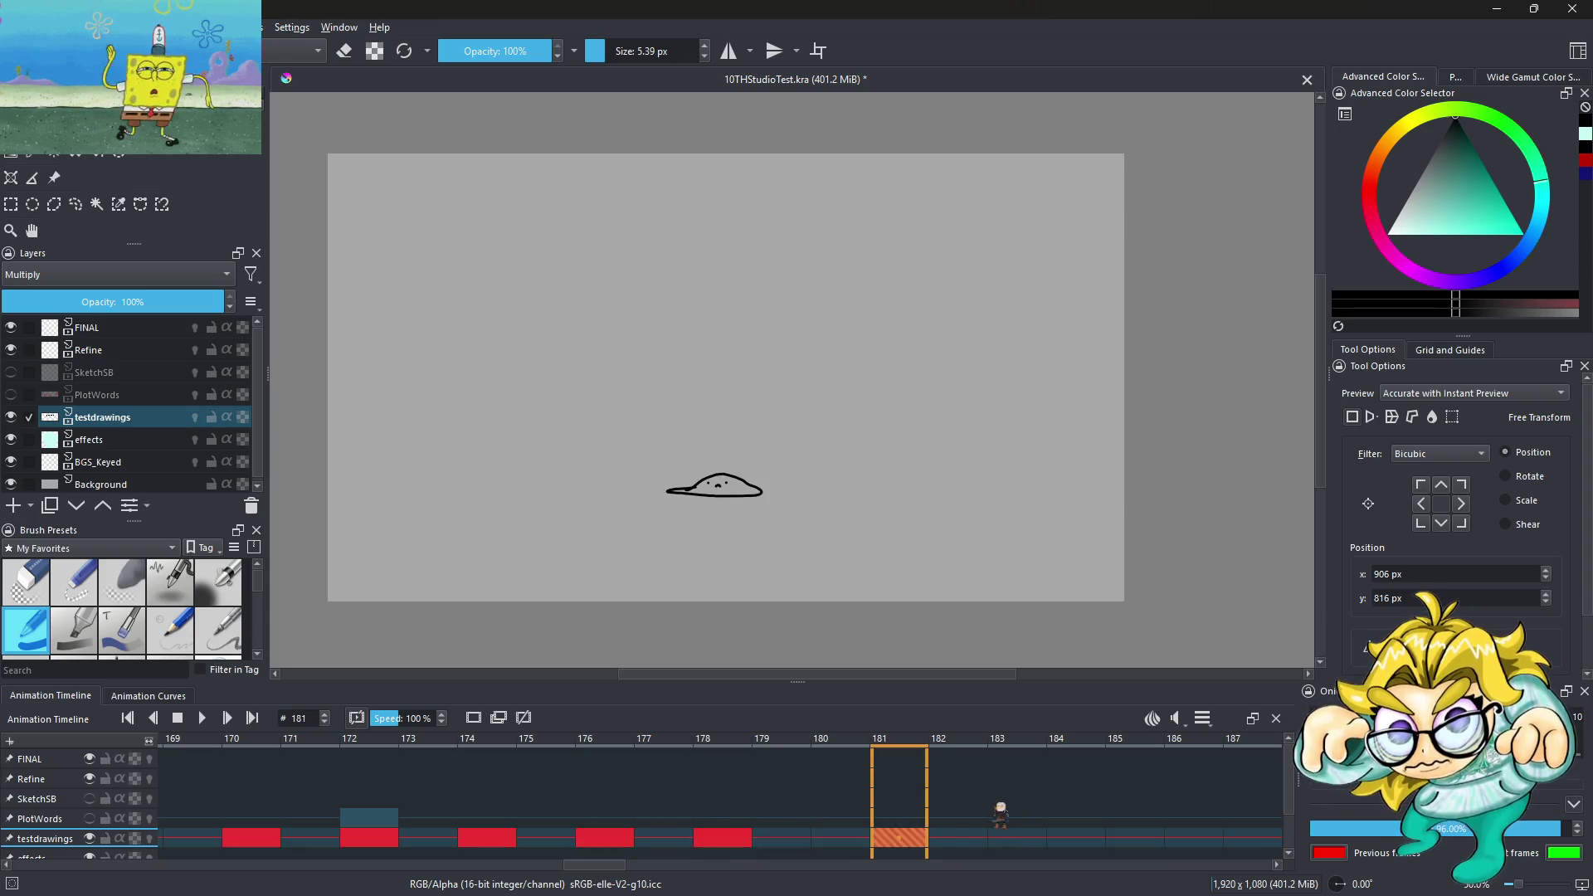
# Paste the copied flattened blob onto frame 183, then copy and edit the frame-181 keyframe
pyautogui.click(939, 823)
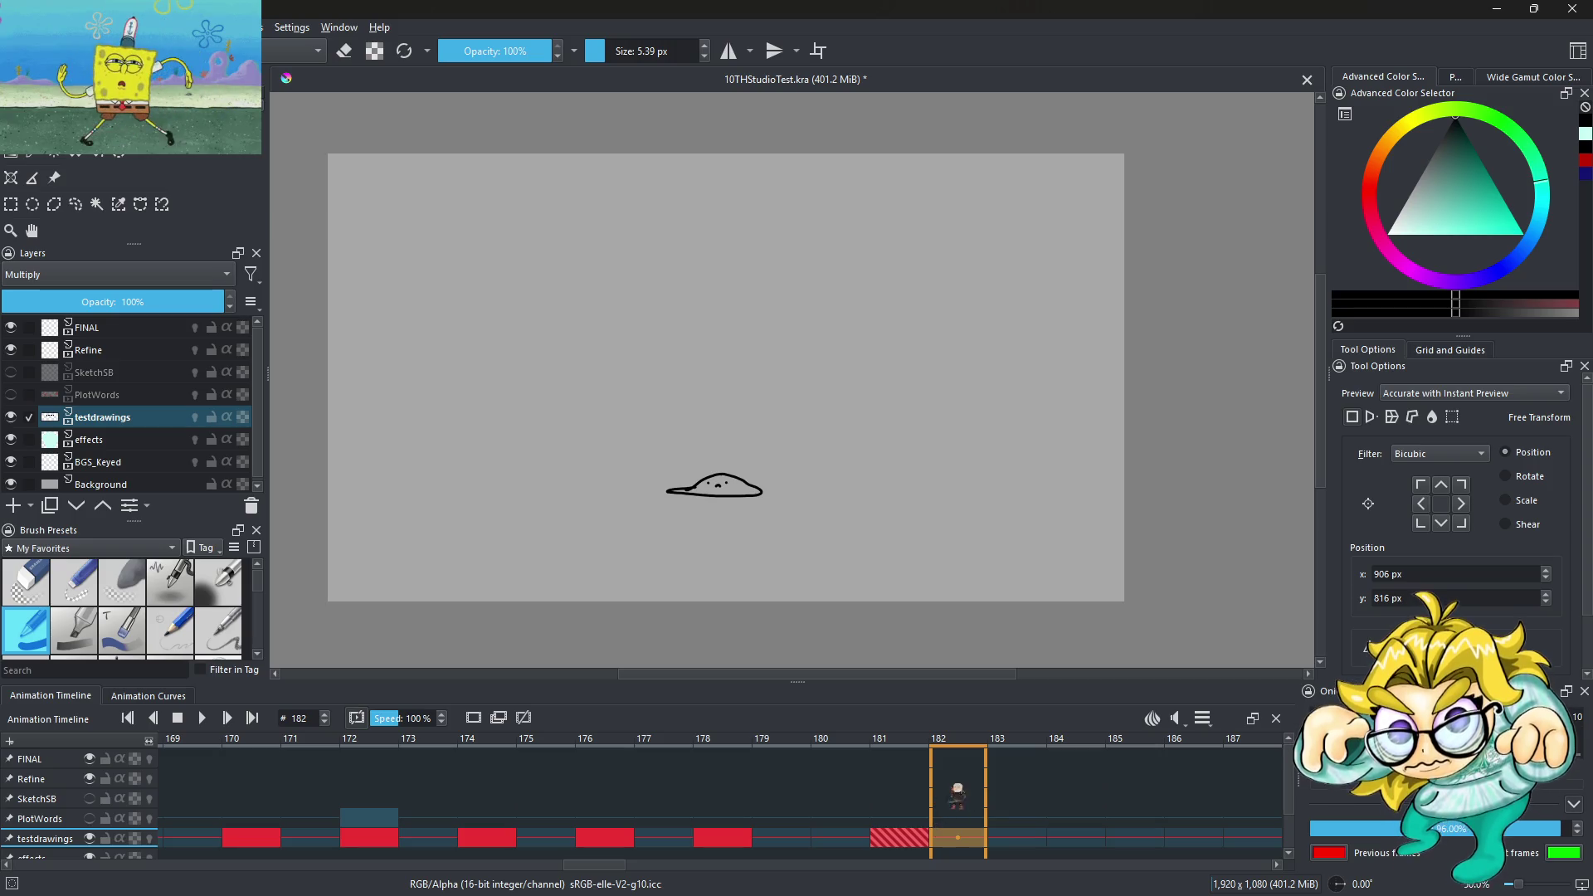
pyautogui.press('Right')
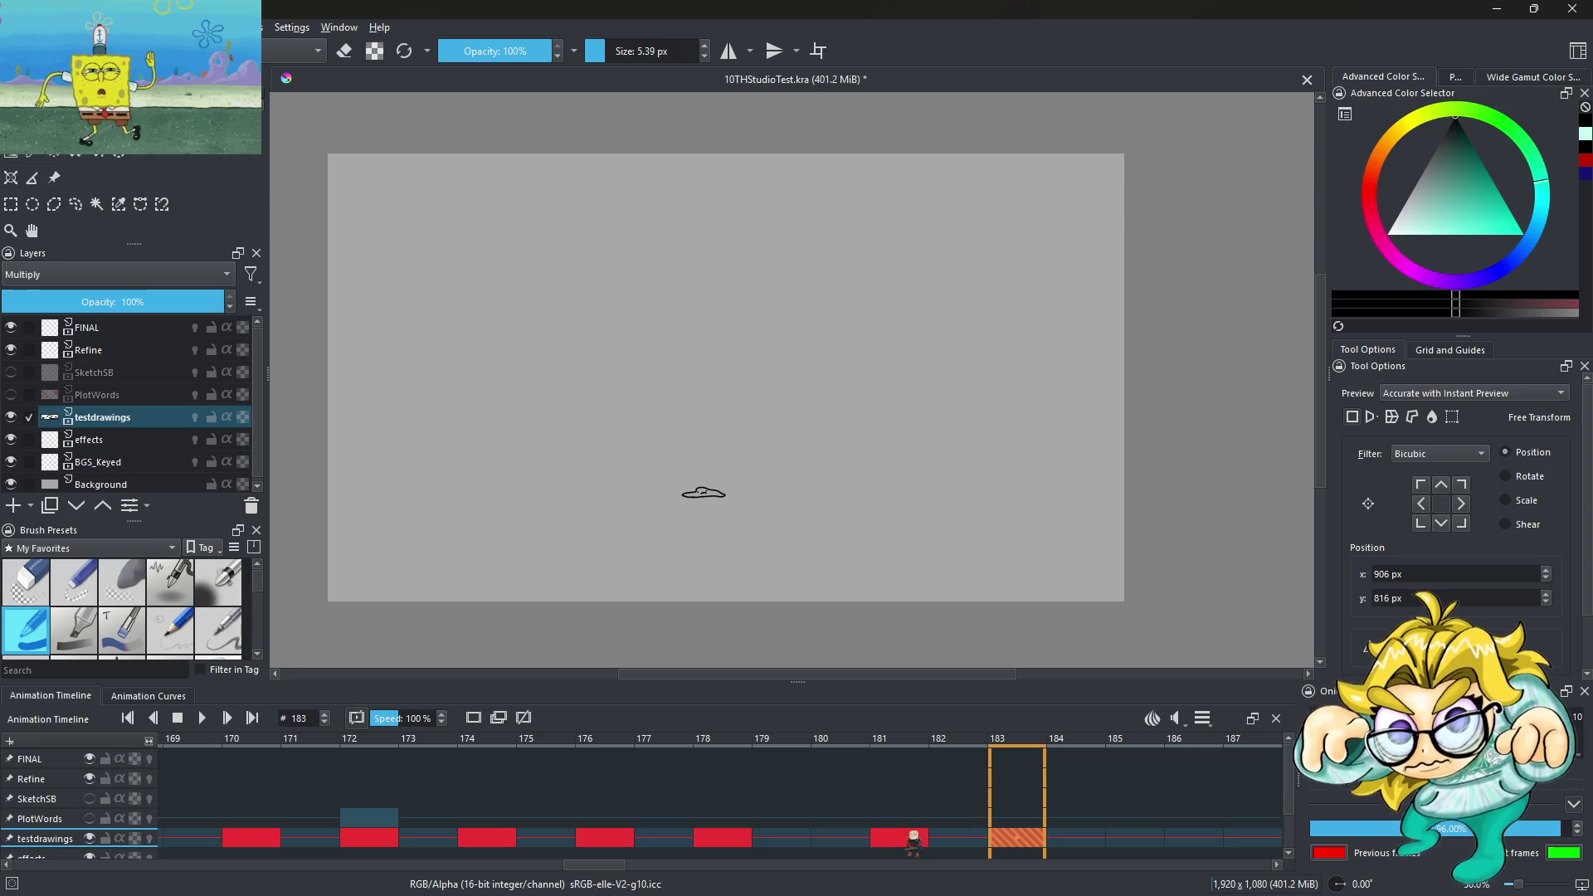
pyautogui.click(913, 840)
pyautogui.rightClick(913, 840)
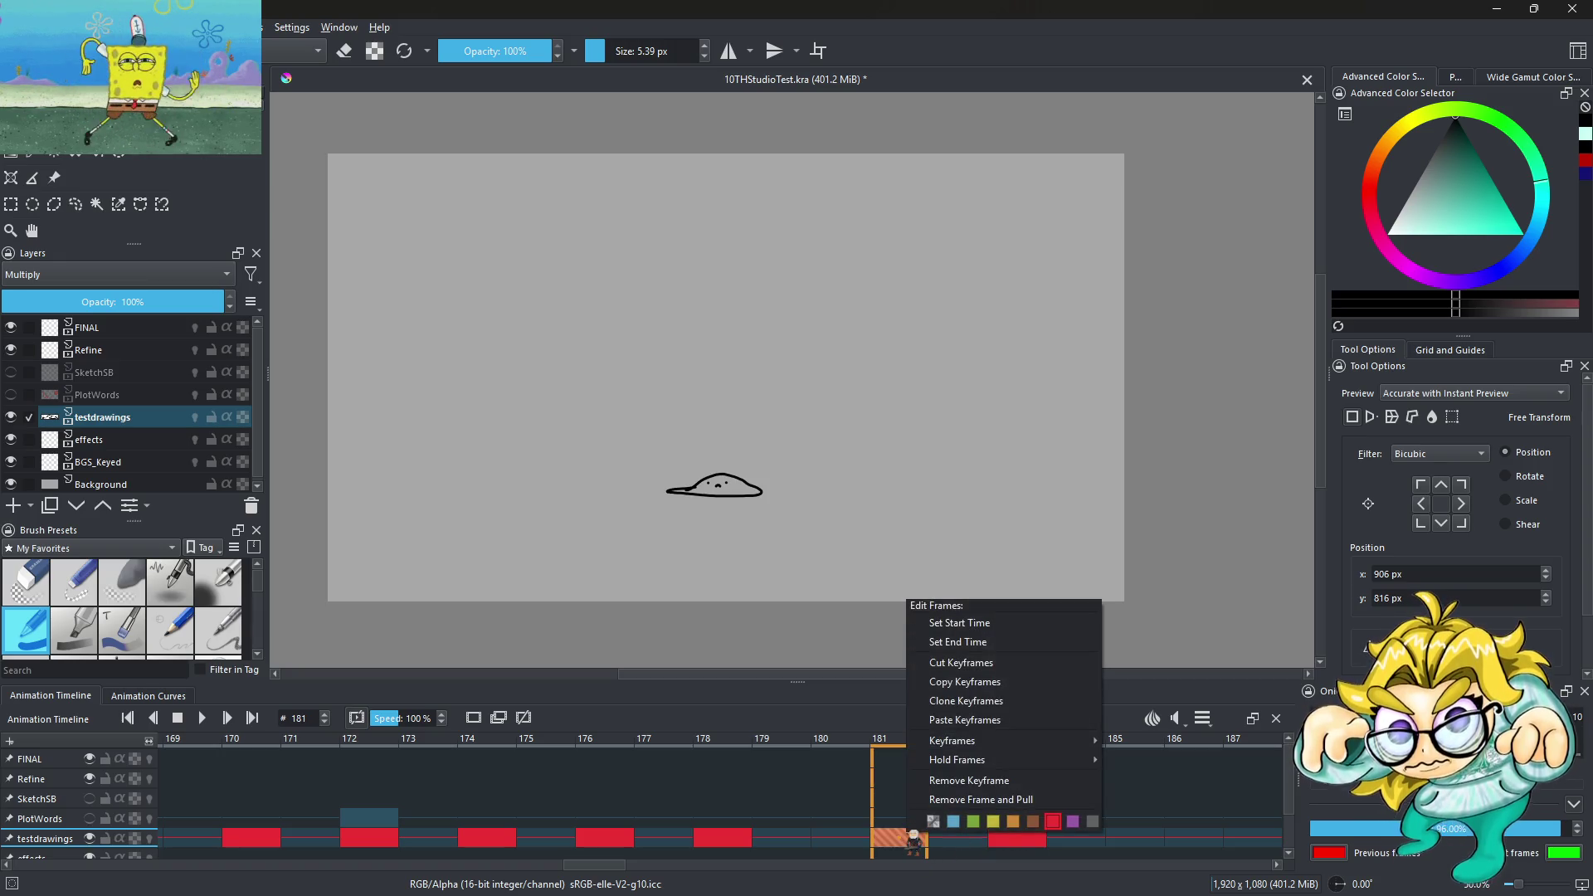
pyautogui.click(975, 670)
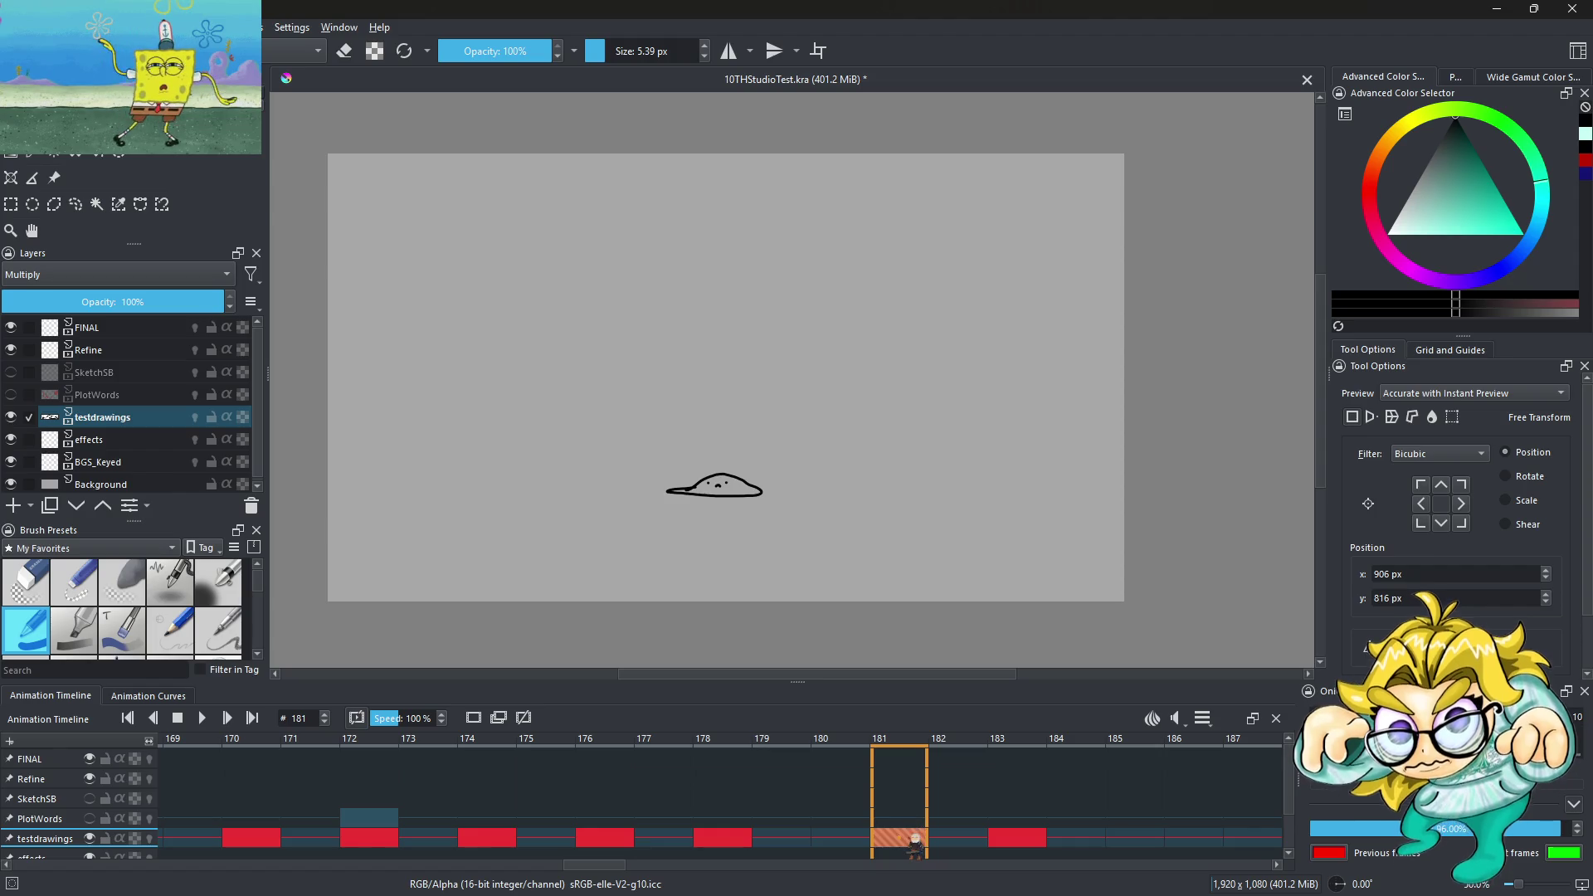
pyautogui.rightClick(913, 840)
pyautogui.click(932, 803)
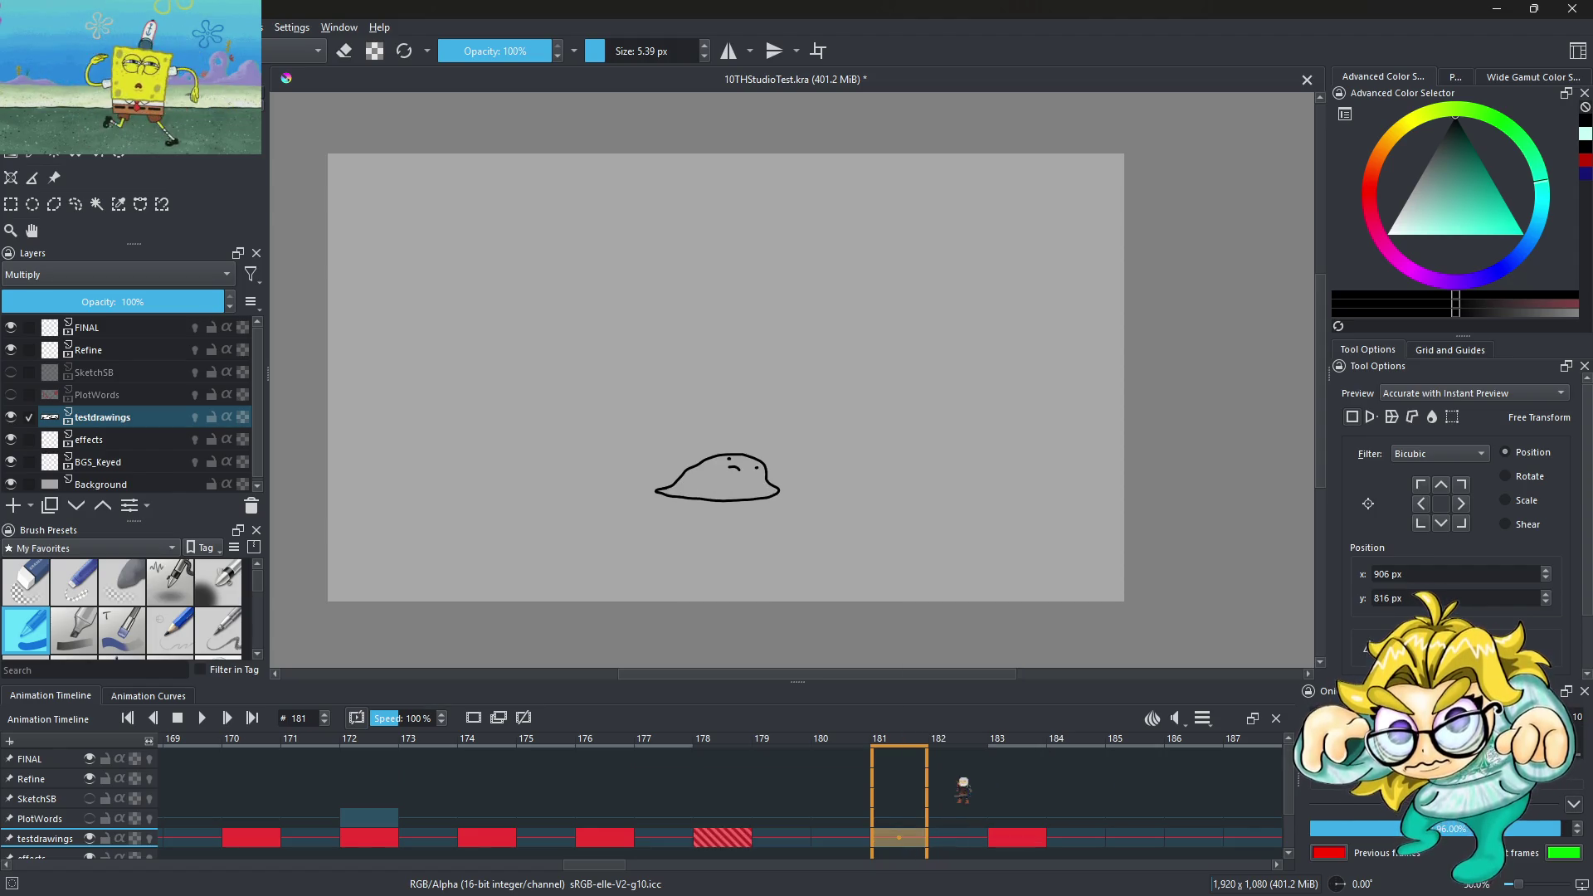
# Replay the squash sequence from frame 140 to check its timing
pyautogui.click(127, 717)
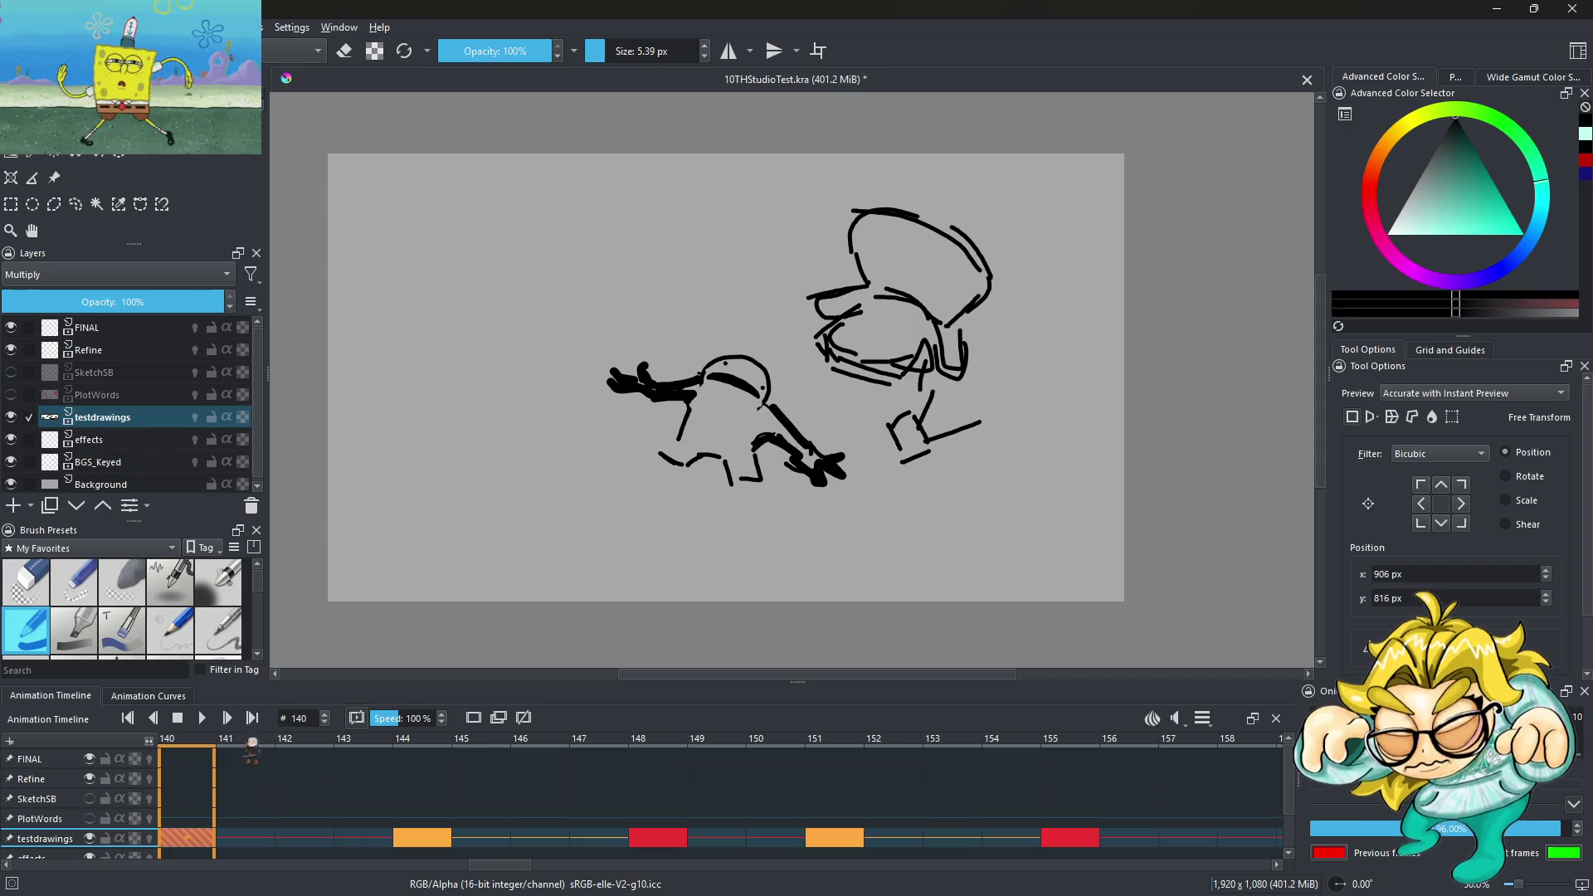
pyautogui.click(205, 720)
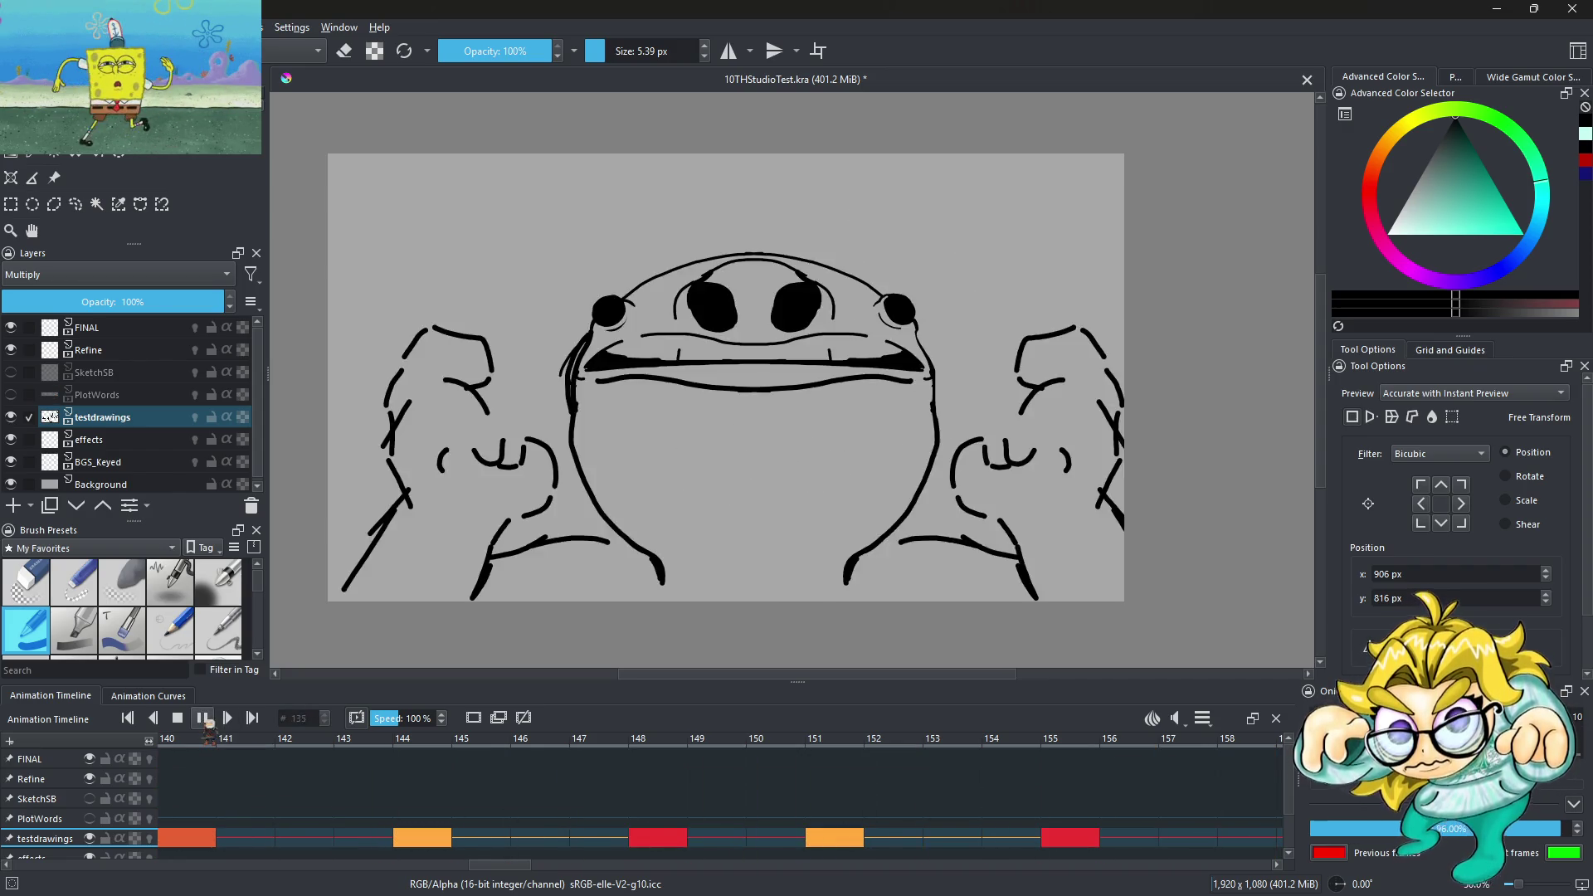
pyautogui.click(205, 720)
pyautogui.scroll(-15, 1076, 834)
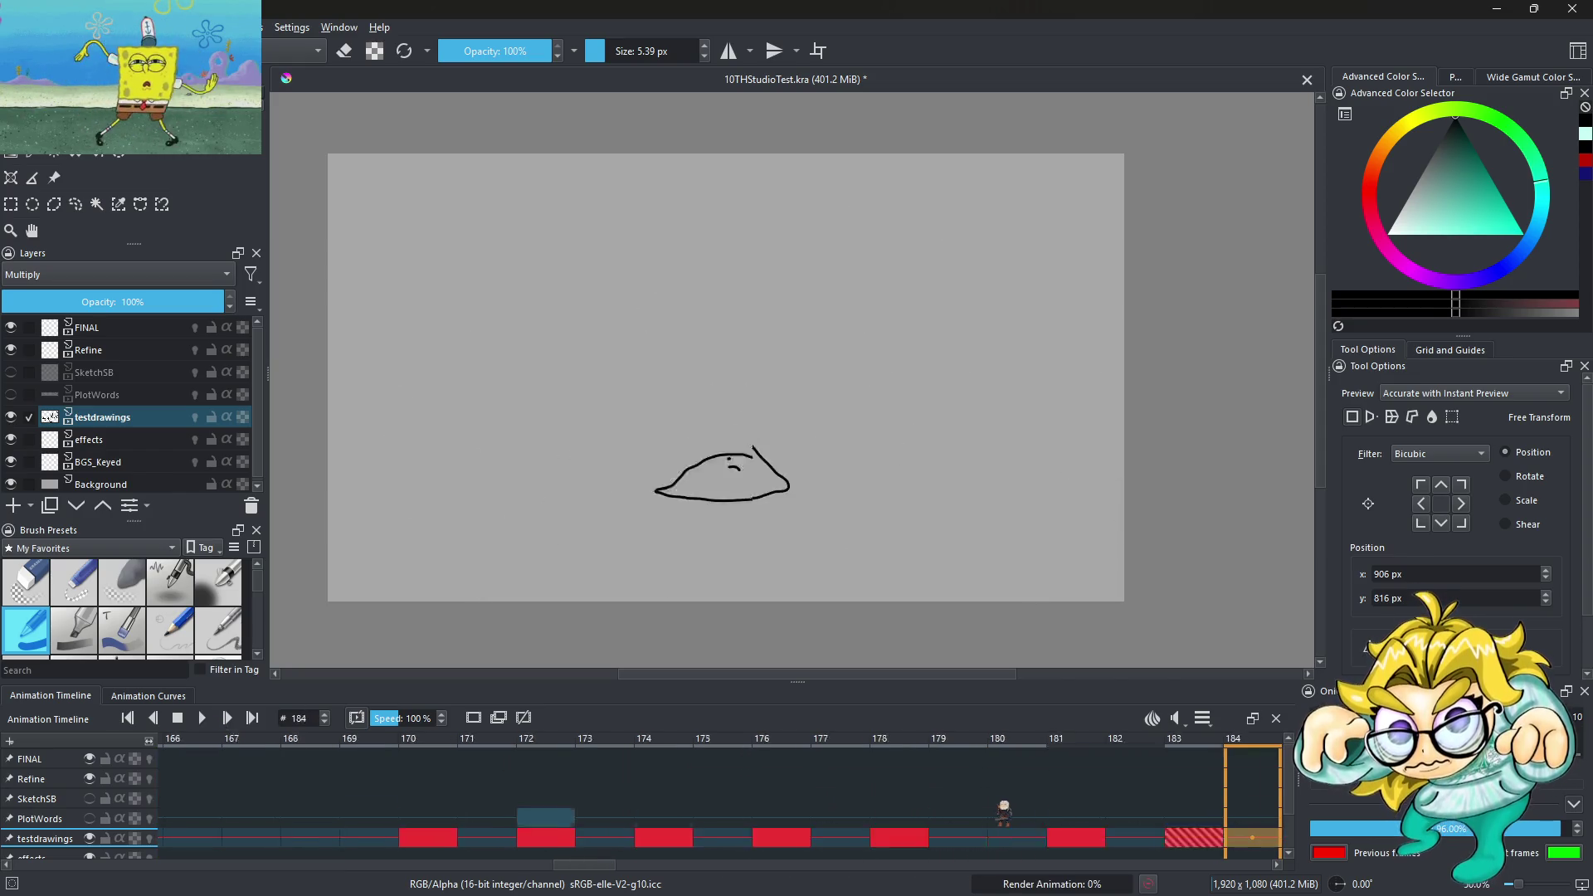
pyautogui.scroll(-15, 1013, 845)
pyautogui.scroll(-3, 977, 817)
pyautogui.scroll(-1, 967, 817)
pyautogui.scroll(-1, 955, 817)
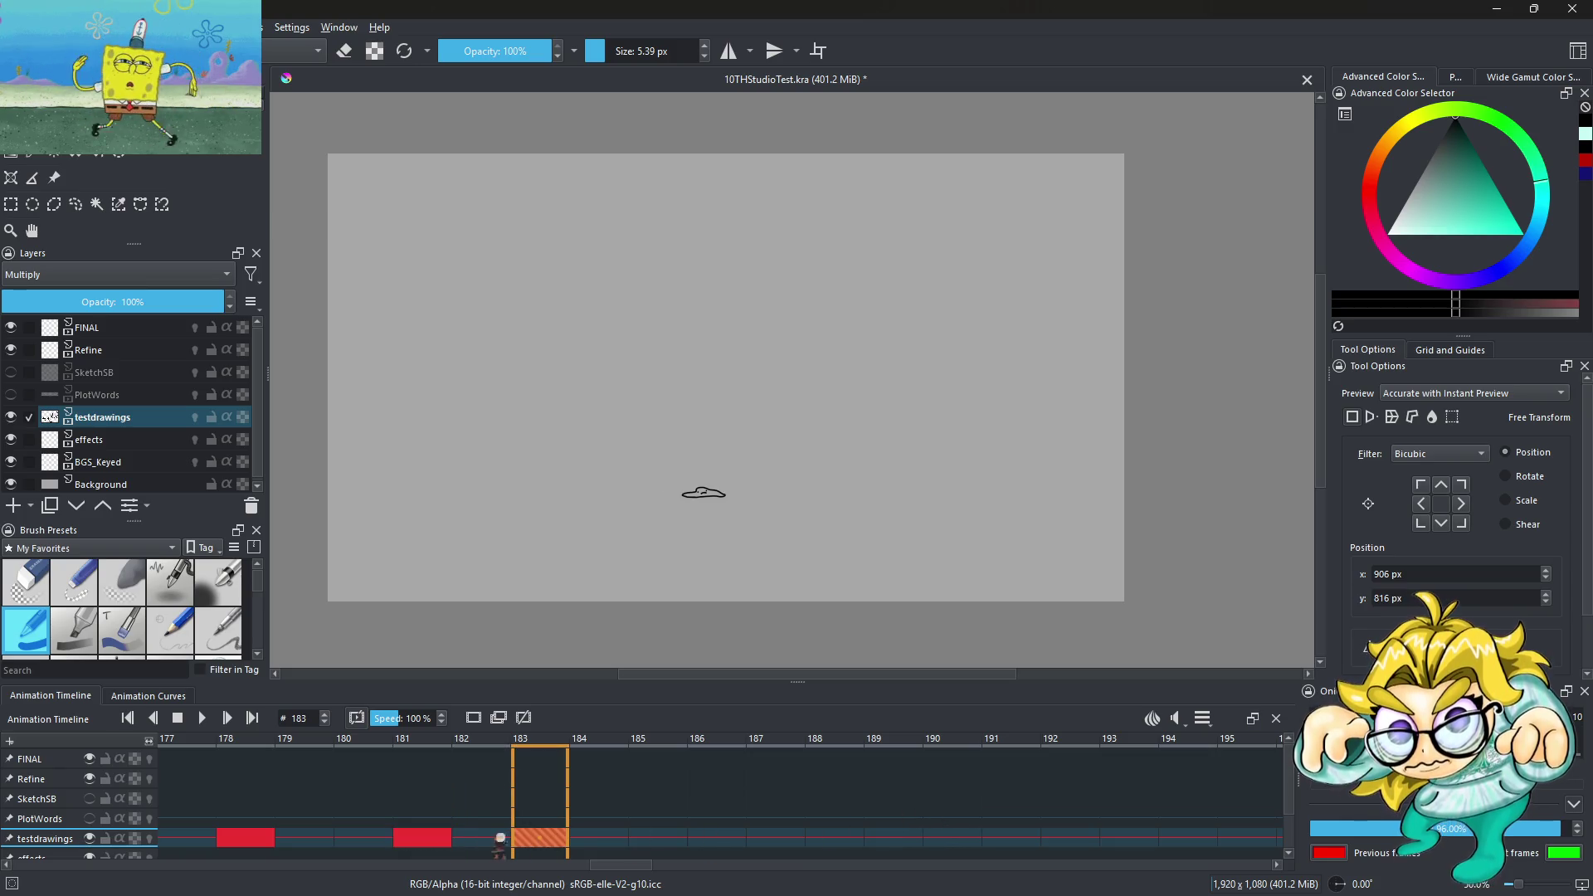
# Flip between frames 182 and 183 to compare the blob positions
pyautogui.click(462, 838)
pyautogui.click(553, 838)
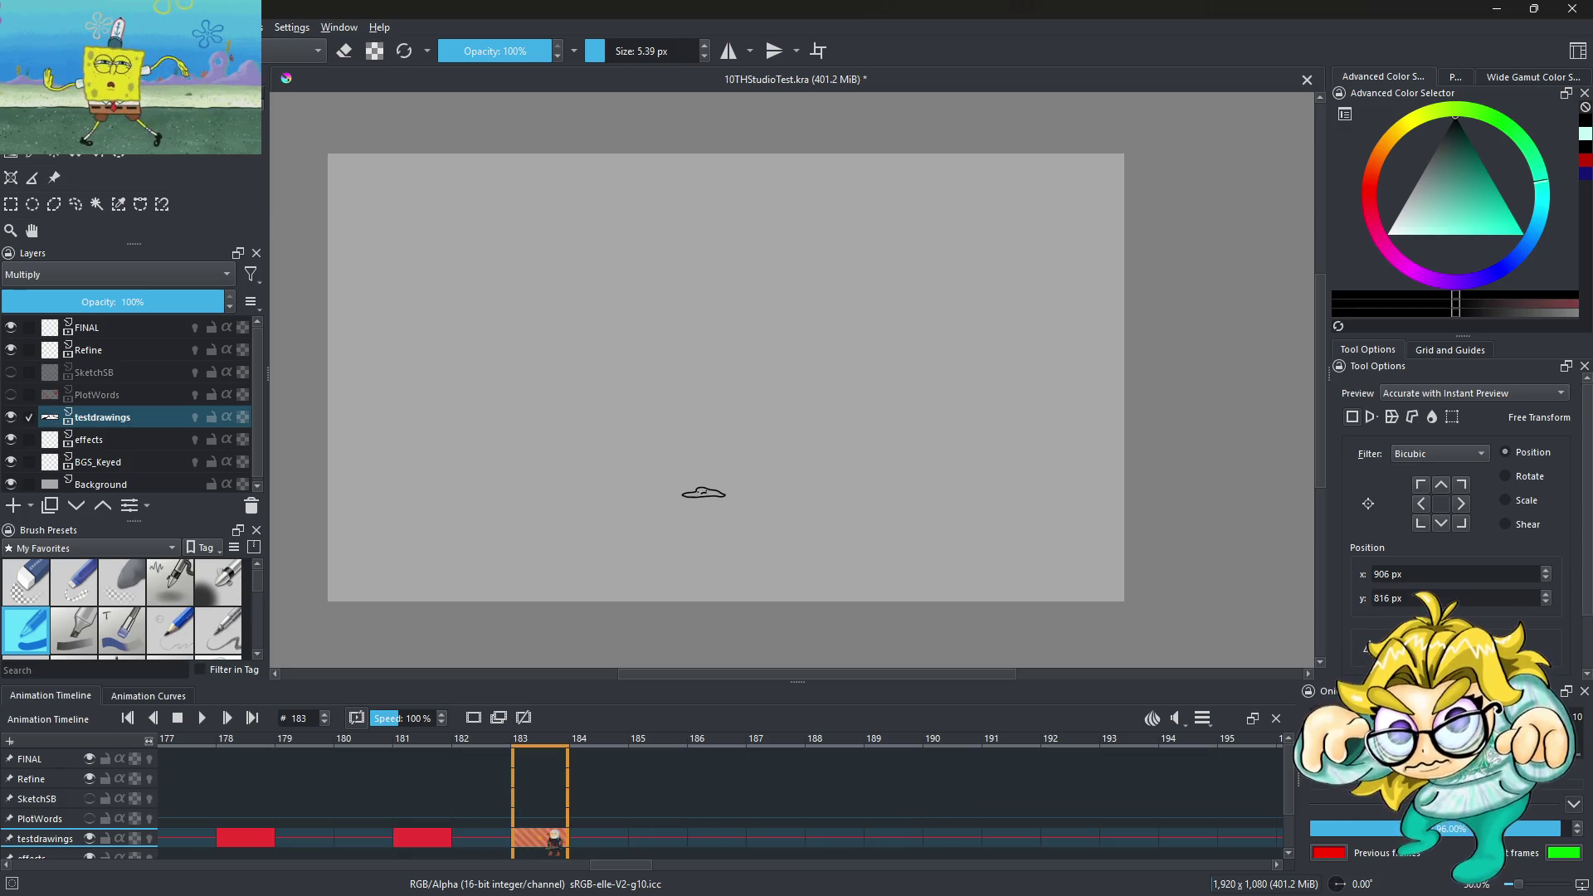
pyautogui.click(510, 838)
pyautogui.click(554, 838)
pyautogui.scroll(2, 736, 530)
# Shift the frame-183 blob about 31 px right (X 906→937) and compare it with frame 182
pyautogui.click(695, 479)
pyautogui.moveTo(690, 479); pyautogui.dragTo(716, 477)
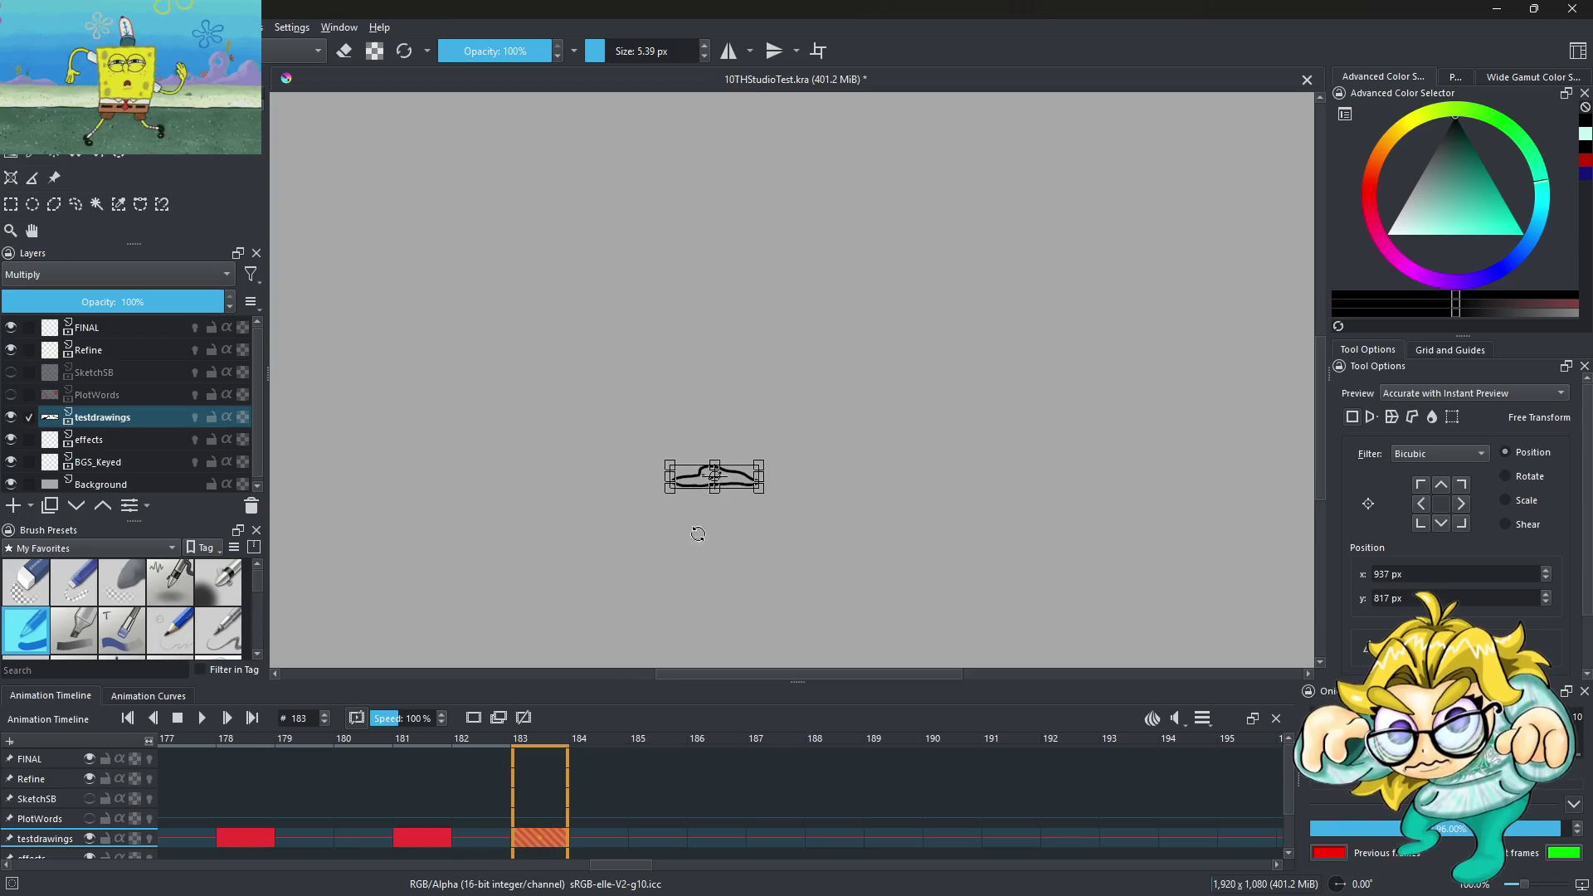
pyautogui.click(498, 838)
pyautogui.click(553, 838)
pyautogui.click(498, 838)
pyautogui.click(552, 837)
# Play the animation to check the shifted blob
pyautogui.scroll(-3, 758, 500)
pyautogui.scroll(-1, 760, 500)
pyautogui.scroll(1, 759, 497)
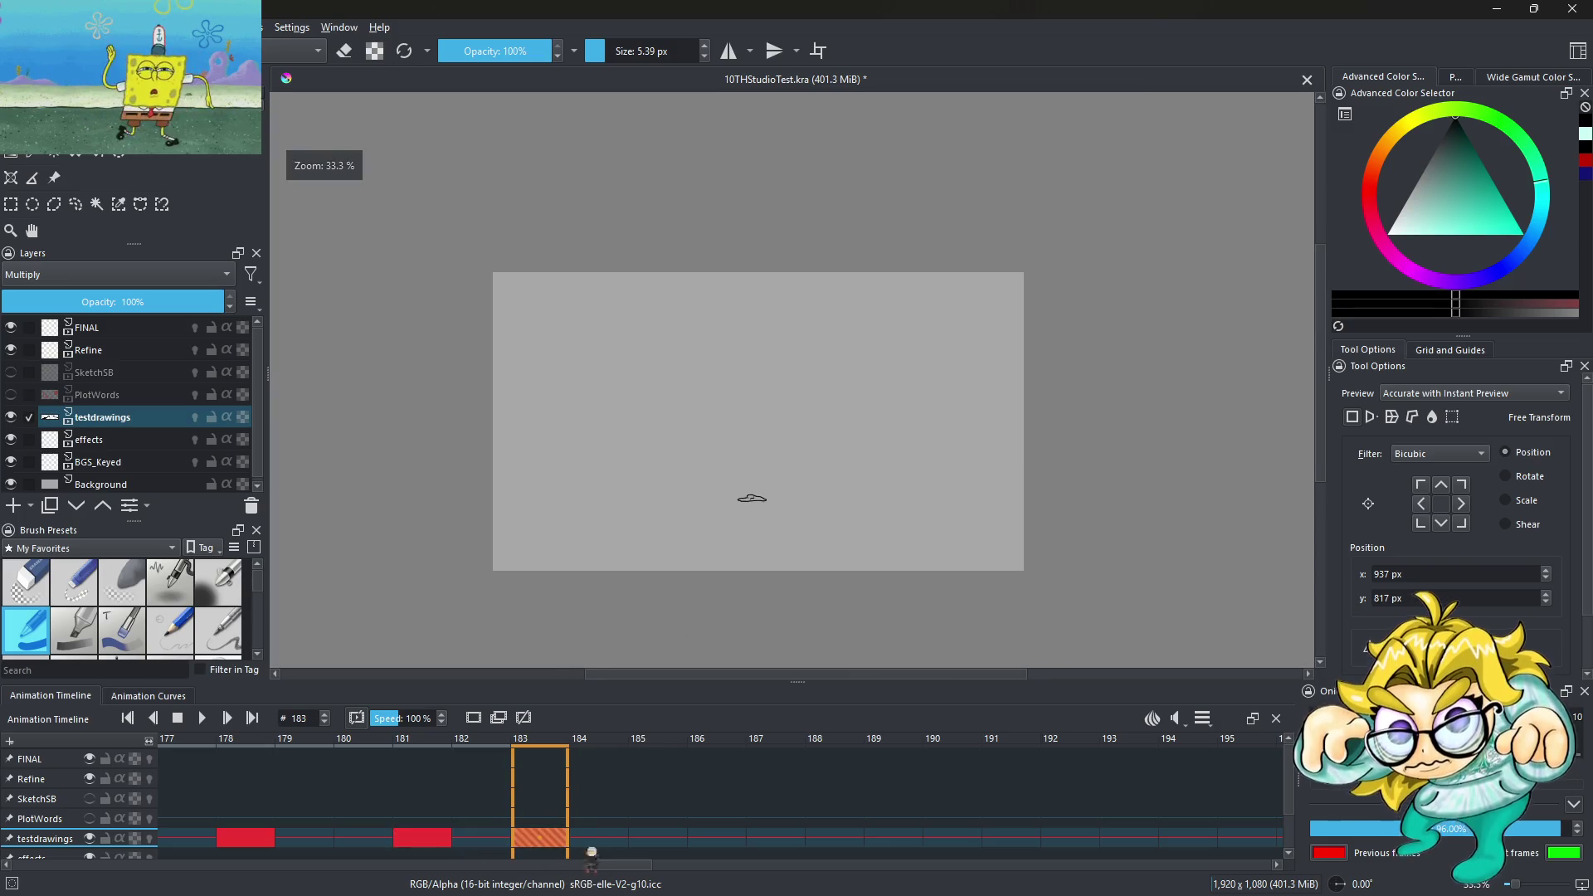
pyautogui.click(202, 717)
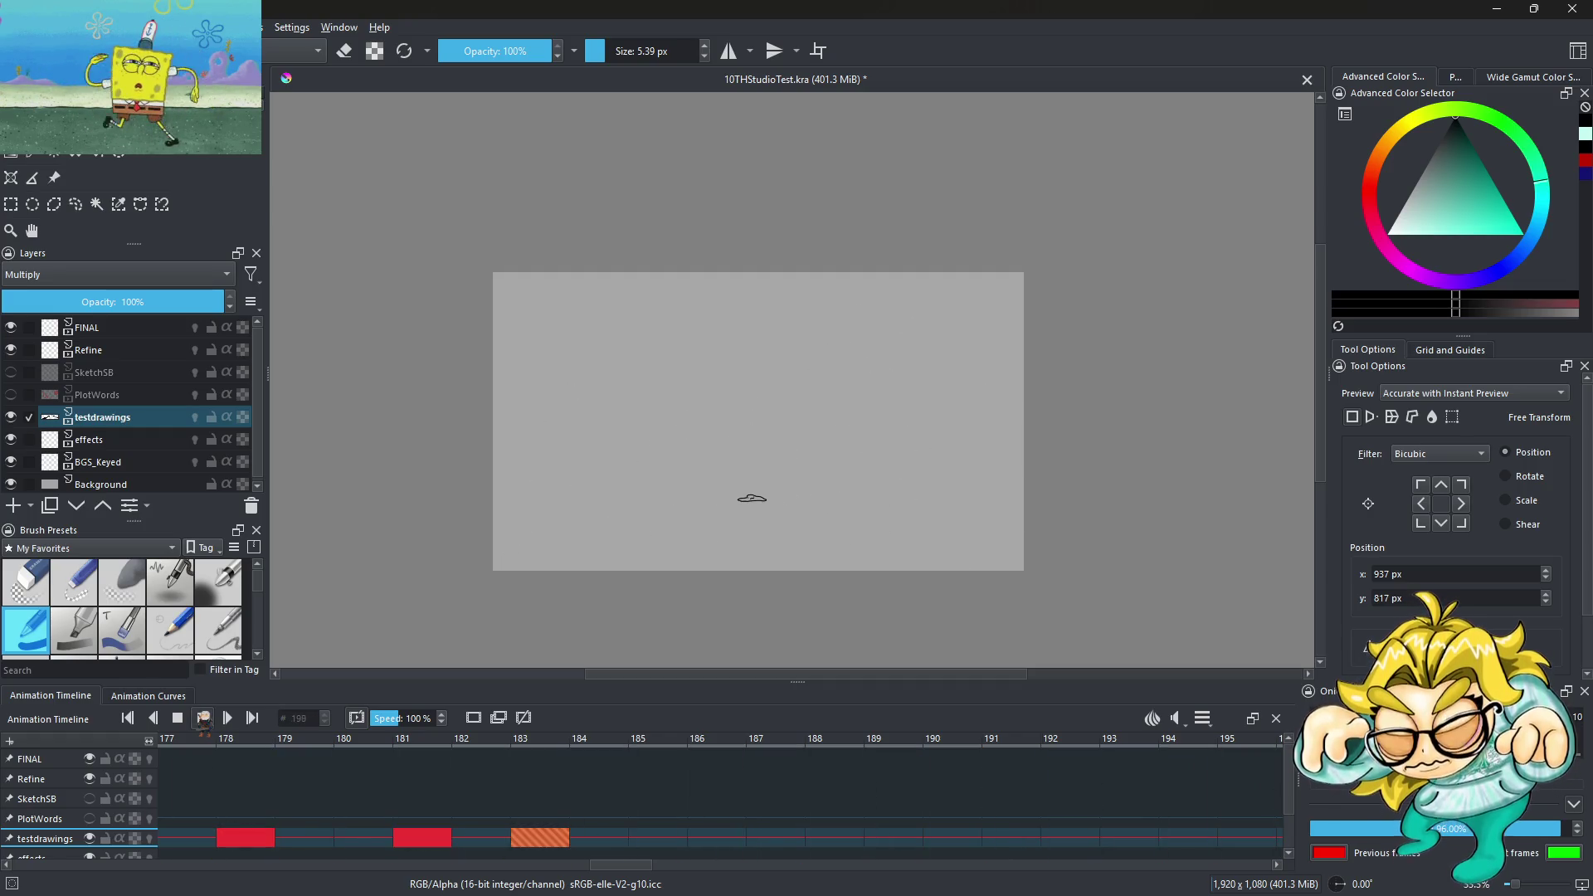
# Compare the frame-183 blob against frames 185 and 182
pyautogui.click(677, 843)
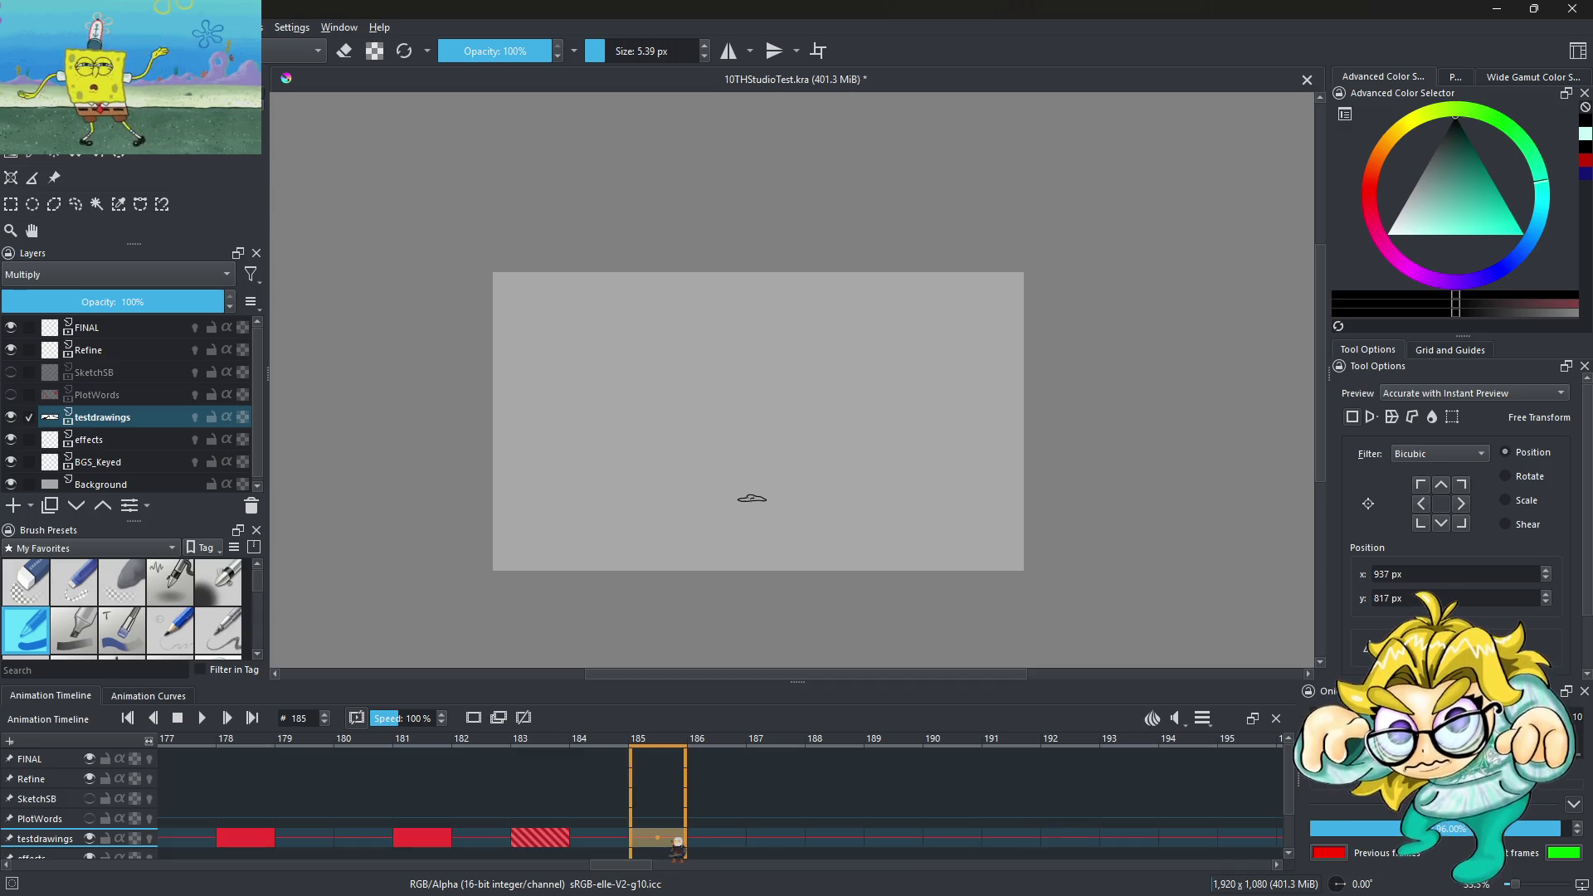
pyautogui.click(560, 840)
pyautogui.click(508, 841)
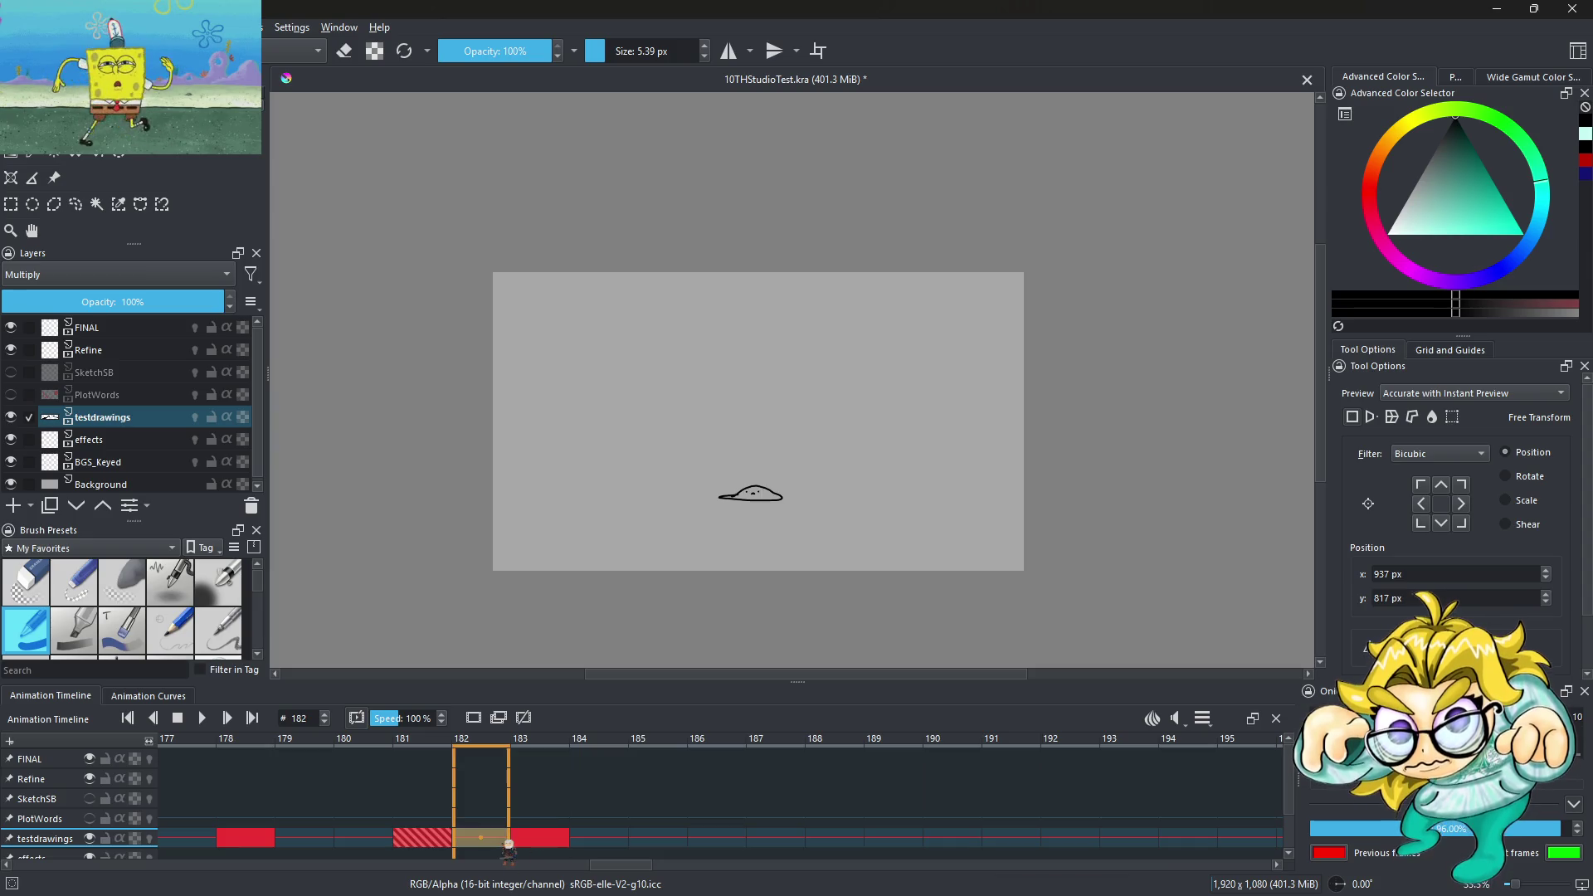
pyautogui.click(556, 840)
pyautogui.scroll(5, 741, 493)
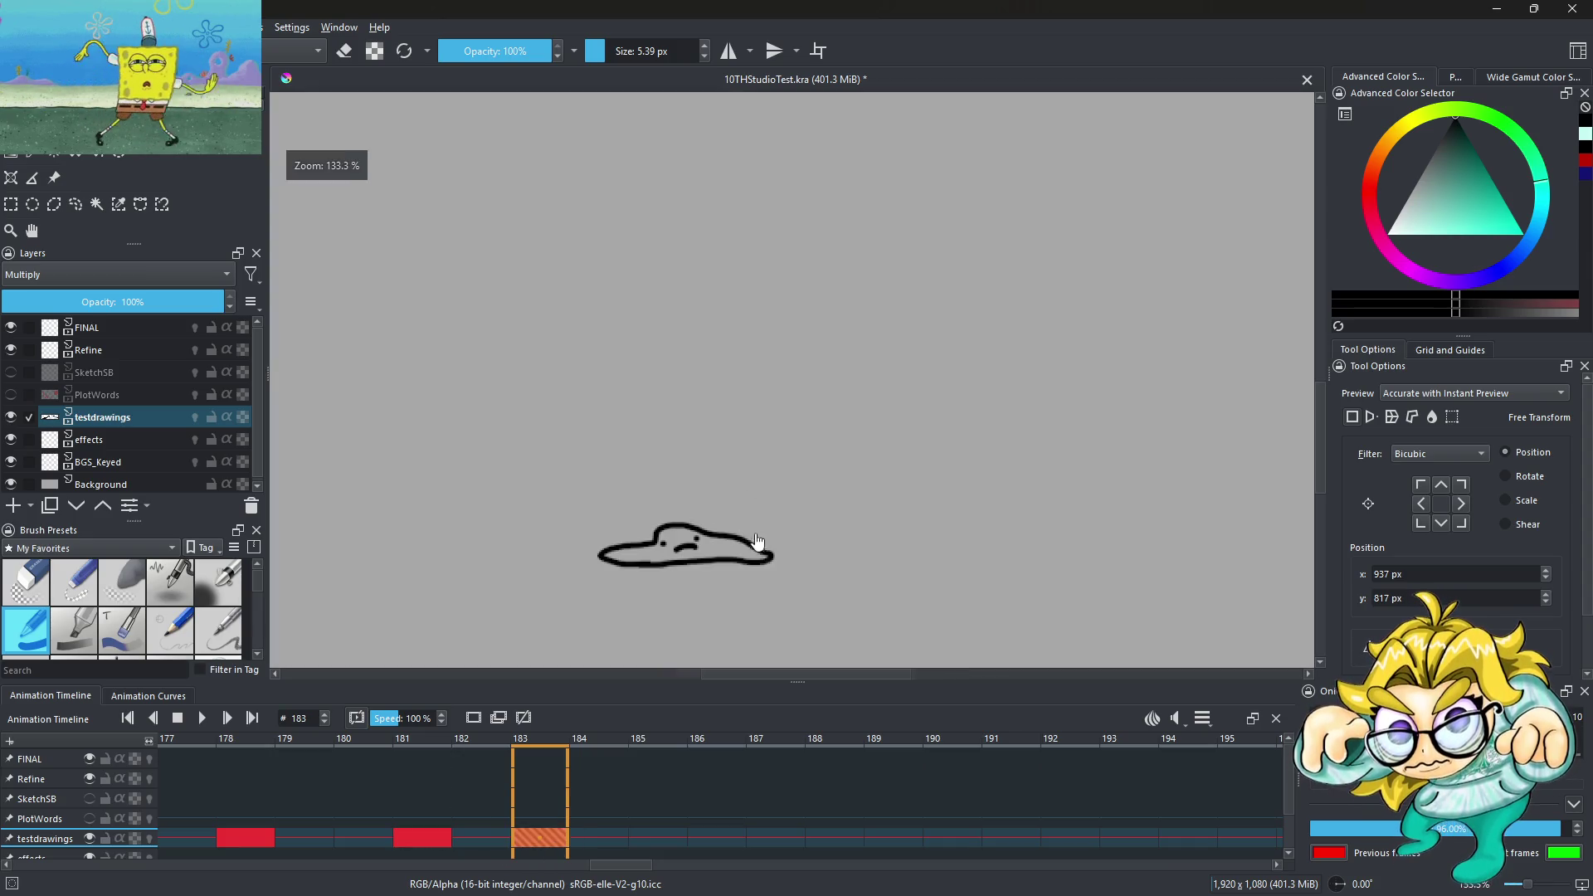
# Narrow the frame-183 blob by dragging its right handle left, commit it, and play
pyautogui.moveTo(774, 545)
pyautogui.mouseDown()
pyautogui.moveTo(725, 545)
pyautogui.moveTo(740, 550)
pyautogui.mouseUp()
pyautogui.press('Return')
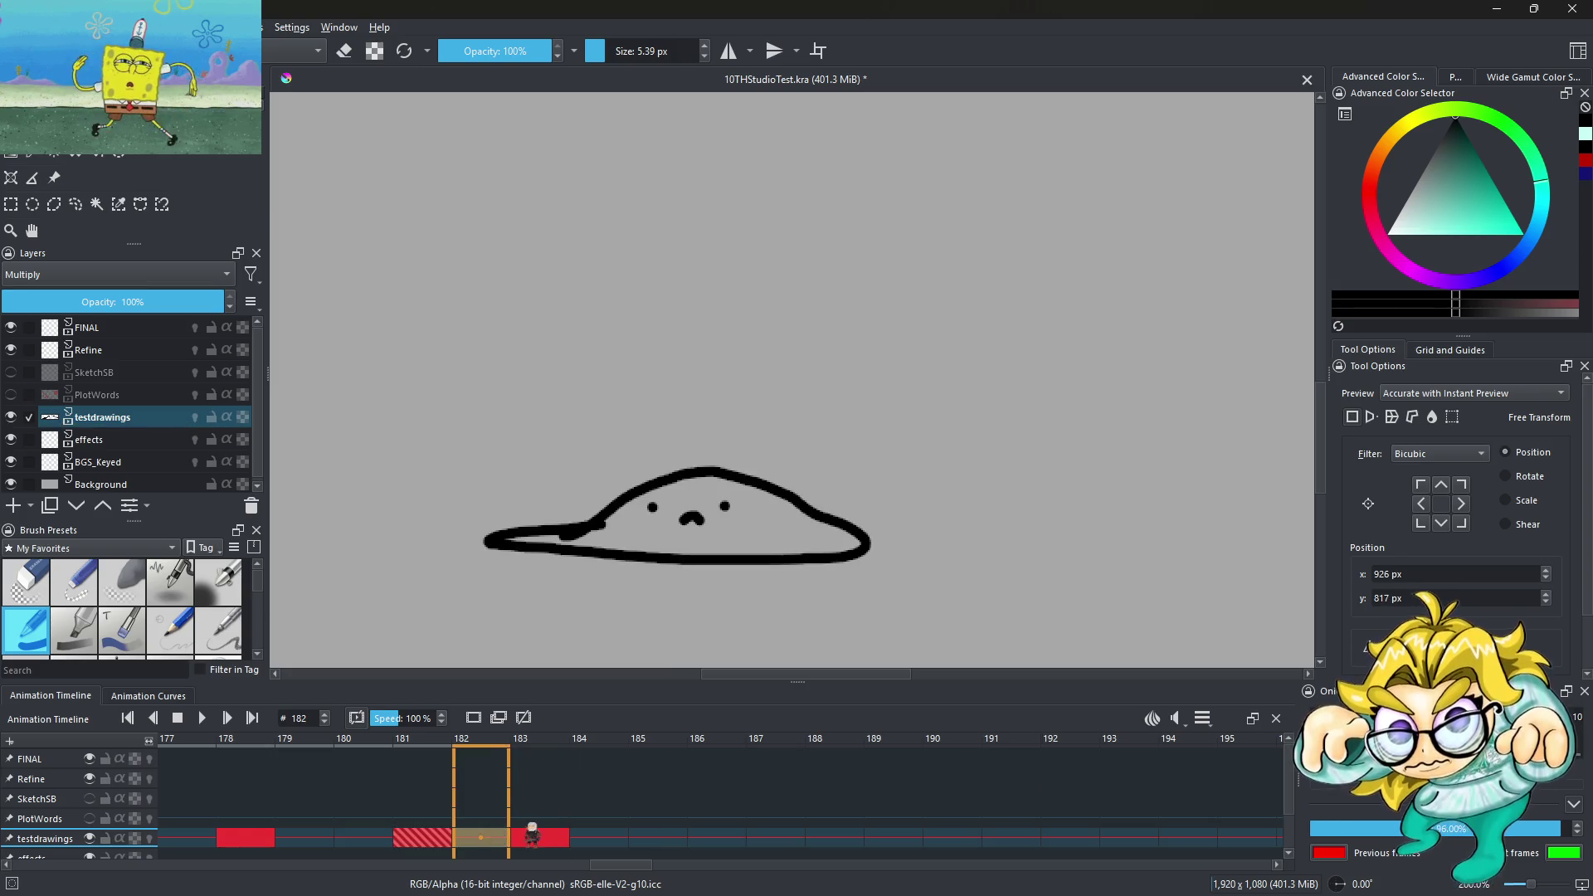
pyautogui.scroll(-5, 810, 525)
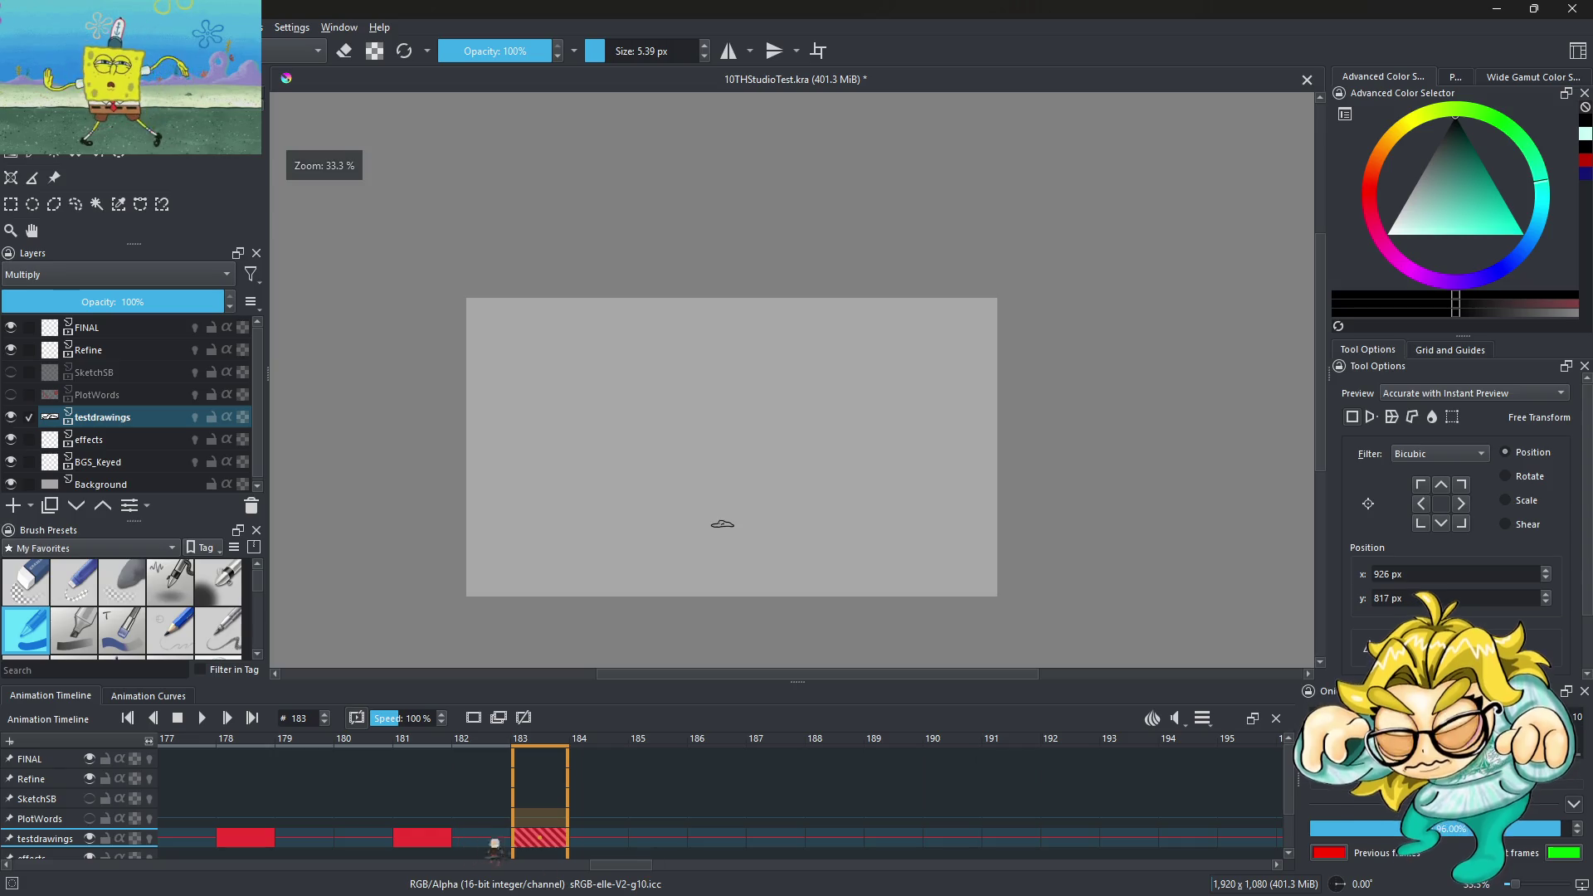
pyautogui.press('space')
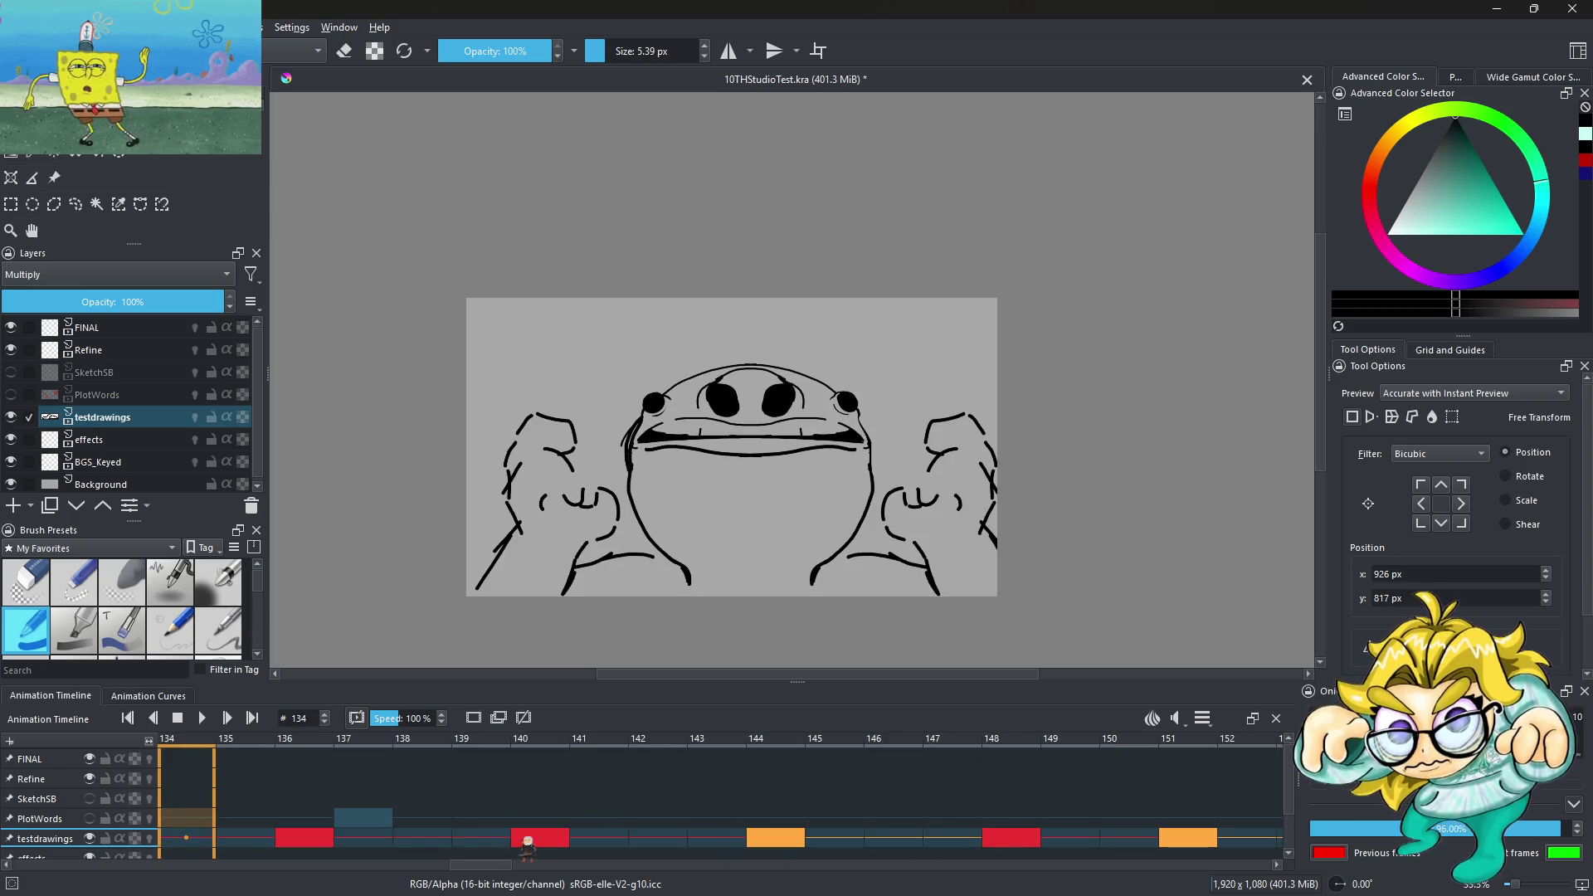
# Play the animation and pause it during the blob's melting frames
pyautogui.click(201, 718)
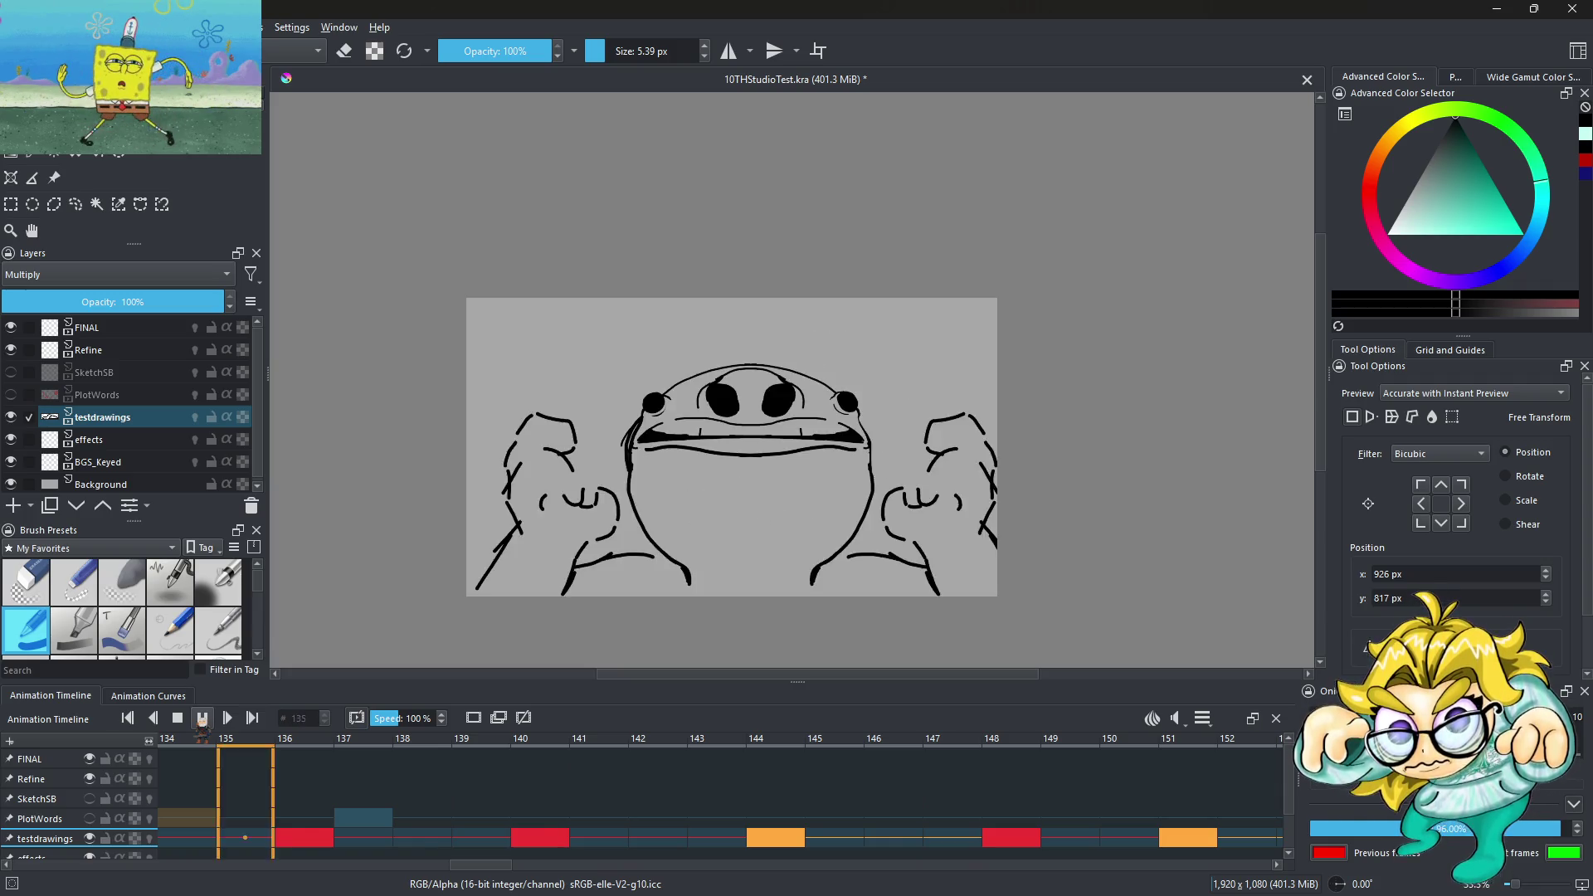
pyautogui.click(201, 718)
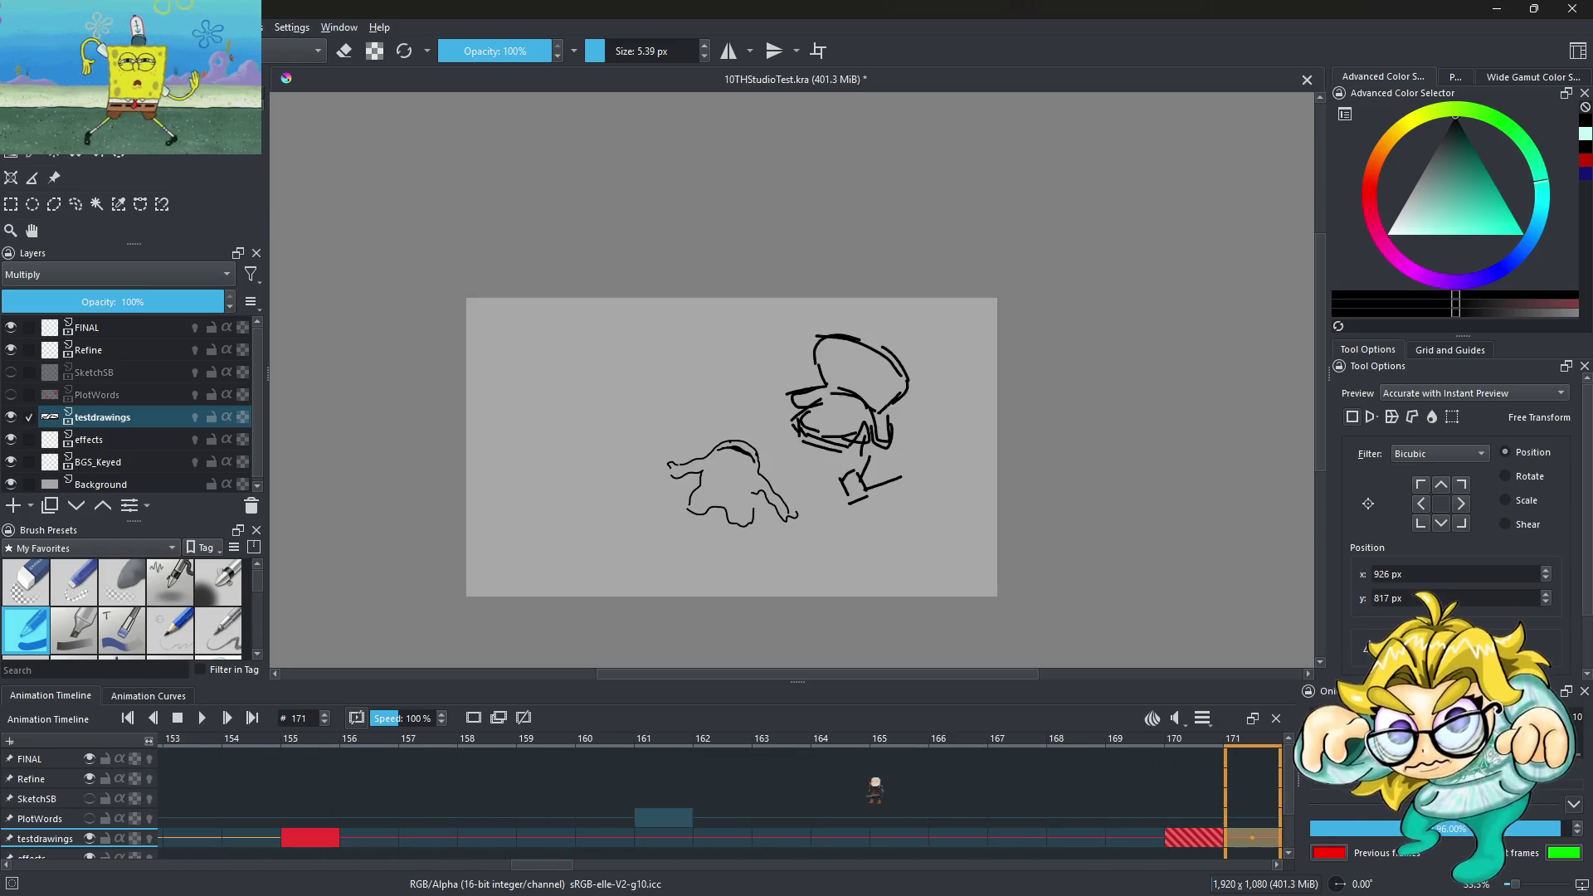
# Step through frames 167–179 to inspect the melt drawings
pyautogui.press('Left')
pyautogui.press('Left')
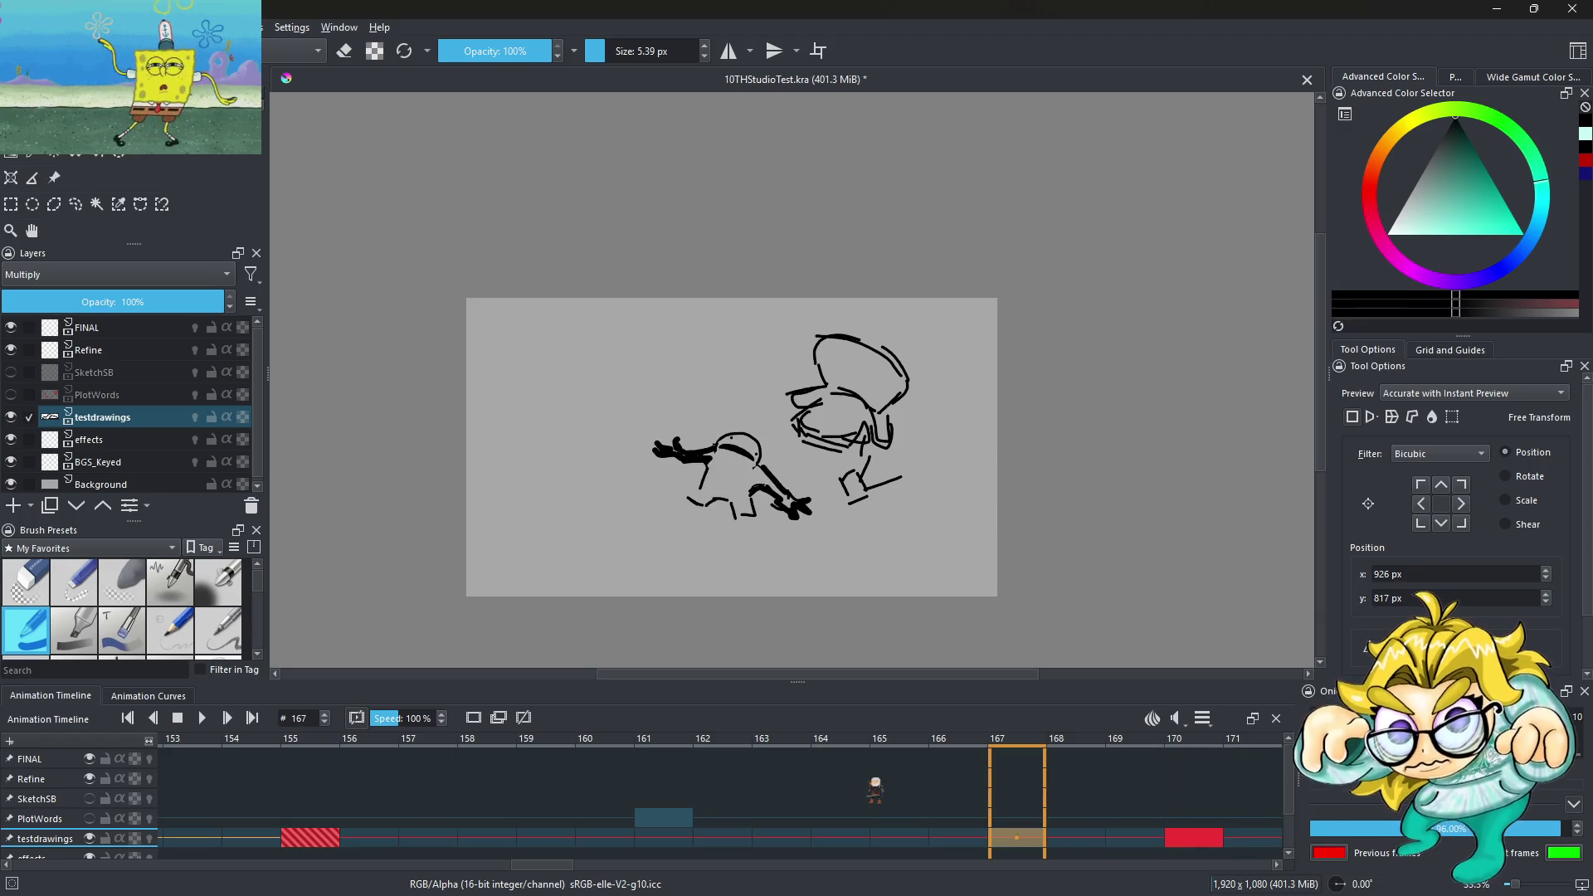
pyautogui.press('Right')
pyautogui.press('Right')
pyautogui.press('Right')
pyautogui.press('Right')
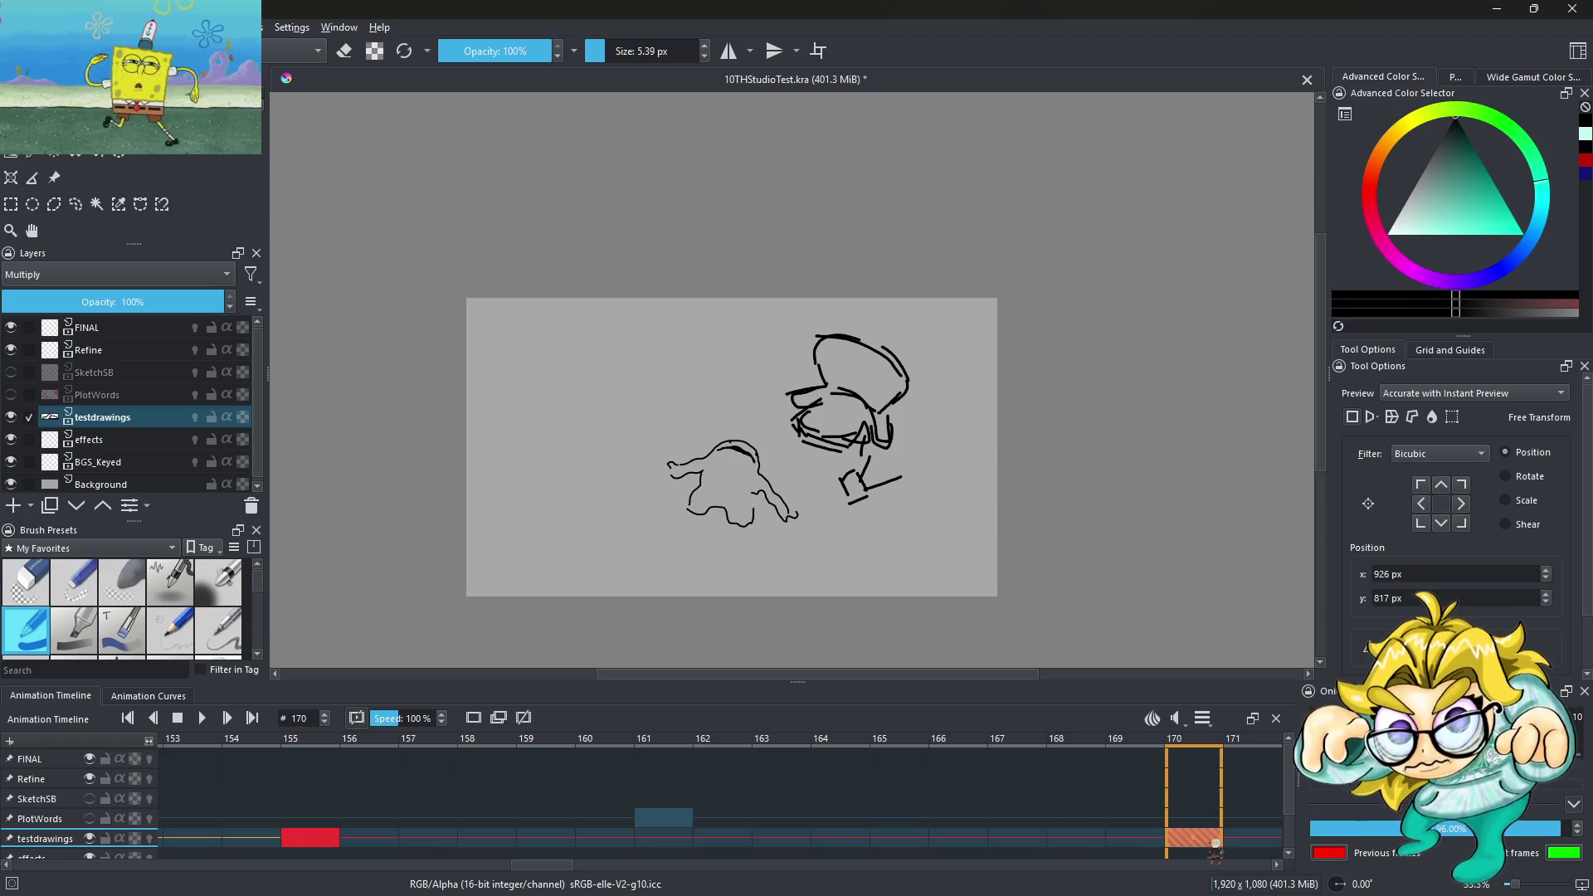
pyautogui.press('Right')
pyautogui.press('Right')
pyautogui.press('Right')
pyautogui.press('Right')
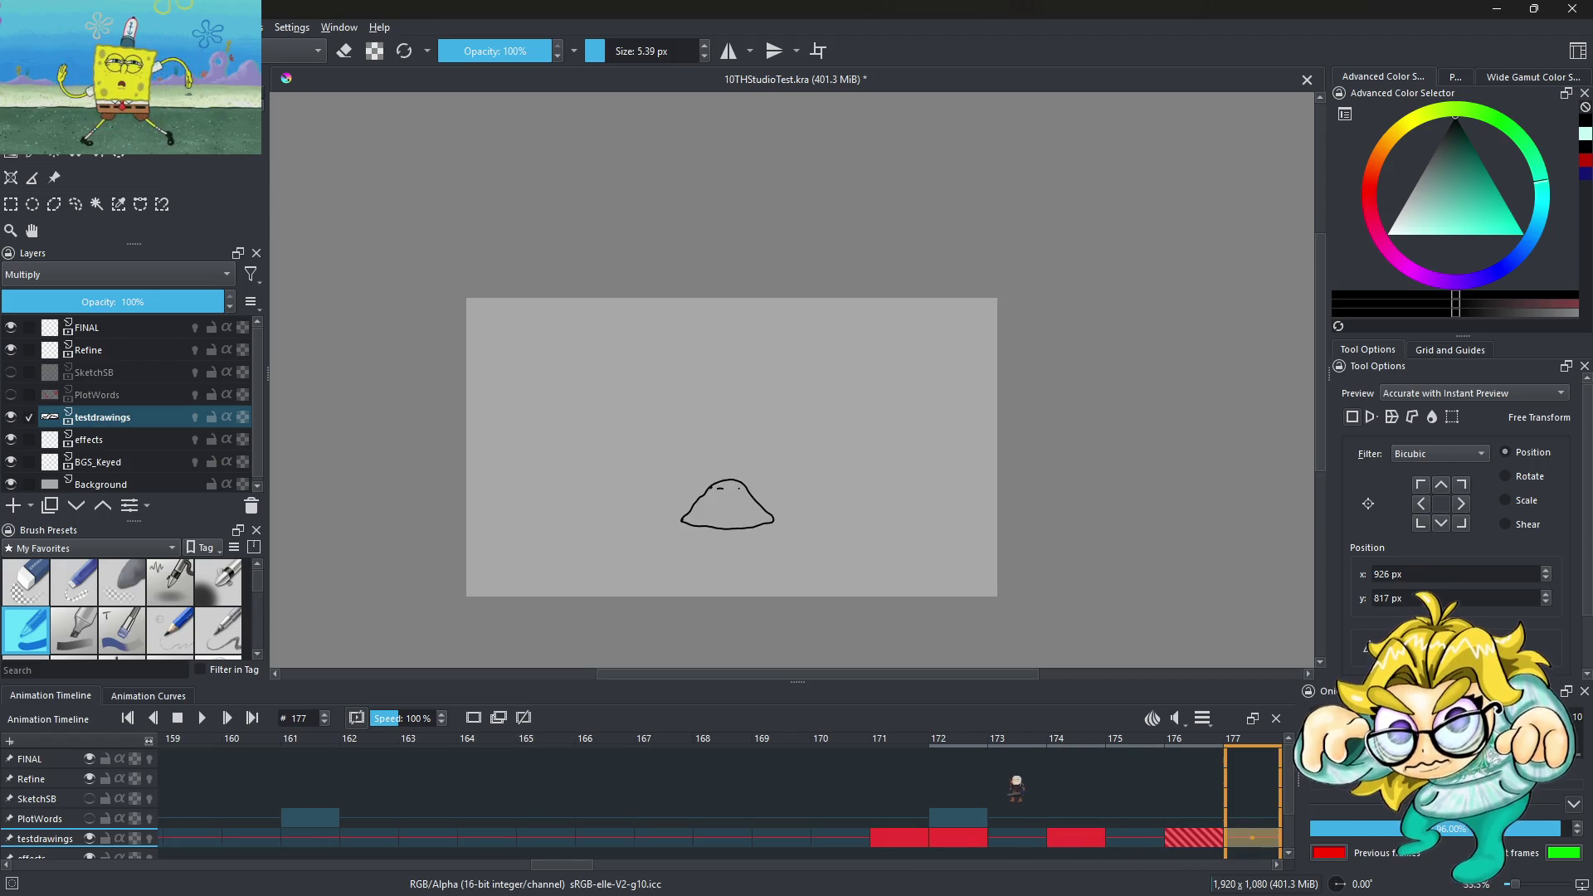
pyautogui.click(912, 848)
pyautogui.click(975, 848)
pyautogui.click(912, 846)
pyautogui.click(962, 846)
pyautogui.click(1076, 842)
pyautogui.press('Right')
pyautogui.press('Right')
pyautogui.press('Right')
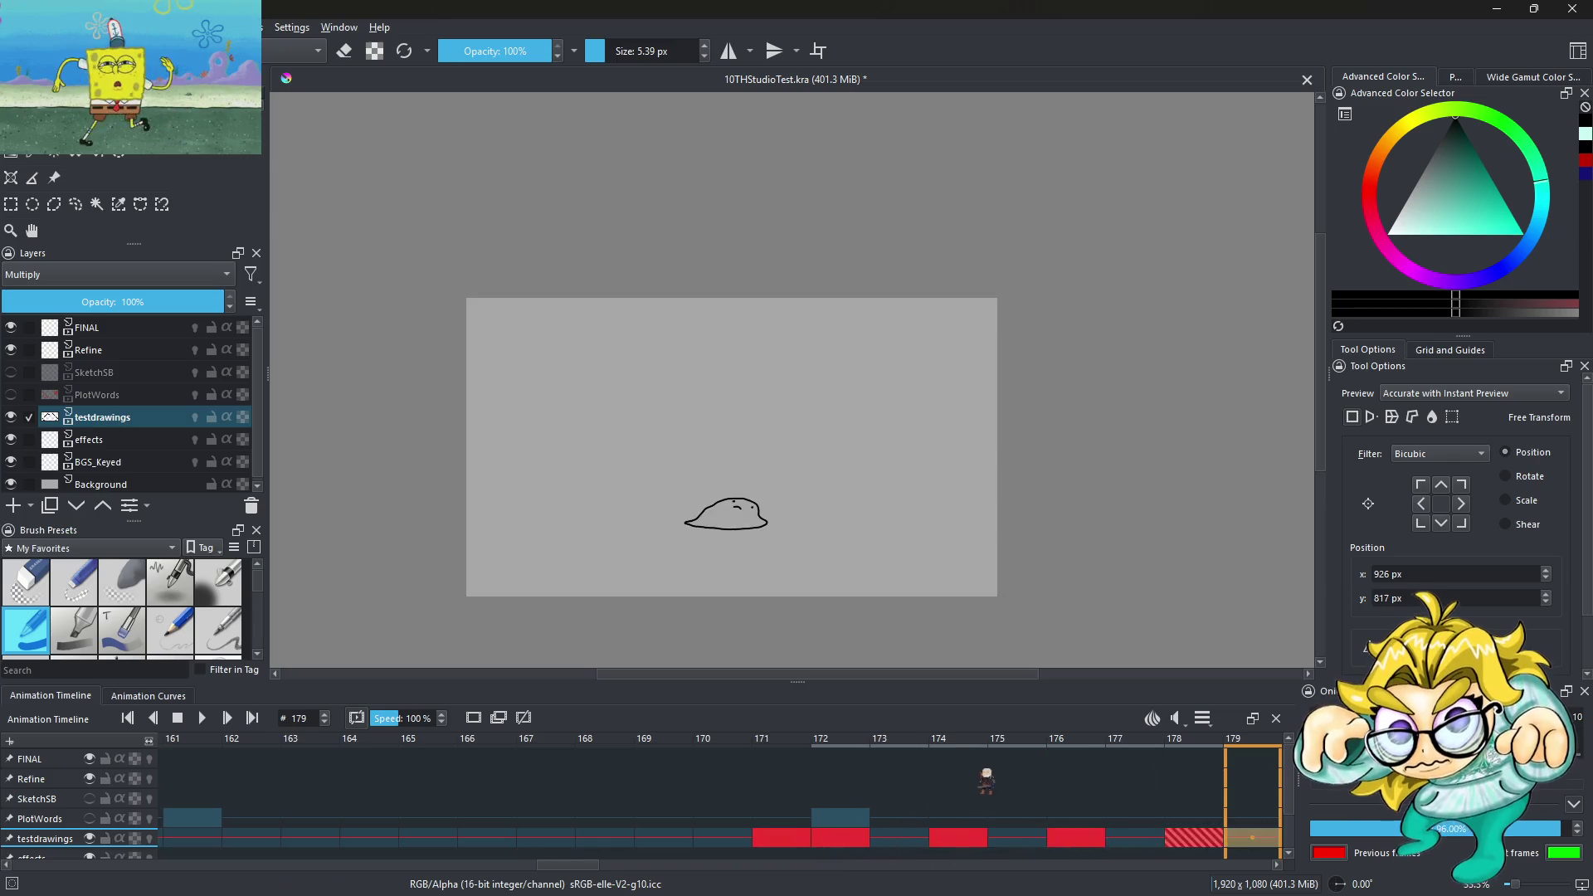
pyautogui.press('Right')
pyautogui.press('Right')
pyautogui.press('Right')
pyautogui.press('Right')
pyautogui.press('Right')
pyautogui.press('Right')
pyautogui.press('Right')
pyautogui.press('Right')
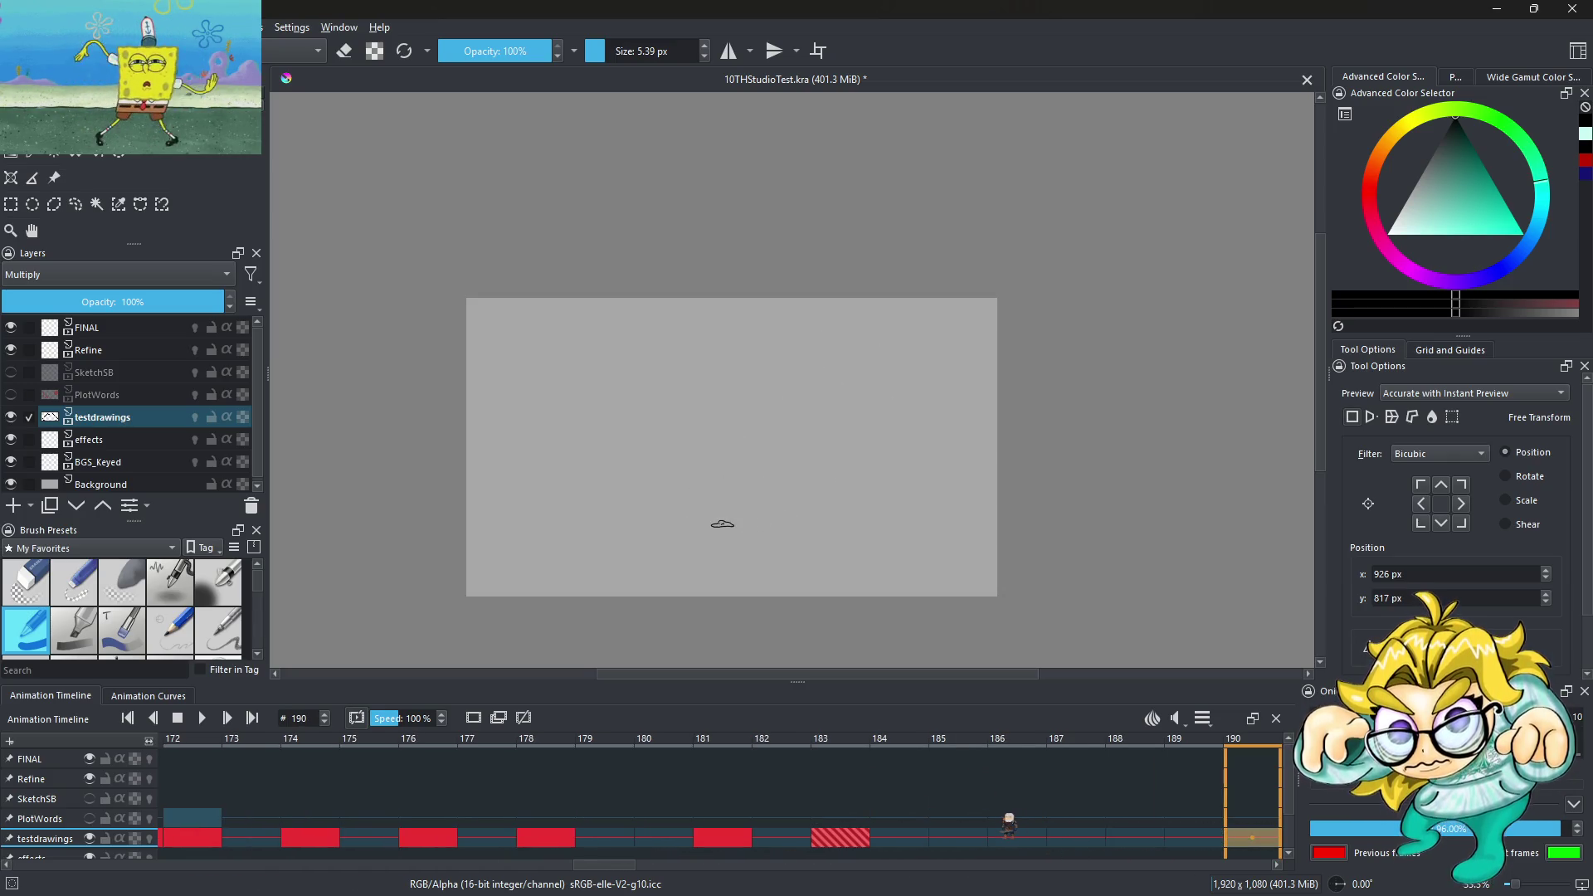
# Move the frame-183 drawing to frame 185 and the frame-178 drawing to frame 180
pyautogui.moveTo(860, 842); pyautogui.dragTo(946, 840)
pyautogui.click(738, 842)
pyautogui.click(832, 842)
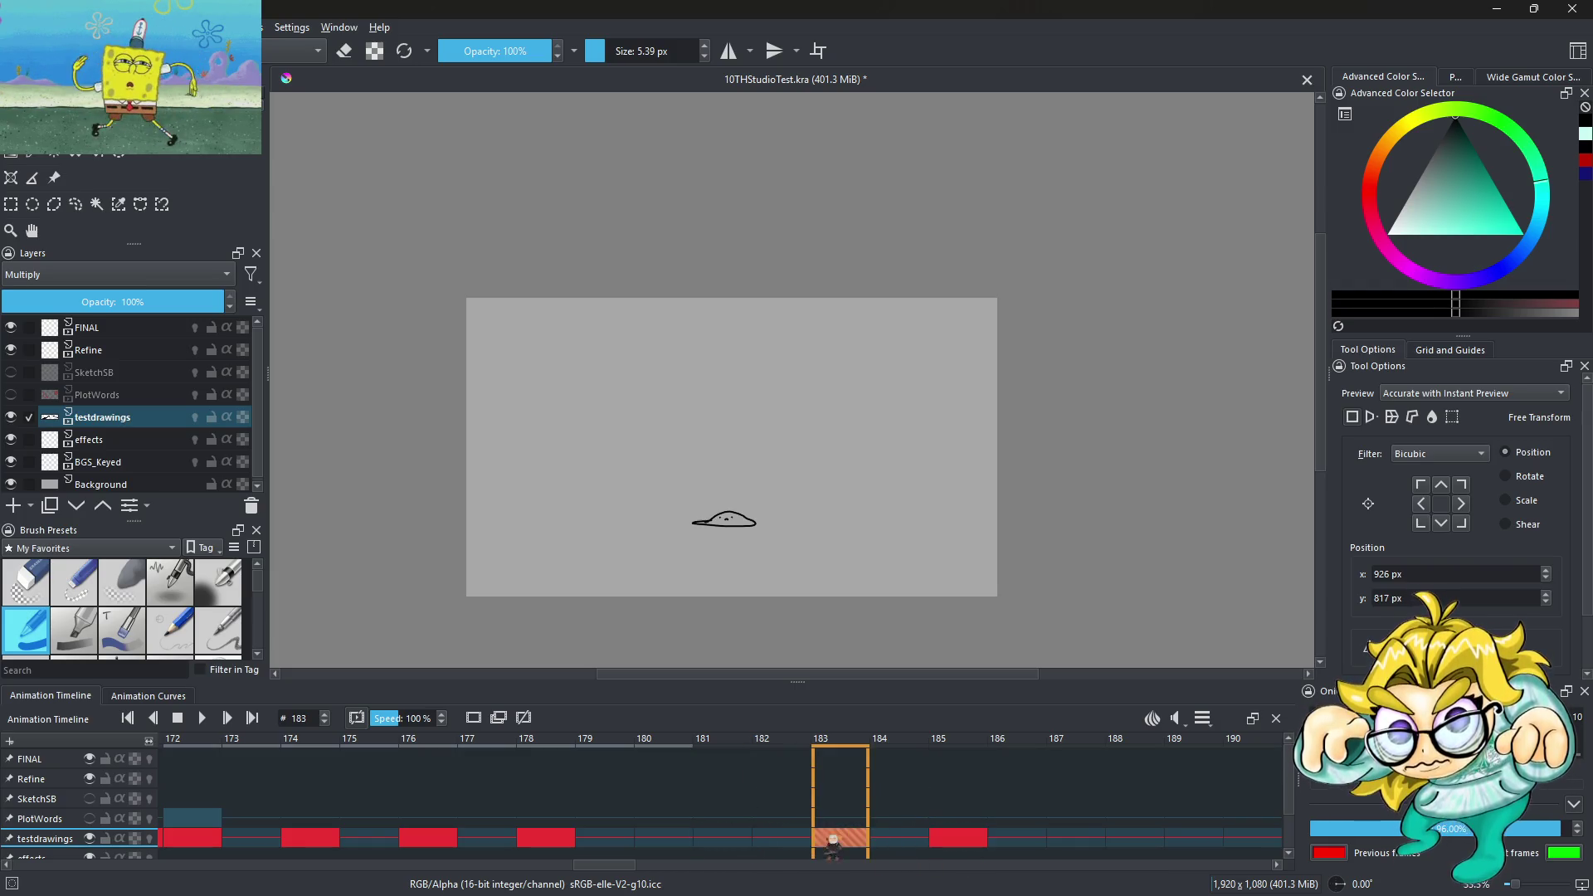
pyautogui.moveTo(569, 840); pyautogui.dragTo(664, 840)
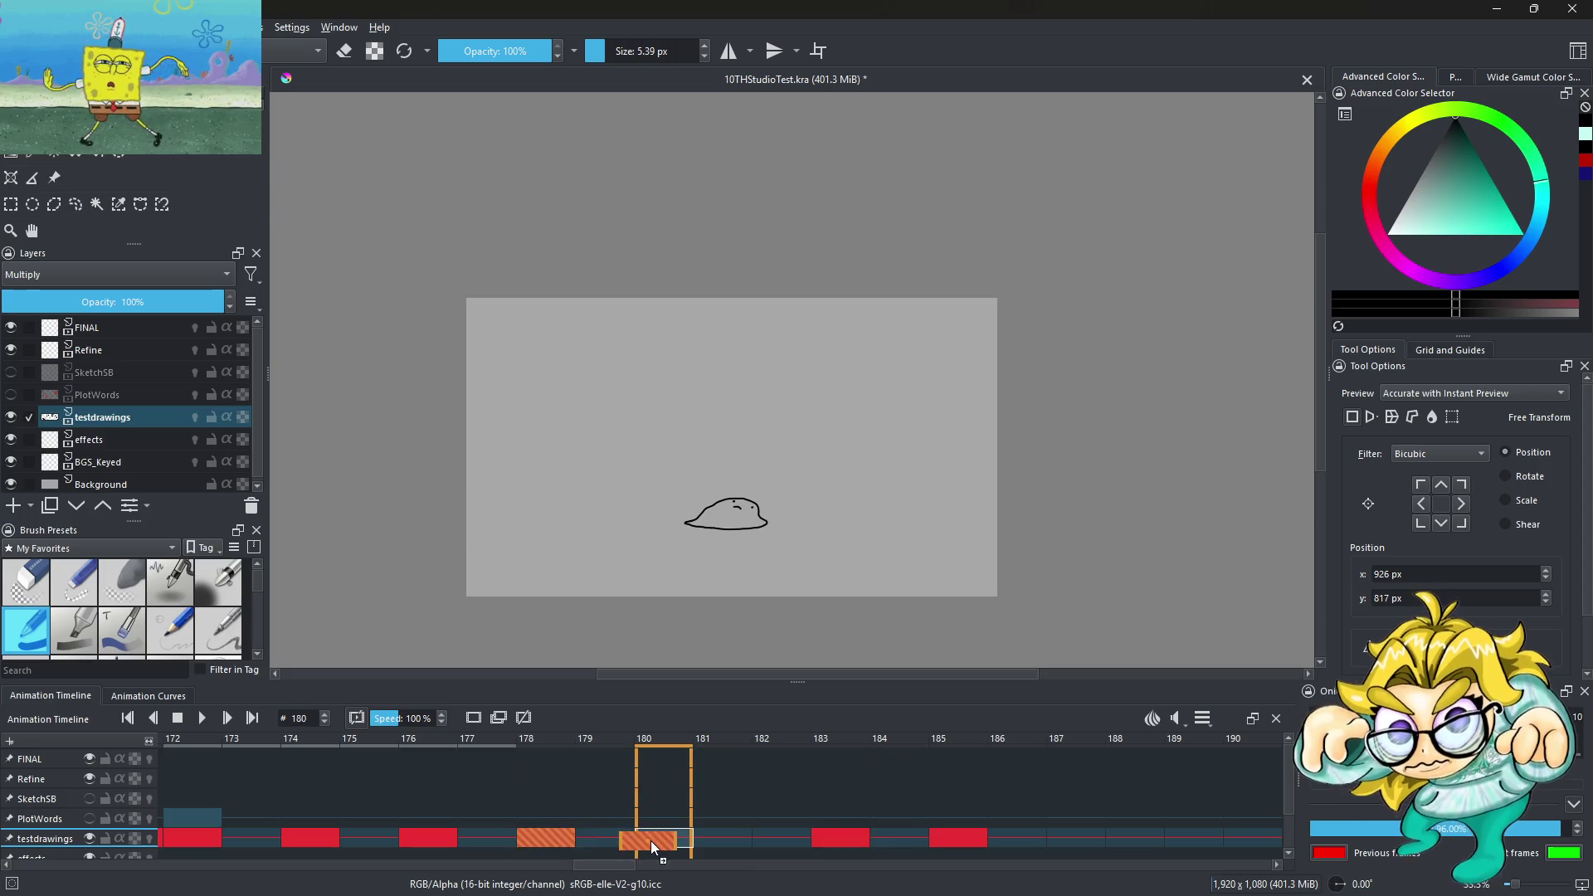
pyautogui.click(492, 842)
pyautogui.click(492, 842)
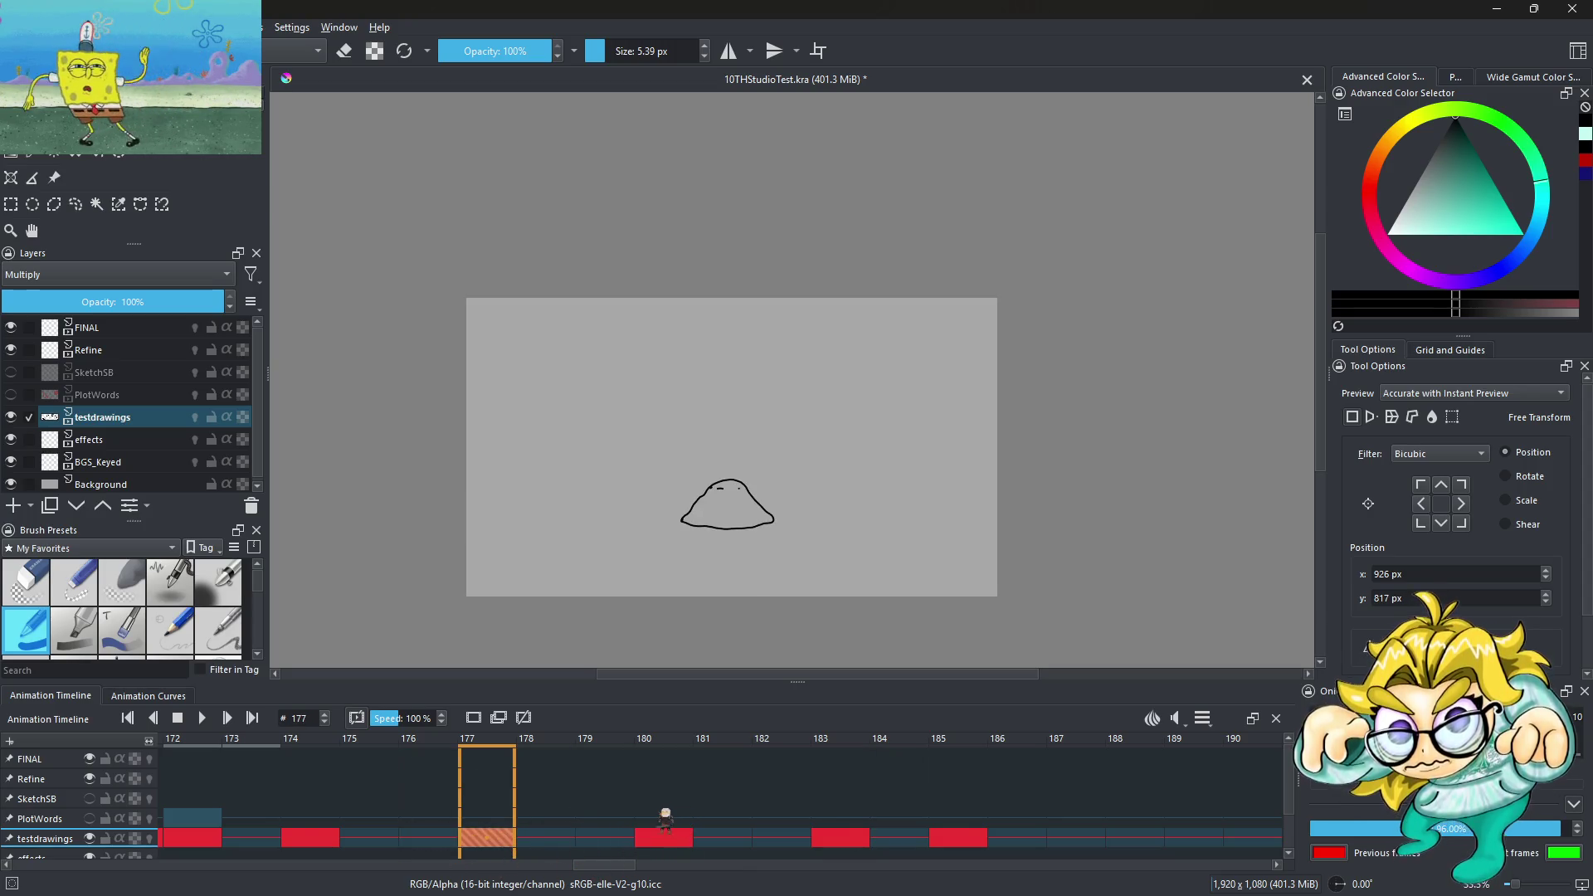
# Move the frame-174 drawing one frame earlier to 173 and return to frame 132
pyautogui.press('space')
pyautogui.click(599, 838)
pyautogui.moveTo(599, 838); pyautogui.dragTo(545, 844)
pyautogui.press('Left')
pyautogui.press('Left')
pyautogui.press('Left')
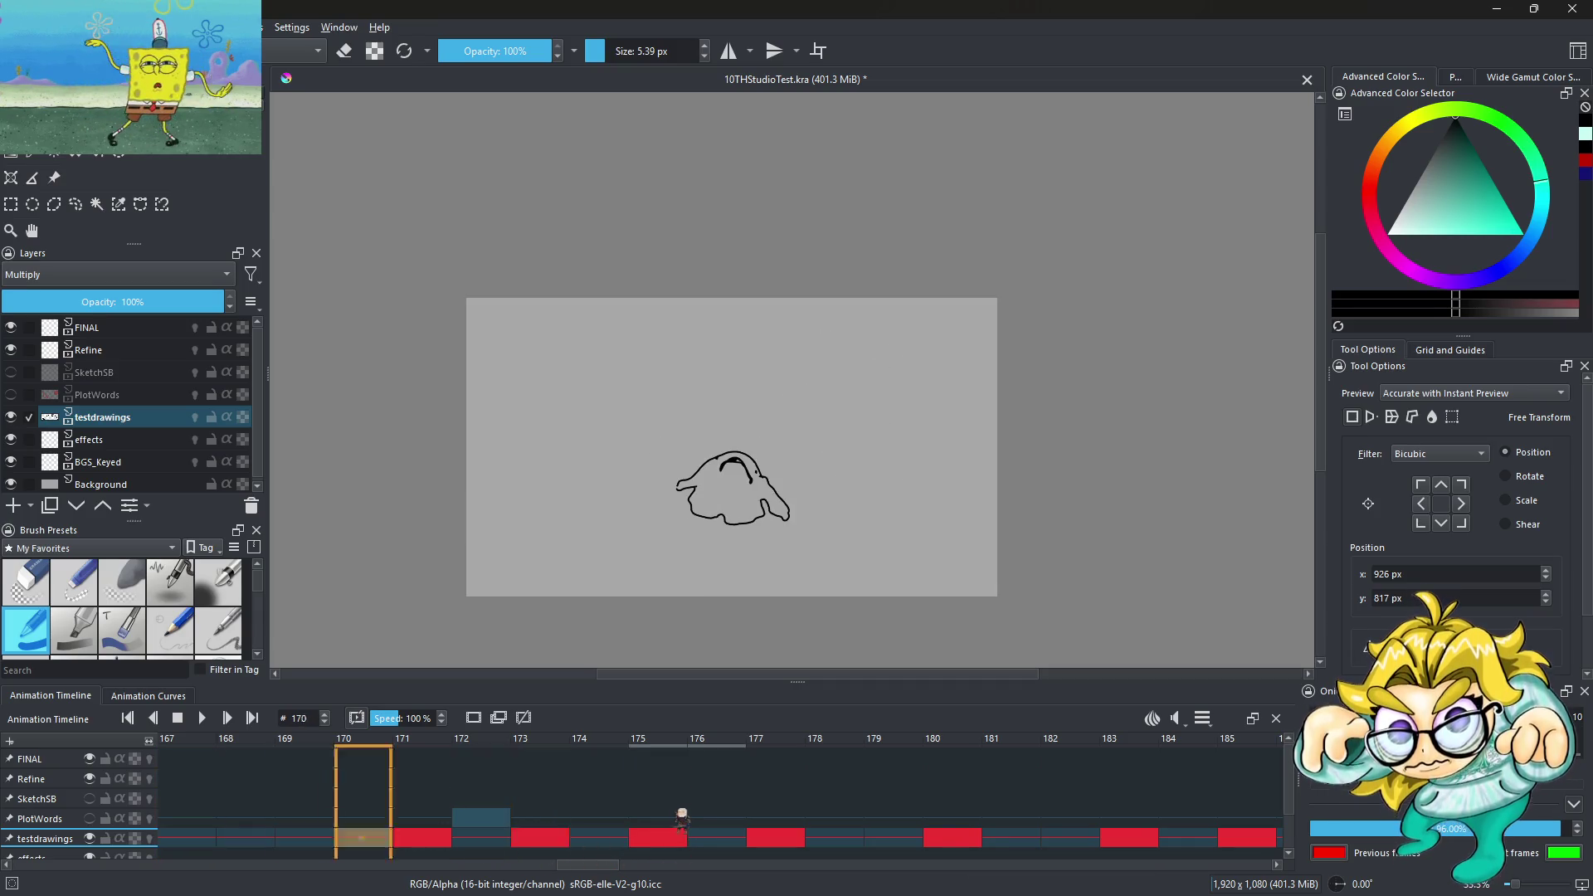
pyautogui.press('Left')
pyautogui.press('Left')
pyautogui.press('Left')
pyautogui.press('Left')
pyautogui.press('Left')
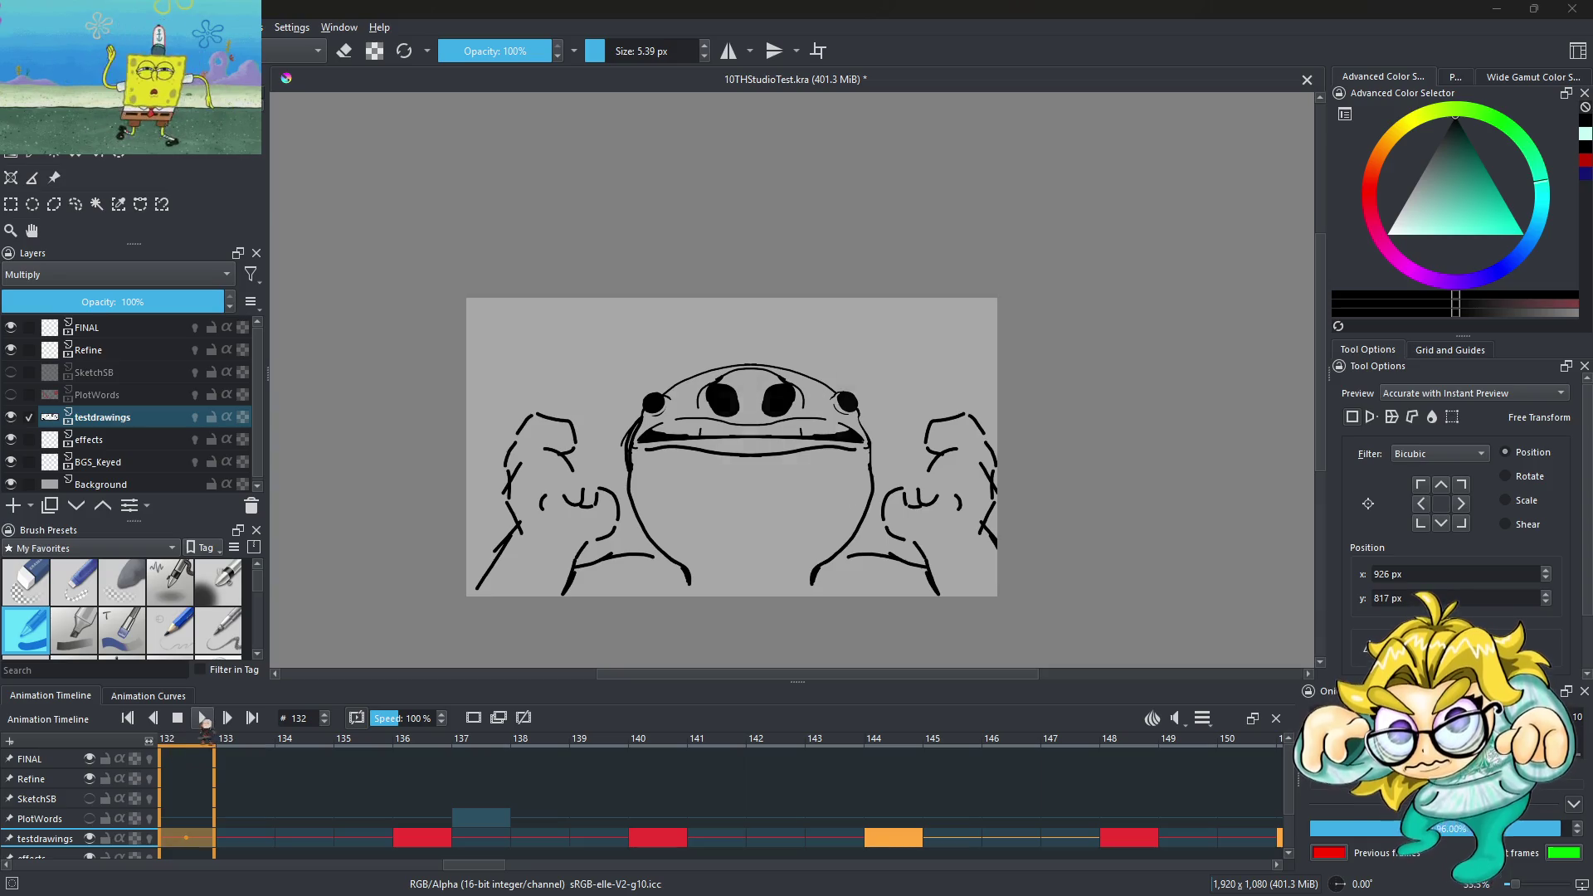
# Play the retimed melt from the start, replay from frame 136, then stop on frame 170
pyautogui.click(204, 719)
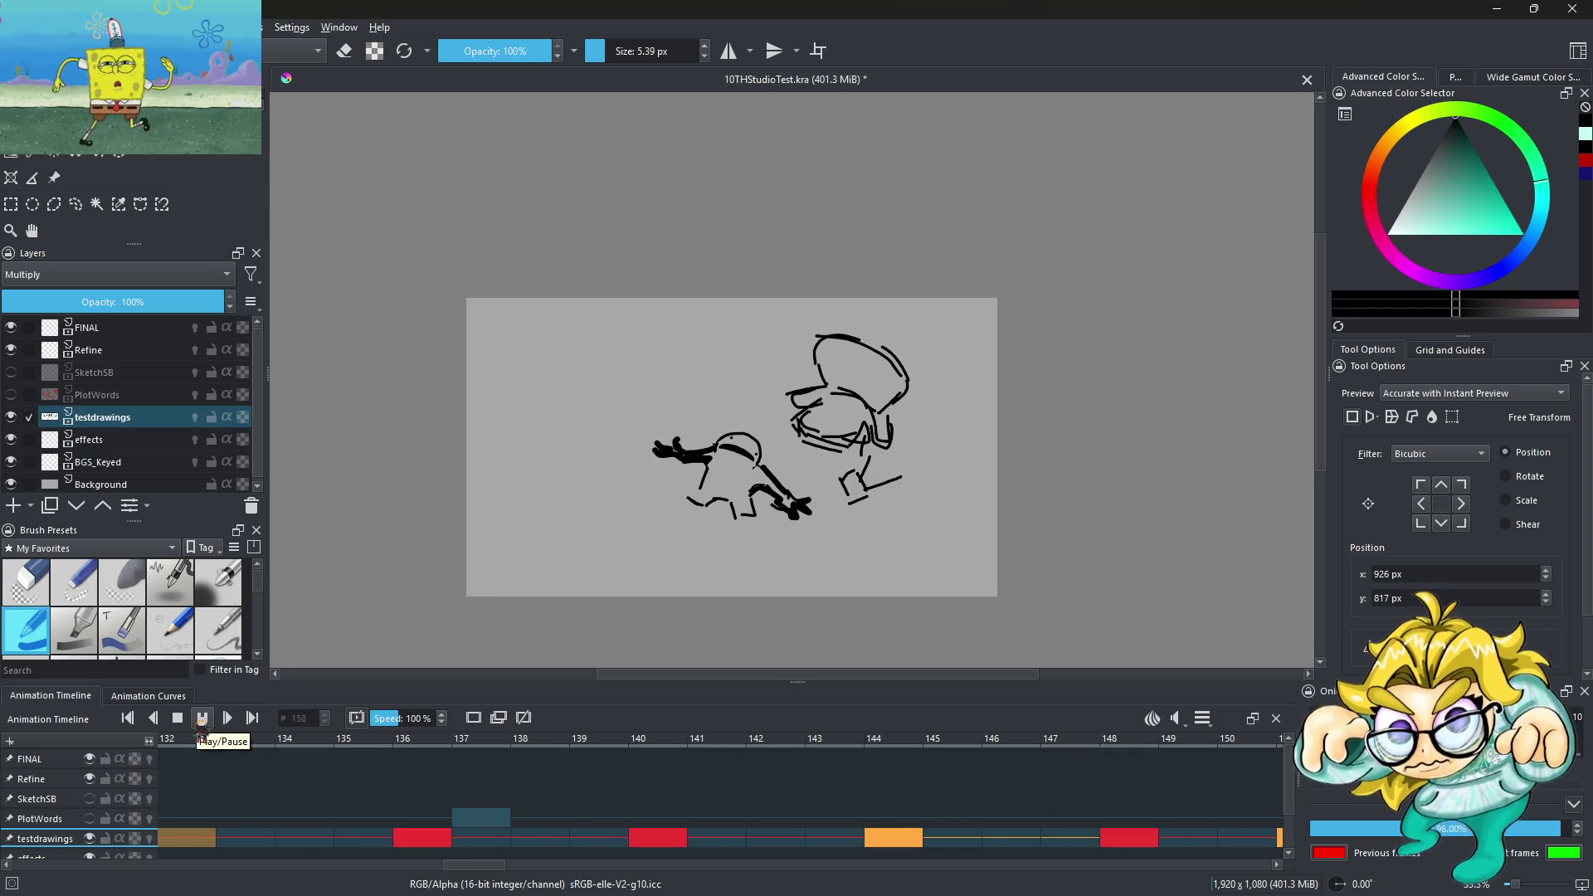
pyautogui.click(202, 718)
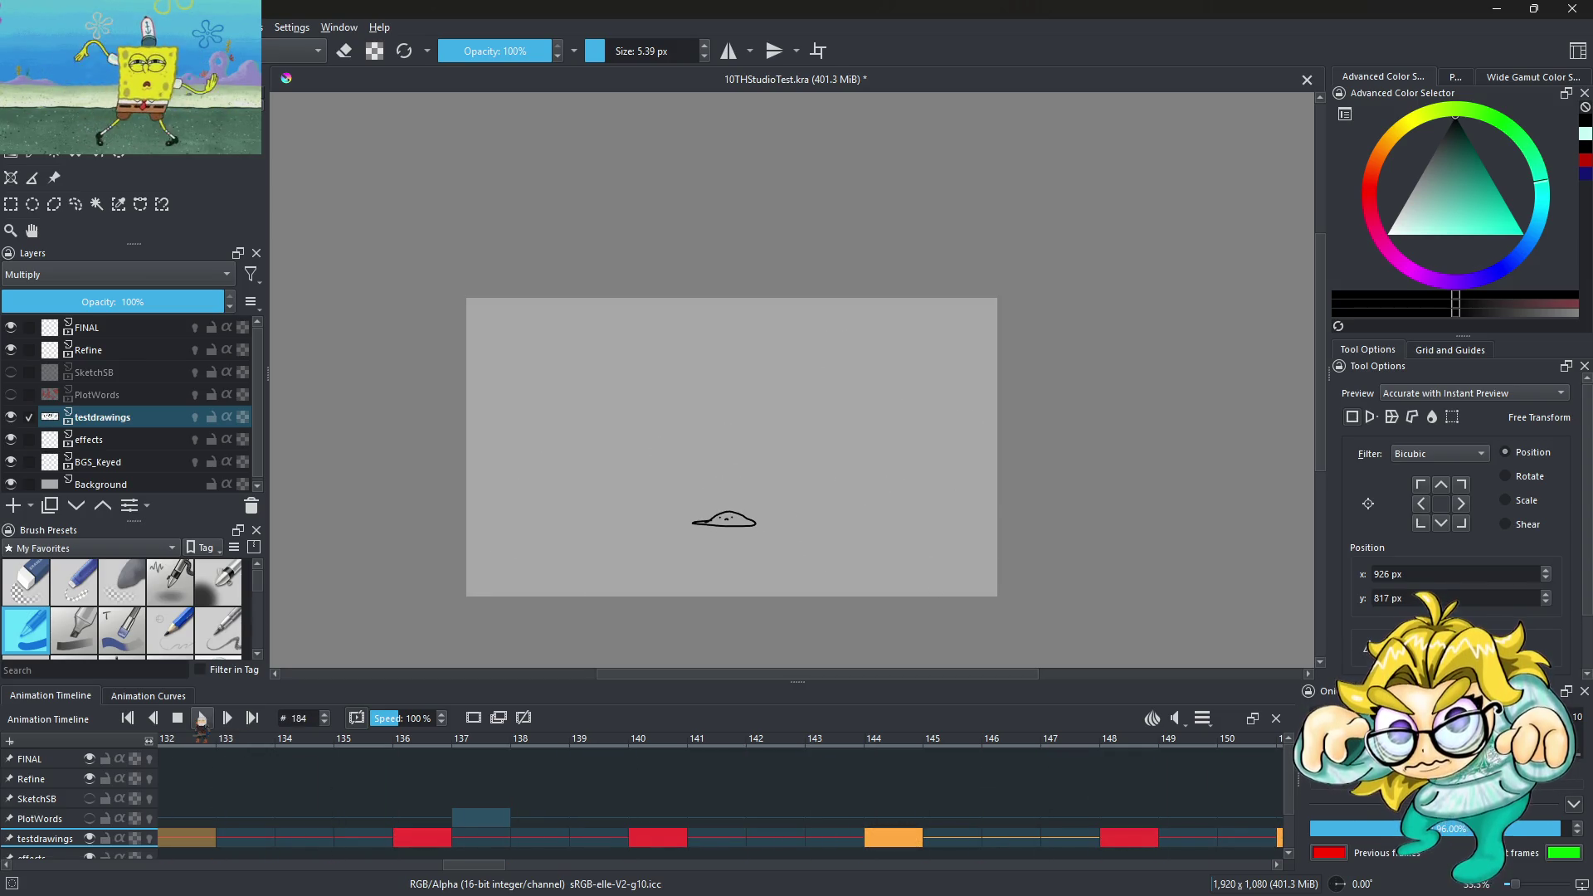
pyautogui.click(177, 717)
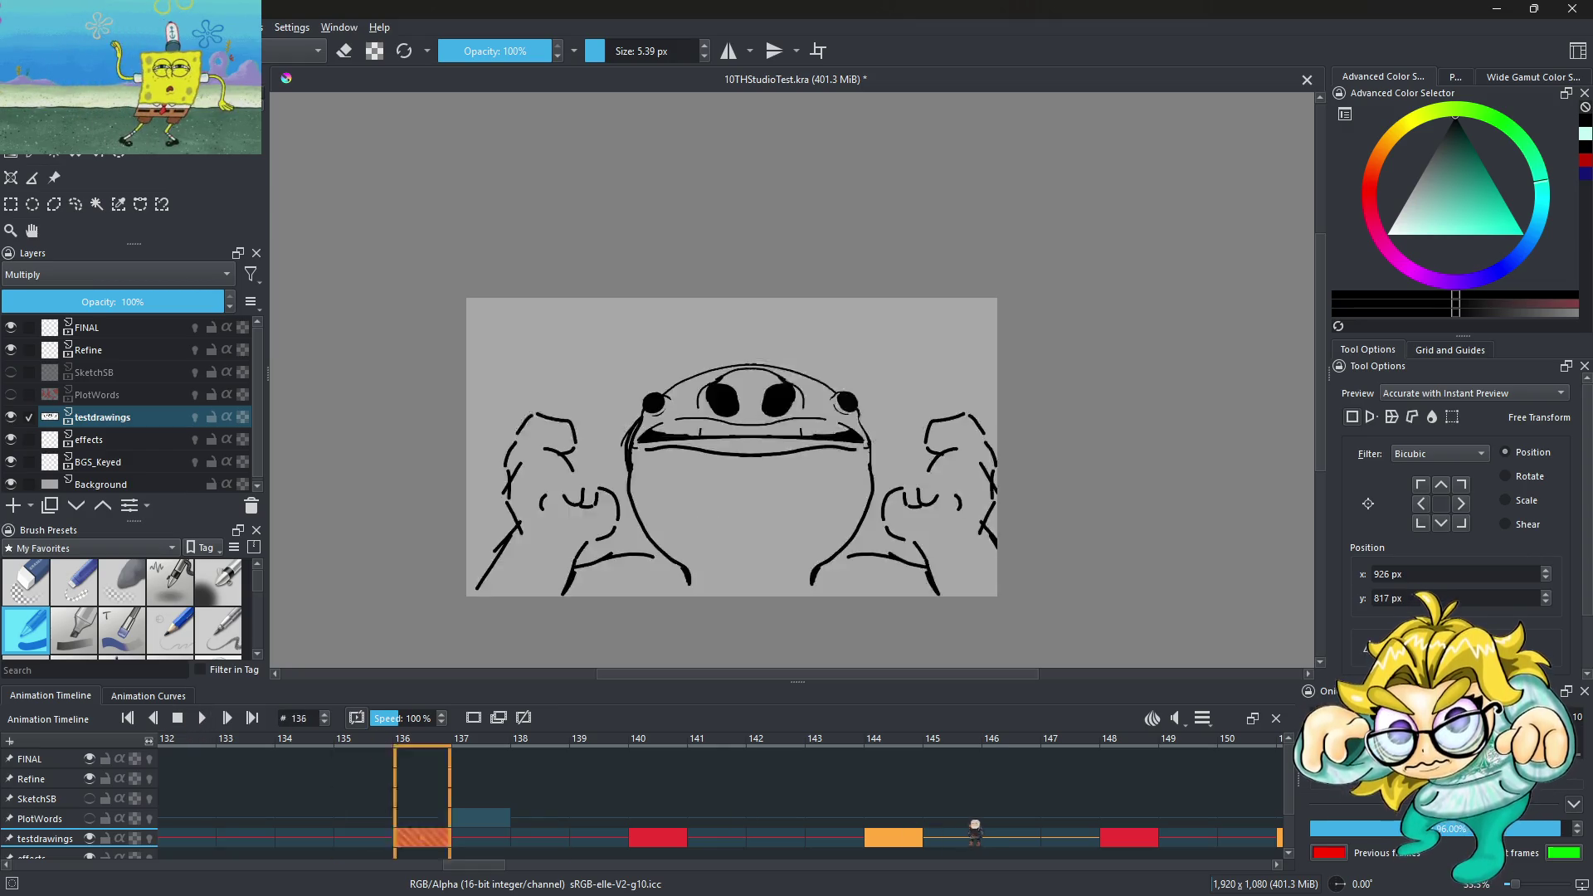
pyautogui.press('space')
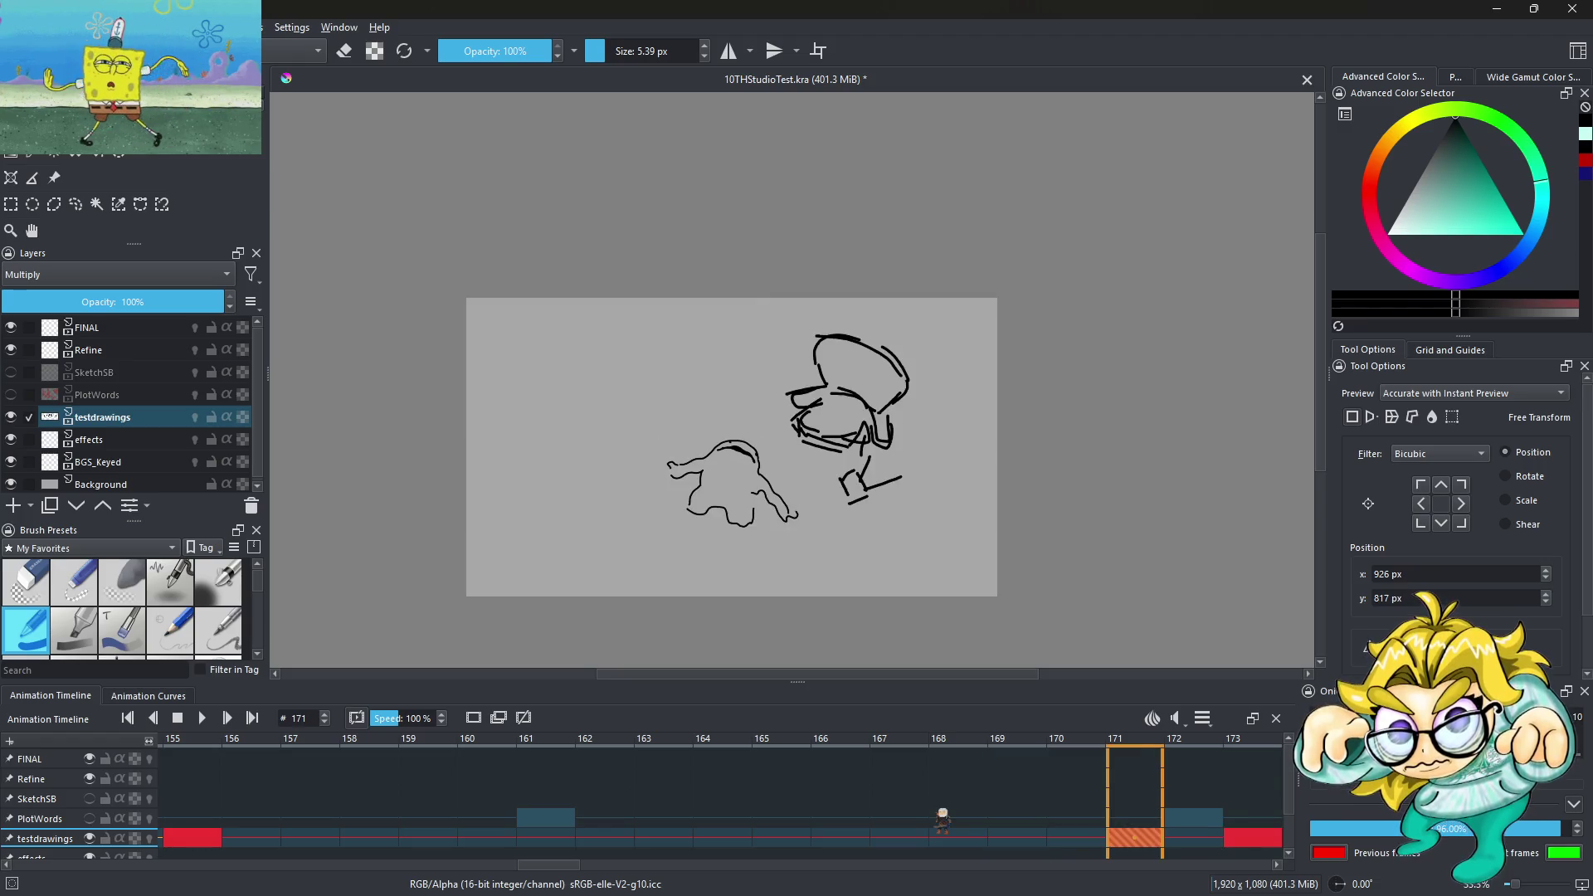
pyautogui.click(1093, 838)
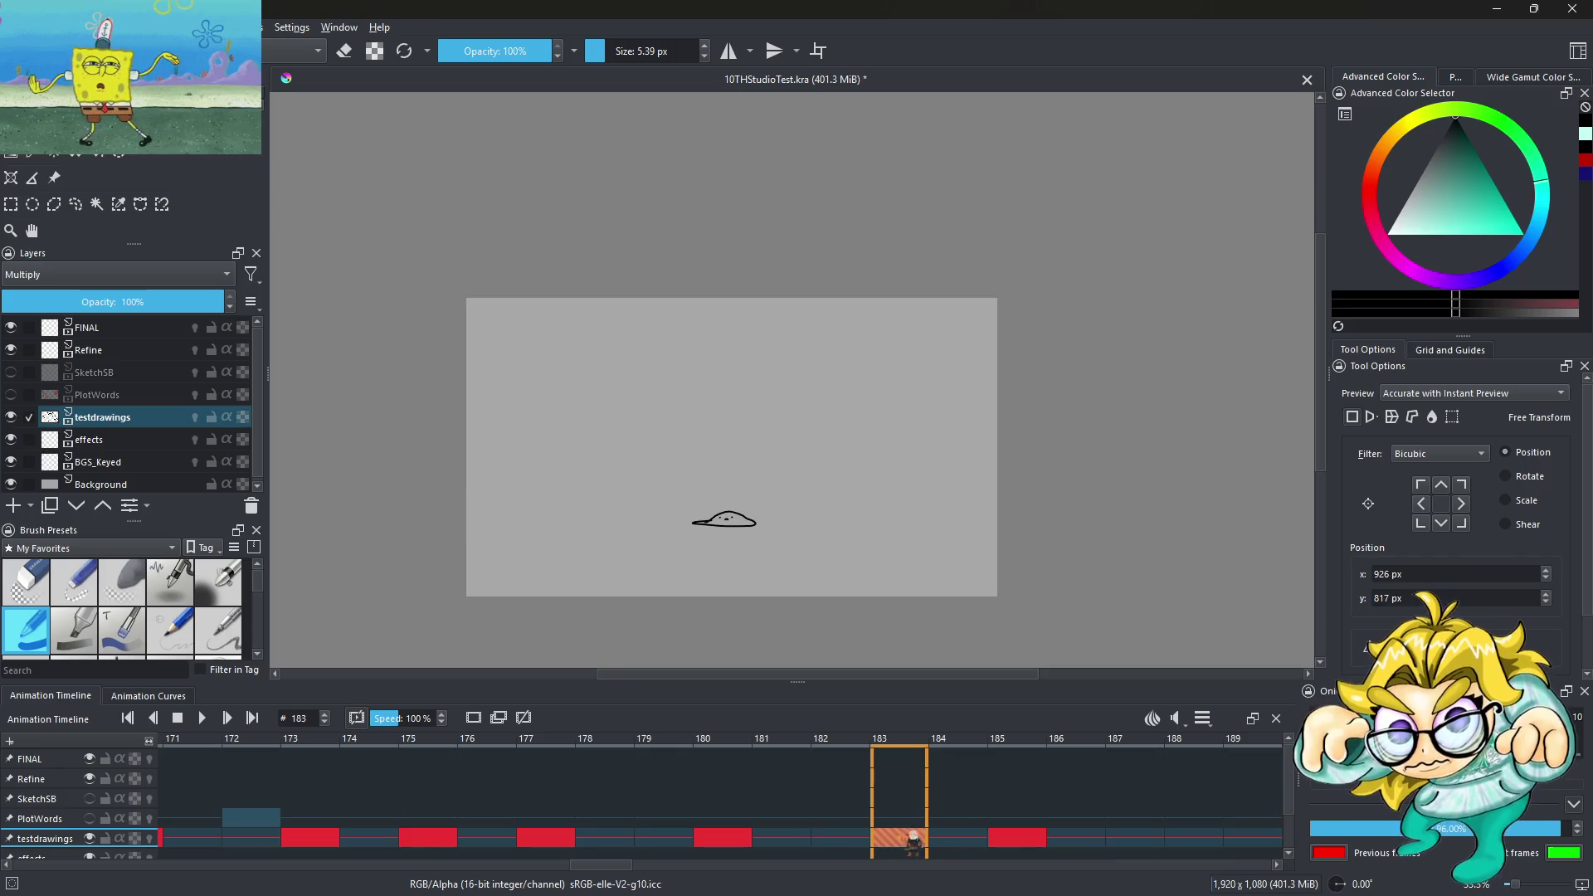
# Move the last blob keyframe from 185 to 188 and the one at 183 to 185, then play
pyautogui.moveTo(1033, 846); pyautogui.dragTo(1200, 846)
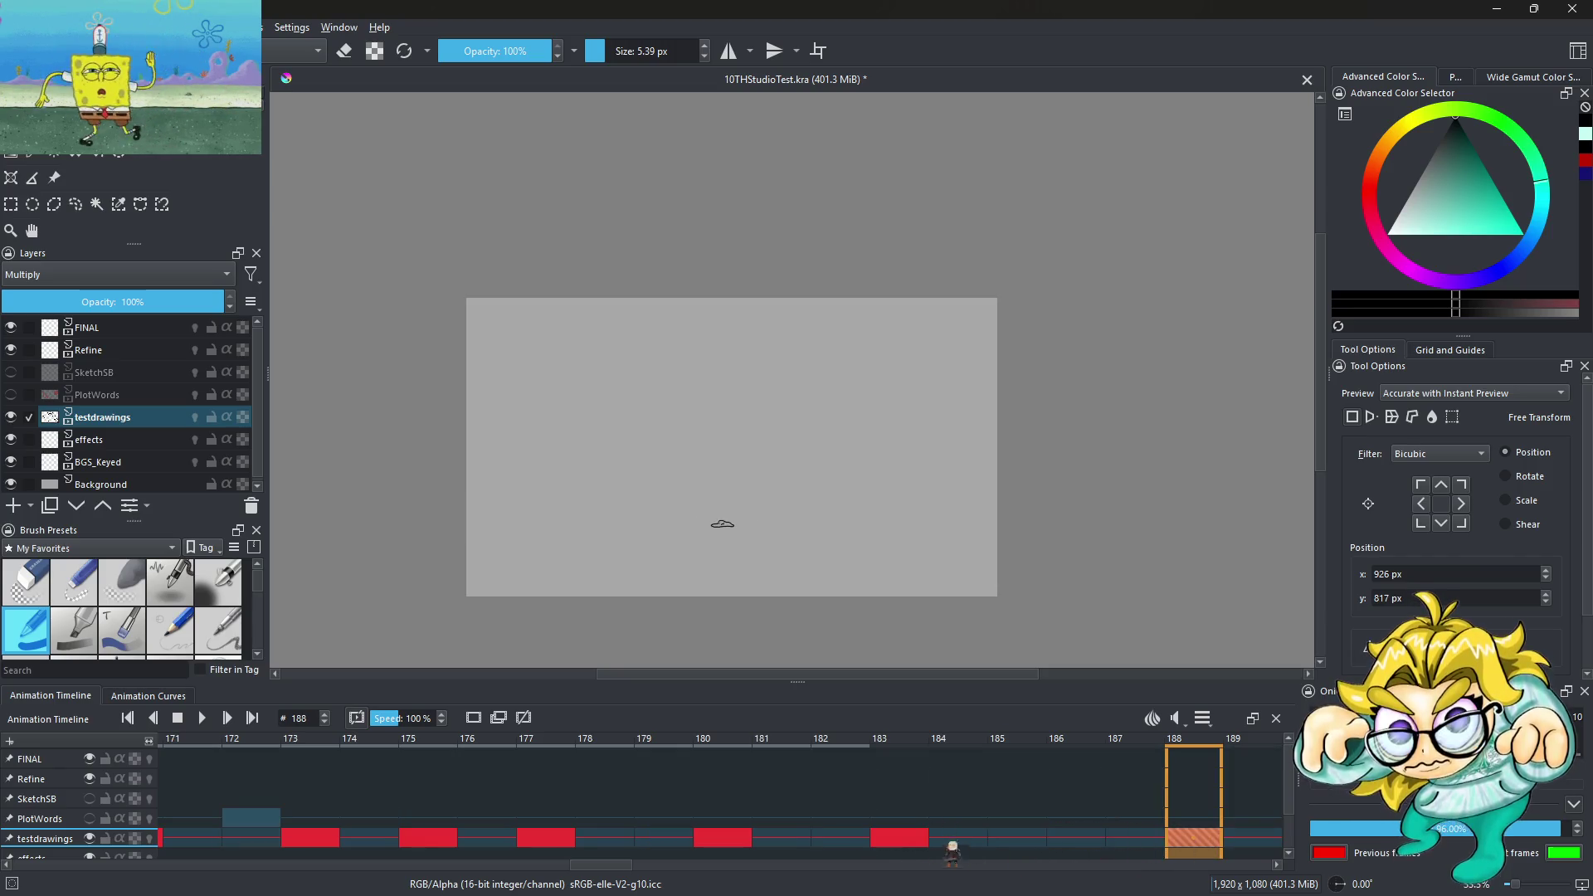
pyautogui.click(914, 846)
pyautogui.moveTo(914, 846); pyautogui.dragTo(1027, 847)
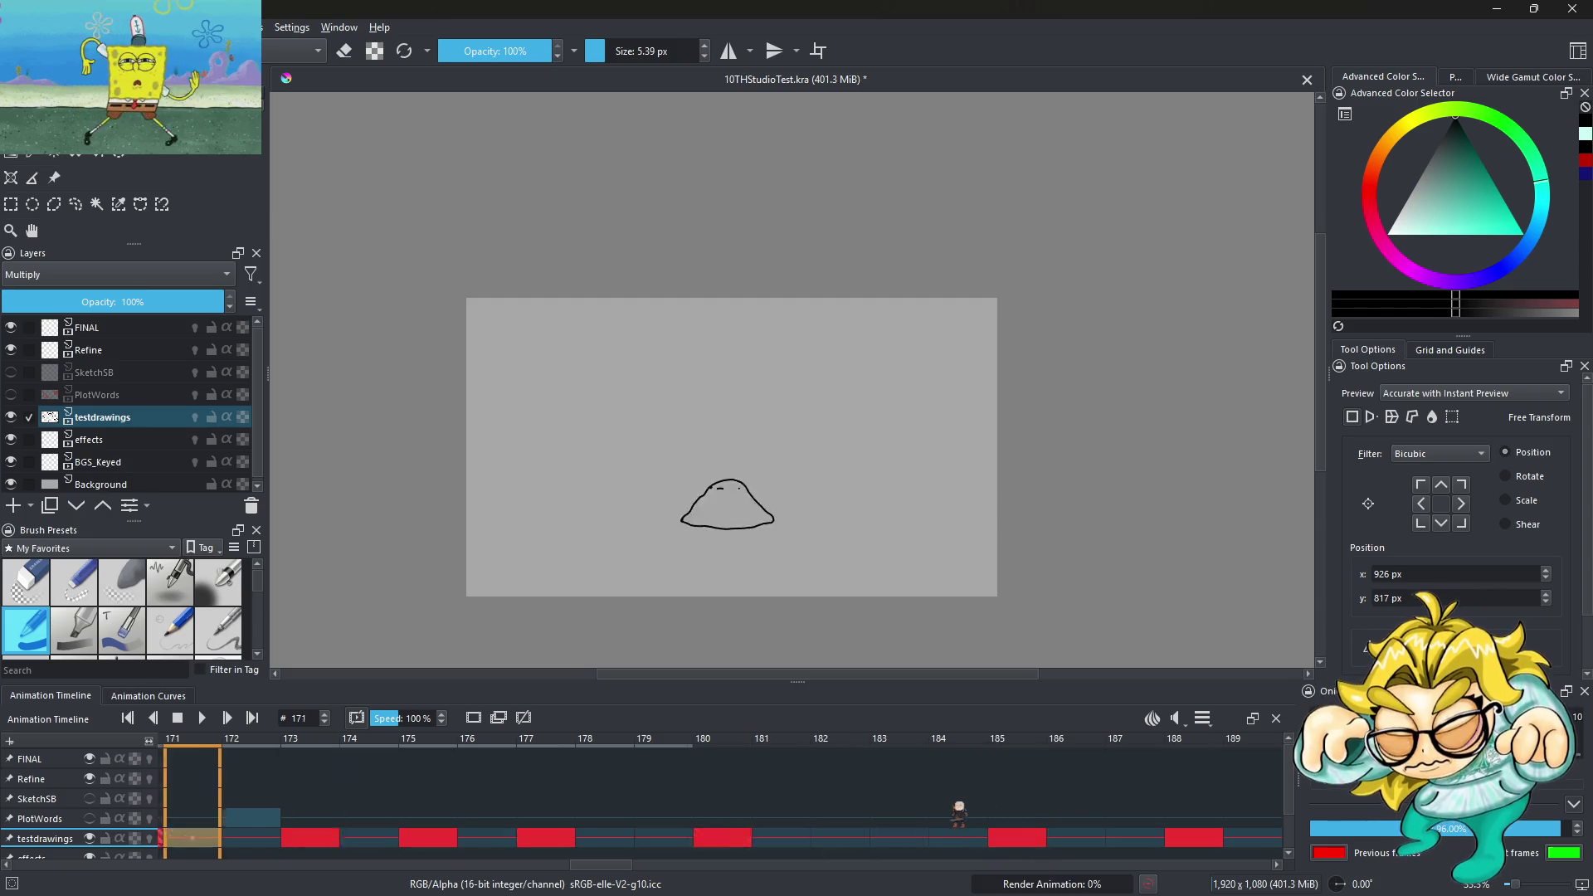
pyautogui.click(202, 718)
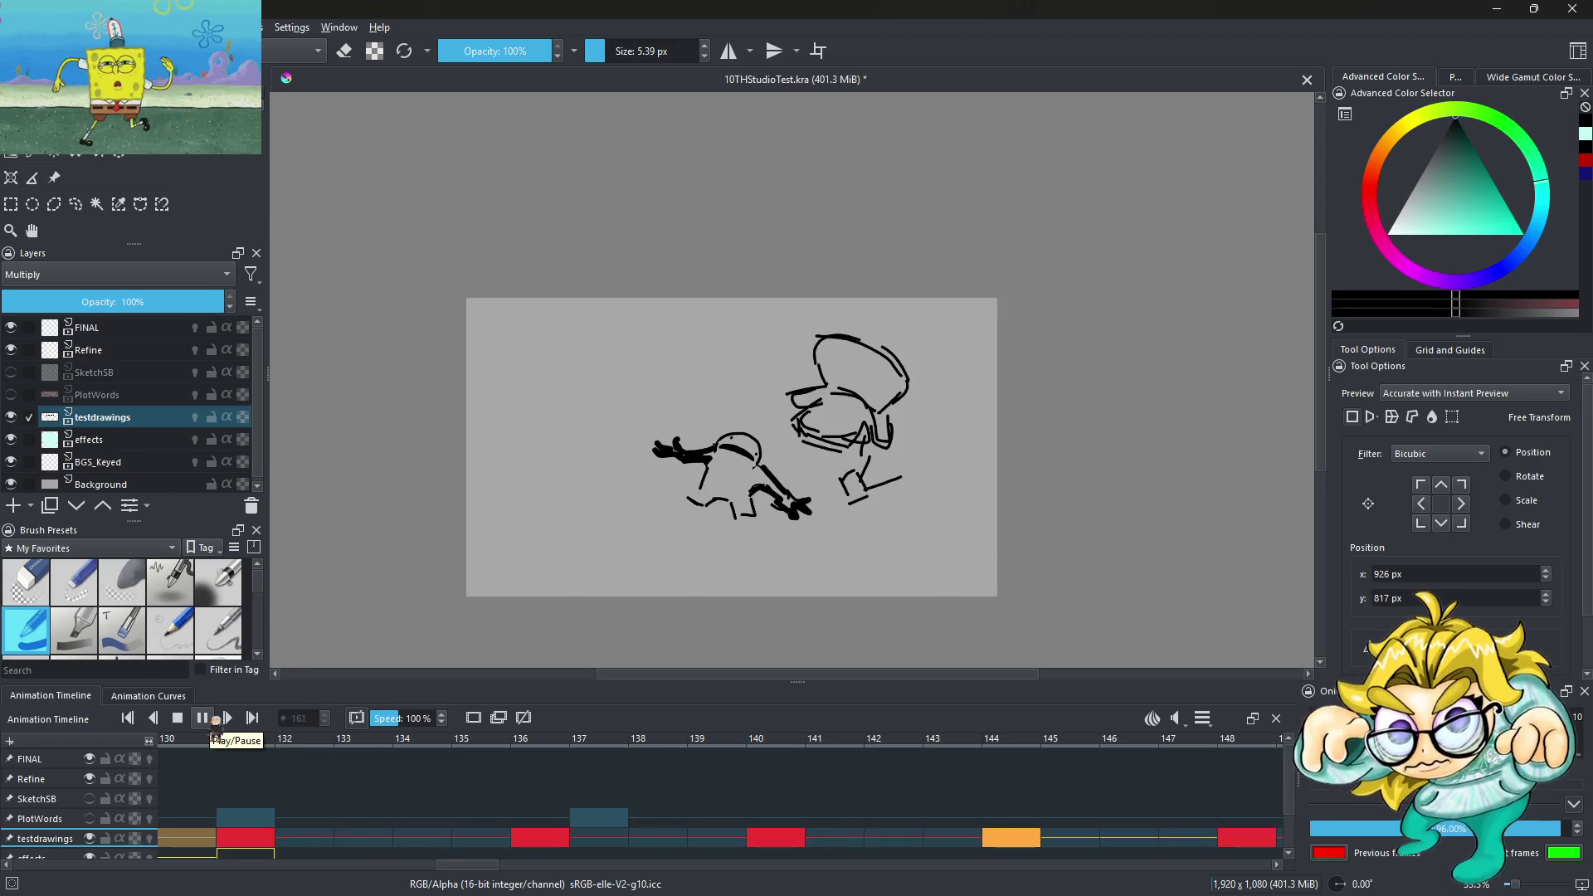
# Pause playback, return to frame 131, and save 10THStudioTest.kra via File > Save
pyautogui.click(203, 719)
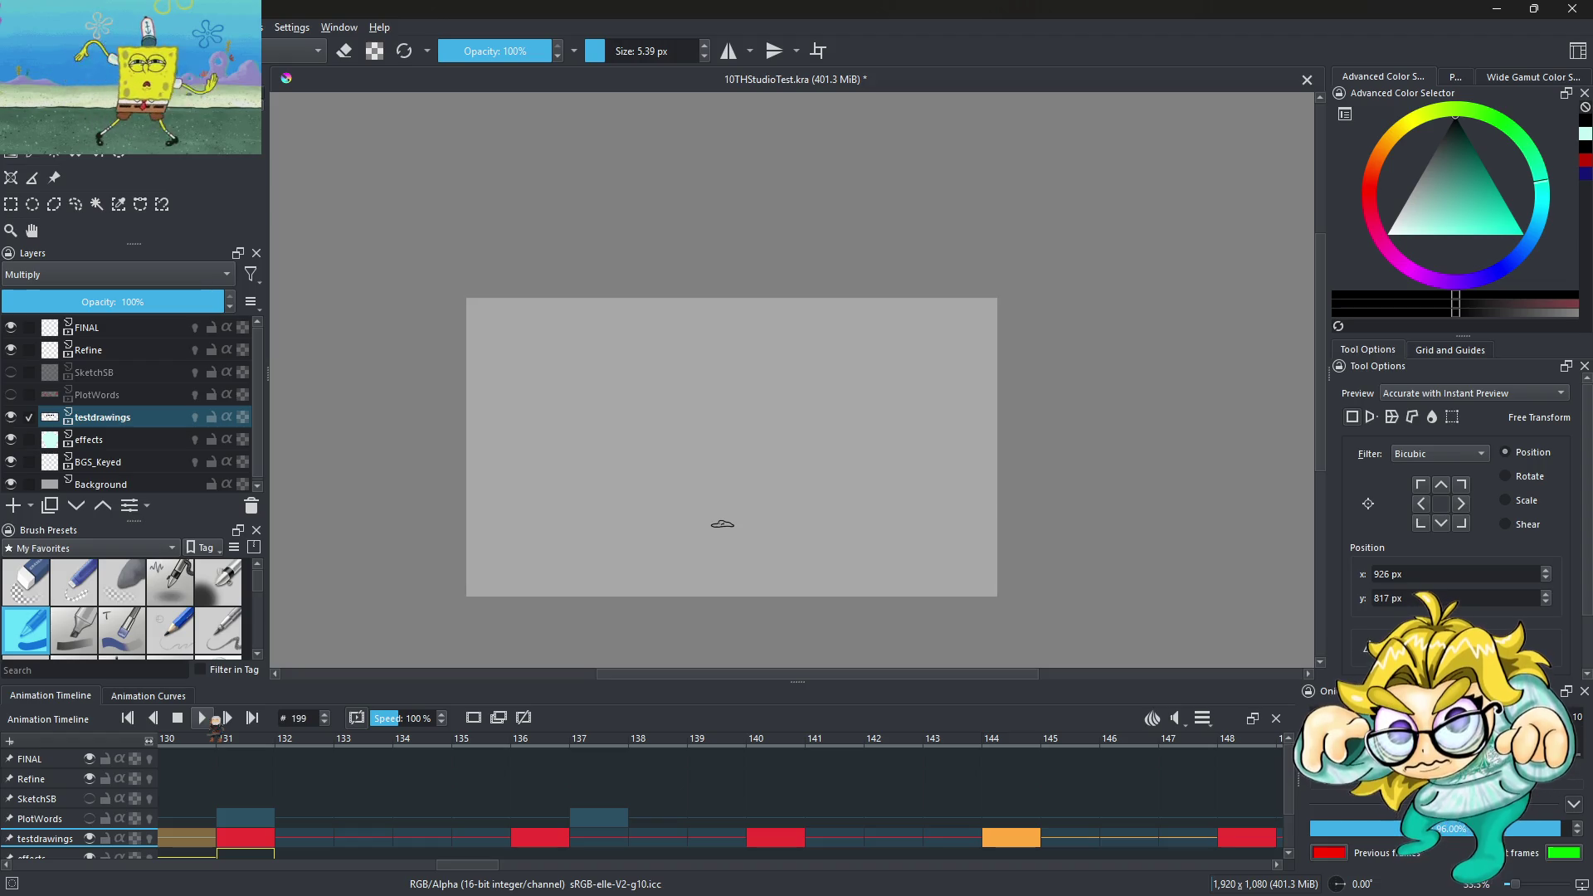
pyautogui.click(256, 841)
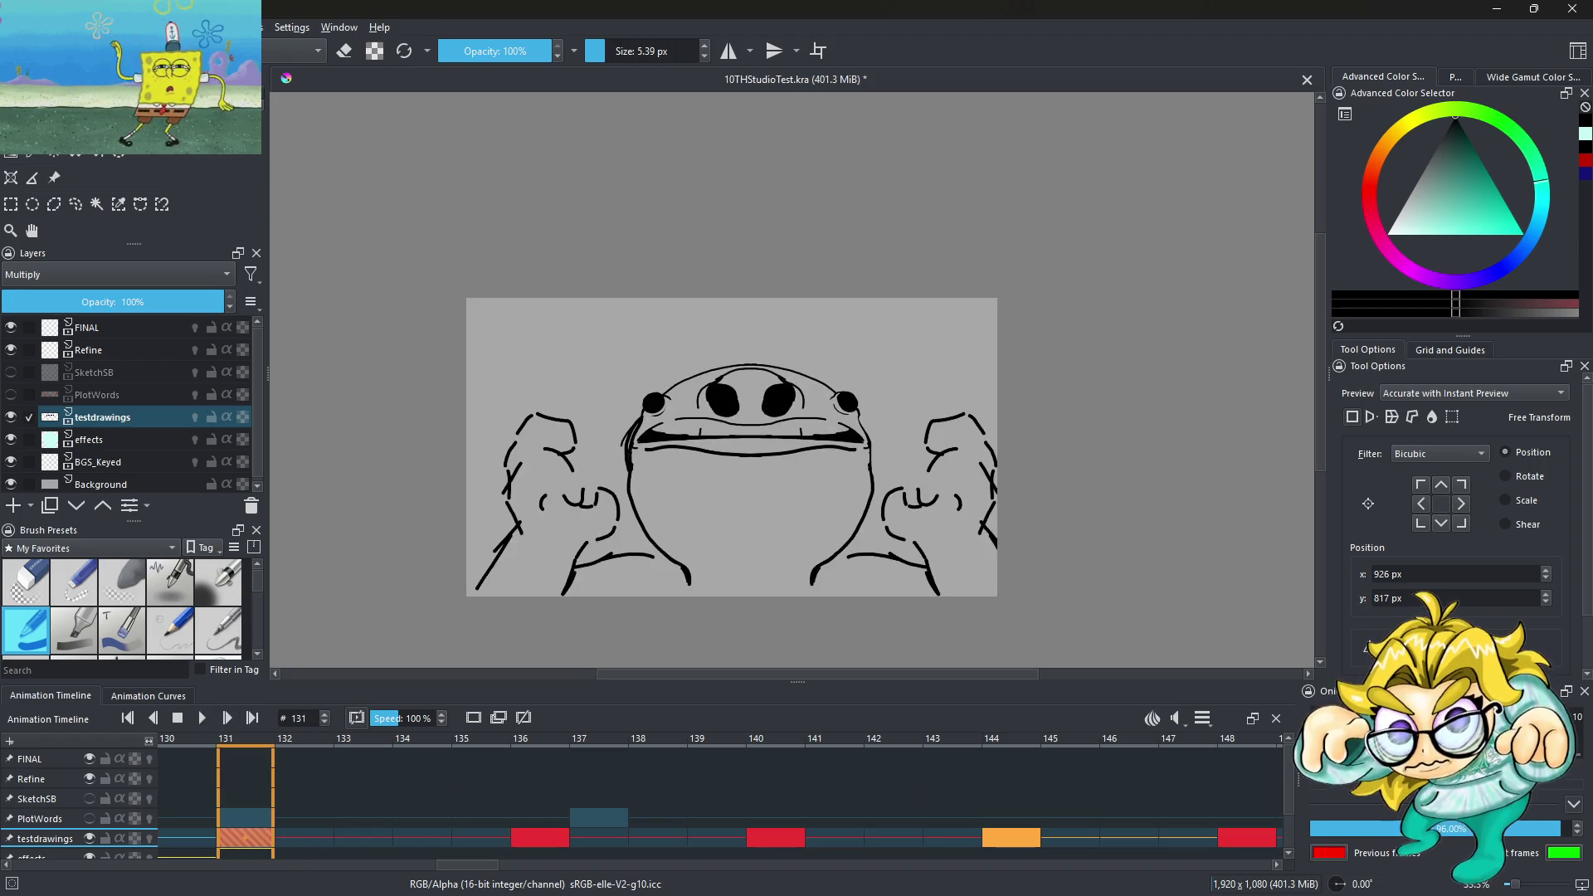
pyautogui.click(15, 27)
pyautogui.click(125, 104)
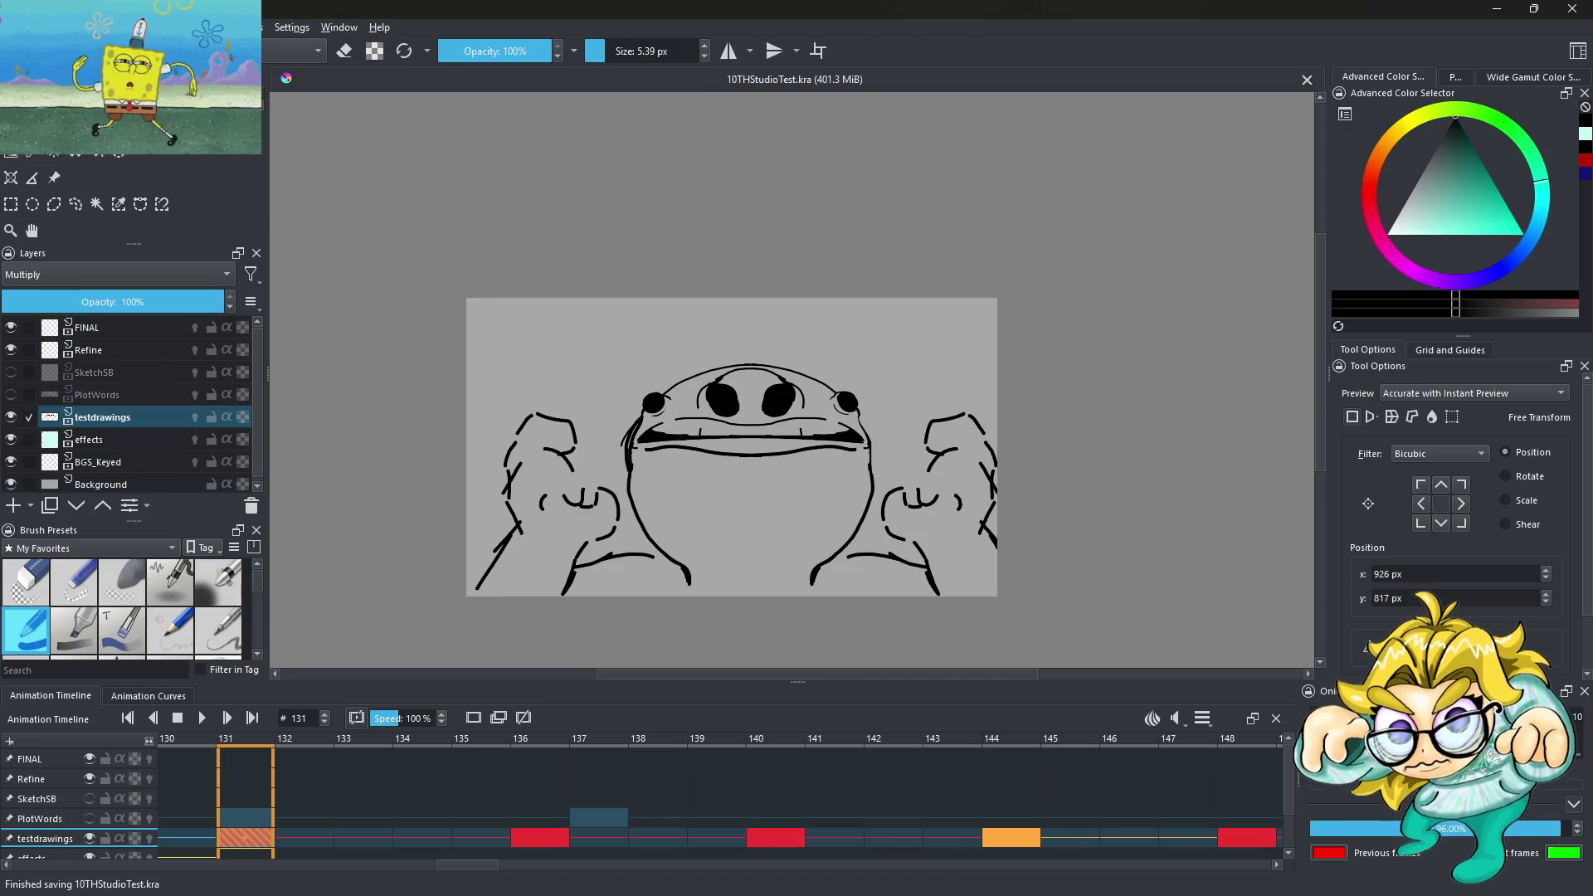